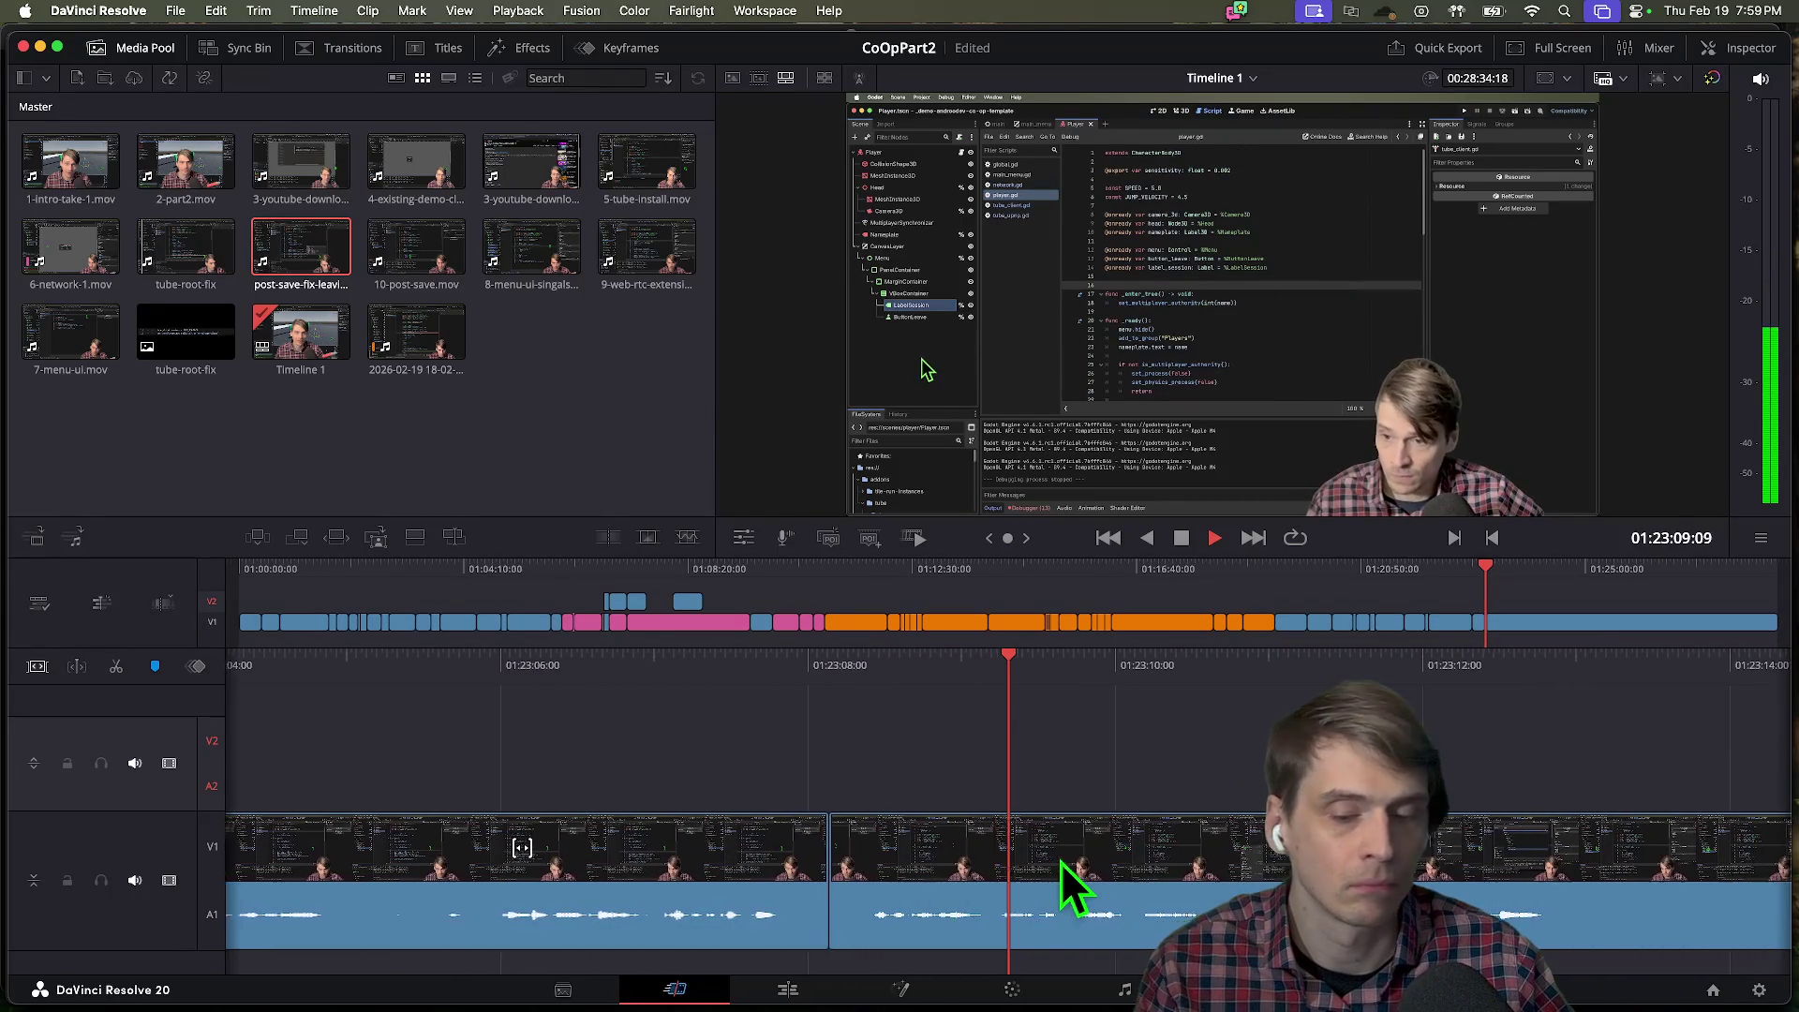
Play back the CoOpPart2 timeline with J/K/L to find the unwanted footage near 01:22:02.
key(space)
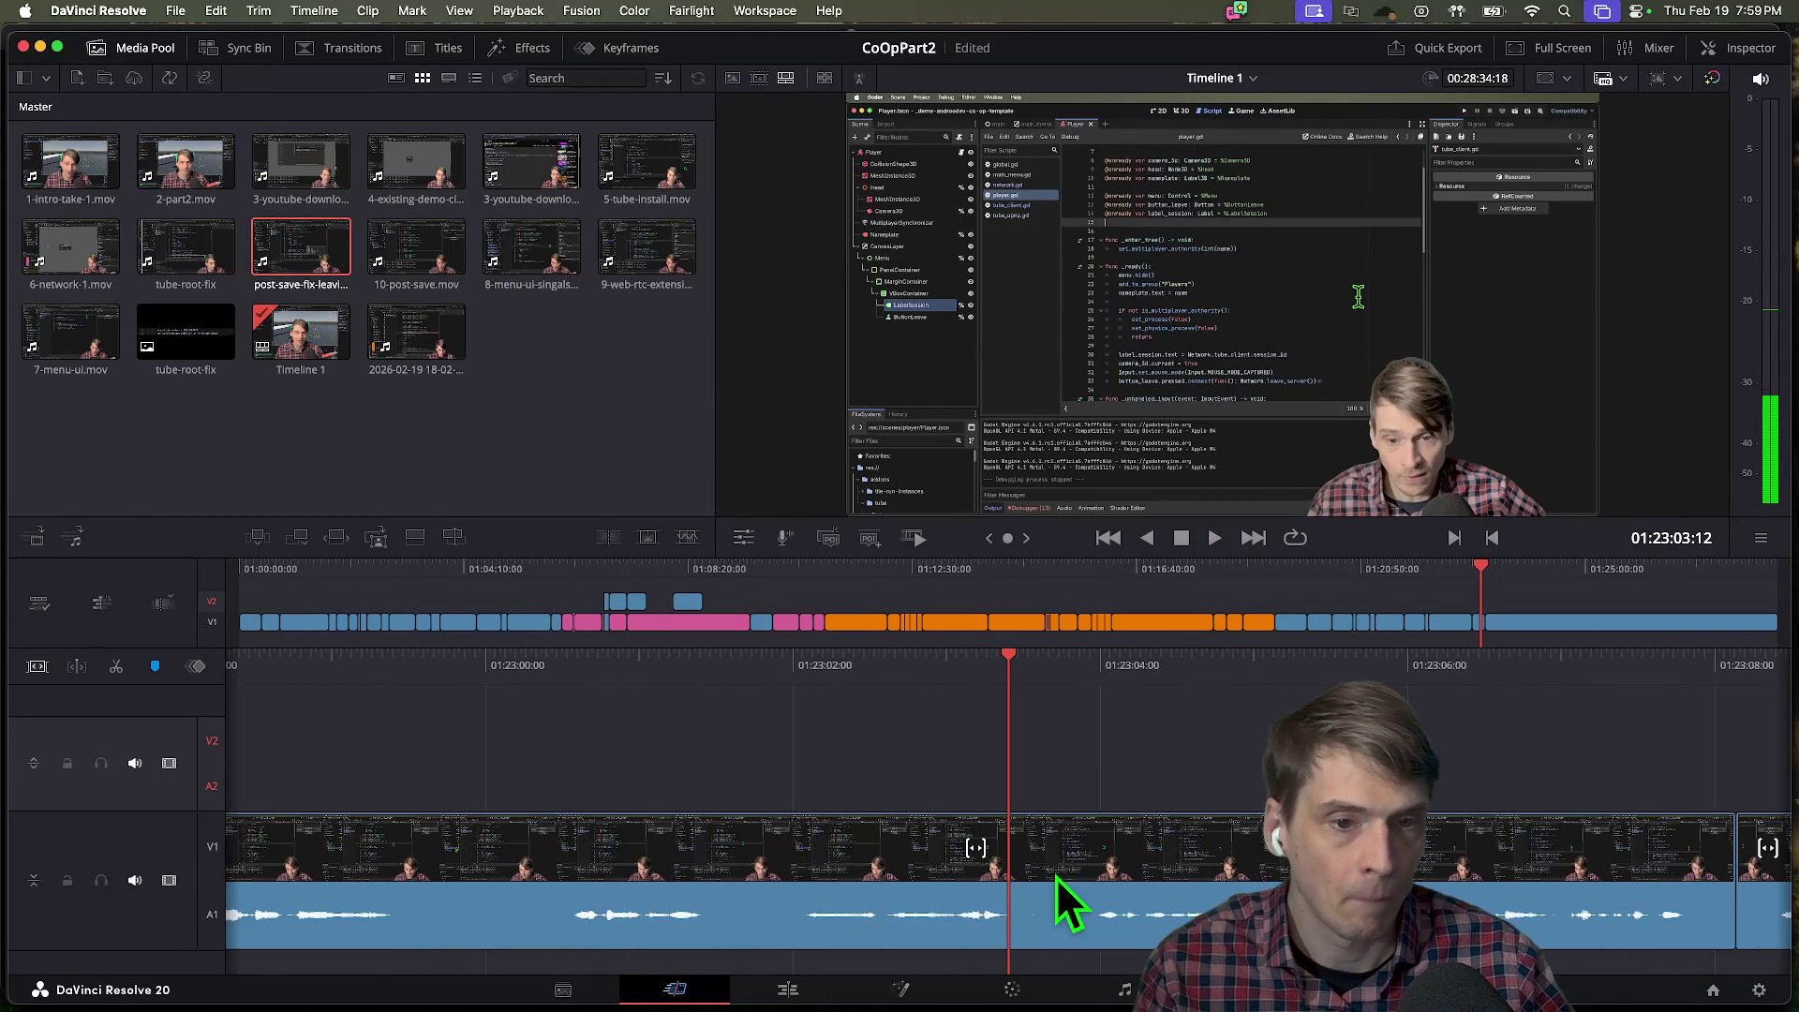
key(space)
key(space)
key(j)
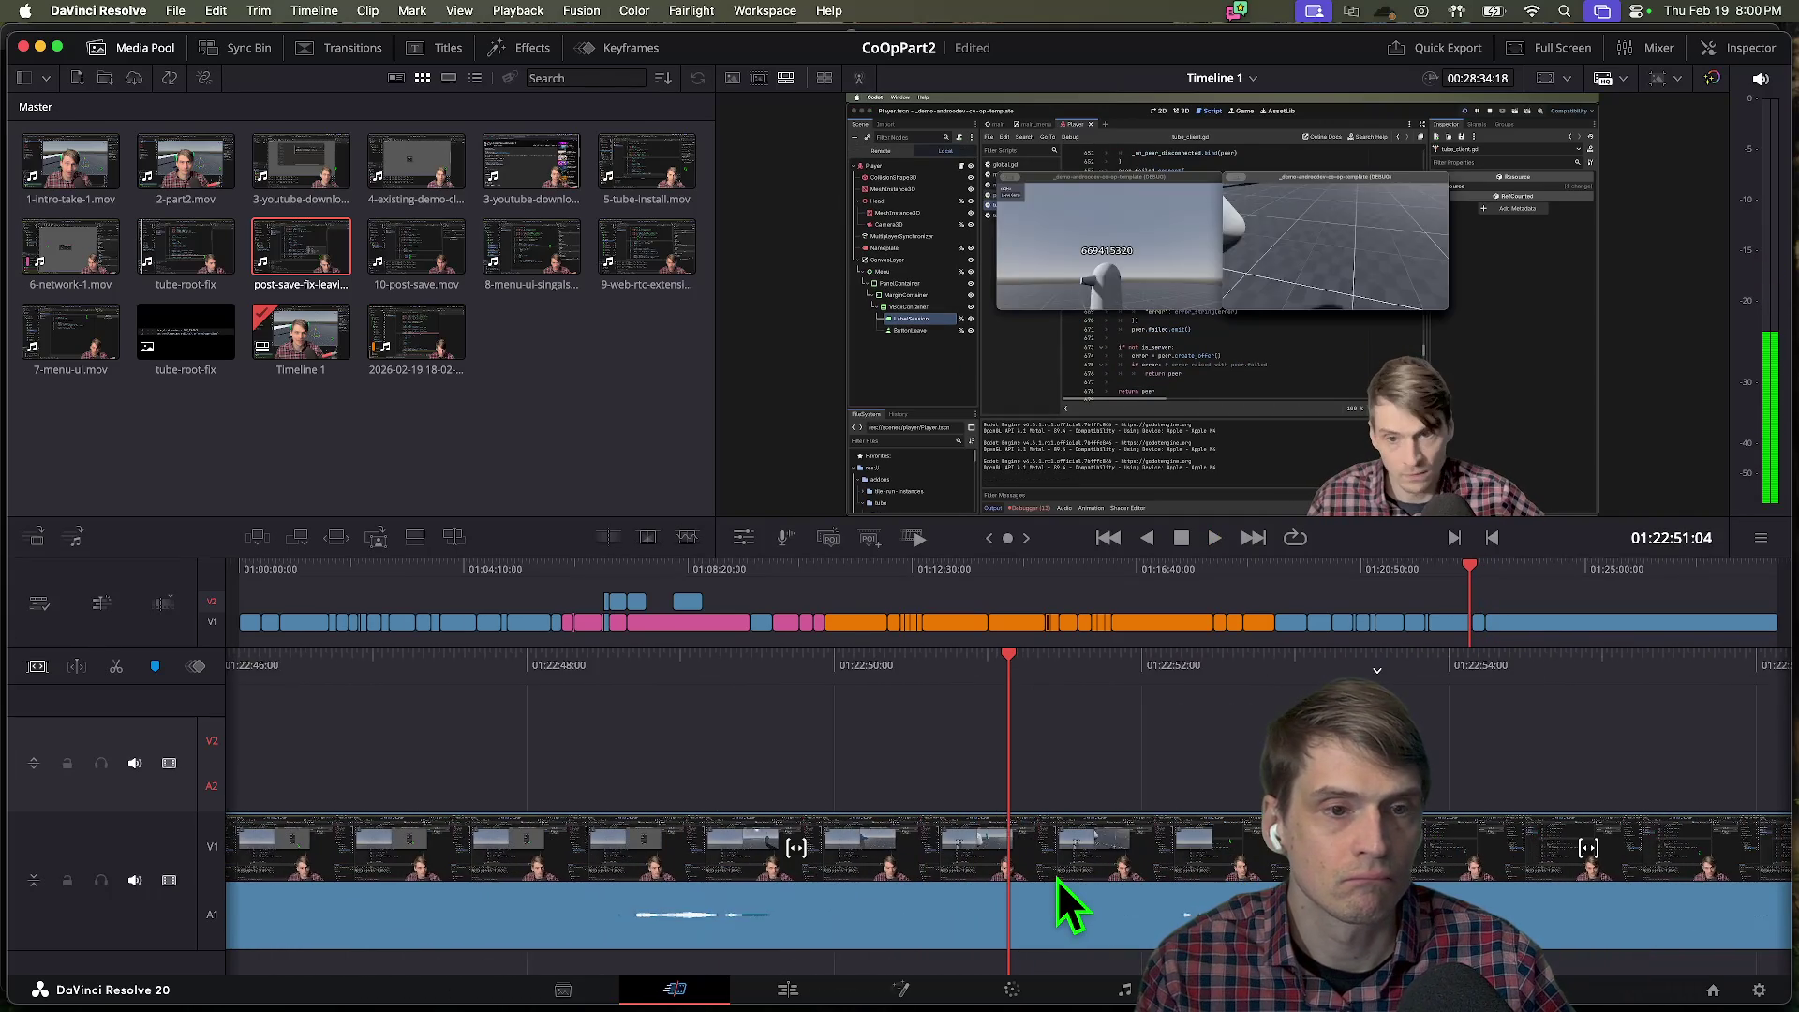
key(l)
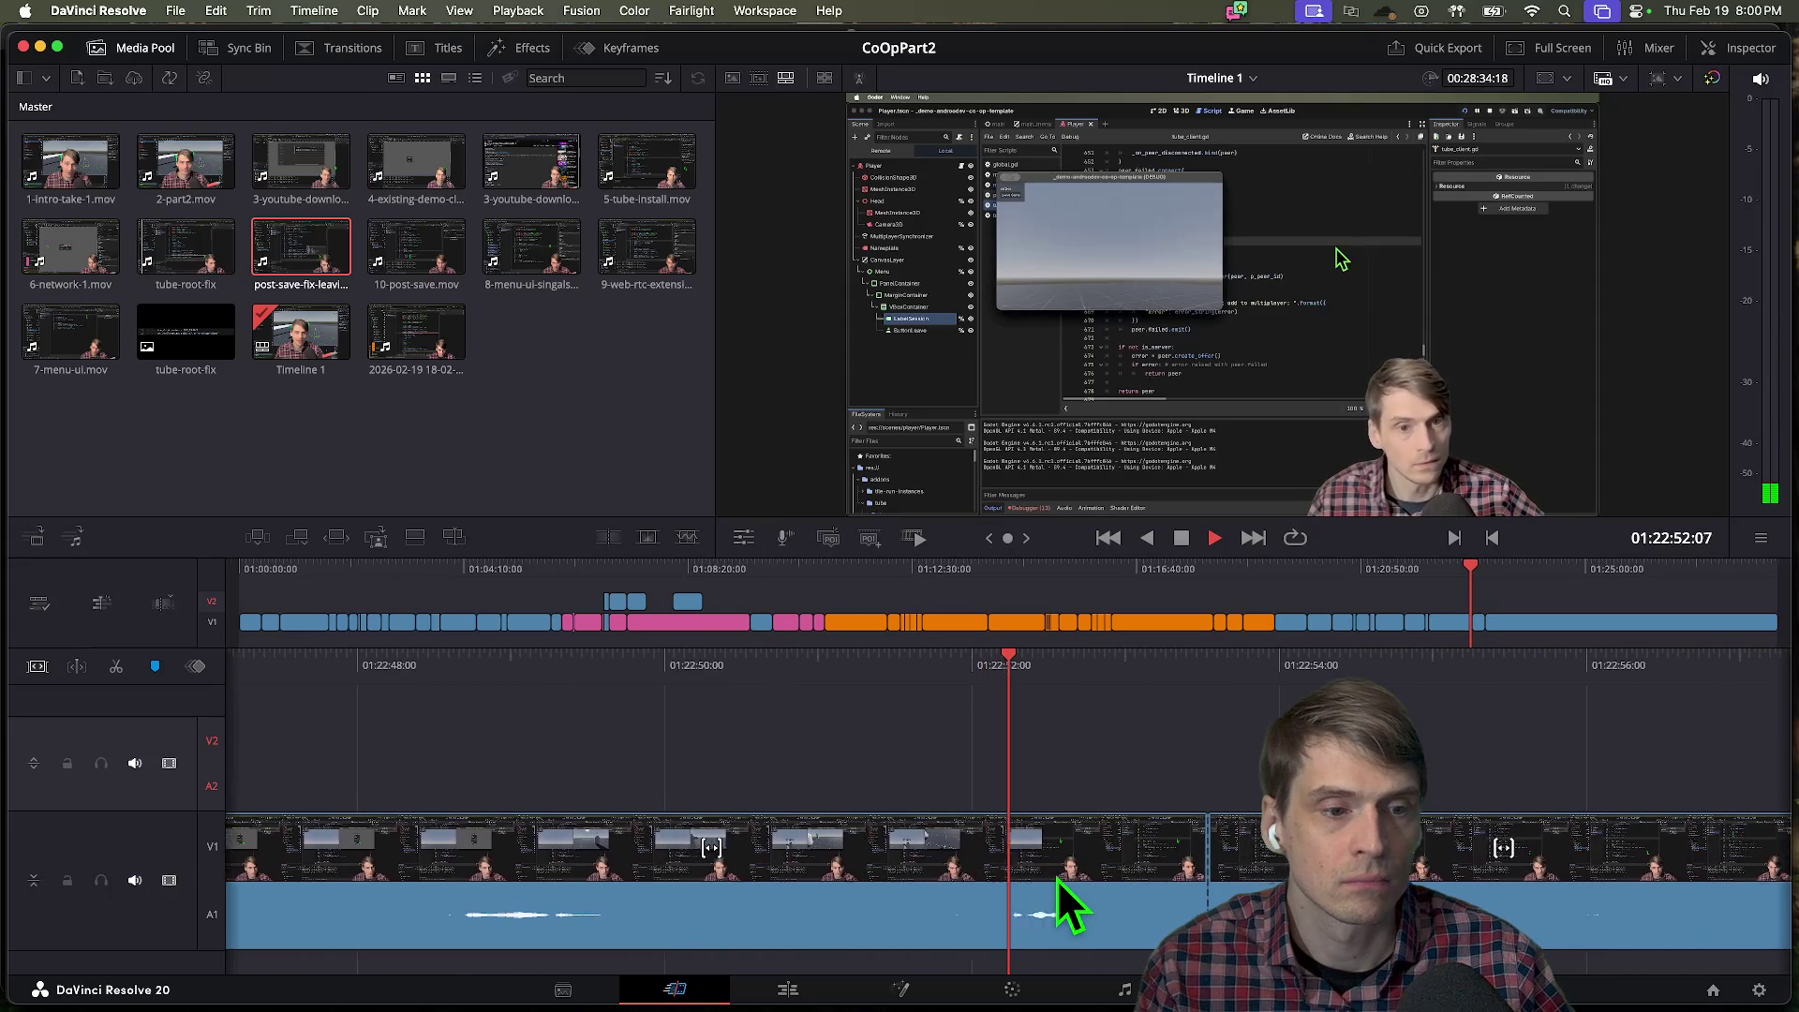
key(j)
key(j)
key(j)
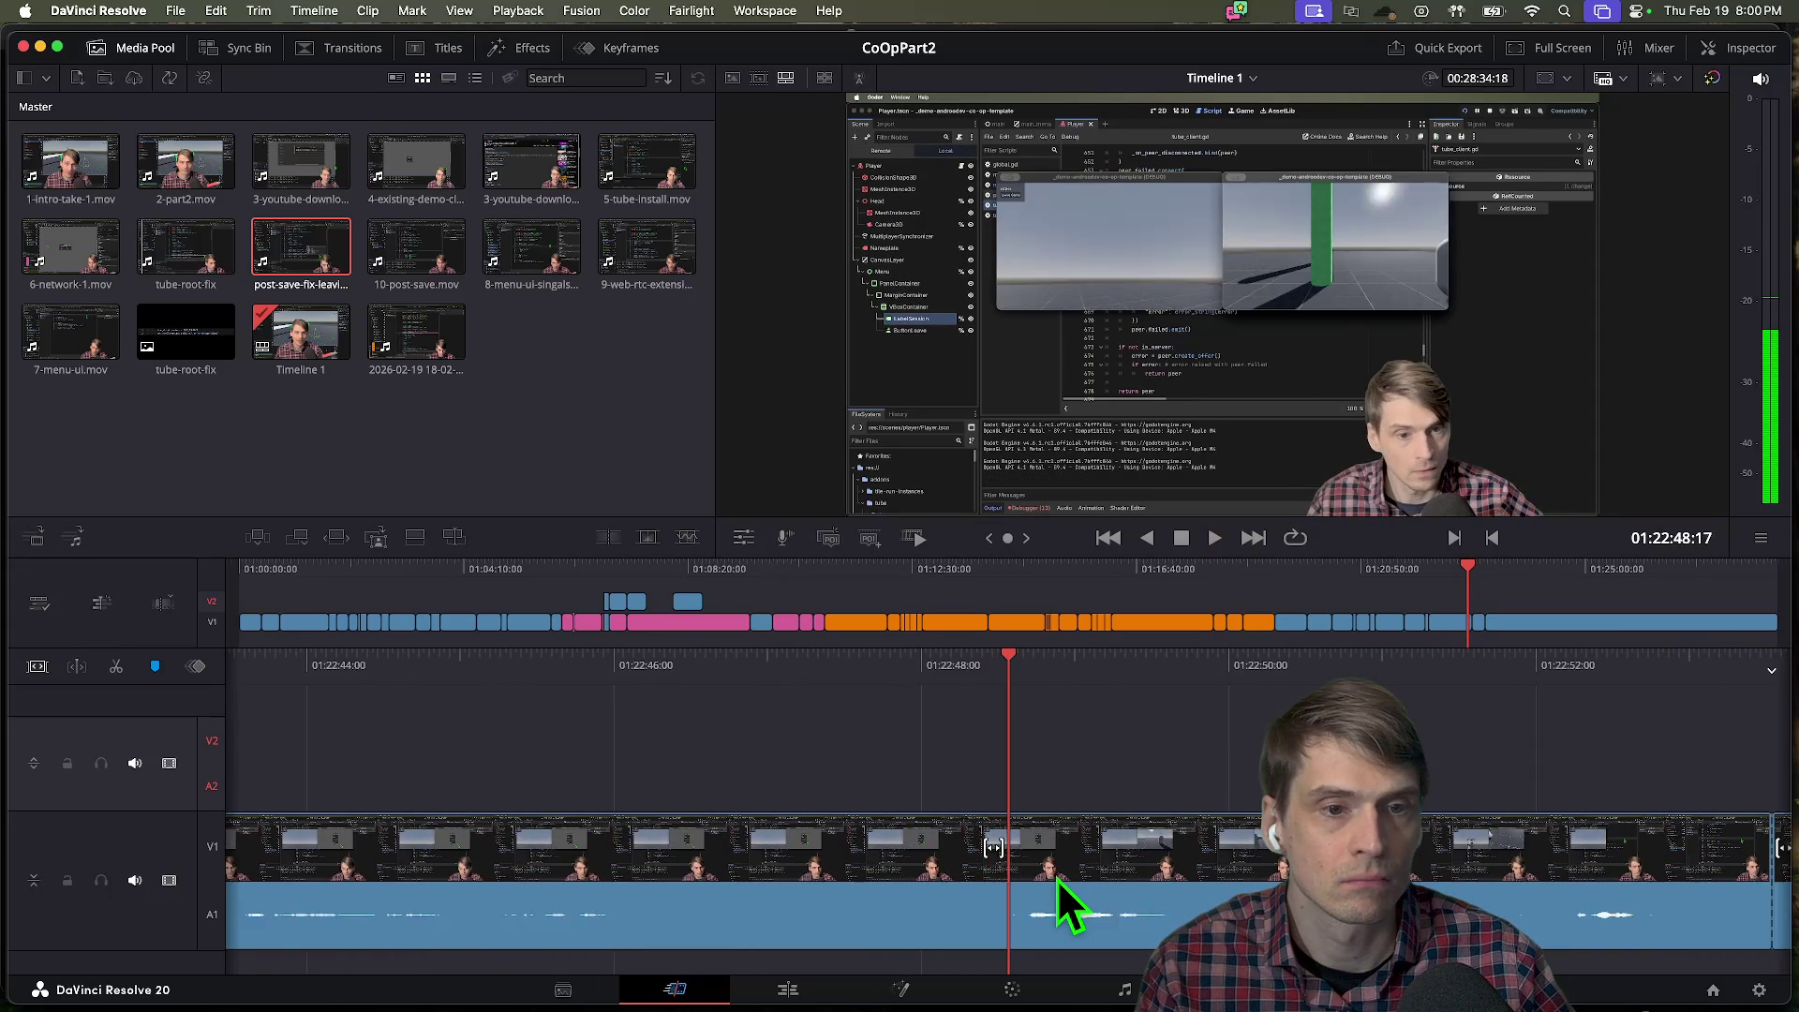
key(j)
key(j)
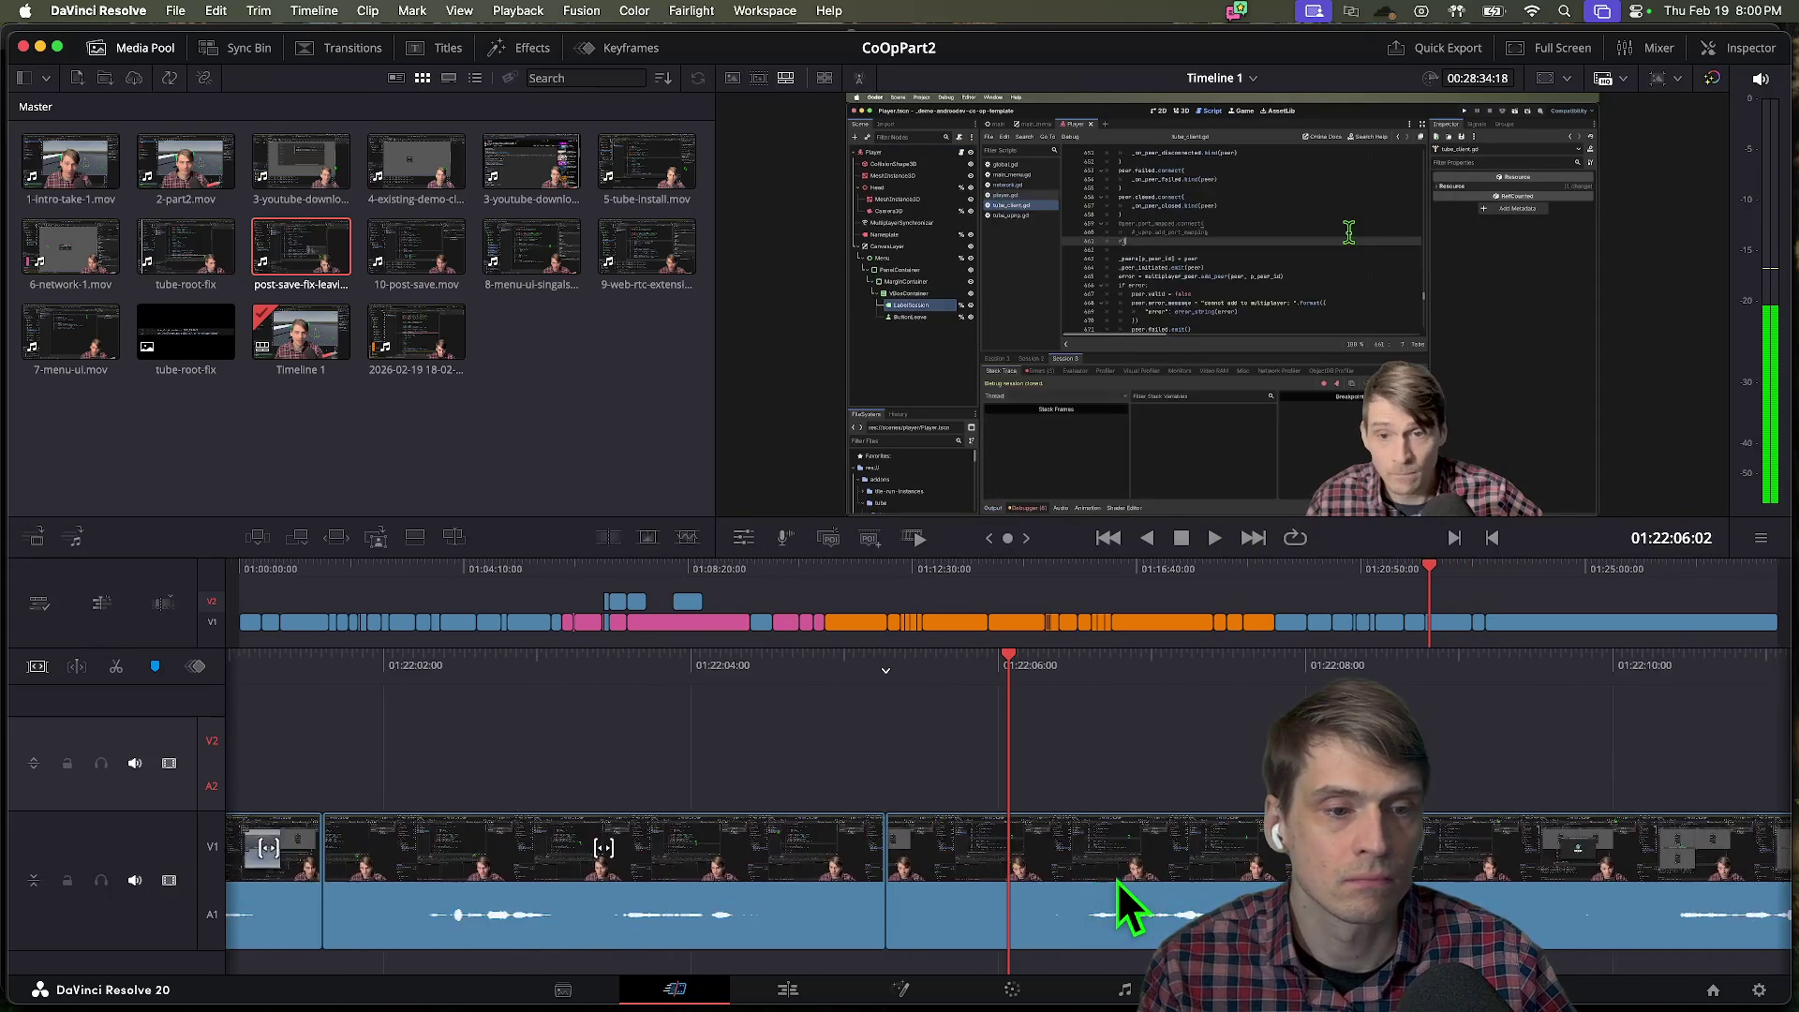
key(l)
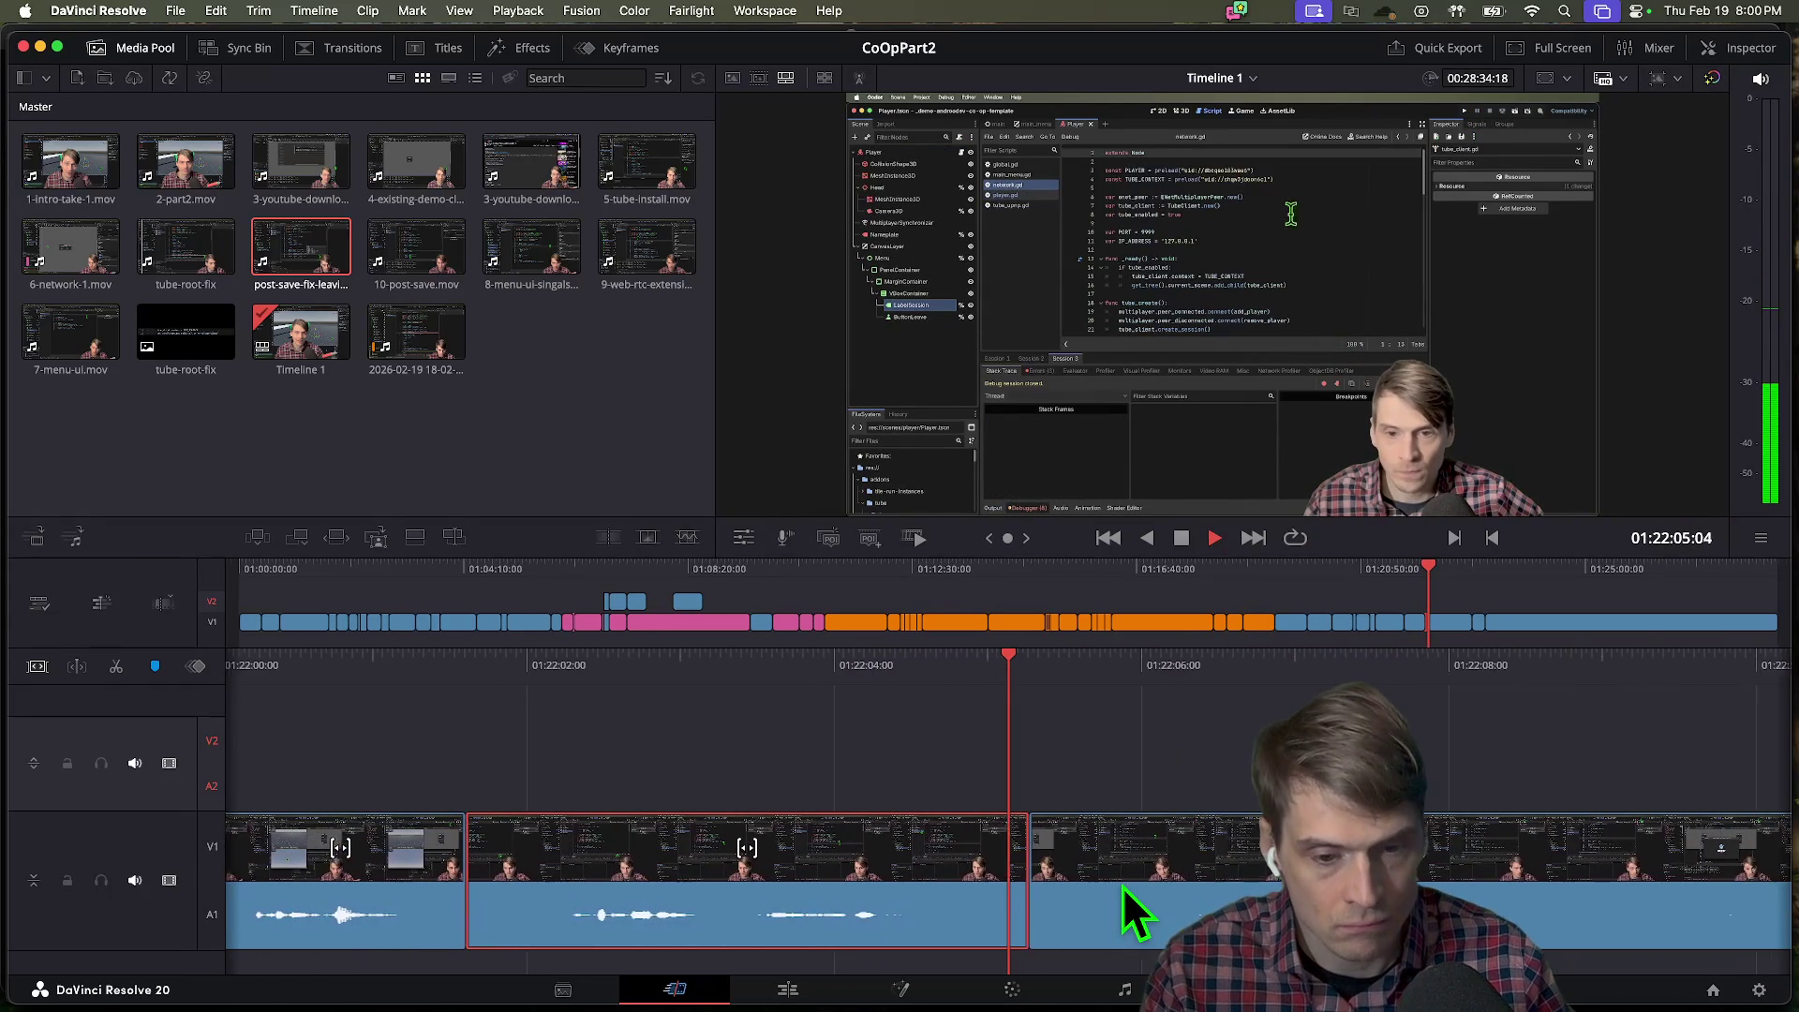
Ripple delete the unwanted stretch, review the result, and switch to Firefox.
key(BackSpace)
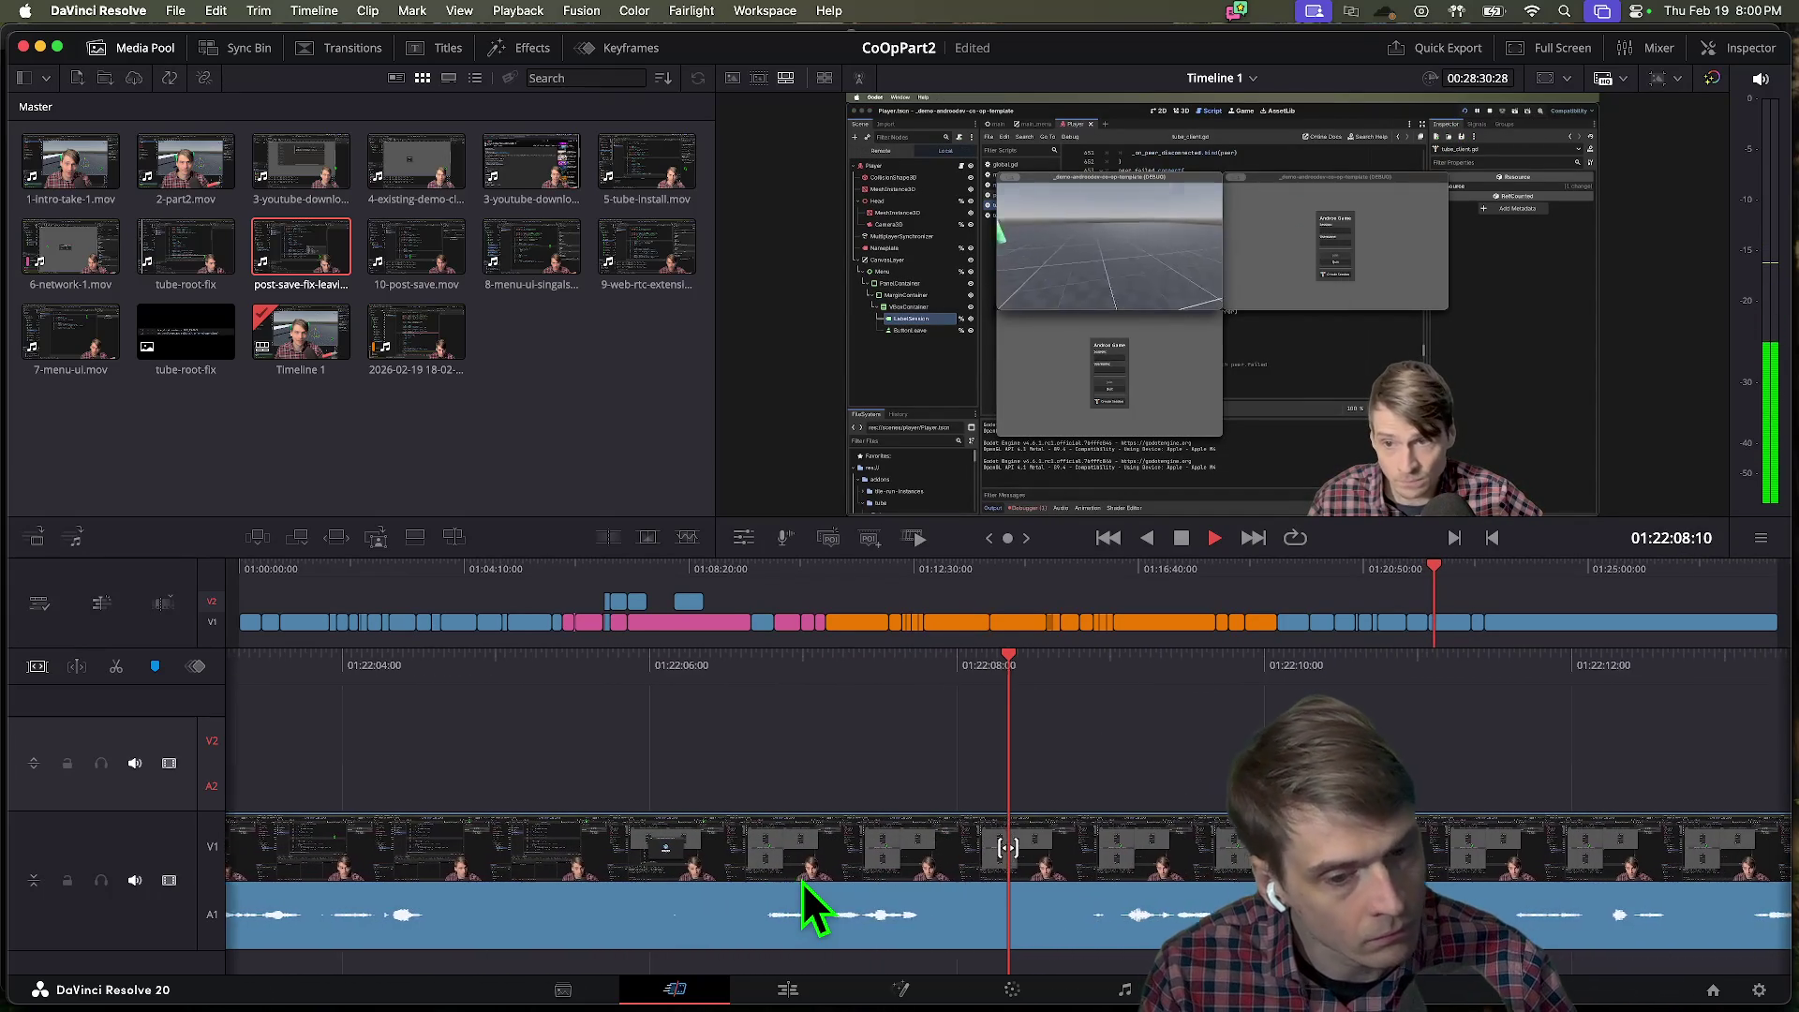
key(space)
key(l)
key(l)
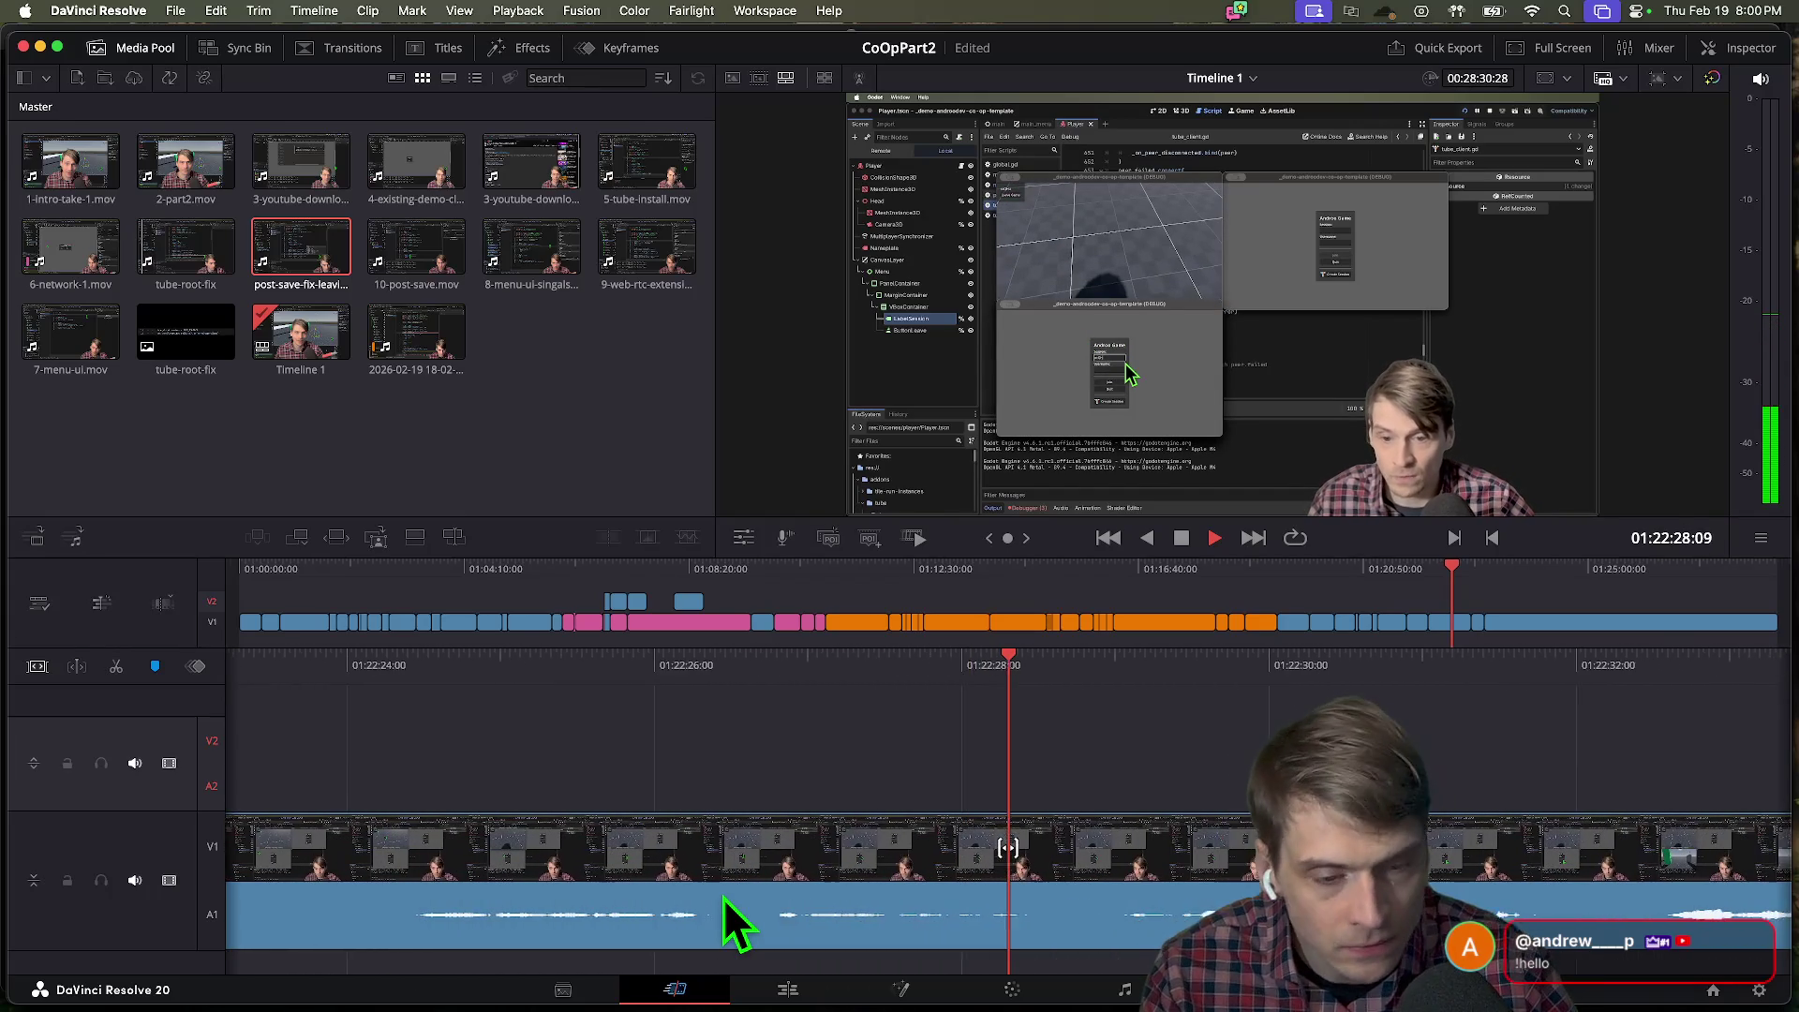
key(super+Tab)
key(super+Tab)
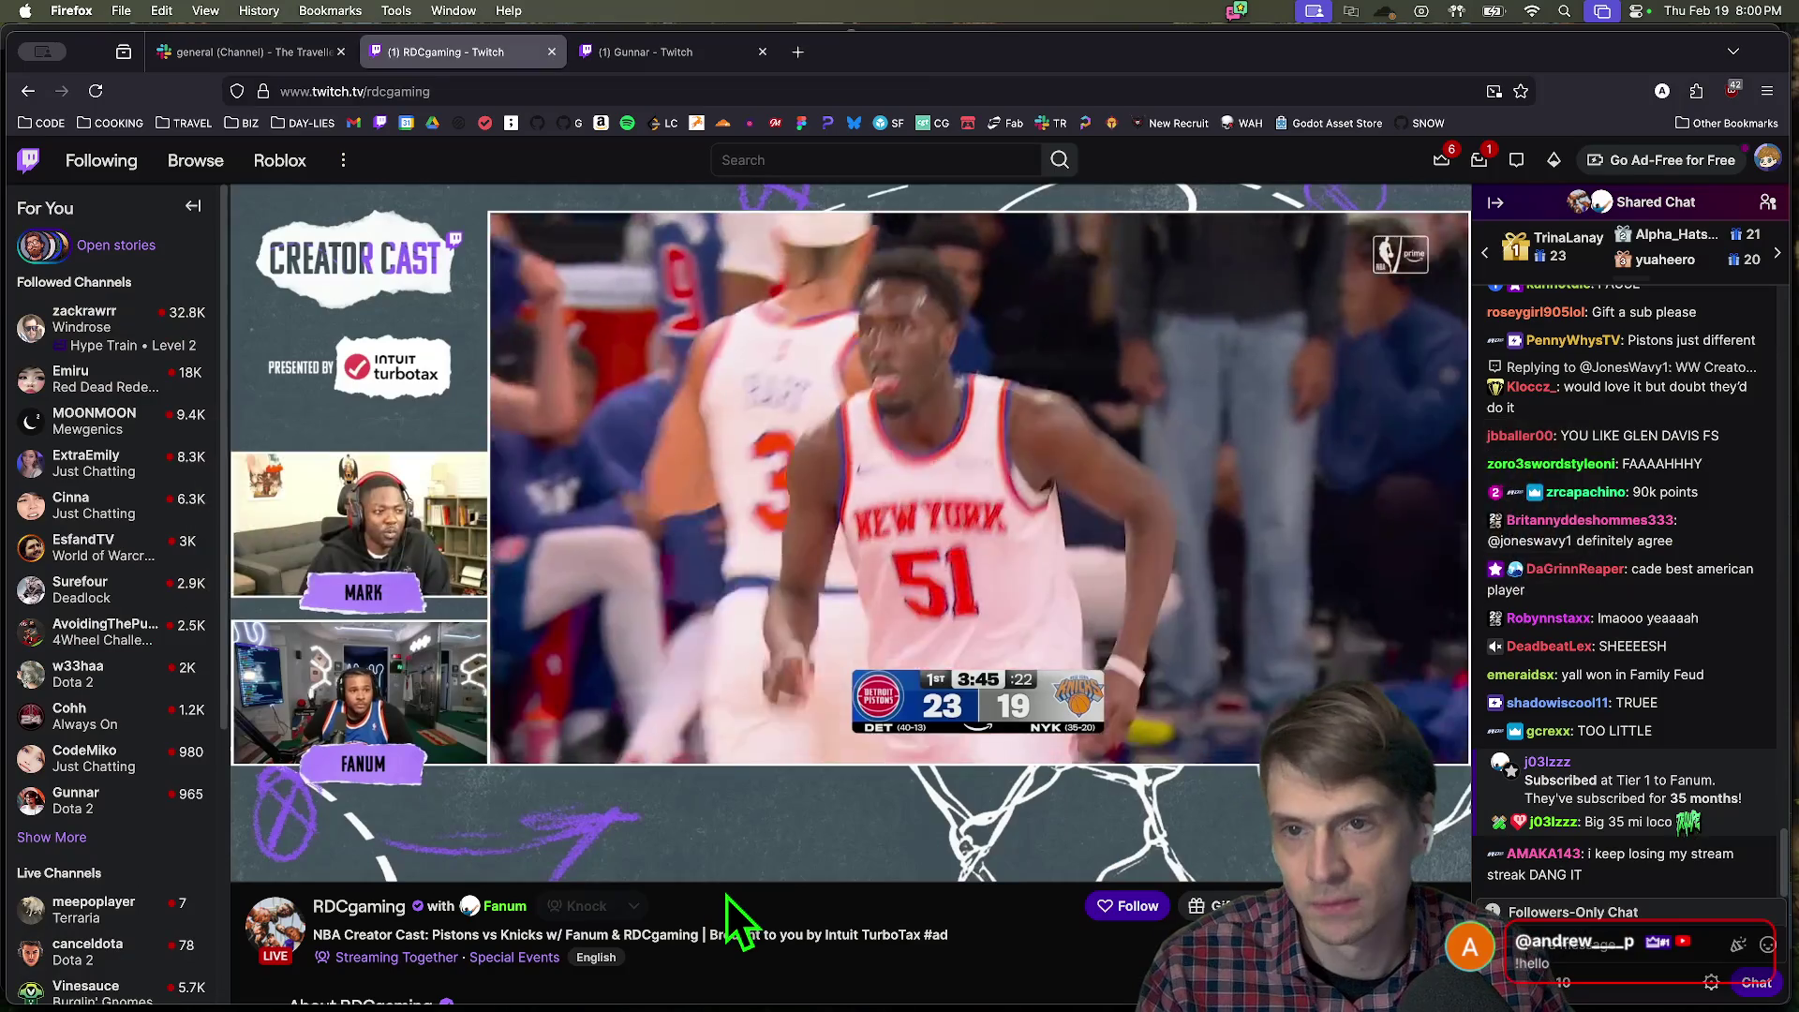
Open a new tab and load the giphy.com homepage.
key(super+t)
text(t)
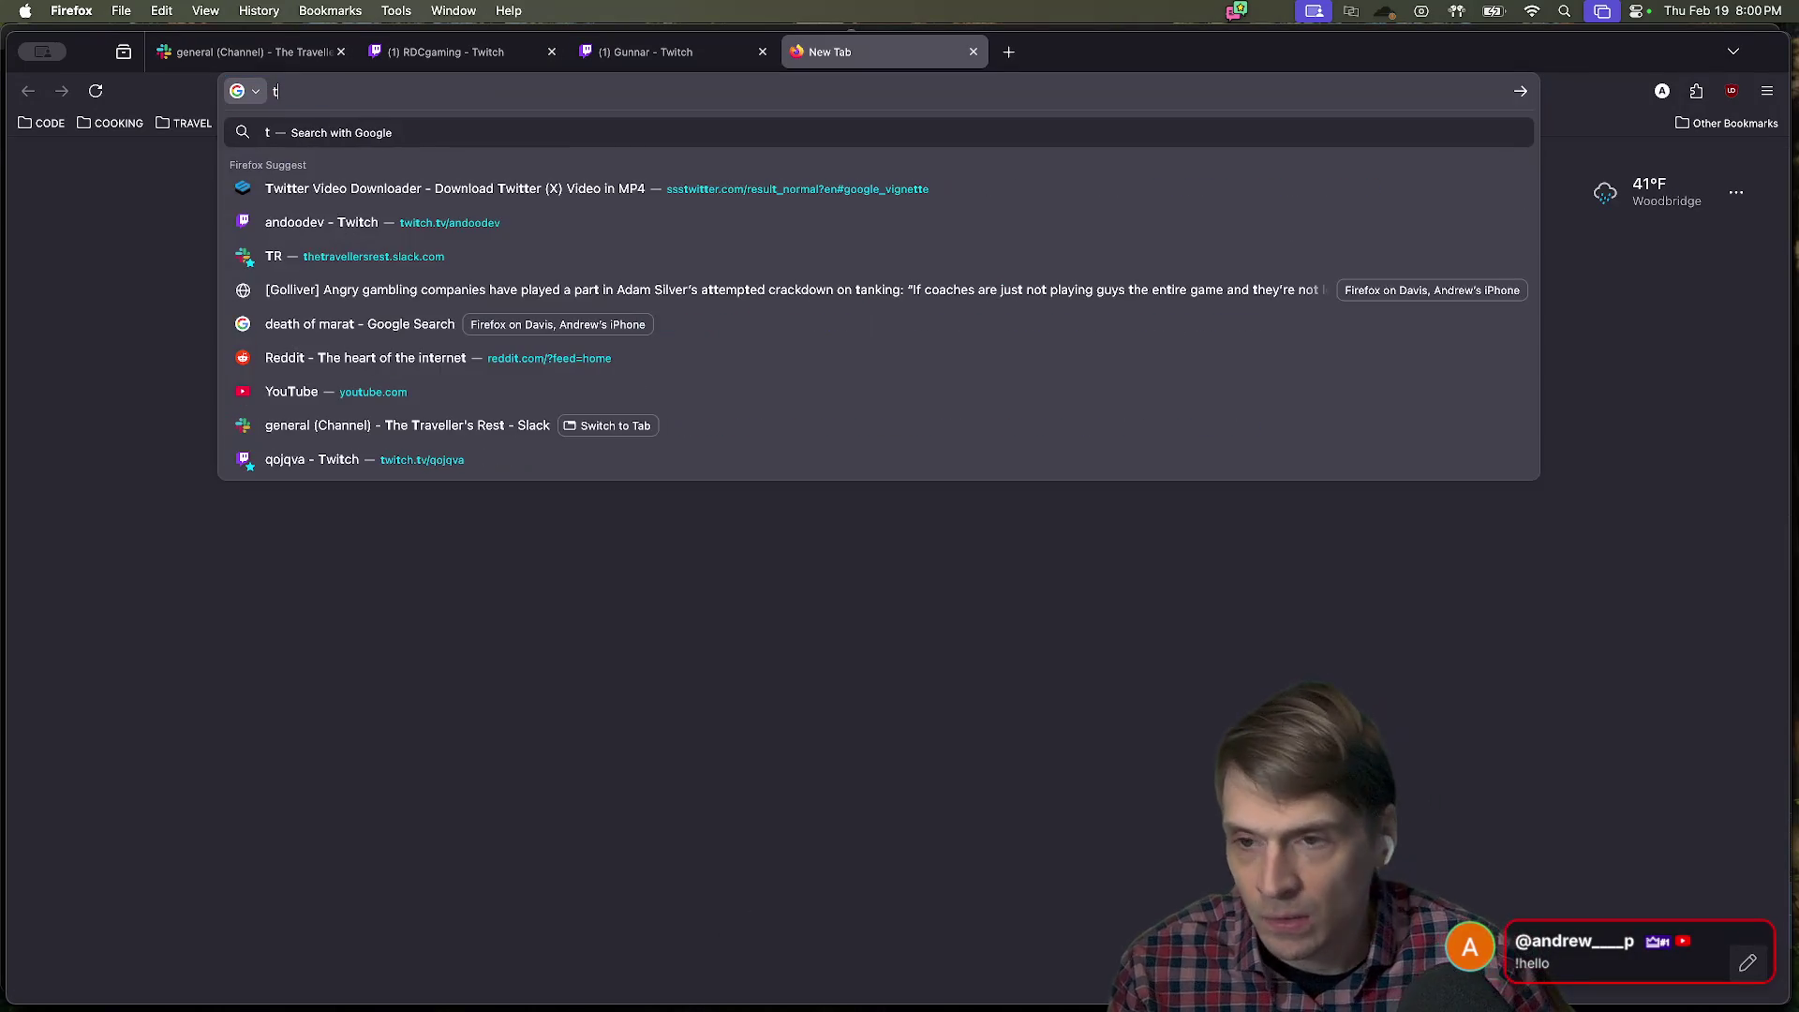
key(BackSpace)
text(gifhy)
key(BackSpace)
key(BackSpace)
text(ph)
key(BackSpace)
key(BackSpace)
key(BackSpace)
text(giph)
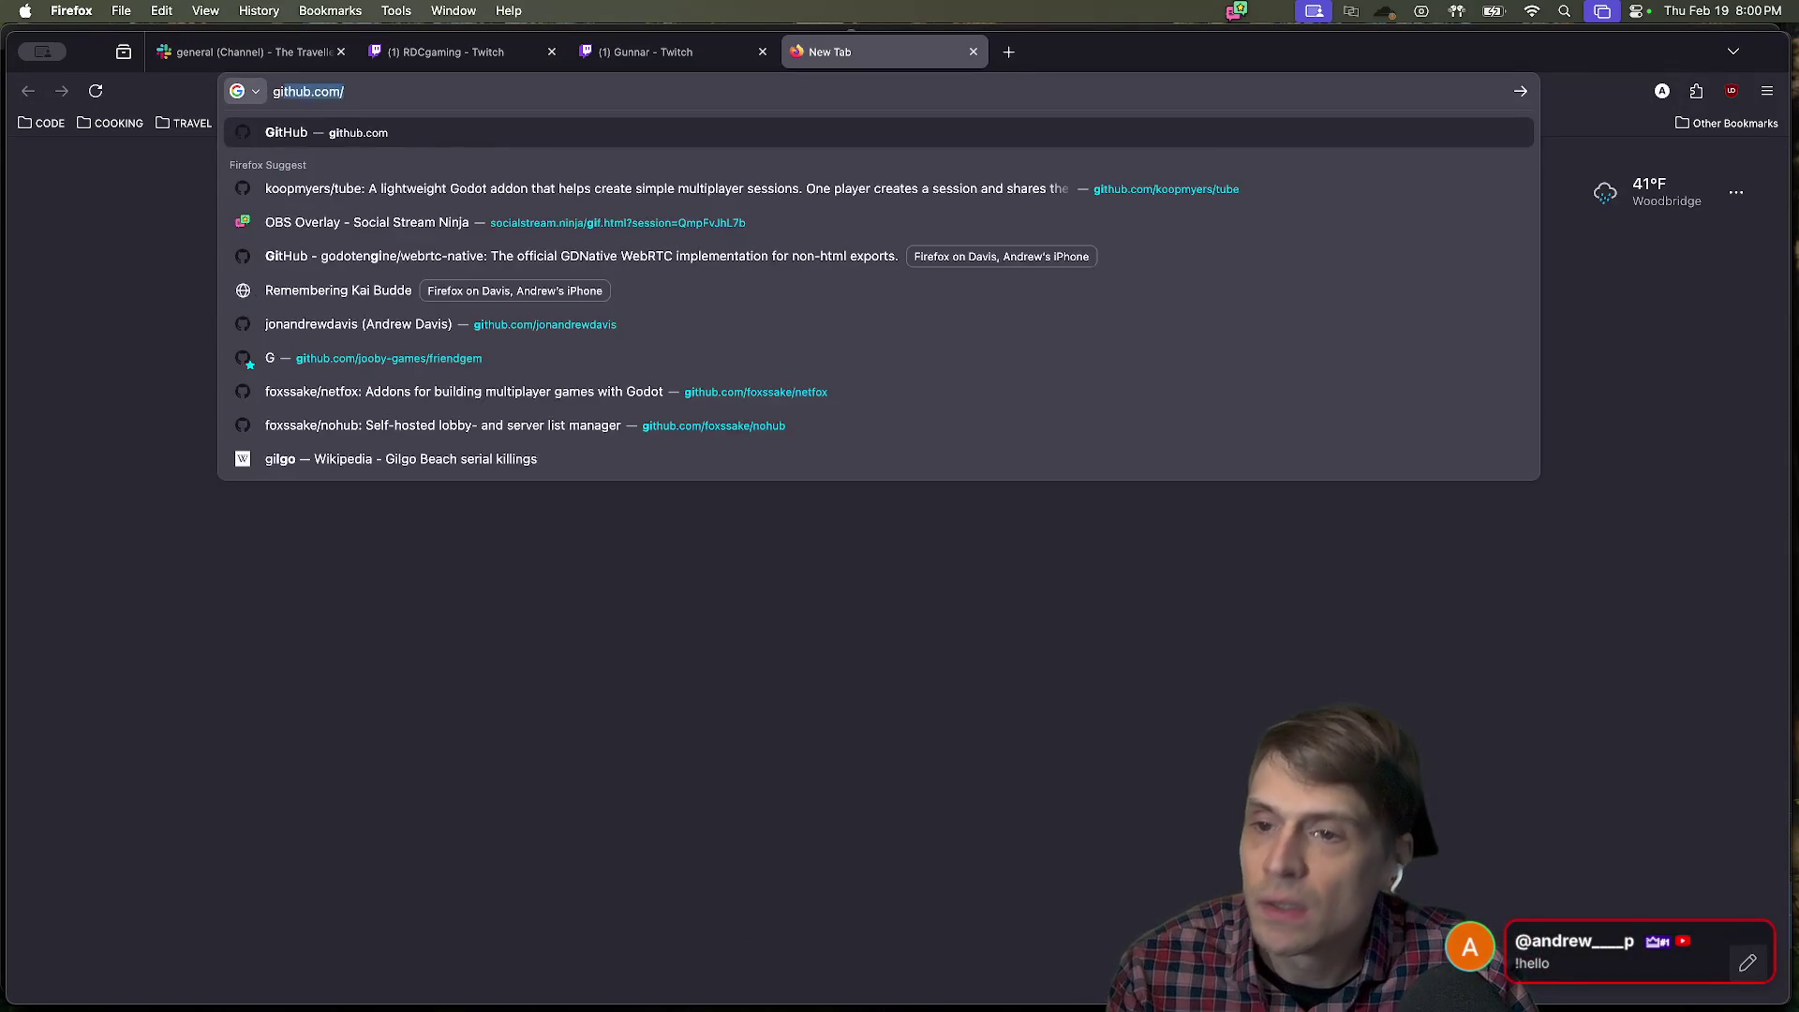
key(Return)
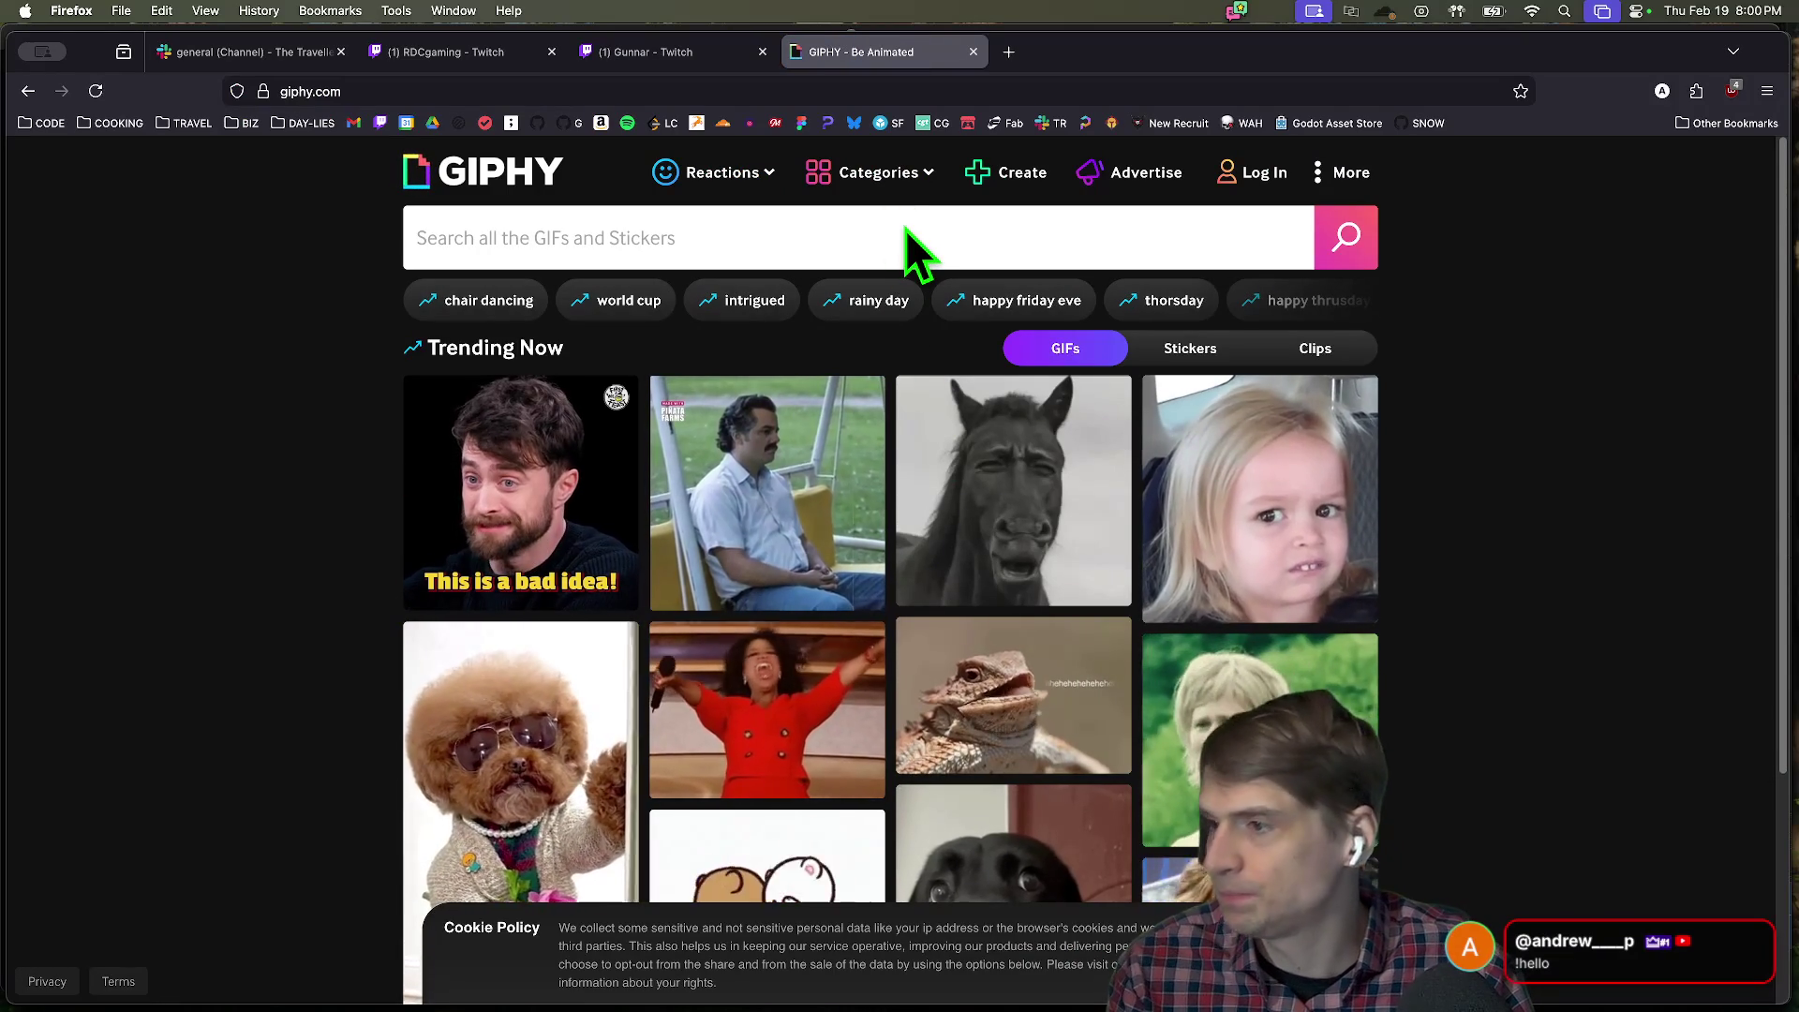
Search GIPHY for 'hello' and scroll through the results.
click(1008, 237)
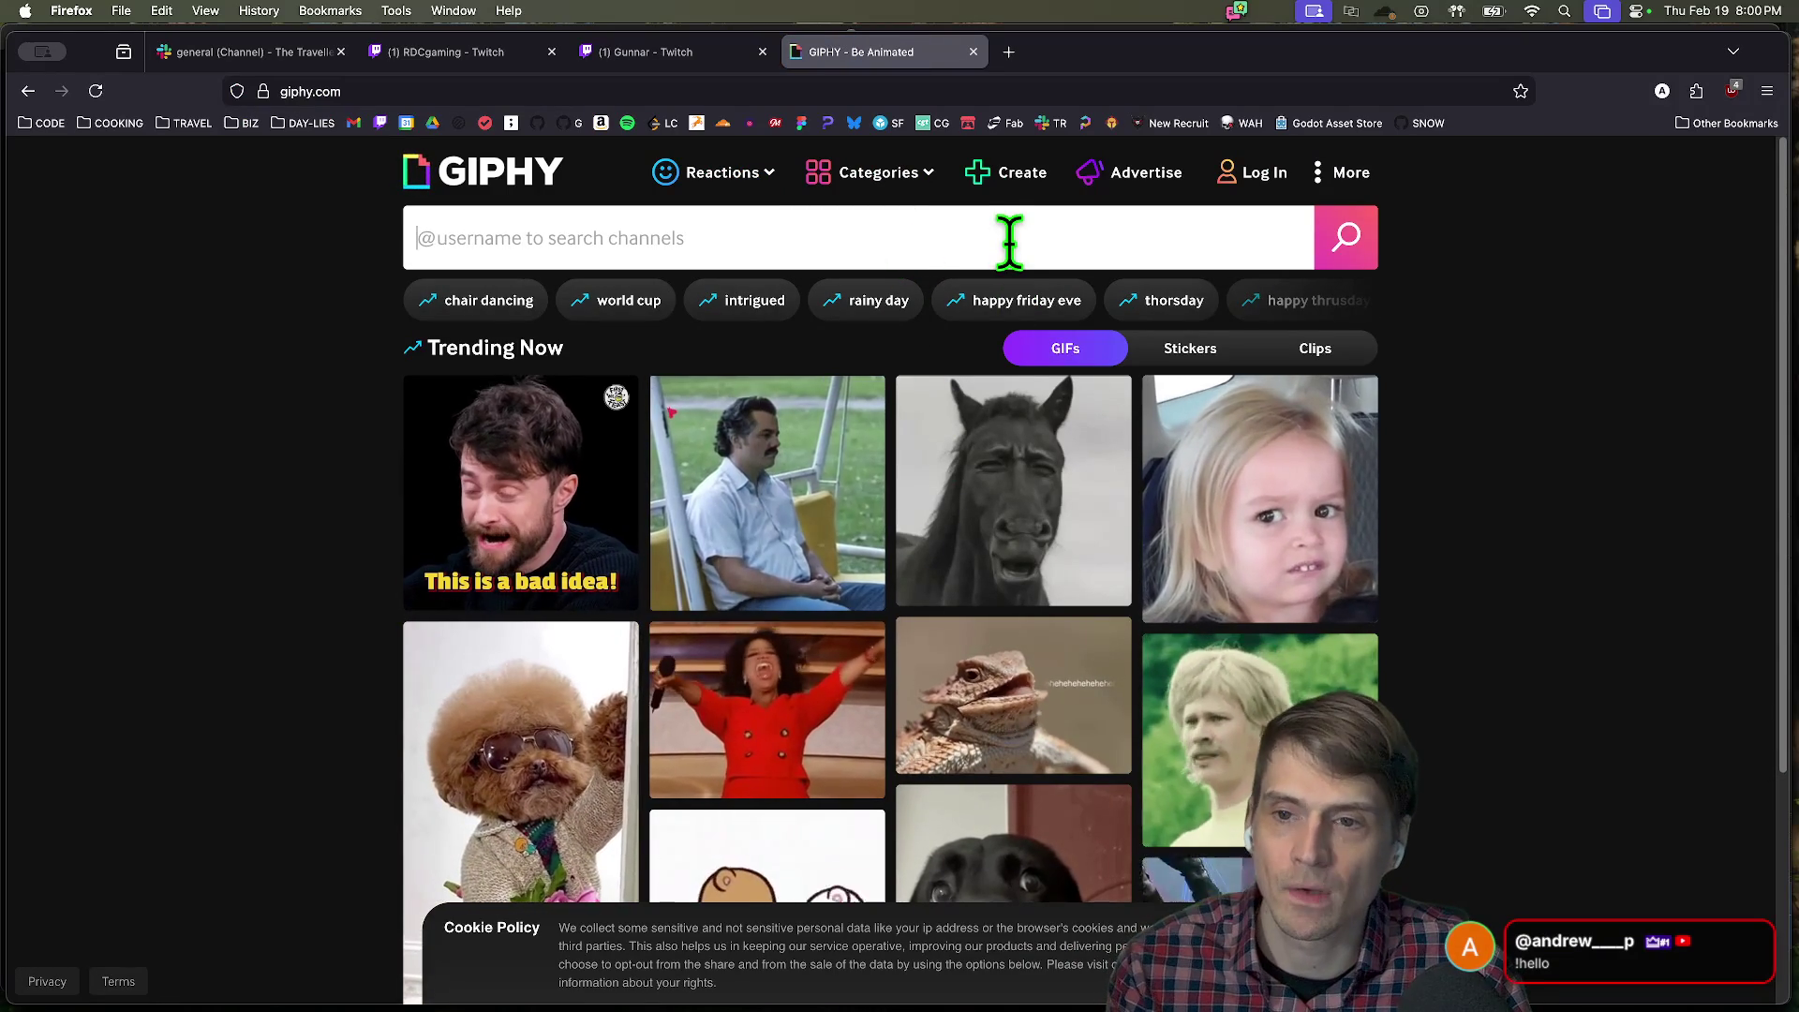
text(hello)
key(Return)
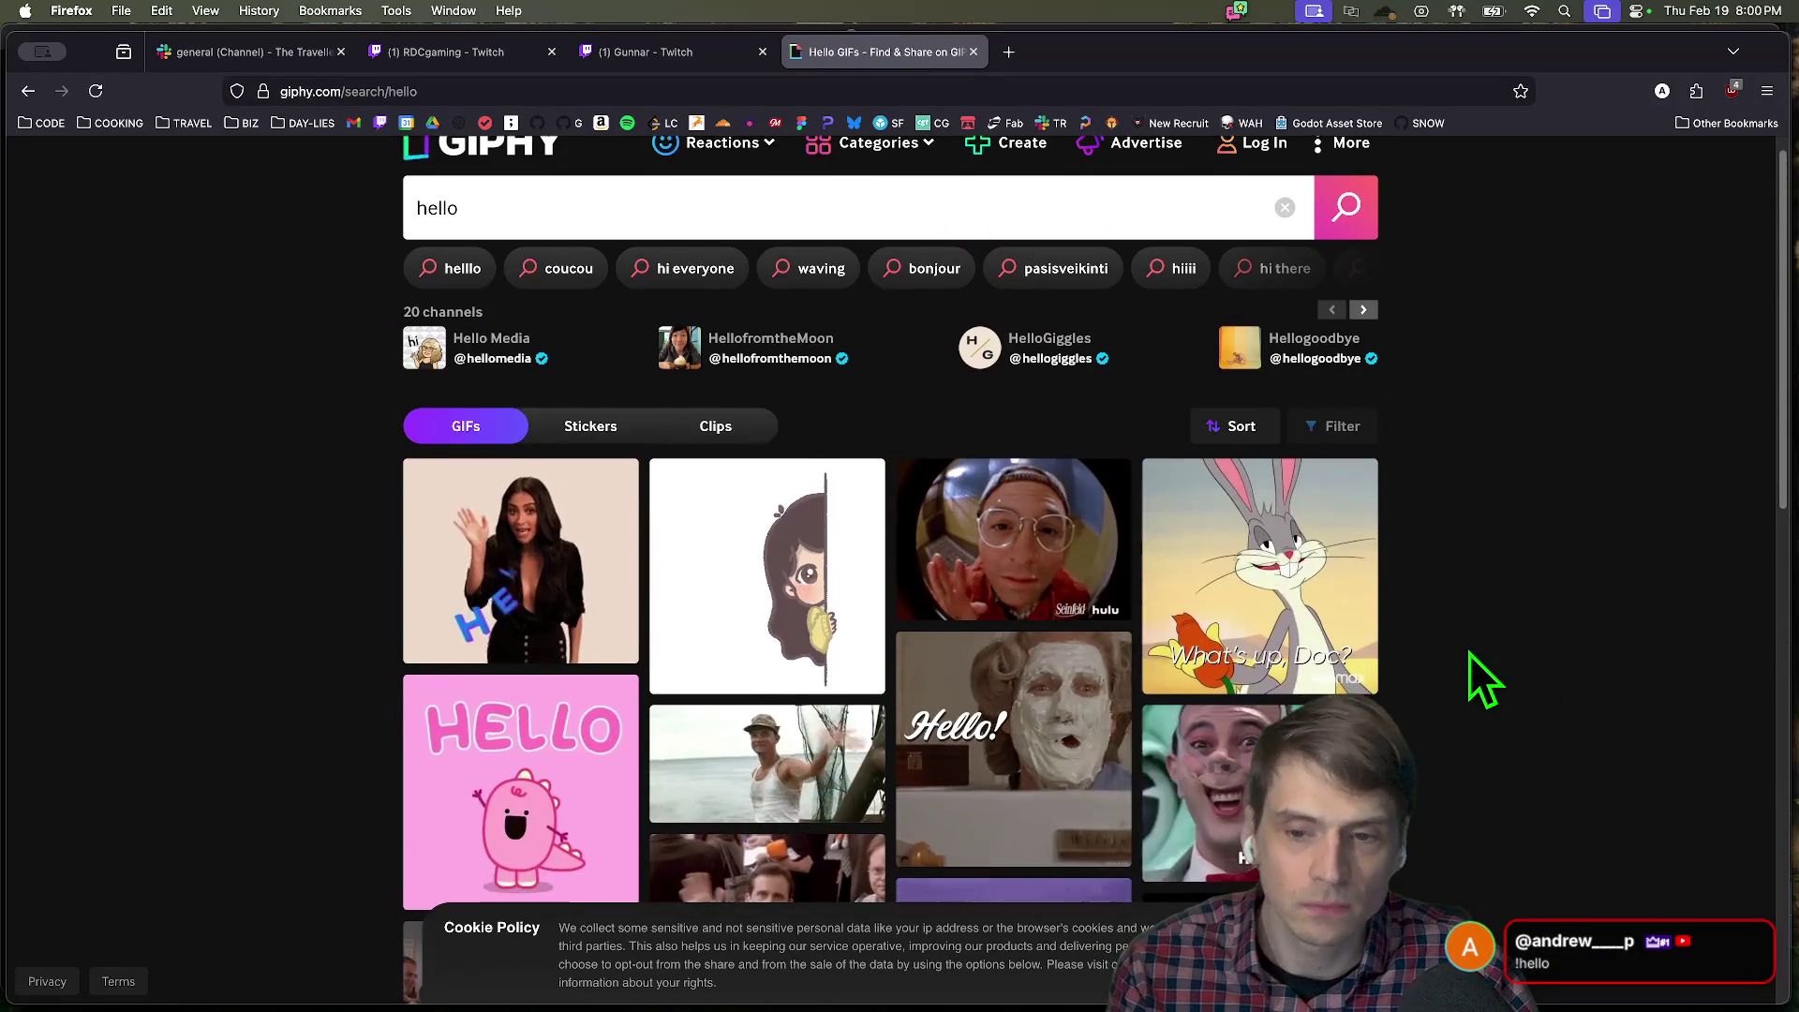
scroll(1470, 654, down, 5)
scroll(1438, 666, down, 5)
scroll(1478, 835, up, 10)
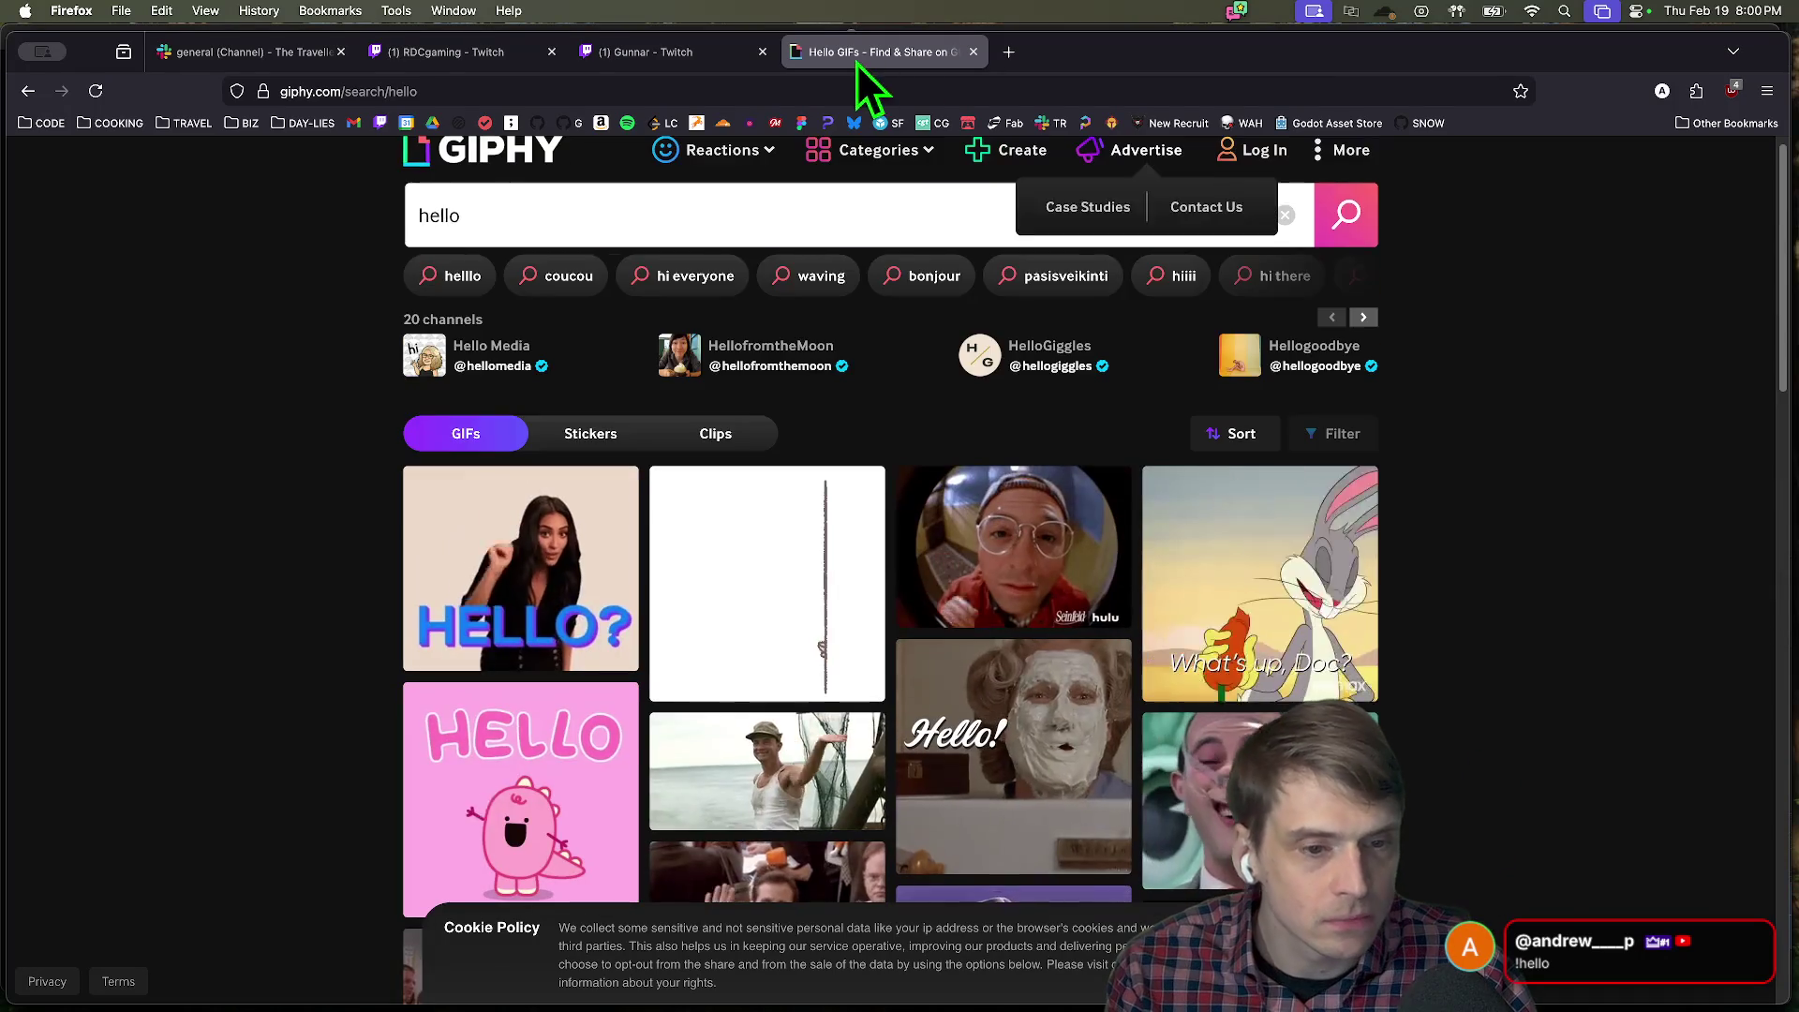
Replace the search with 'wave', browse those GIFs, then close the GIPHY tab.
mouse_move(878, 150)
double_click(474, 215)
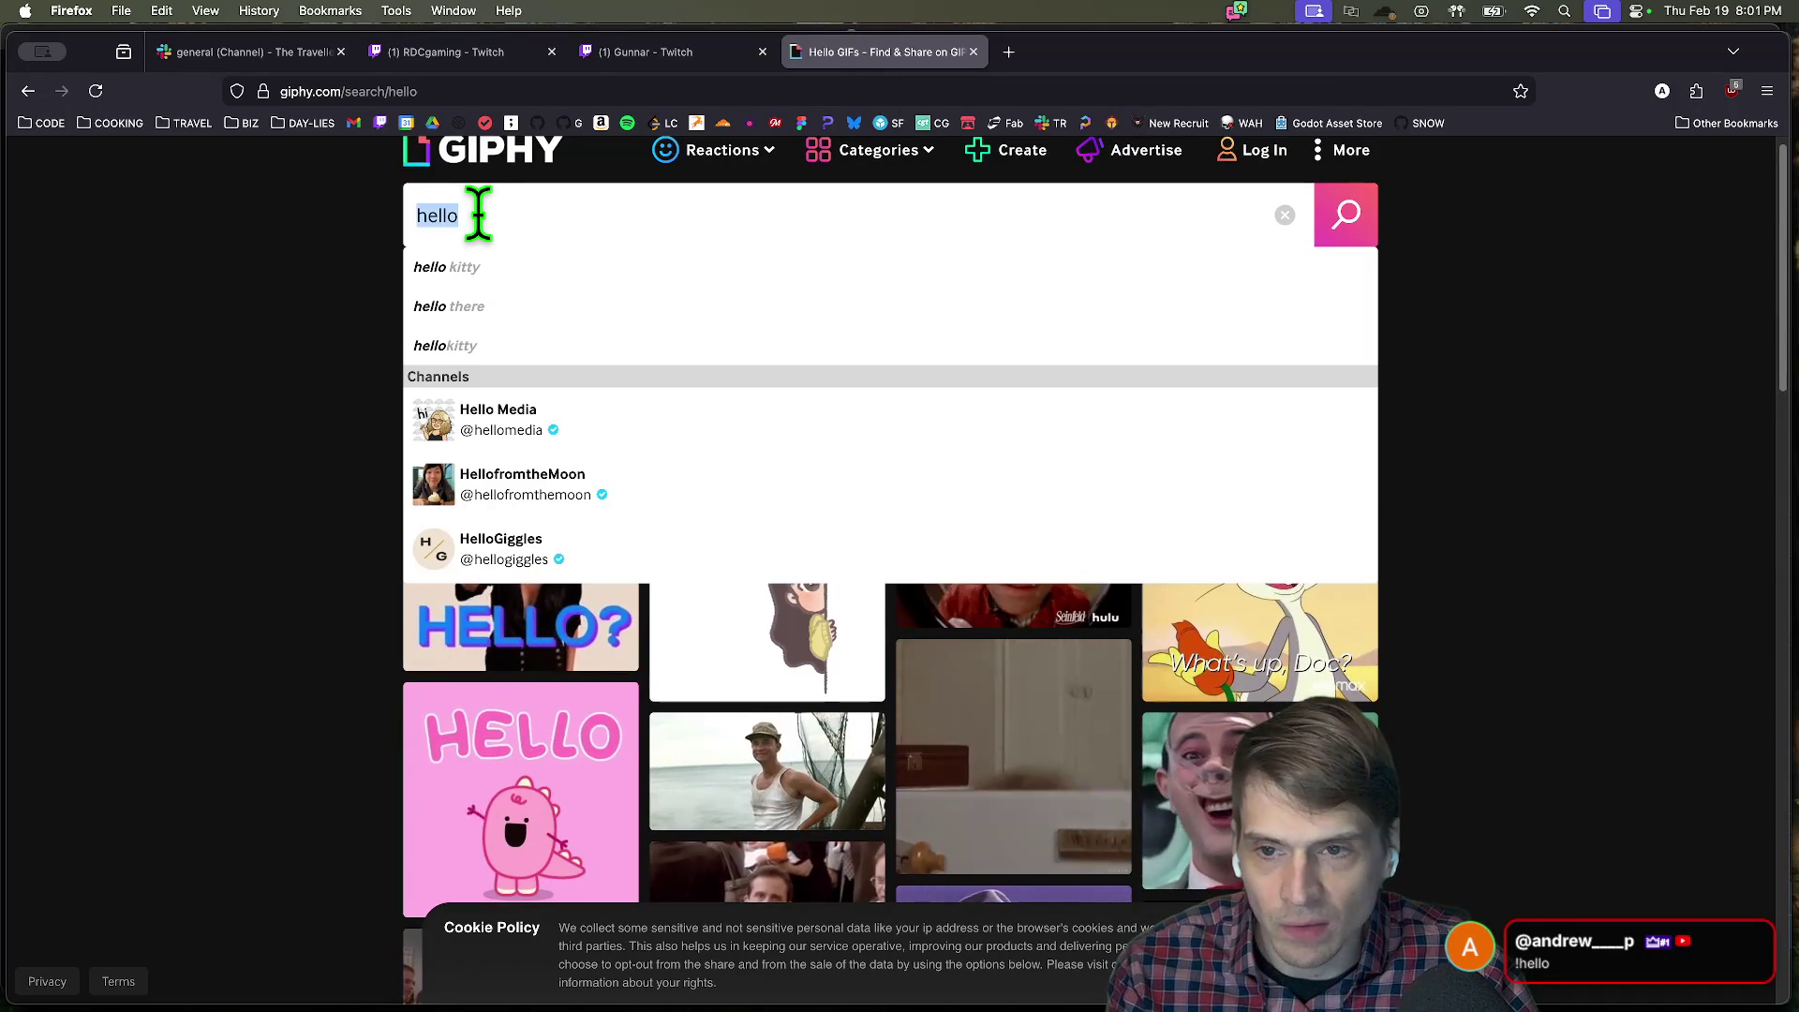
text(wave)
key(Return)
scroll(1639, 352, down, 3)
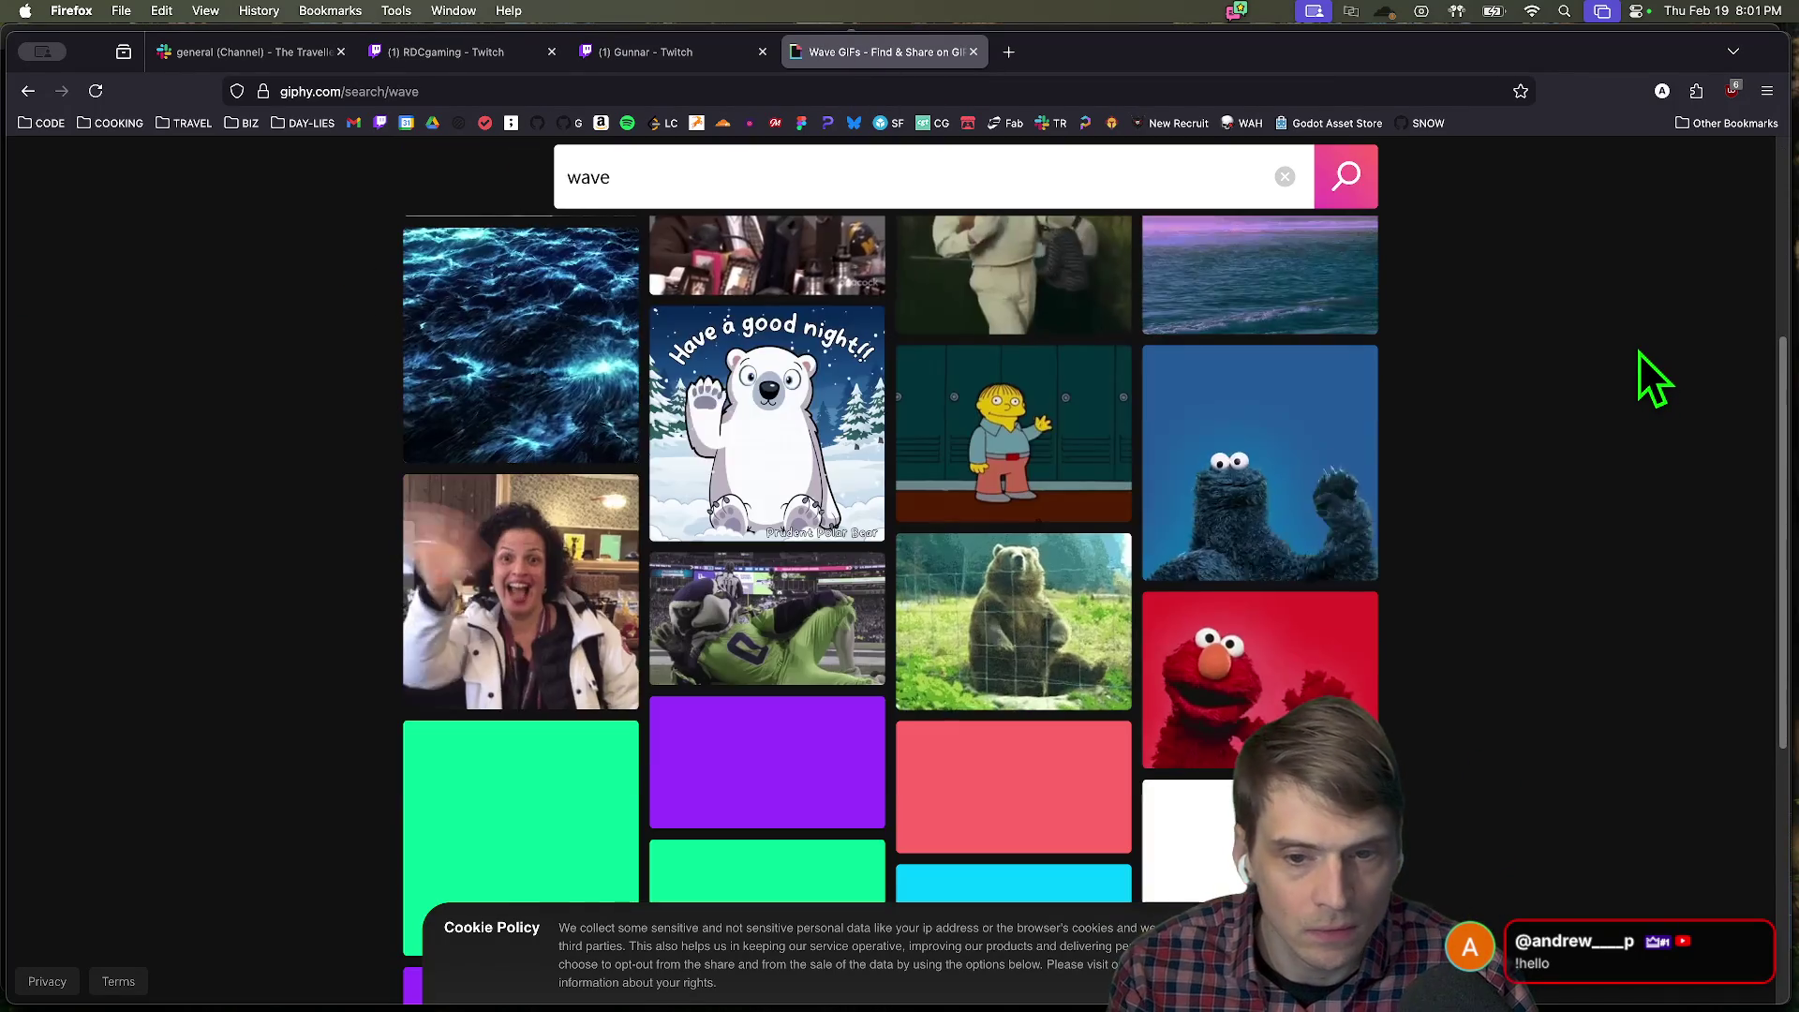
scroll(1635, 356, down, 5)
scroll(1634, 356, down, 15)
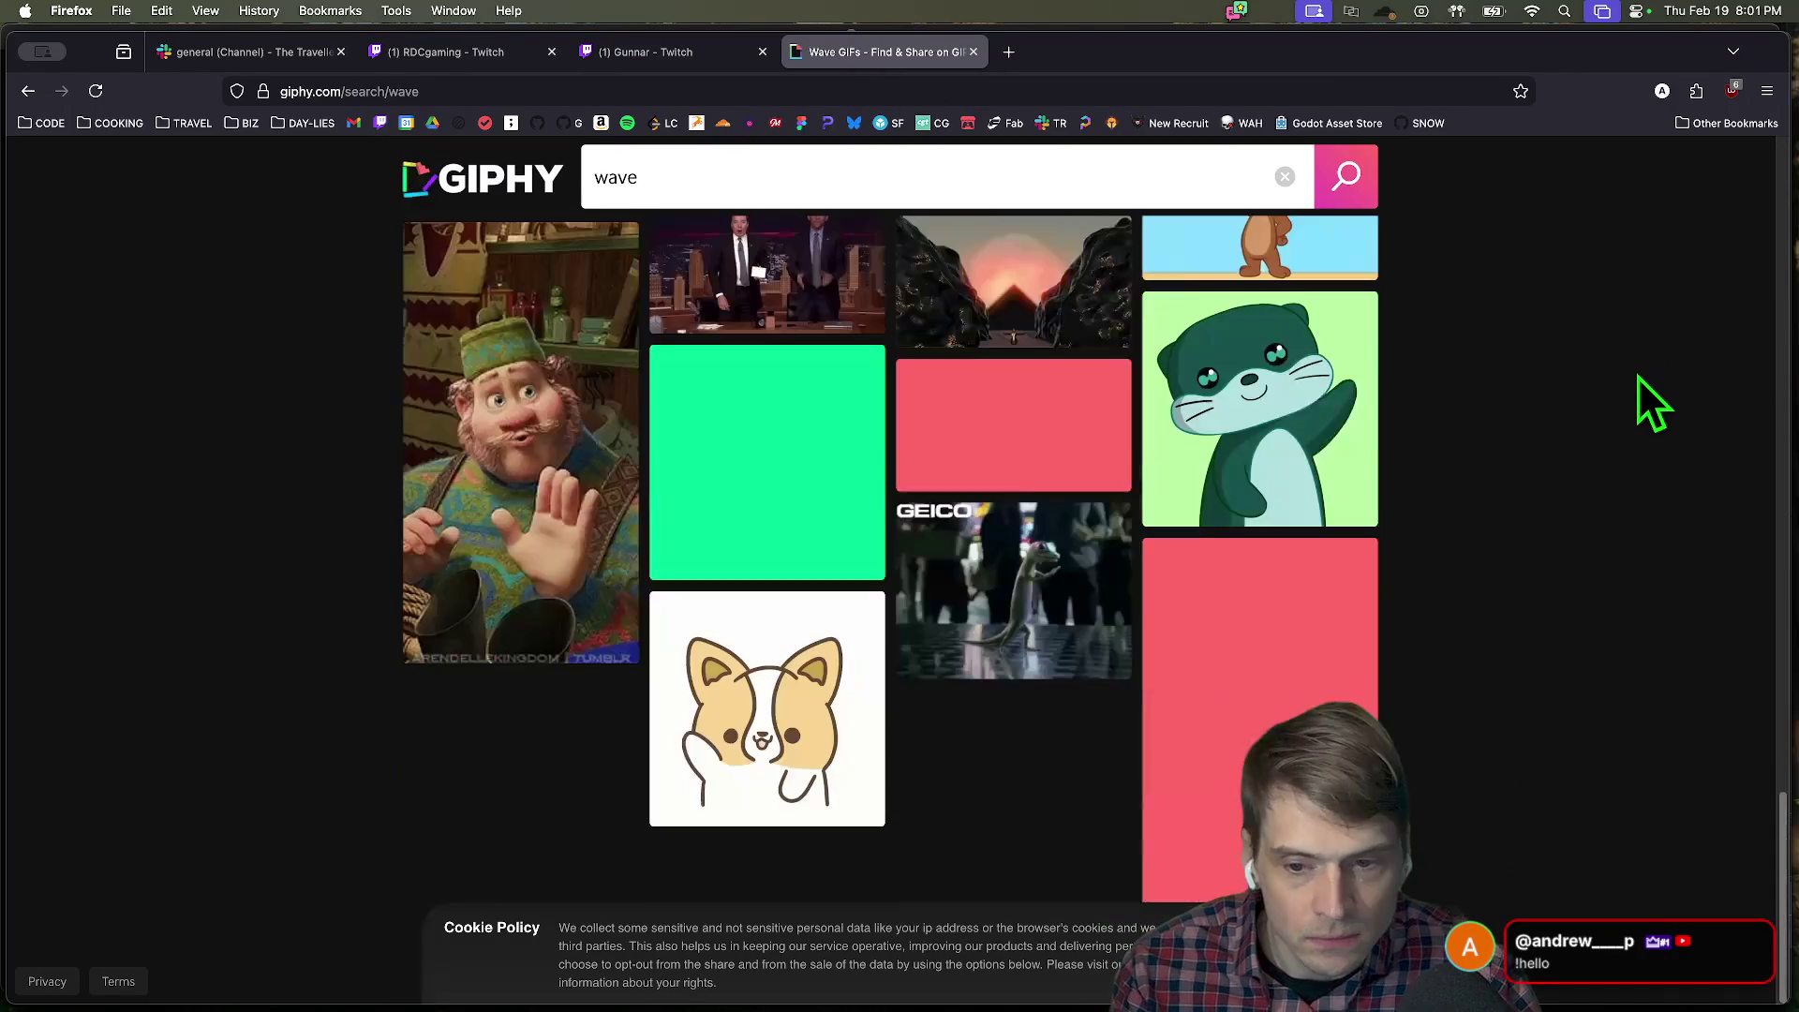
scroll(1606, 418, down, 10)
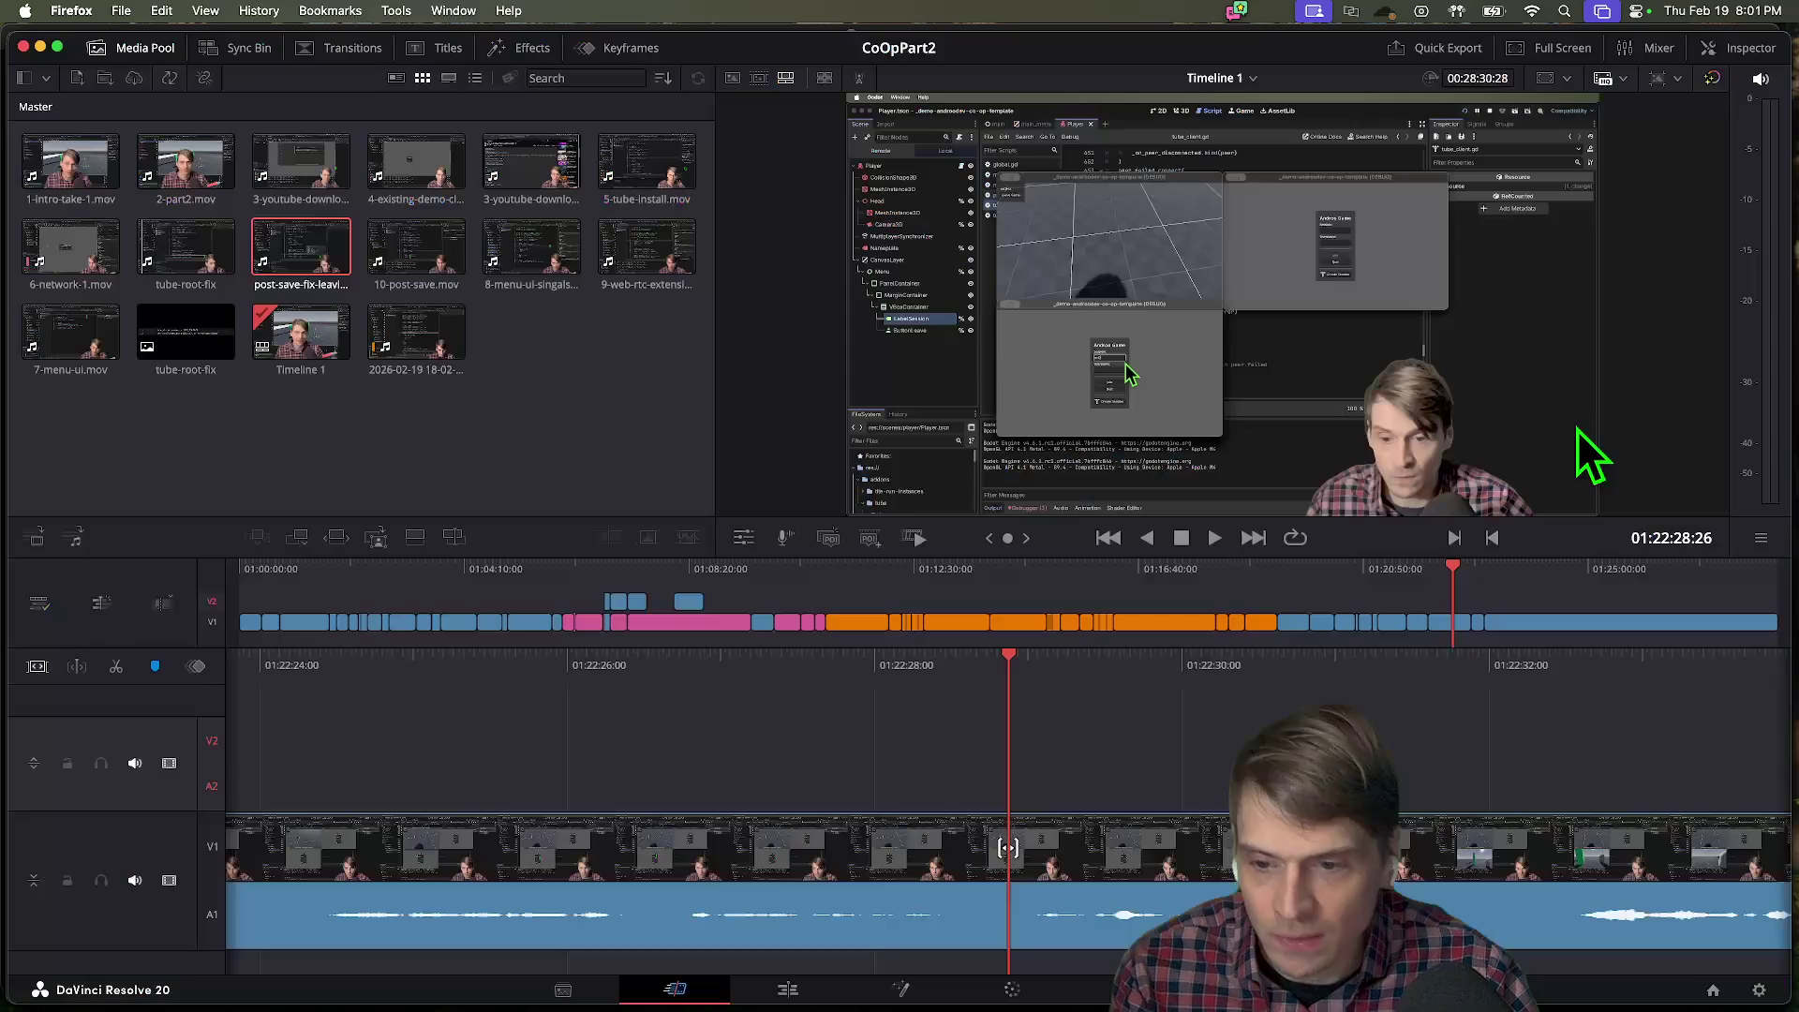
click(1577, 429)
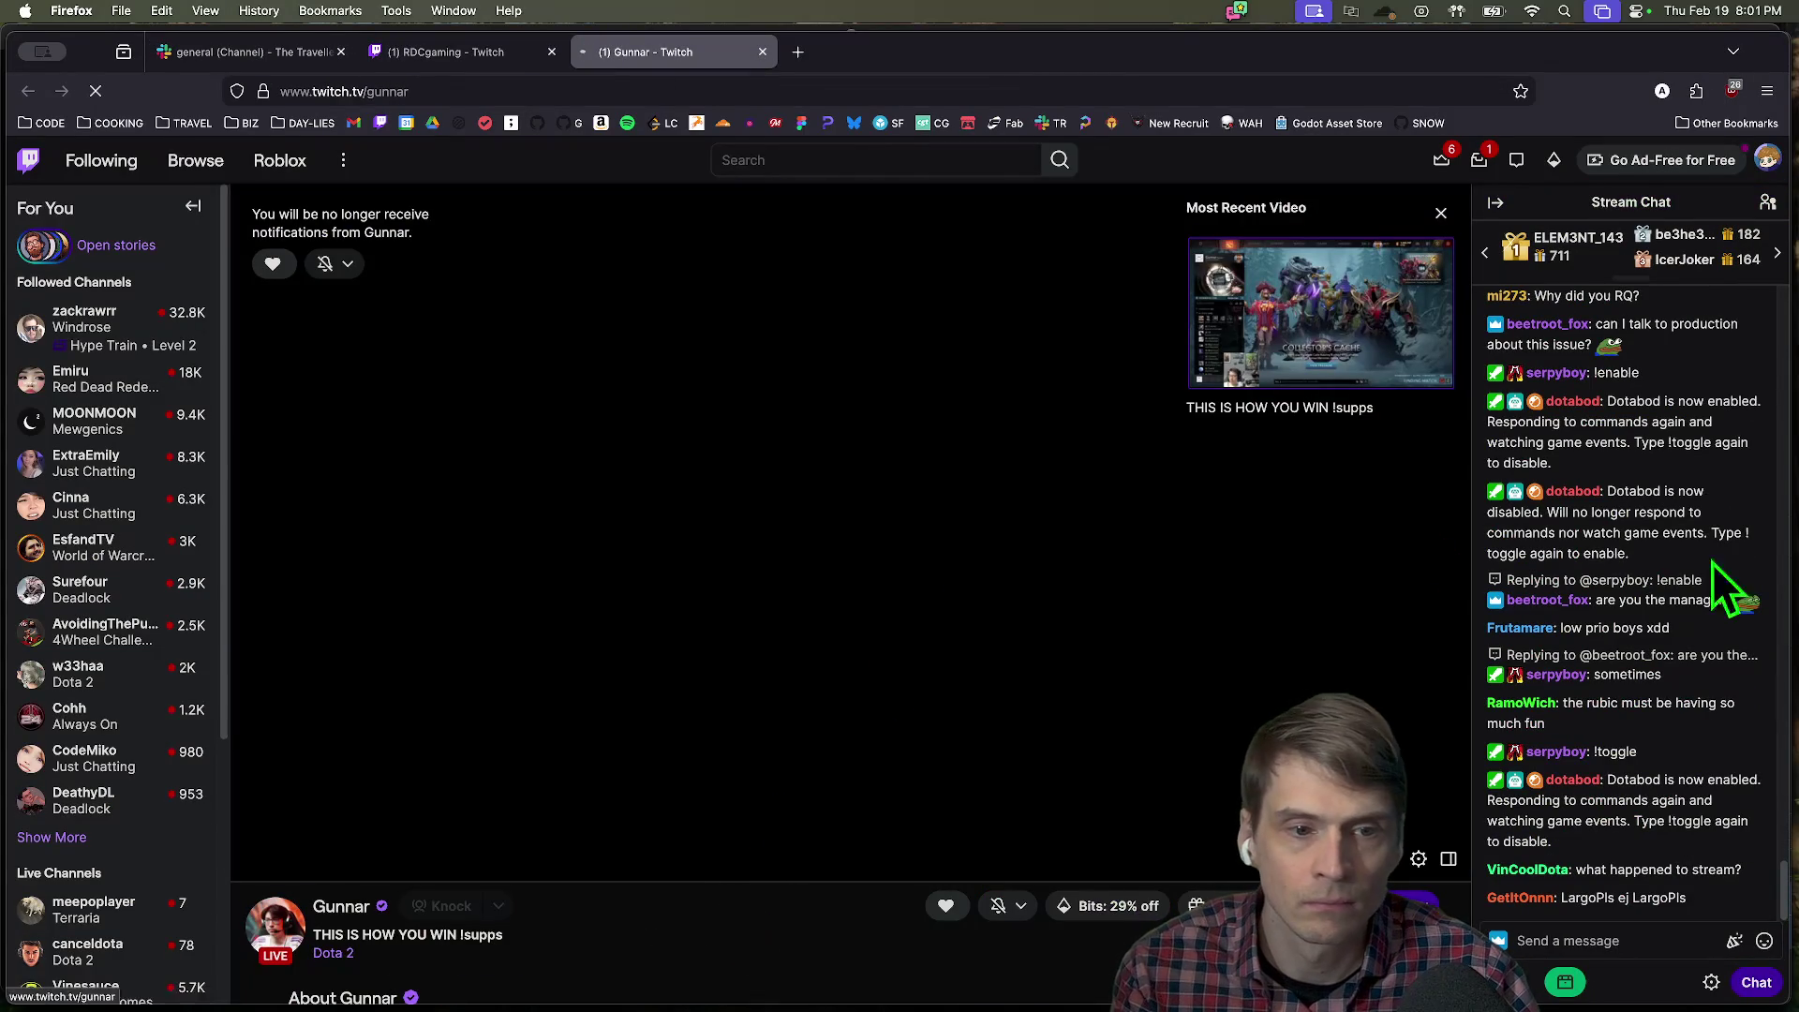
Reload the Gunnar stream, glance at the RDCgaming and Slack tabs, and return to DaVinci Resolve.
key(super+r)
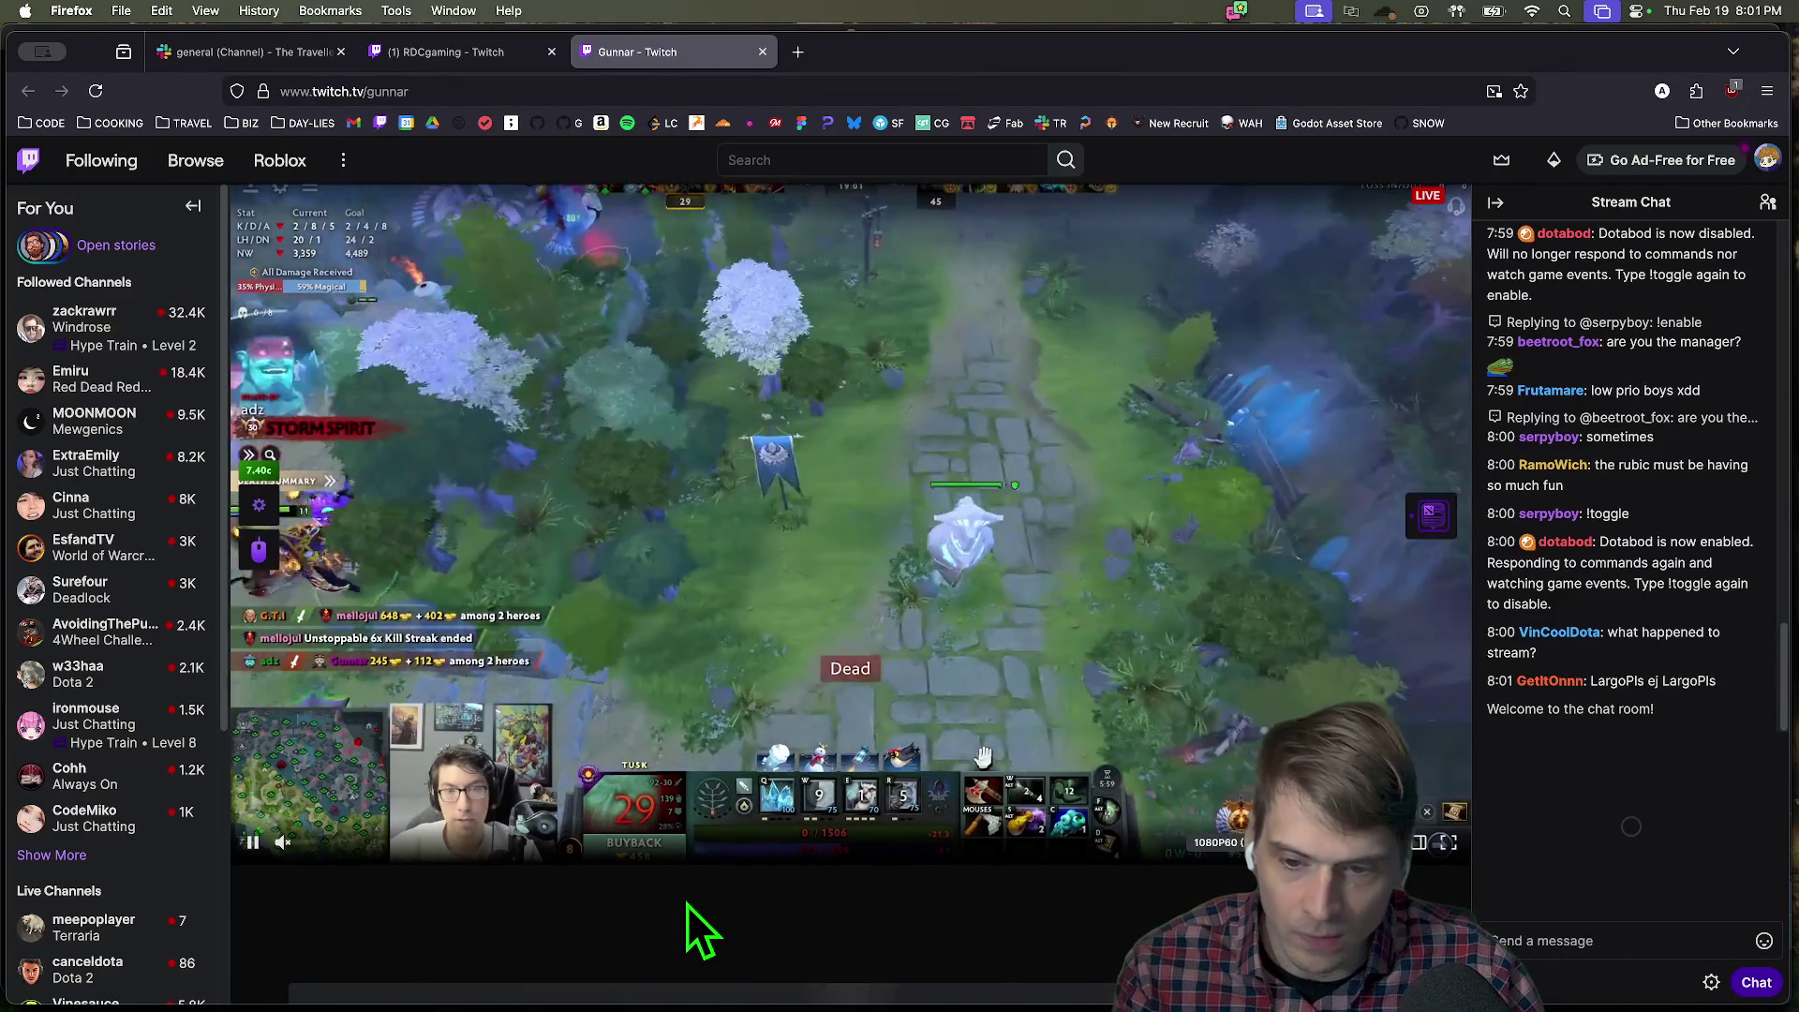
key(ctrl+shift+Tab)
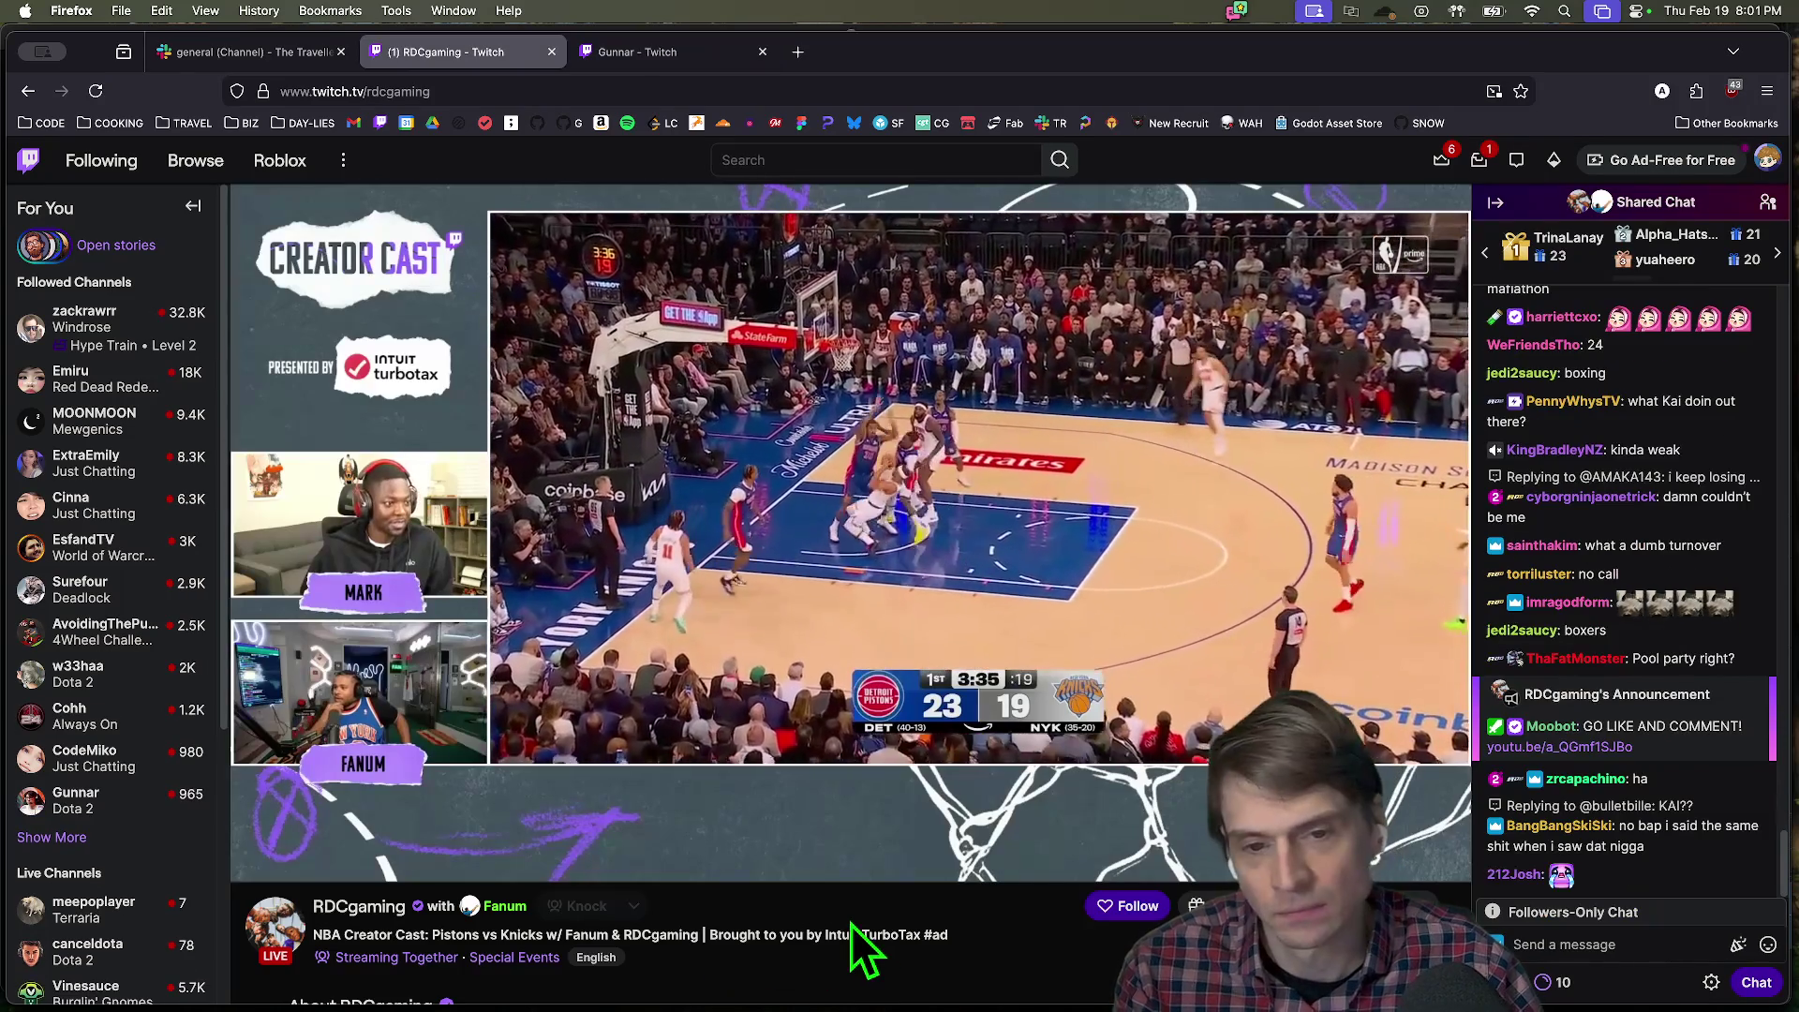
key(ctrl+Tab)
key(ctrl+Right)
key(ctrl+Right)
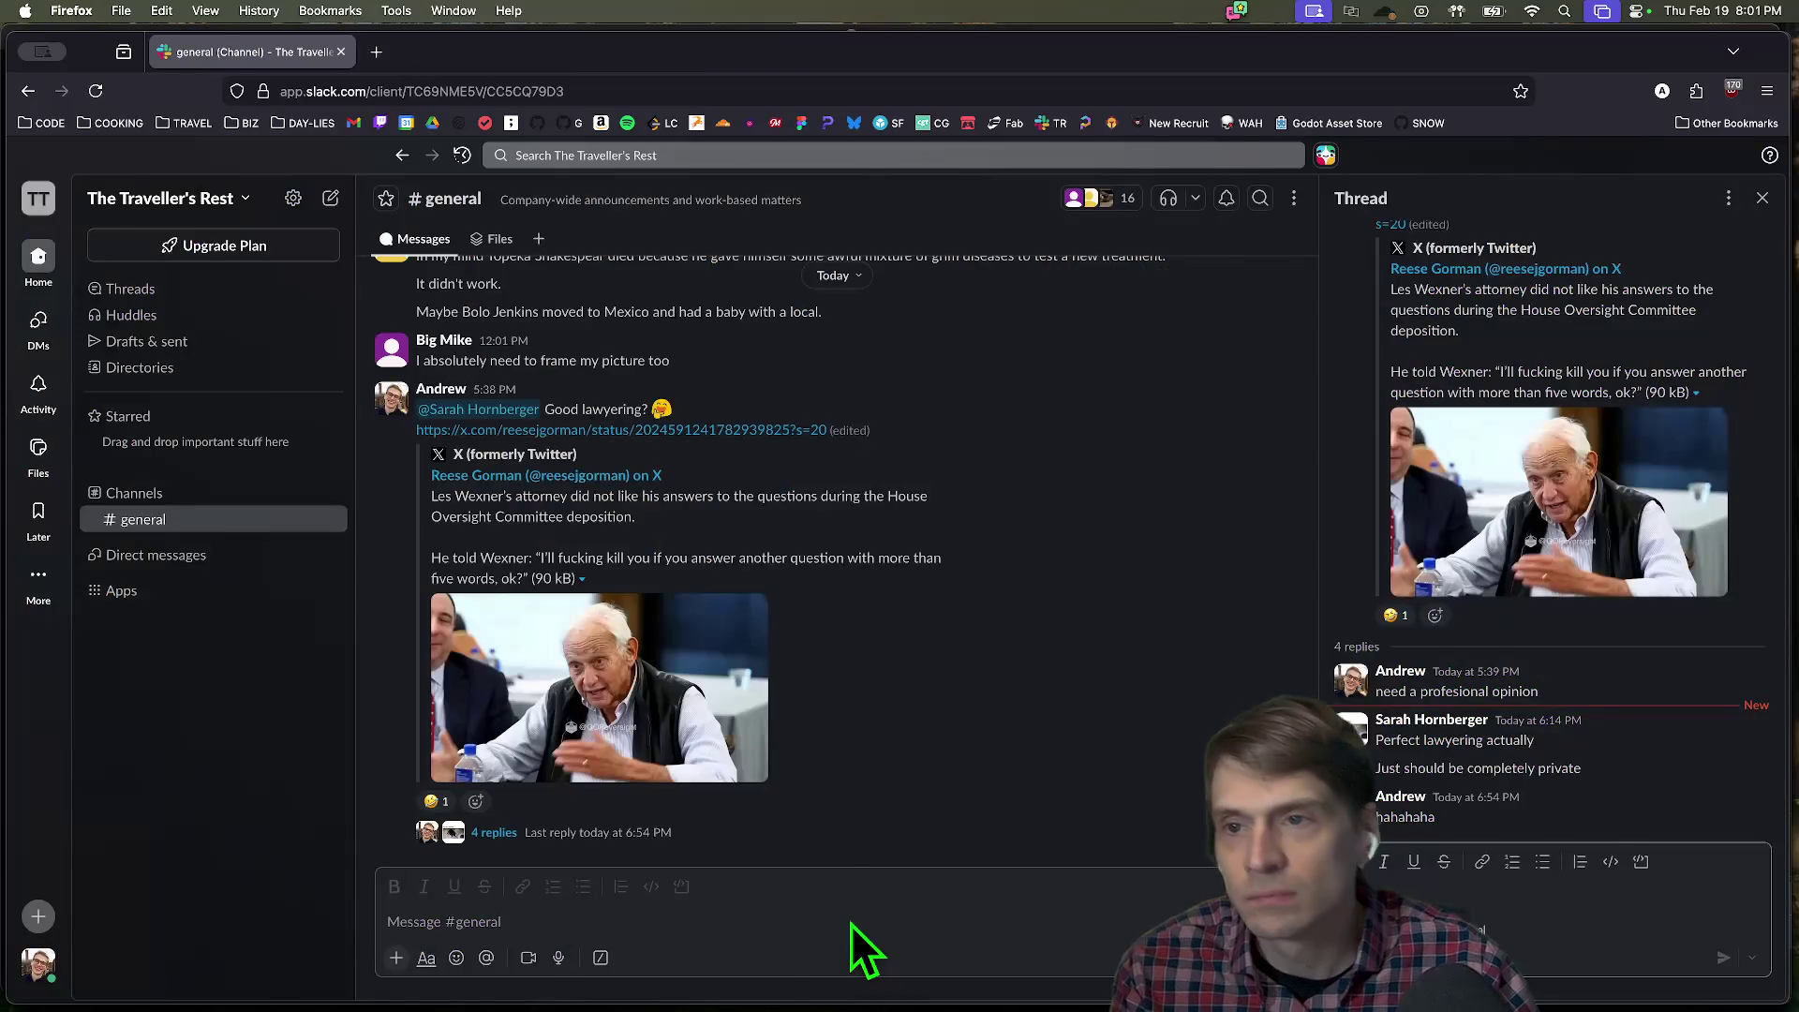
key(ctrl+Left)
key(ctrl+Right)
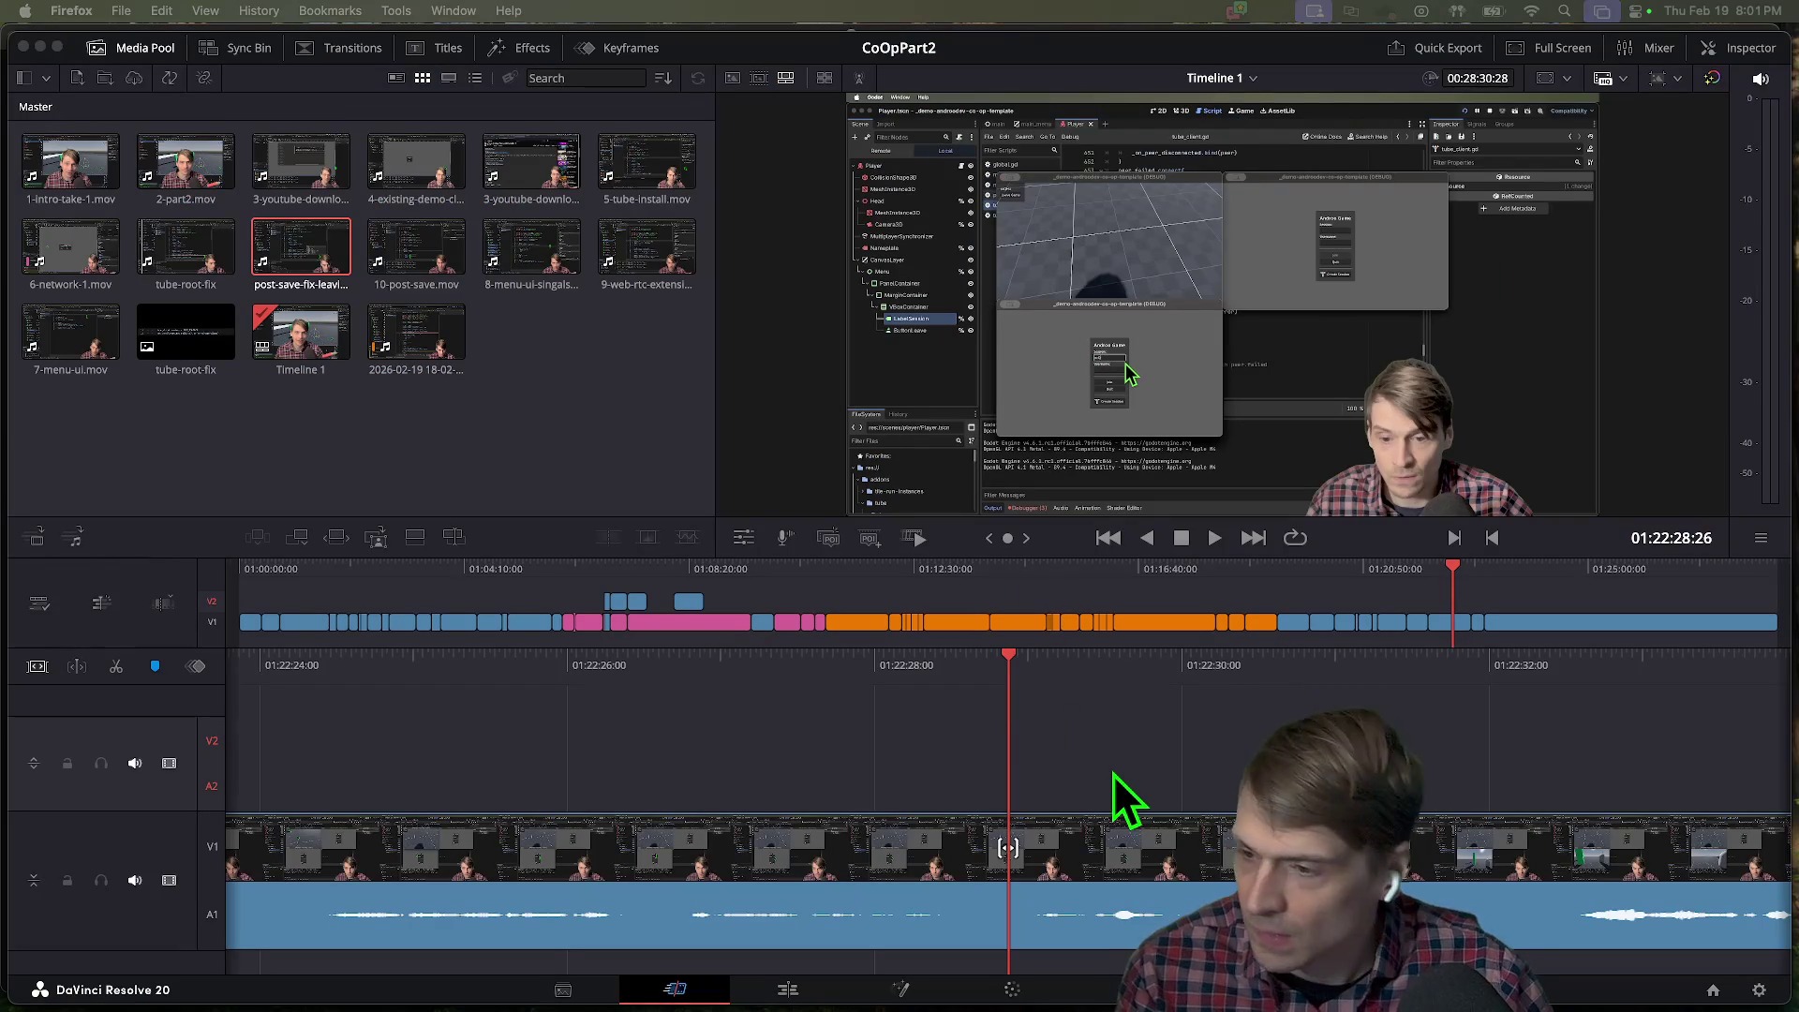
Scrub the CoOpPart2 timeline with J/K/L to locate the cut point near 01:21:41.
key(l)
key(l)
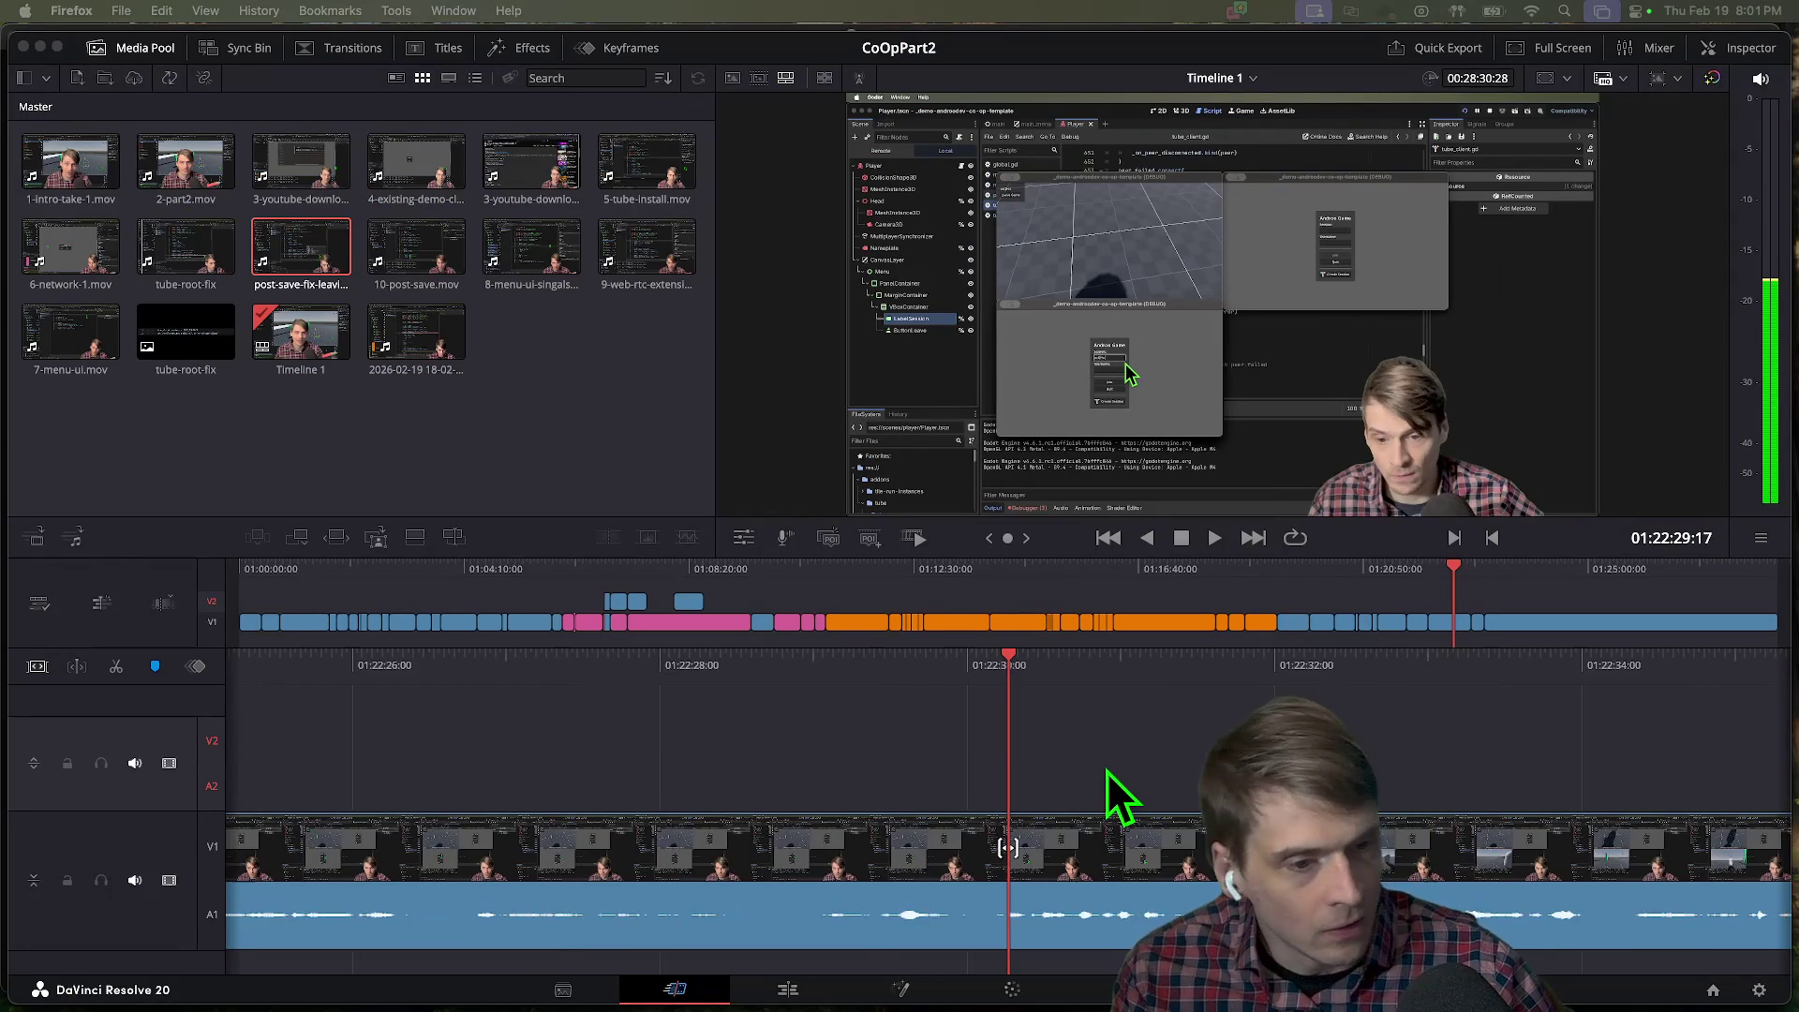
key(j)
key(j)
key(j)
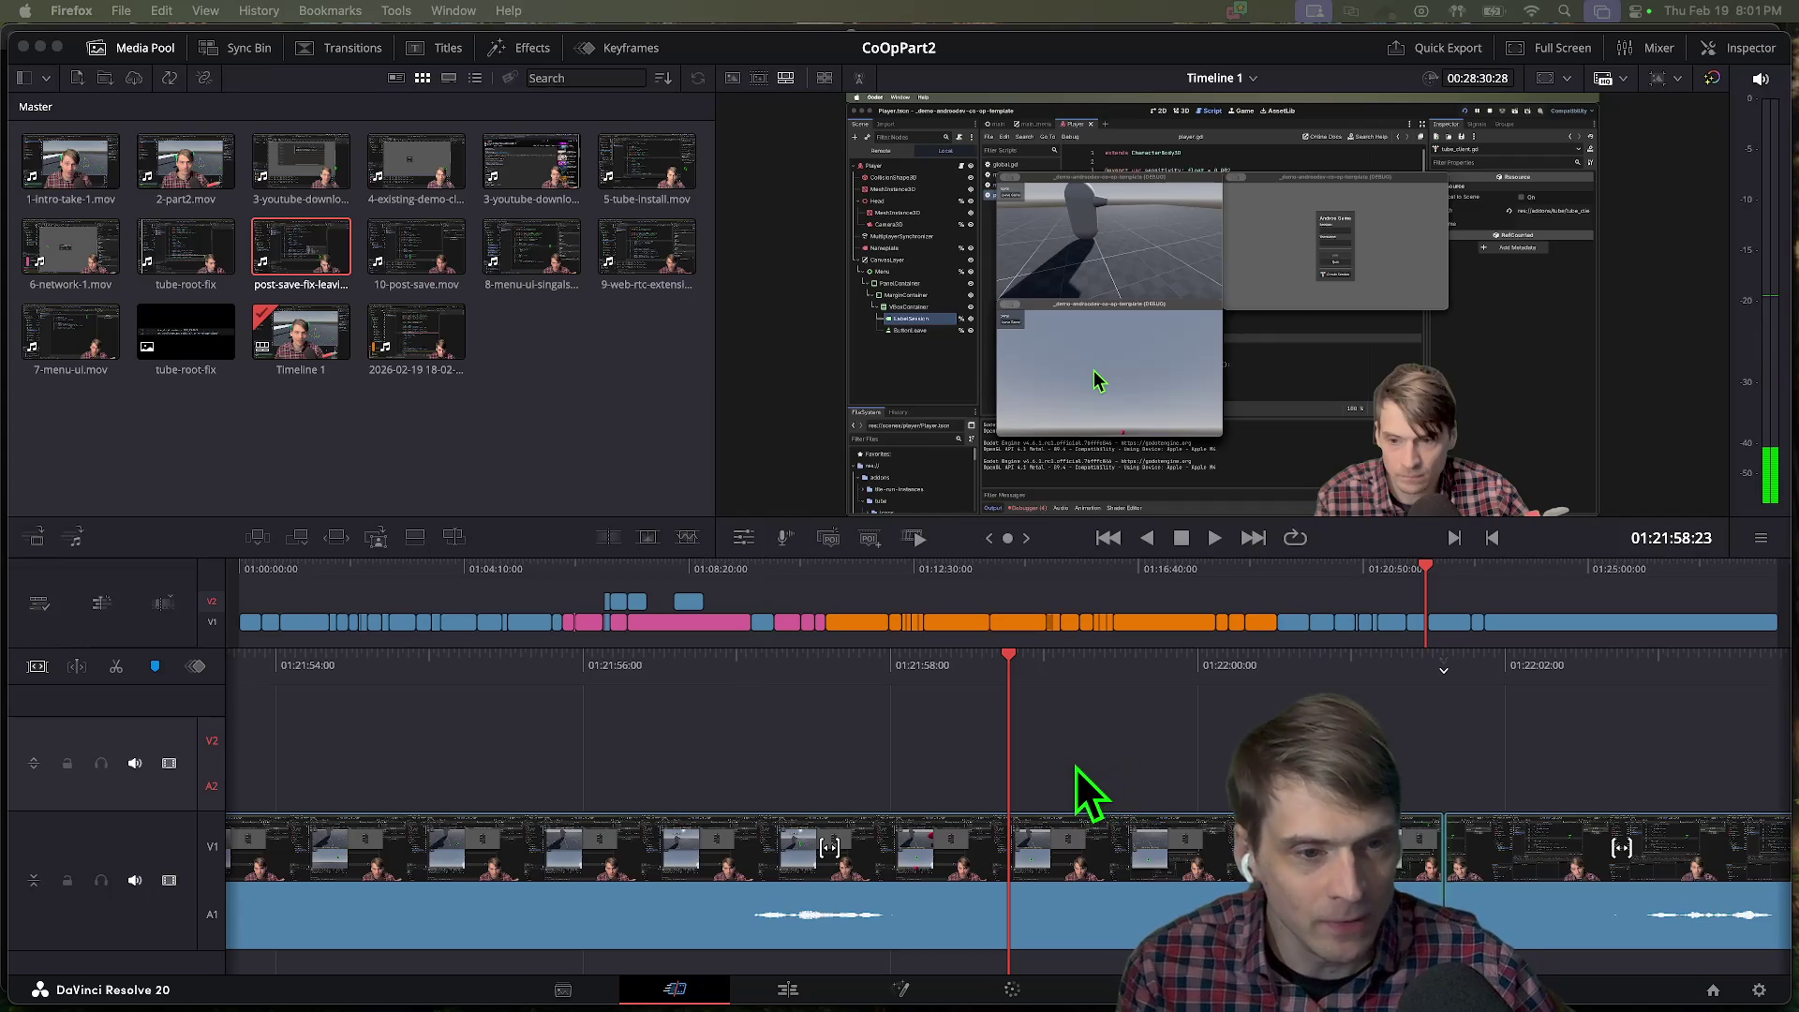
click(1188, 756)
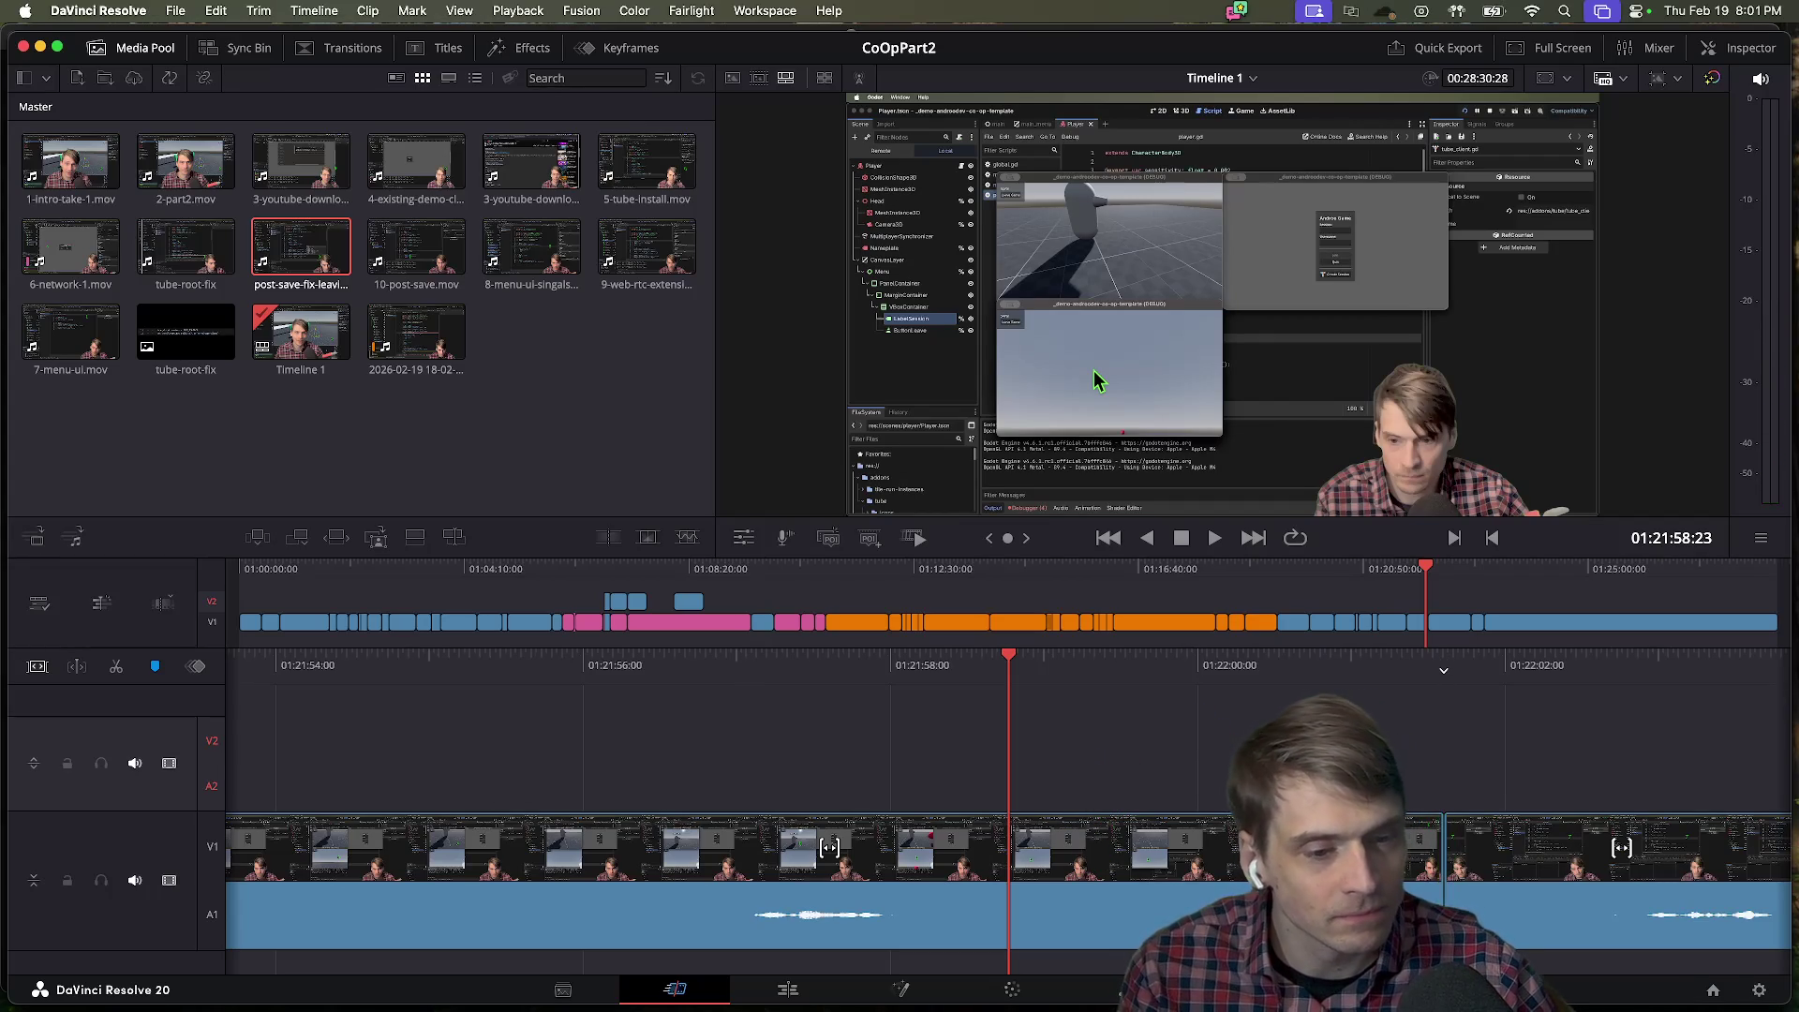
key(l)
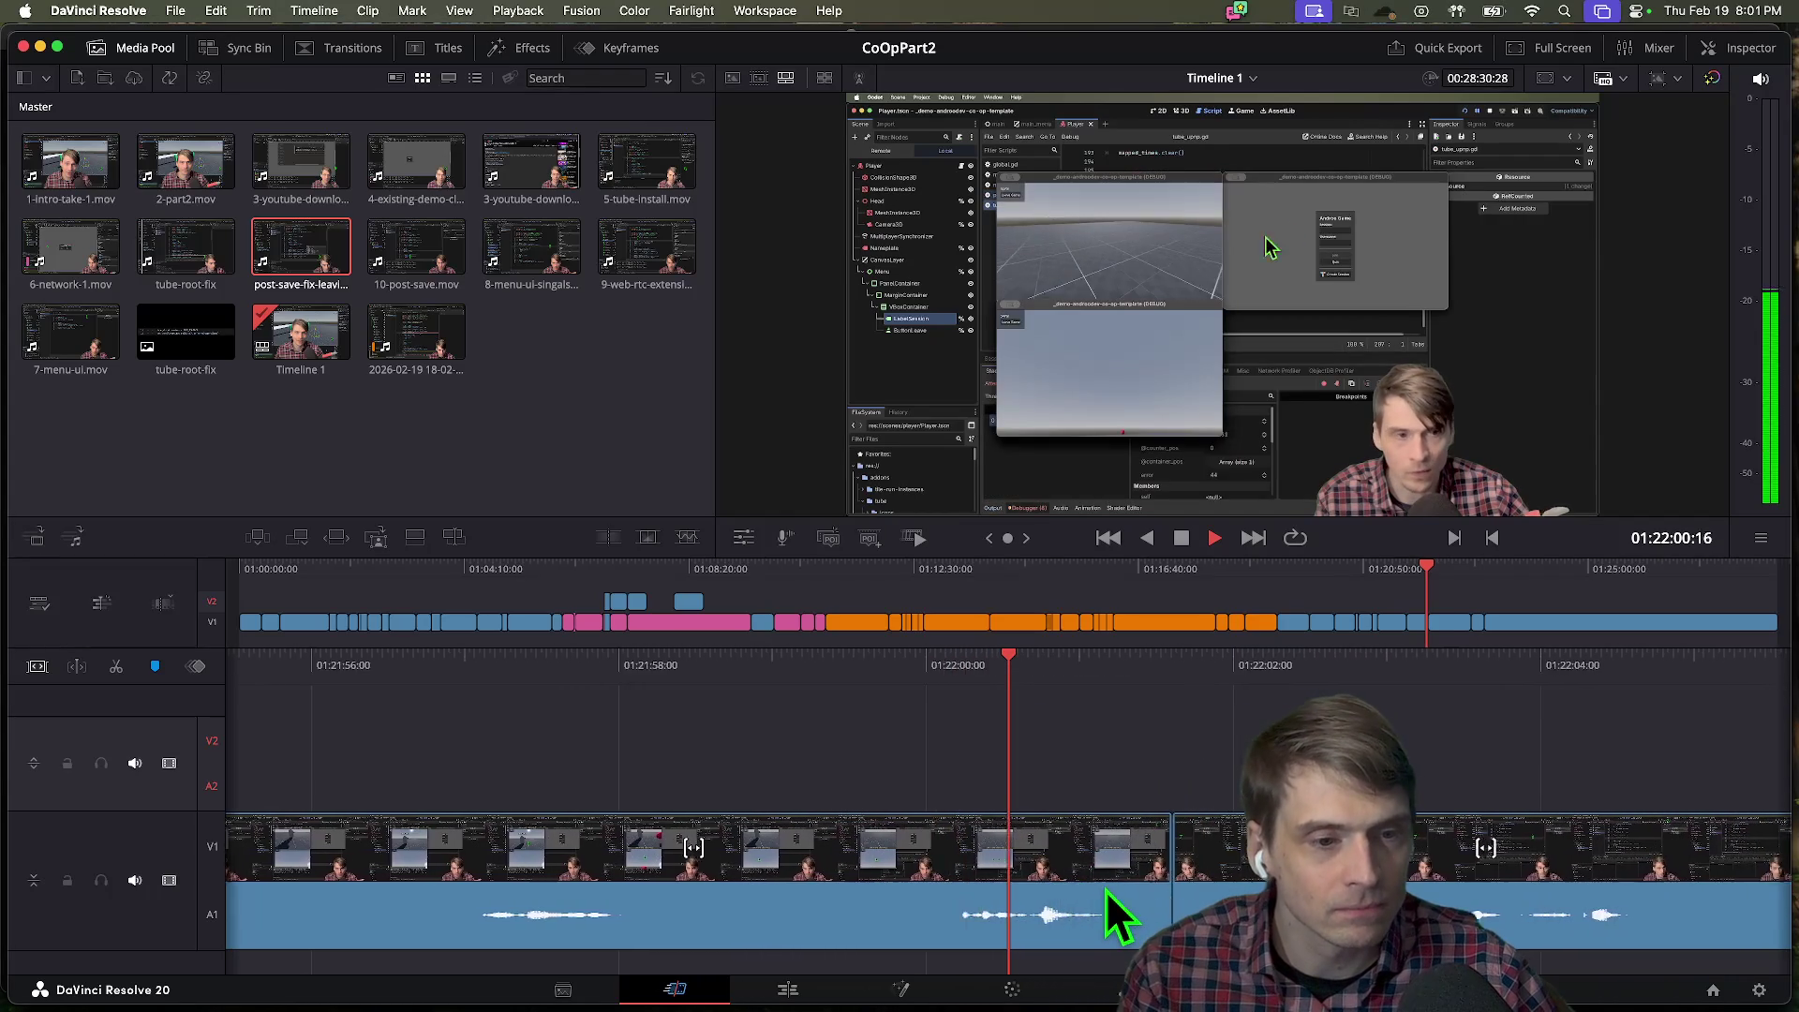
key(j)
key(j)
key(j)
key(l)
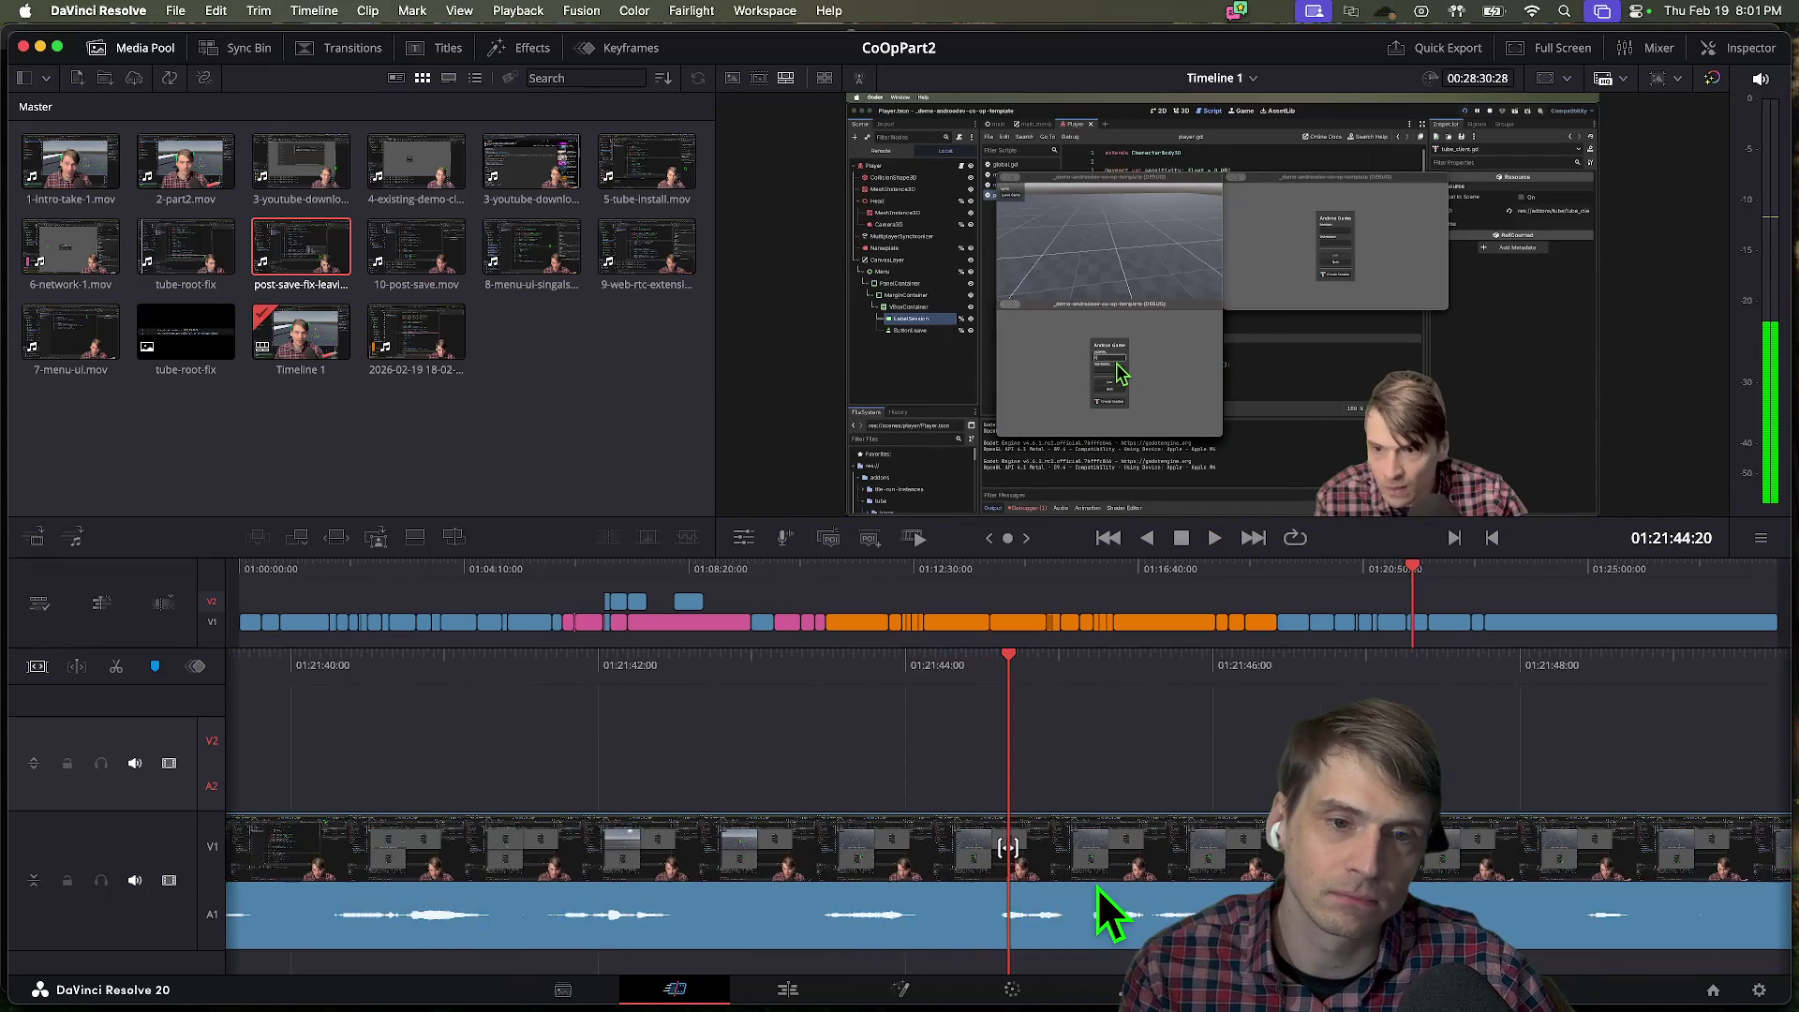
key(j)
key(j)
key(j)
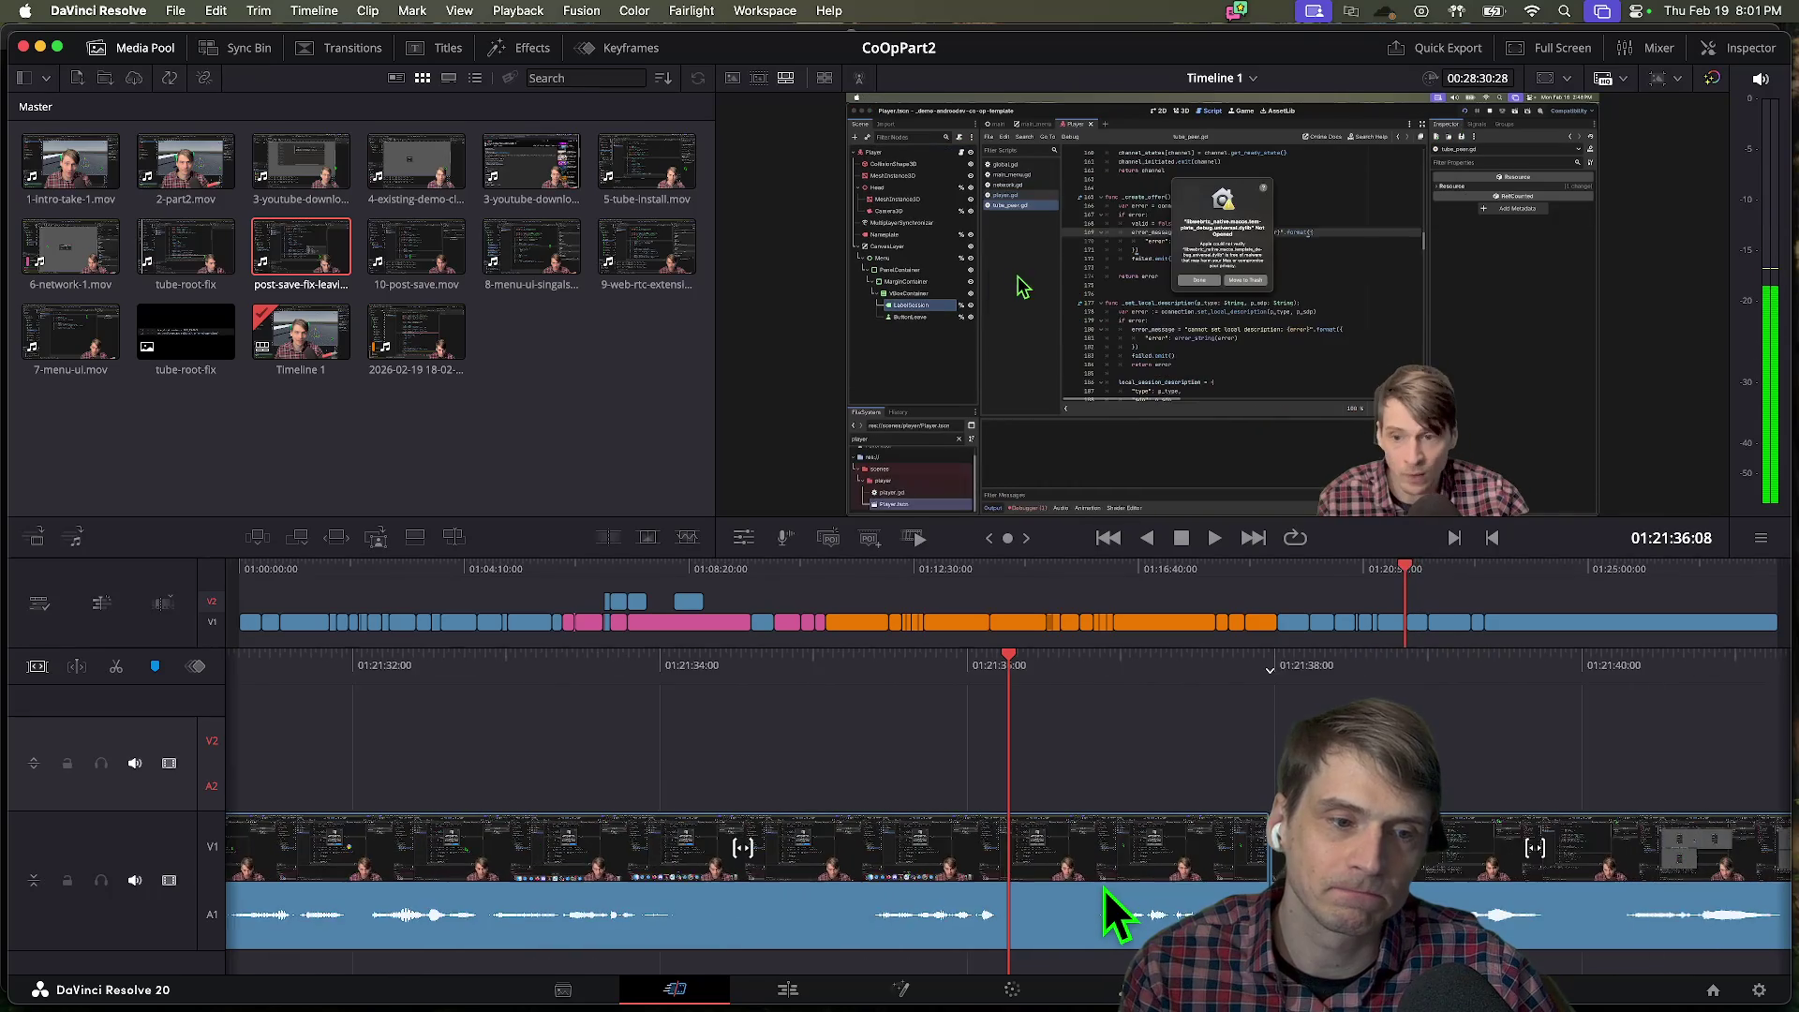
key(l)
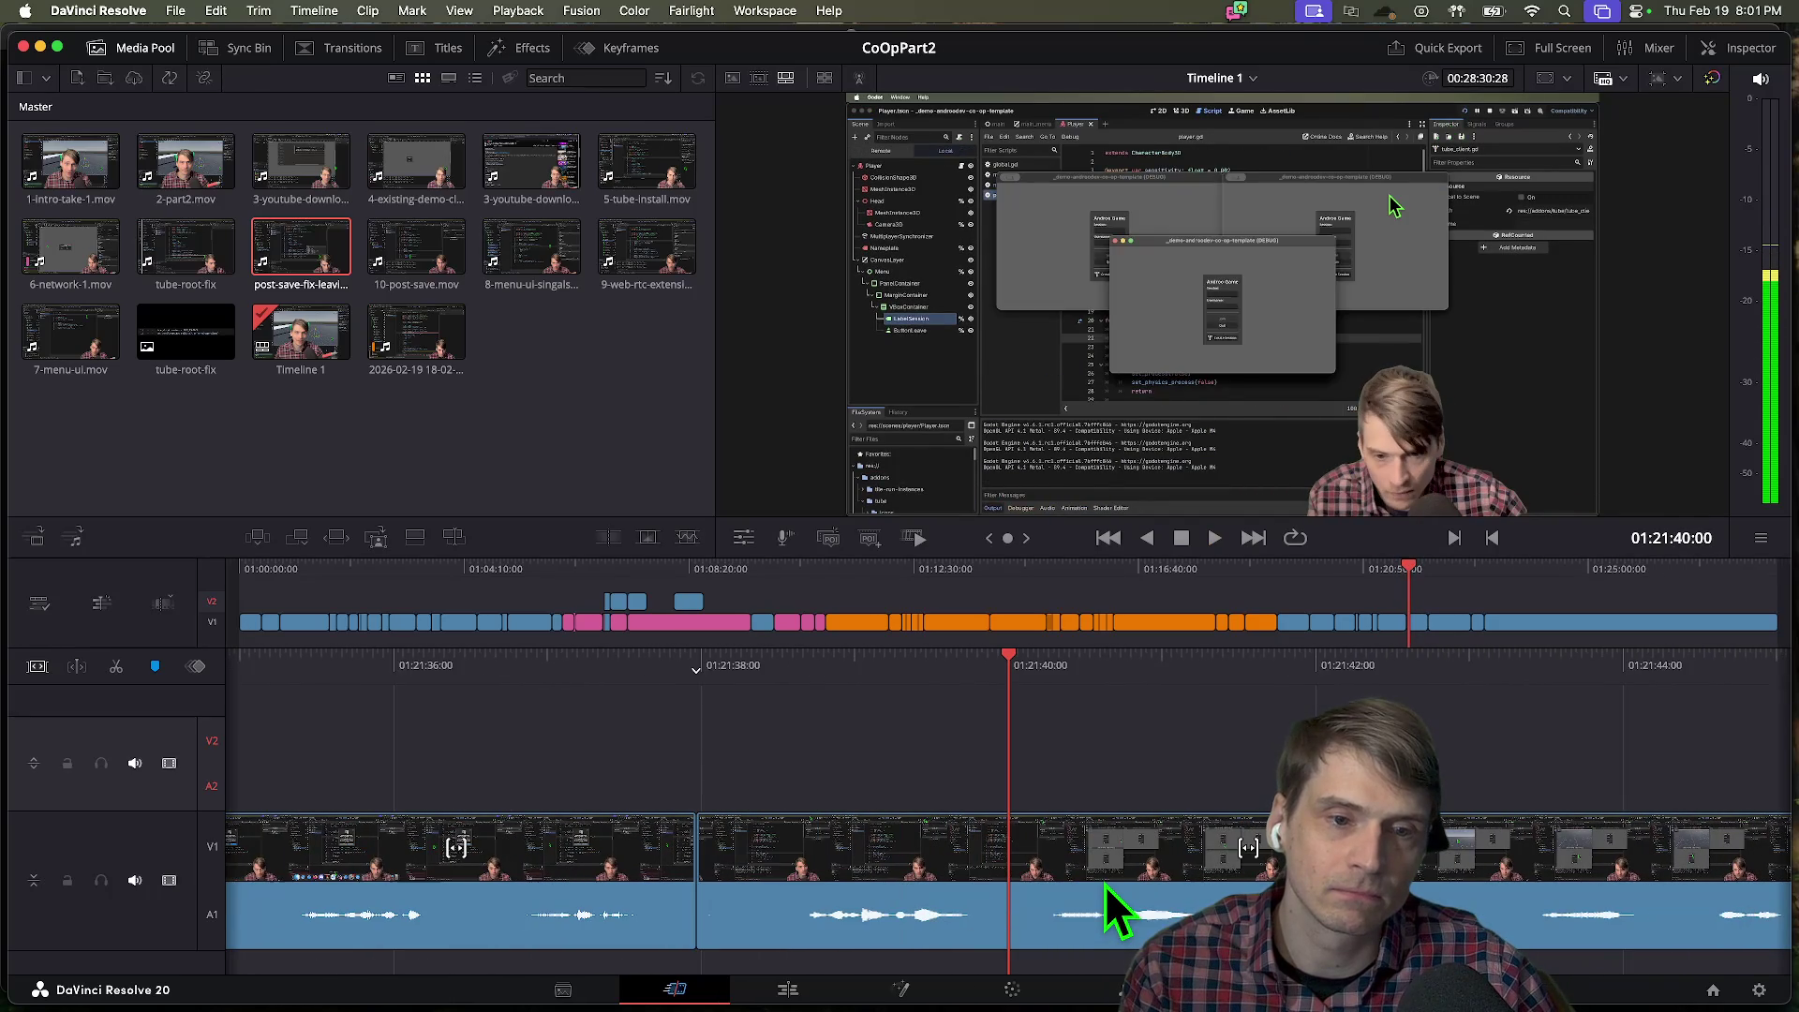
key(j)
key(j)
key(j)
key(l)
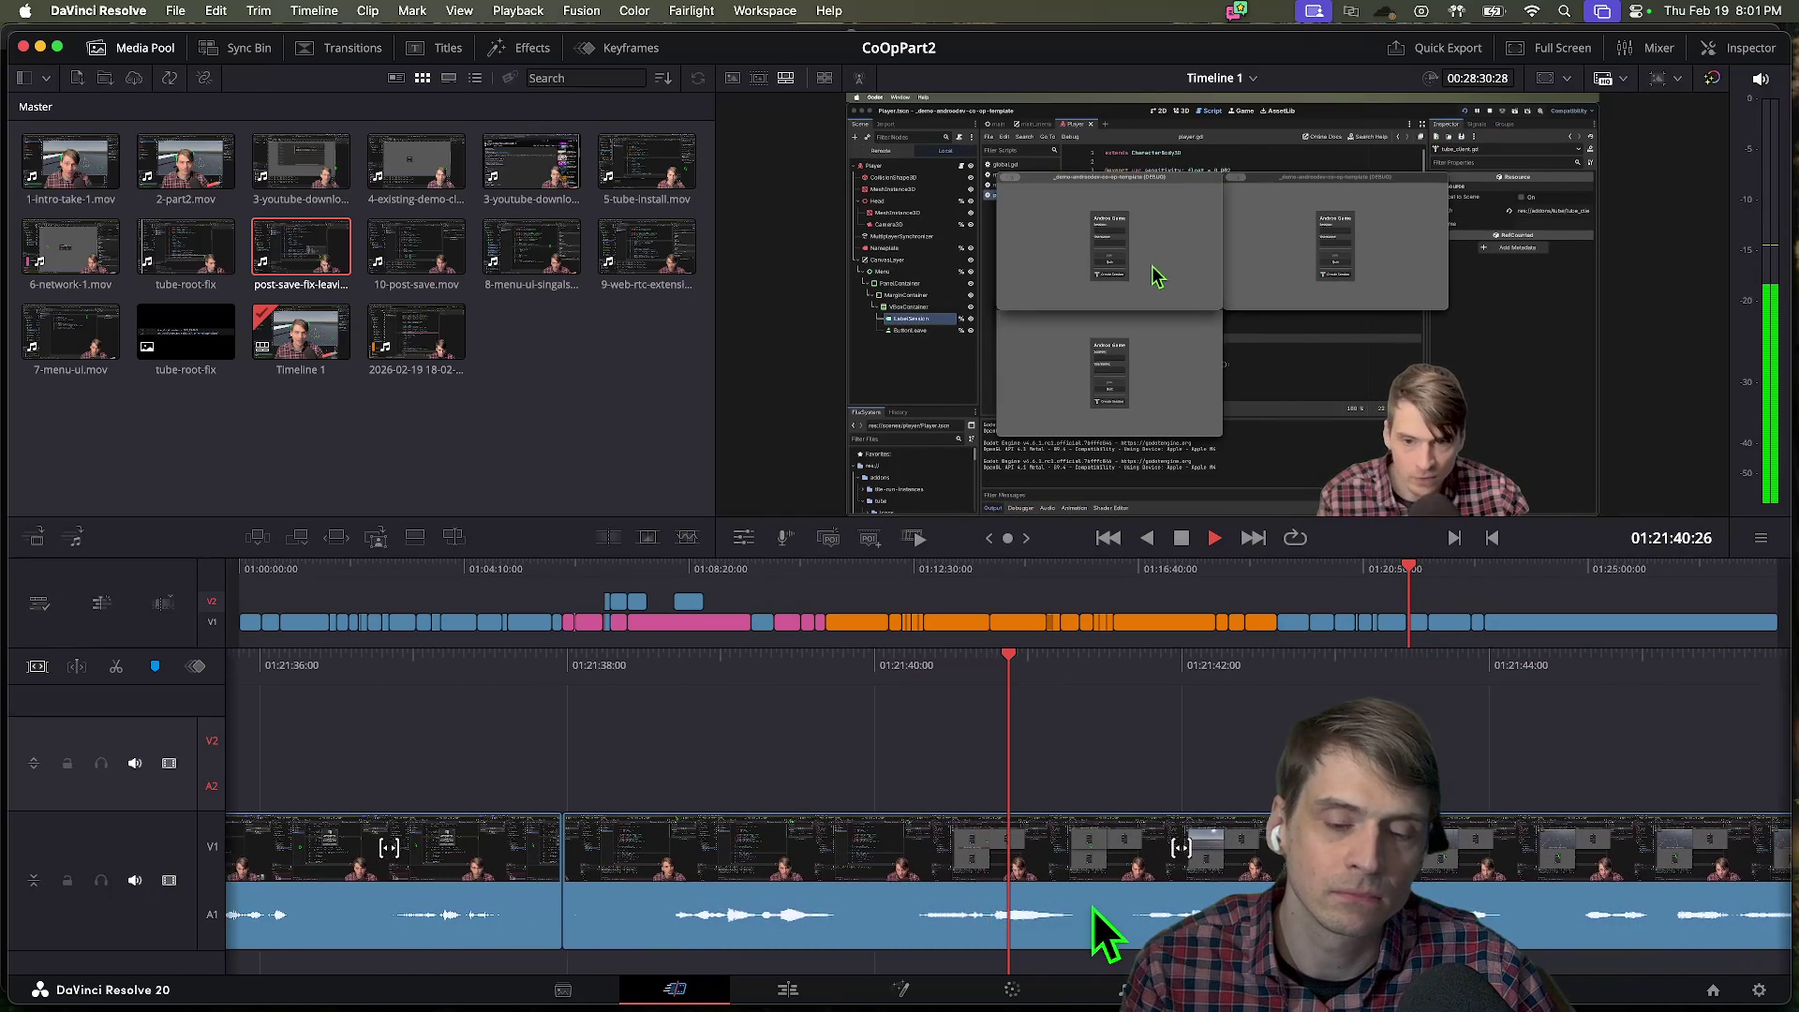
Stop at about 01:21:41:15 and blade the clip at the playhead.
key(k)
key(l)
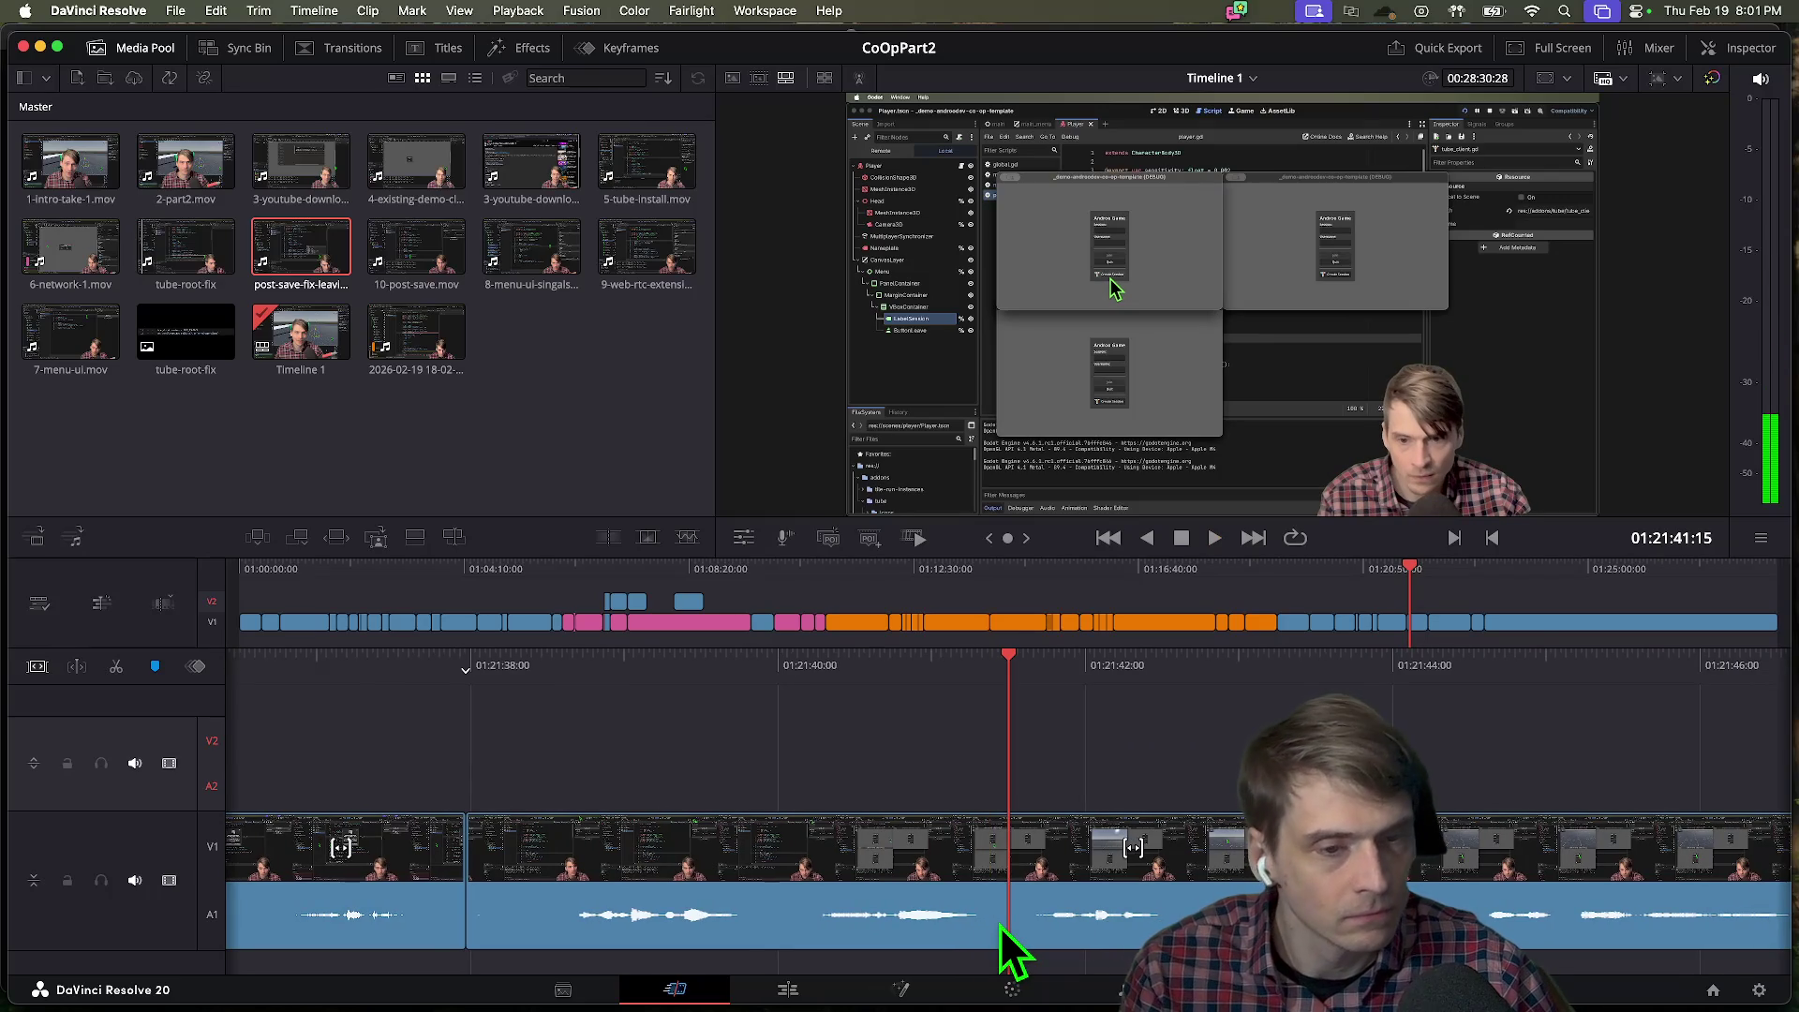
key(j)
key(k)
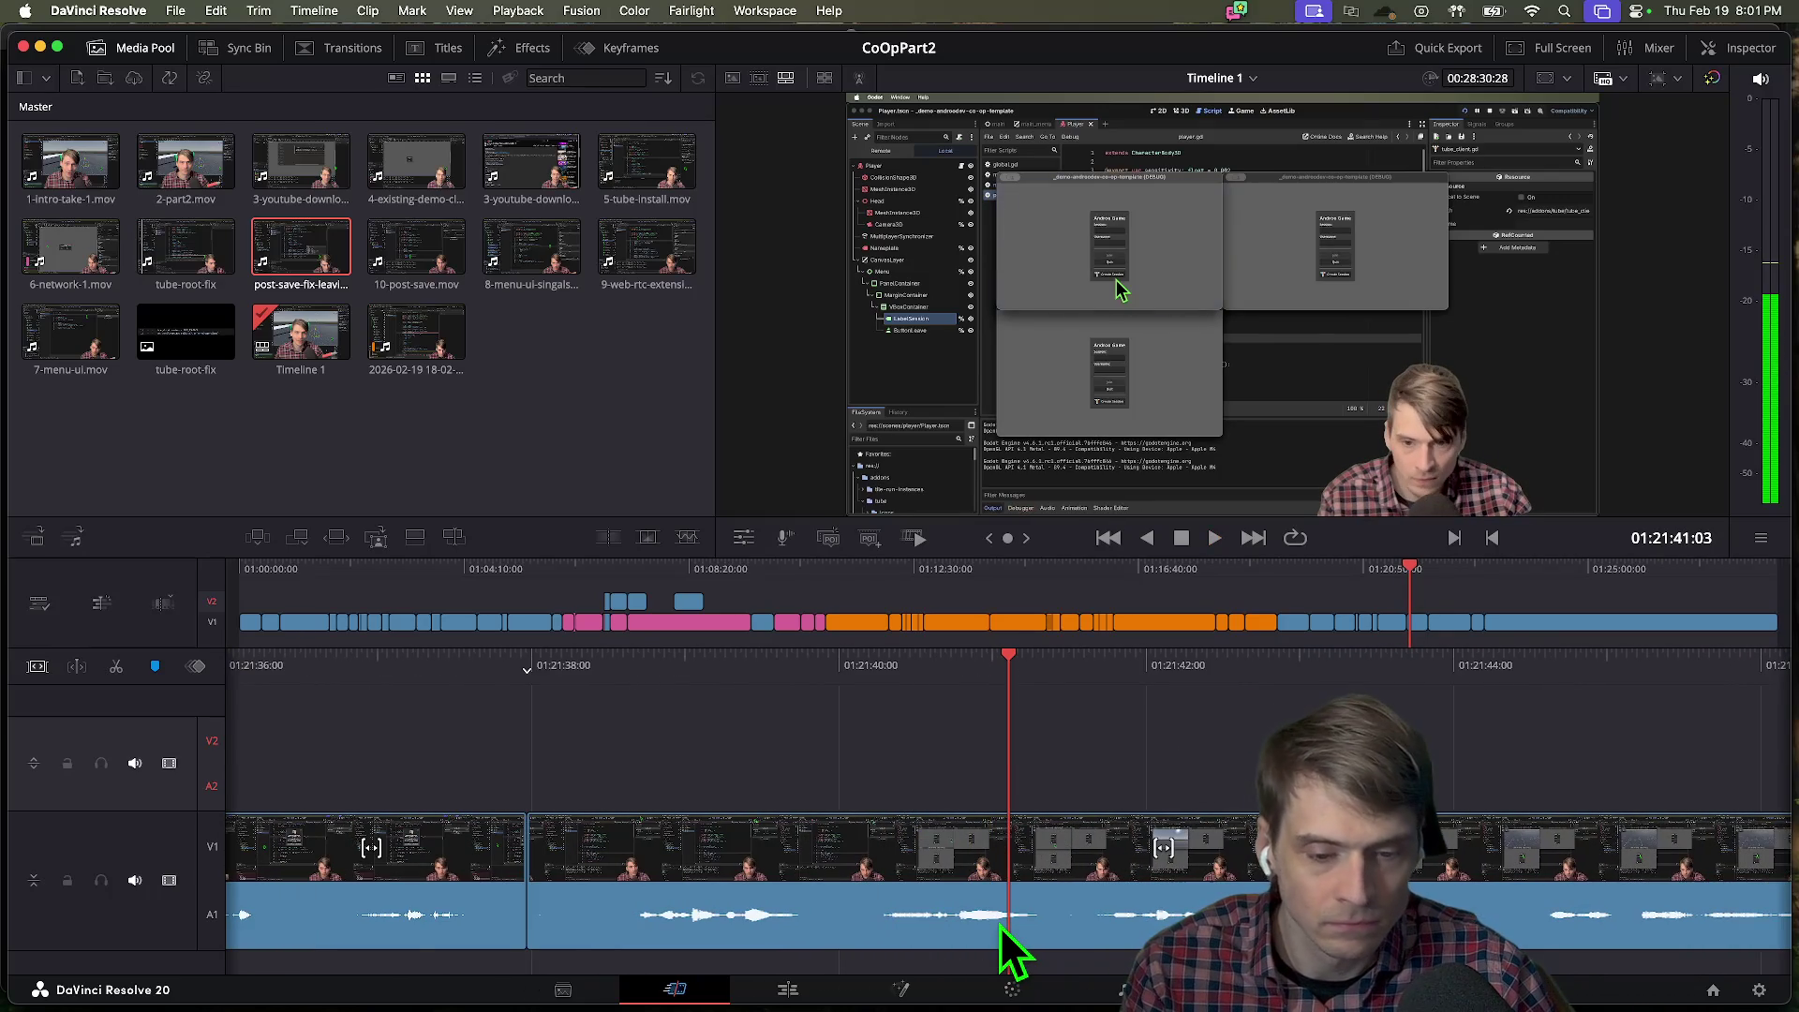
key(super+b)
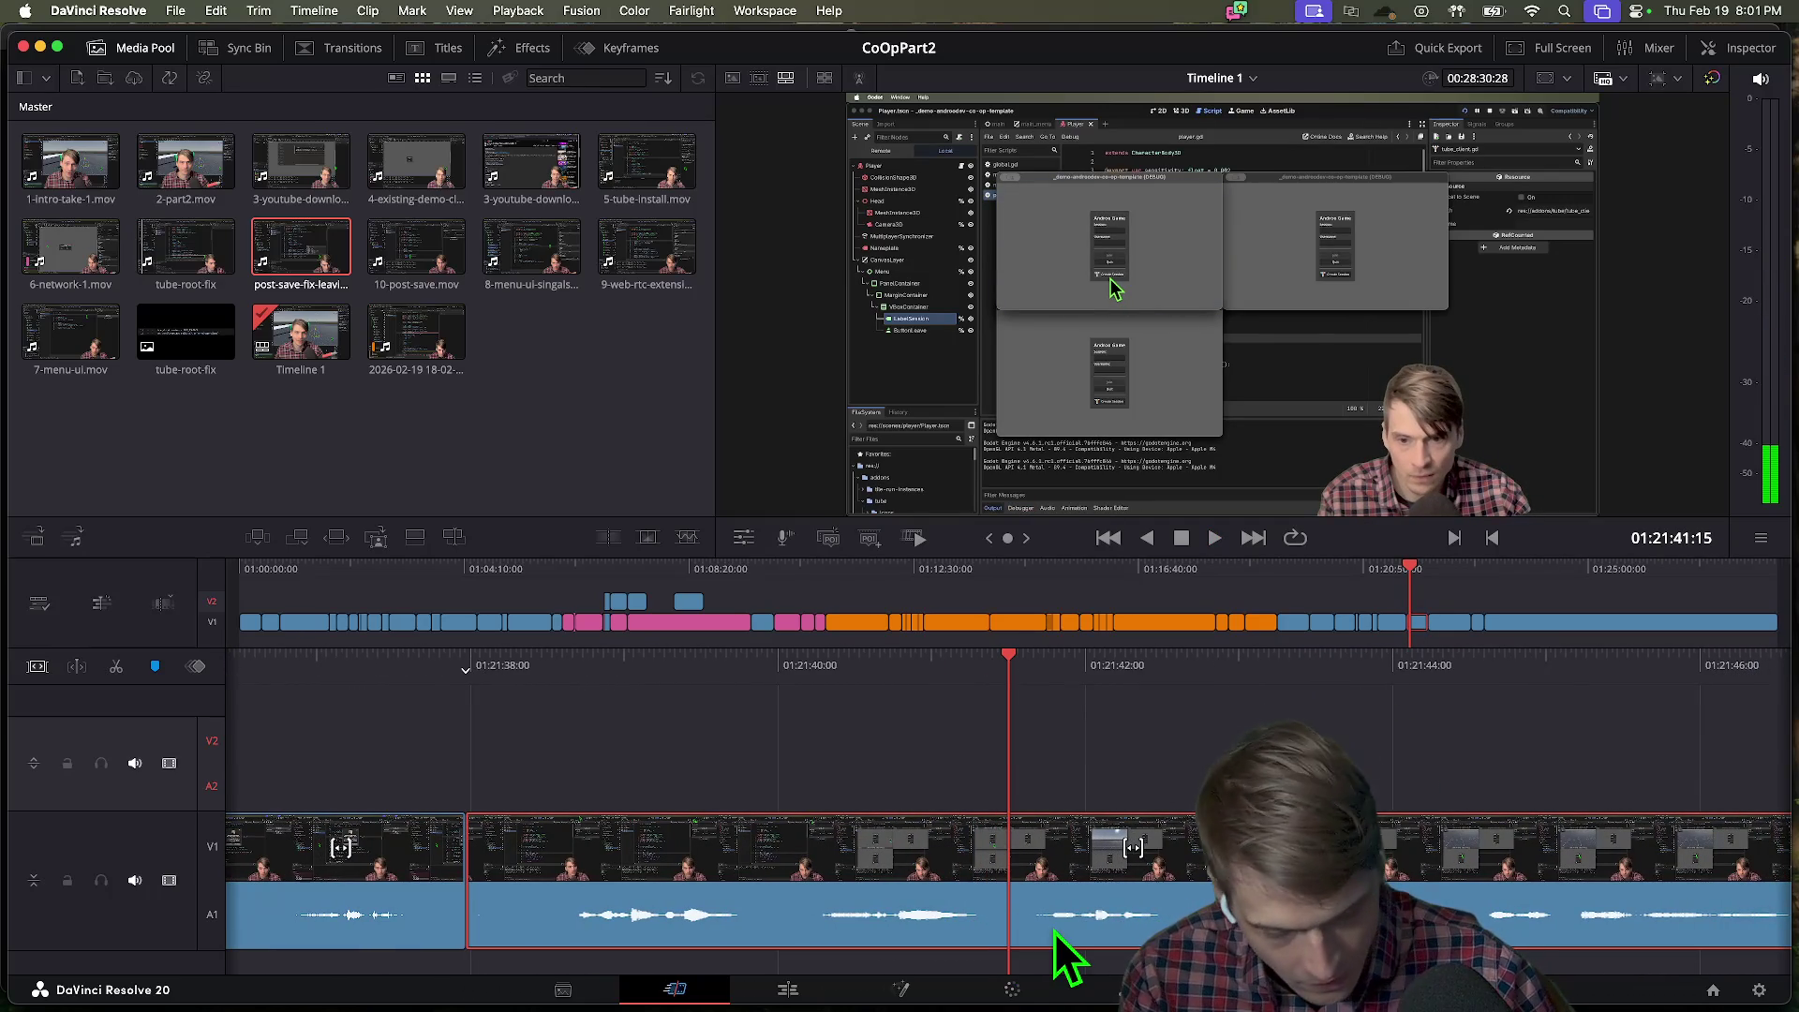
Ripple delete the section after the split and skim ahead across the new cut.
key(BackSpace)
key(l)
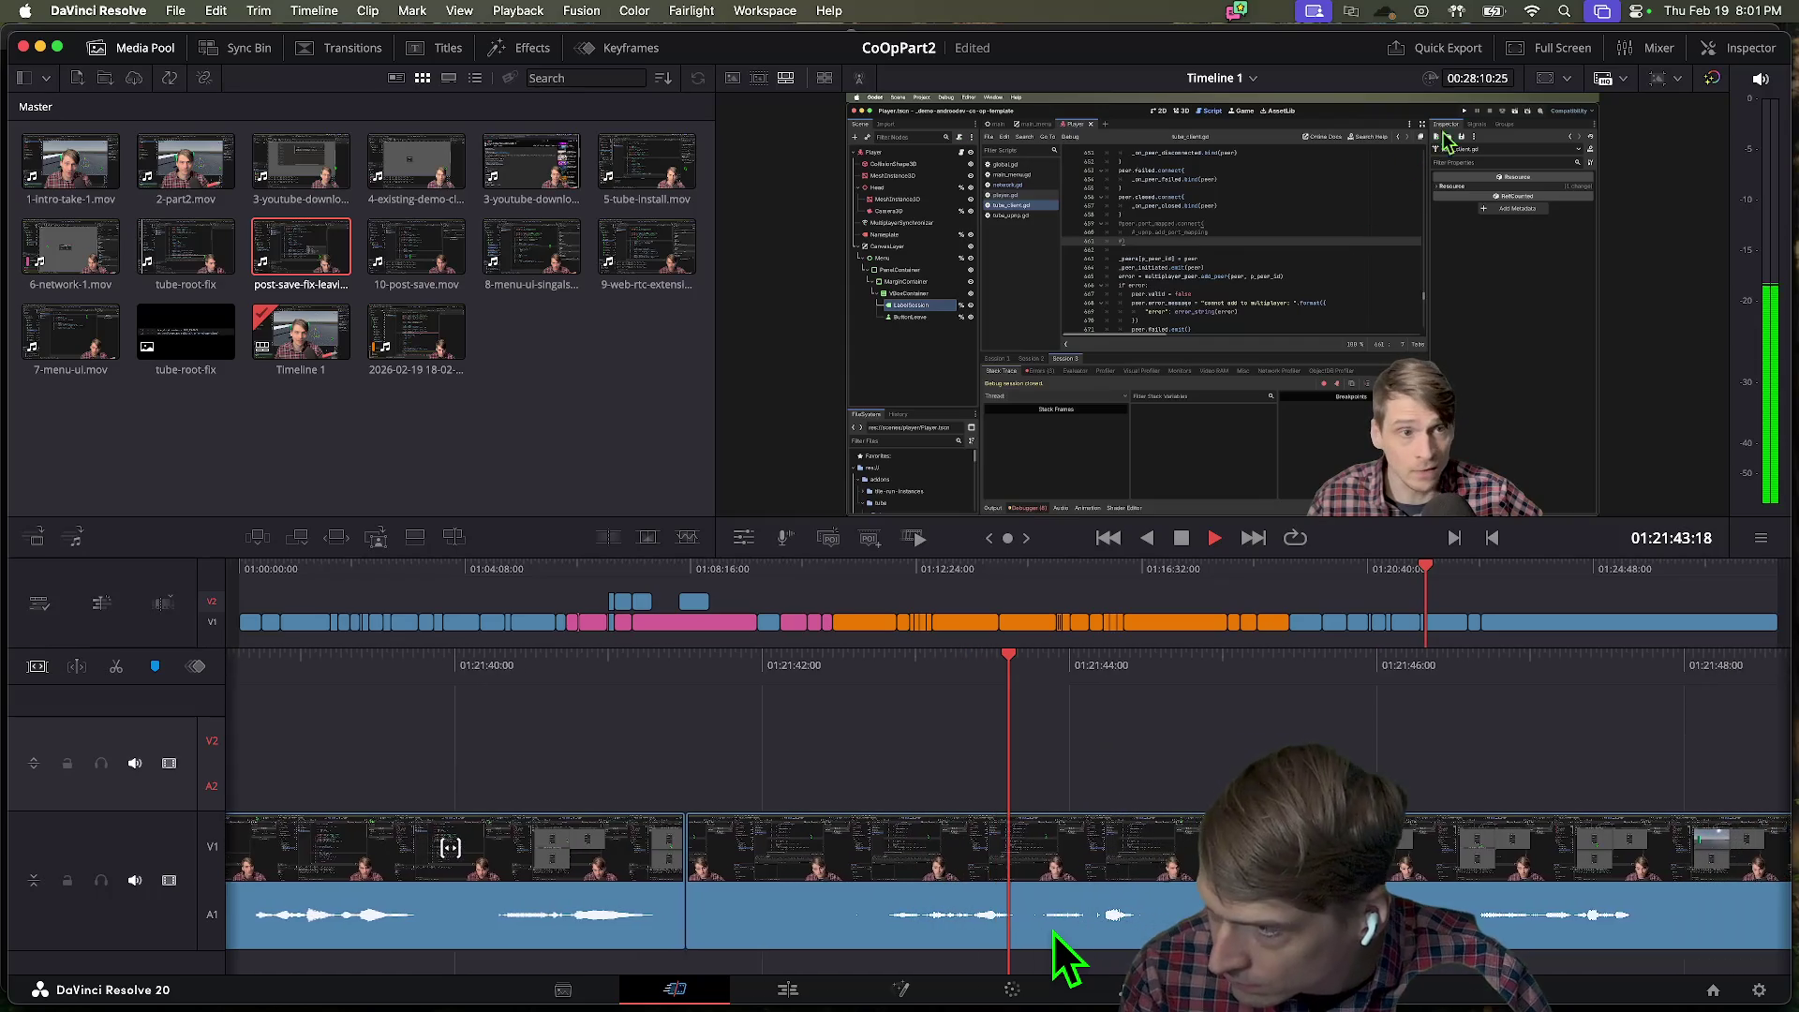
key(l)
key(l)
key(l)
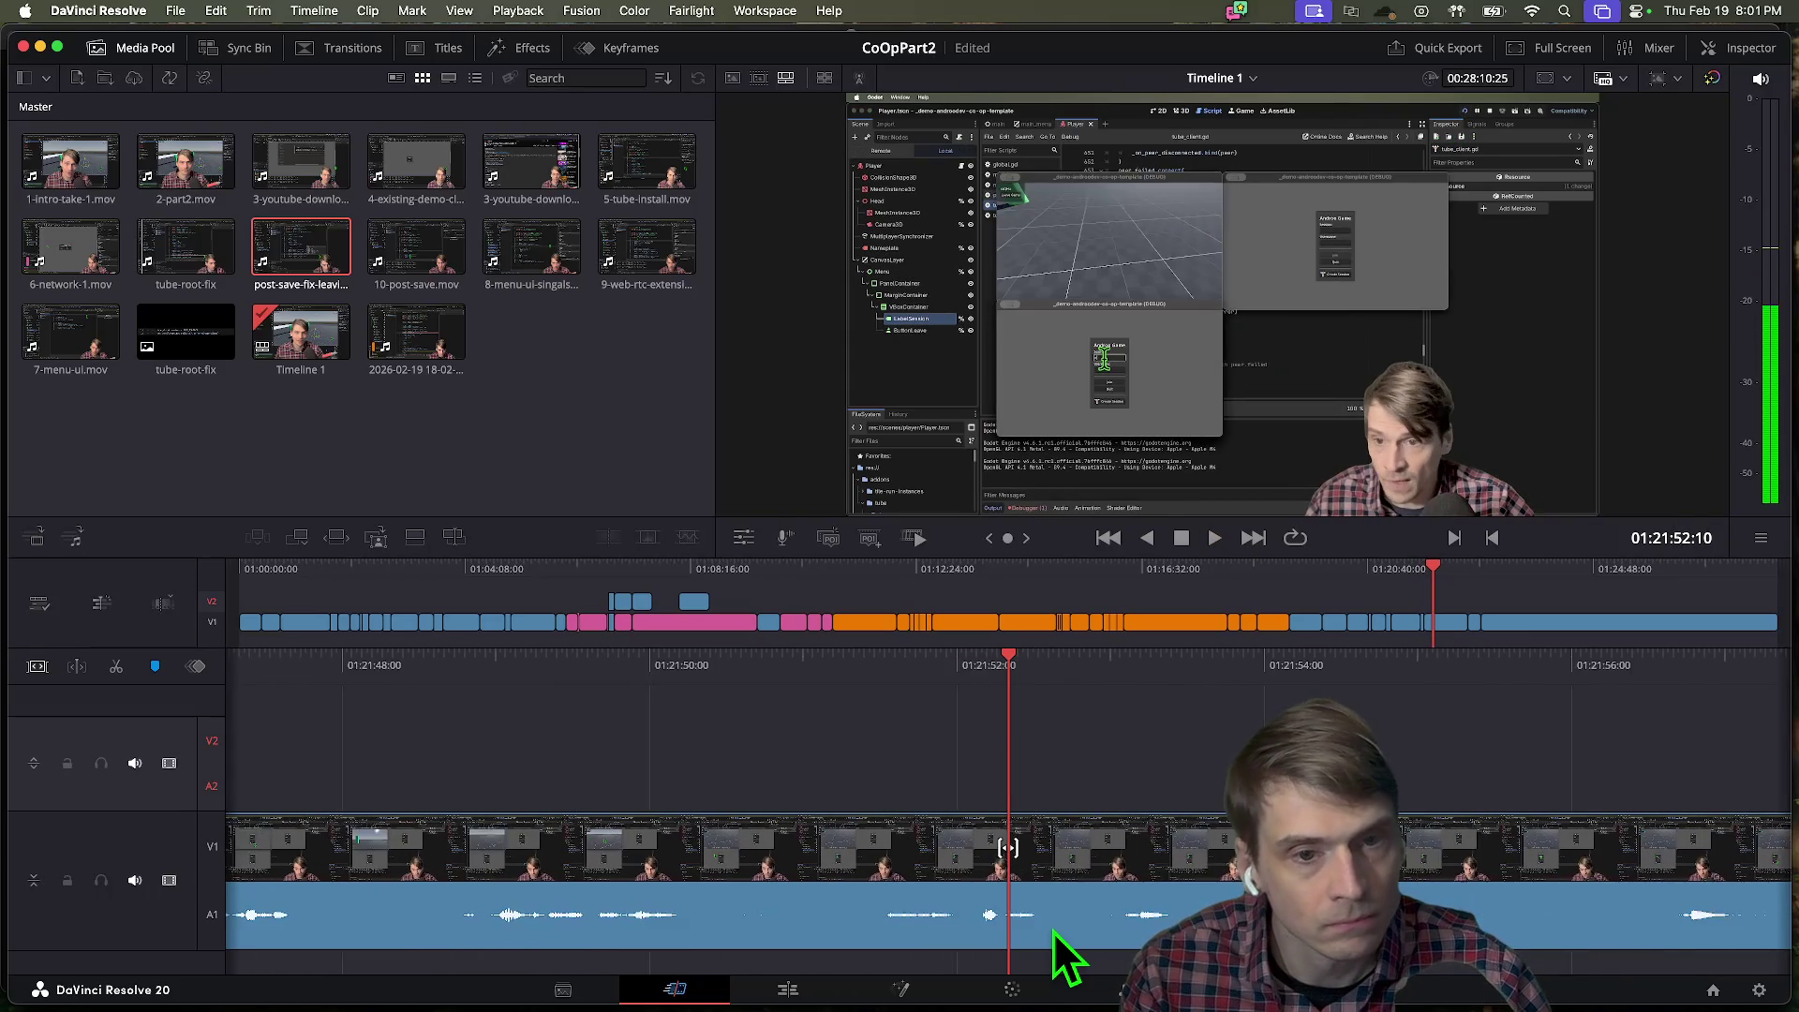
key(k)
key(l)
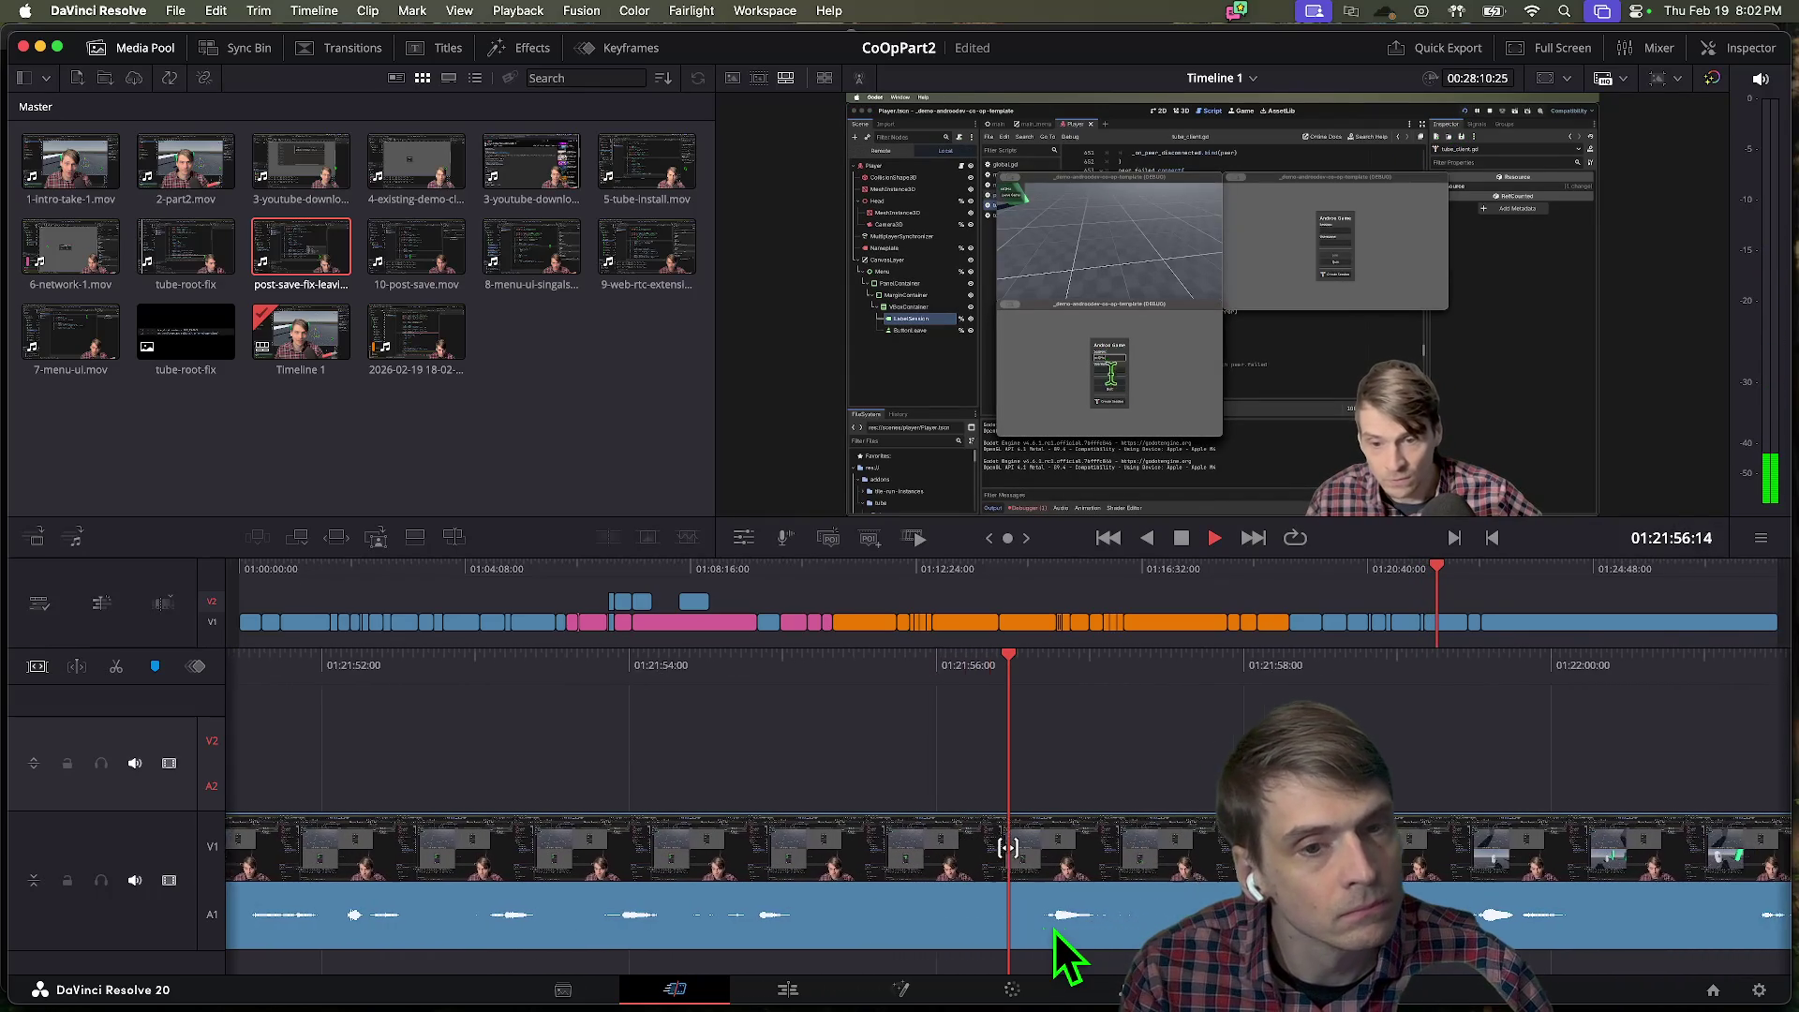
key(l)
key(l)
key(l)
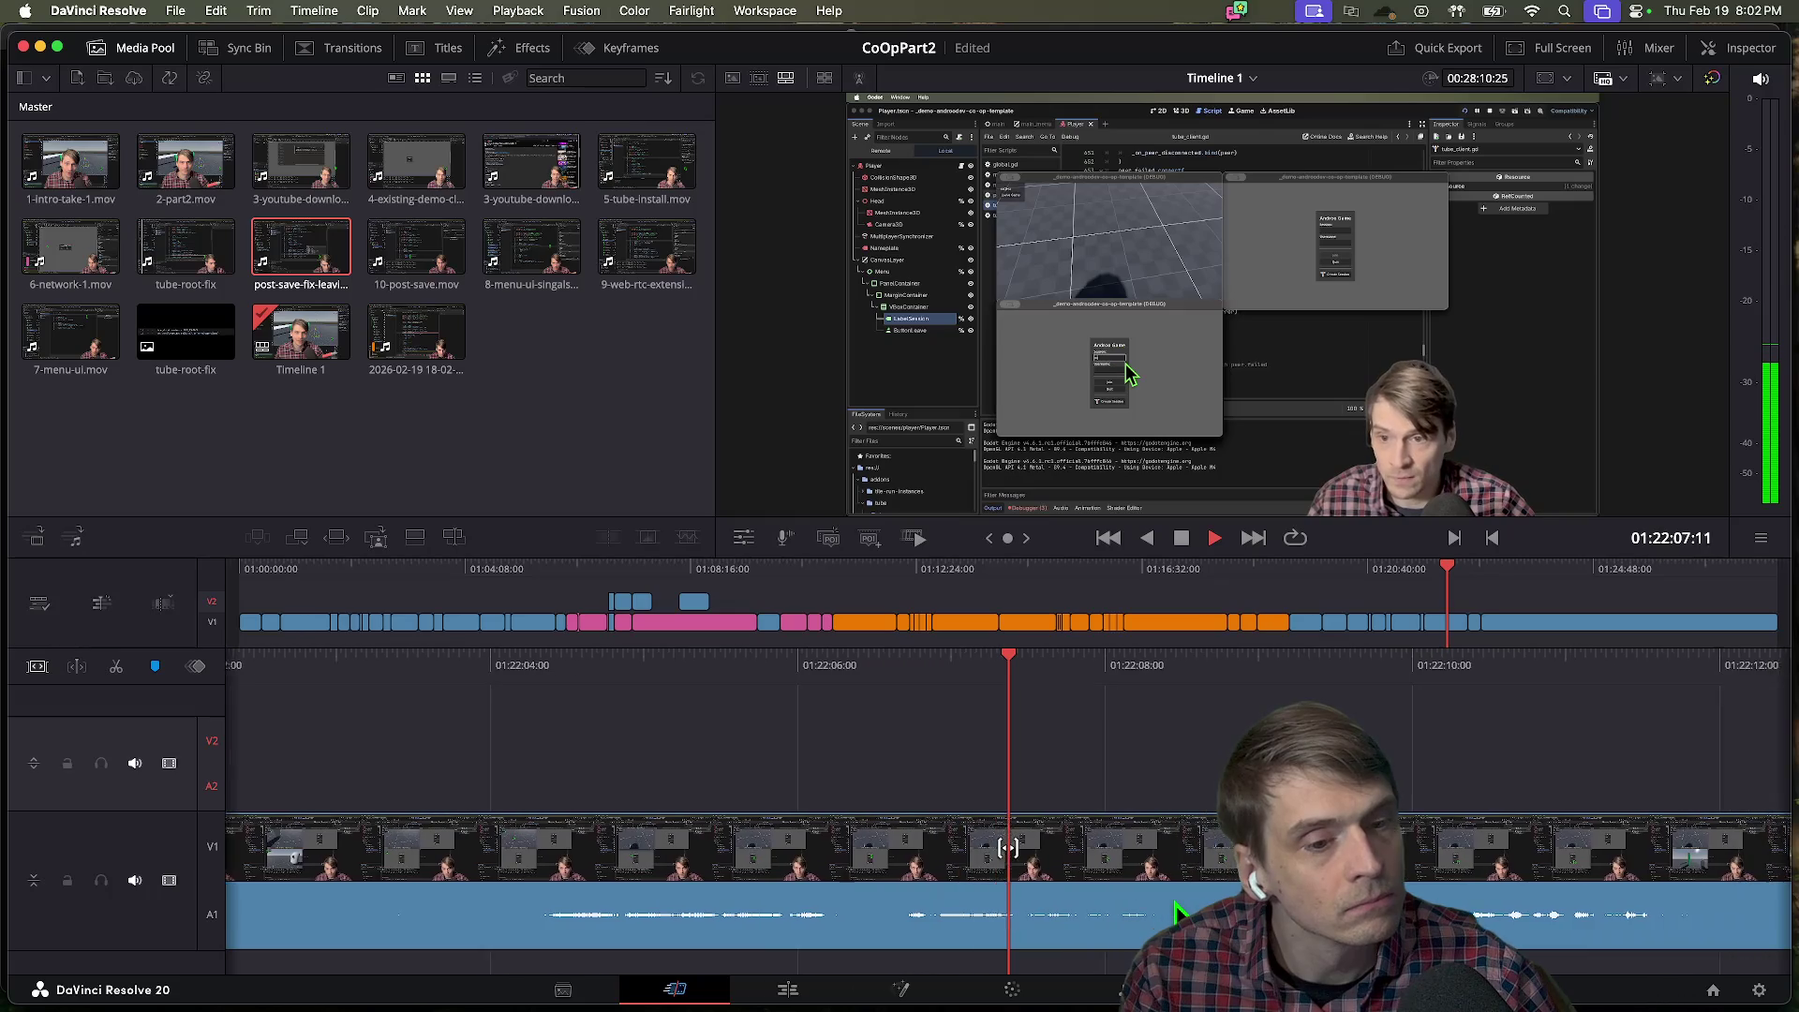
key(l)
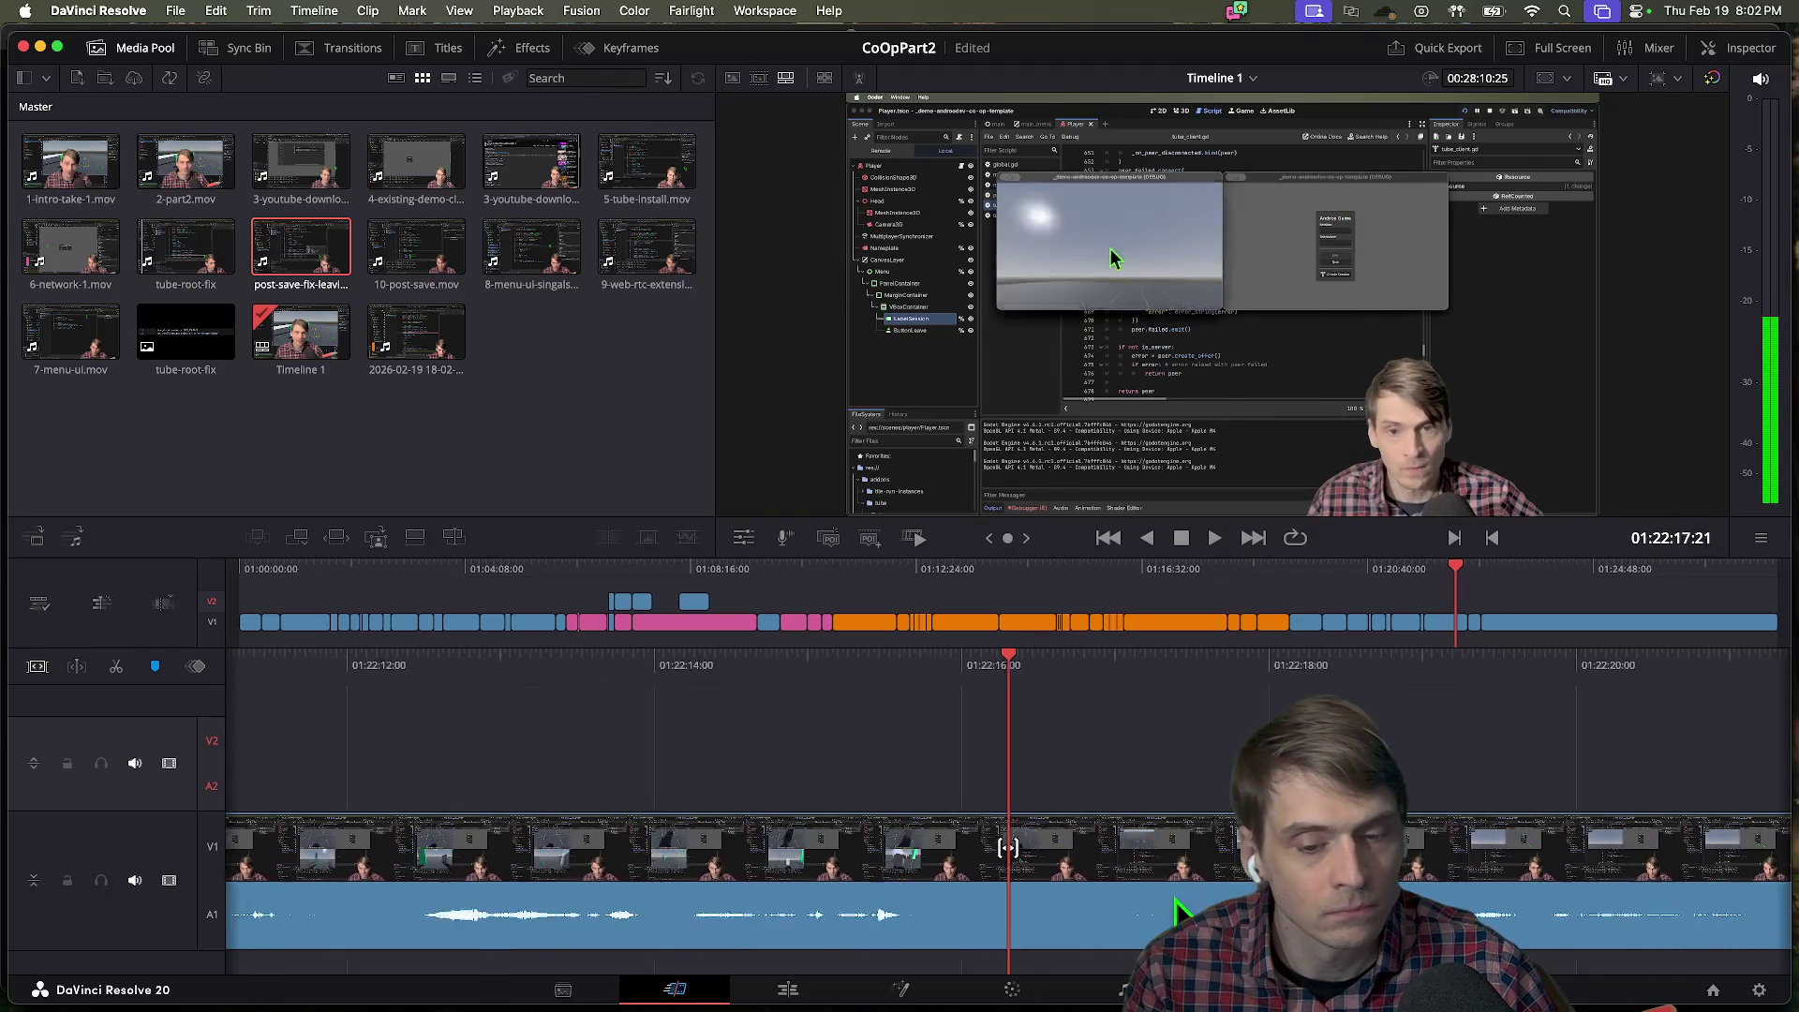
Rewind to the second unwanted stretch, blade it, and ripple delete it.
key(j)
key(j)
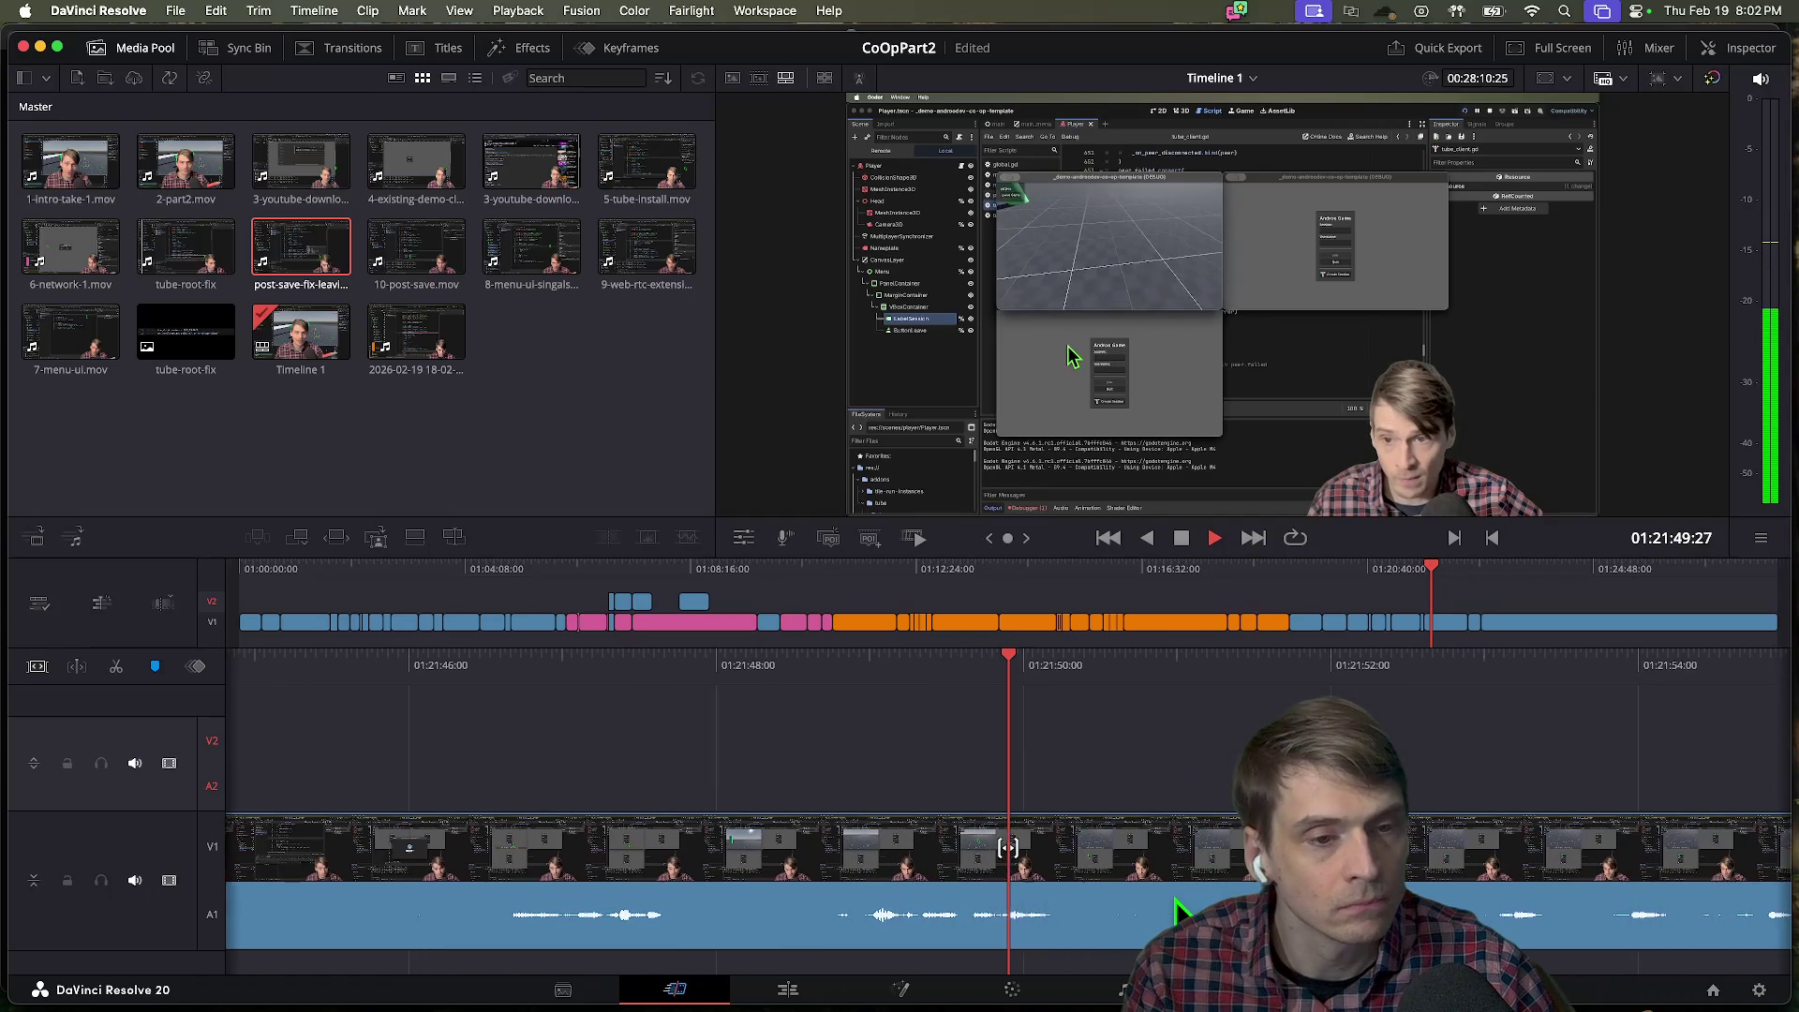
key(j)
key(k)
key(j)
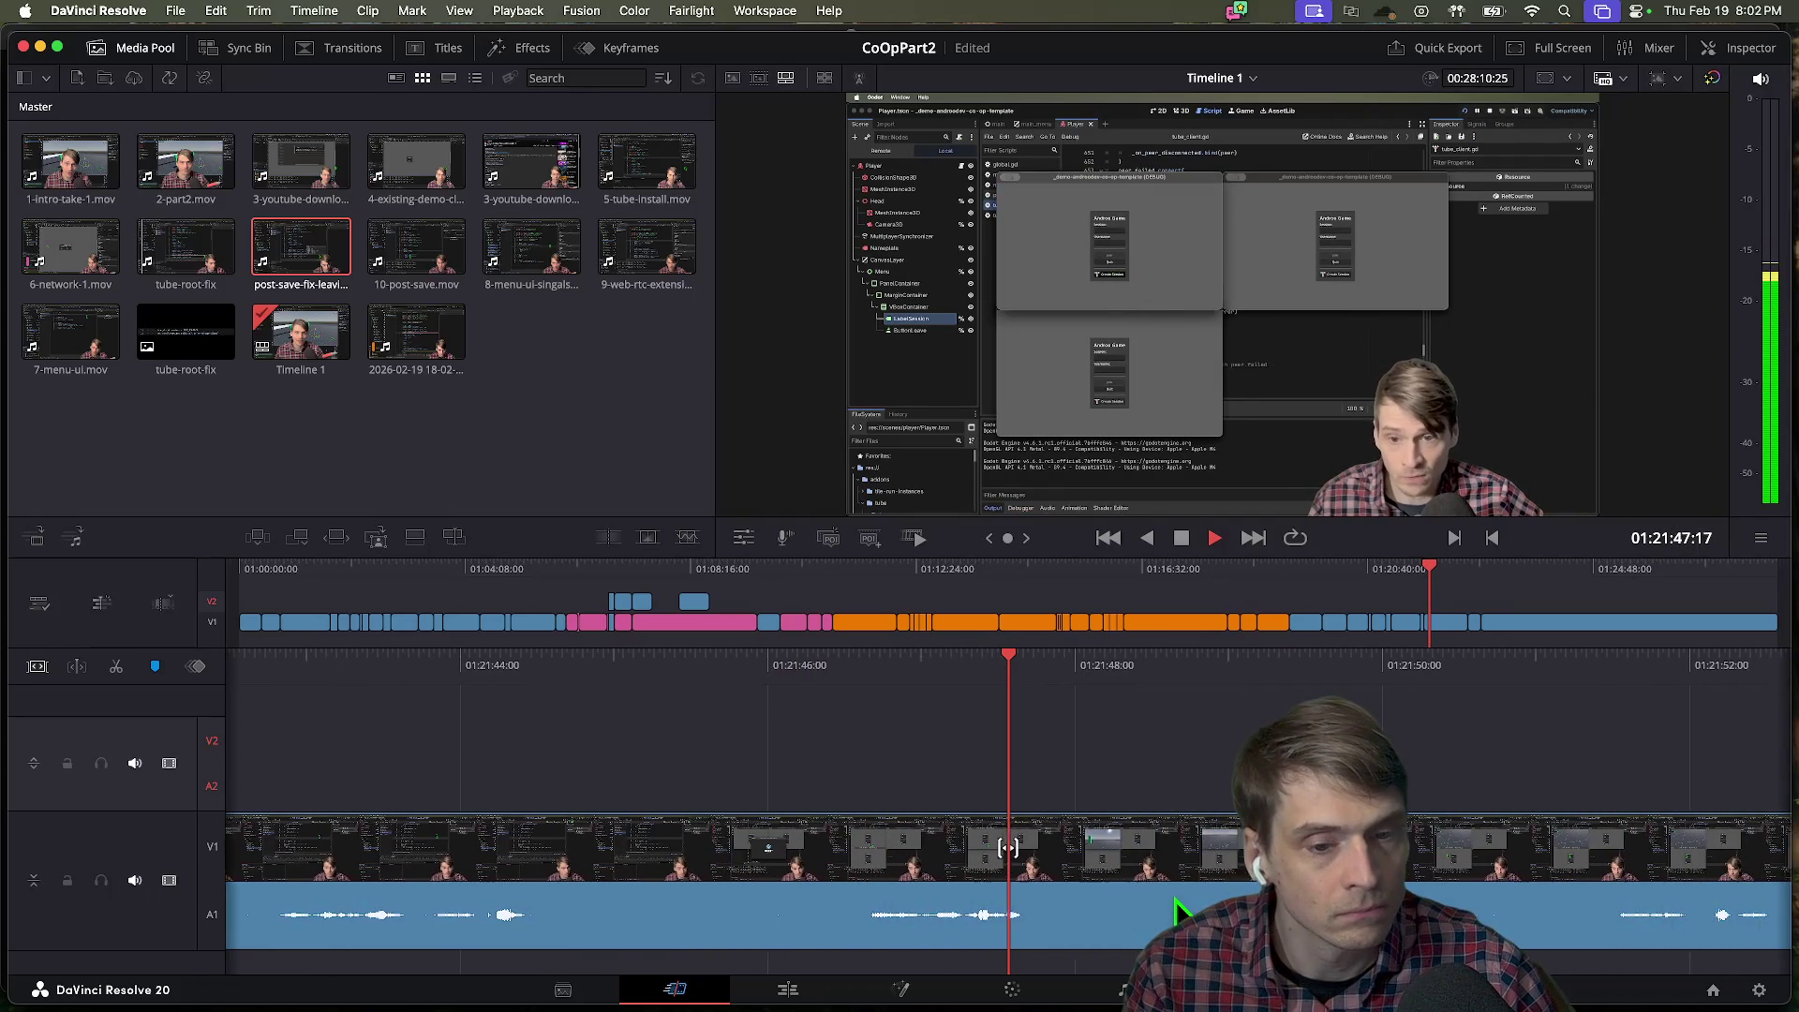
key(j)
key(k)
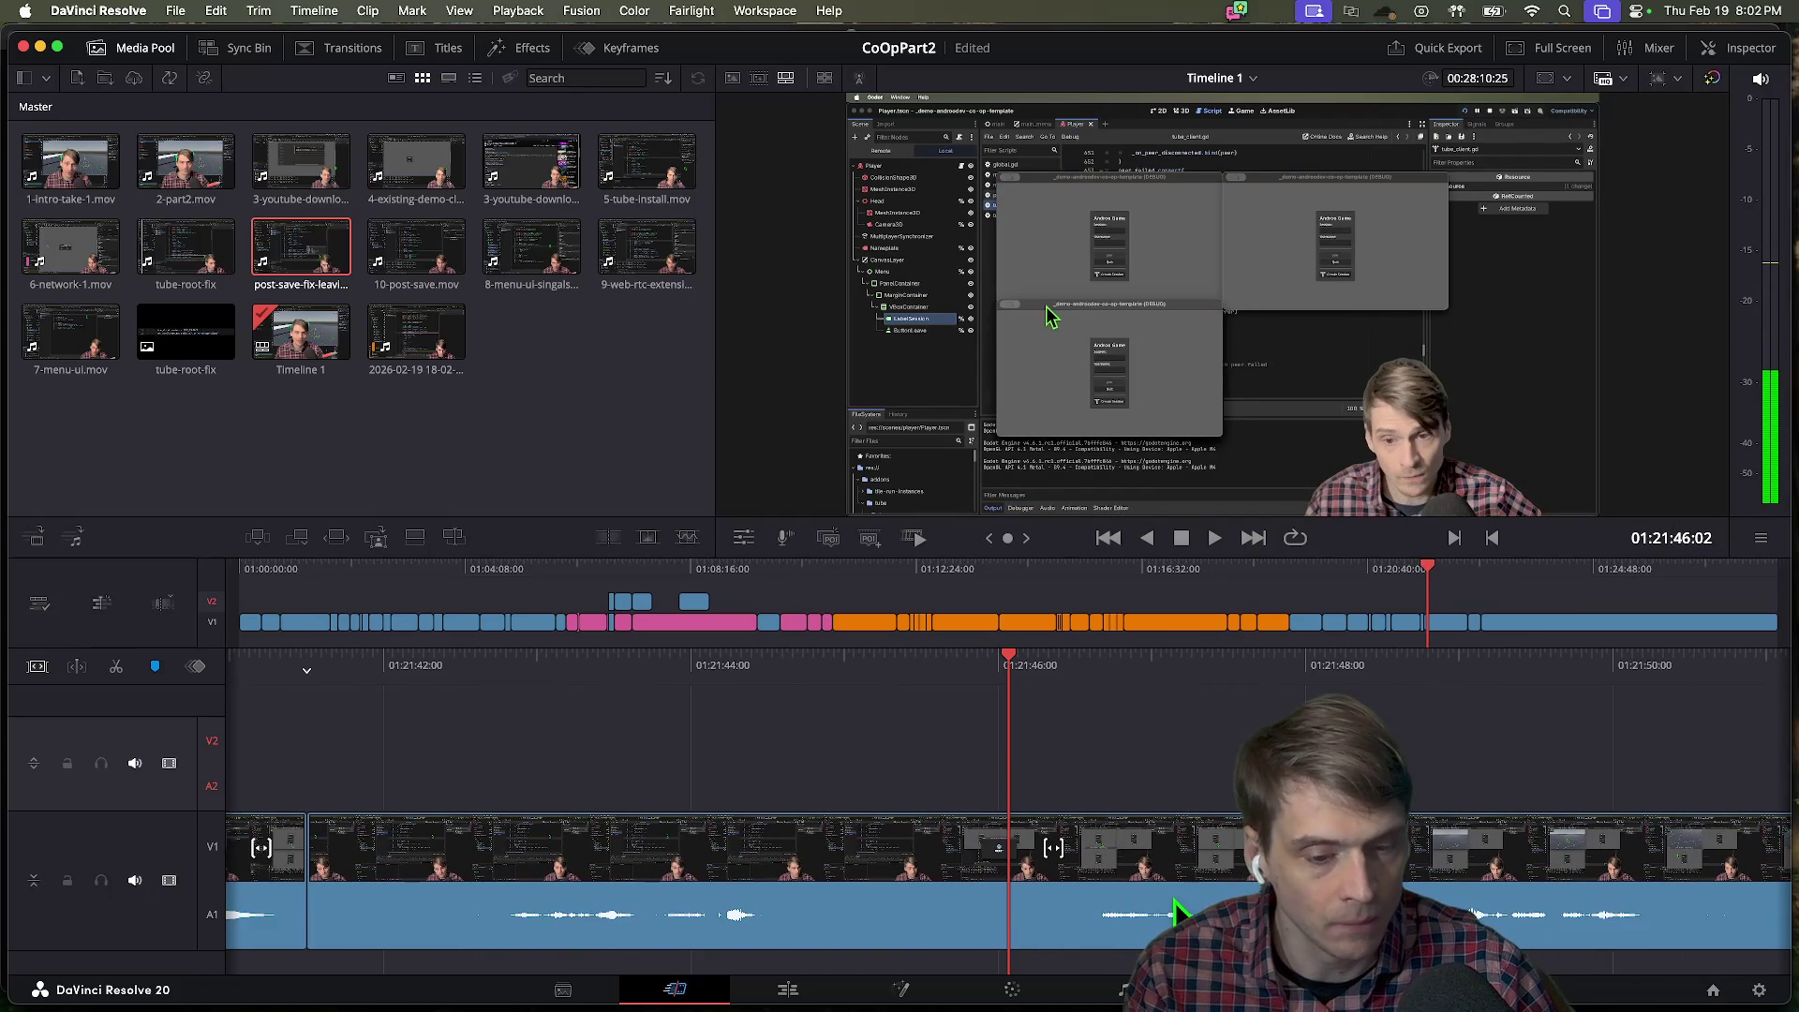
key(super+b)
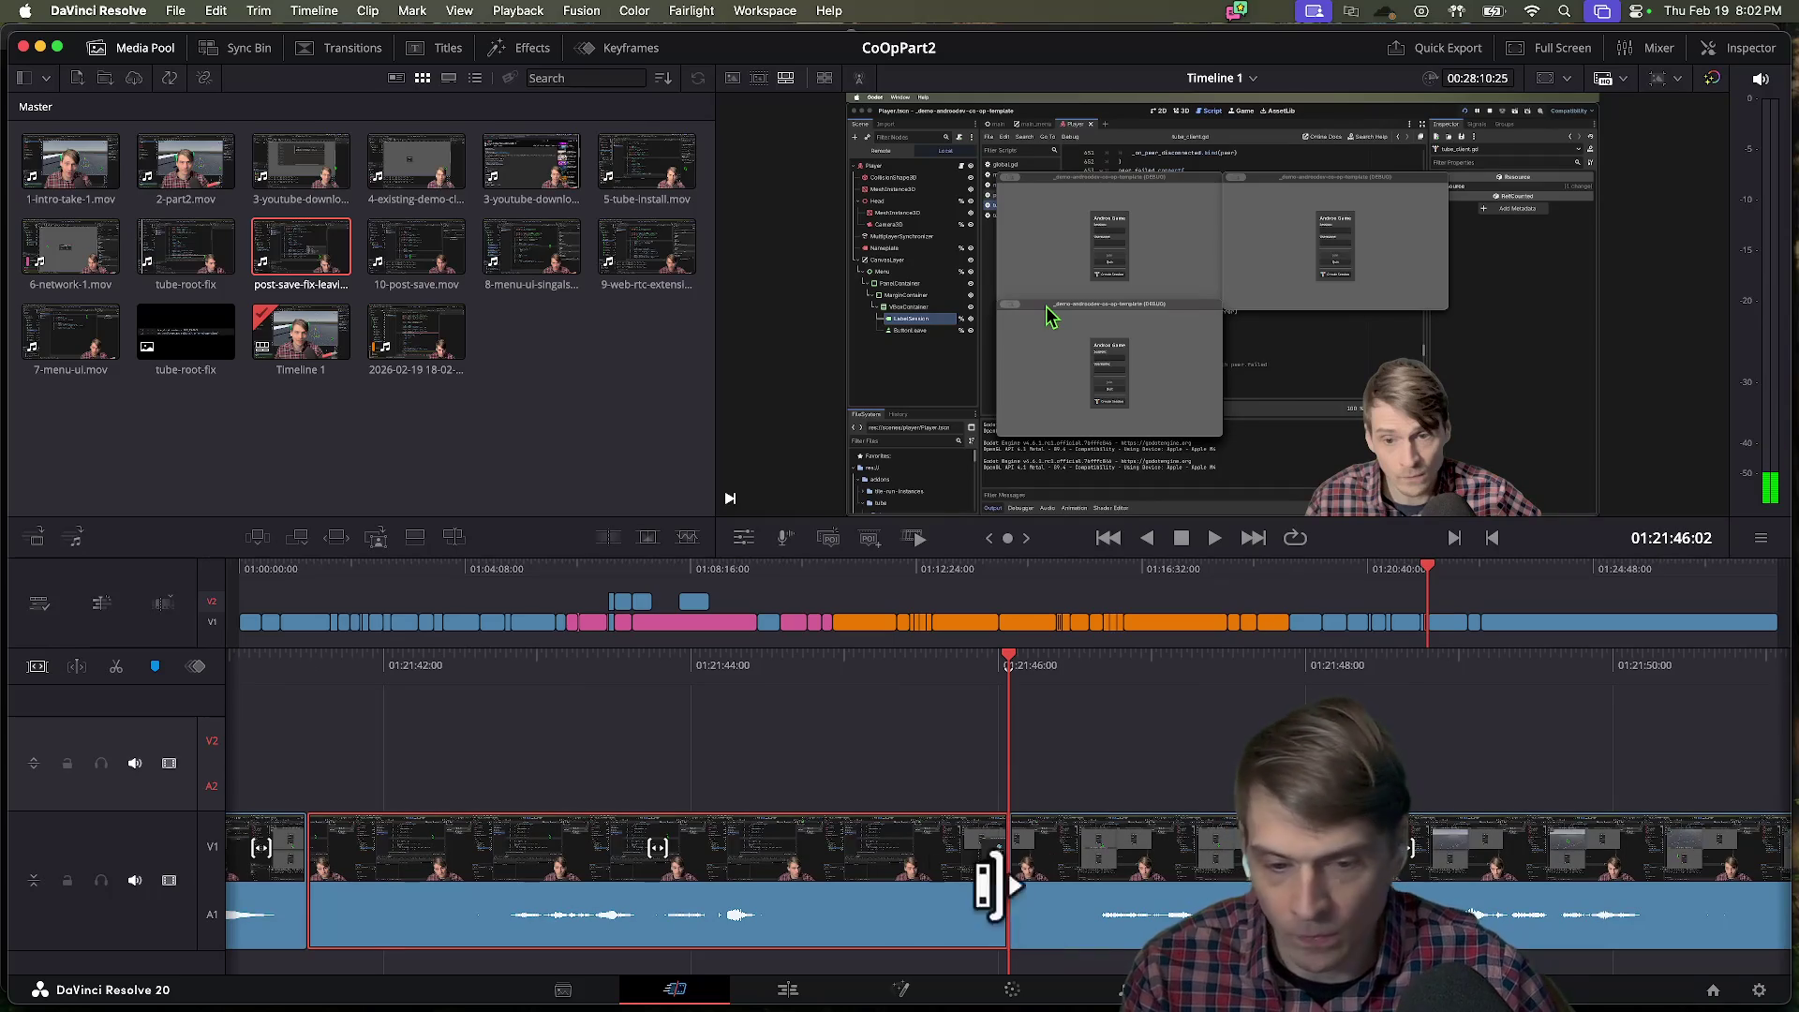
key(BackSpace)
Replay across the new cut to check it.
key(j)
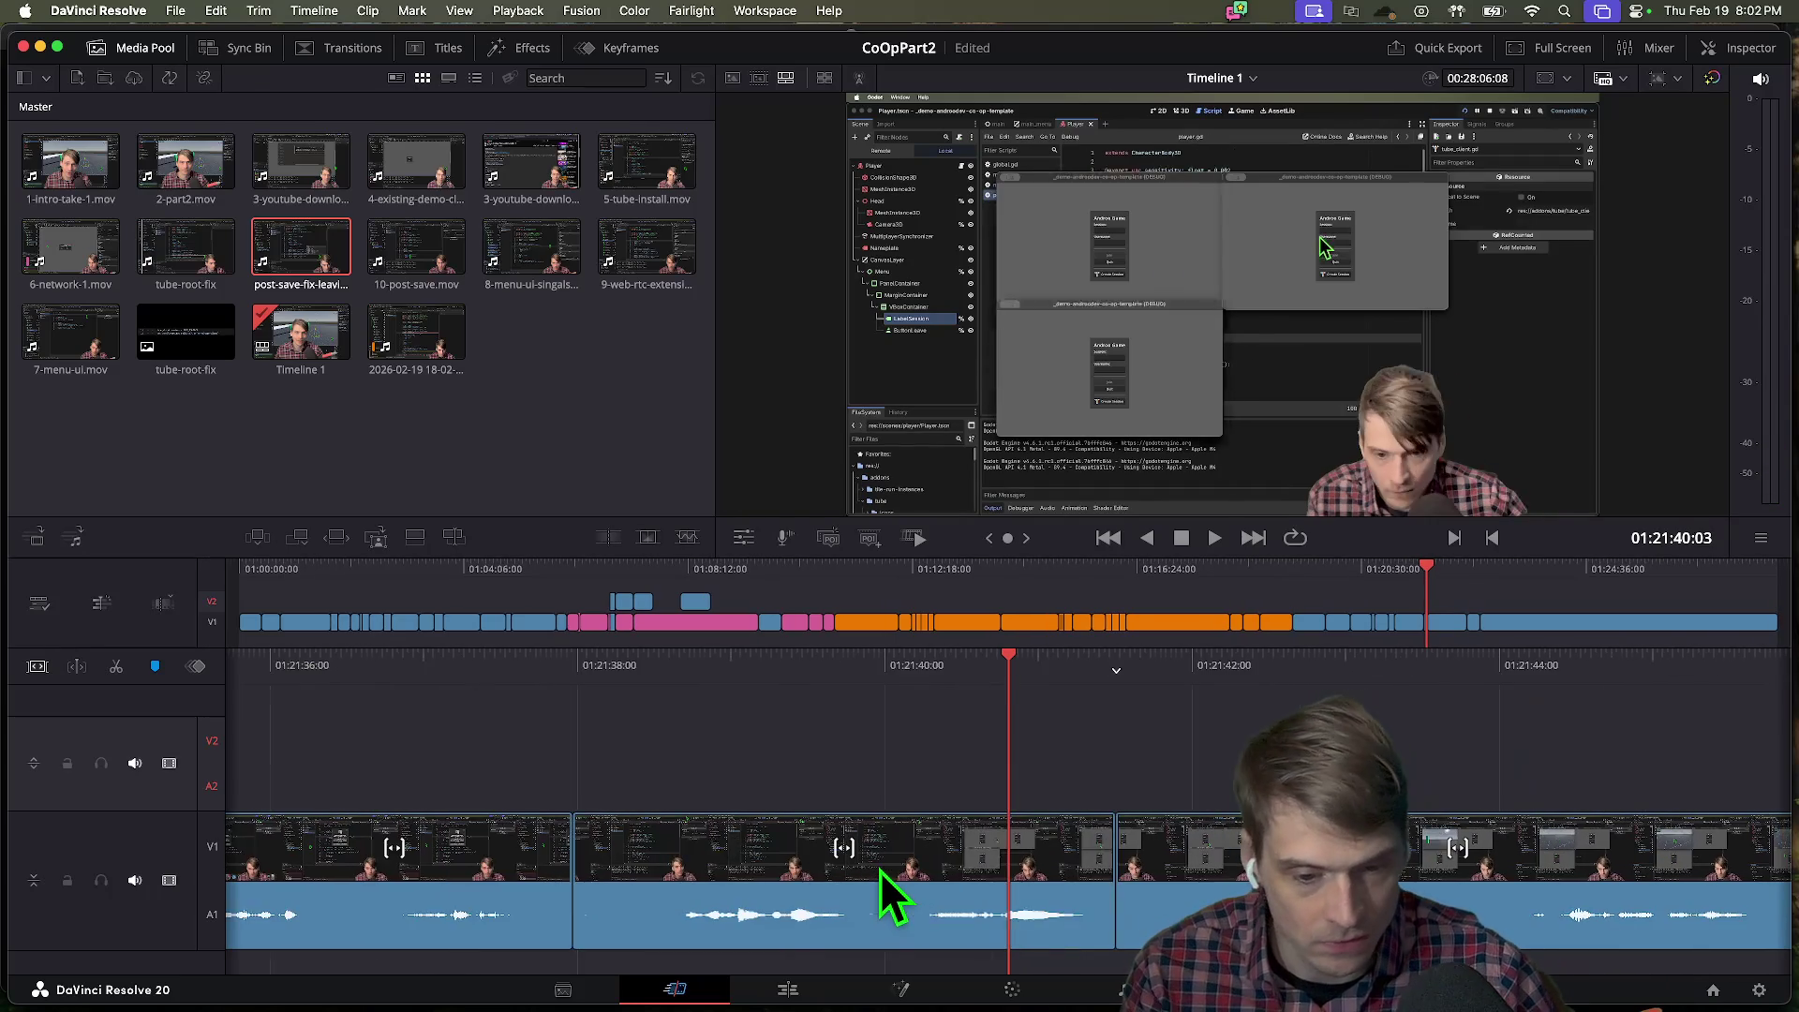
key(l)
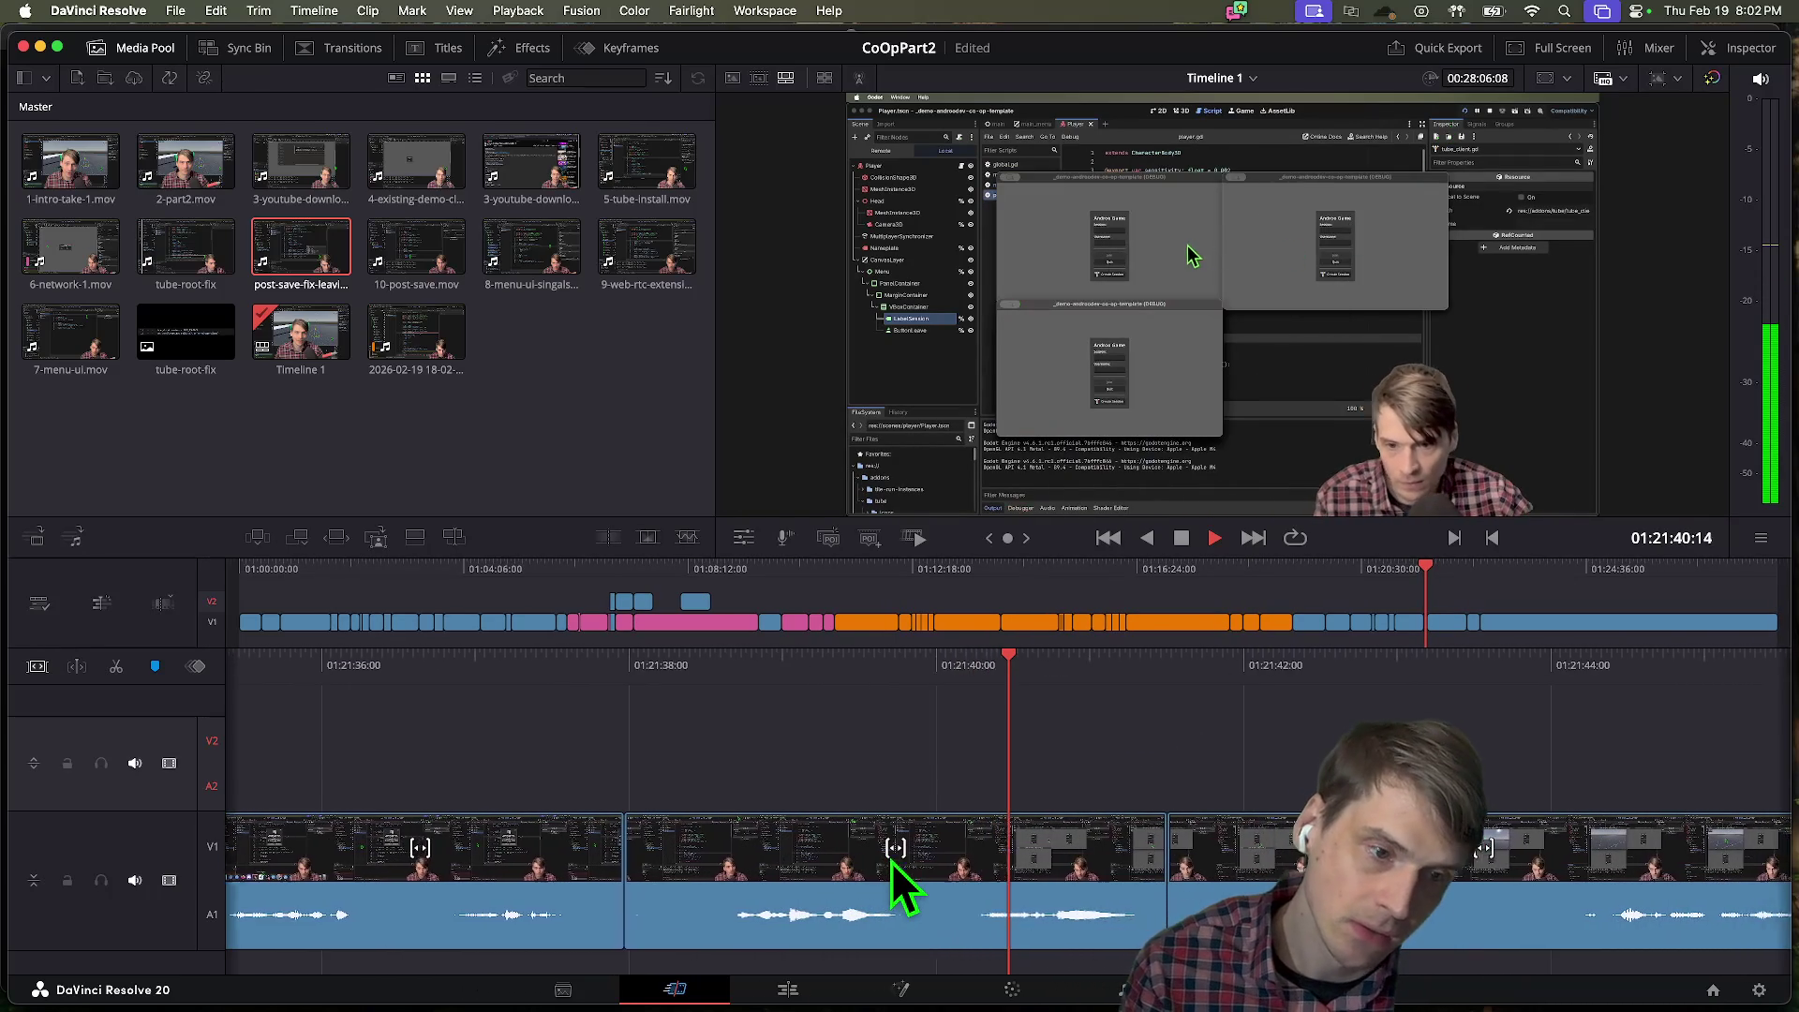
key(j)
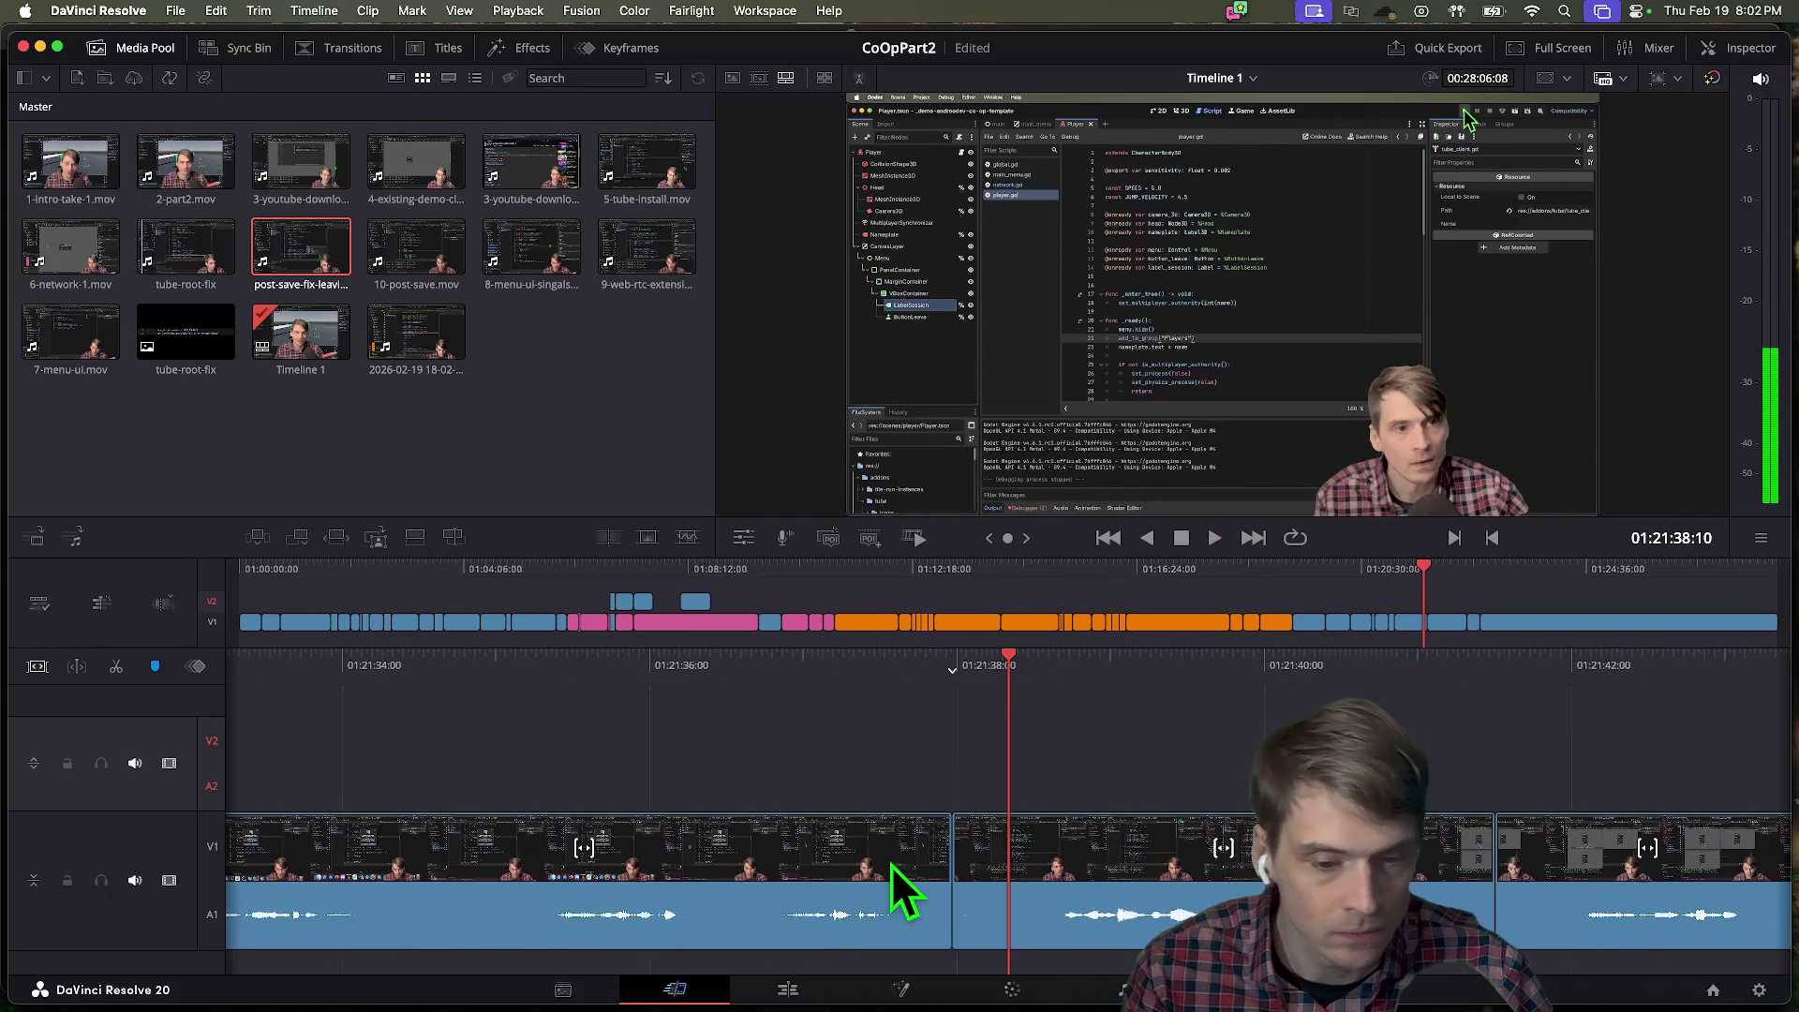
key(l)
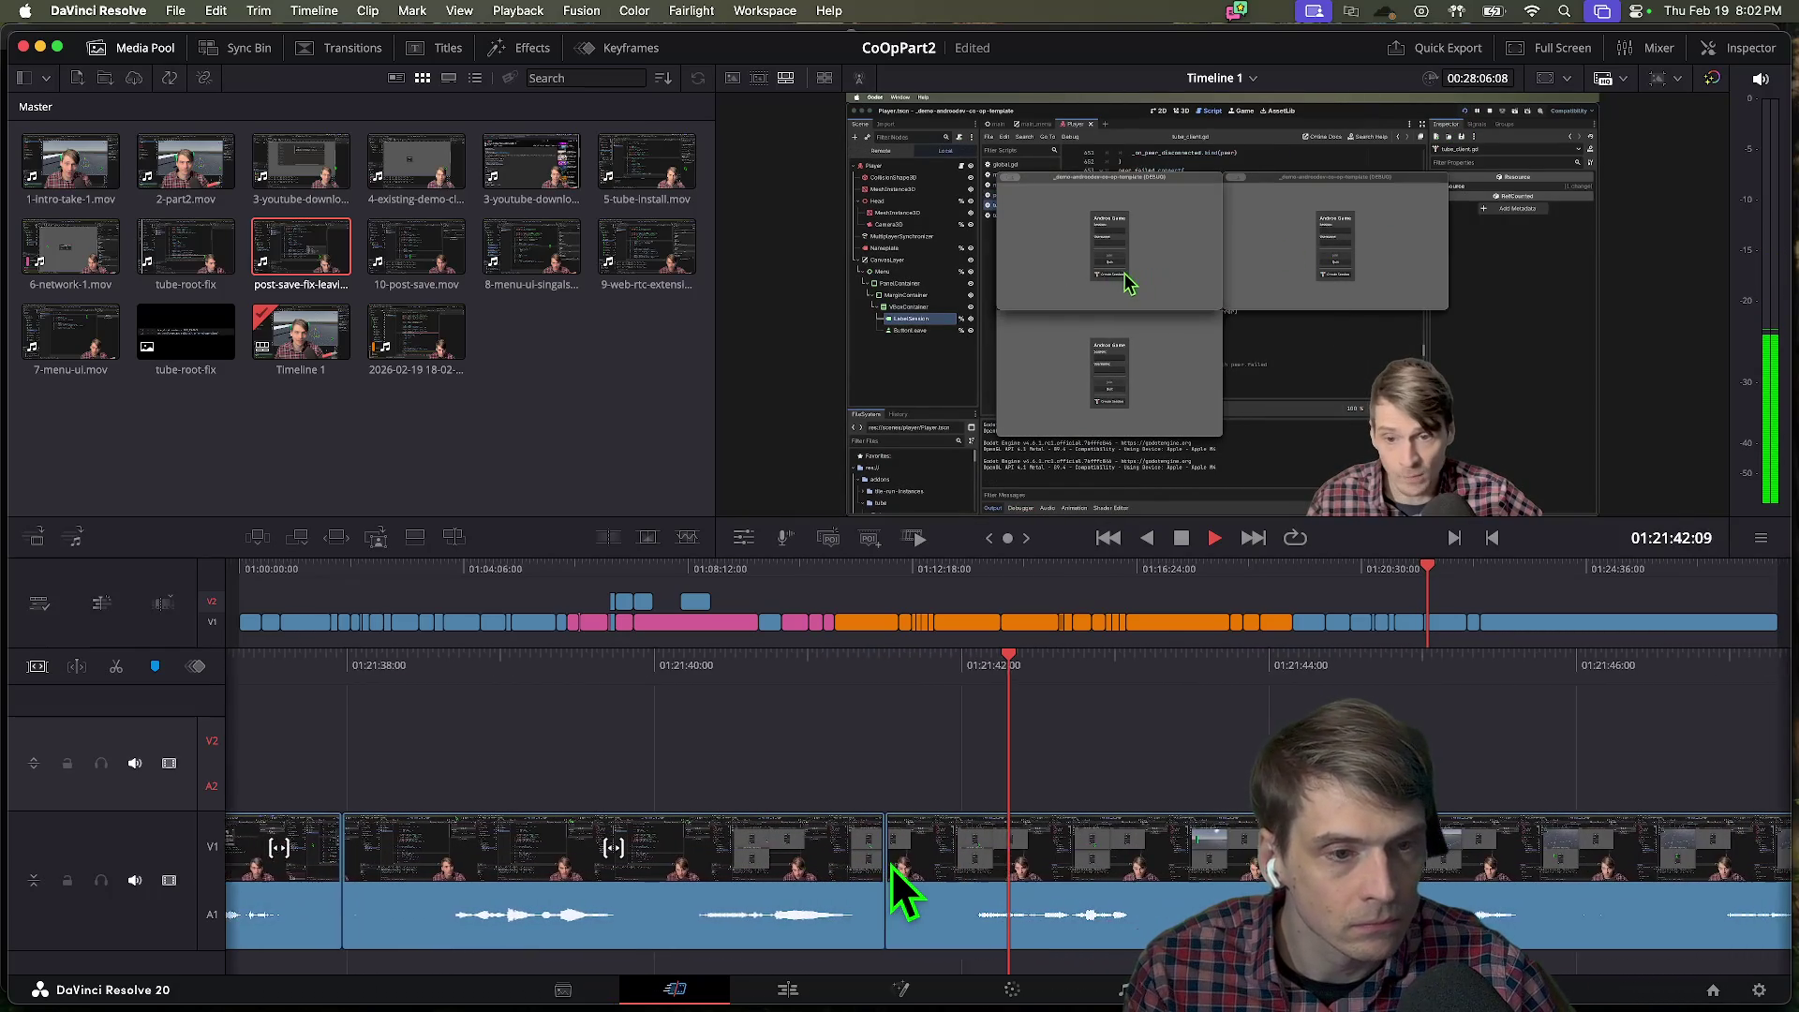
key(k)
Roll-trim the edit point a few frames later, replay it, and select the cut.
mouse_move(848, 899)
mouse_down()
mouse_move(876, 923)
mouse_move(956, 923)
mouse_move(993, 956)
mouse_up()
key(space)
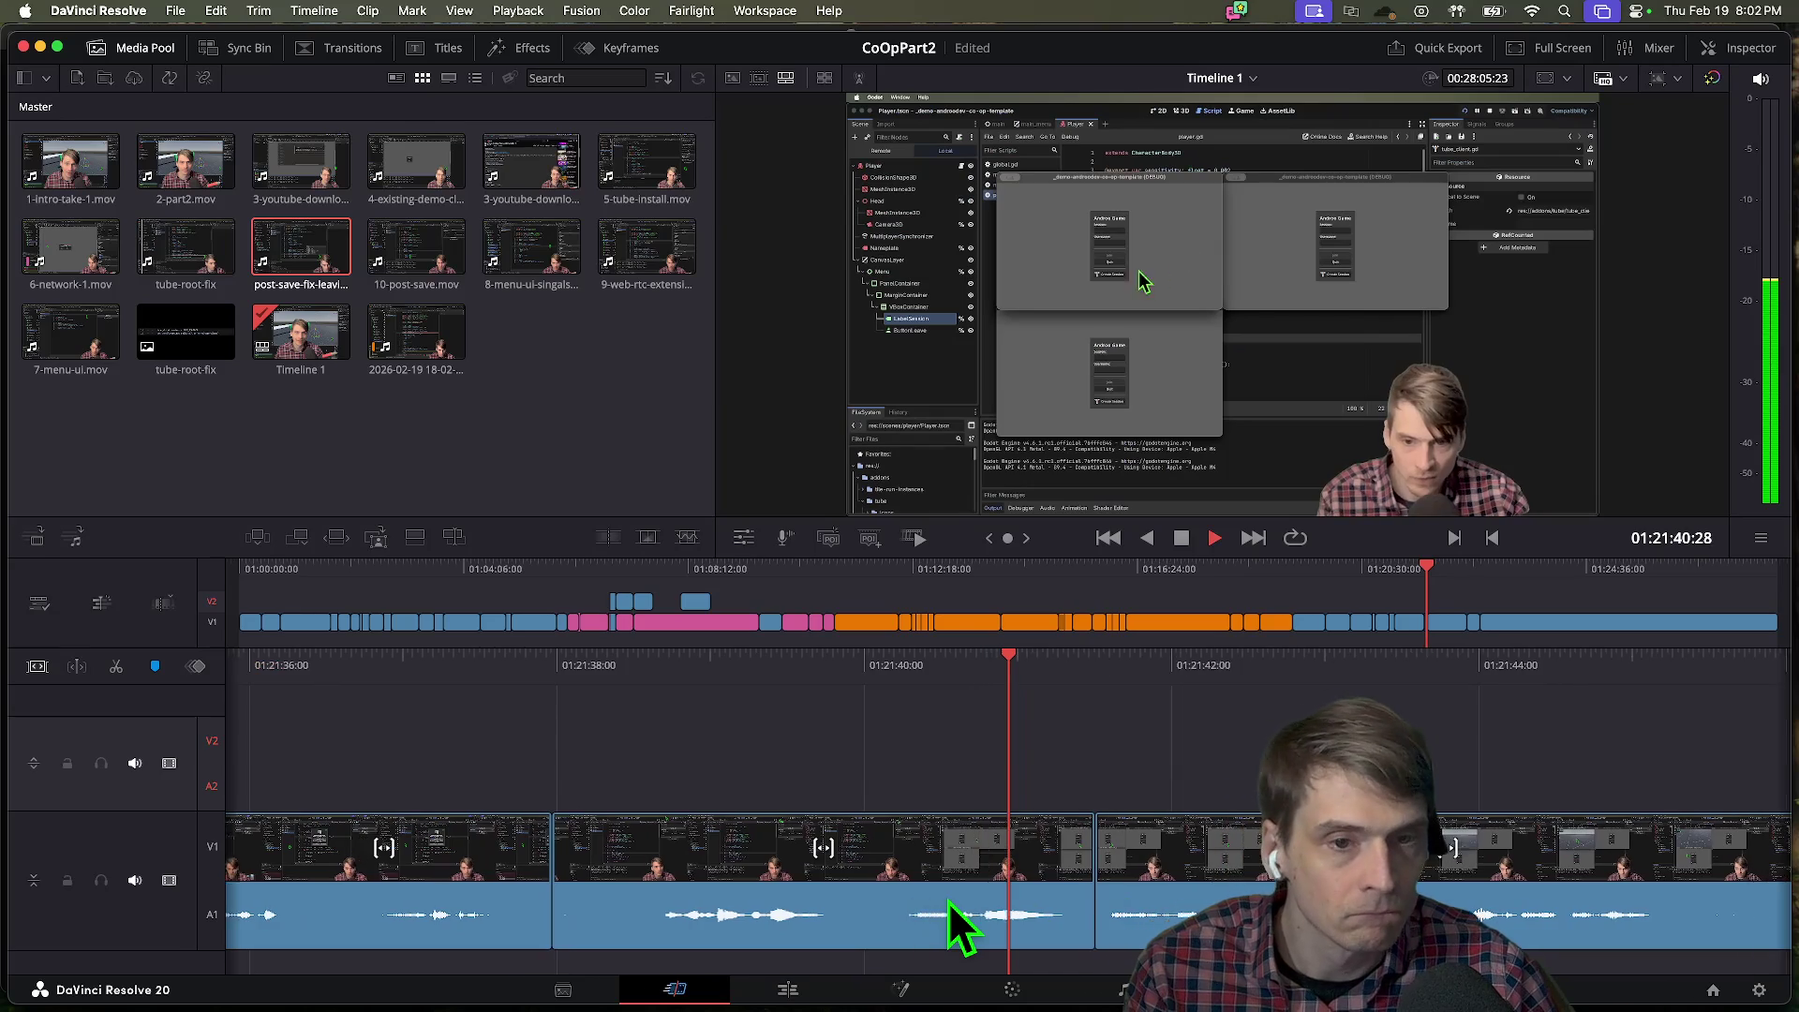
key(space)
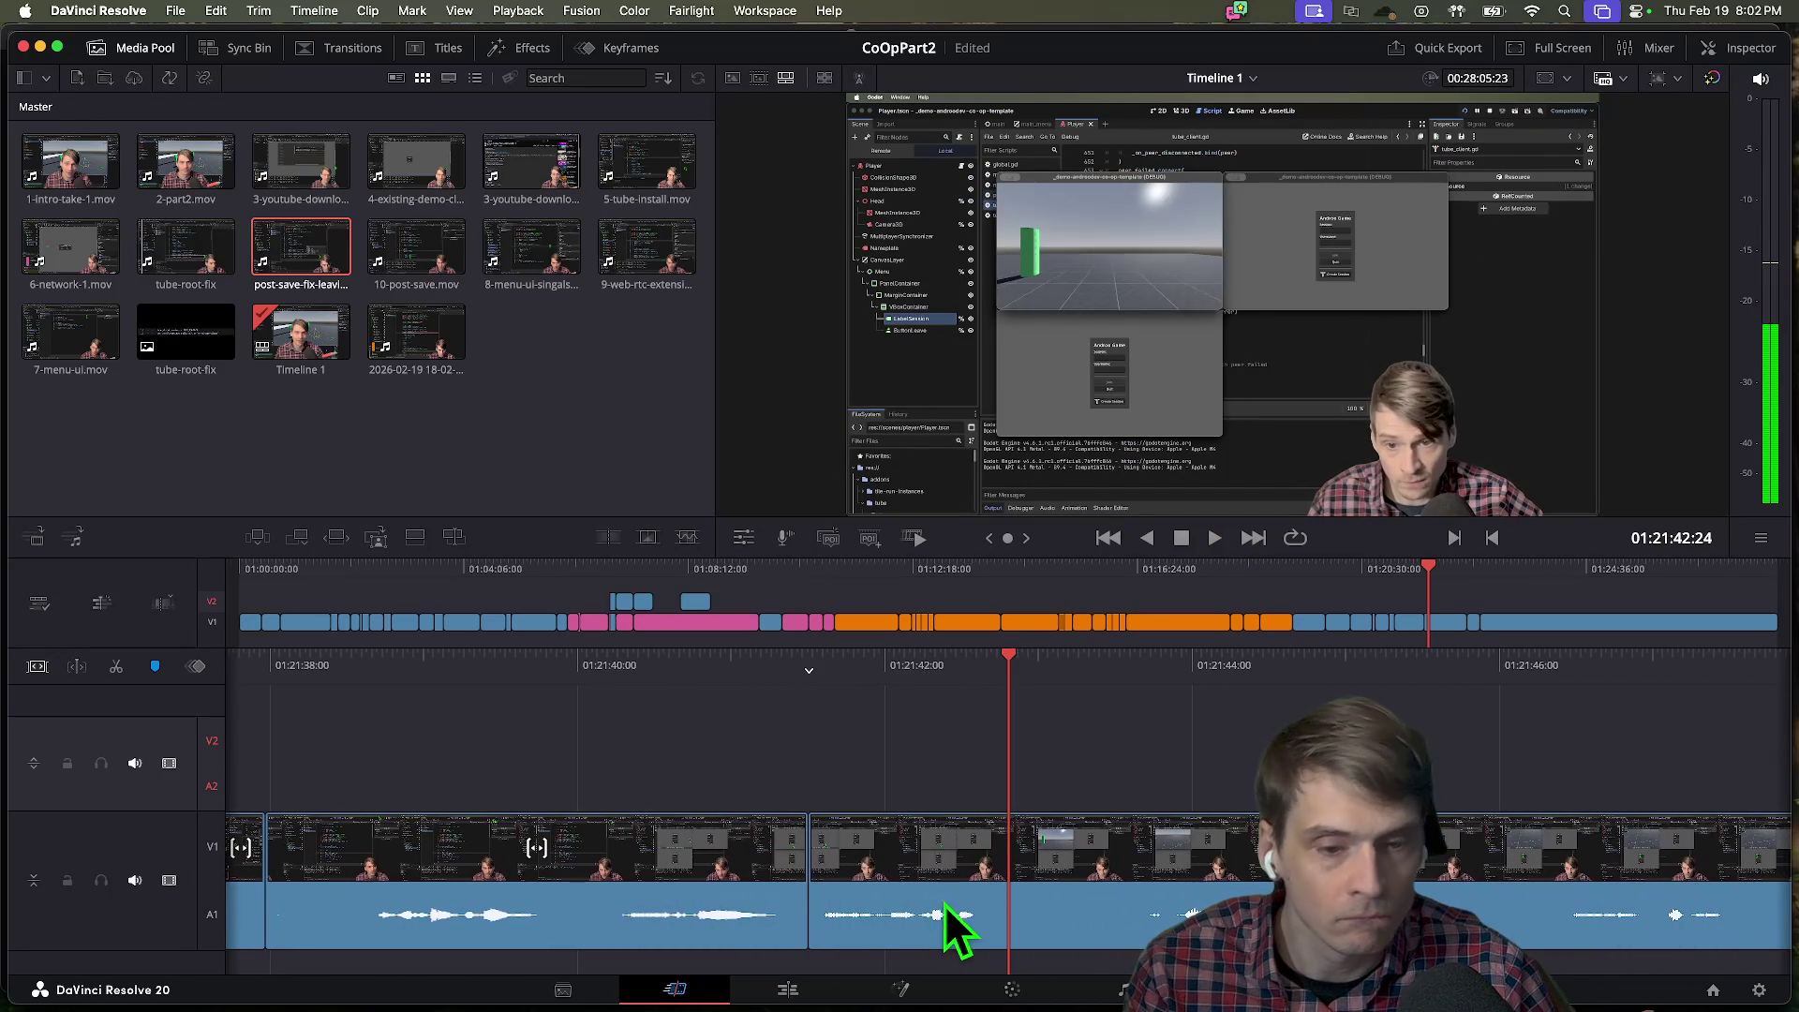
mouse_move(794, 900)
mouse_down()
mouse_move(776, 895)
mouse_move(825, 900)
mouse_up()
key(space)
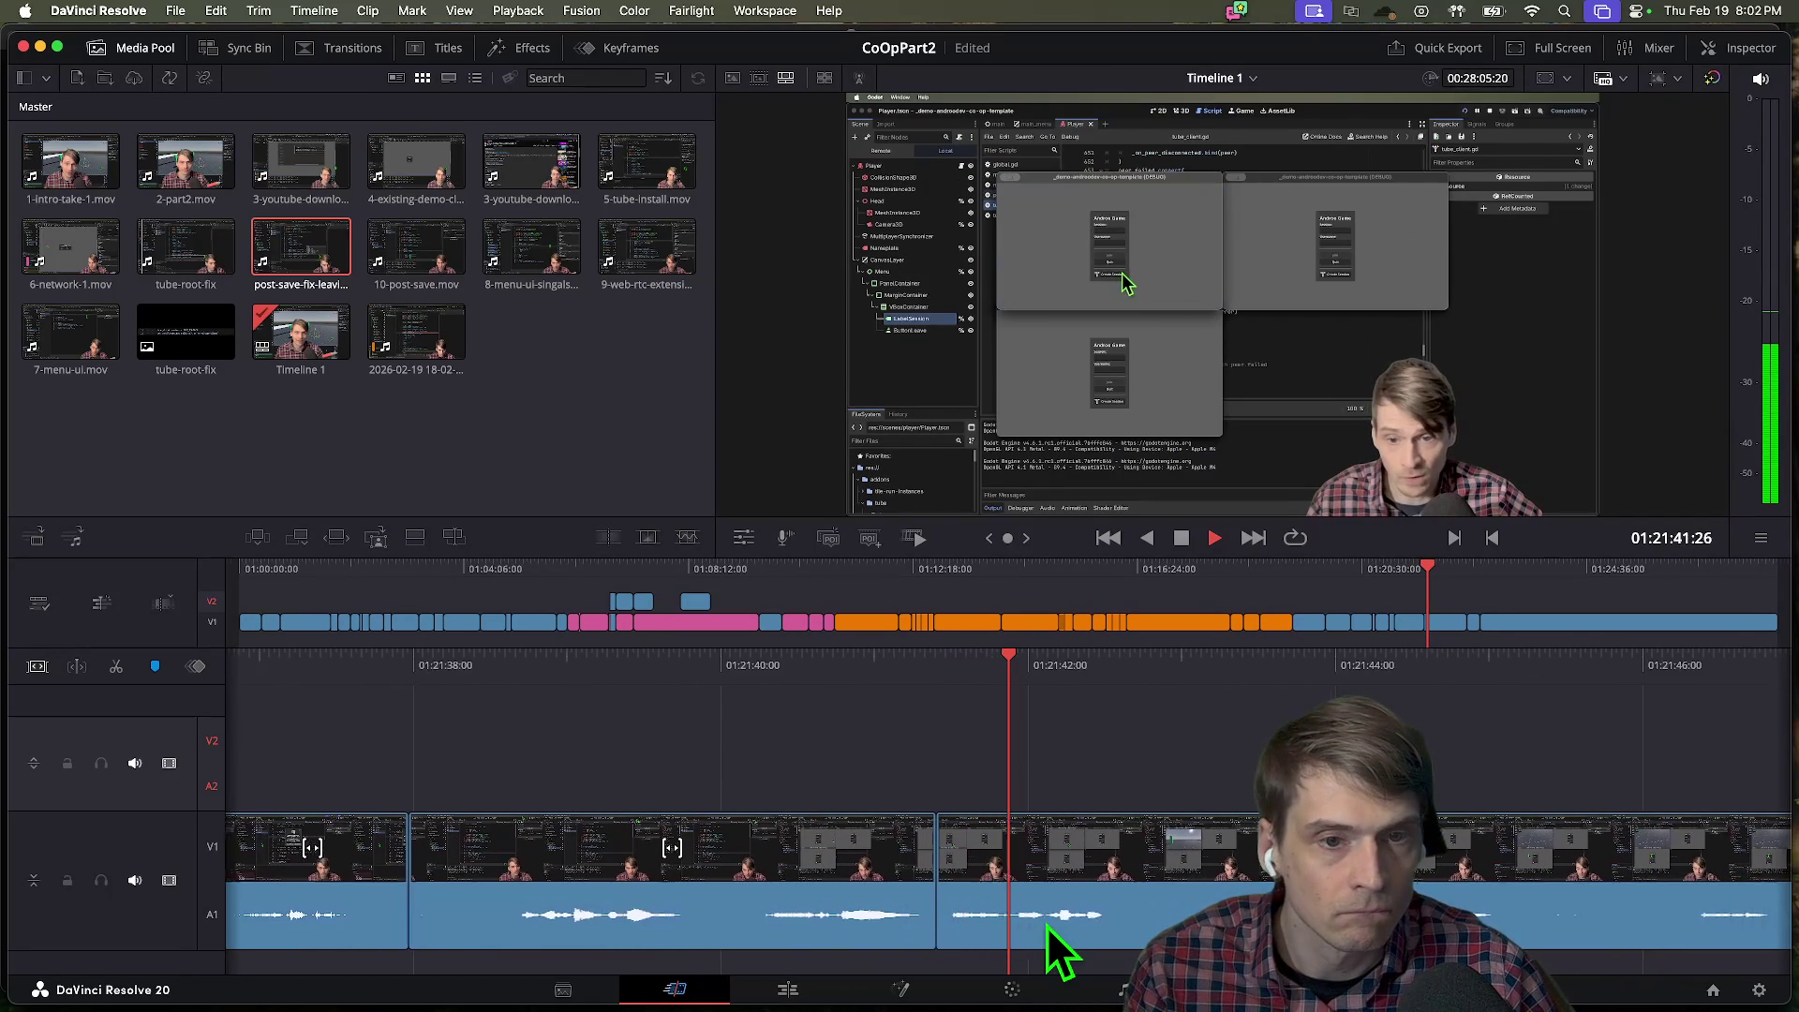
key(Up)
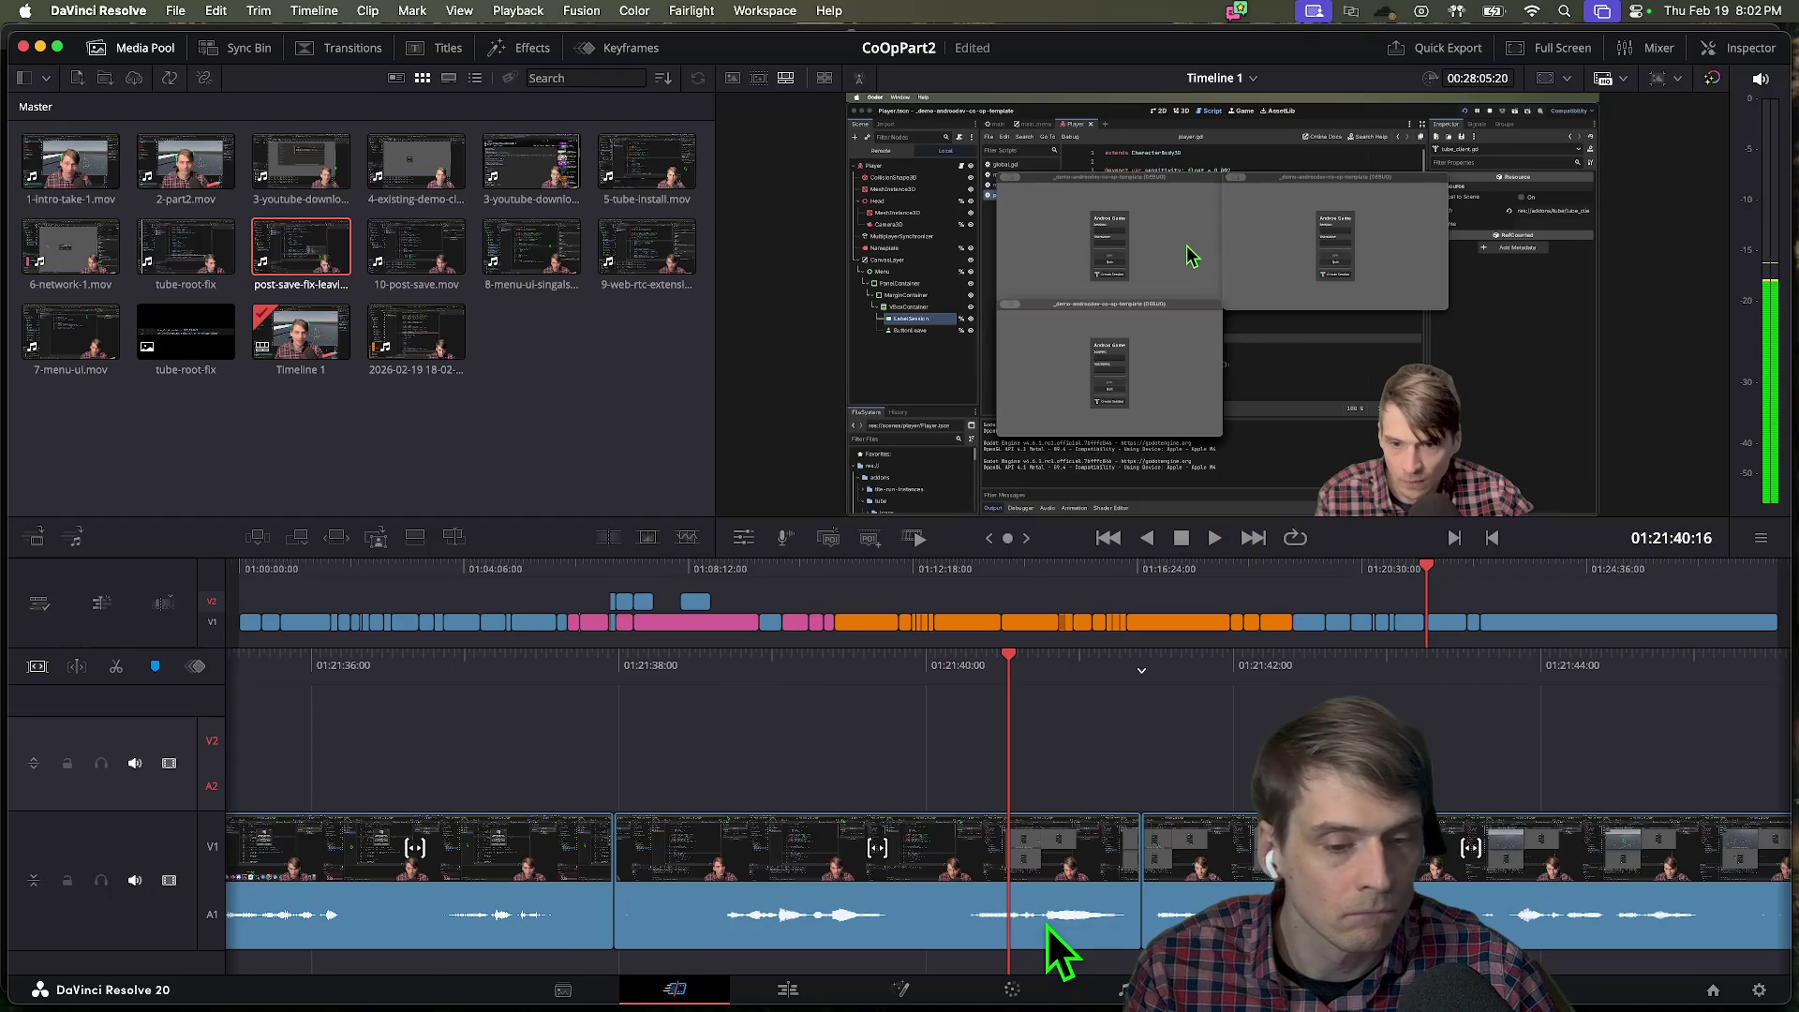
key(space)
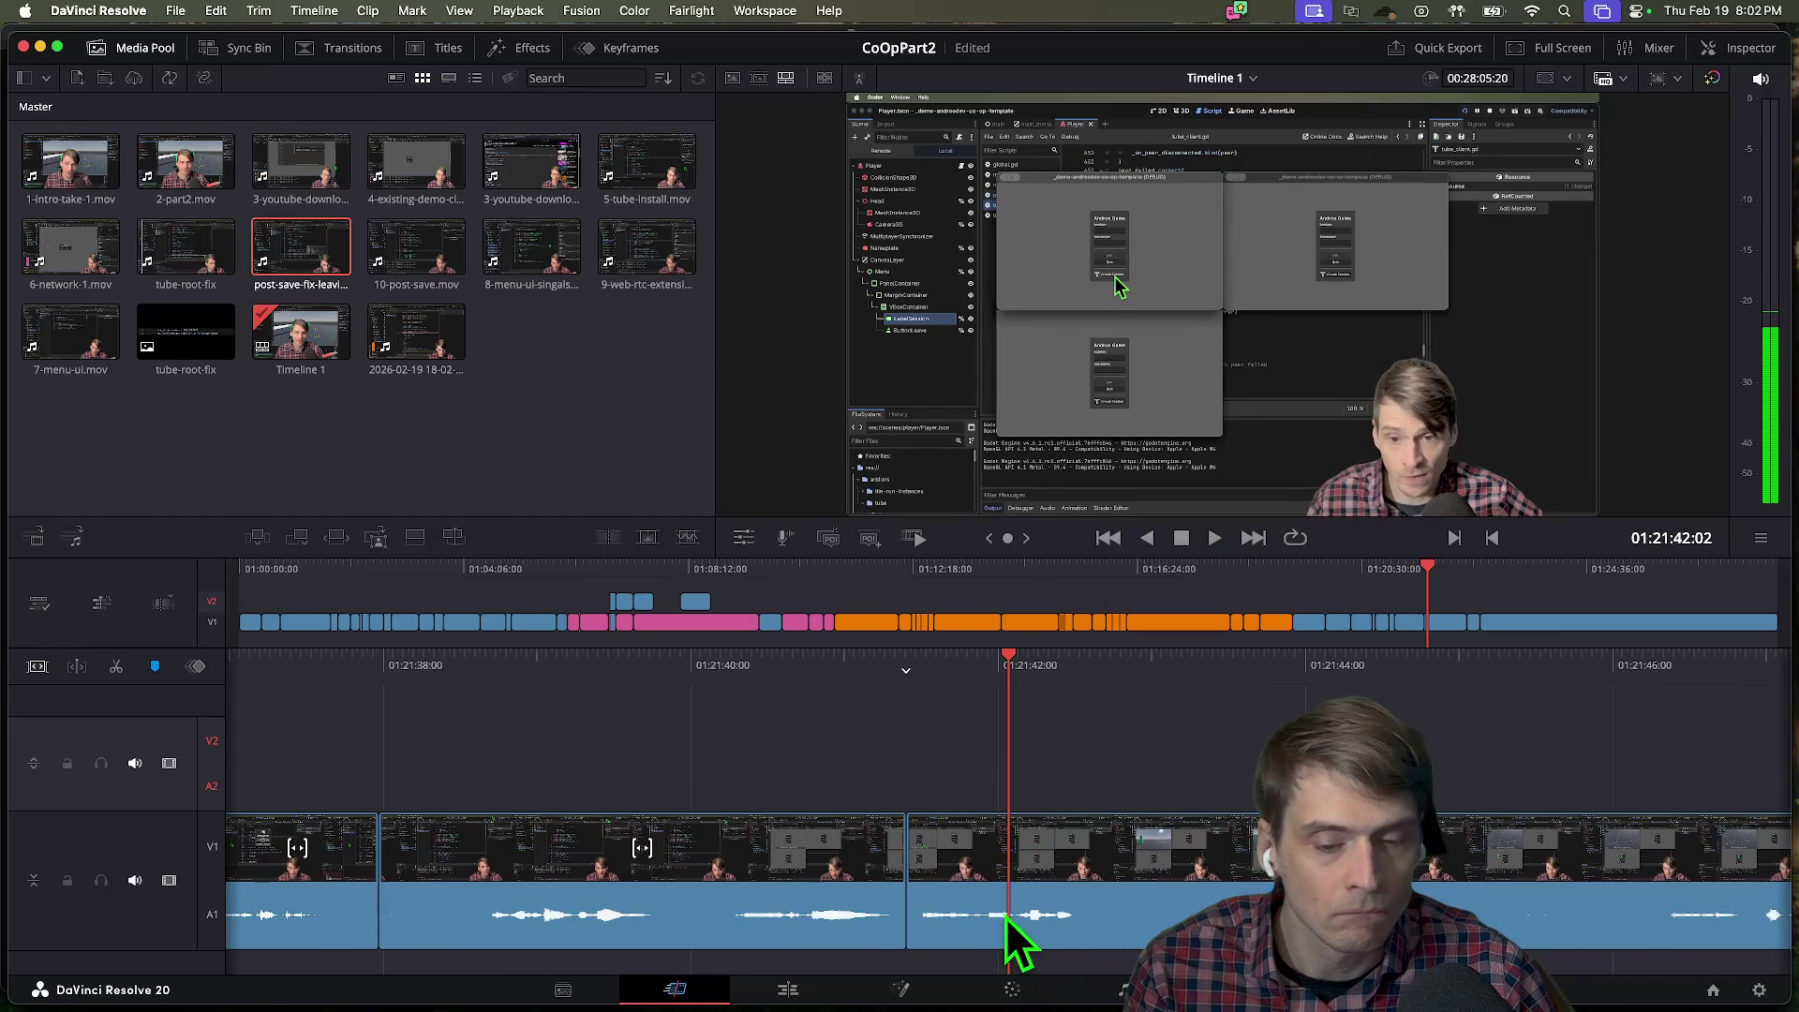
click(889, 890)
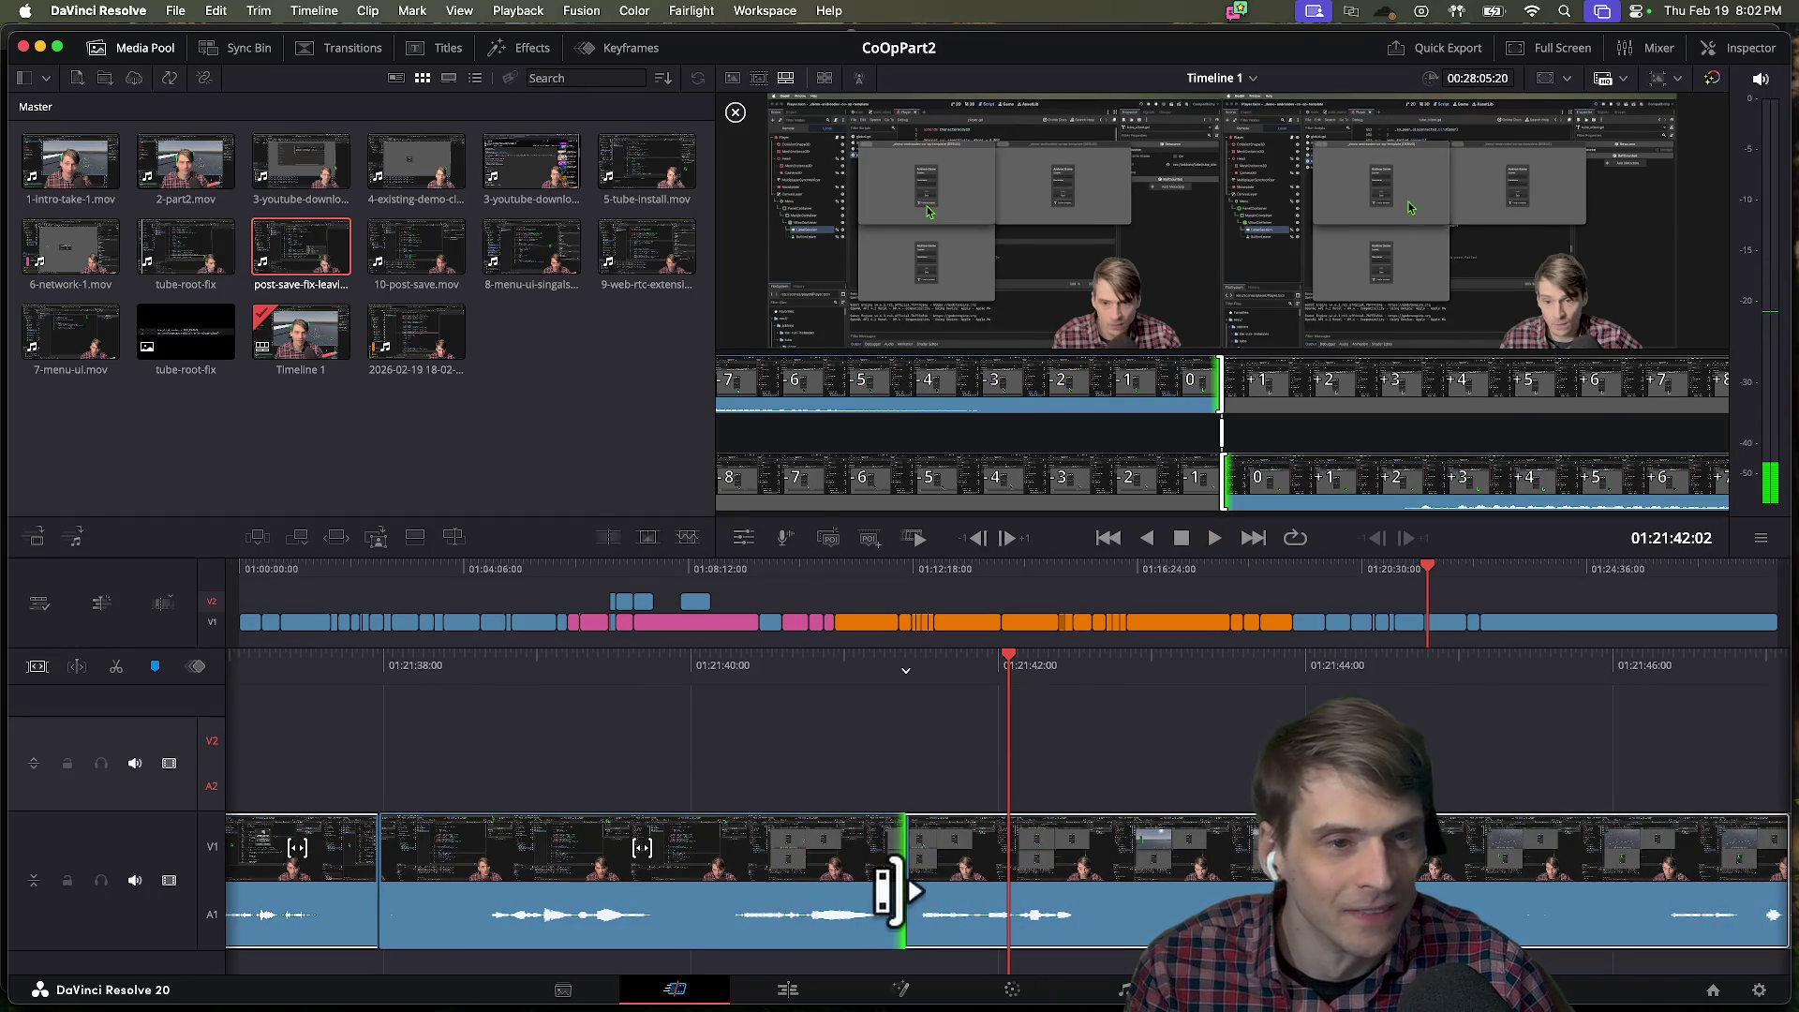
Roll the cut near 01:21:41 twice, replaying after each adjustment.
mouse_move(930, 890)
mouse_down()
mouse_move(970, 890)
mouse_move(811, 899)
mouse_move(824, 892)
mouse_up()
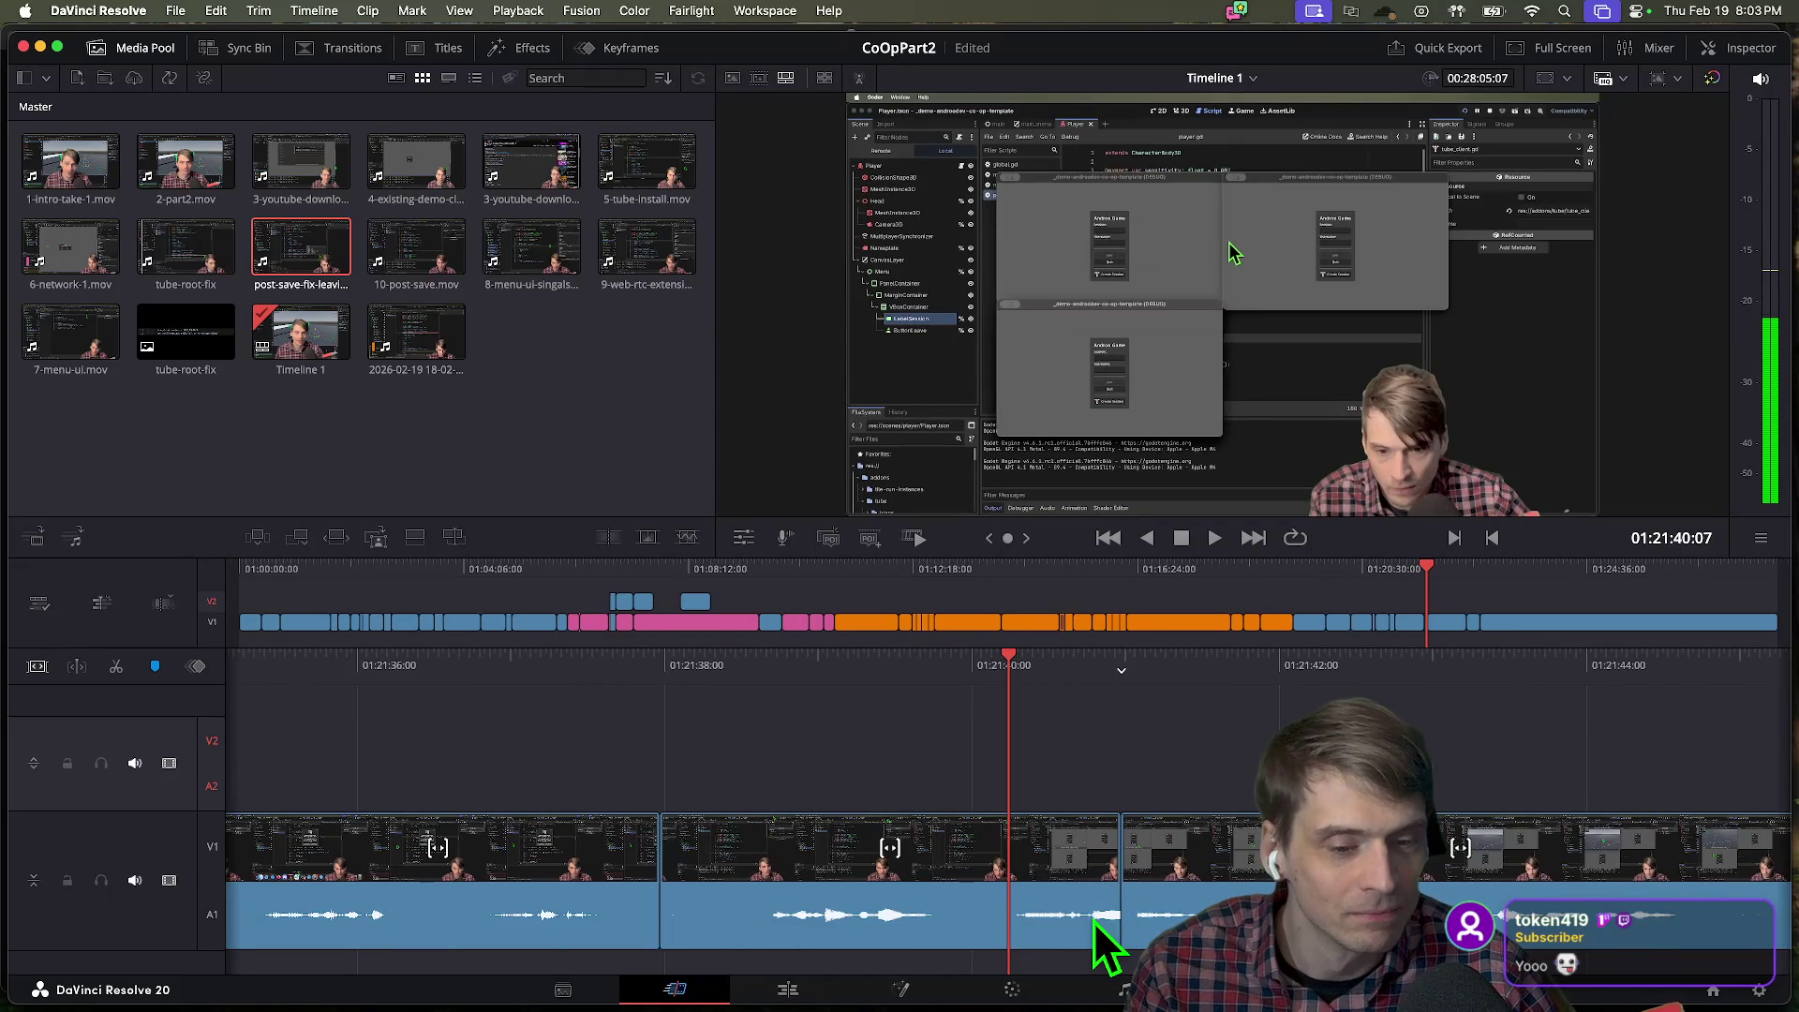
key(space)
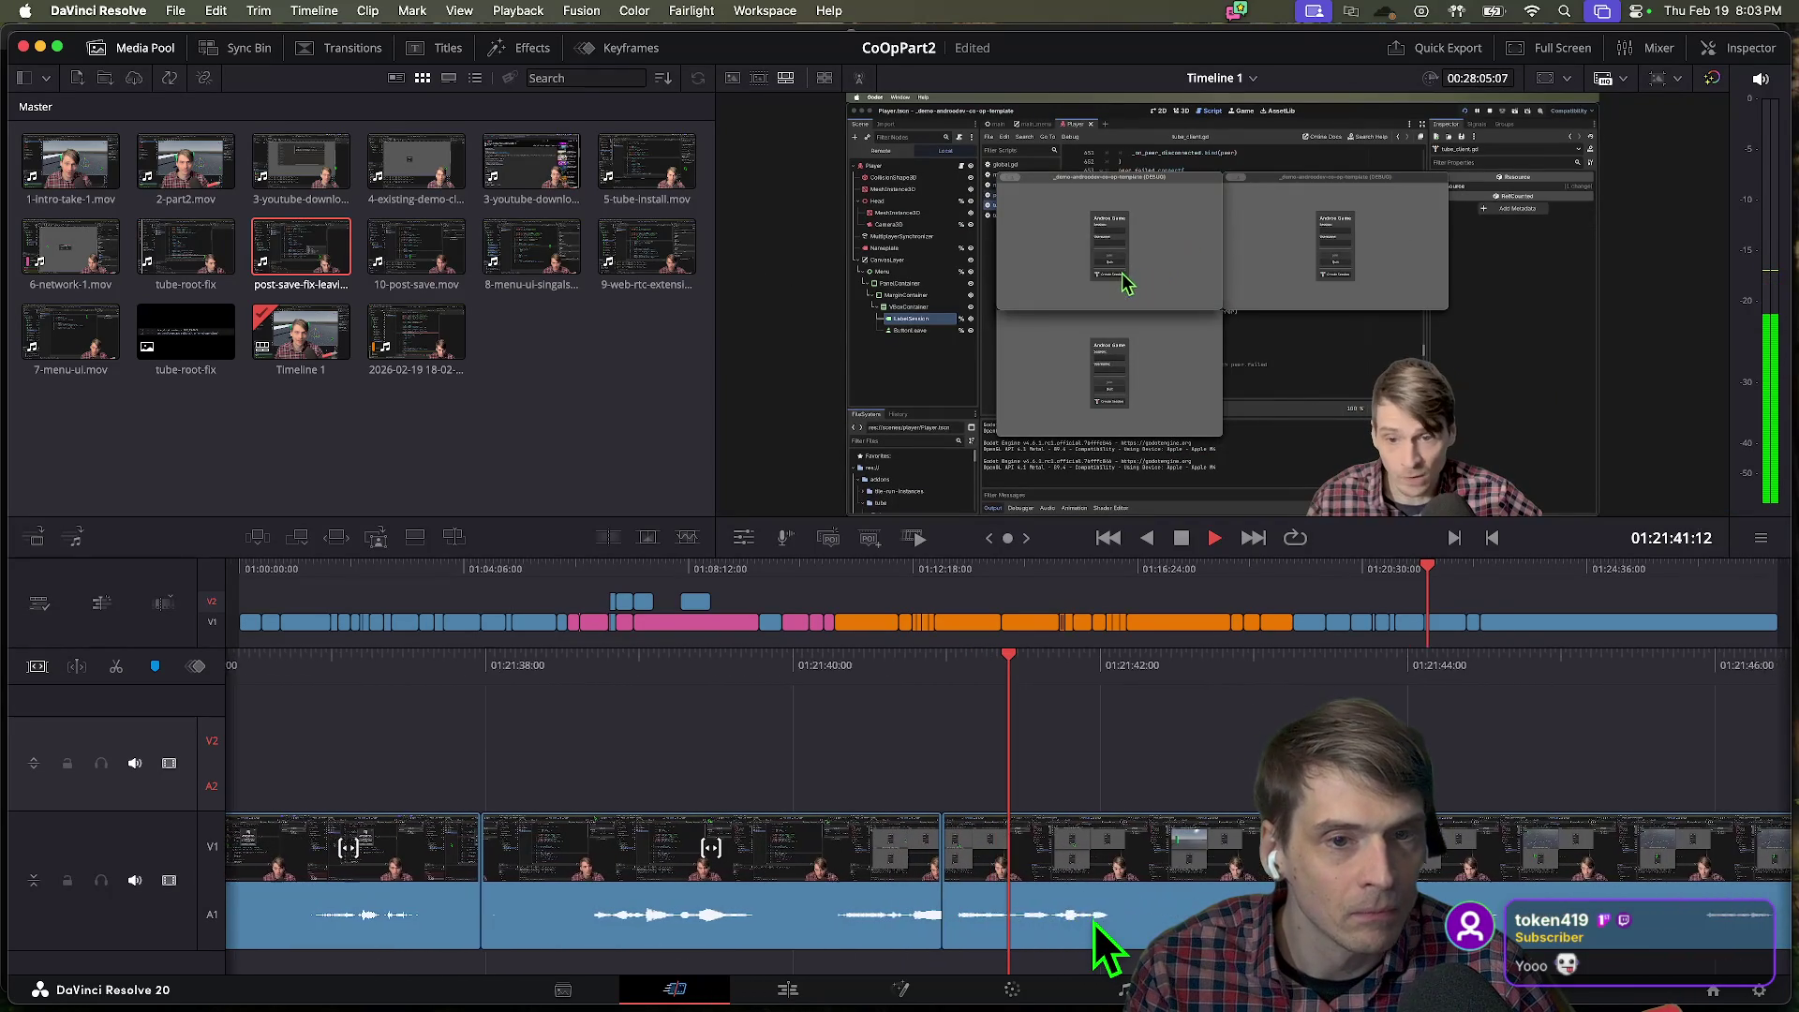
key(space)
mouse_move(800, 880)
mouse_down()
mouse_move(1153, 881)
mouse_move(714, 891)
mouse_move(1059, 885)
mouse_move(926, 883)
mouse_up()
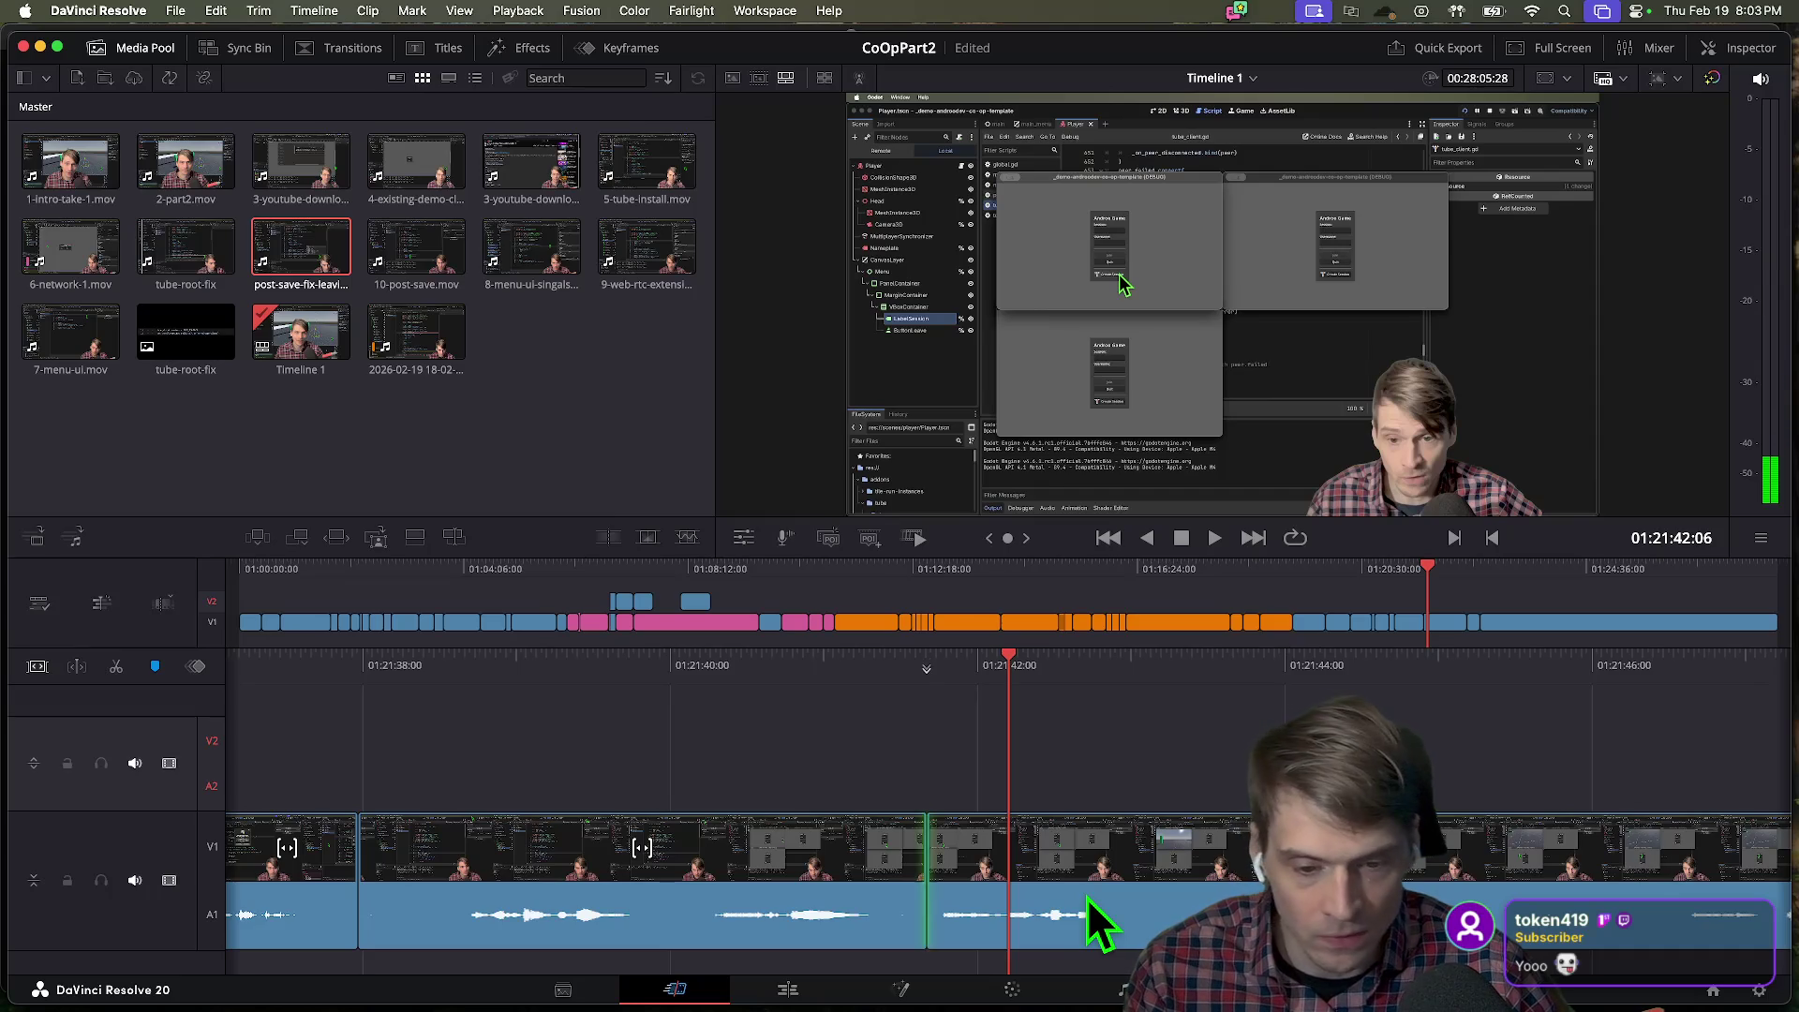
scroll(1087, 897, left, 5)
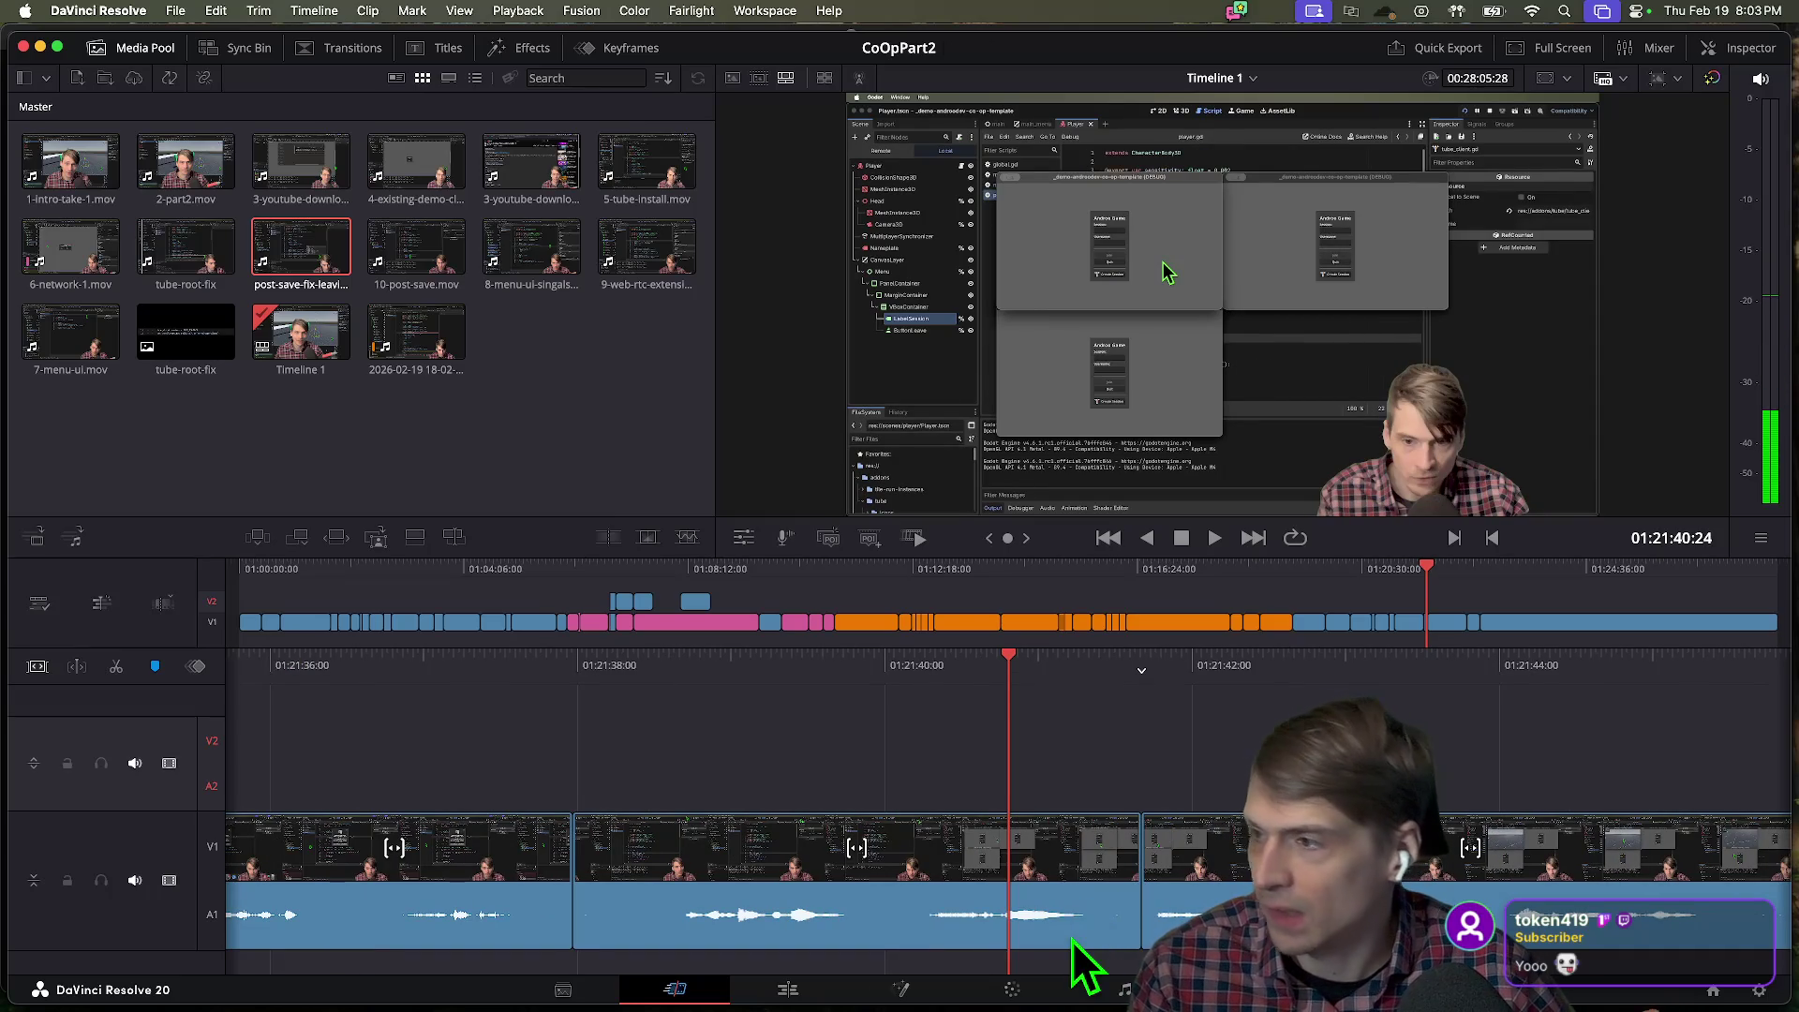
key(space)
scroll(1070, 943, left, 5)
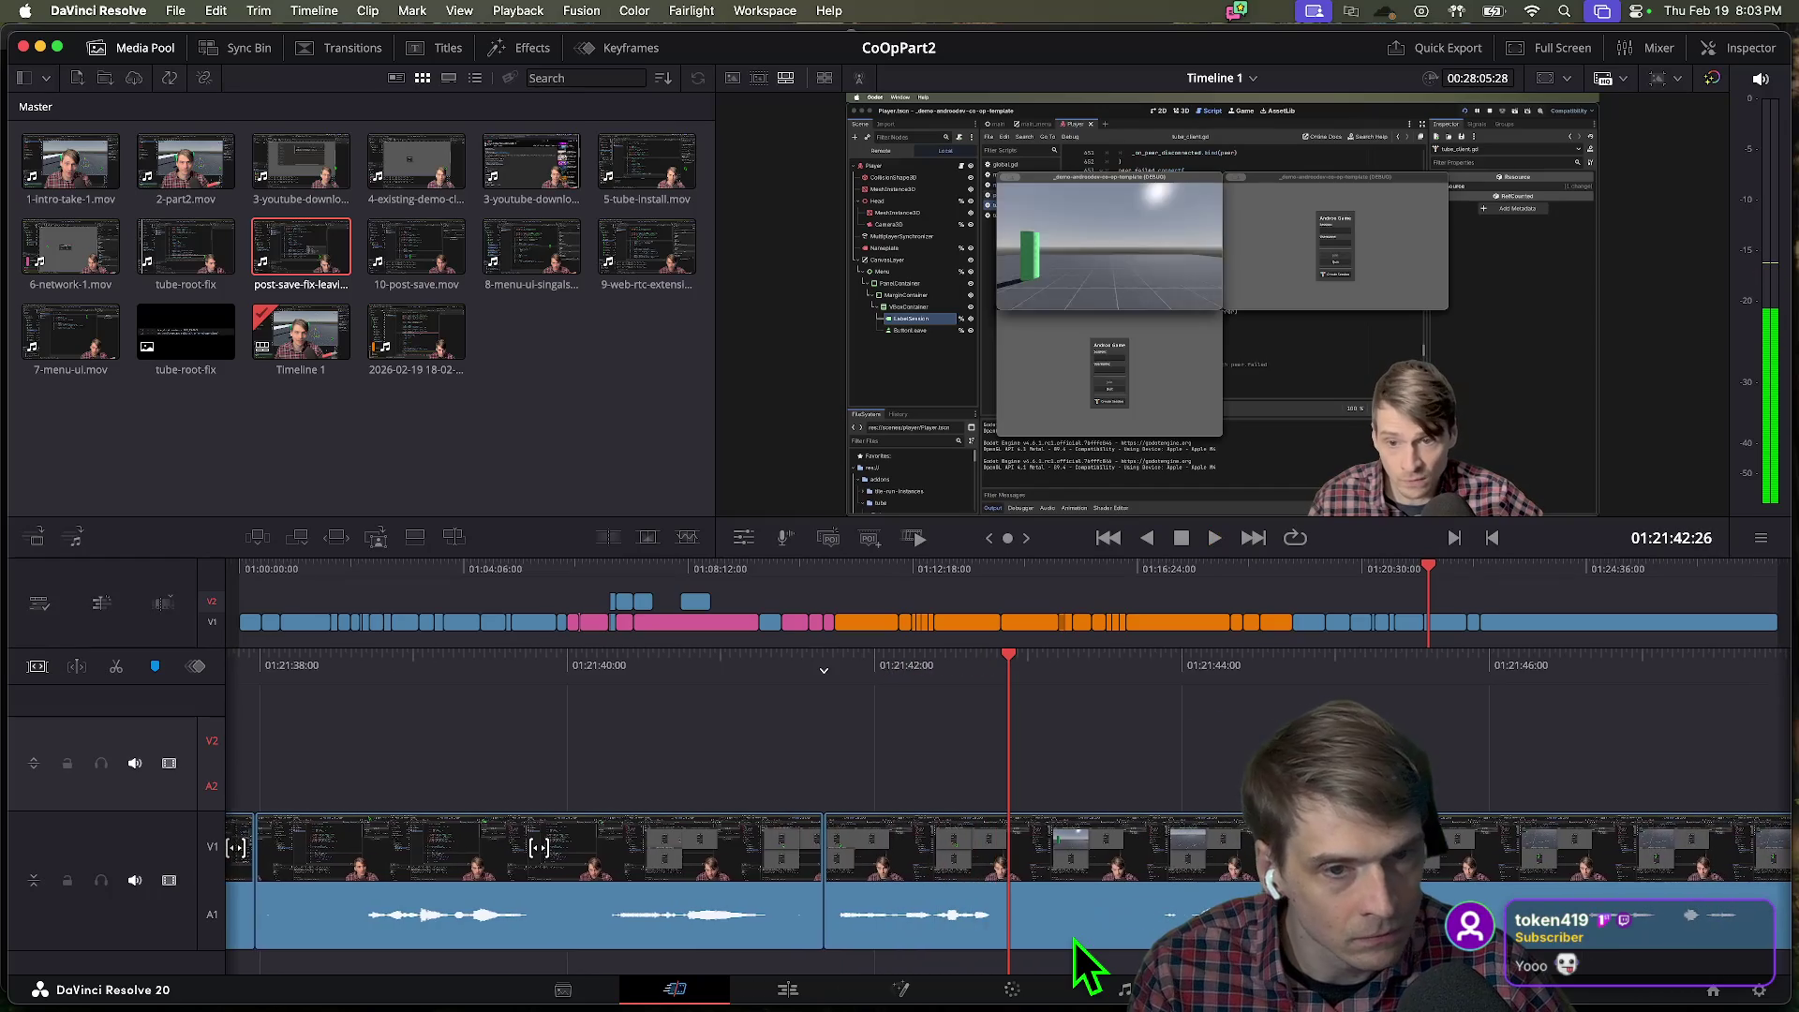
key(space)
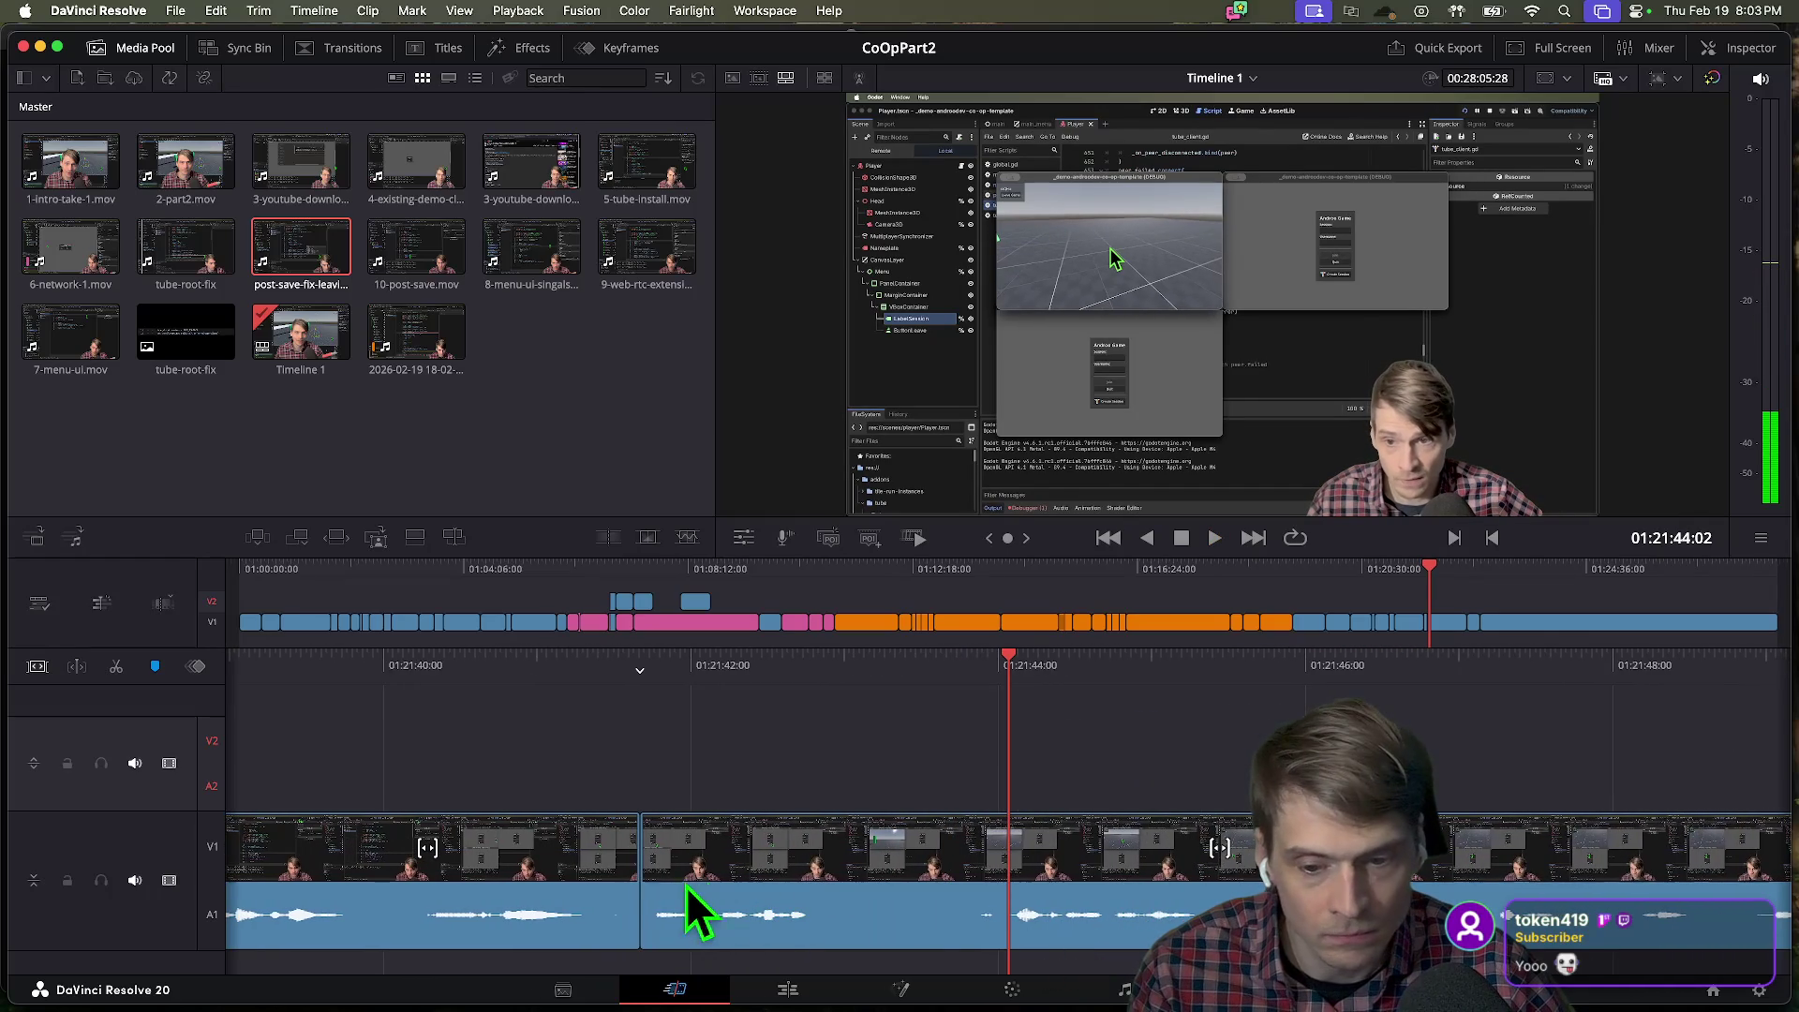
Replay across the cut and trim it again, leaving the timeline at 00:28:05:05.
key(j)
key(j)
key(l)
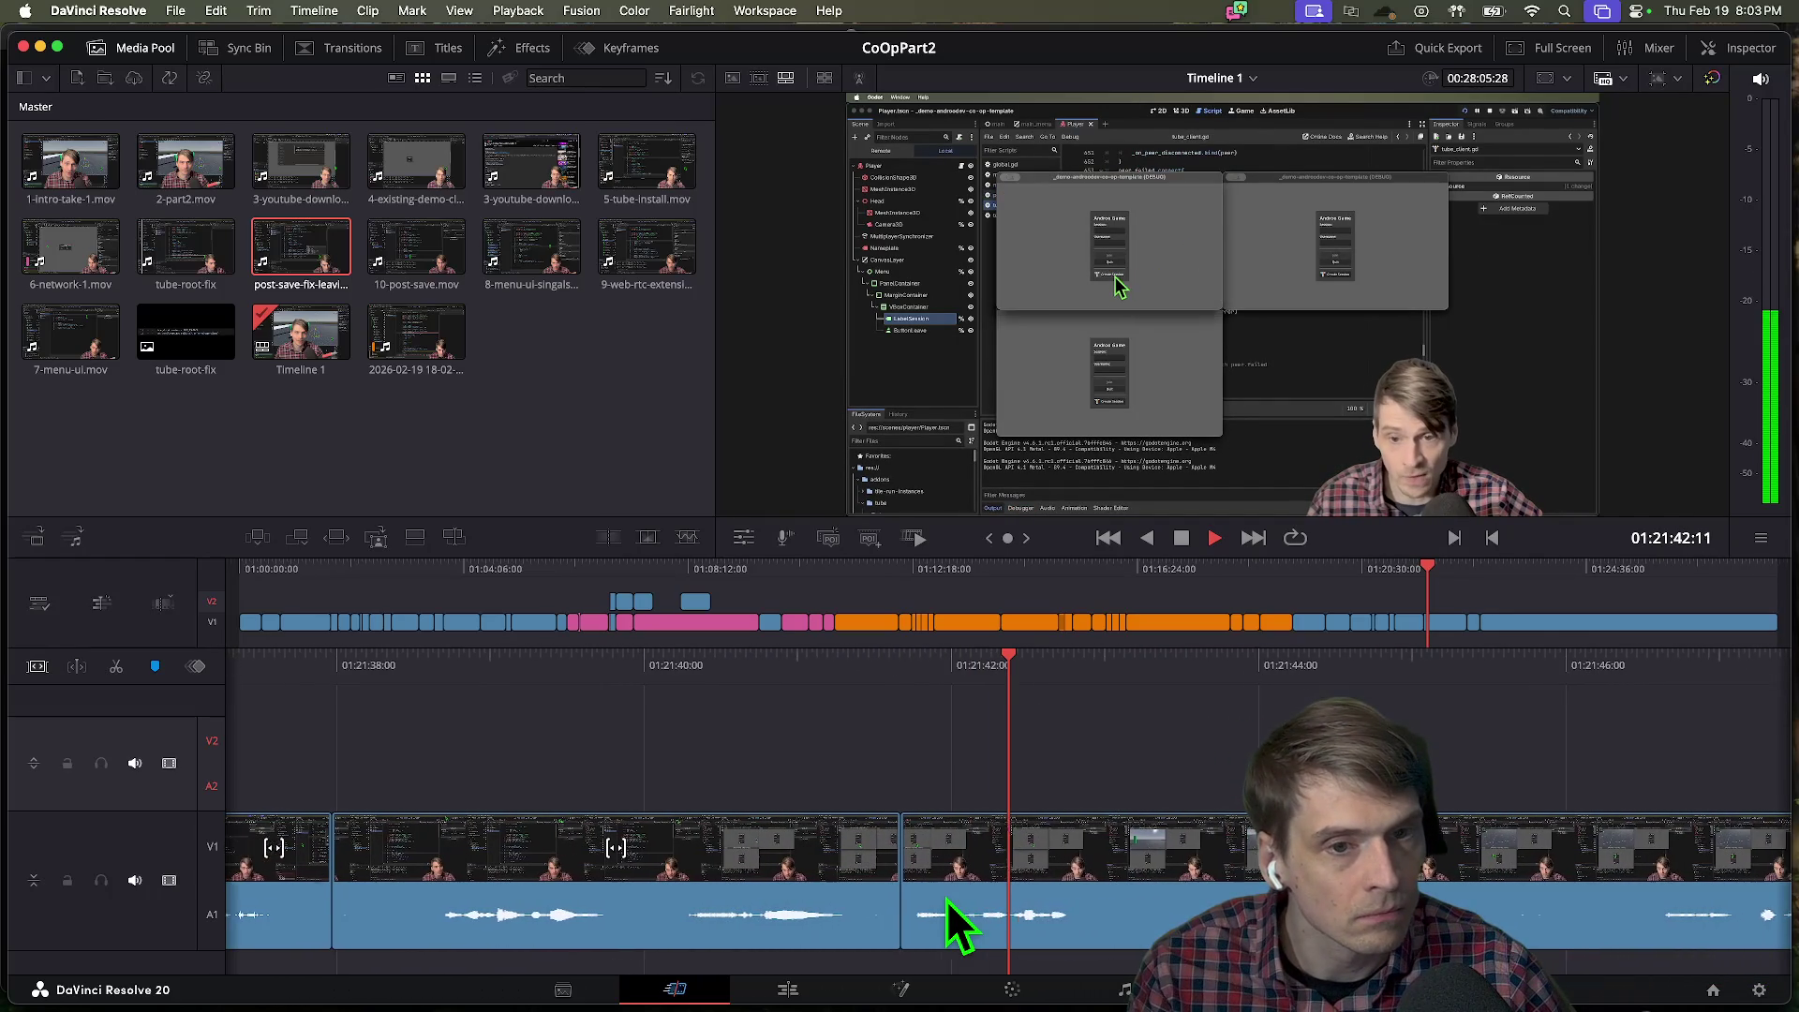
key(space)
mouse_move(898, 895)
mouse_down()
mouse_move(1003, 883)
mouse_move(1036, 903)
mouse_up()
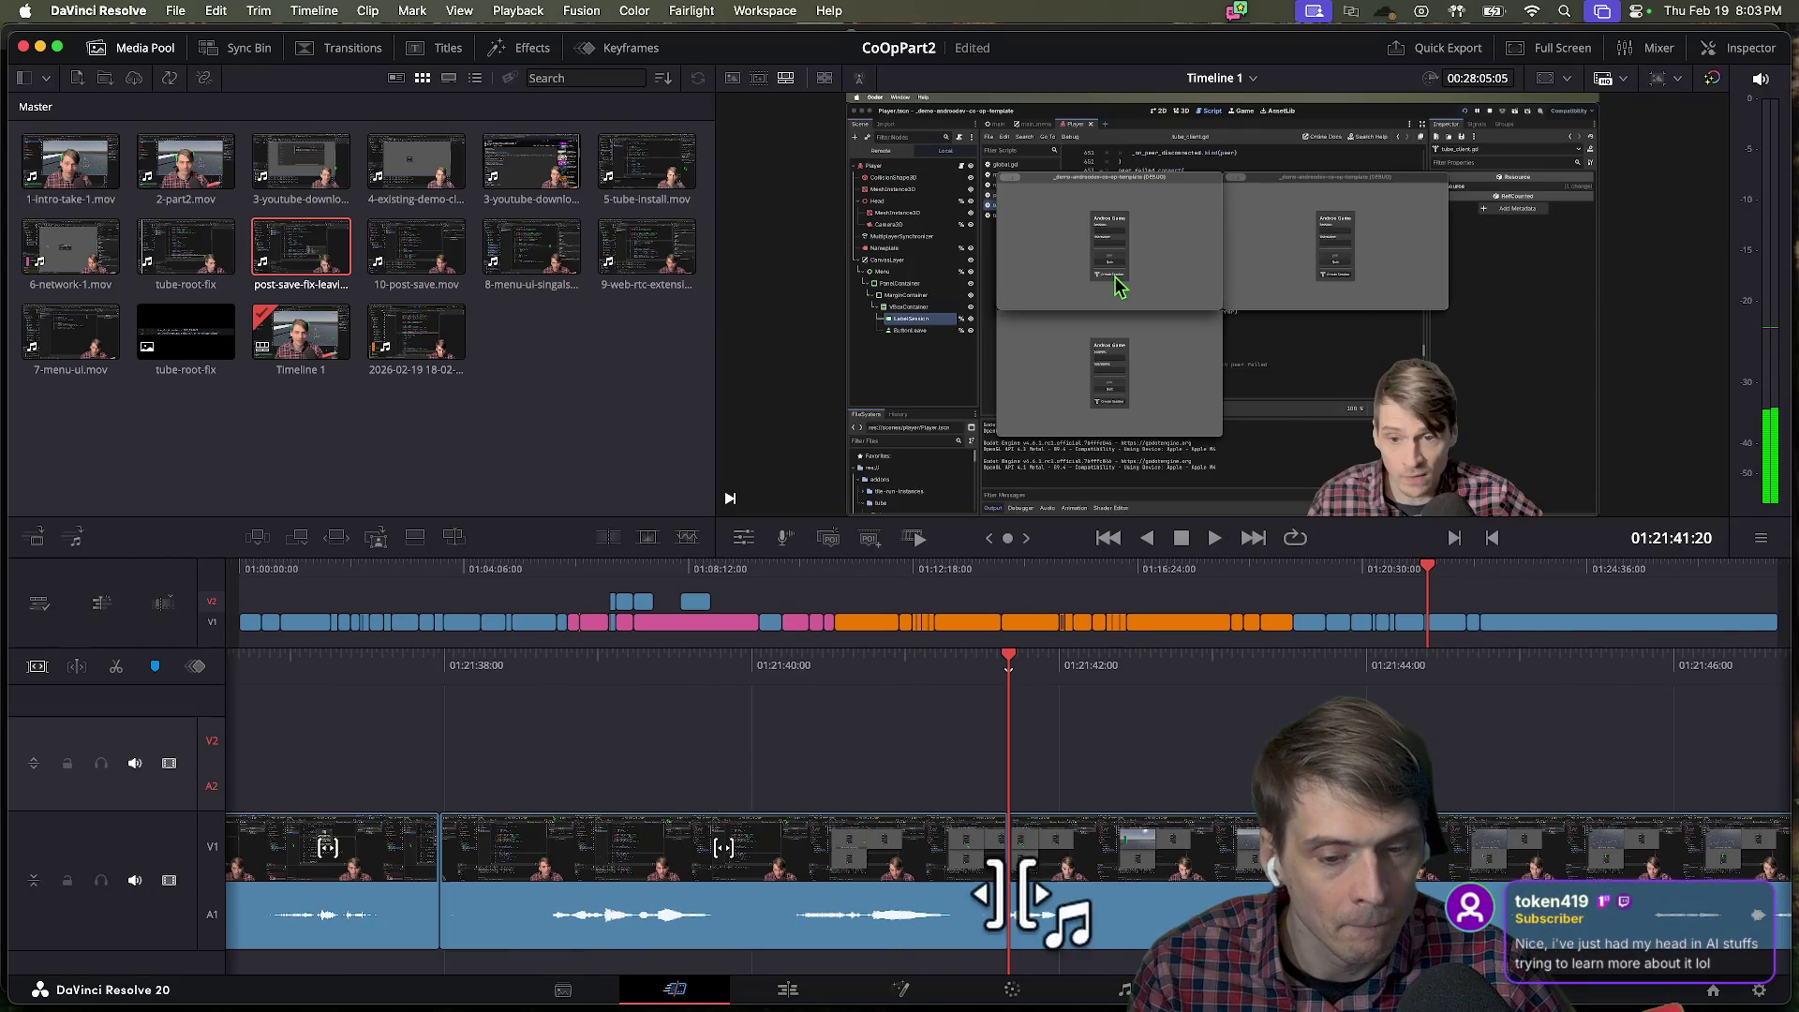
Adjust the cut near 01:21:42 again and preview playback around the selected edit point.
drag(907, 890, 1012, 902)
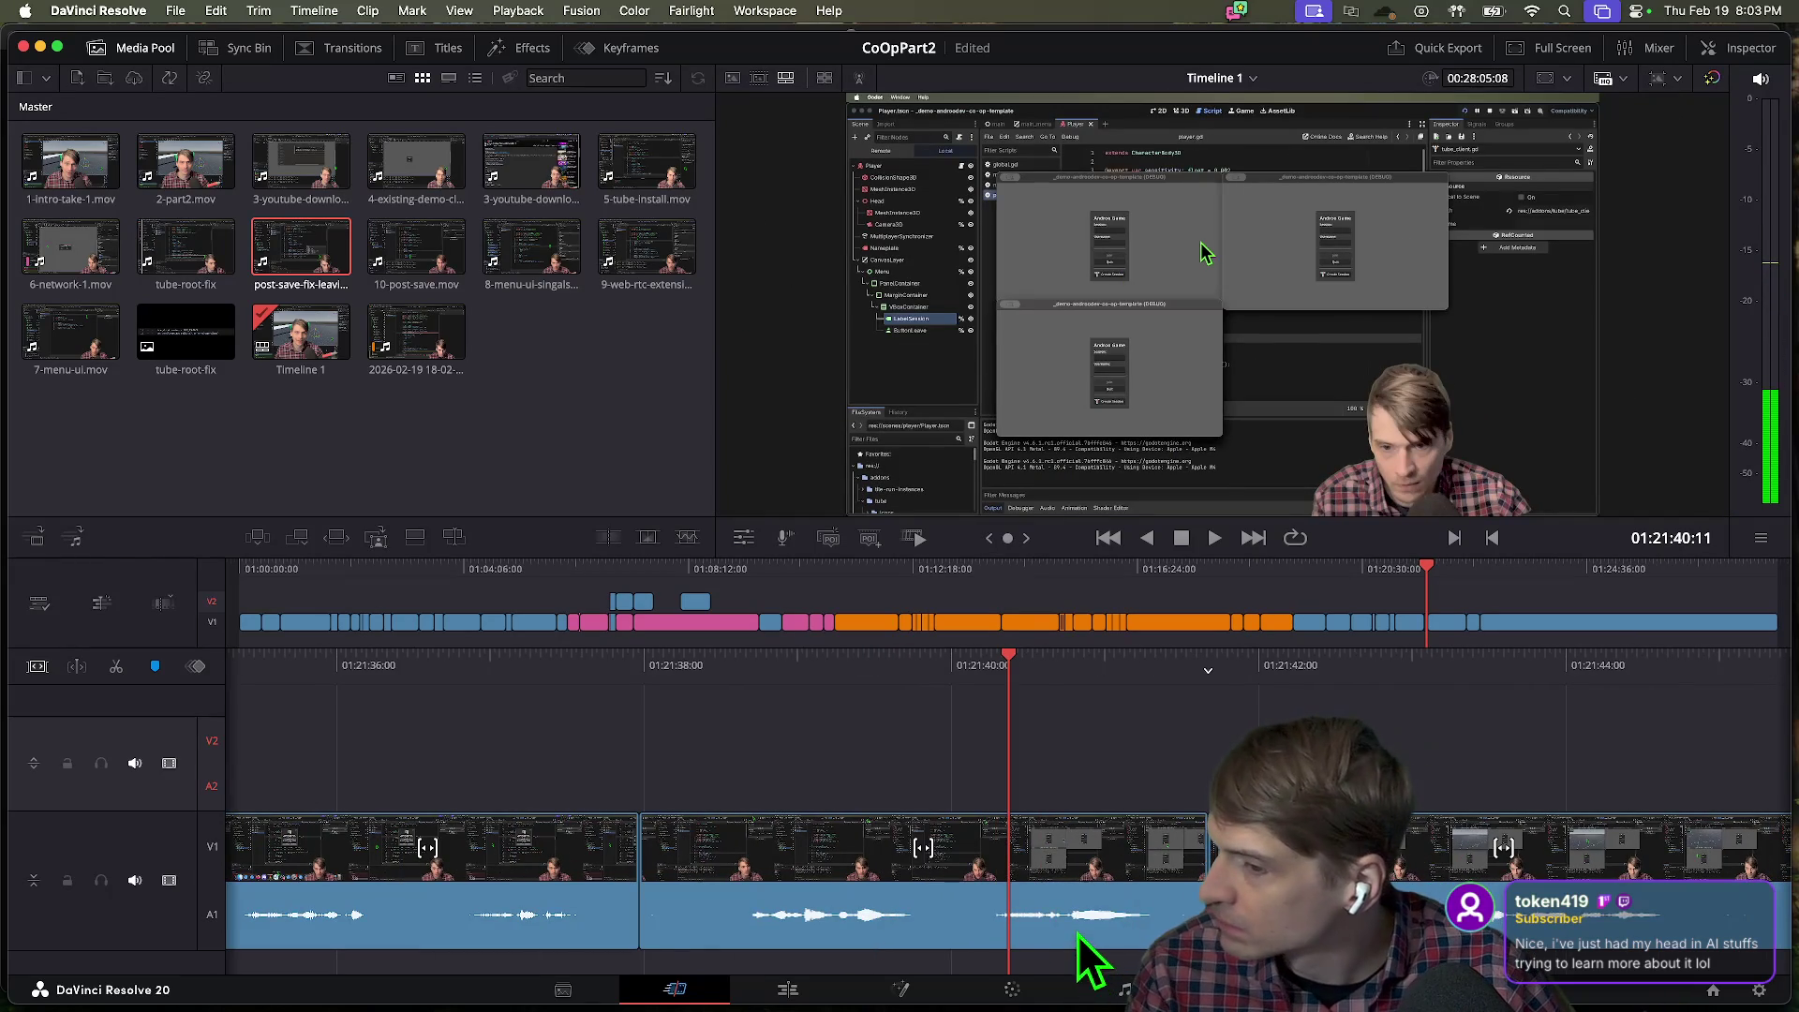
key(space)
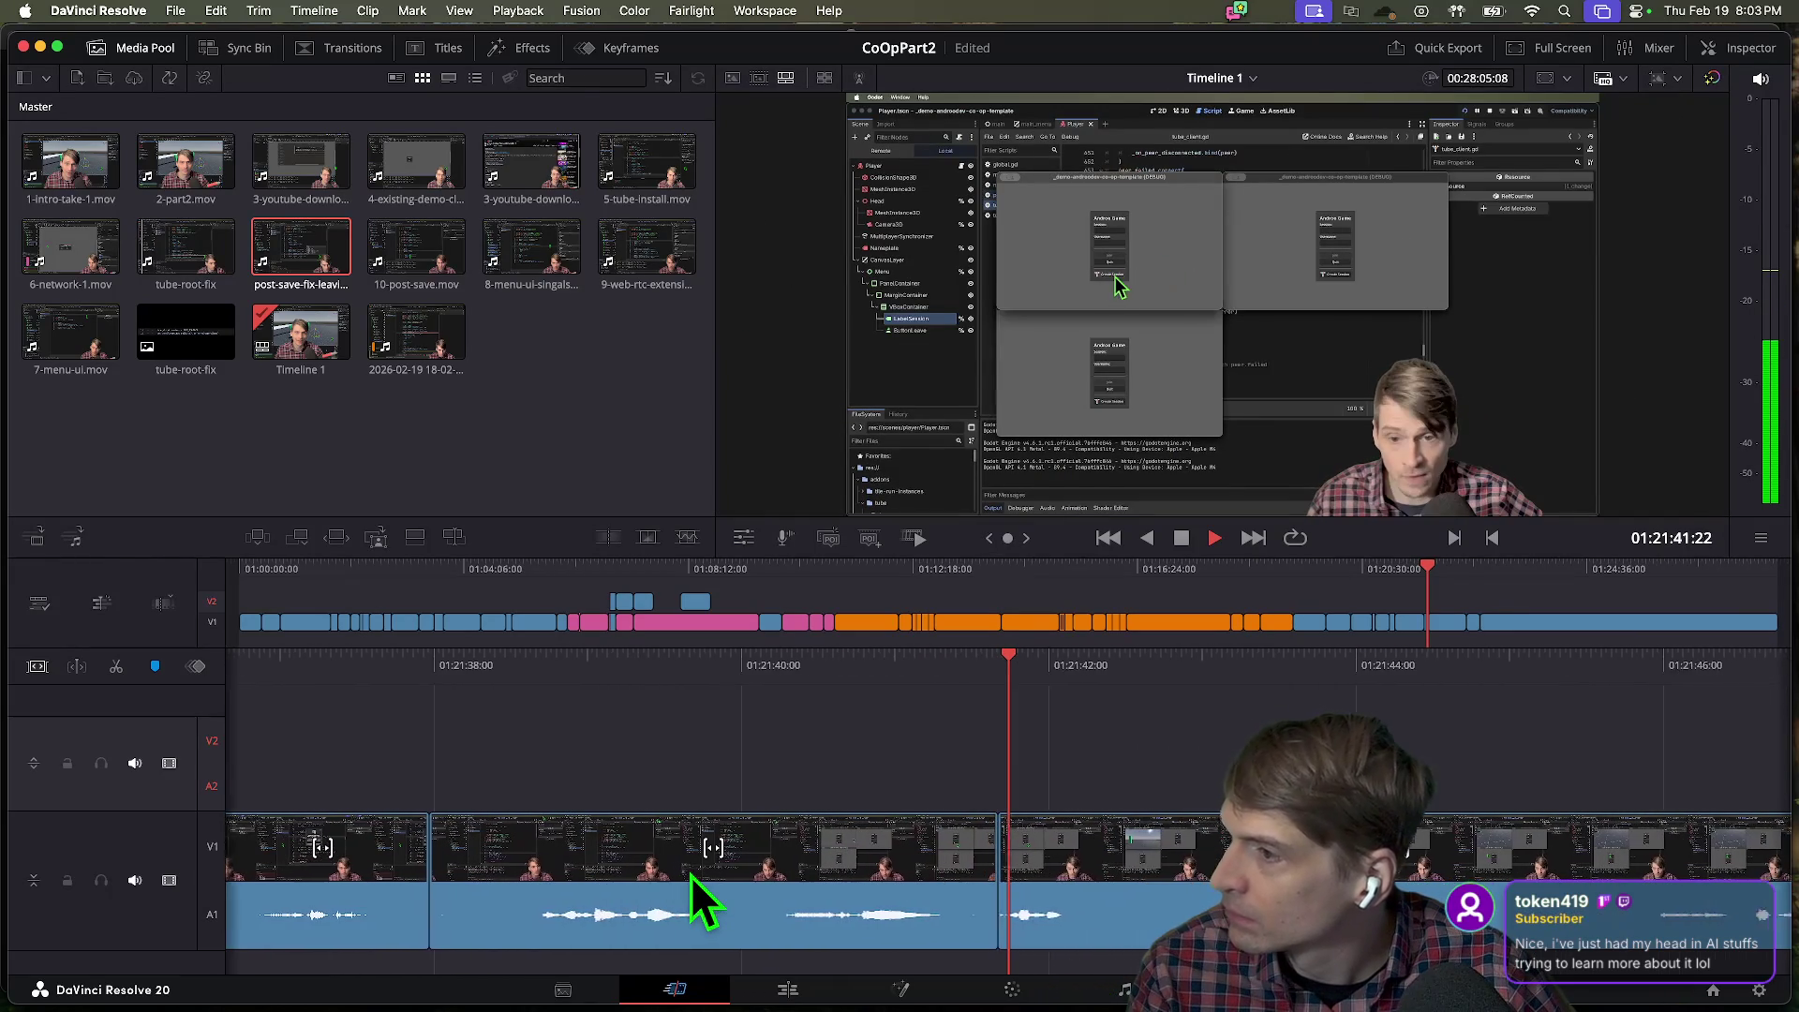
key(space)
key(space)
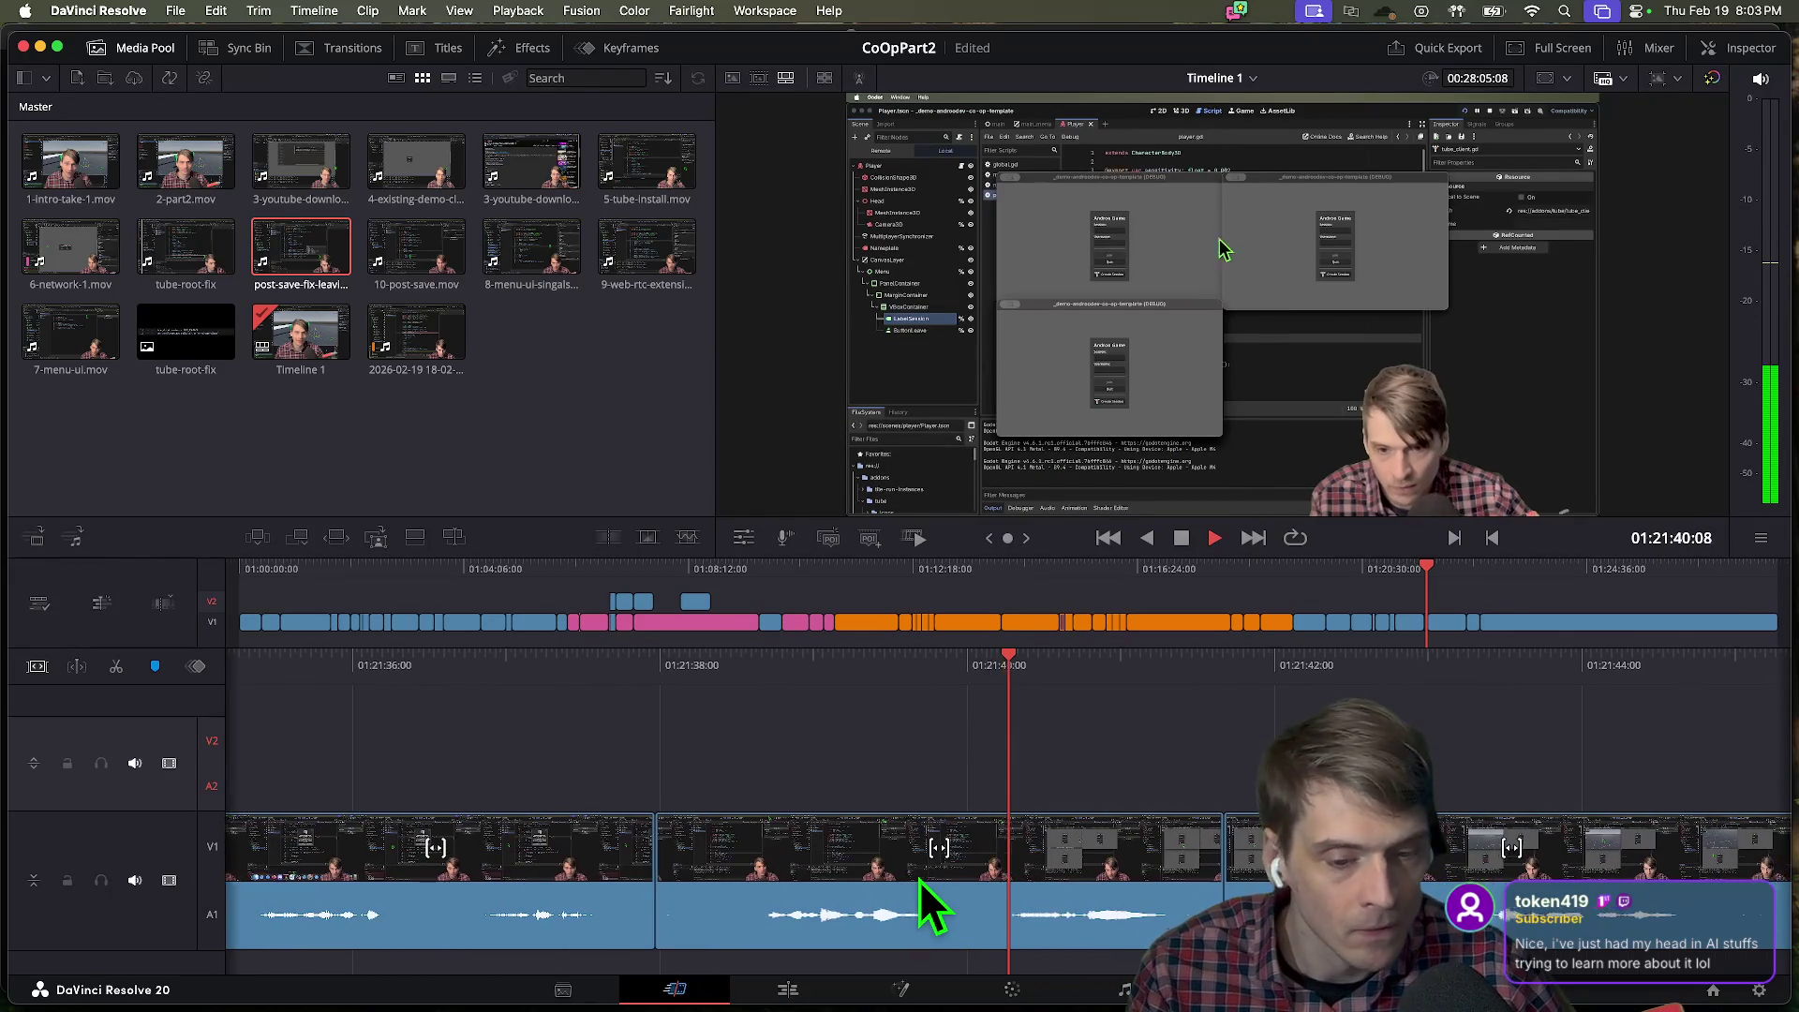
key(v)
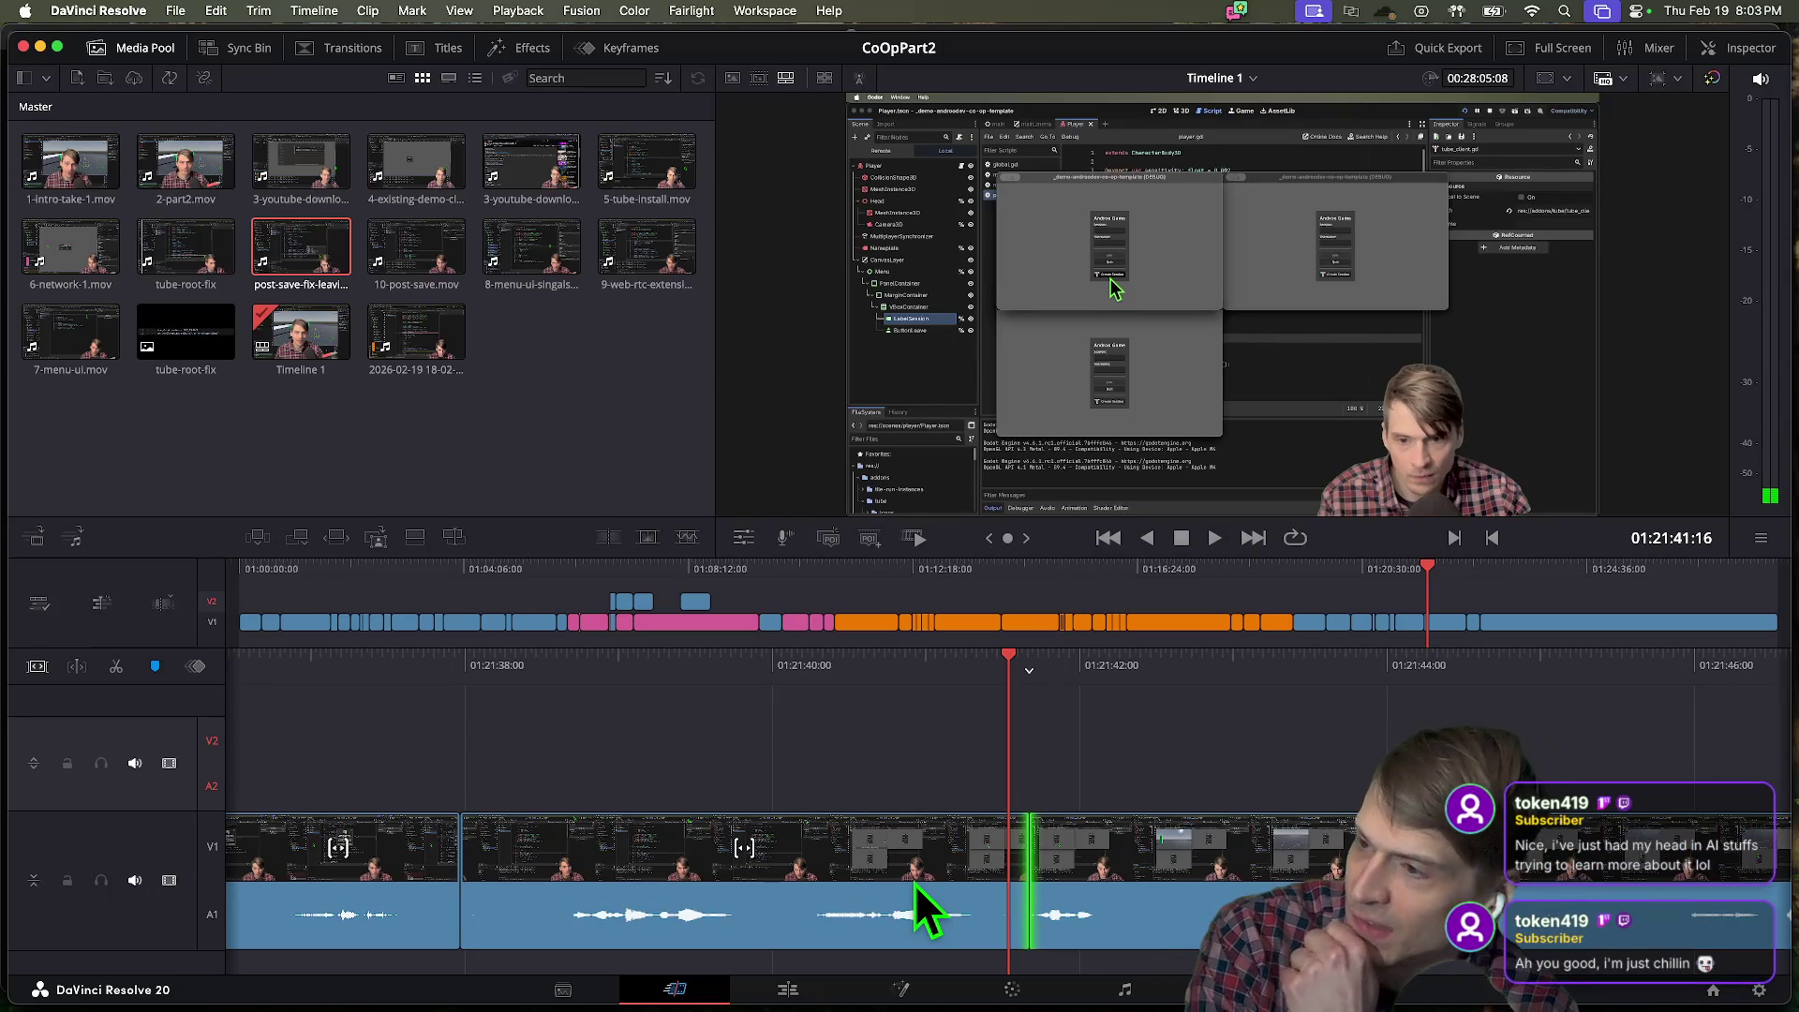
key(Escape)
key(v)
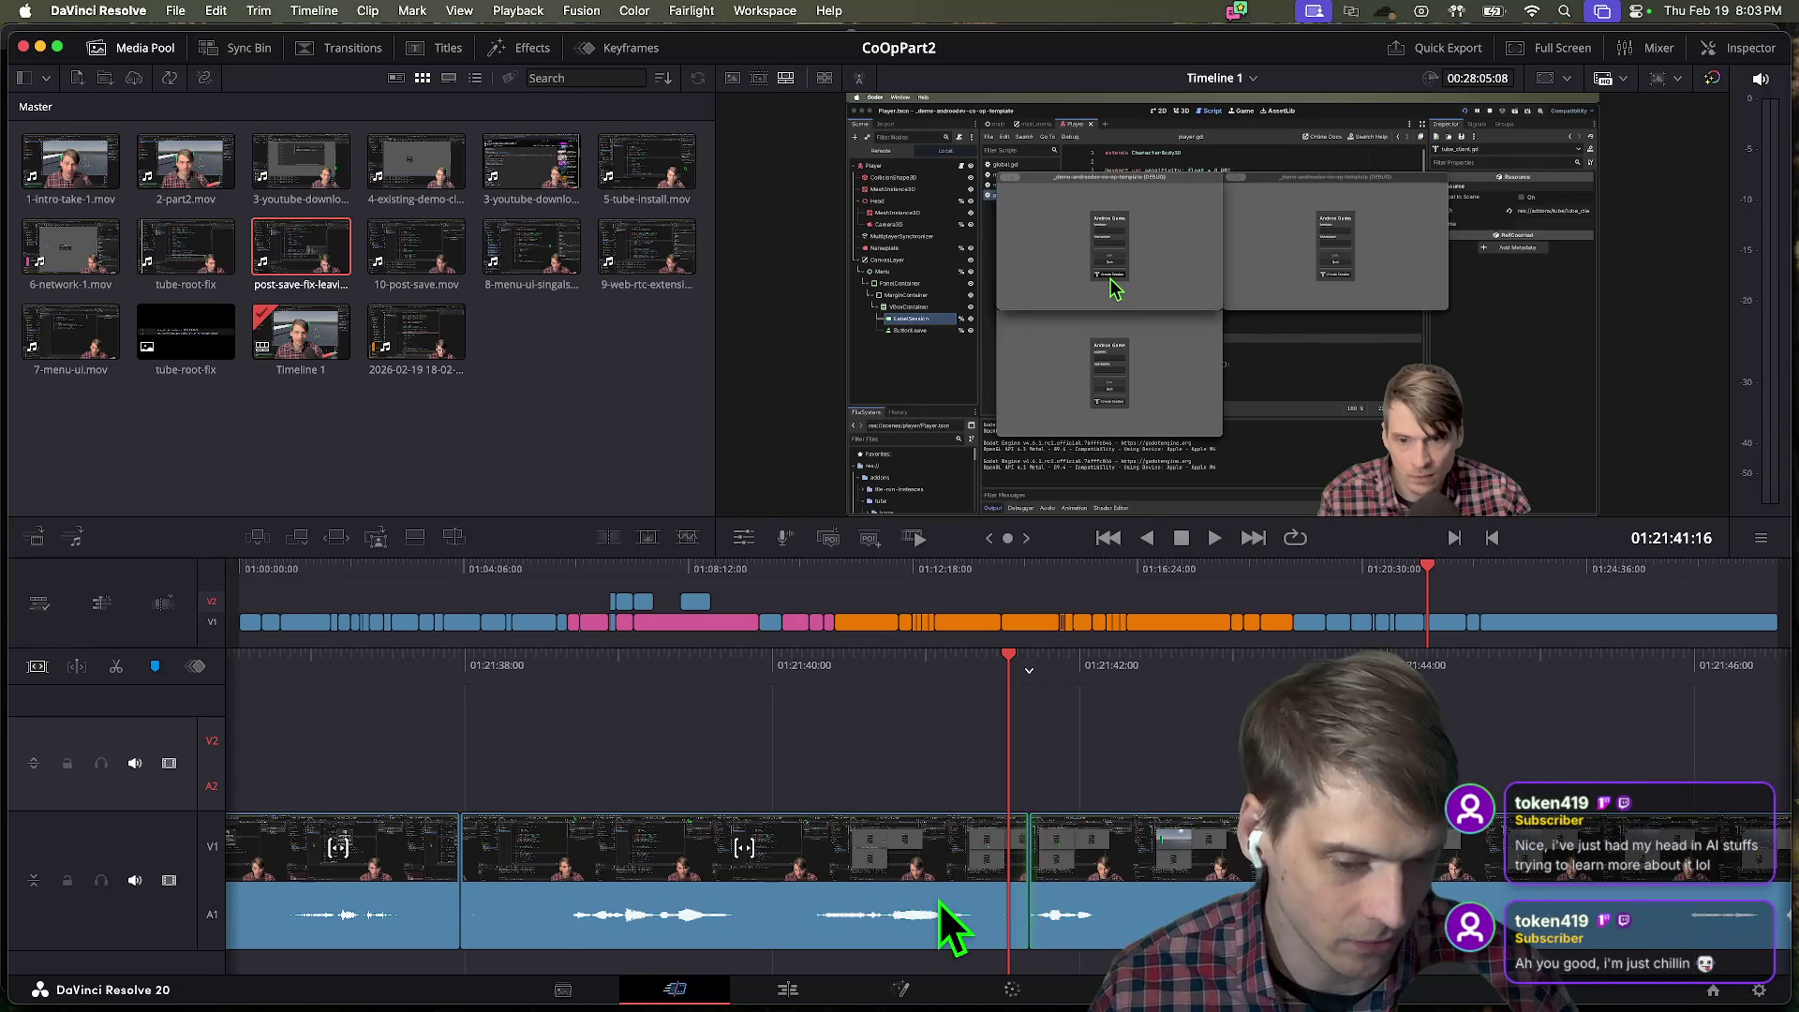
key(slash)
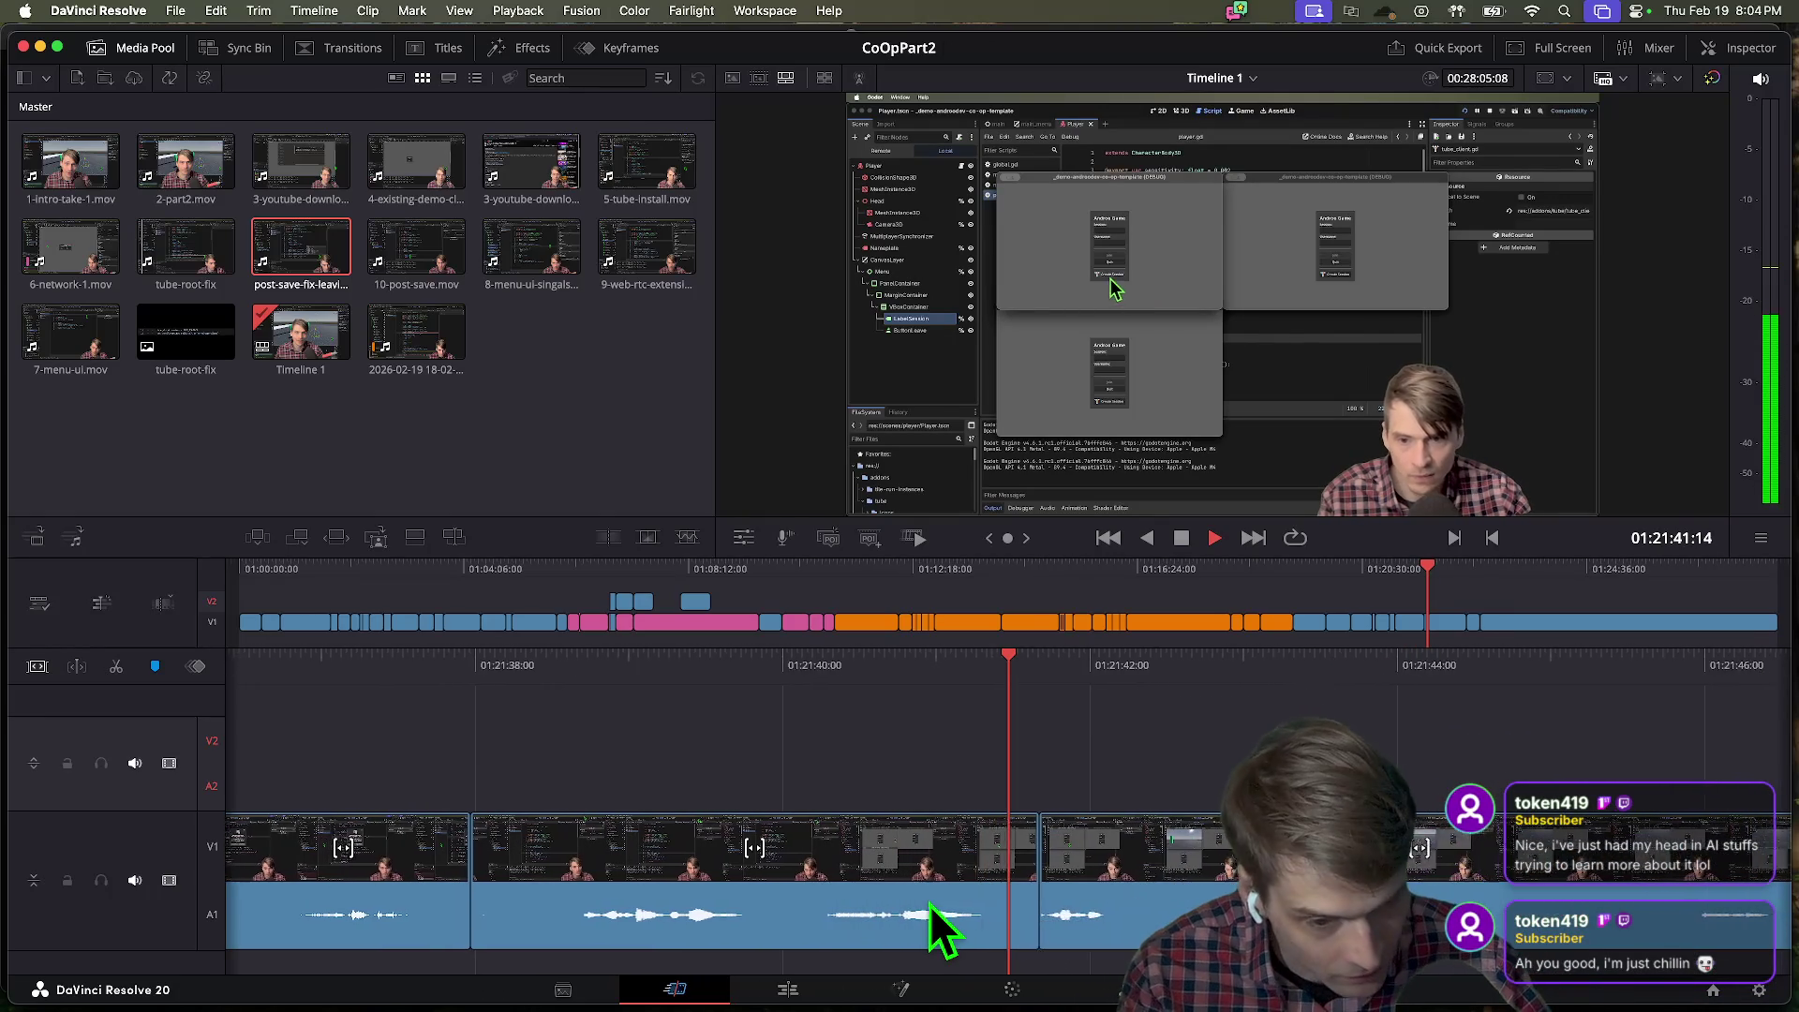
key(space)
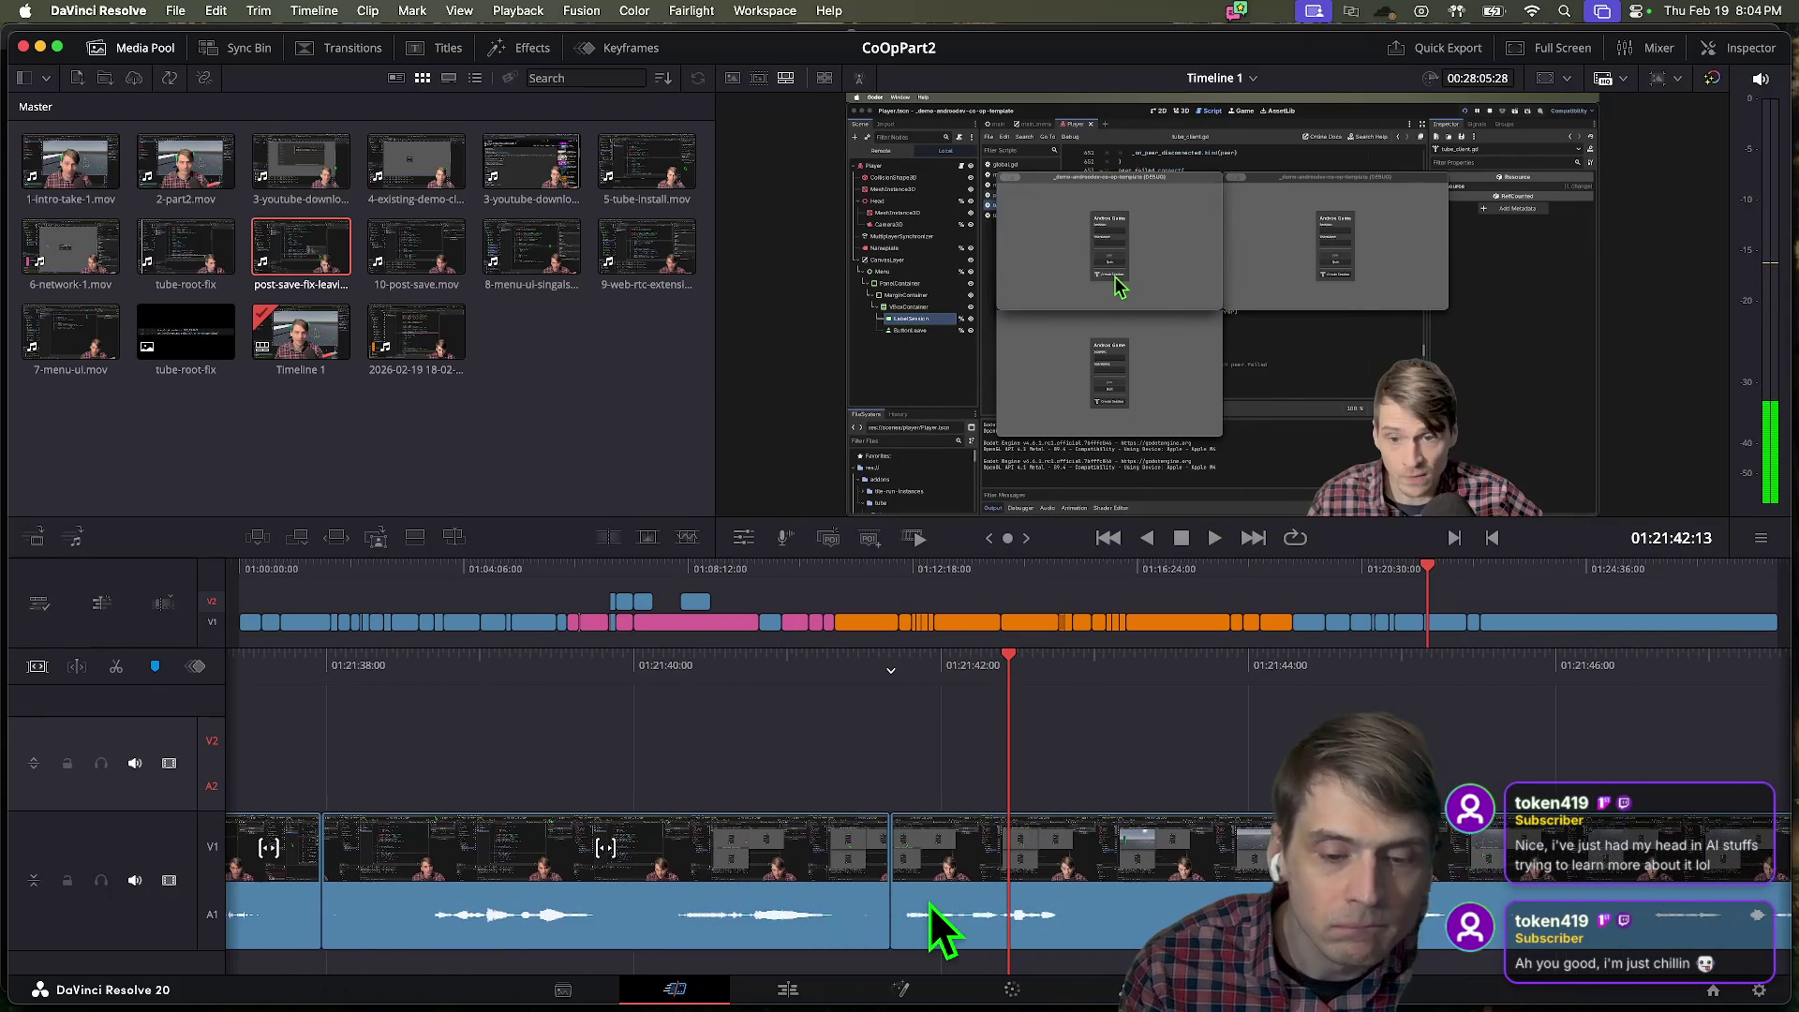
Trim the clip end to the playhead, replay the cut, and select the following clip.
key(ctrl+z)
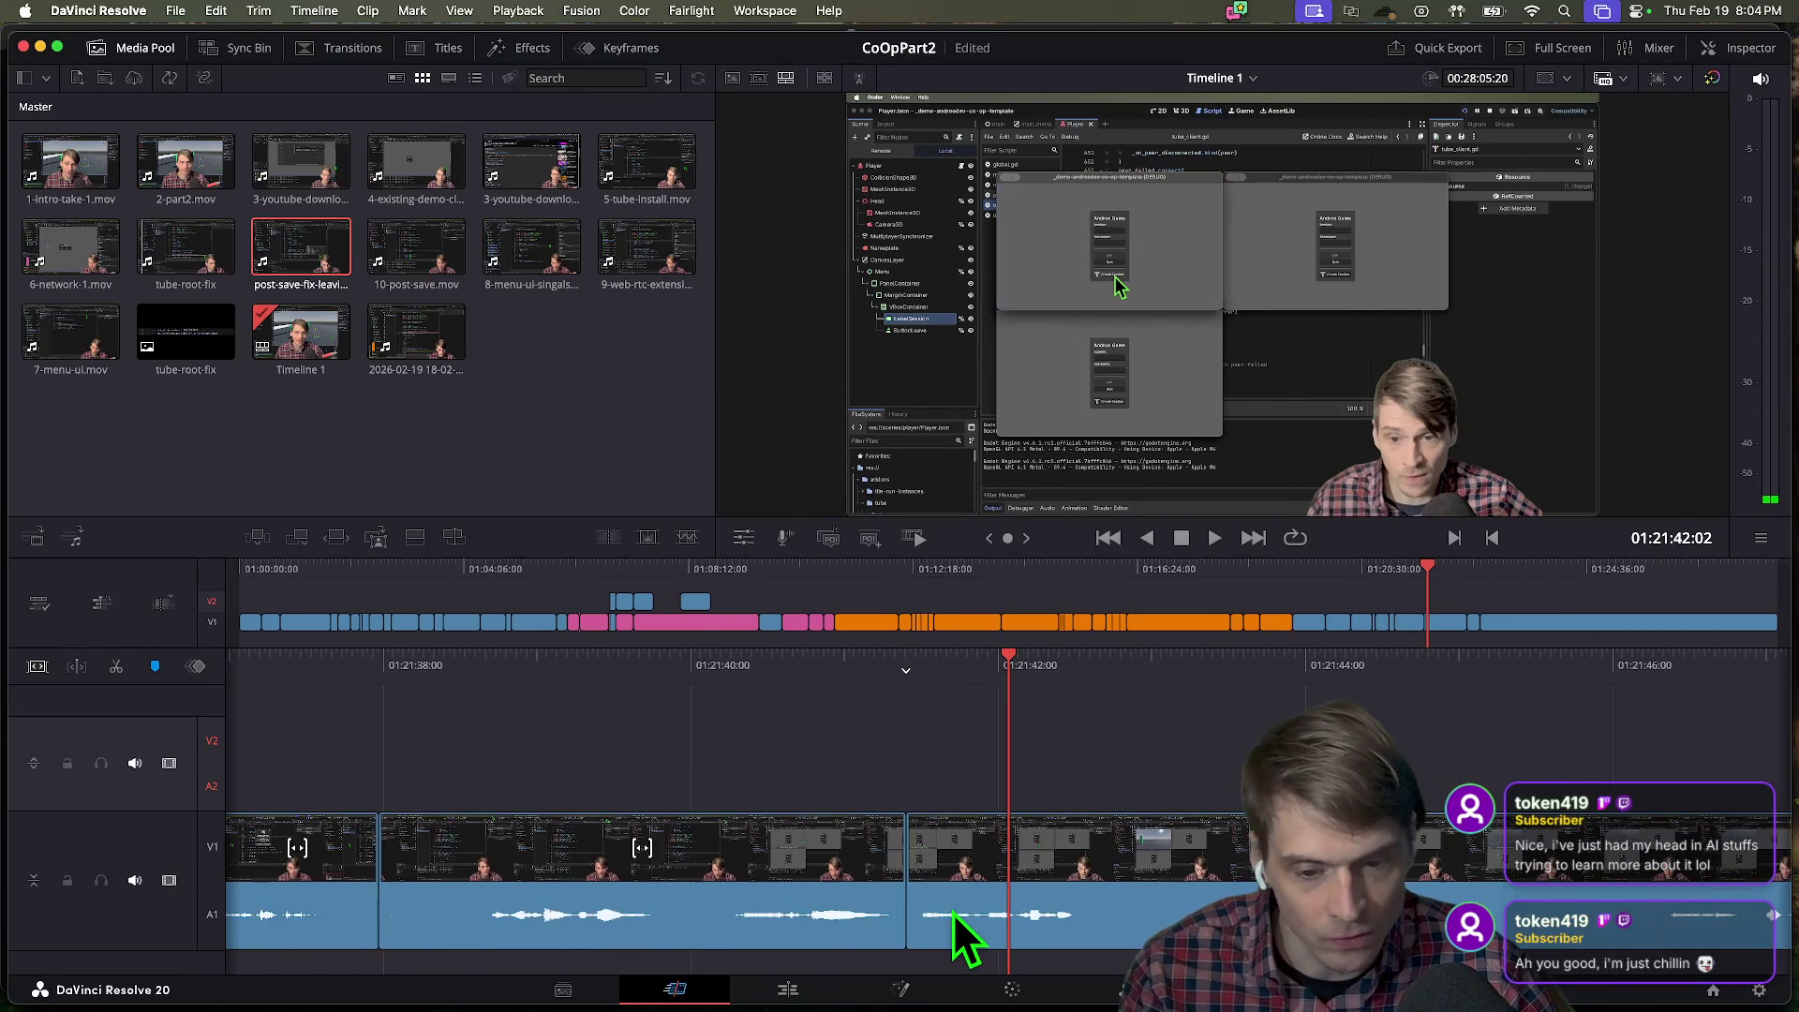
key(j)
key(j)
key(space)
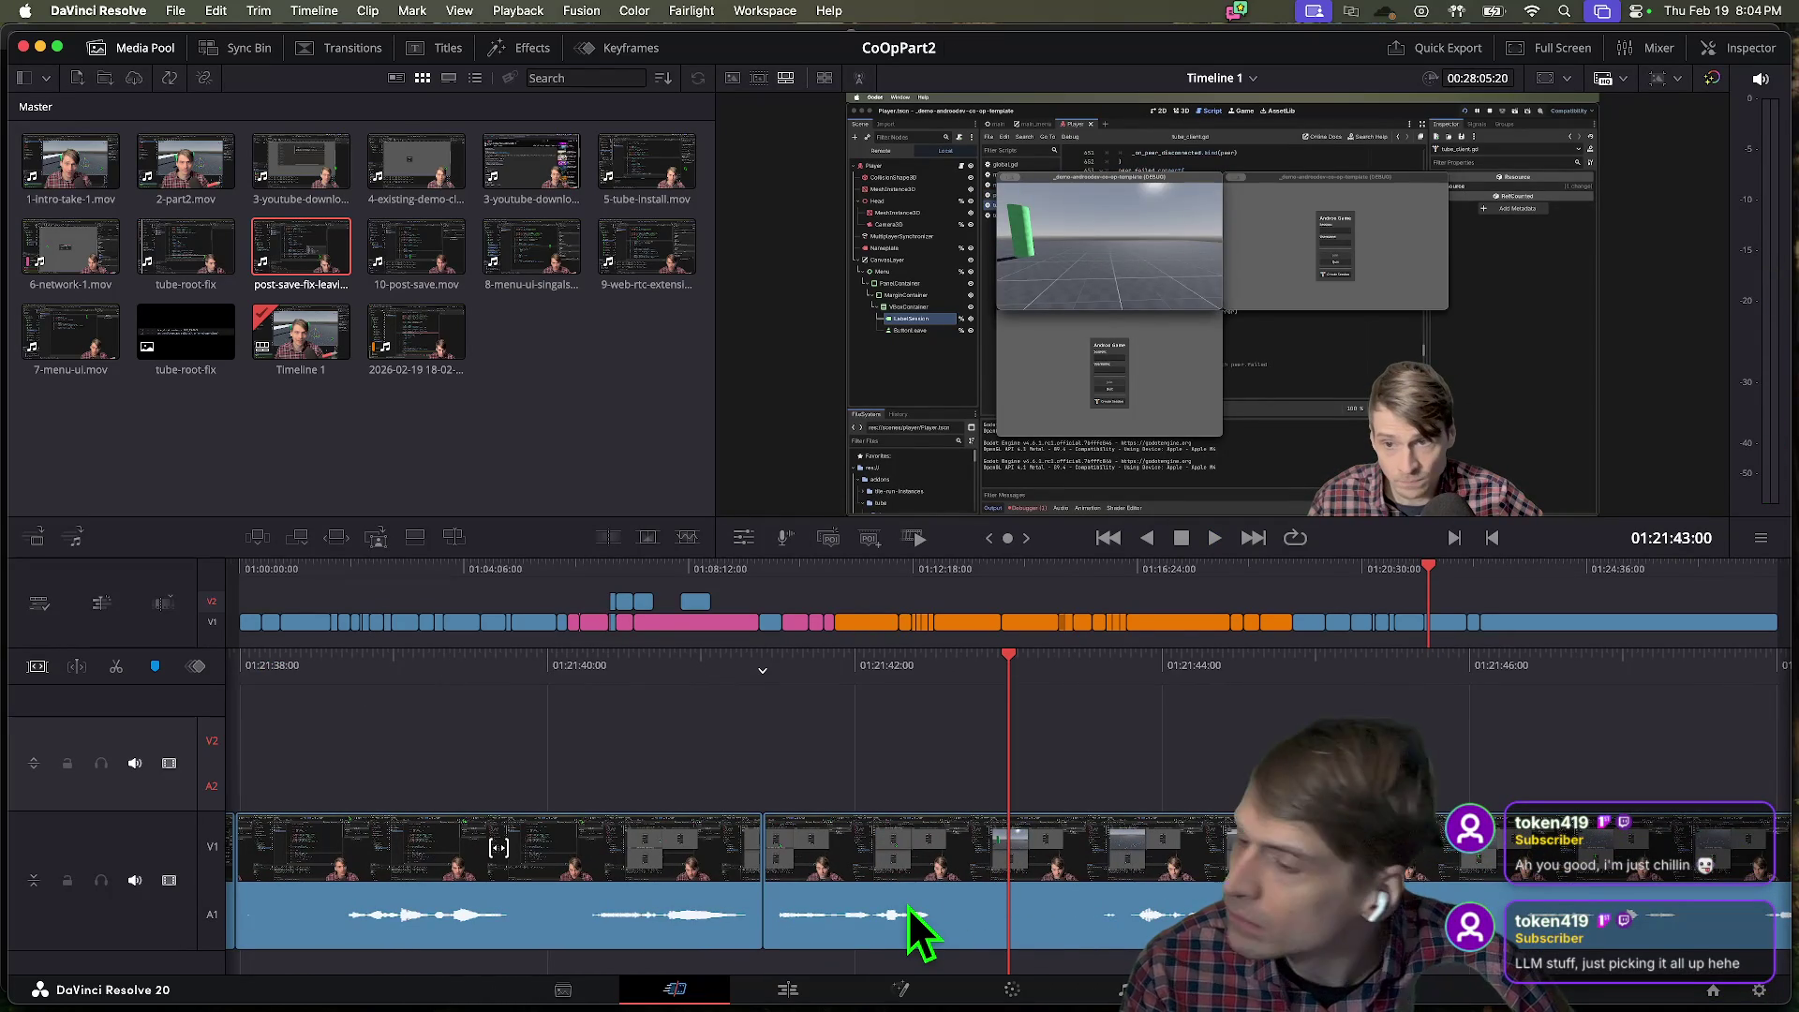
key(v)
click(922, 901)
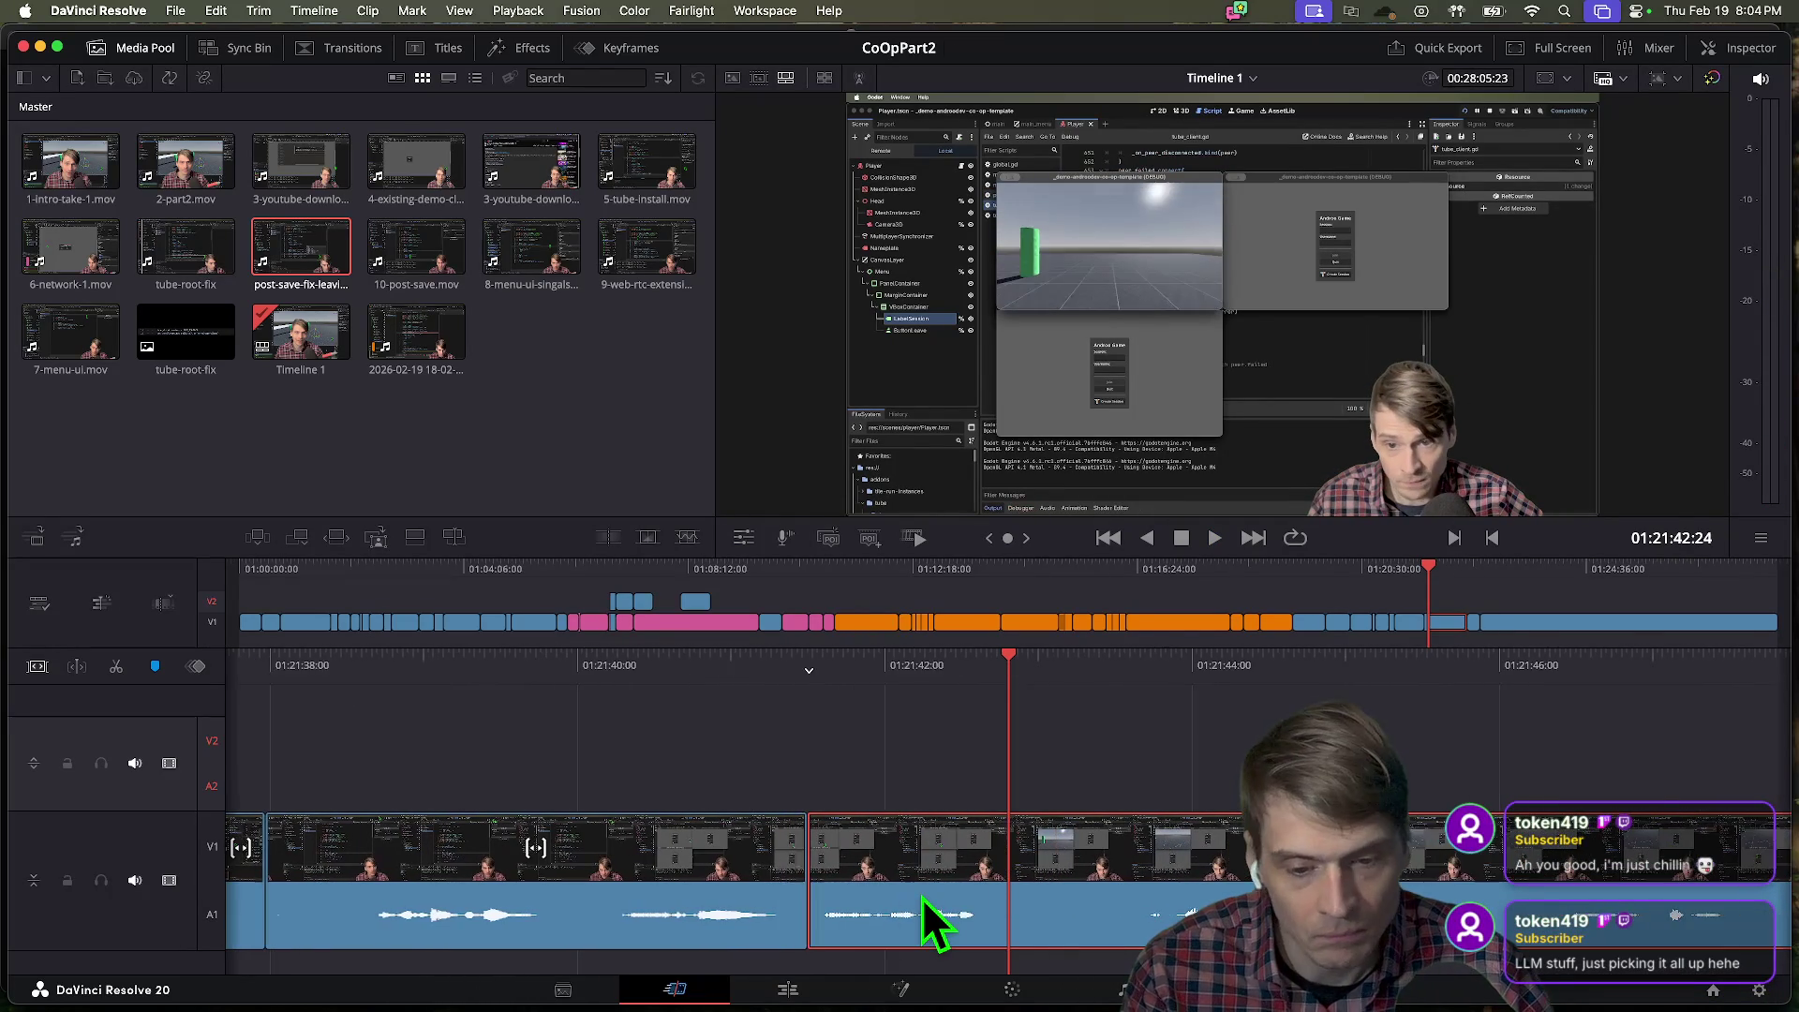
Ripple delete the short clip after the 01:21:42 cut and replay the result.
key(Delete)
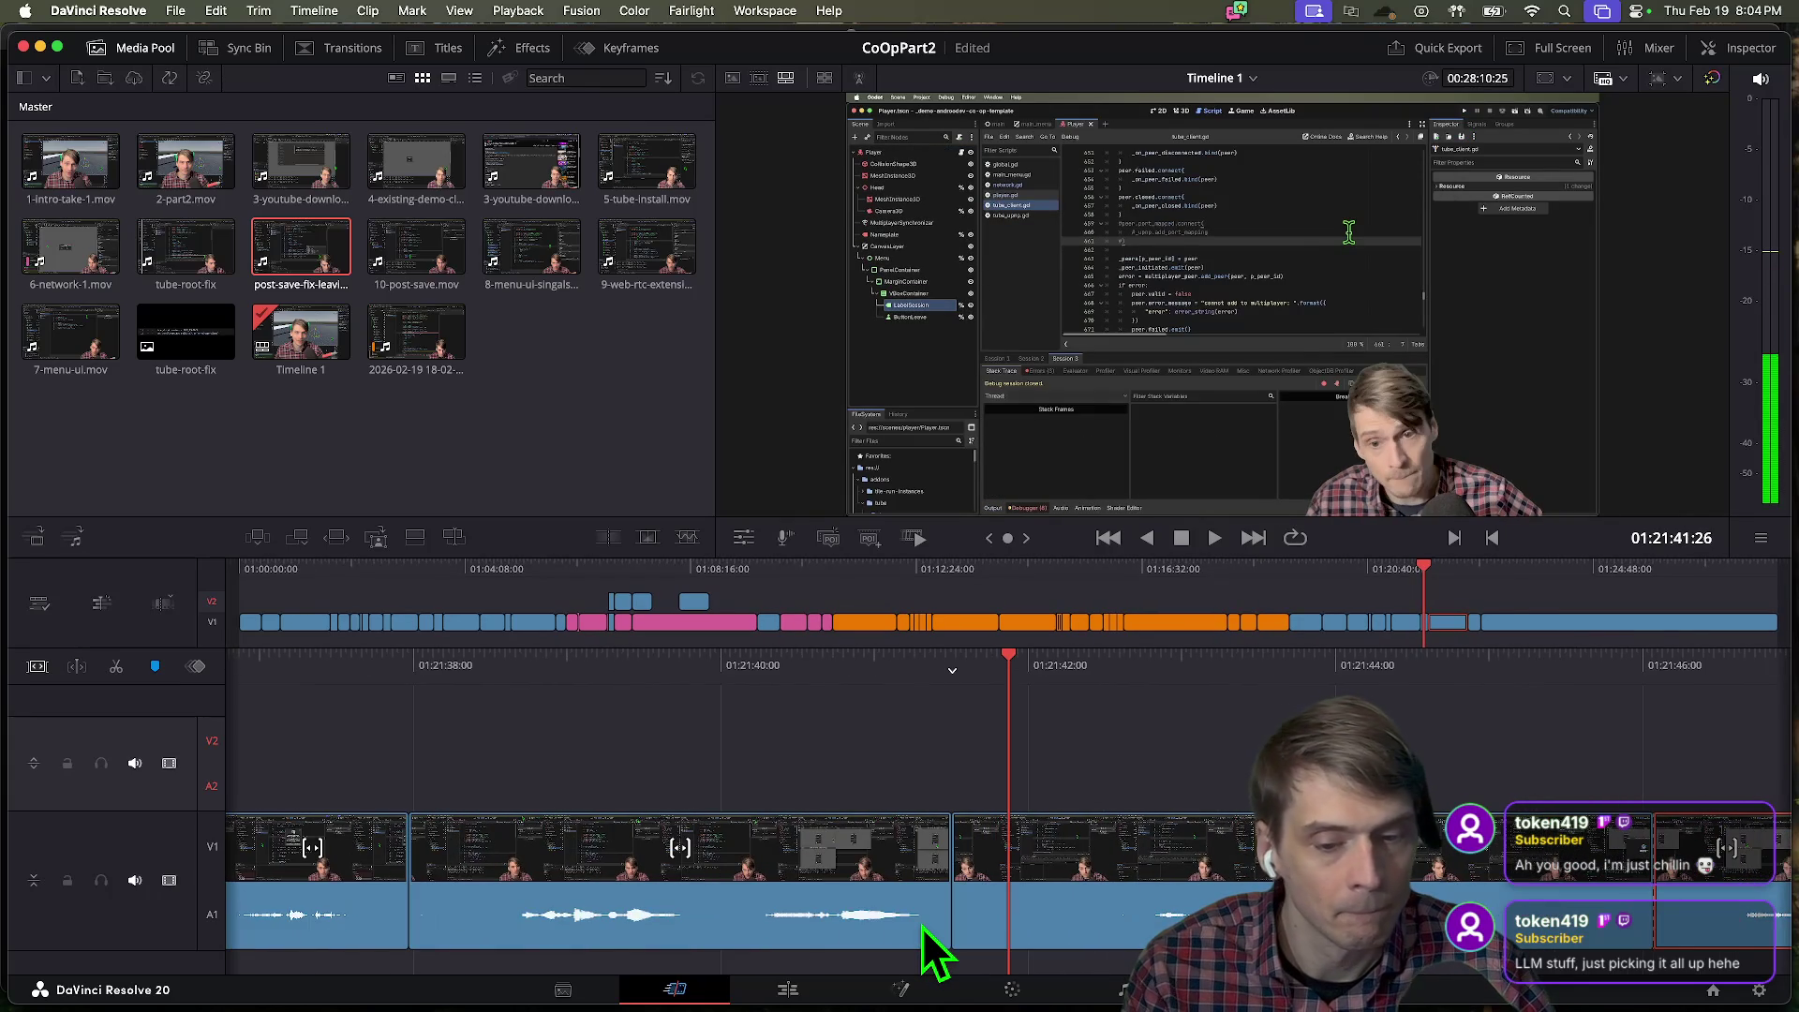
key(space)
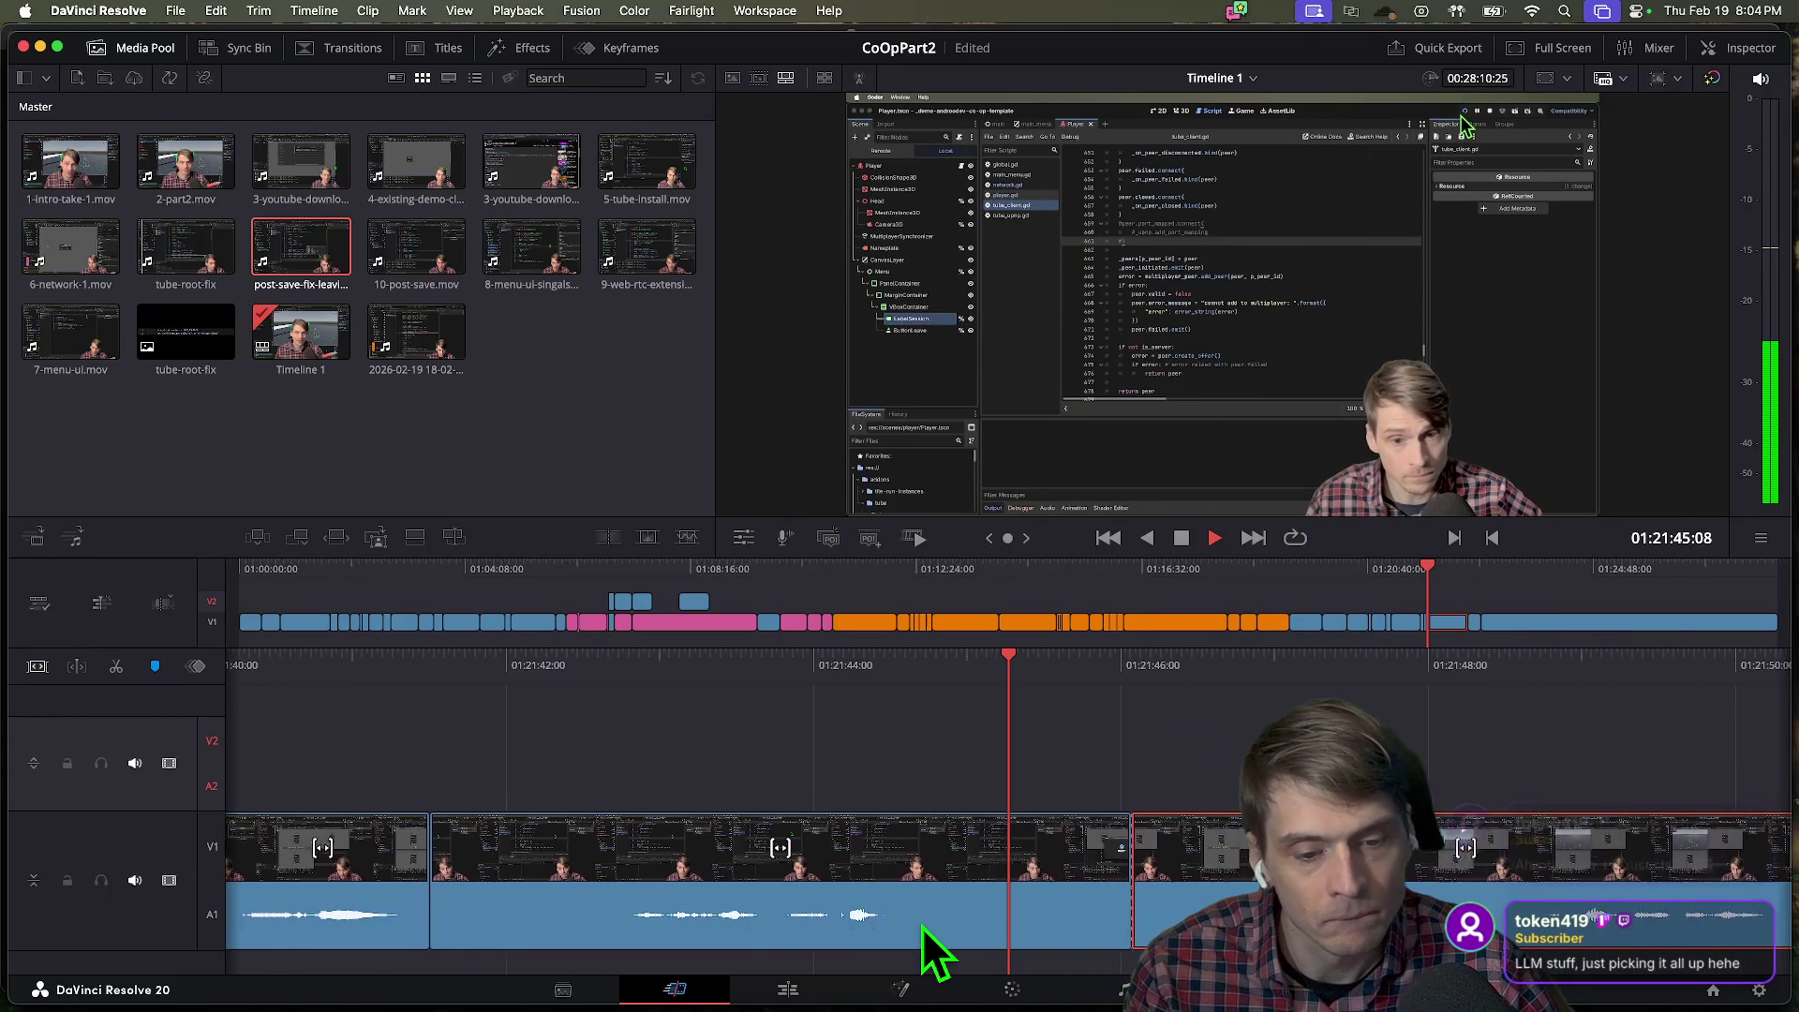
key(space)
scroll(922, 926, up, 2)
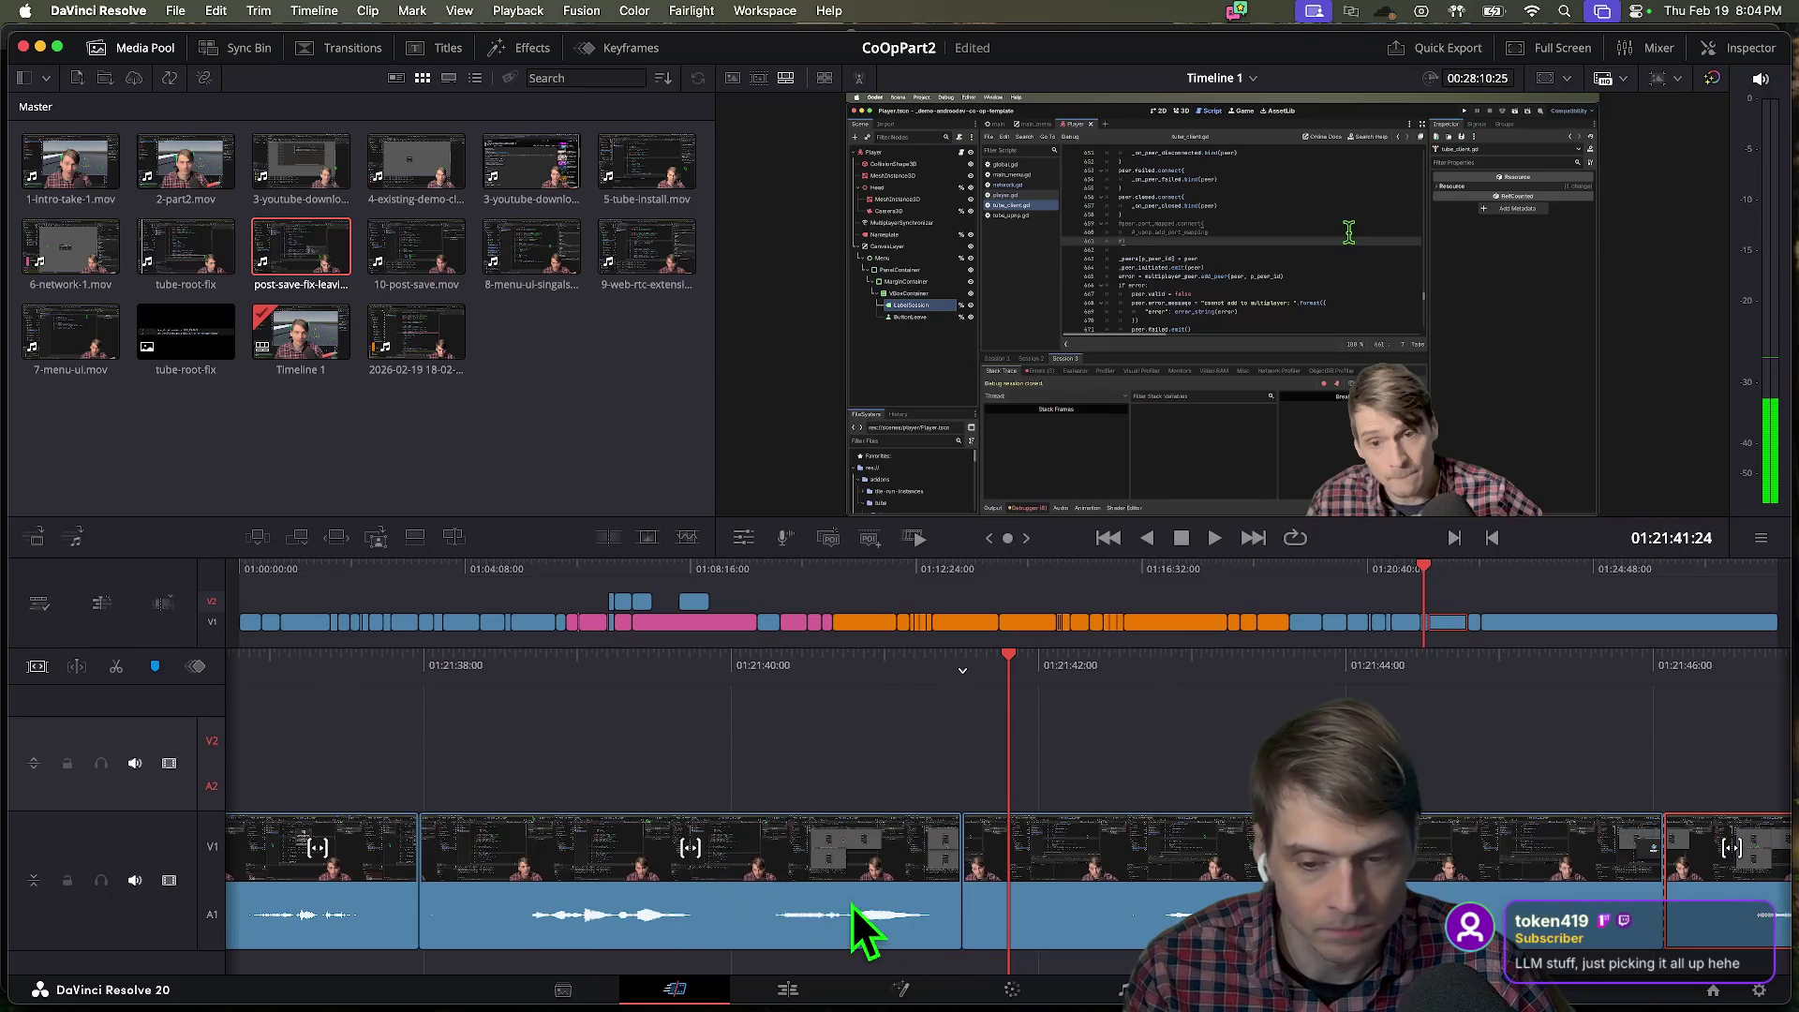
scroll(852, 909, up, 2)
scroll(876, 907, up, 3)
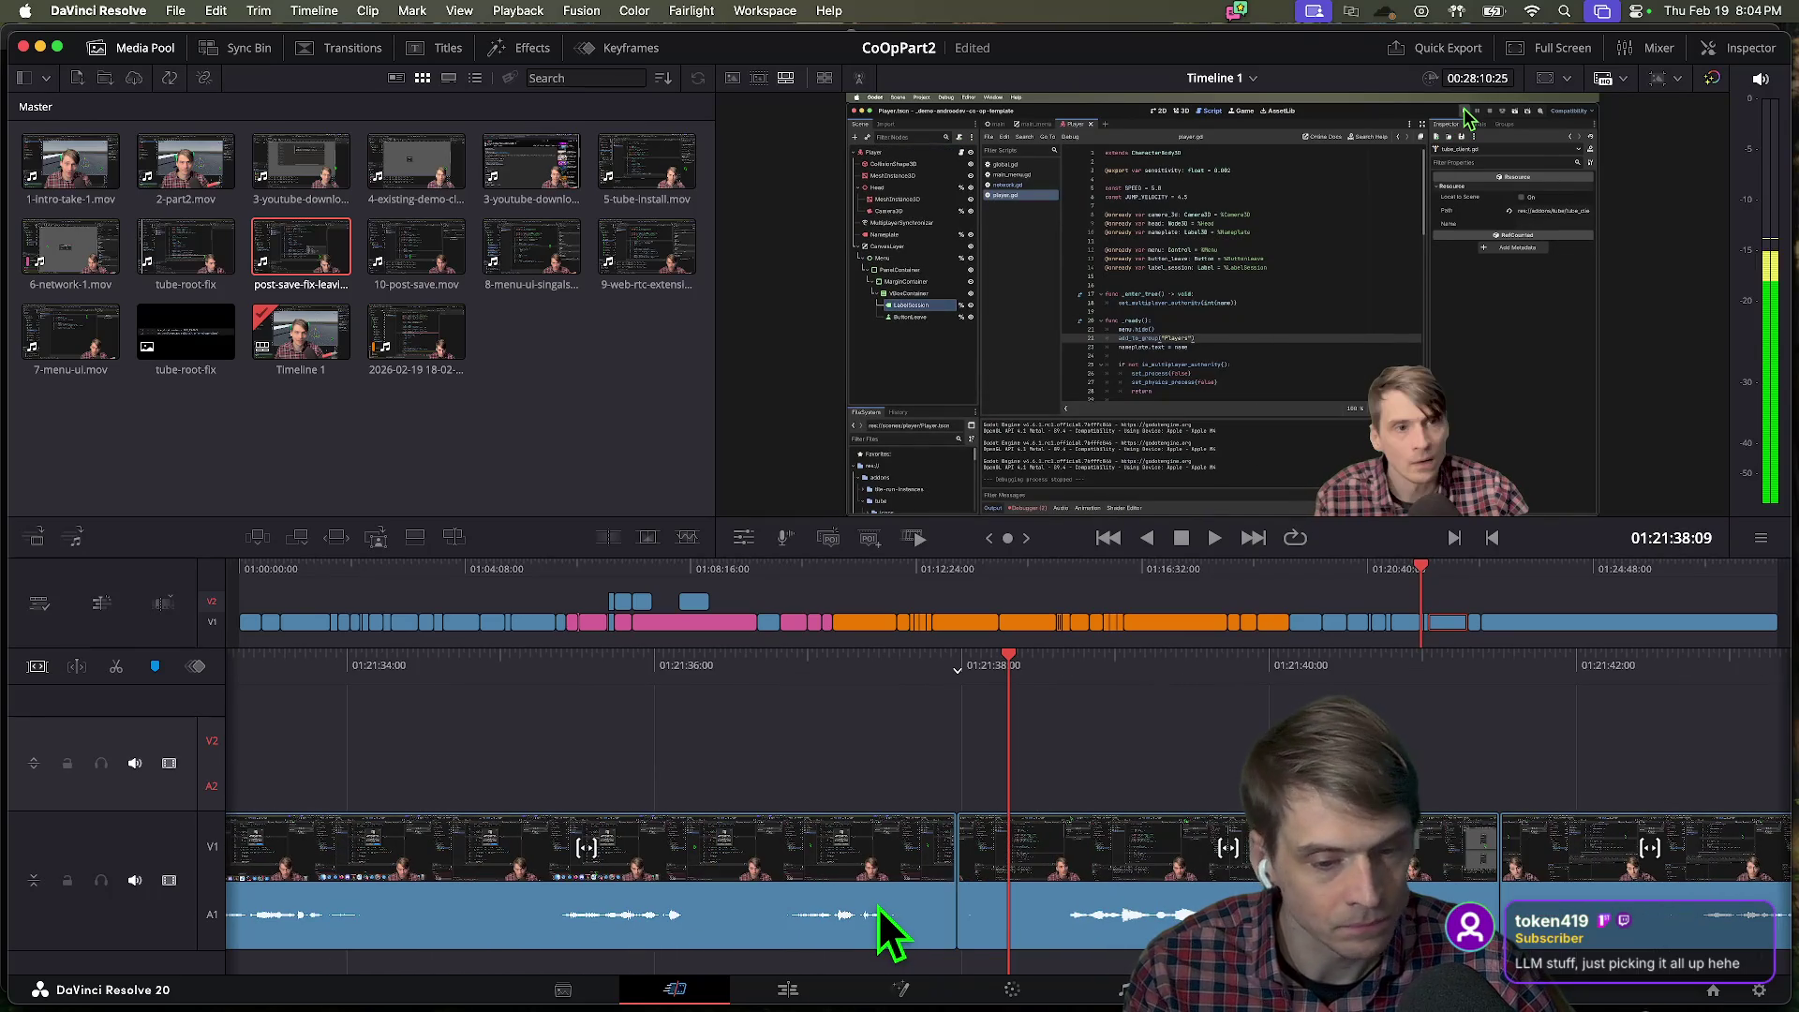
key(space)
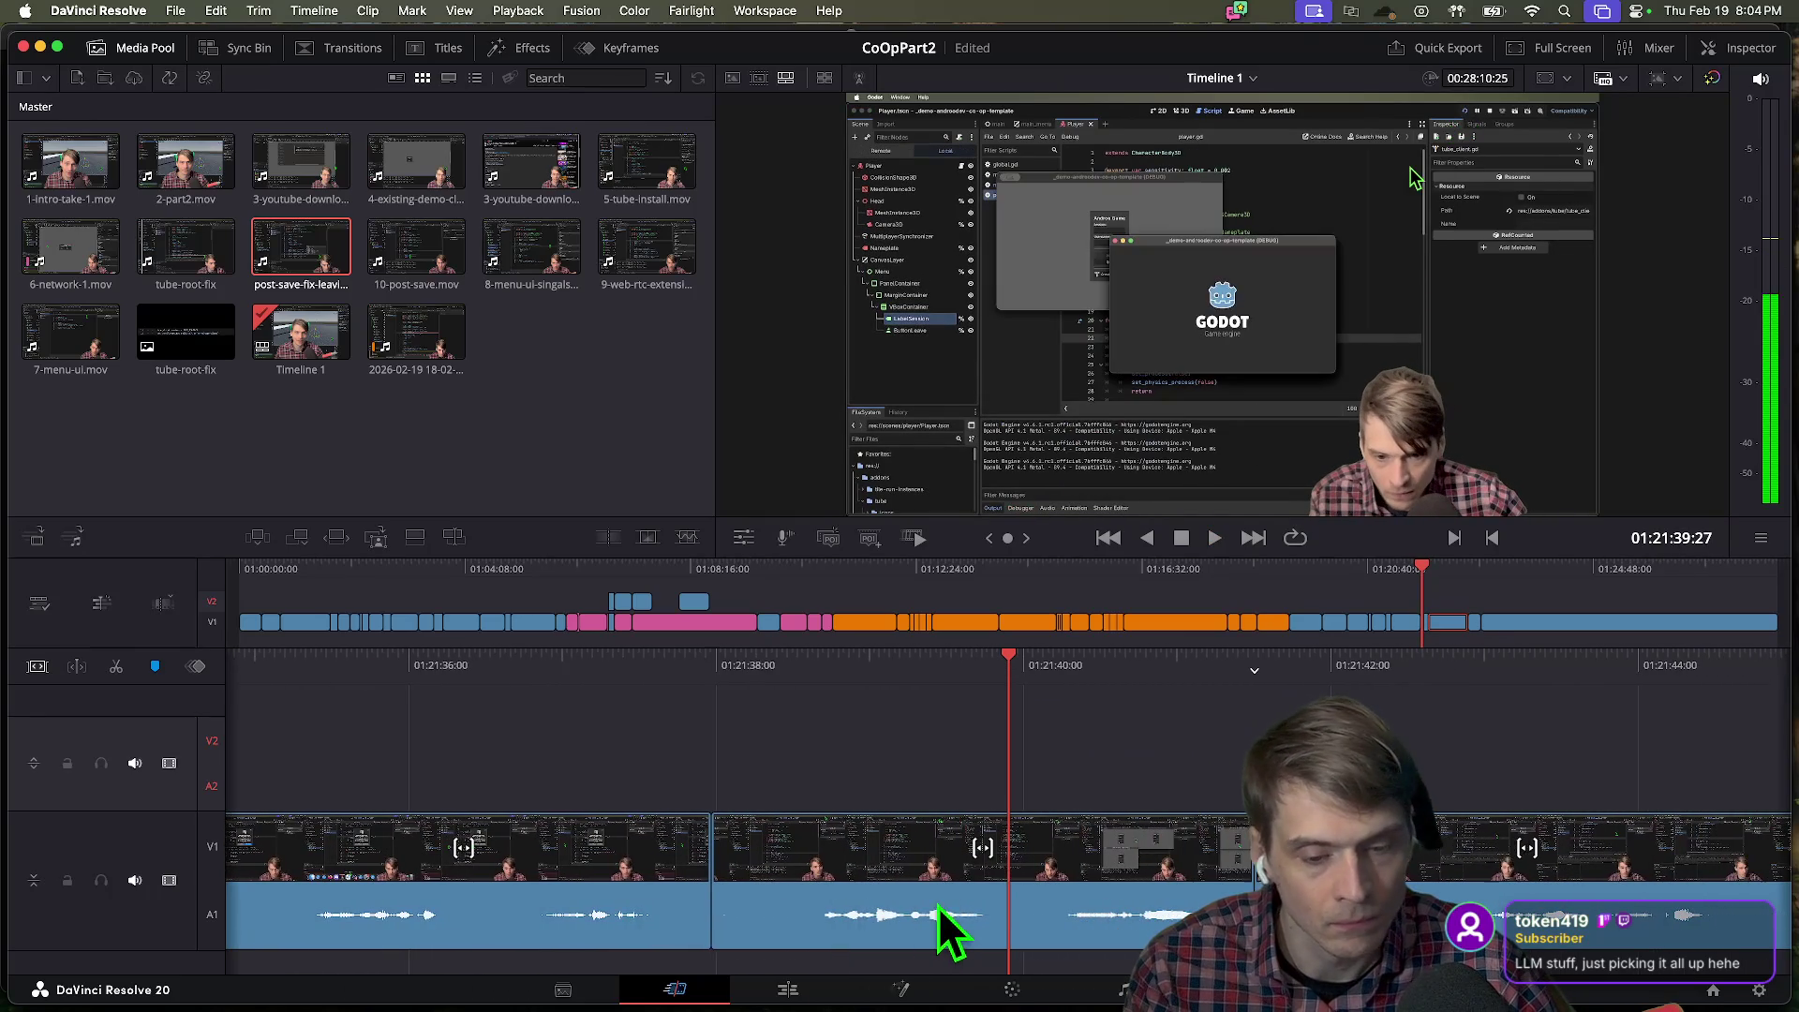
key(space)
Select the reviewed clip, replay it, and open its context menu.
click(1016, 909)
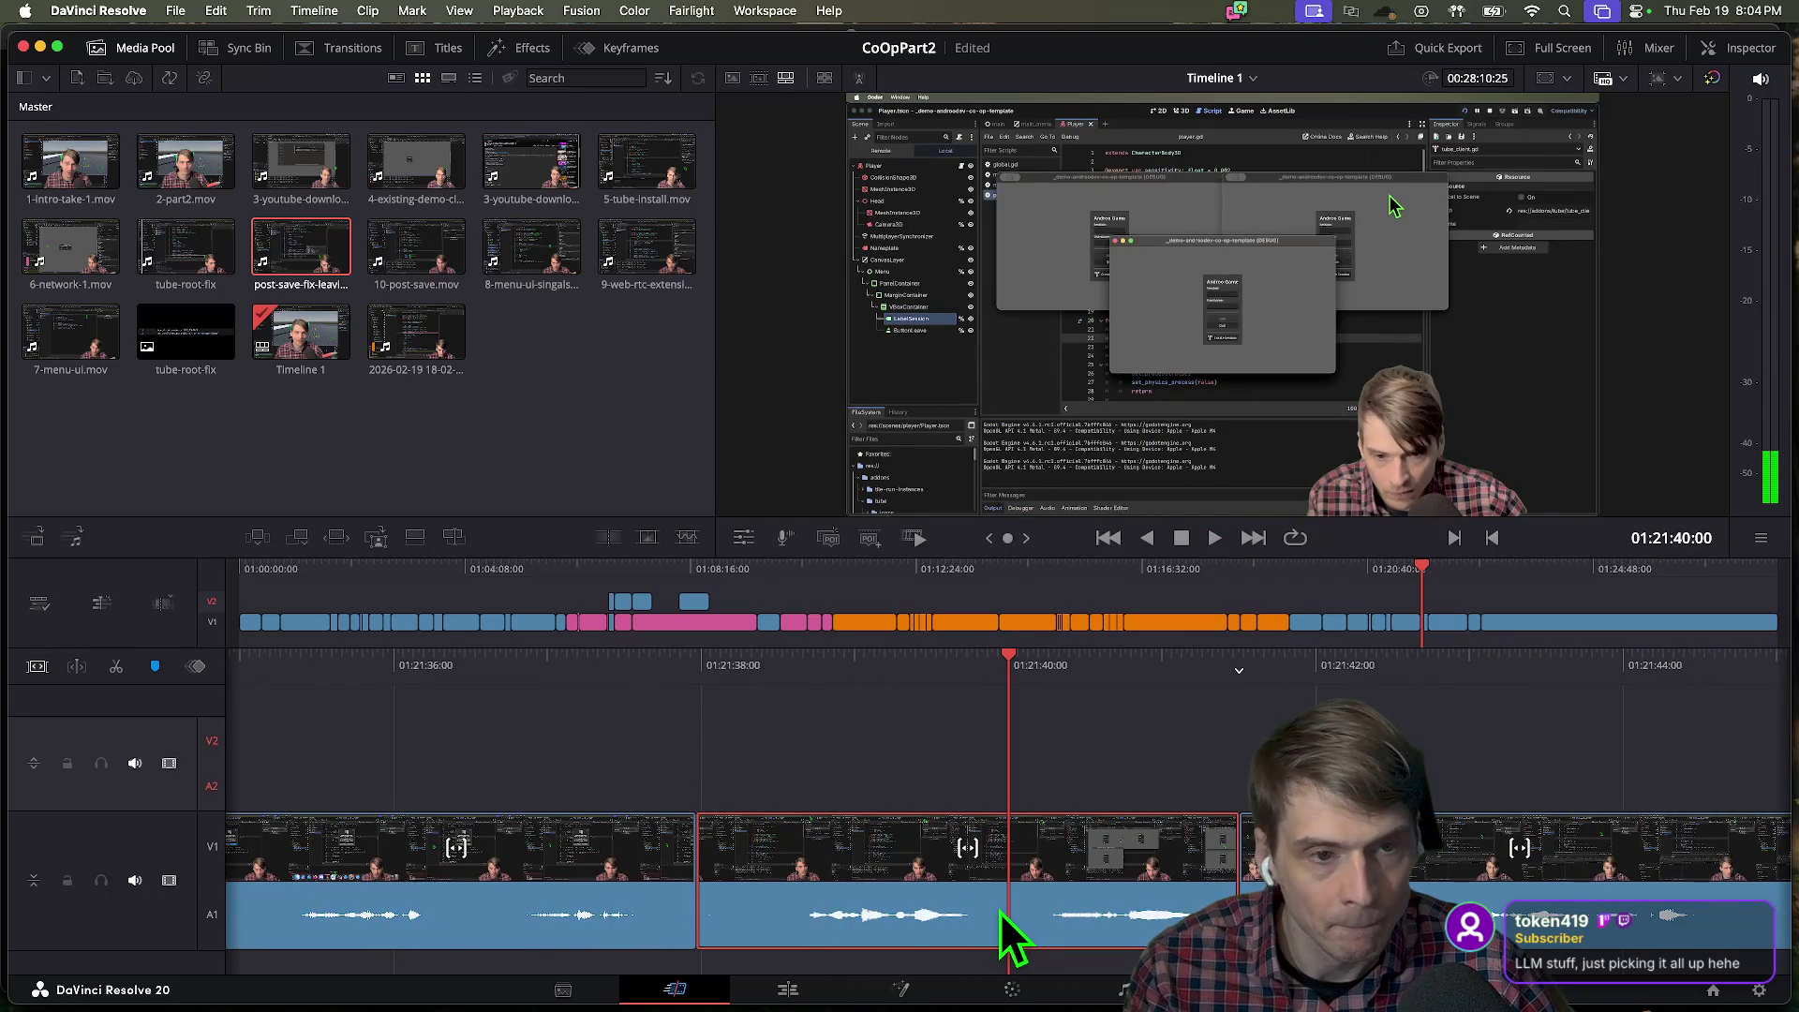
scroll(999, 913, up, 2)
key(space)
key(space)
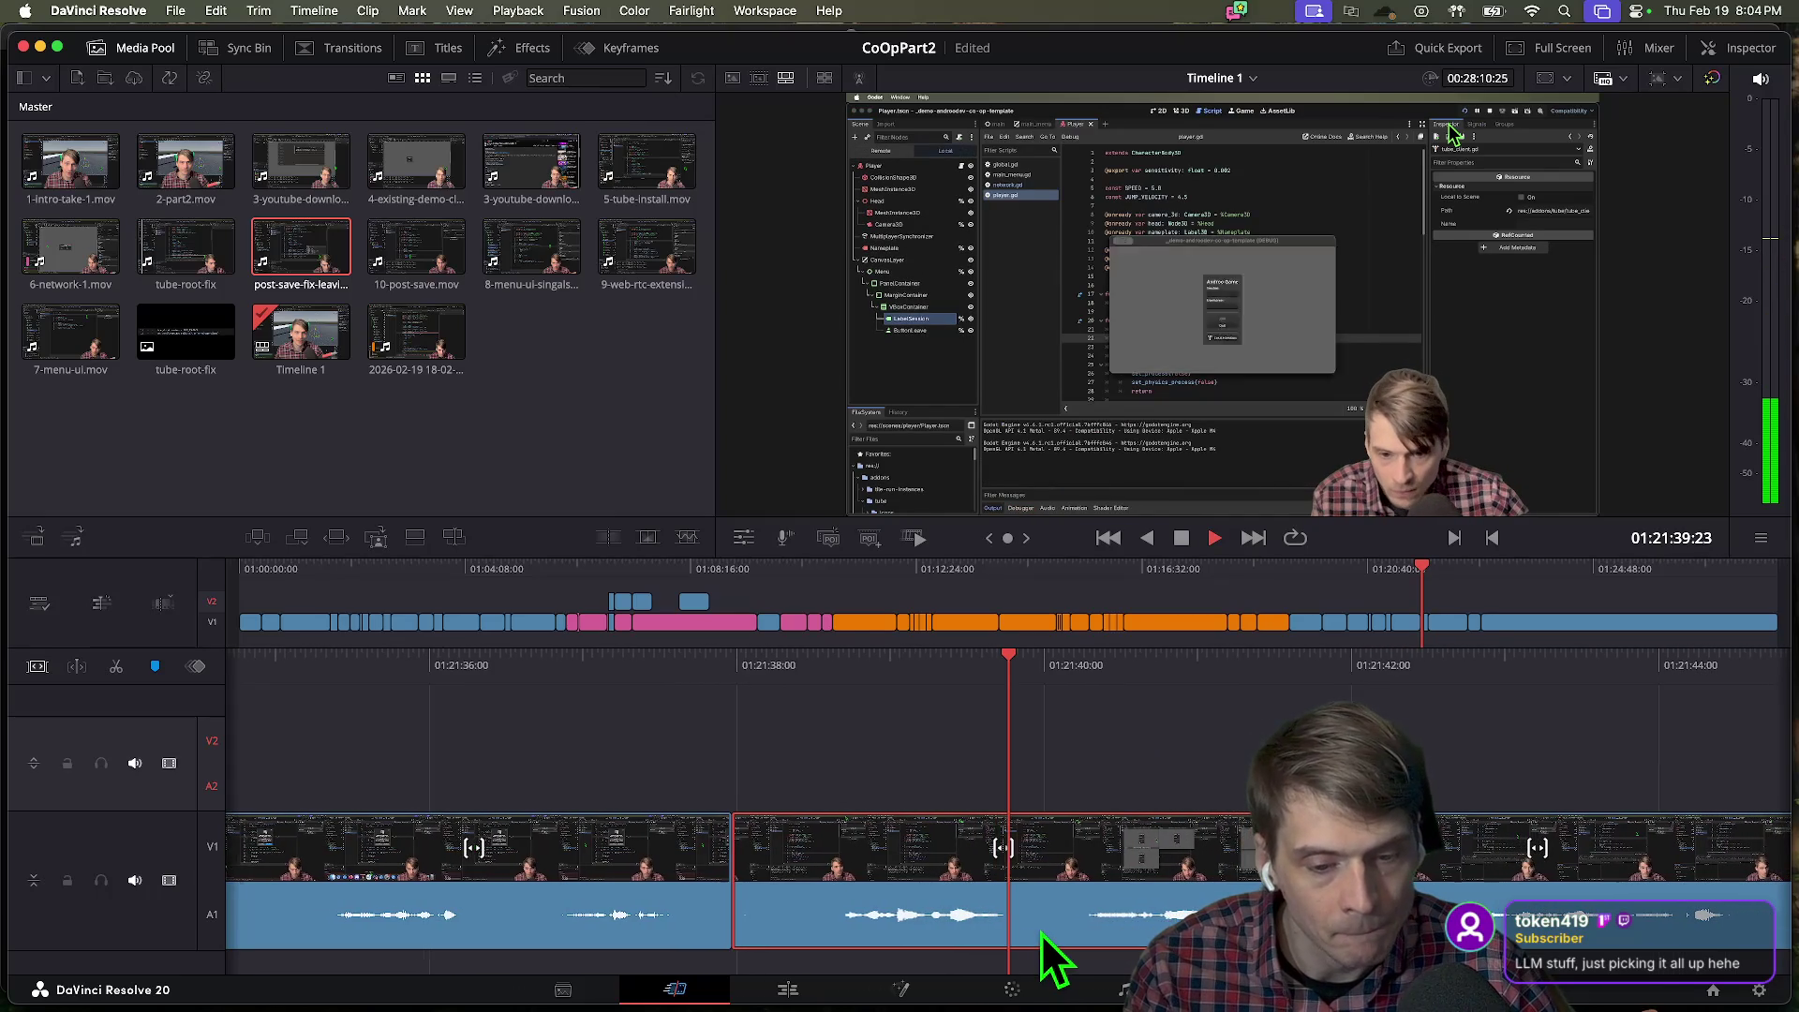
right_click(1019, 920)
click(937, 899)
right_click(984, 902)
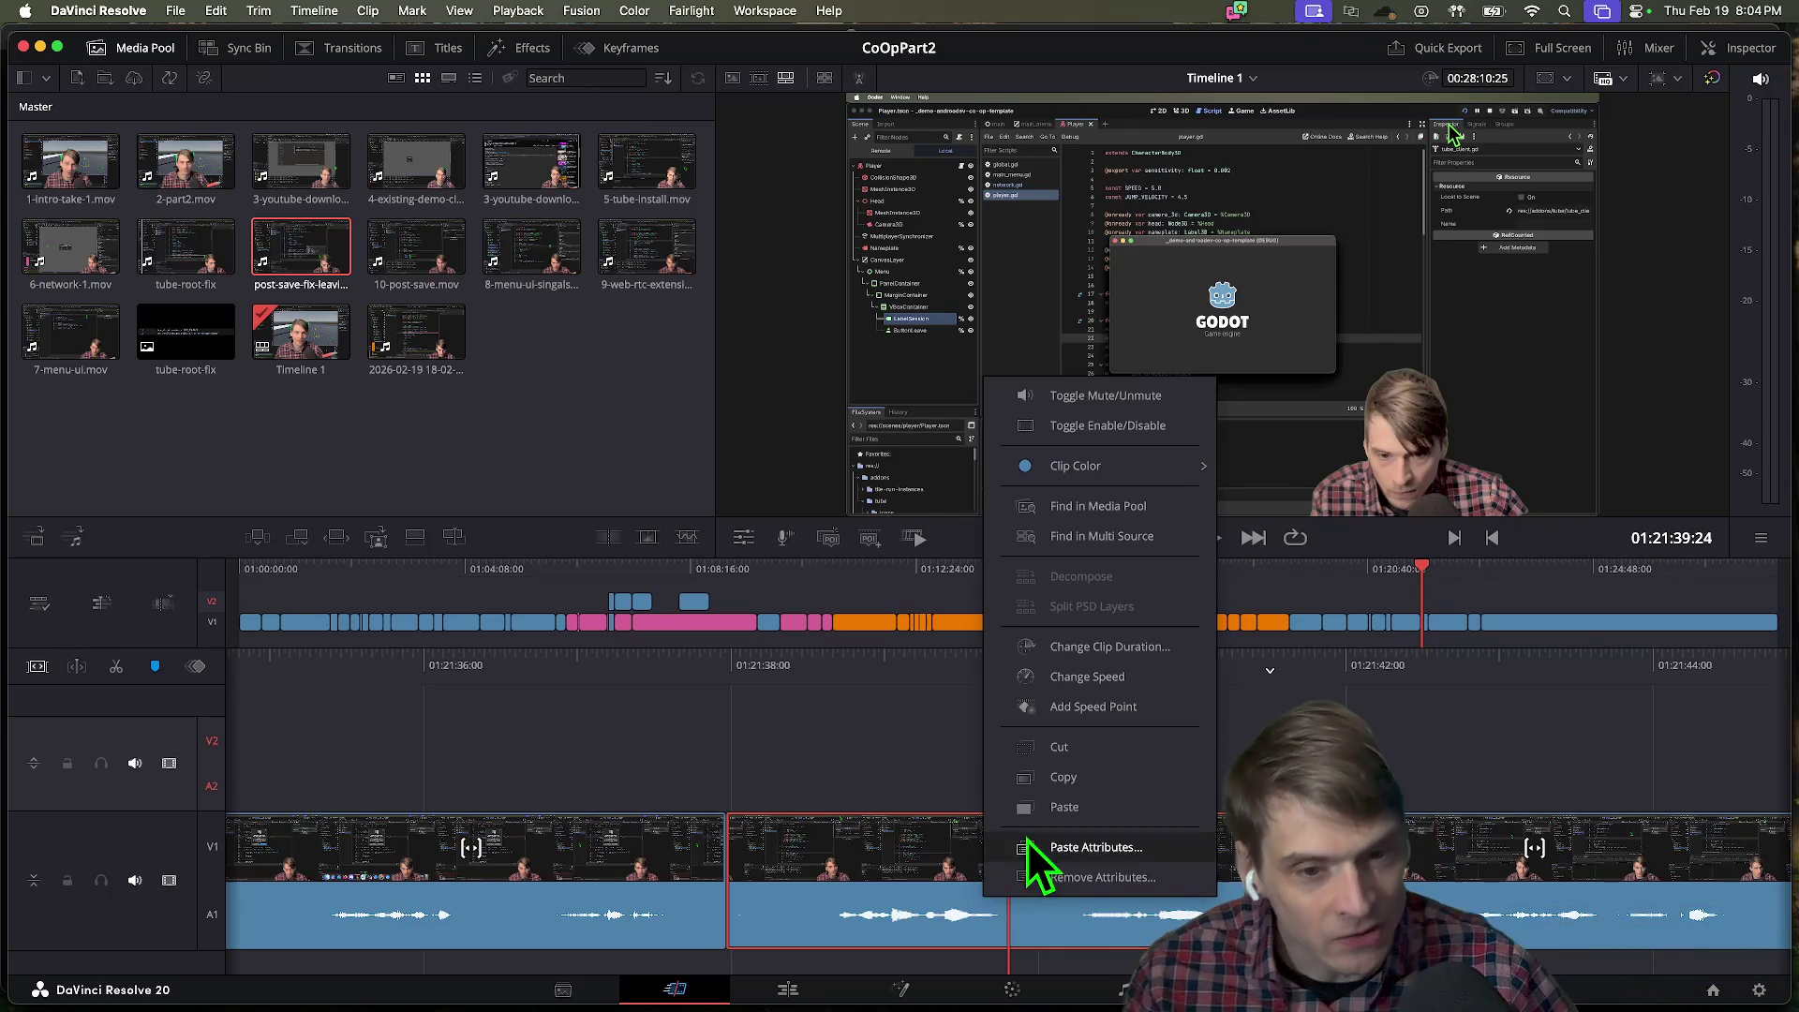
click(1008, 922)
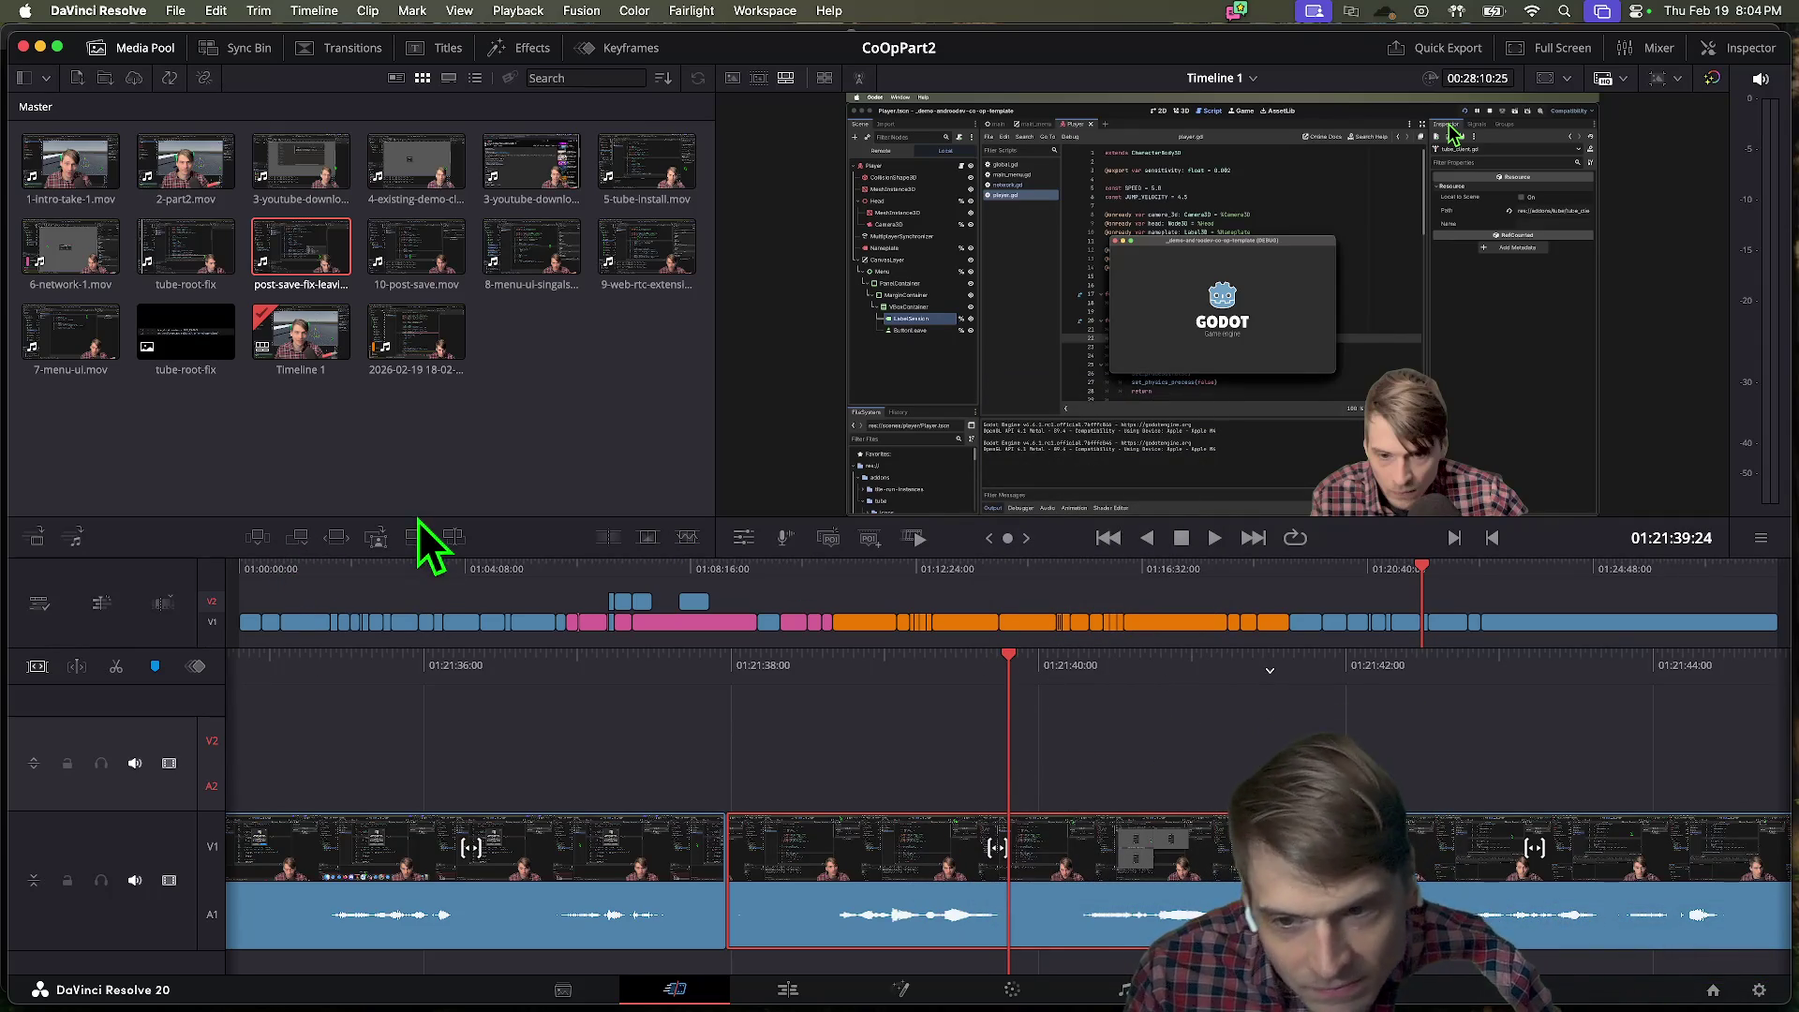
click(450, 536)
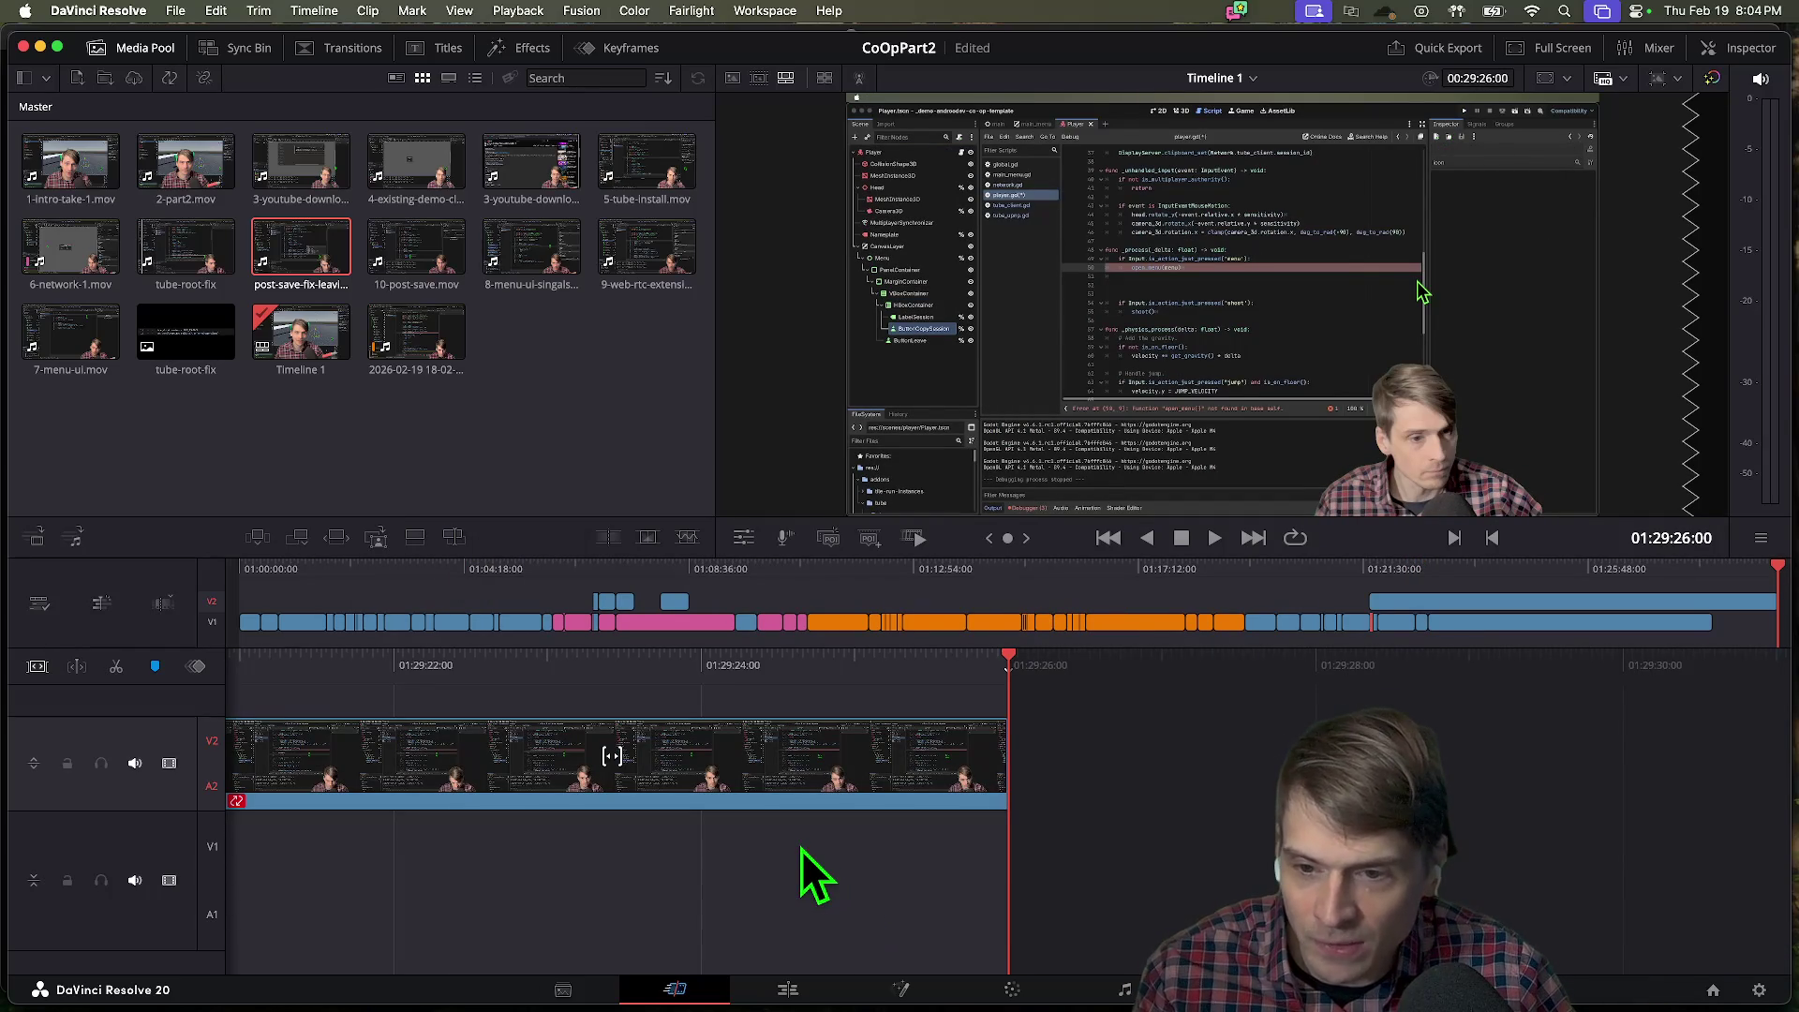
key(super+z)
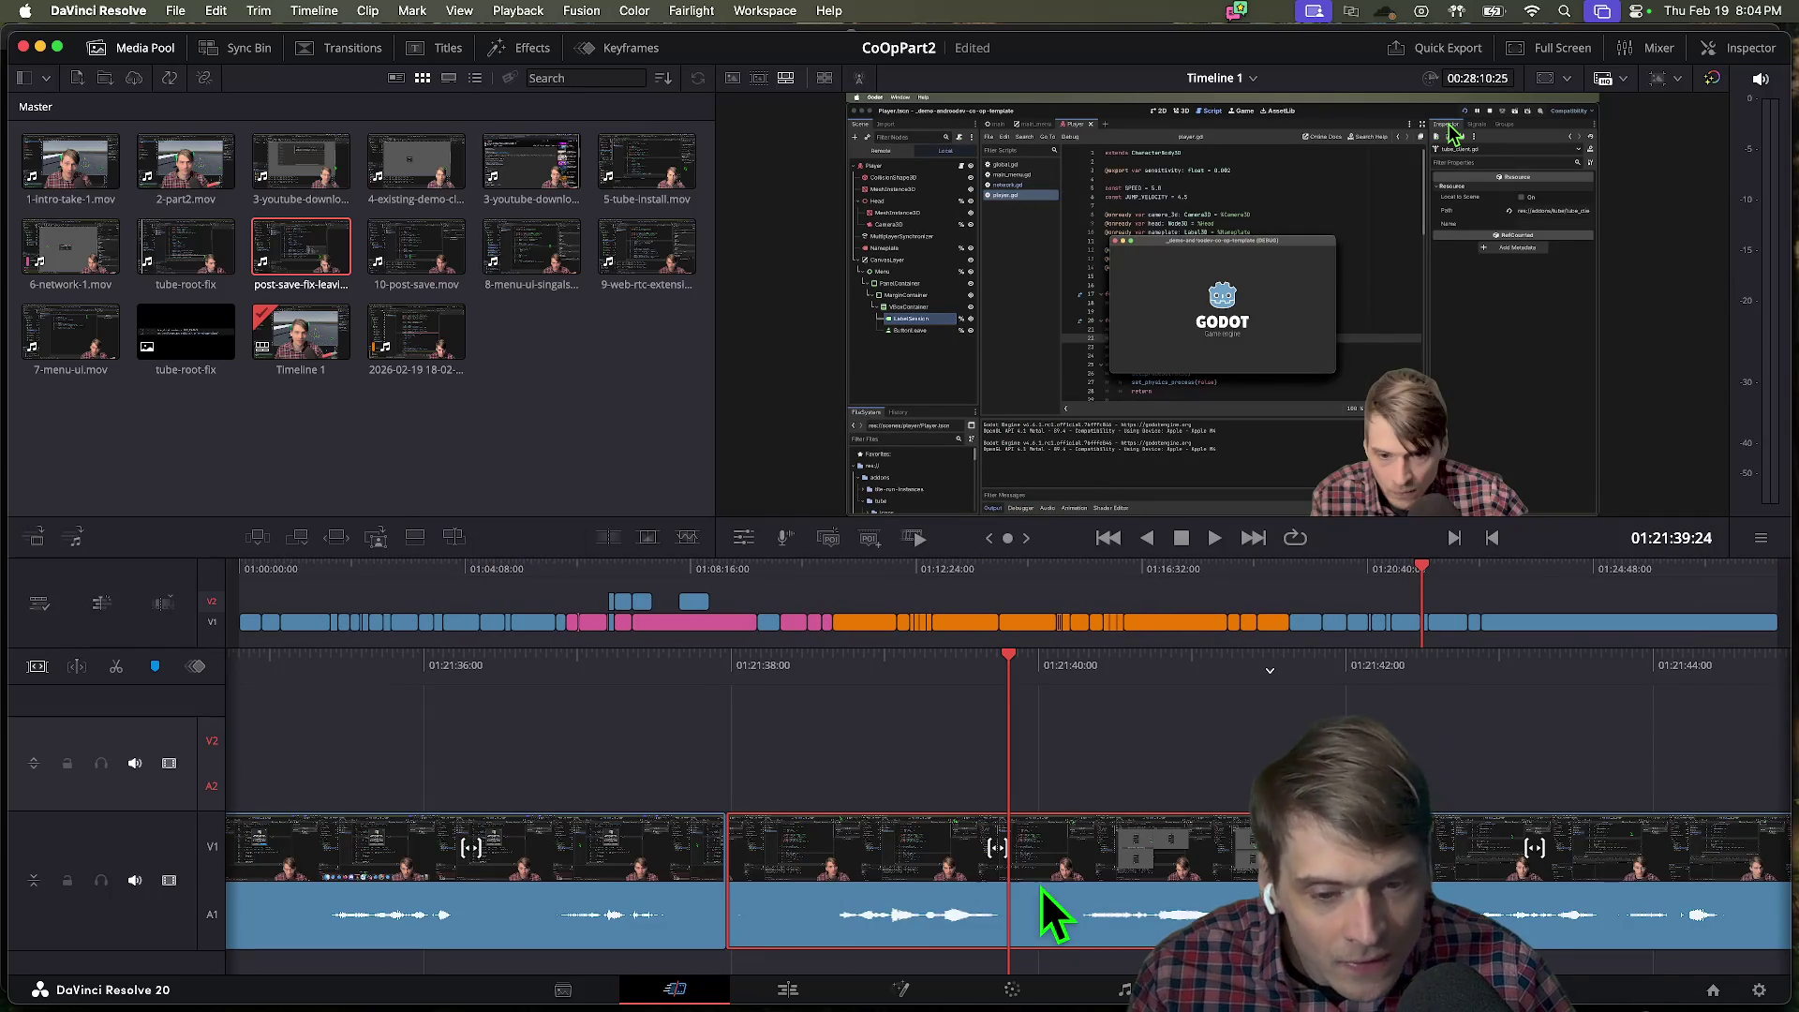
click(69, 681)
key(j)
key(j)
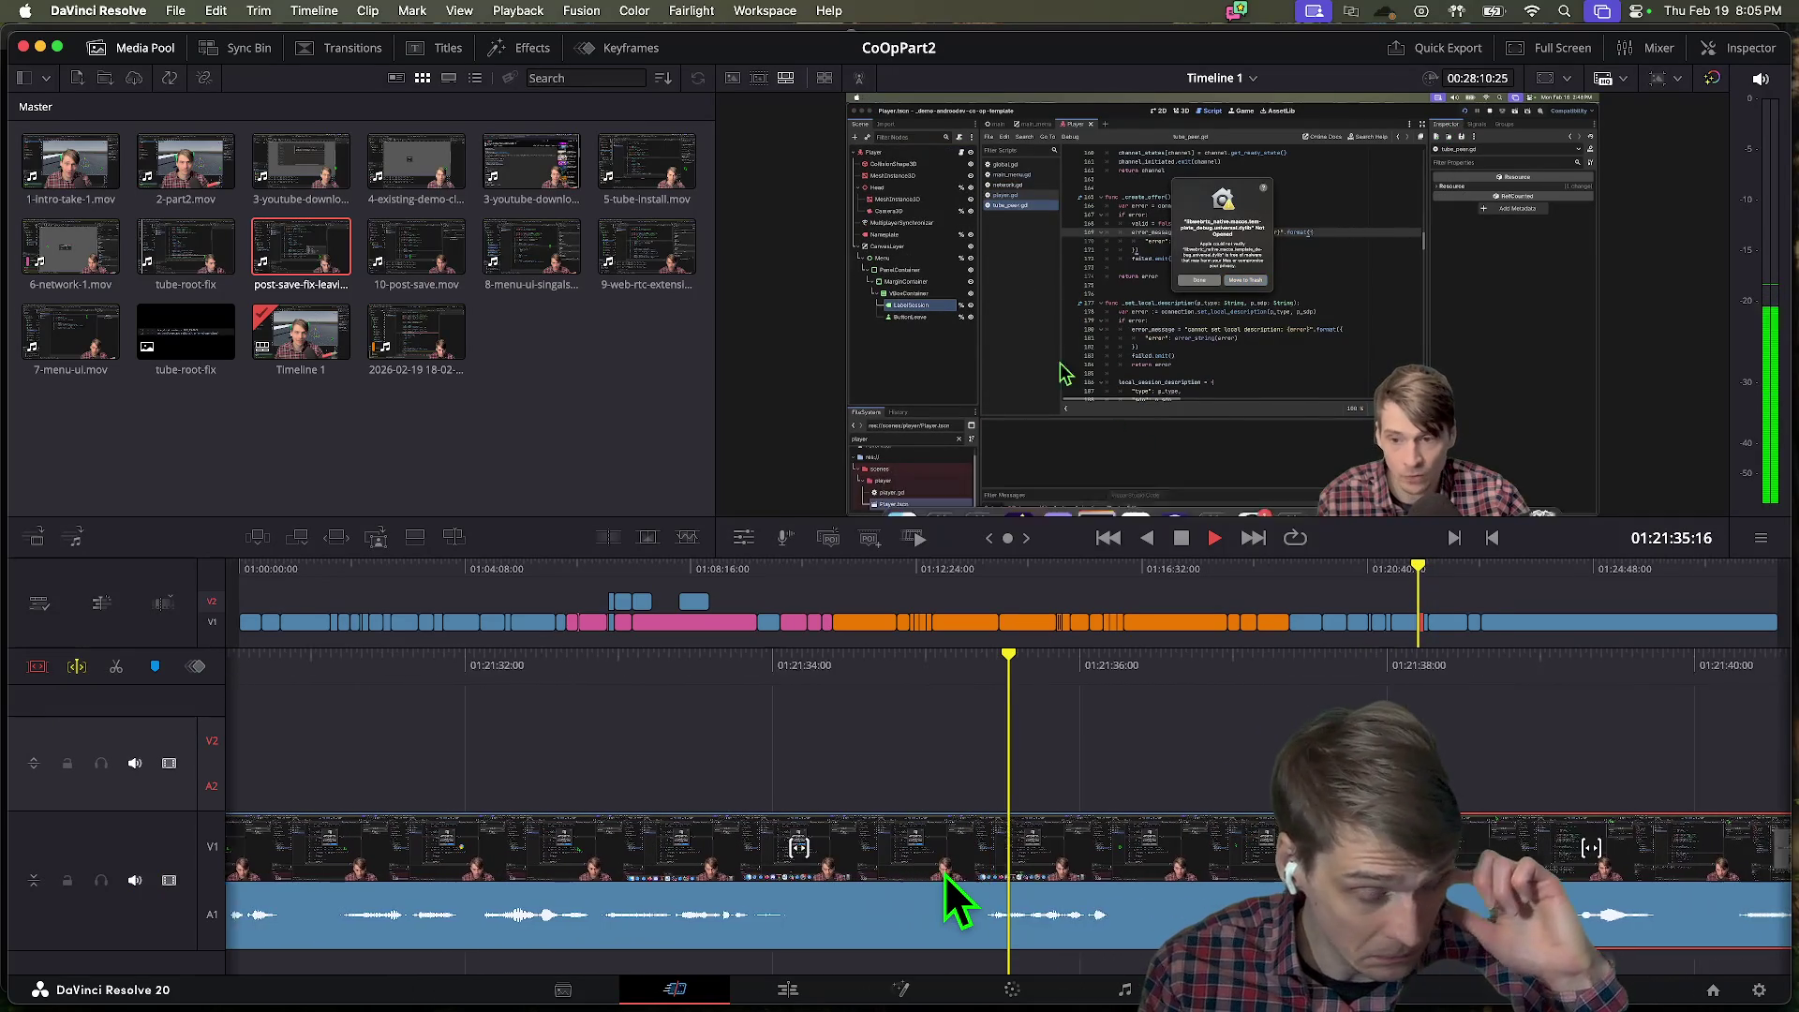
key(l)
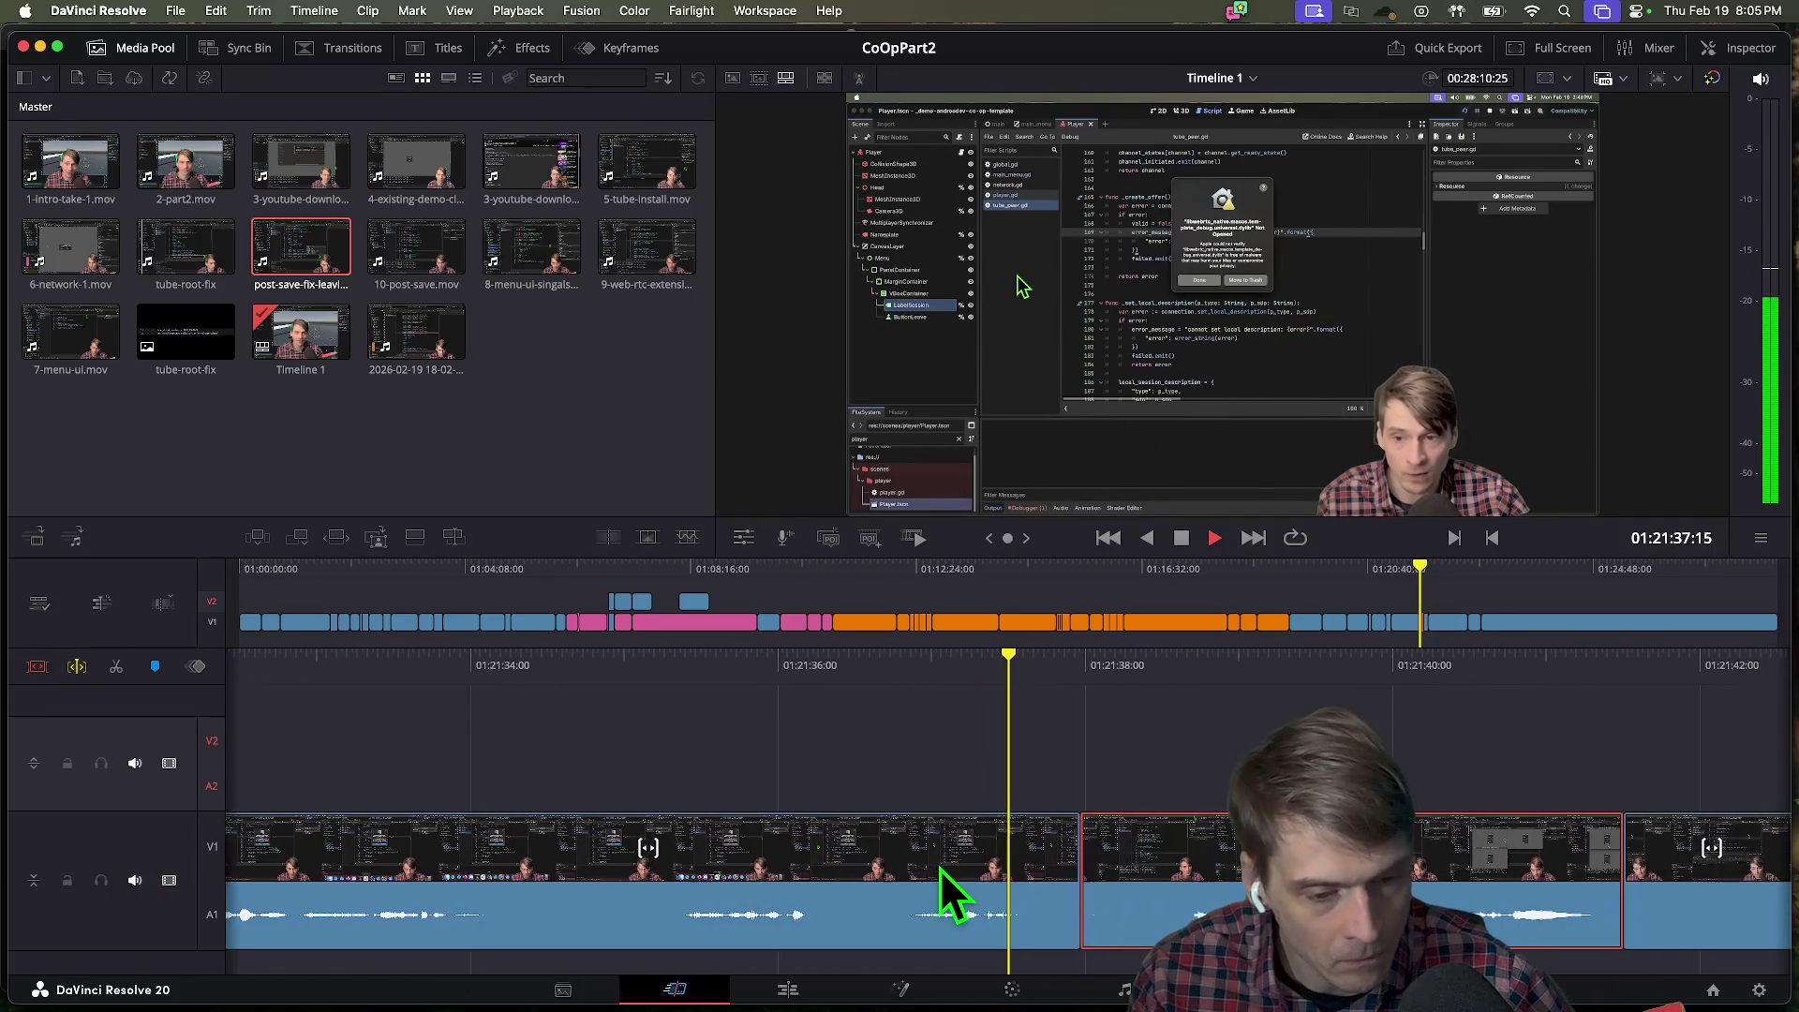
key(j)
key(k)
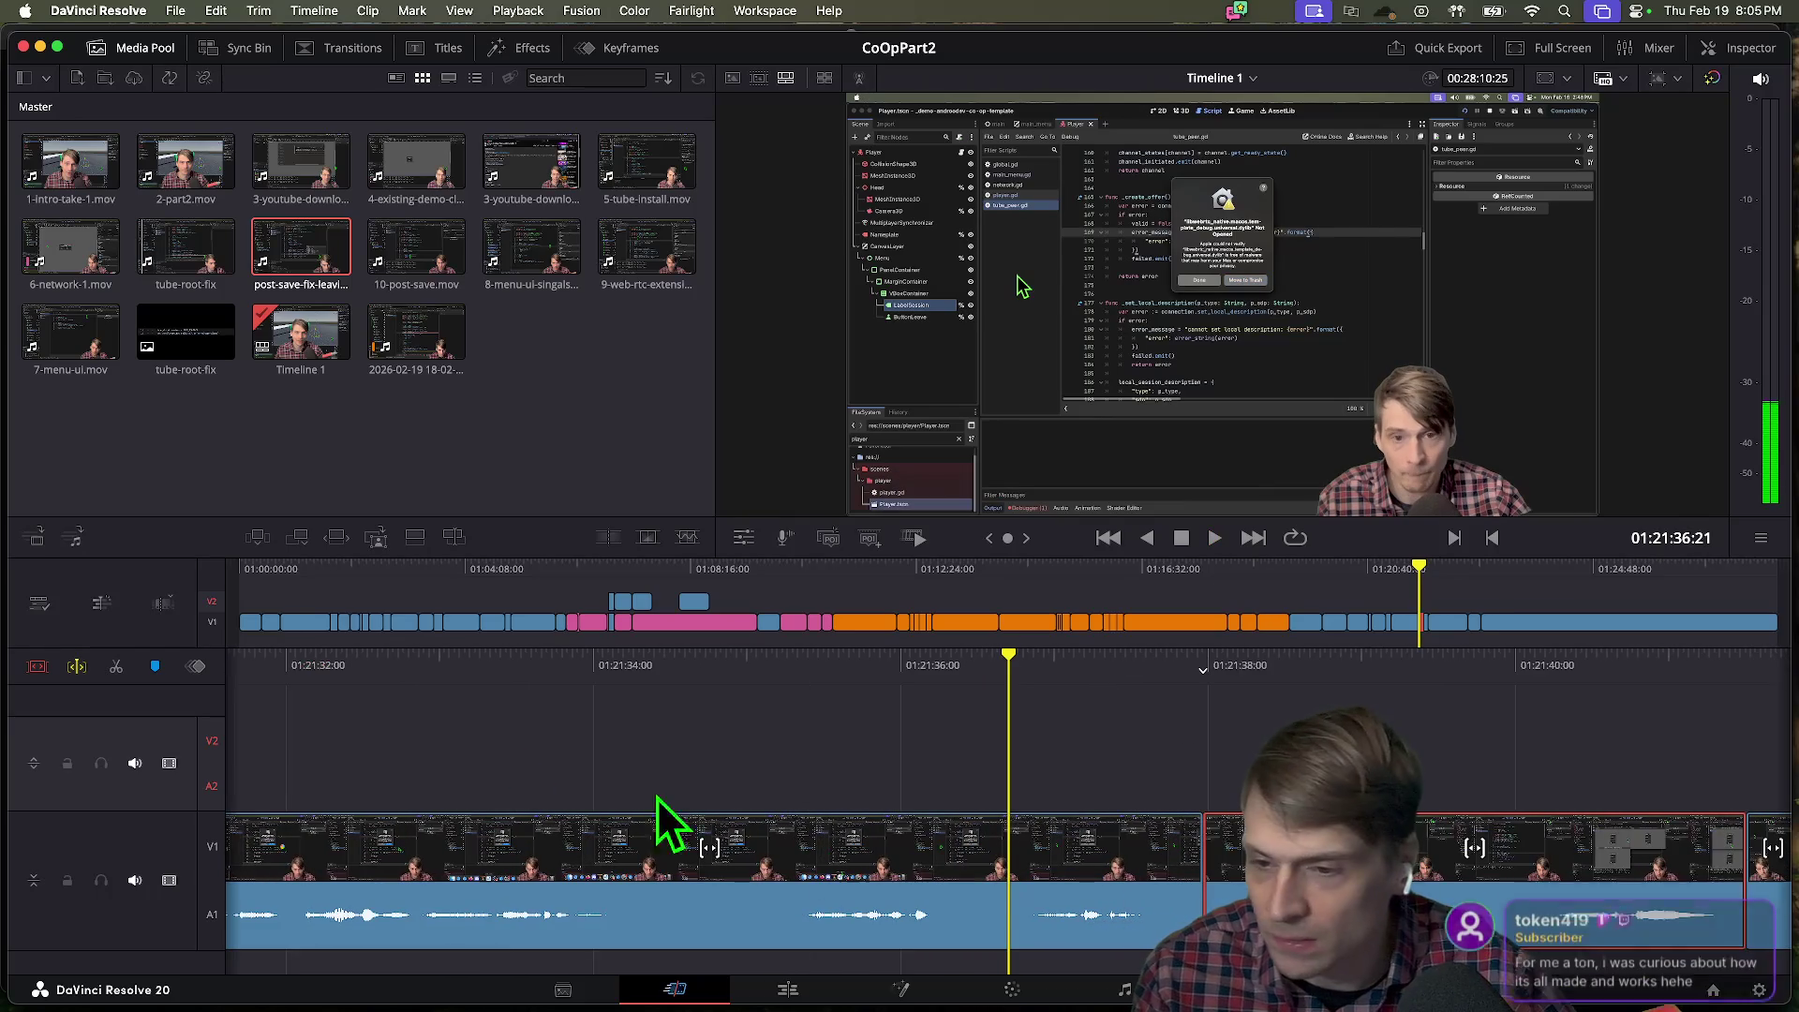
click(79, 669)
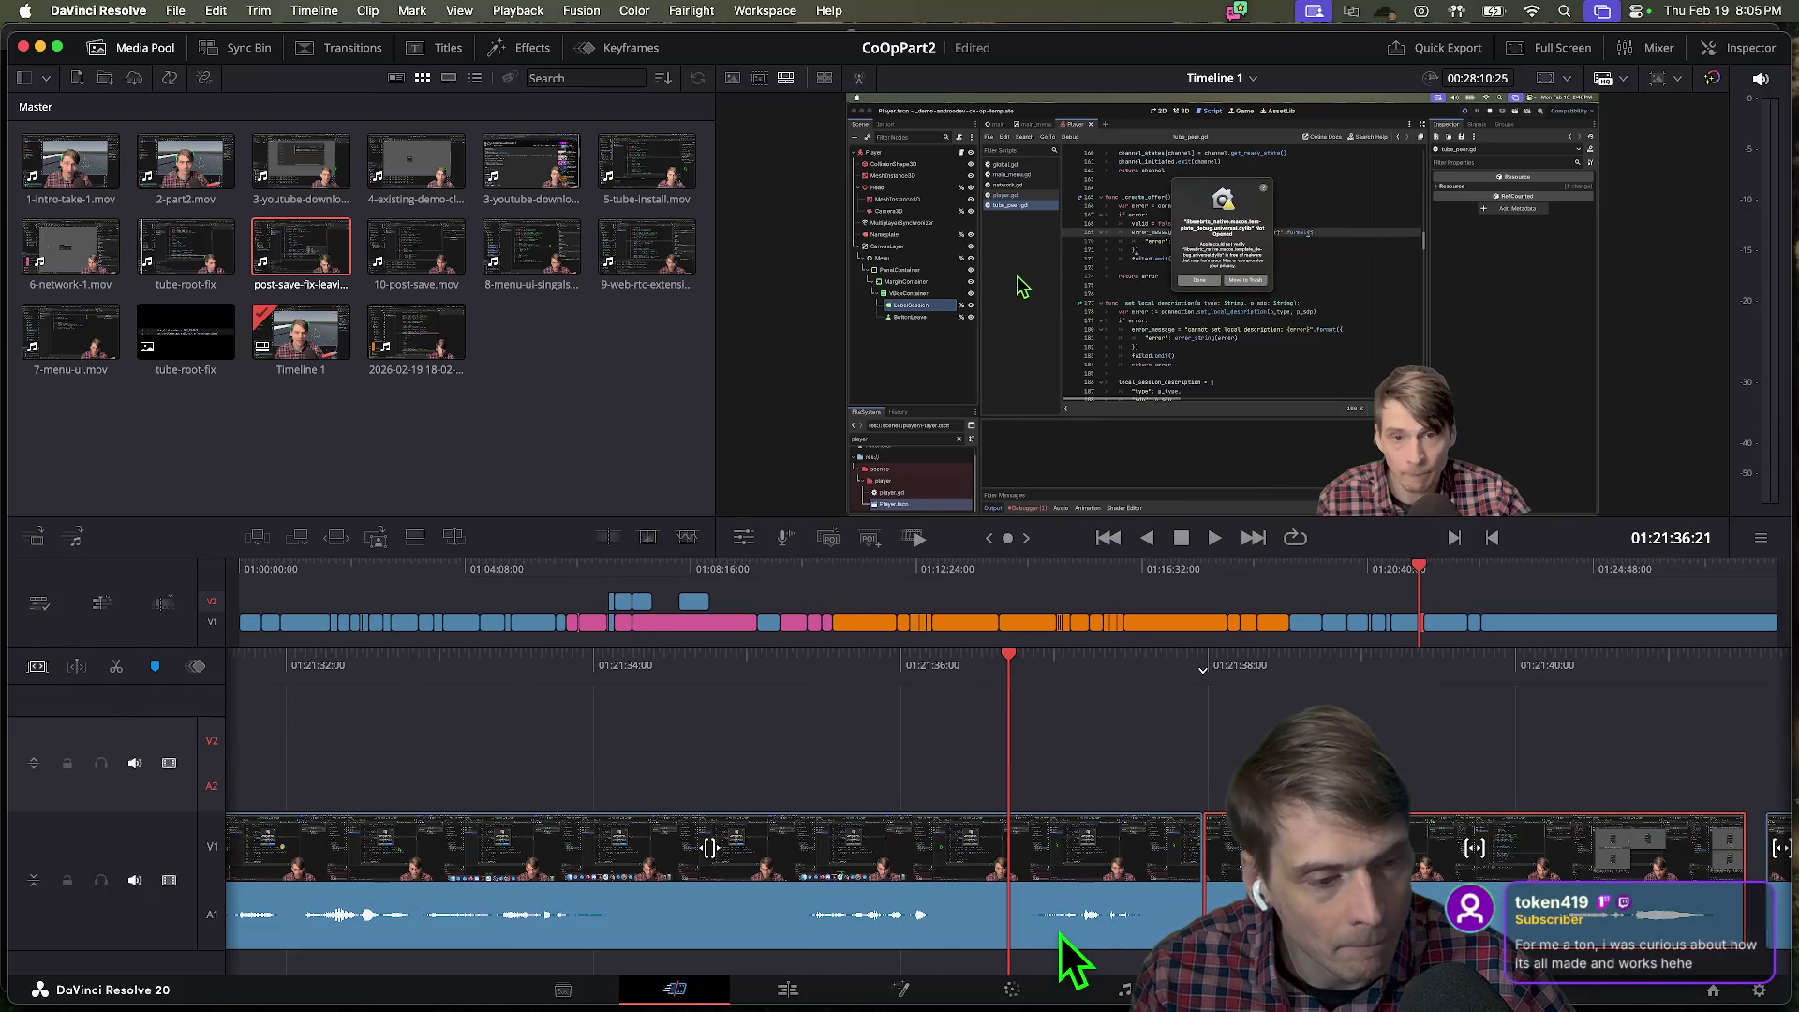
key(space)
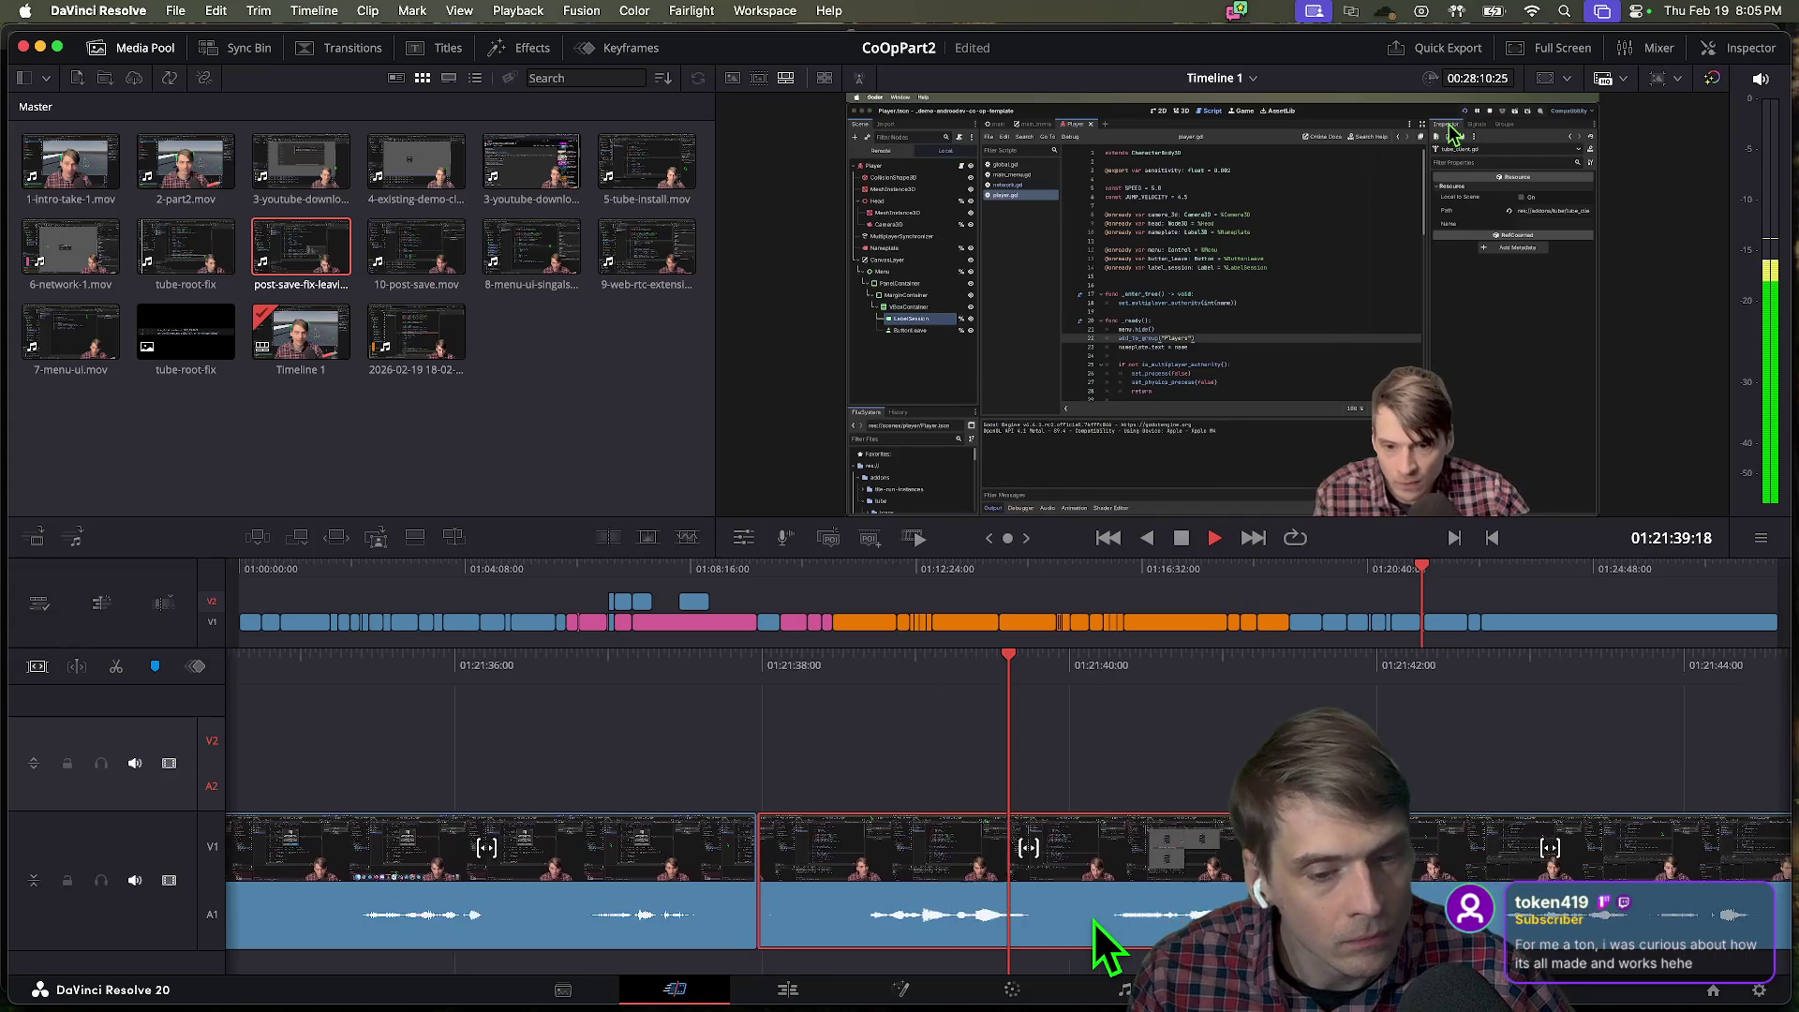
Replay the CoOpPart2 footage around 01:21:37 to review the cut.
key(space)
key(Right)
key(Right)
key(Right)
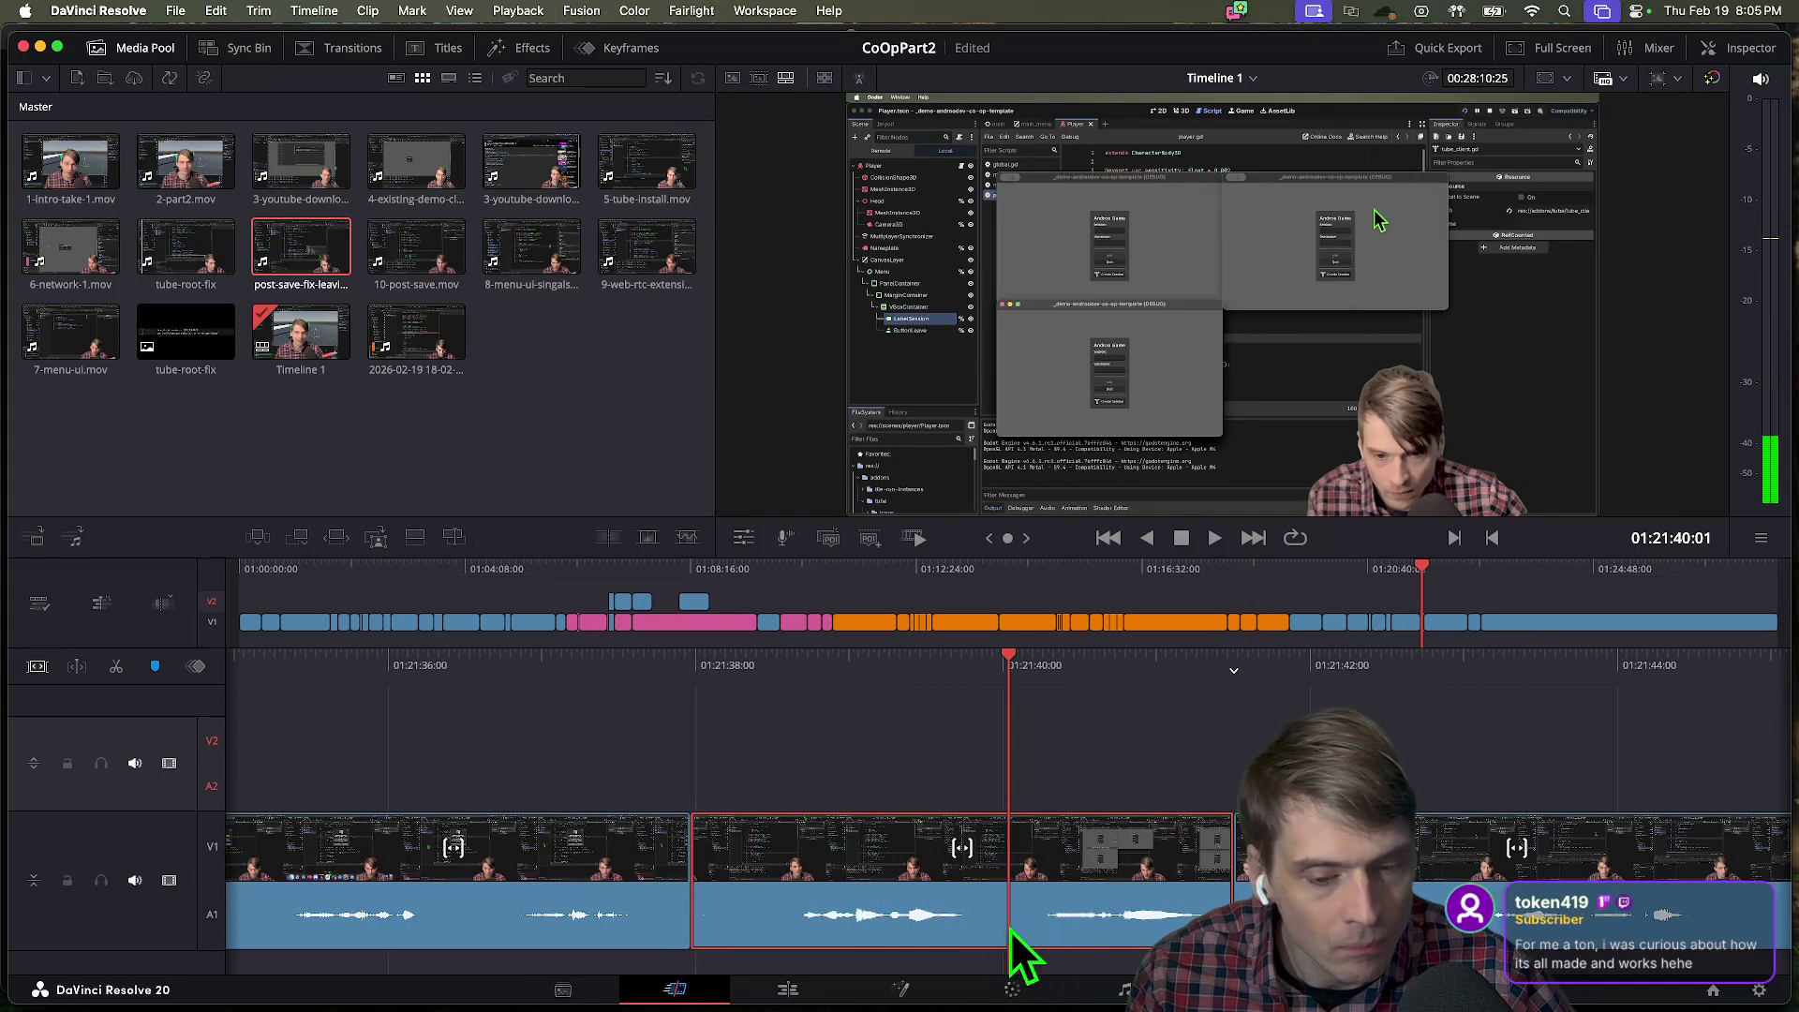
key(Left)
key(Left)
key(Left)
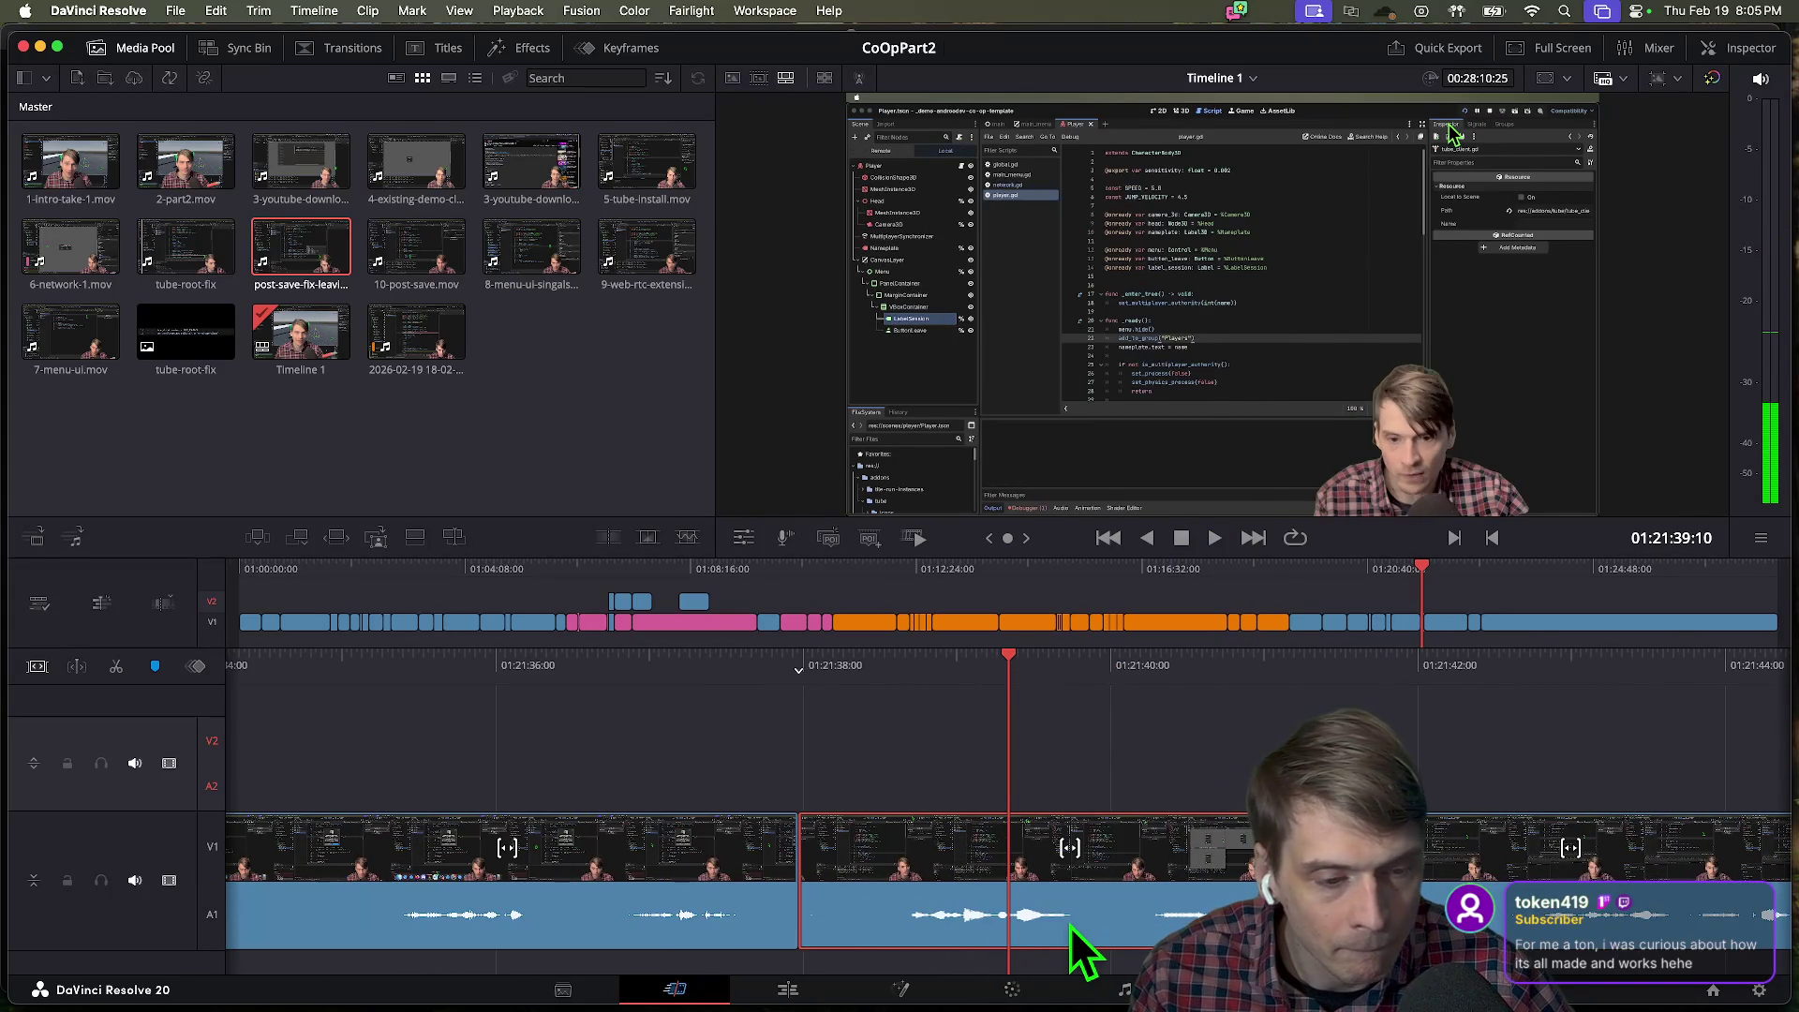
key(space)
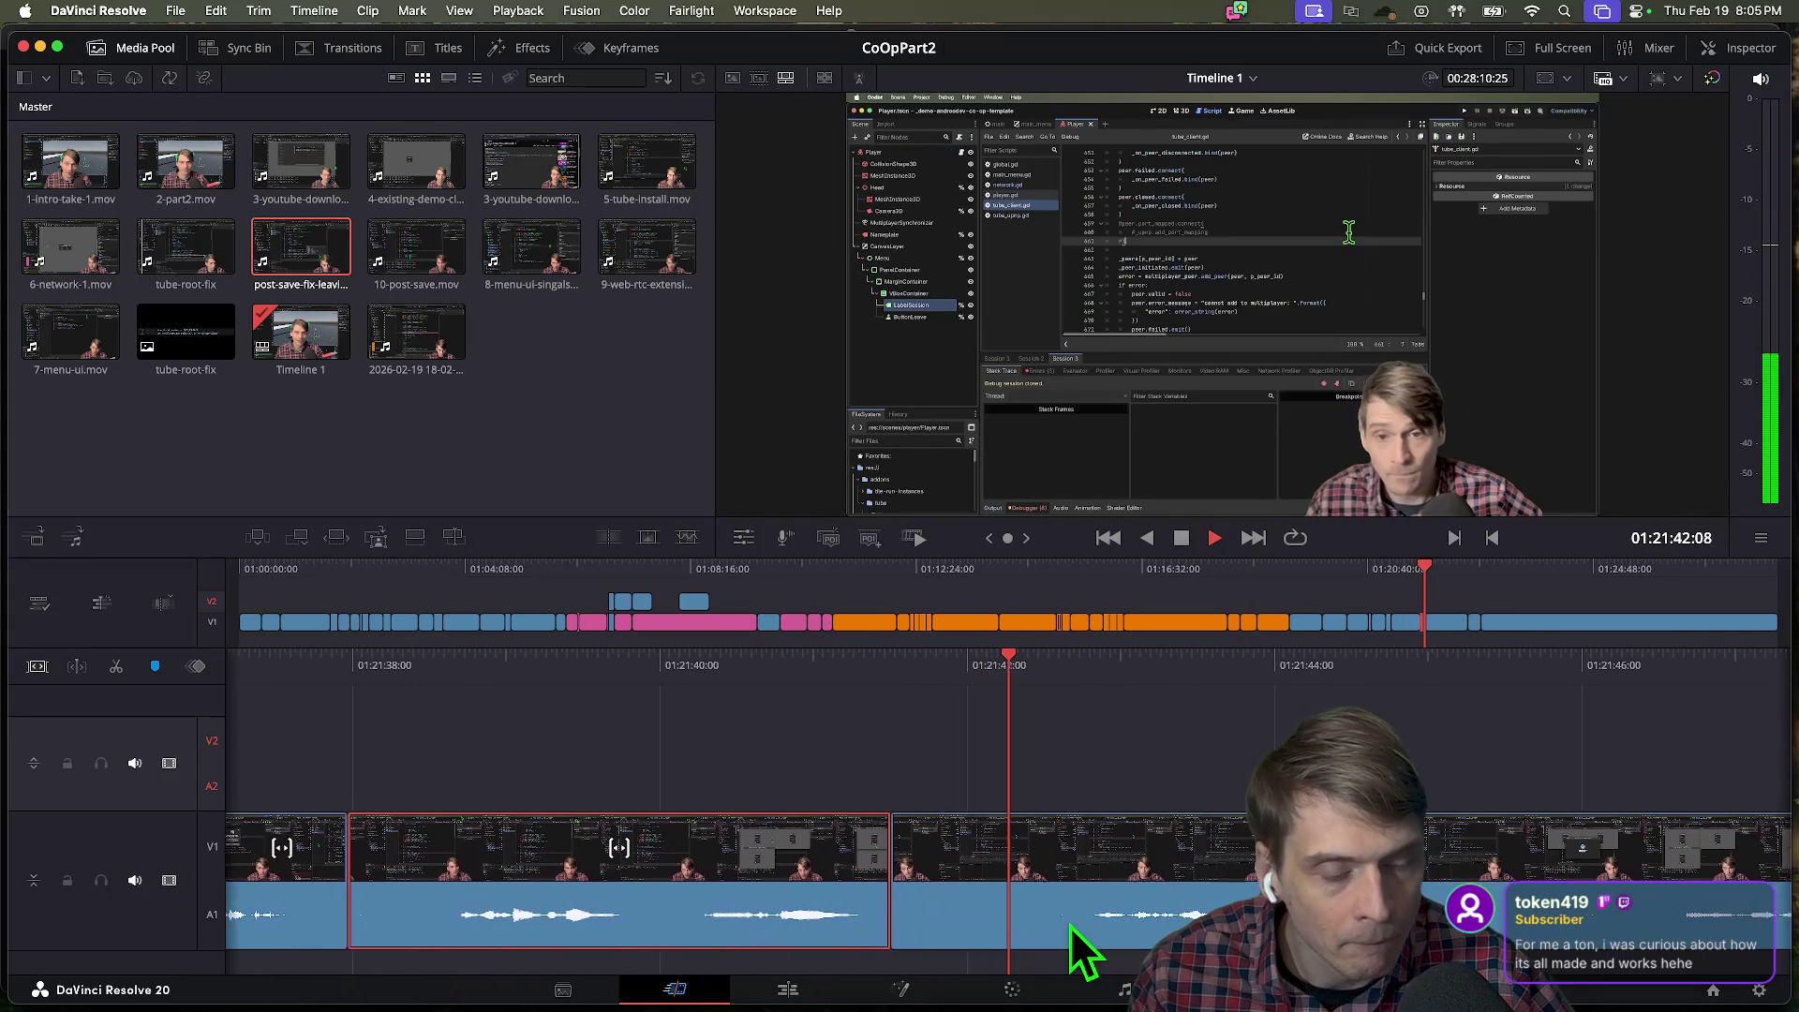
key(j)
key(j)
key(space)
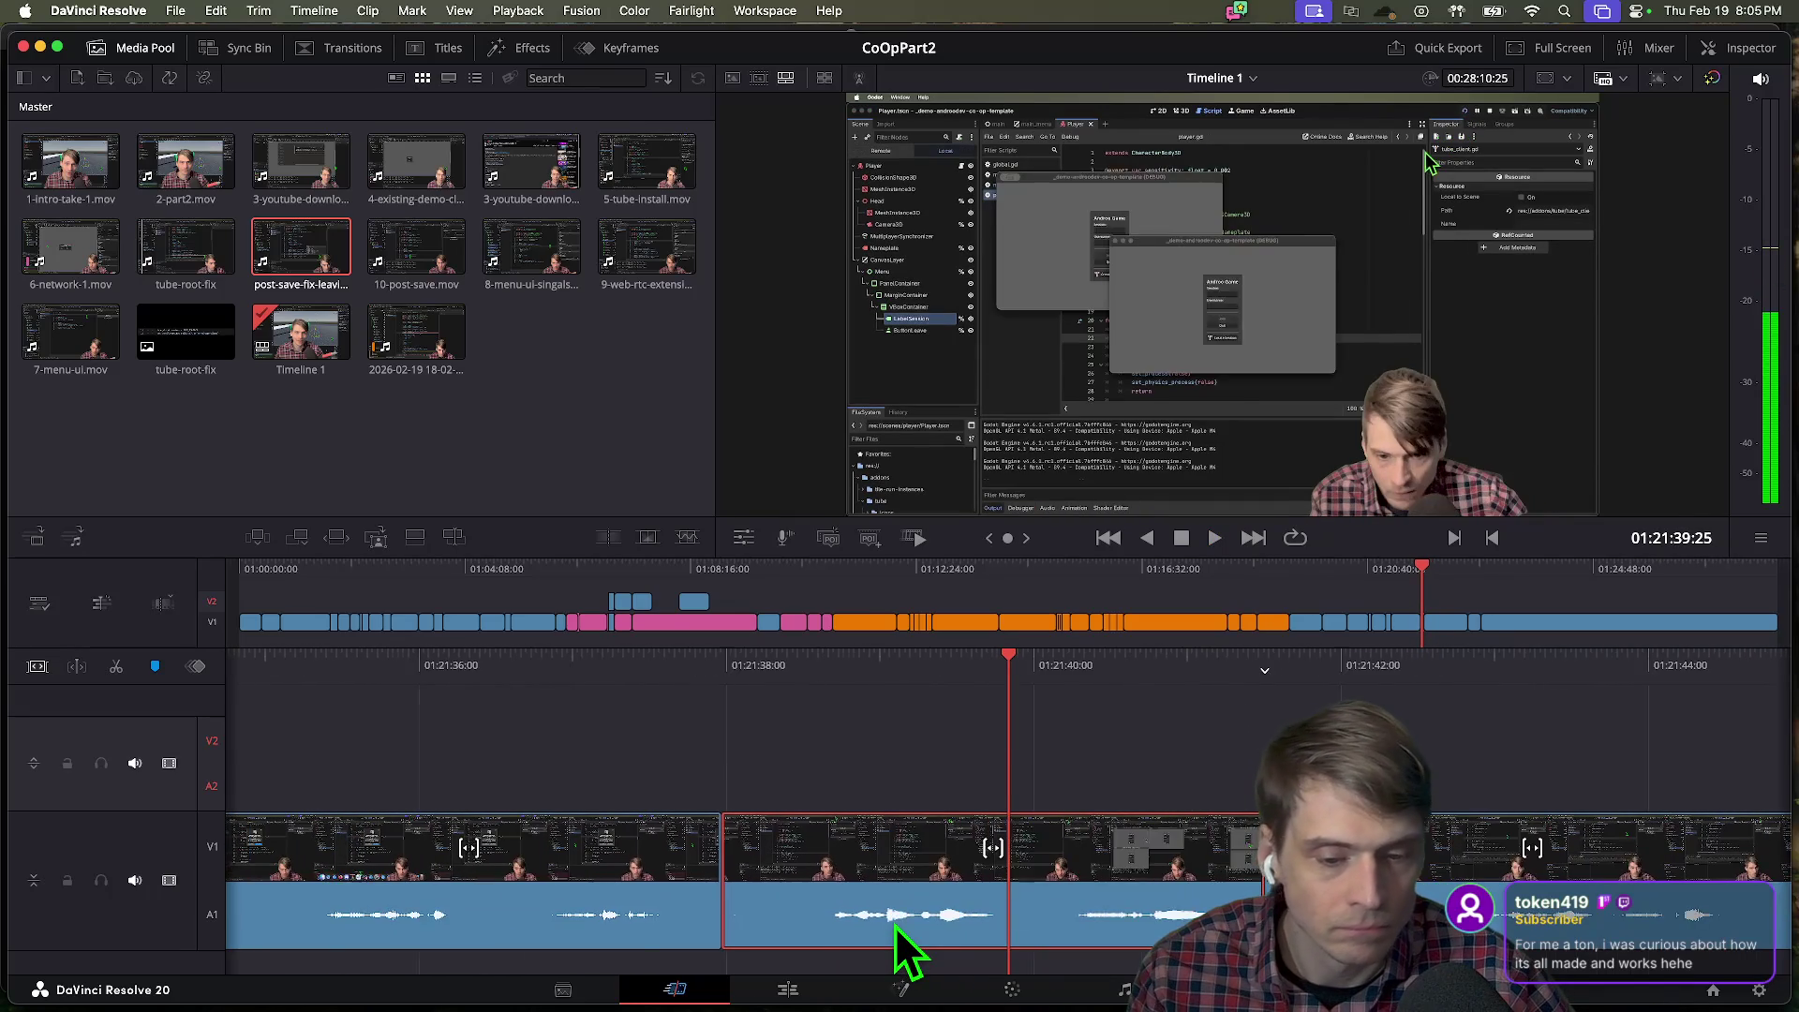
key(space)
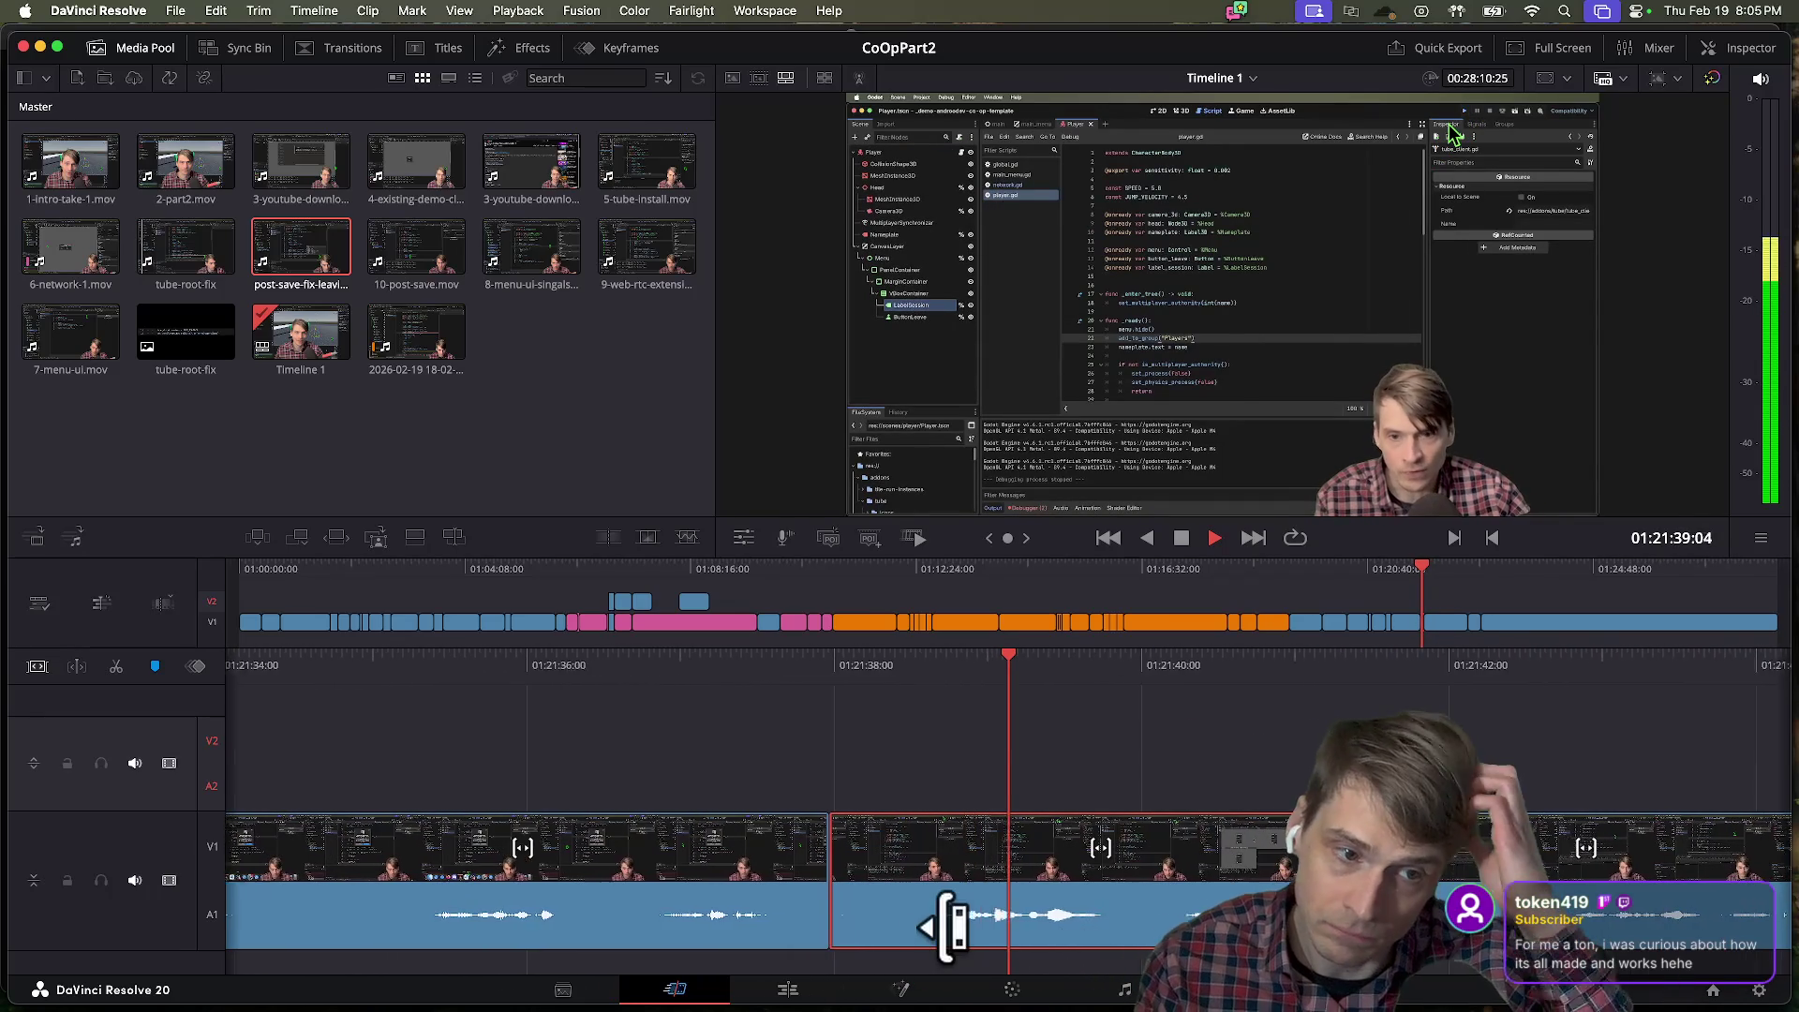
key(space)
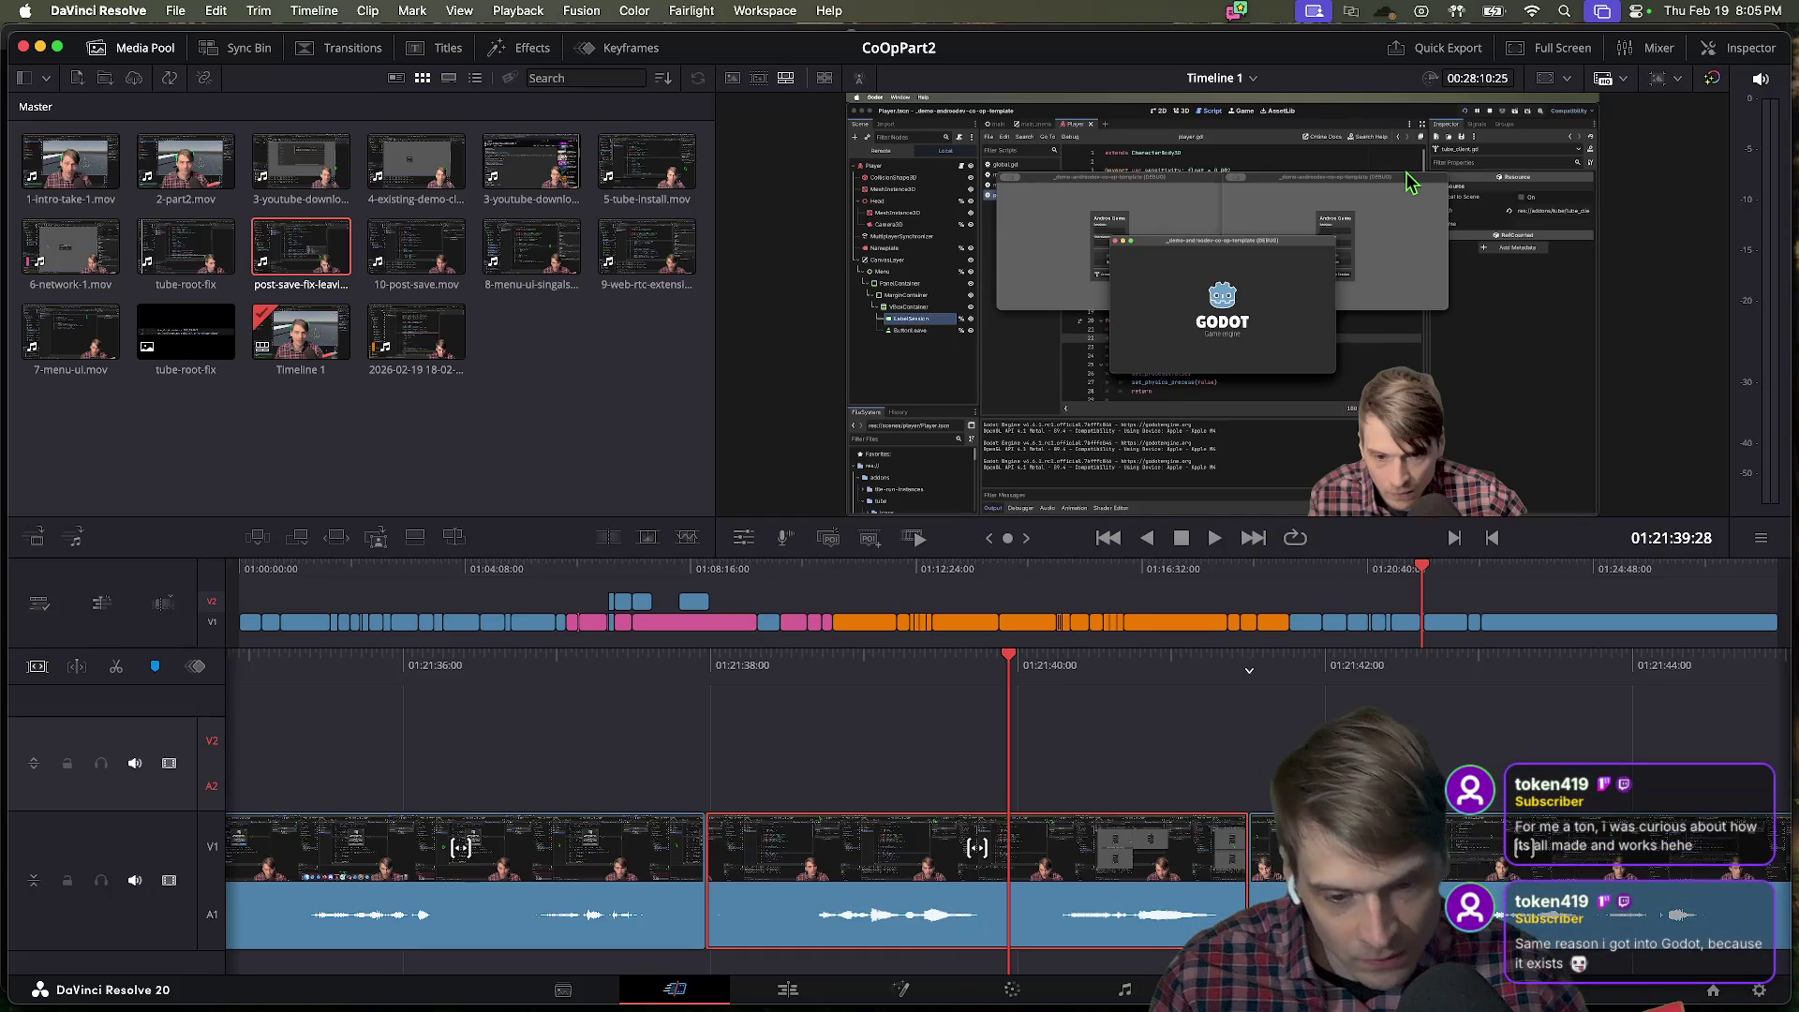
Step back before the cut, replay to 01:21:40, return to 01:21:37, and switch to Firefox.
key(shift+Left)
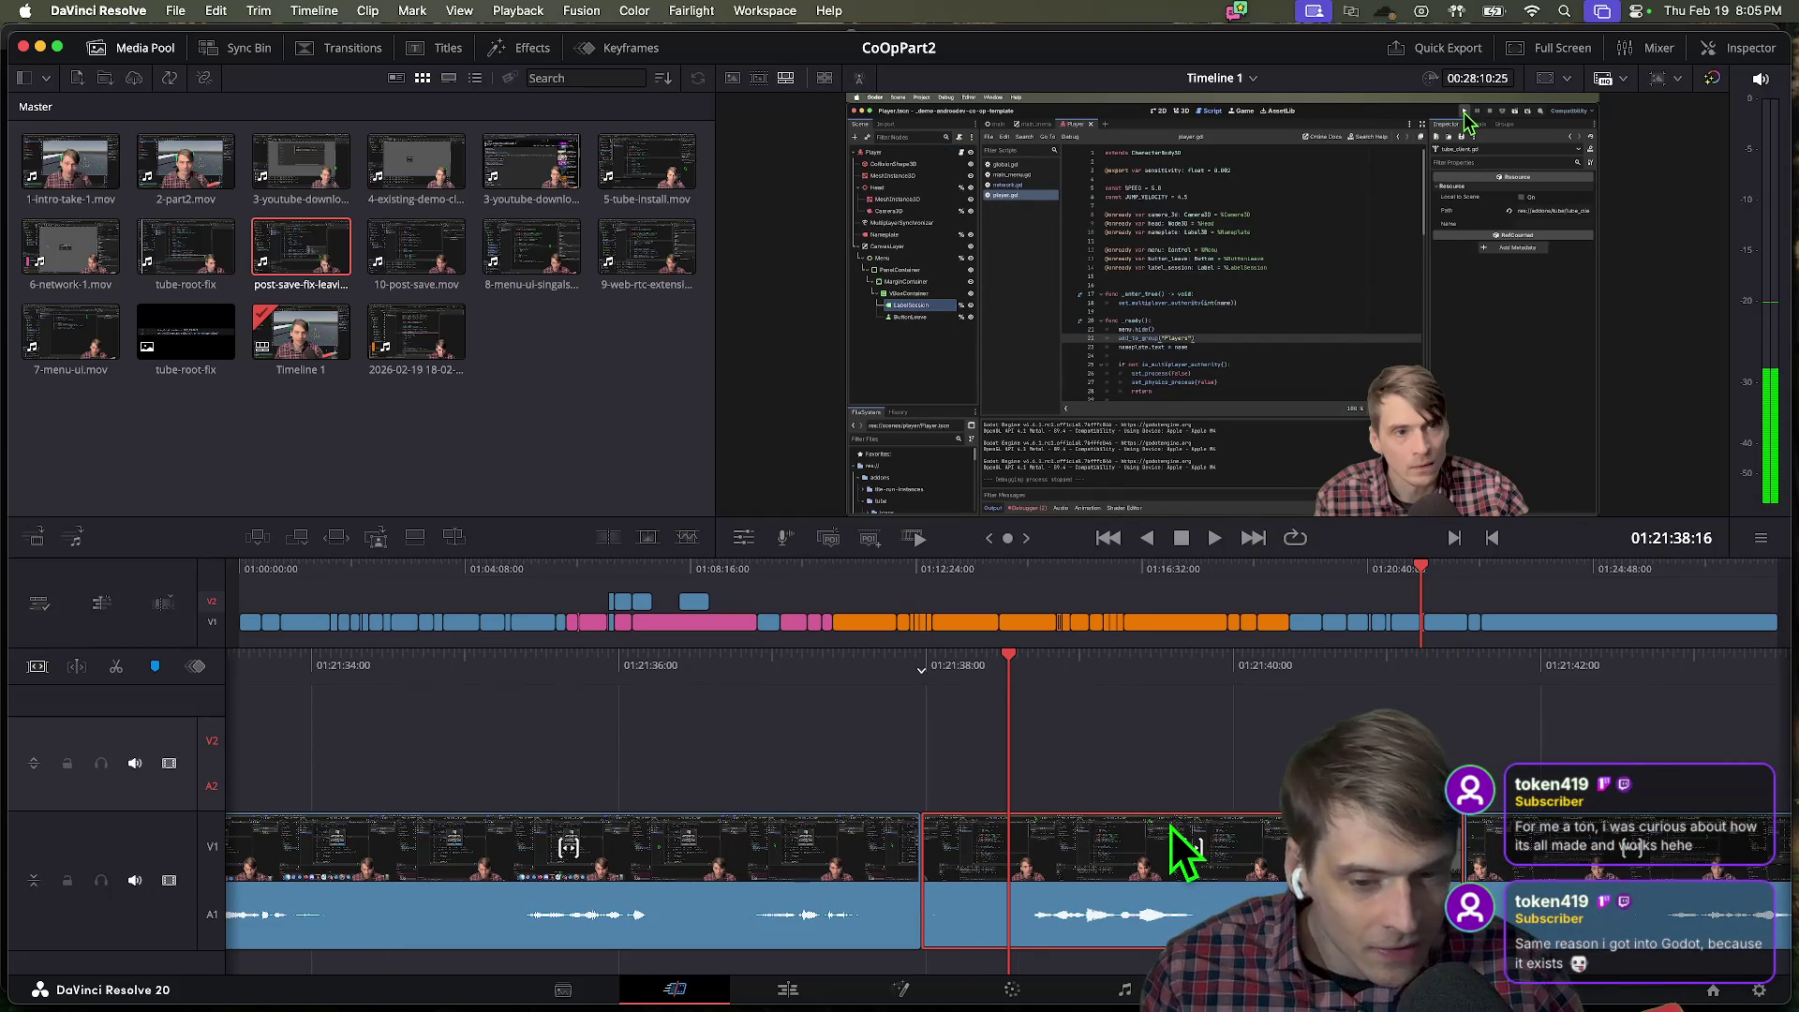
key(shift+Left)
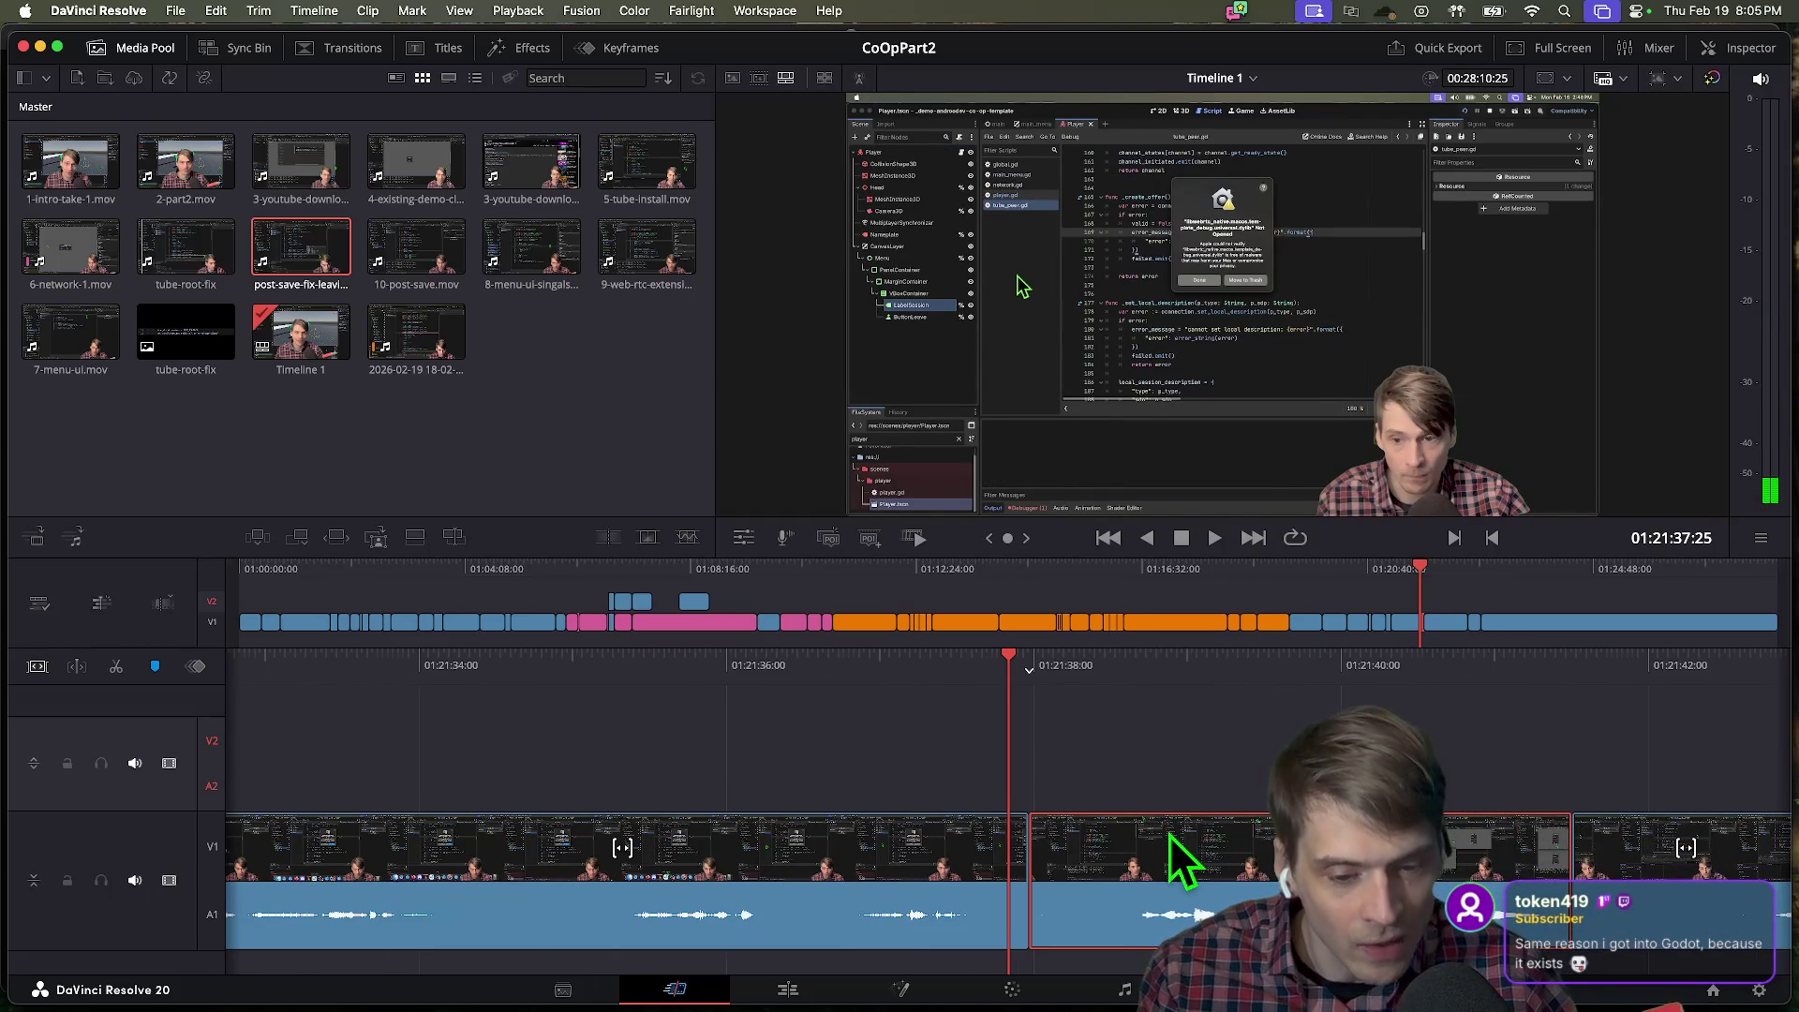
key(Left)
key(Left)
key(Left)
key(space)
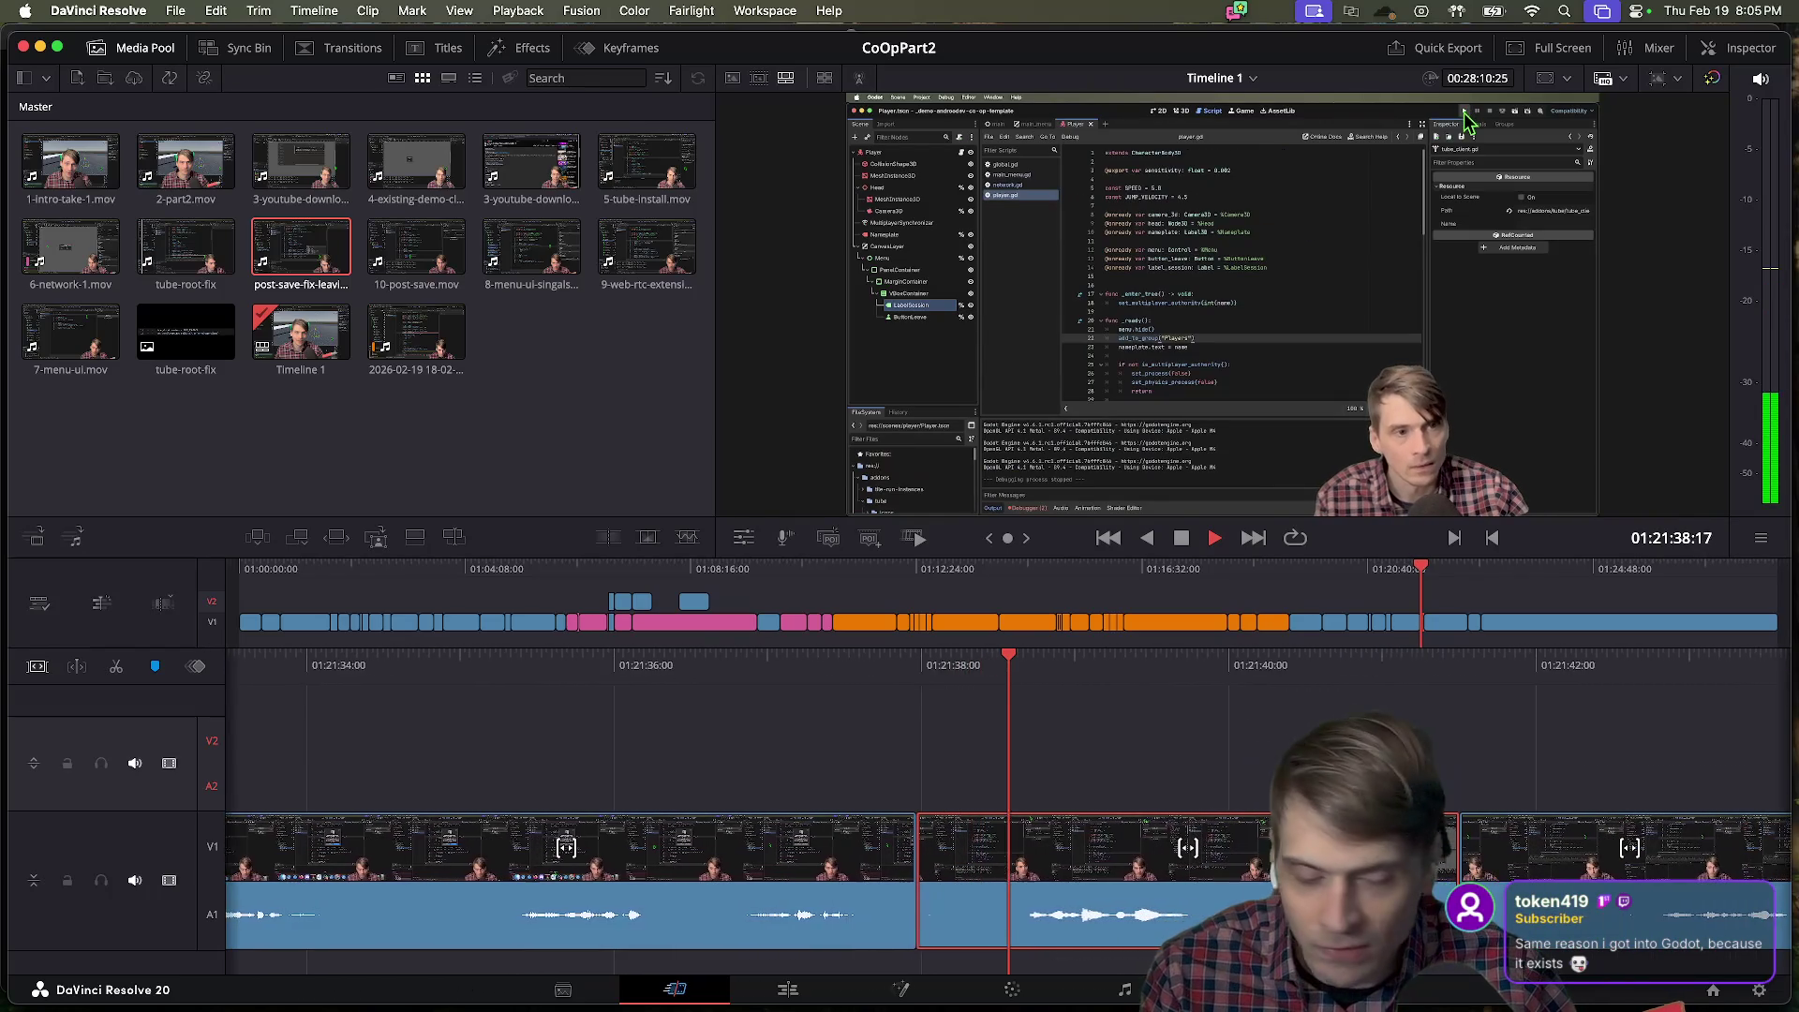
key(space)
key(super+Tab)
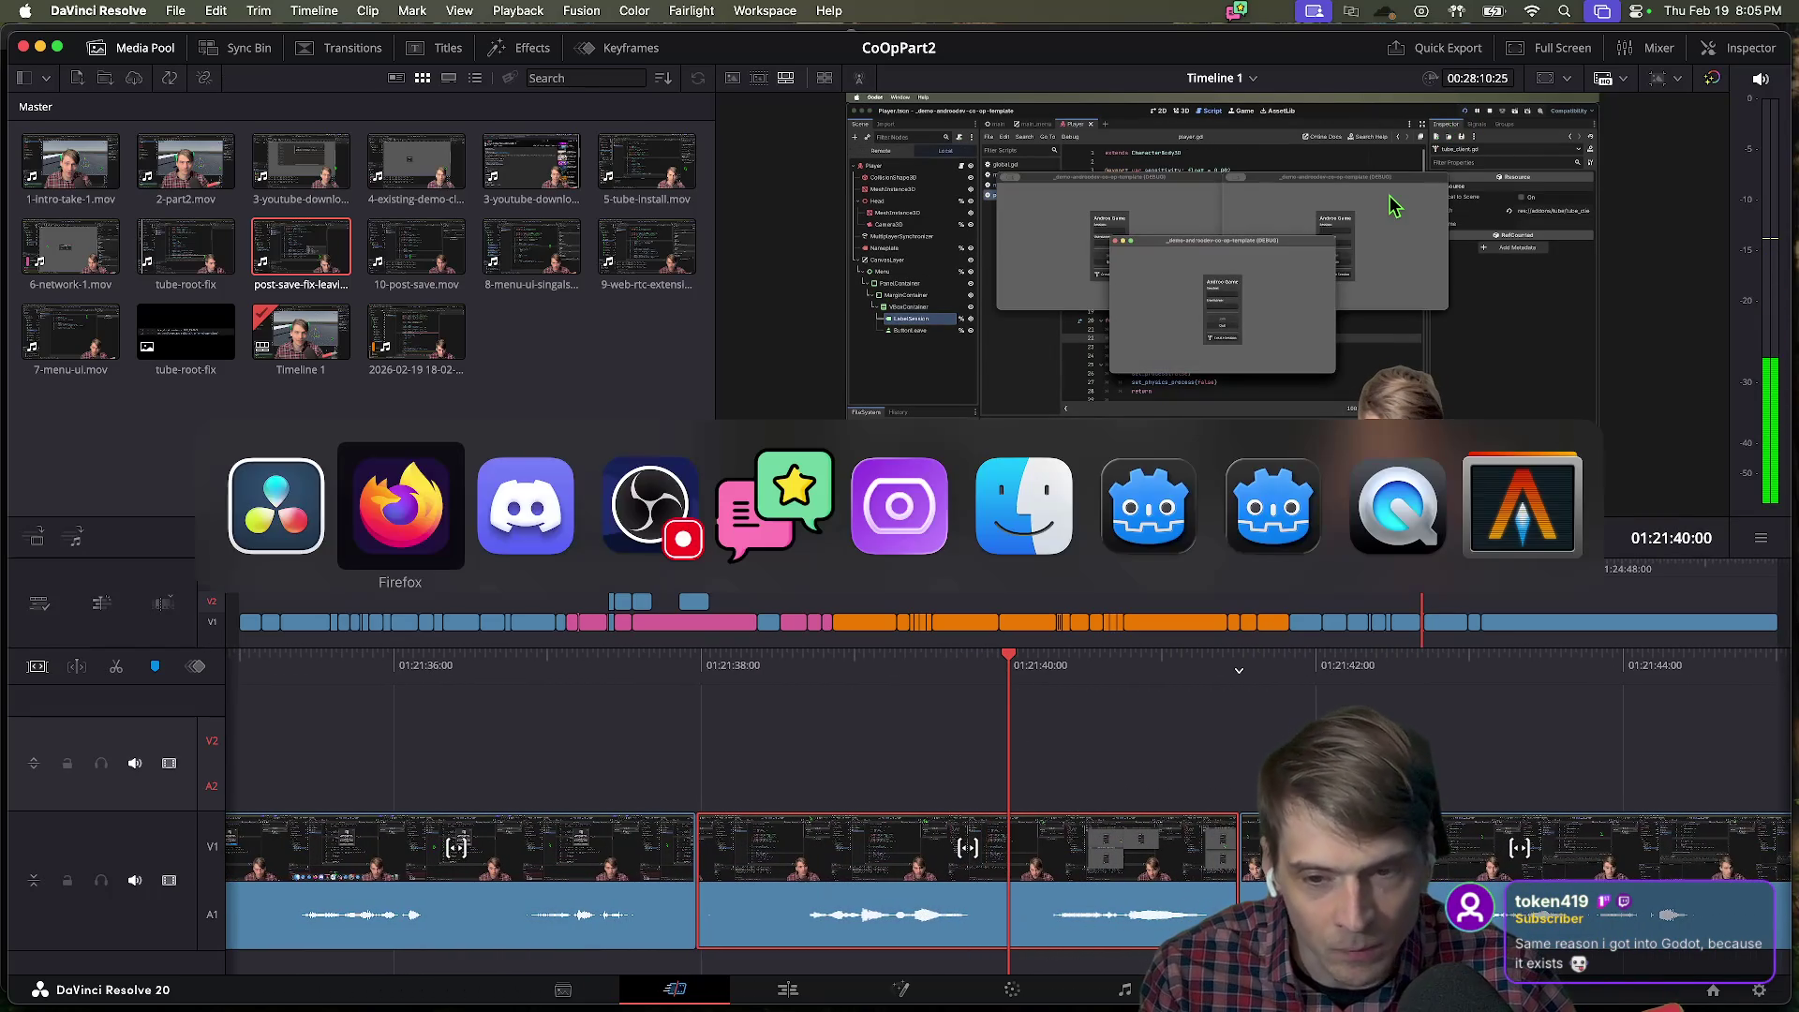
key(j)
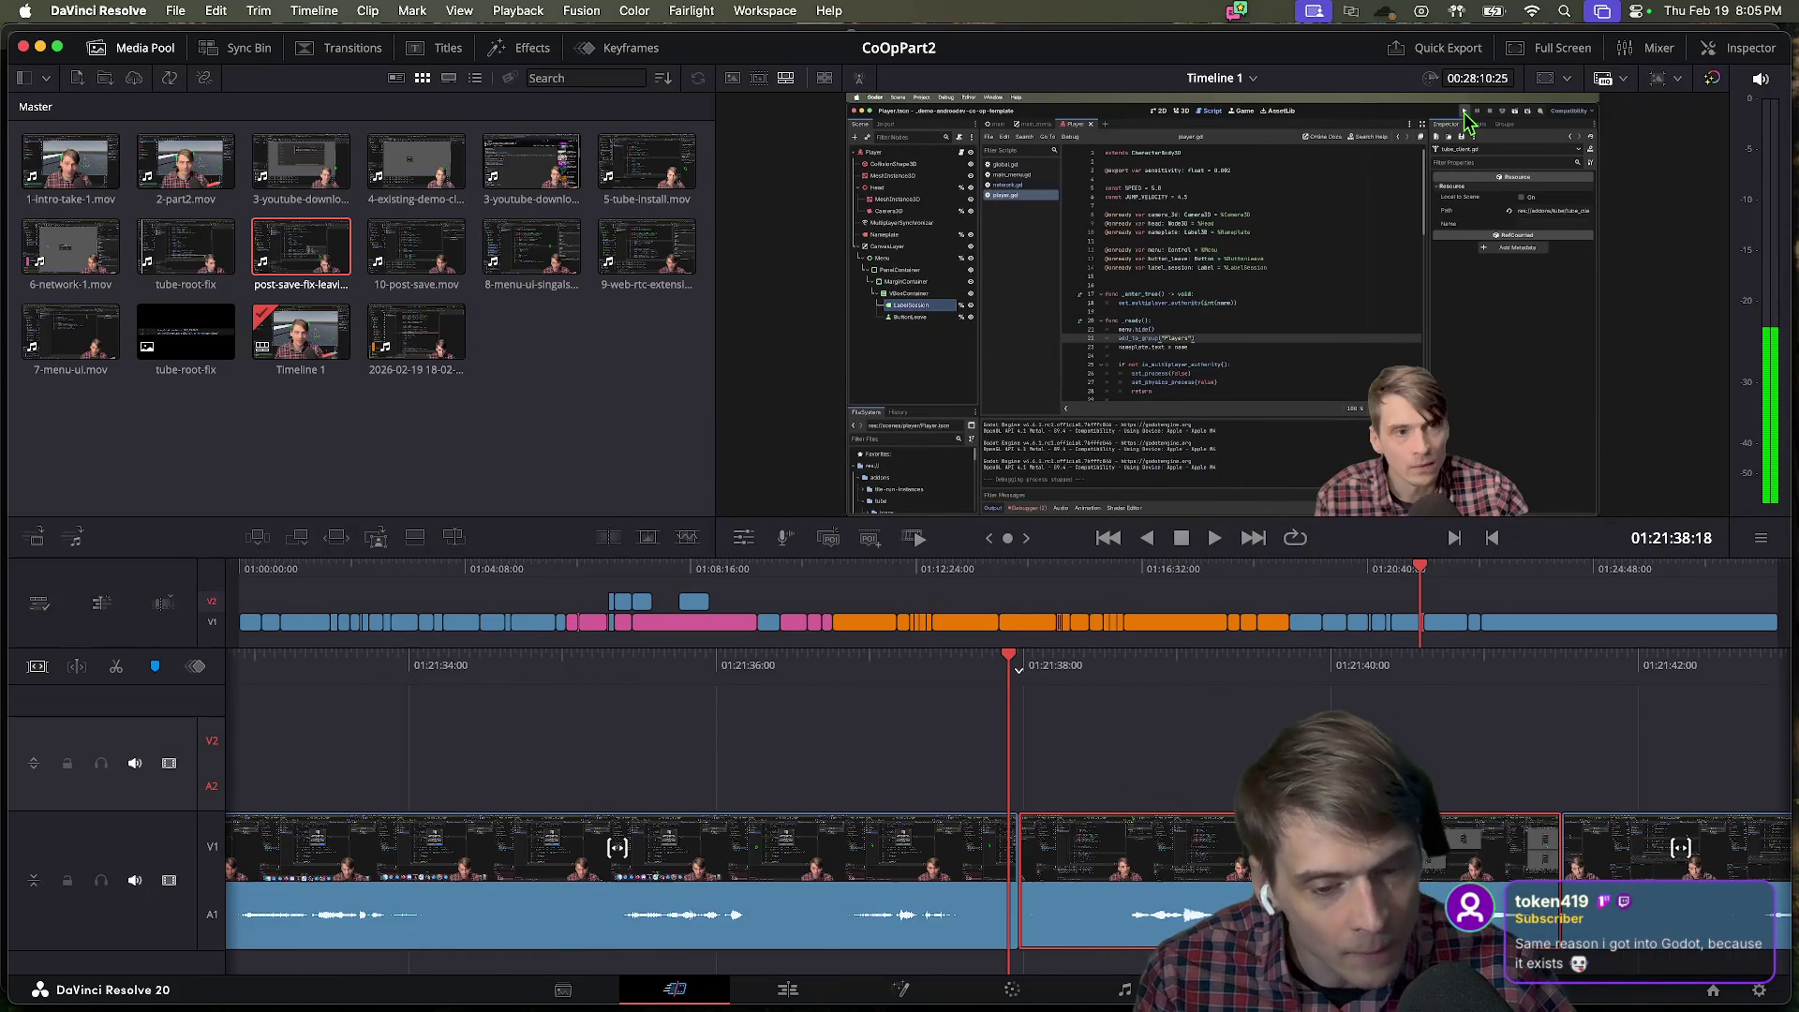
key(k)
key(super+Tab)
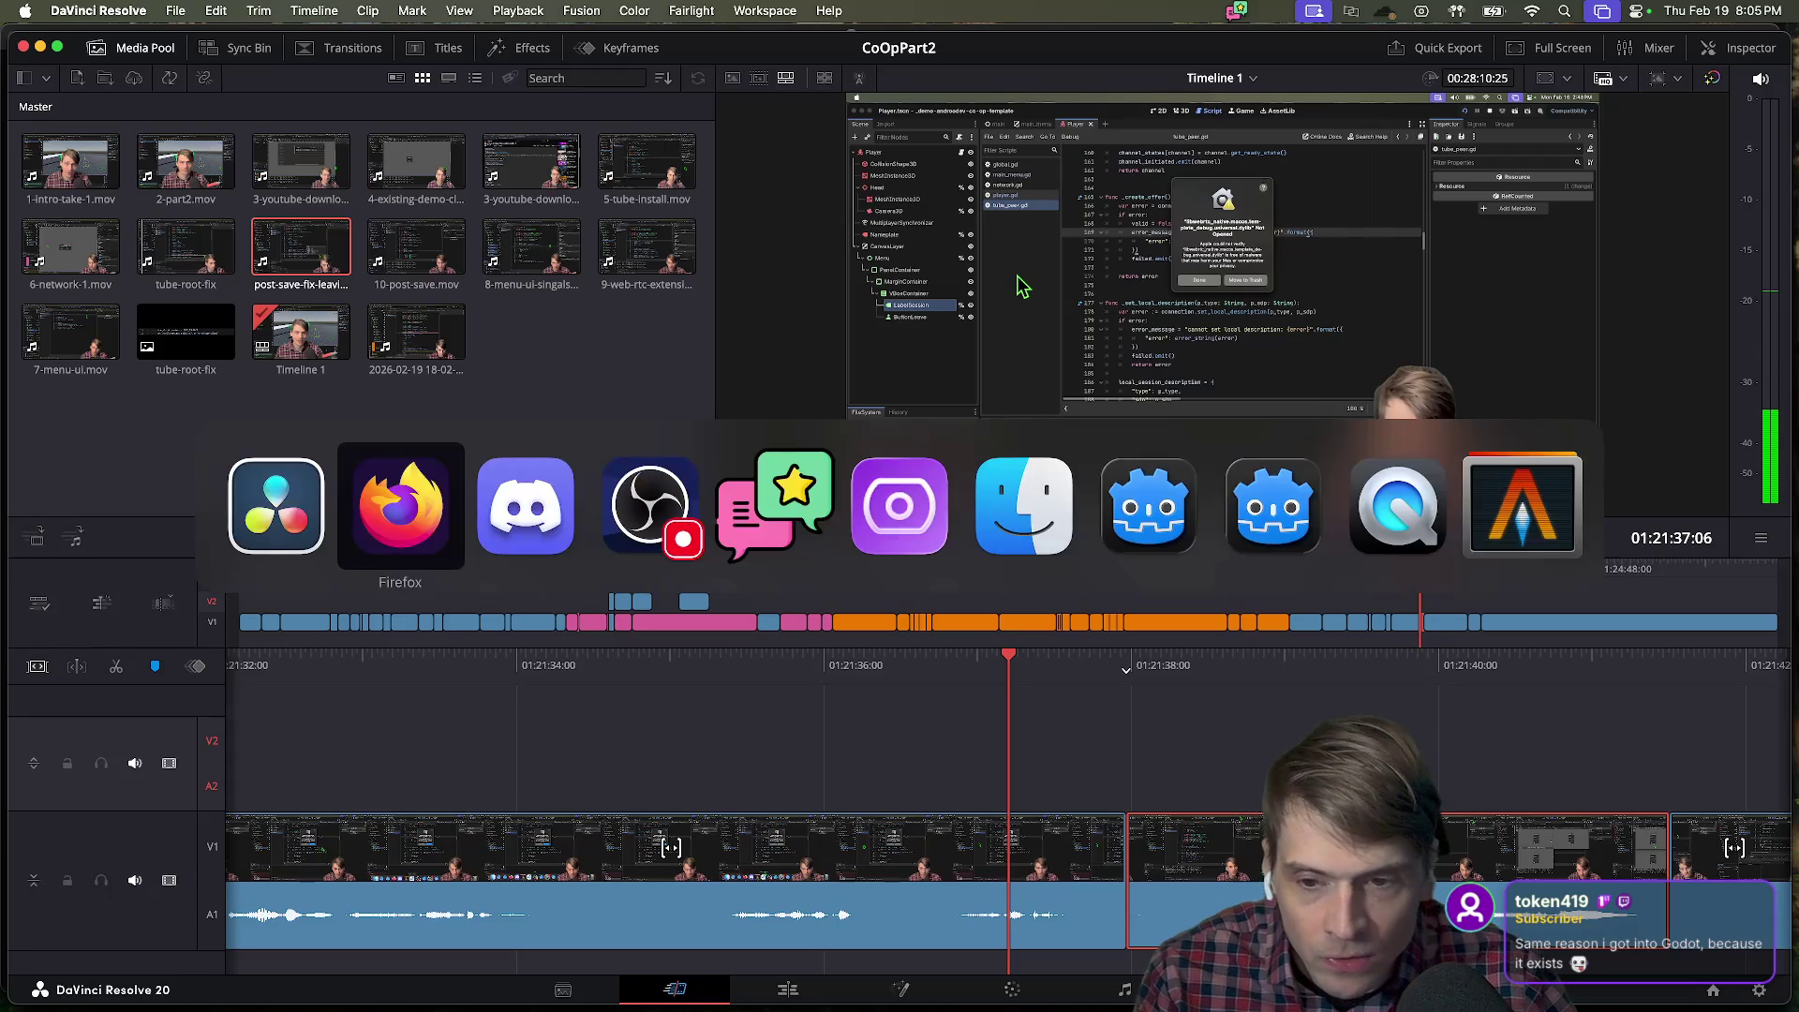
Search Firefox for '1brown 3 blue', browse the 3Blue1Brown channel's videos, then return to Resolve.
text(1br)
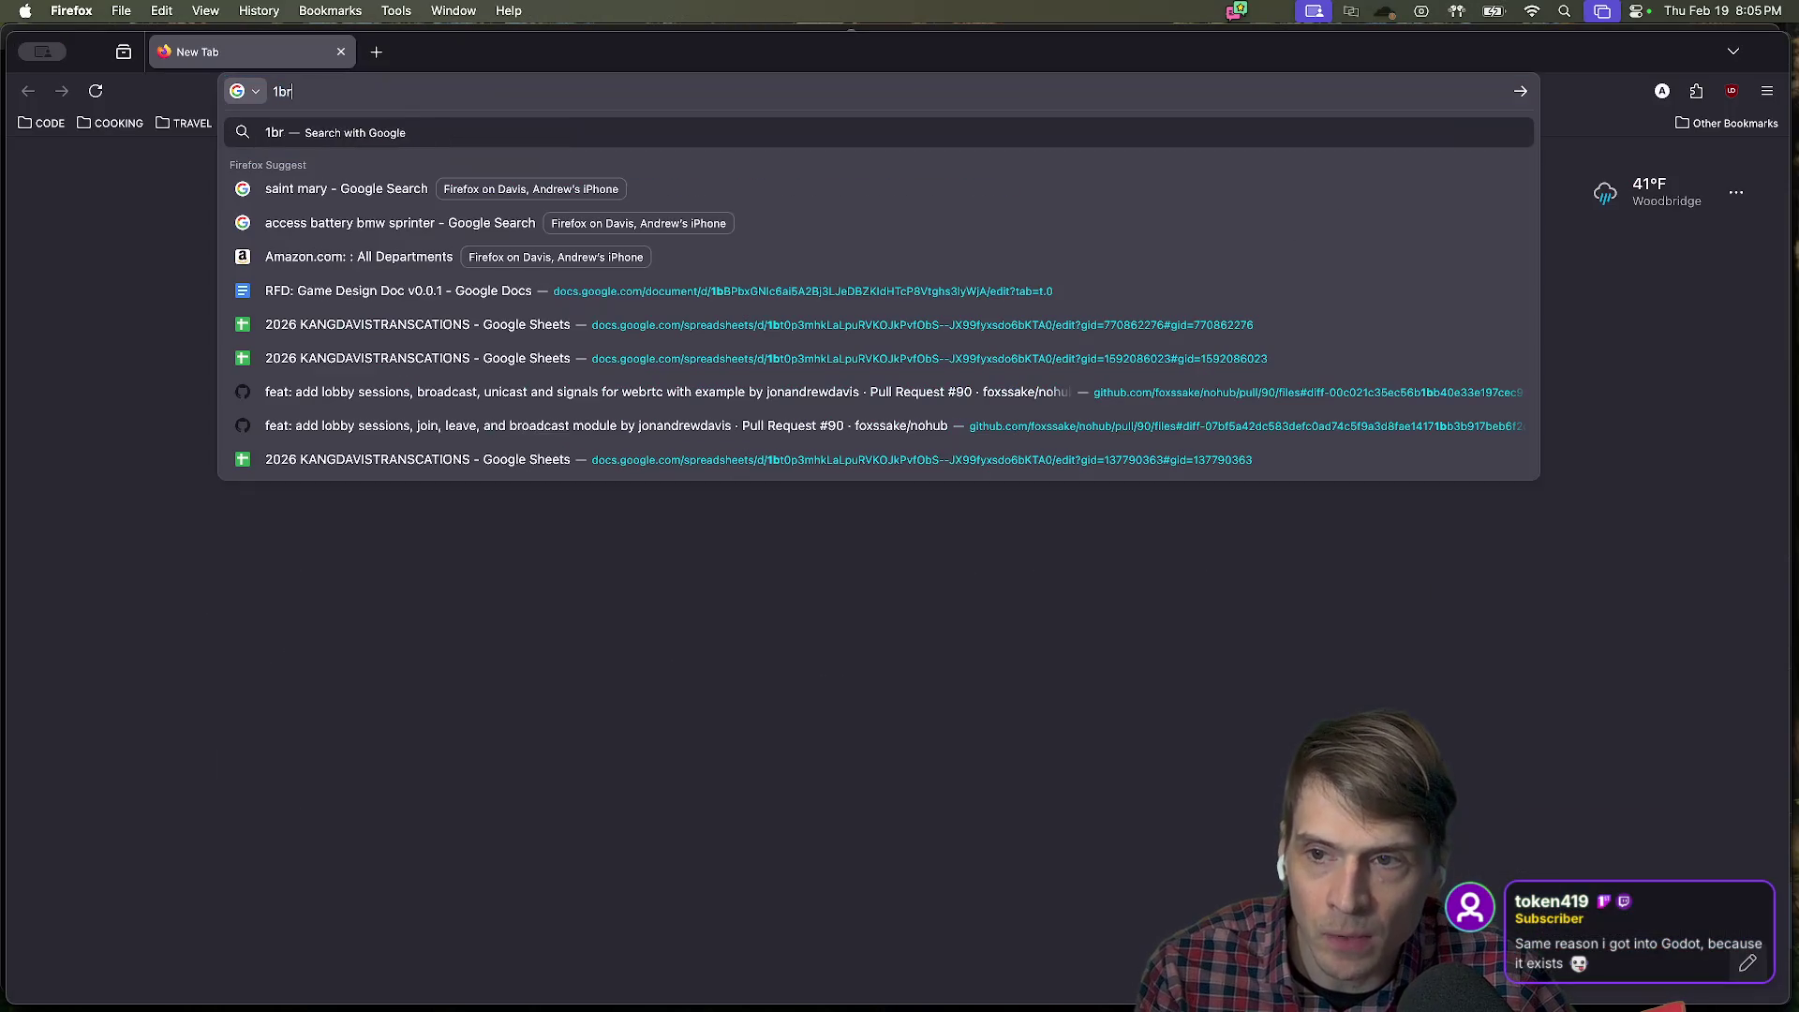
text(own 3 blue)
key(Return)
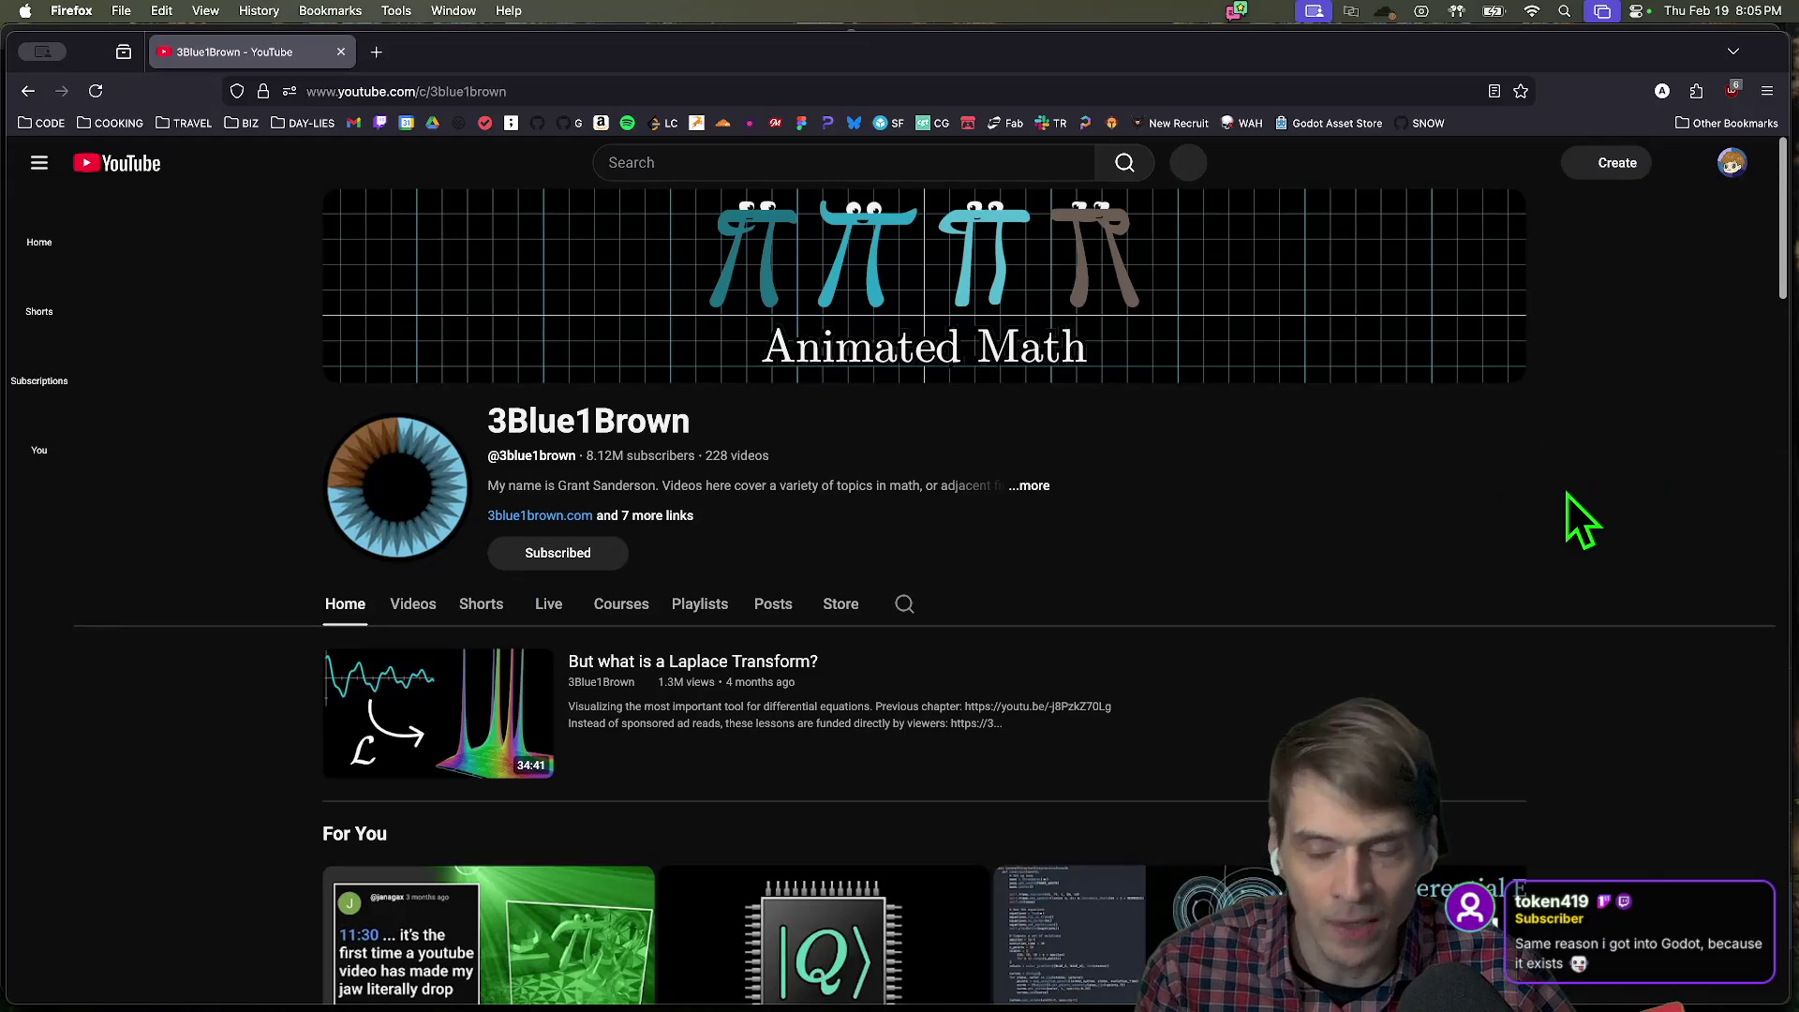
scroll(1510, 454, down, 5)
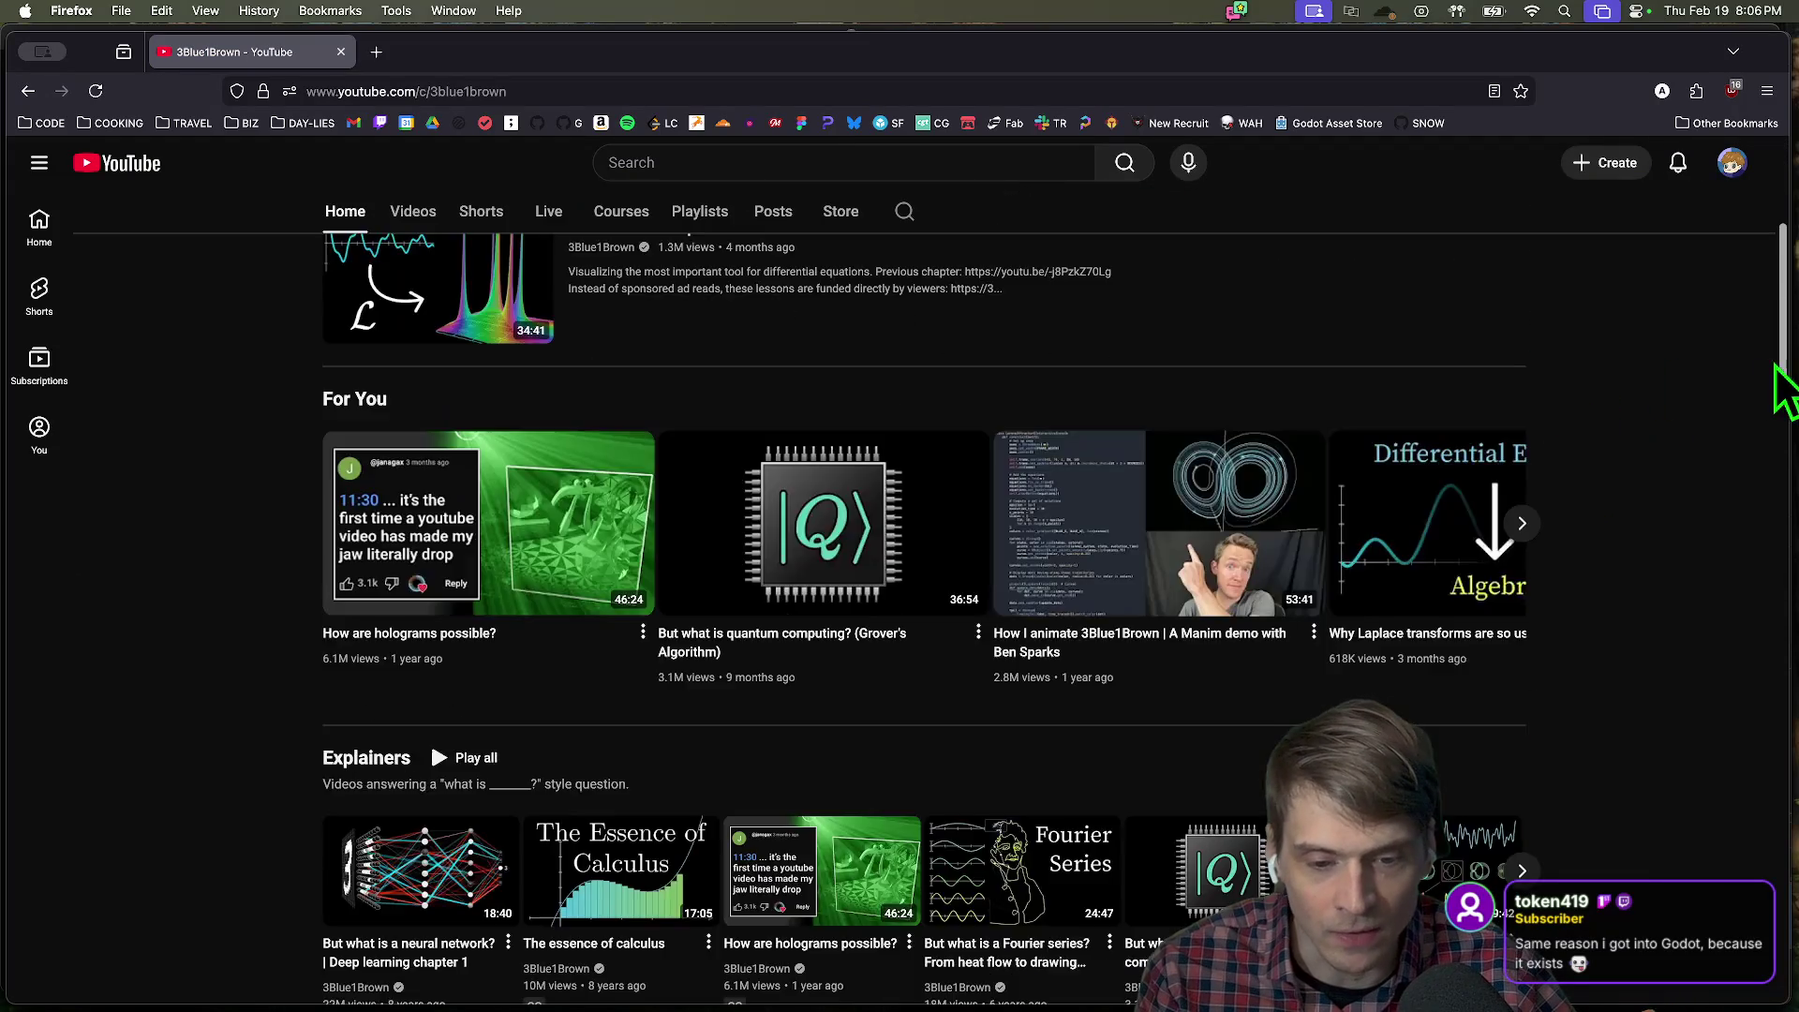
scroll(1771, 394, down, 5)
scroll(1762, 408, down, 8)
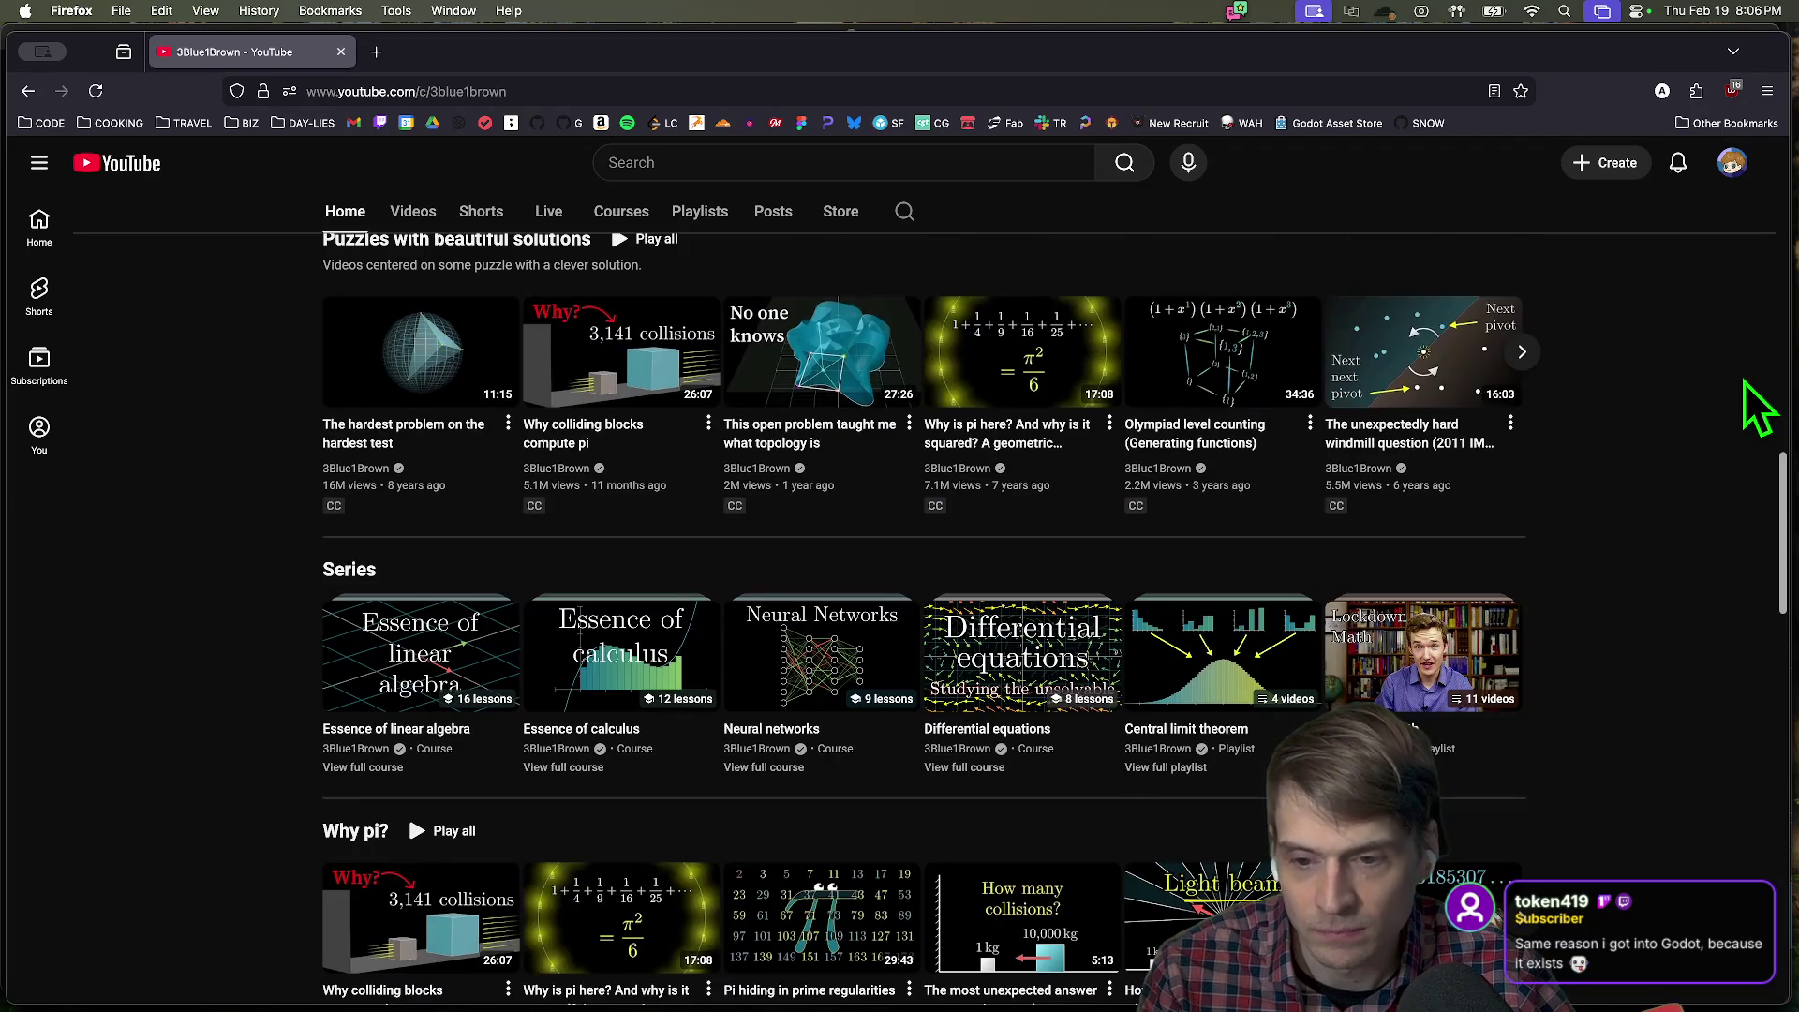
scroll(1780, 506, down, 1)
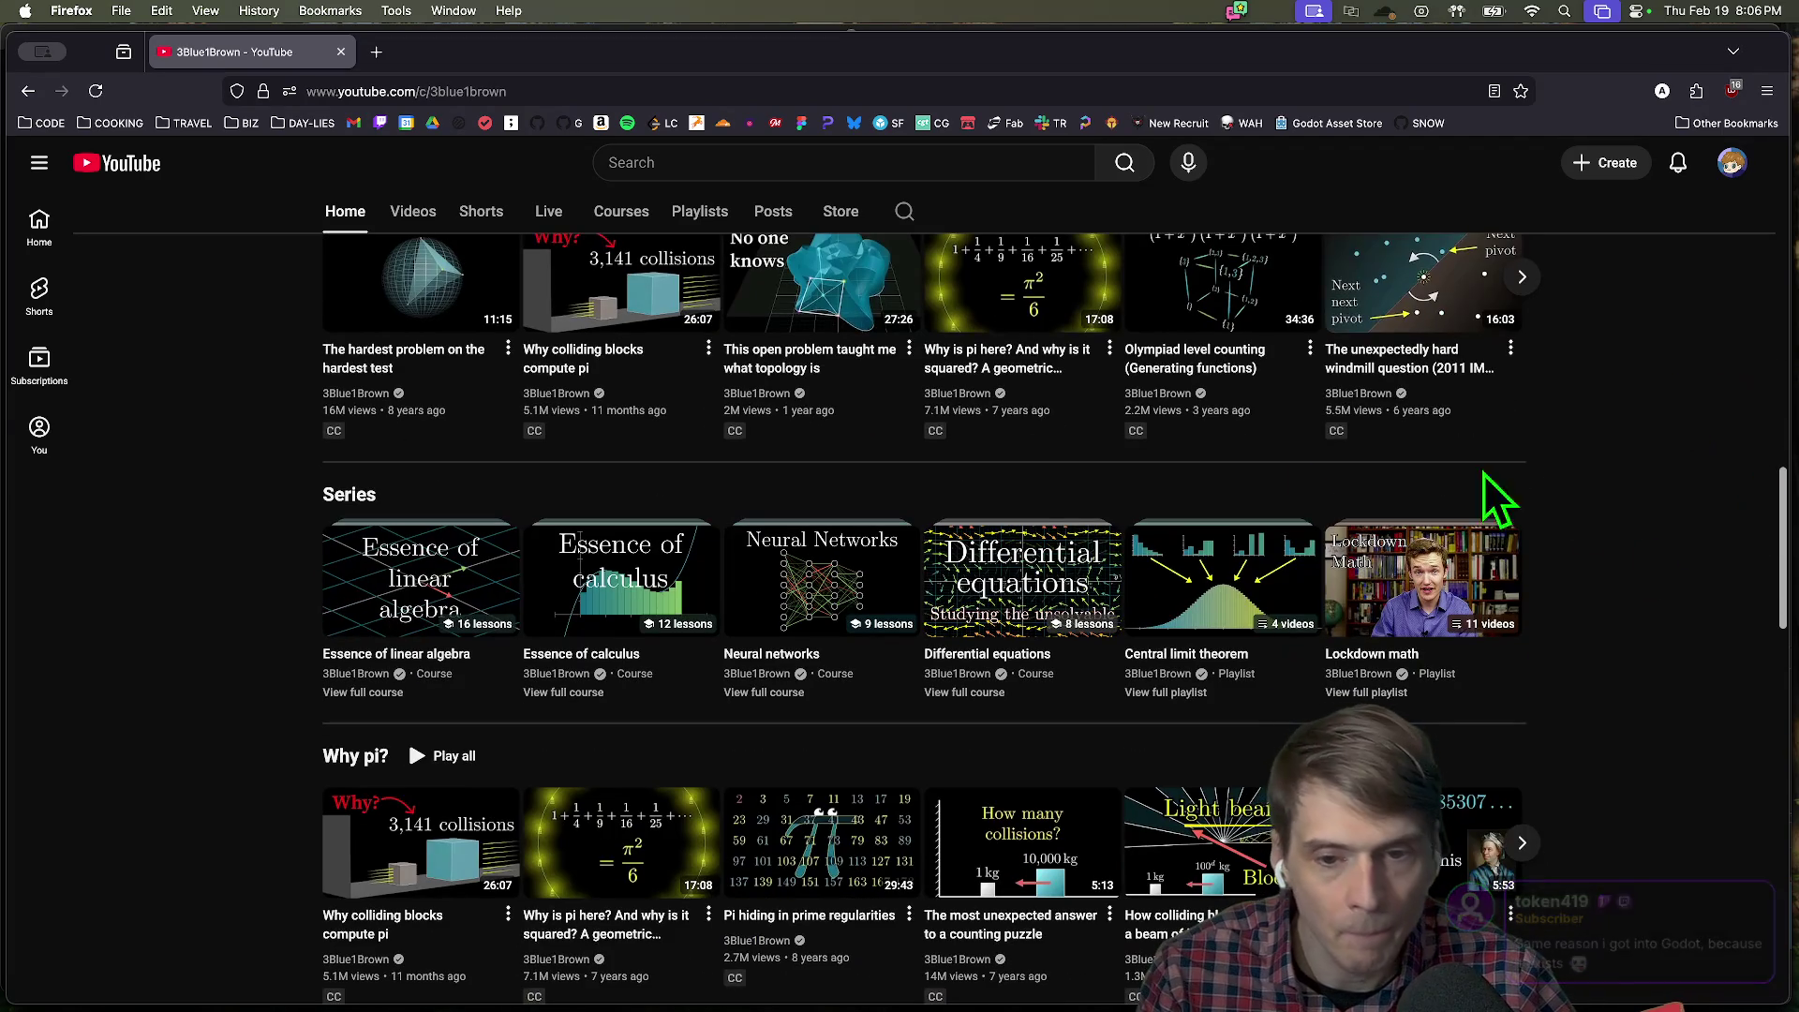
scroll(233, 845, up, 15)
scroll(234, 844, down, 12)
scroll(253, 867, down, 5)
scroll(261, 846, down, 6)
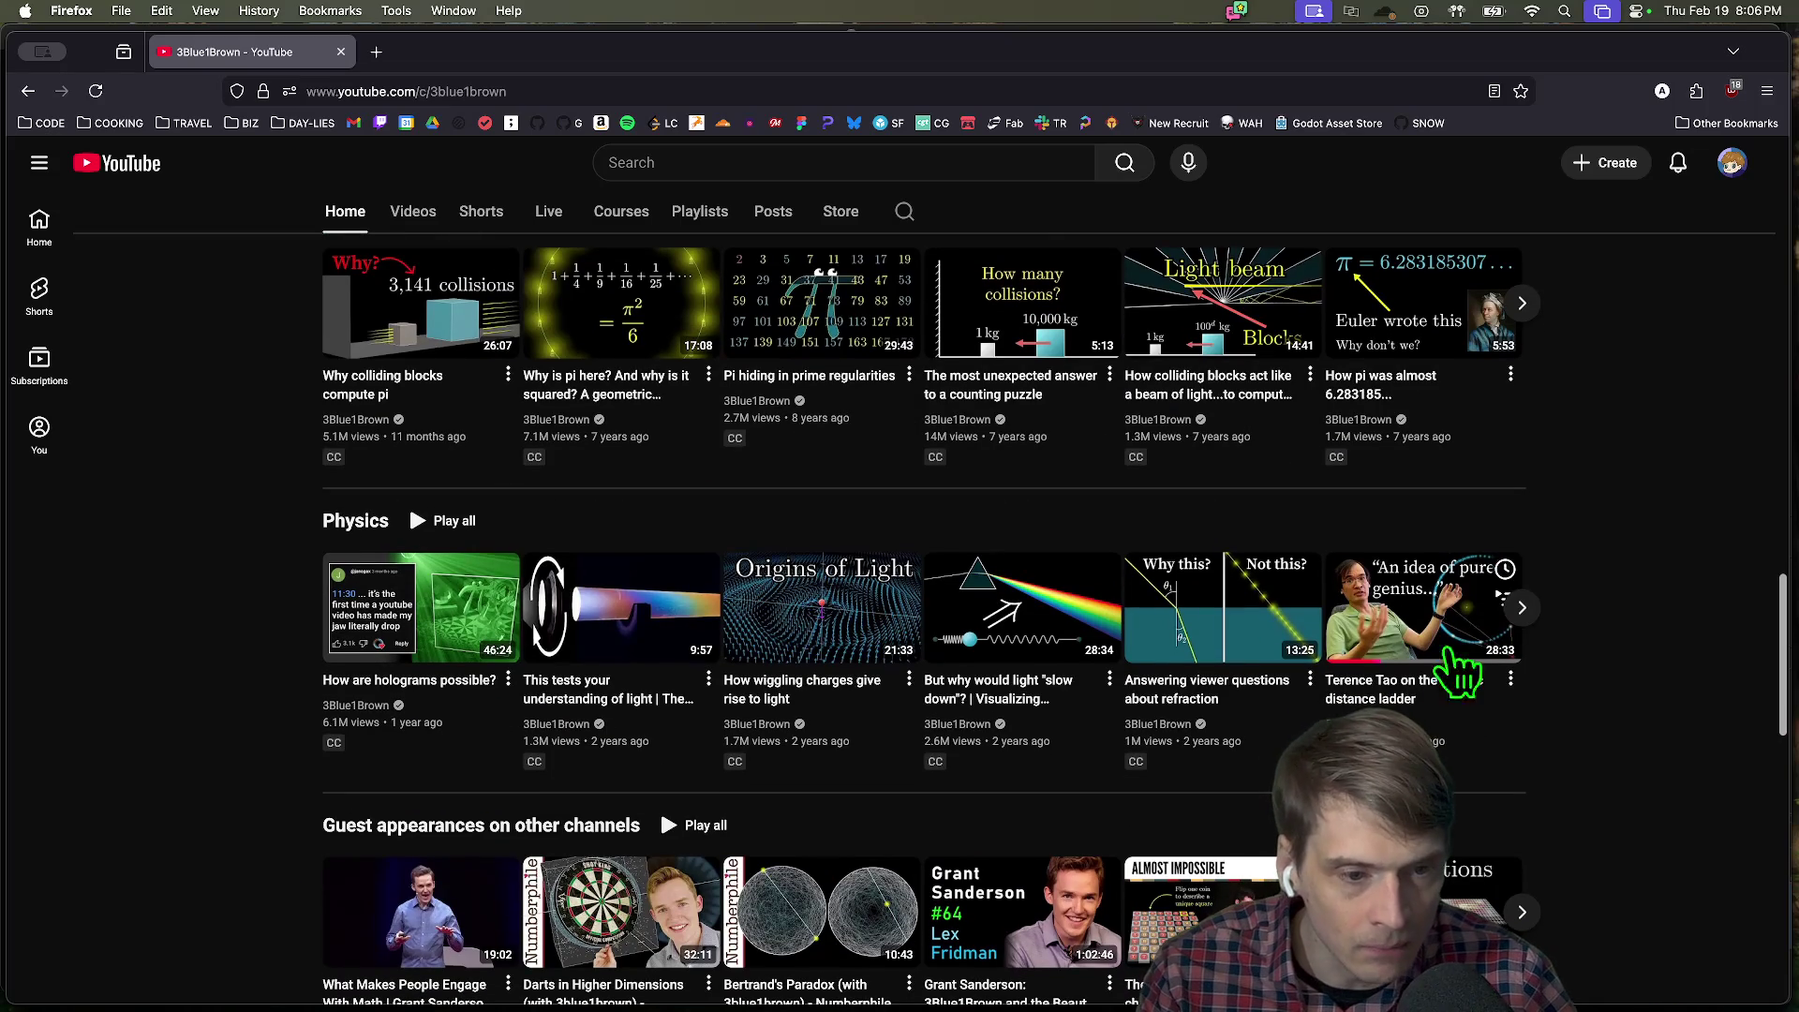
key(super+Tab)
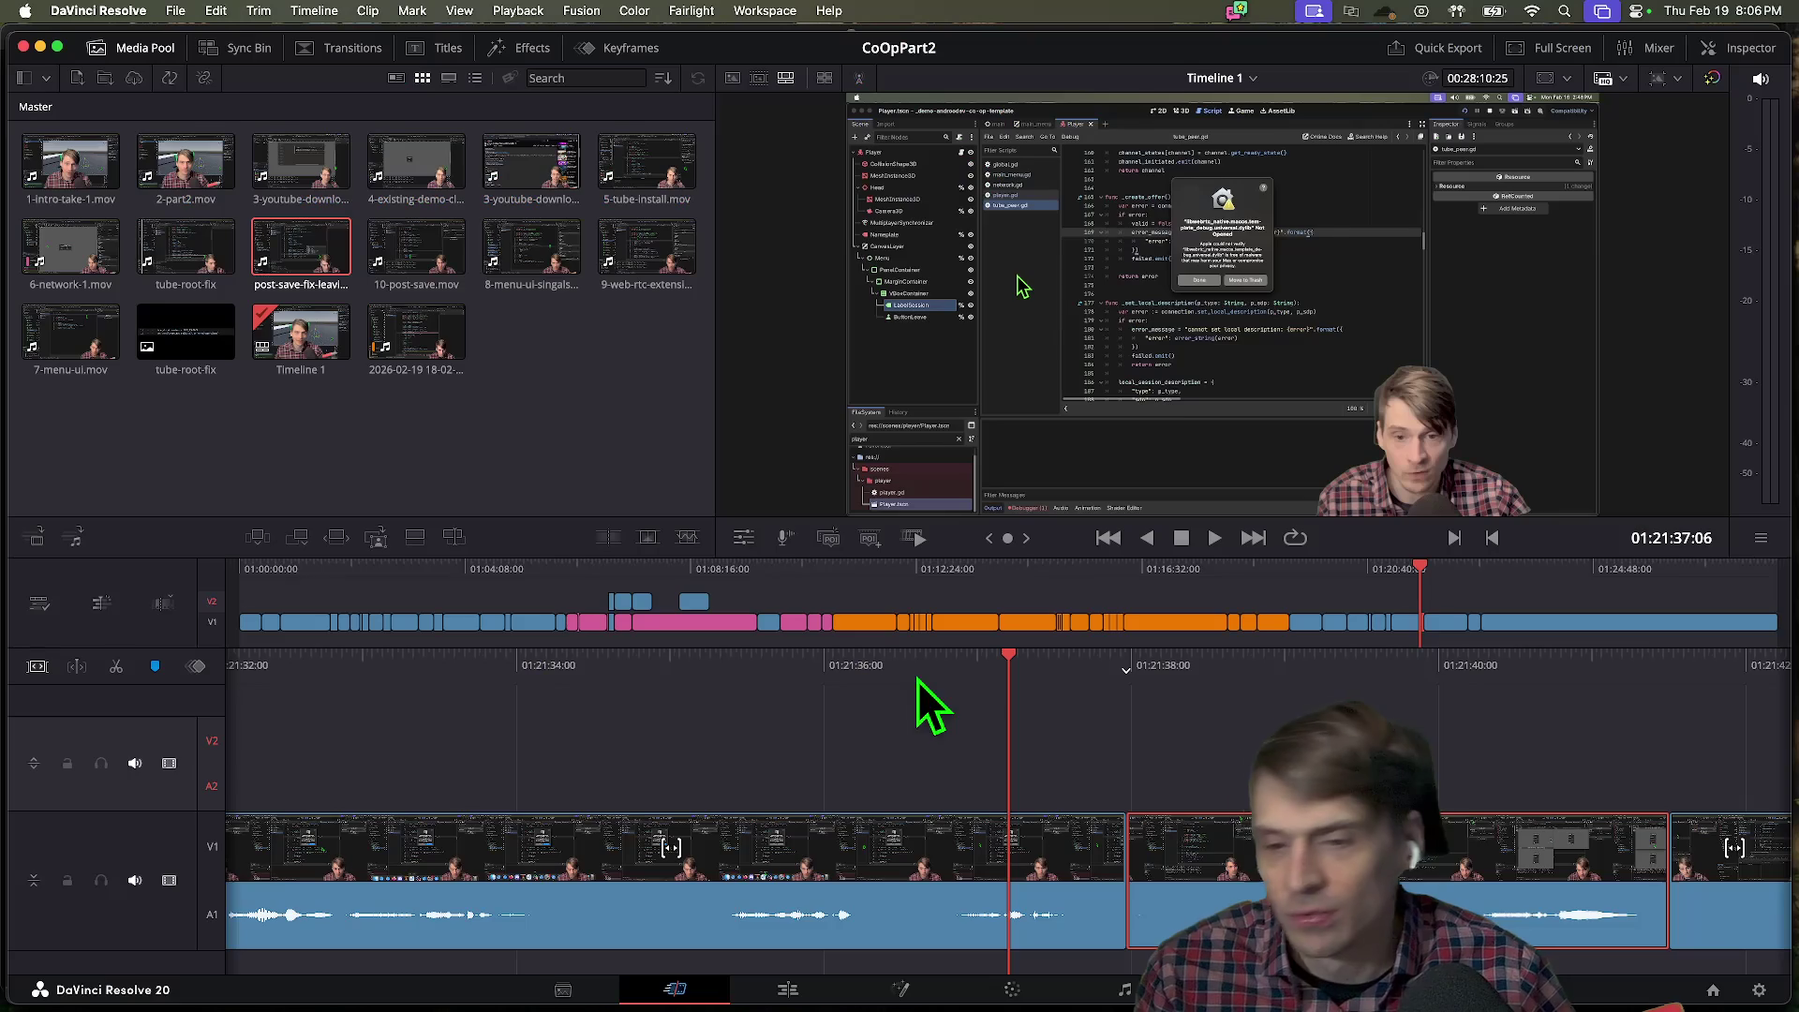
Trim the cut near 01:21:42 about four seconds later and the next cut over a second later.
key(space)
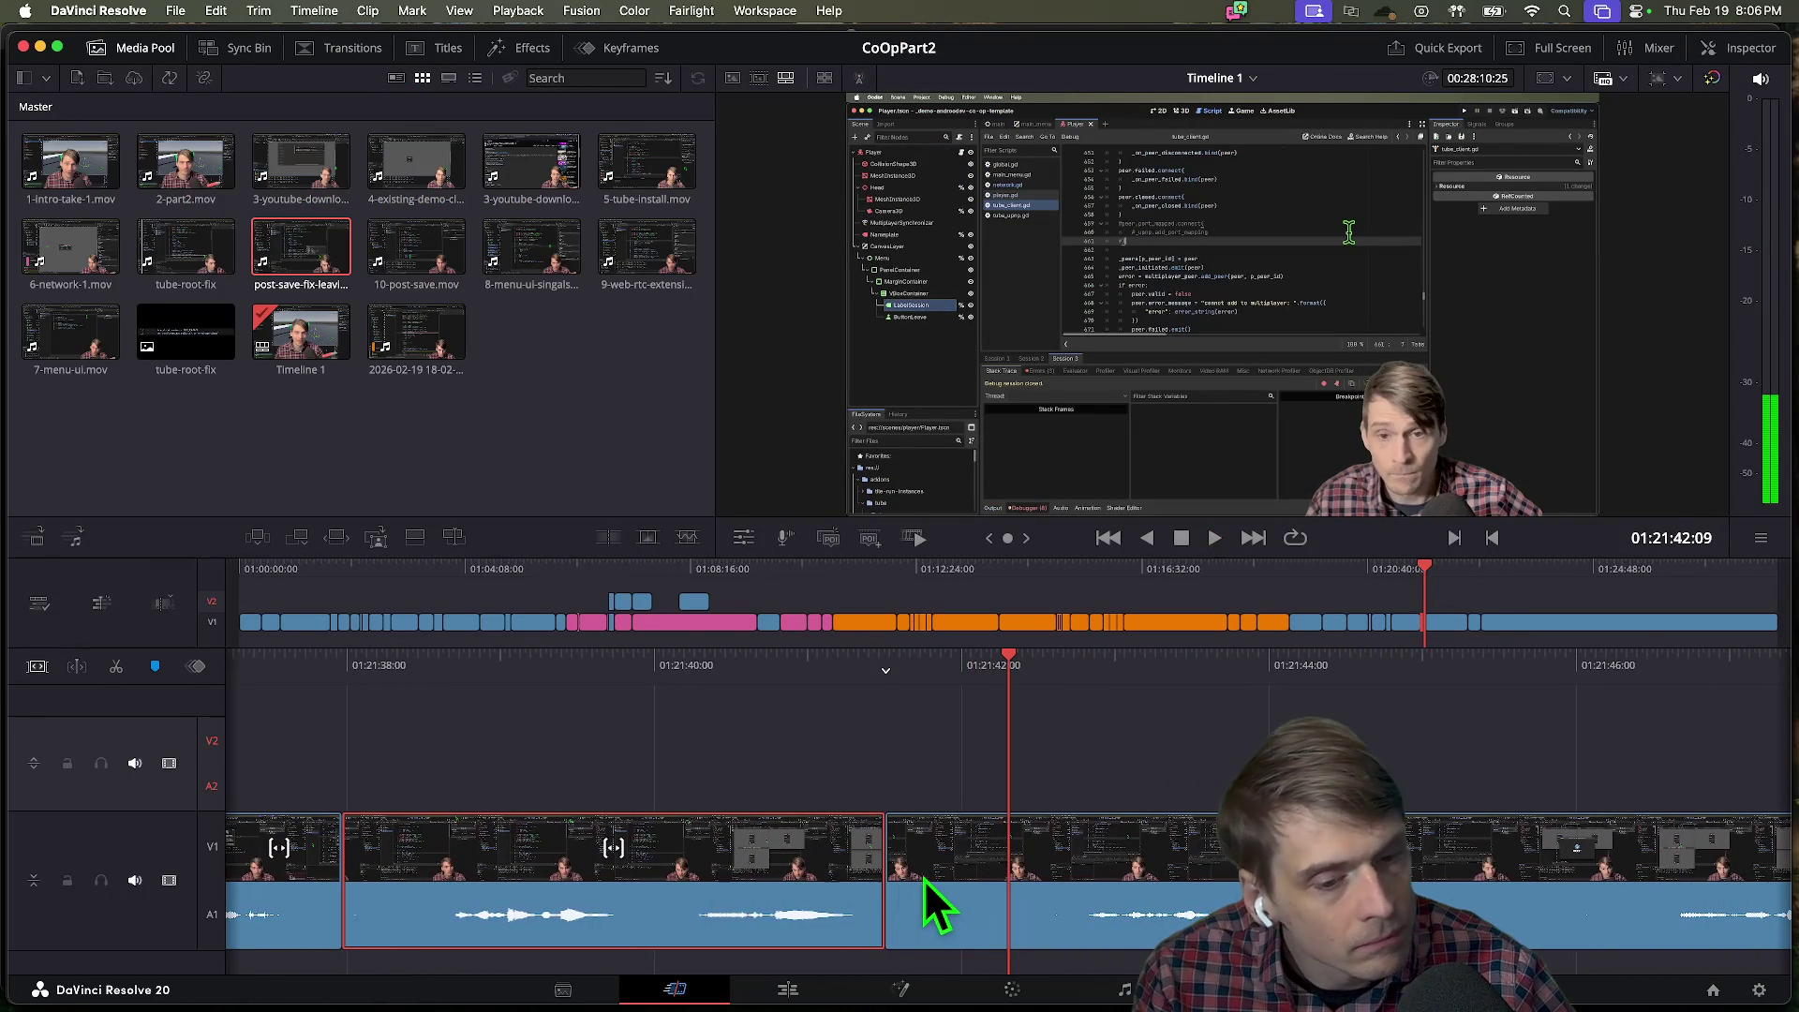
key(space)
drag(904, 878, 1438, 893)
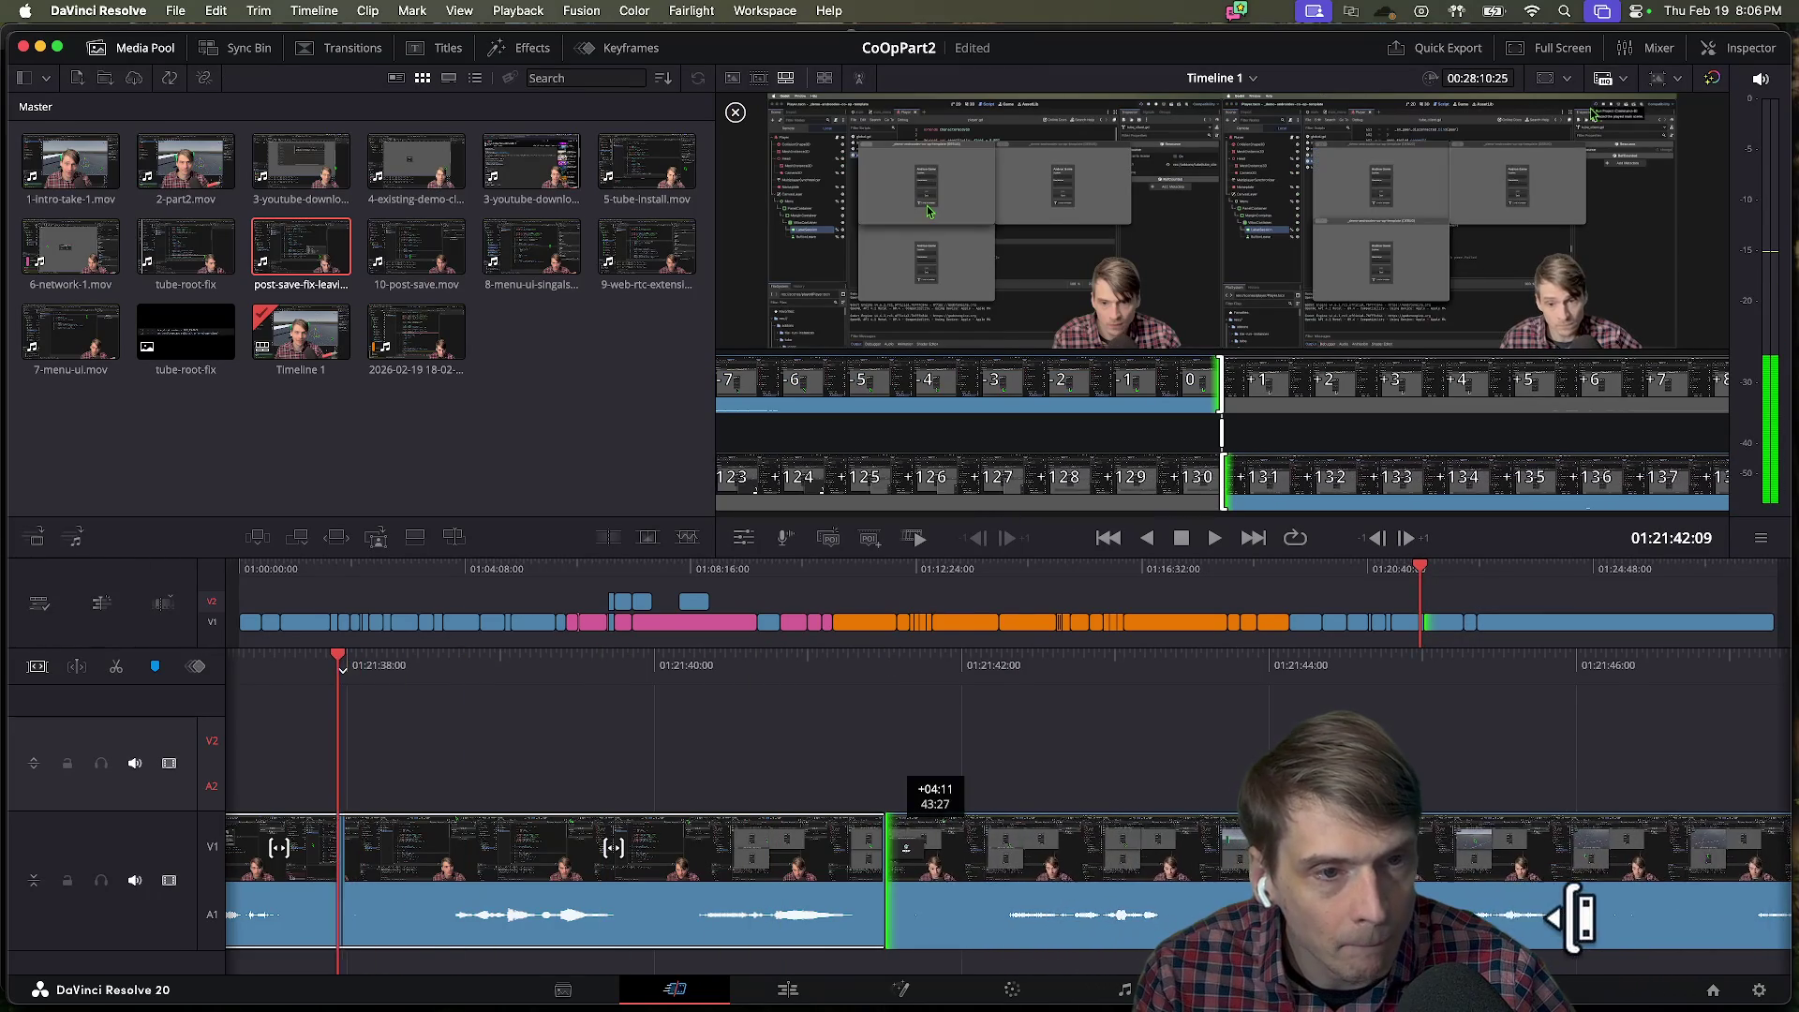
key(space)
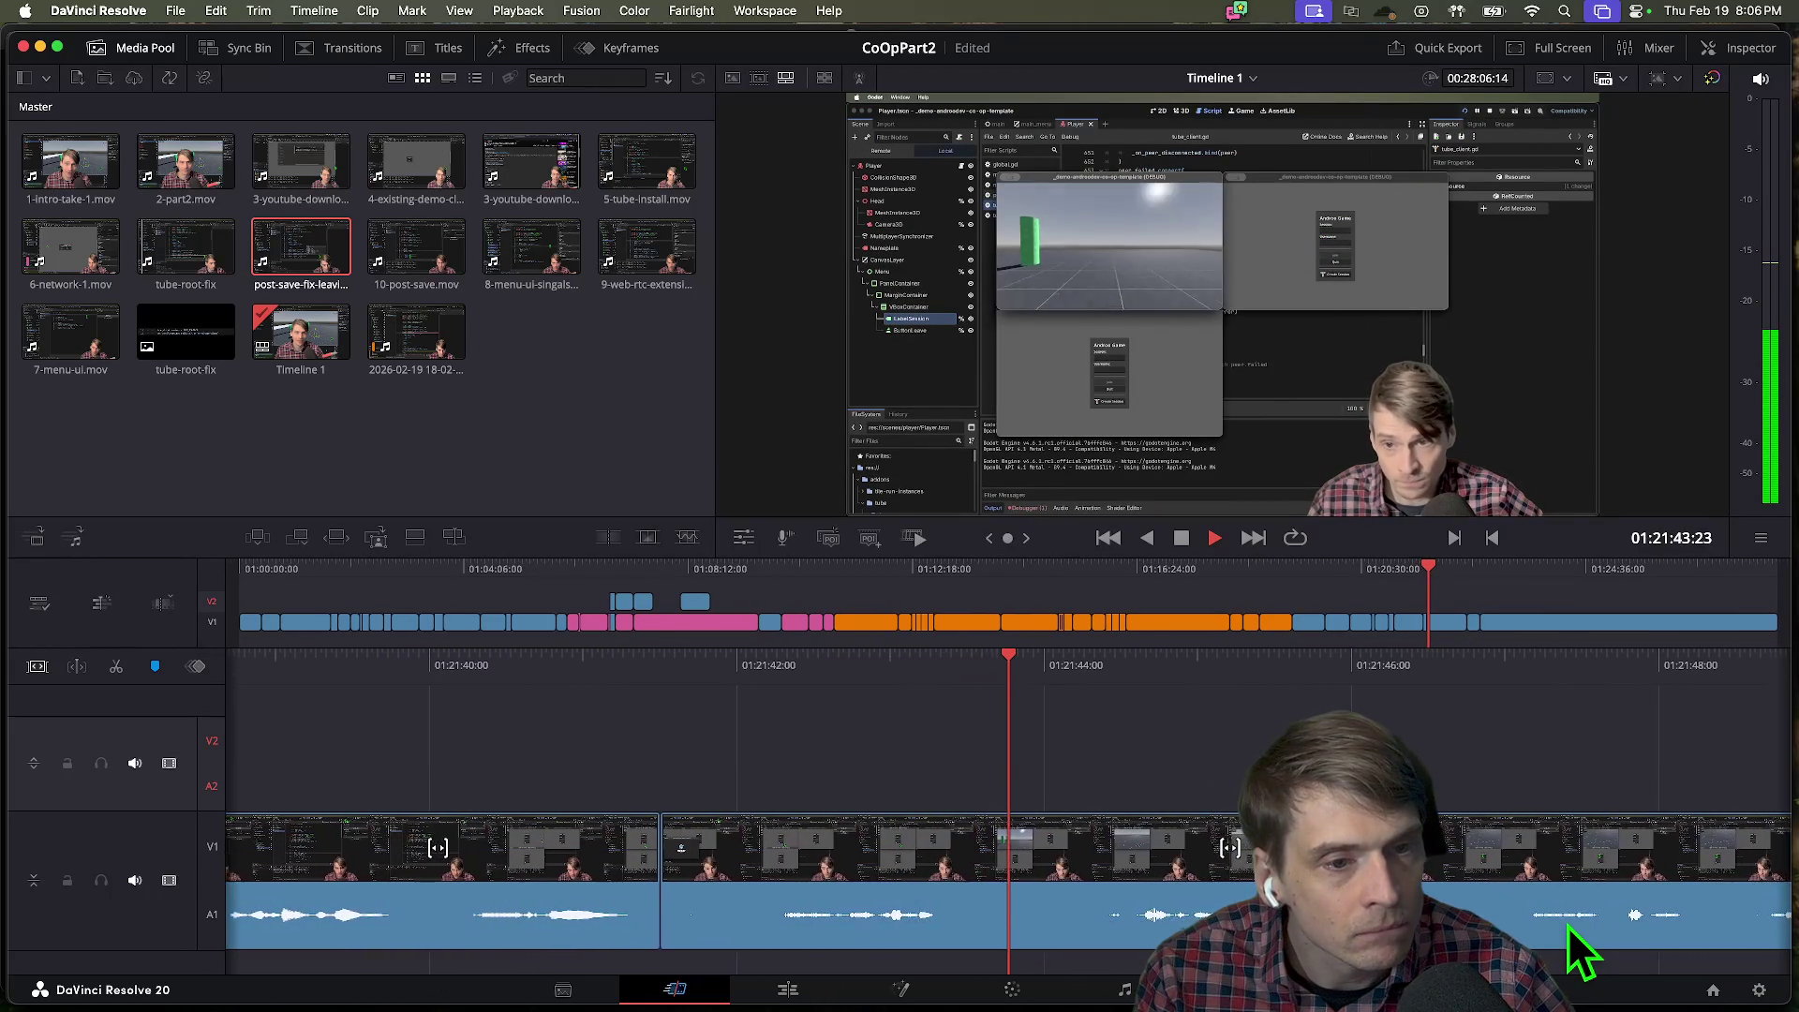
key(space)
drag(621, 891, 1013, 902)
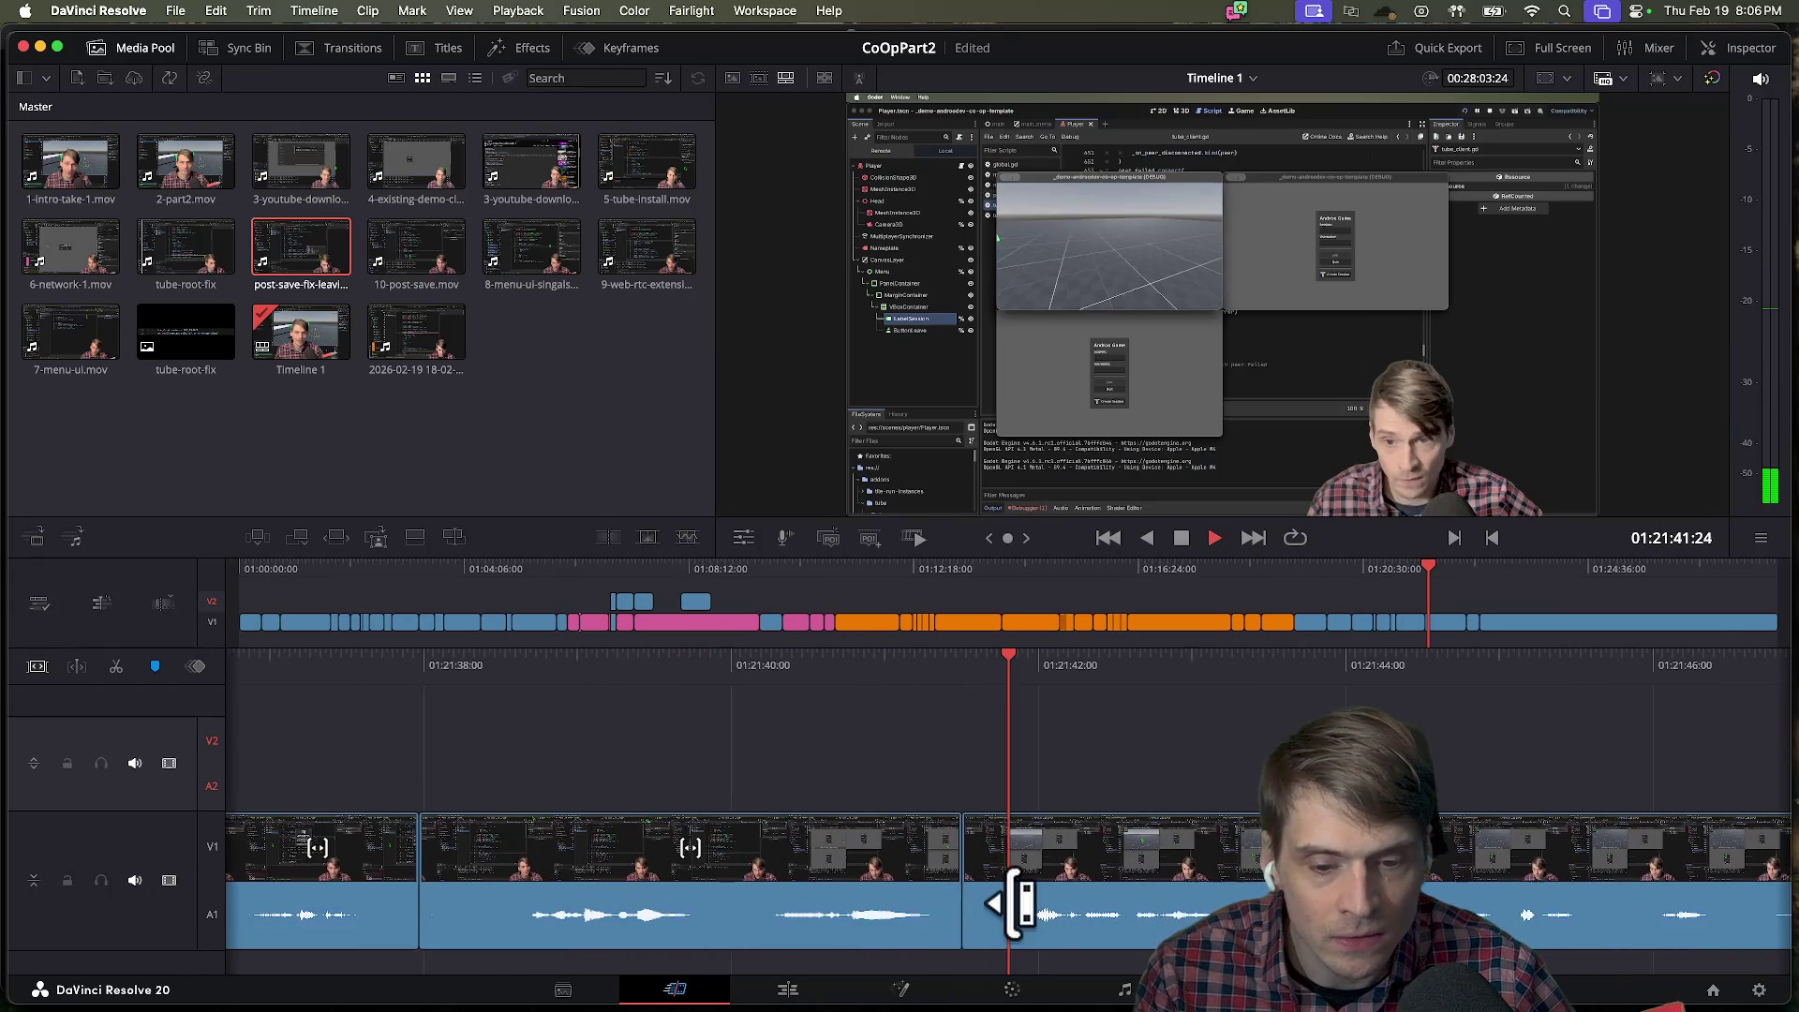
key(j)
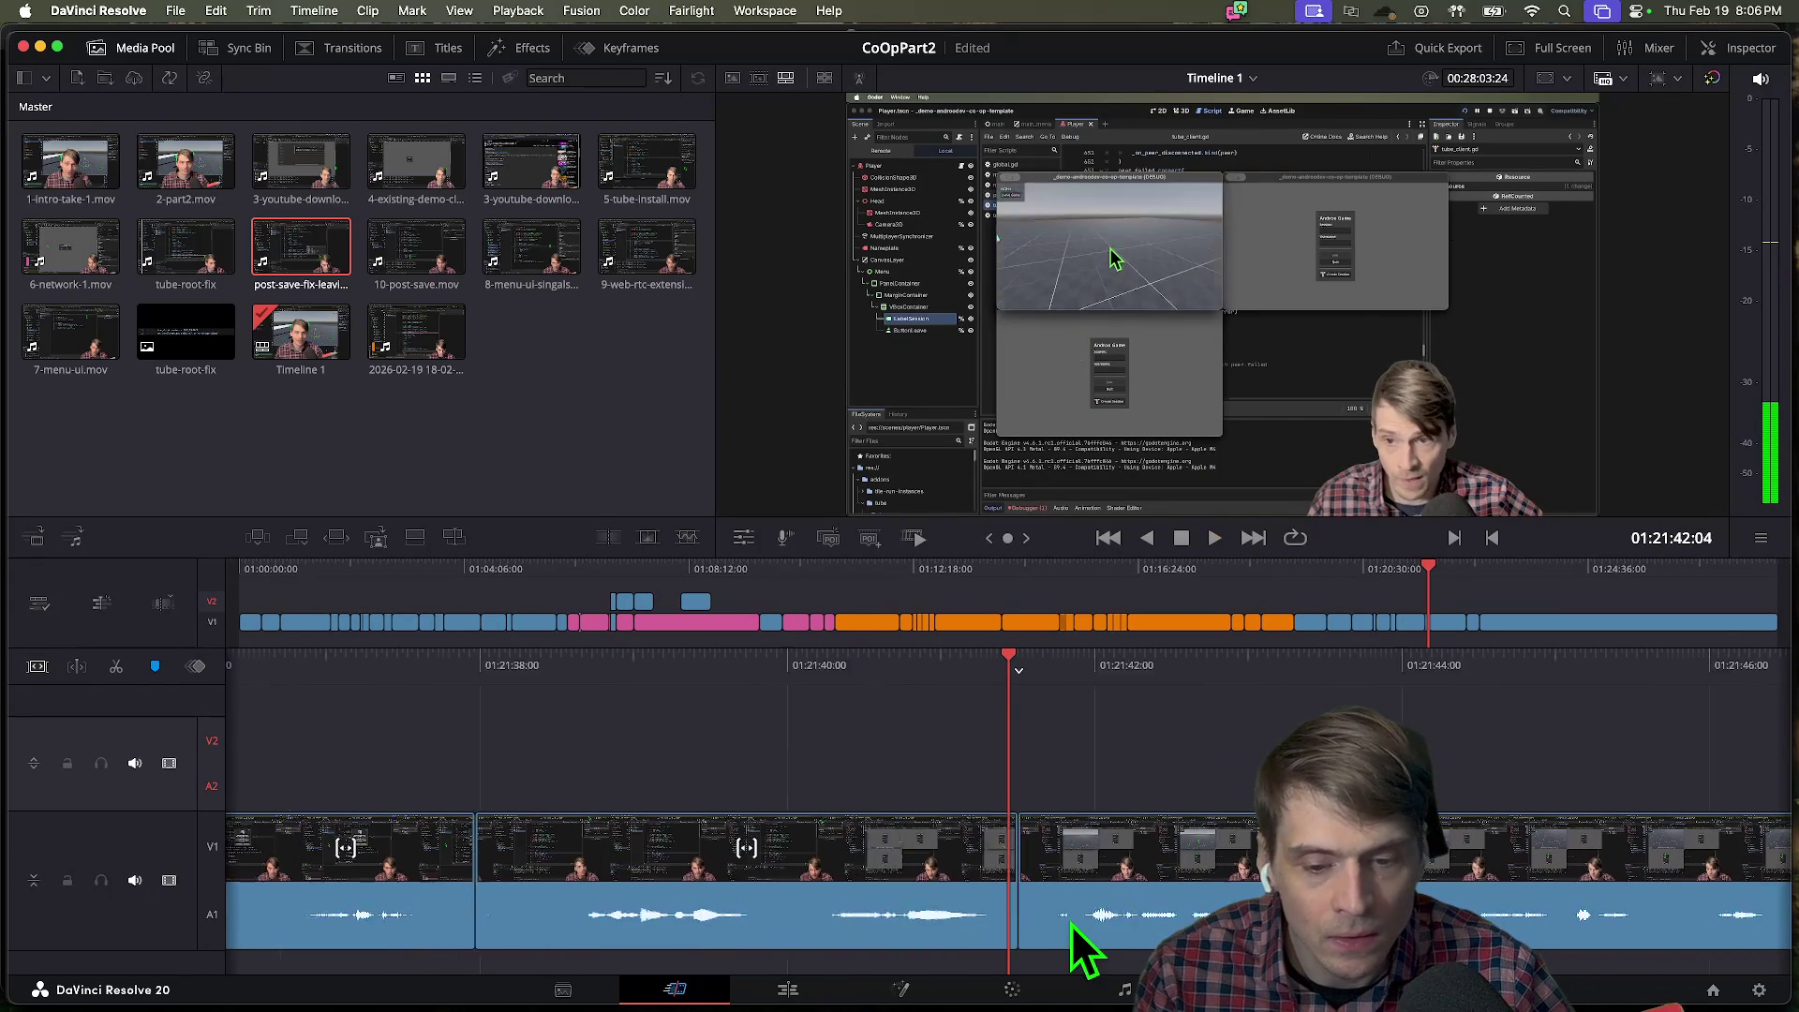
key(l)
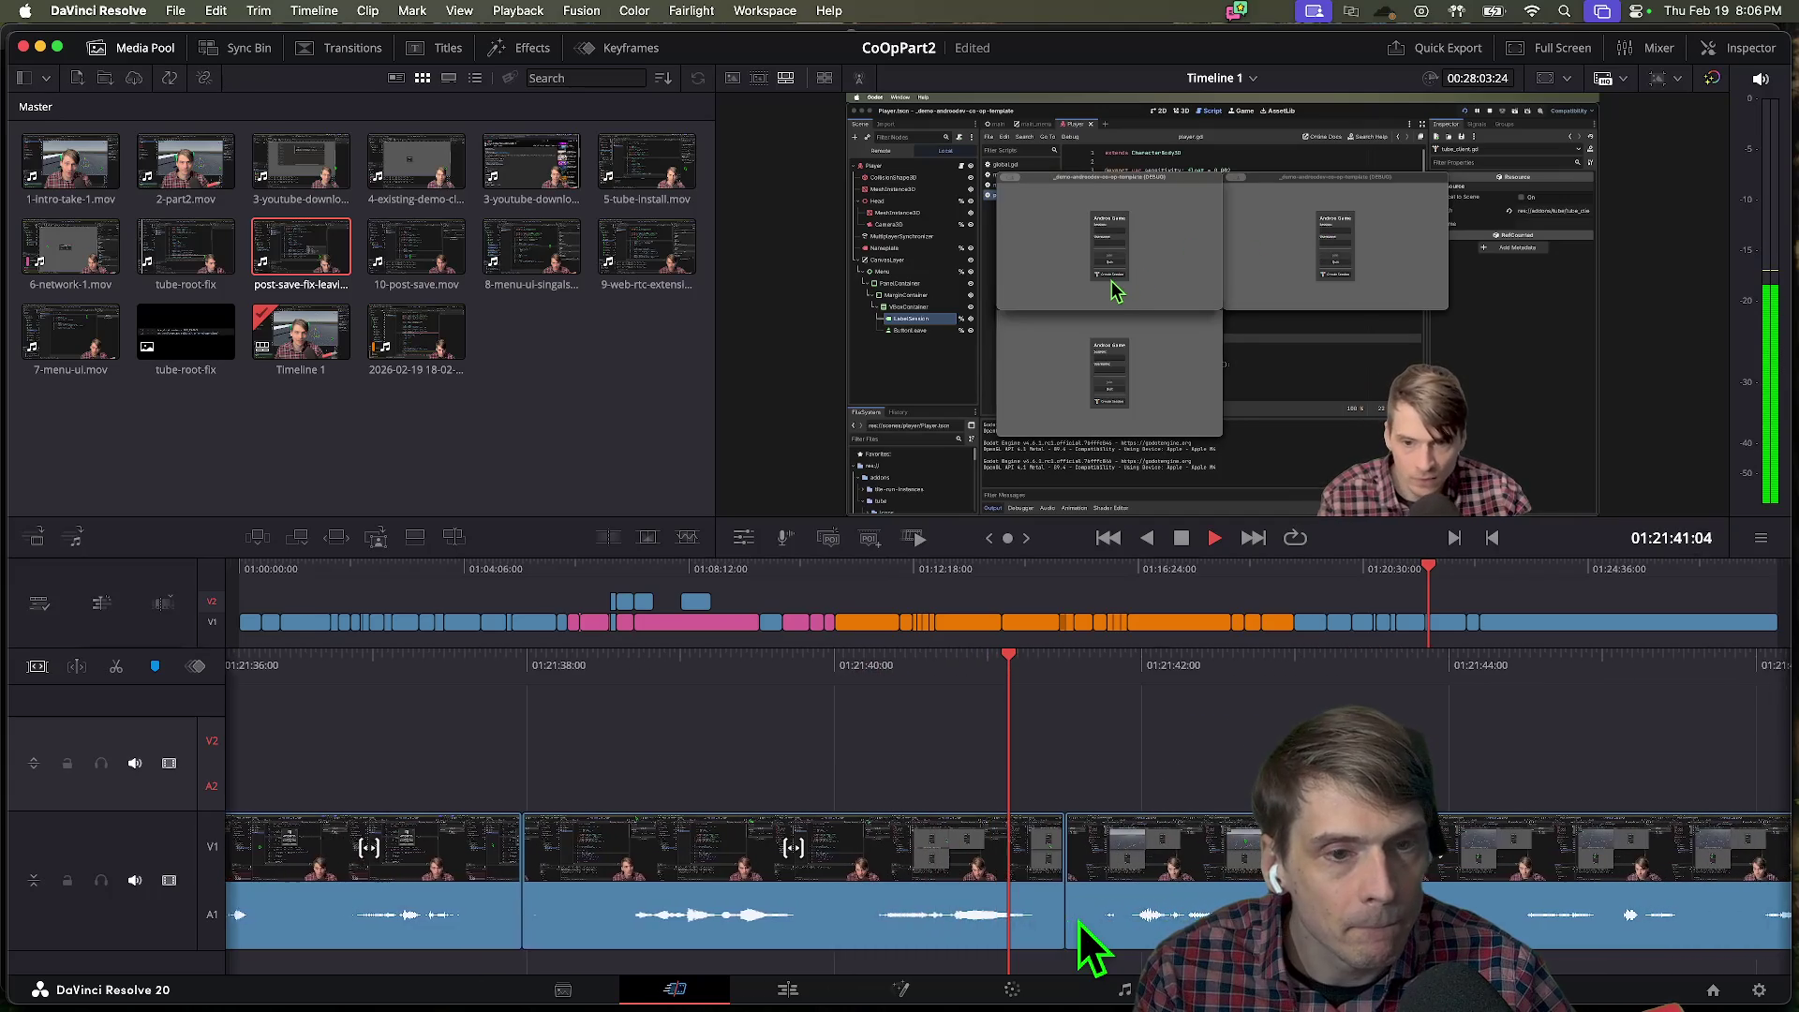
key(k)
Move the following cut about a second later, then nudge it a few frames, replaying each change.
drag(843, 899, 1104, 907)
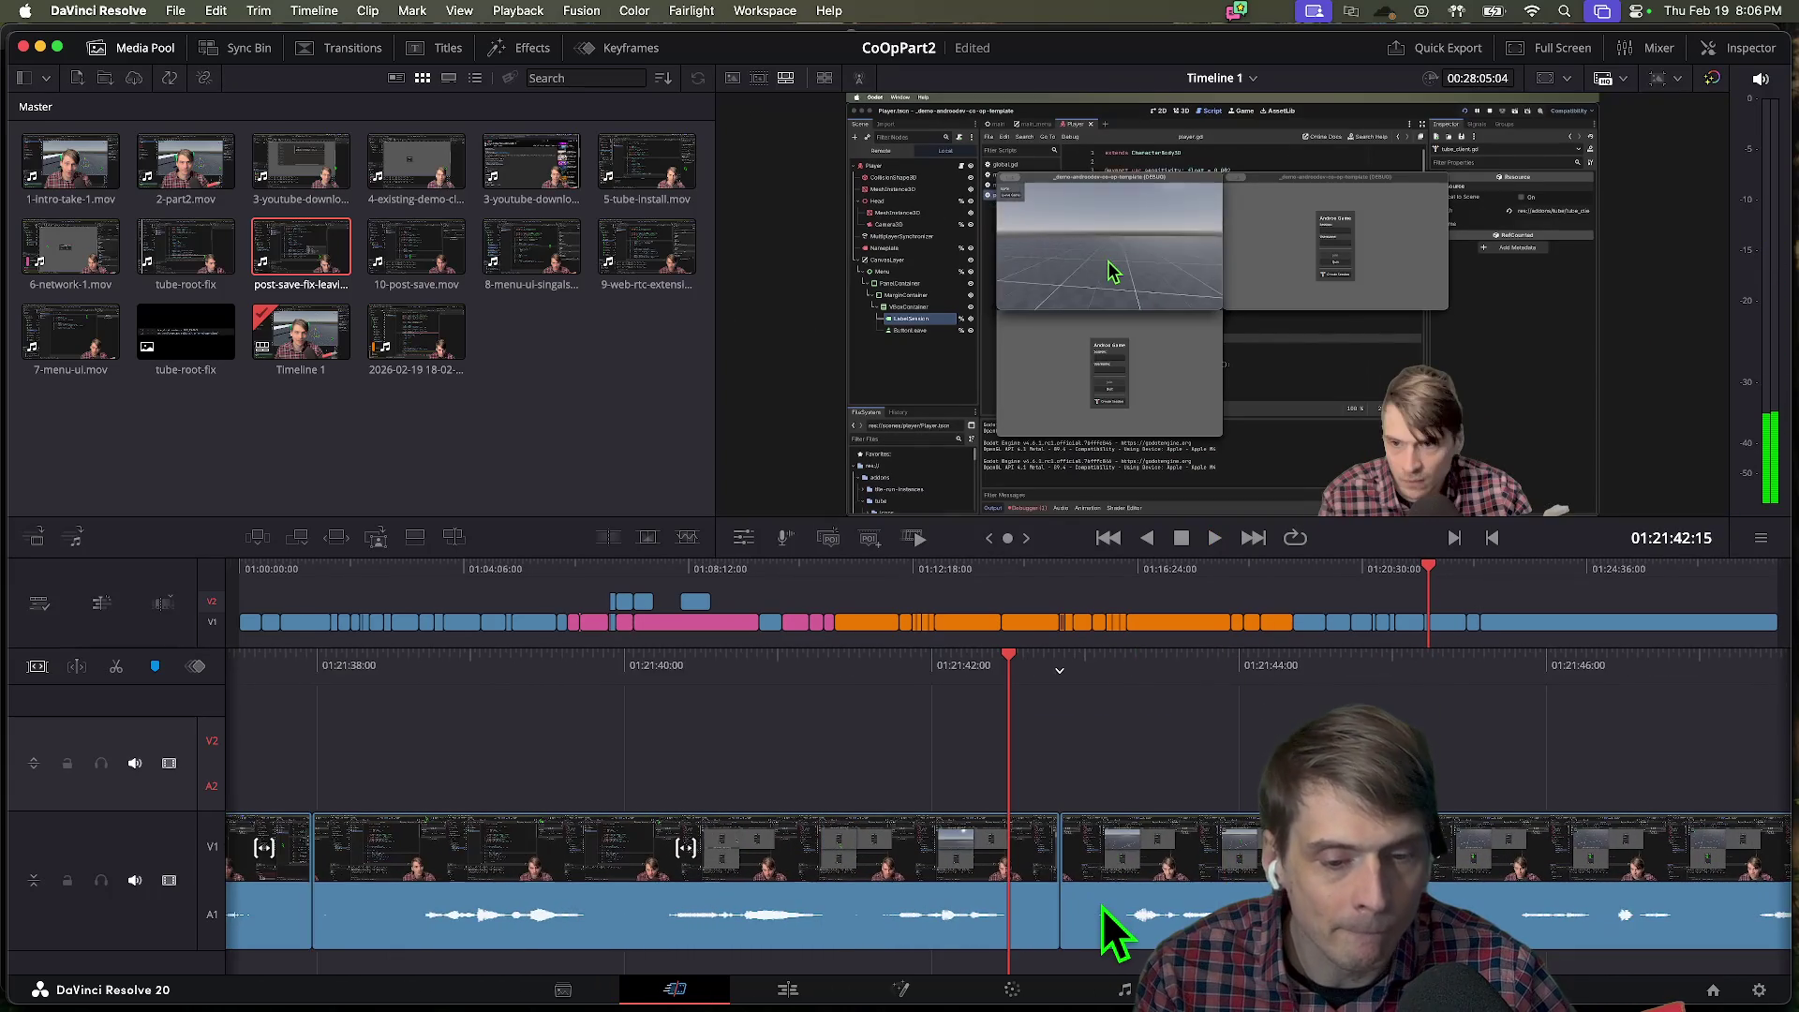
key(l)
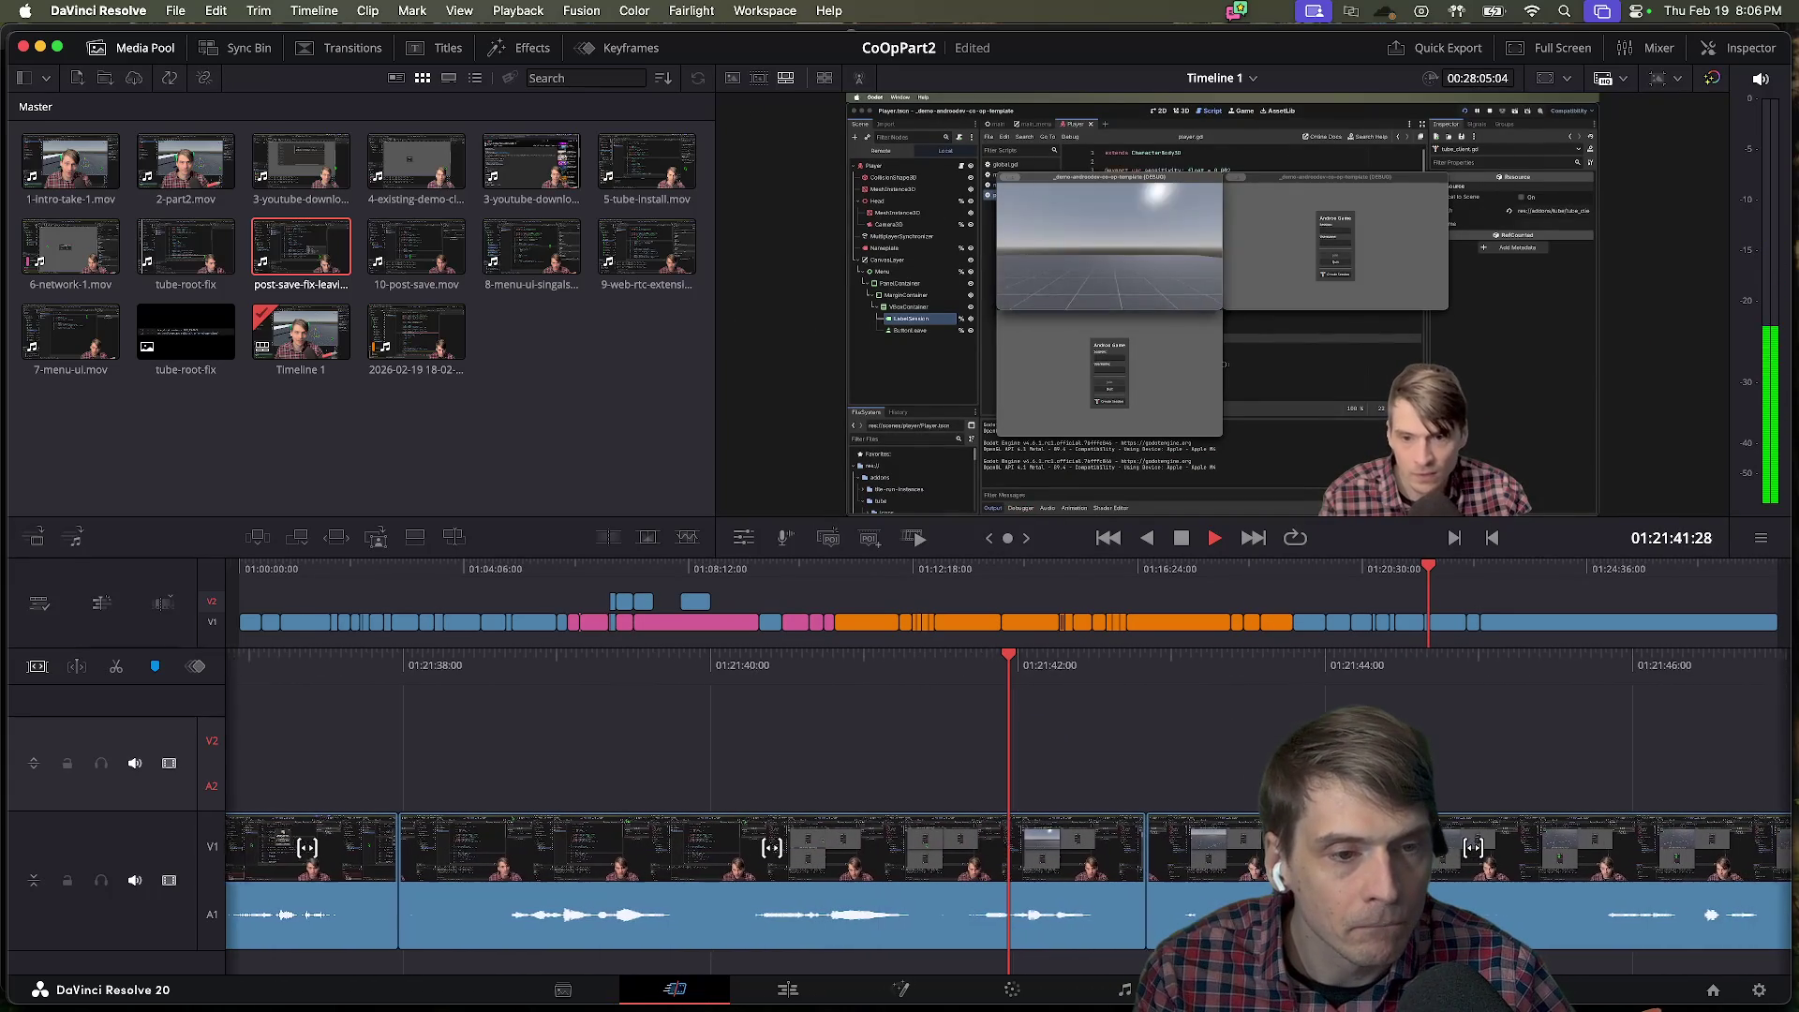
key(k)
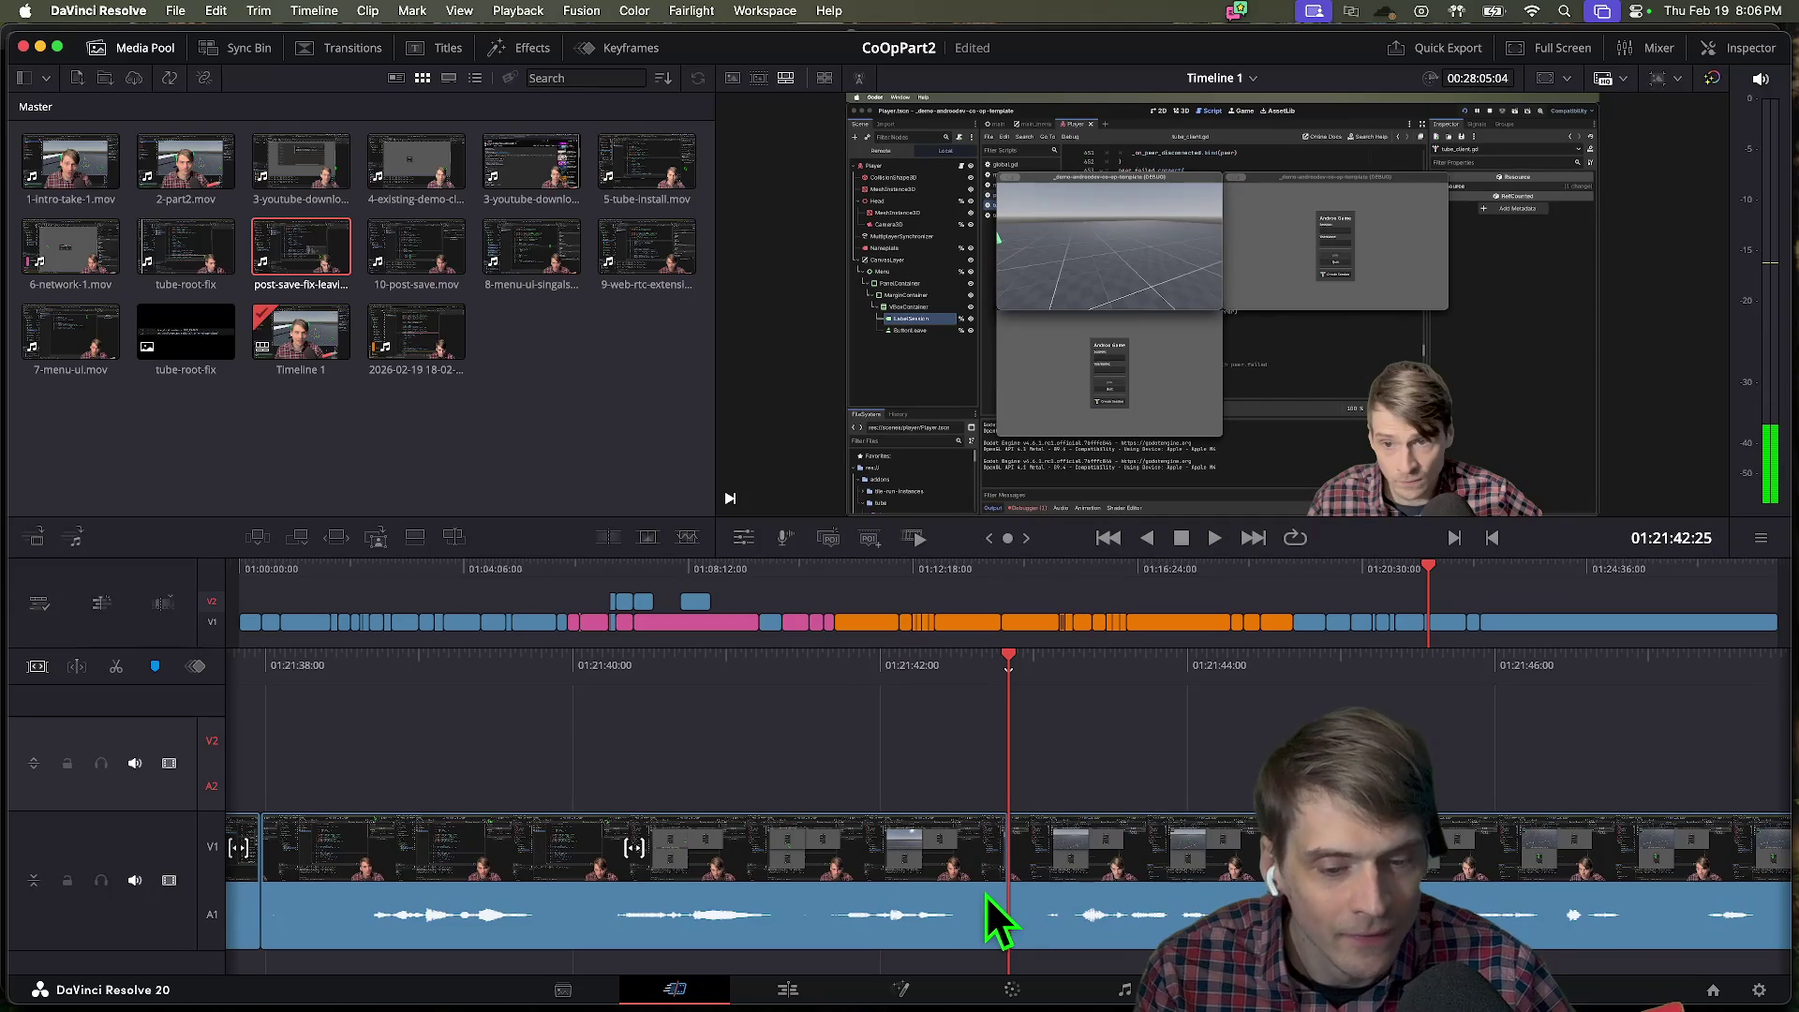
drag(986, 893, 974, 883)
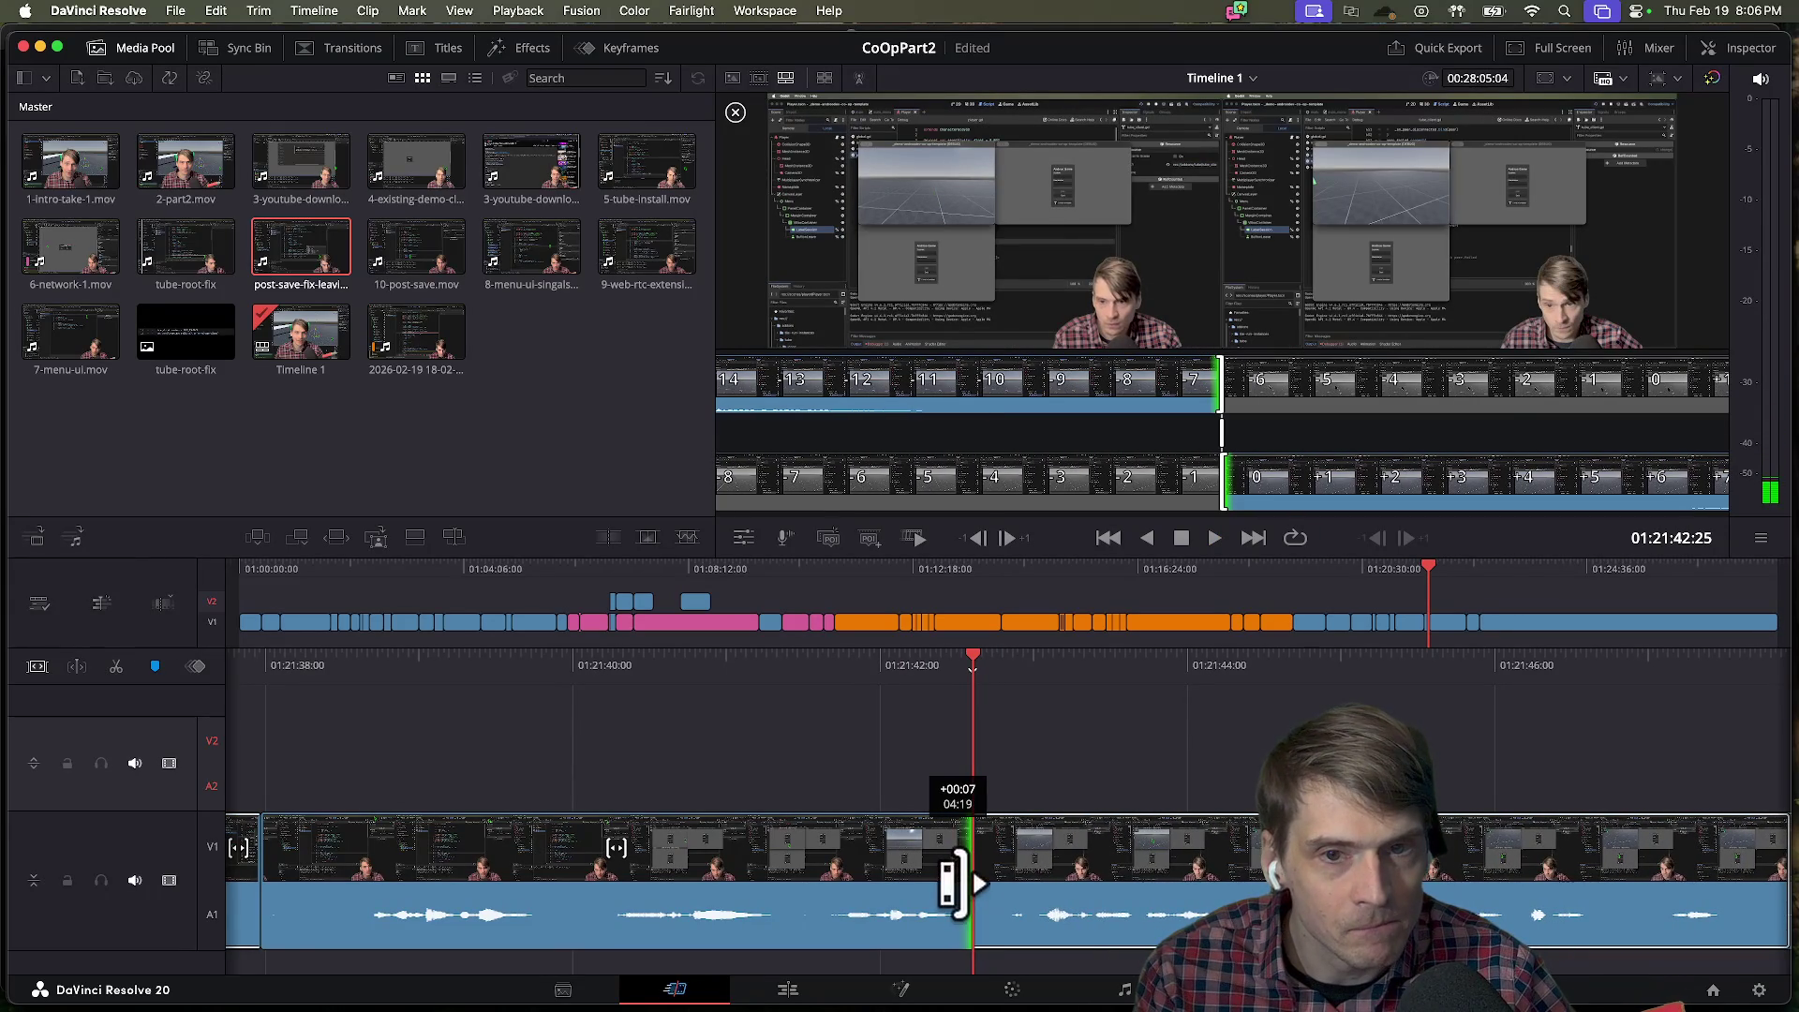
drag(954, 881, 956, 883)
key(l)
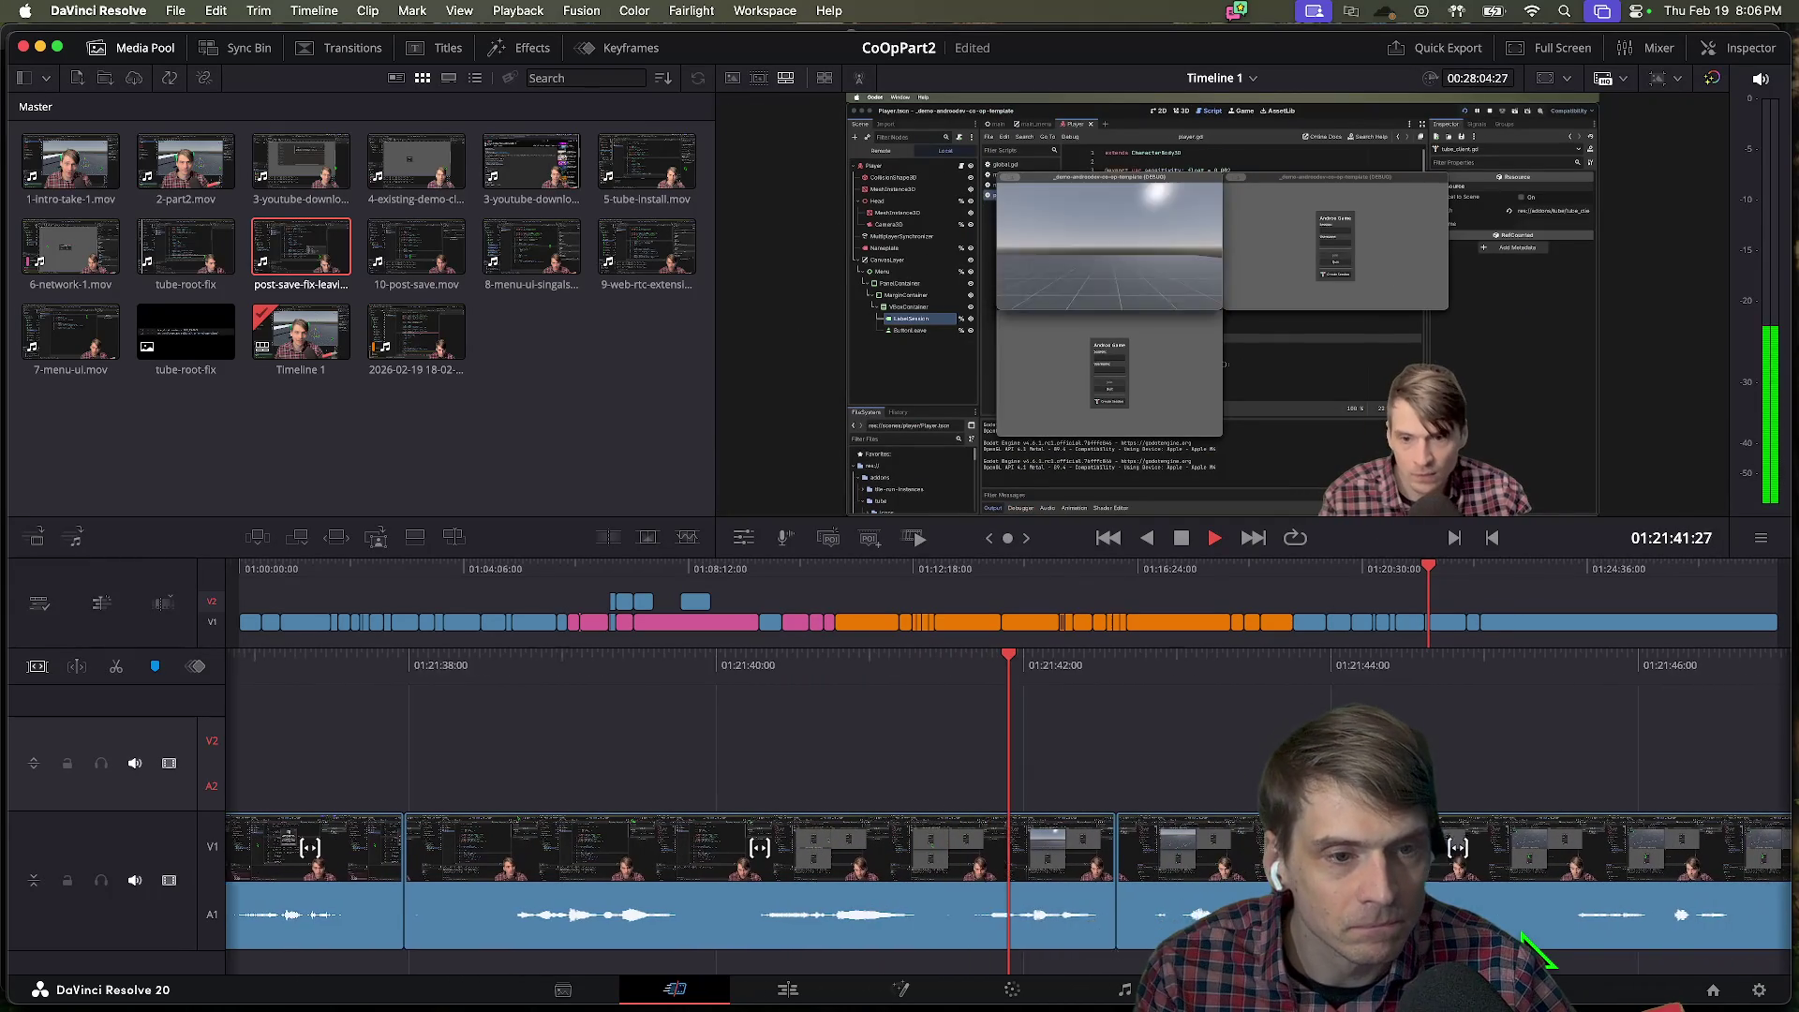
key(k)
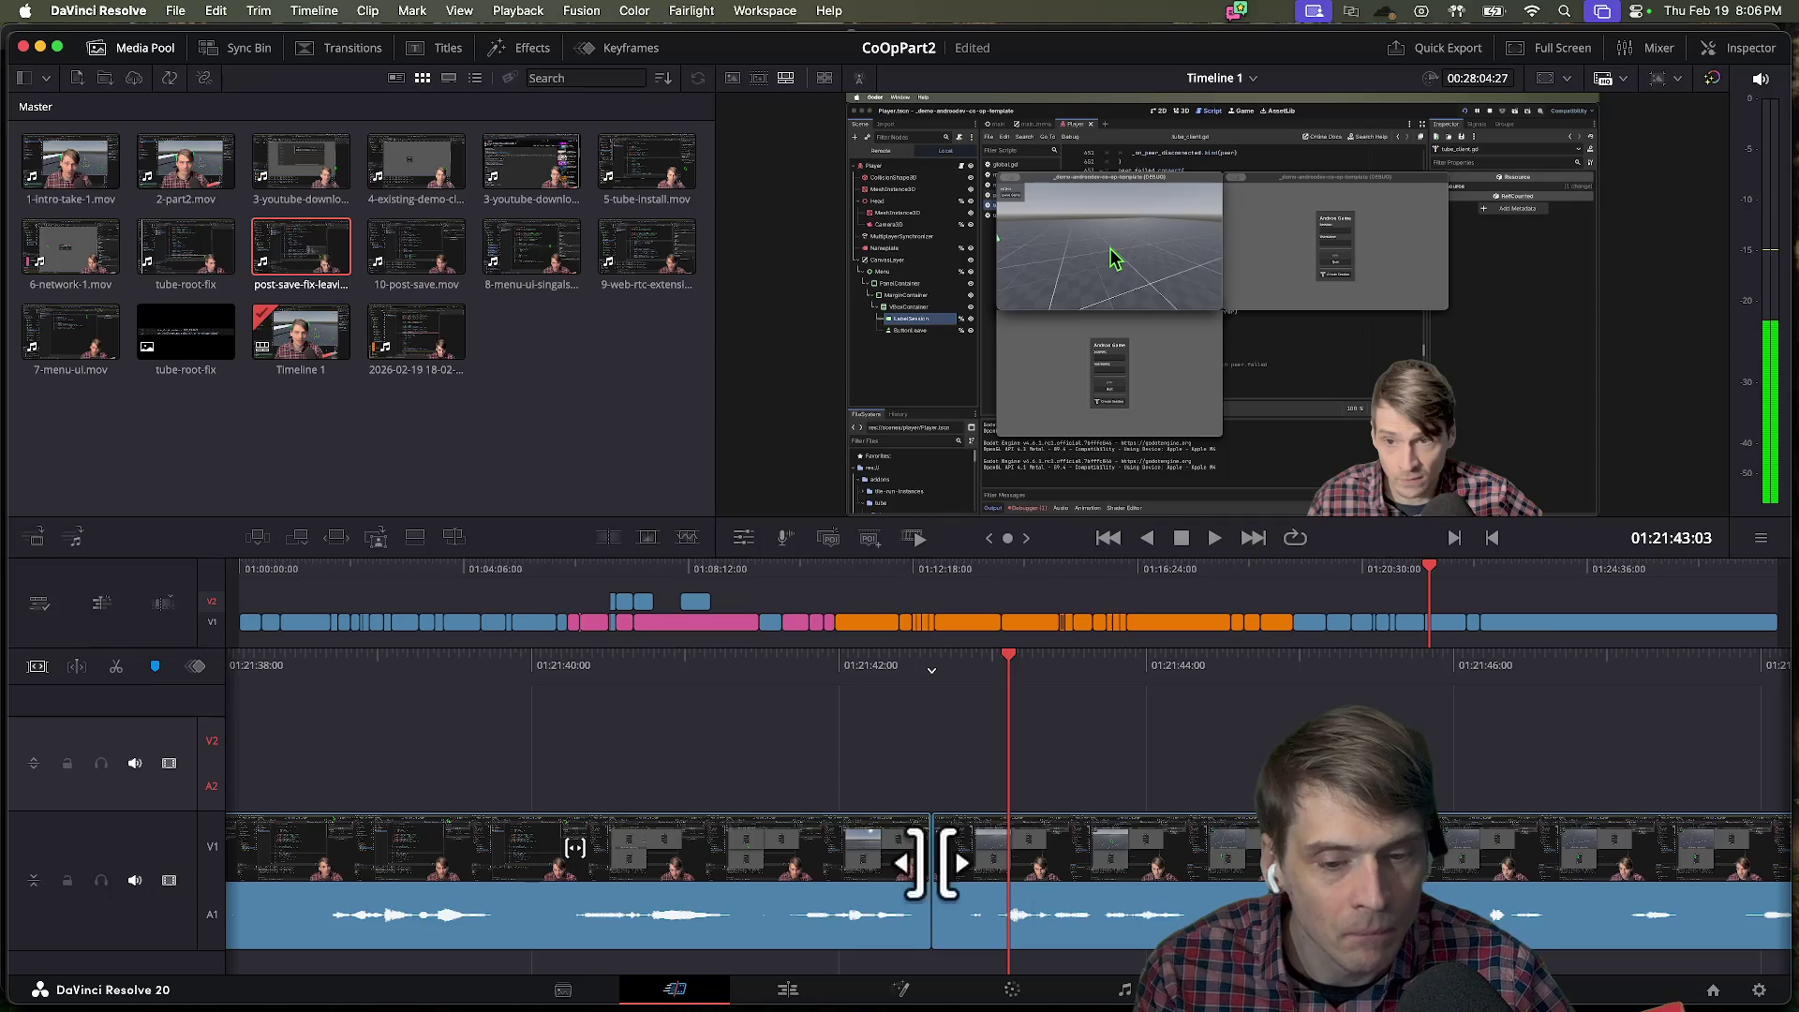
Trim the chosen cut near 01:21:43 four frames later and replay across it to check.
click(947, 860)
mouse_move(948, 860)
mouse_down()
mouse_move(964, 863)
mouse_move(840, 863)
mouse_move(1029, 869)
mouse_move(969, 871)
mouse_up()
key(space)
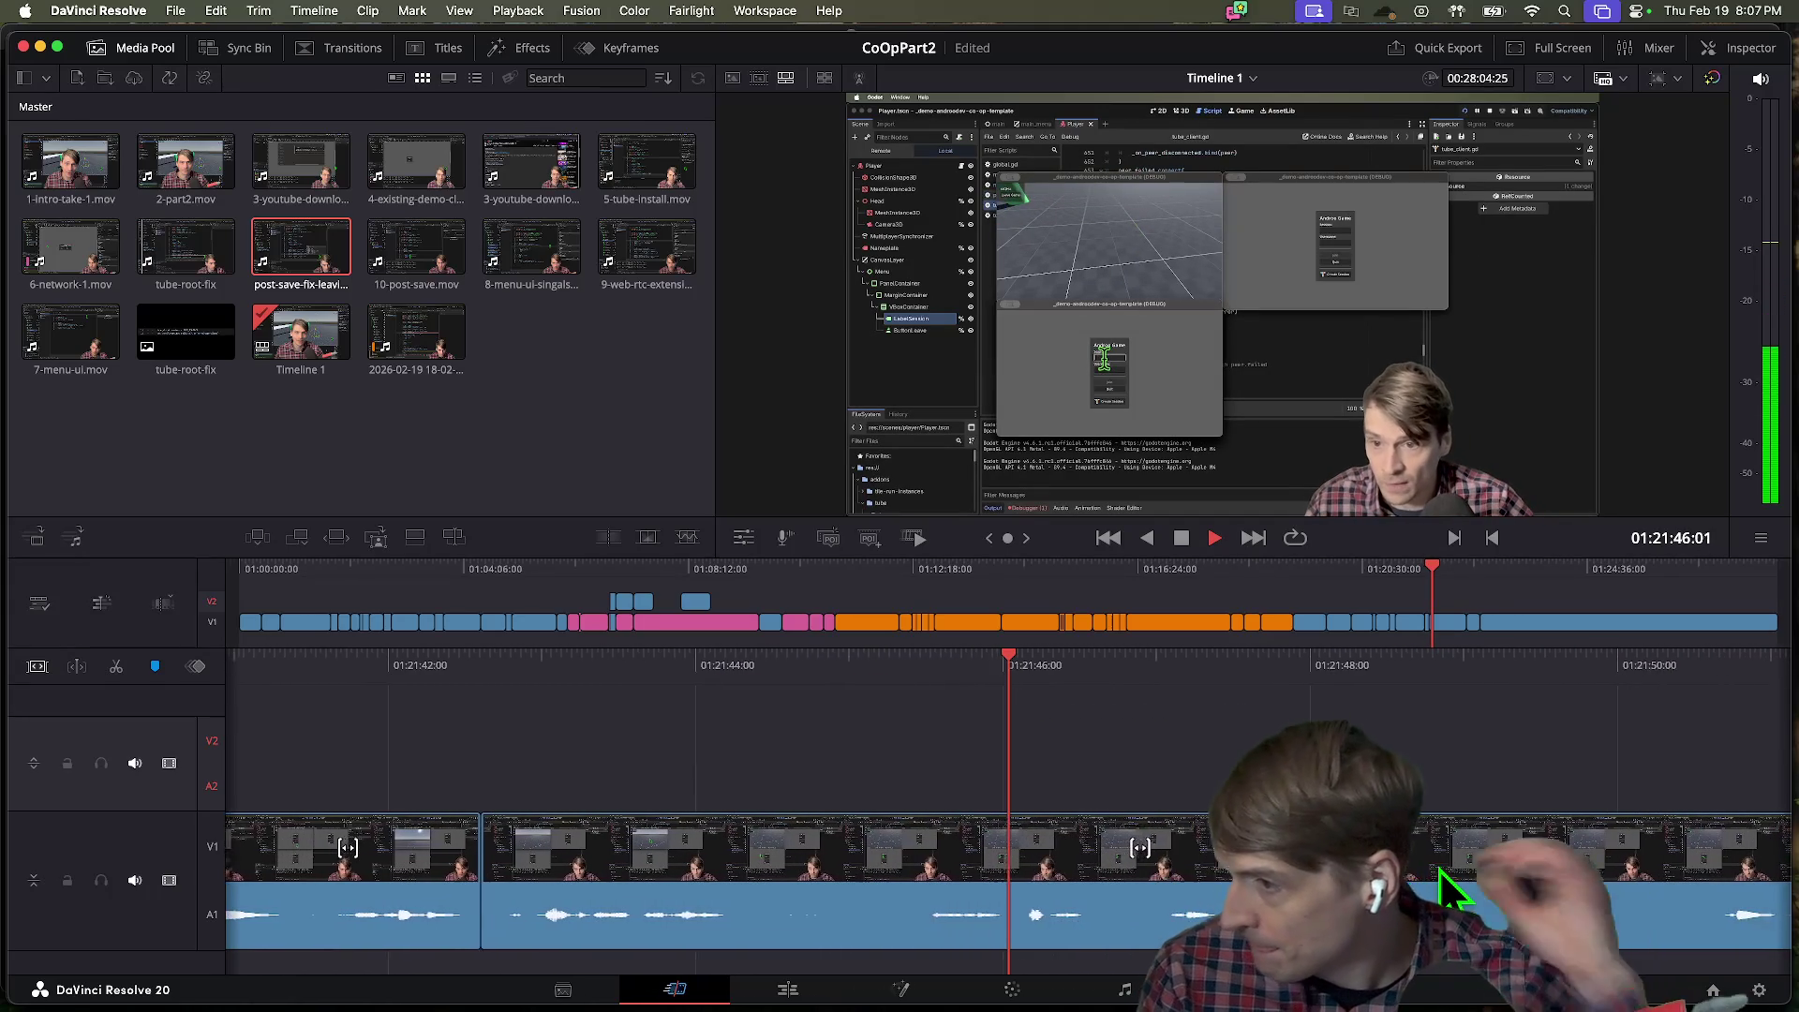
key(space)
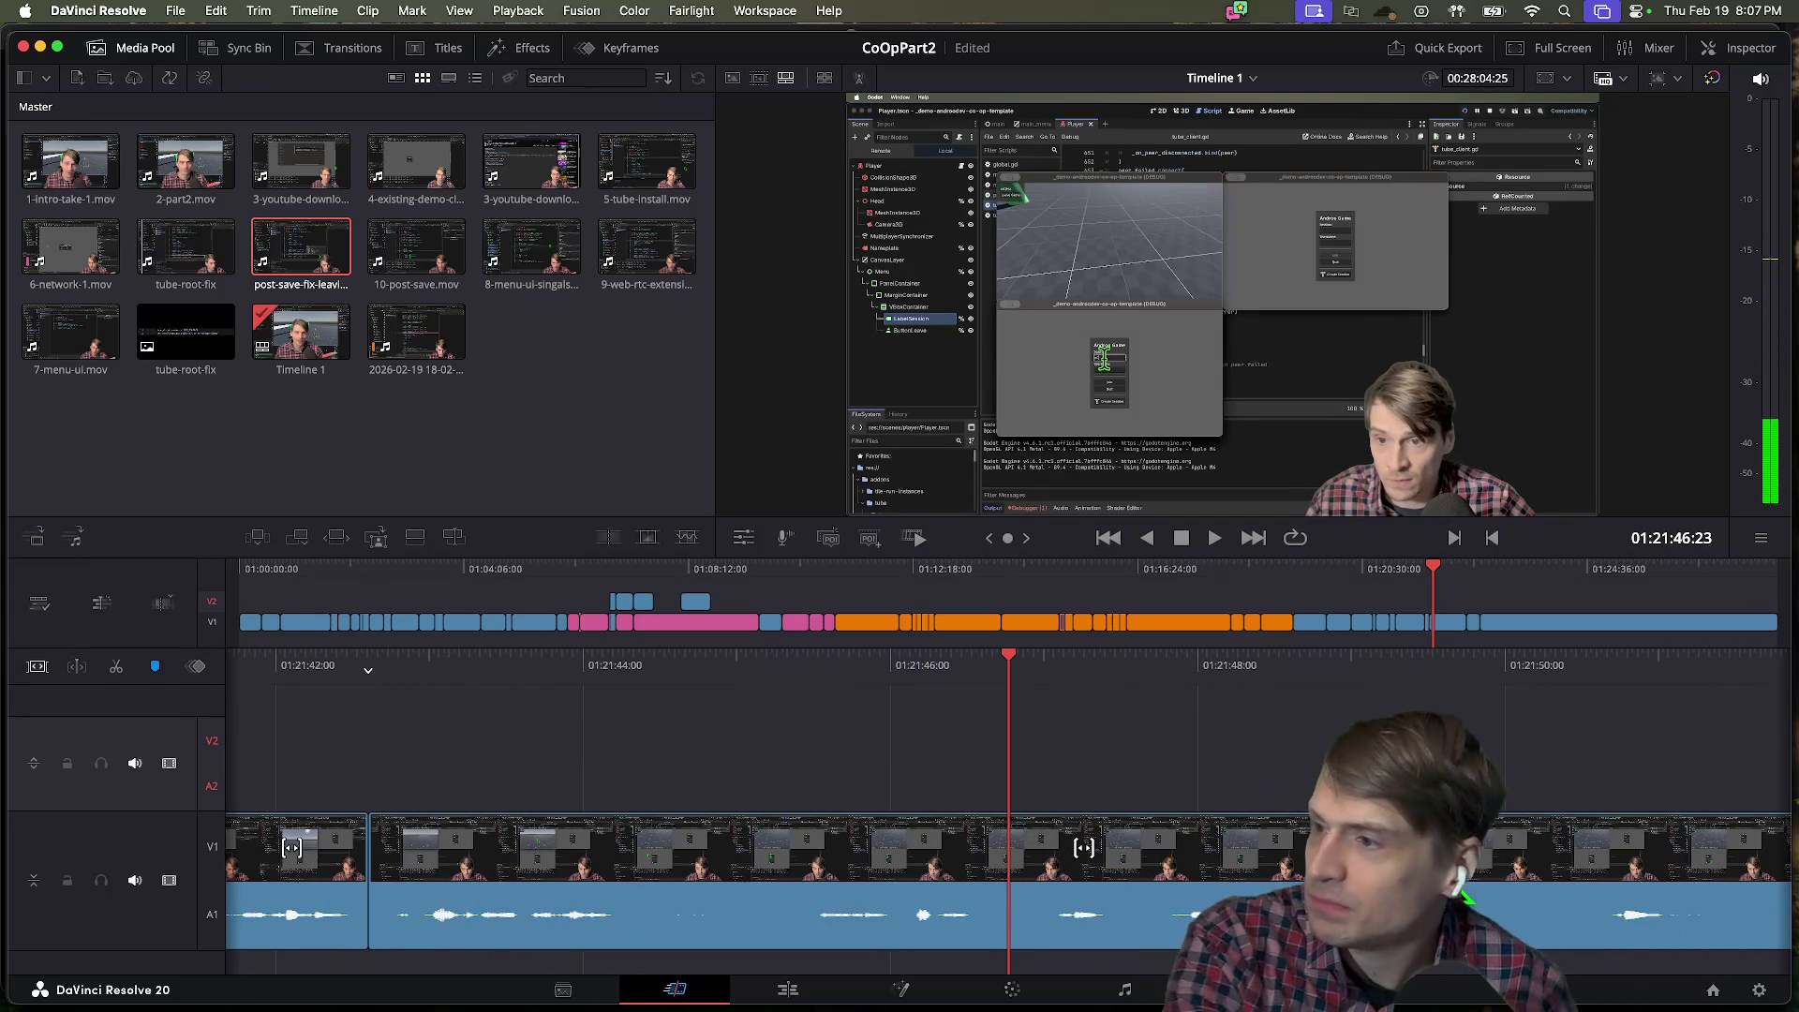
click(1439, 869)
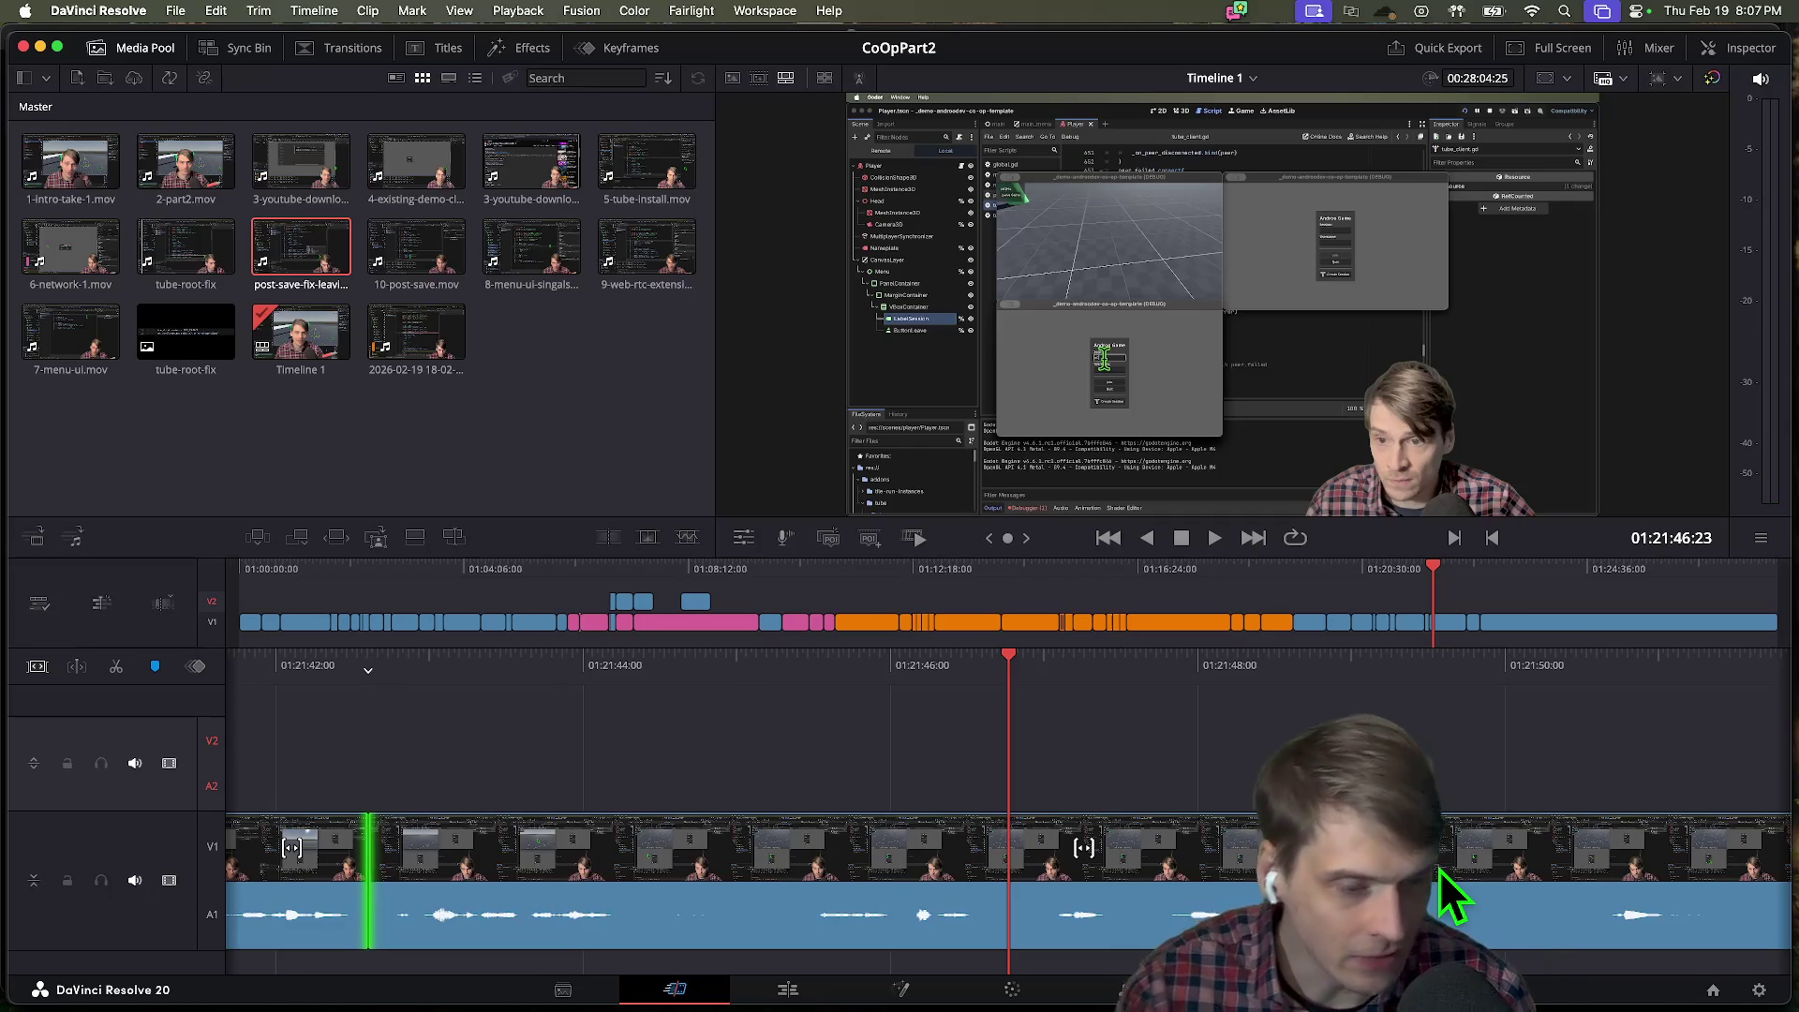
key(space)
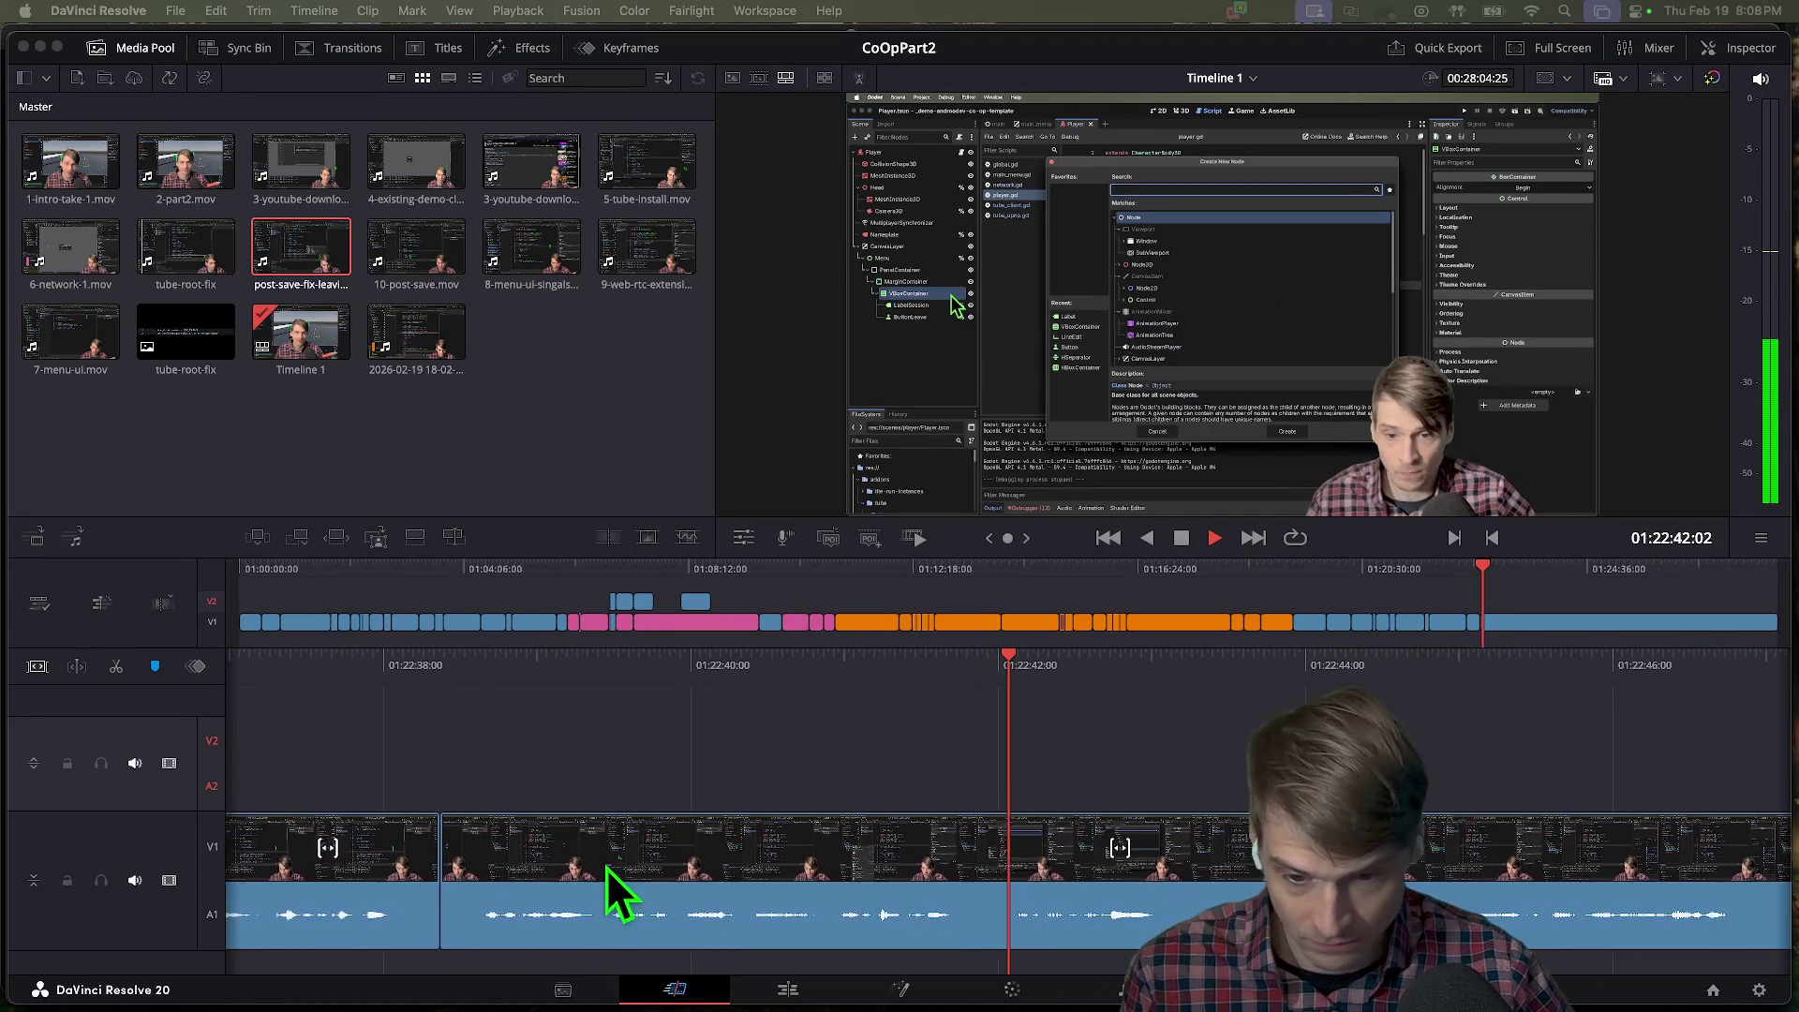
click(830, 881)
Trim the cut near 01:22:38 about a second later, then take twelve frames off, reviewing playback.
scroll(830, 881, up, 5)
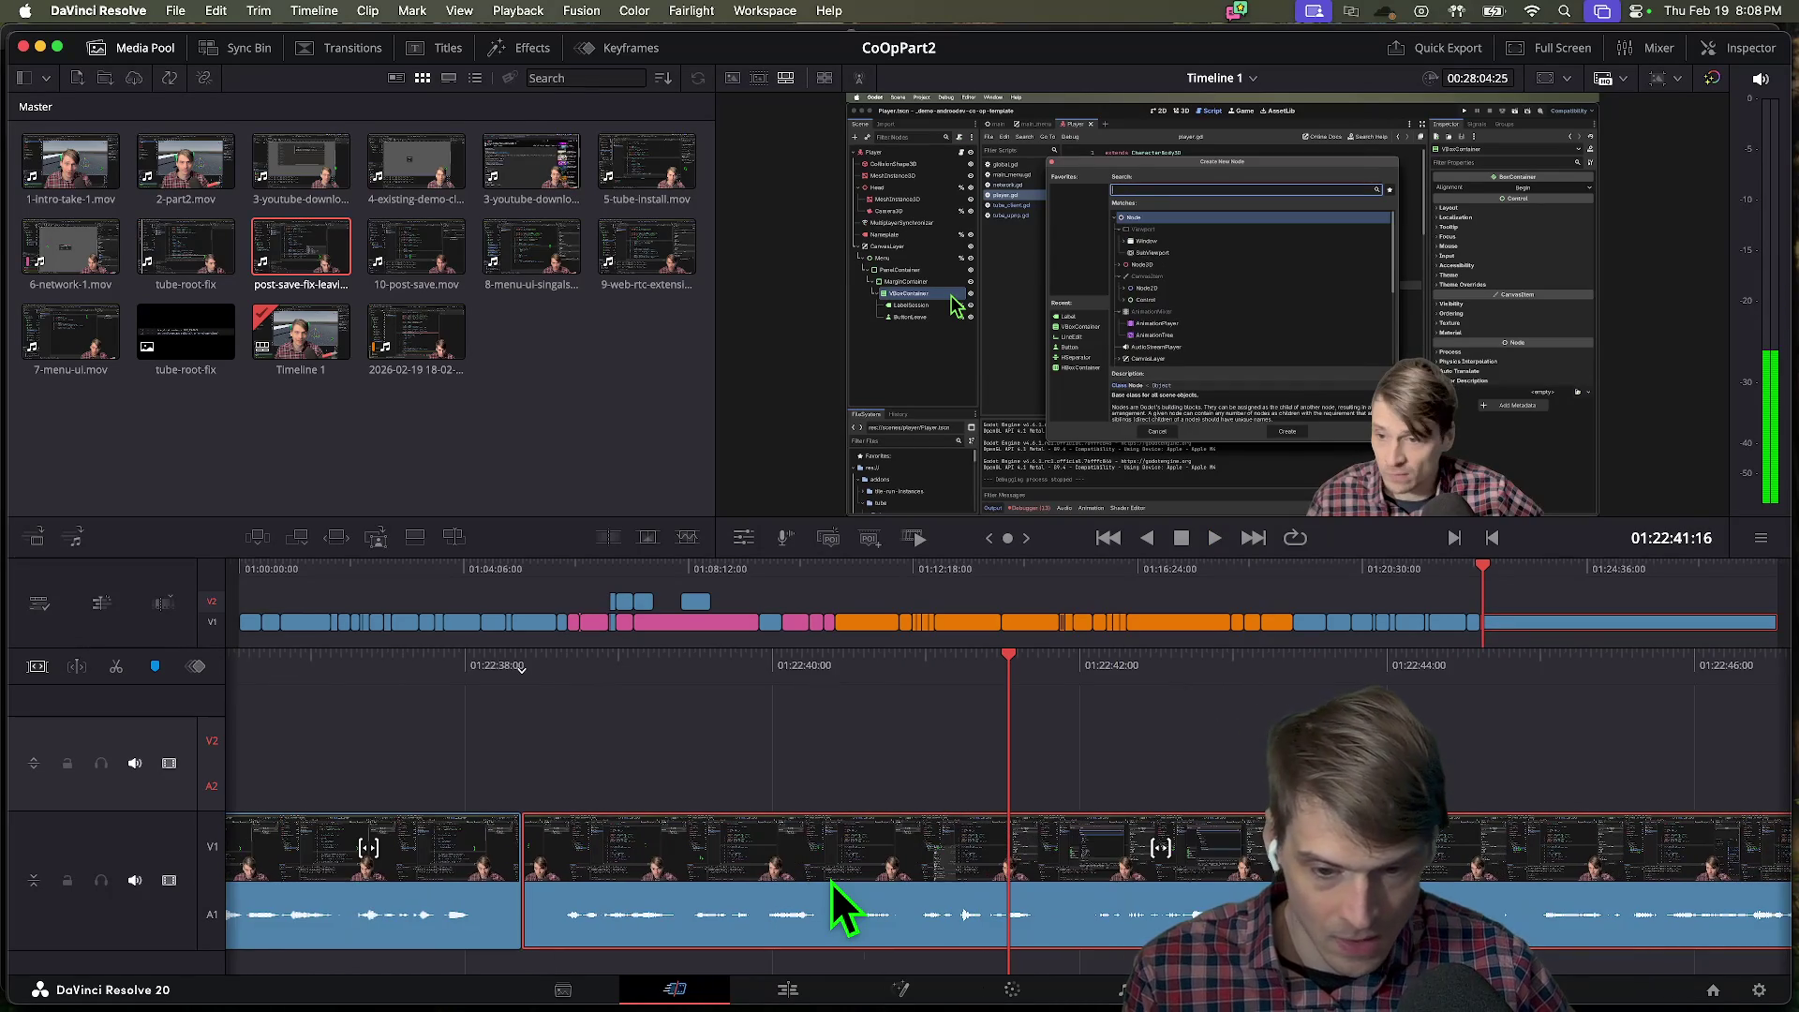
key(space)
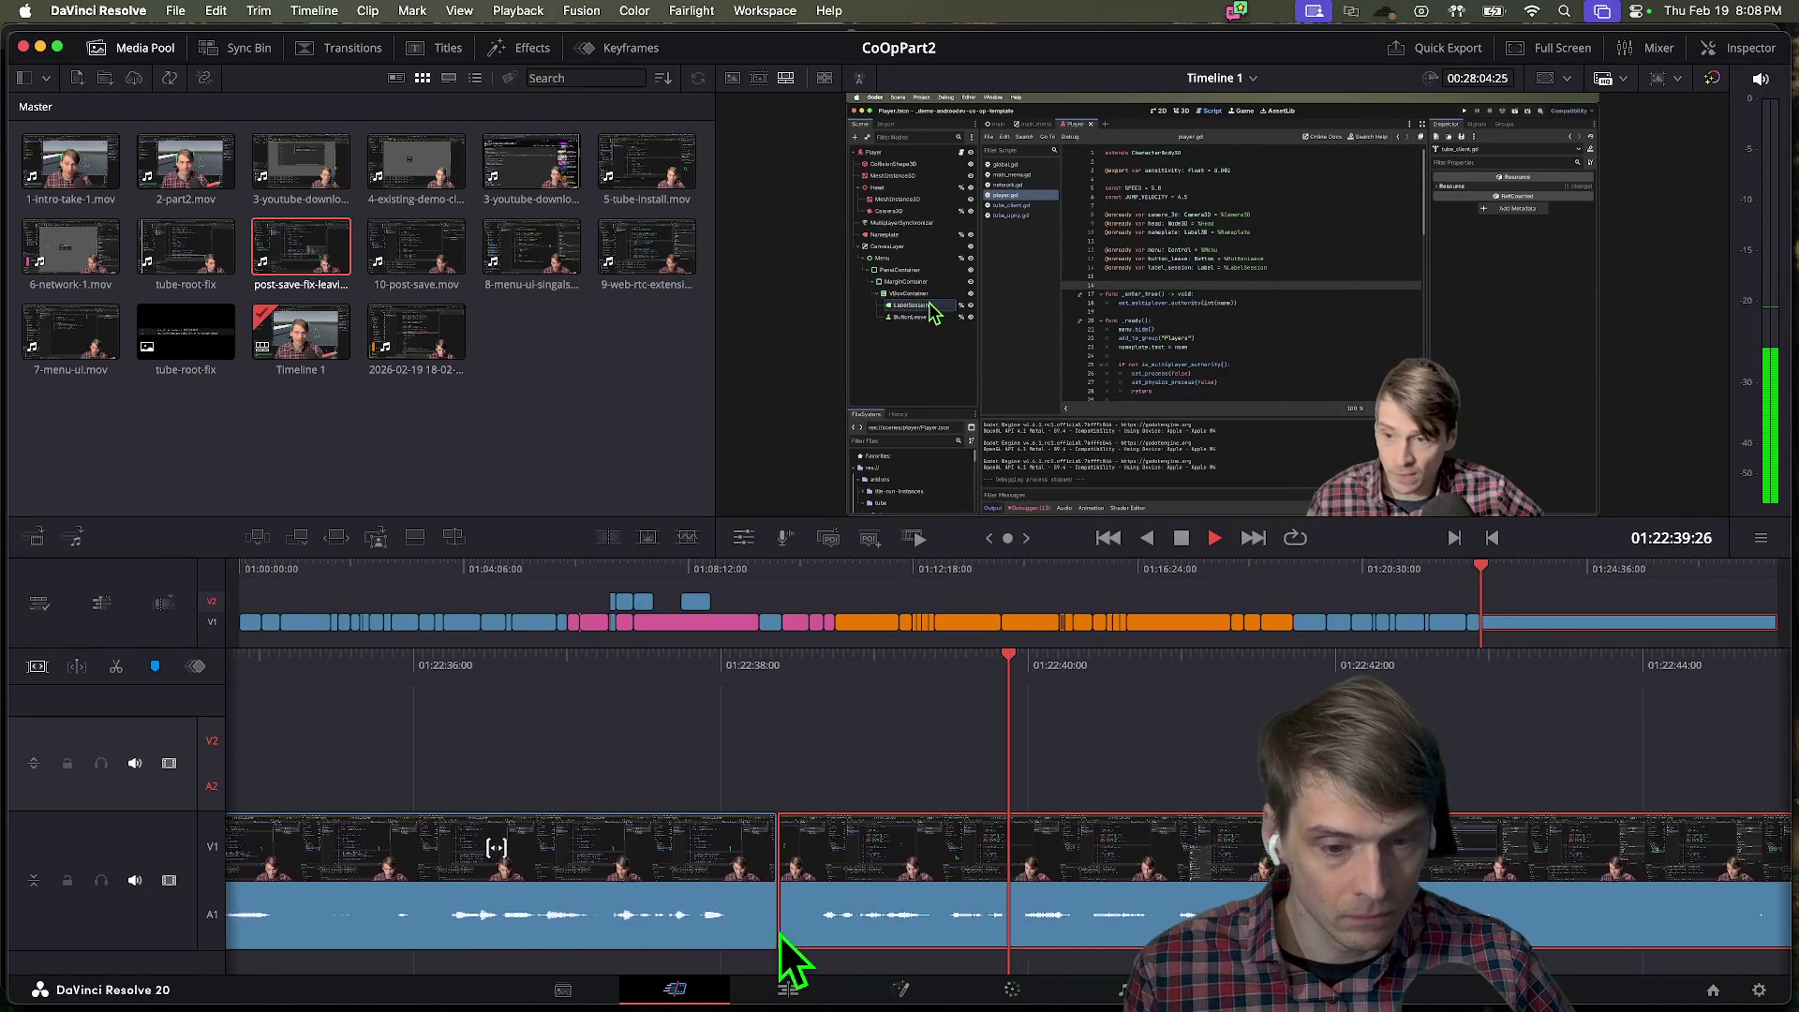
key(space)
drag(686, 879, 842, 881)
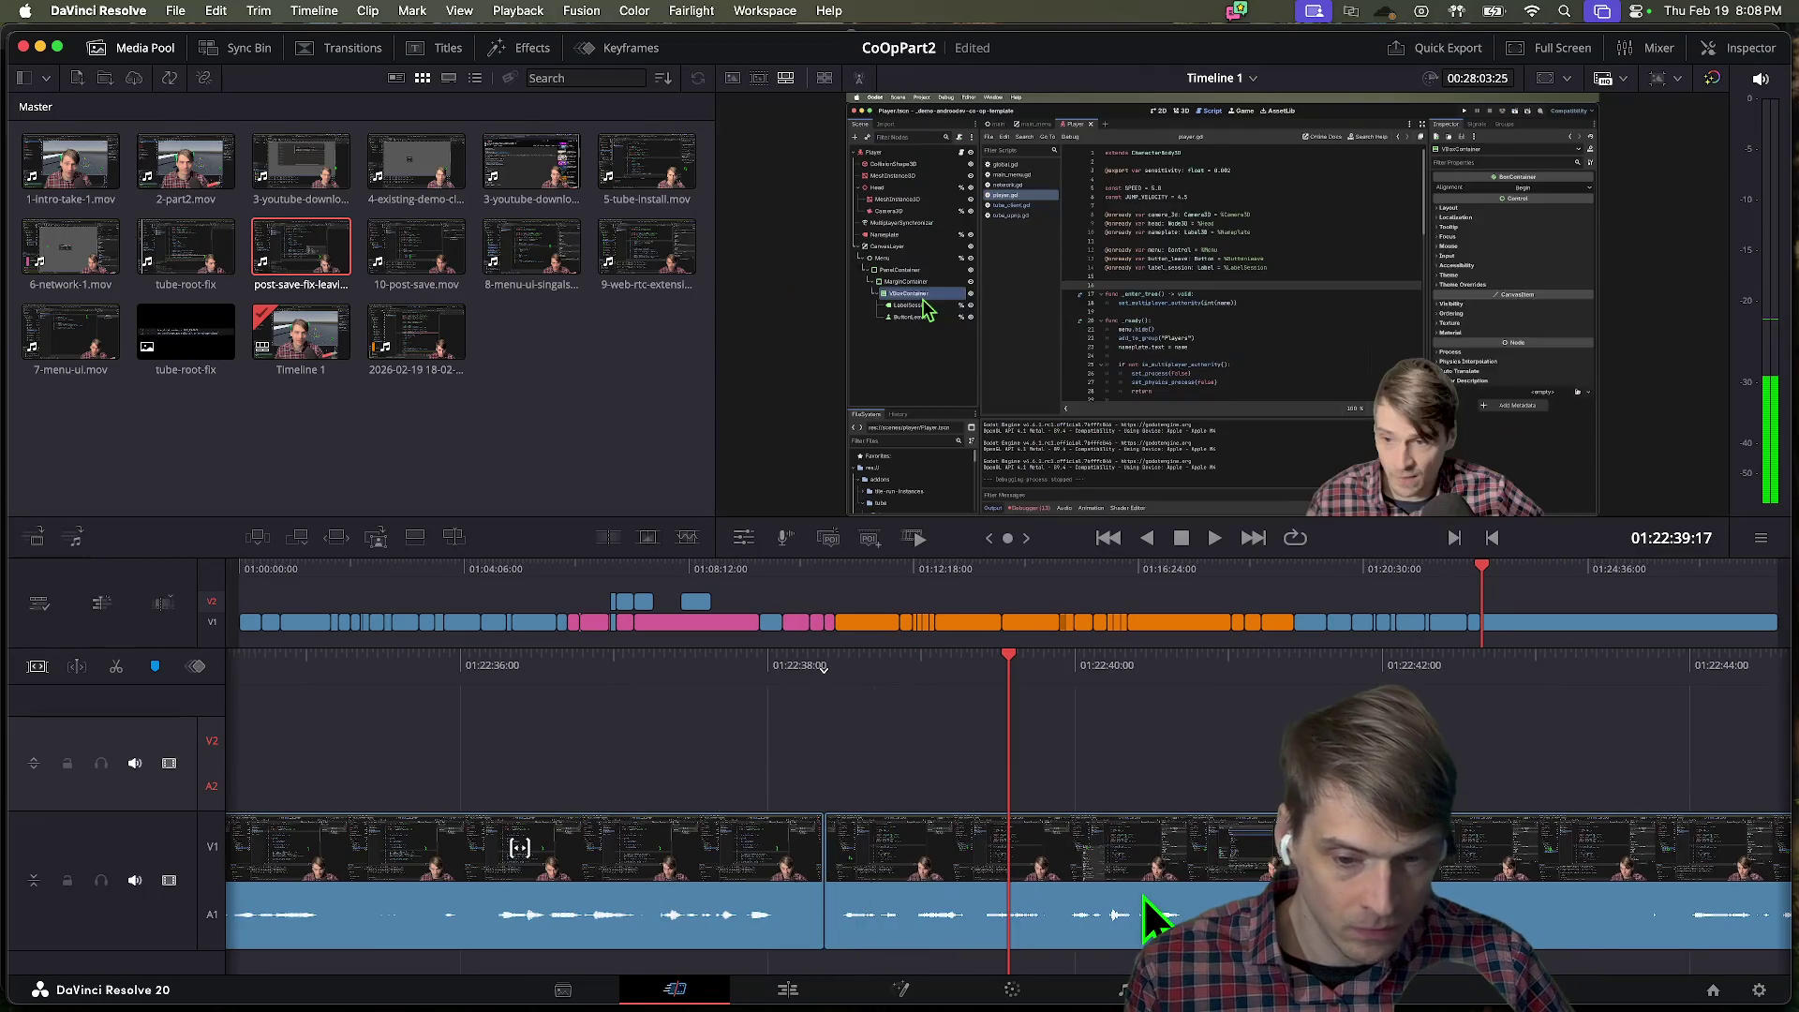
key(space)
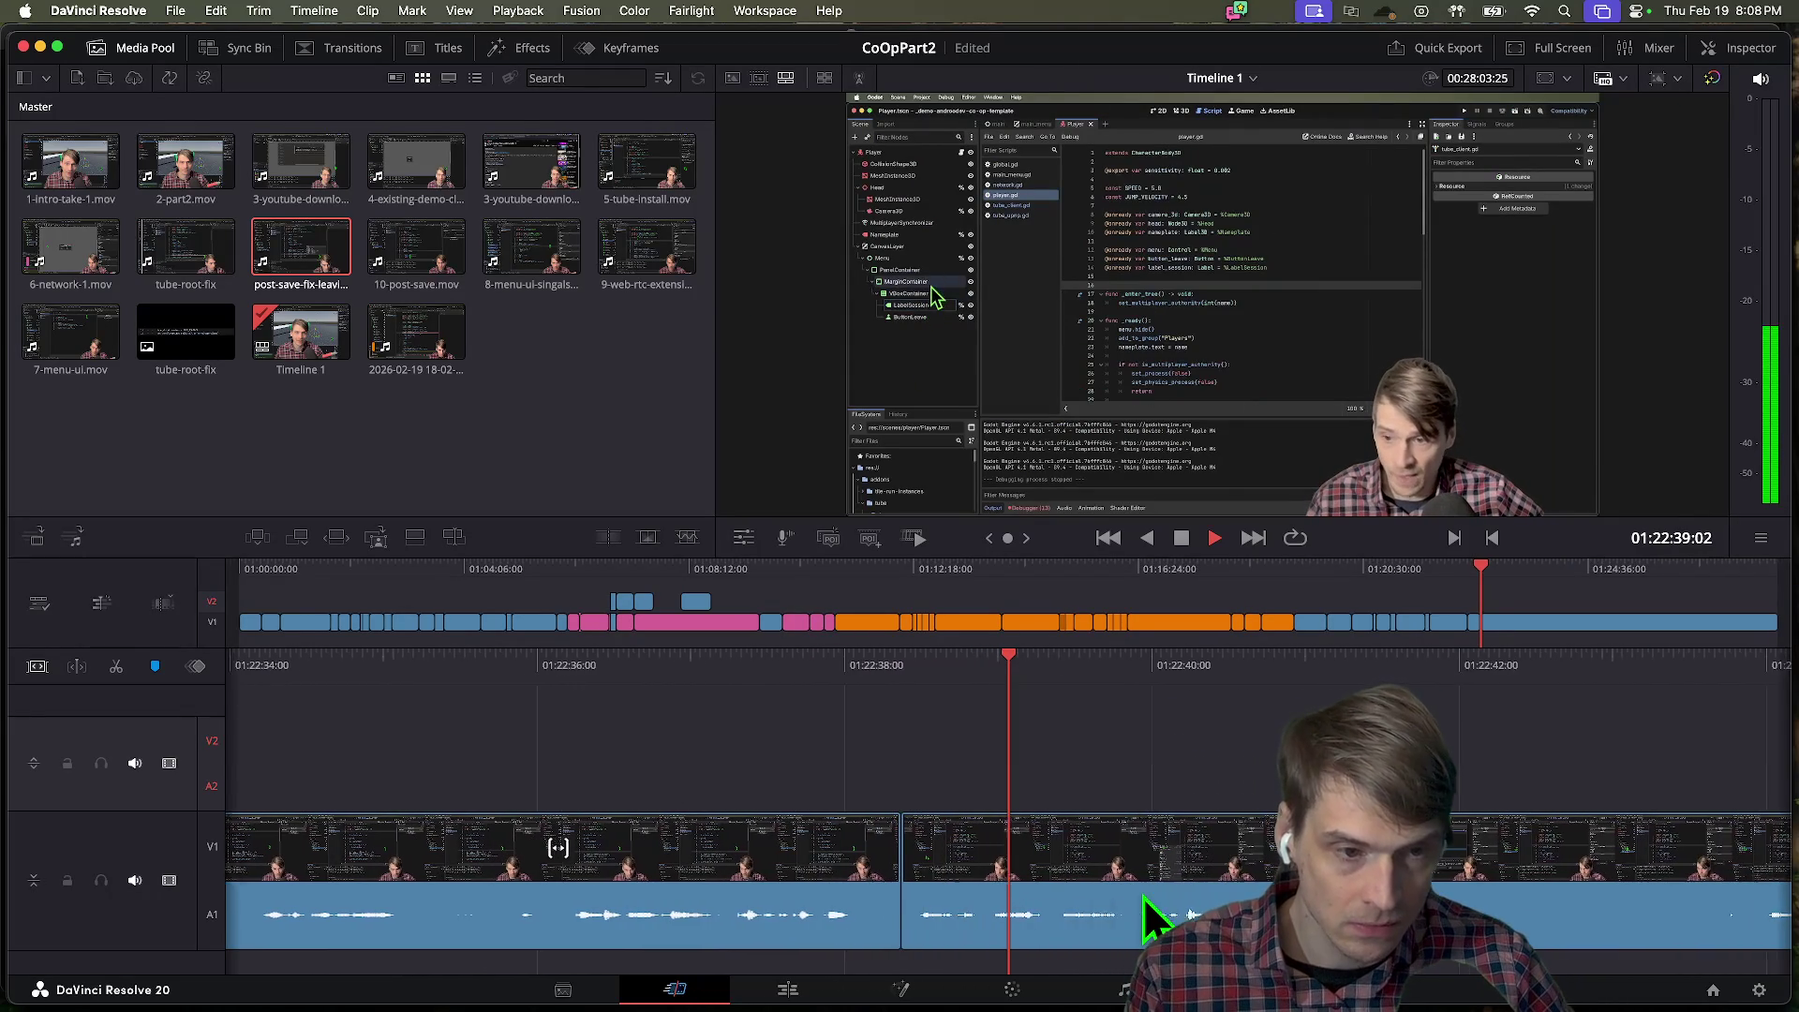
click(867, 905)
key(slash)
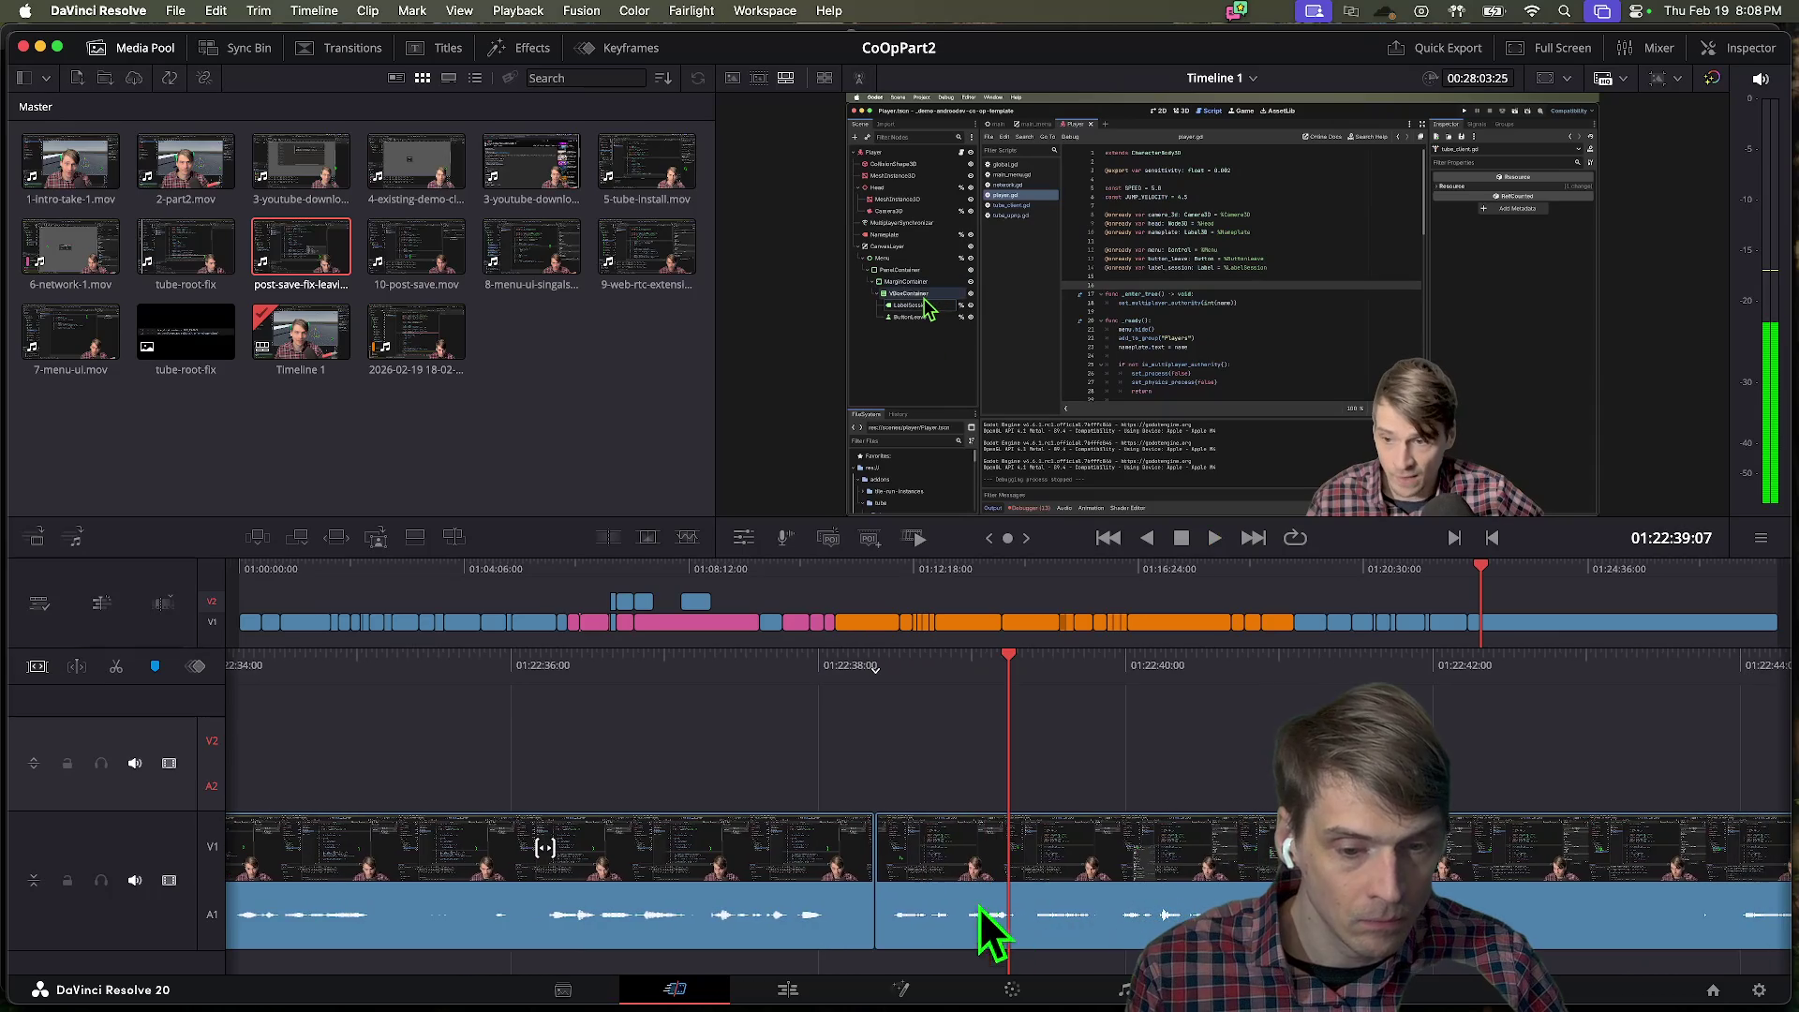
drag(895, 871, 1050, 881)
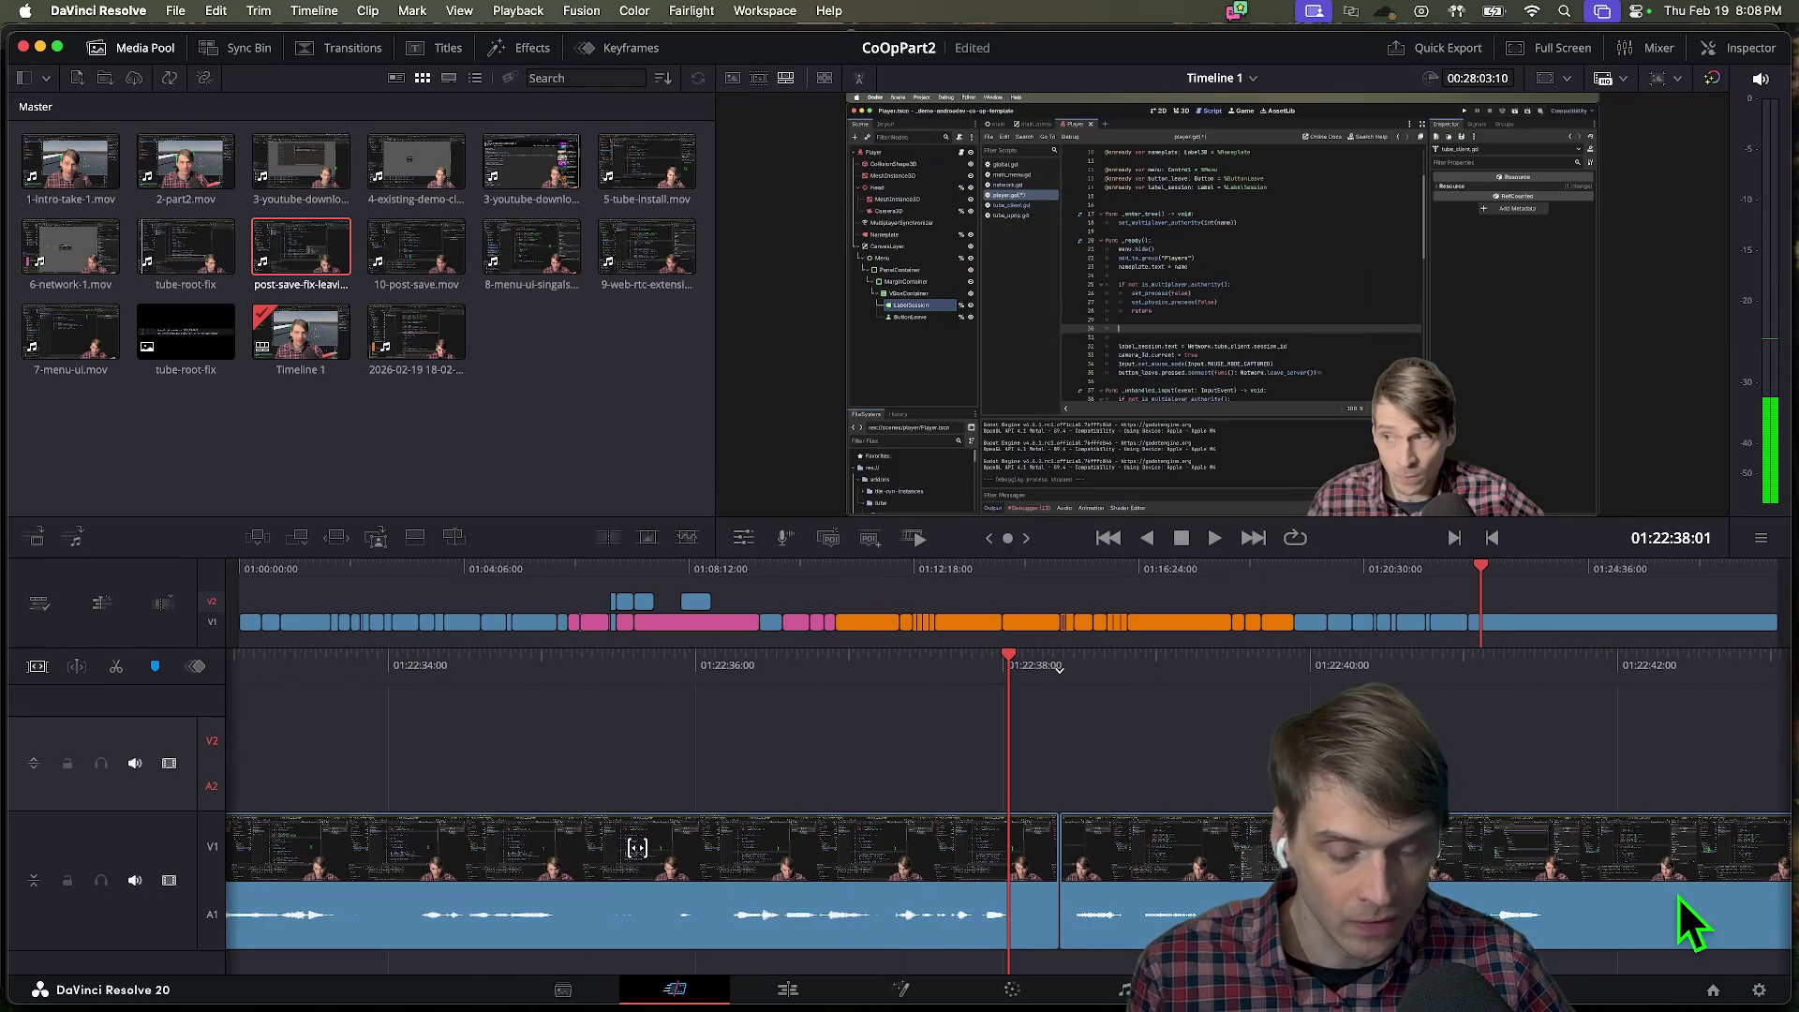
key(space)
key(space)
mouse_move(901, 876)
mouse_down()
mouse_move(823, 875)
mouse_move(958, 869)
mouse_move(963, 891)
mouse_up()
key(space)
key(space)
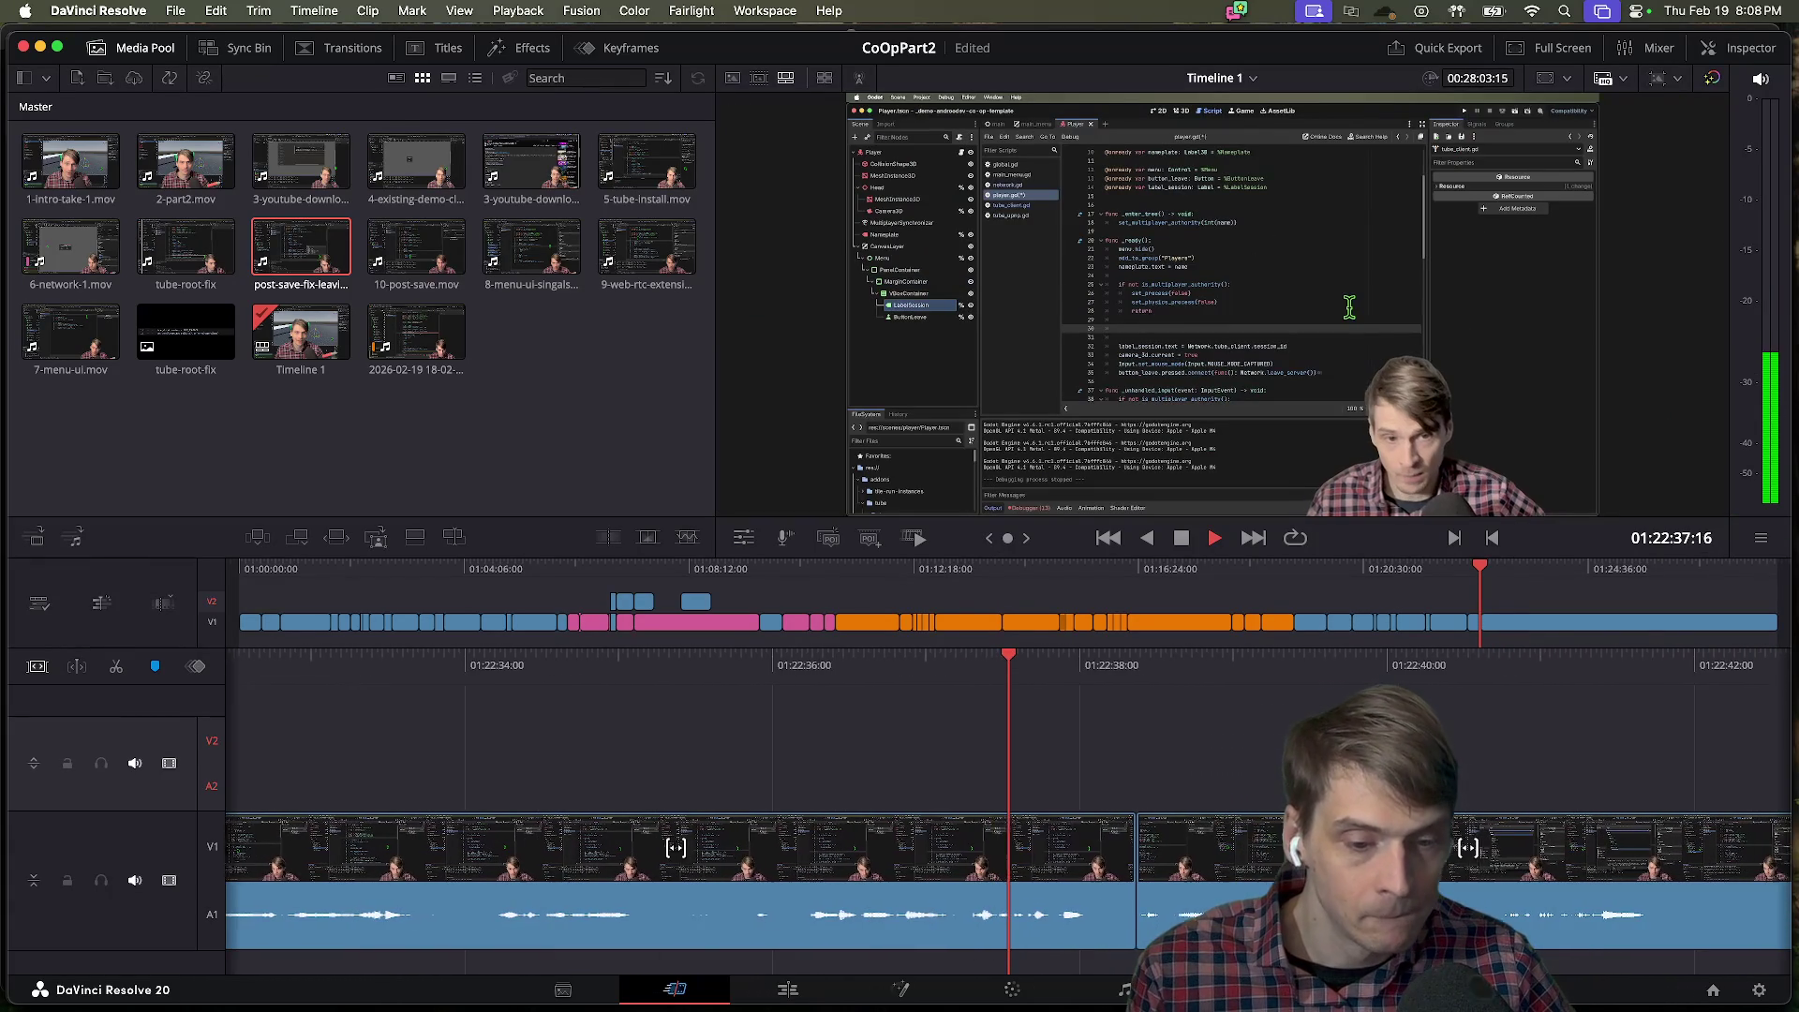
key(space)
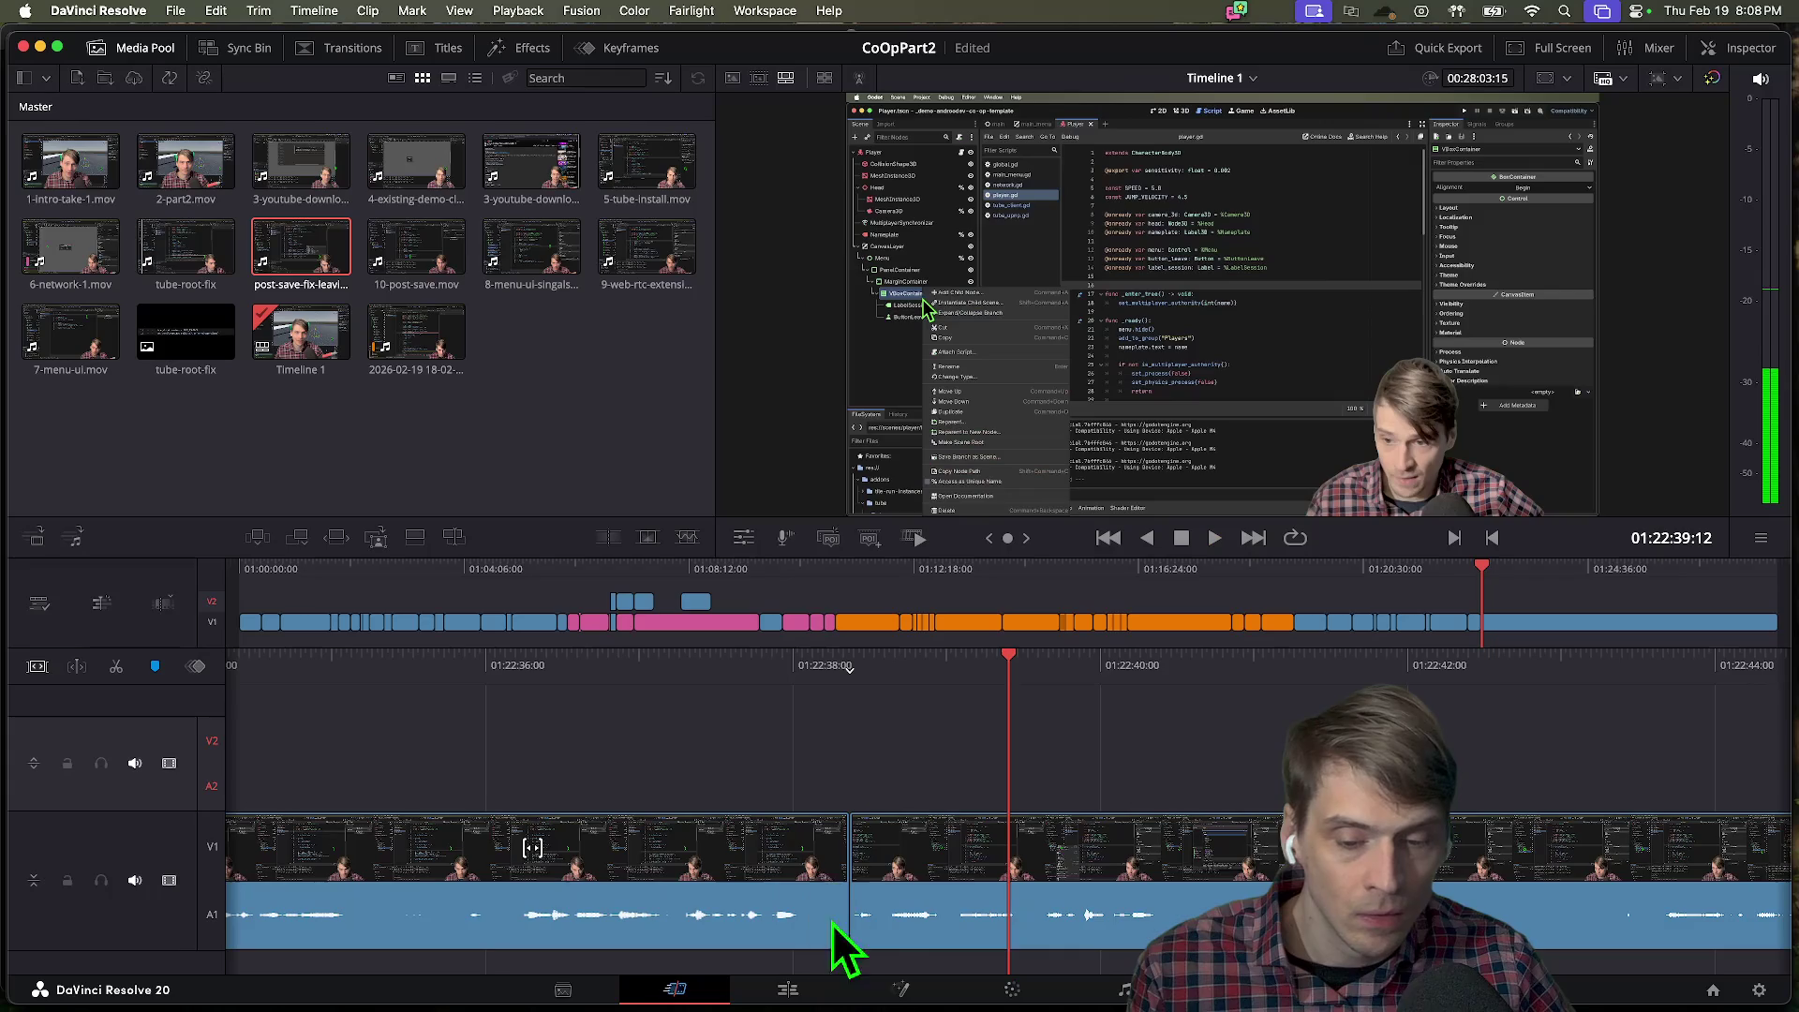
Review across the cut, trim about another second off it, and replay the result.
click(850, 894)
key(j)
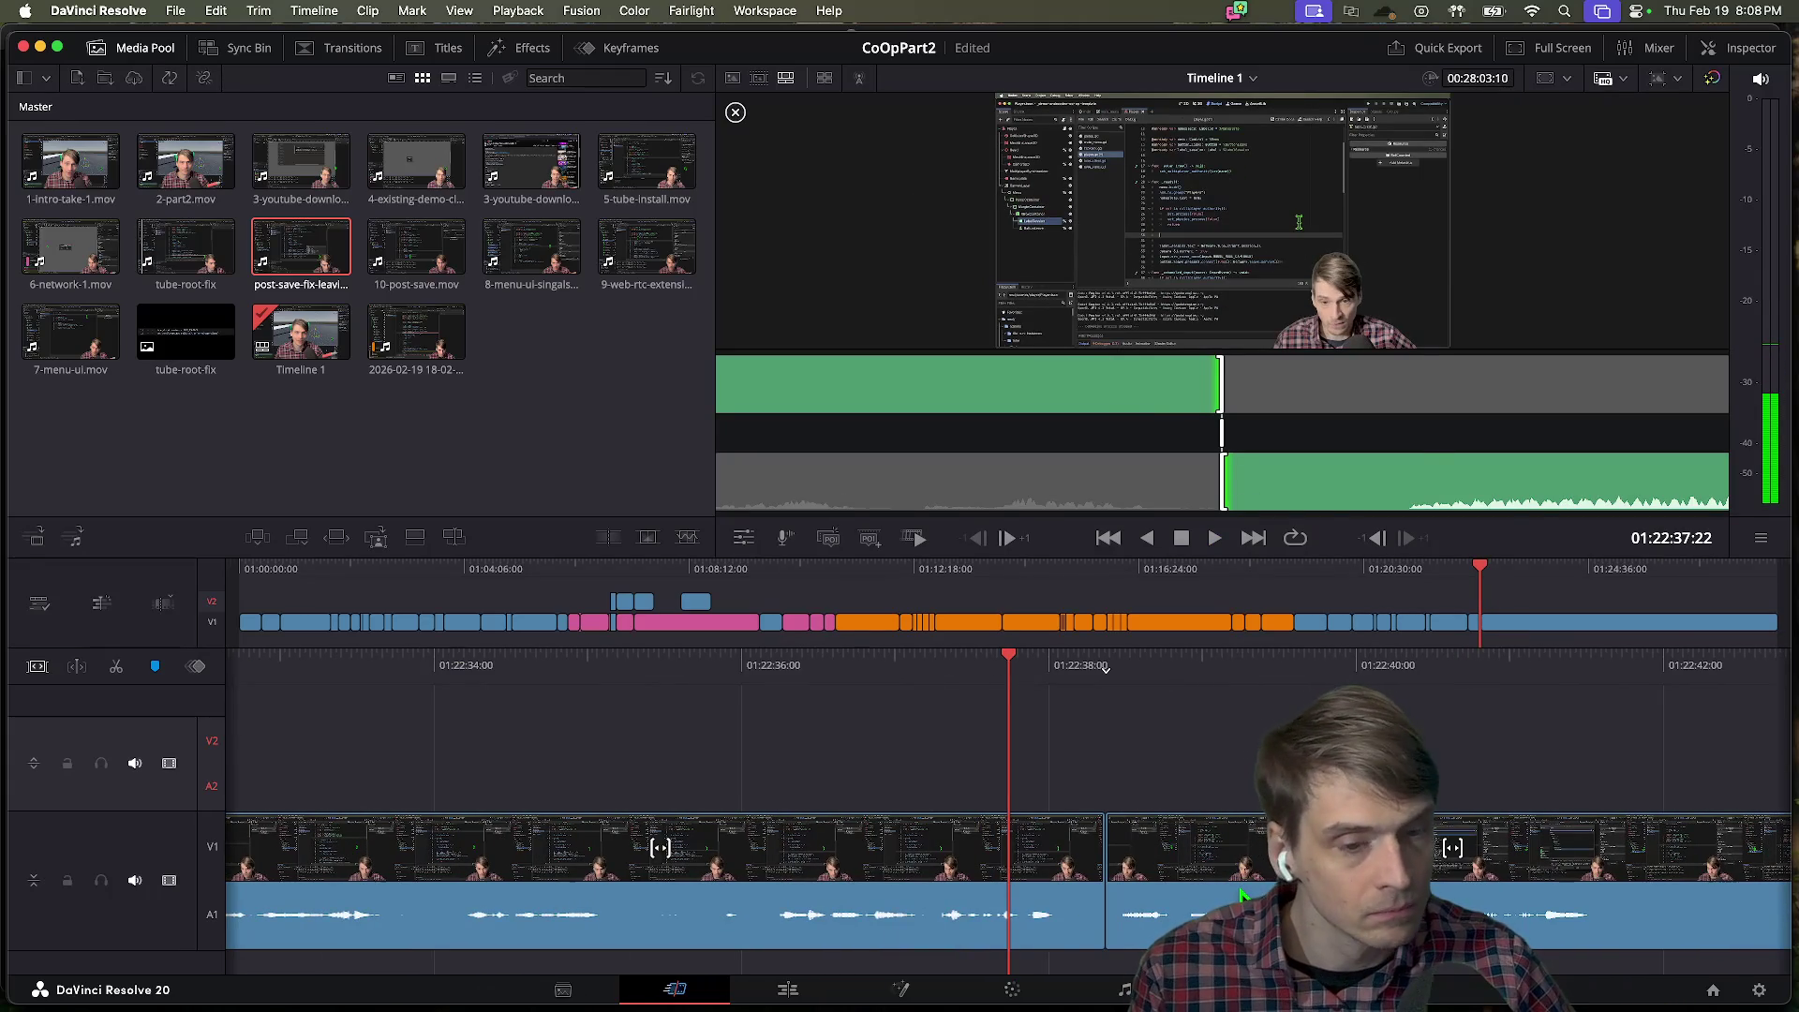
key(space)
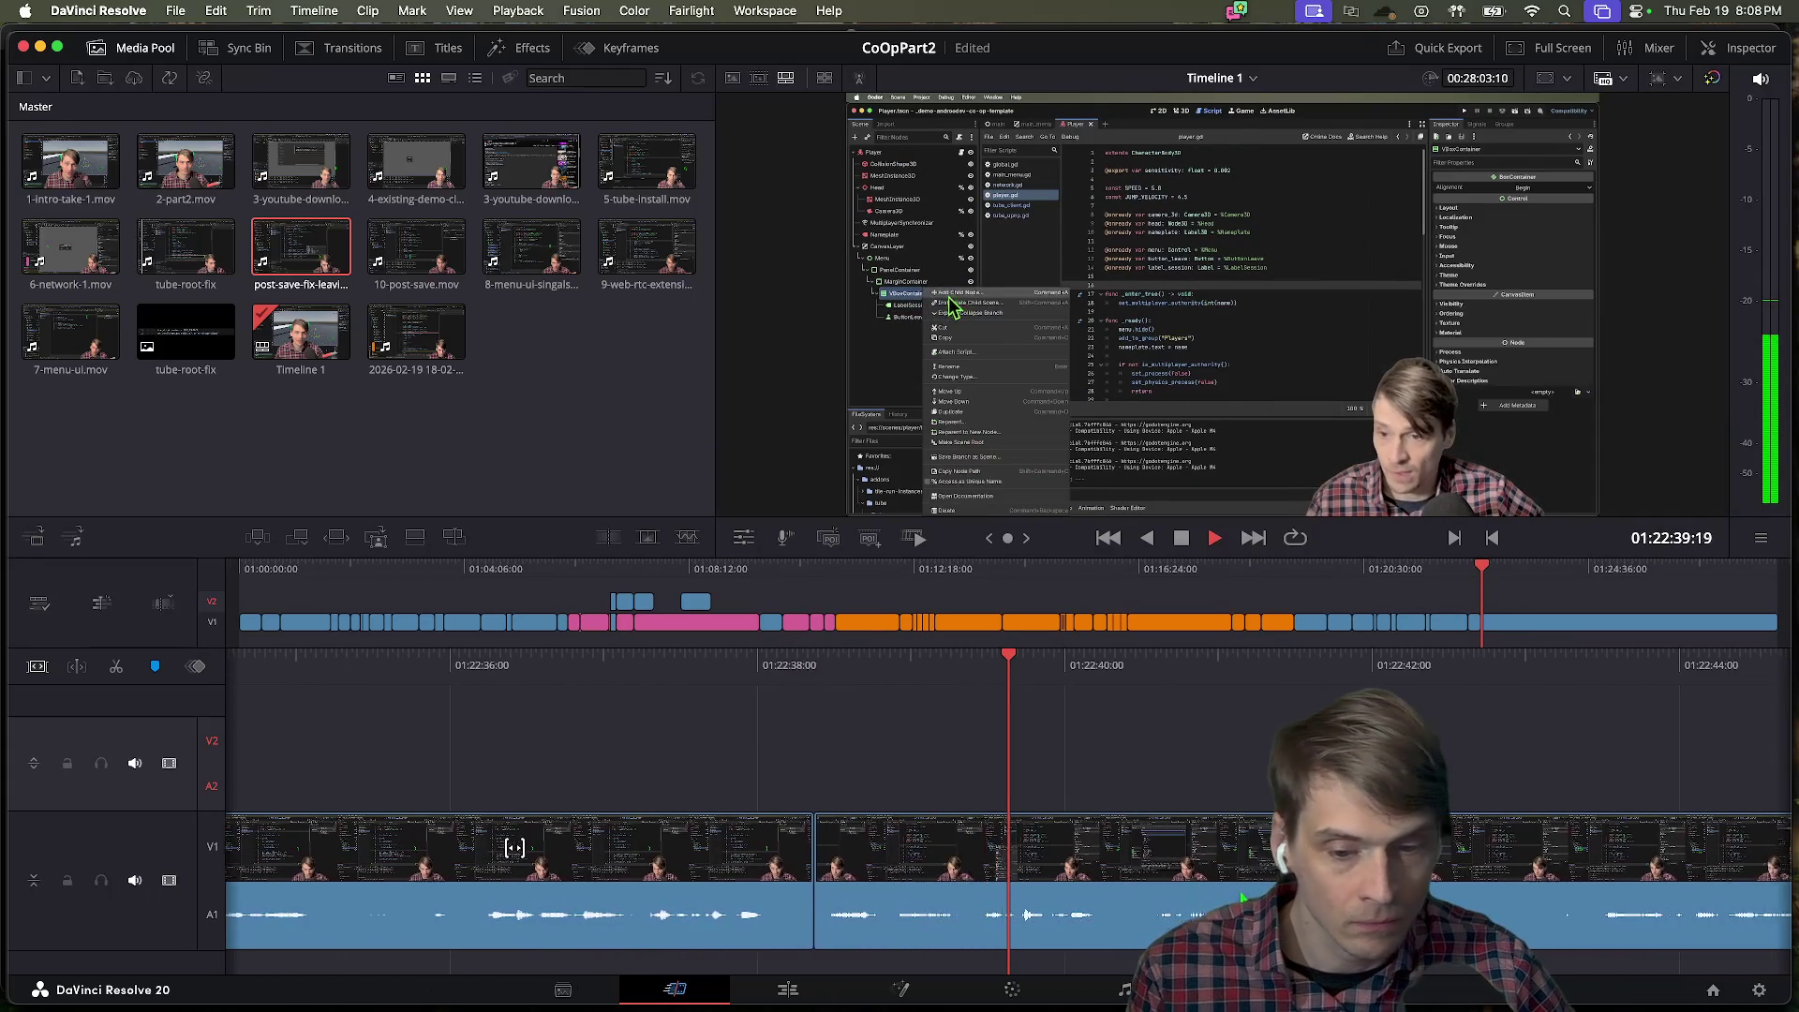
key(space)
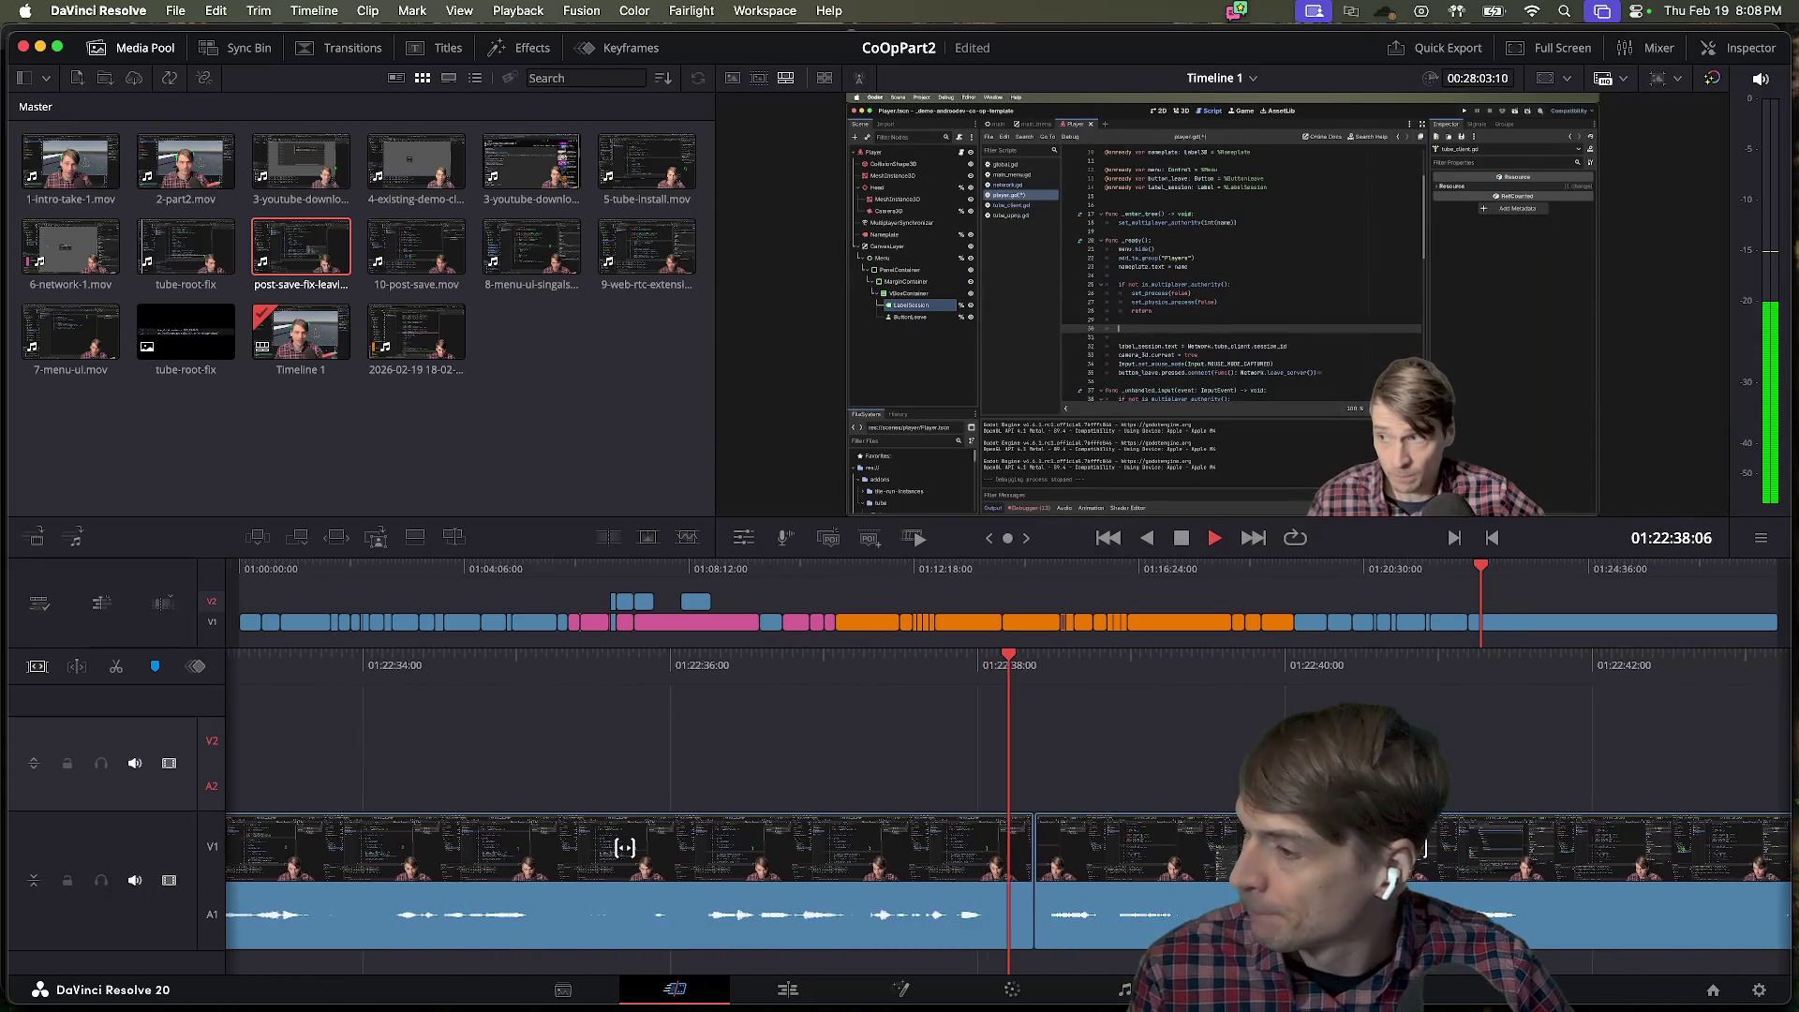
key(space)
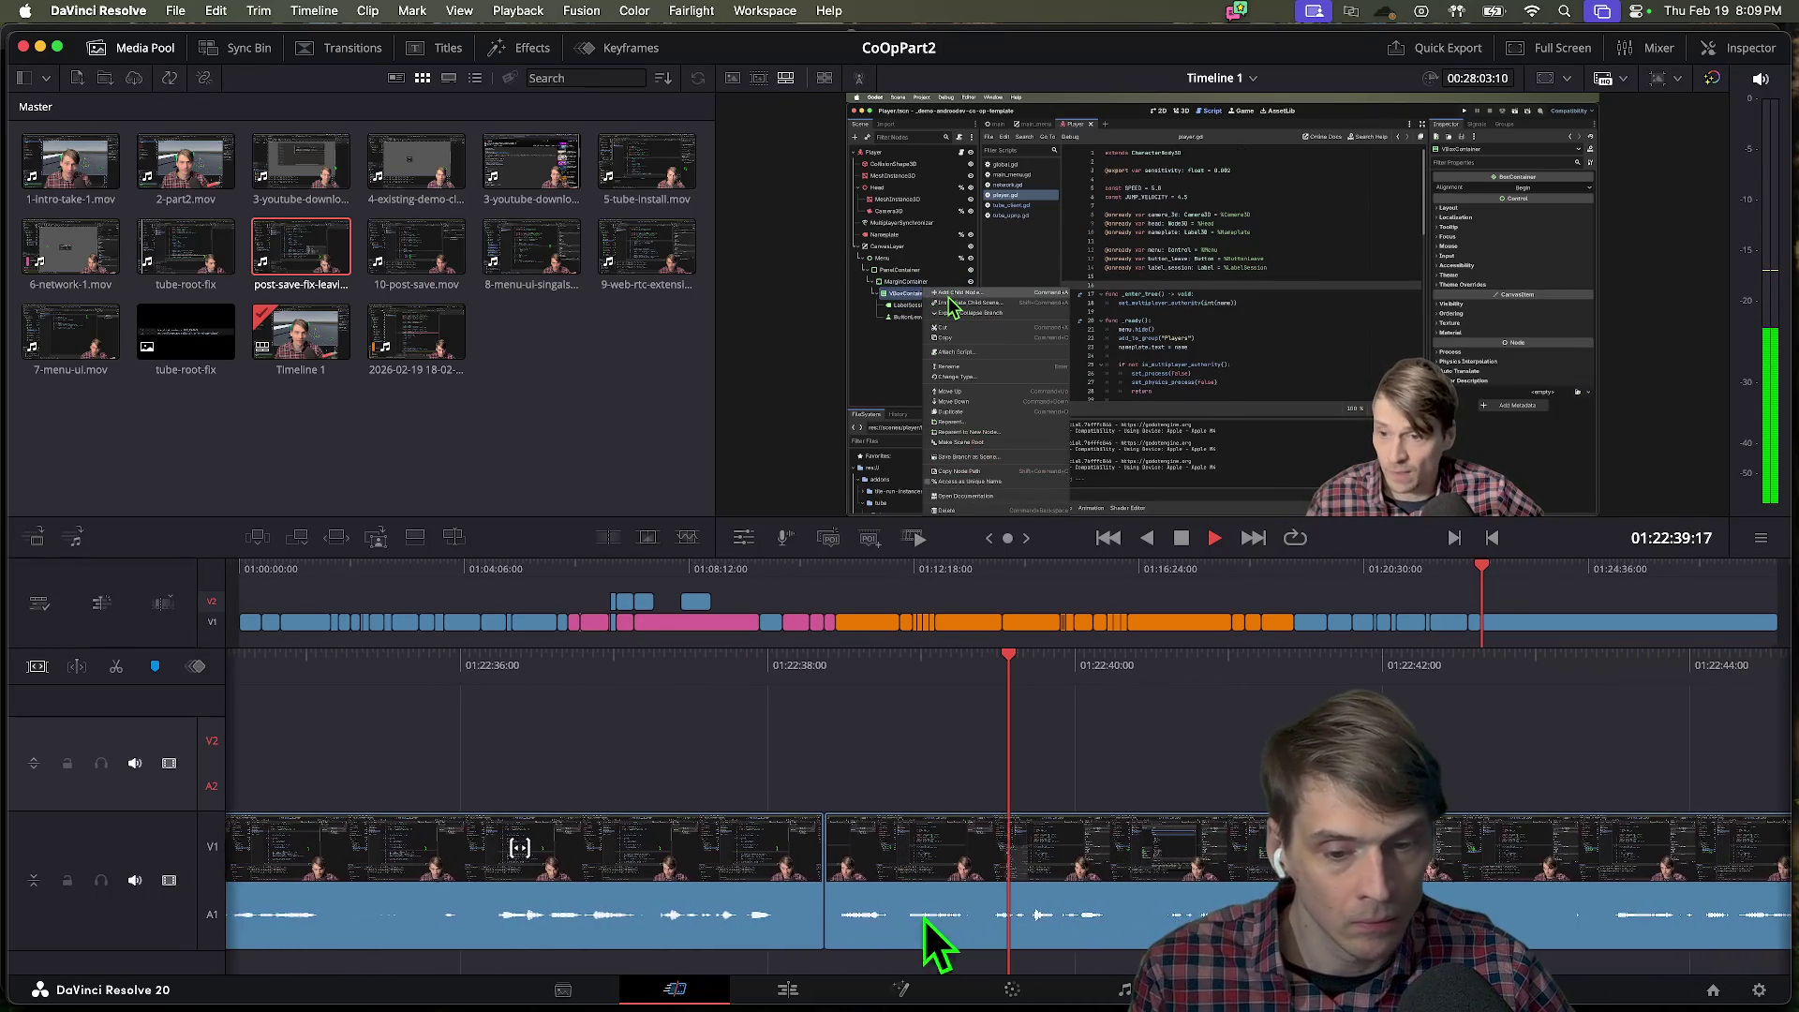
mouse_move(829, 880)
mouse_down()
mouse_move(925, 884)
mouse_move(586, 871)
mouse_move(791, 903)
mouse_up()
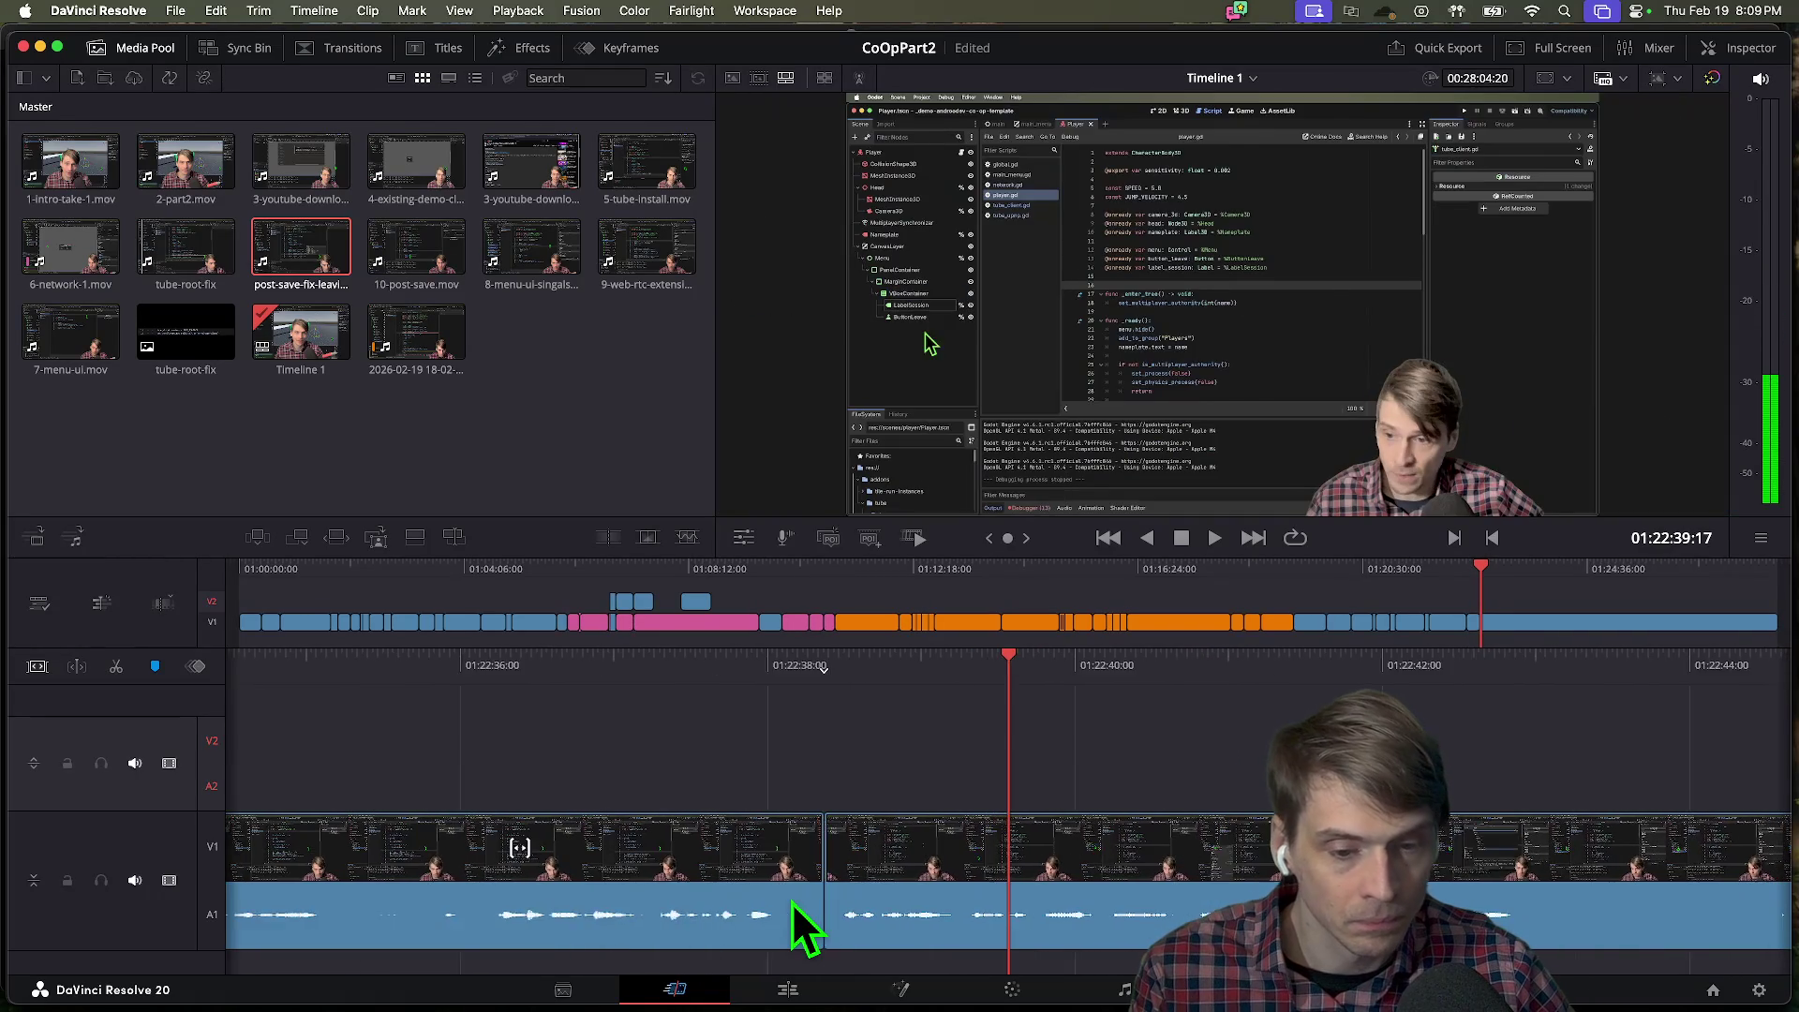
key(space)
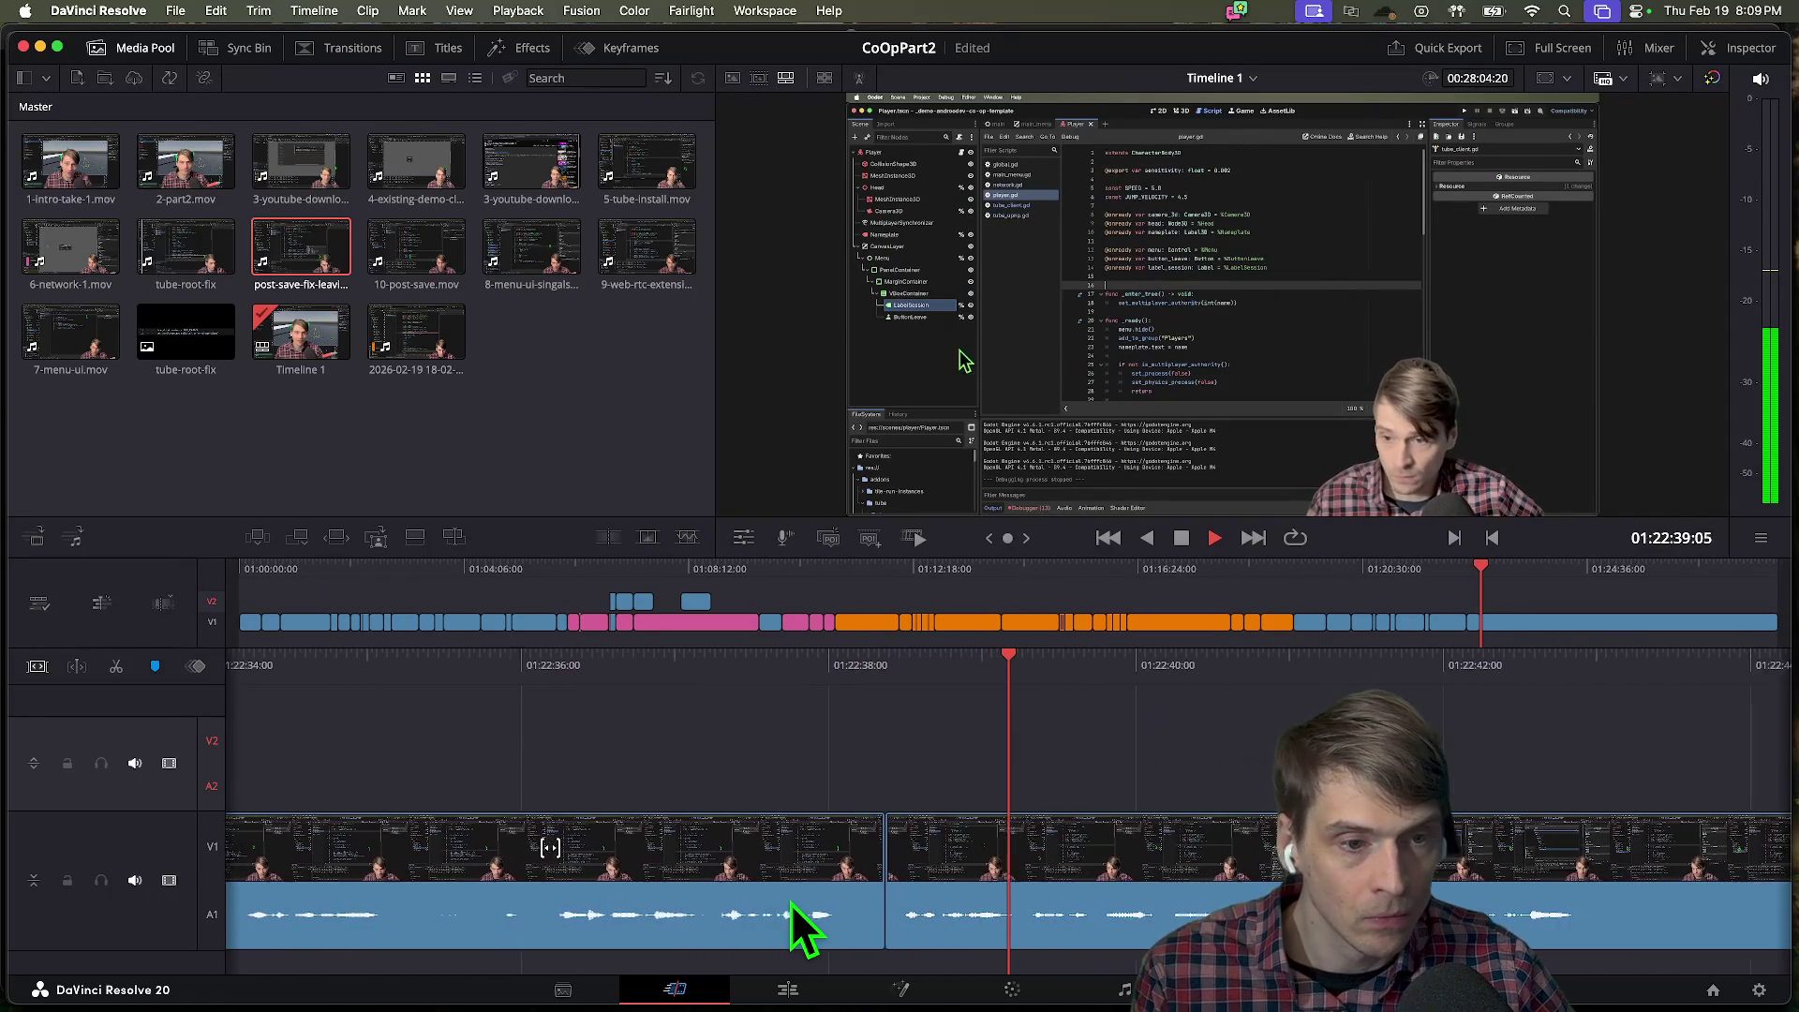
key(space)
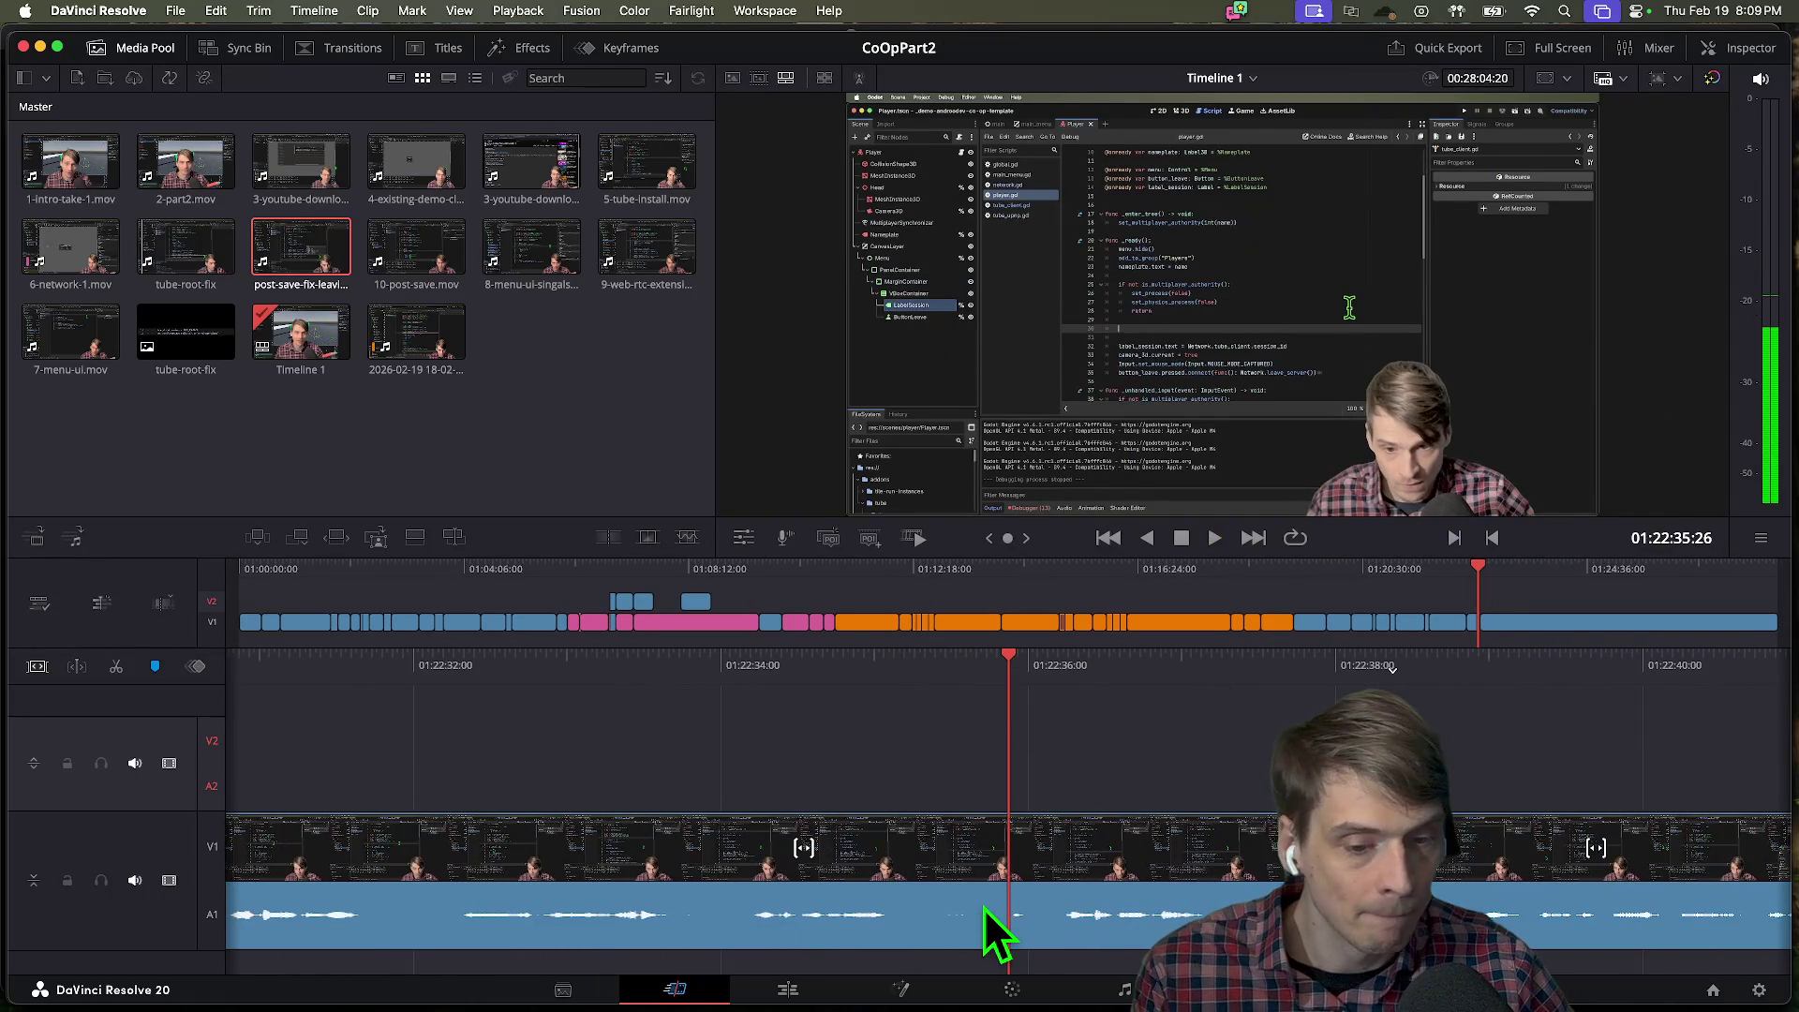
key(space)
key(slash)
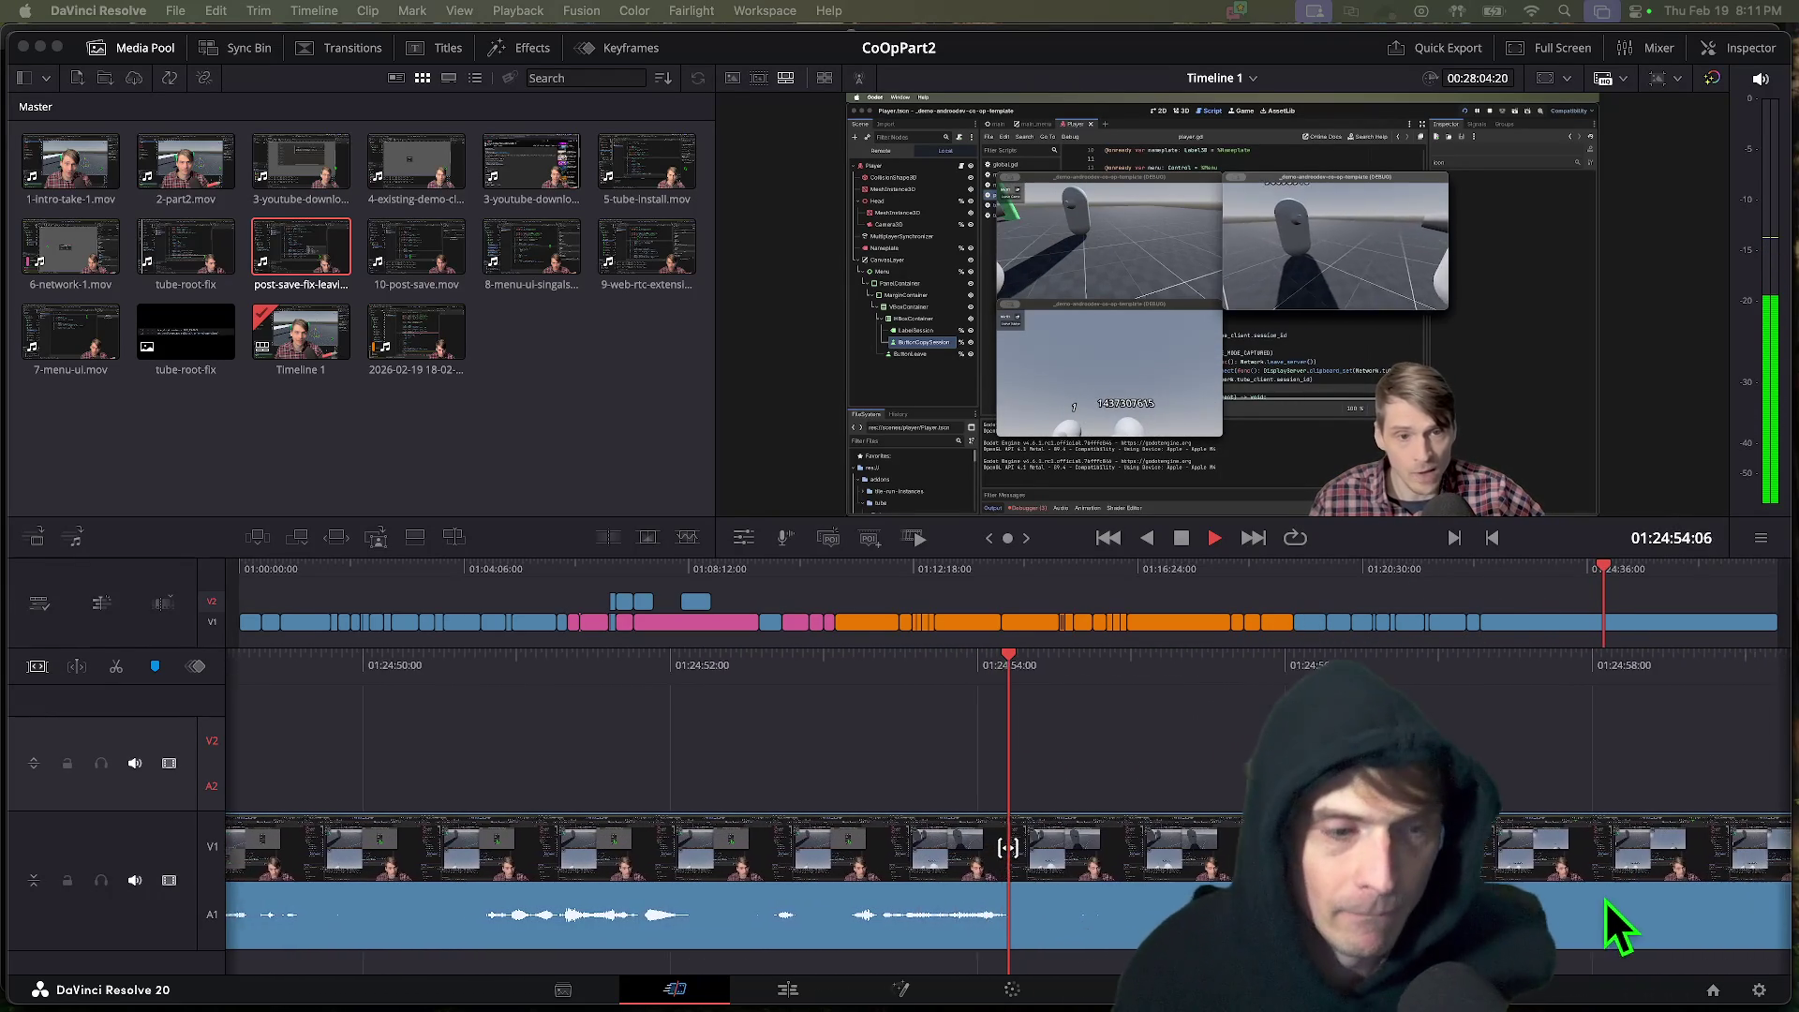
Play back the long clip and blade it at 01:24:54:14.
click(949, 886)
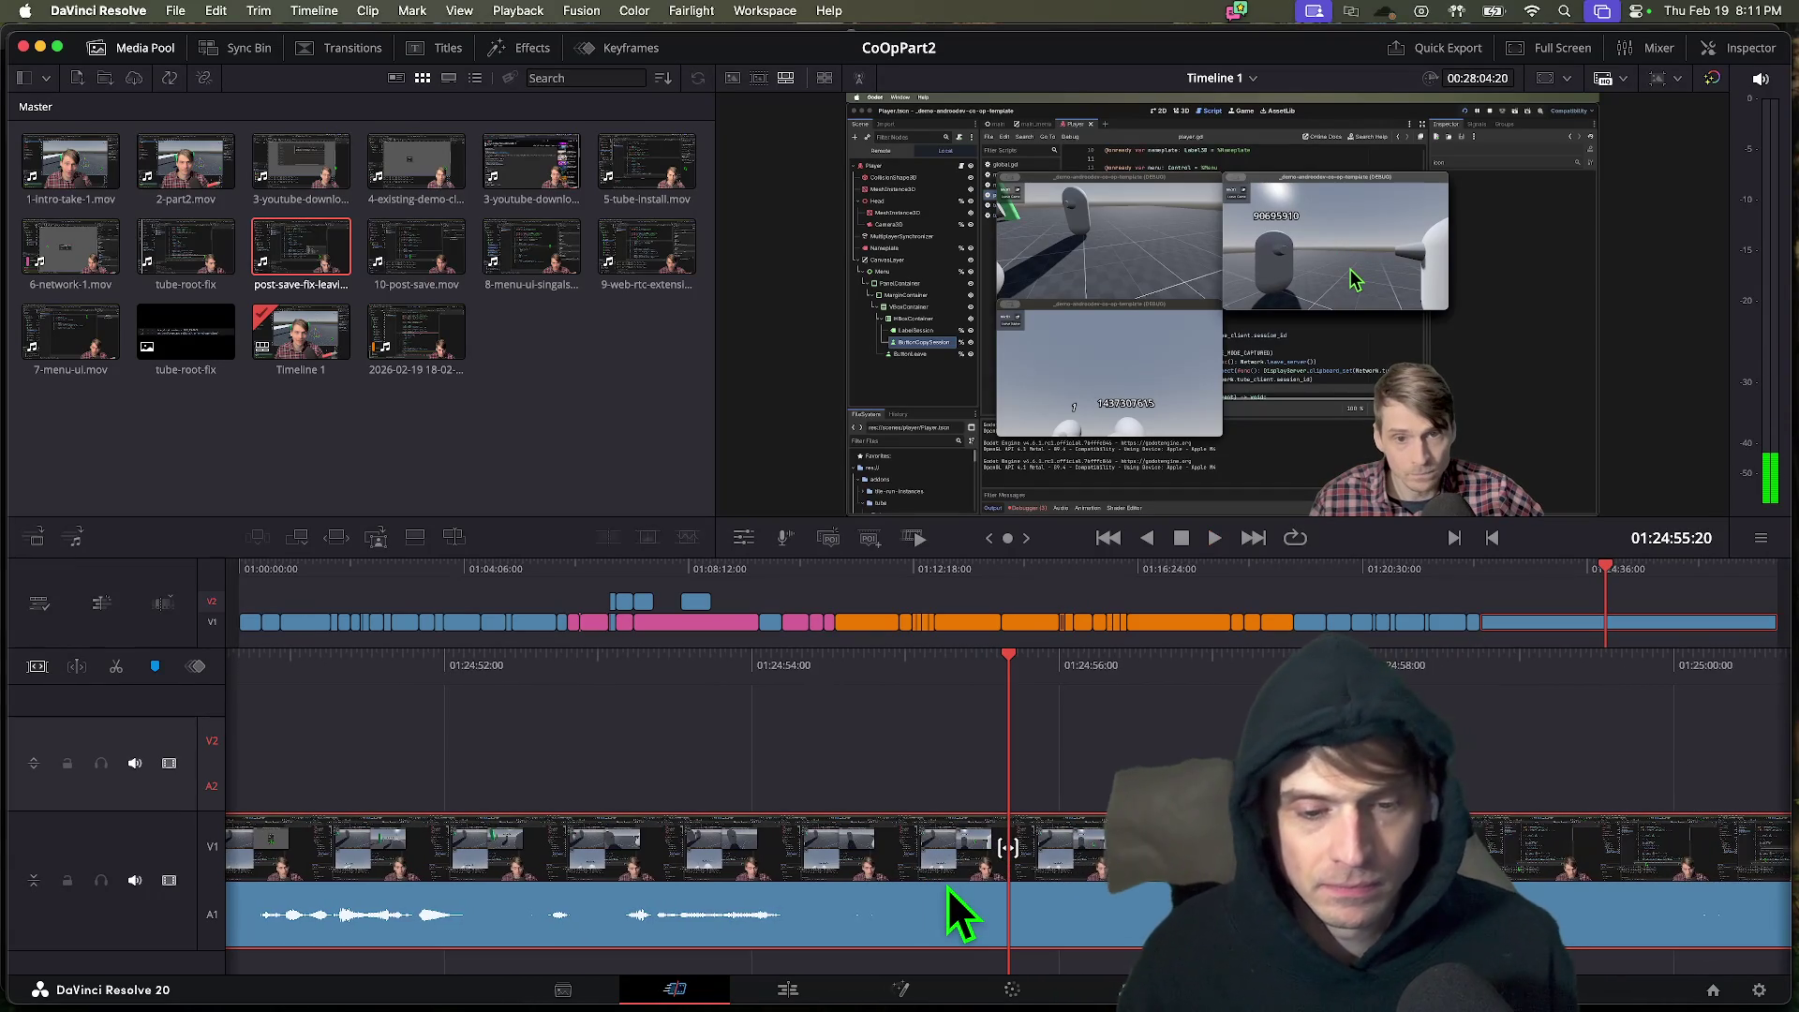
key(j)
key(j)
key(k)
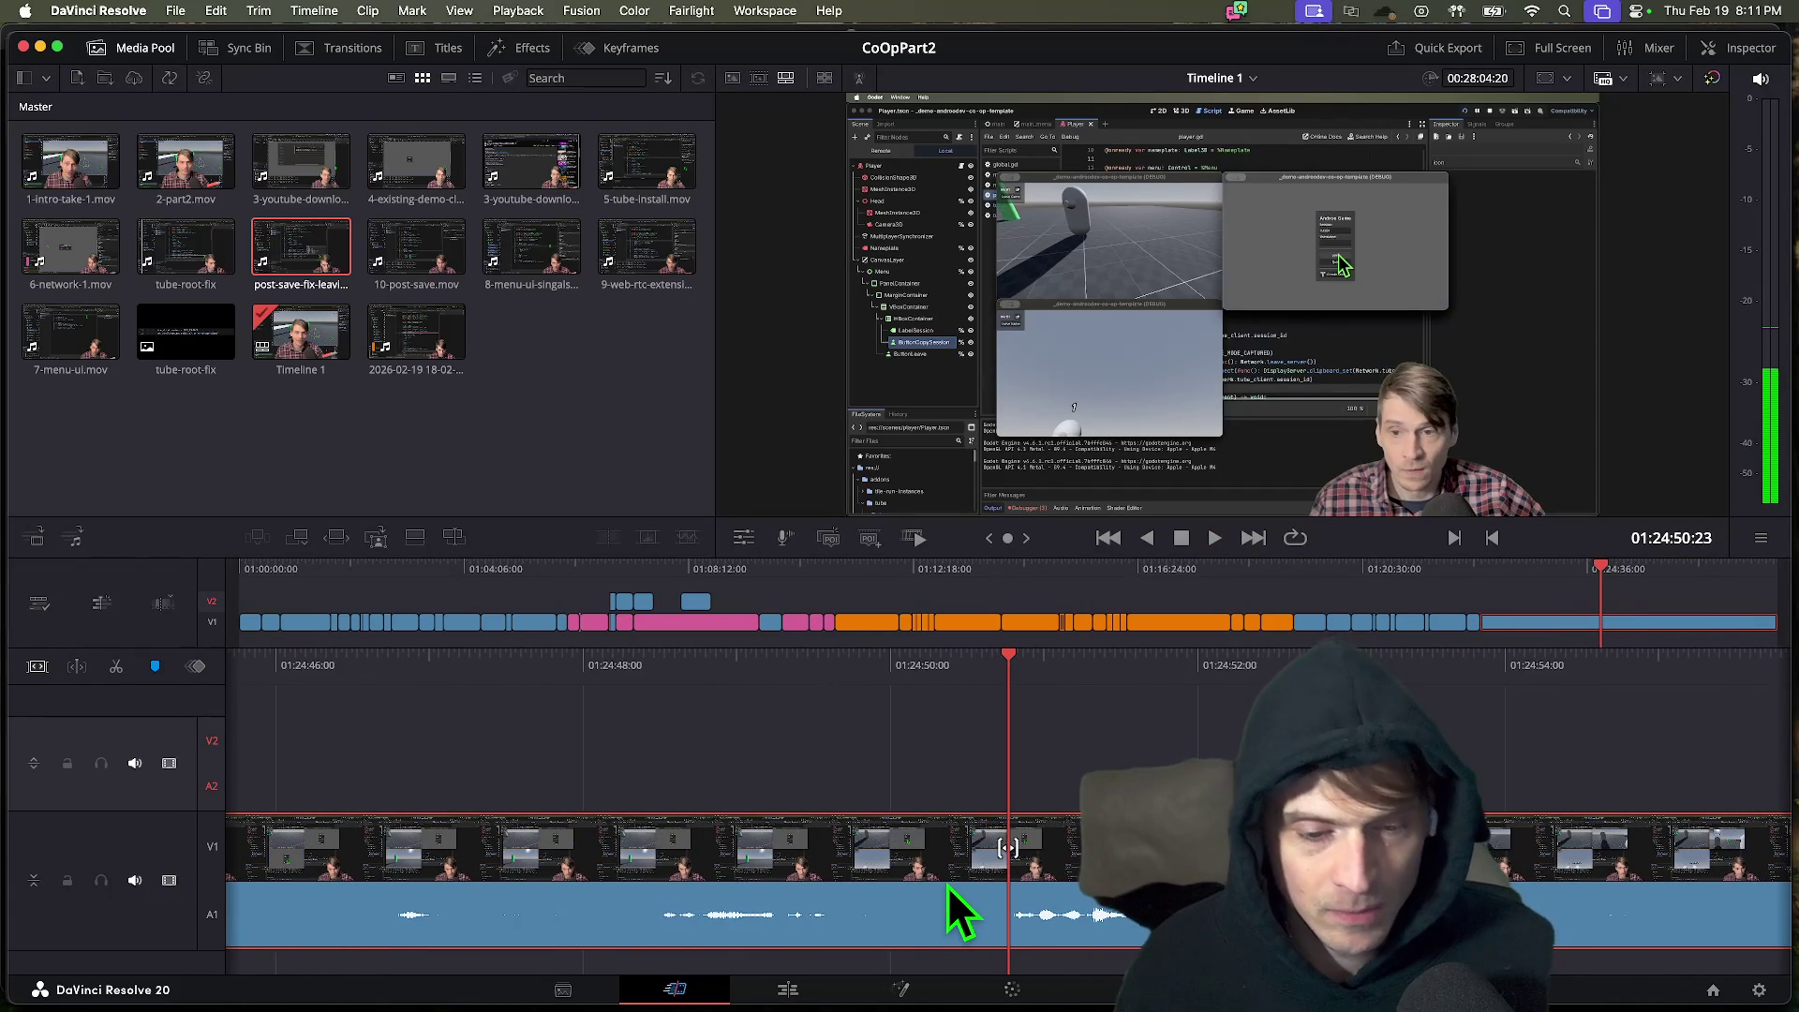
key(l)
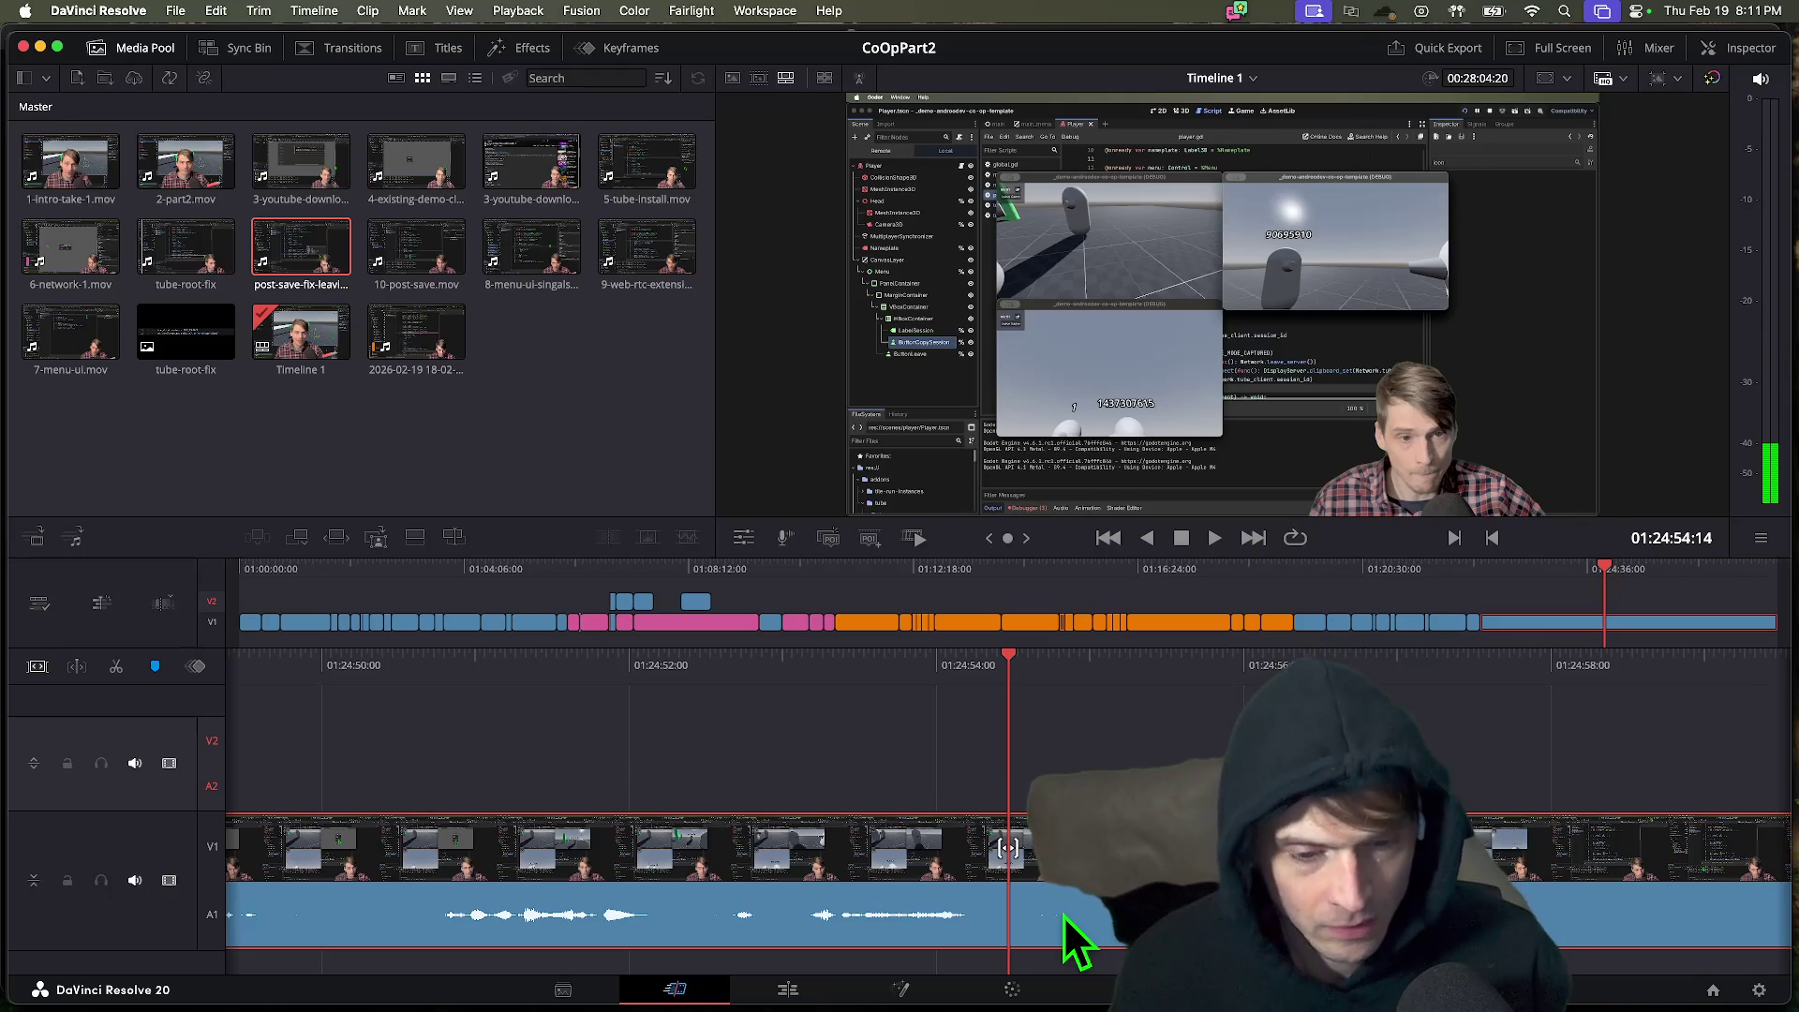
key(super+b)
Blade the clip again around 01:25:02, replay the section, and bring up the Movies folder.
key(l)
key(l)
key(l)
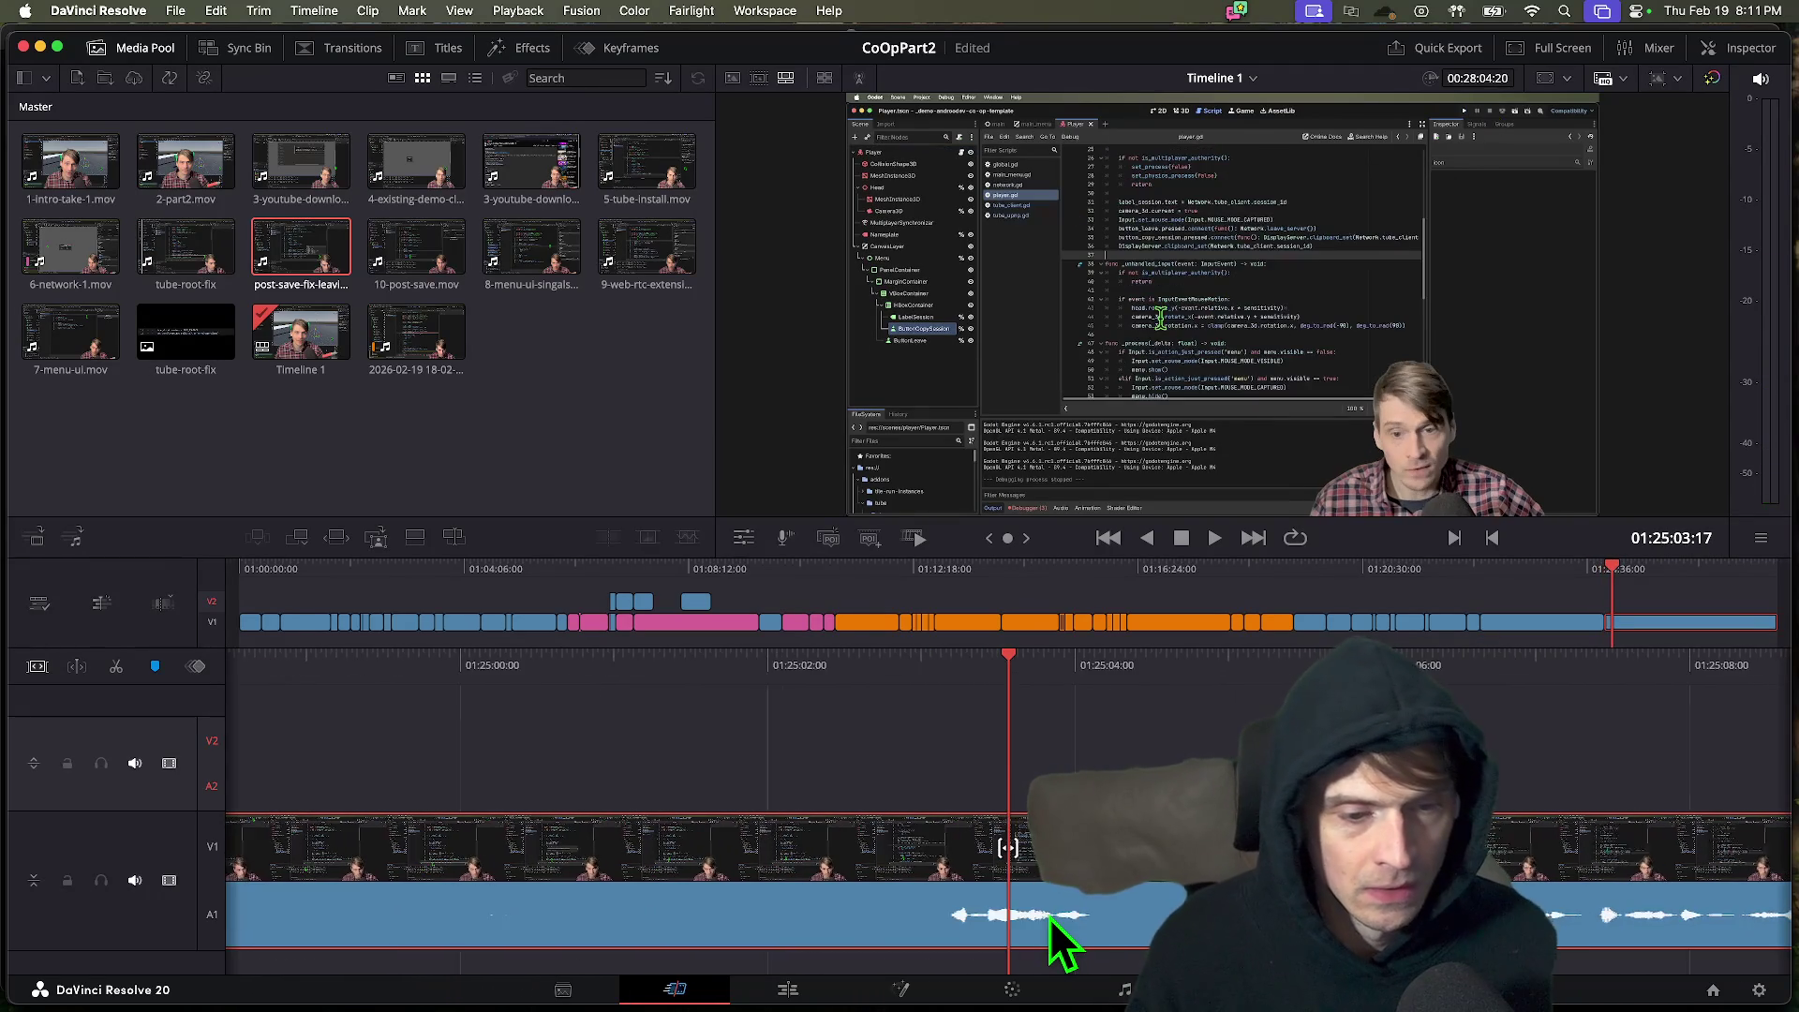
key(k)
key(space)
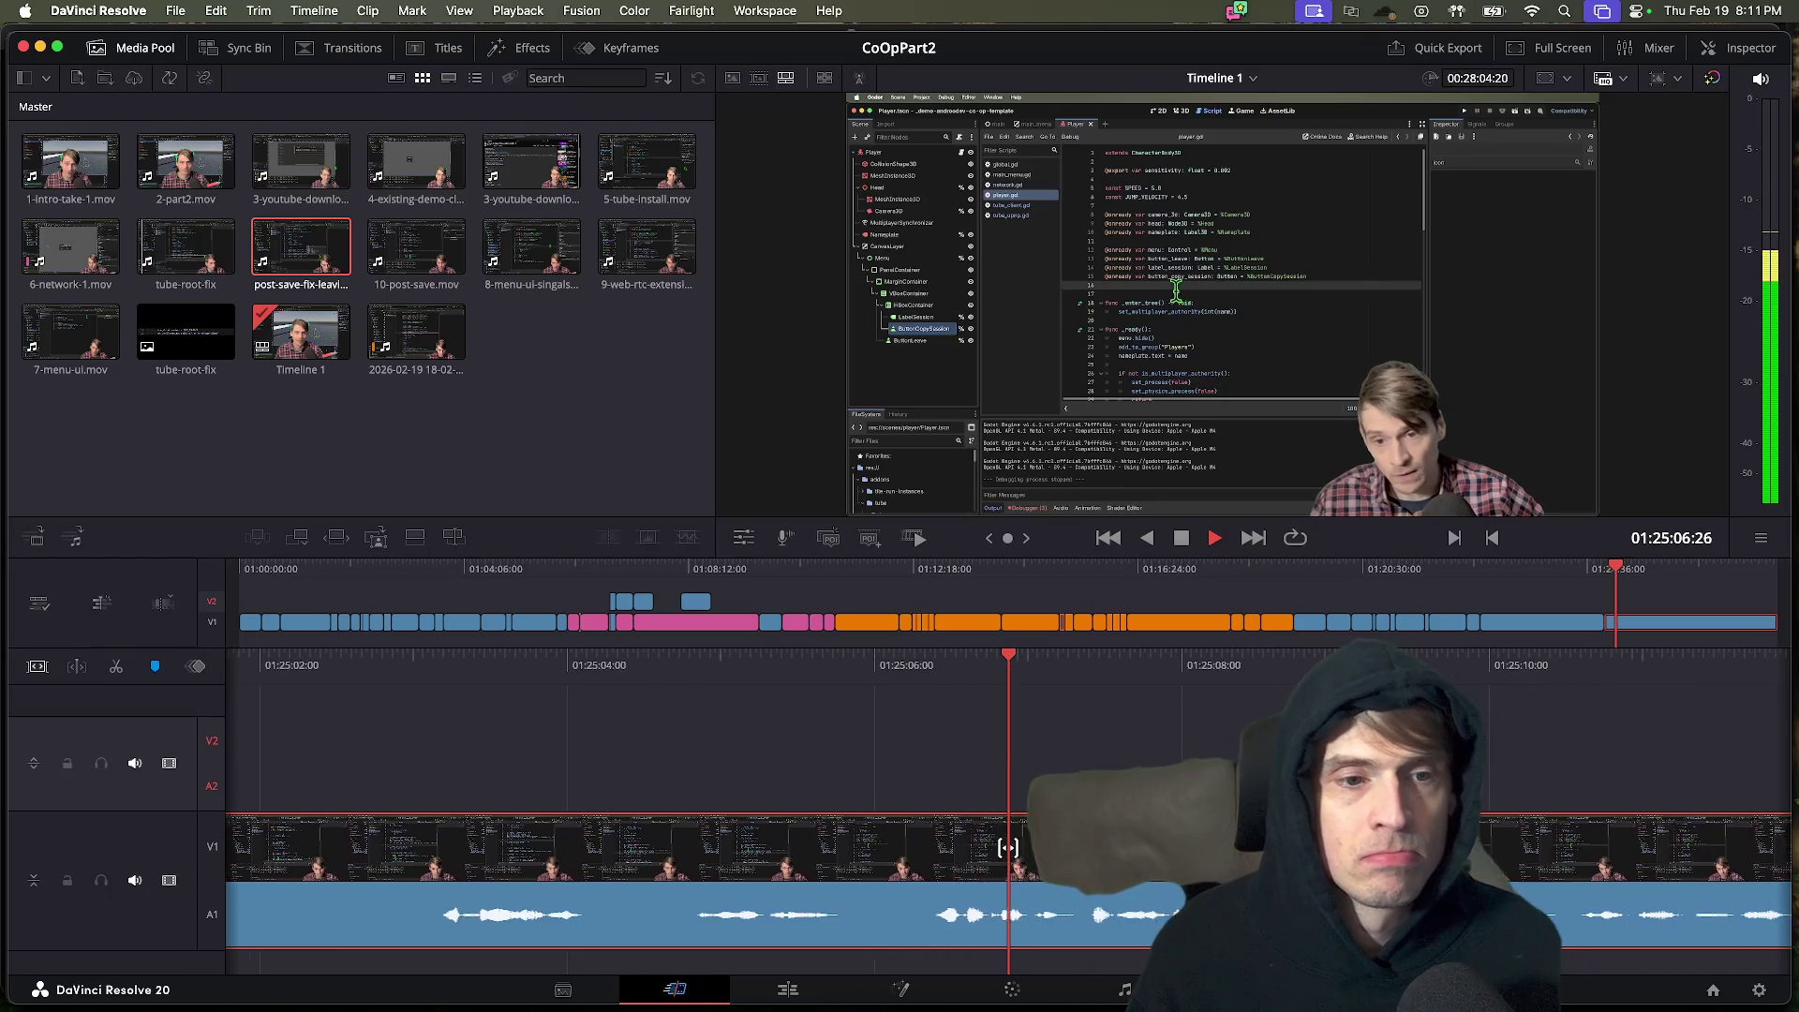
key(j)
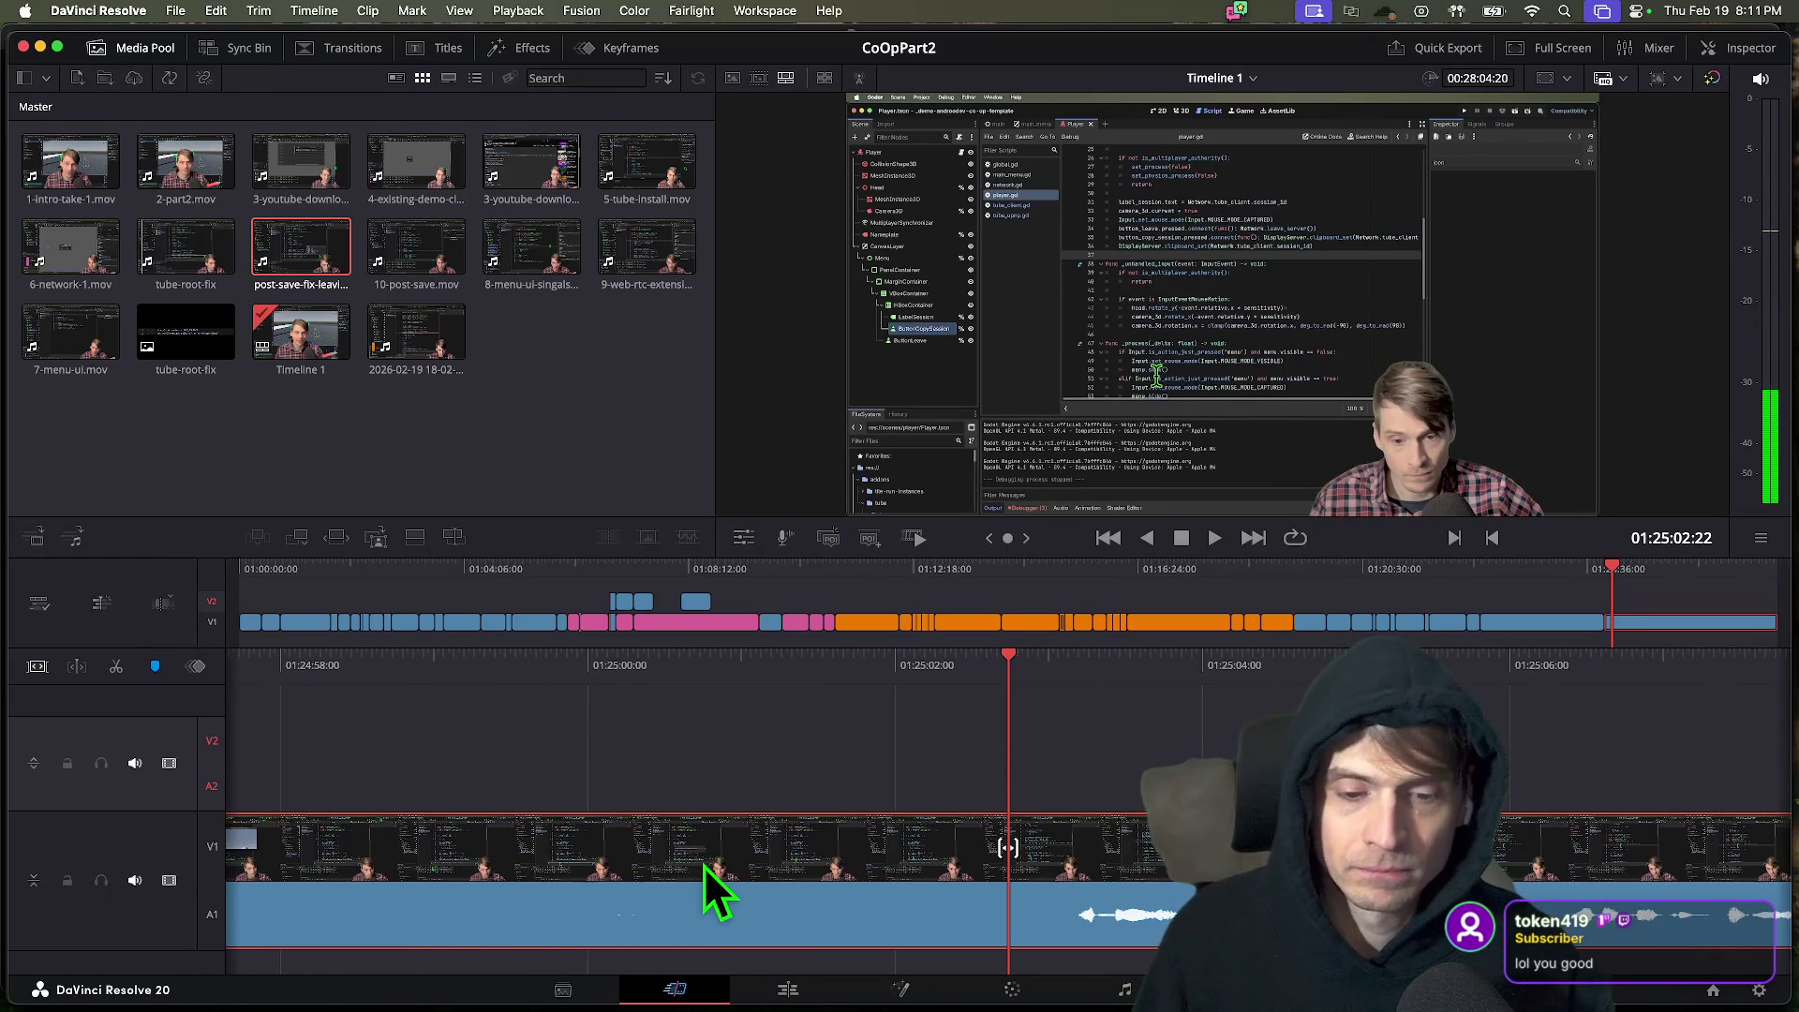
key(super+b)
key(/)
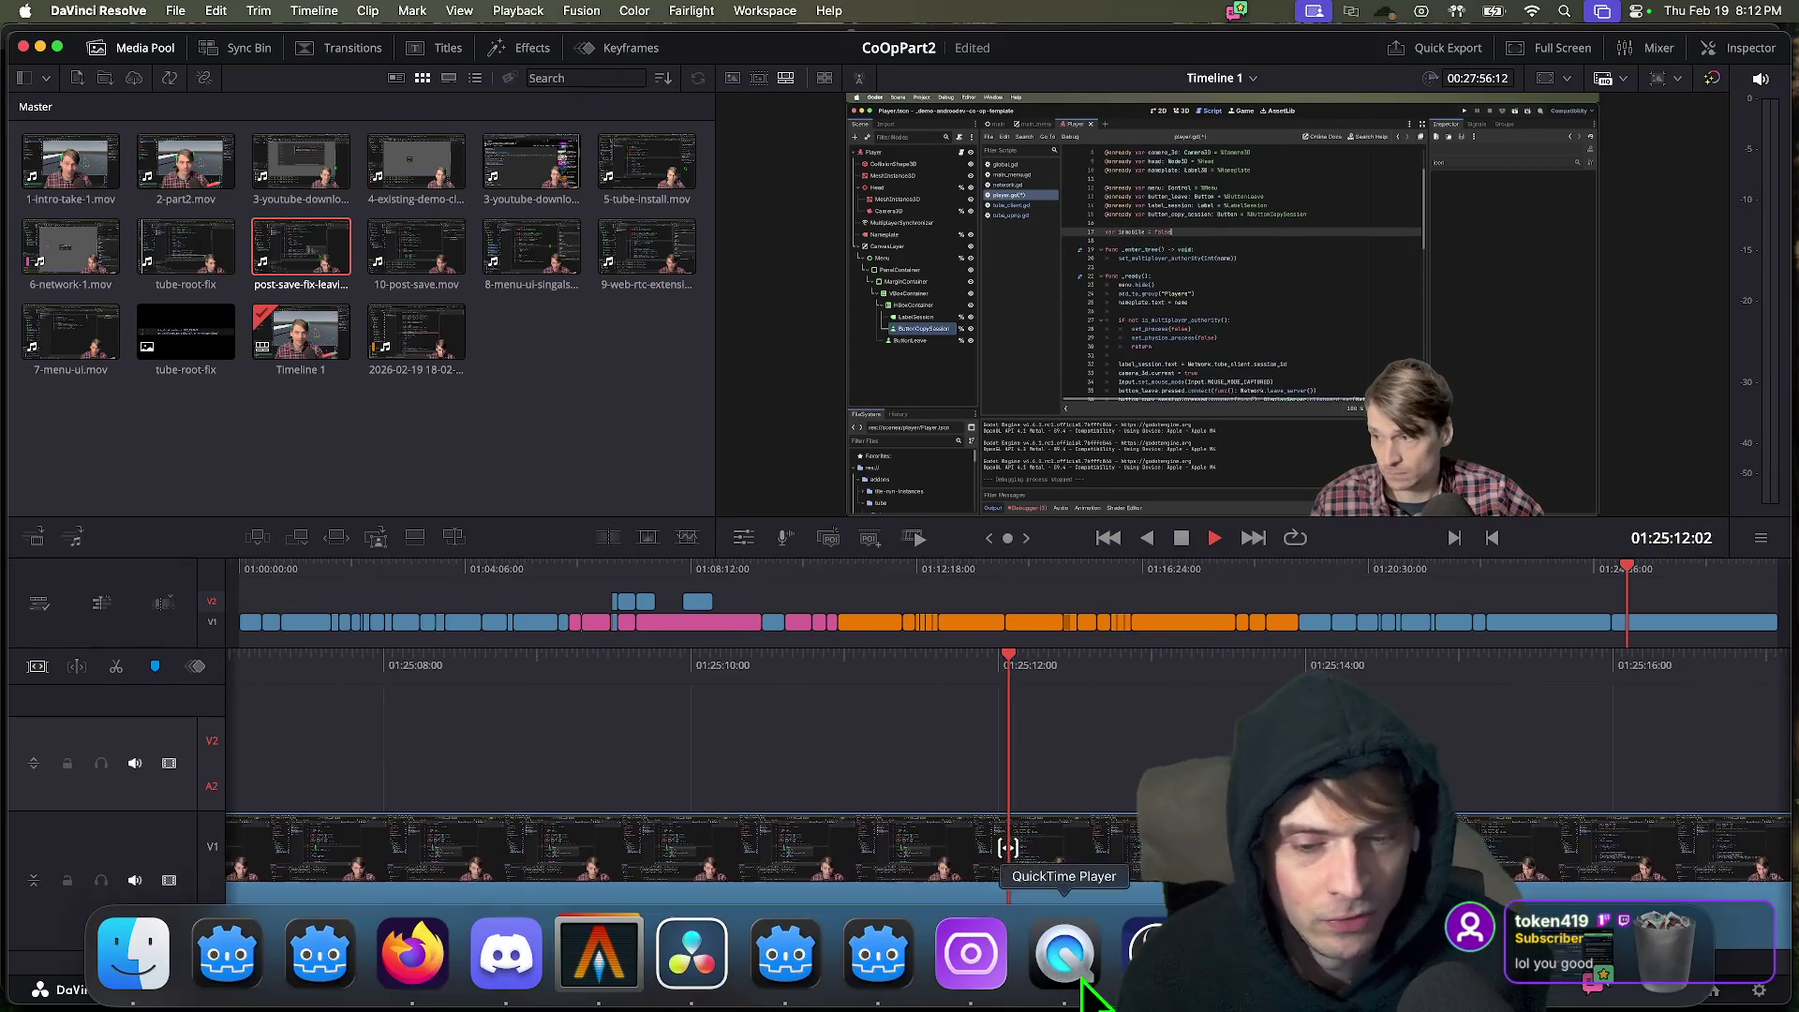
click(140, 946)
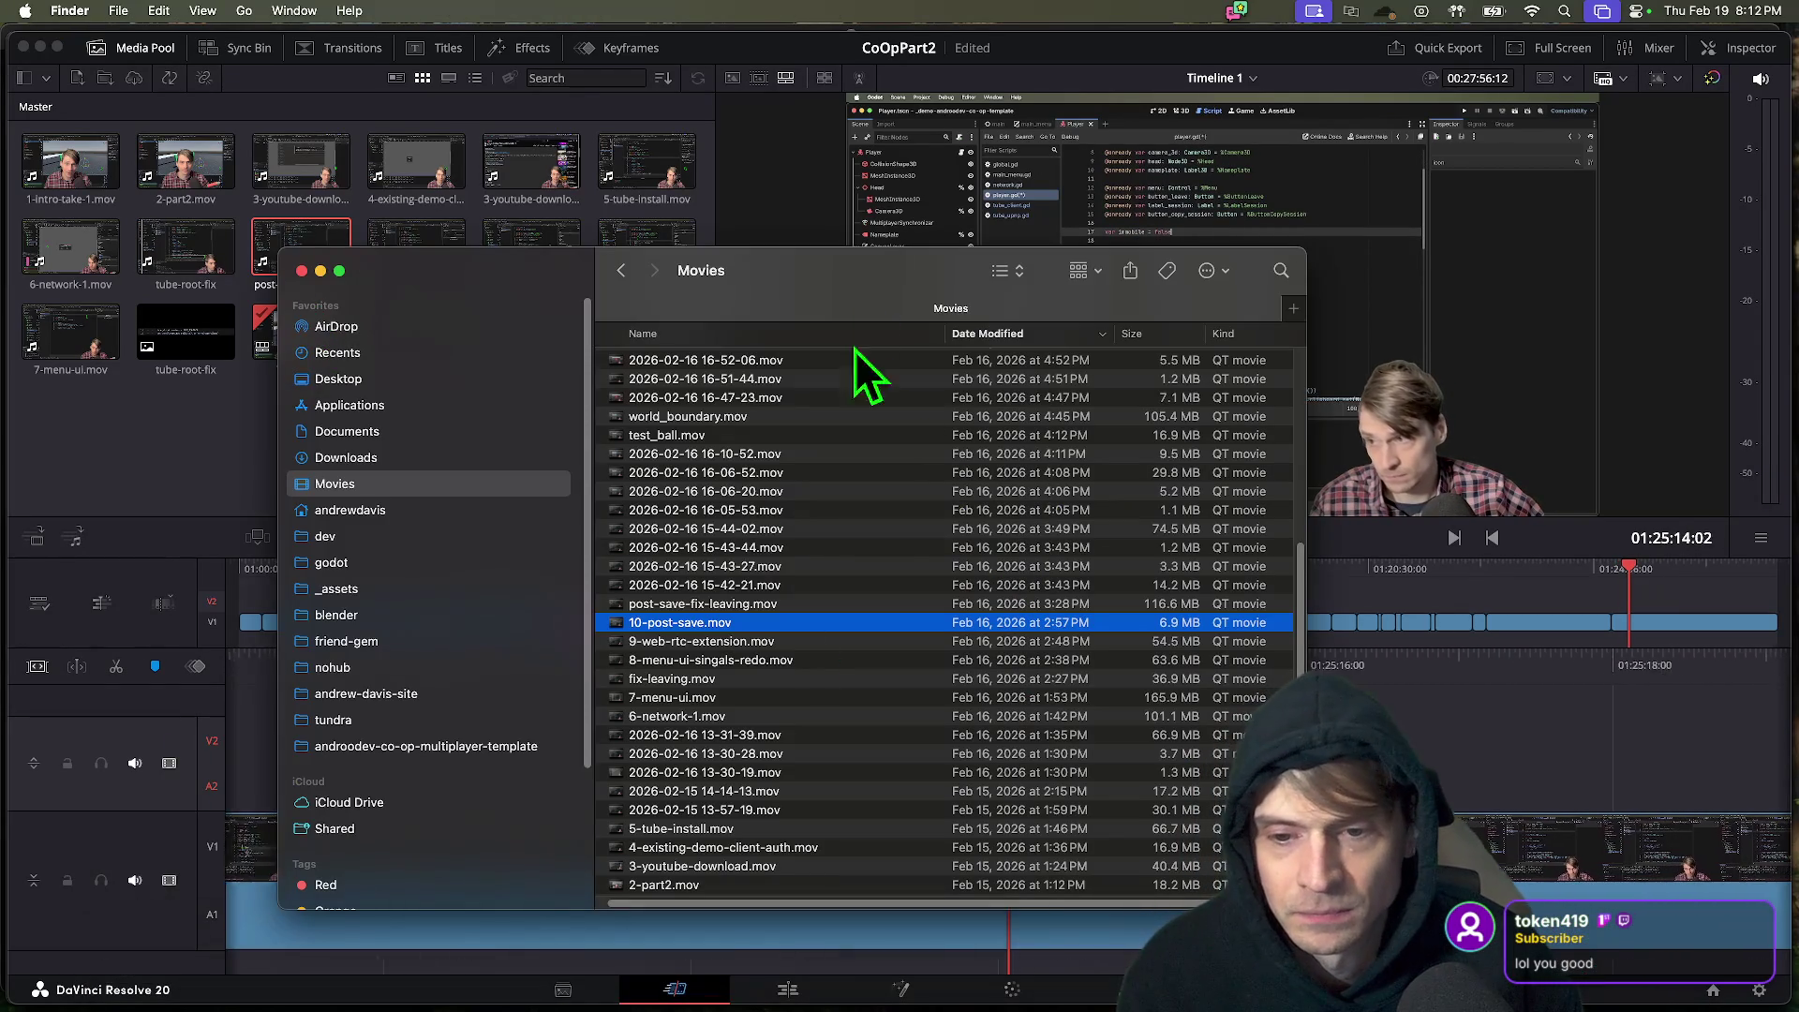
scroll(748, 557, up, 5)
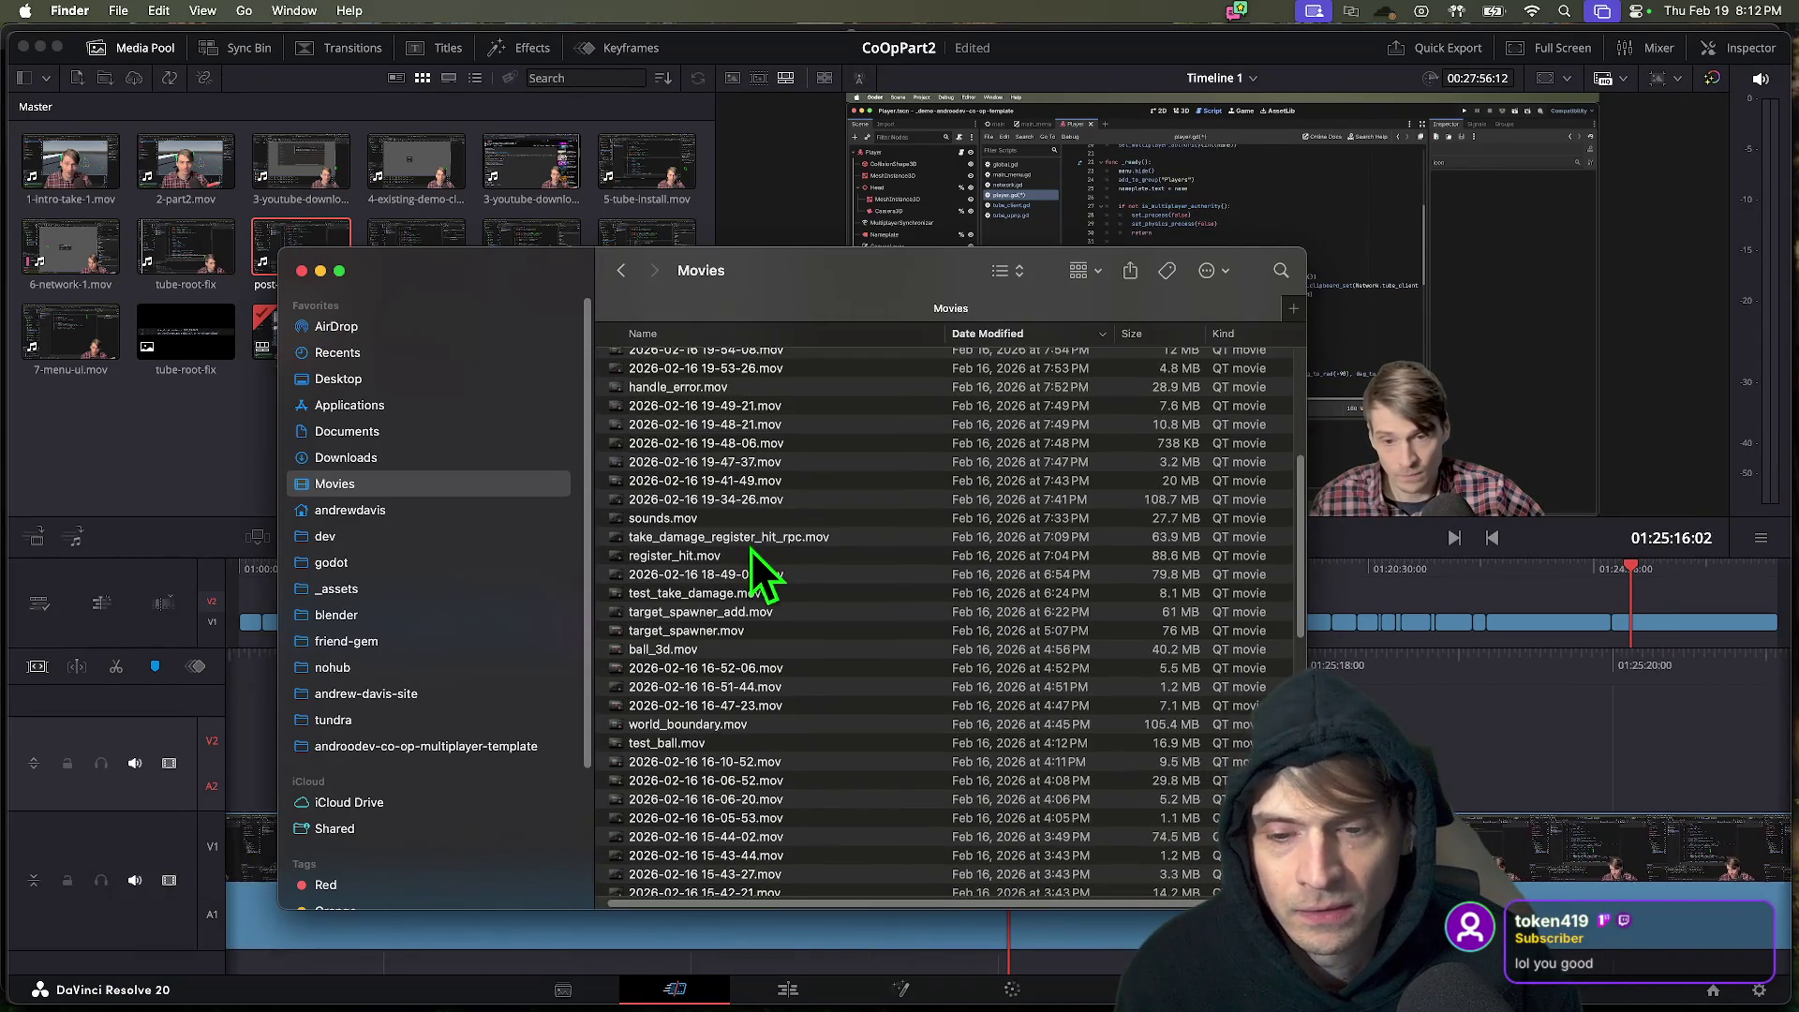
scroll(750, 547, down, 4)
click(796, 539)
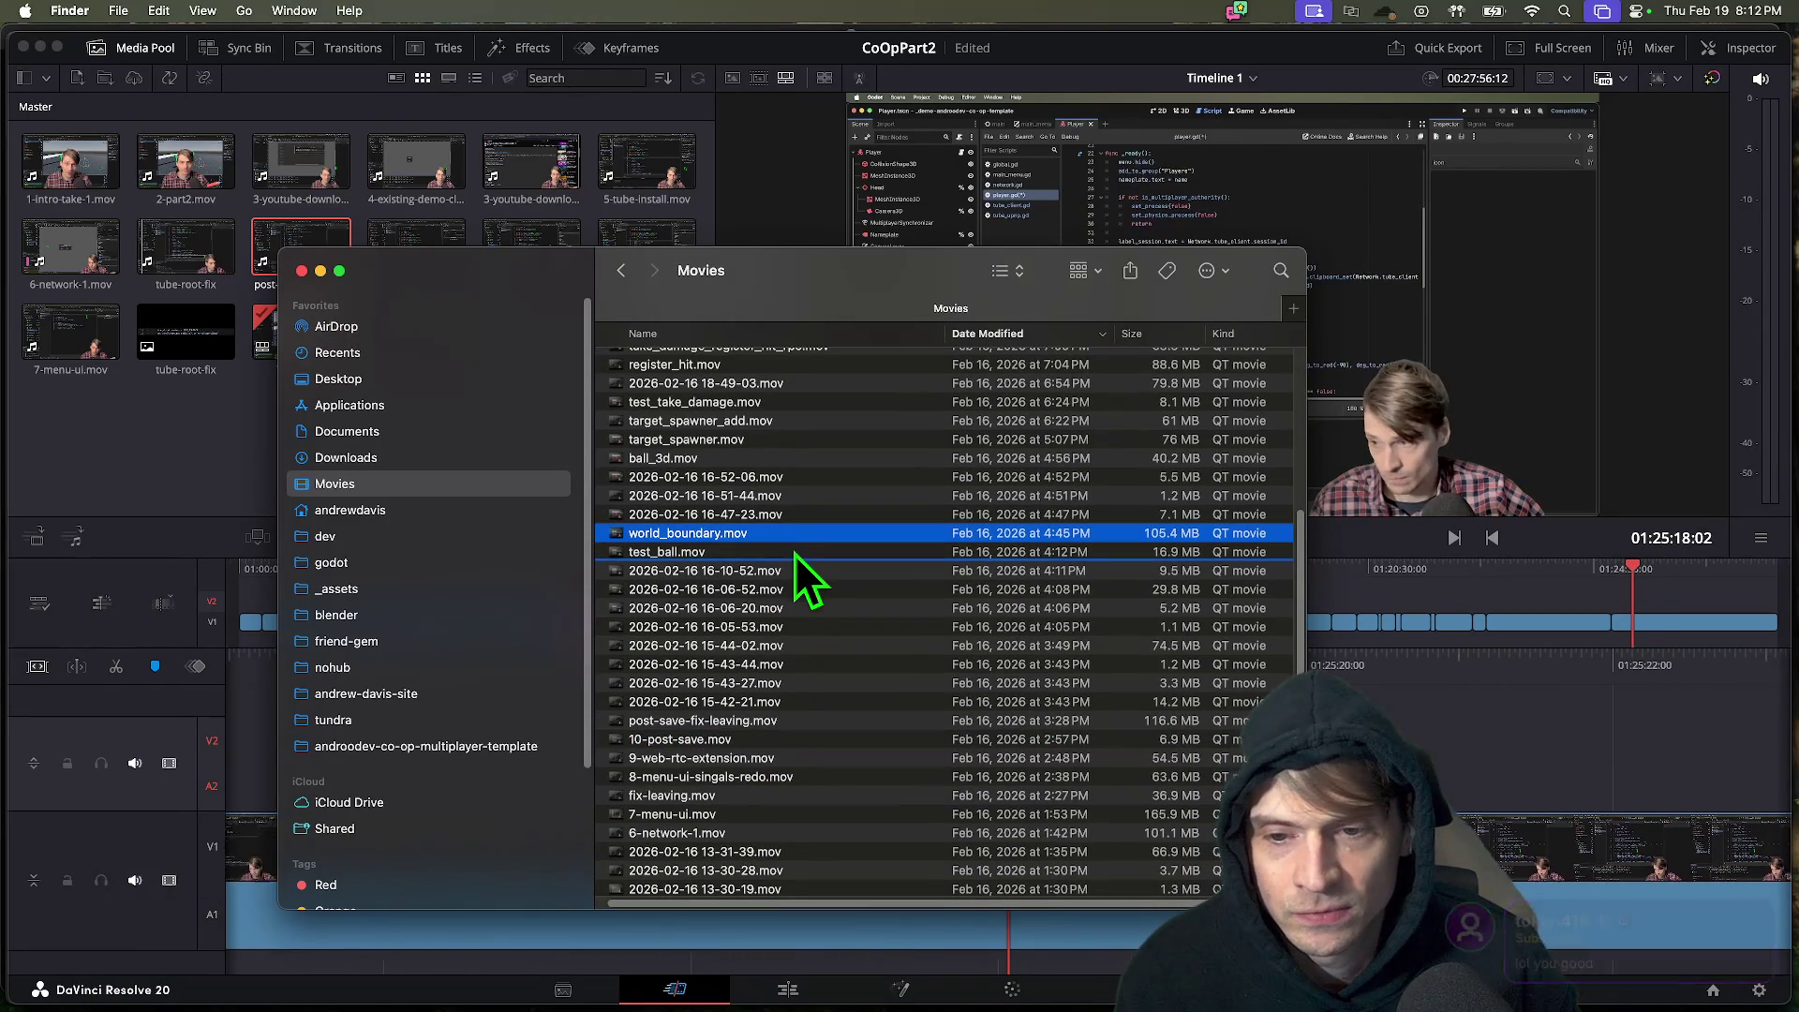
click(795, 554)
mouse_move(830, 285)
mouse_down()
mouse_move(834, 260)
mouse_move(1267, 215)
mouse_move(751, 202)
mouse_up()
scroll(811, 460, up, 2)
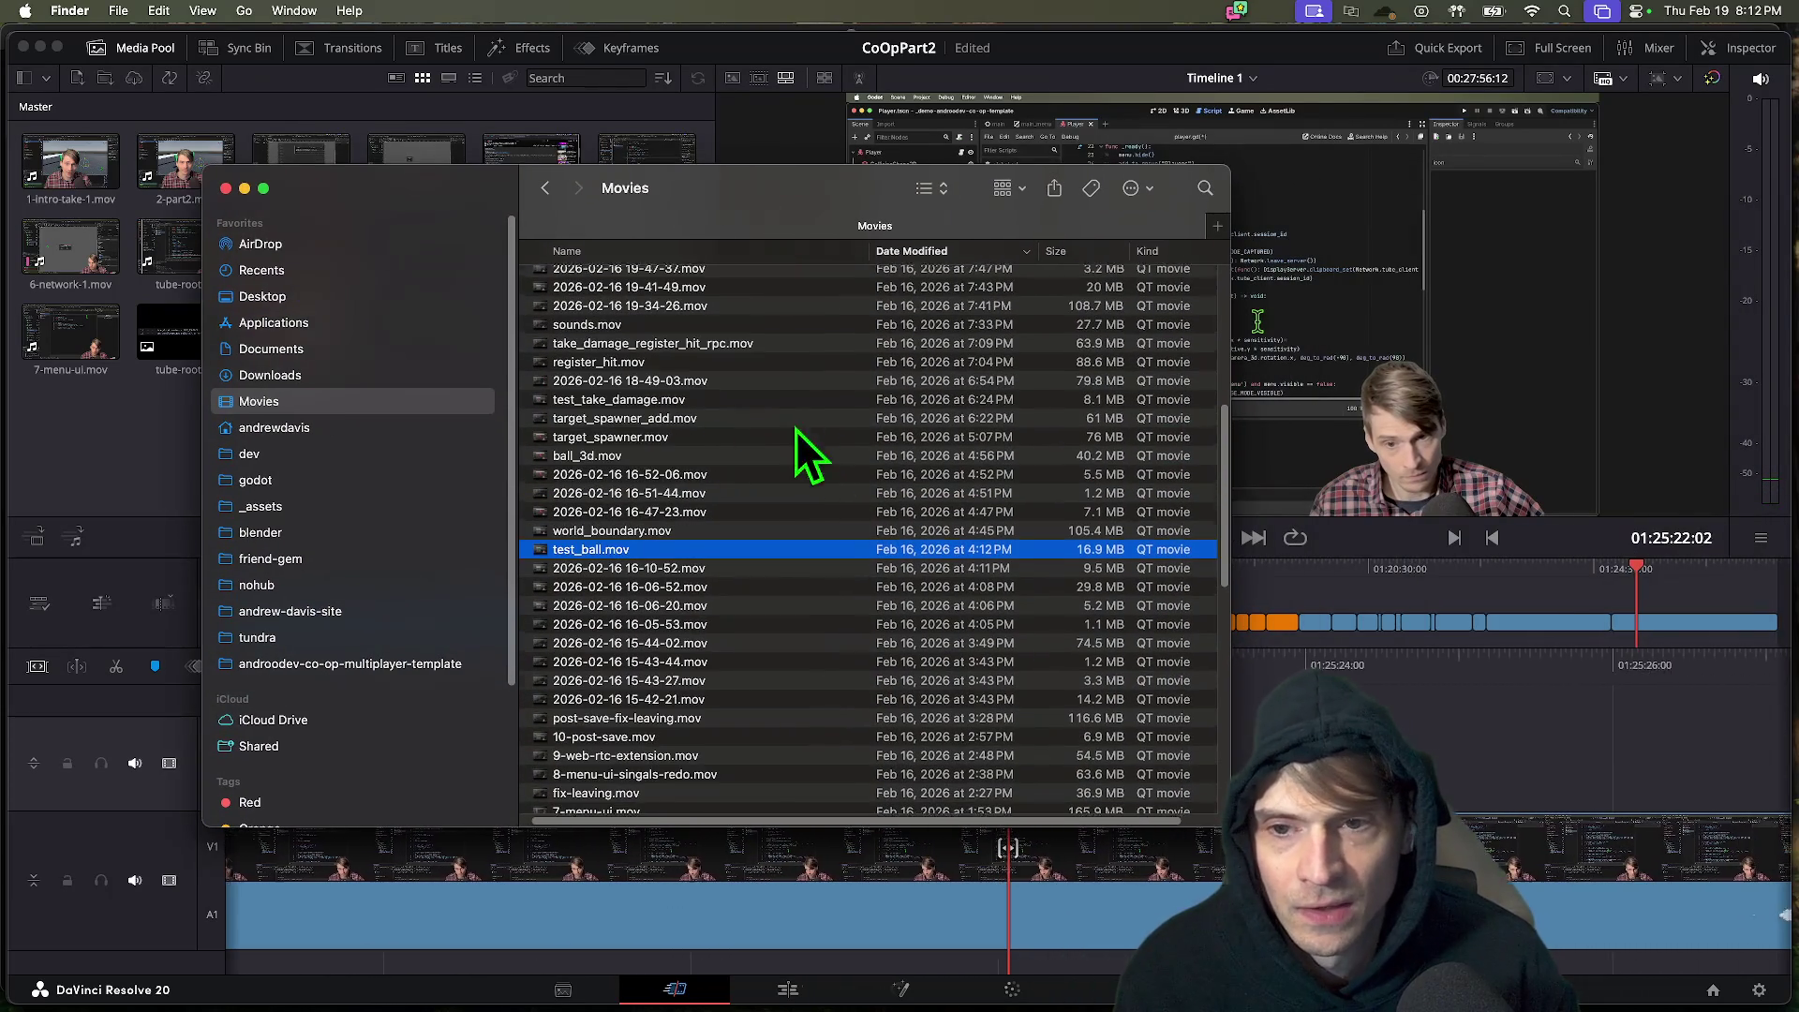
scroll(801, 422, up, 3)
scroll(746, 525, up, 2)
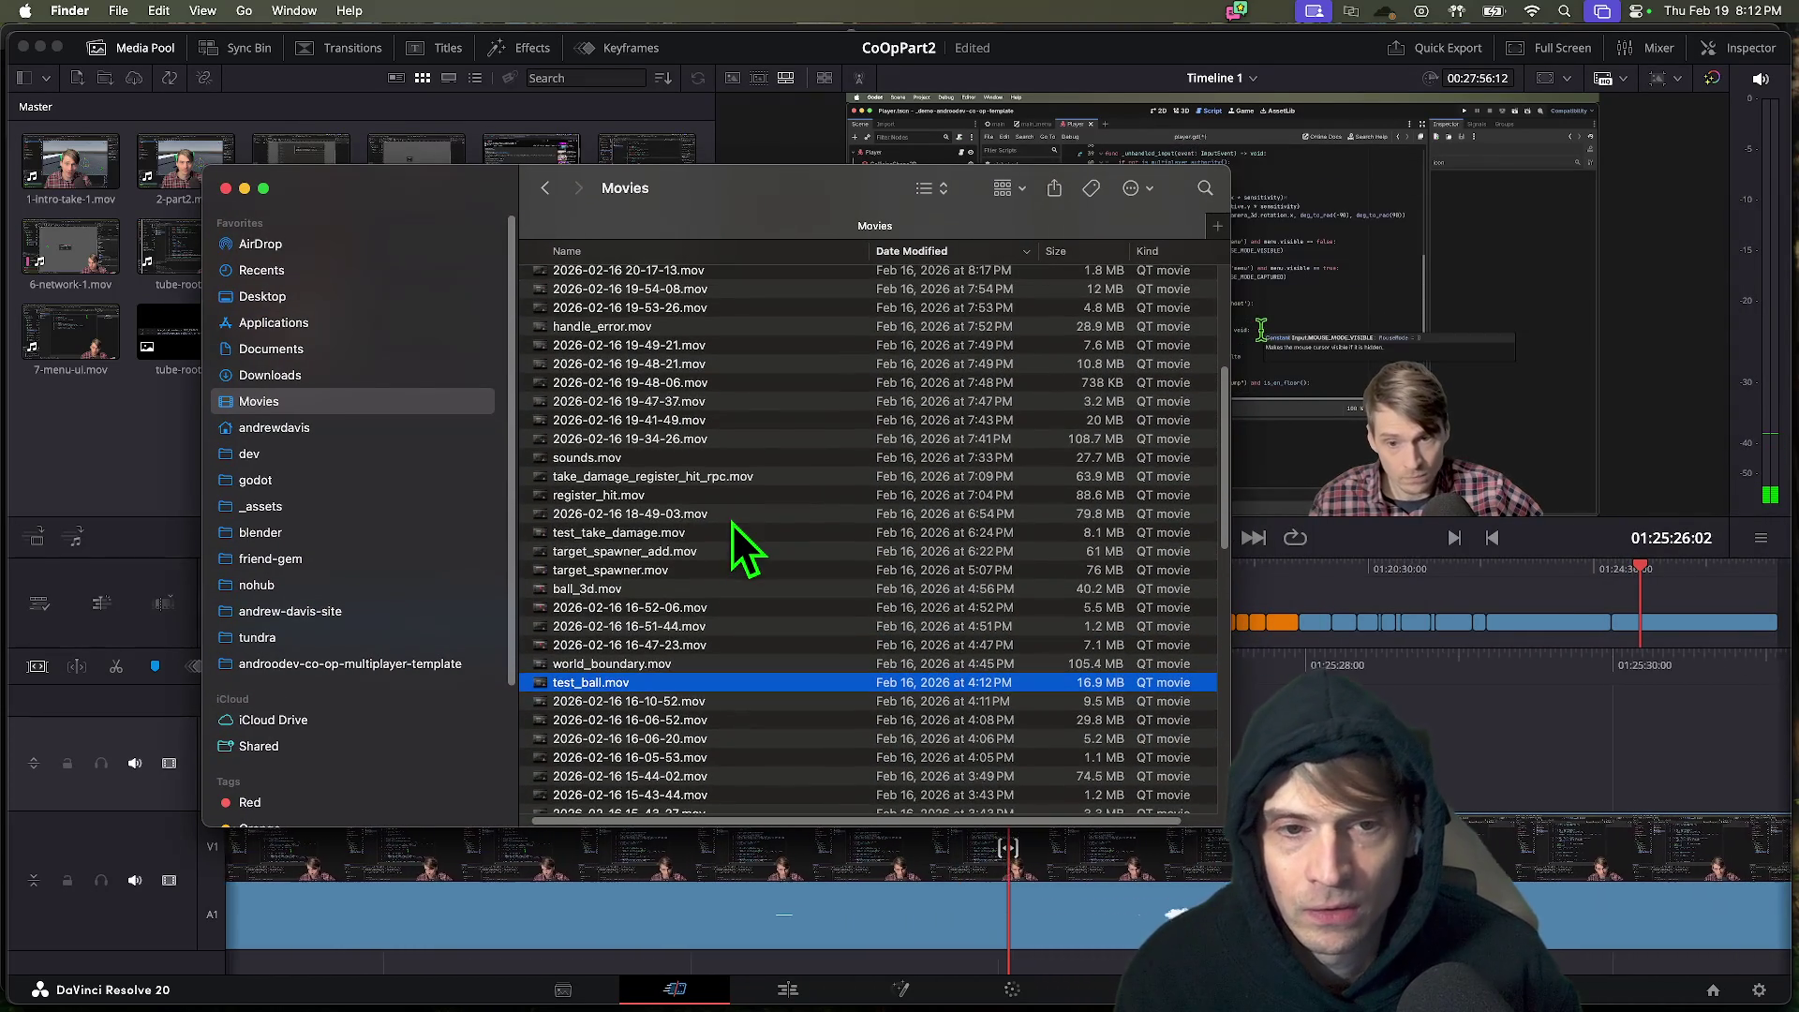
scroll(733, 523, up, 1)
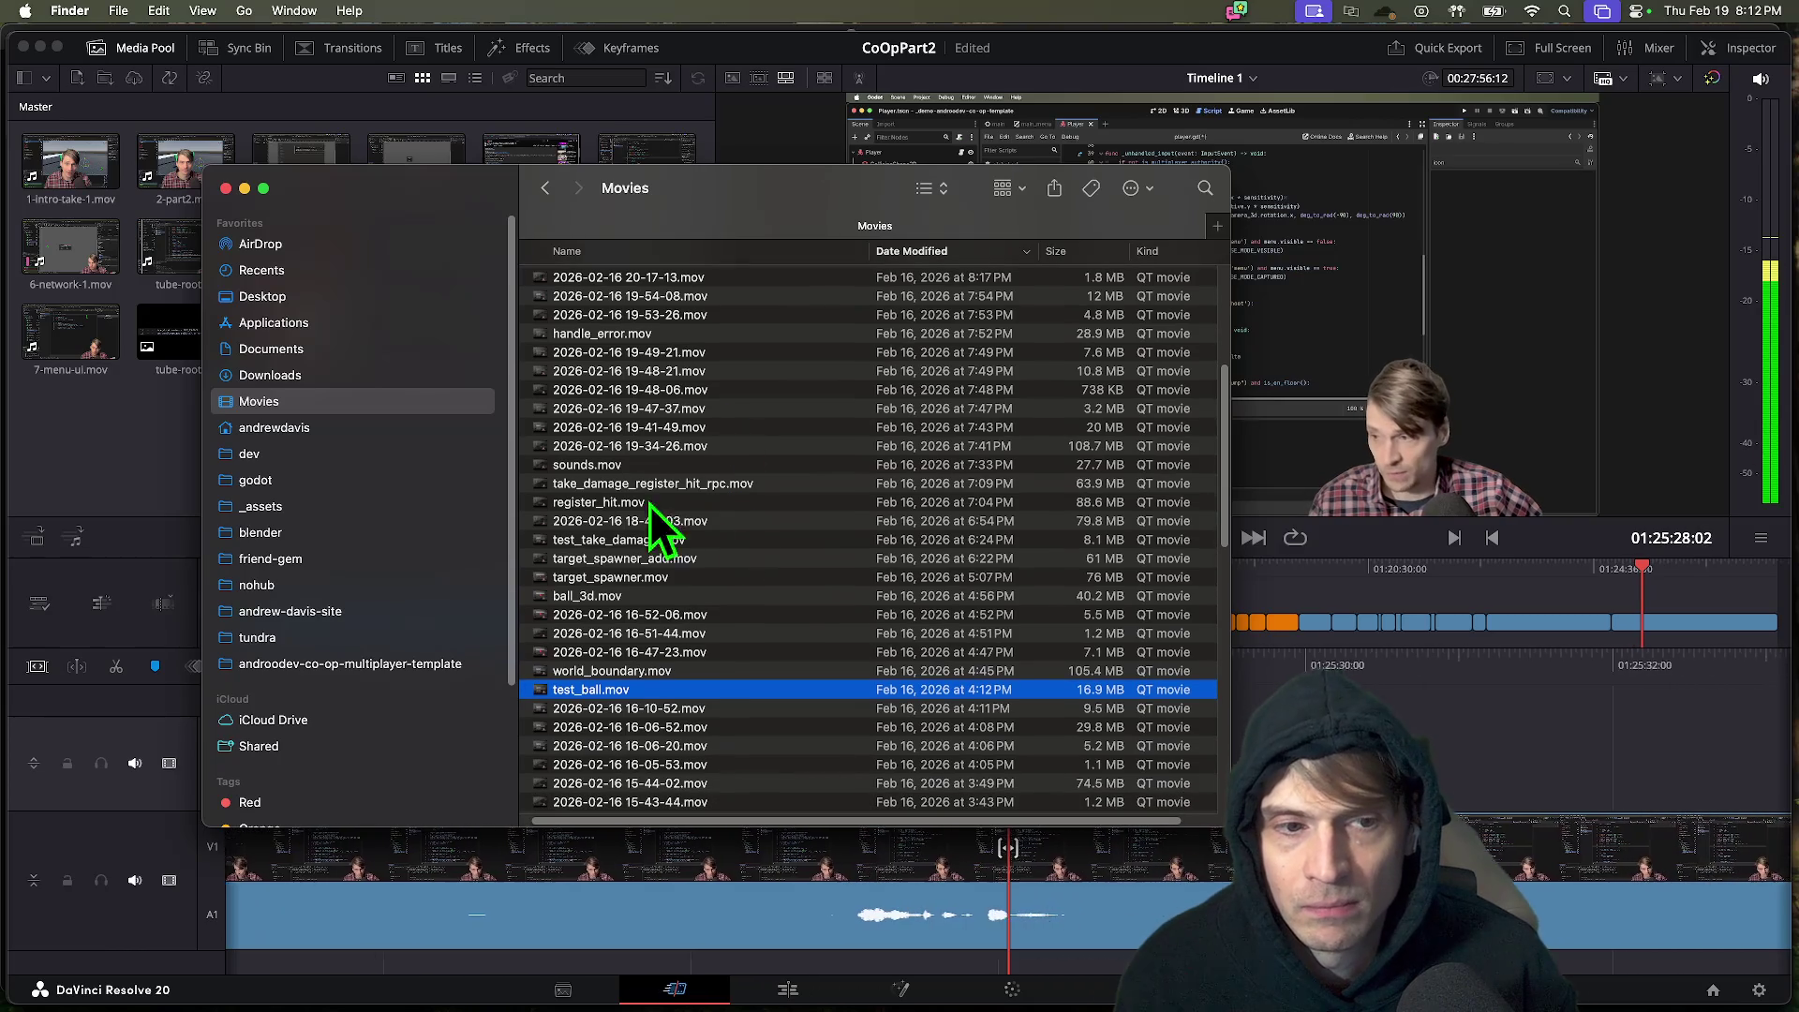
click(1504, 756)
key(j)
key(j)
key(j)
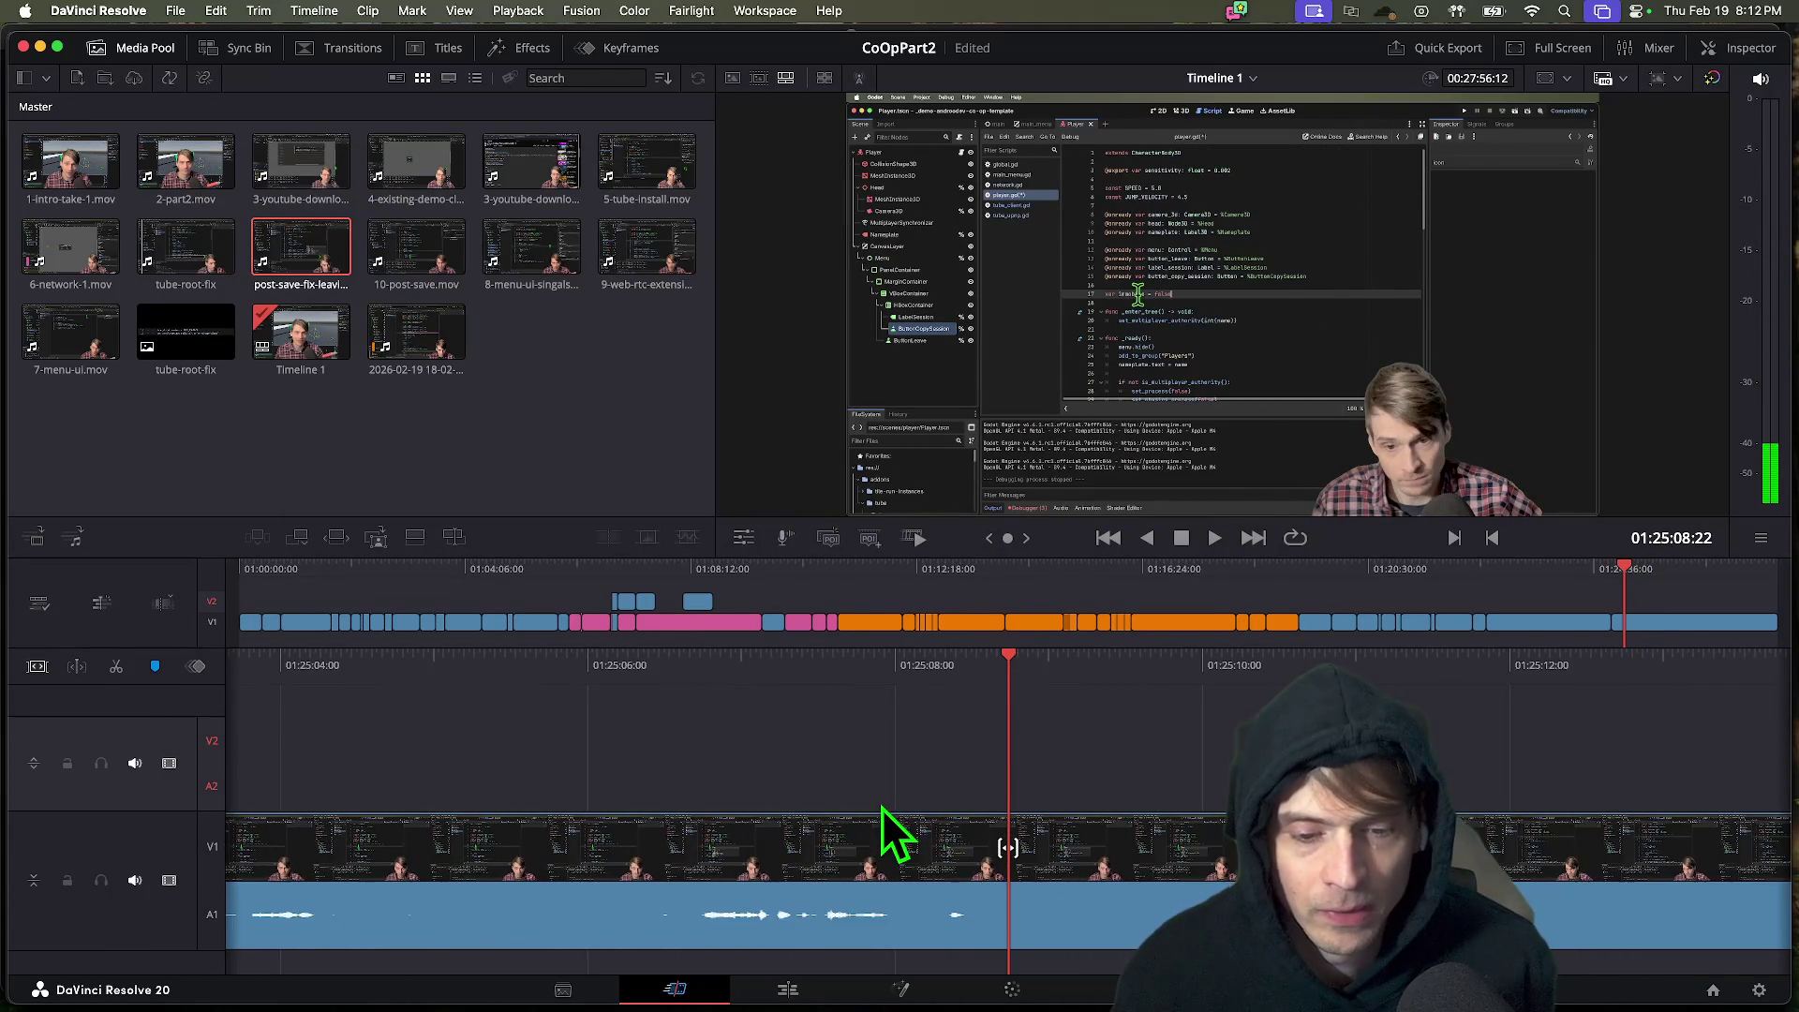
Blade the clip at 01:25:08:23 and resume playback.
key(l)
key(l)
key(l)
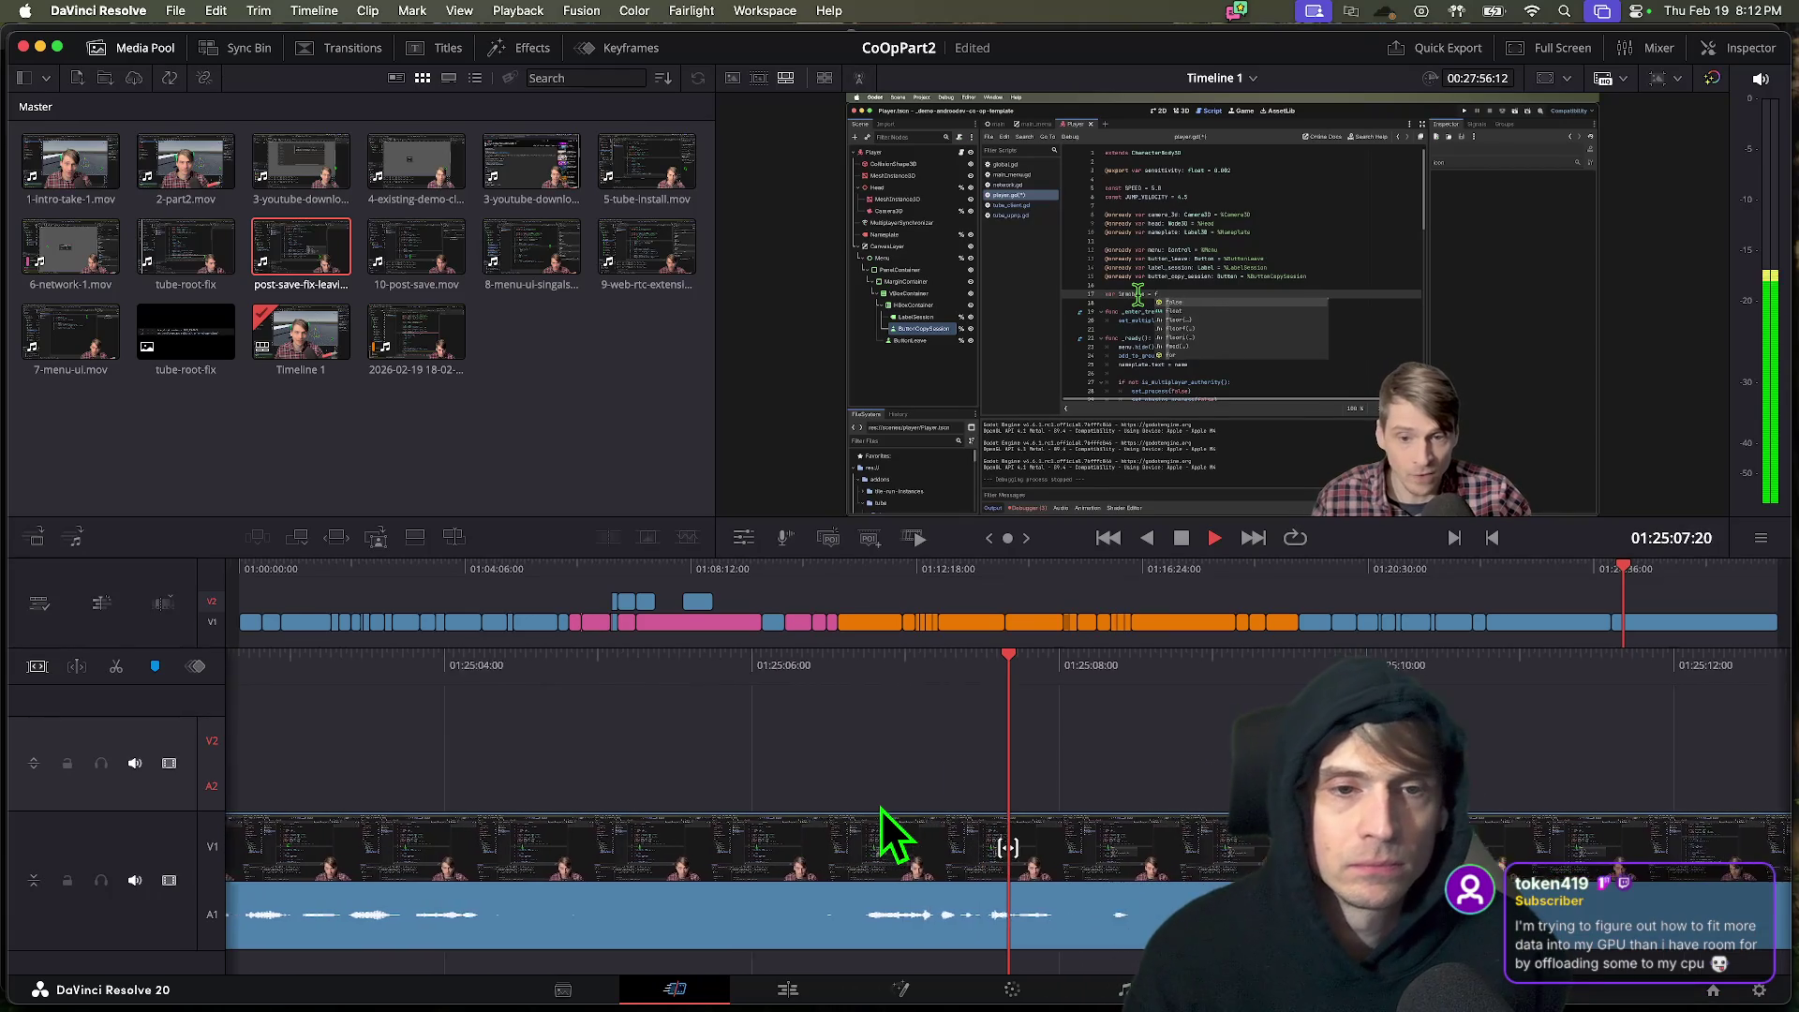
key(k)
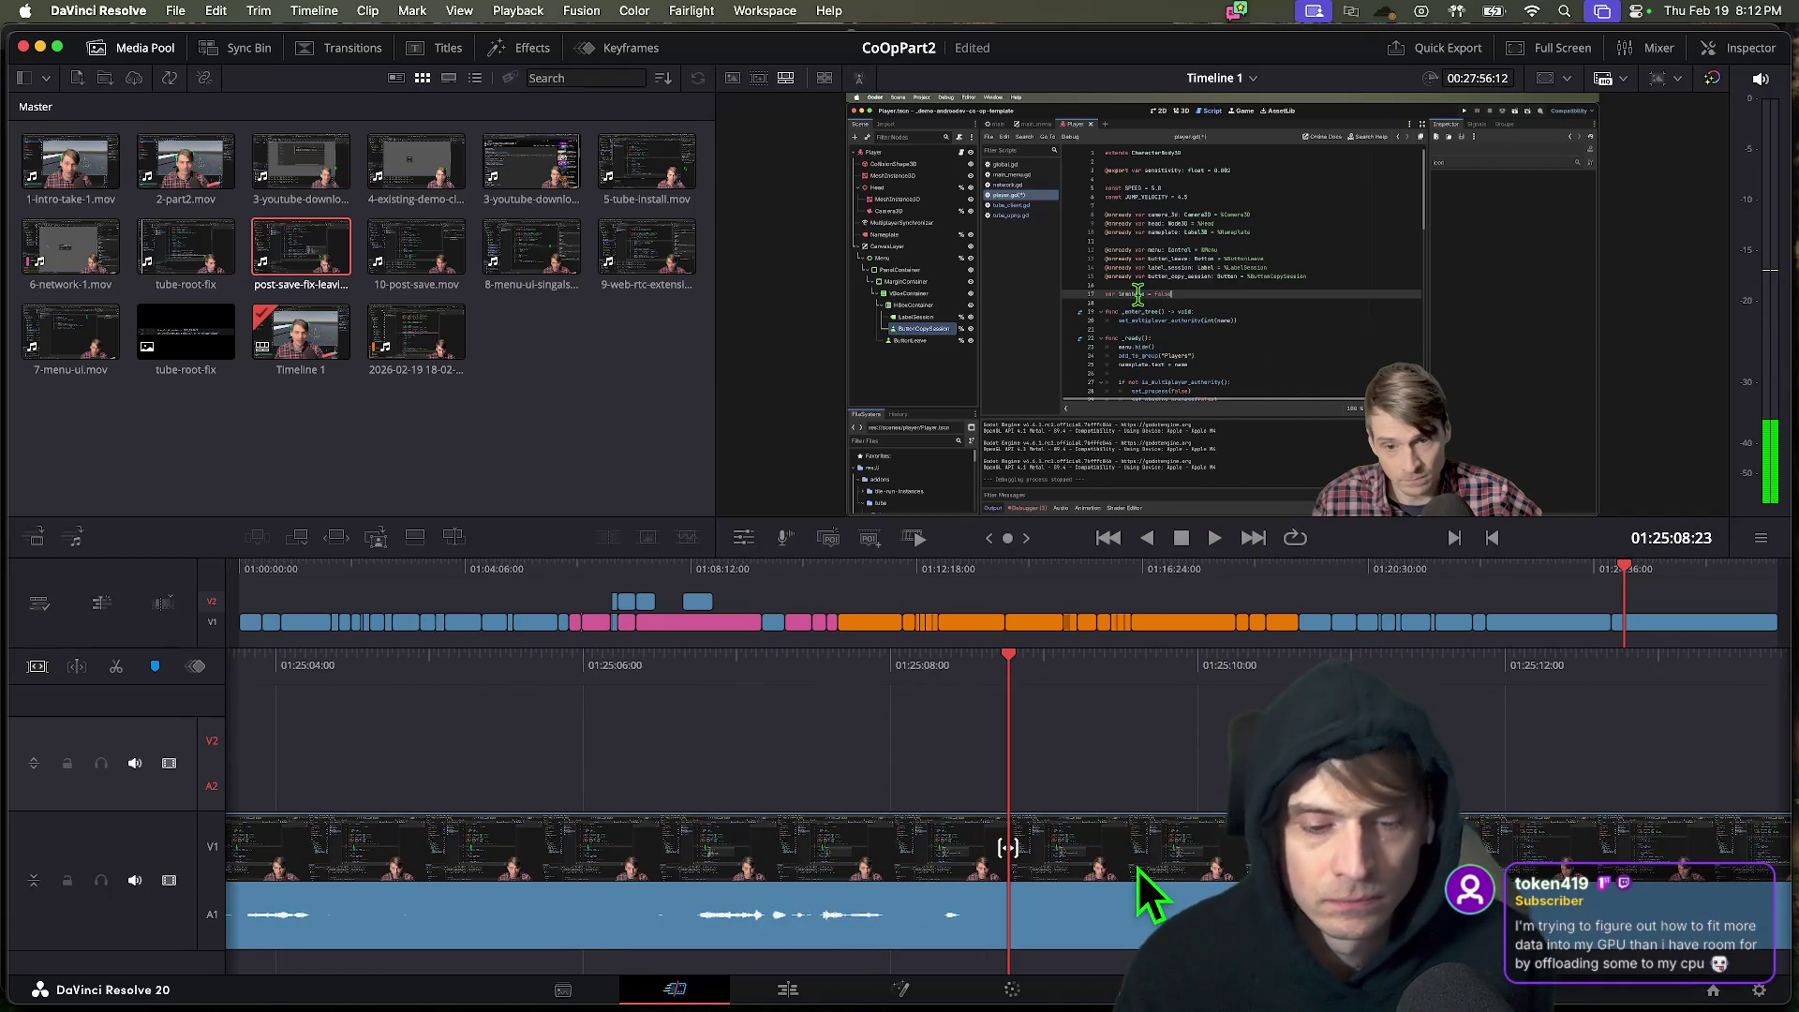
key(super+b)
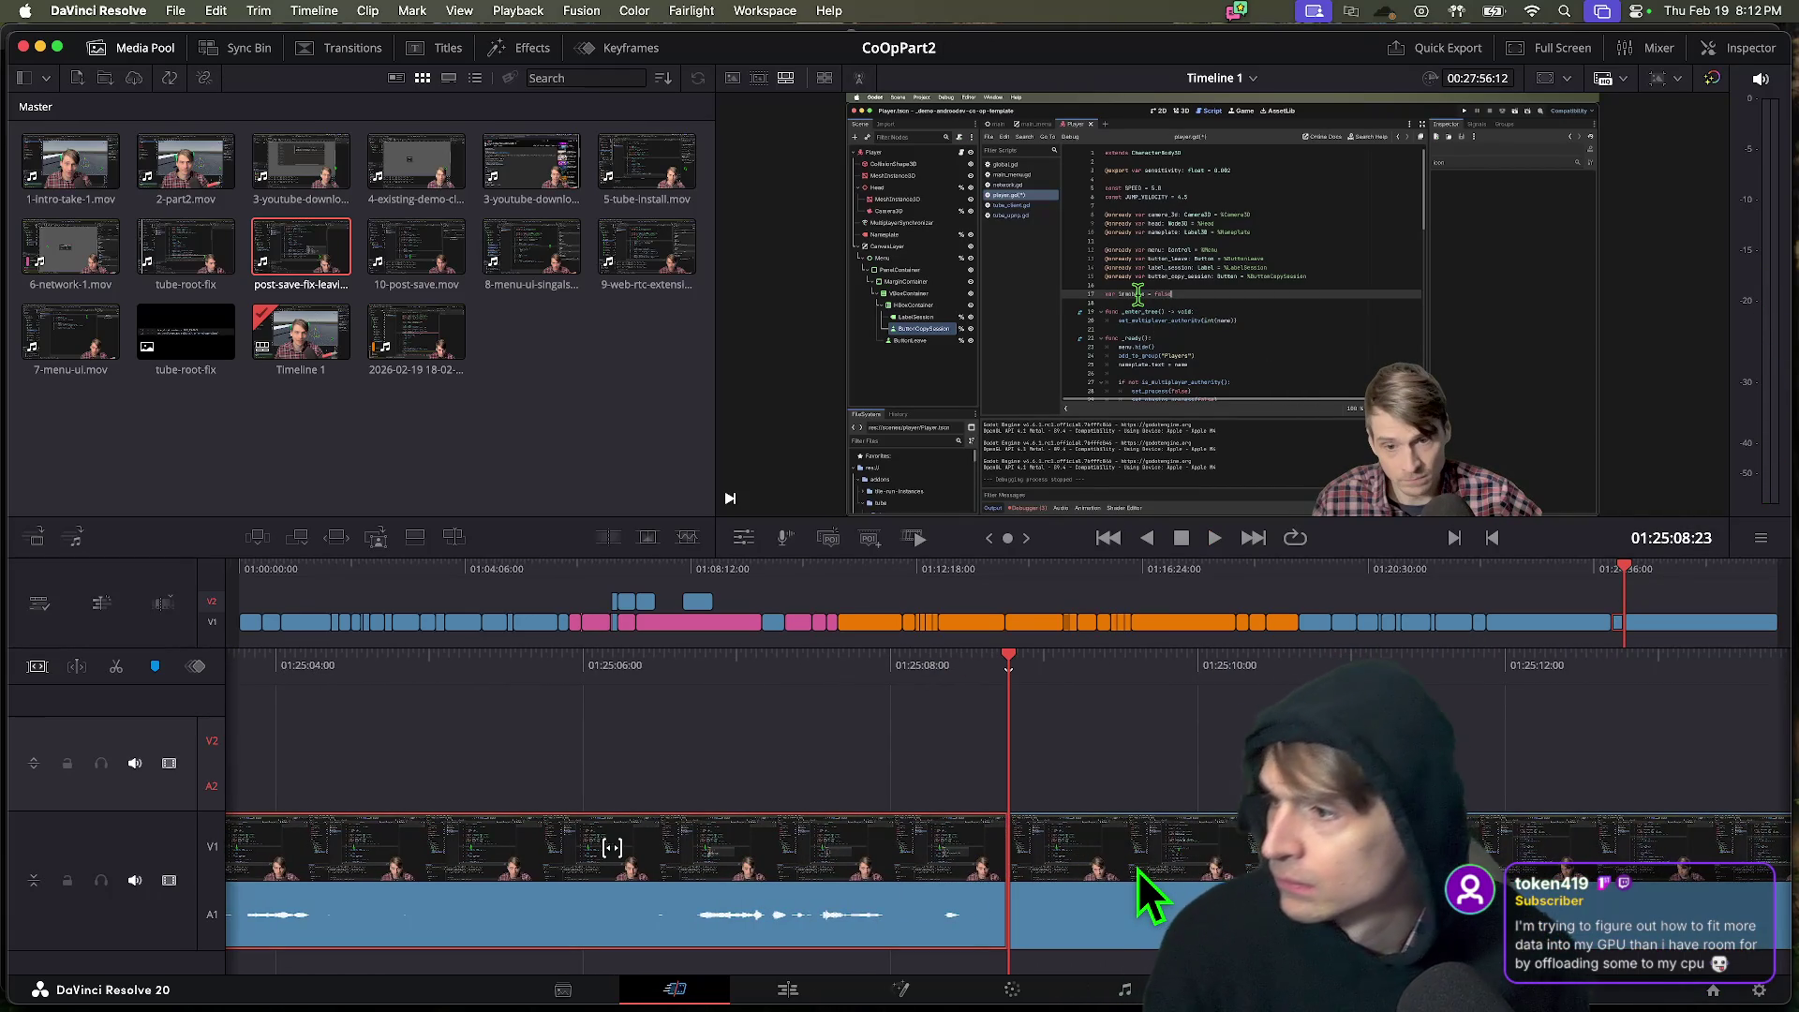
key(space)
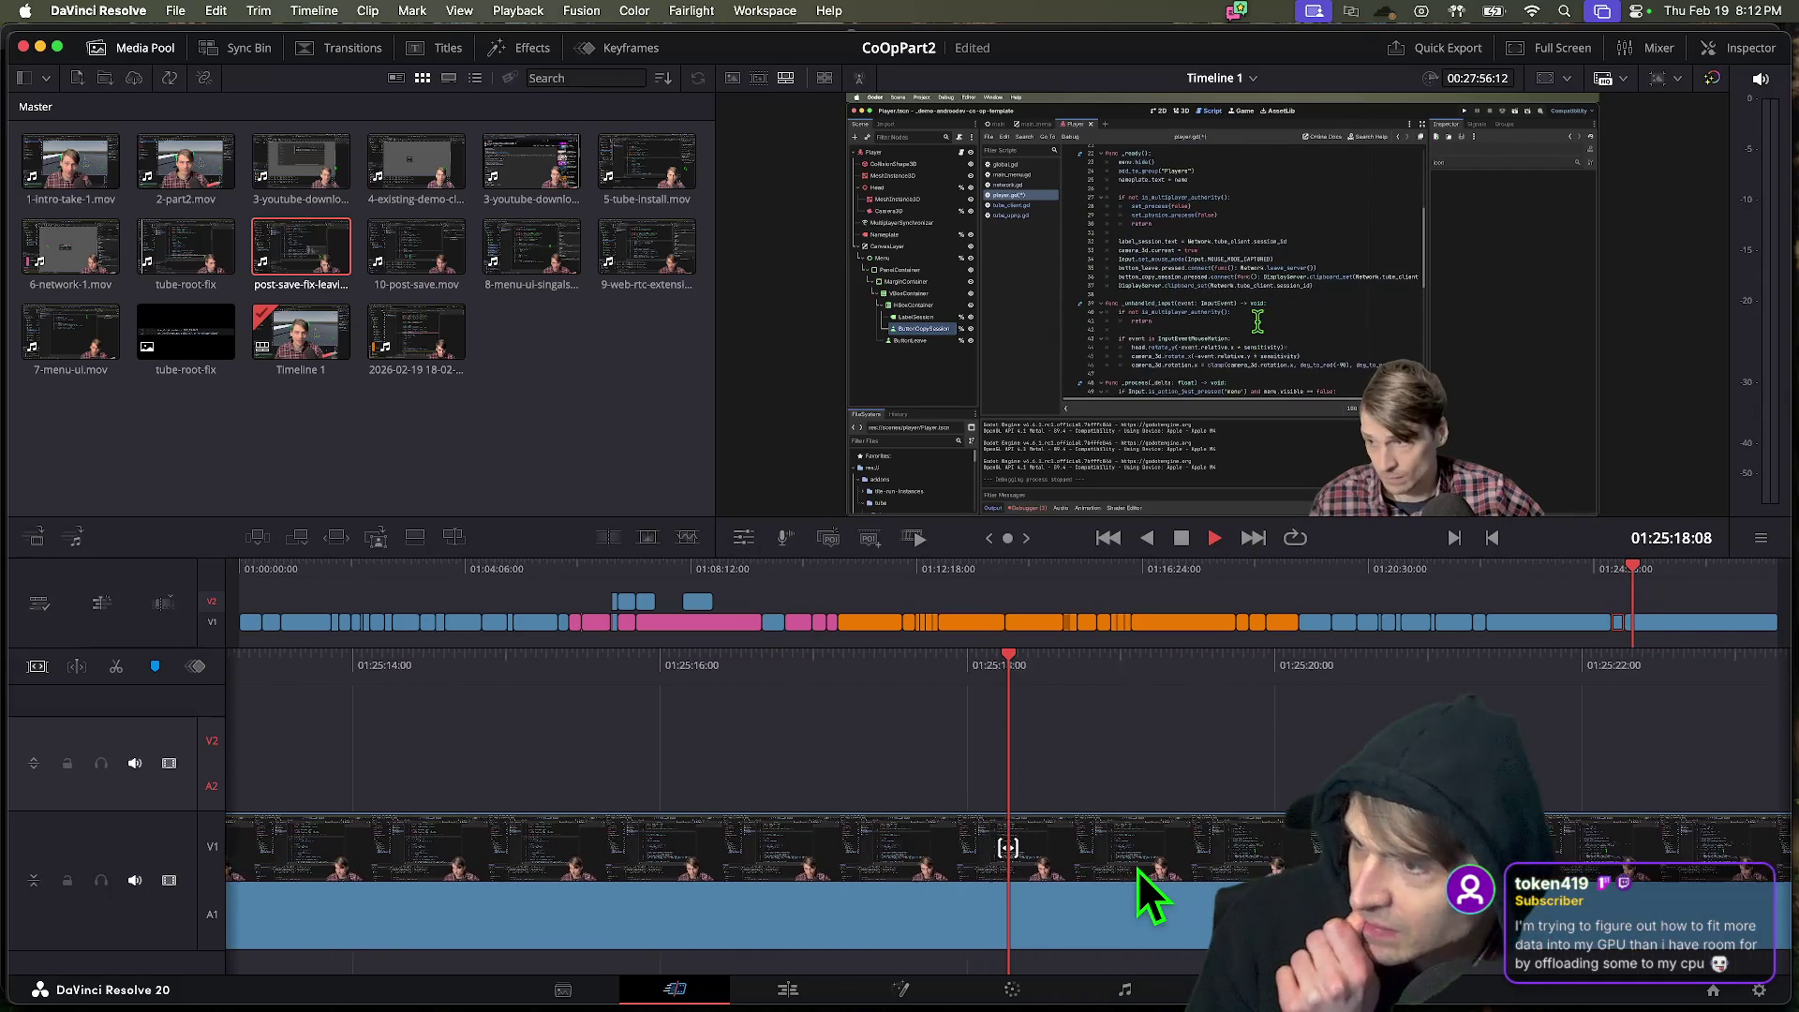
Review the footage around 01:25:26 and ripple-trim about eight seconds at that edit point.
key(space)
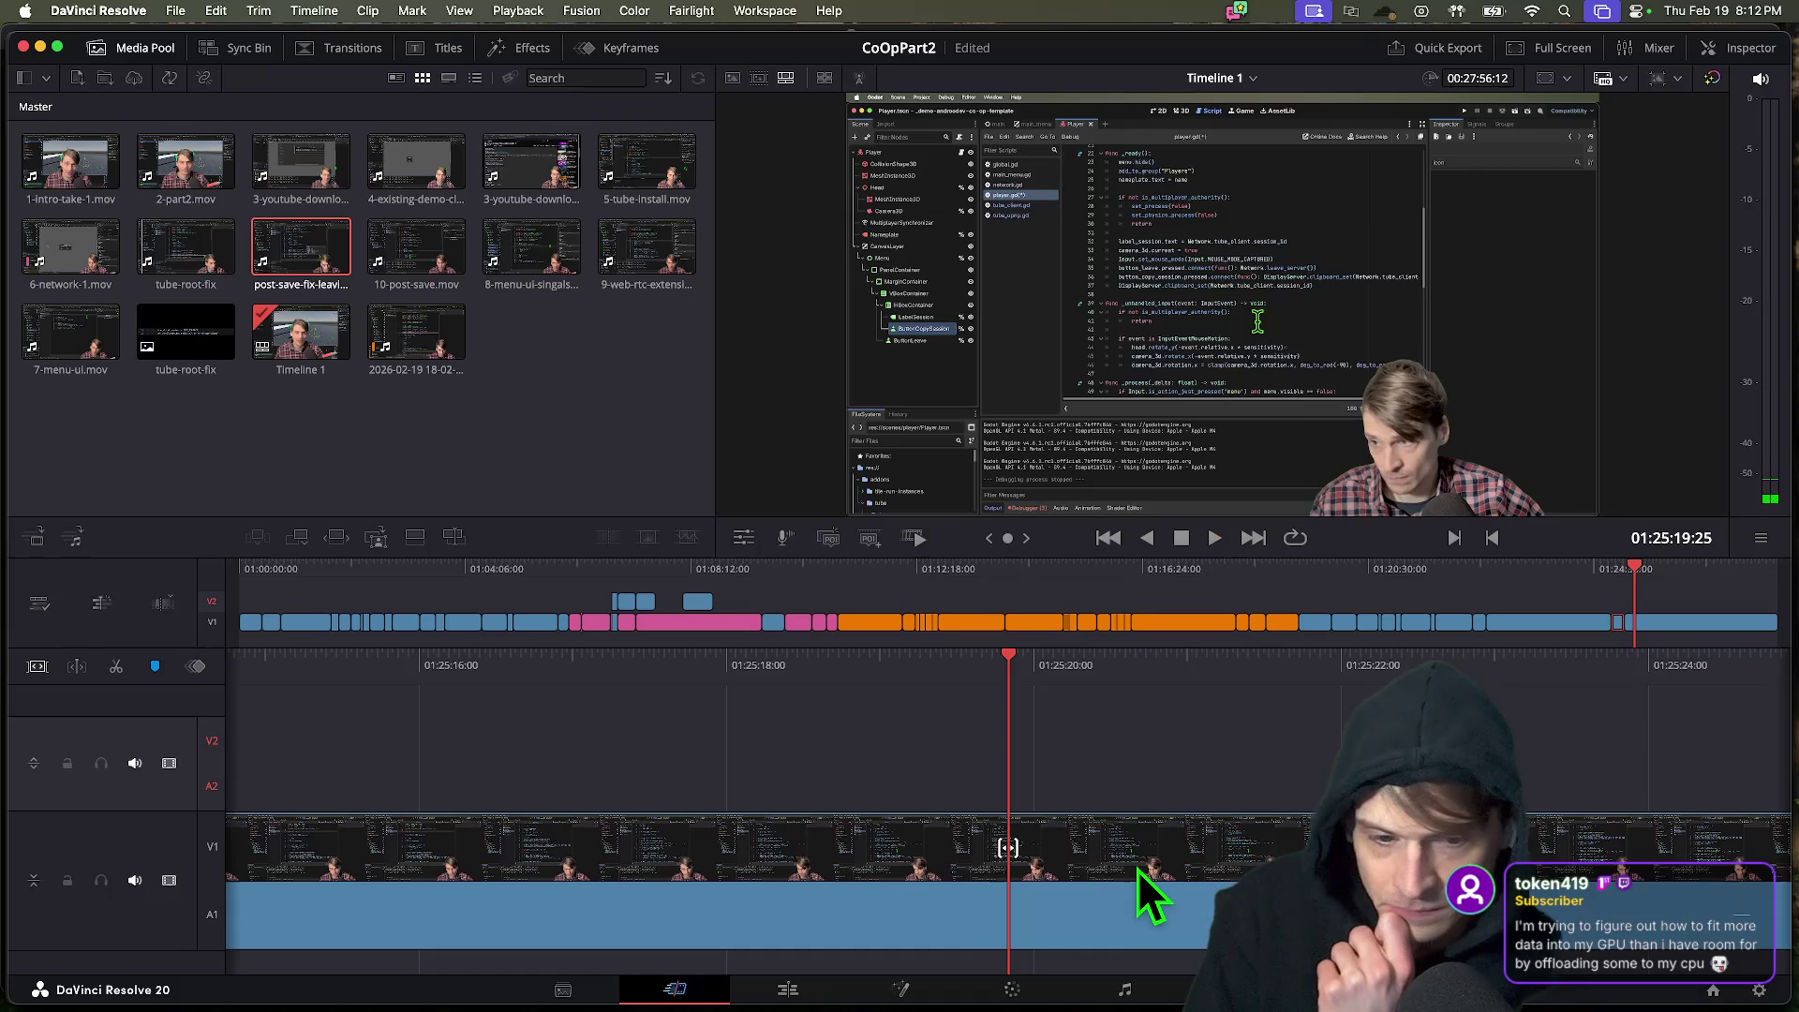
key(space)
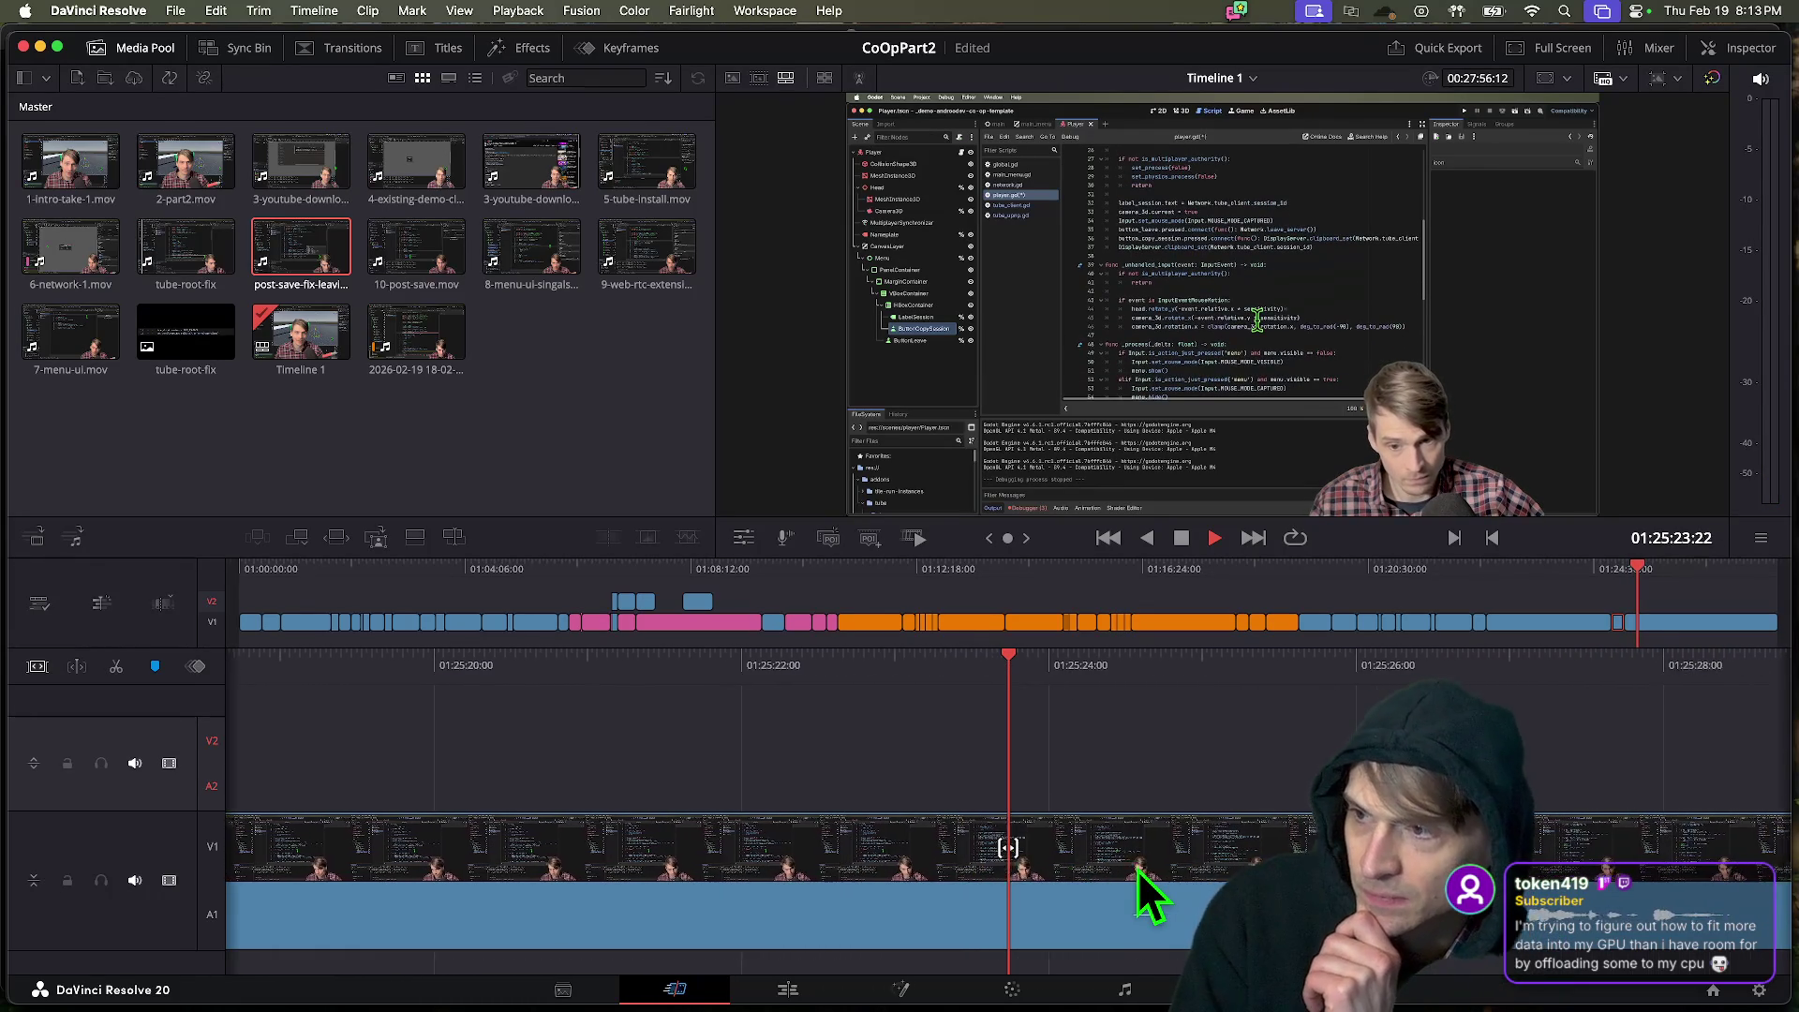
key(space)
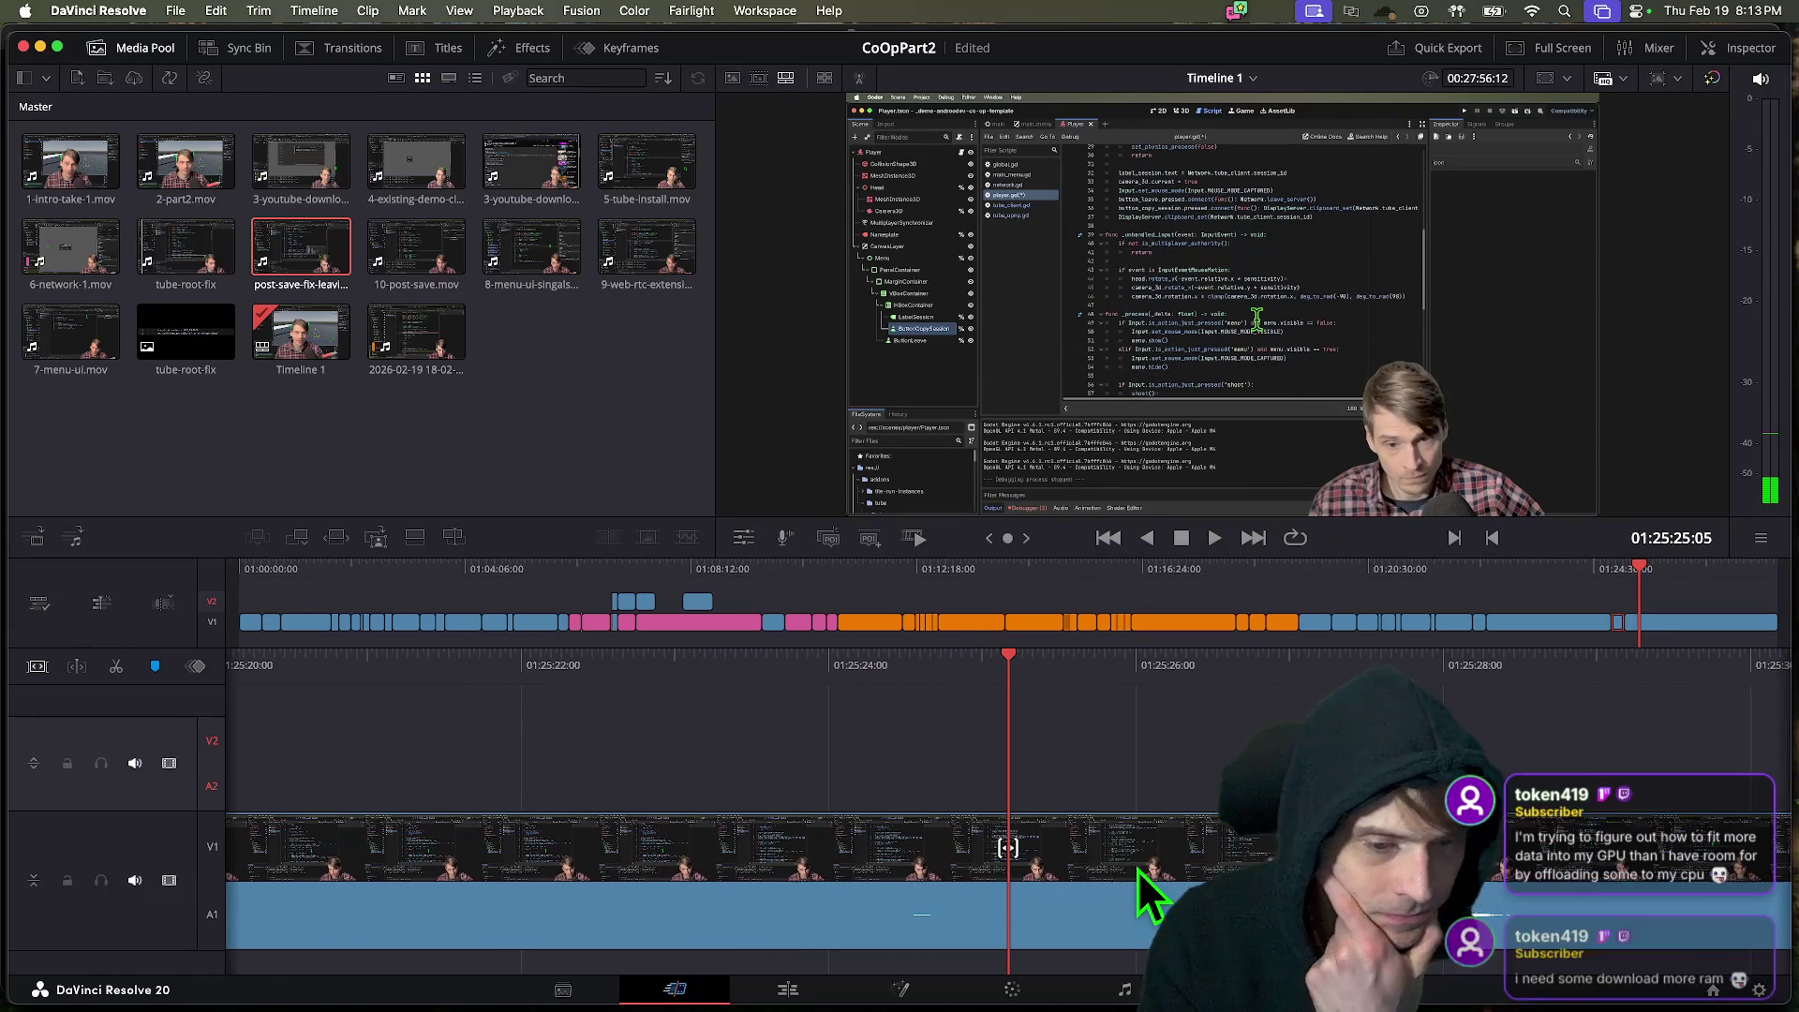
key(space)
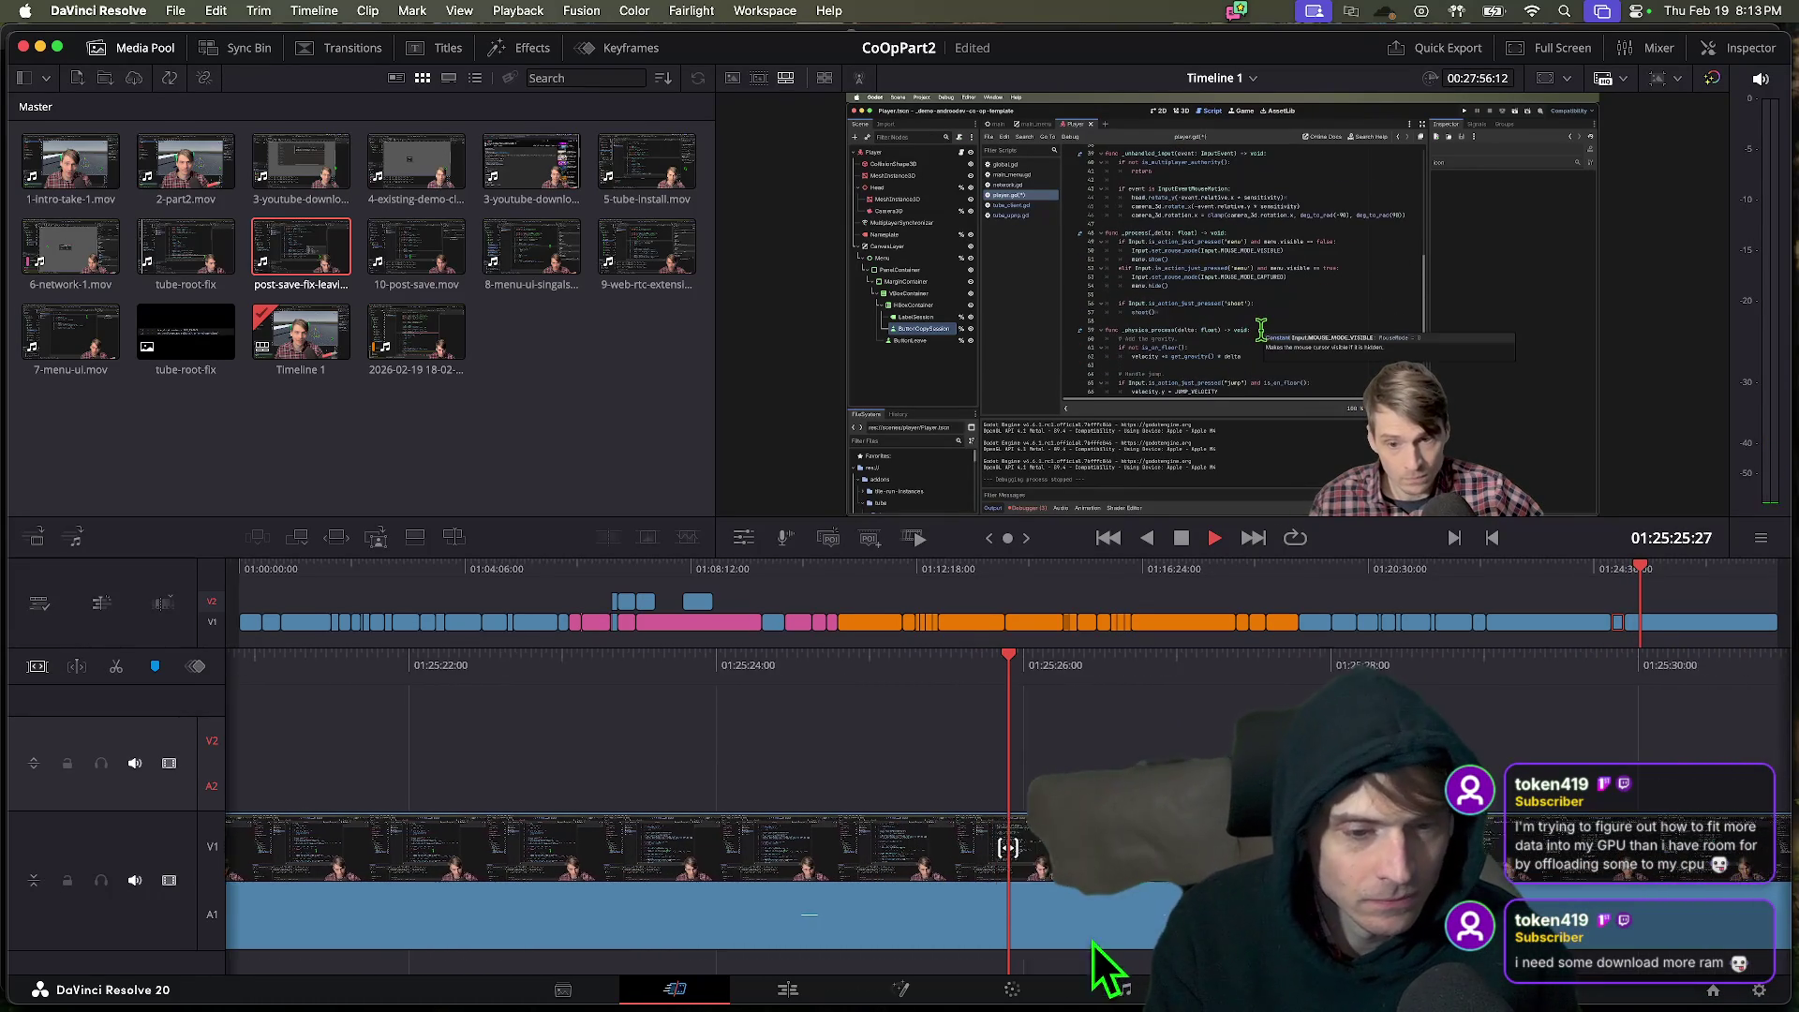
key(space)
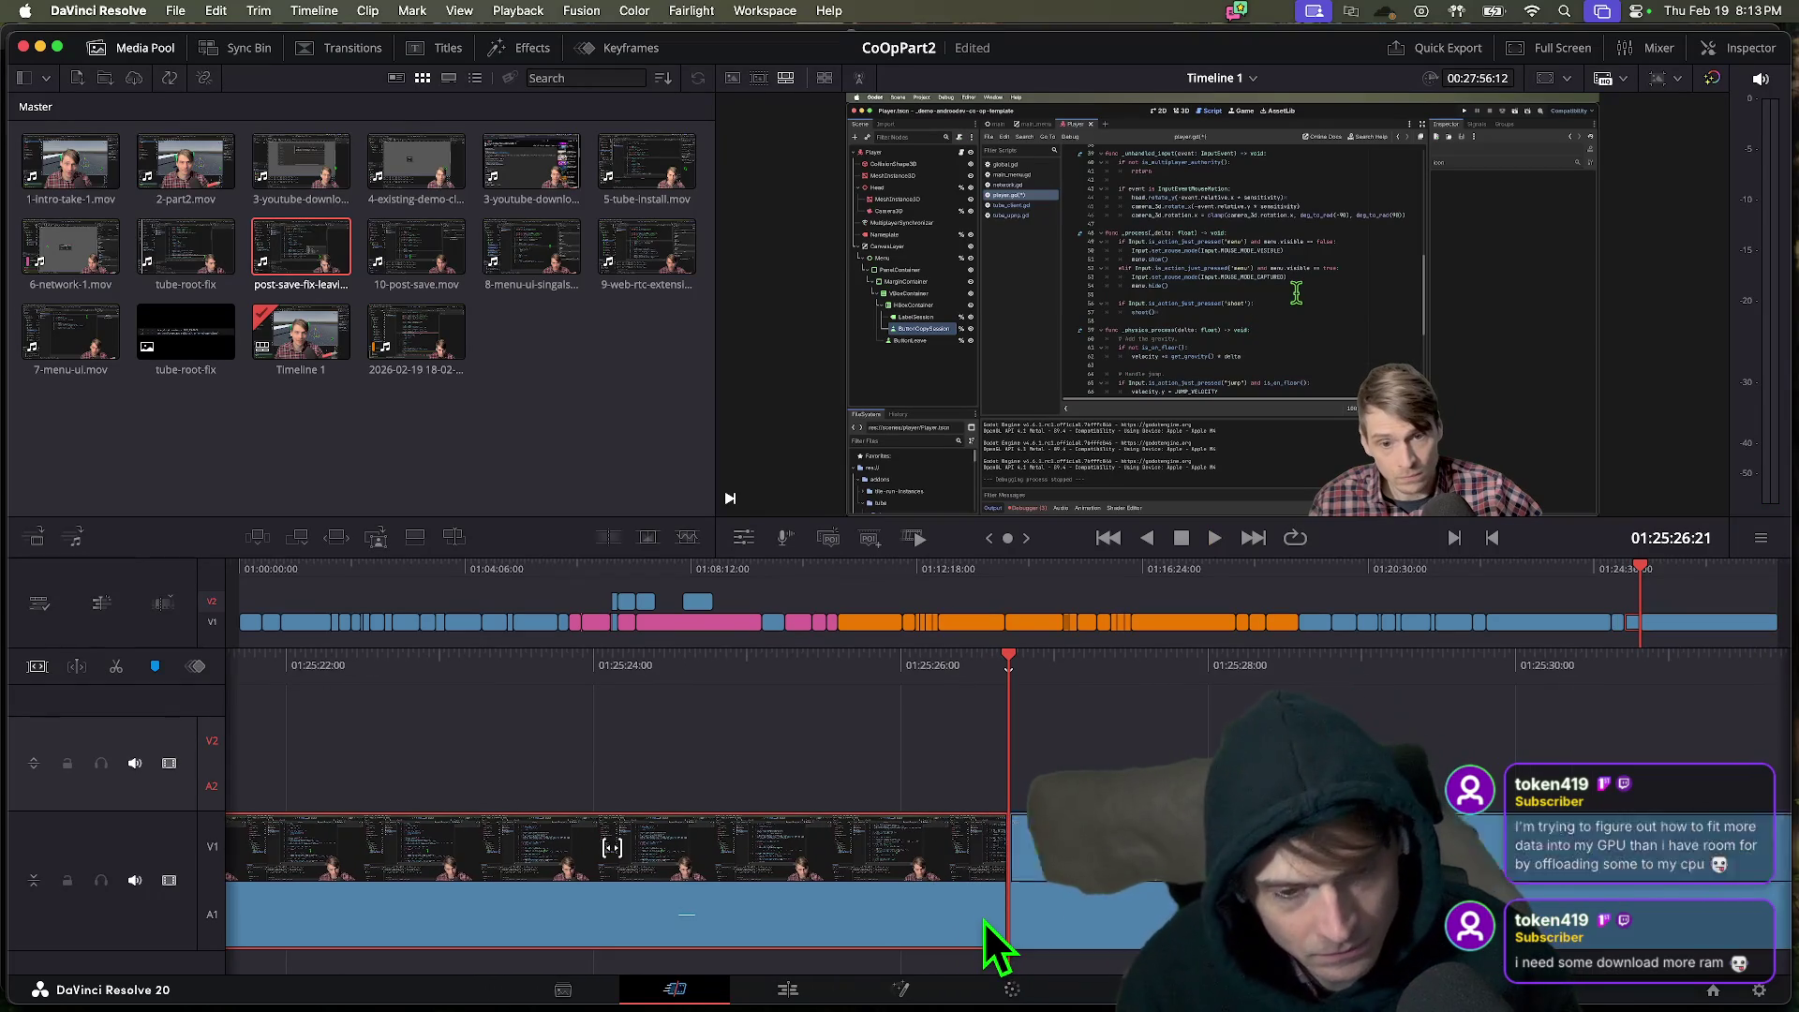
key(Up)
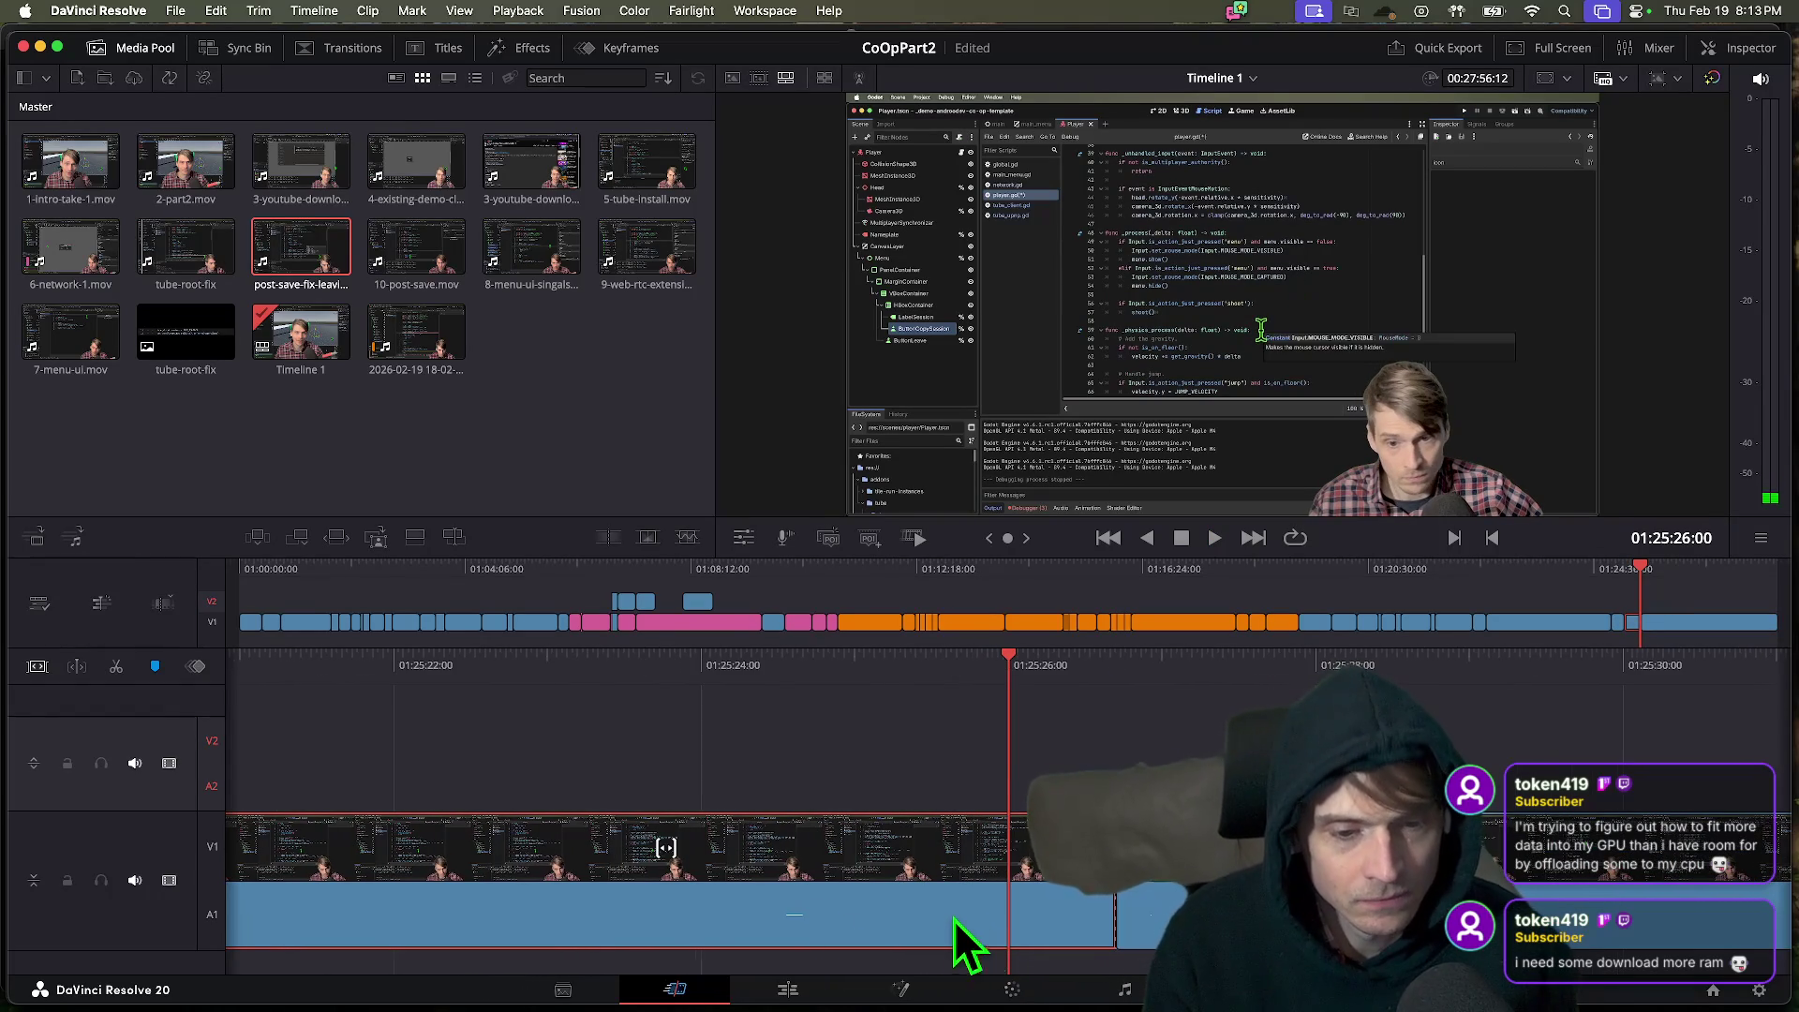
key(space)
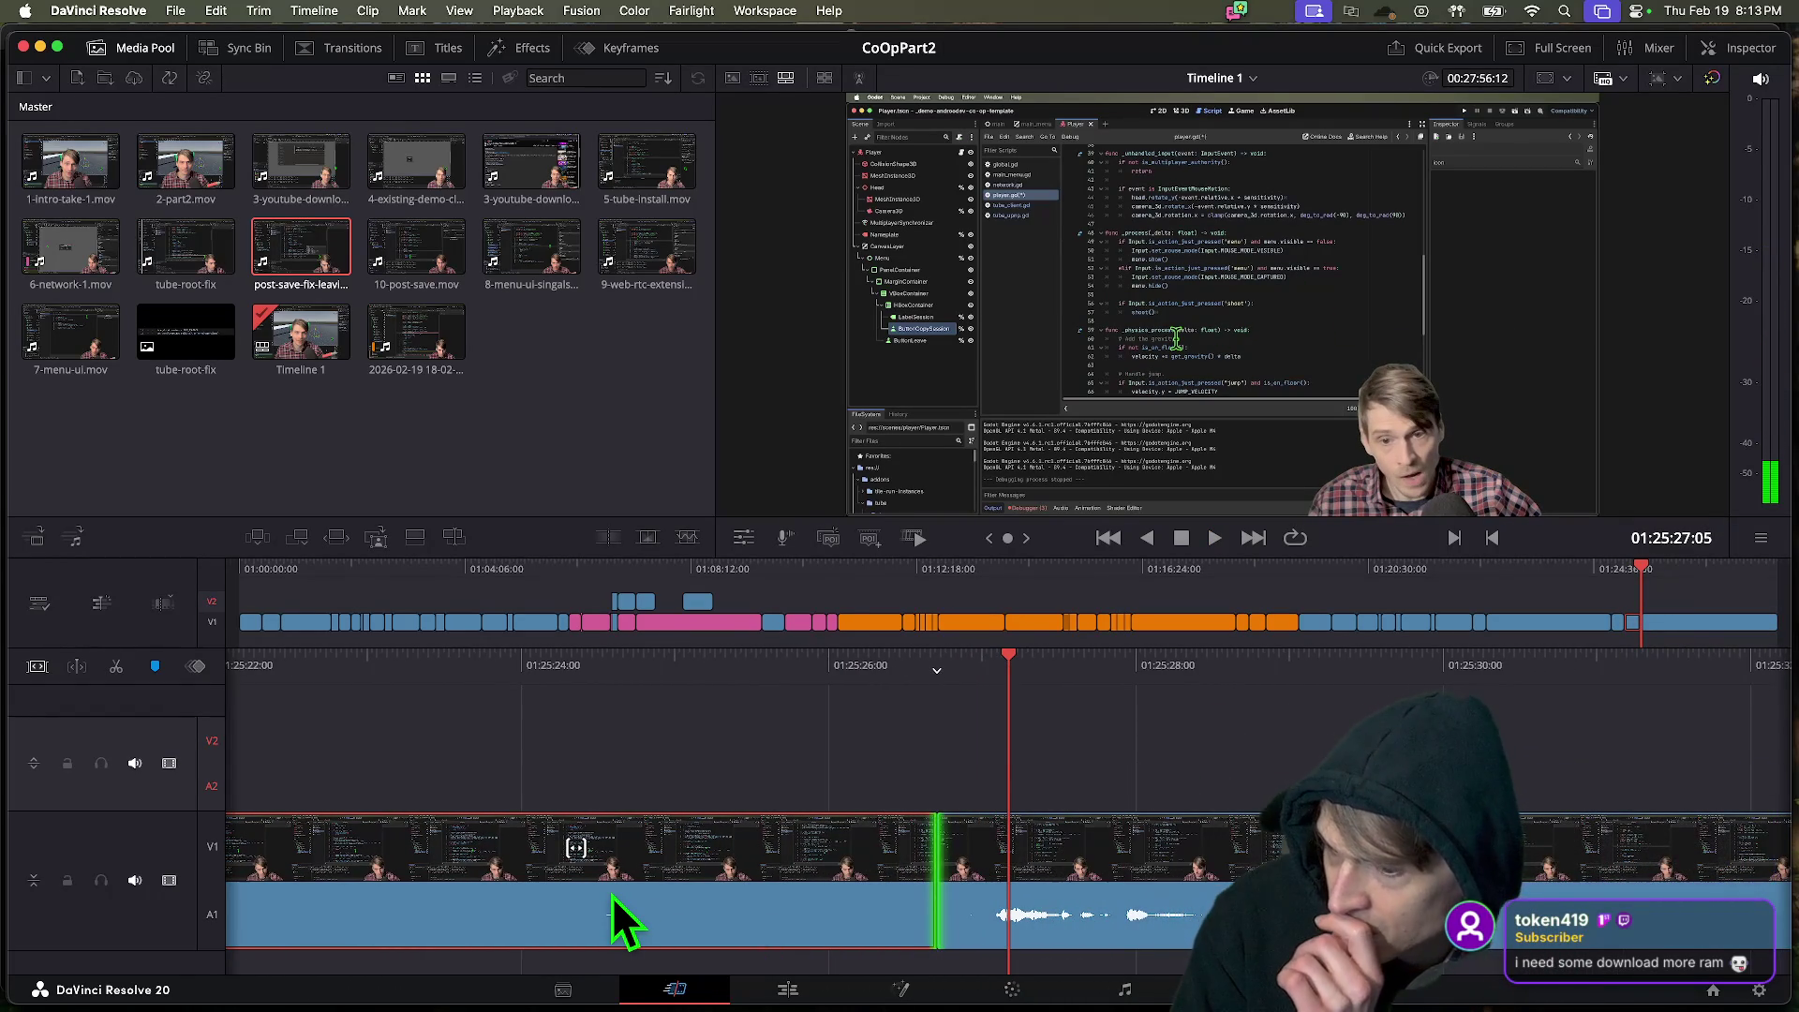
key(super+Tab)
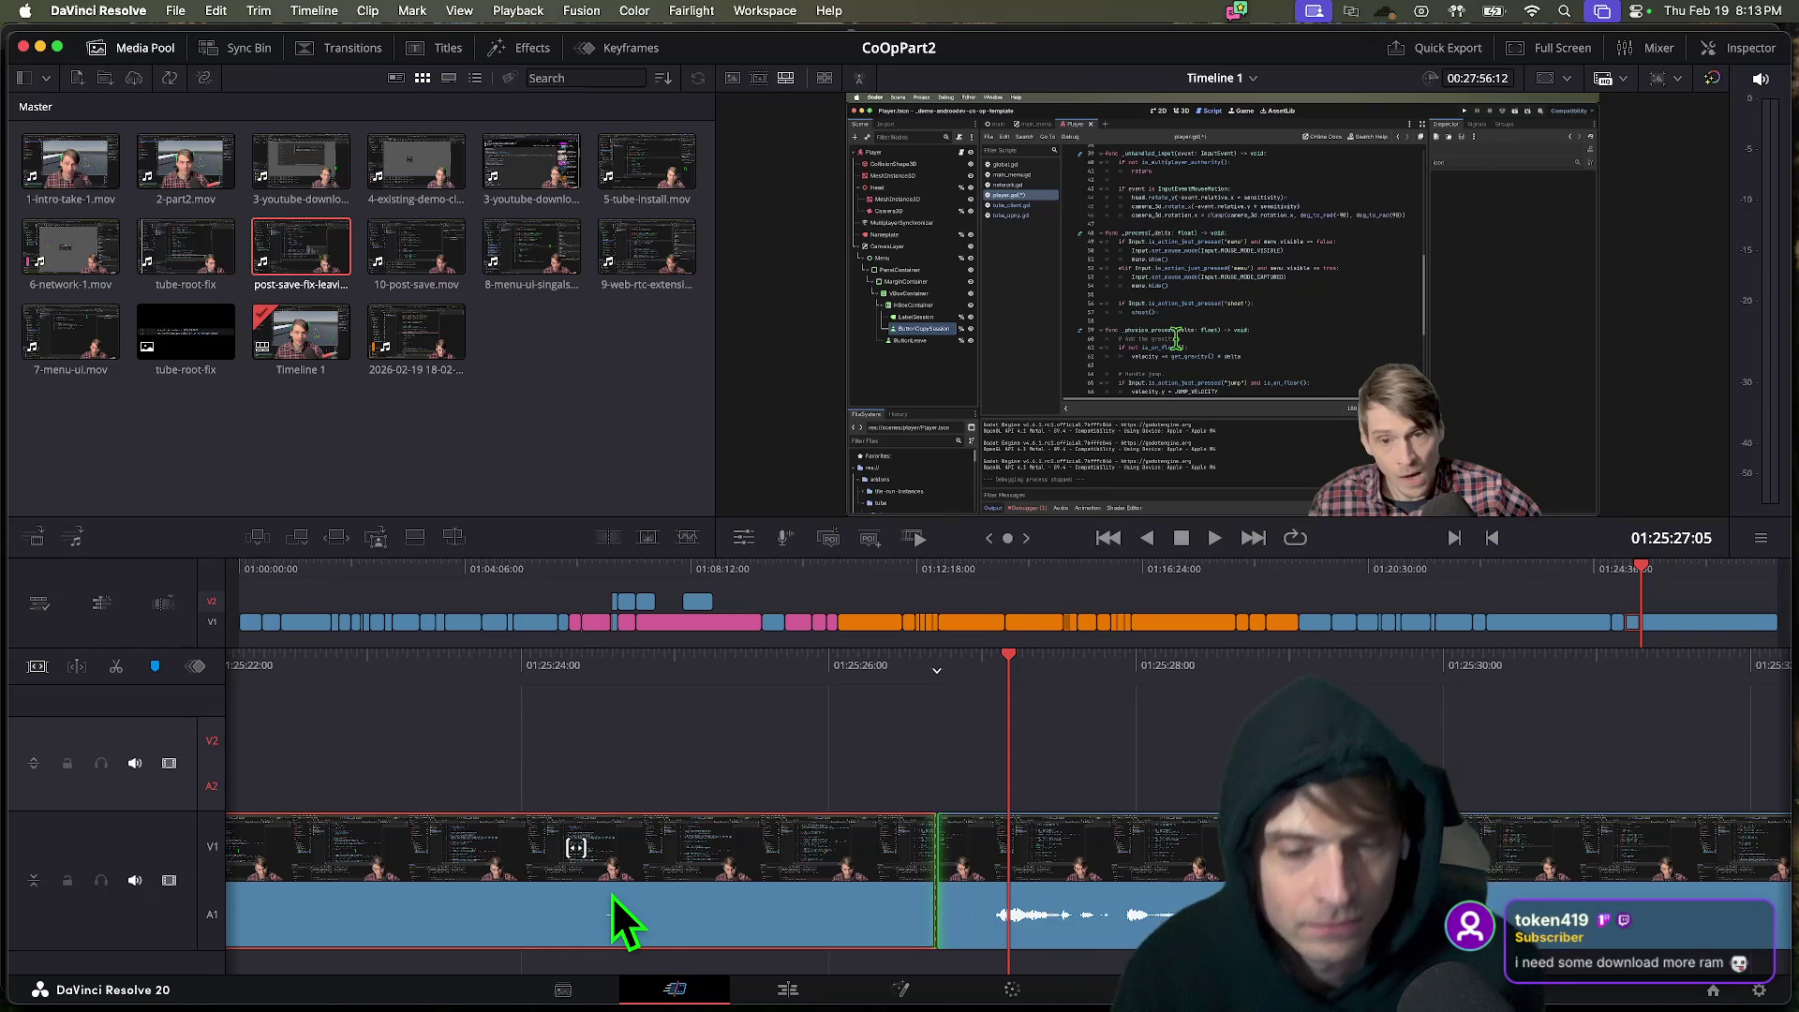
key(space)
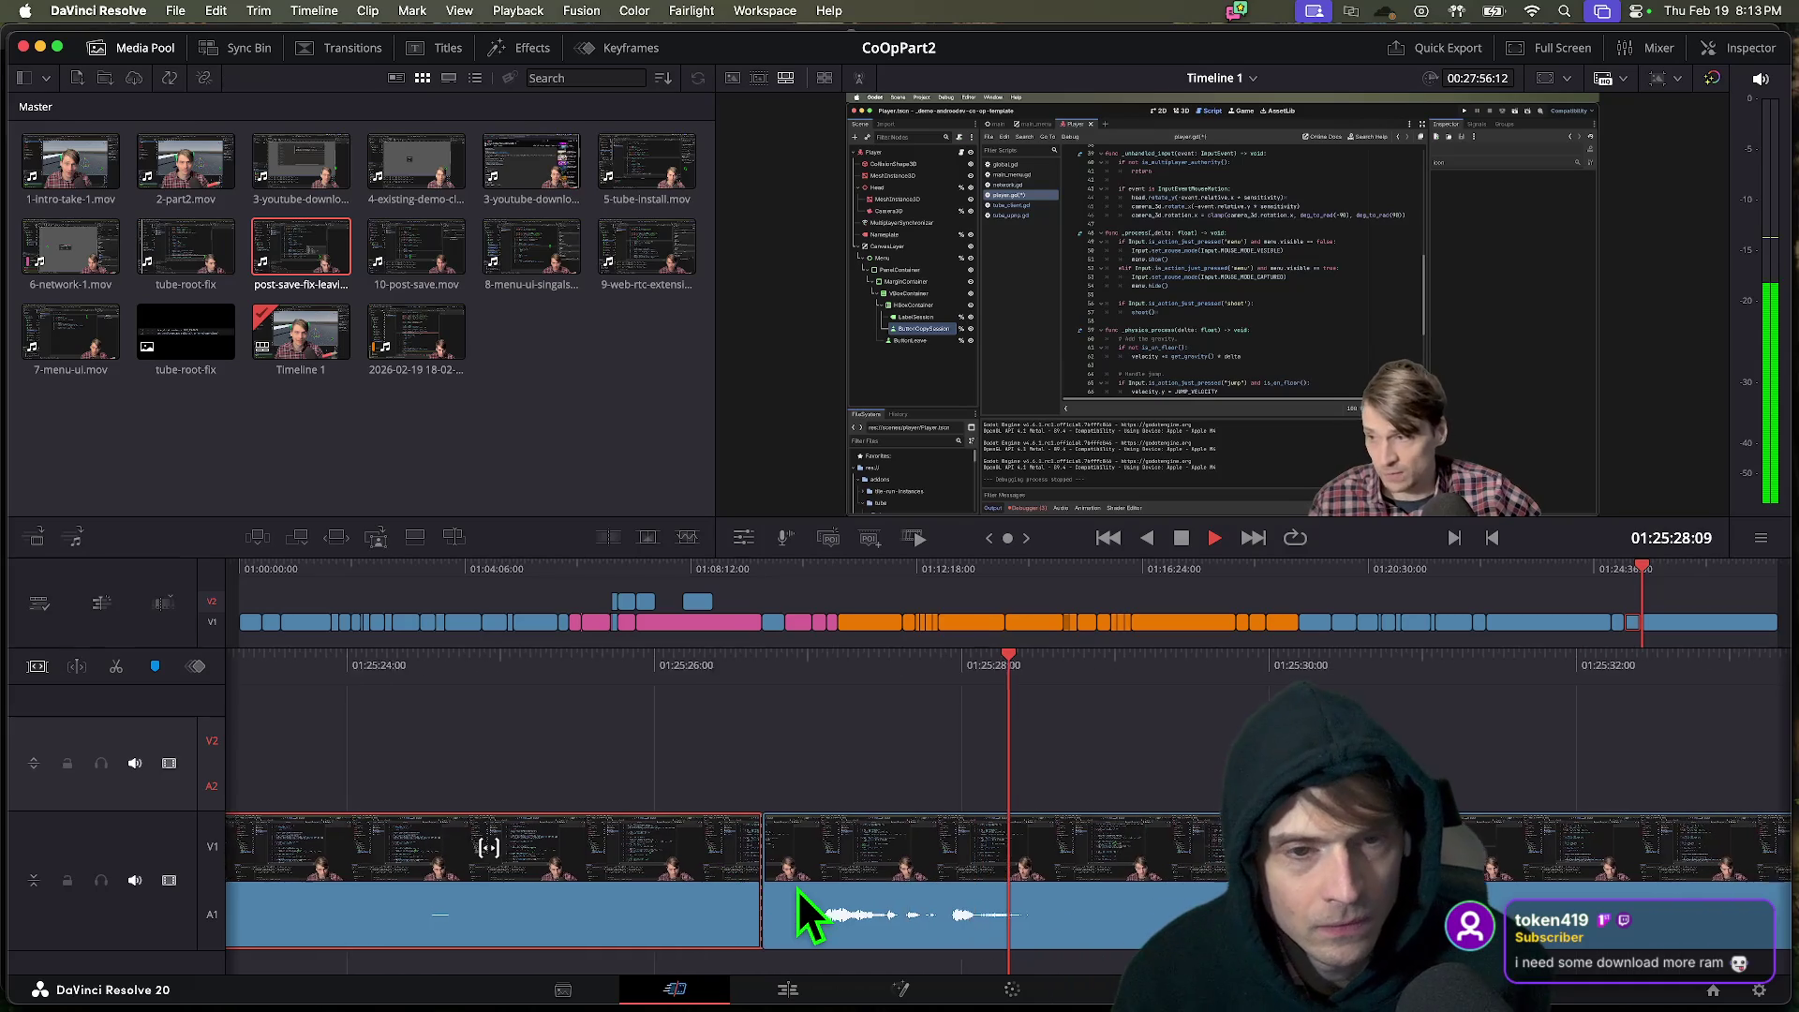
key(space)
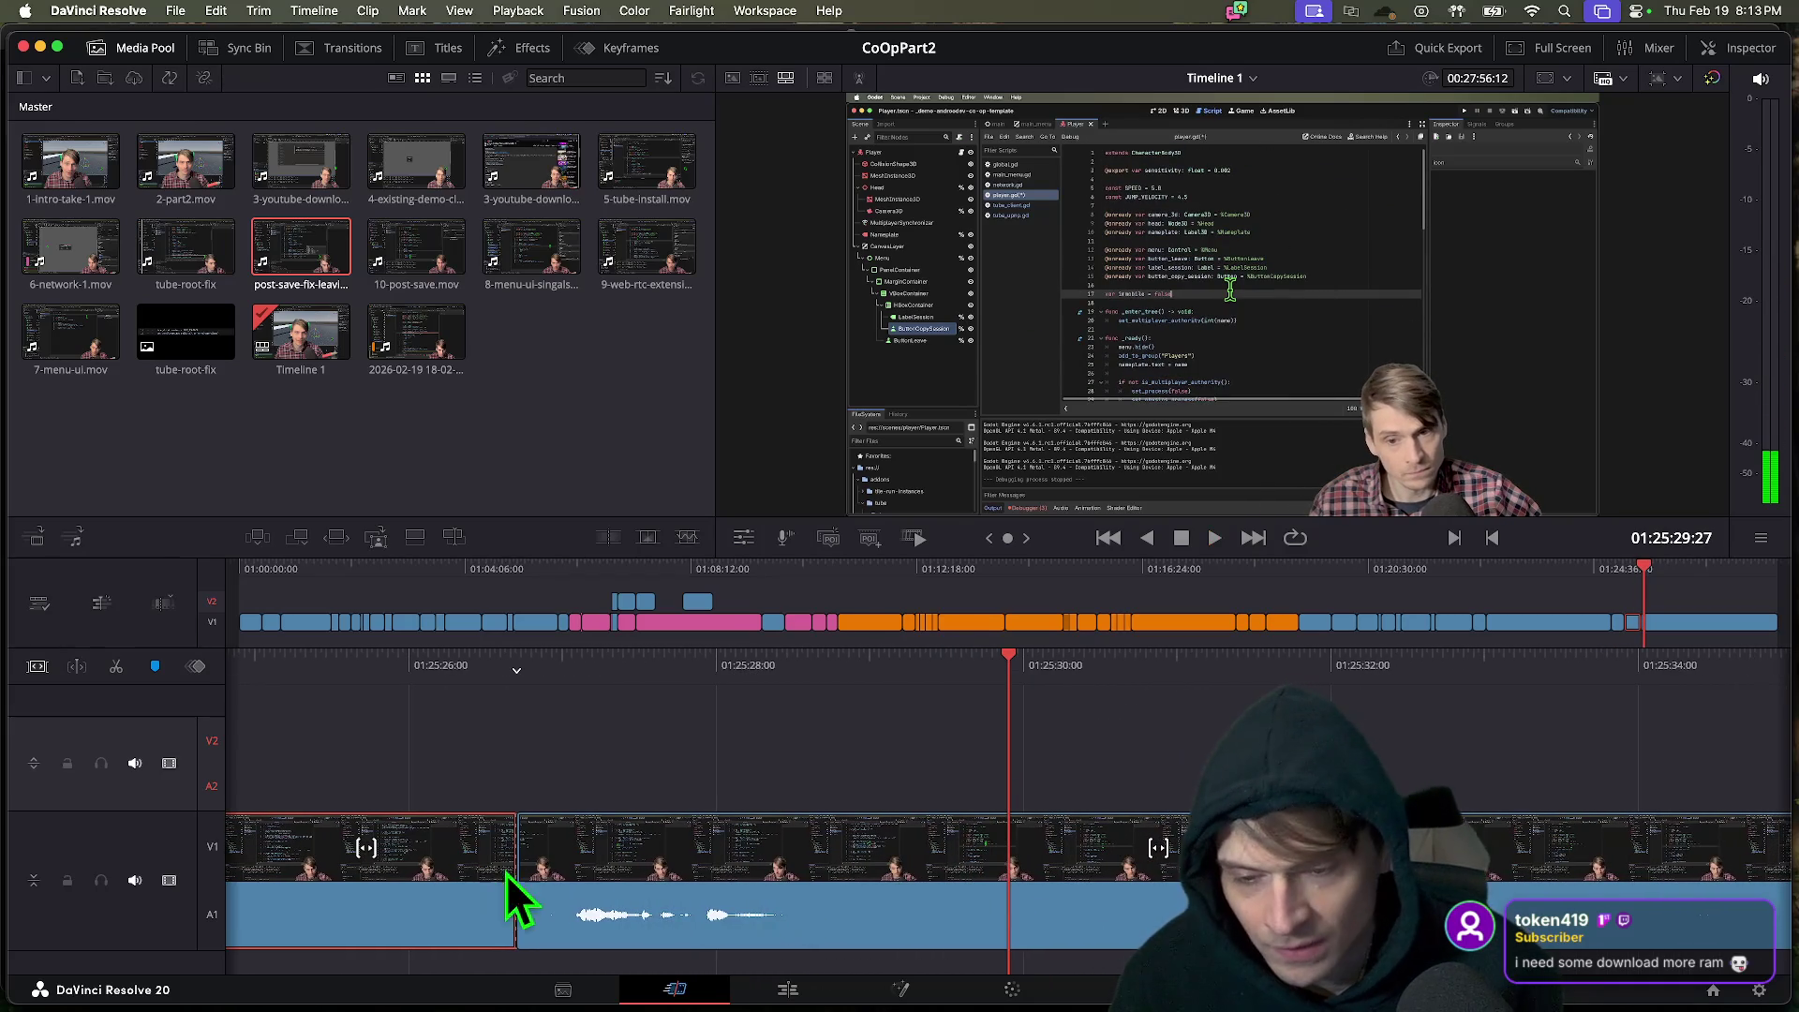
mouse_move(493, 875)
mouse_down()
mouse_move(538, 855)
mouse_move(522, 855)
mouse_move(1767, 884)
mouse_move(923, 932)
mouse_up()
Ripple-trim the edit near 01:25:26 to remove about 36 more seconds and play it back.
key(space)
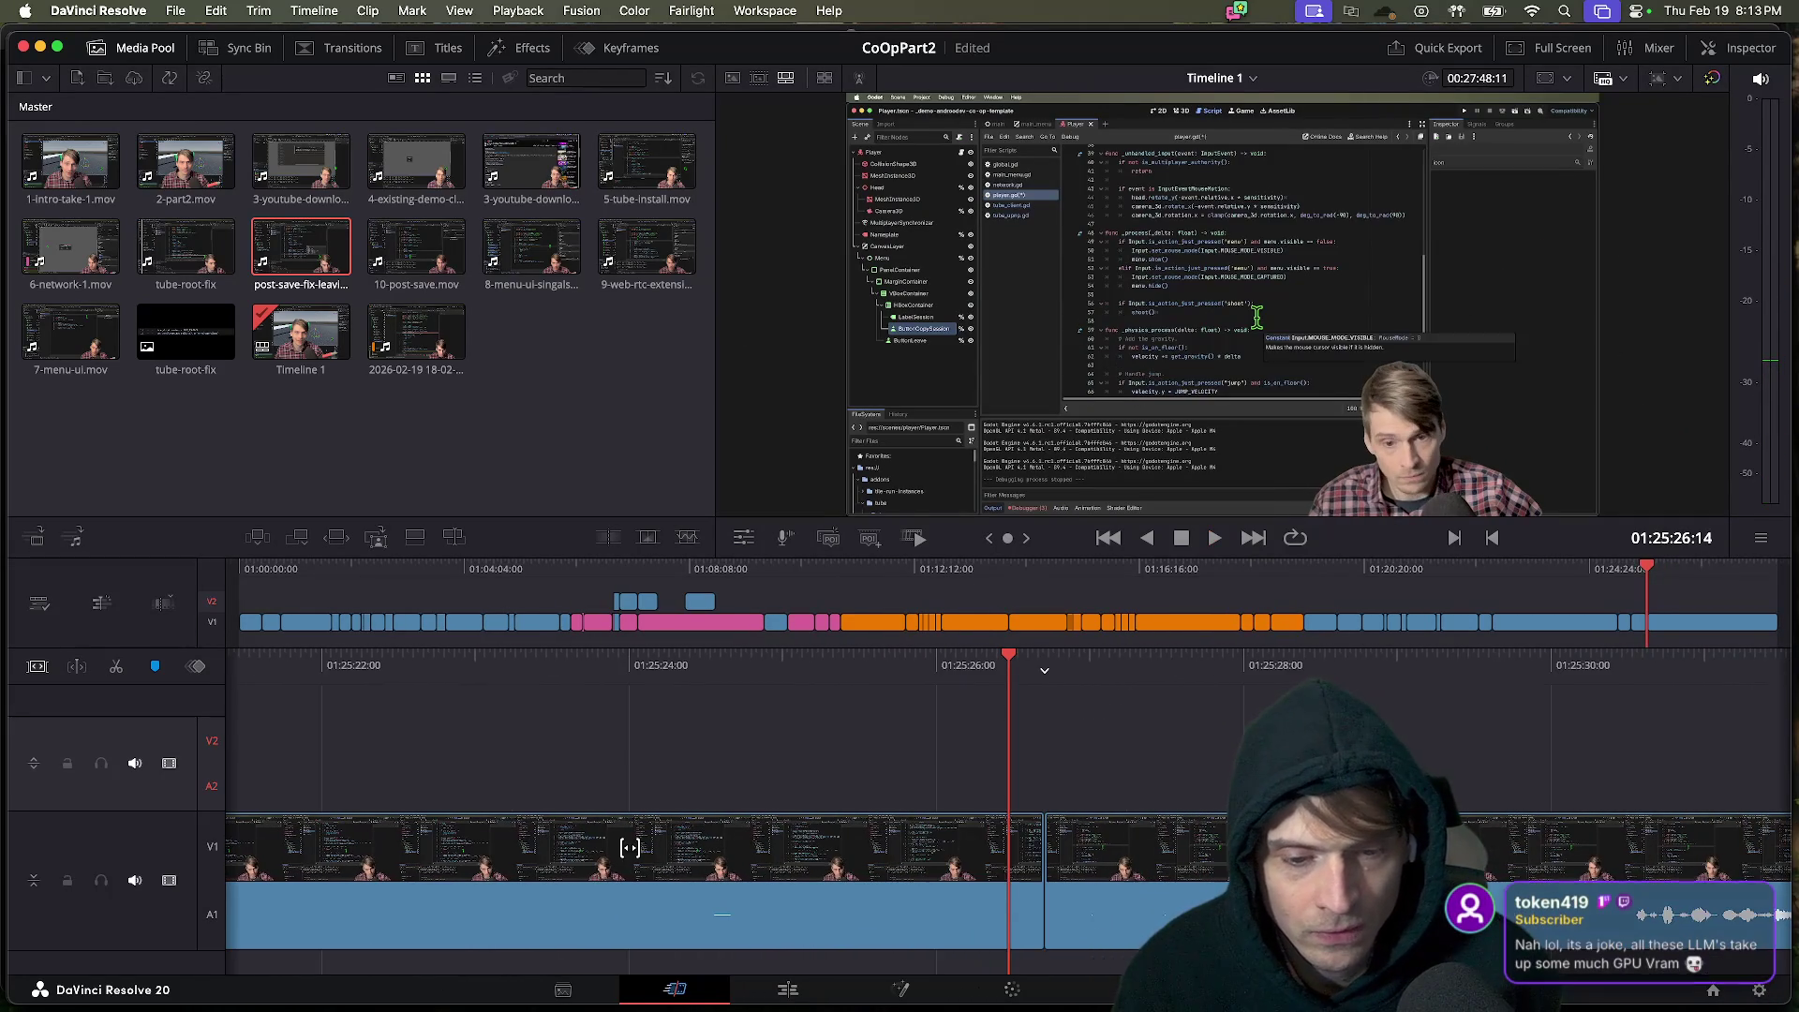
key(space)
mouse_move(946, 880)
mouse_down()
mouse_move(965, 851)
mouse_move(1506, 843)
mouse_up()
key(space)
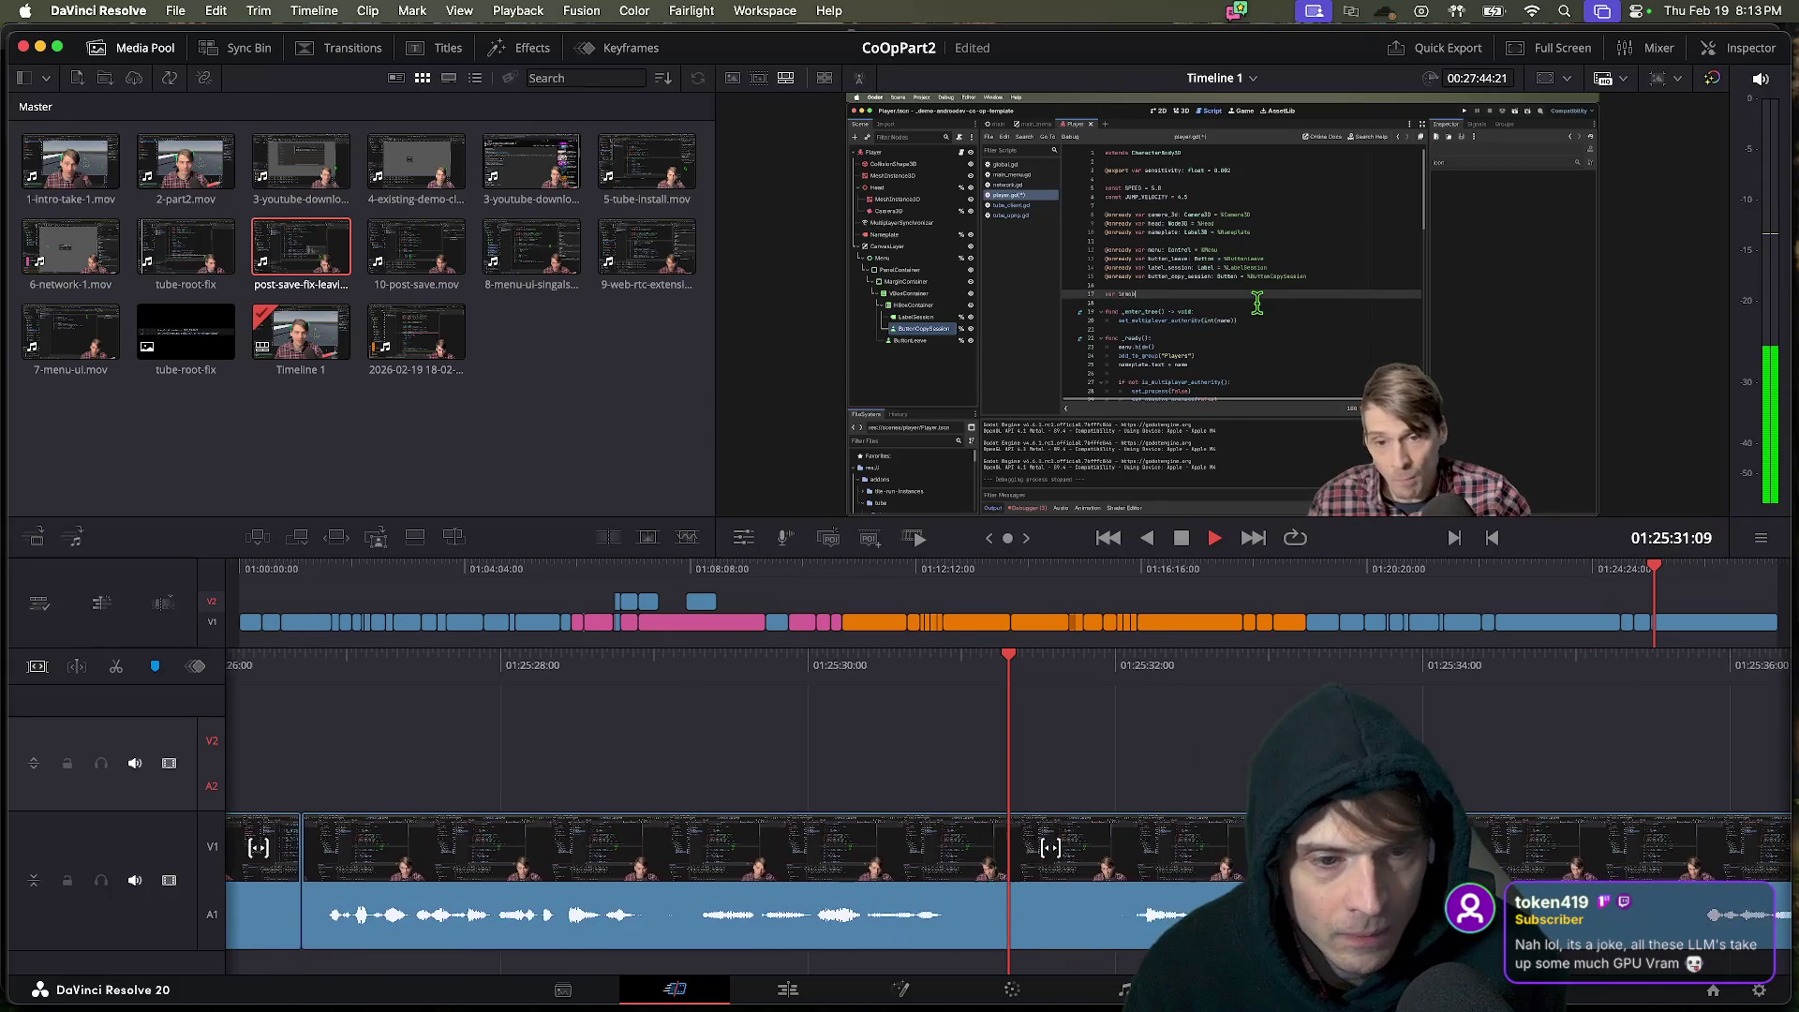
key(space)
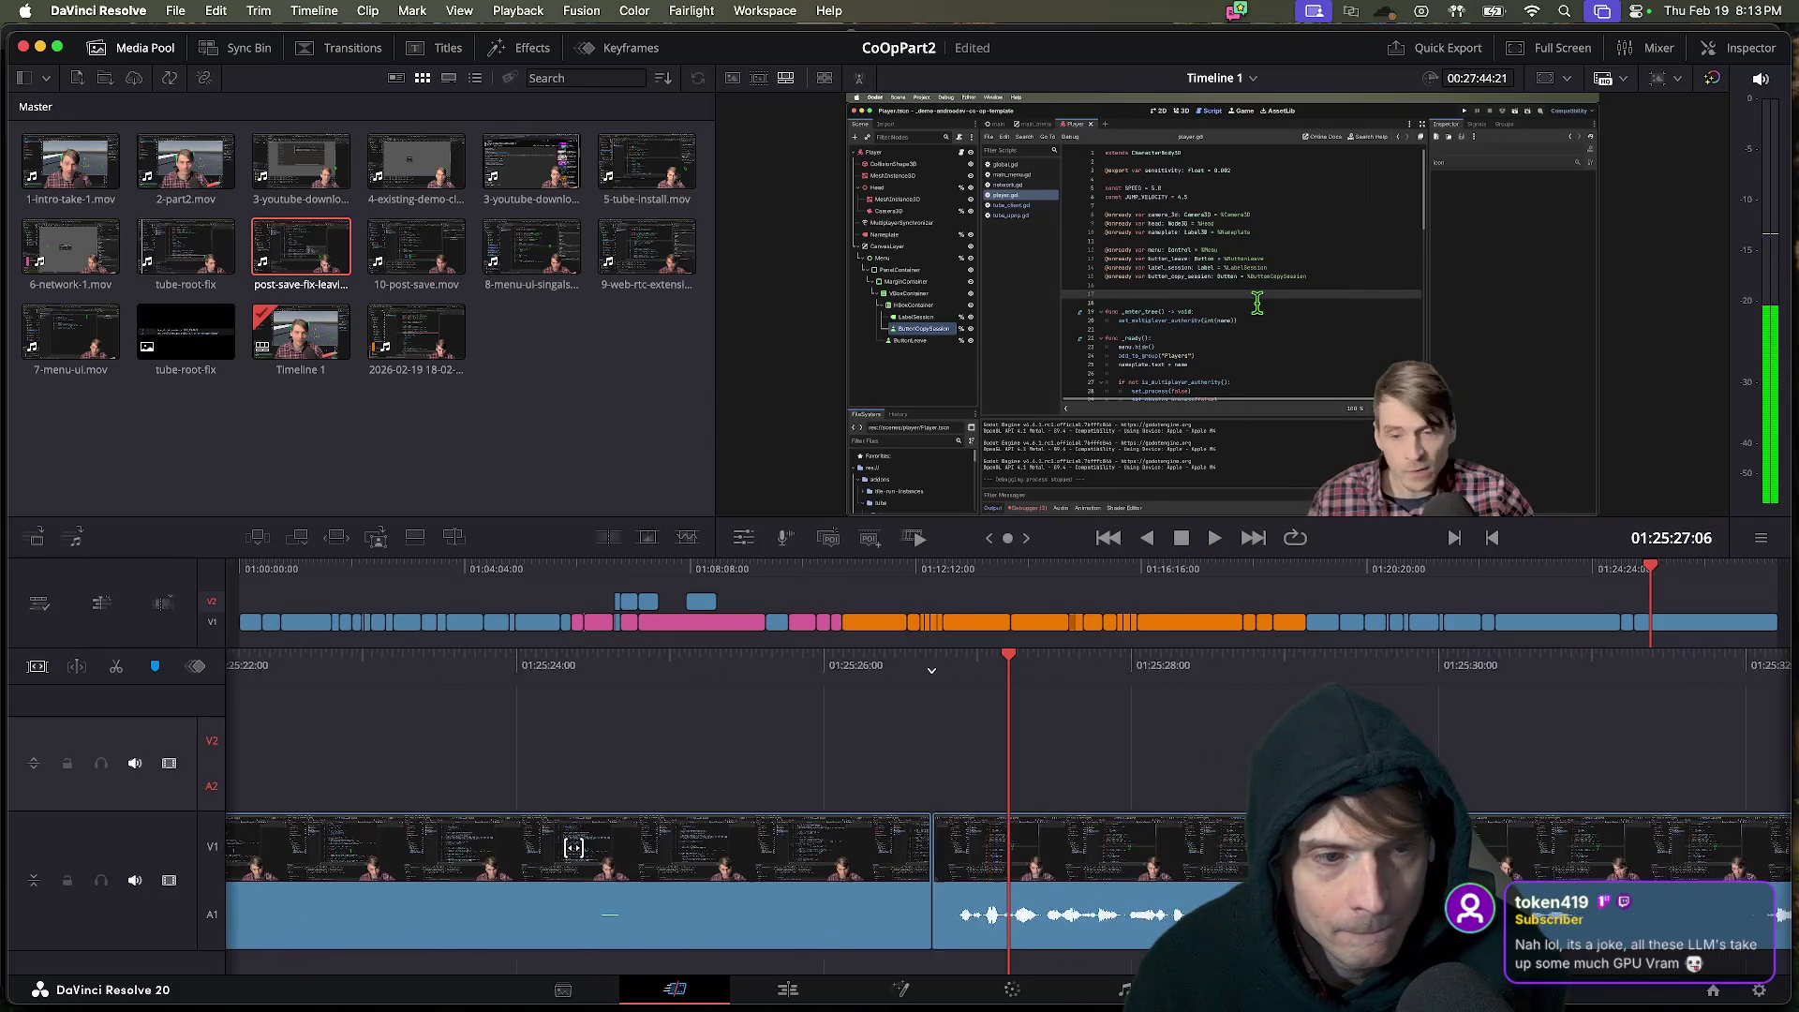
Rewind to 01:24:54 and fast-forward through the footage to check the new cut.
key(j)
key(j)
key(j)
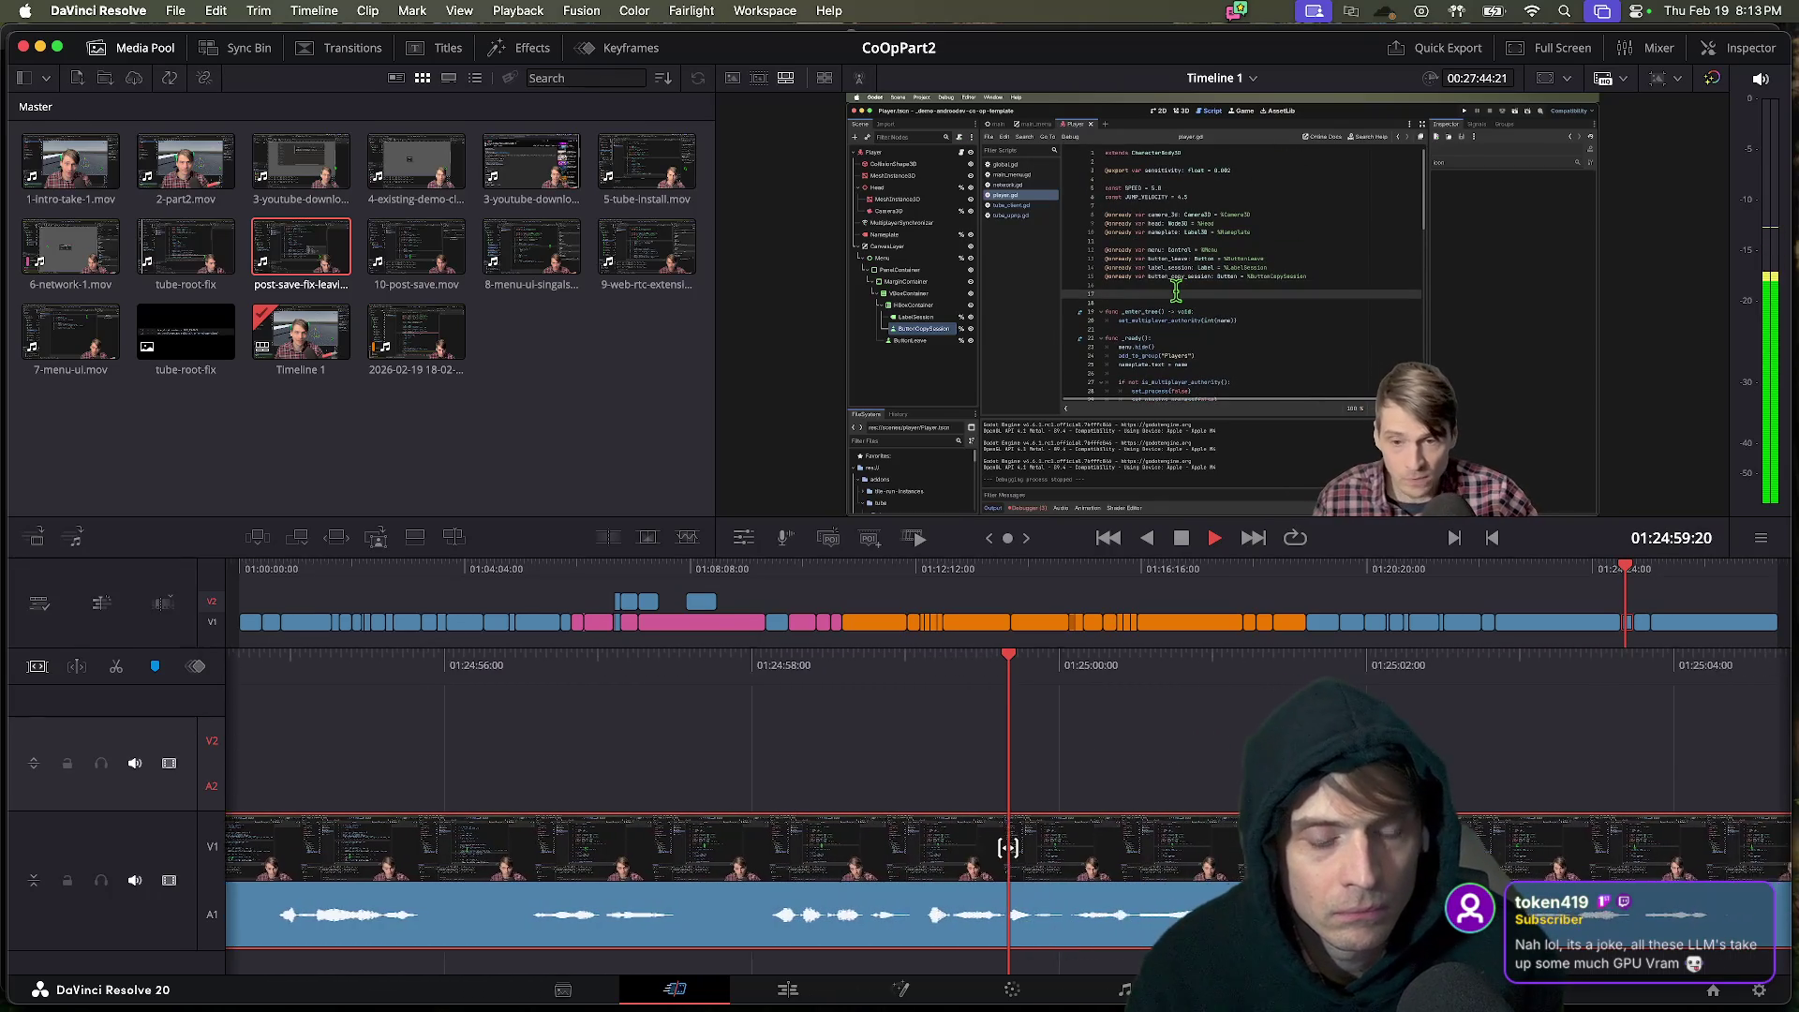
key(space)
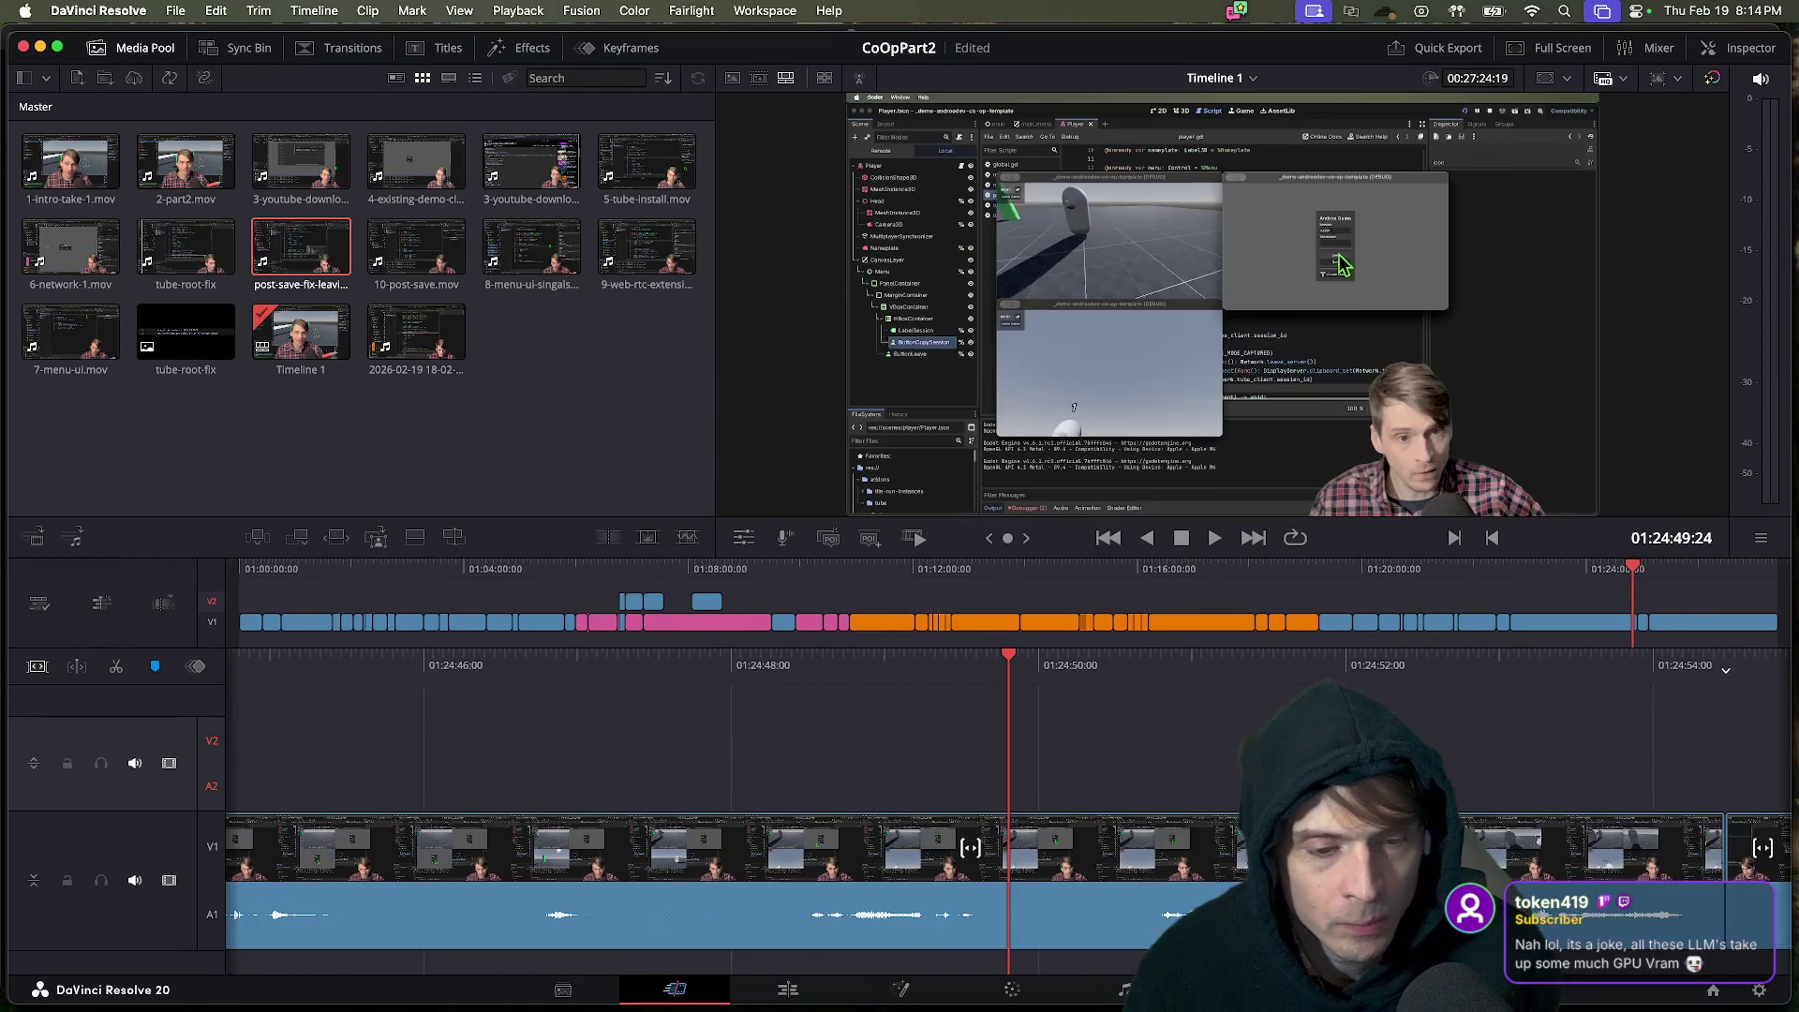
key(l)
key(l)
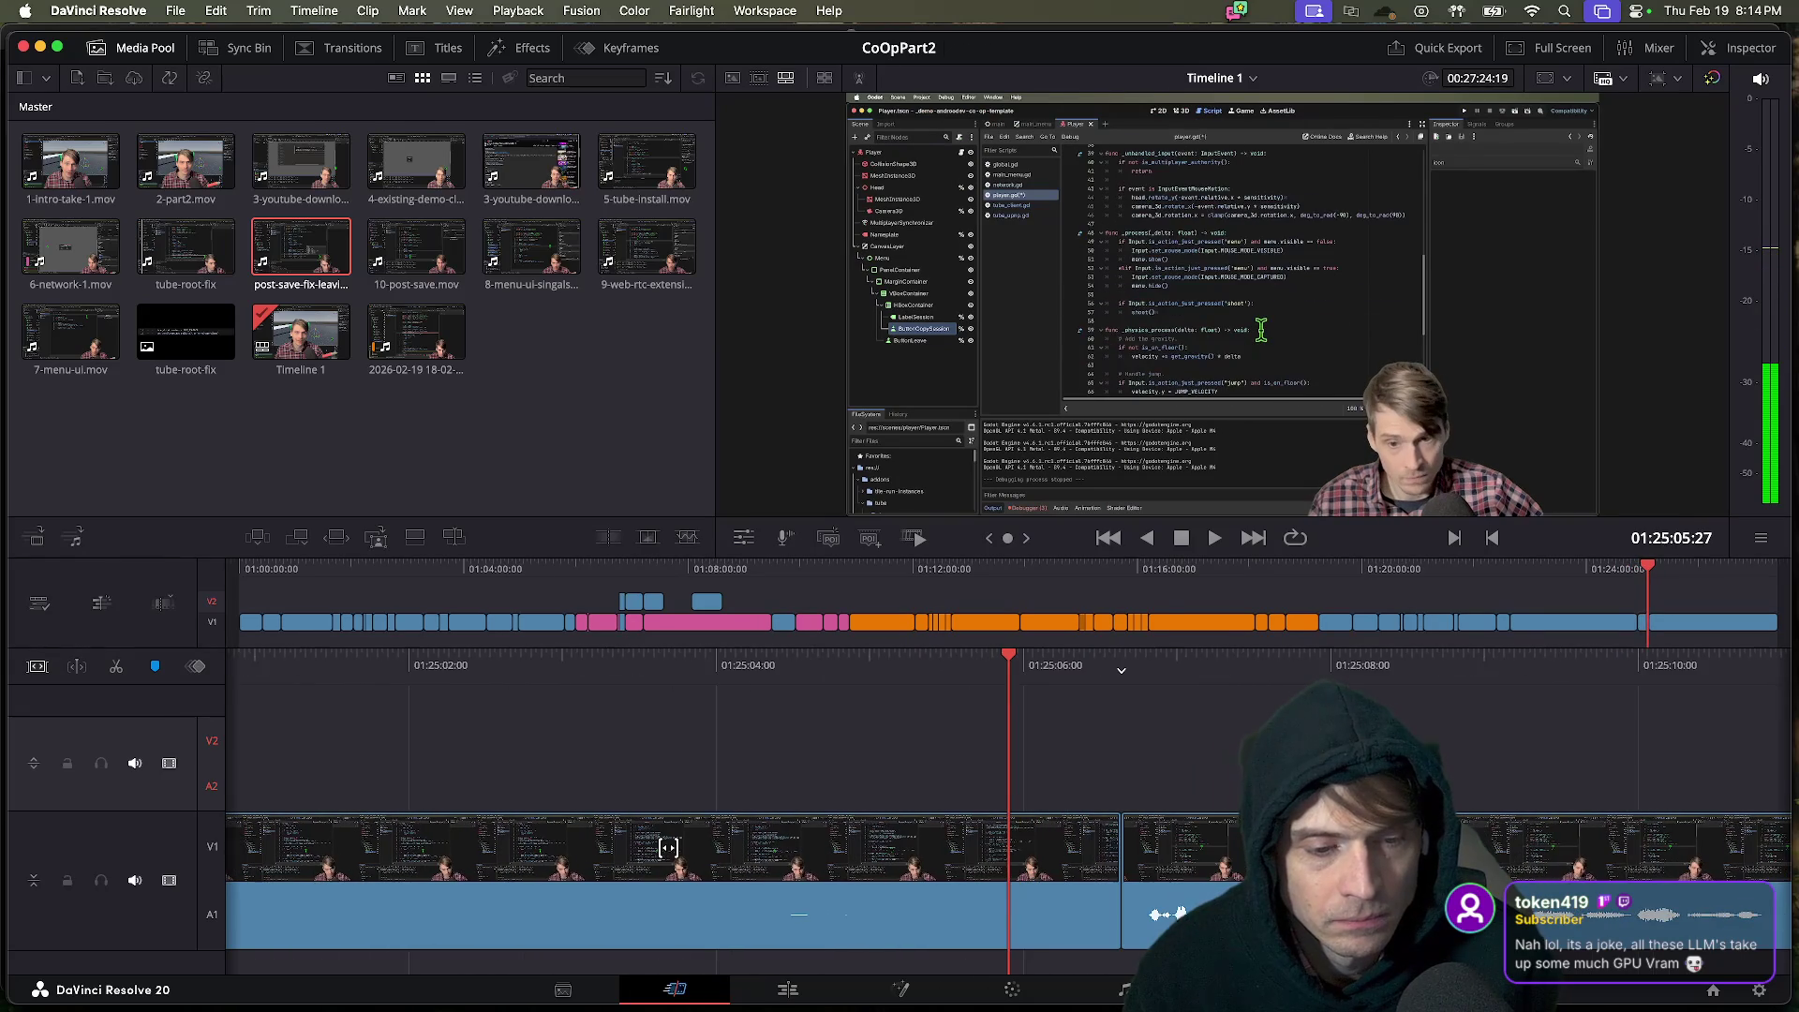
key(j)
key(j)
key(l)
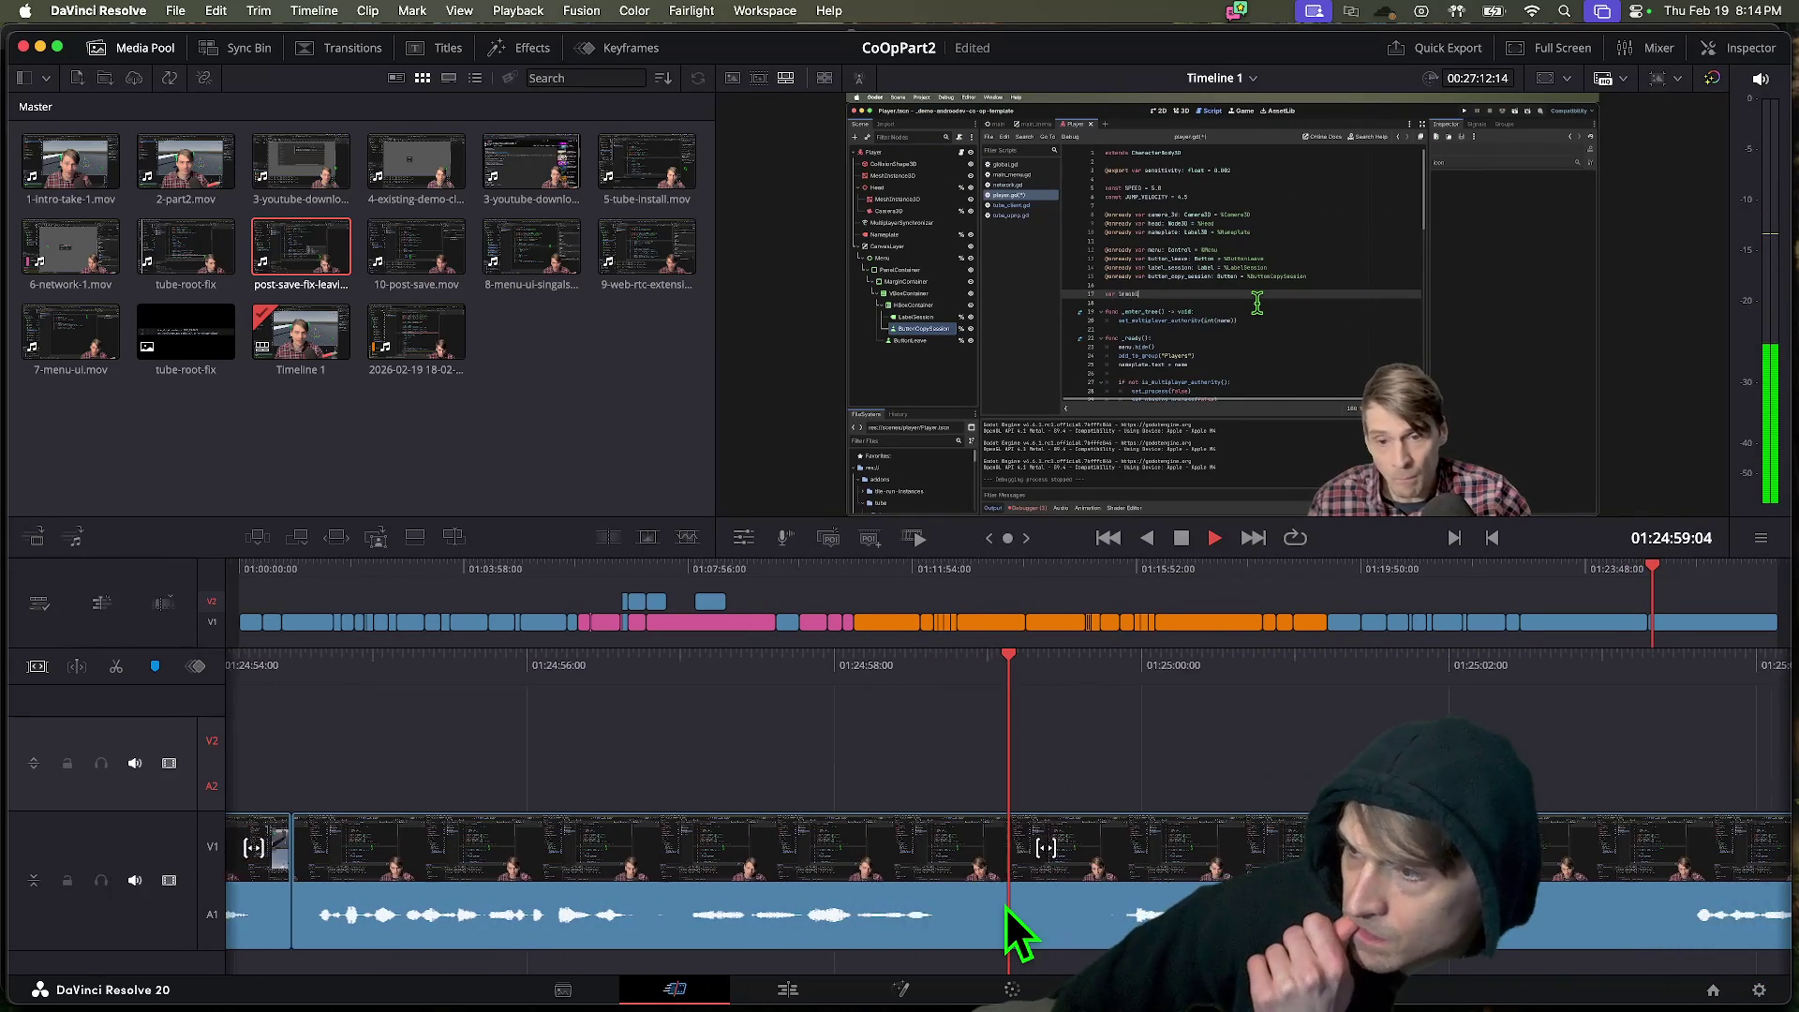
key(k)
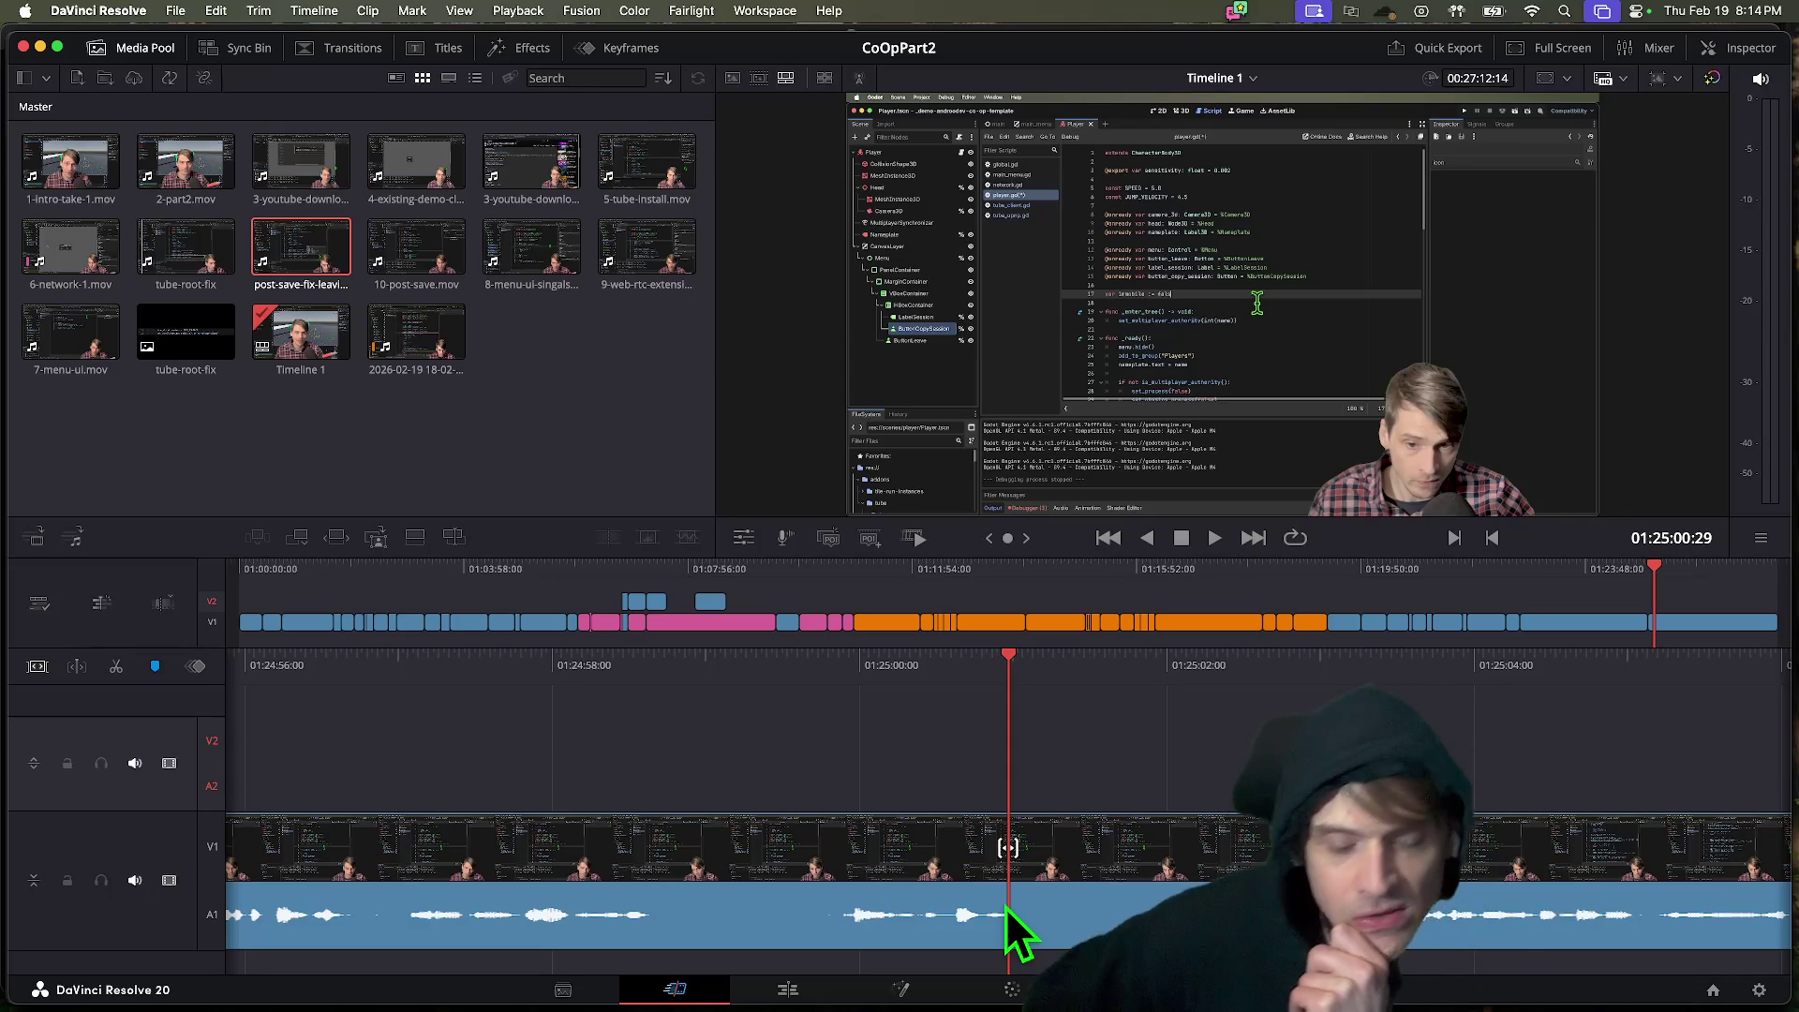
key(space)
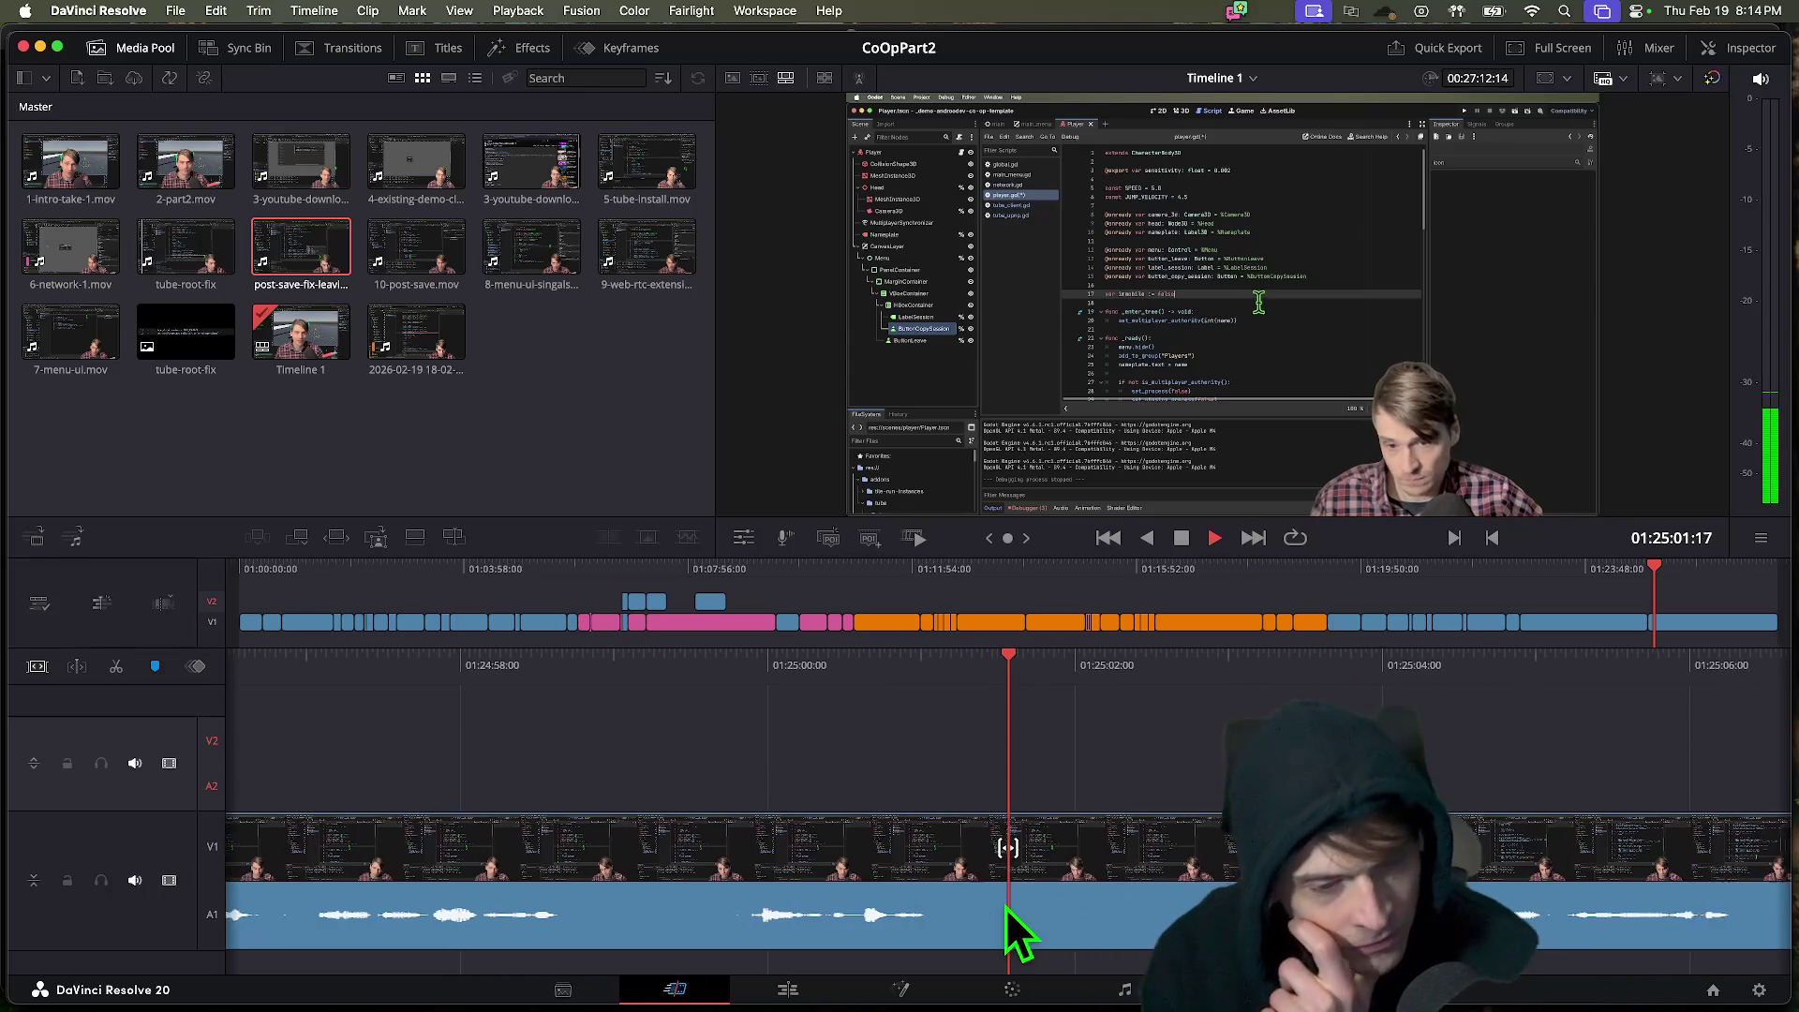
key(space)
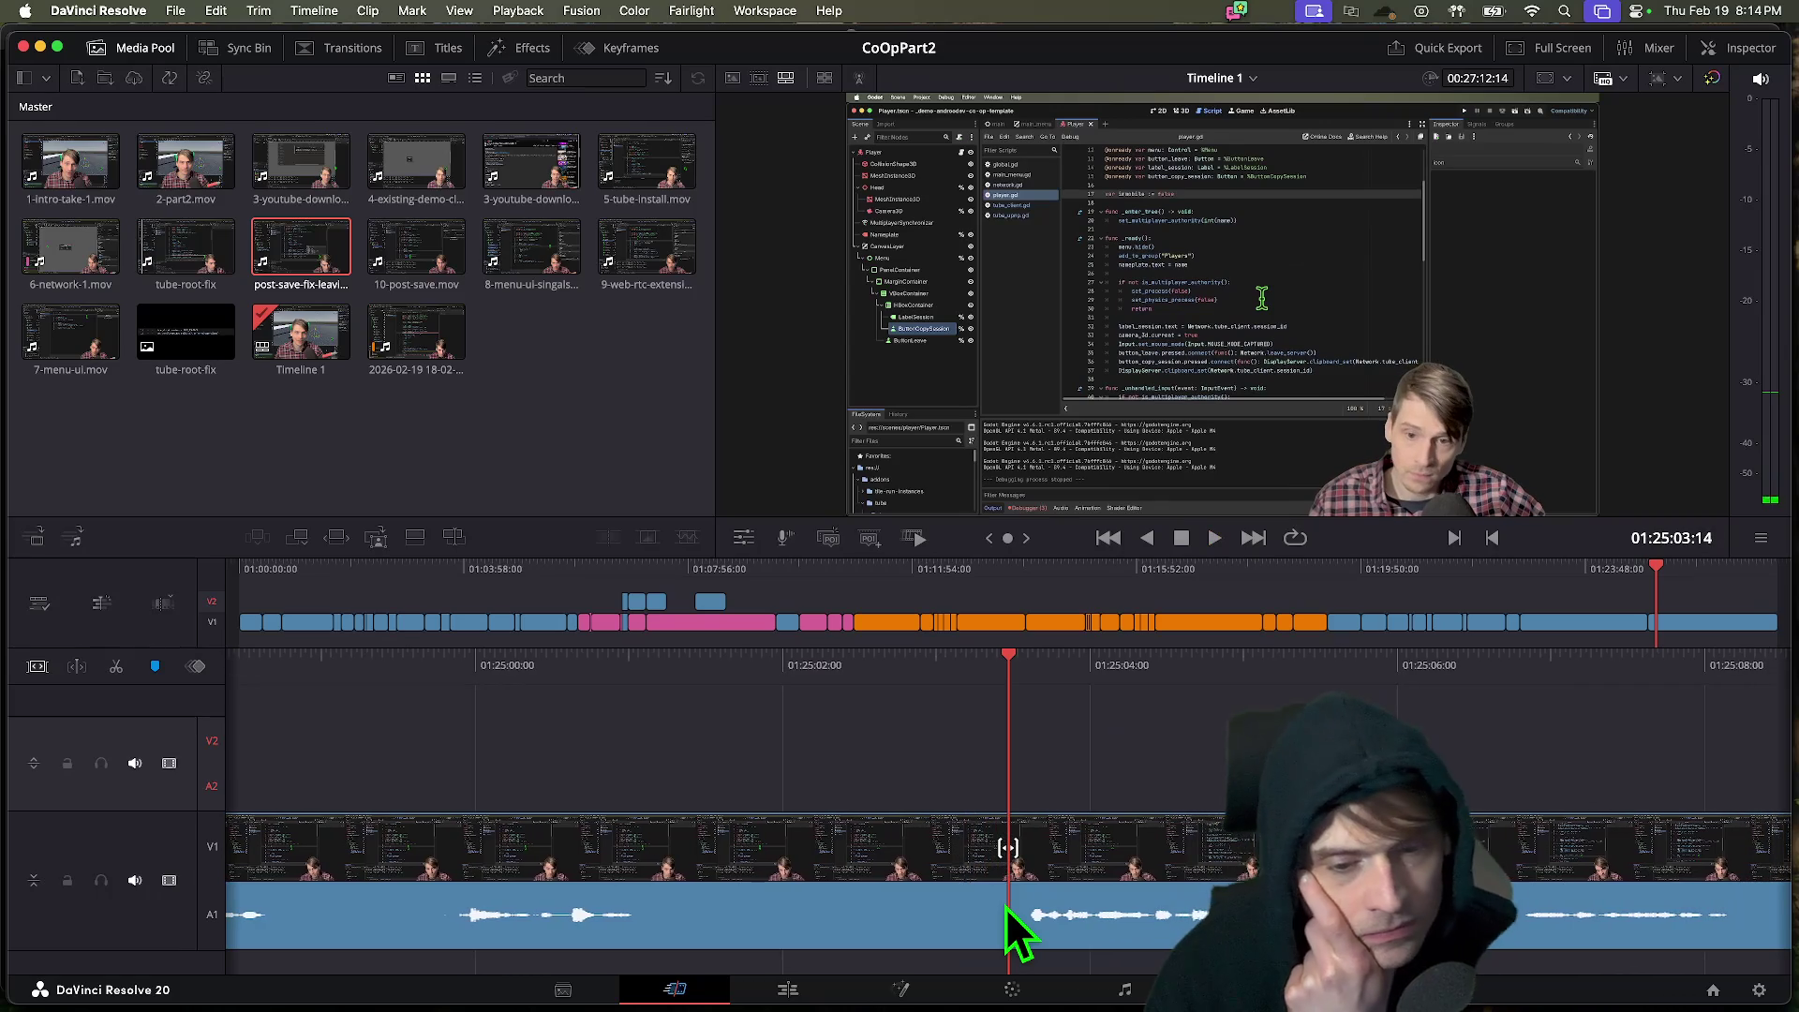
key(space)
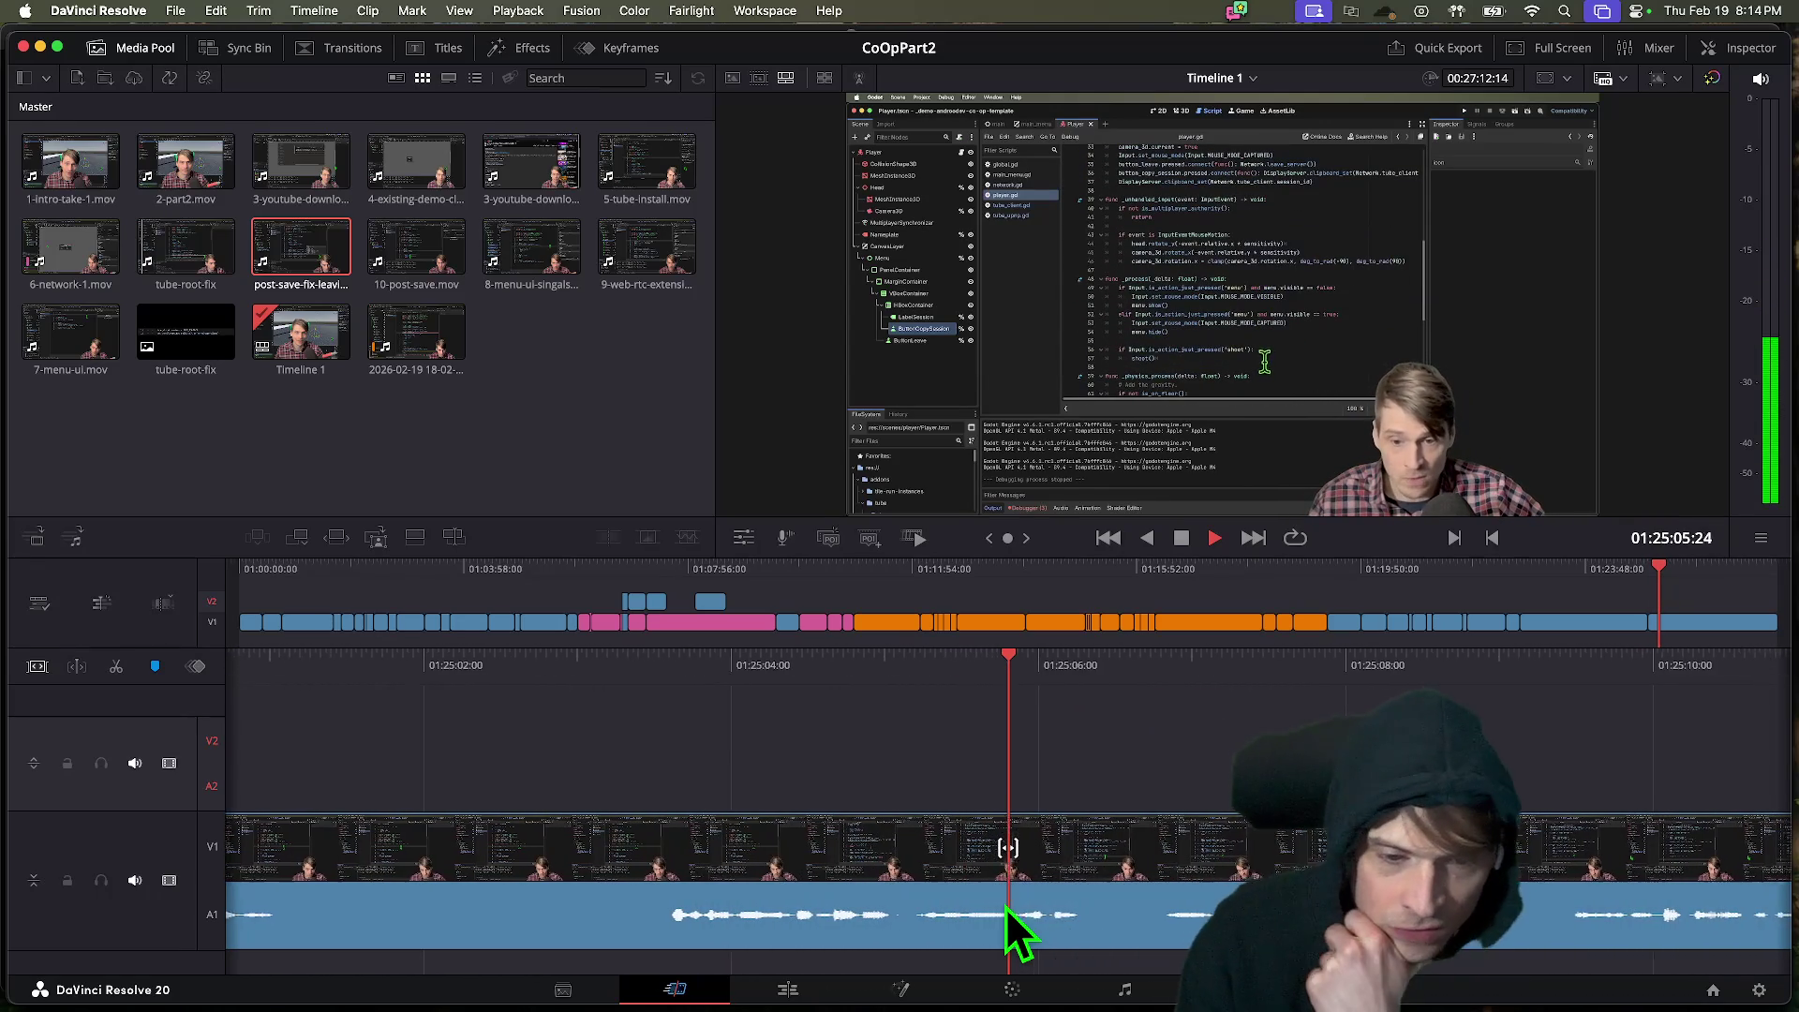
key(space)
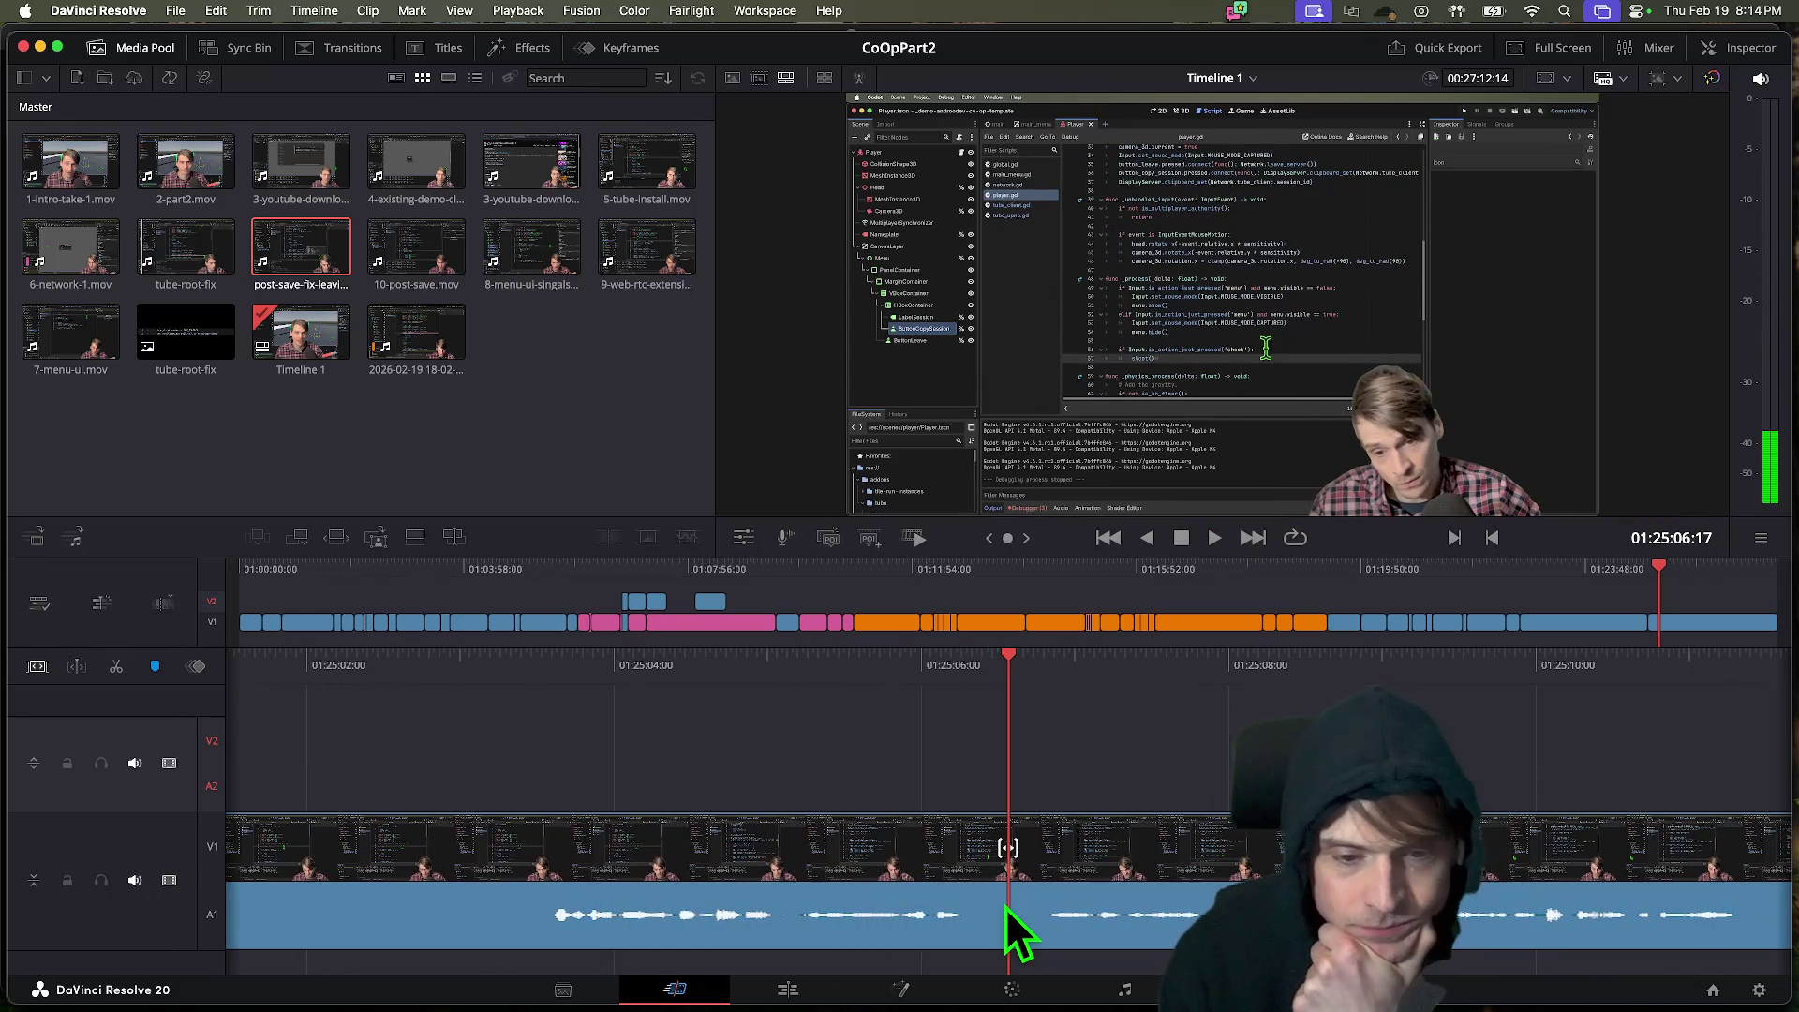
key(space)
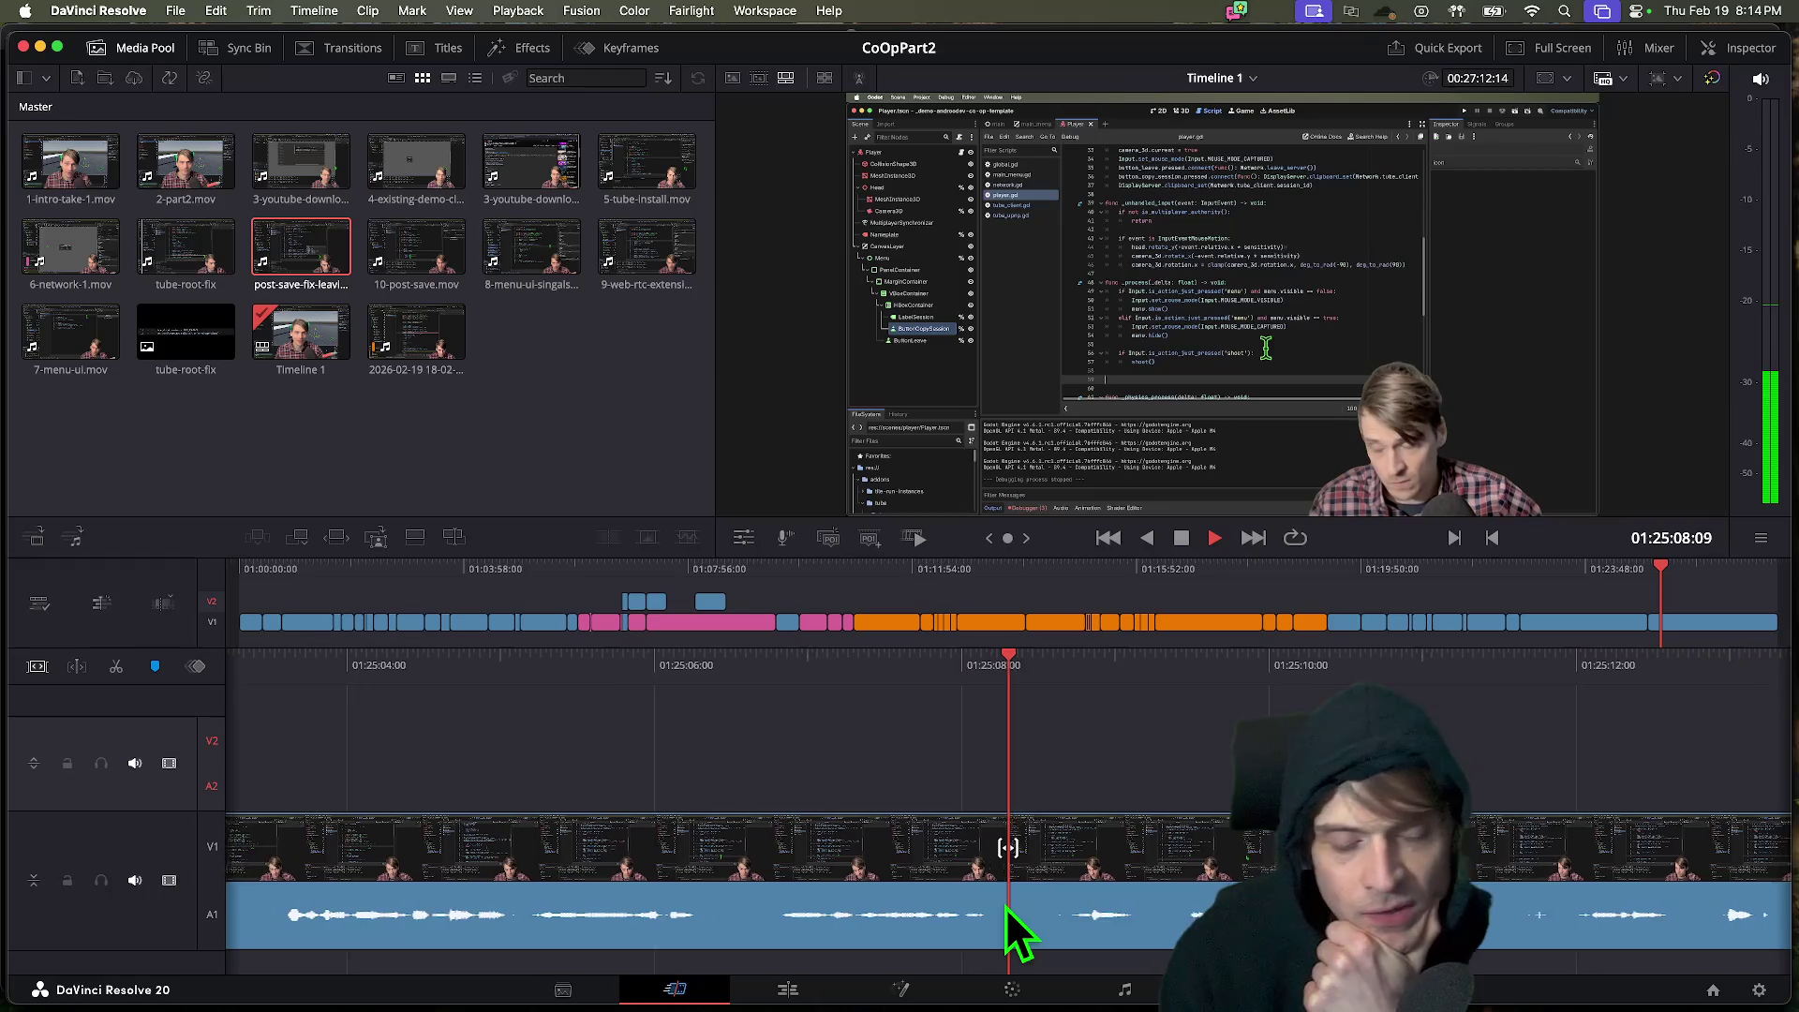
key(space)
key(space)
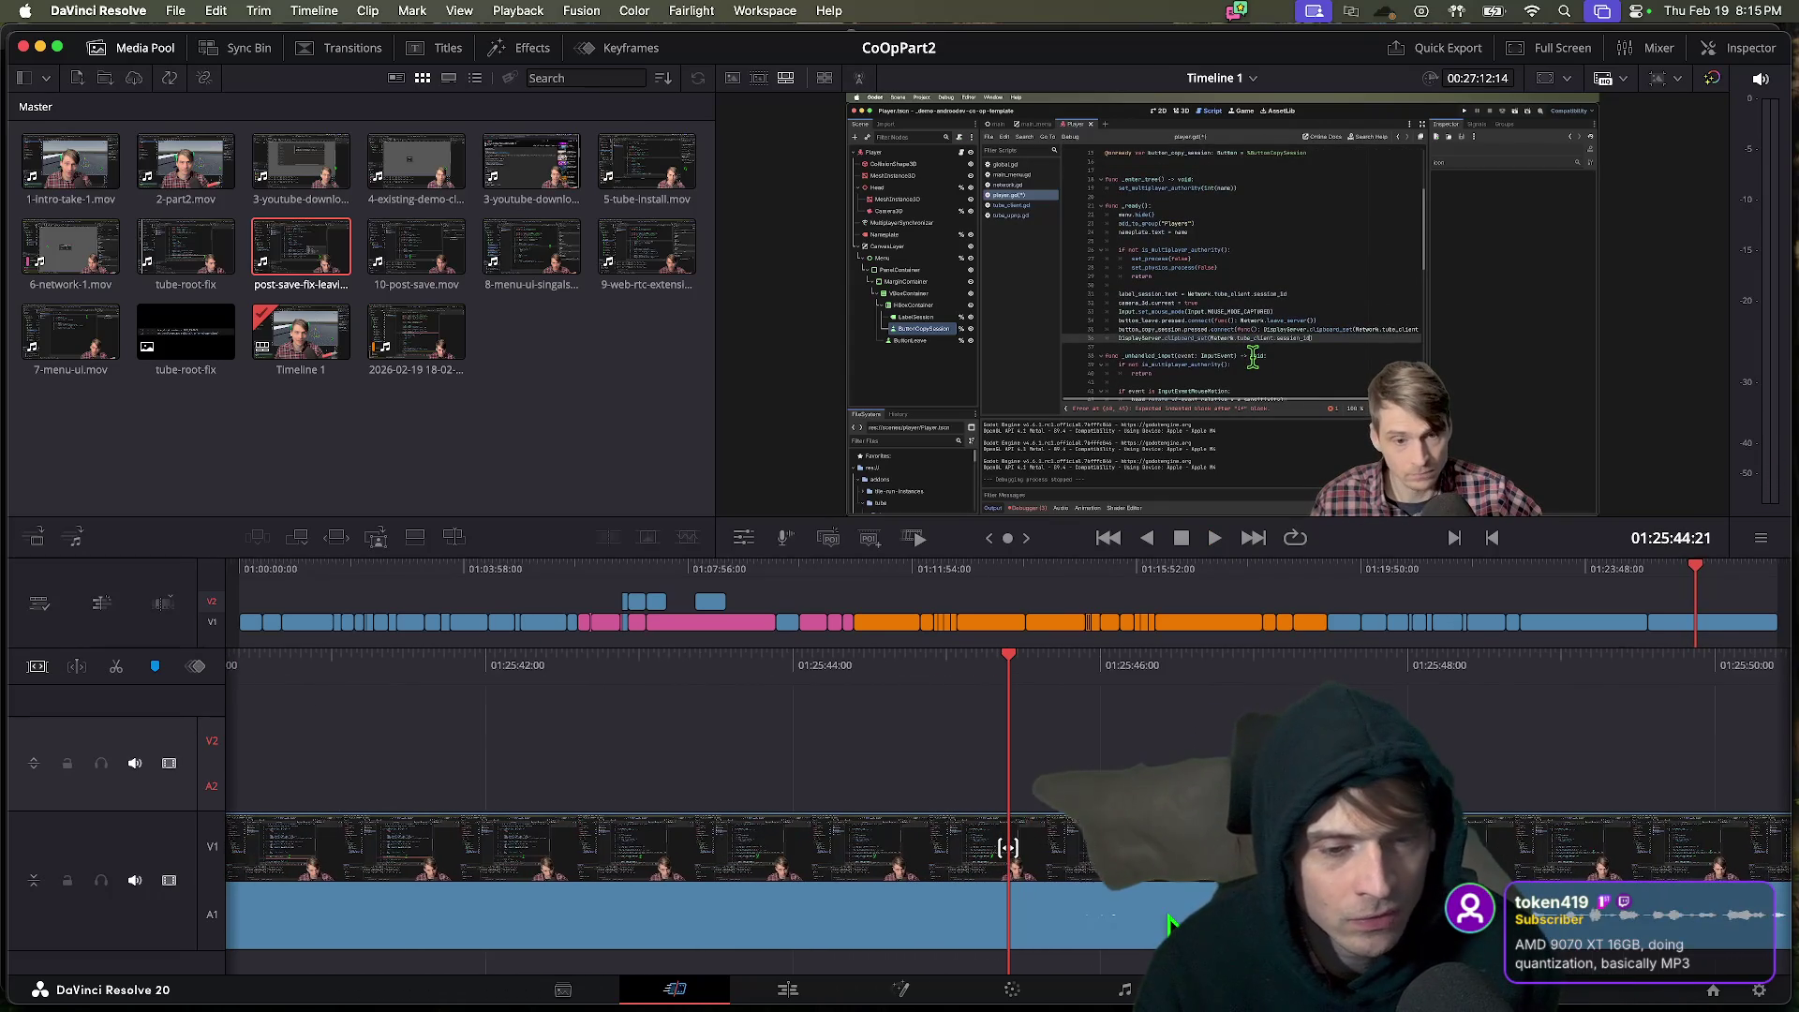
Blade at the playhead, ripple-delete the unwanted section after it, and save the project.
key(j)
key(j)
key(j)
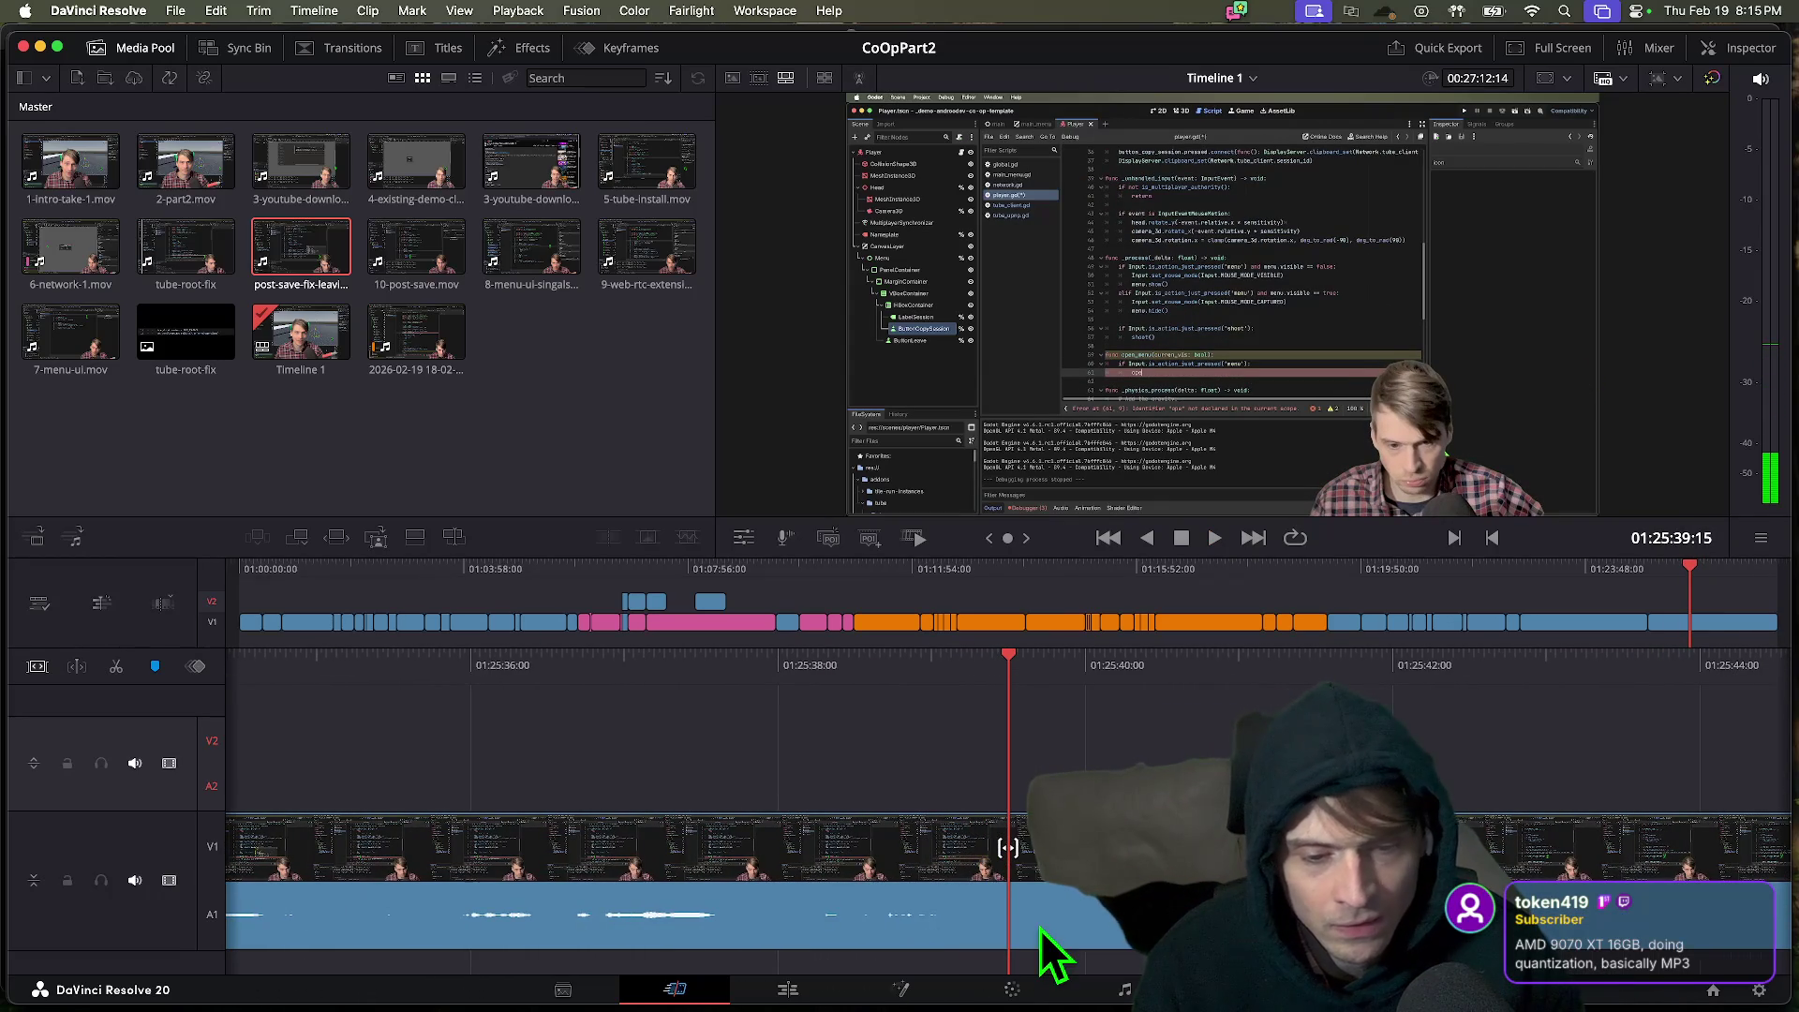
key(super+b)
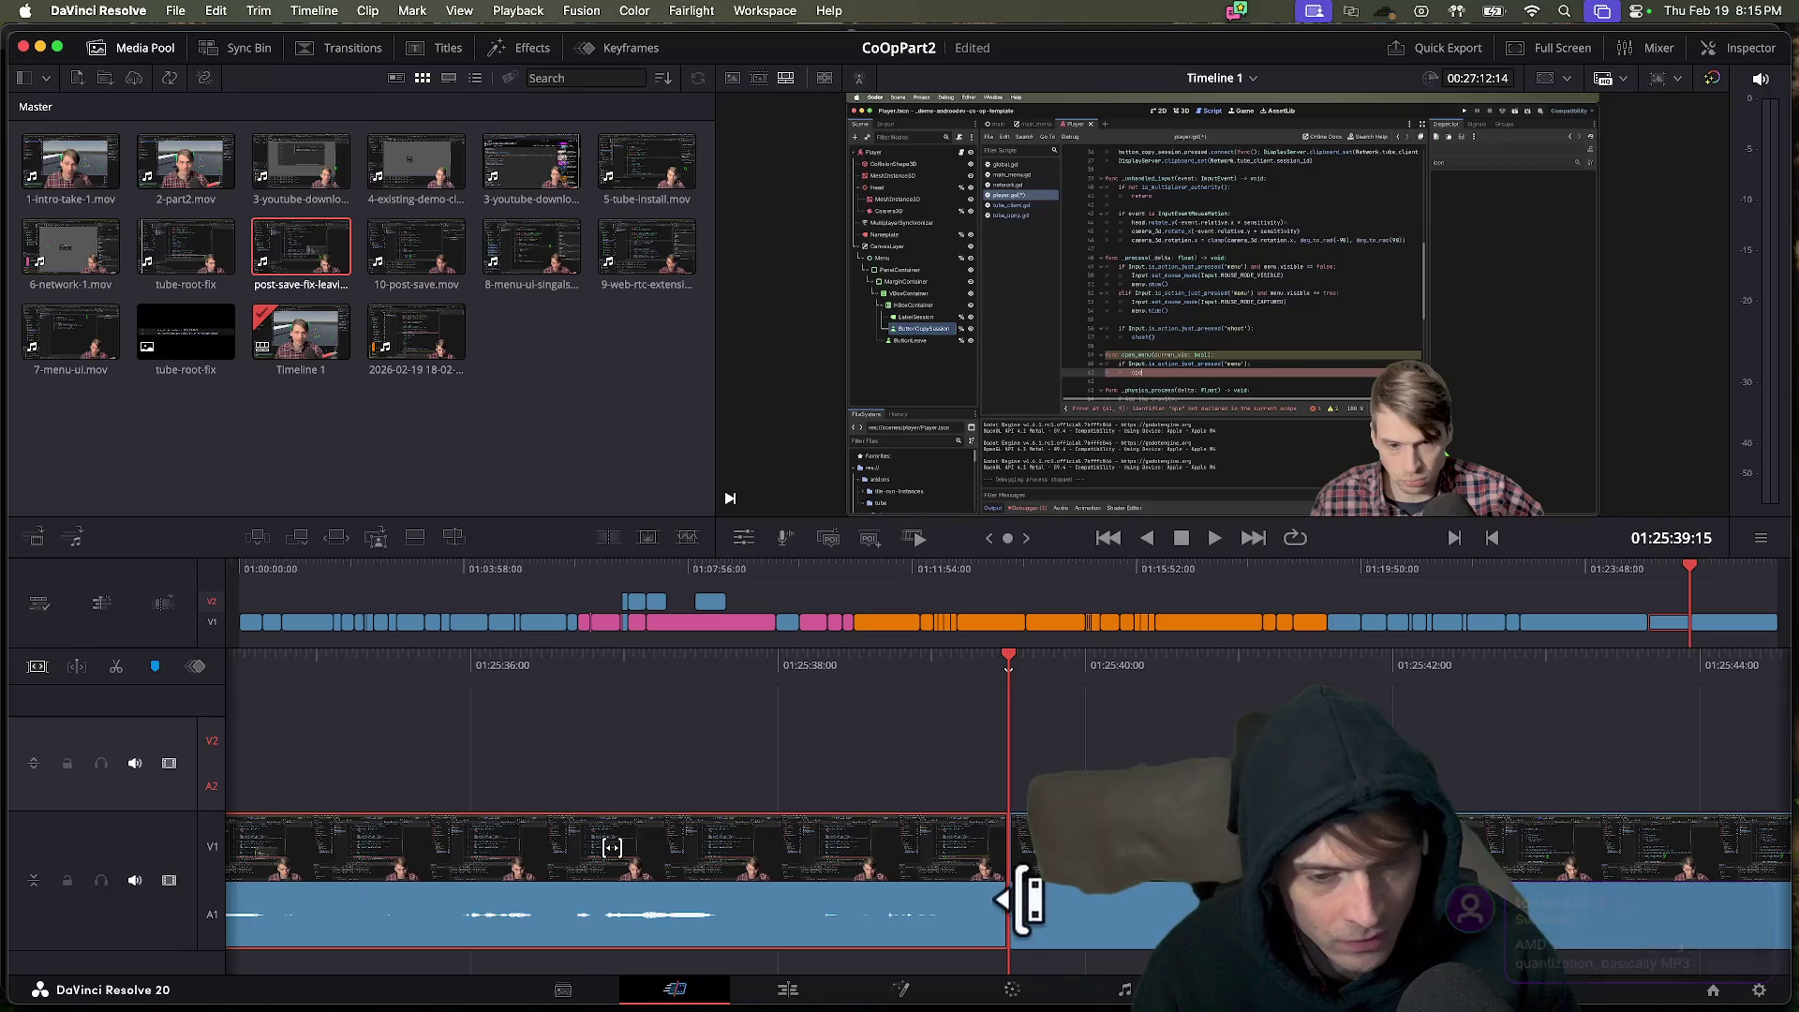
key(l)
key(l)
key(l)
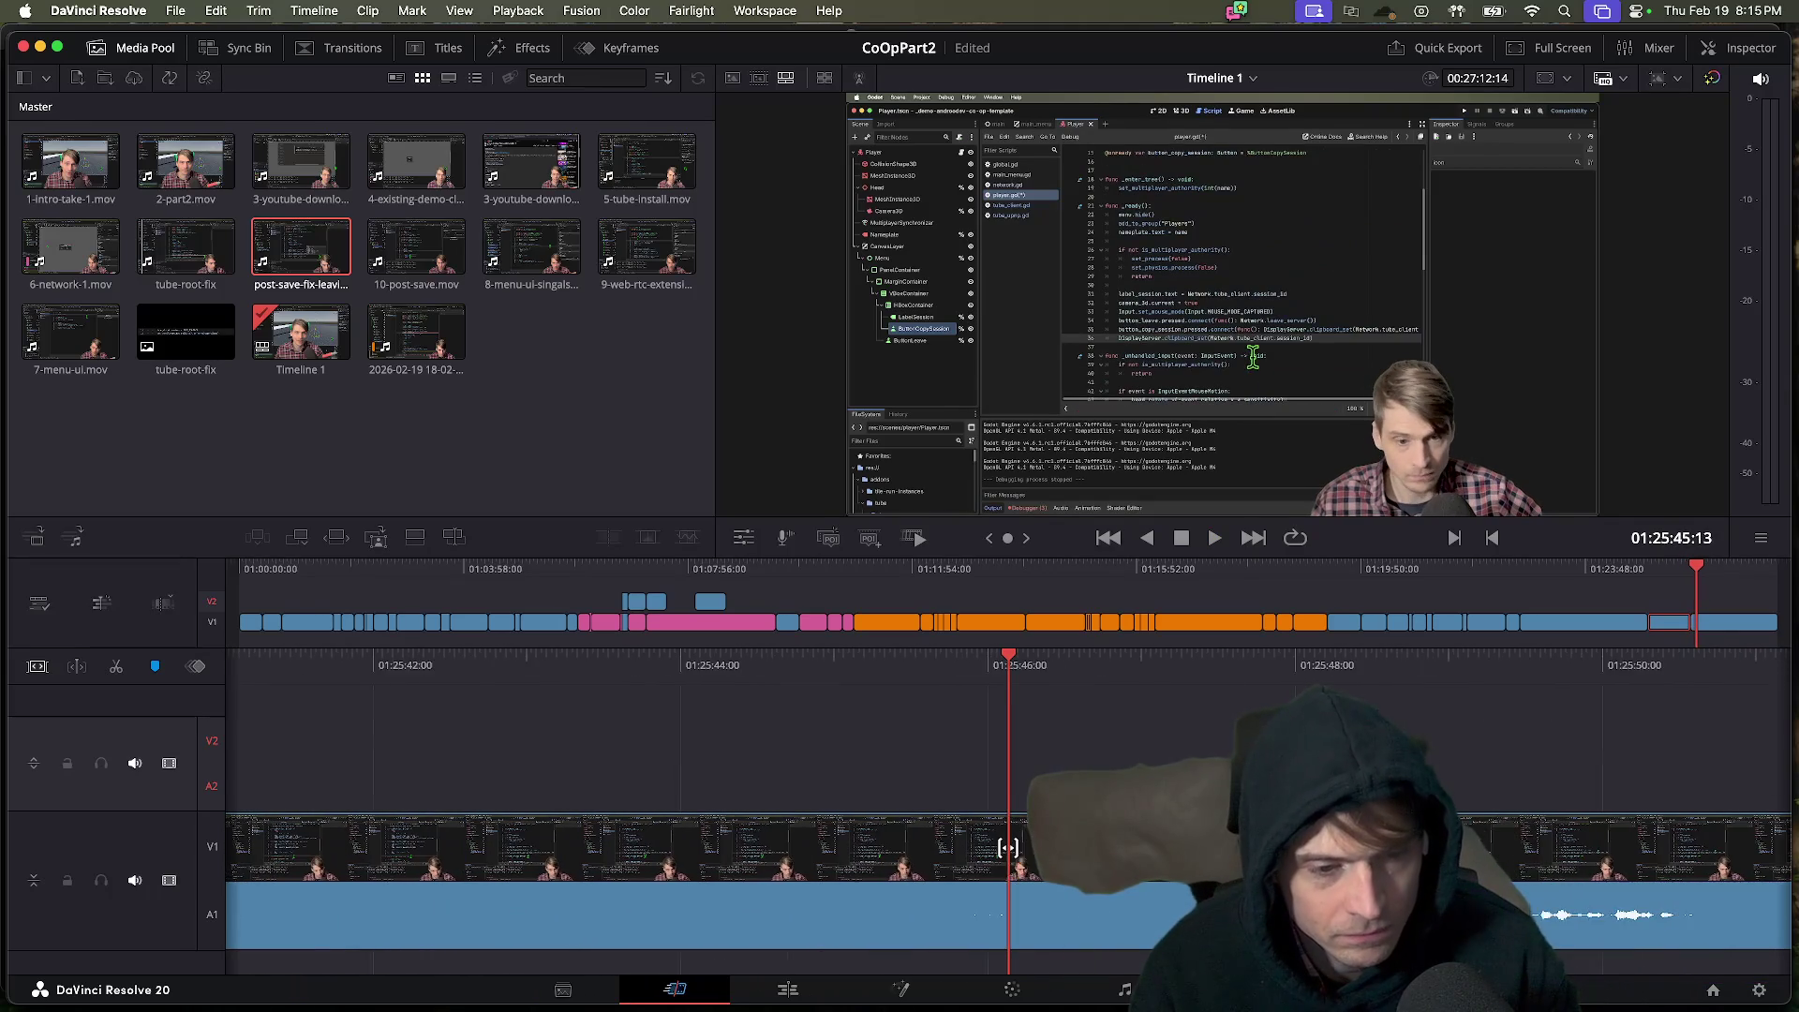
key(k)
click(967, 905)
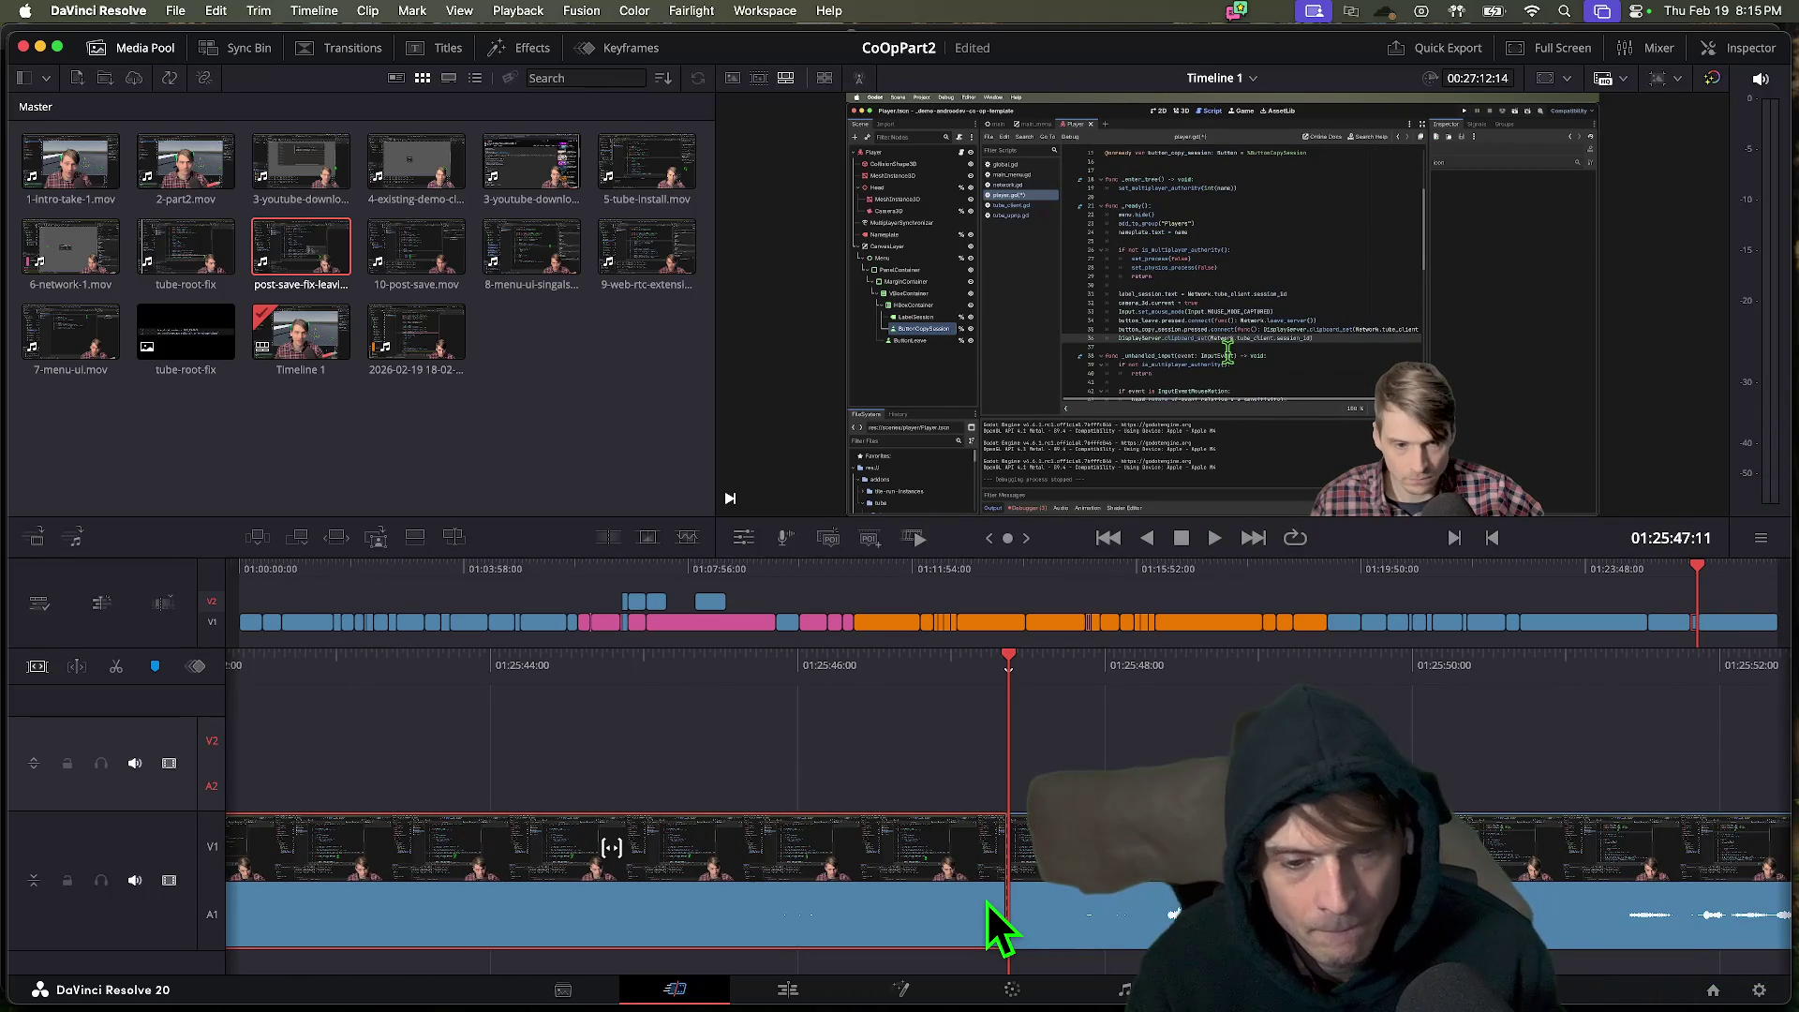
key(BackSpace)
key(space)
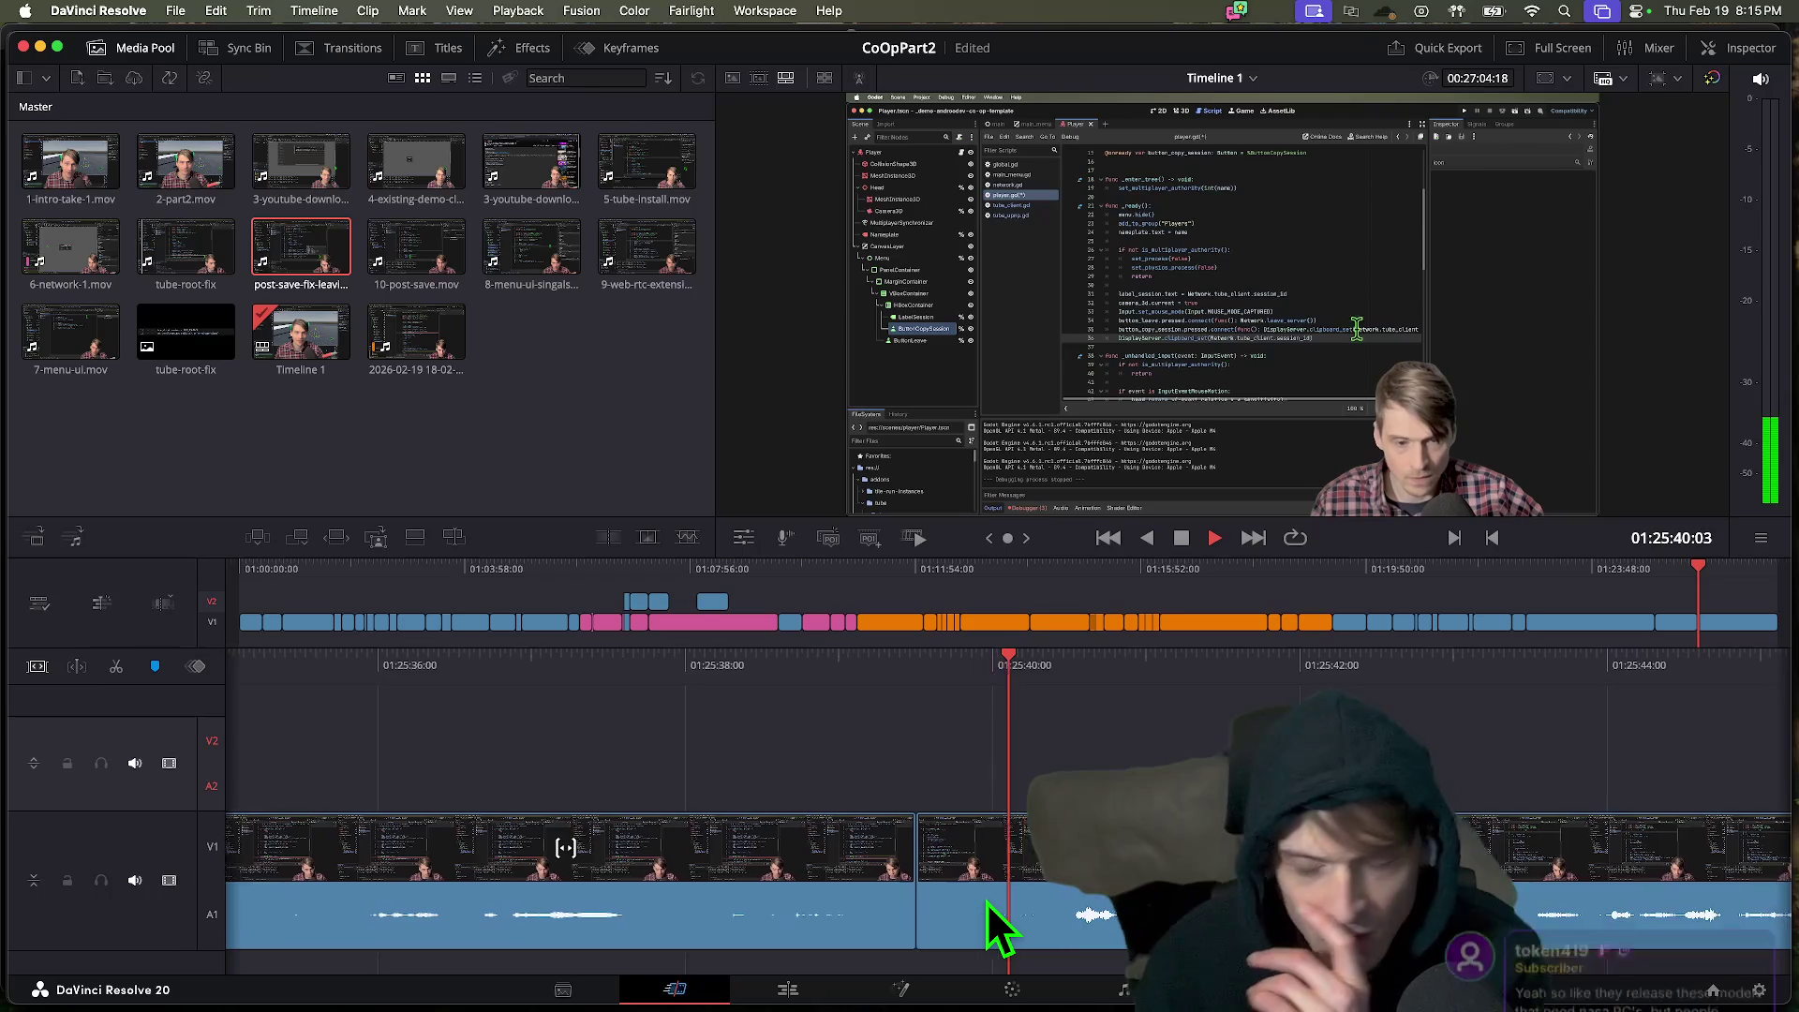
key(space)
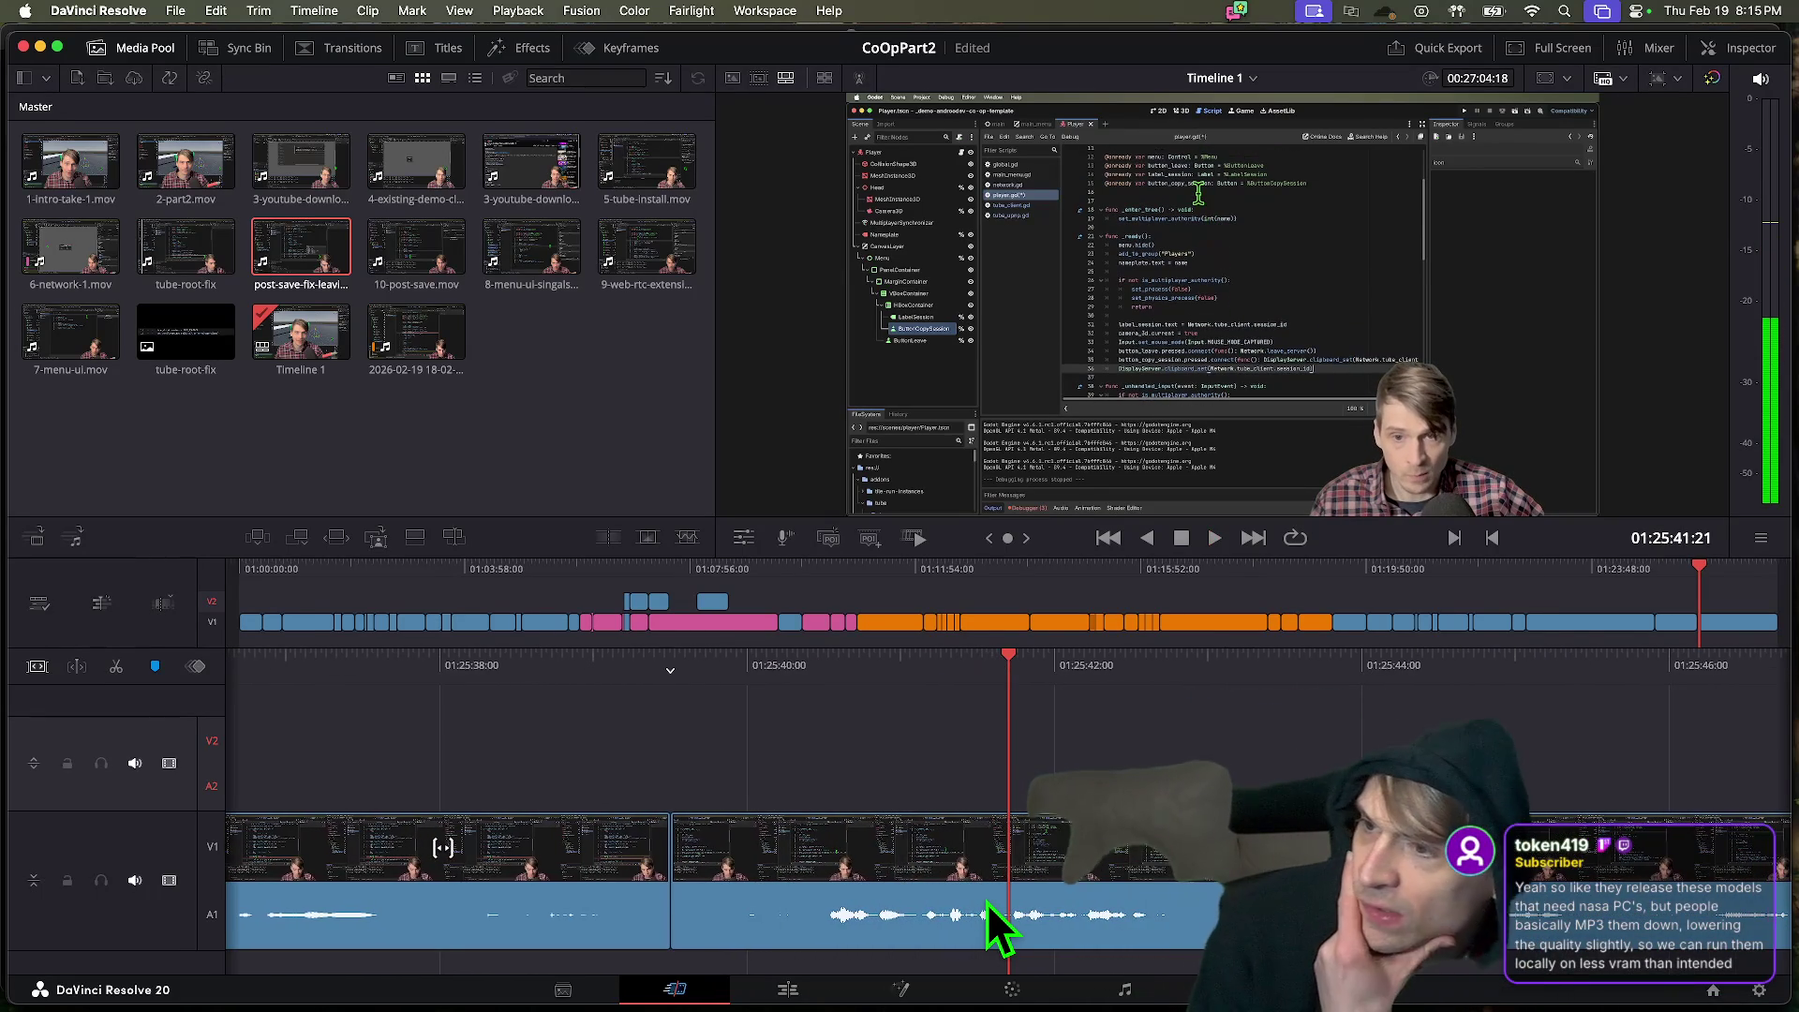
key(super+s)
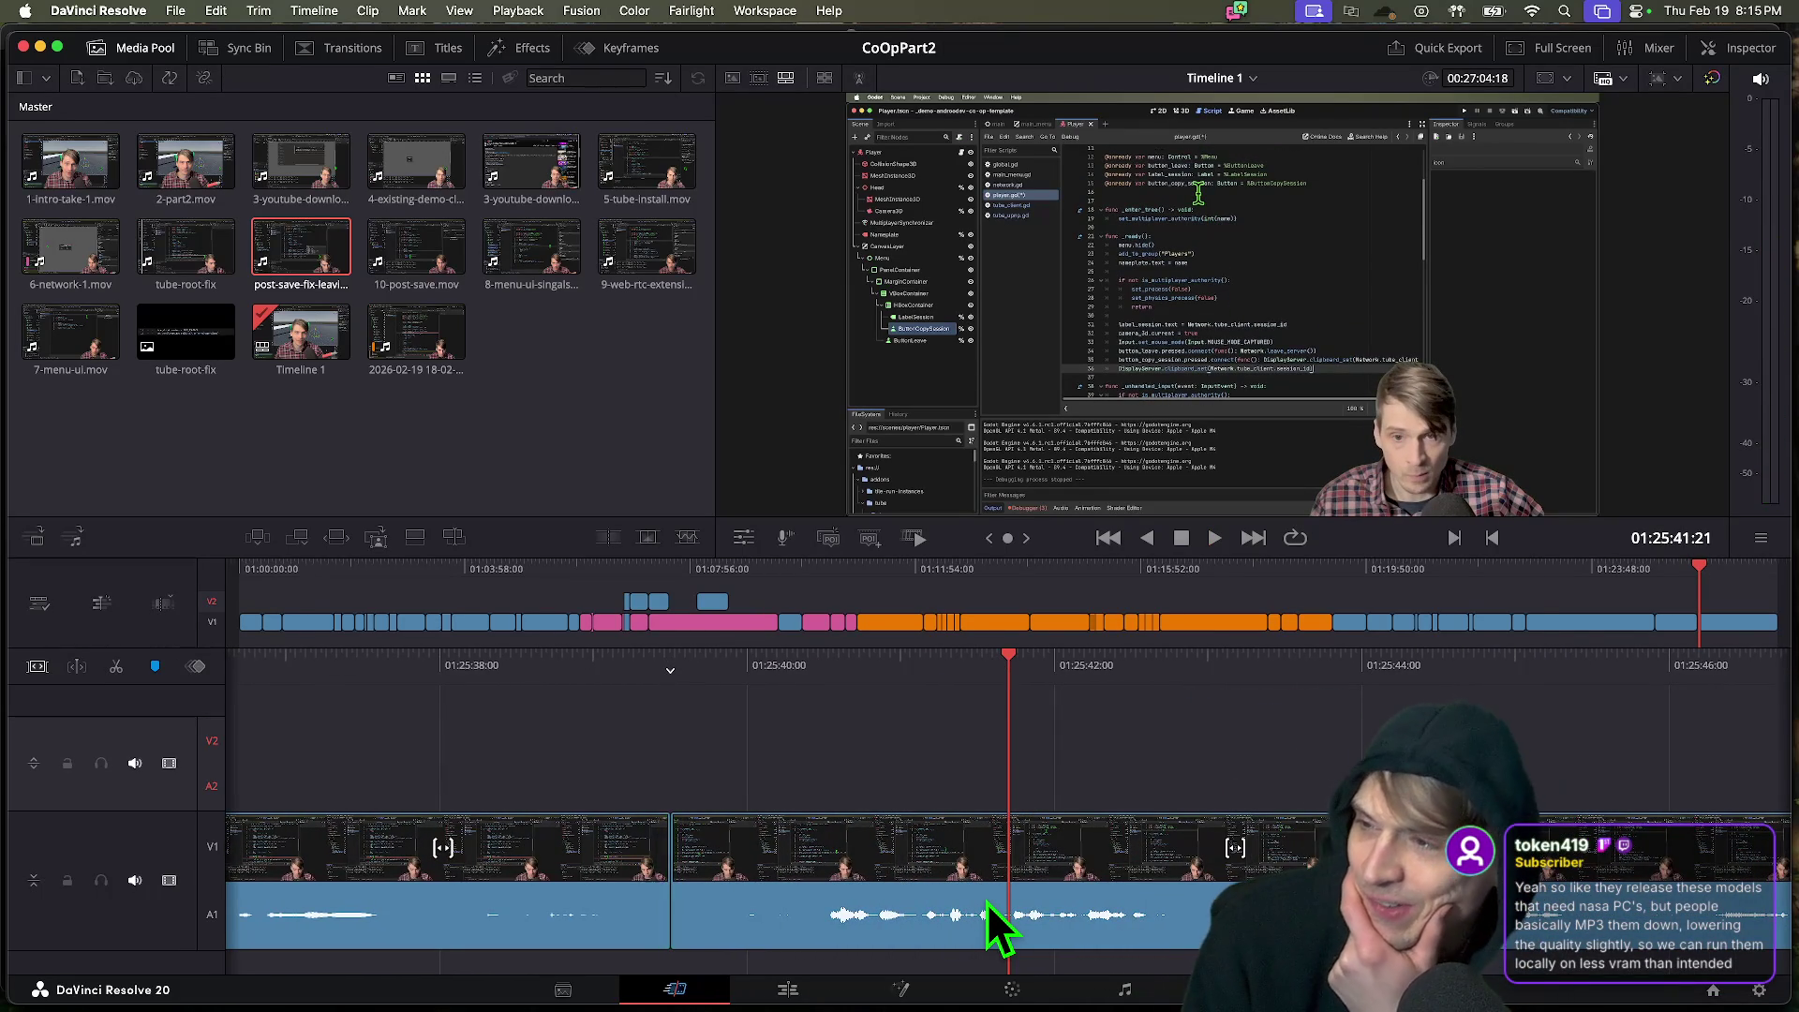
Review the footage up to about 01:26:04, then switch to Firefox with a new tab.
key(space)
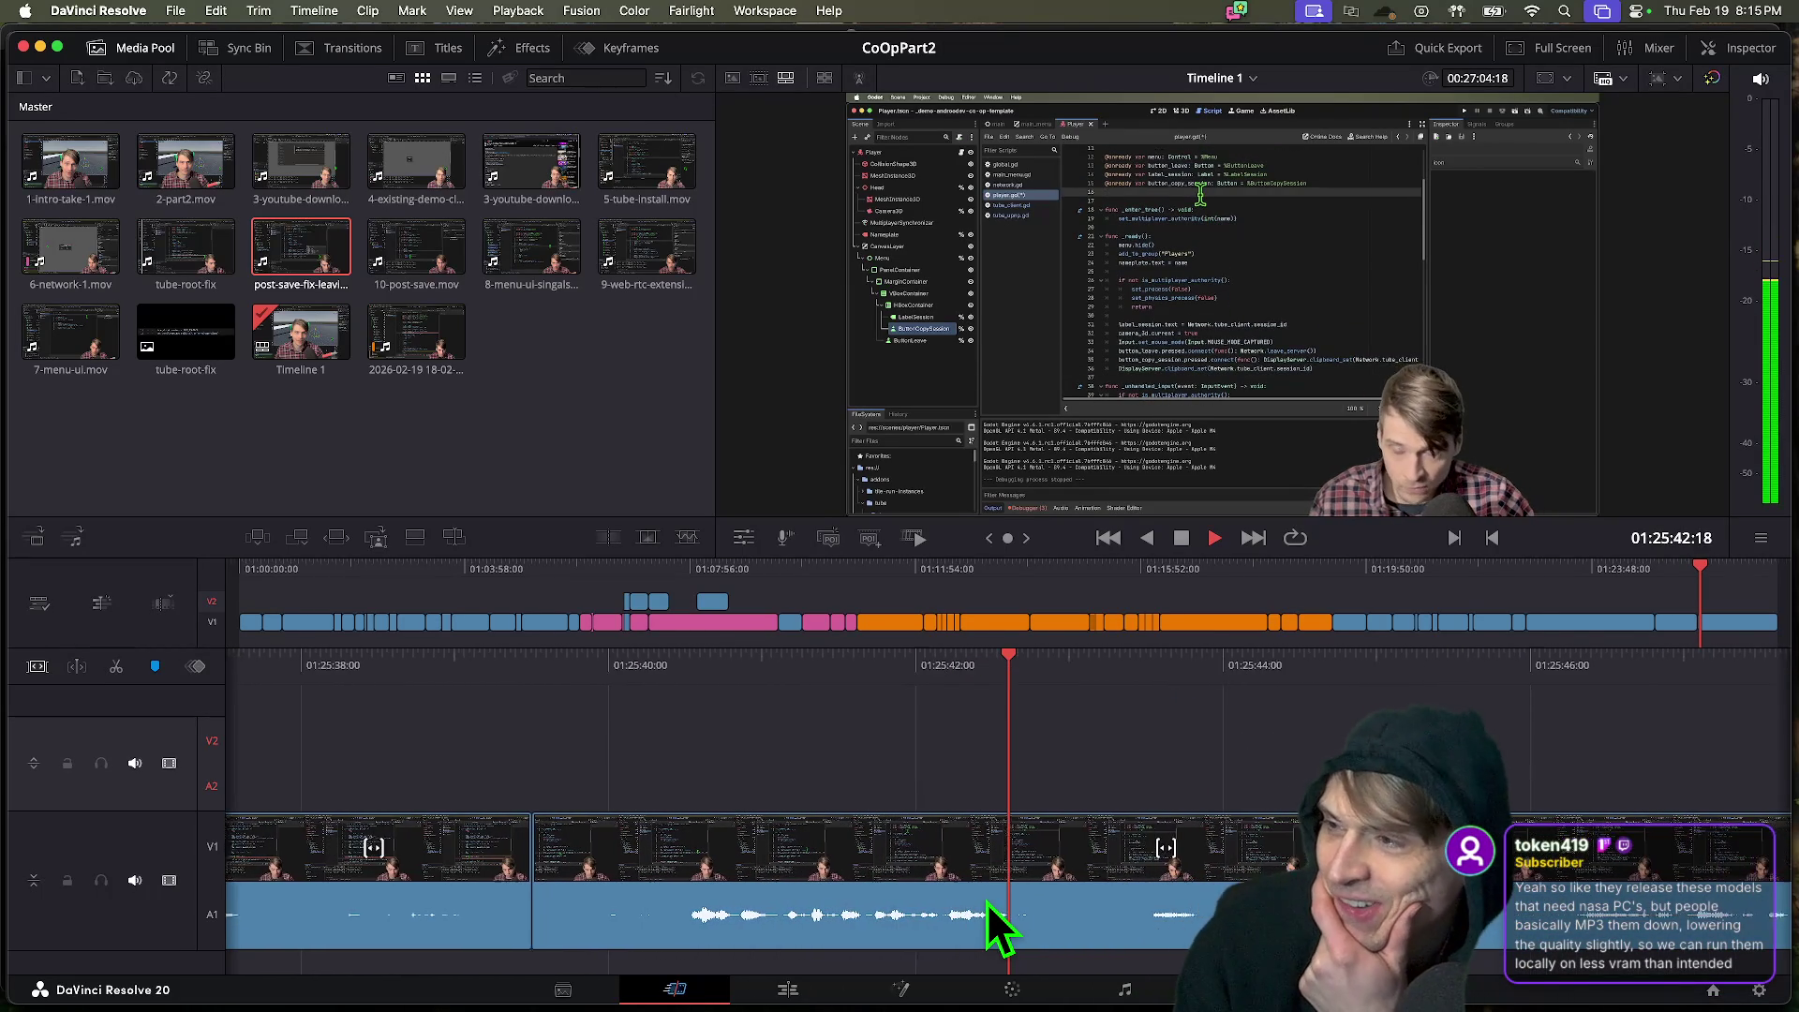
key(space)
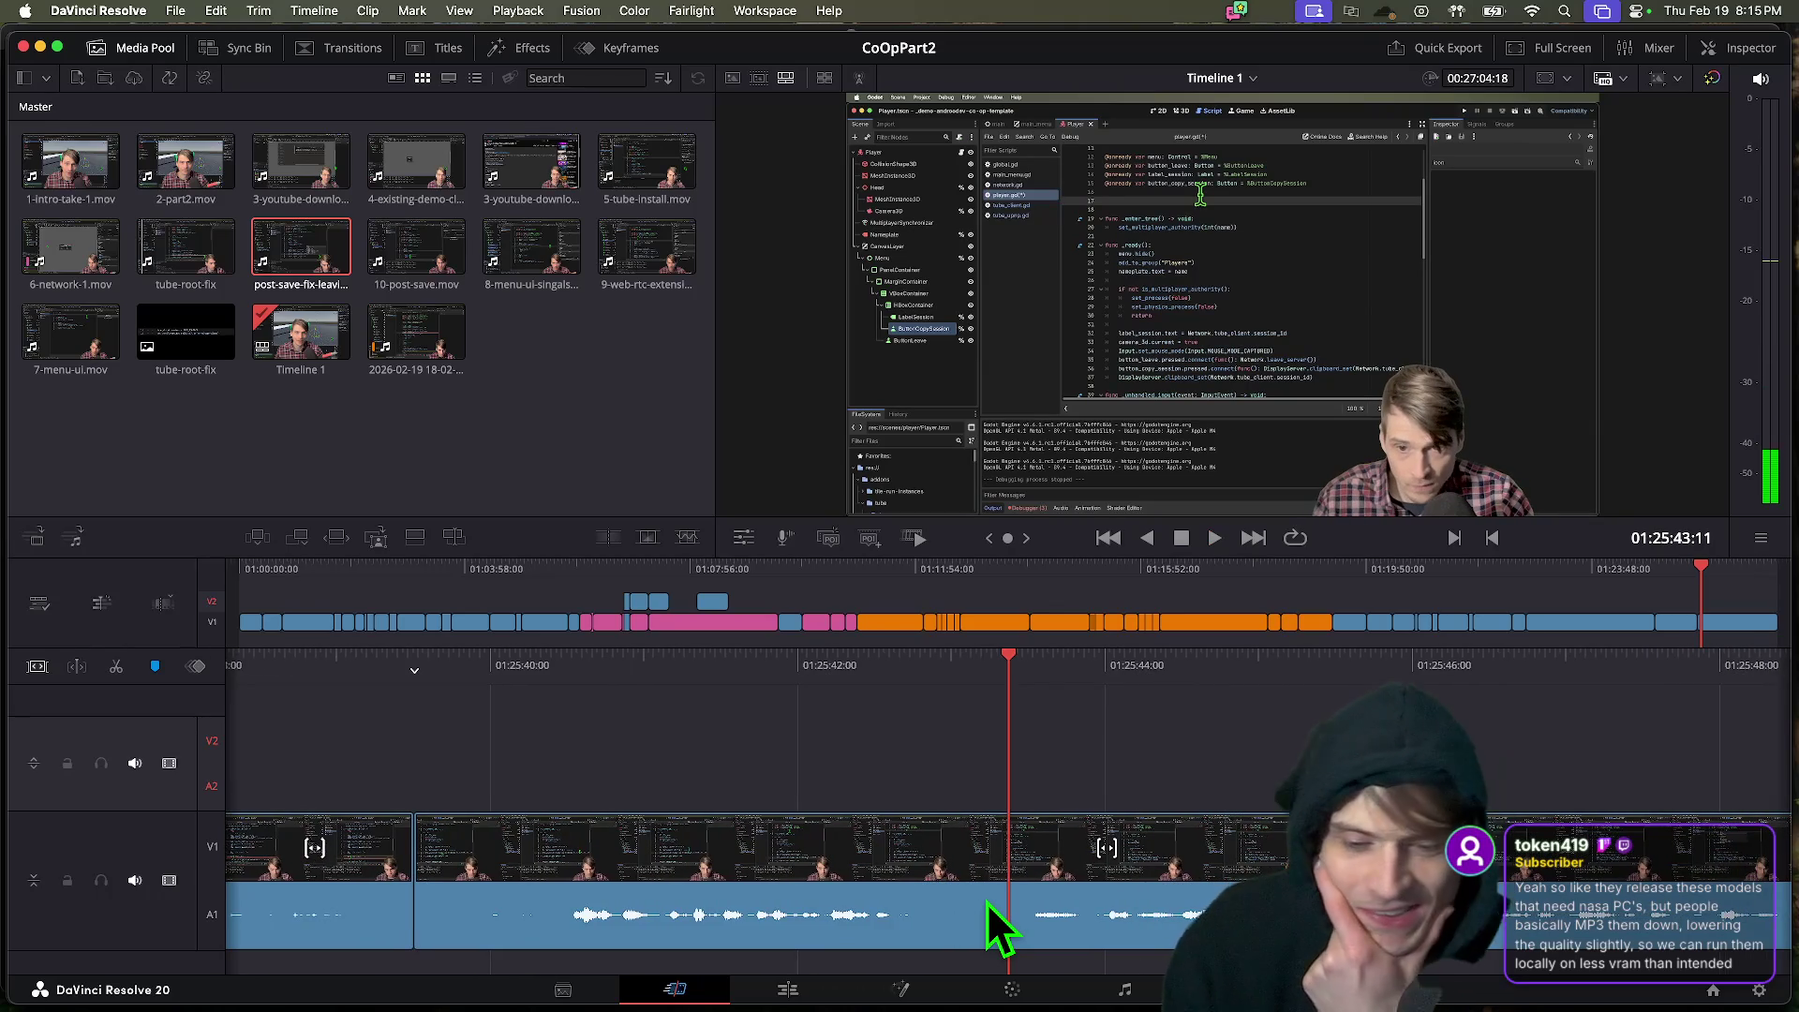
key(space)
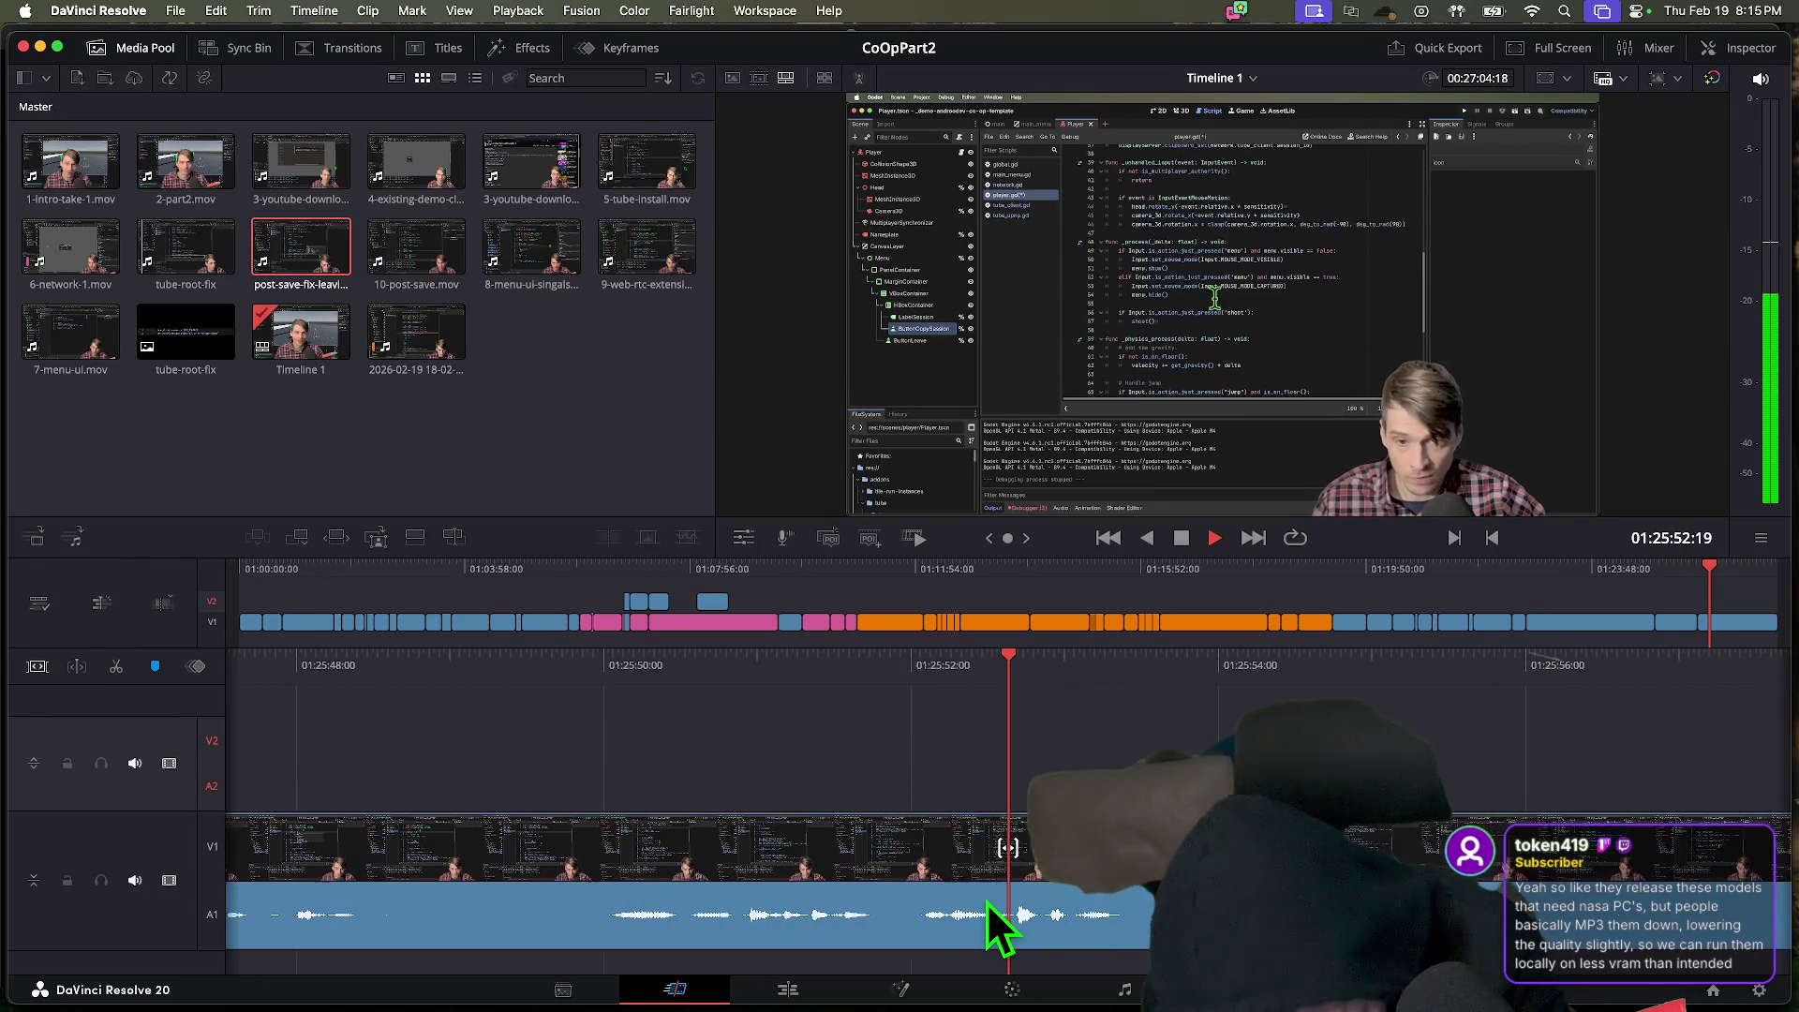
key(space)
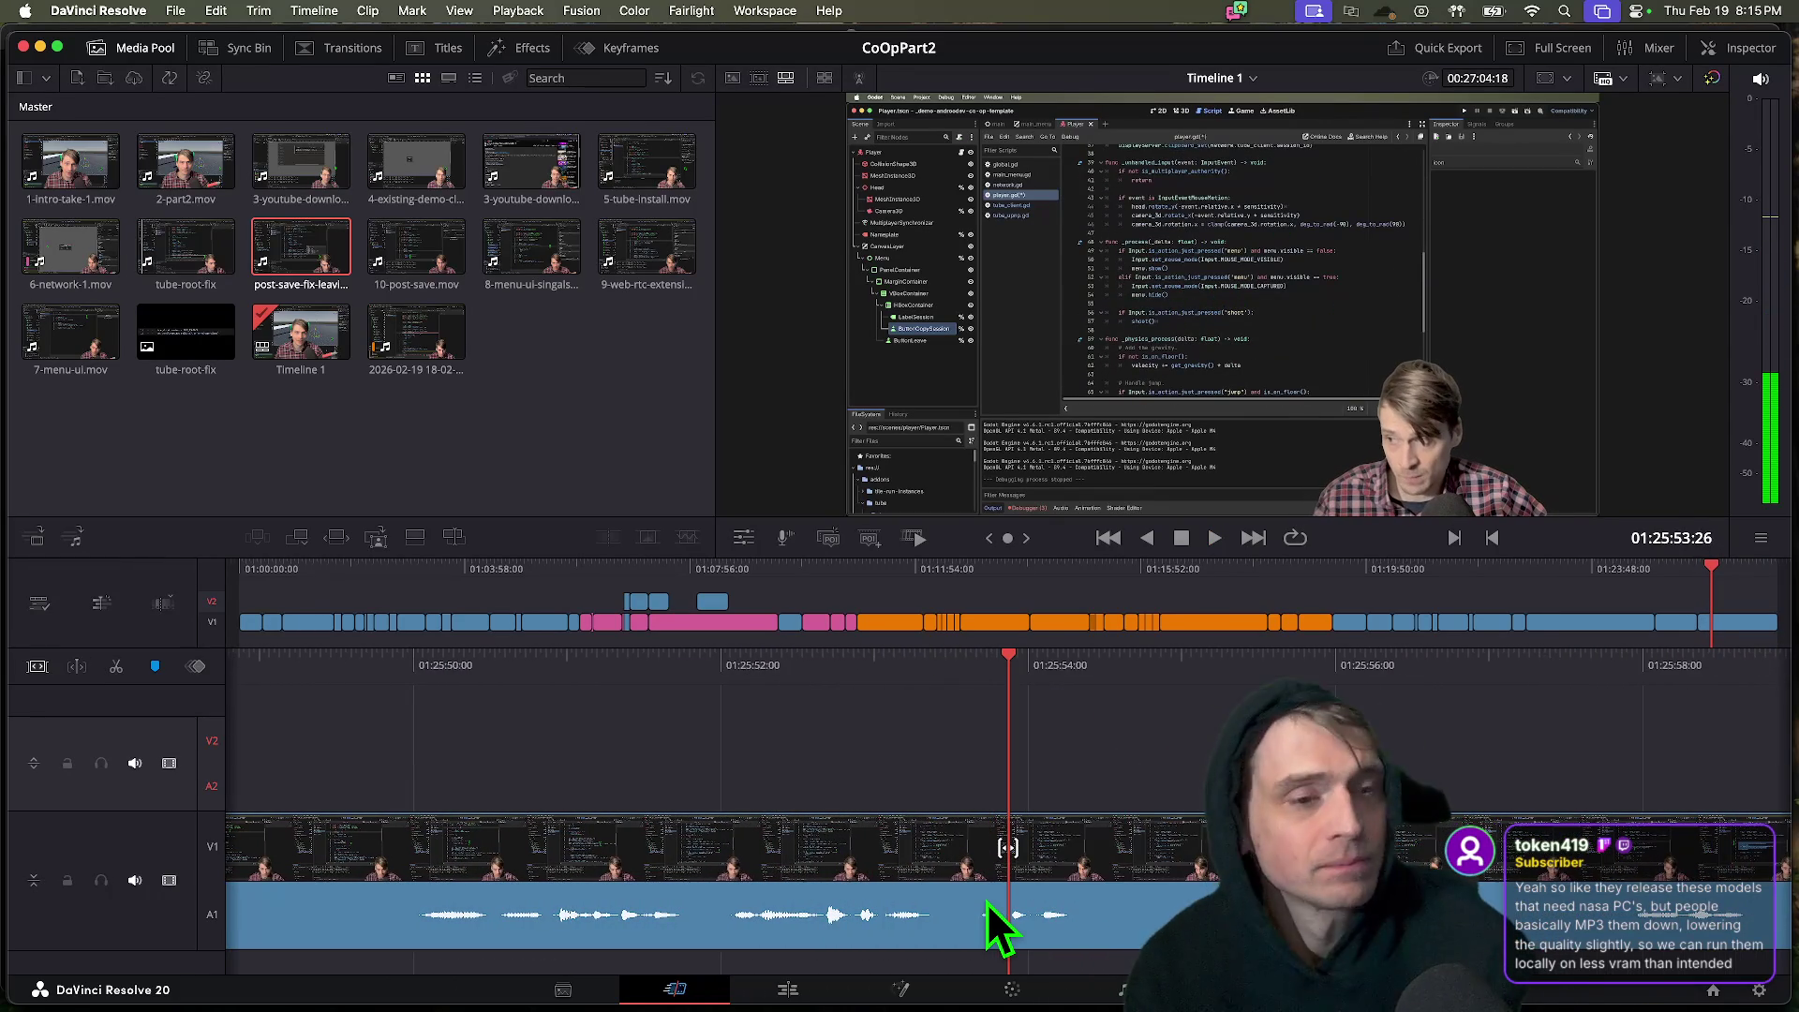
key(alt+l)
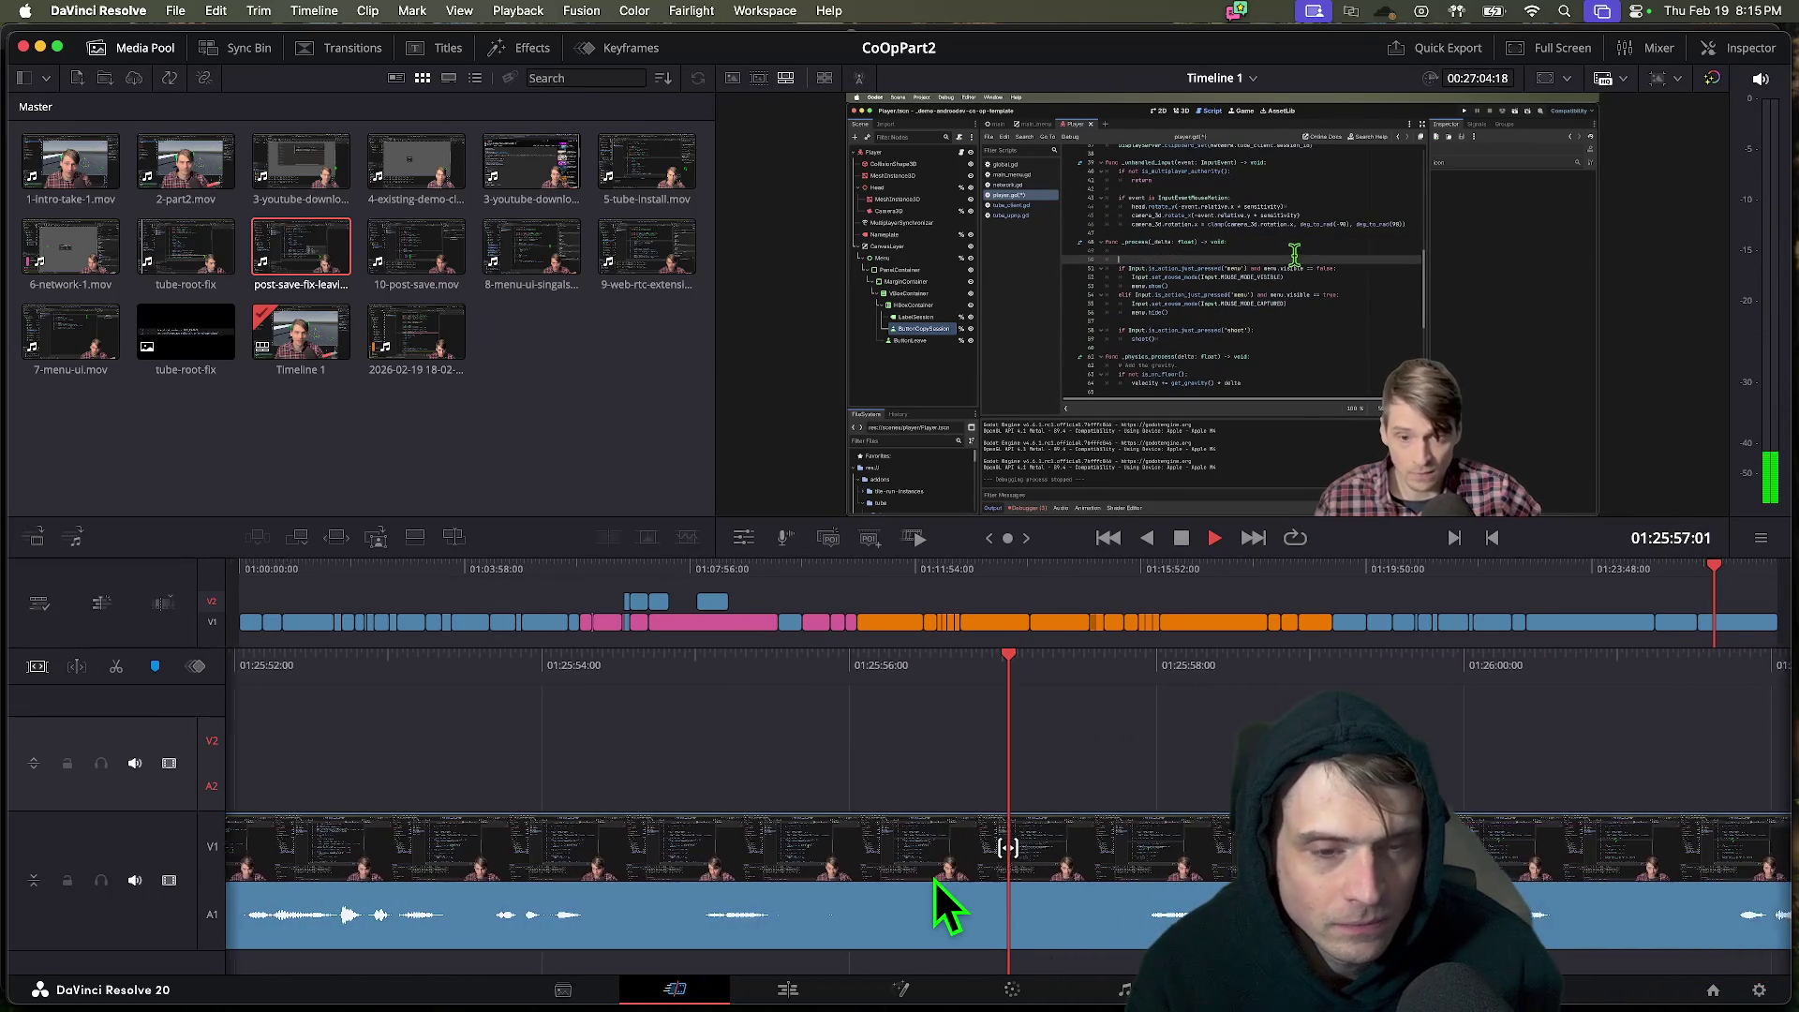
key(space)
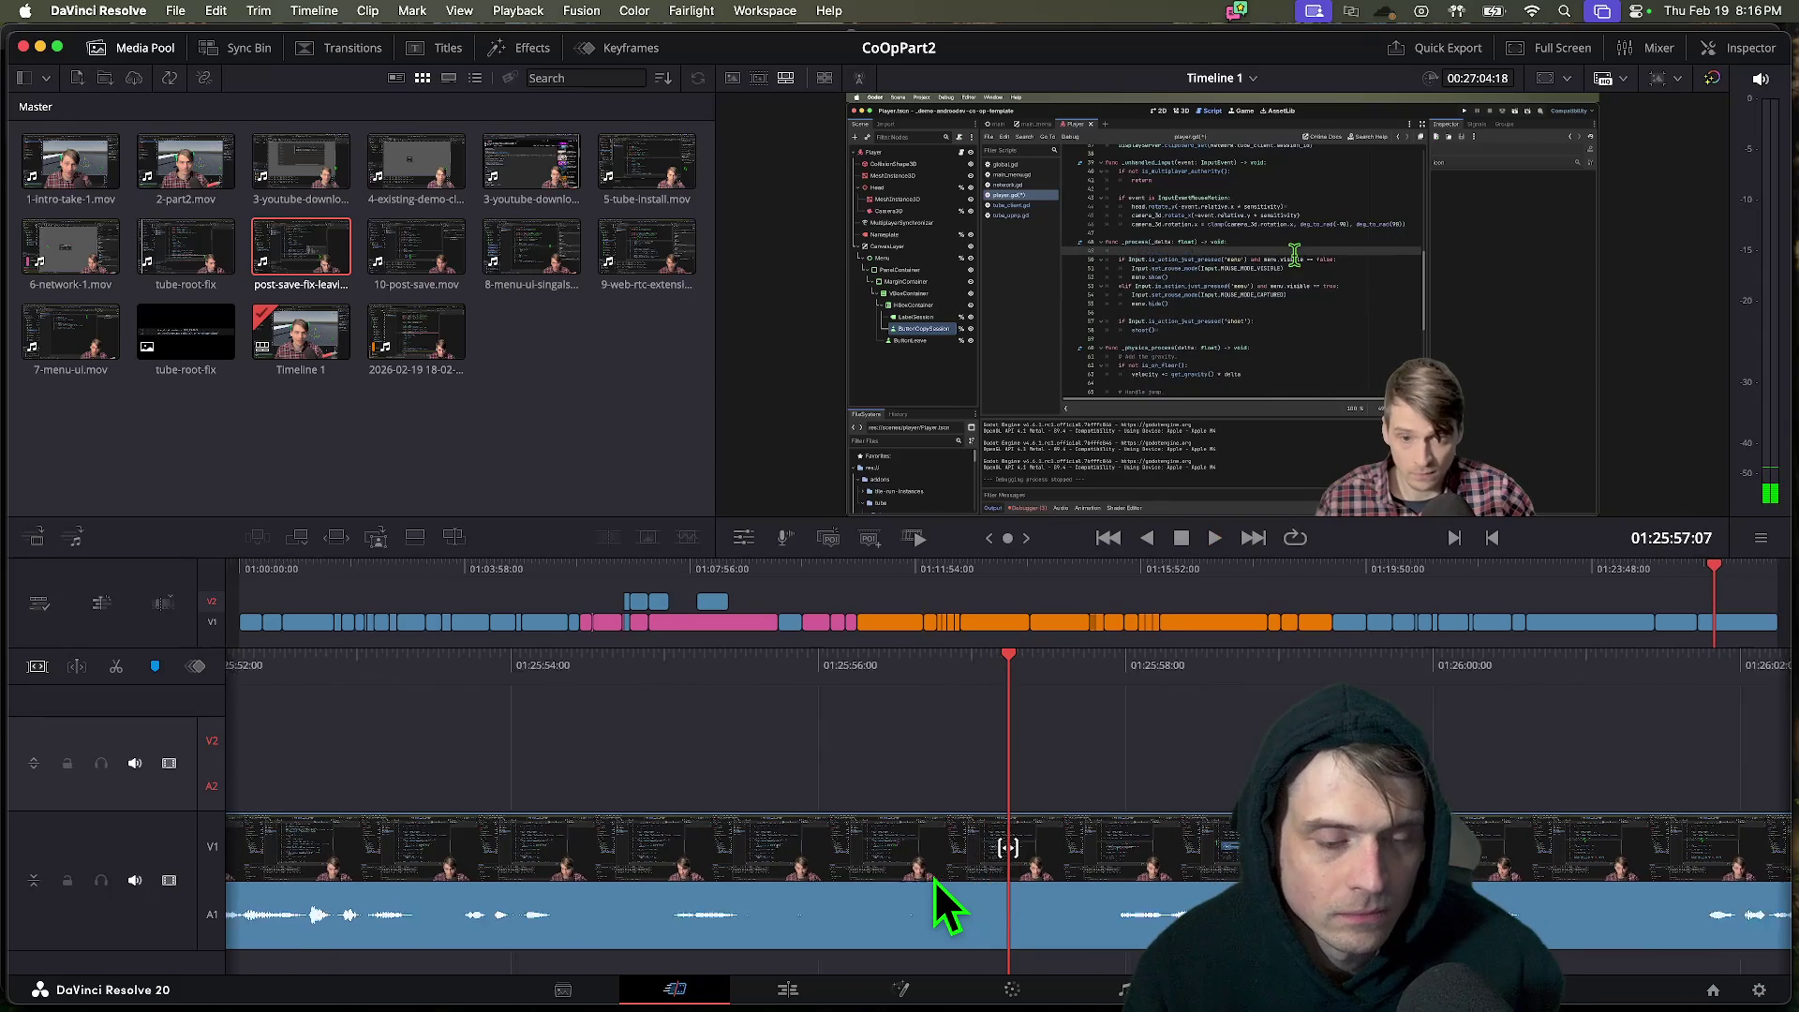
key(space)
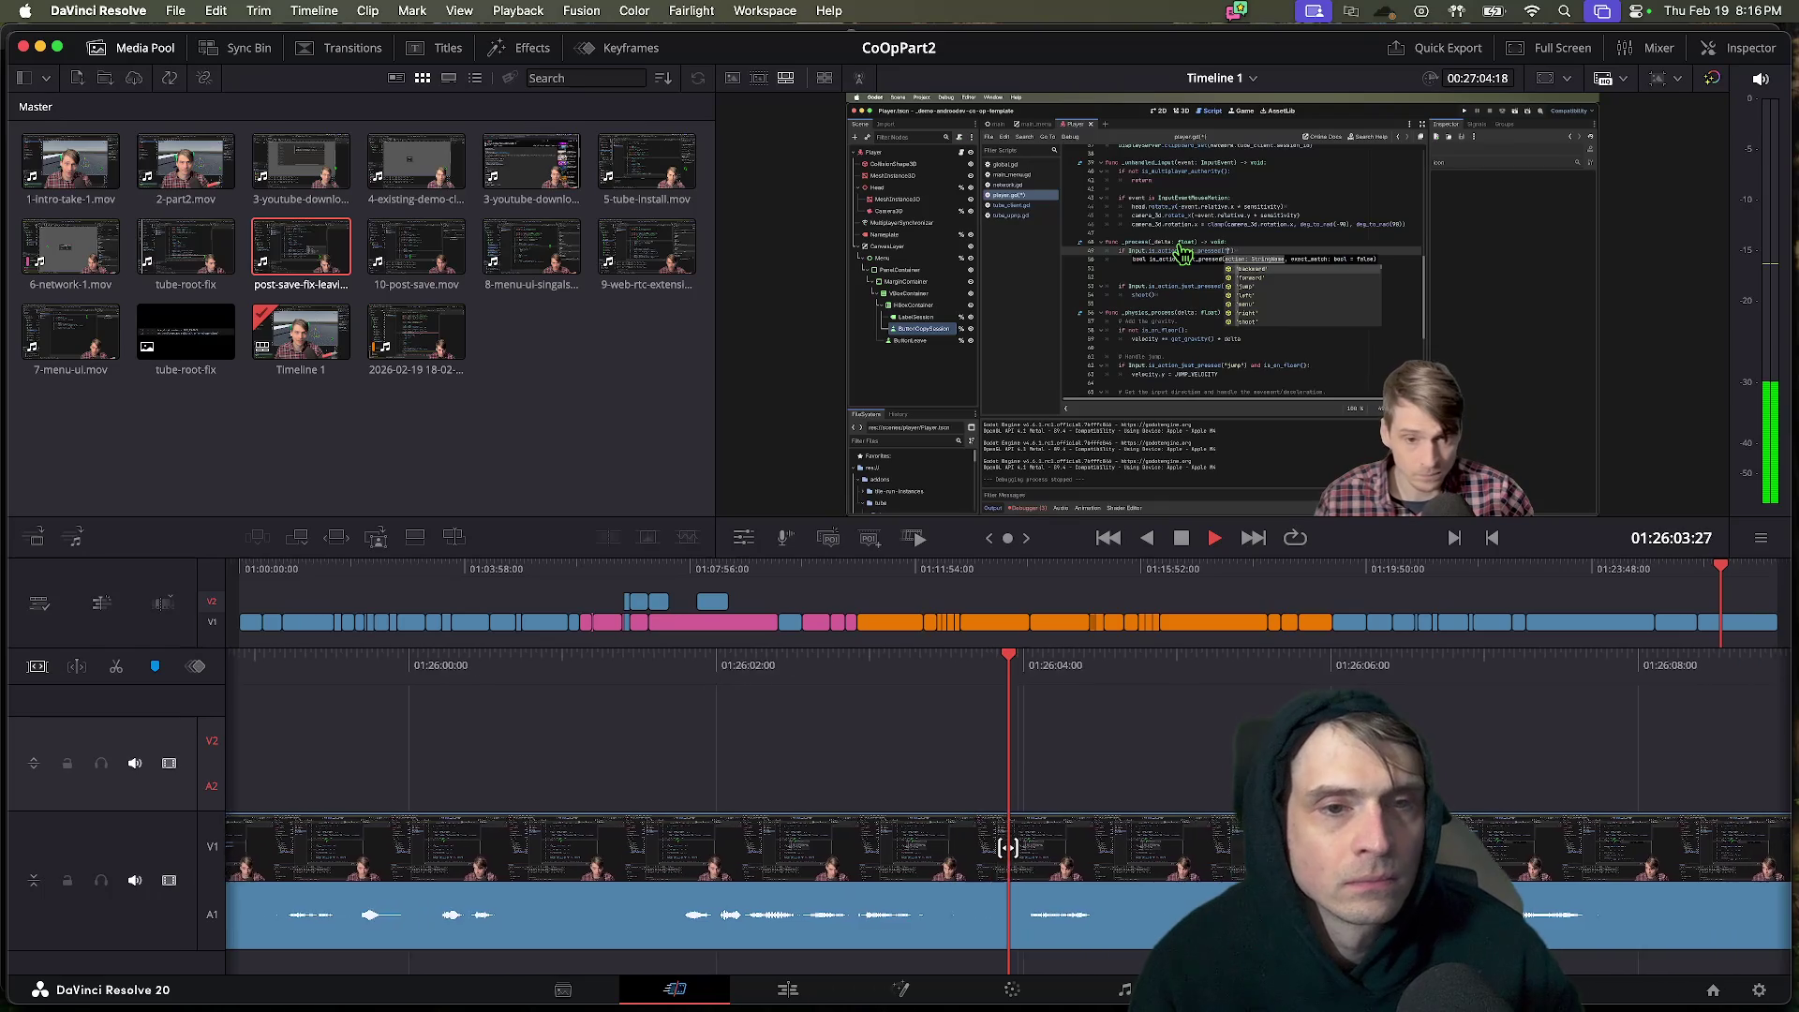
key(j)
key(j)
key(j)
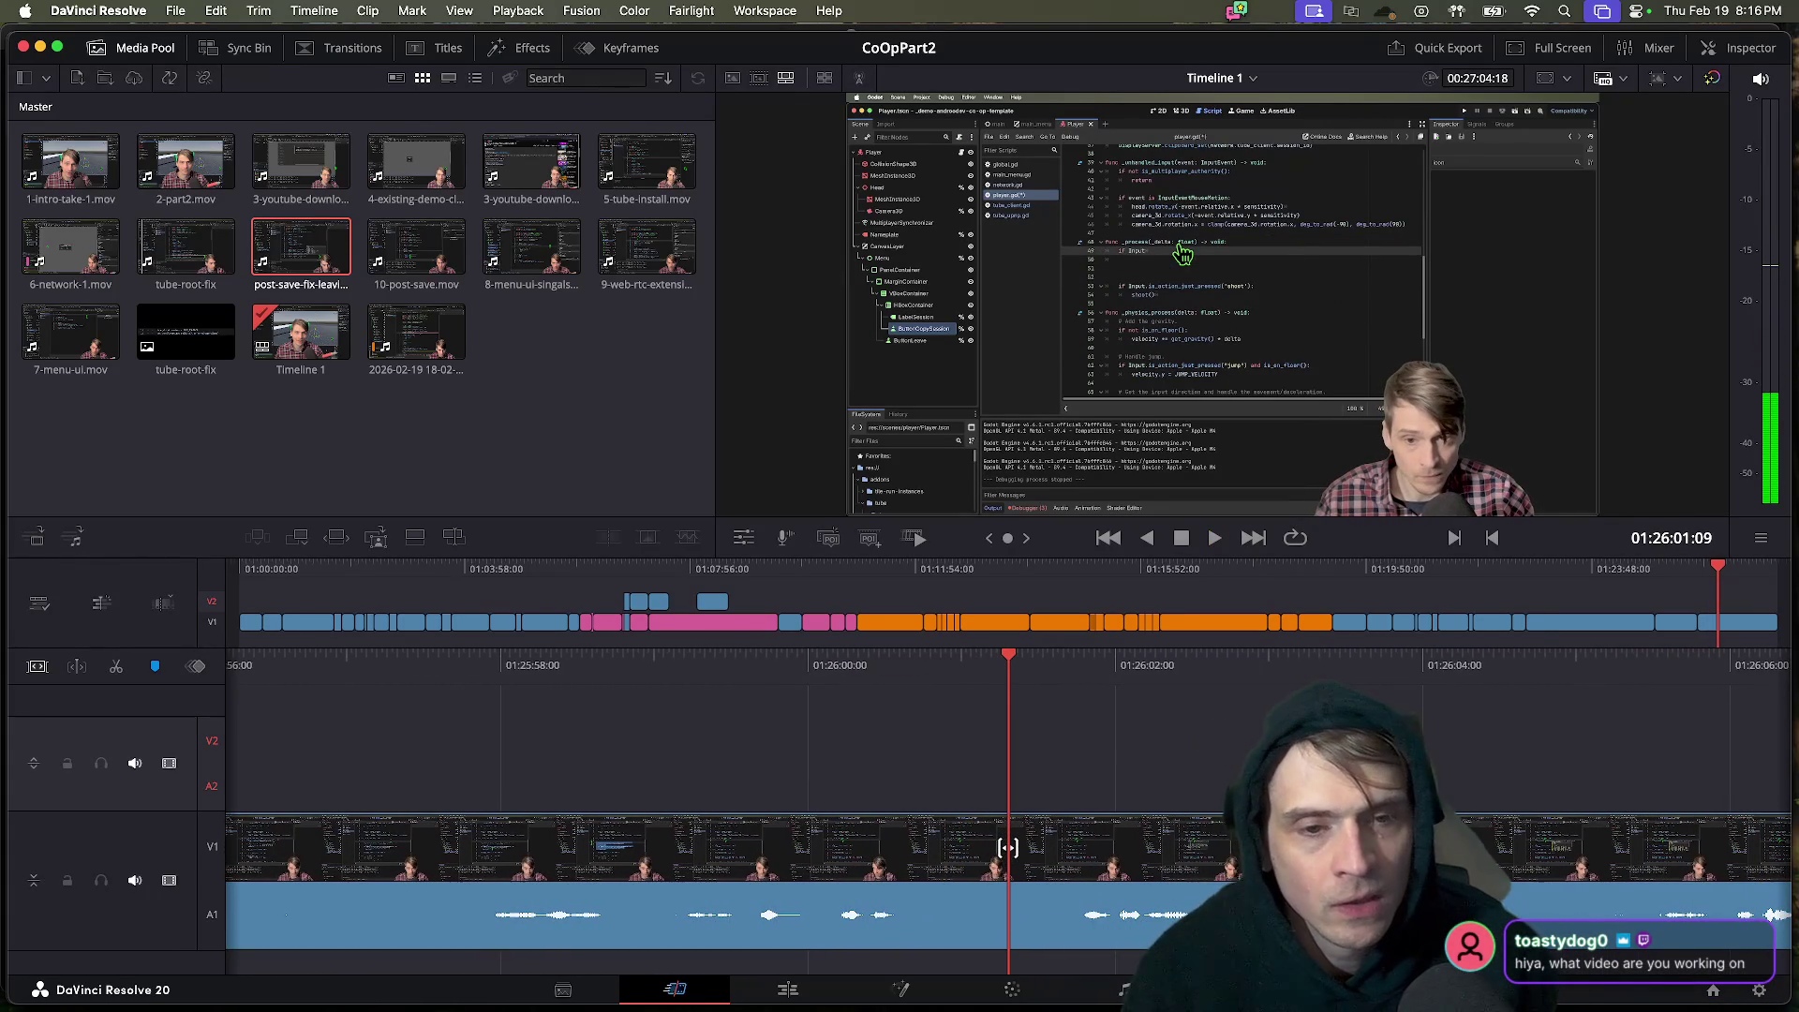
key(super+Tab)
key(super+Tab)
key(super+Tab)
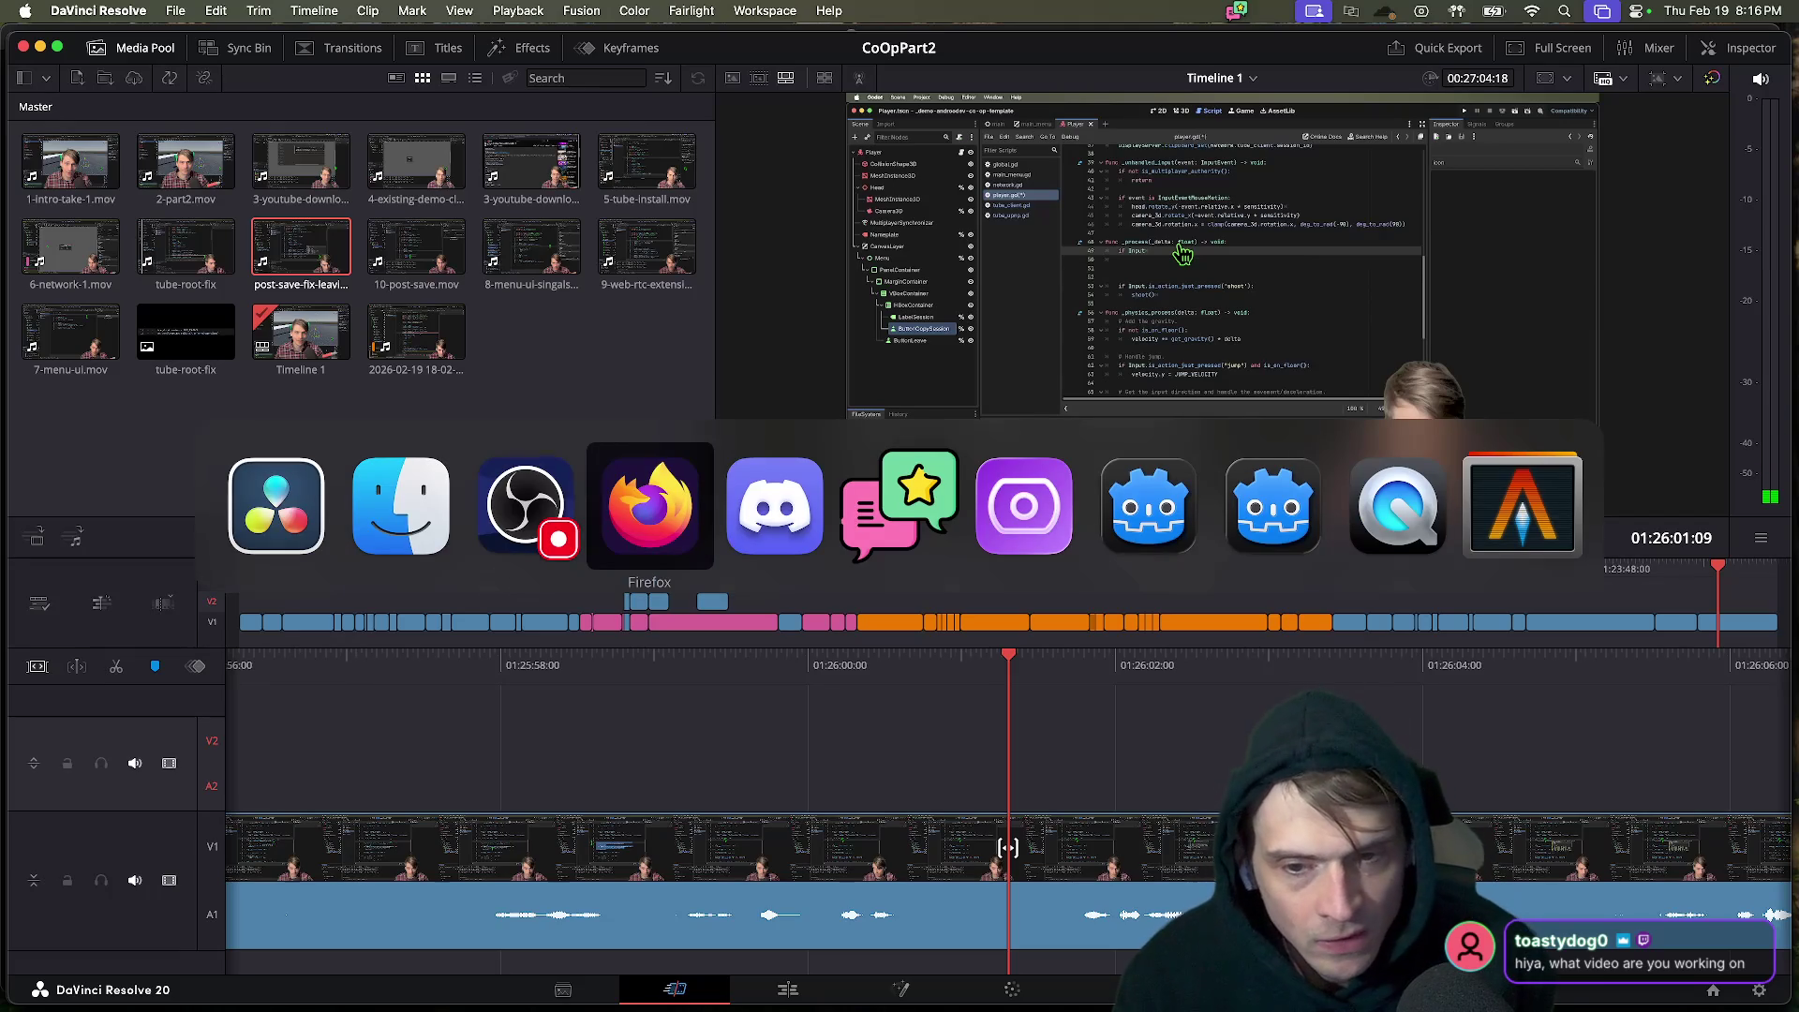
key(super+t)
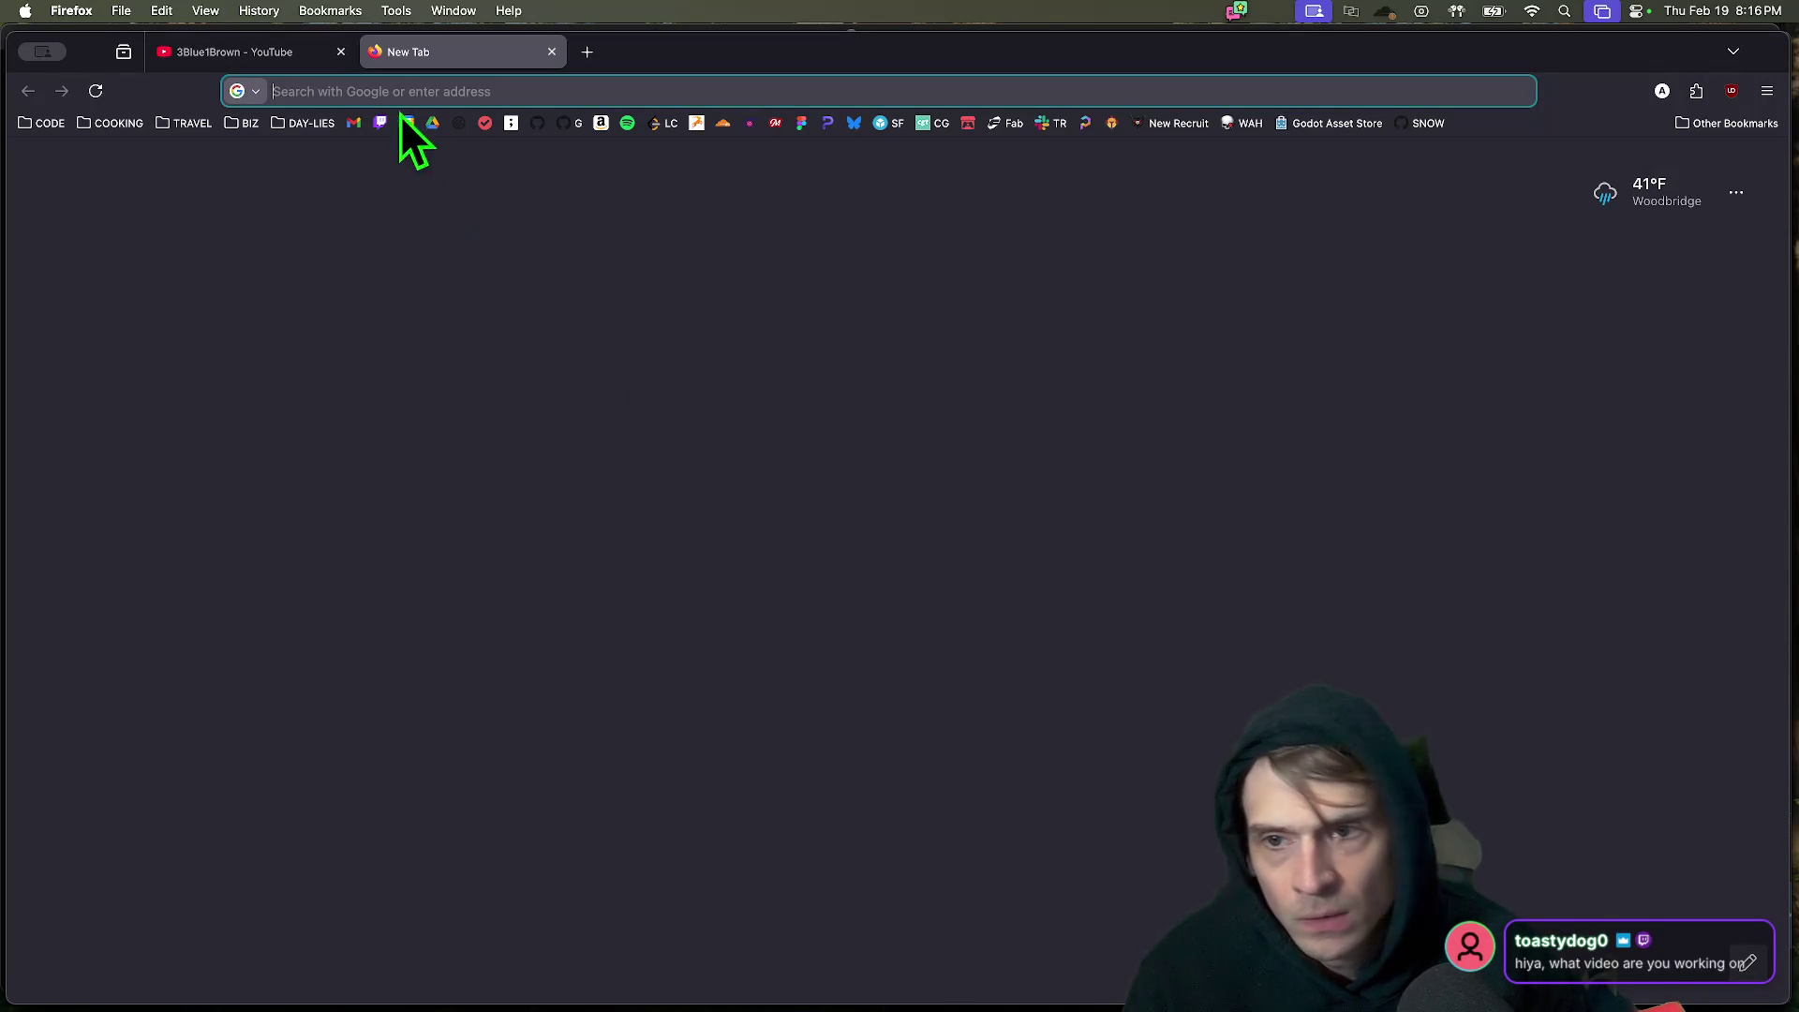
Open the AndrooDev Co Op Template Script from Google Drive and add an empty line under 'Part 2:'.
click(436, 126)
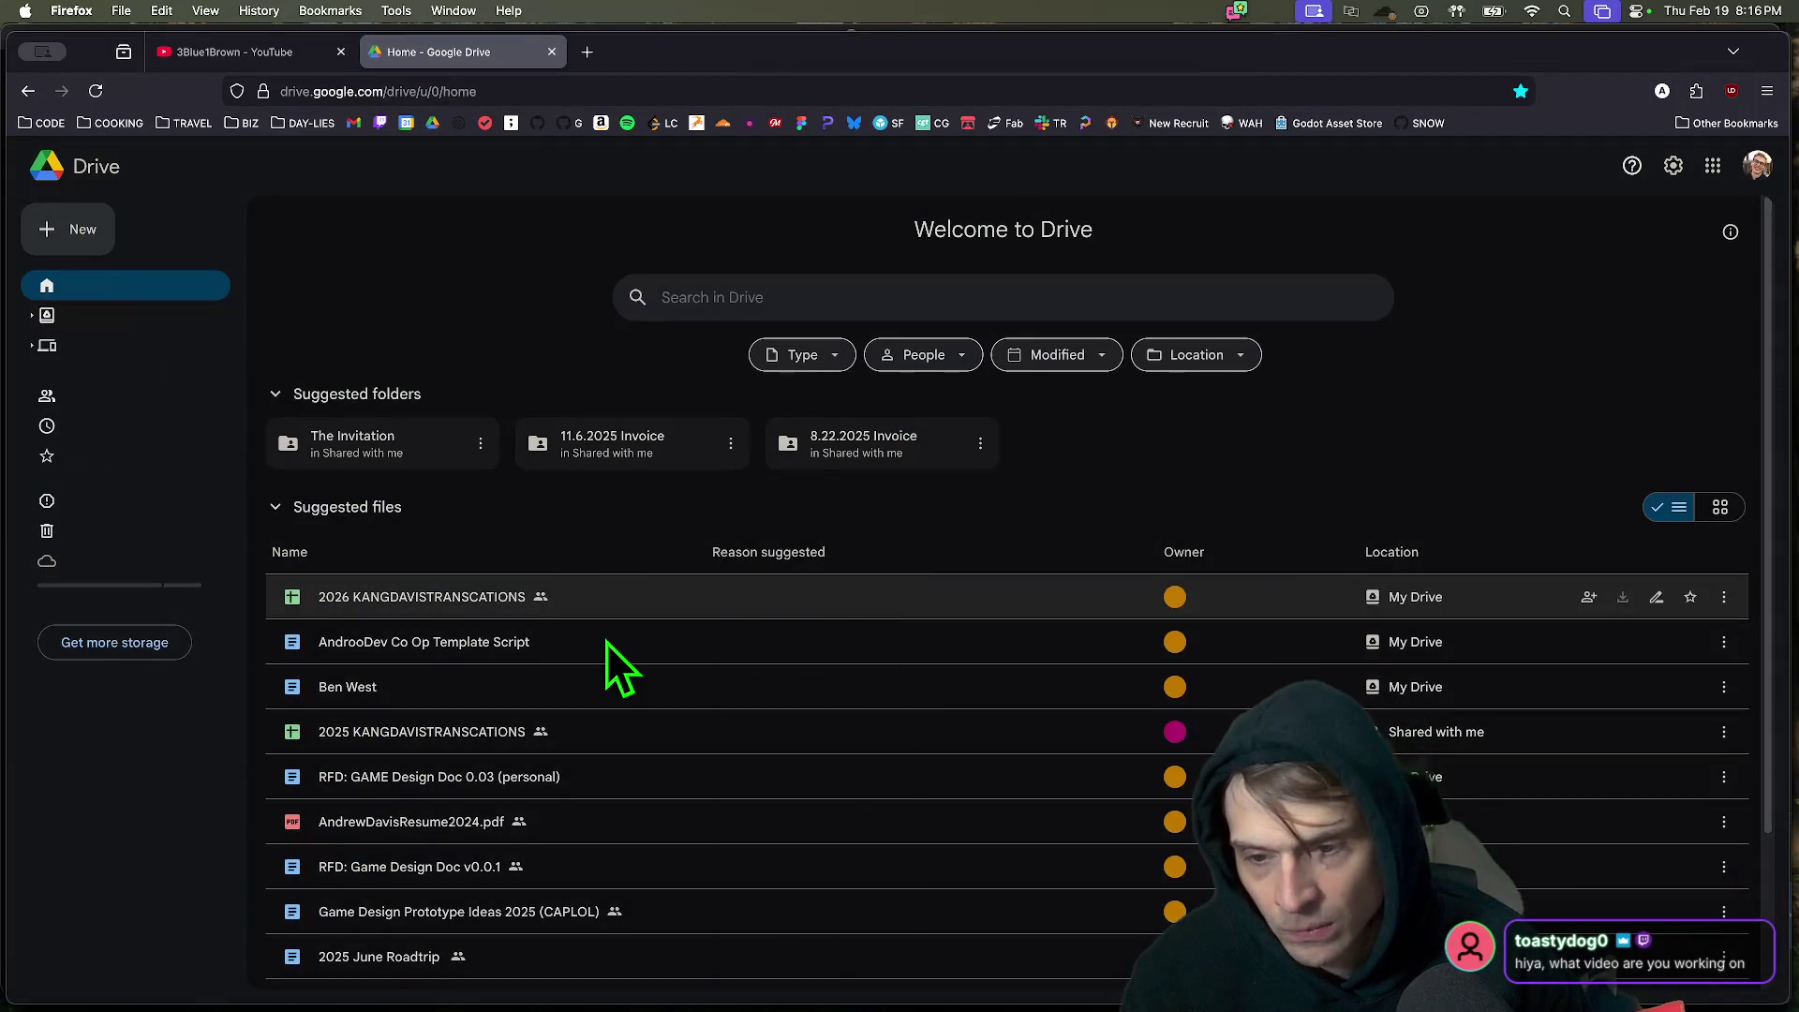
double_click(605, 642)
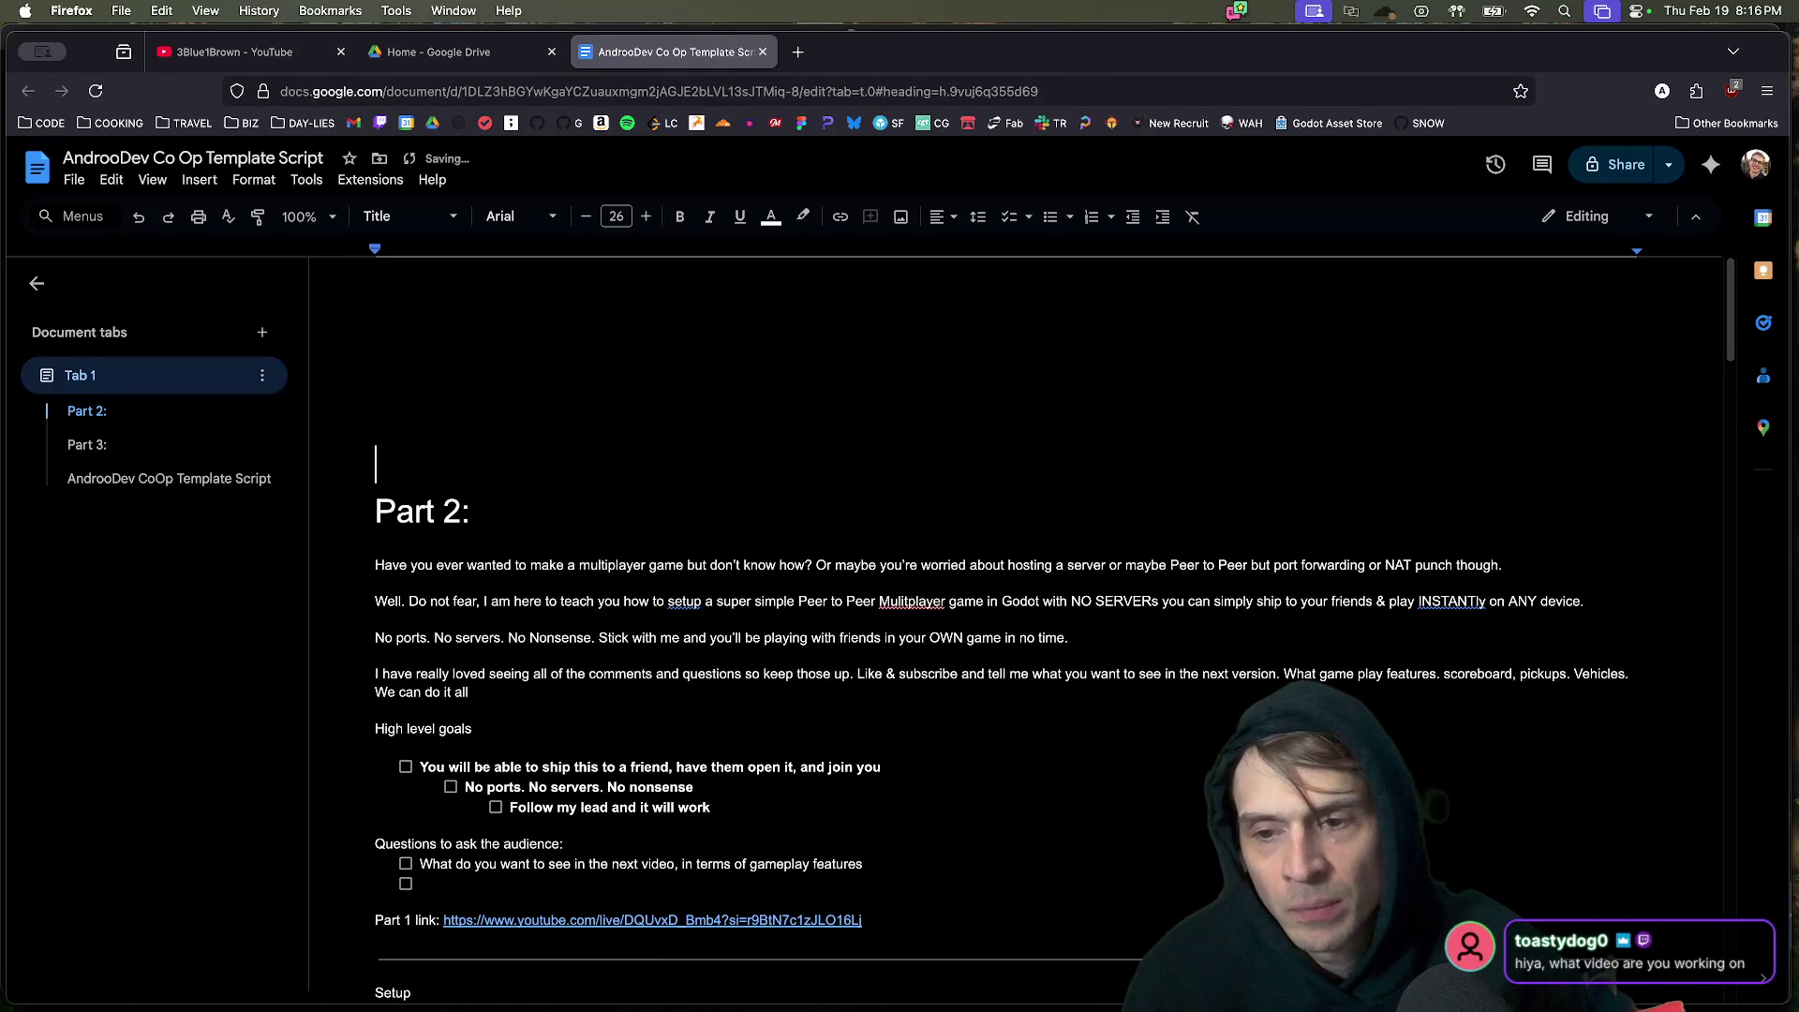
scroll(1003, 702, down, 3)
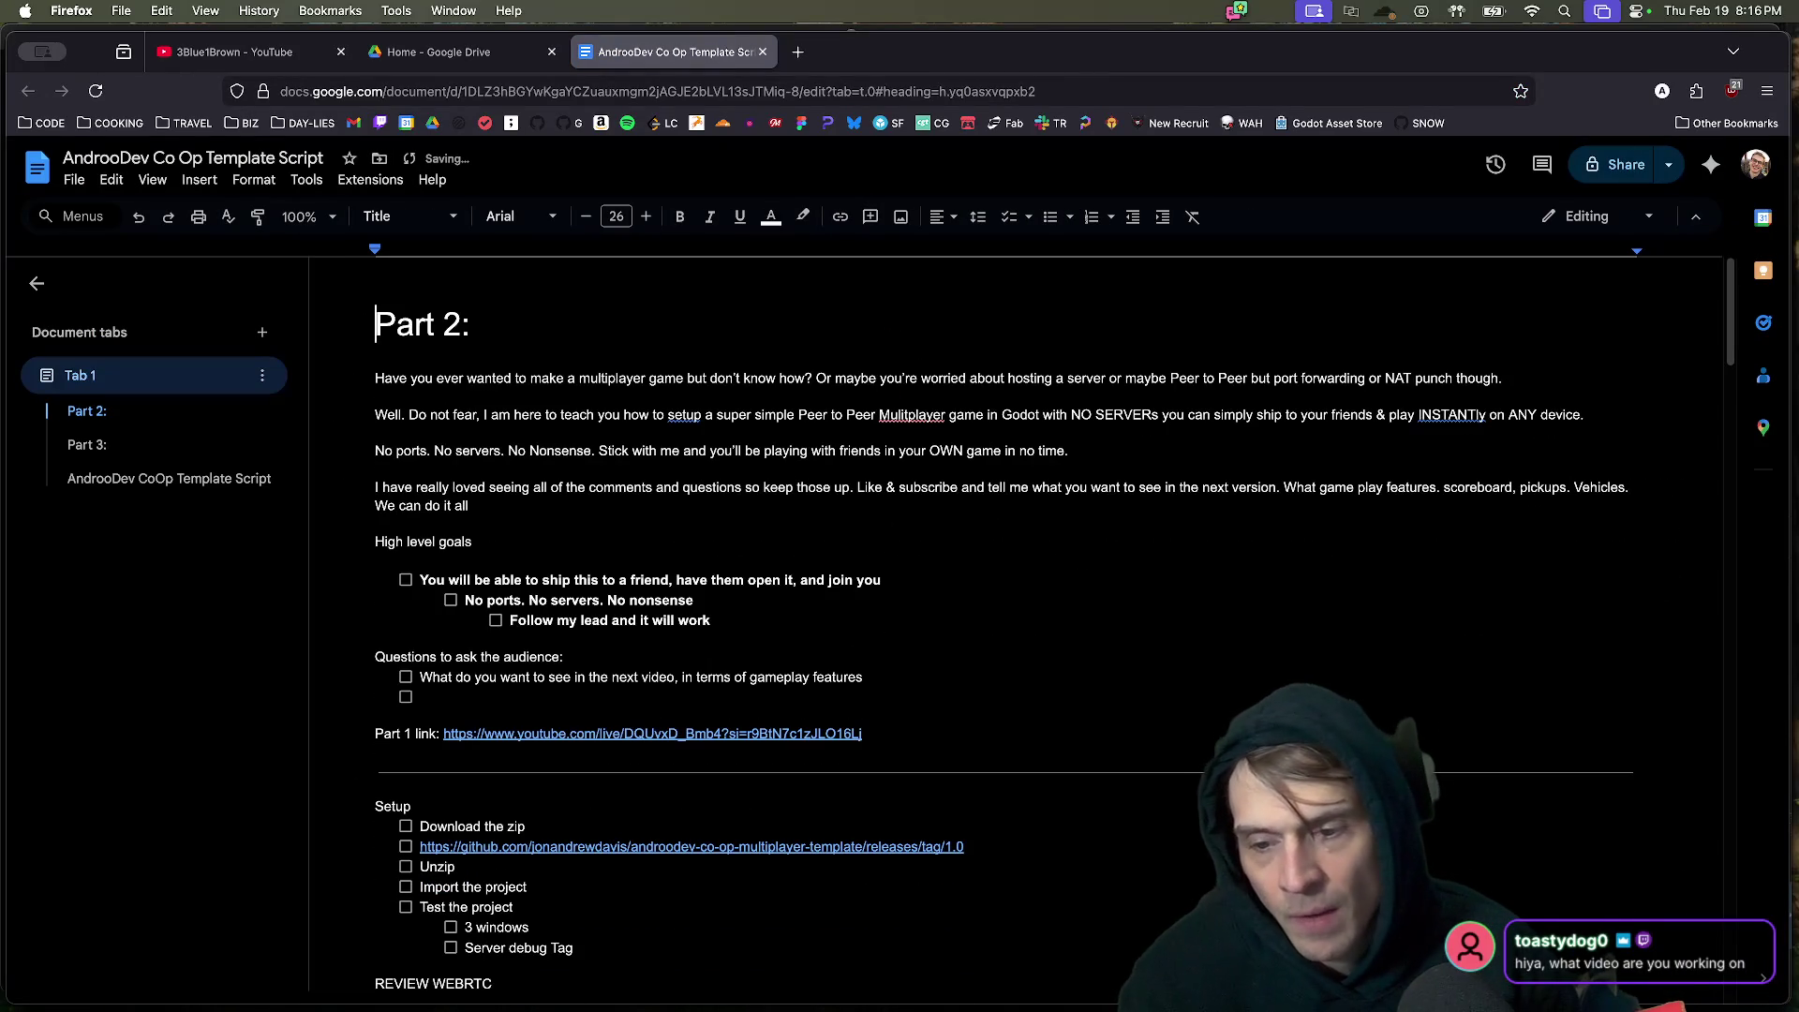
click(480, 324)
key(Return)
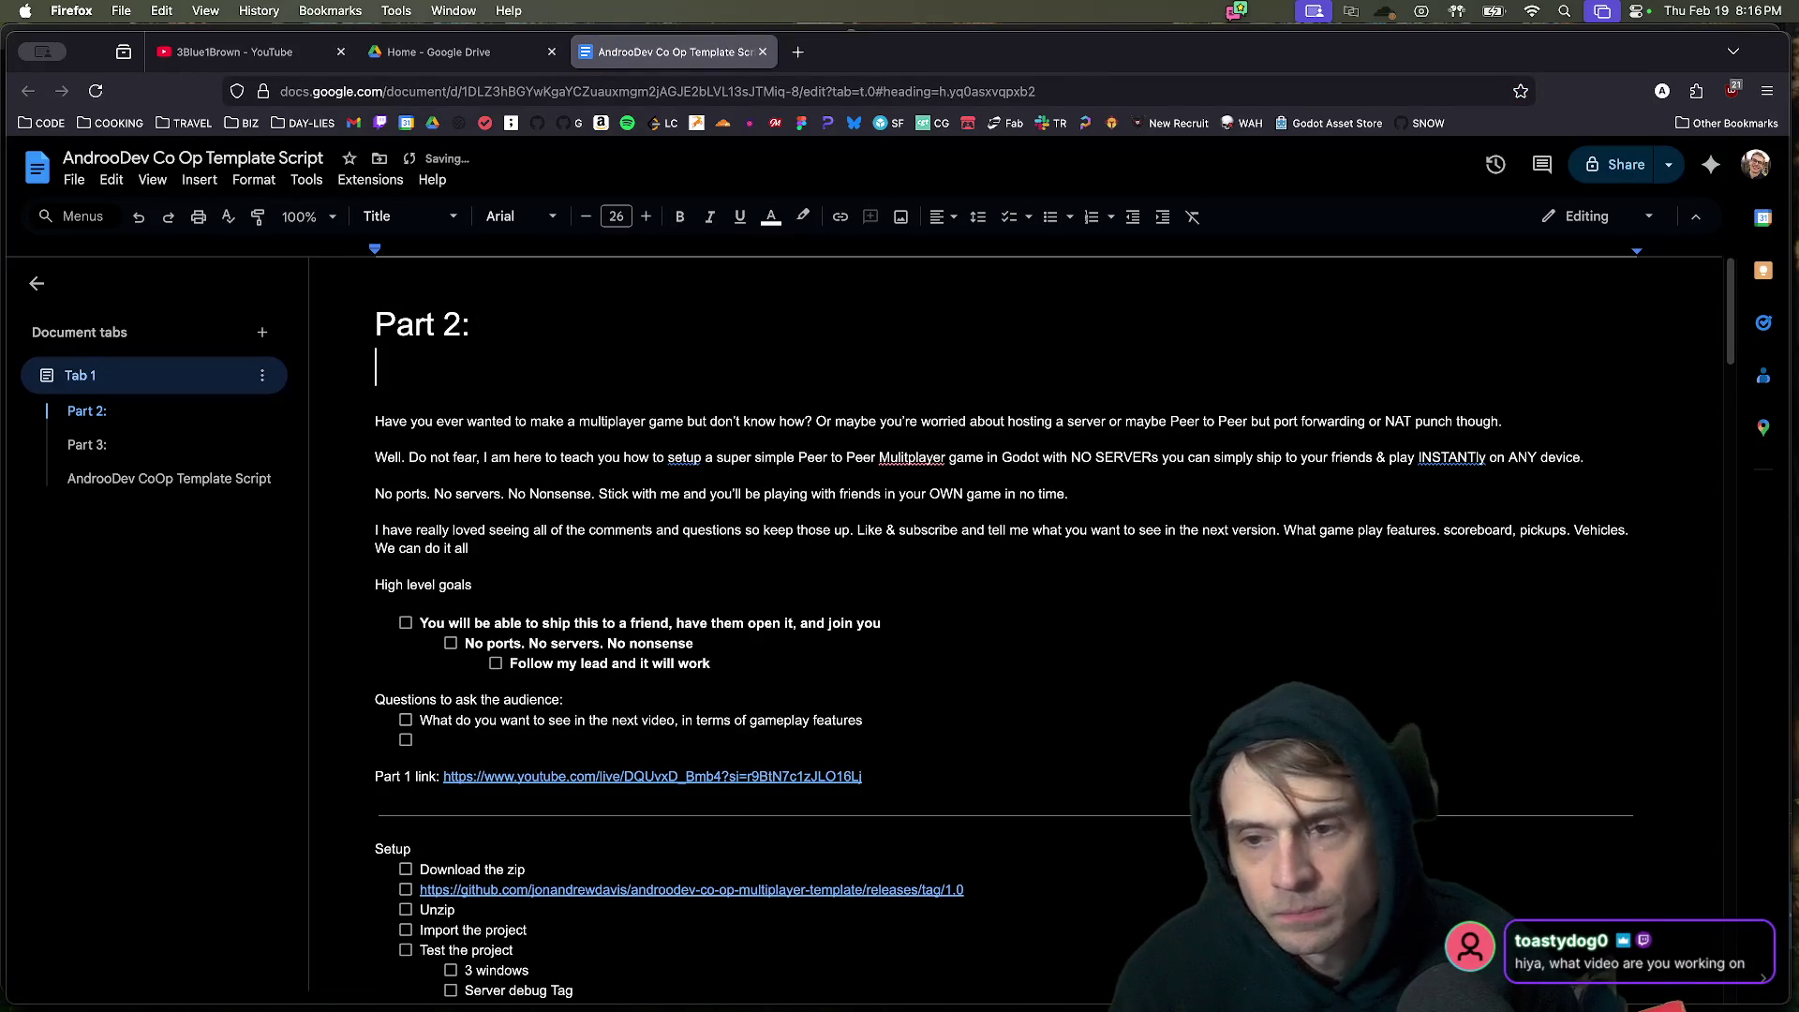
text(P)
key(BackSpace)
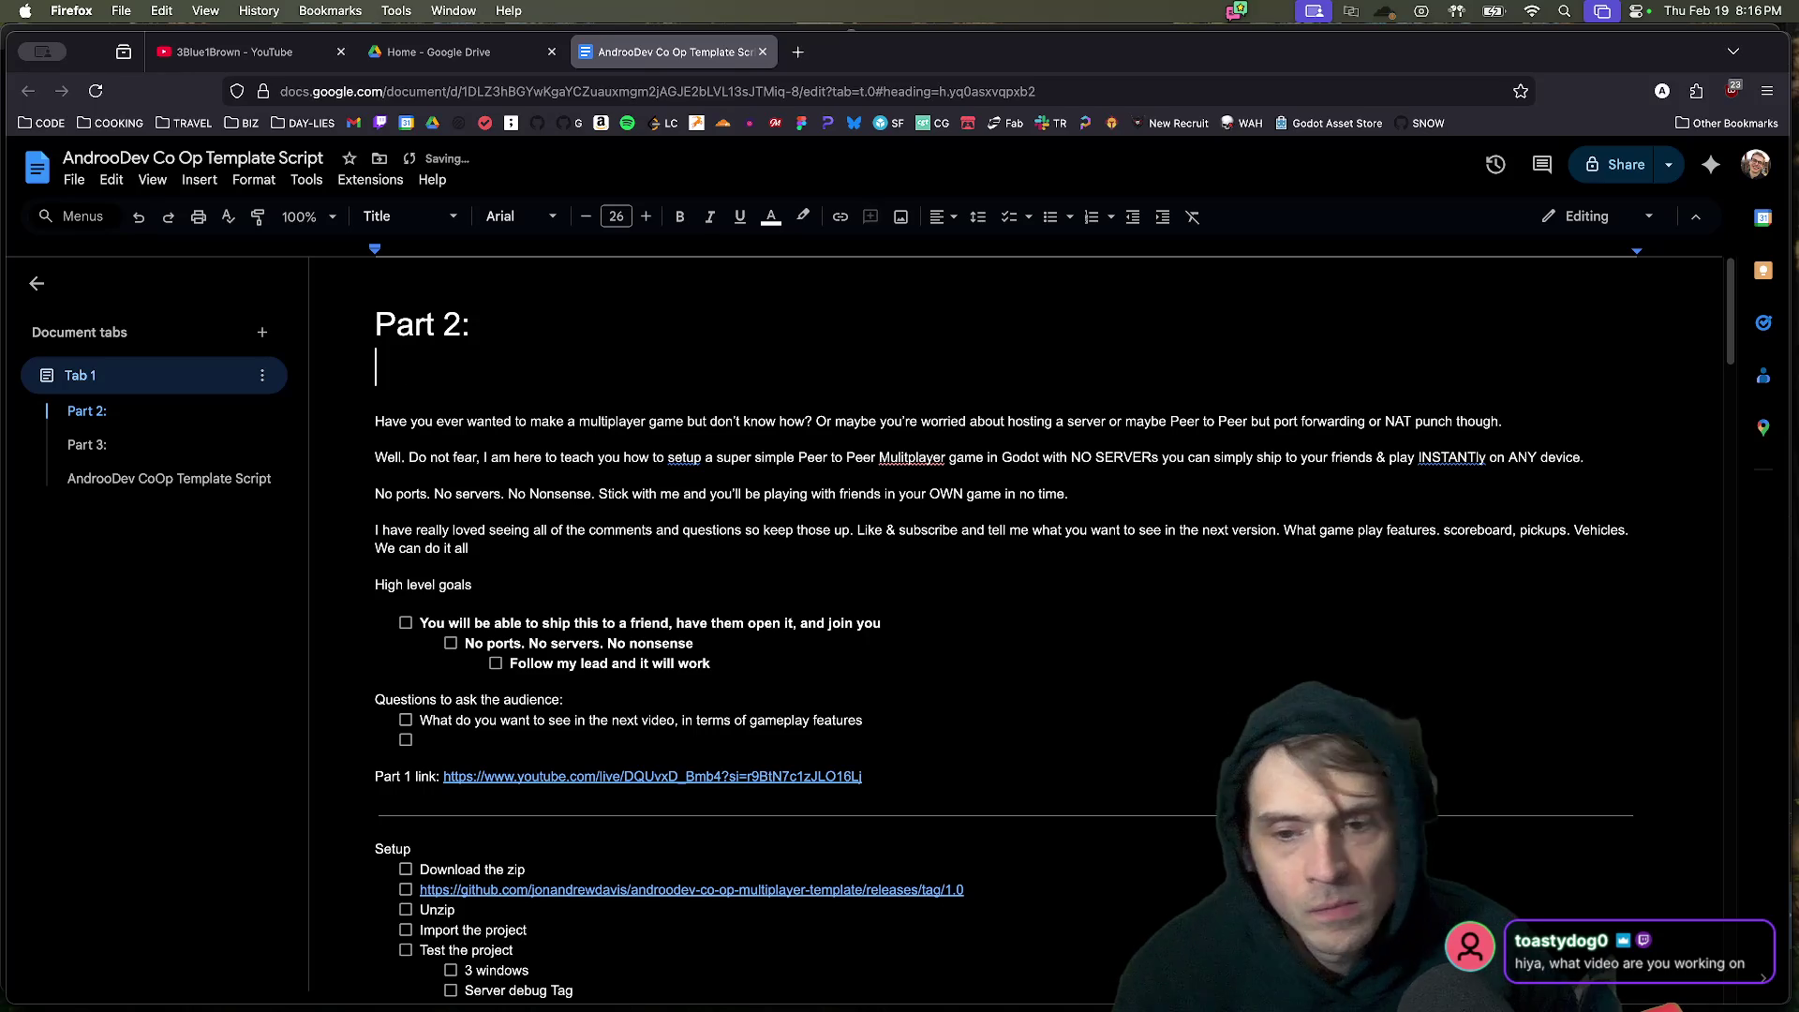
key(super+Tab)
key(super+t)
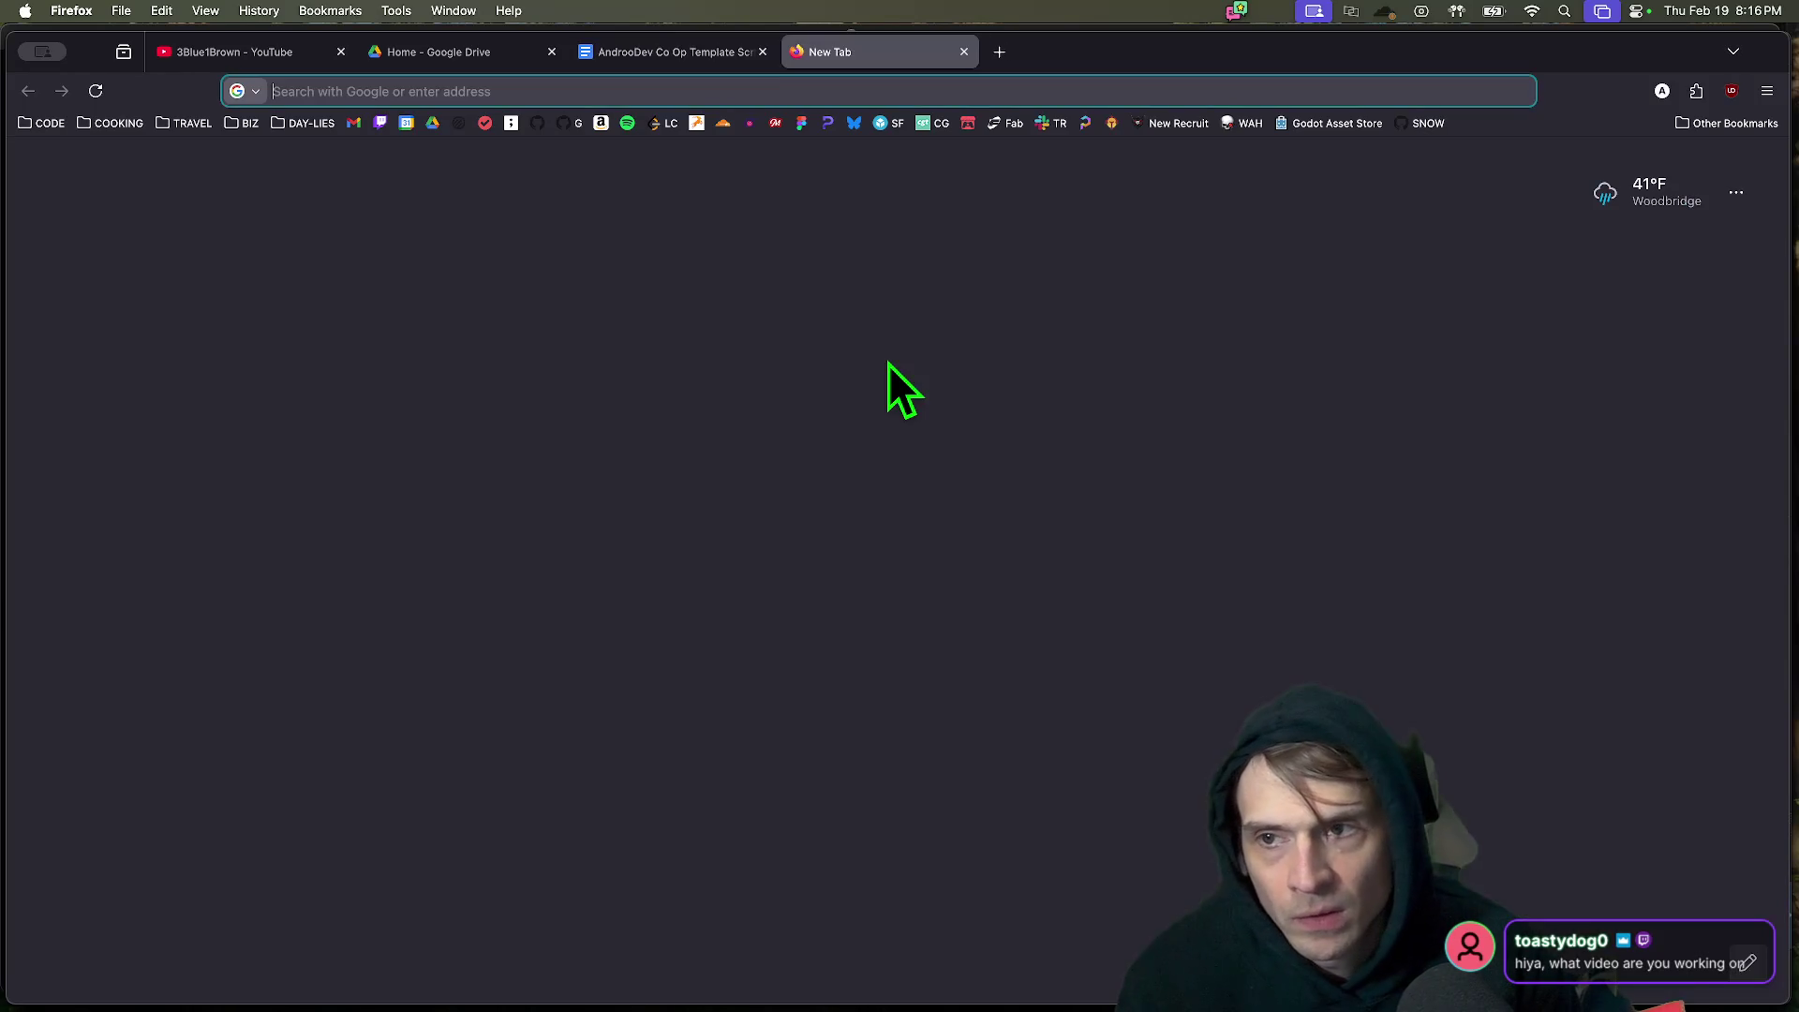
Open the Part 1 co-op multiplayer video from your YouTube channel and copy its link.
text(you)
key(Return)
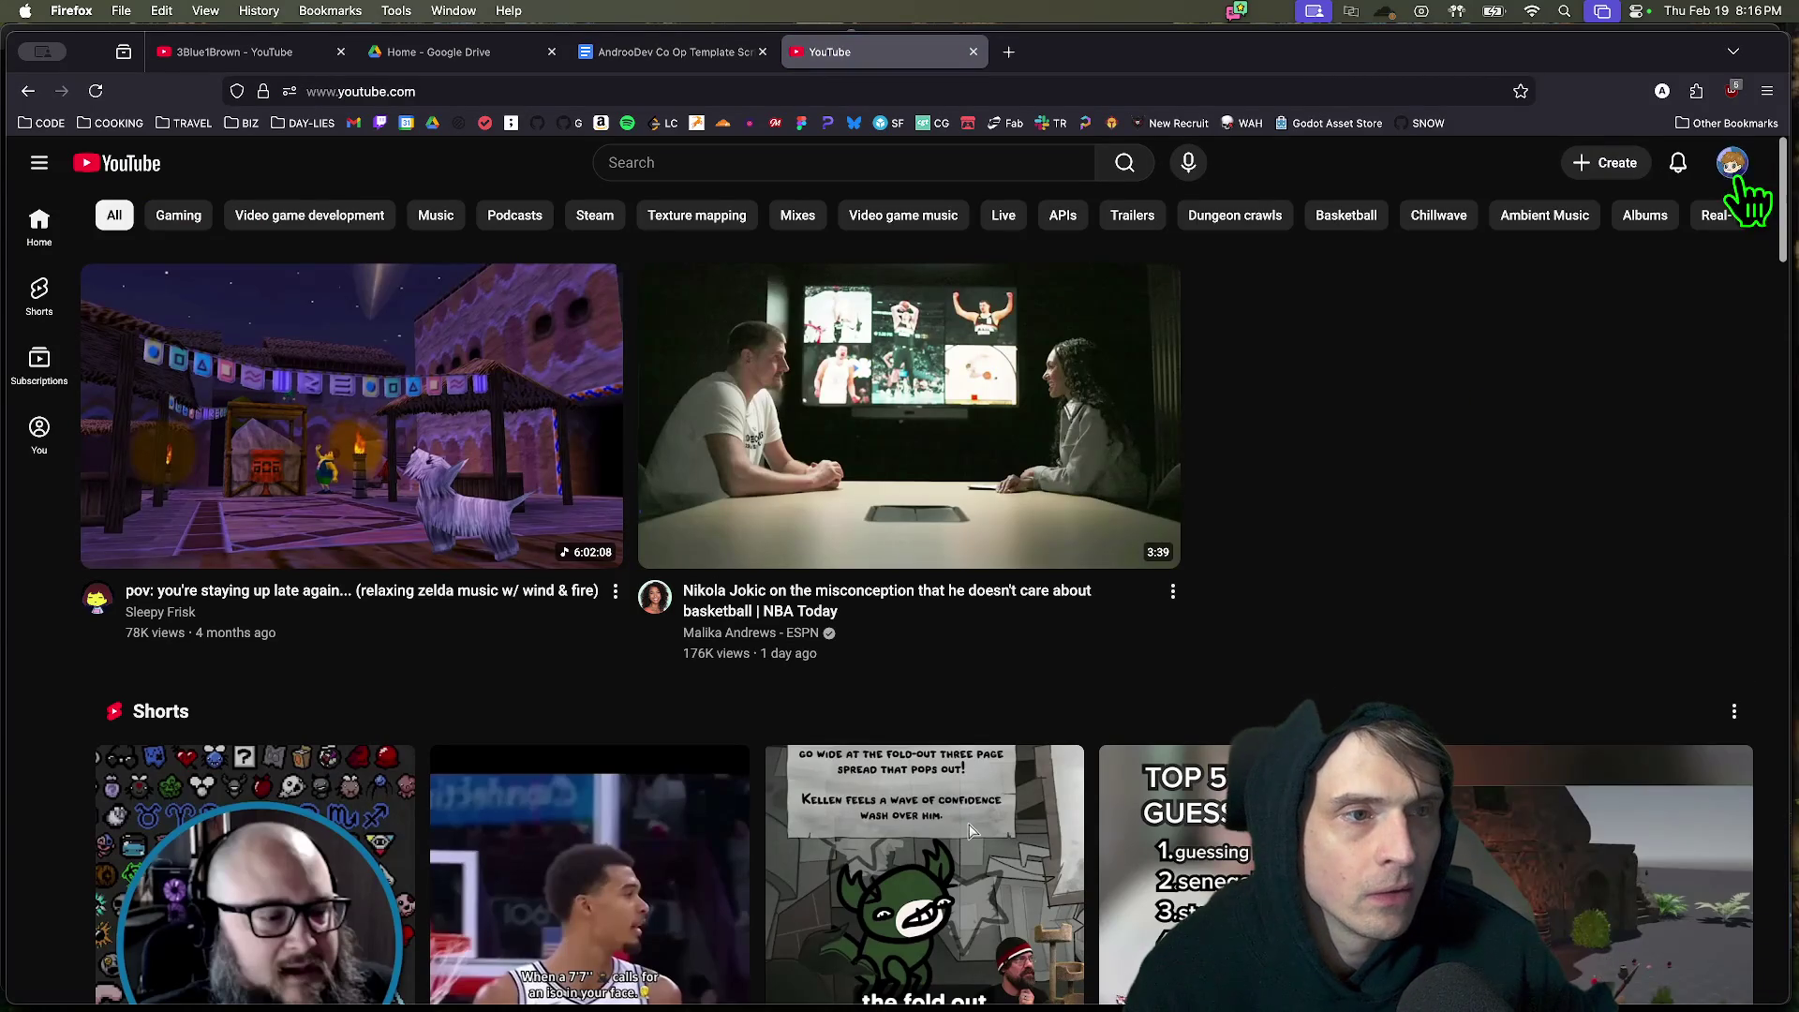
click(1731, 164)
click(1599, 262)
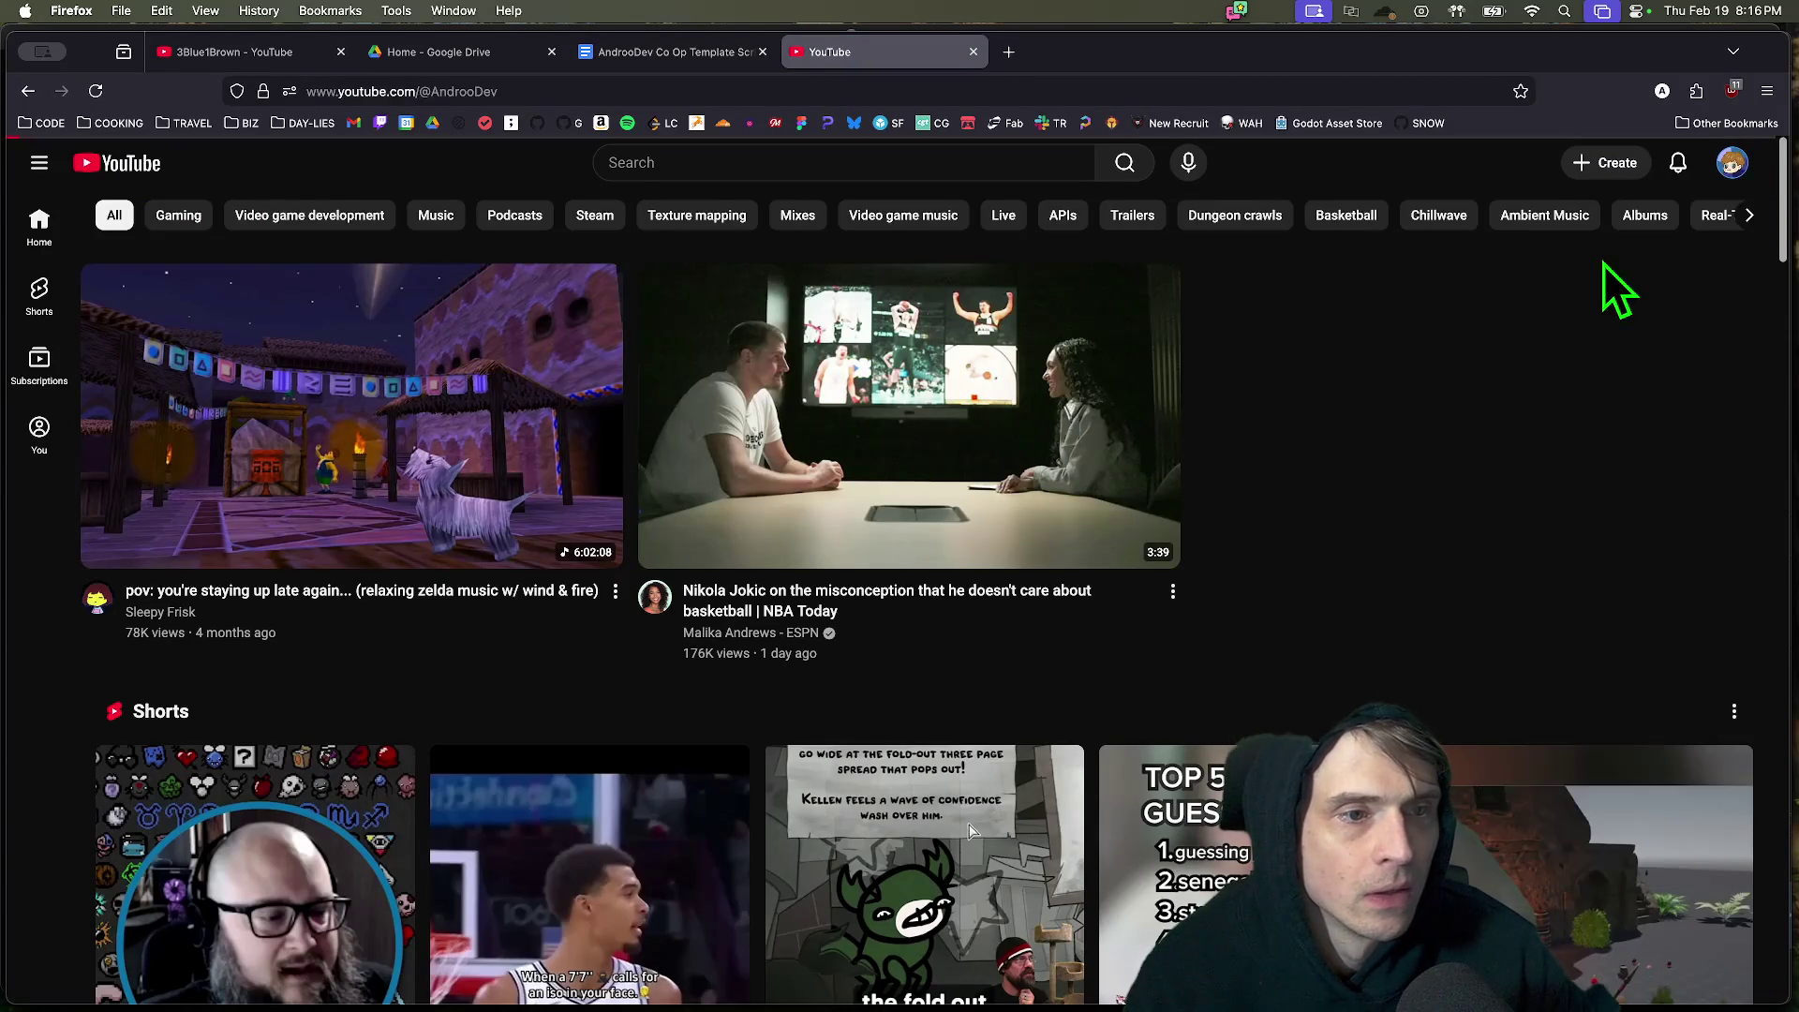
scroll(783, 514, down, 3)
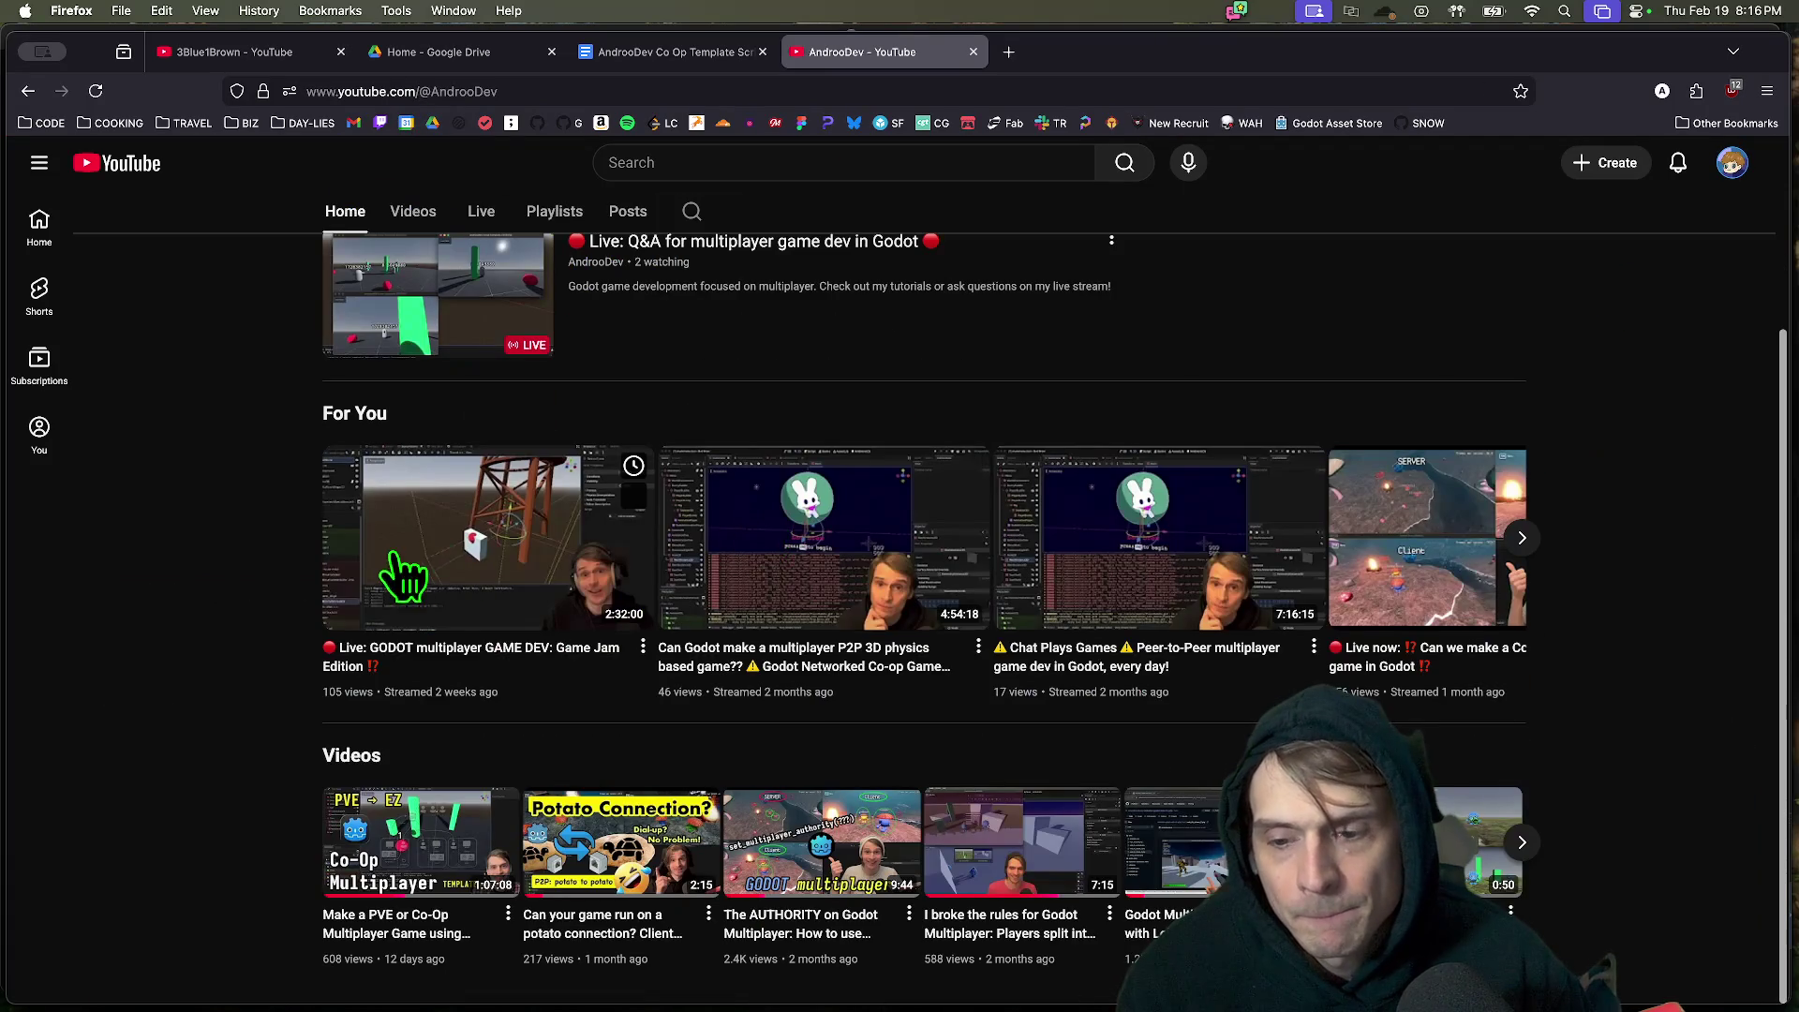
click(412, 834)
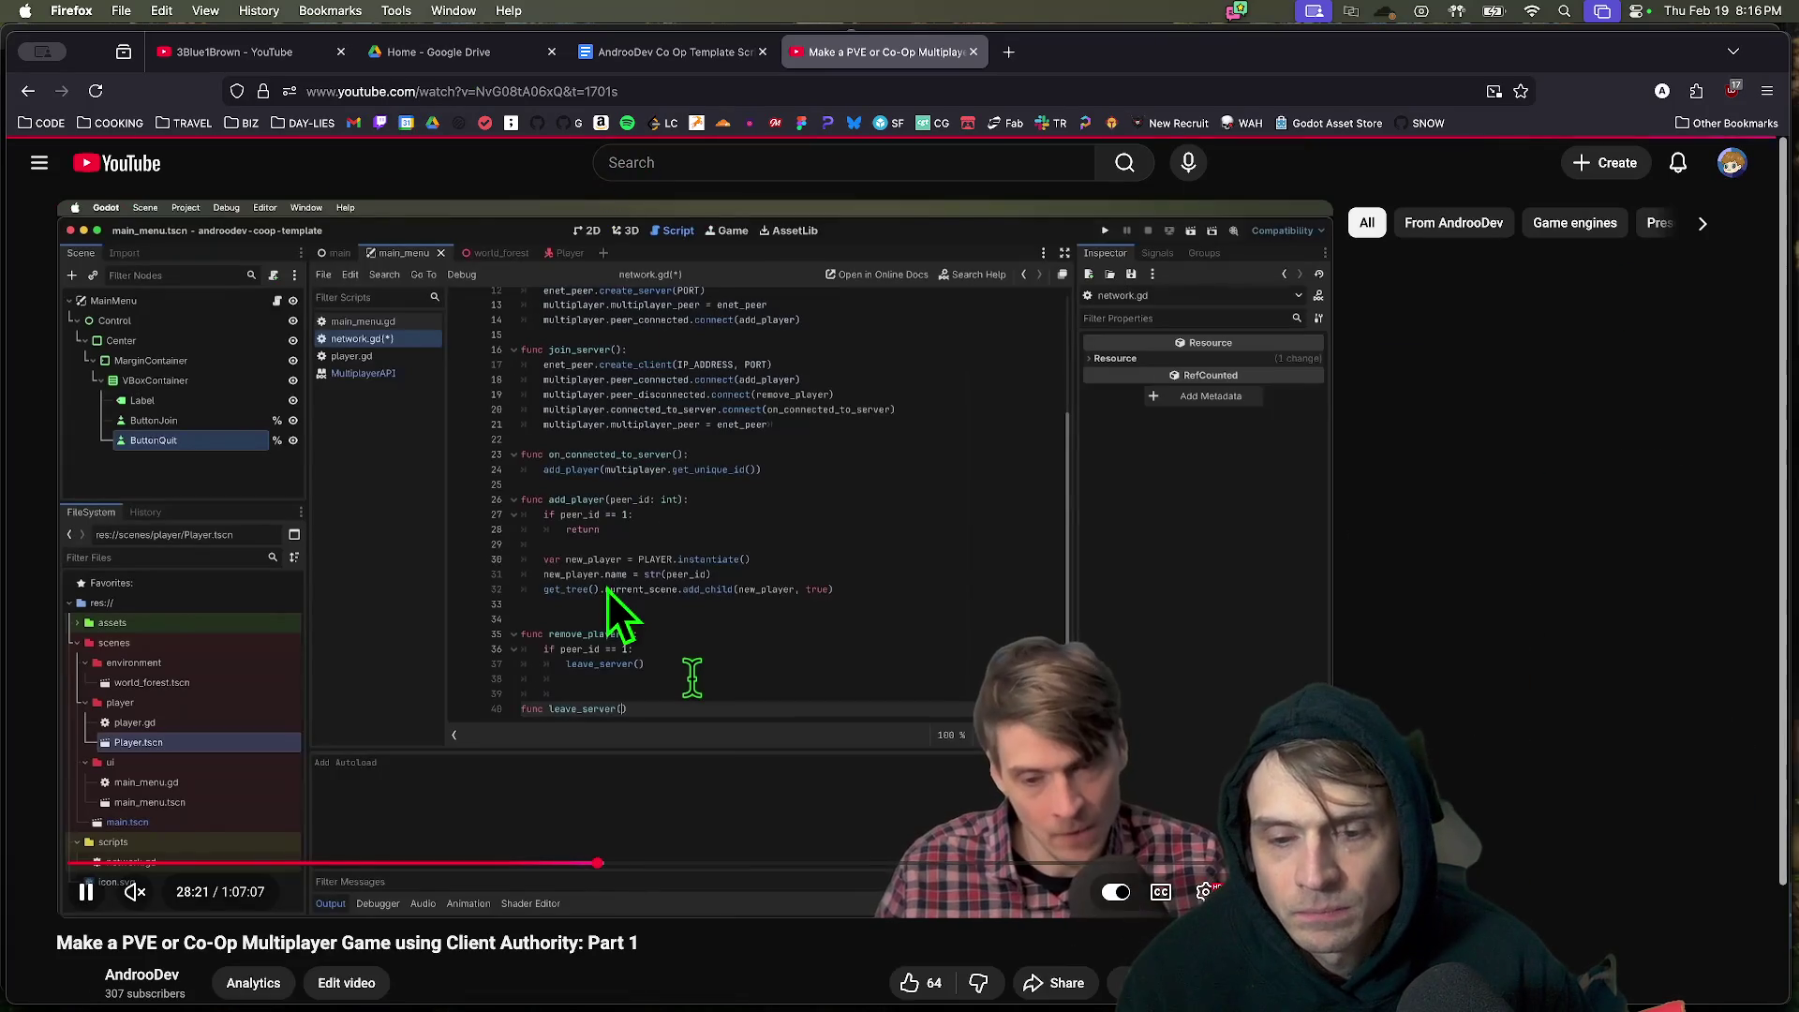
click(662, 609)
click(553, 91)
key(super+c)
Browse the Part 1 video page, then switch back to the script document tab.
scroll(603, 835, down, 1)
scroll(862, 876, down, 1)
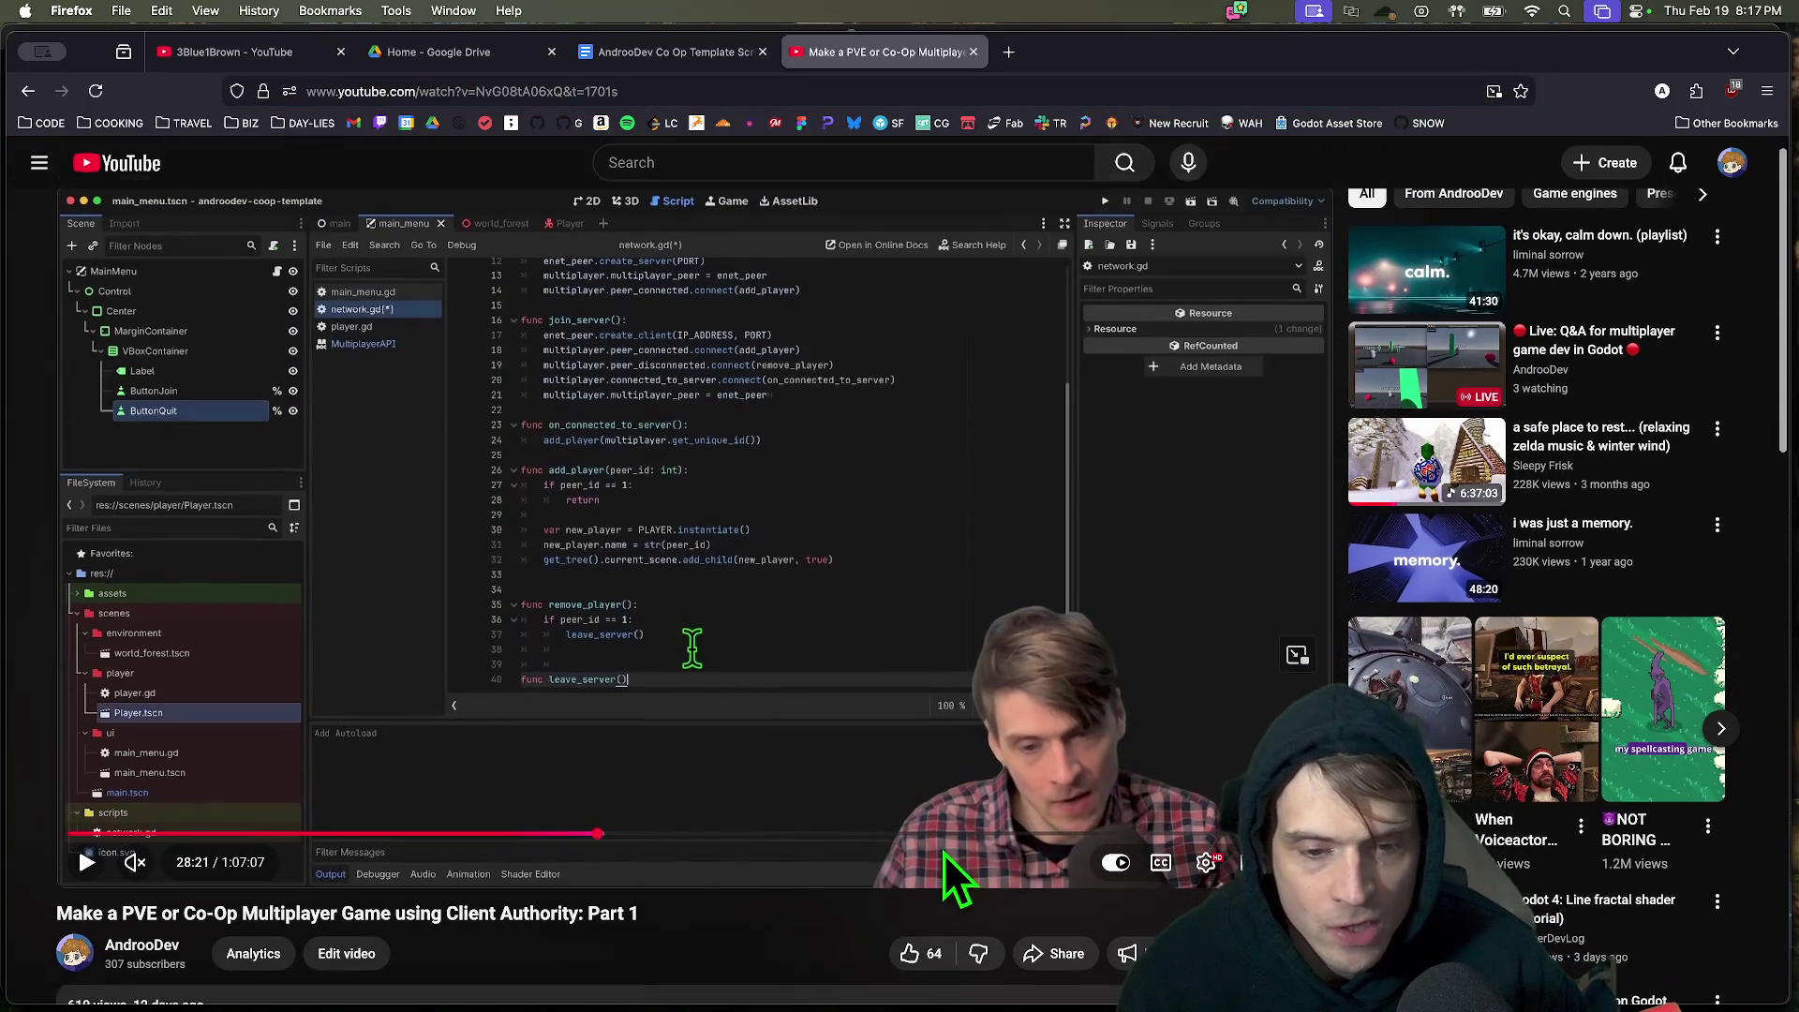
mouse_move(891, 834)
mouse_down()
mouse_move(1241, 834)
mouse_move(1138, 843)
mouse_up()
scroll(626, 939, down, 10)
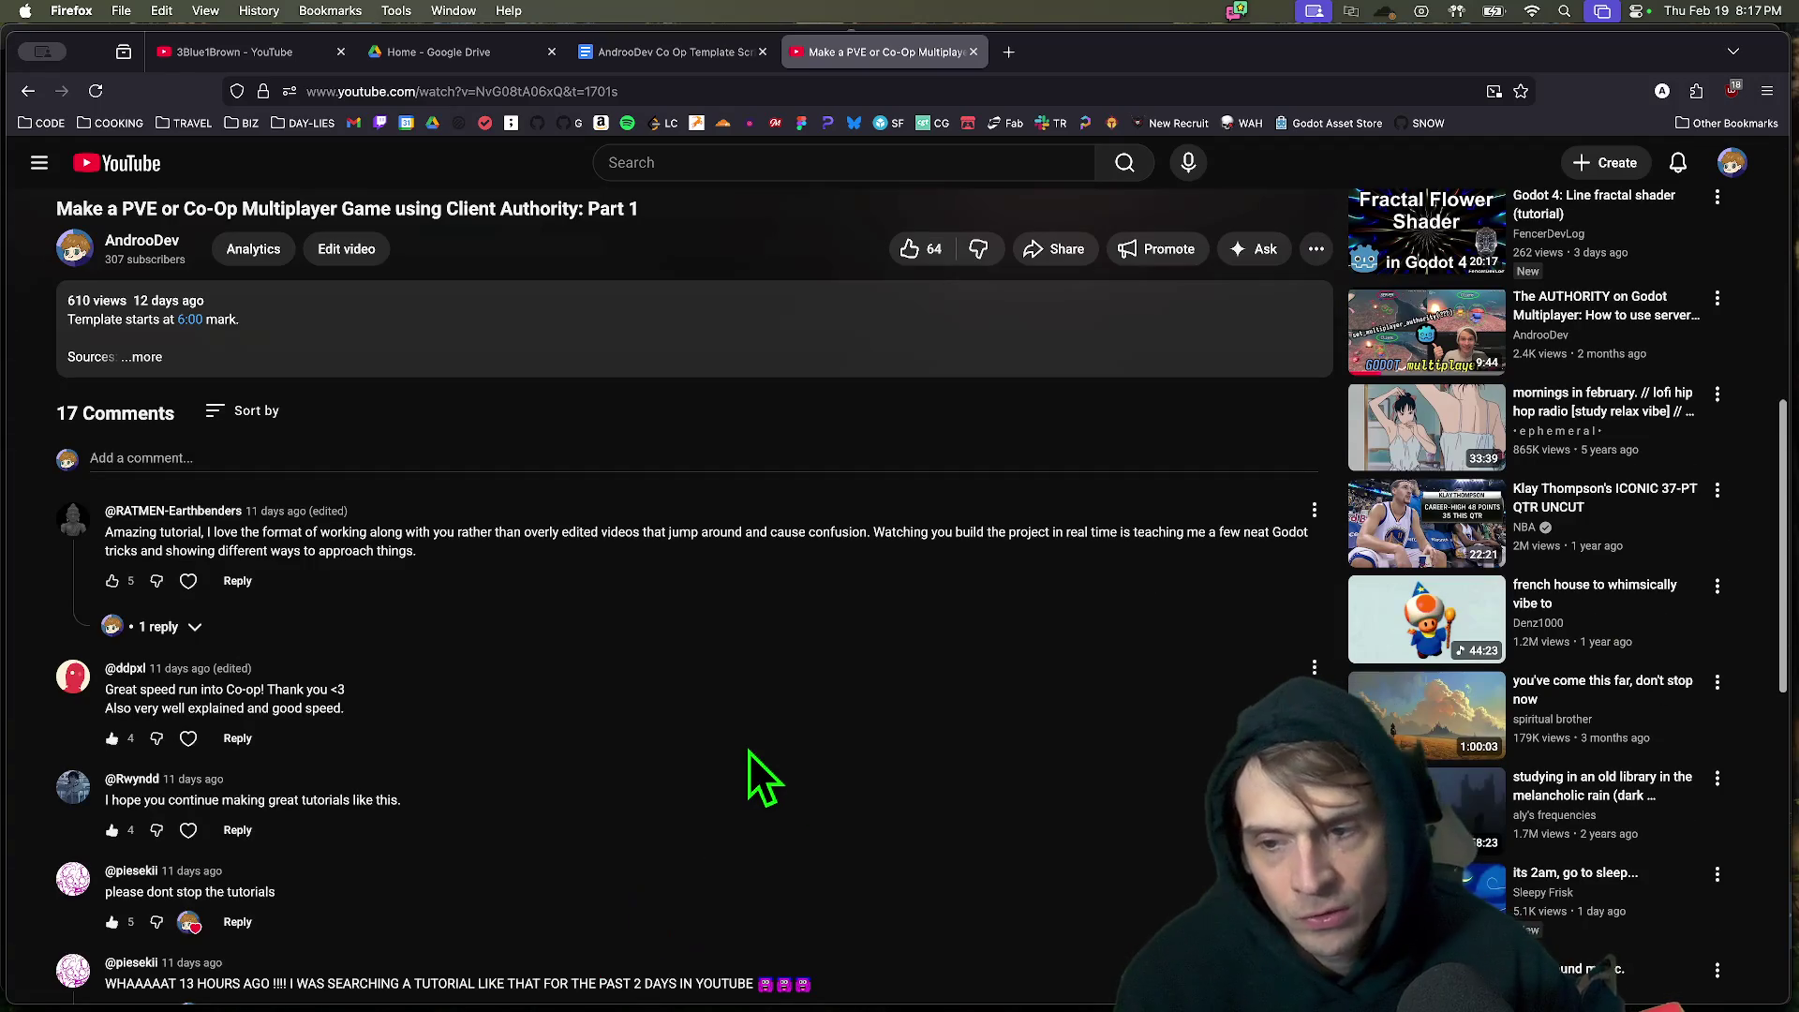
scroll(750, 773, up, 5)
mouse_move(851, 1006)
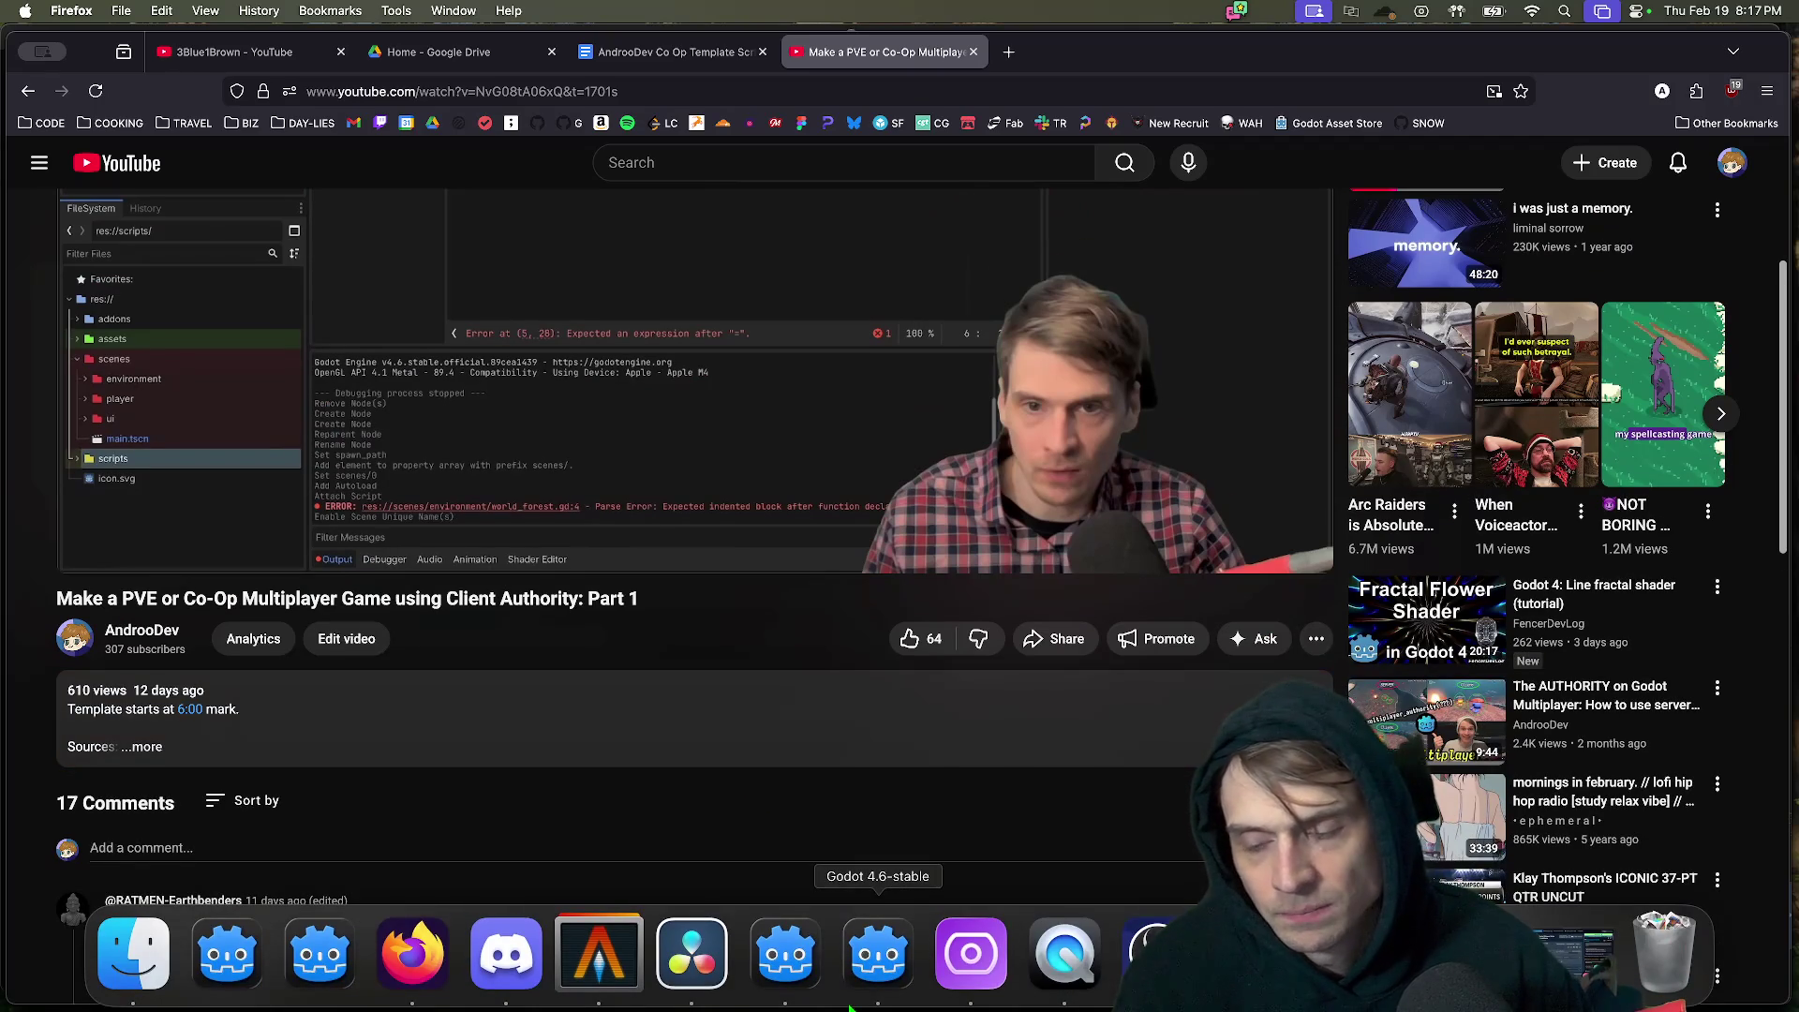
scroll(904, 778, up, 2)
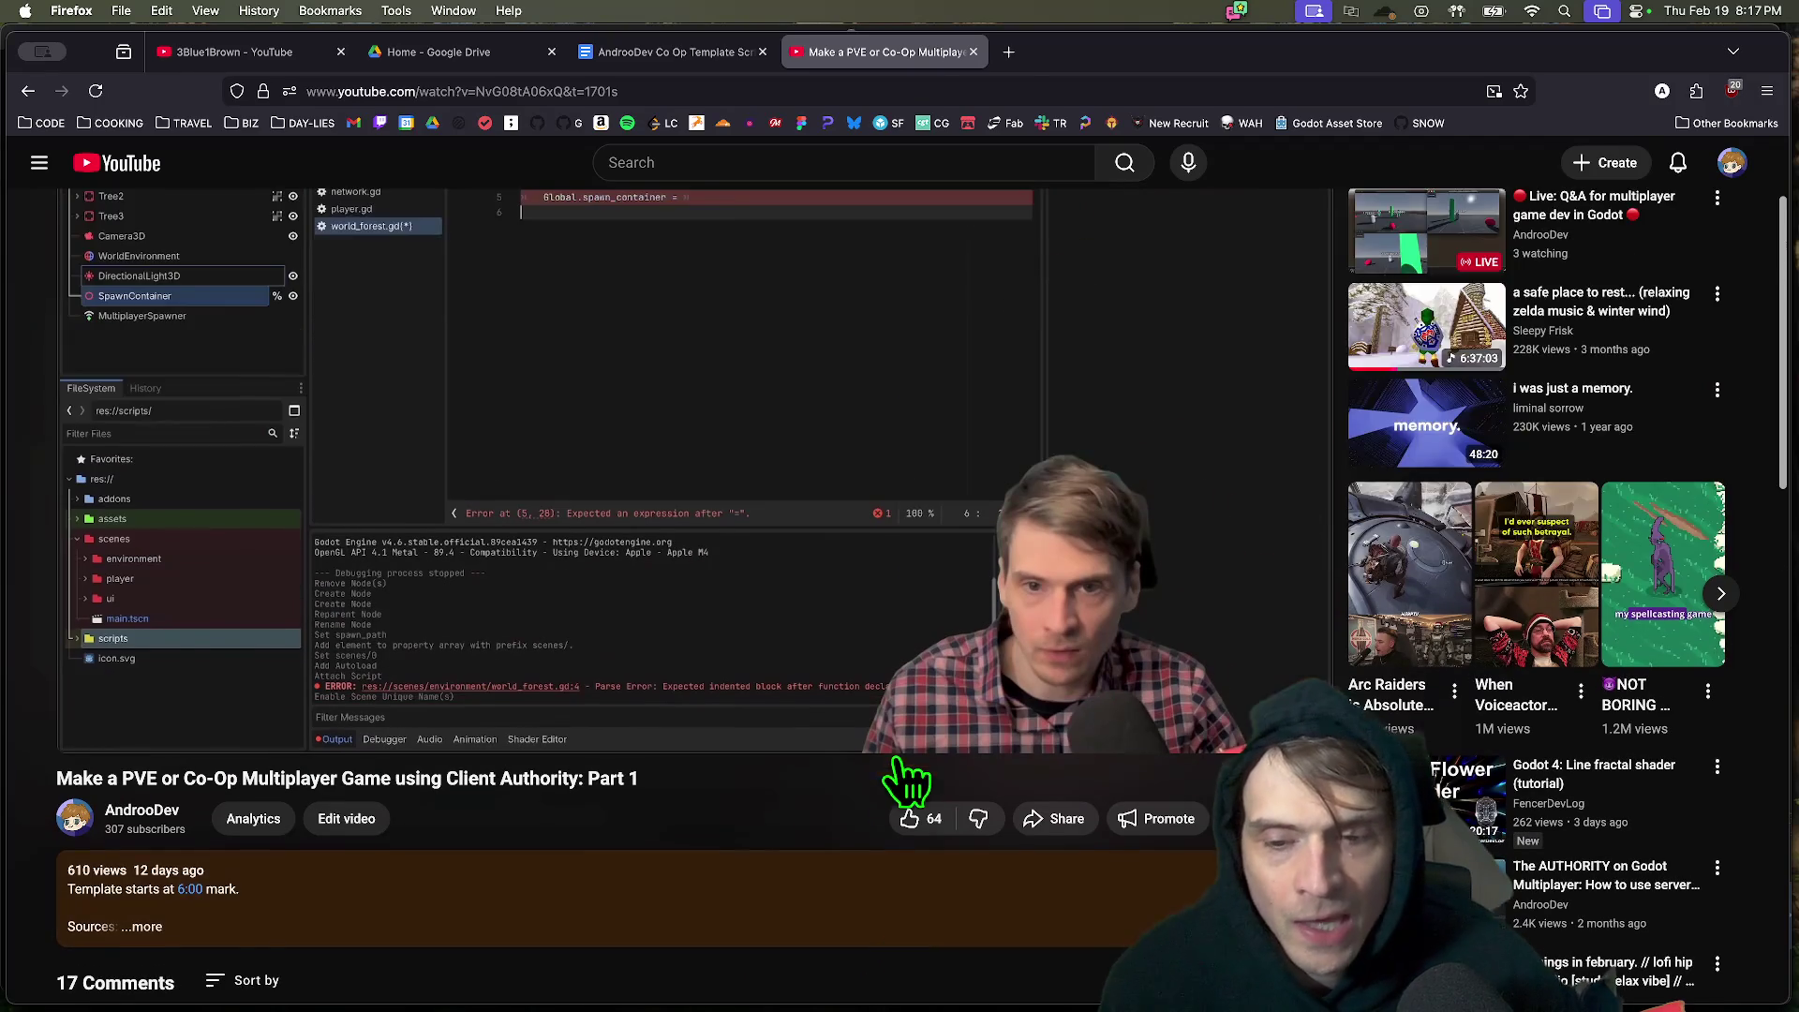
key(ctrl+shift+Tab)
Type 'True Peer to Peer Multiplayer from scratch in Godot' on the empty line under Part 2:.
text(True Pe)
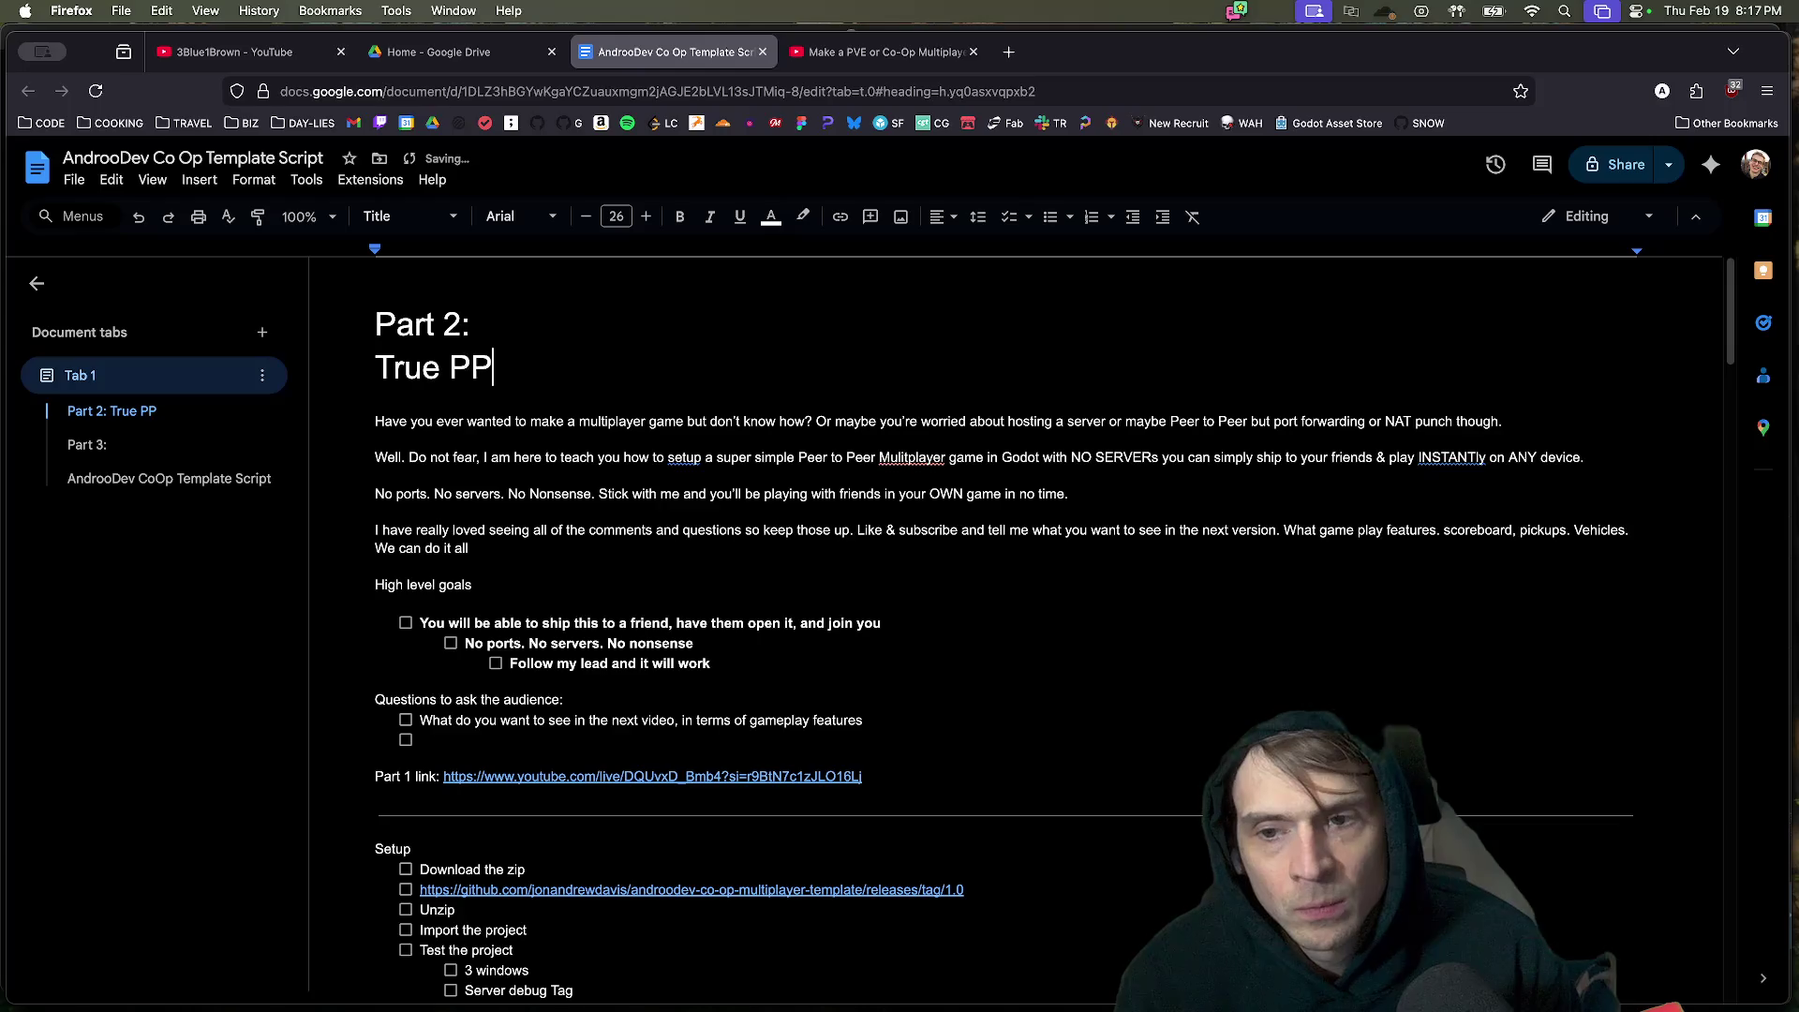
text(er to Peer )
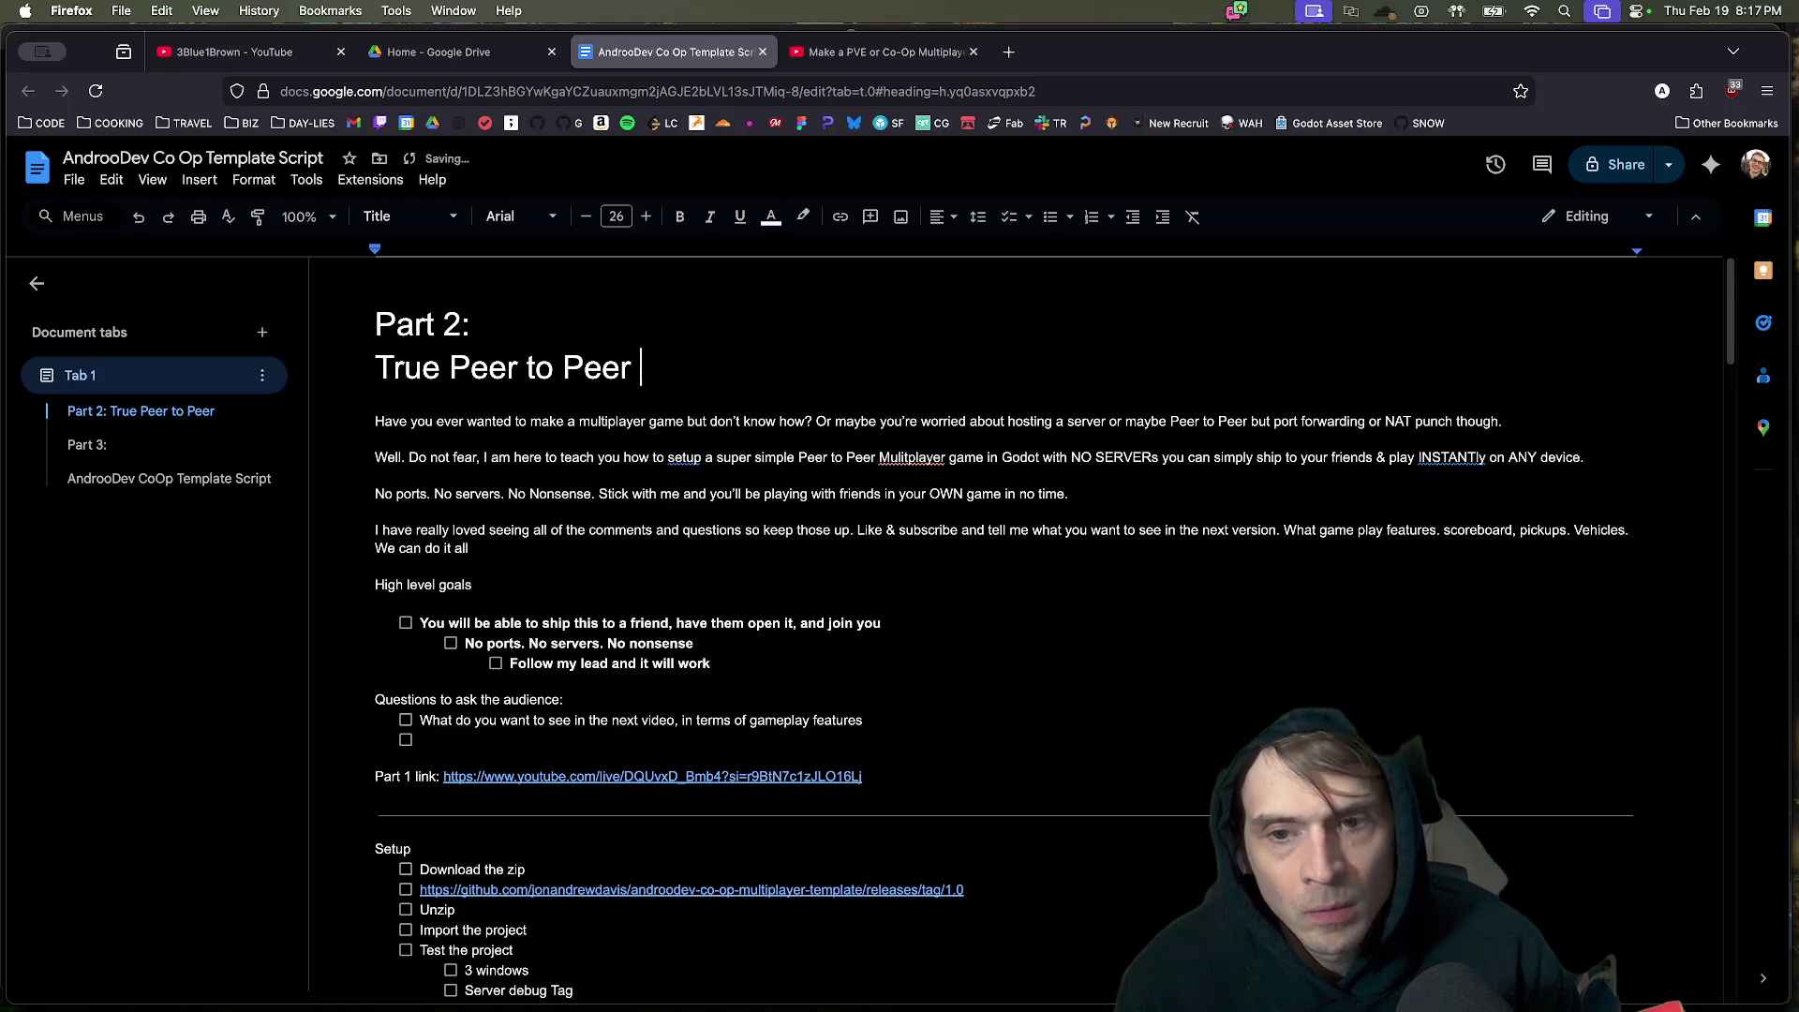
text(Multiplayer from sc)
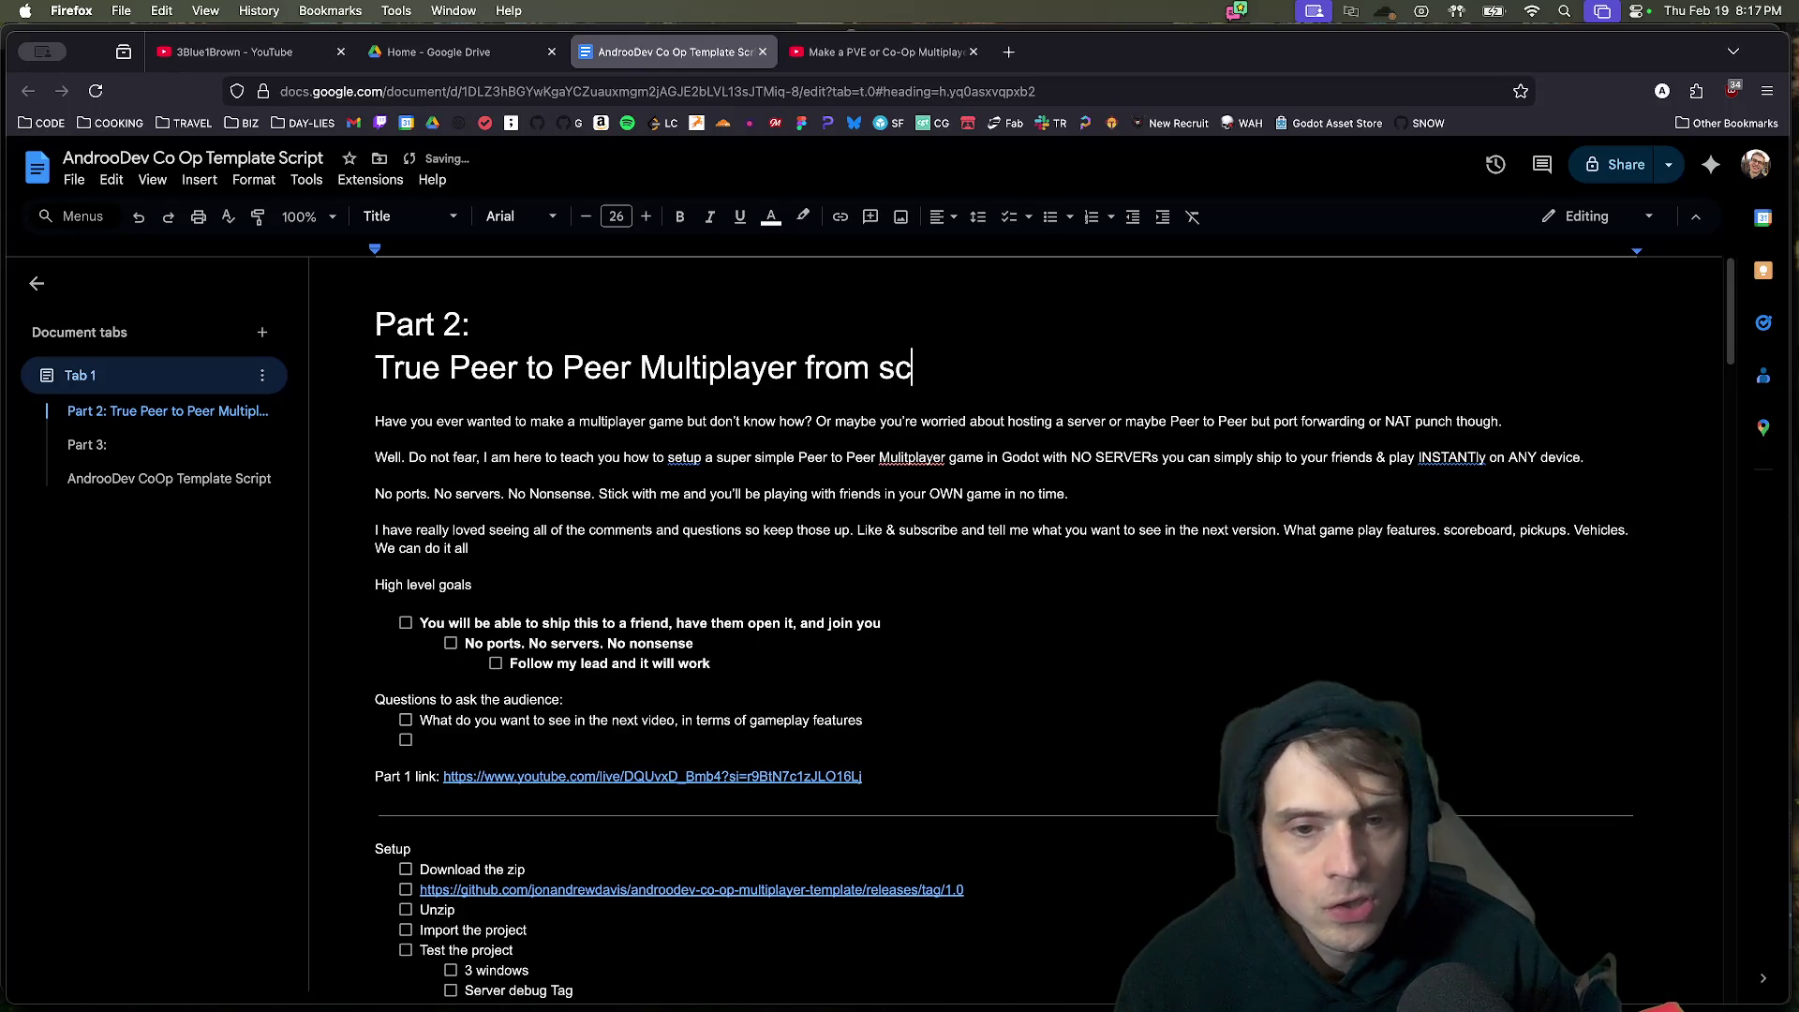
key(BackSpace)
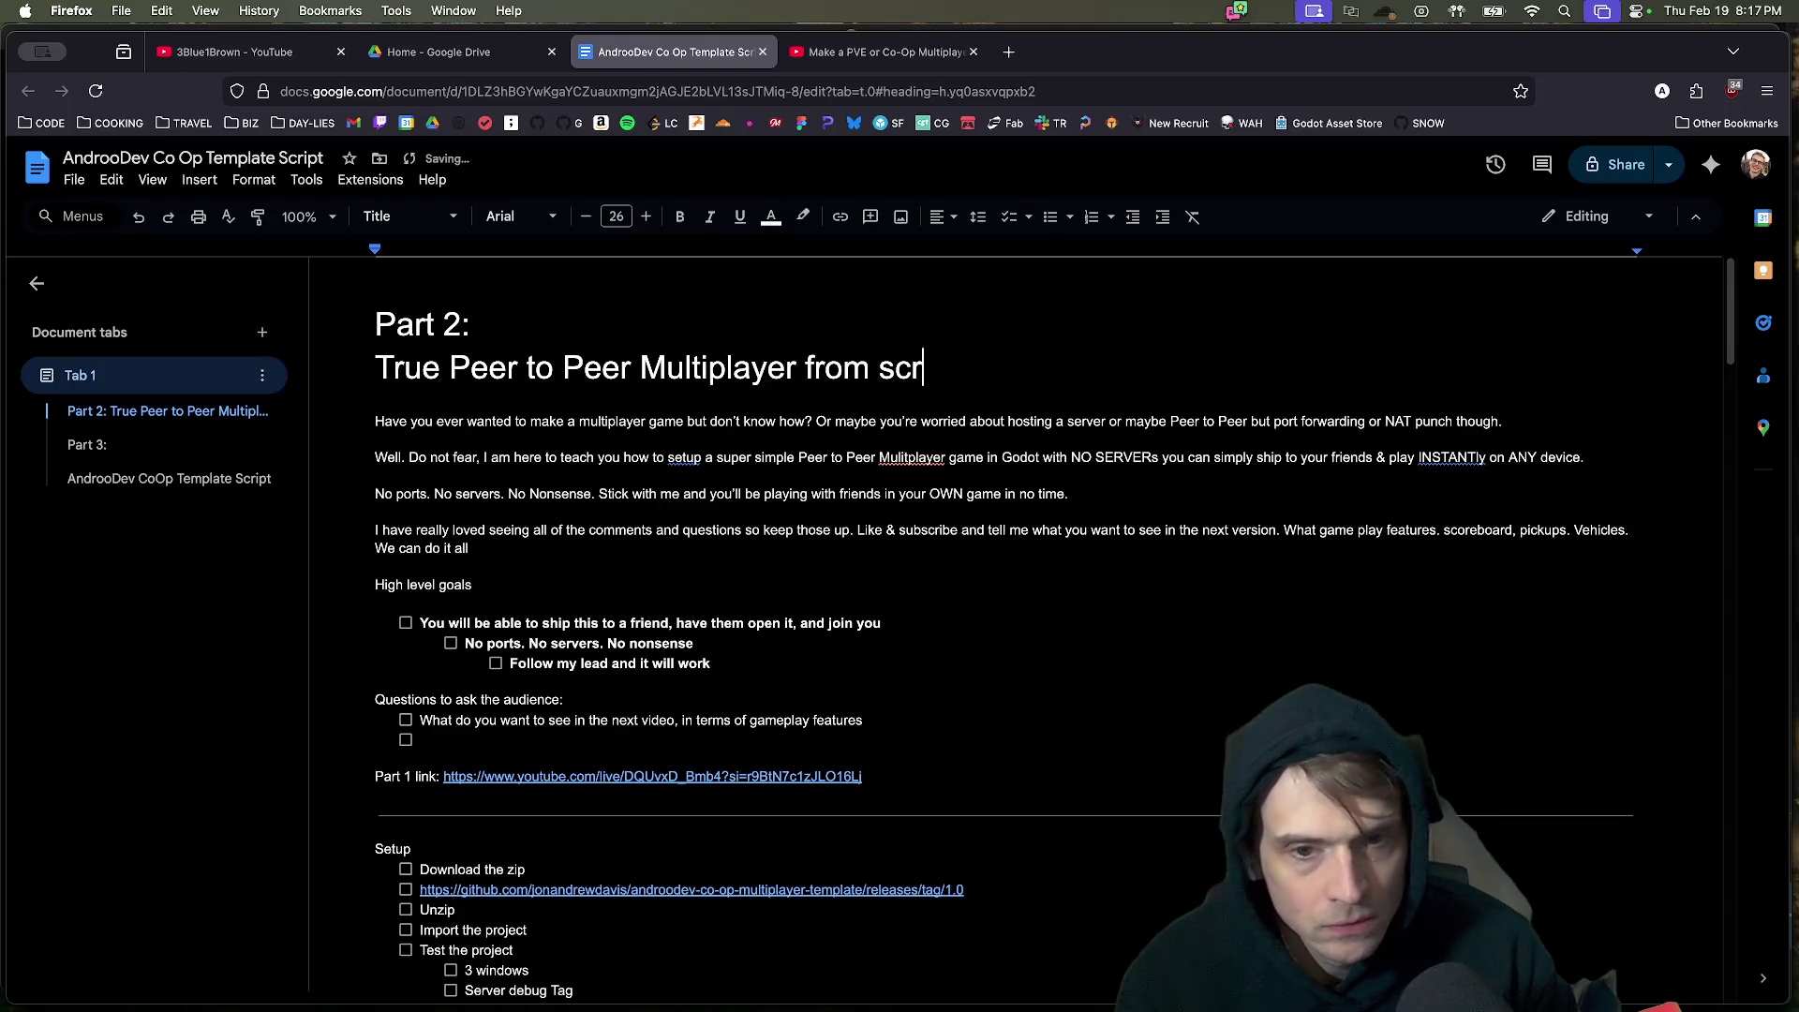
text(ch in Godot)
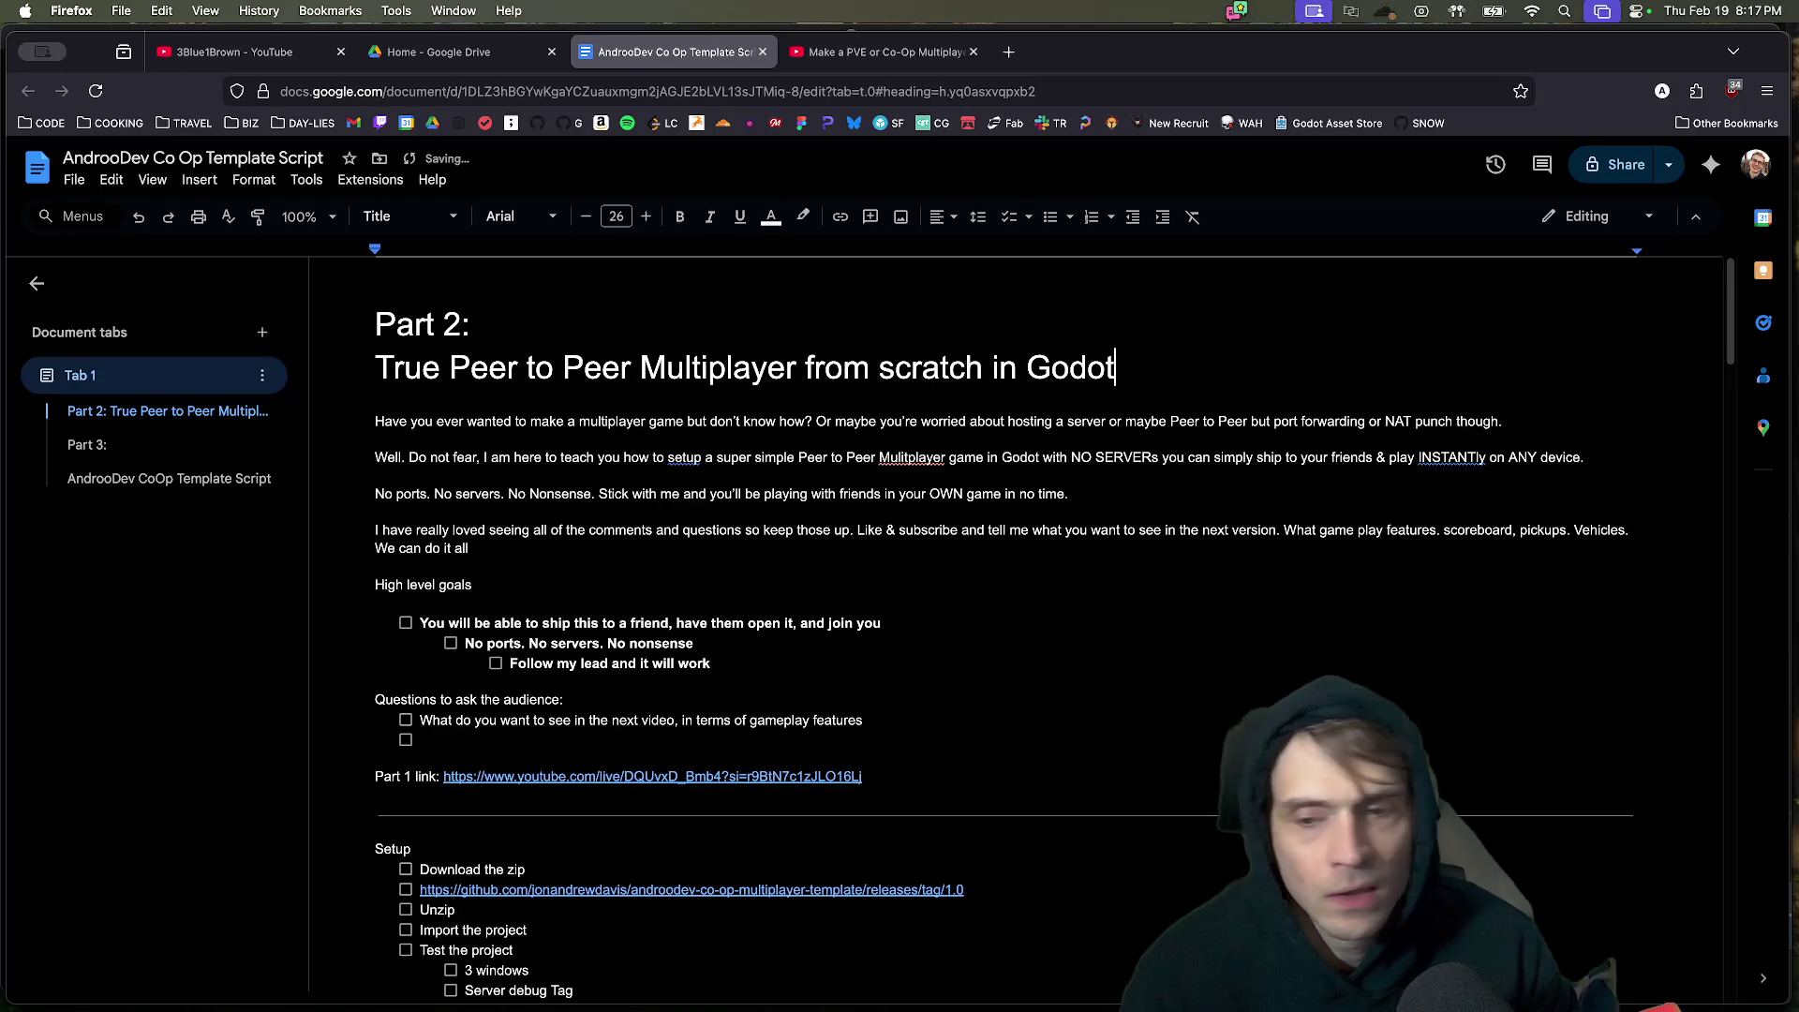
Undo the bullet on Part 2: and keep the title on its own line below.
click(1050, 216)
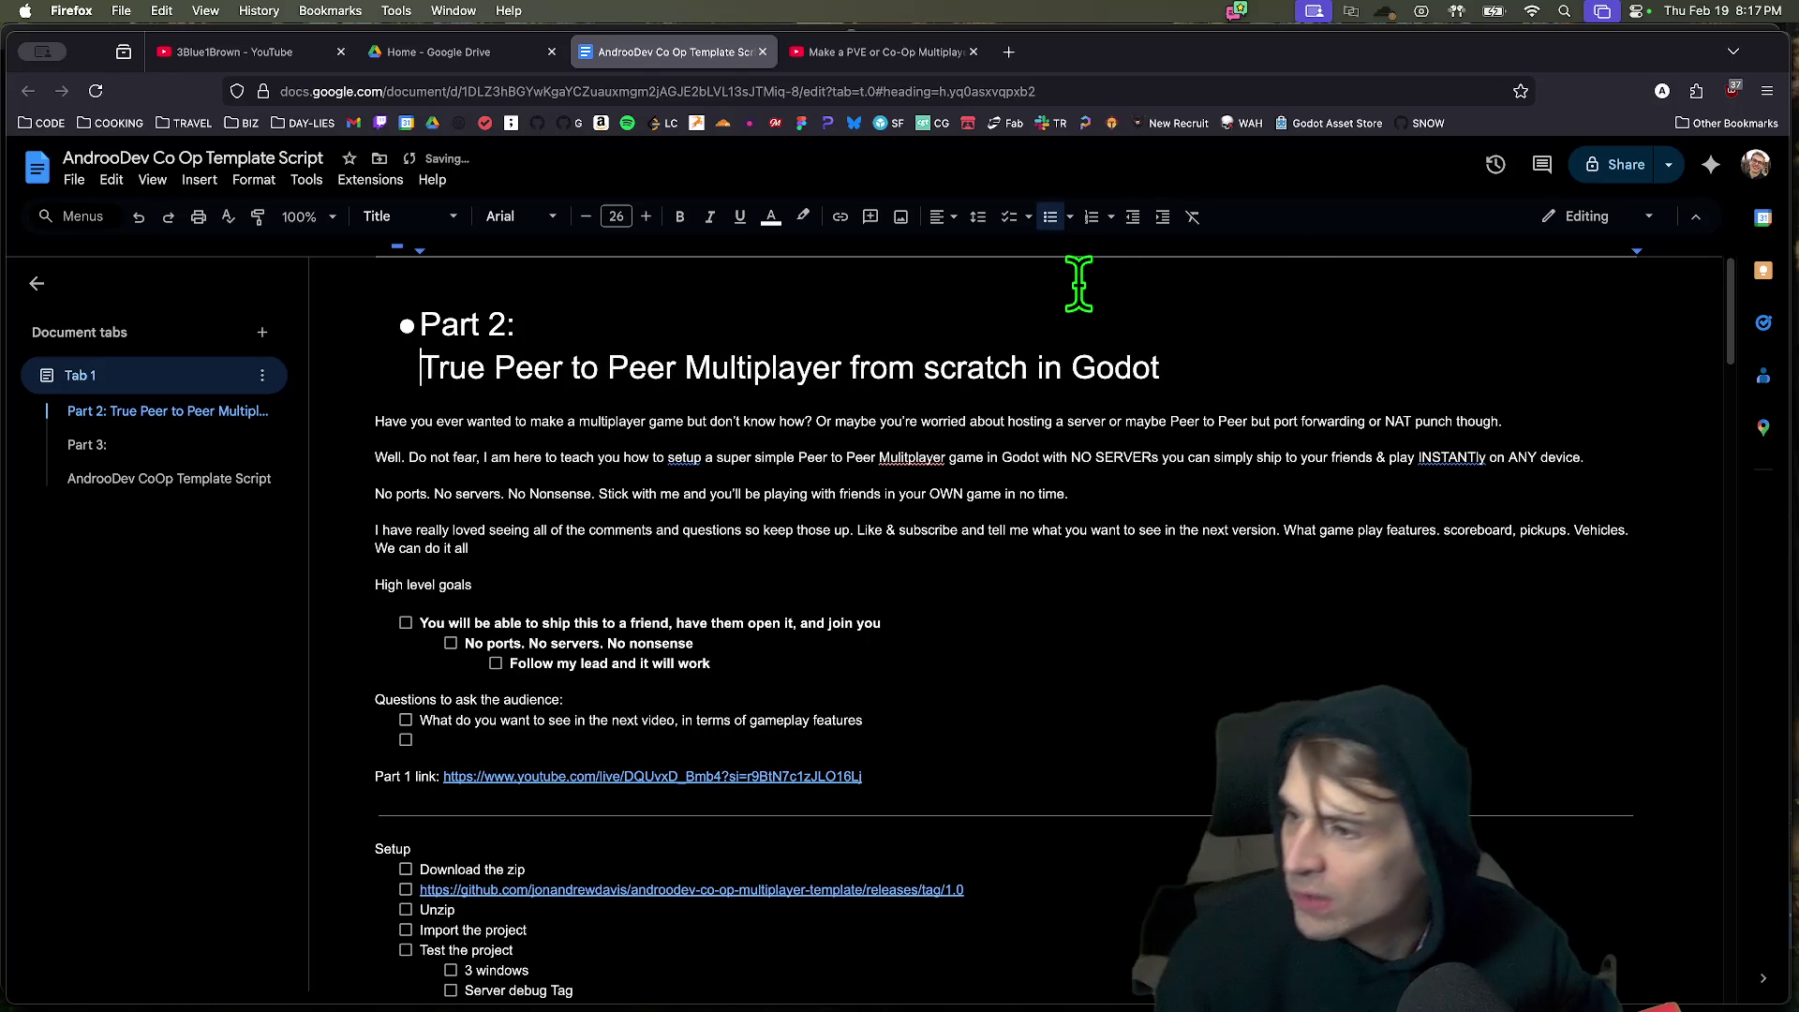
key(ctrl+z)
key(Left)
key(Delete)
key(Return)
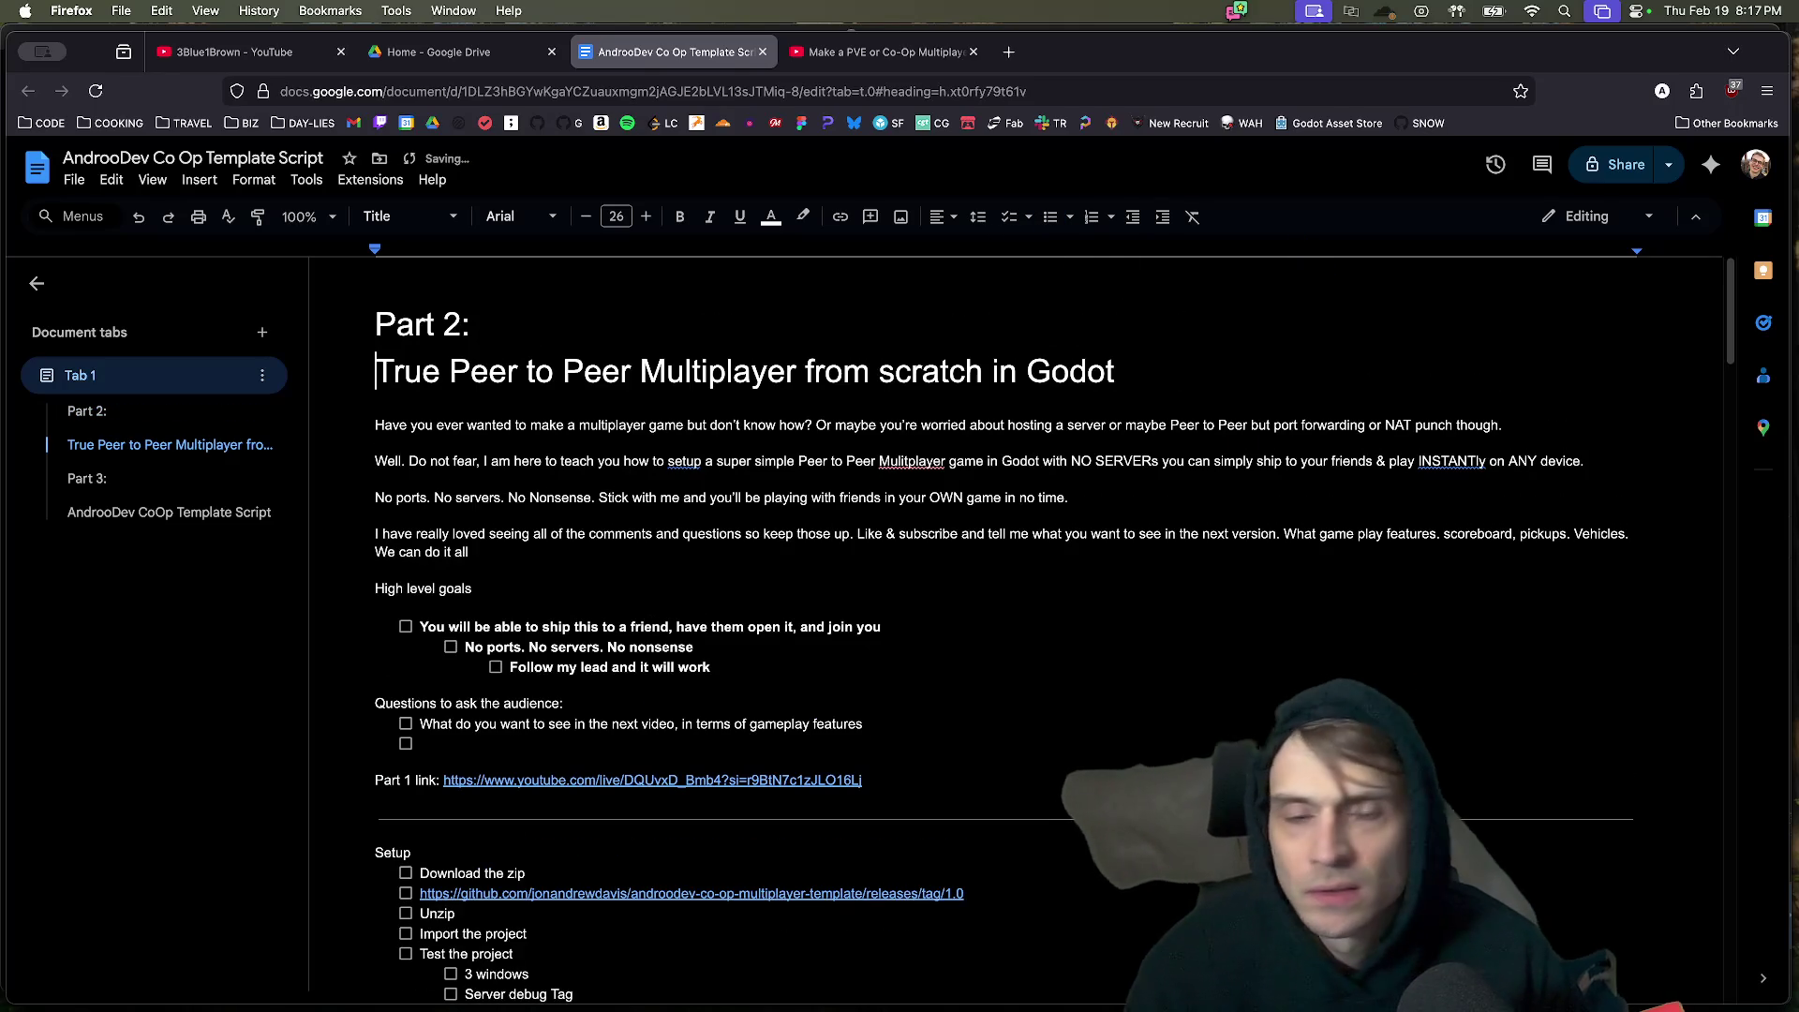
Make the title a bullet point, adding and removing an empty bullet beneath it.
click(1051, 216)
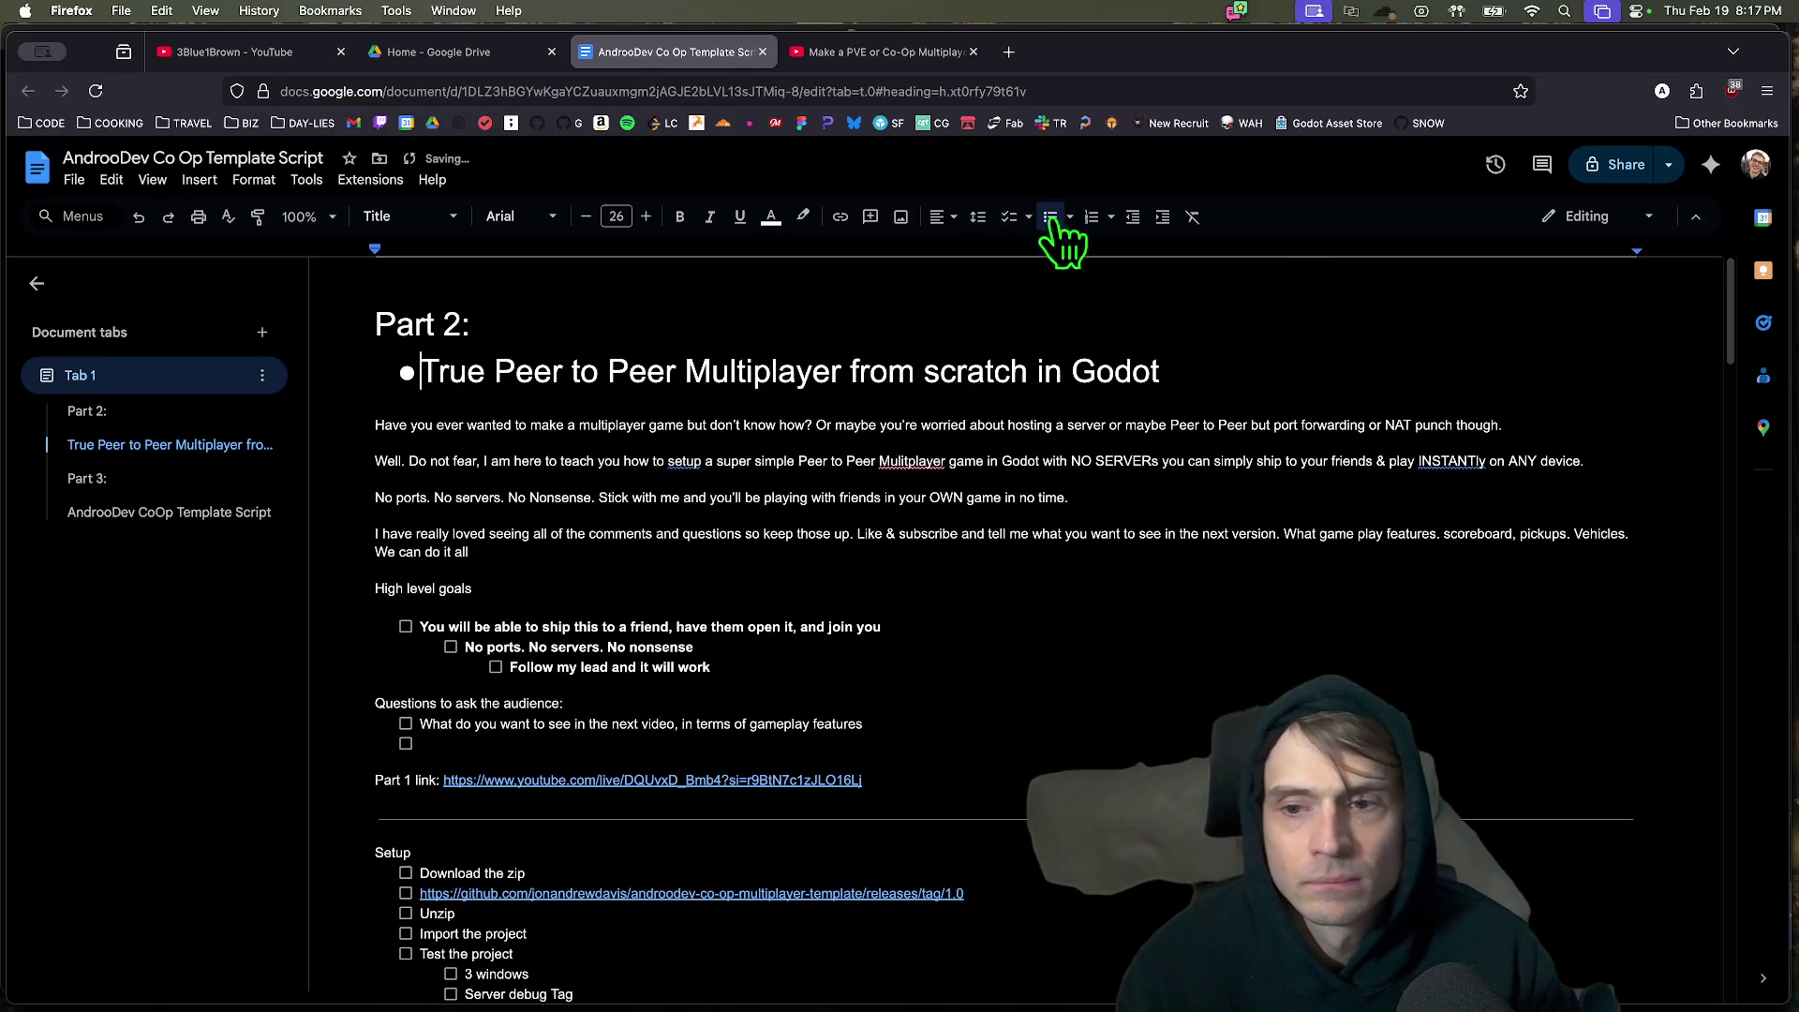
click(1215, 380)
key(Return)
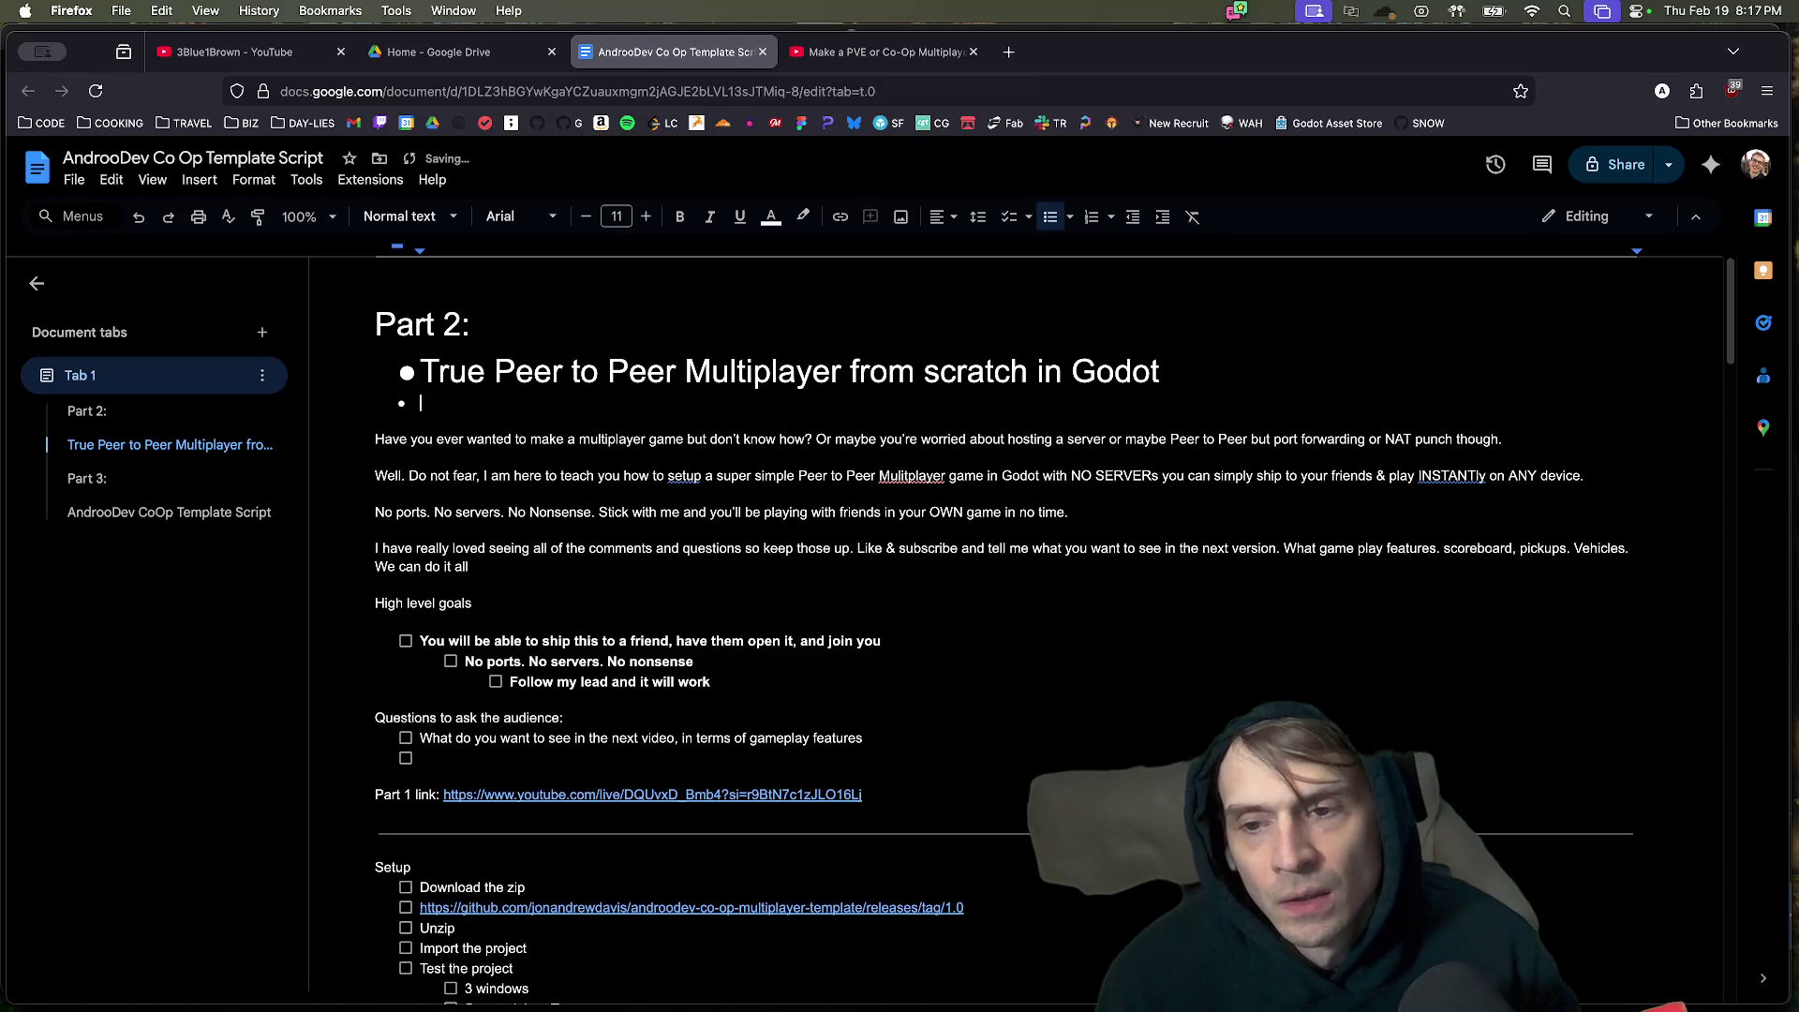
key(Up)
click(1218, 380)
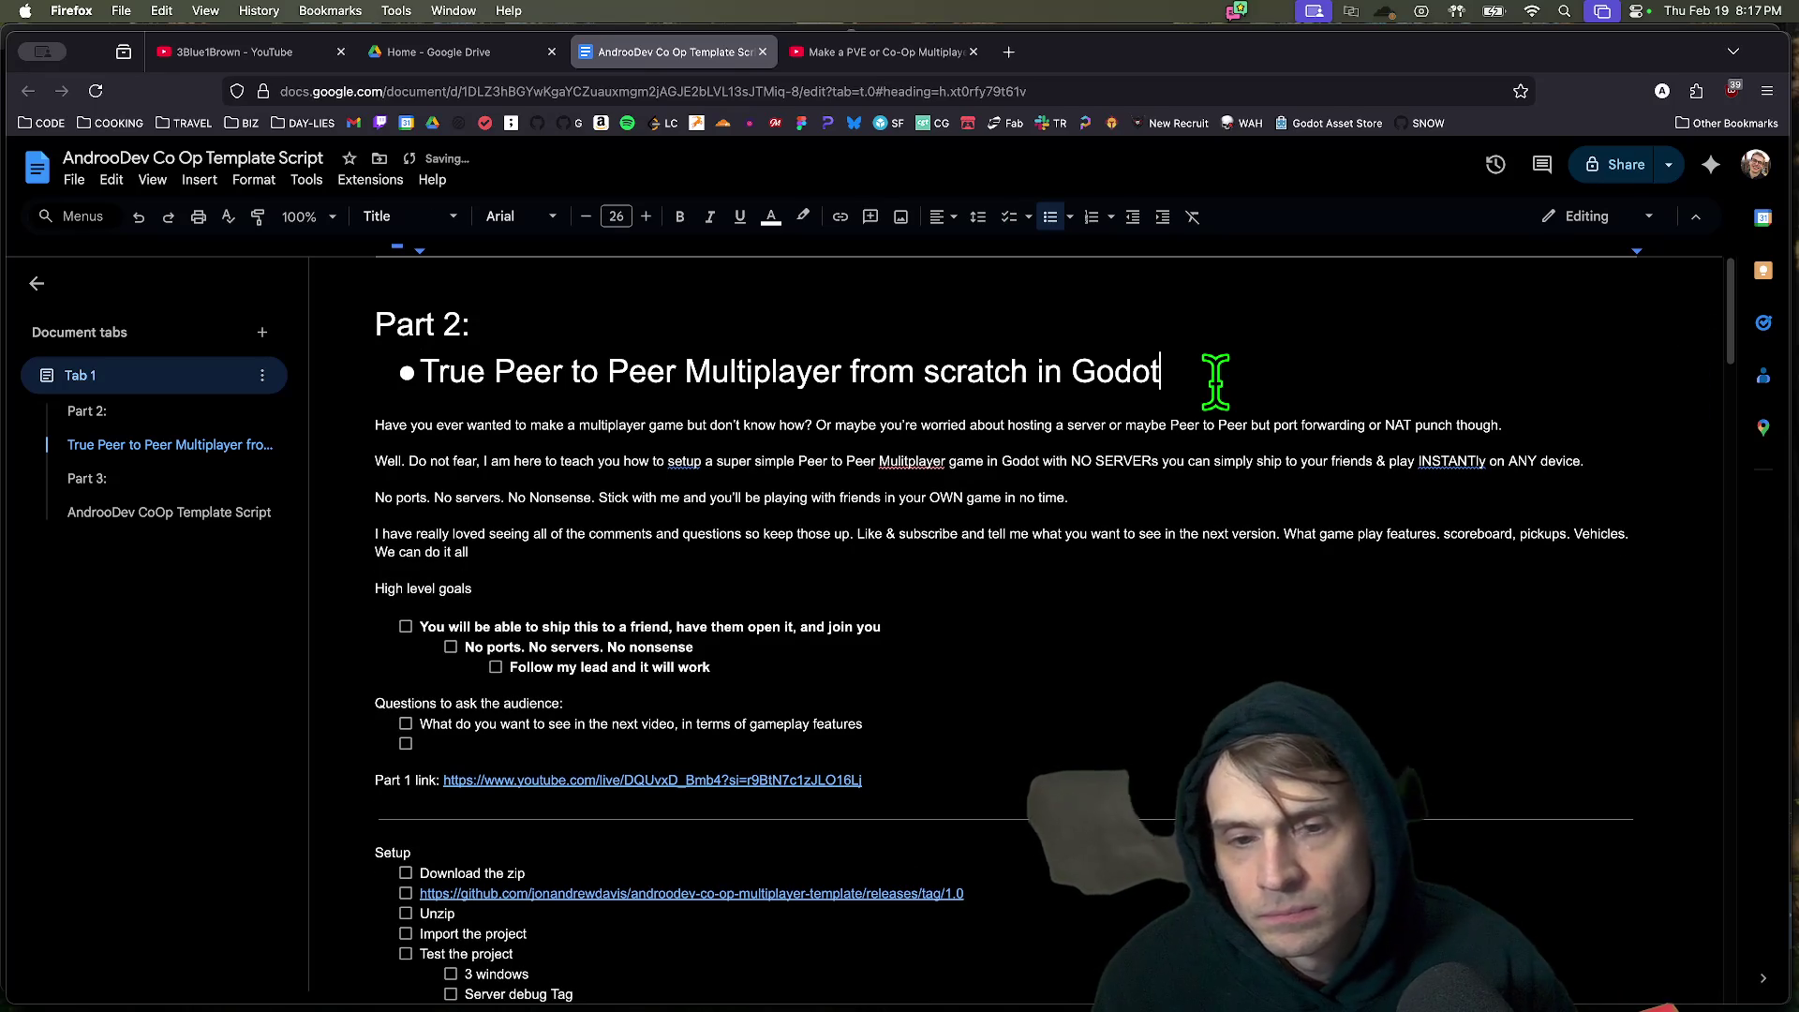
key(Down)
key(BackSpace)
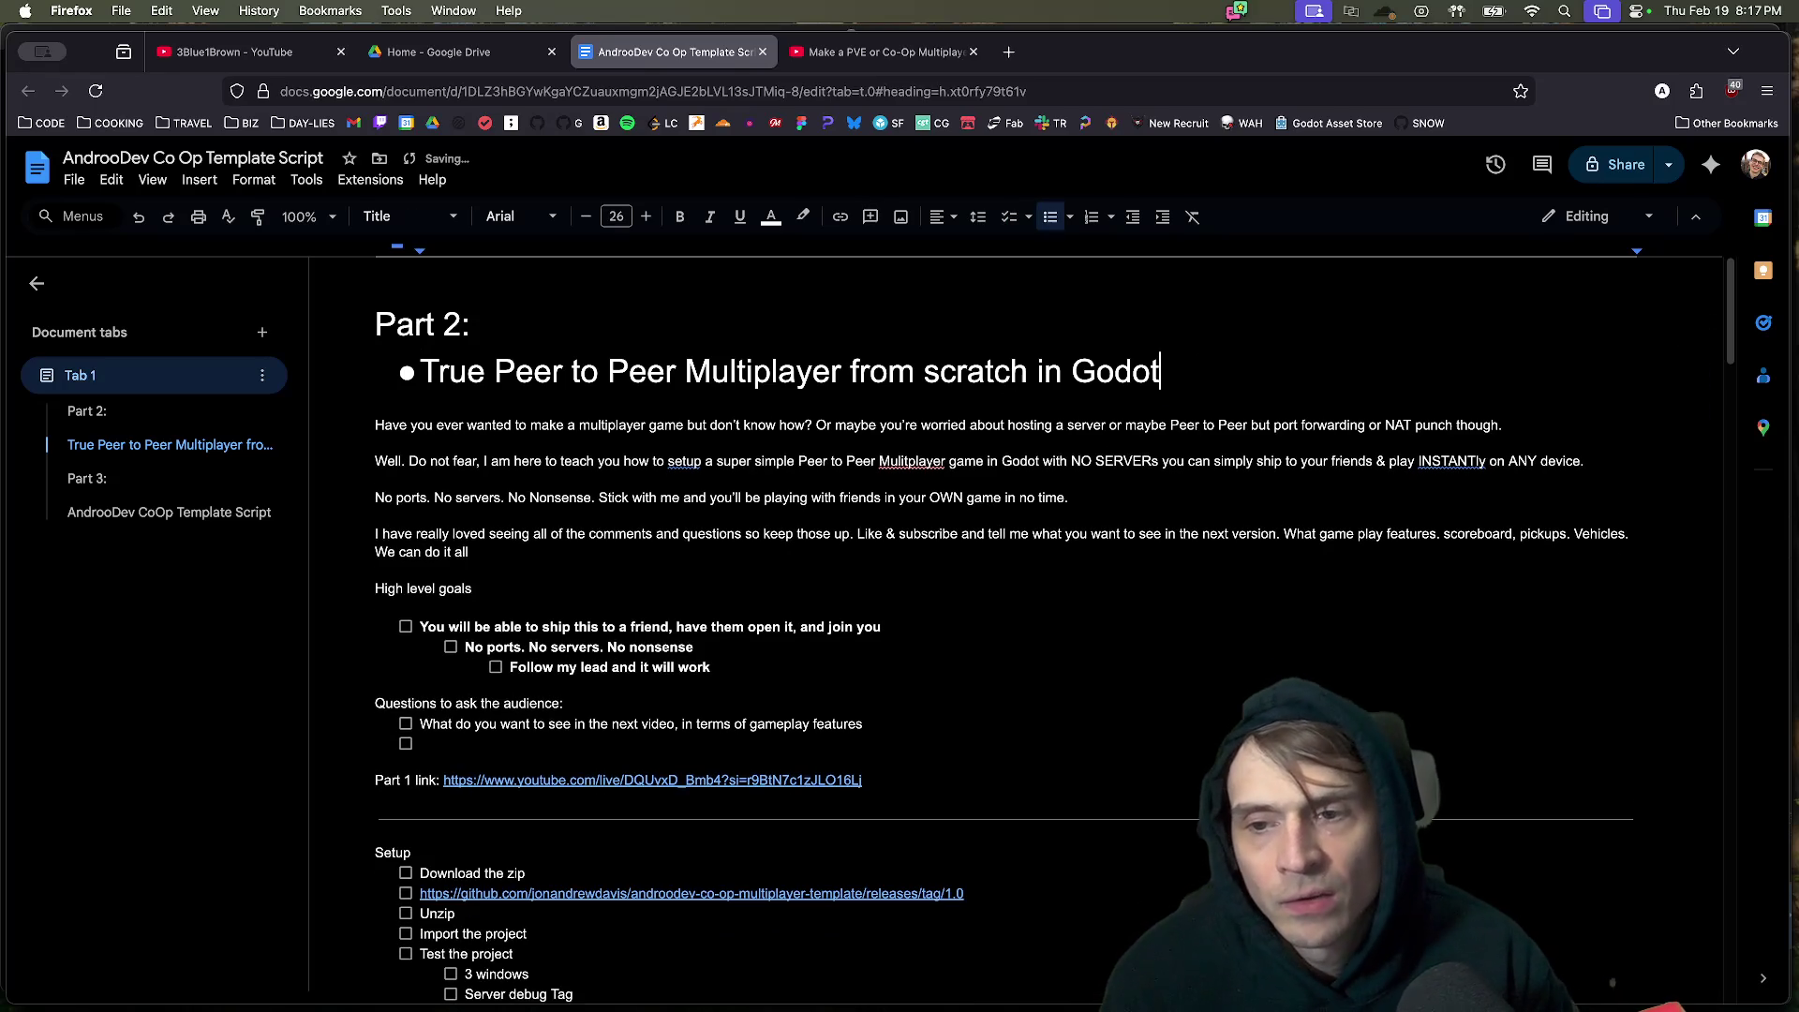
key(Return)
Copy the title text and delete it from the document.
mouse_move(1078, 375)
mouse_down()
mouse_move(160, 354)
mouse_move(56, 385)
mouse_up()
key(super+c)
key(BackSpace)
key(BackSpace)
key(BackSpace)
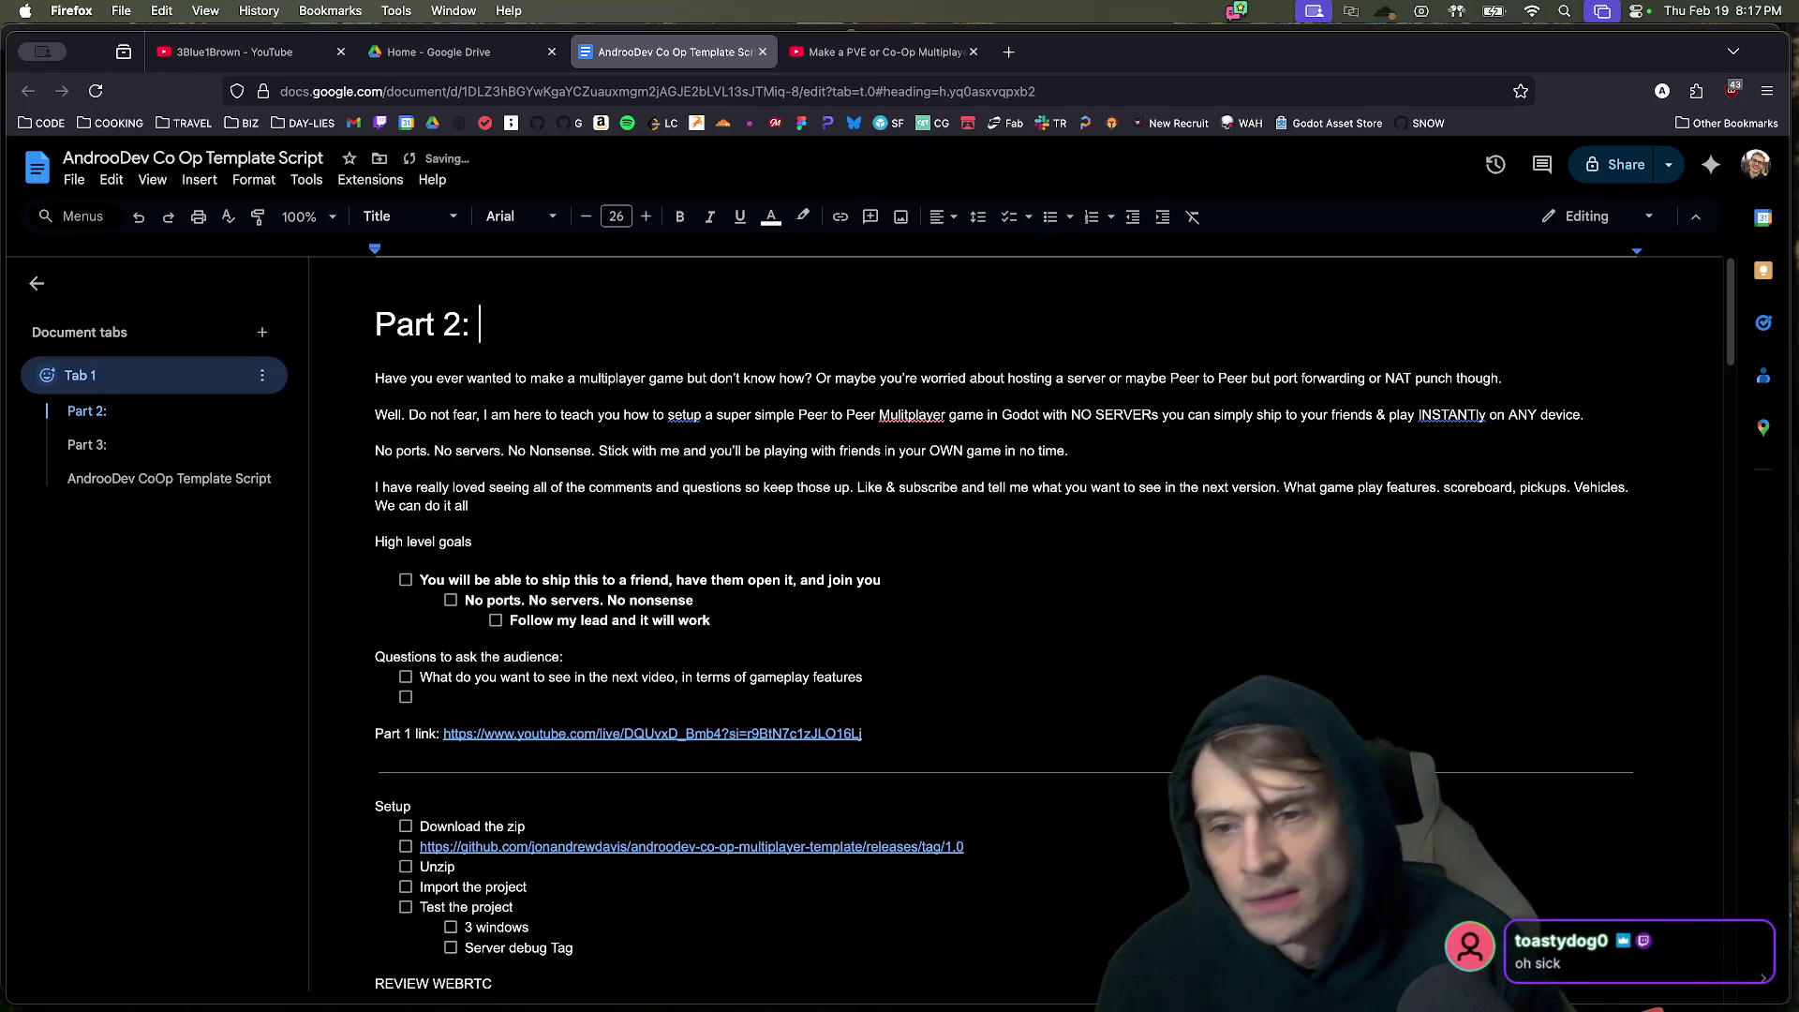
Start a bulleted list under Part 2, trying and undoing a paste of the copied title.
key(Return)
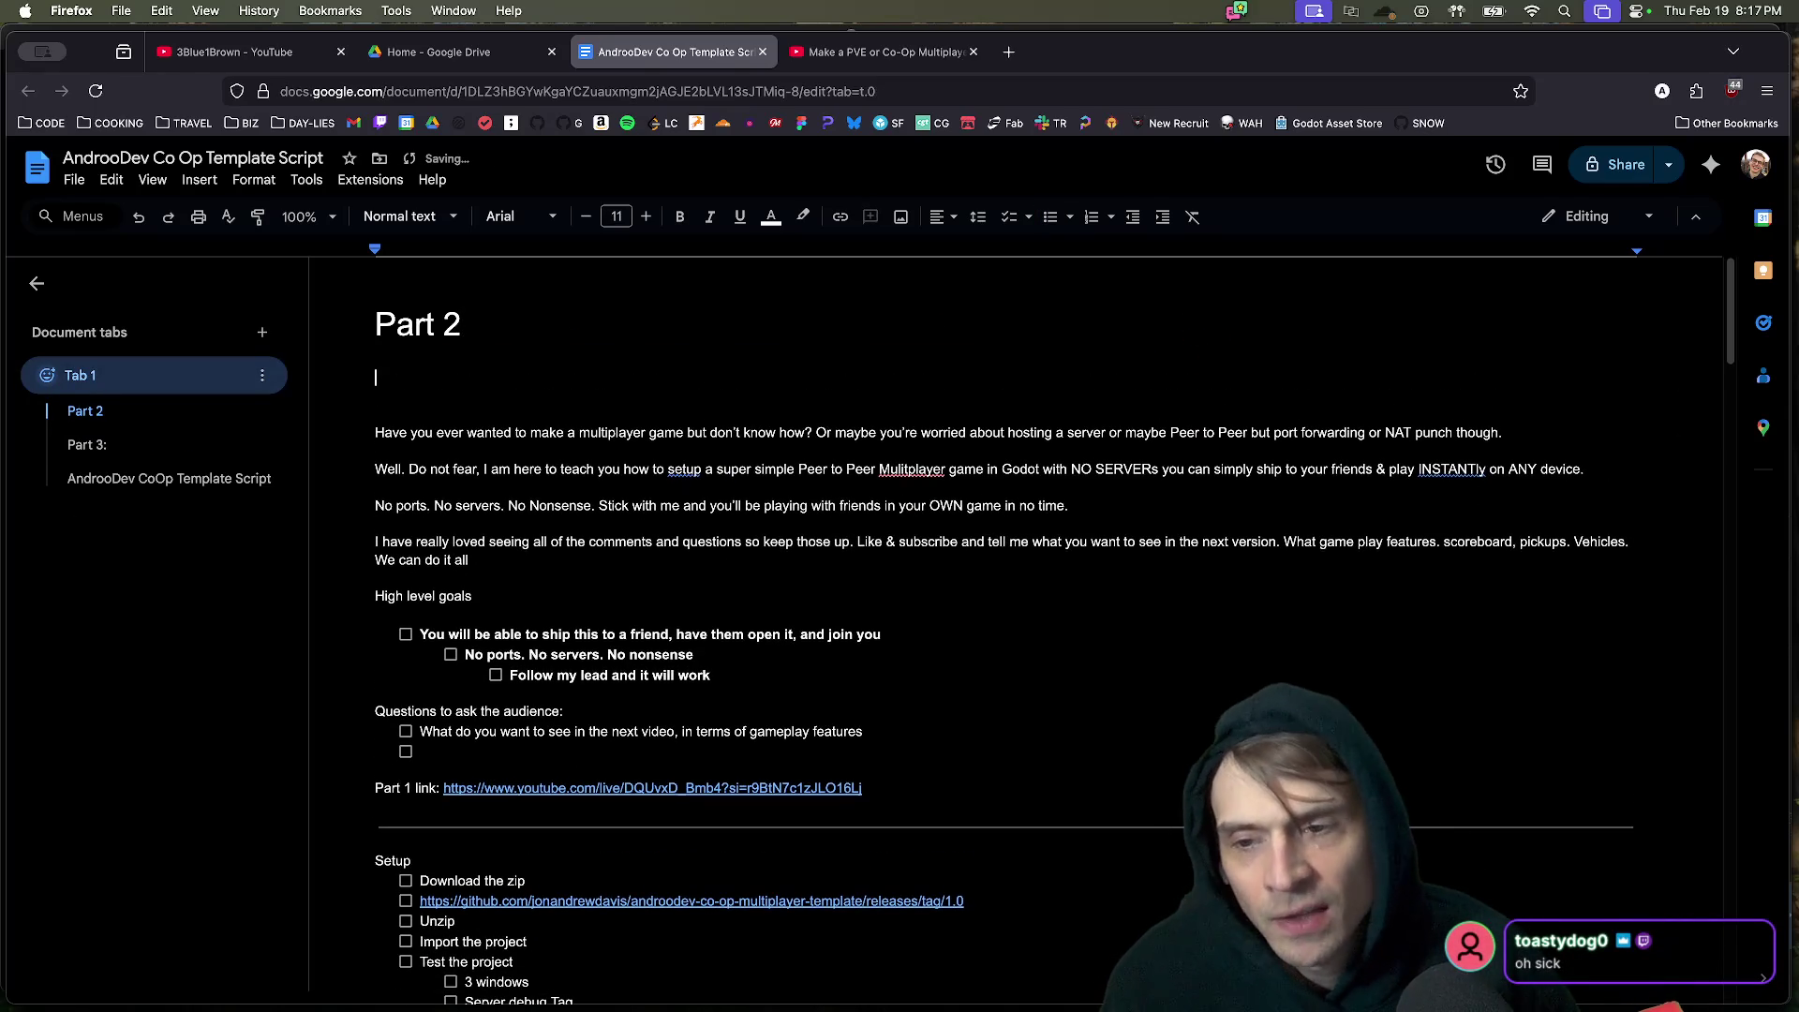
text(-)
key(Return)
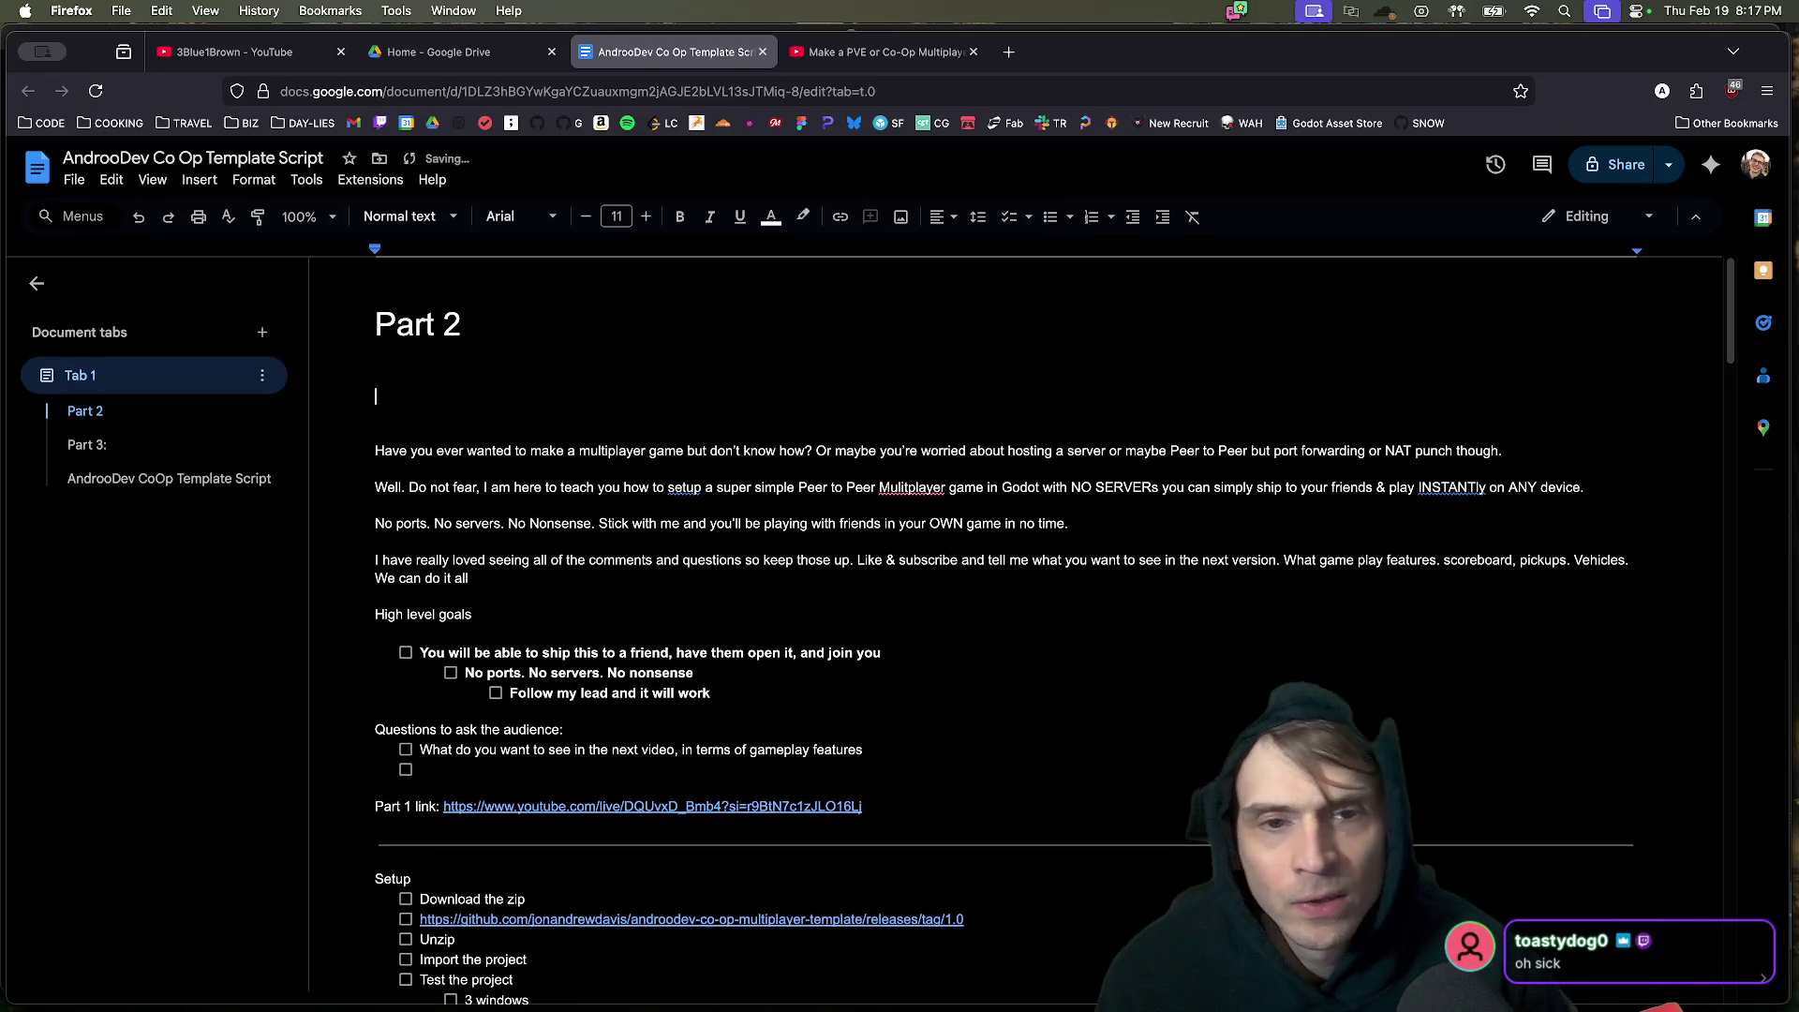
click(1051, 216)
key(super+v)
key(super+z)
key(super+shift+z)
key(super+z)
key(super+z)
key(super+z)
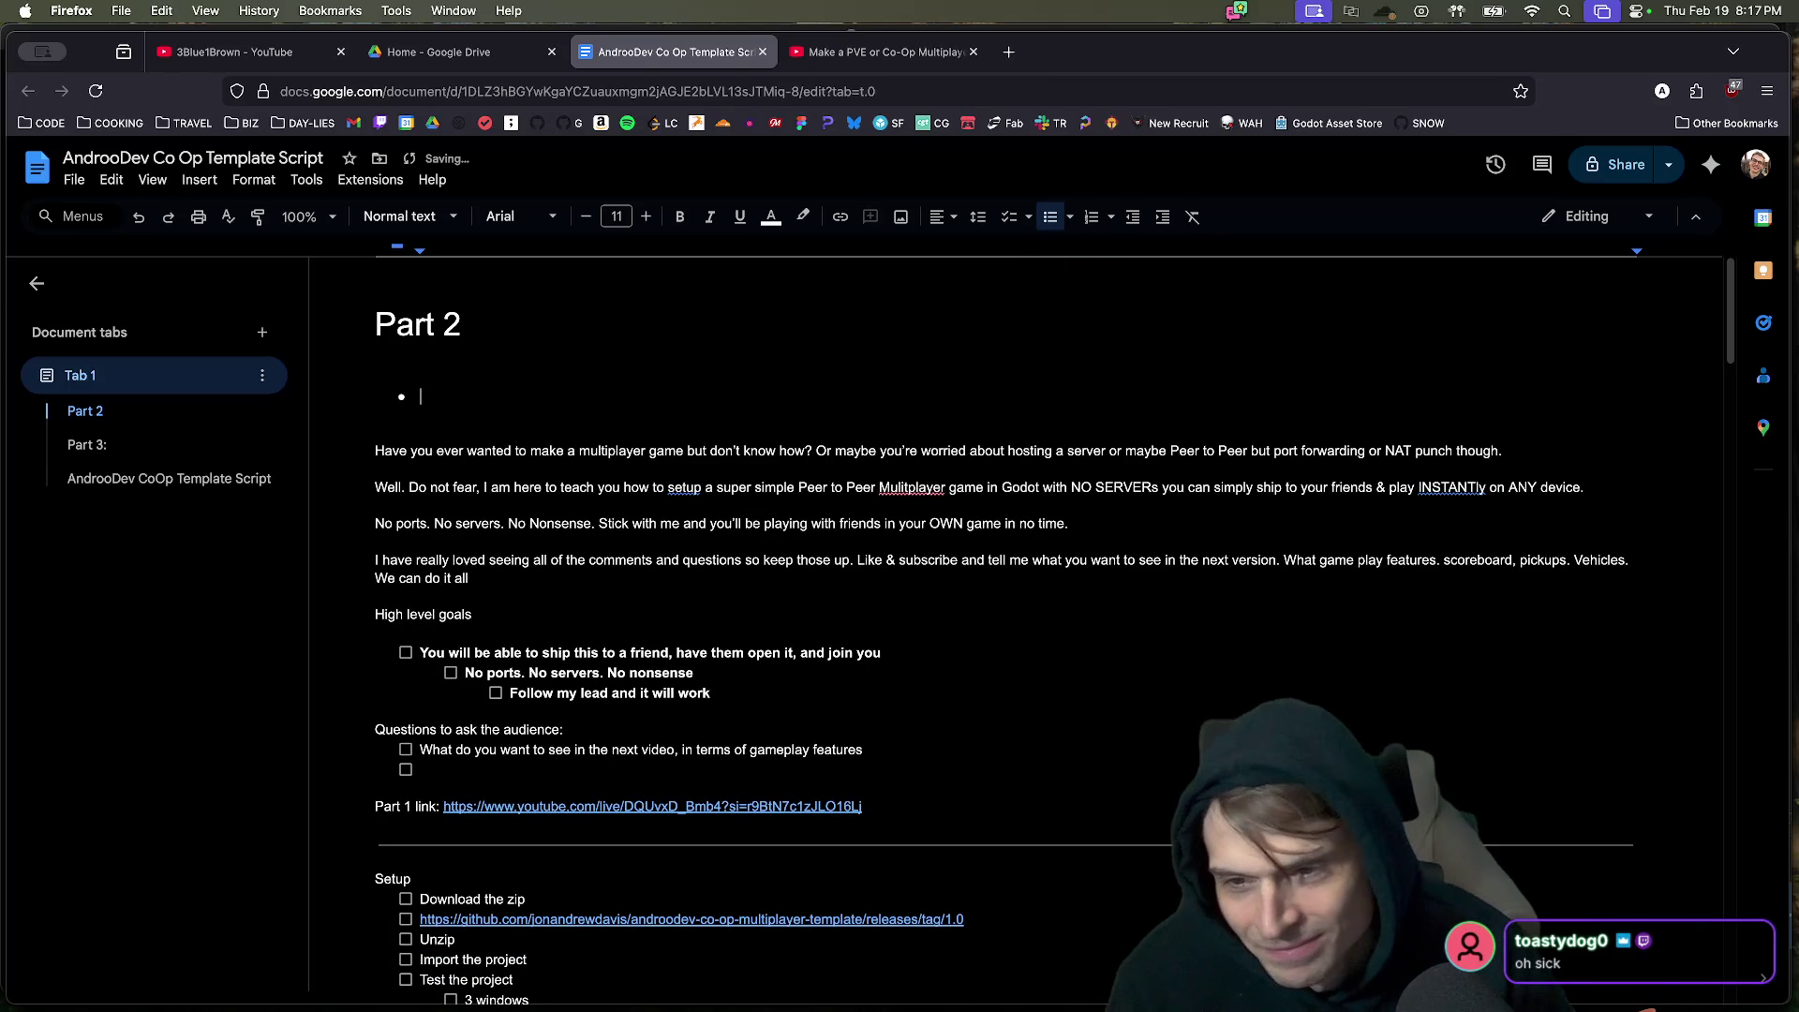
Add a 'Titles:' label above the list and extend the first title with 'using Web'.
click(377, 378)
text(True P)
text(Titles:)
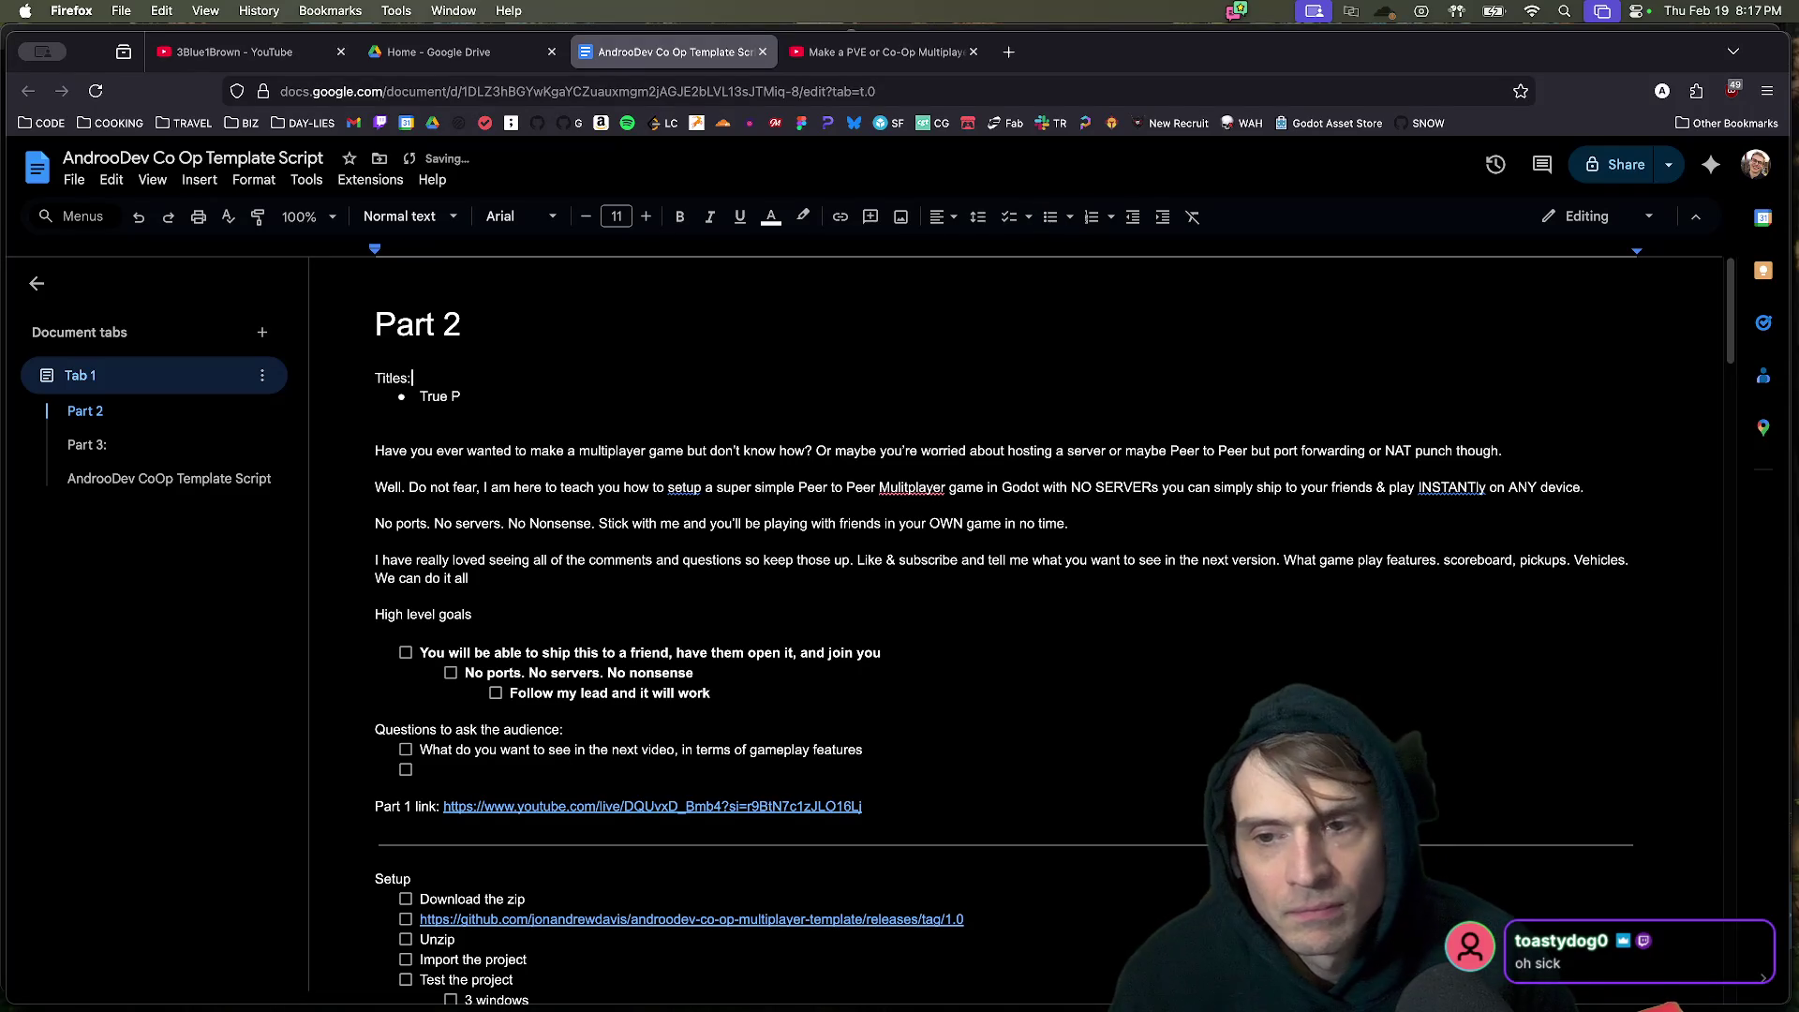
click(462, 397)
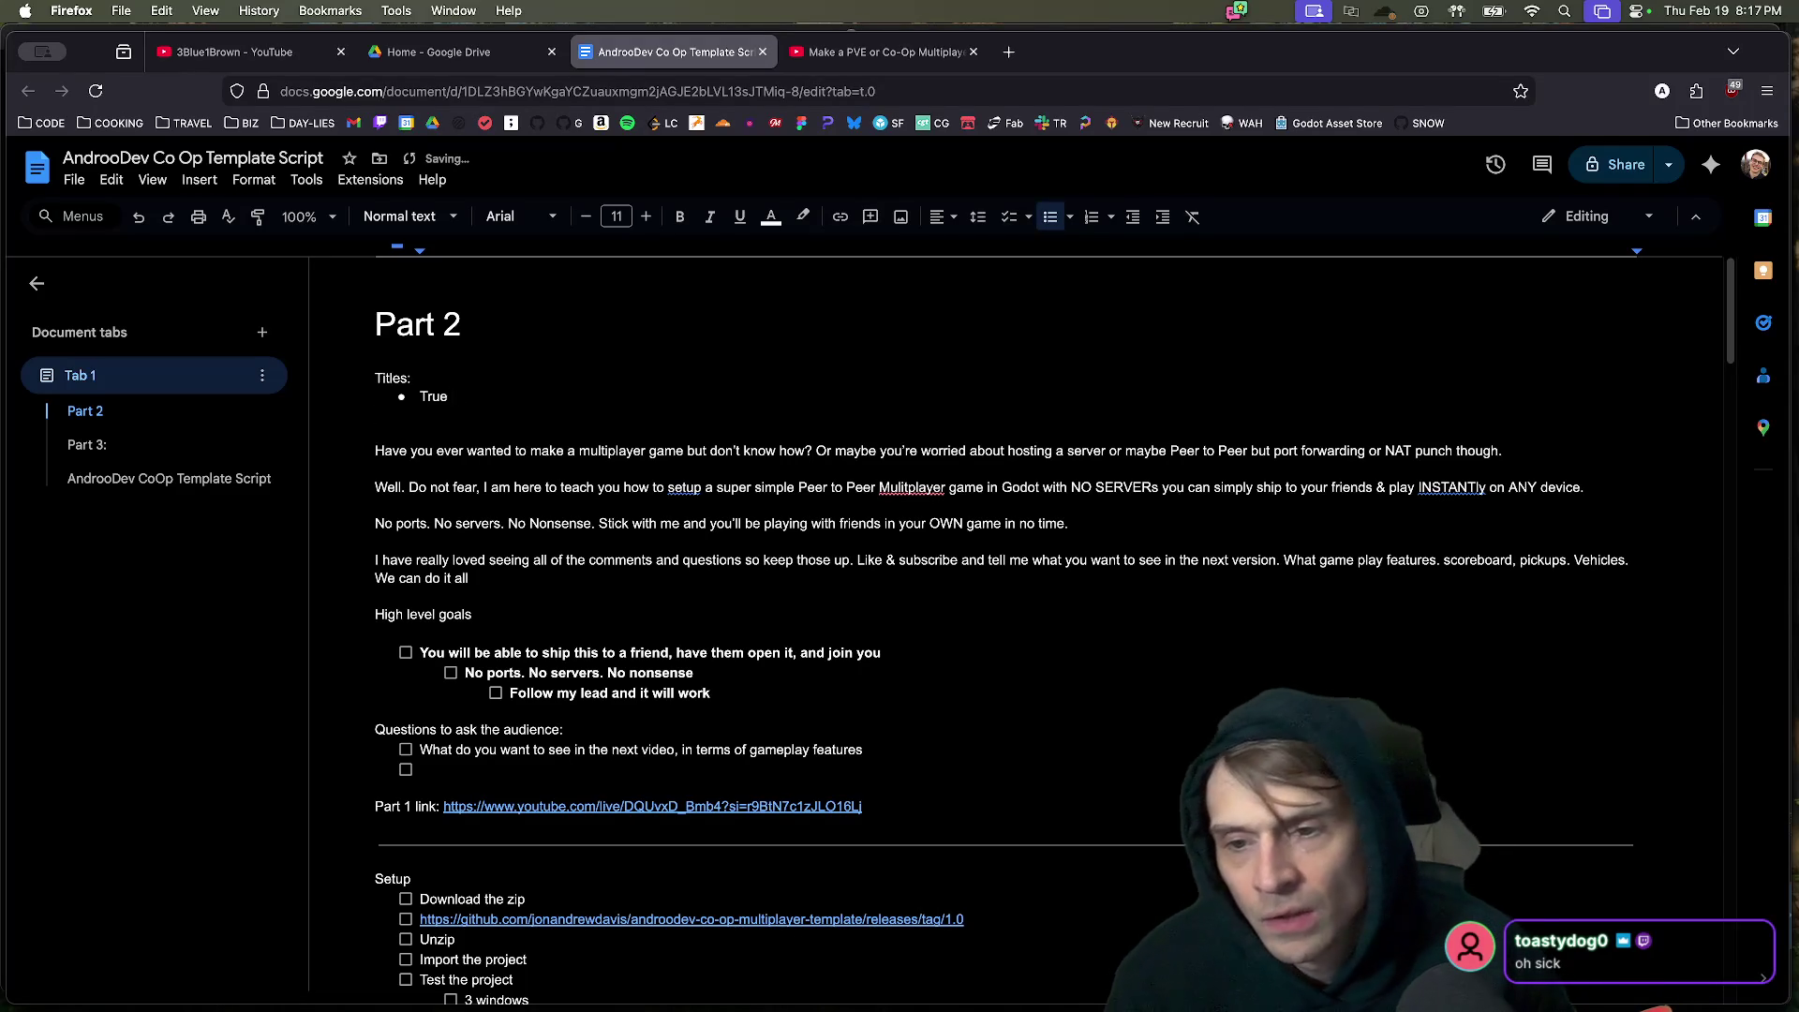
text(P2P Multiplayer from scratch)
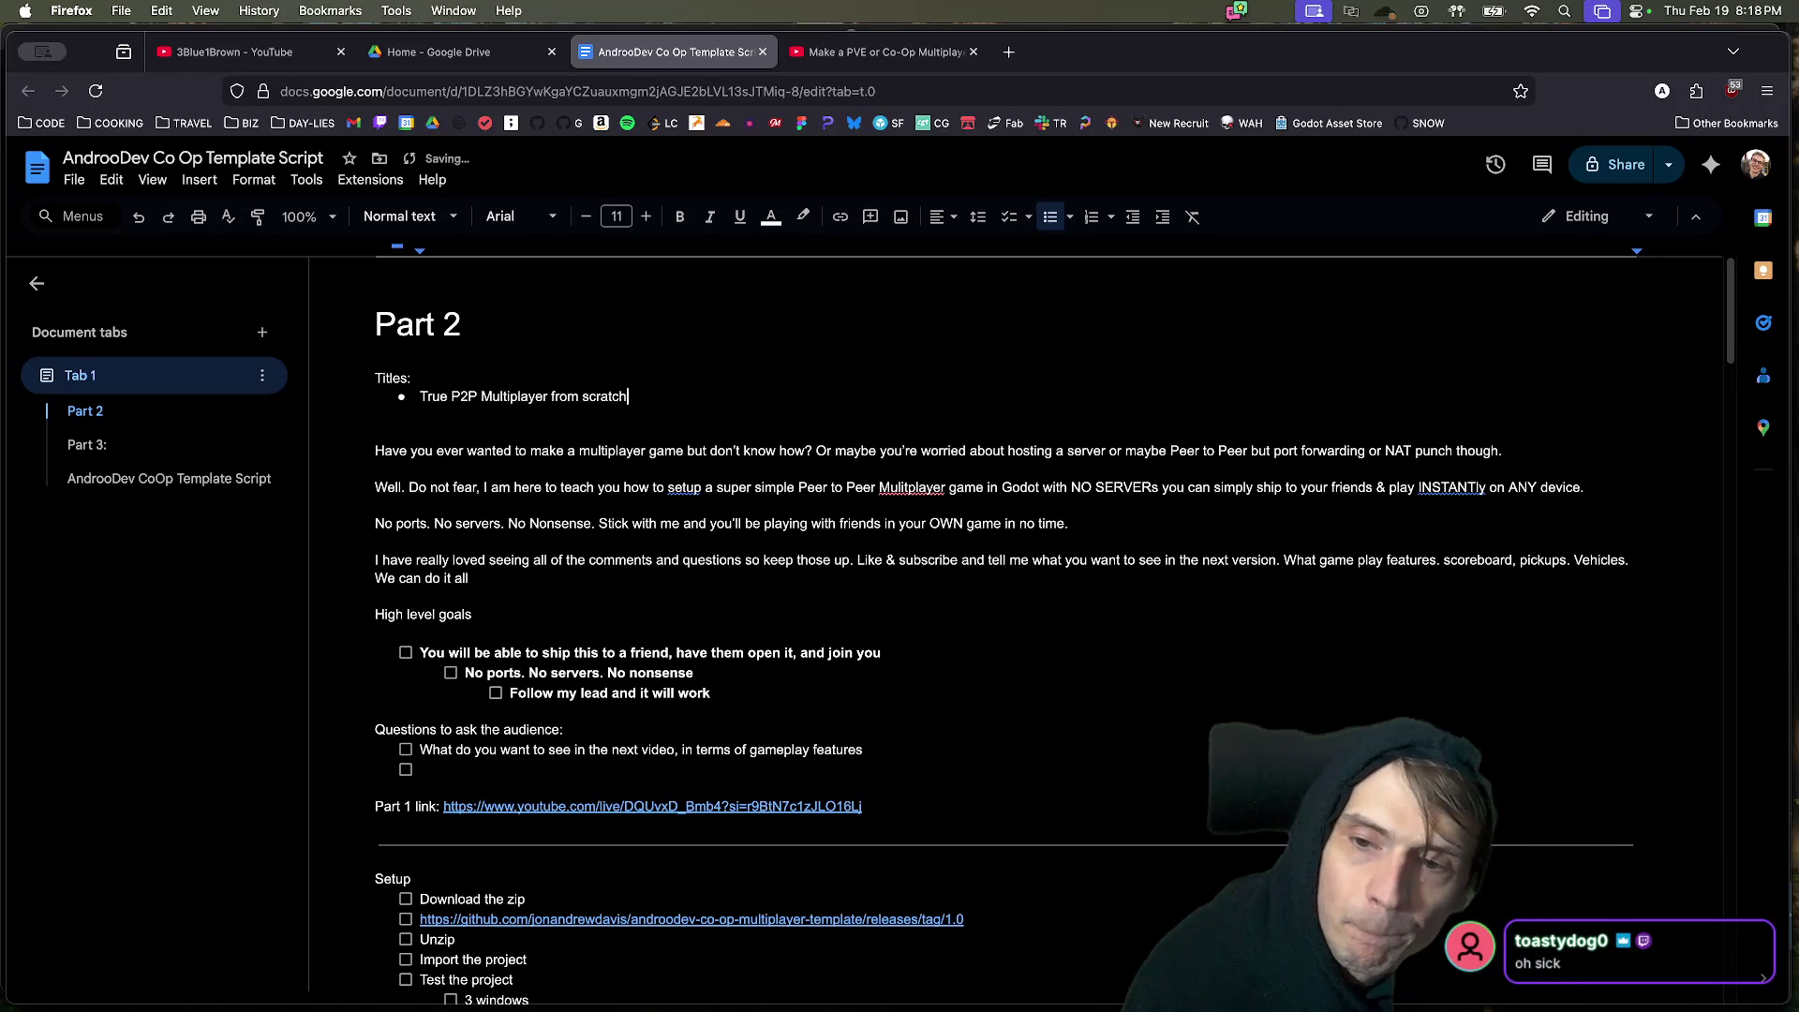
key(Return)
key(Up)
key(End)
text(using W)
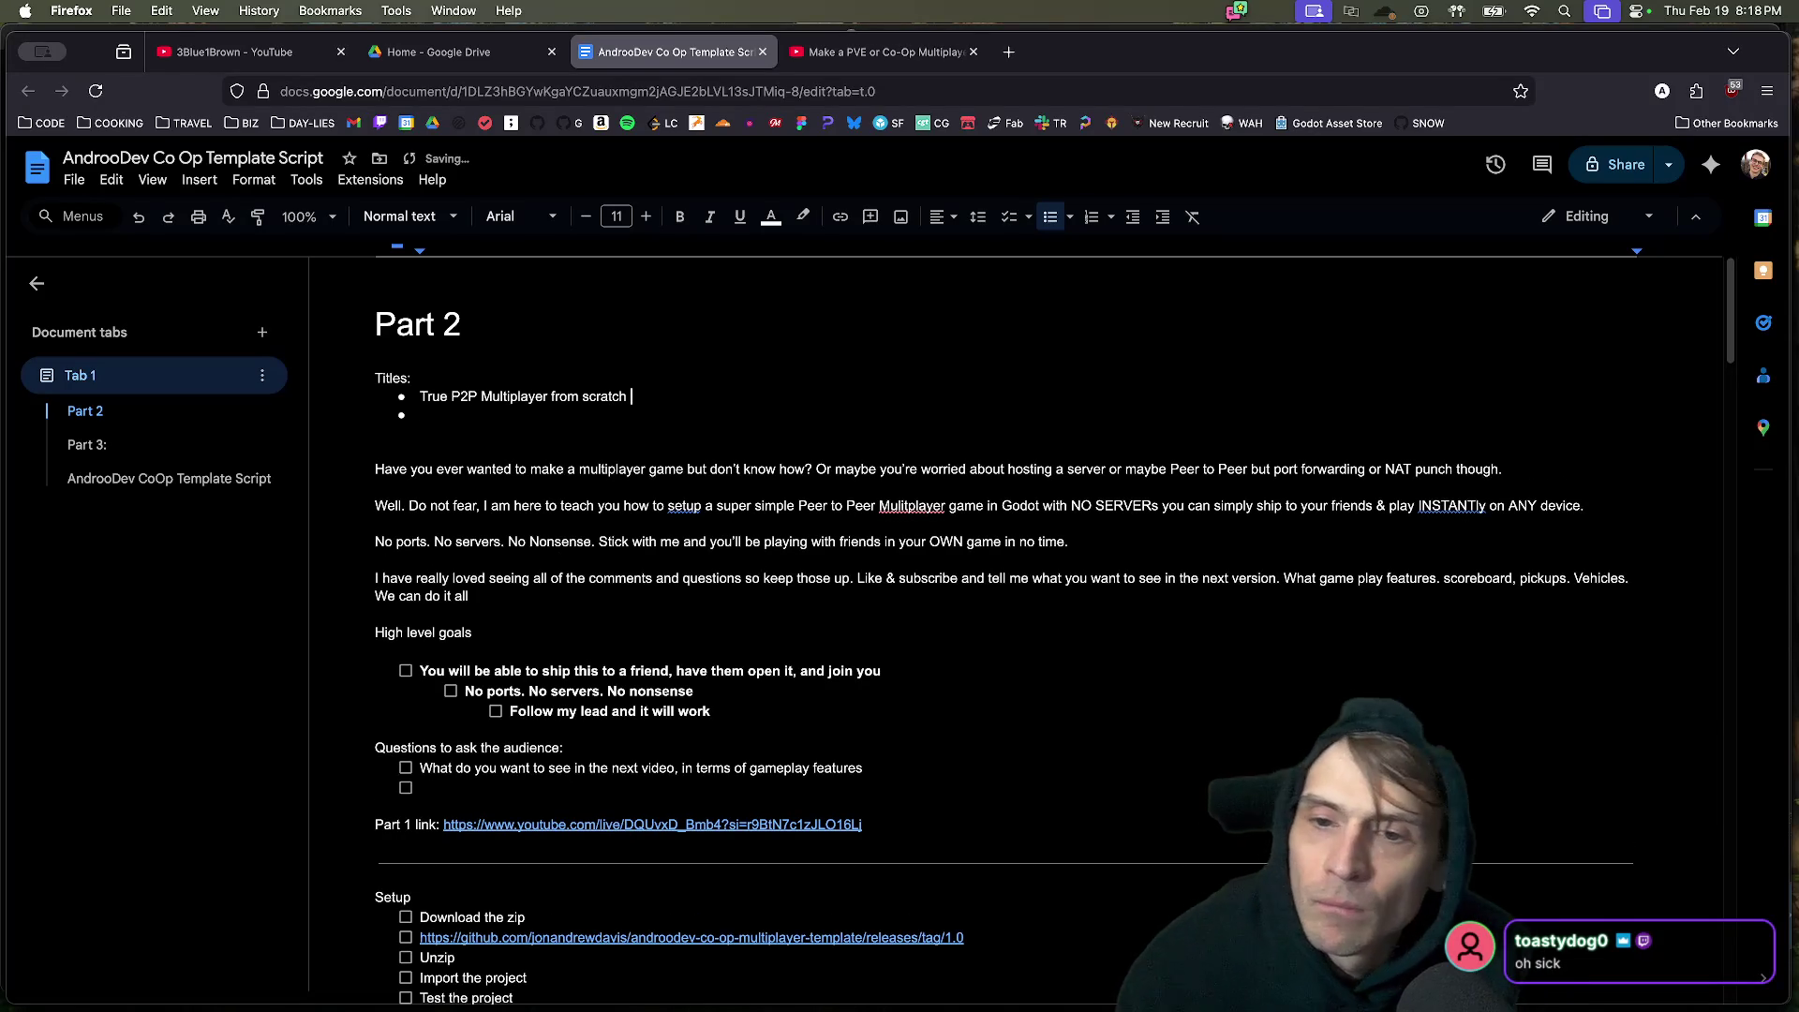
text(ebRTC)
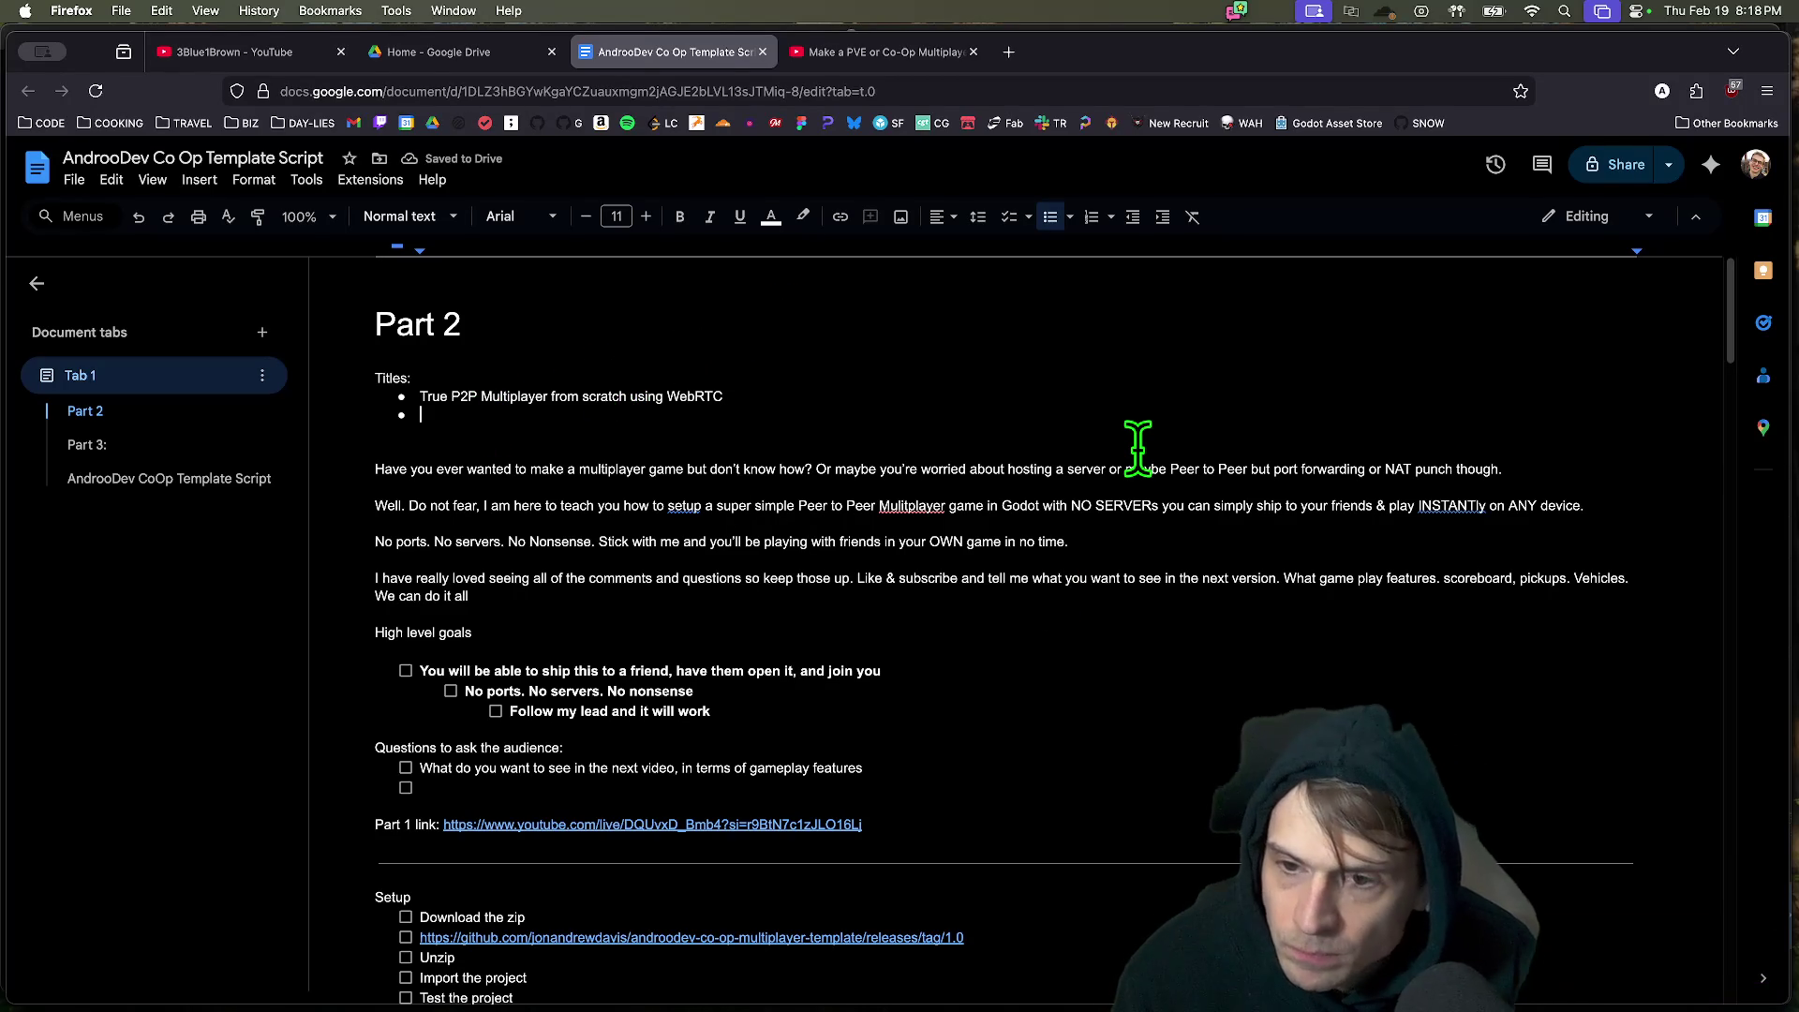
Add a second title idea and a third beginning 'EZ MULTIPLAYER:' and ending 'NO PROBLEM.'.
text(PLP)
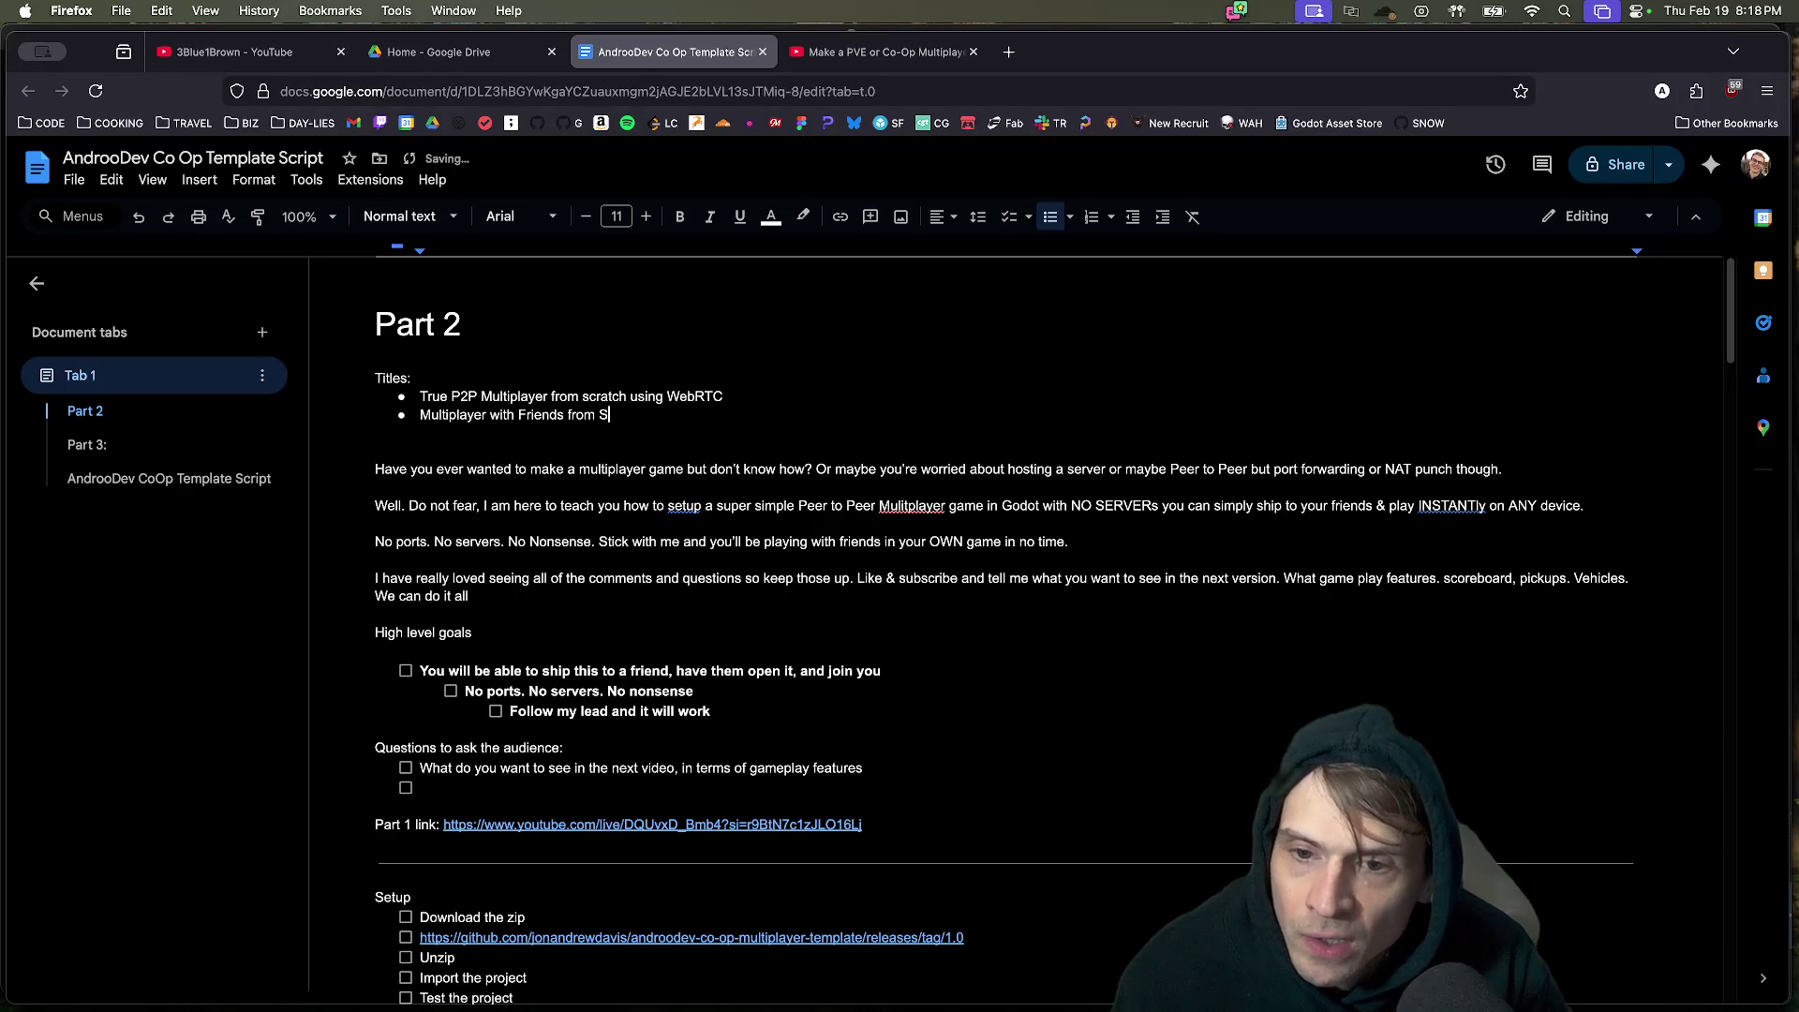
key(Return)
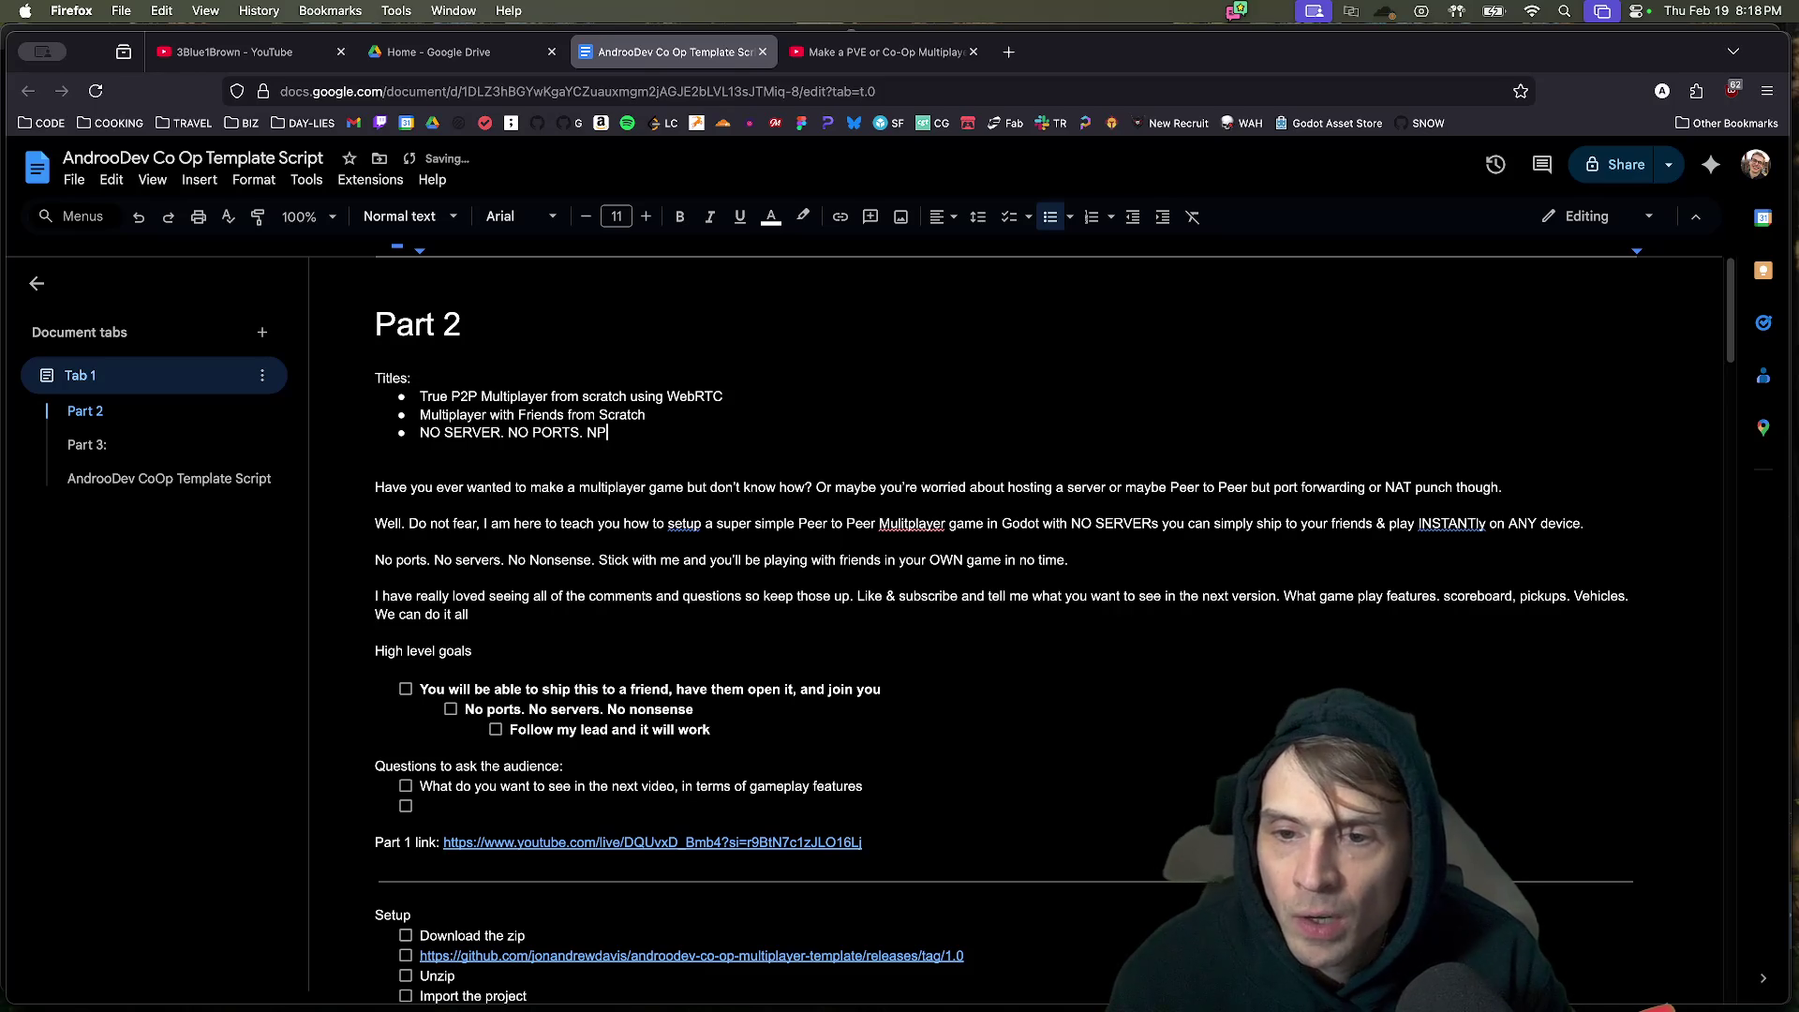
text(O PROBLEM.)
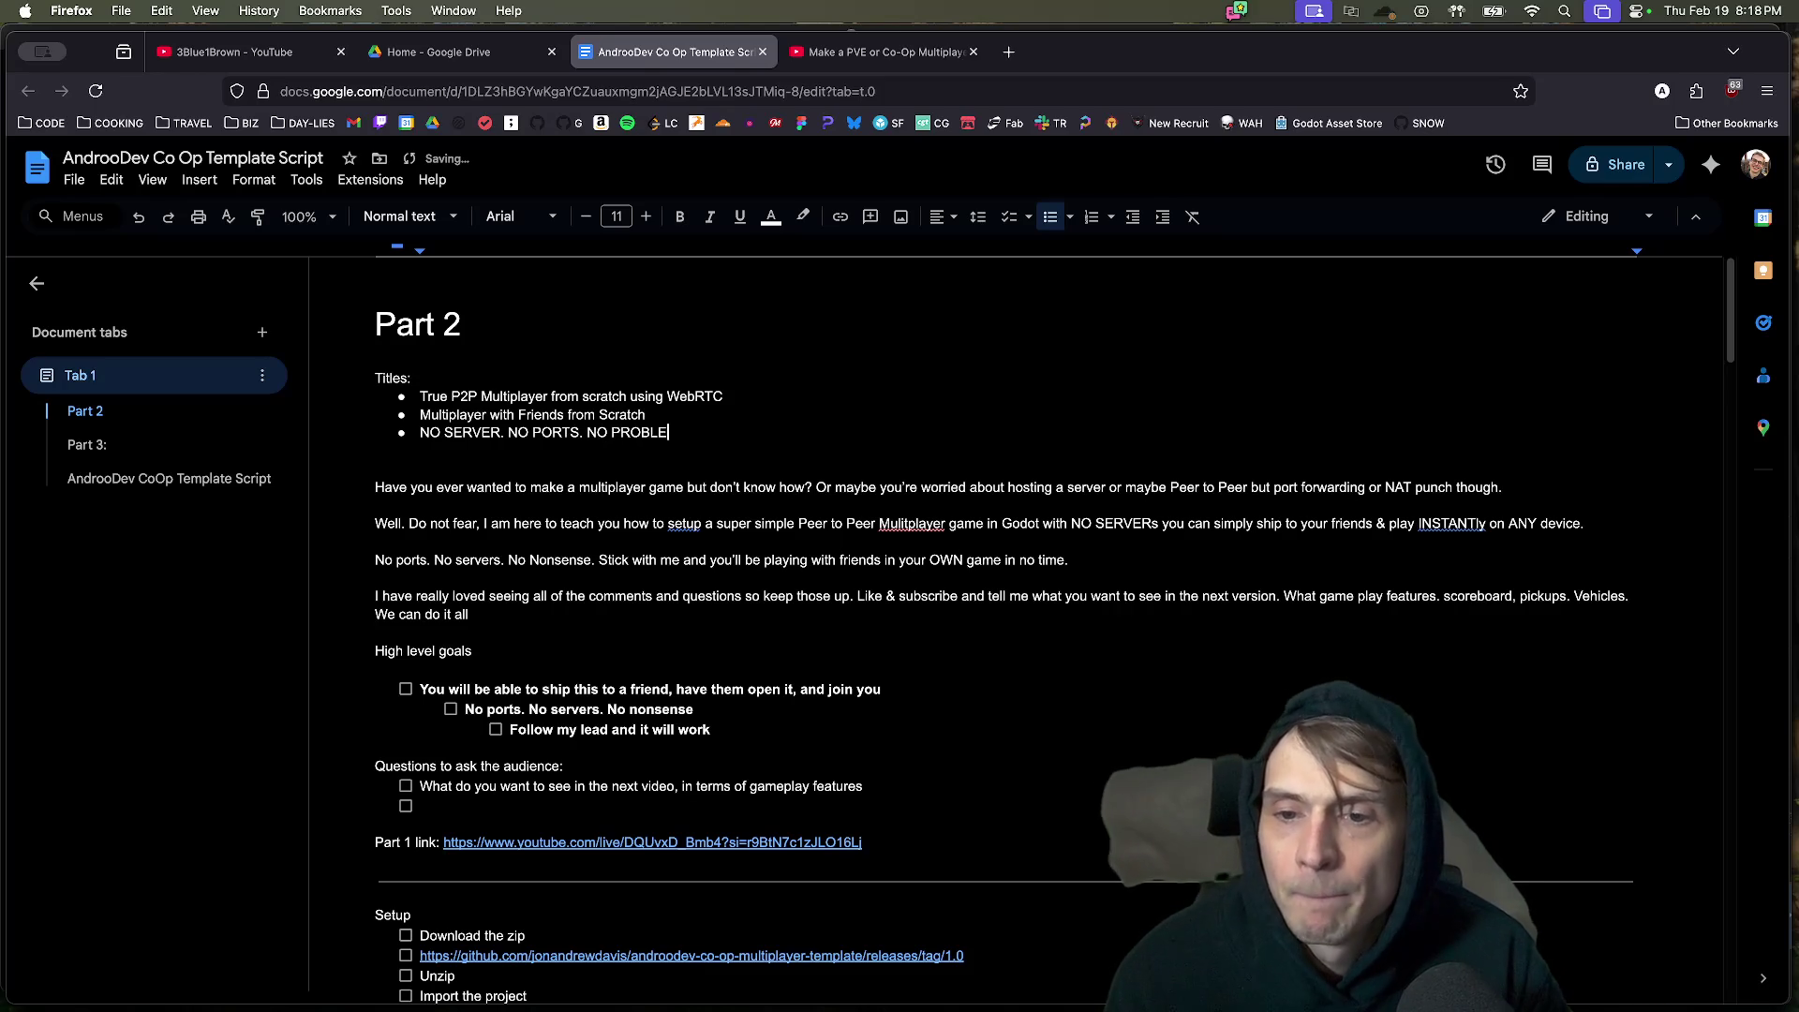
key(Up)
key(Right)
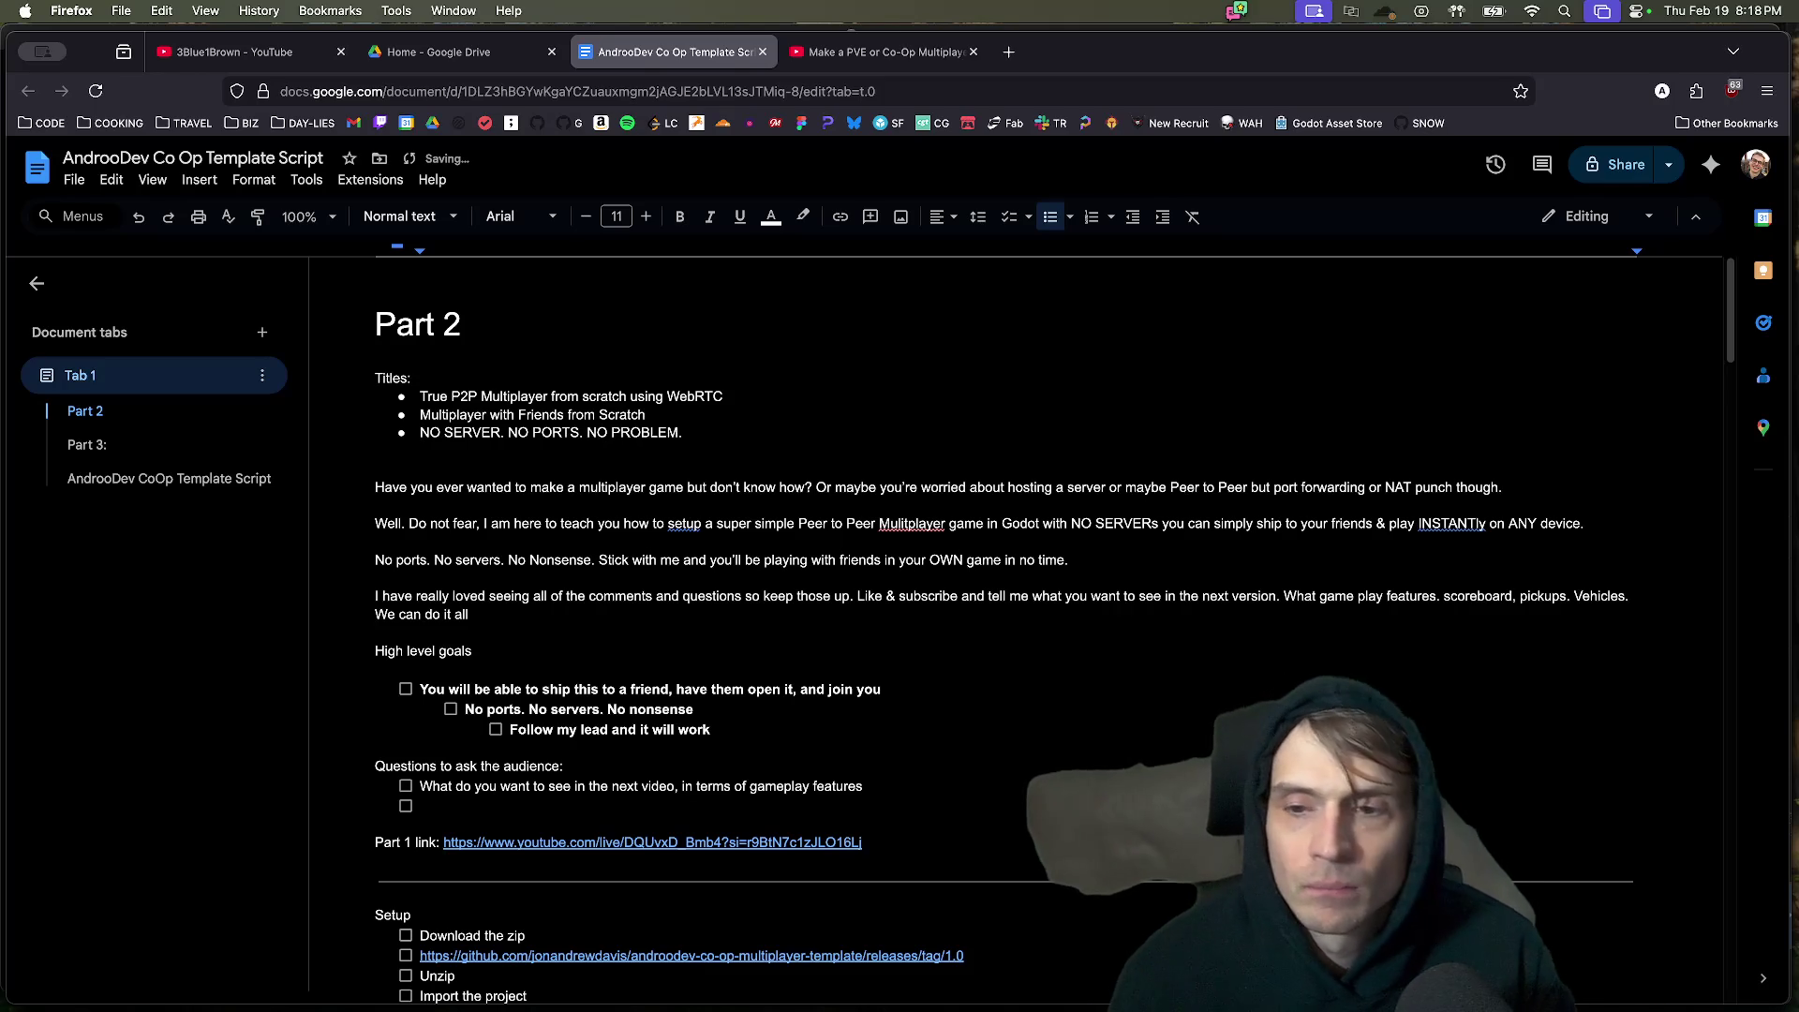
text(EZ )
text(MULTIPLYE)
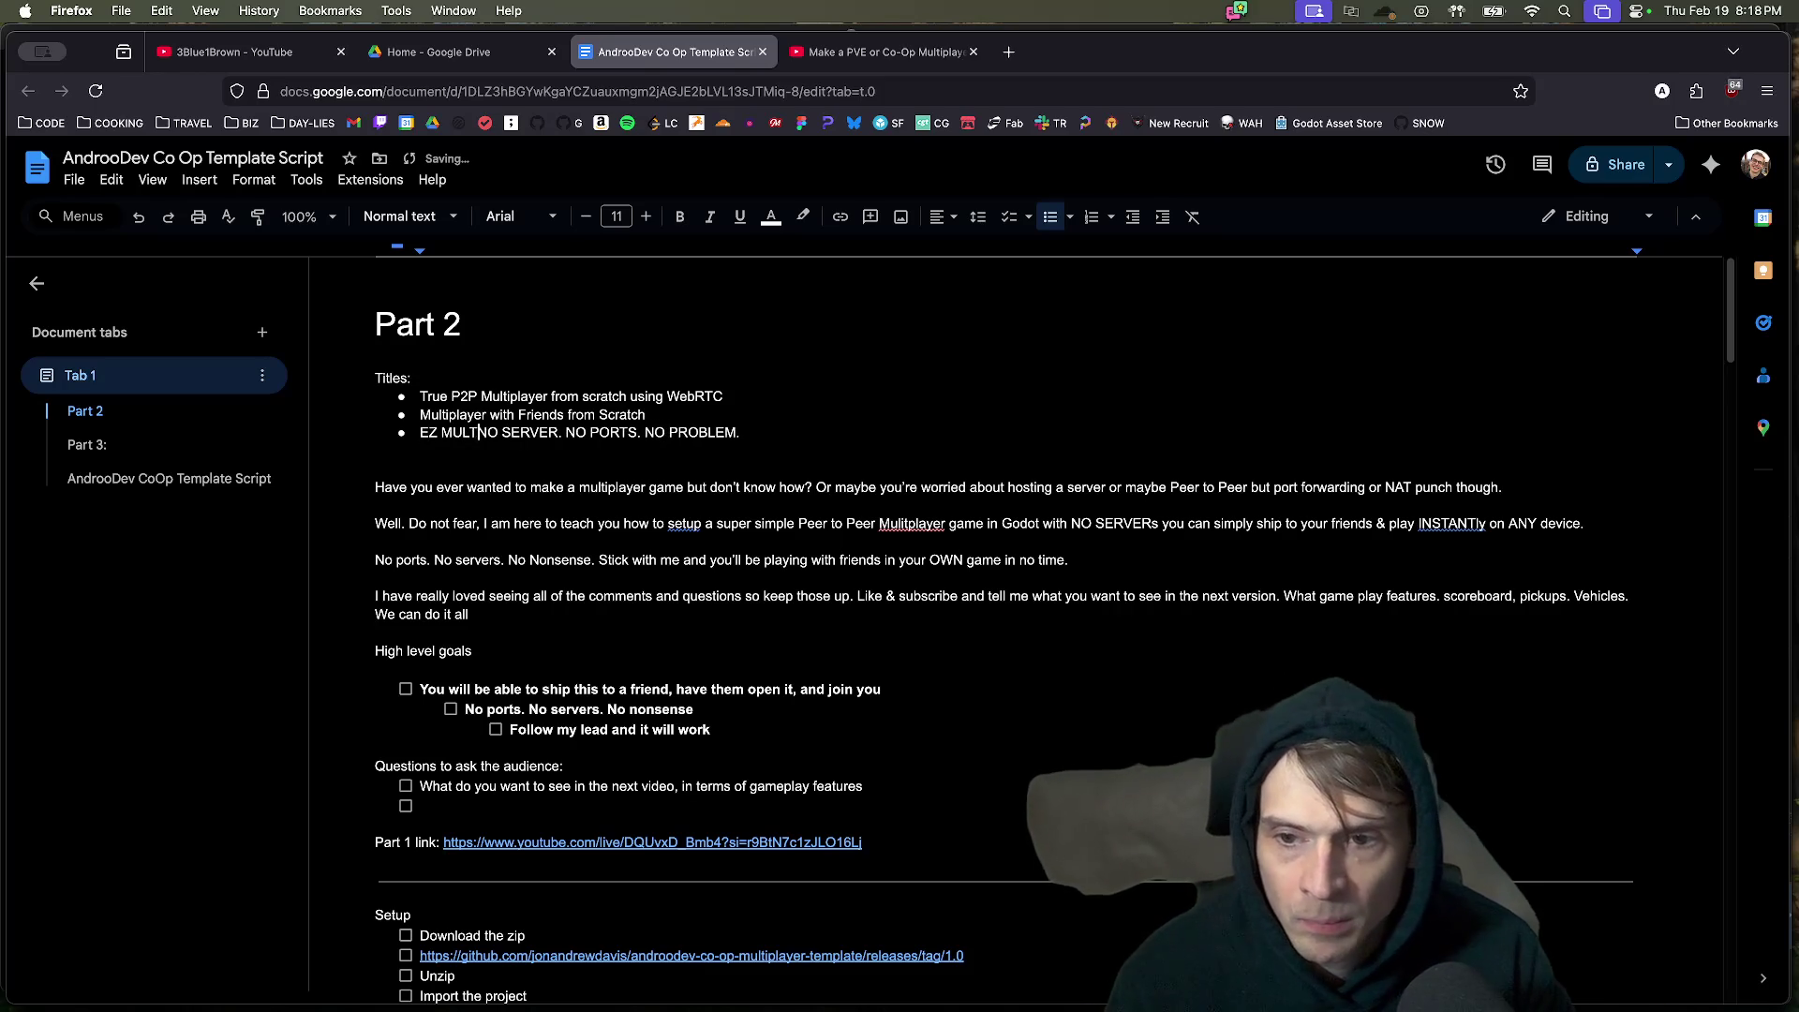
key(BackSpace)
key(BackSpace)
text(AYER:)
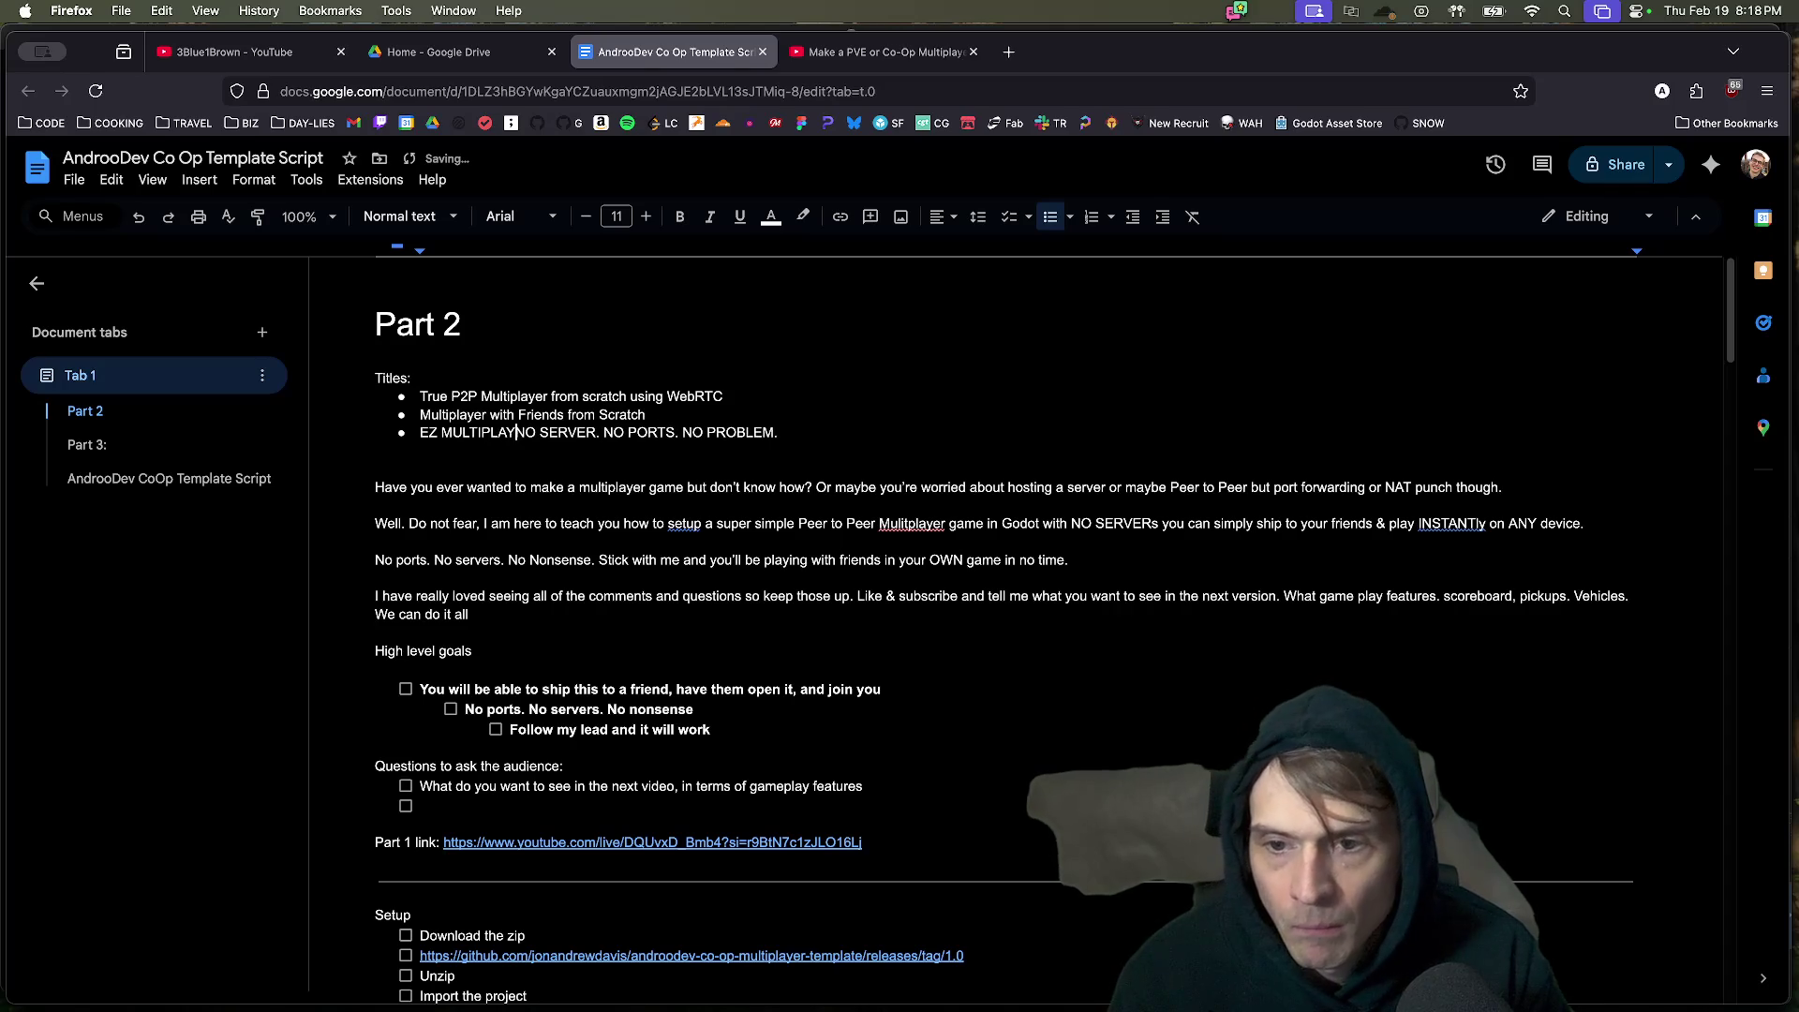
Insert 'p2p' and 'in Godot' into the third title and make it bold.
key(Down)
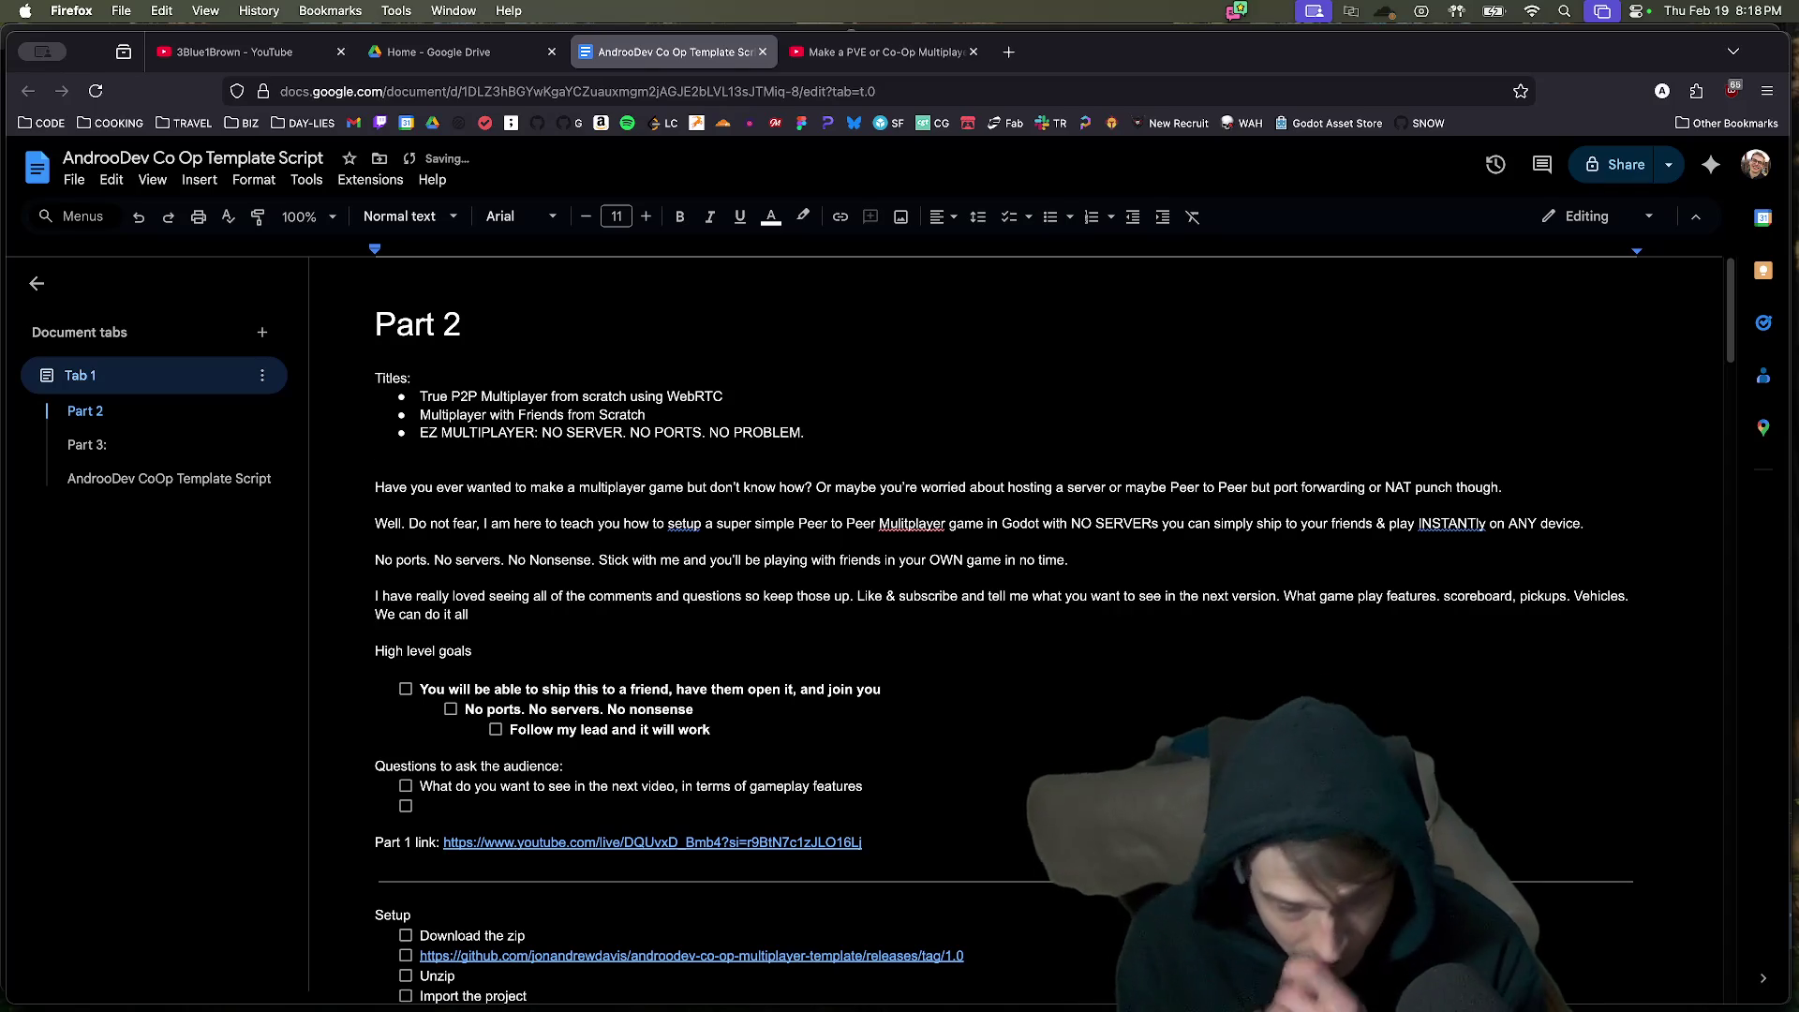
key(Up)
key(Right)
key(Right)
text(p2p)
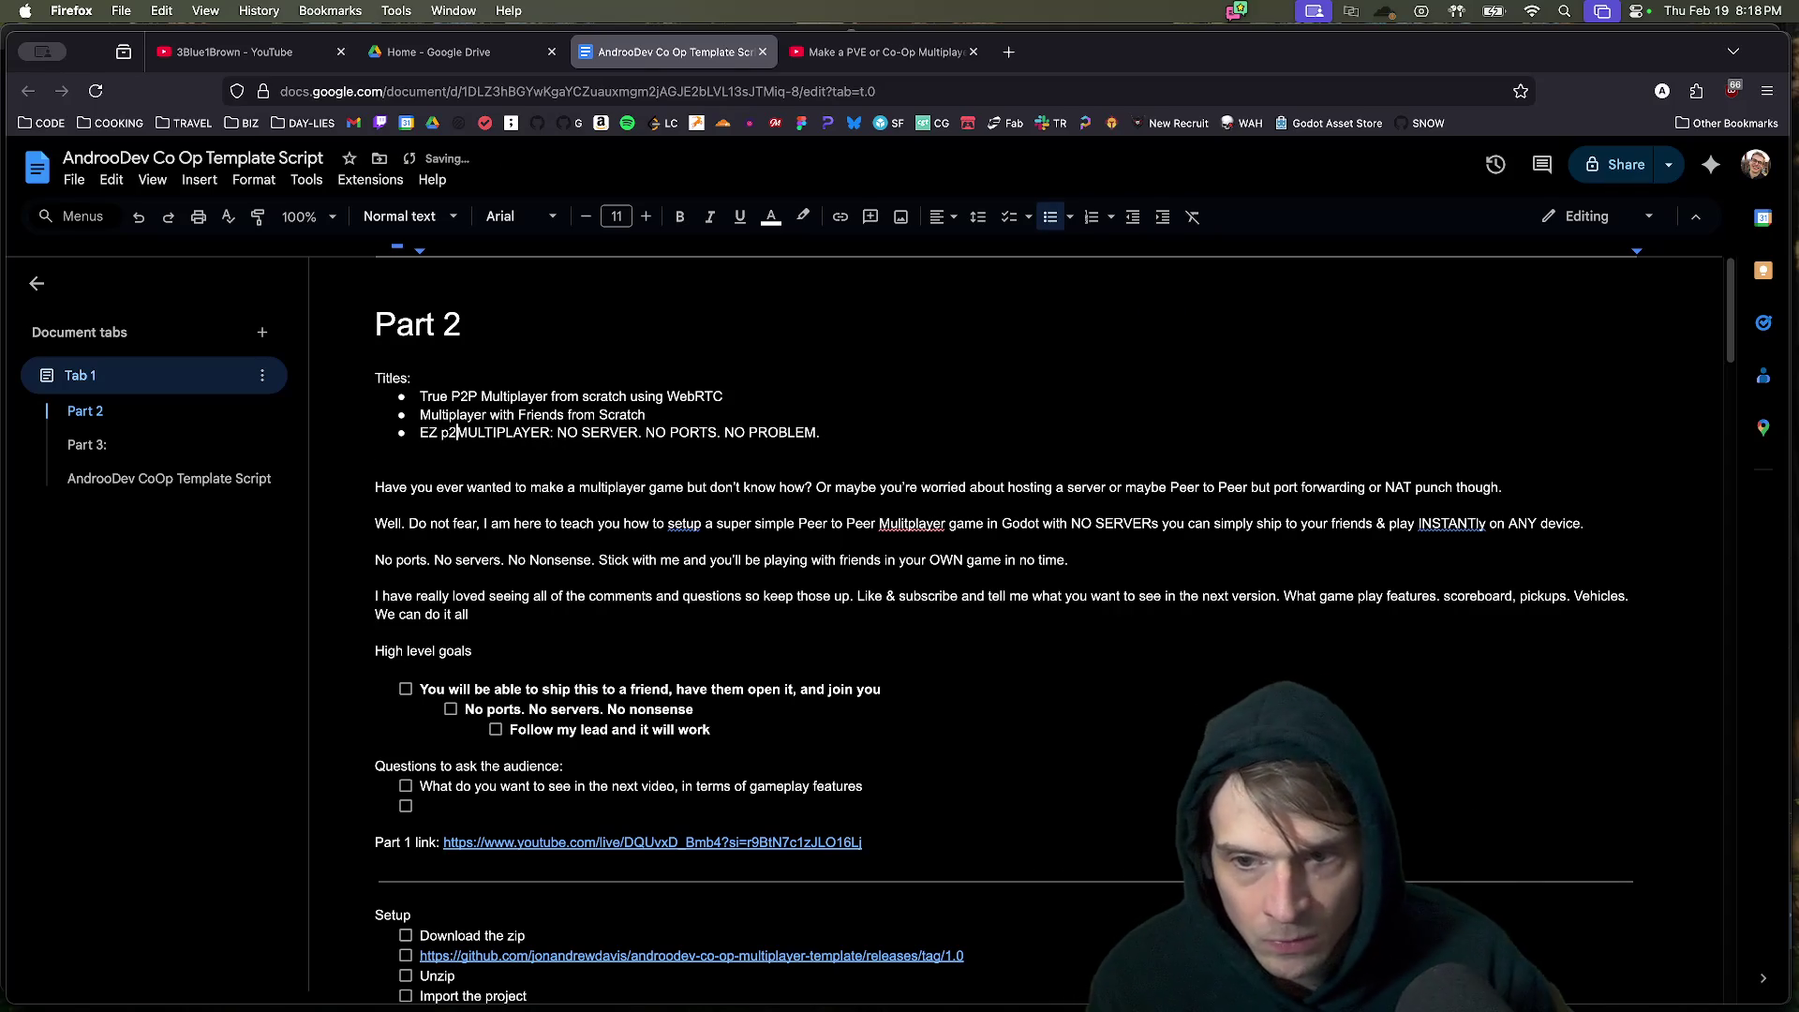
key(Down)
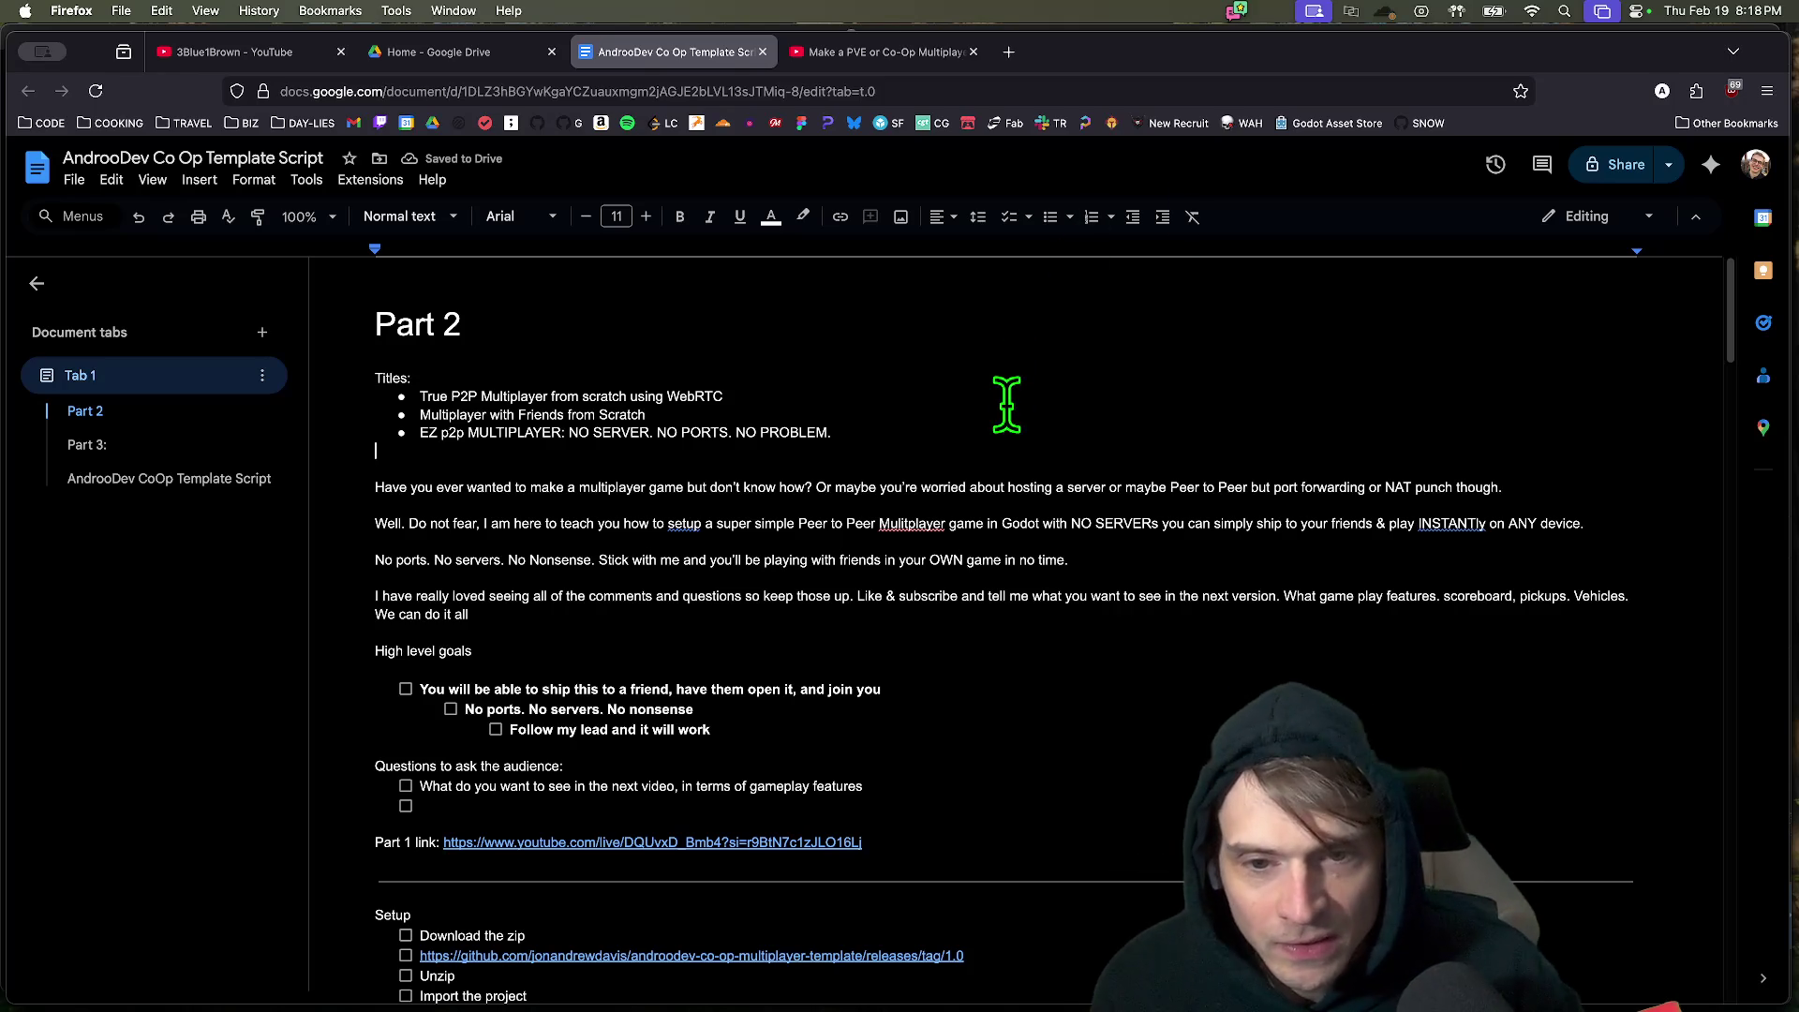
triple_click(1013, 432)
key(super+b)
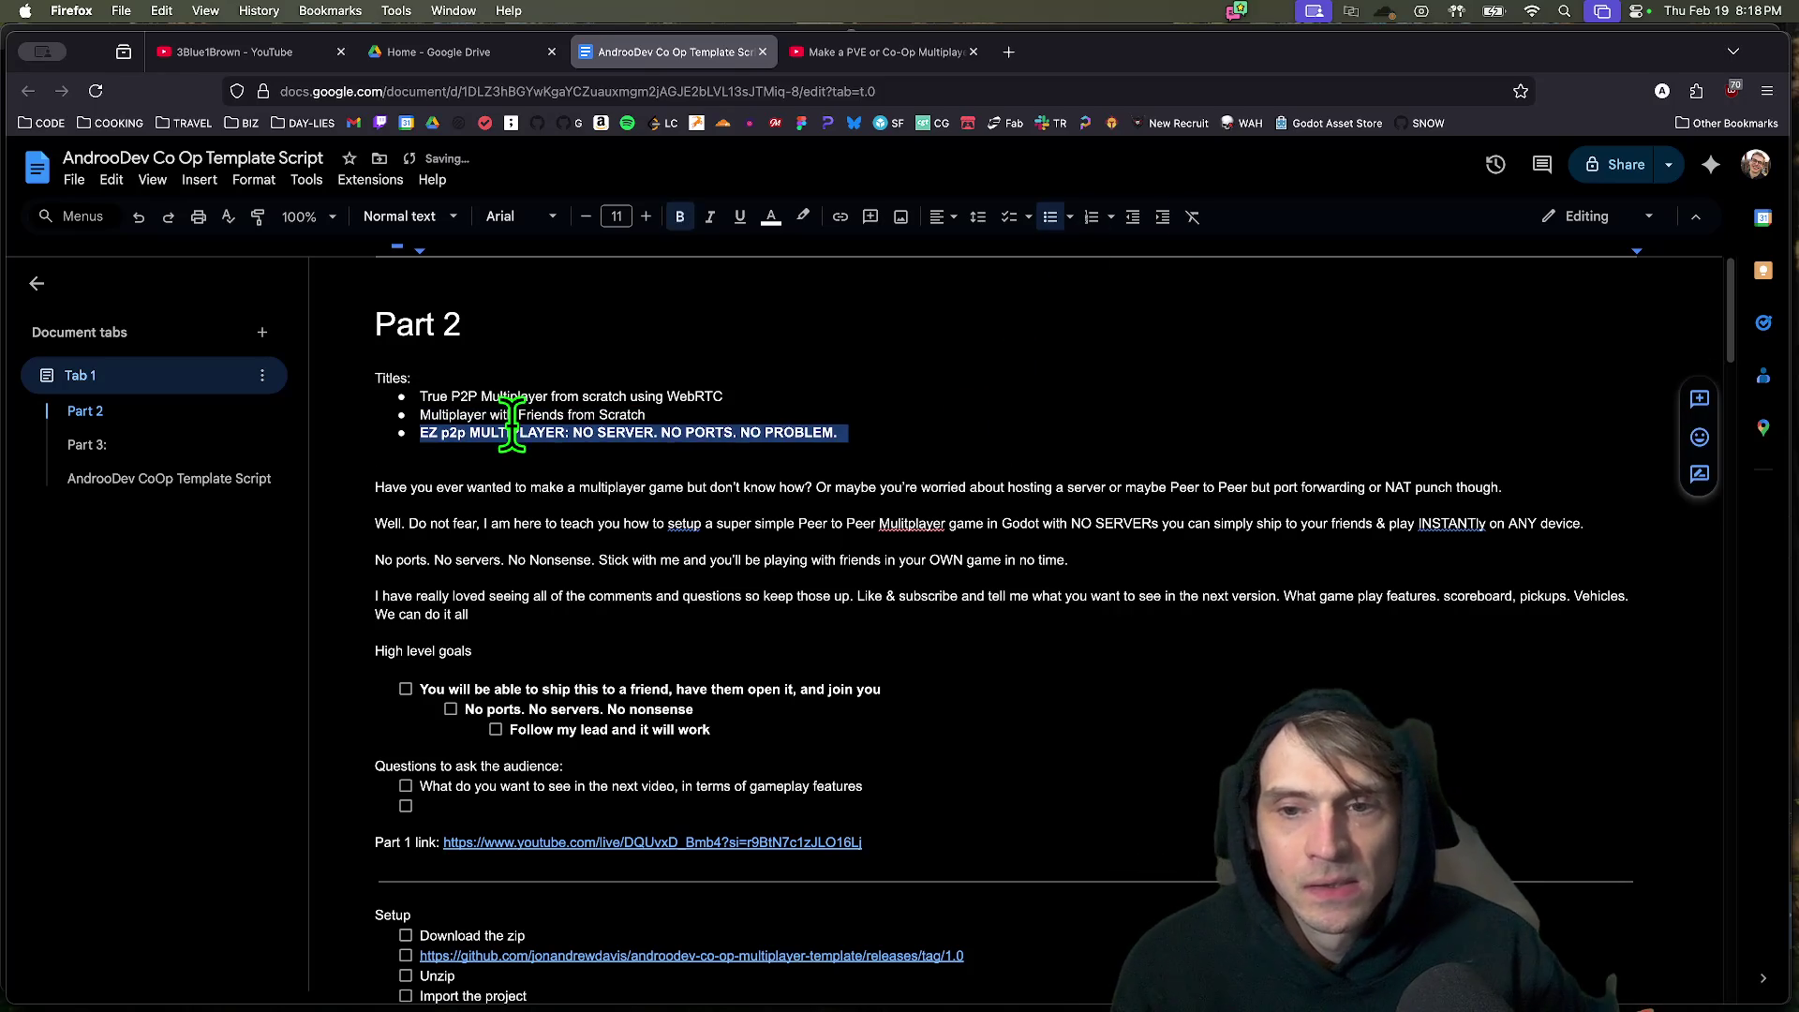
click(568, 432)
key(BackSpace)
text(in Godot)
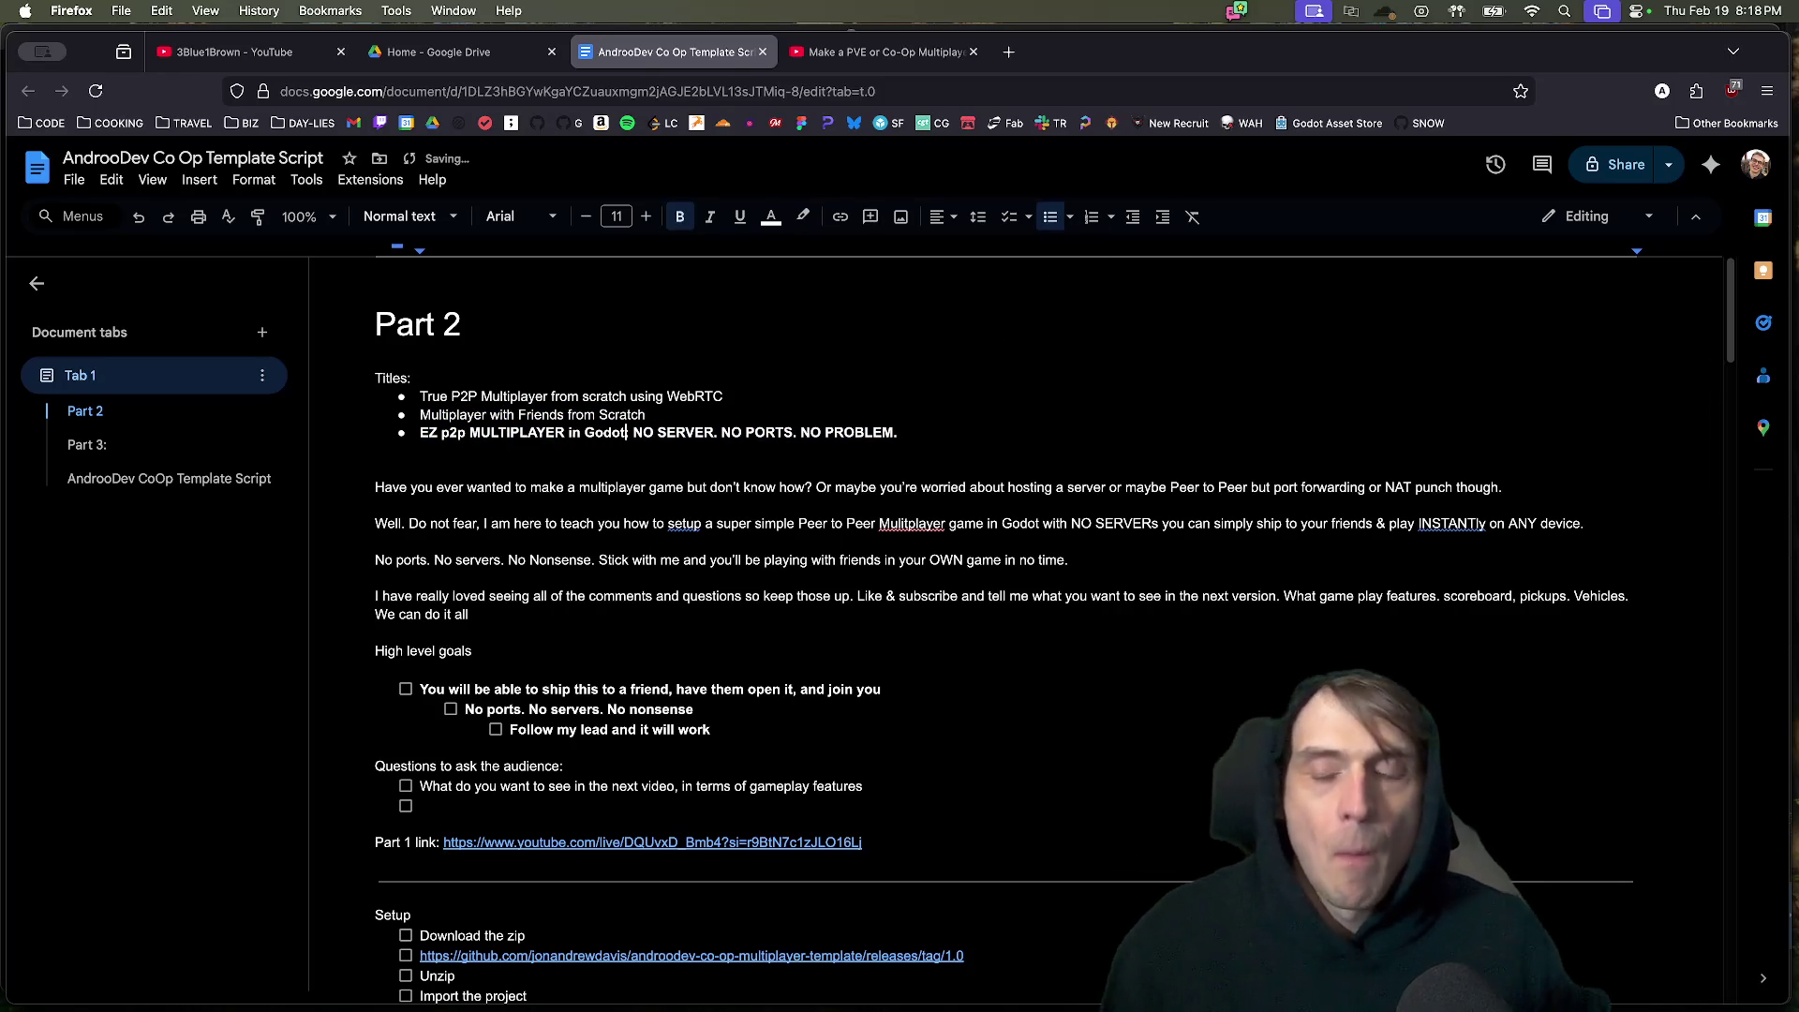
Add and remove an empty bullet after the first title, then return to DaVinci Resolve.
click(717, 399)
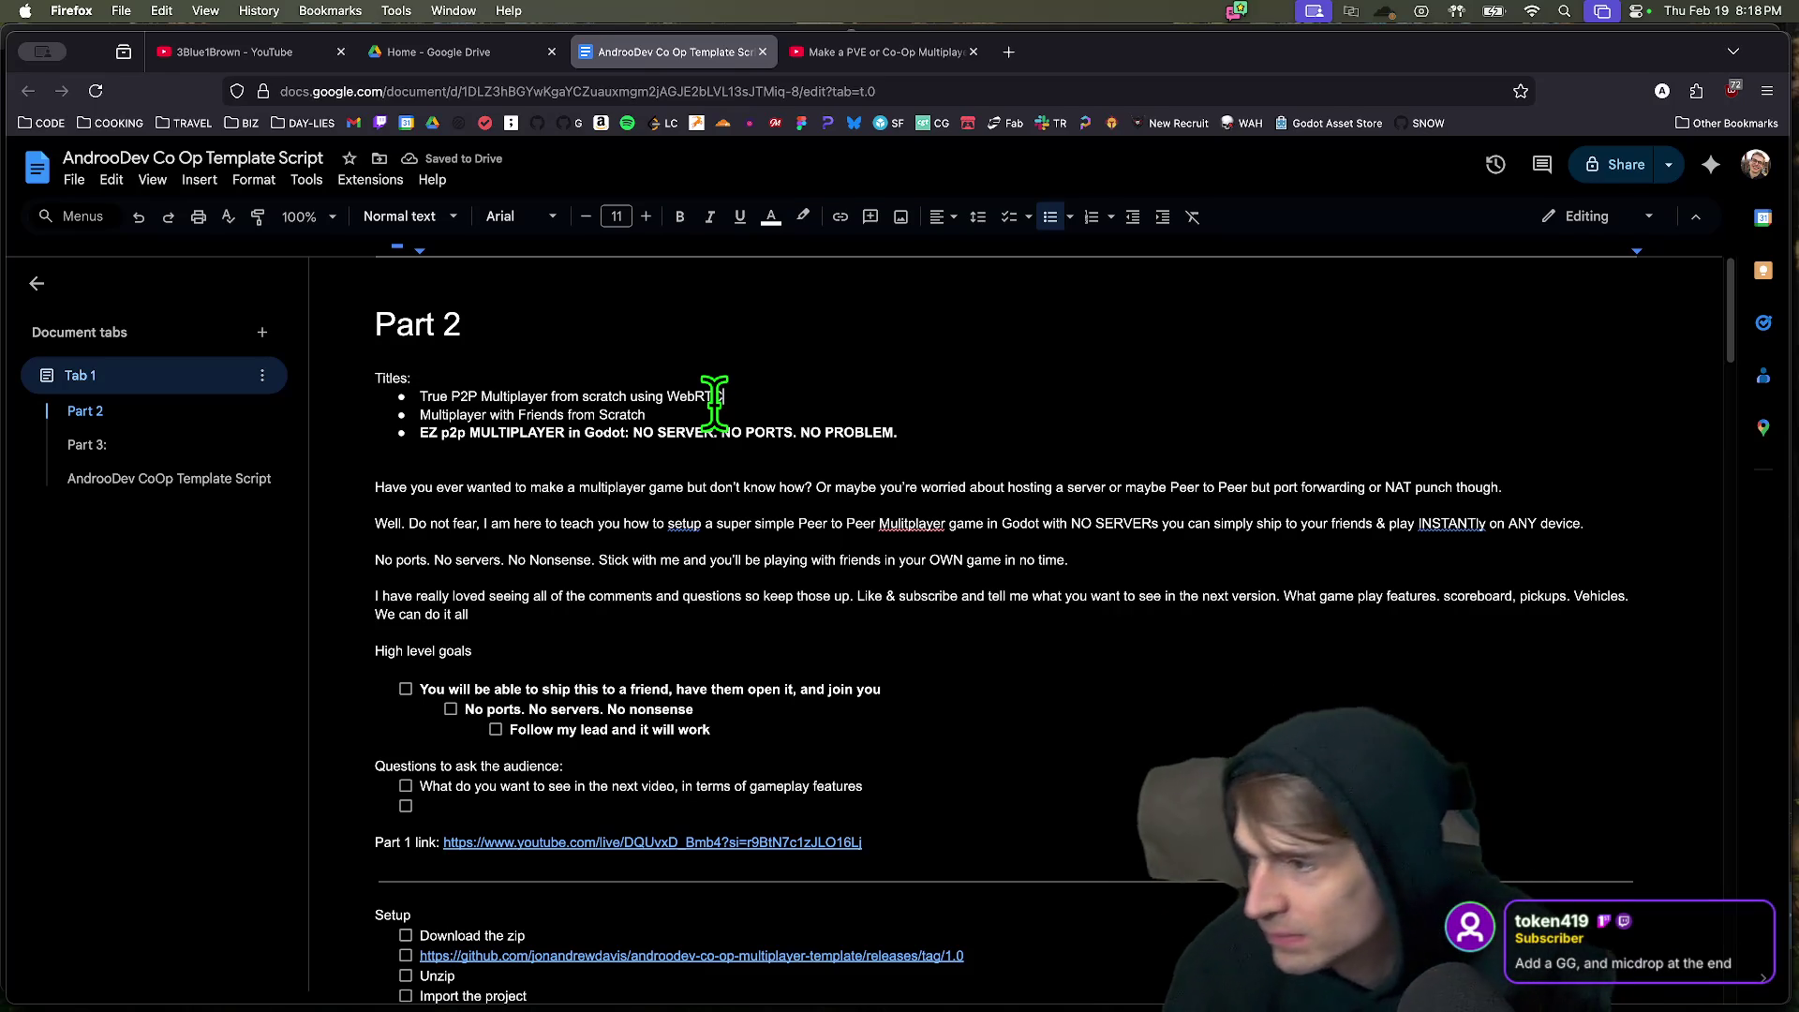
key(Right)
key(Return)
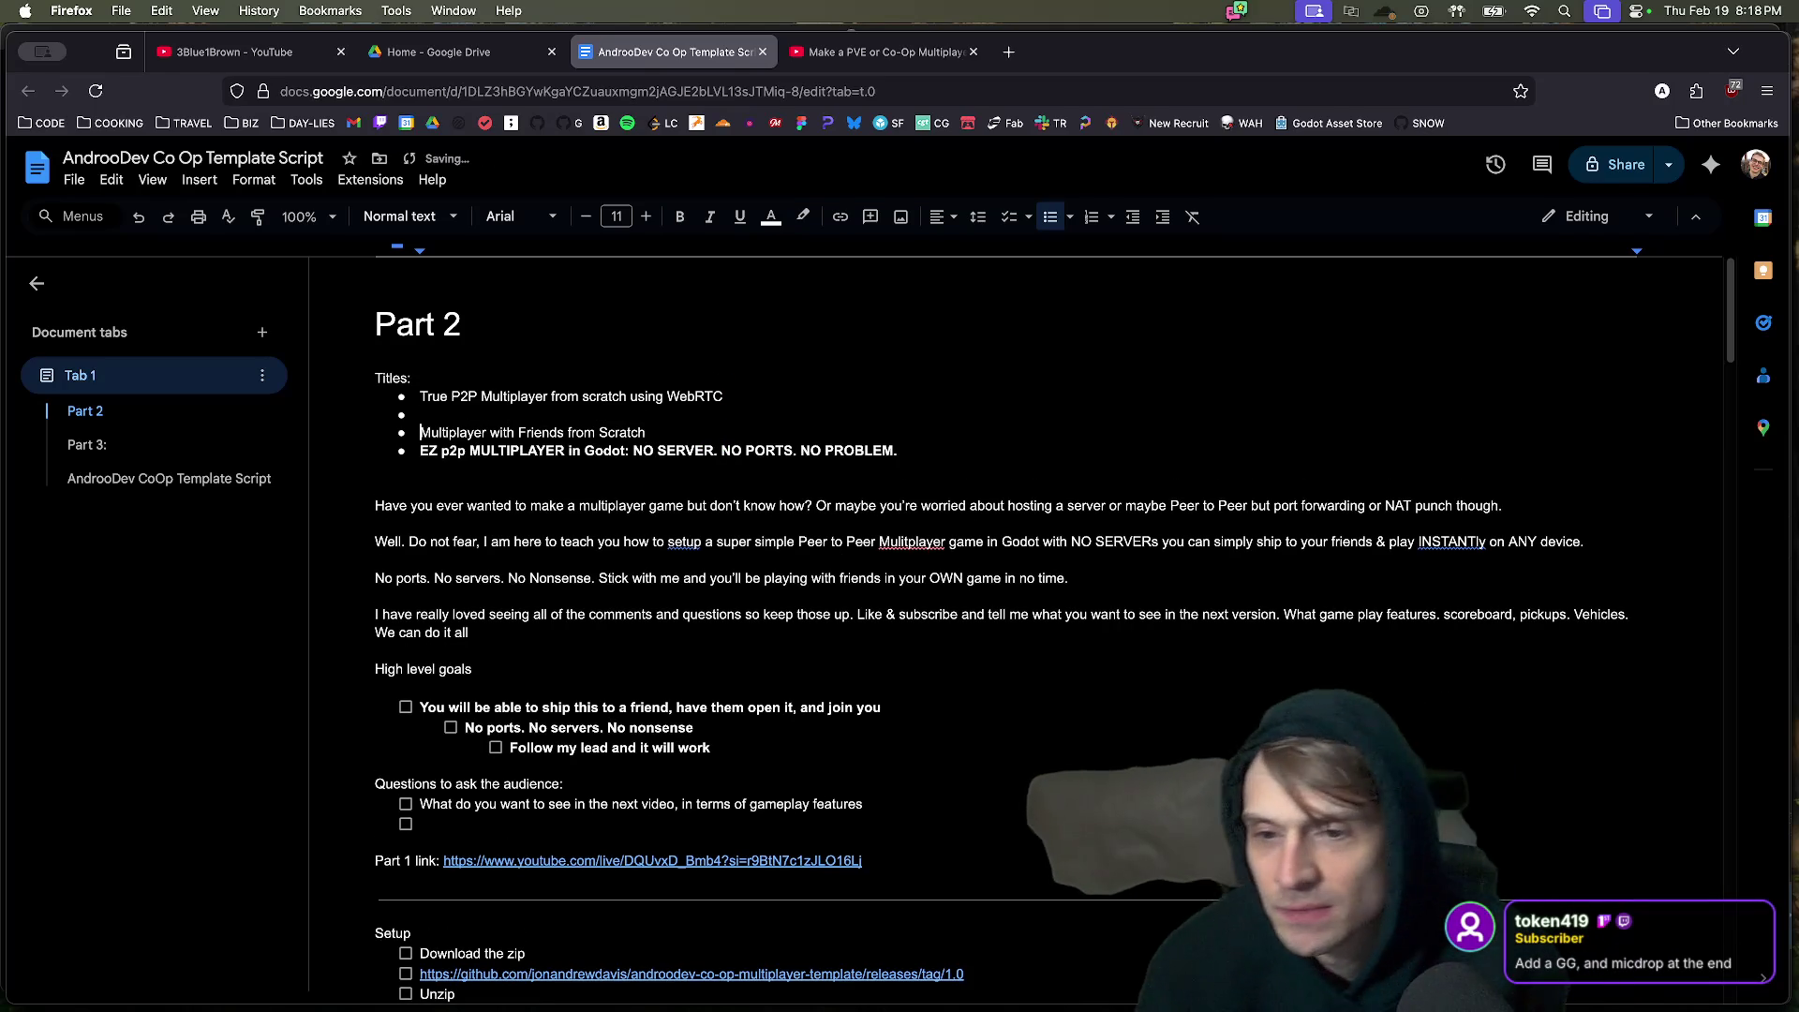
key(BackSpace)
key(super+Tab)
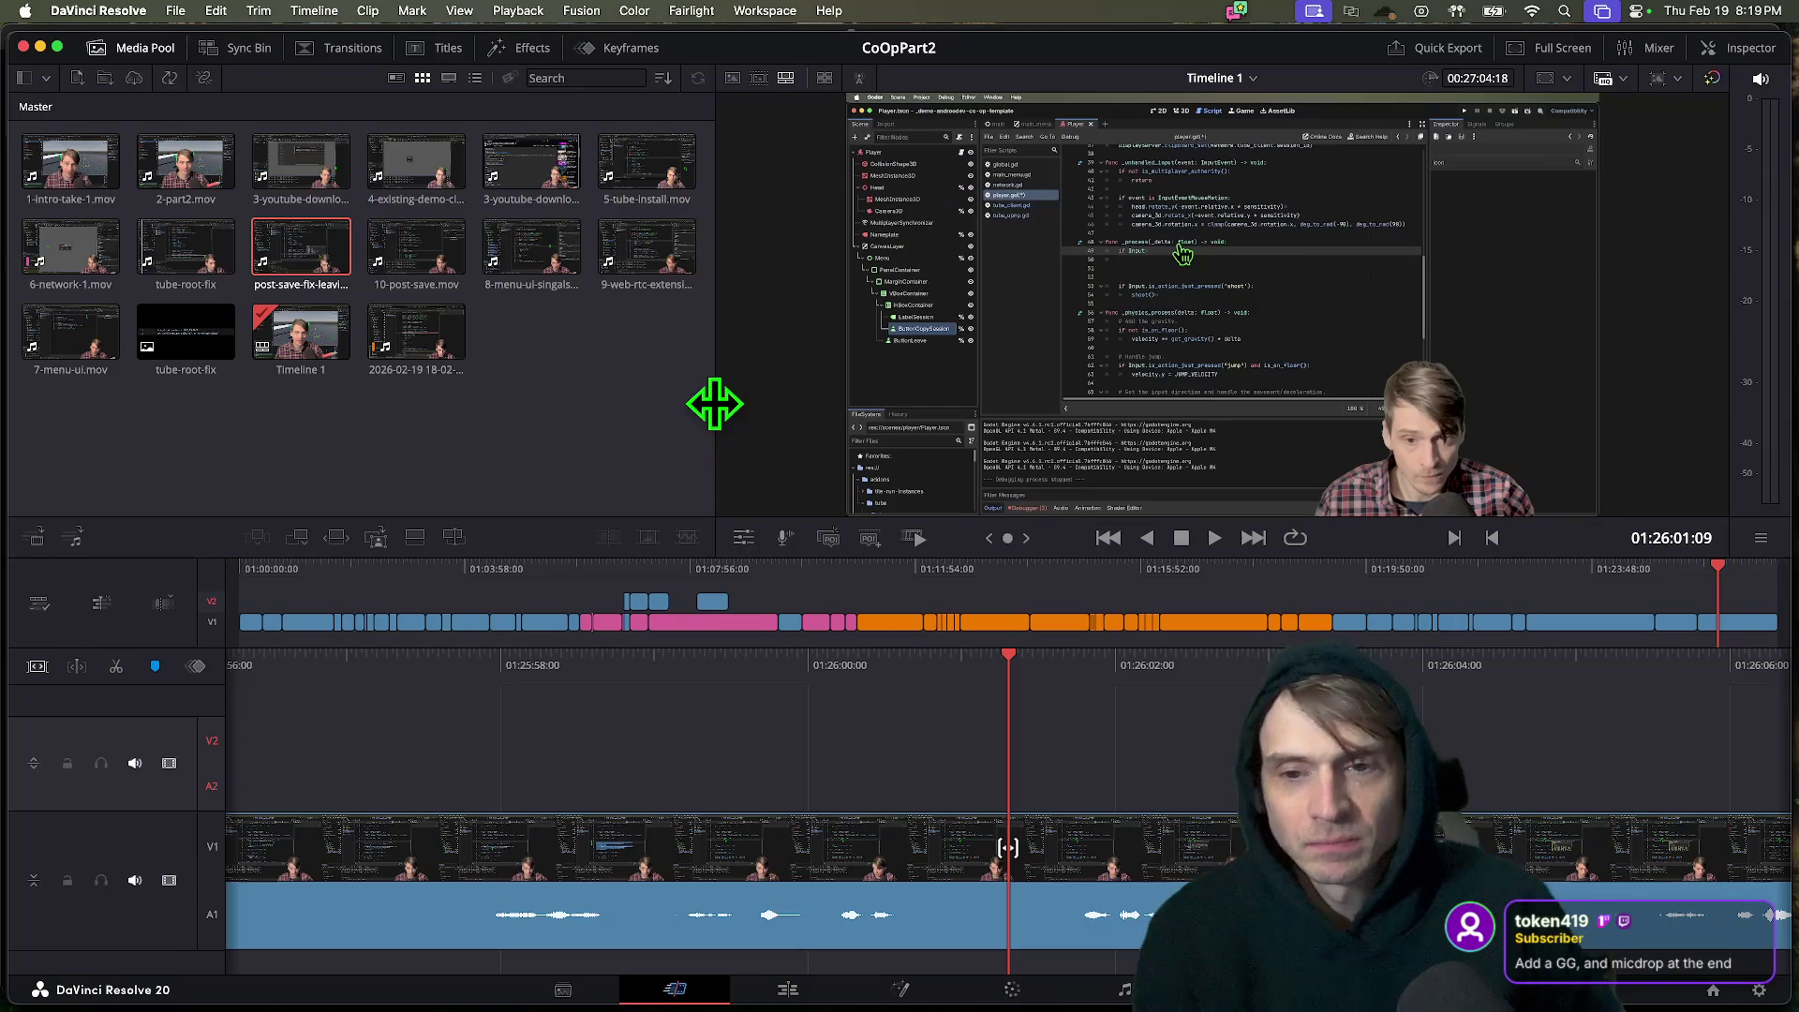
Scrub the Part 1 YouTube video to a later point and glance at its comments.
key(super+Tab)
key(ctrl+Tab)
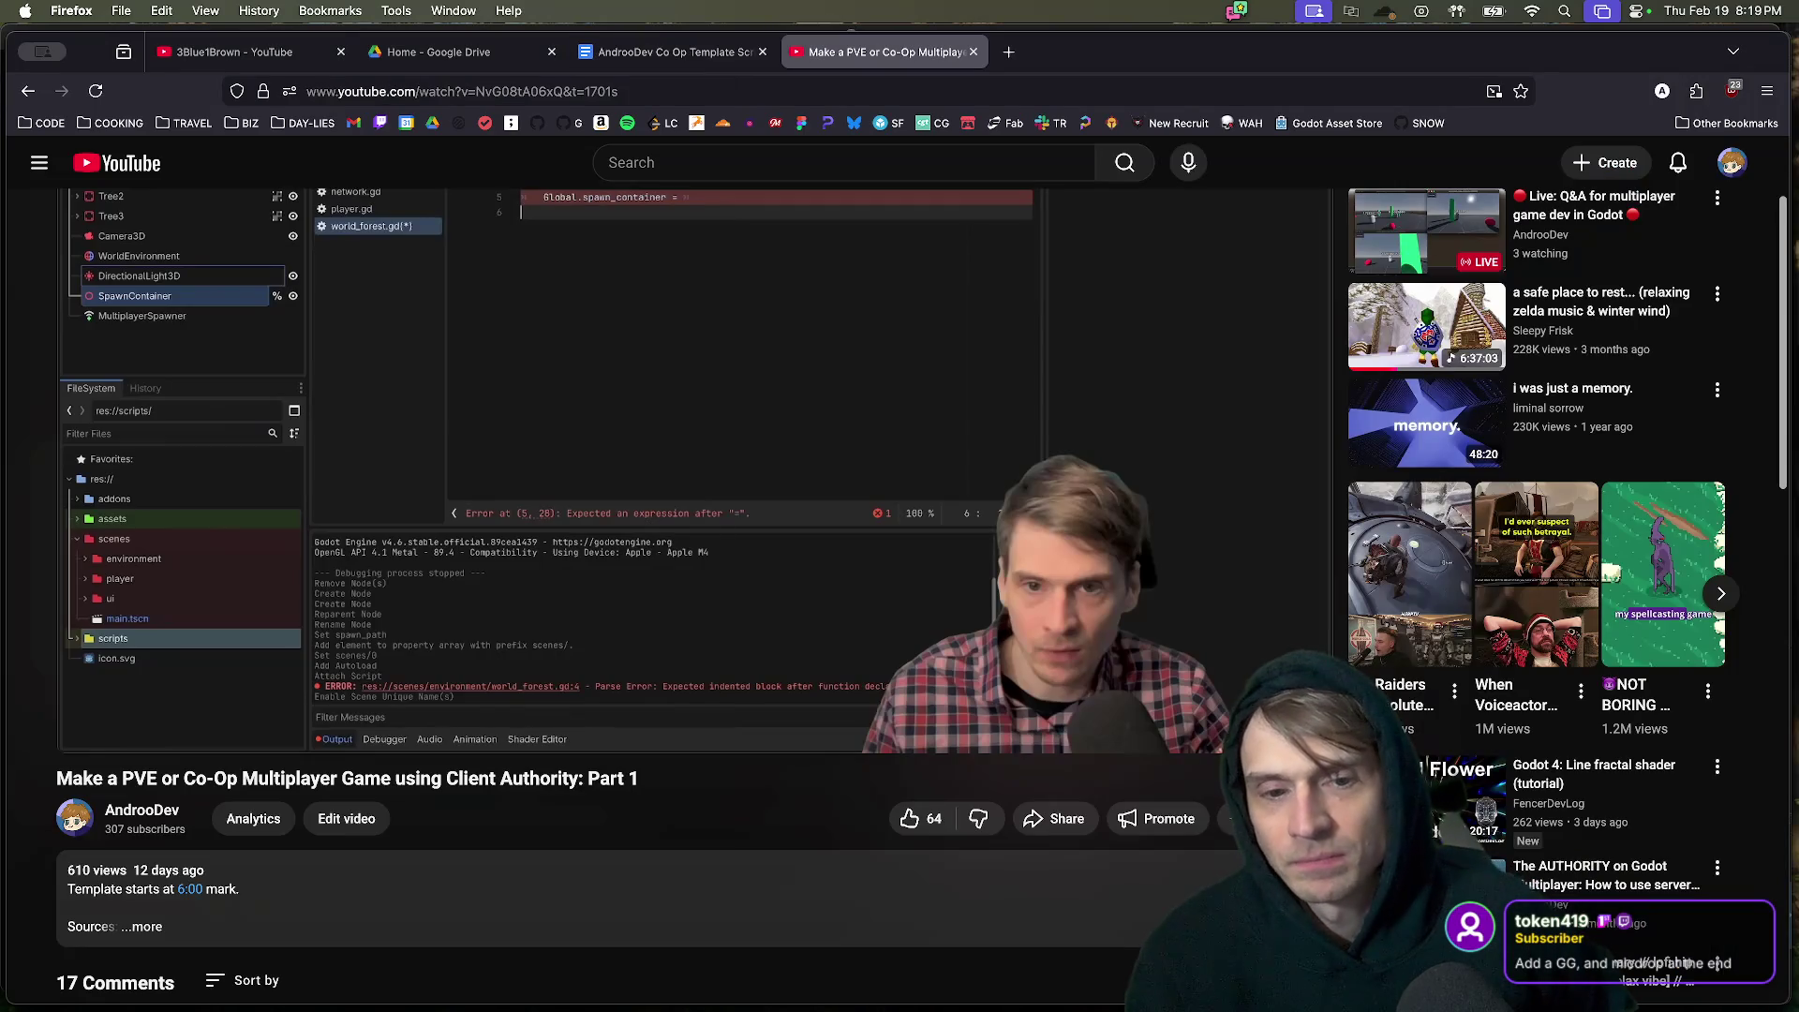
mouse_move(281, 701)
mouse_down()
mouse_move(233, 712)
mouse_move(1161, 717)
mouse_up()
scroll(907, 873, down, 5)
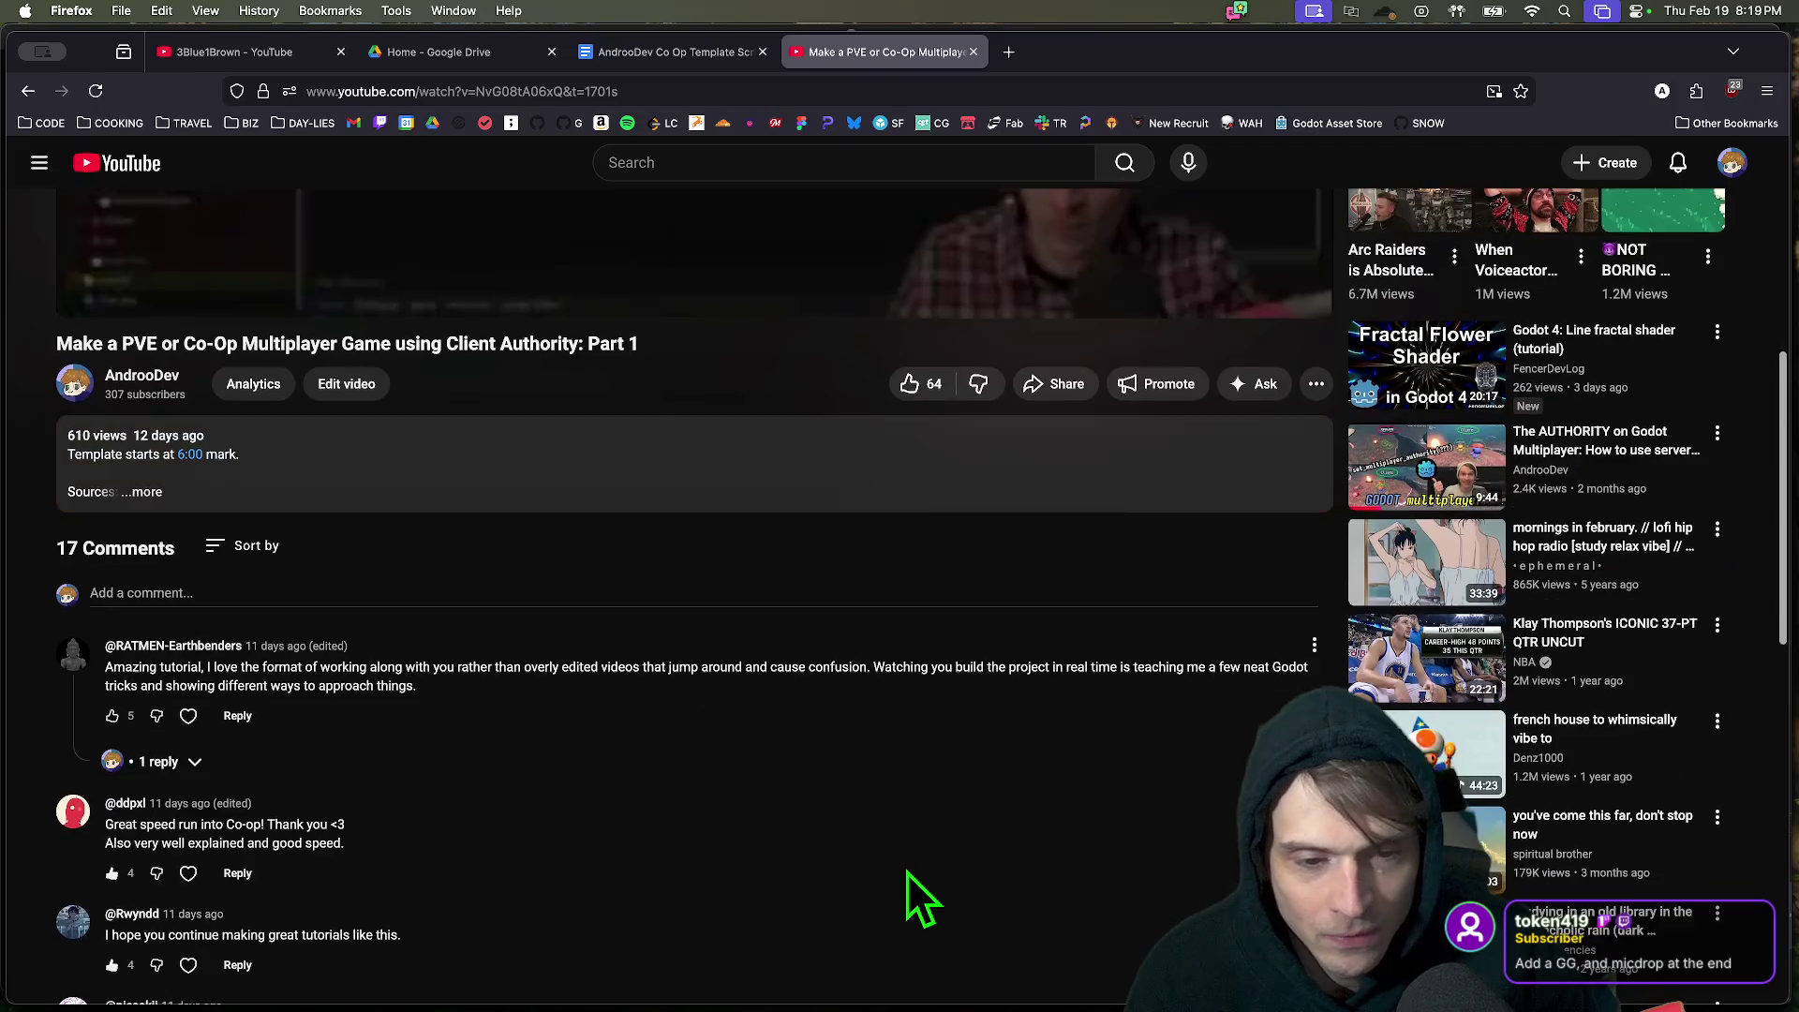
scroll(907, 874, up, 7)
Briefly play the DaVinci Resolve timeline, then come back to the Google Docs script.
key(super+Tab)
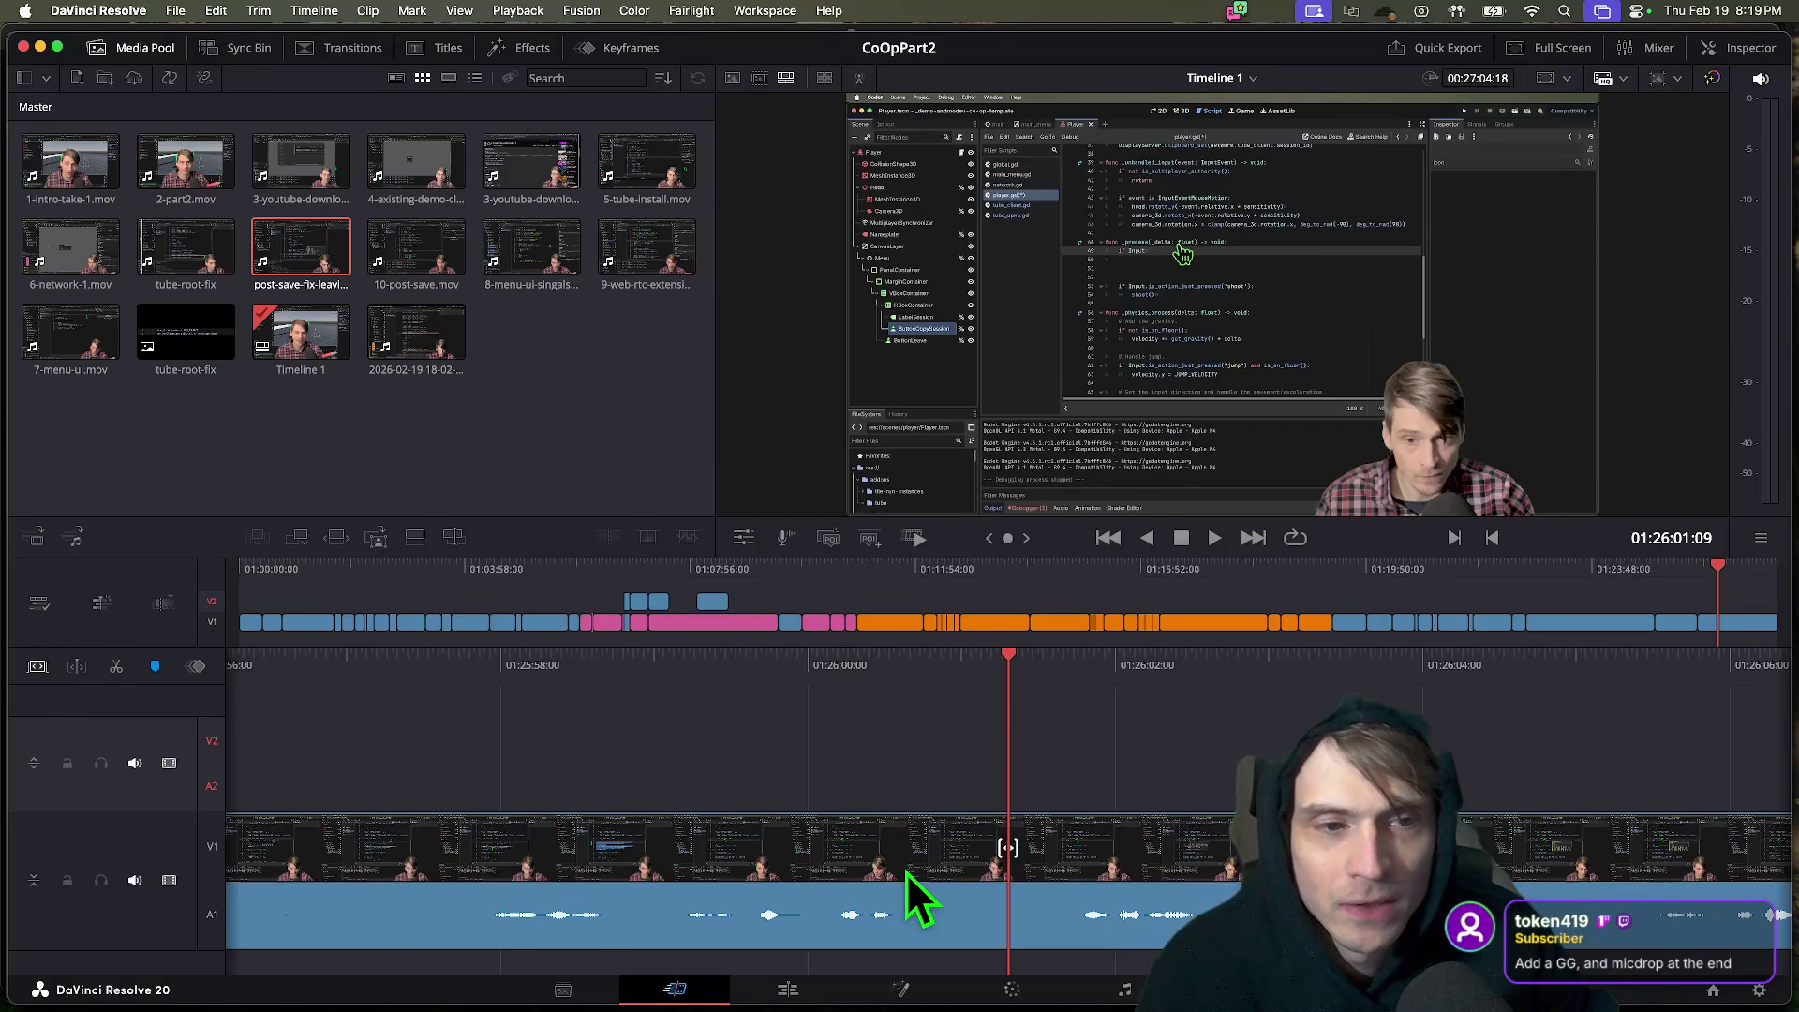
key(super+Tab)
key(ctrl+shift+Tab)
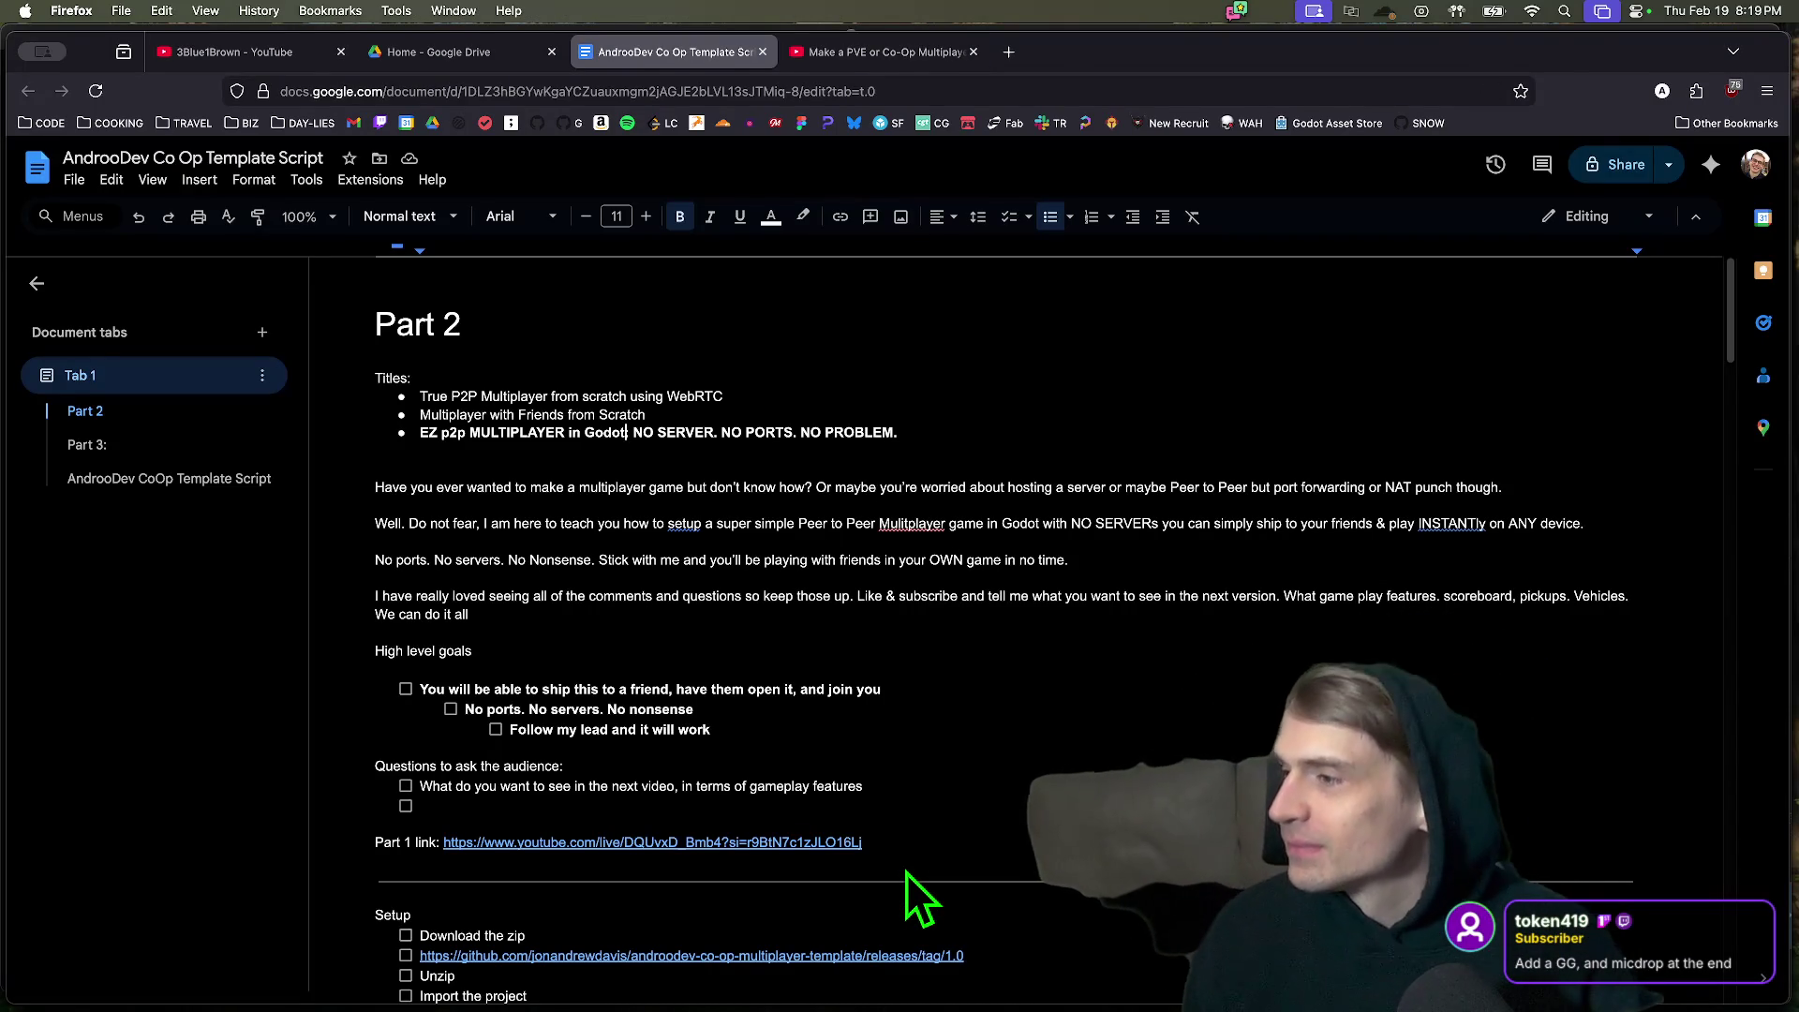
key(super+Tab)
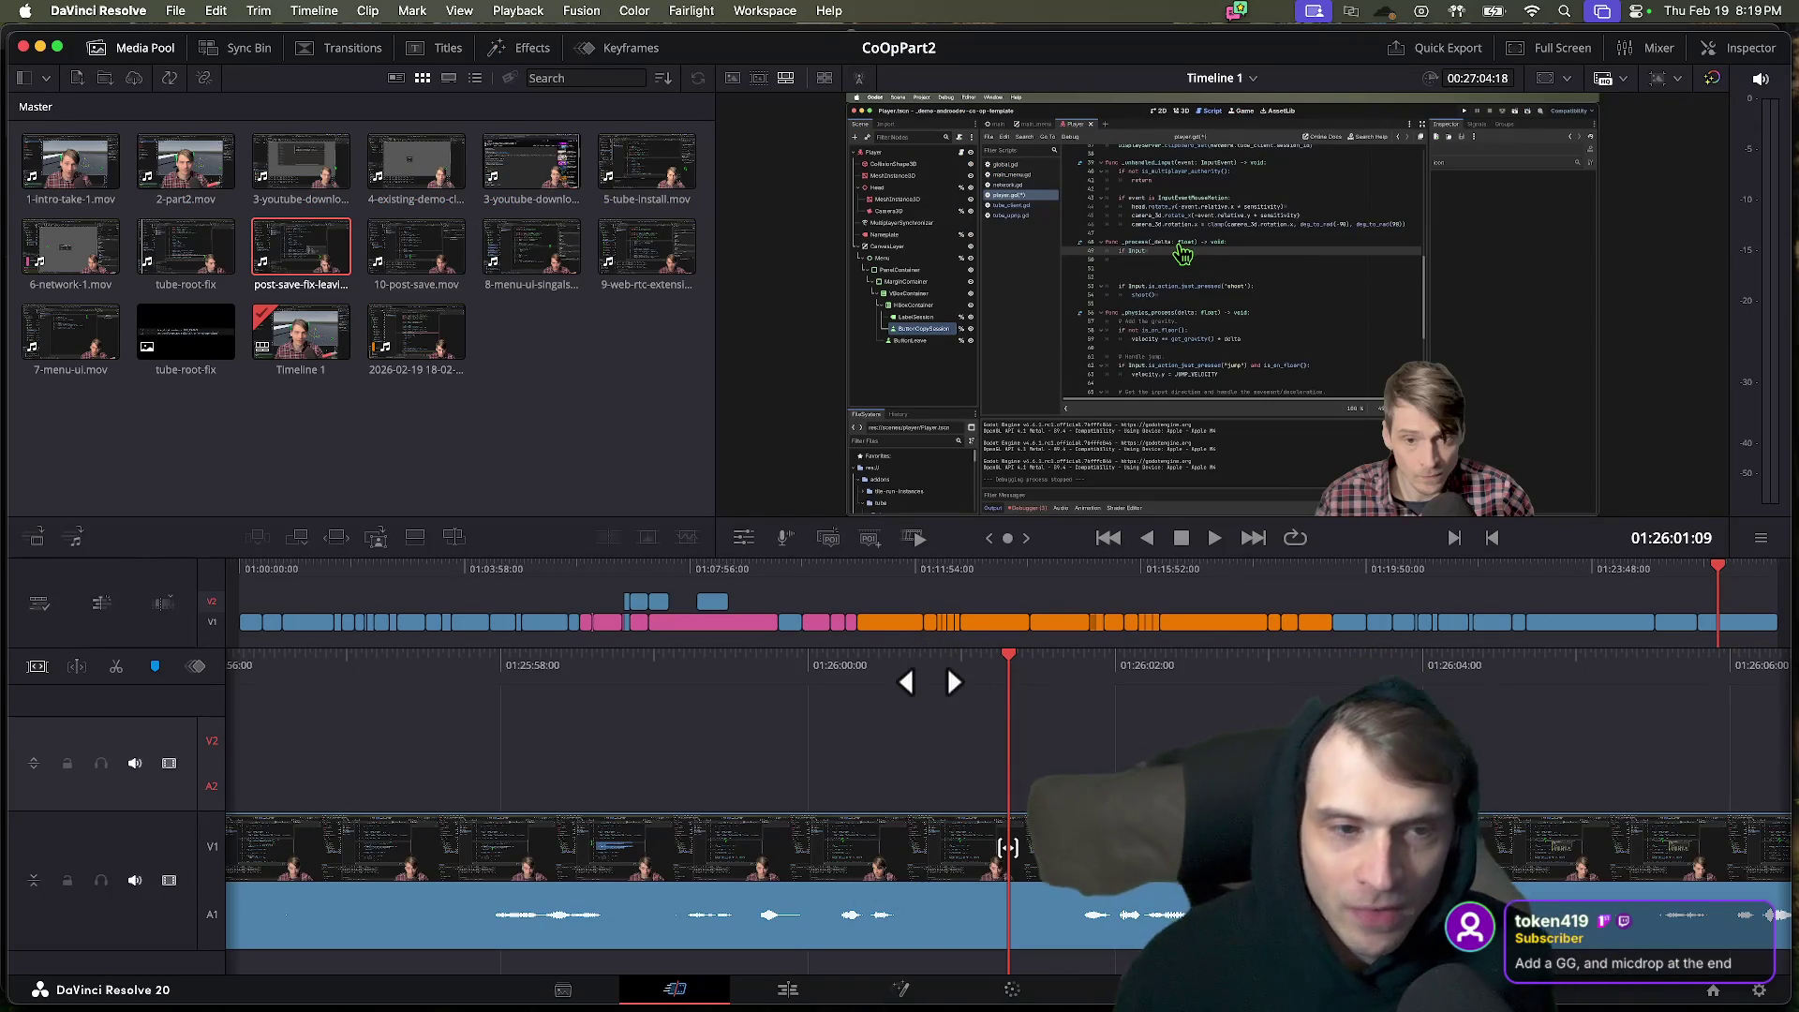
key(space)
key(space)
key(super+Tab)
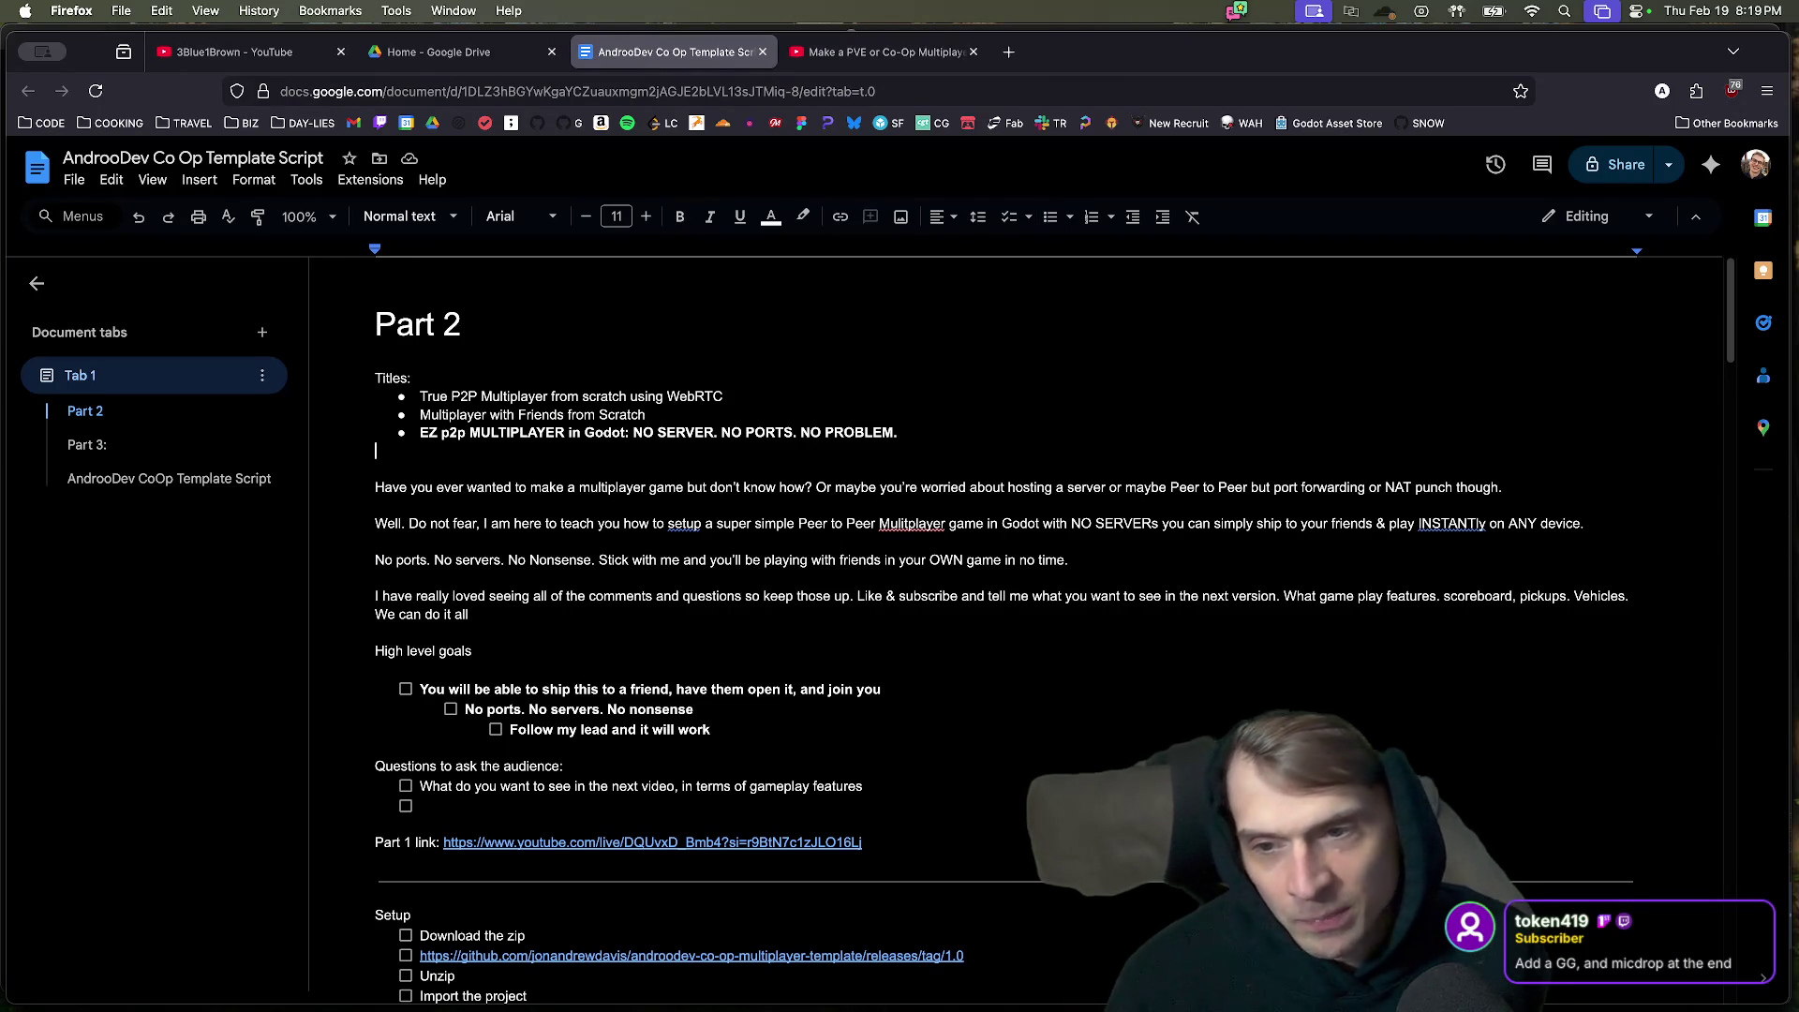
Start a 'p2p speed run' note below the title list with blank lines around it.
key(Return)
key(Return)
text(p2p speed run)
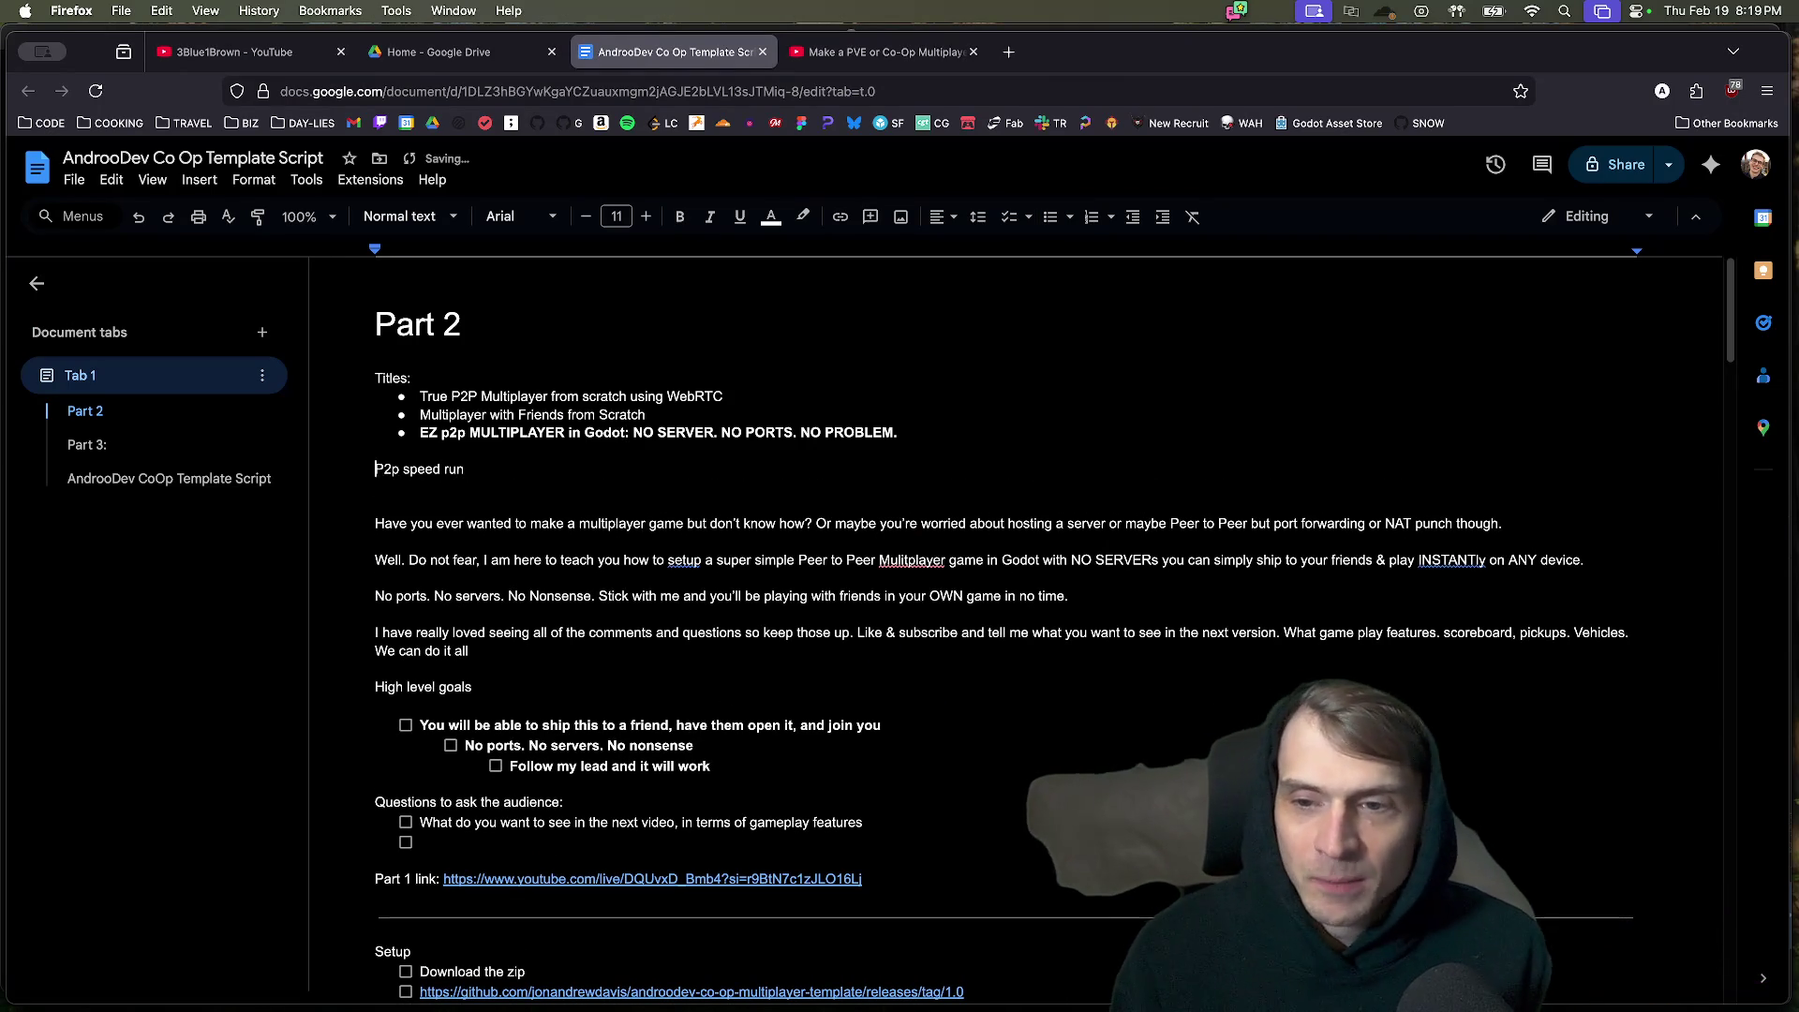
key(Return)
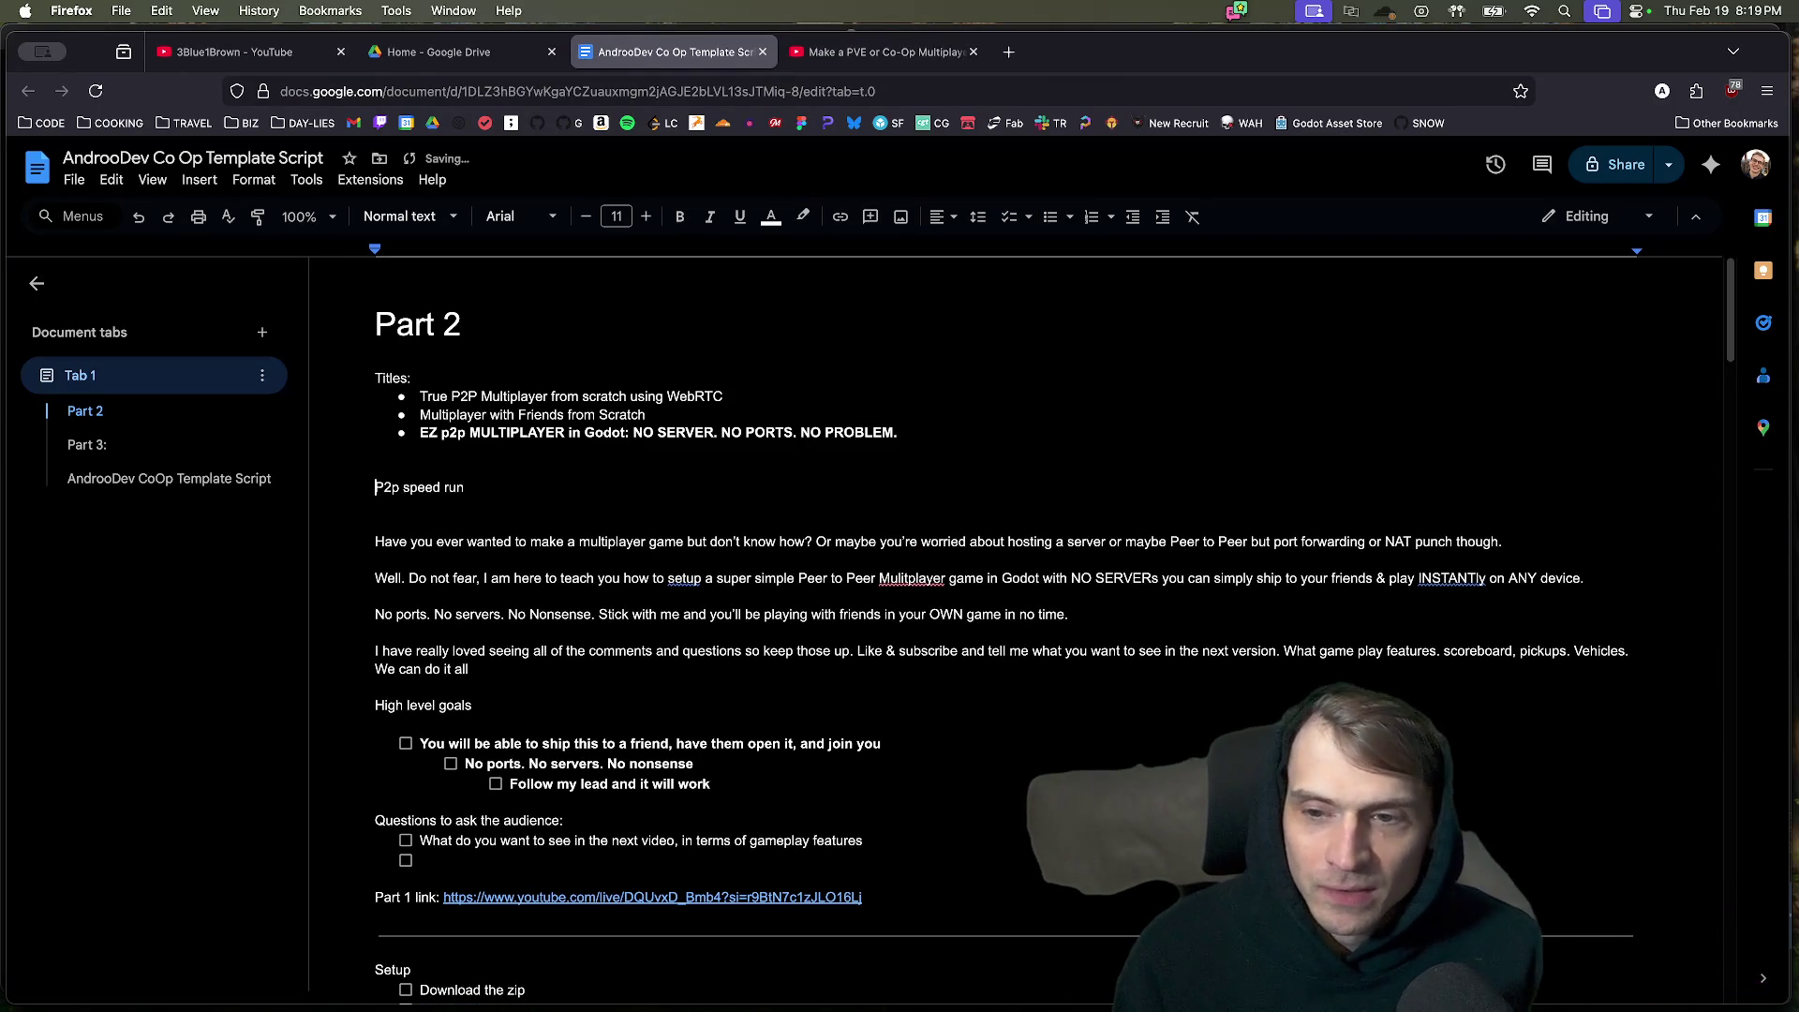
text(-)
key(End)
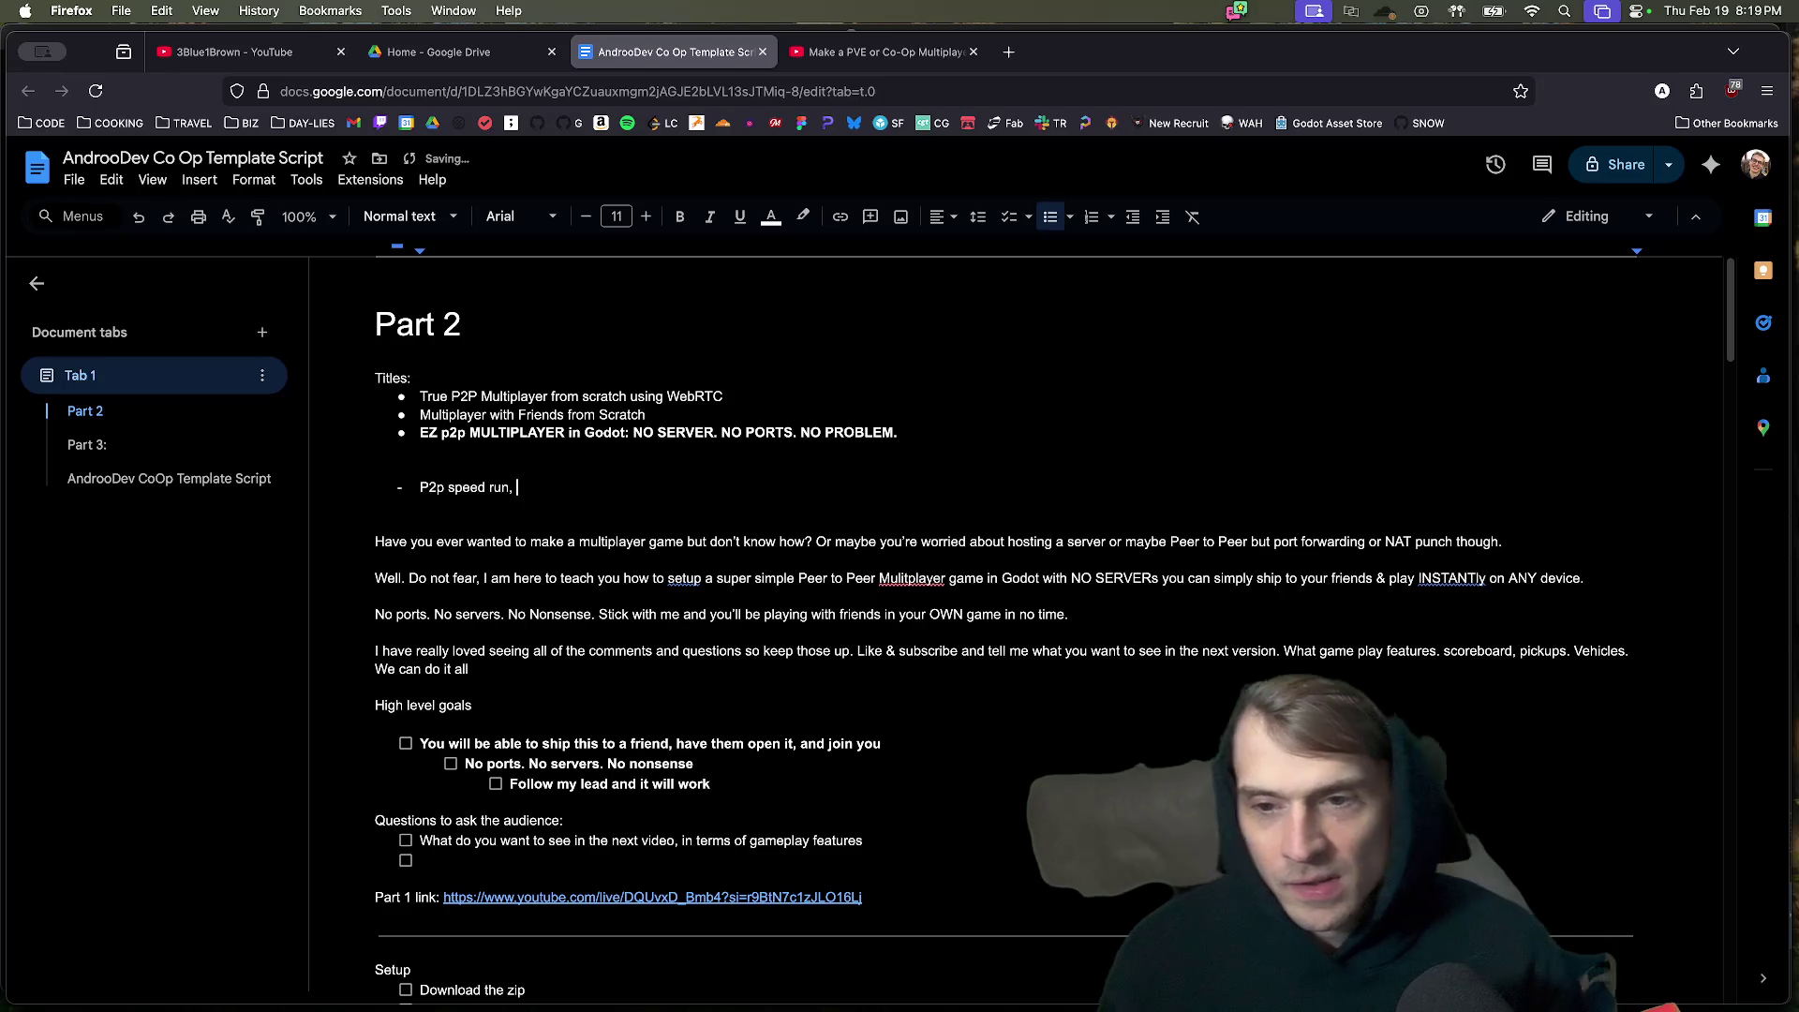
text(,)
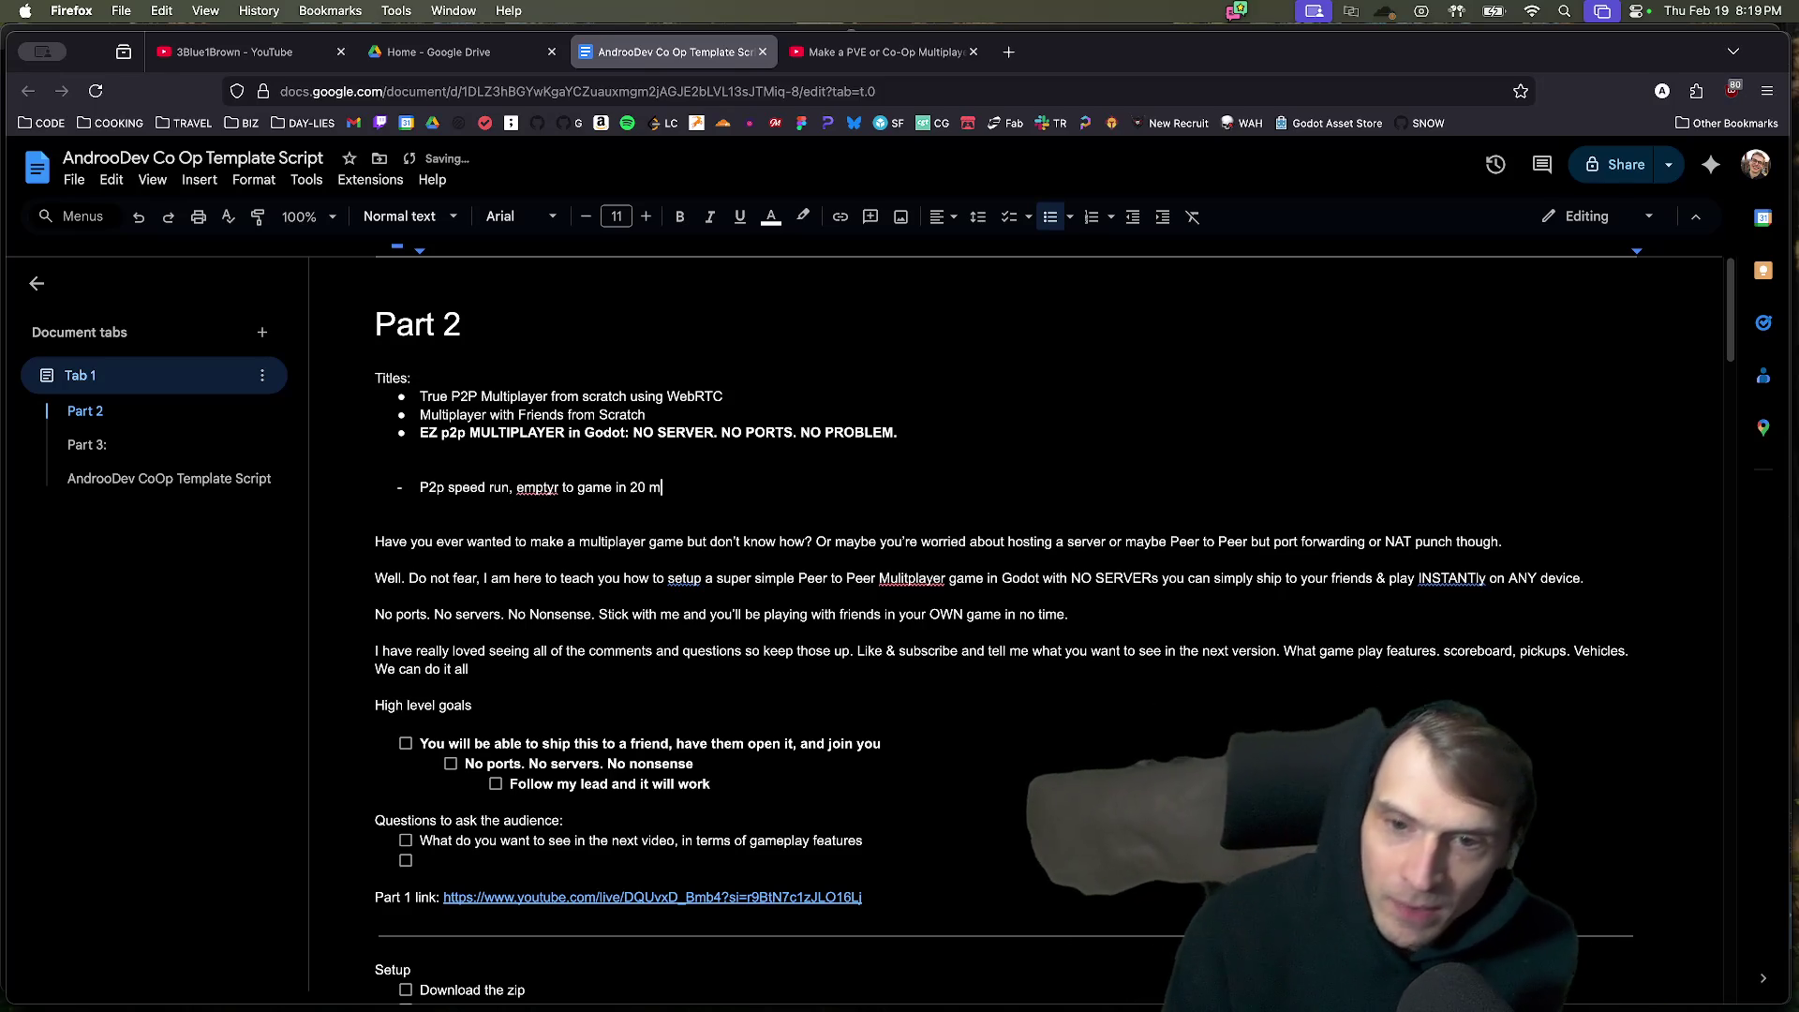
key(Return)
key(Up)
key(Up)
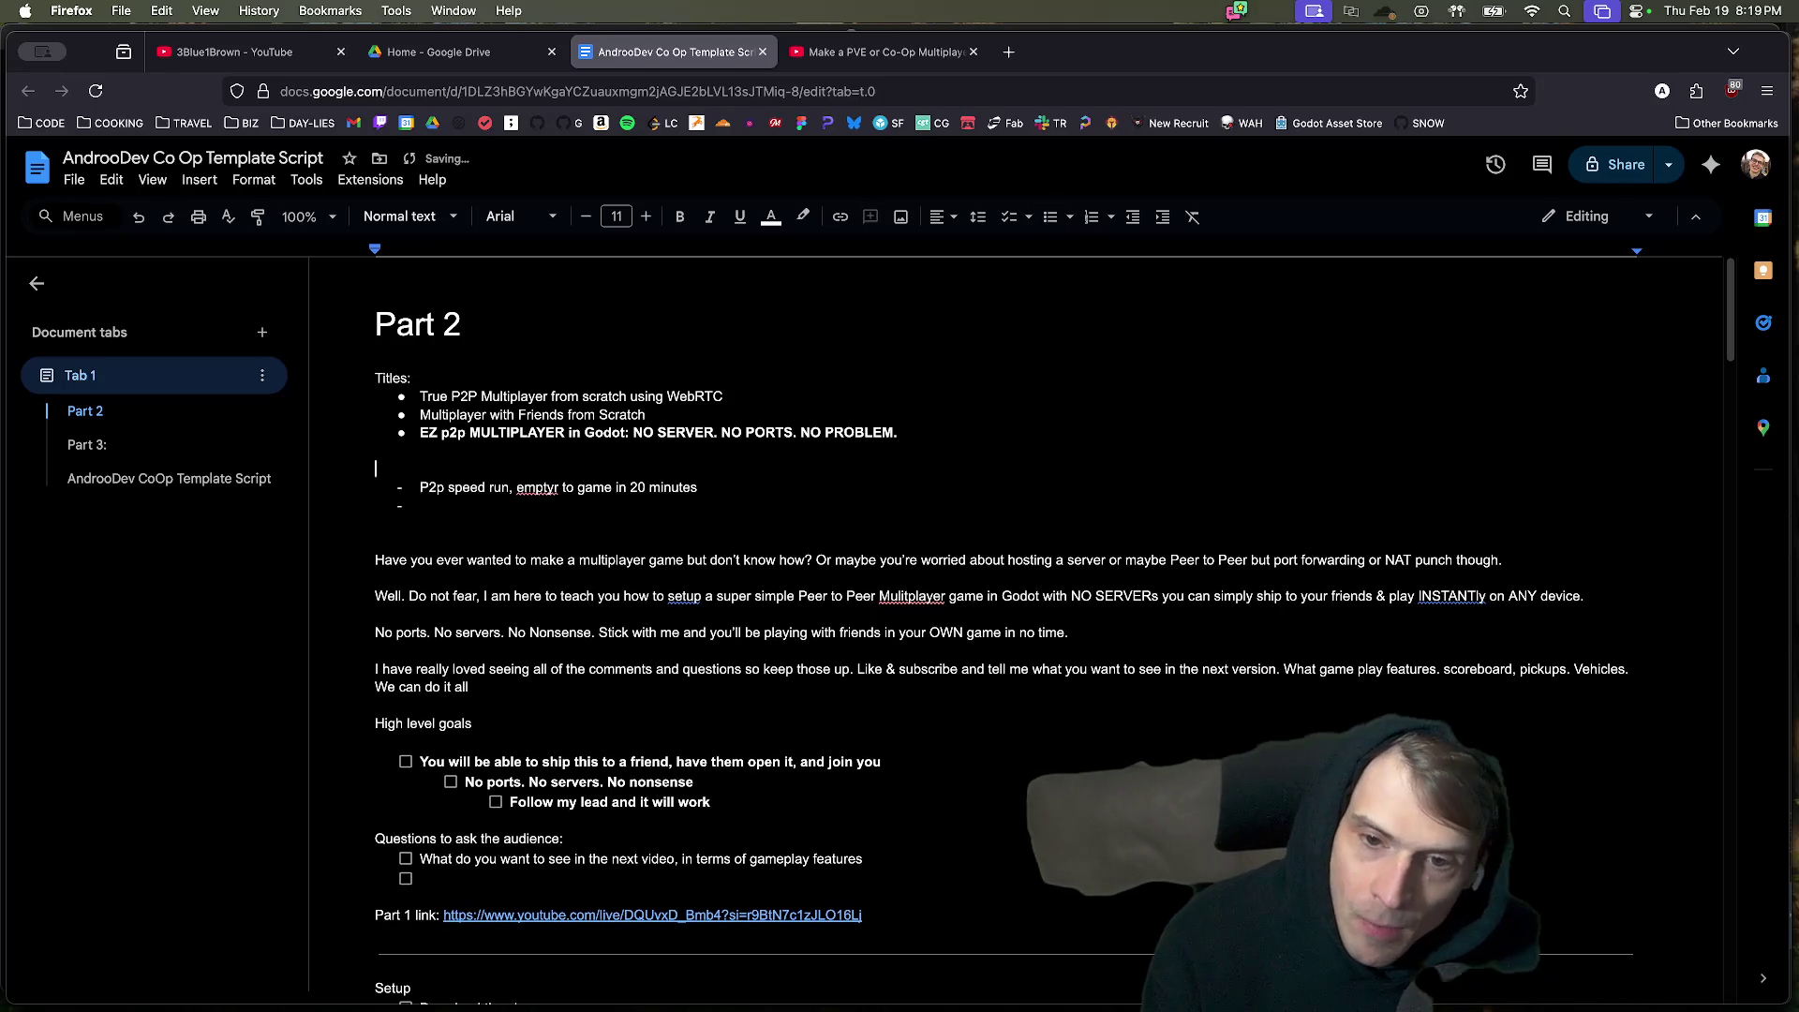
key(Return)
Edit the note to read 'P2P speed run, empty project to sharable game in 10 minutes'.
key(Down)
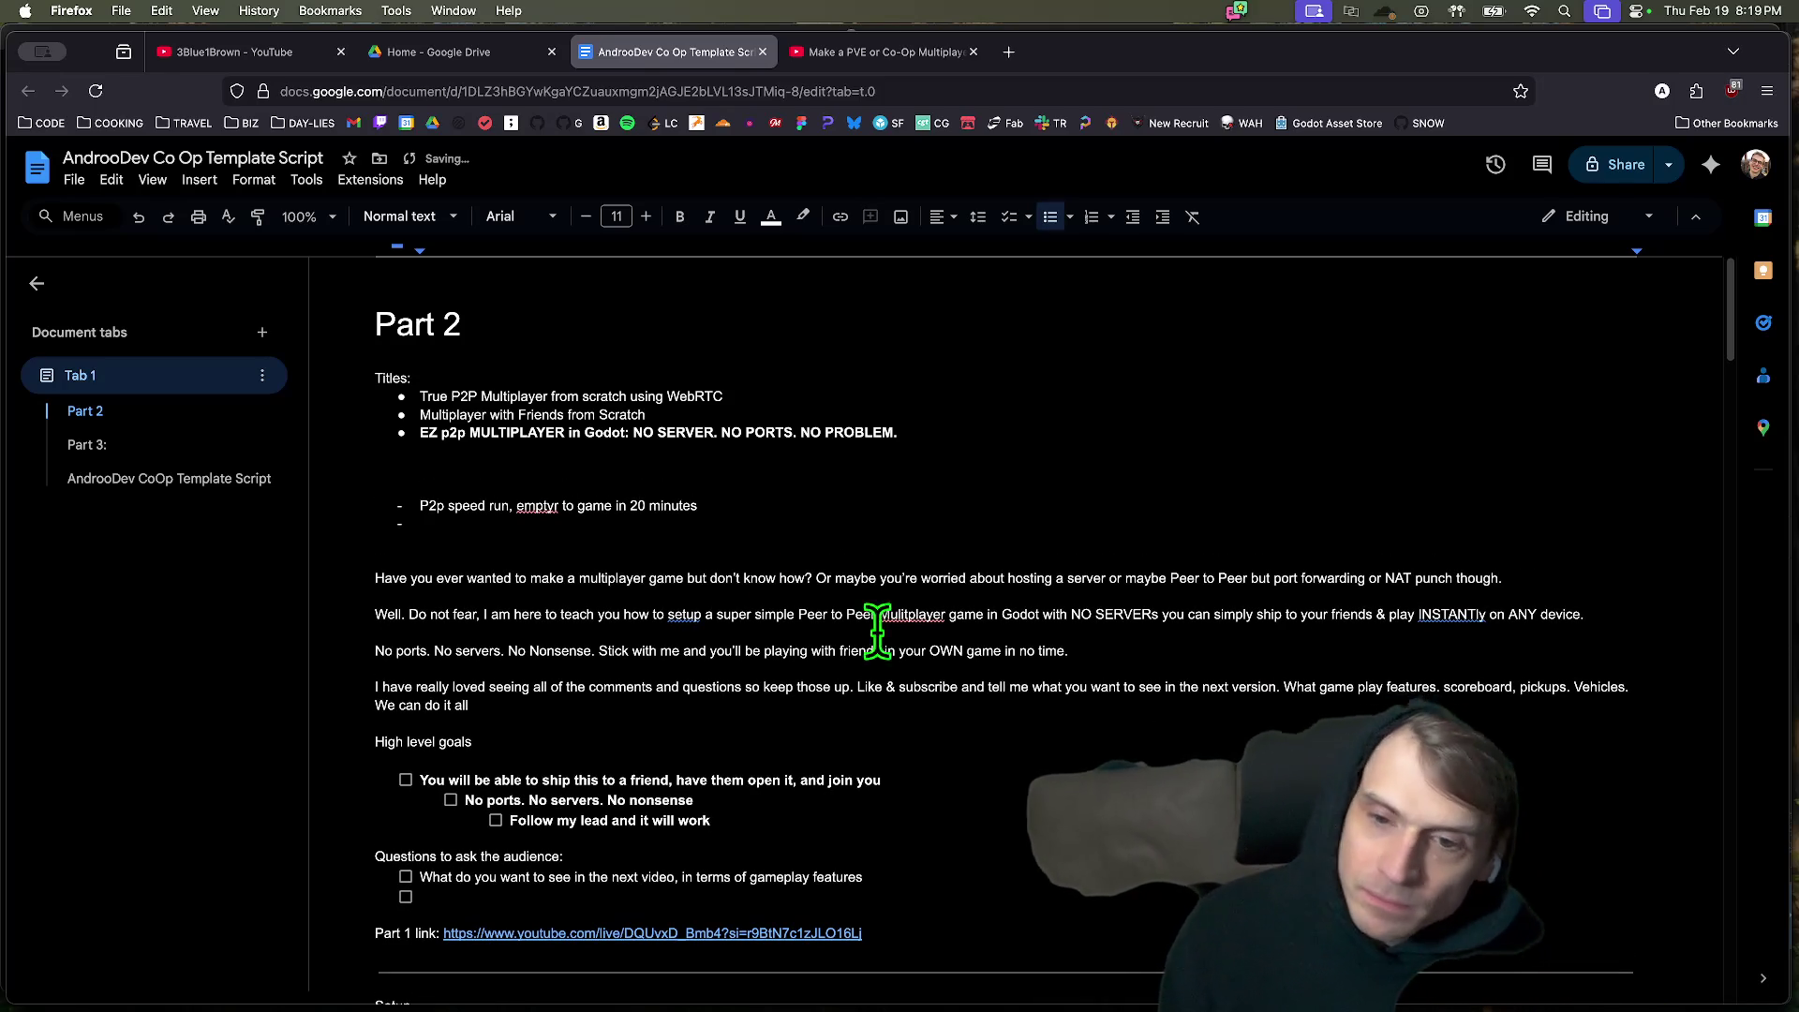
text(scratch)
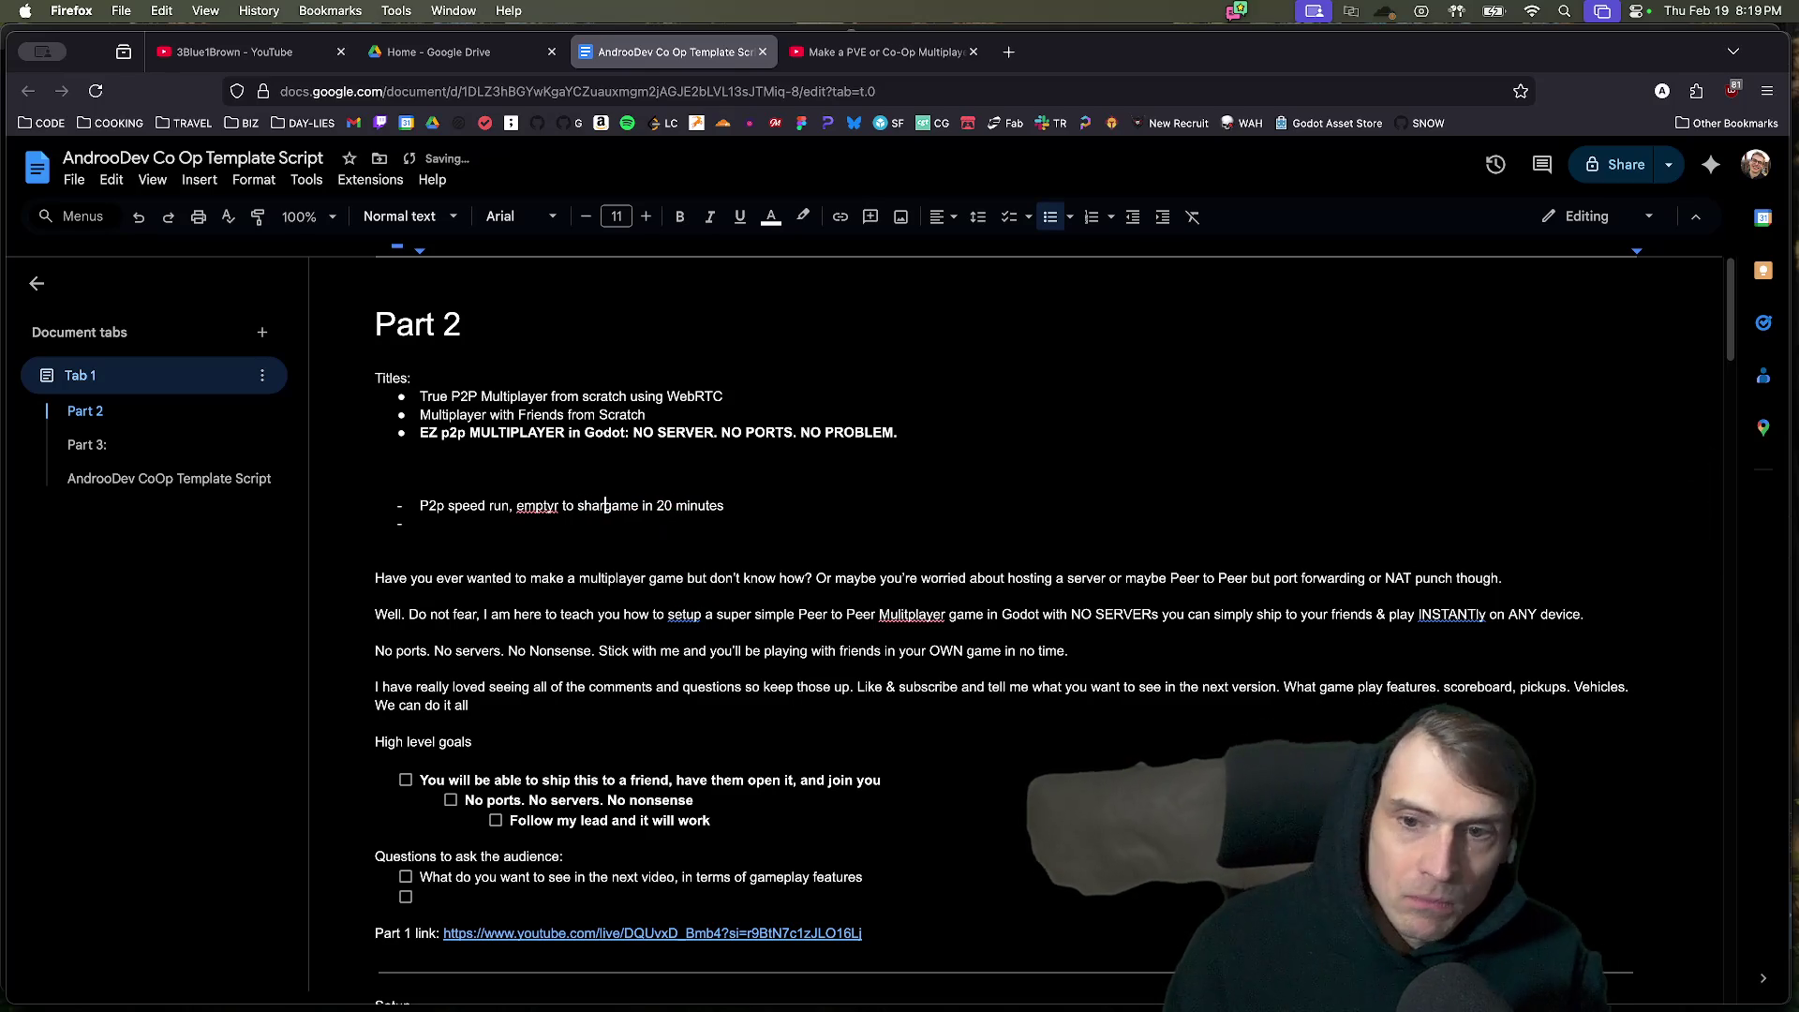
key(super+z)
text(web)
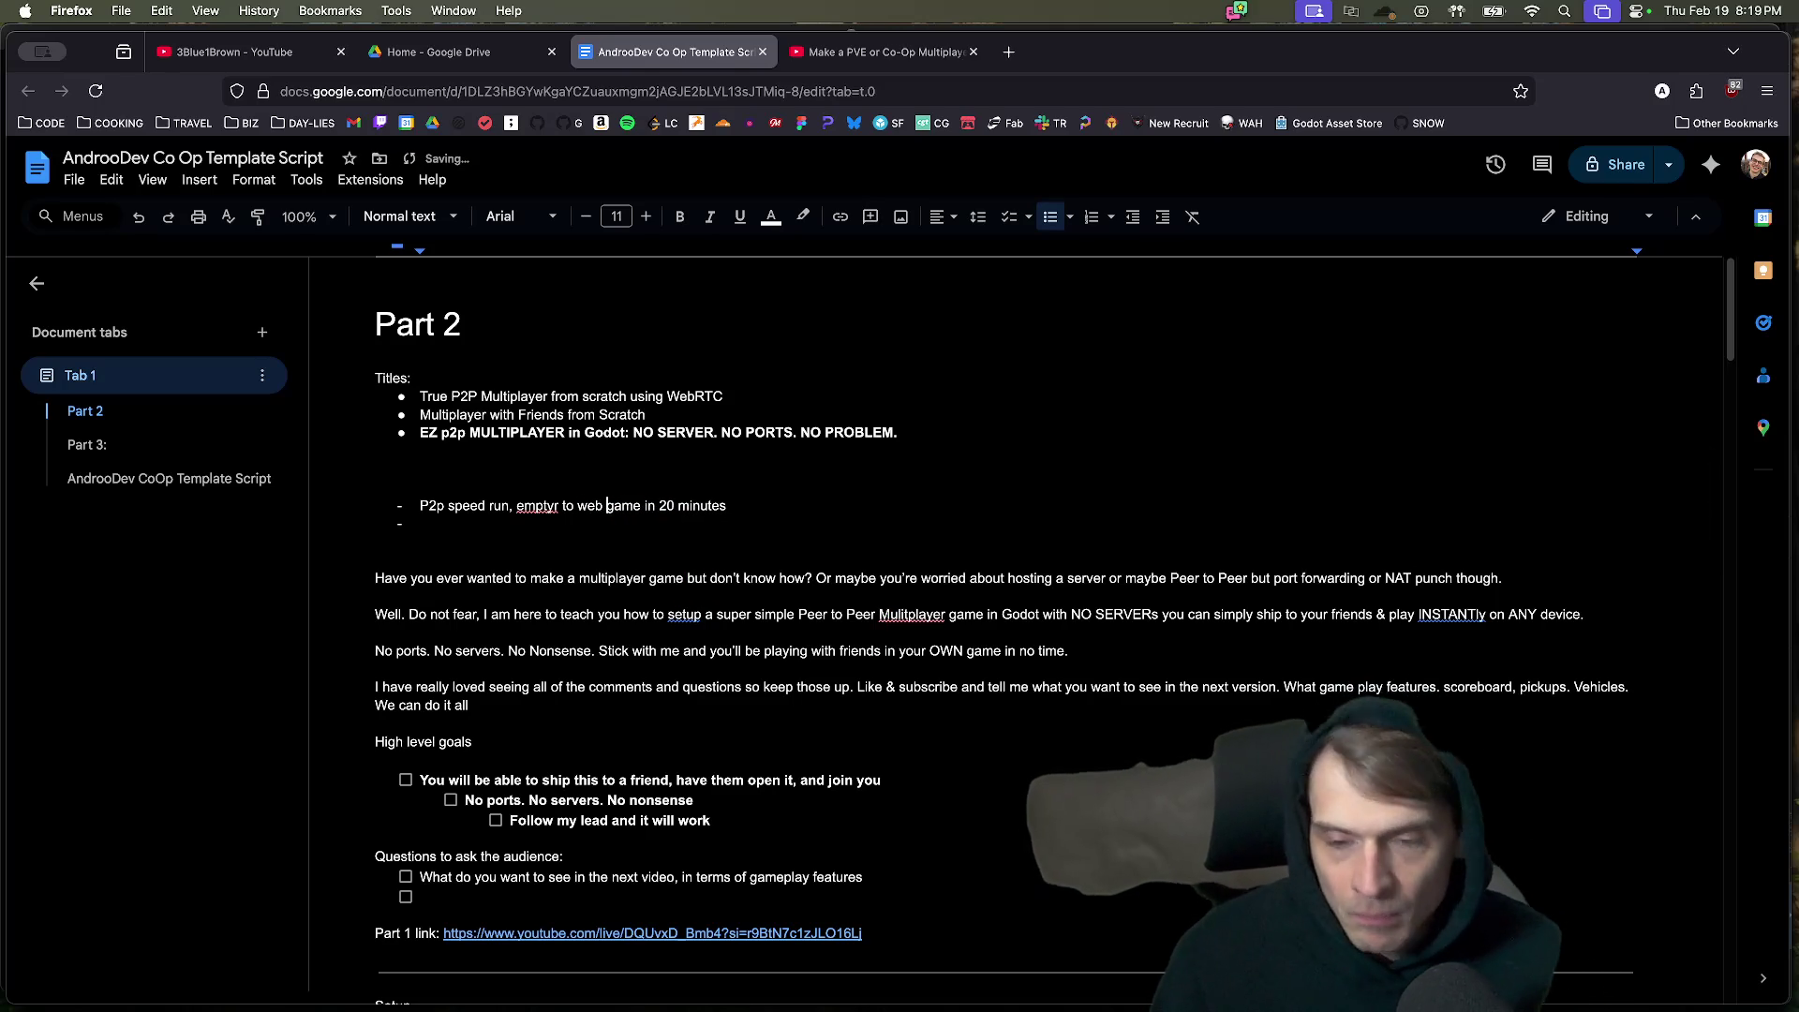
key(Up)
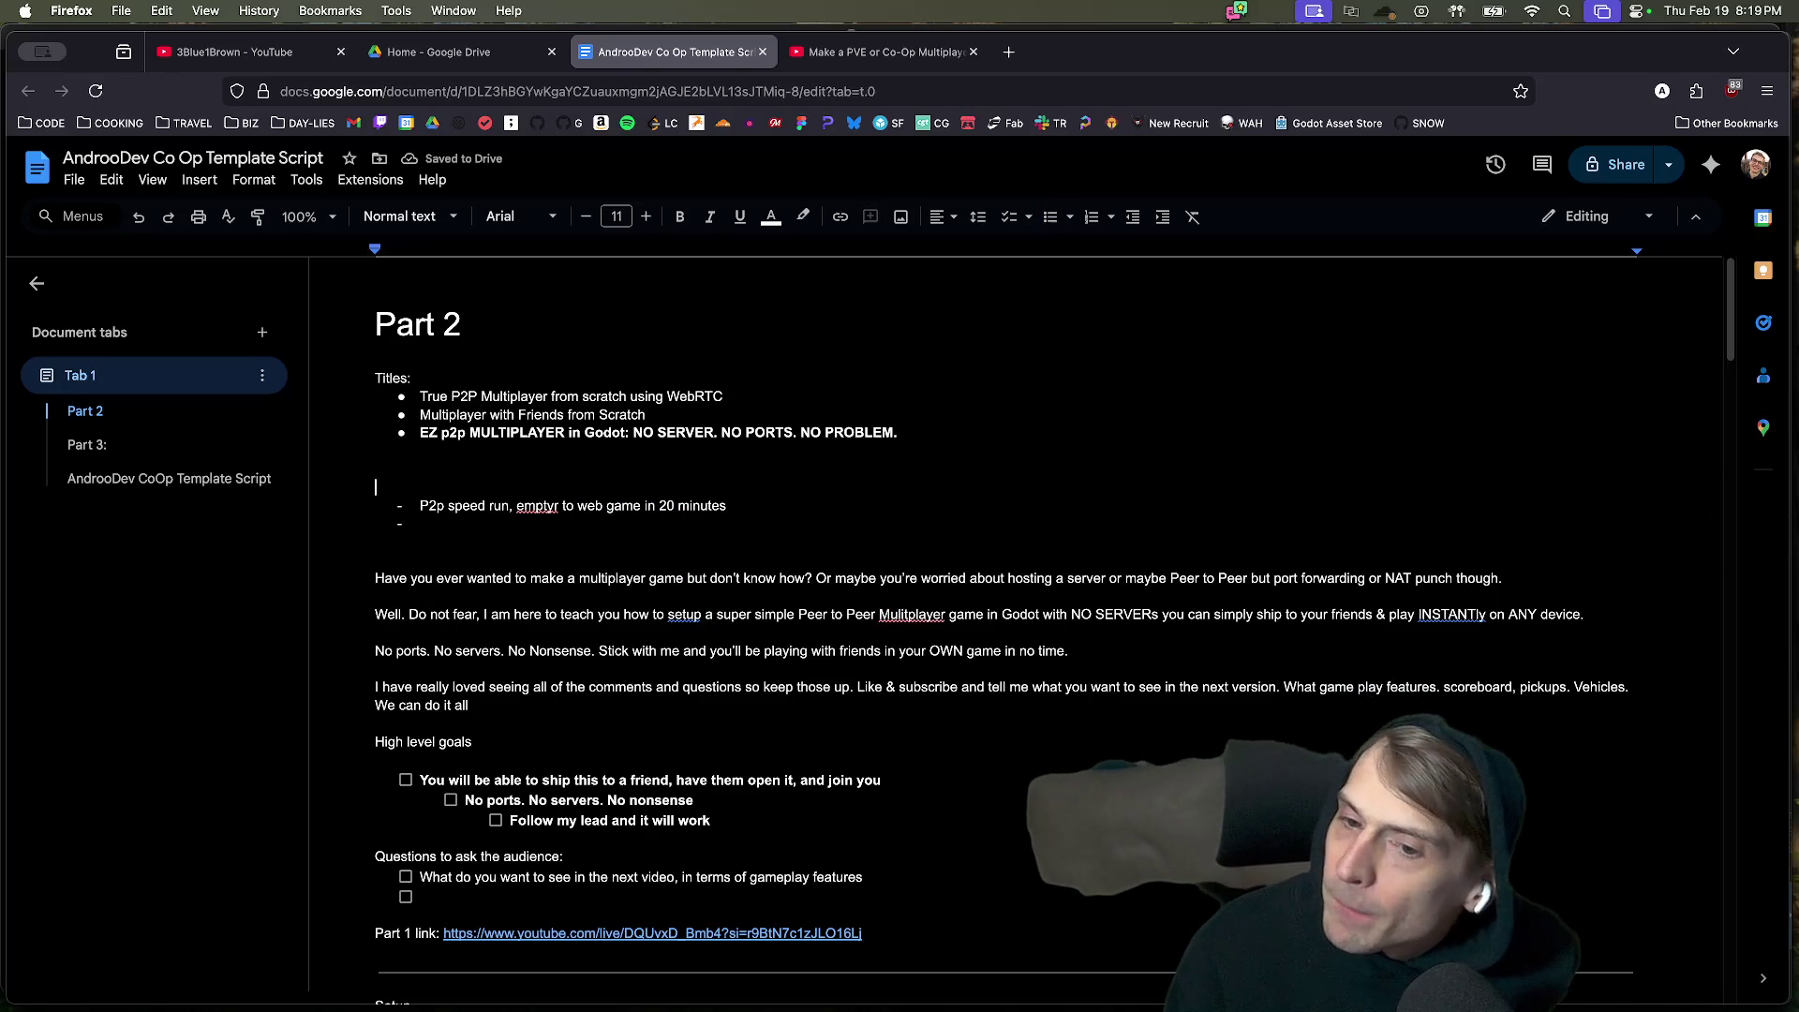
key(Right)
key(Right)
key(Right)
key(BackSpace)
text(P)
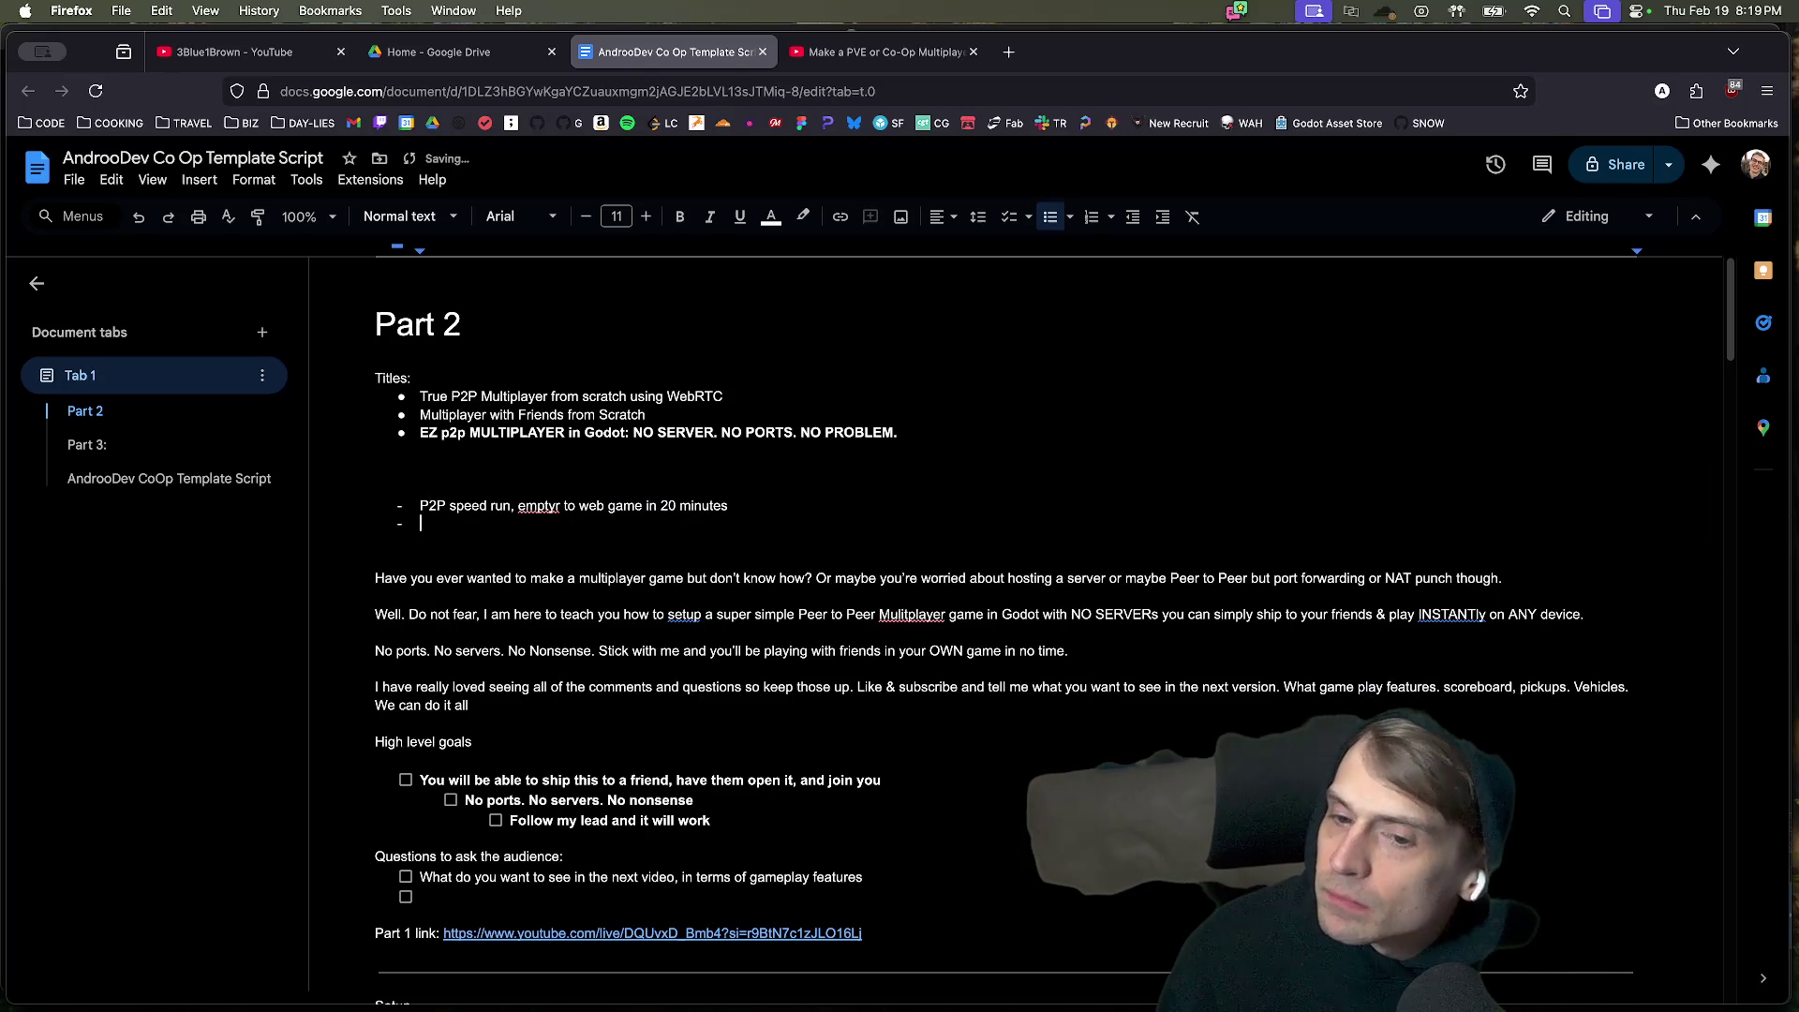
double_click(586, 505)
text(shara)
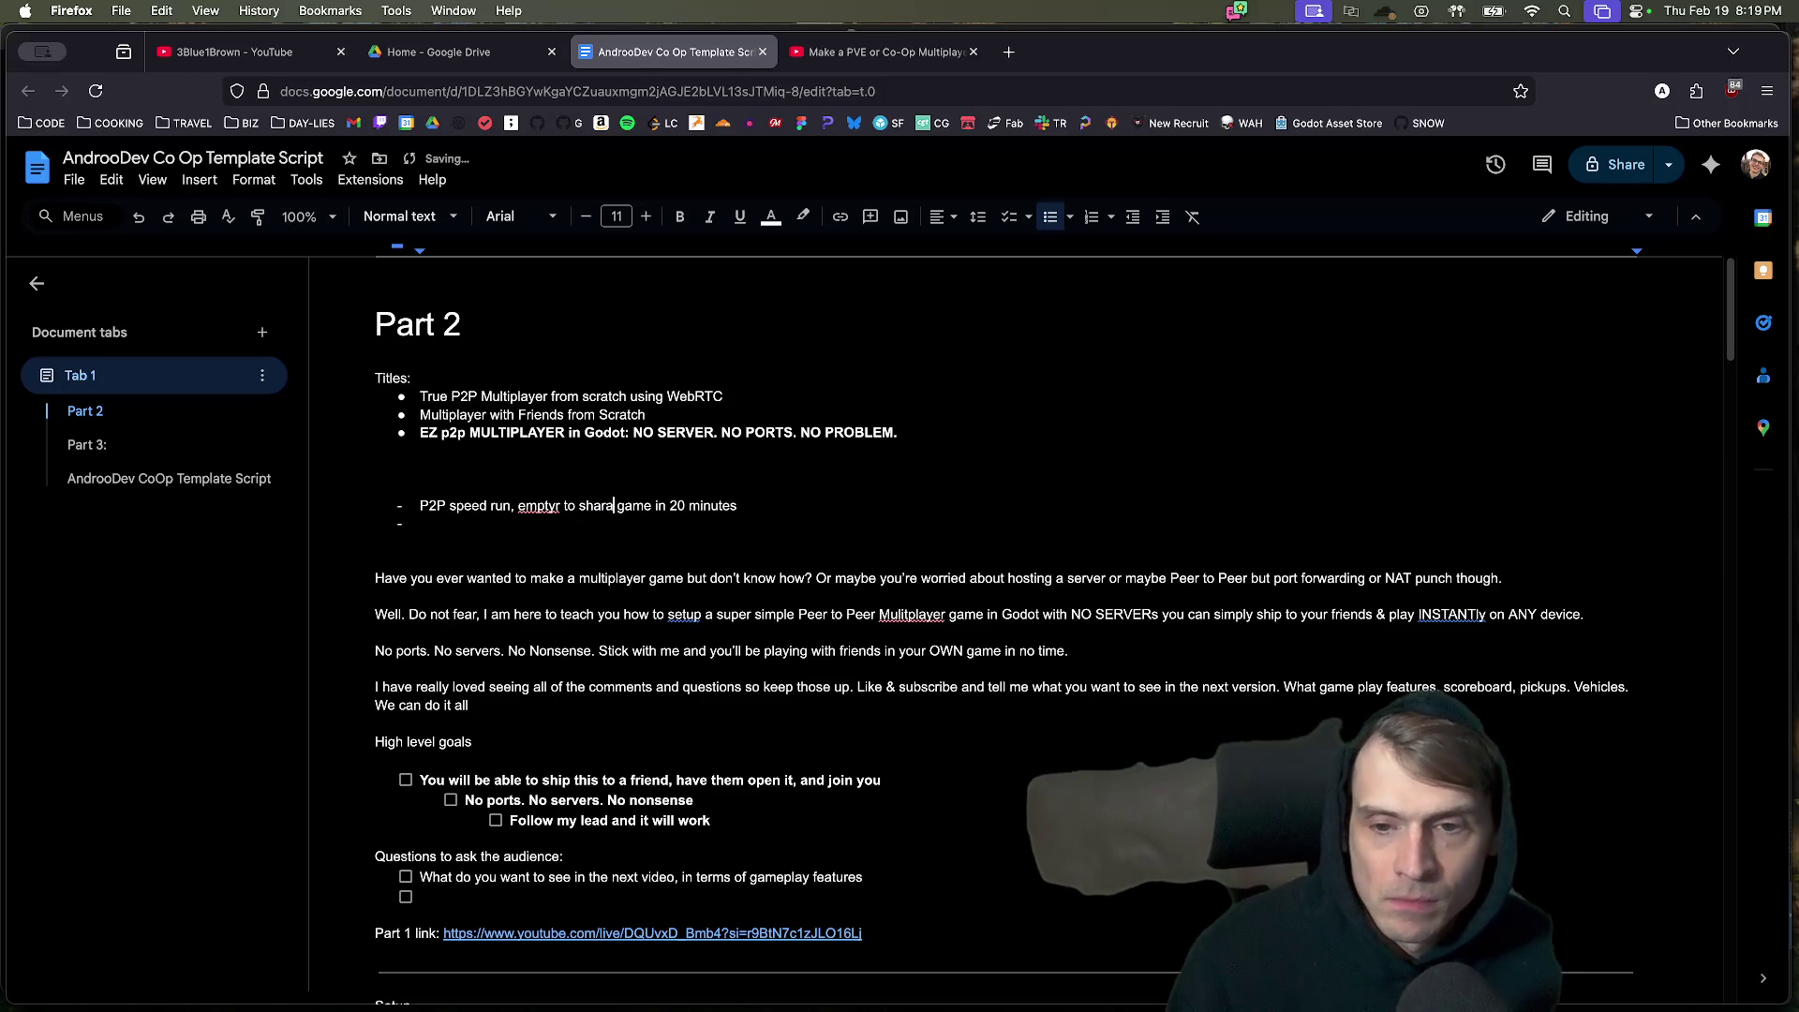
text(ble)
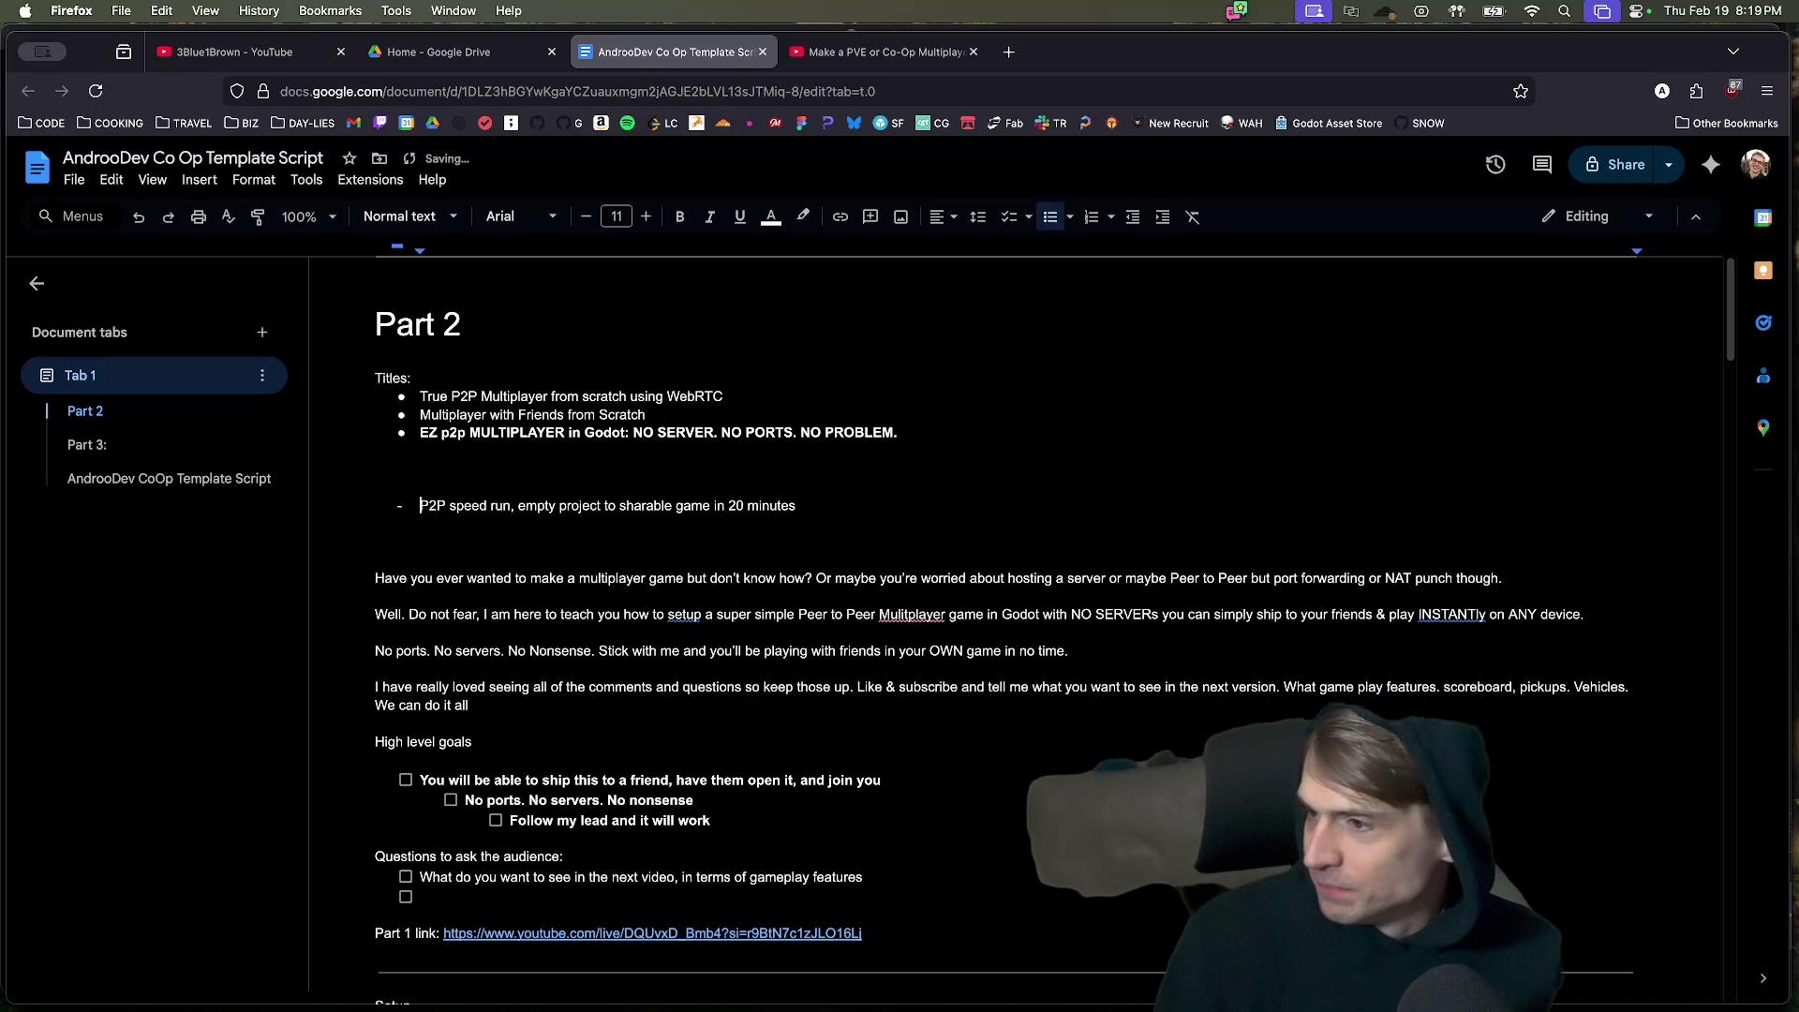
Make the note an unindented round bullet with an indented sub-point beneath it.
key(BackSpace)
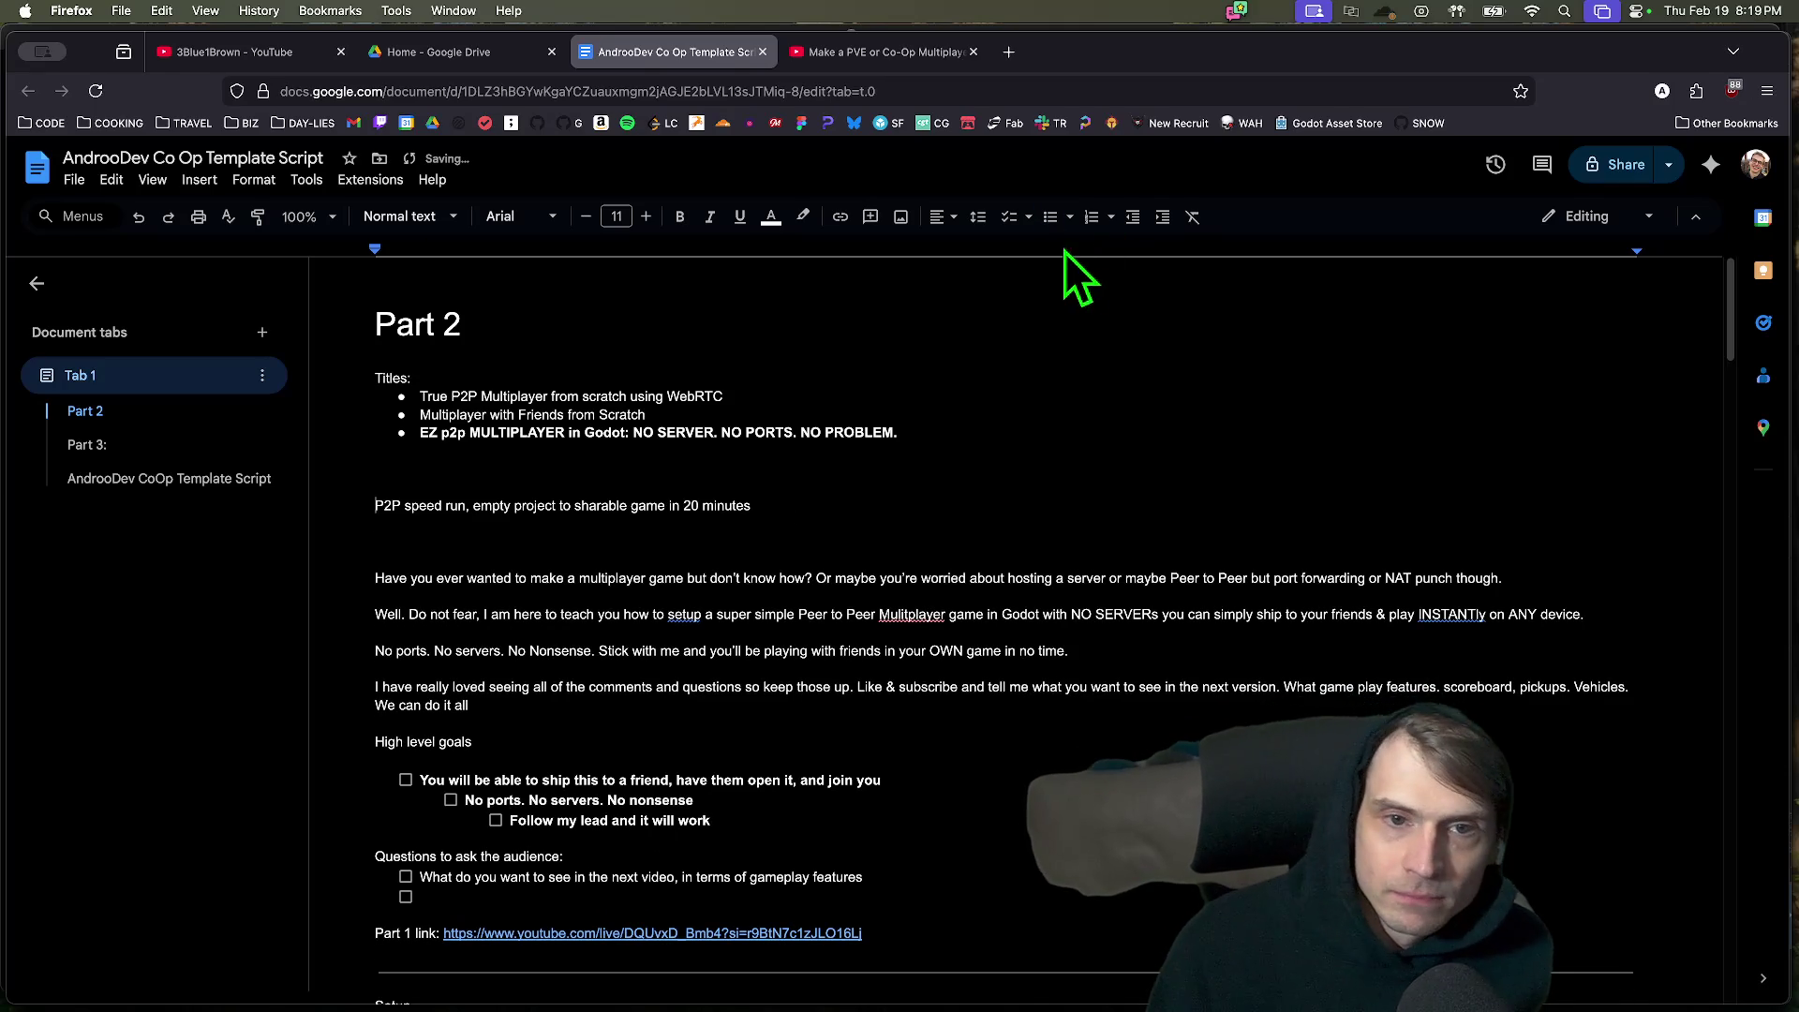
click(1050, 223)
click(971, 531)
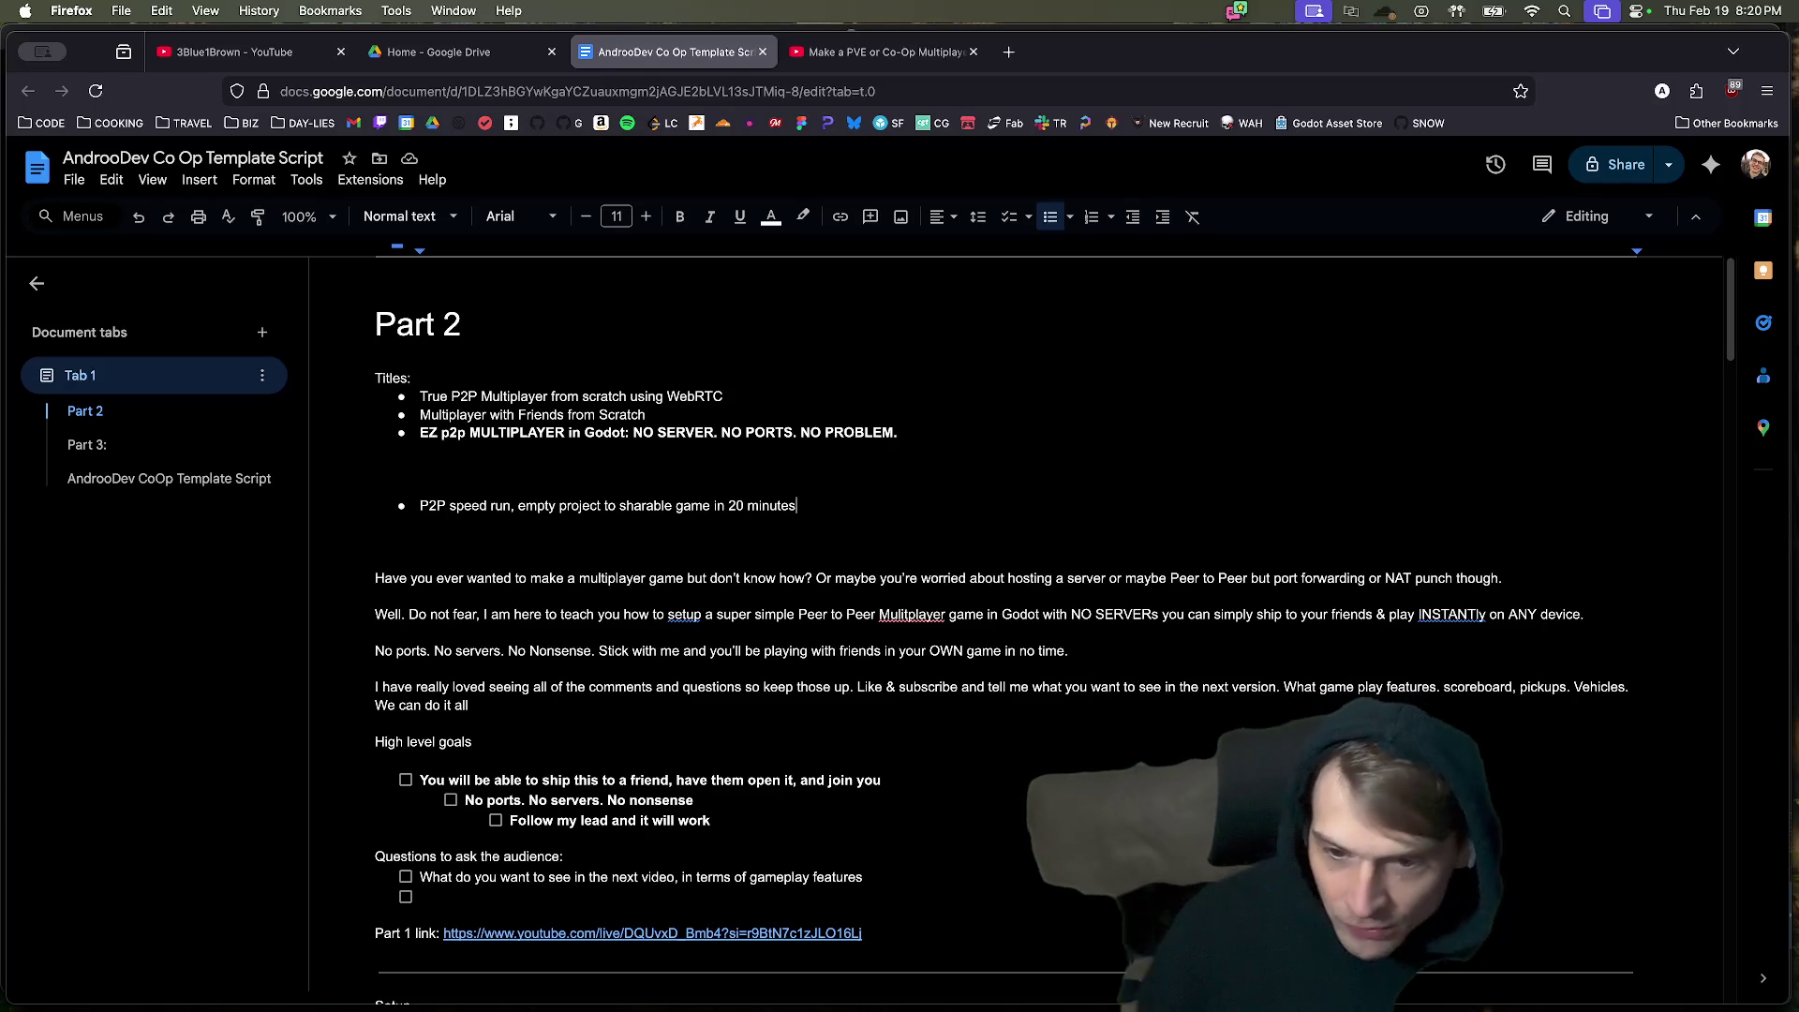
key(Return)
key(Tab)
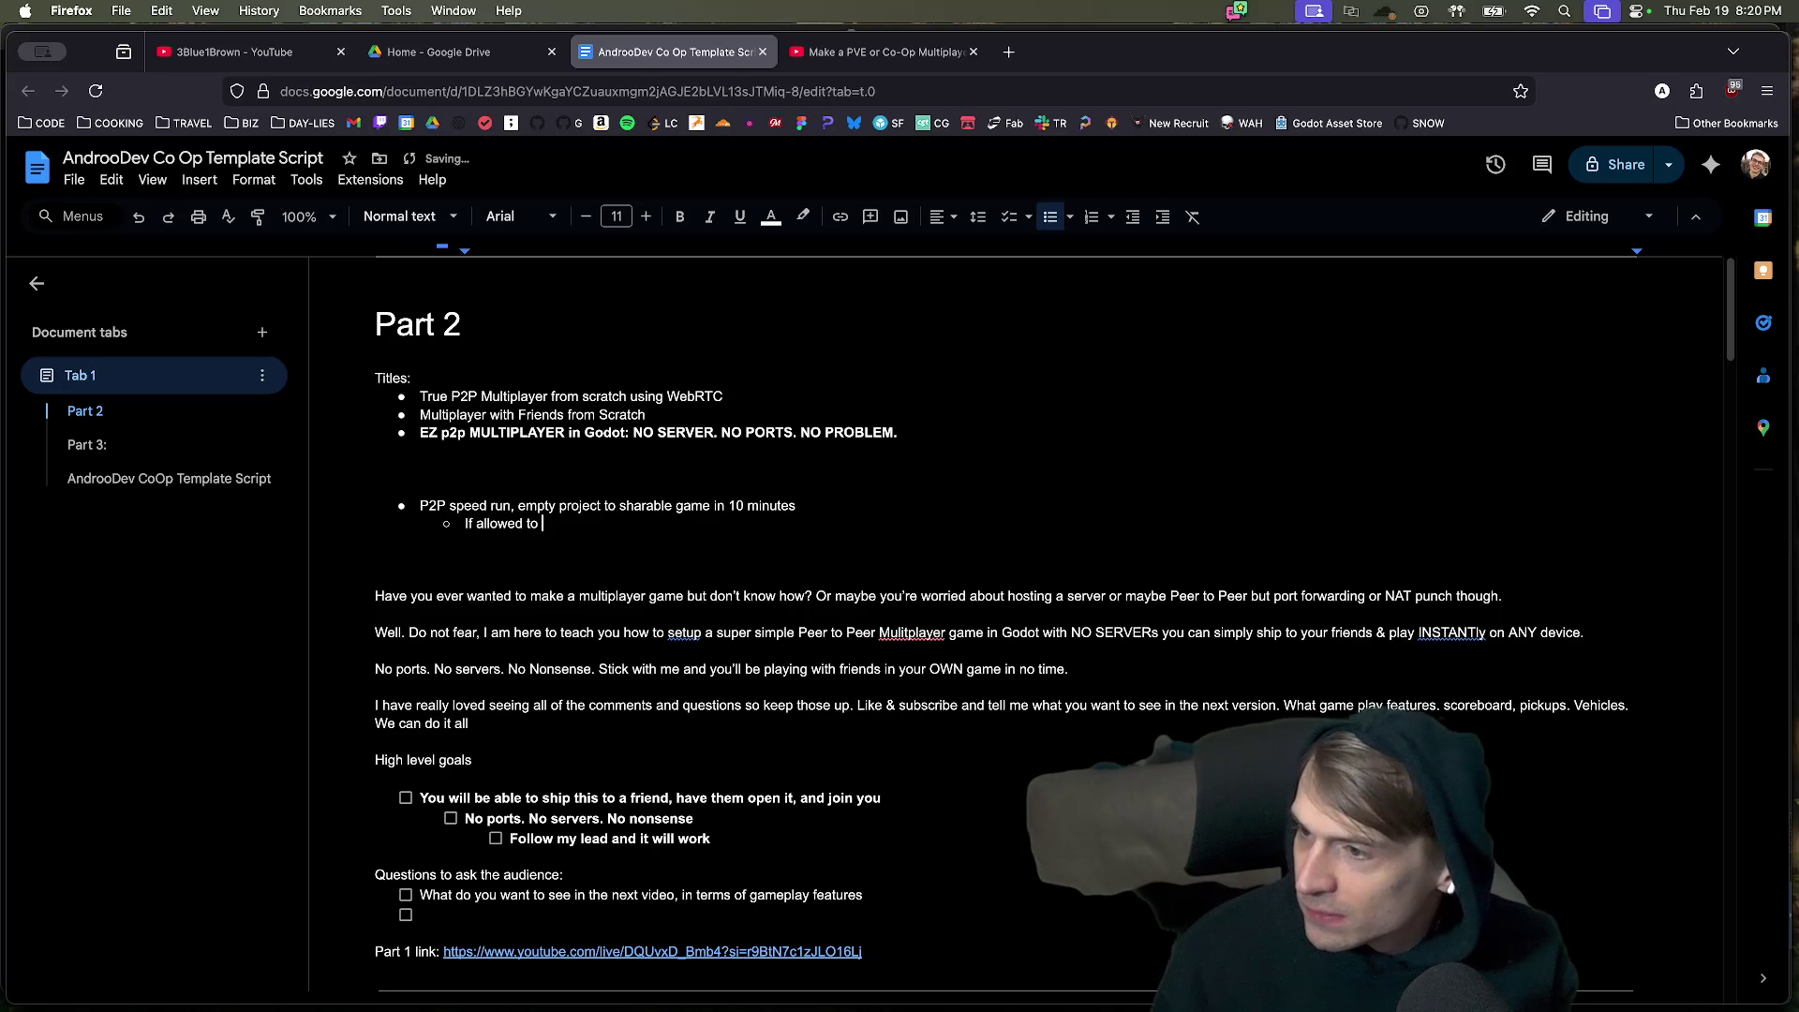
key(super+Tab)
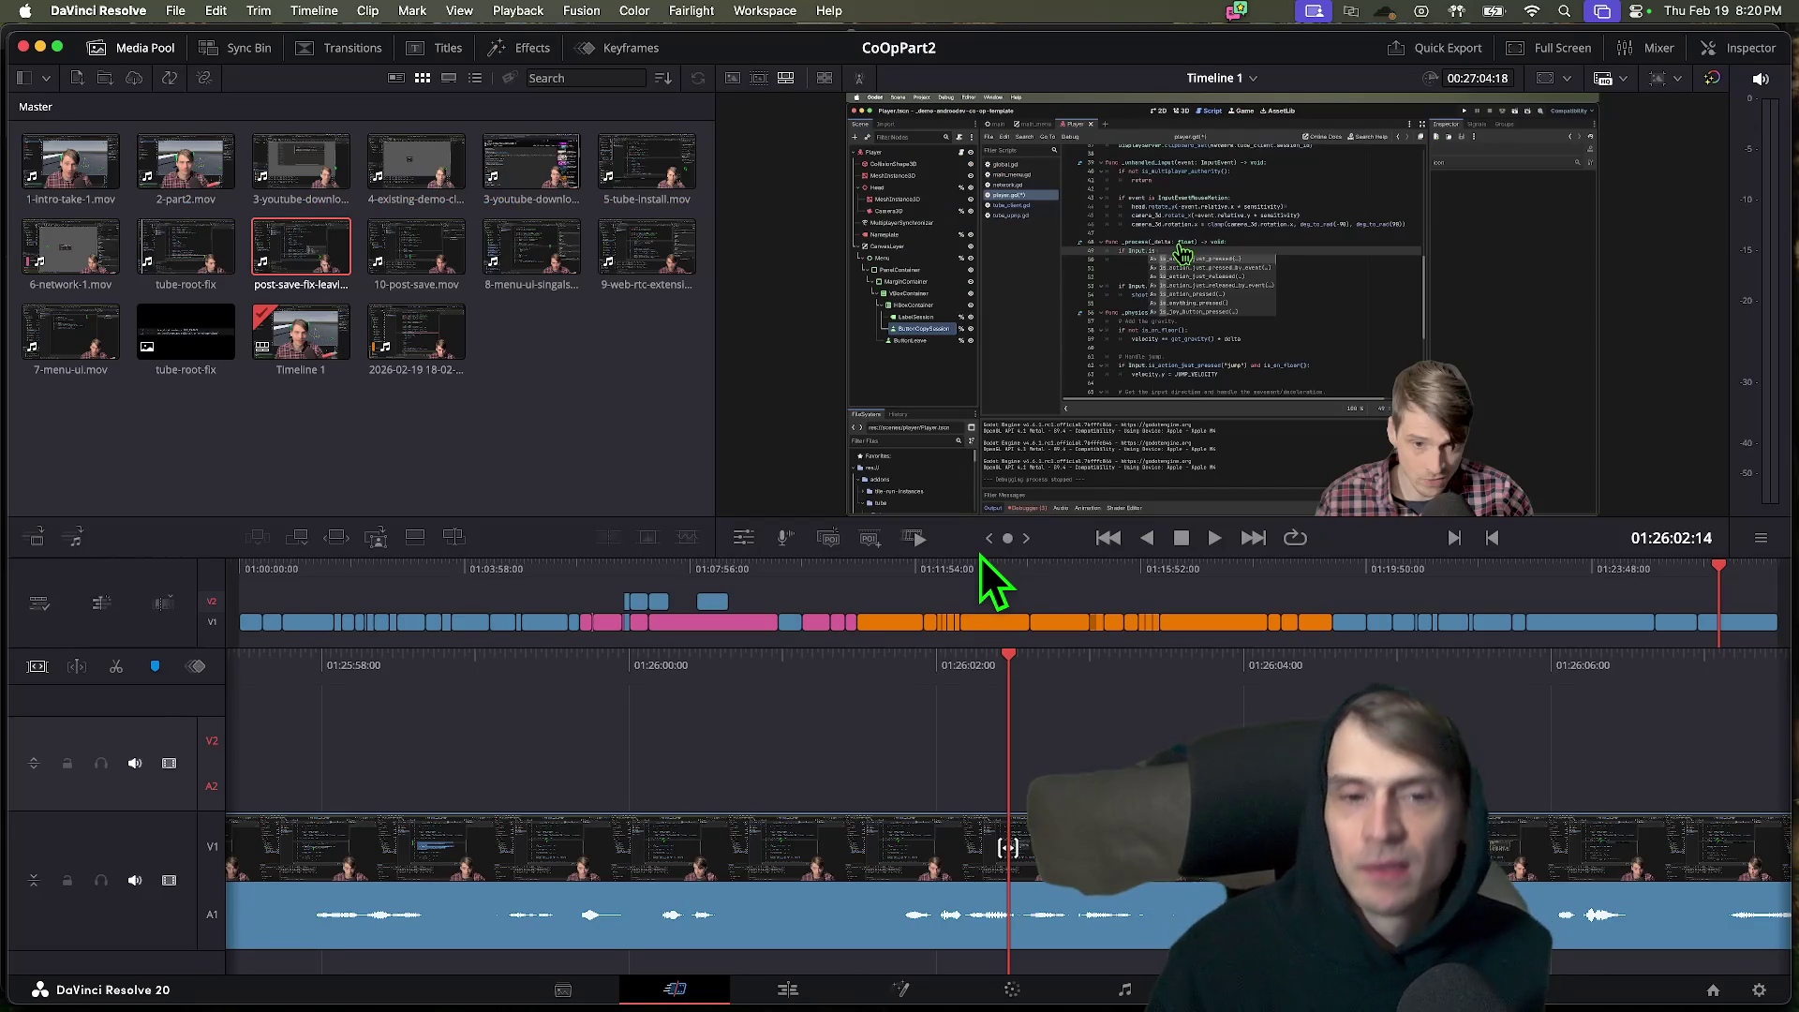
key(space)
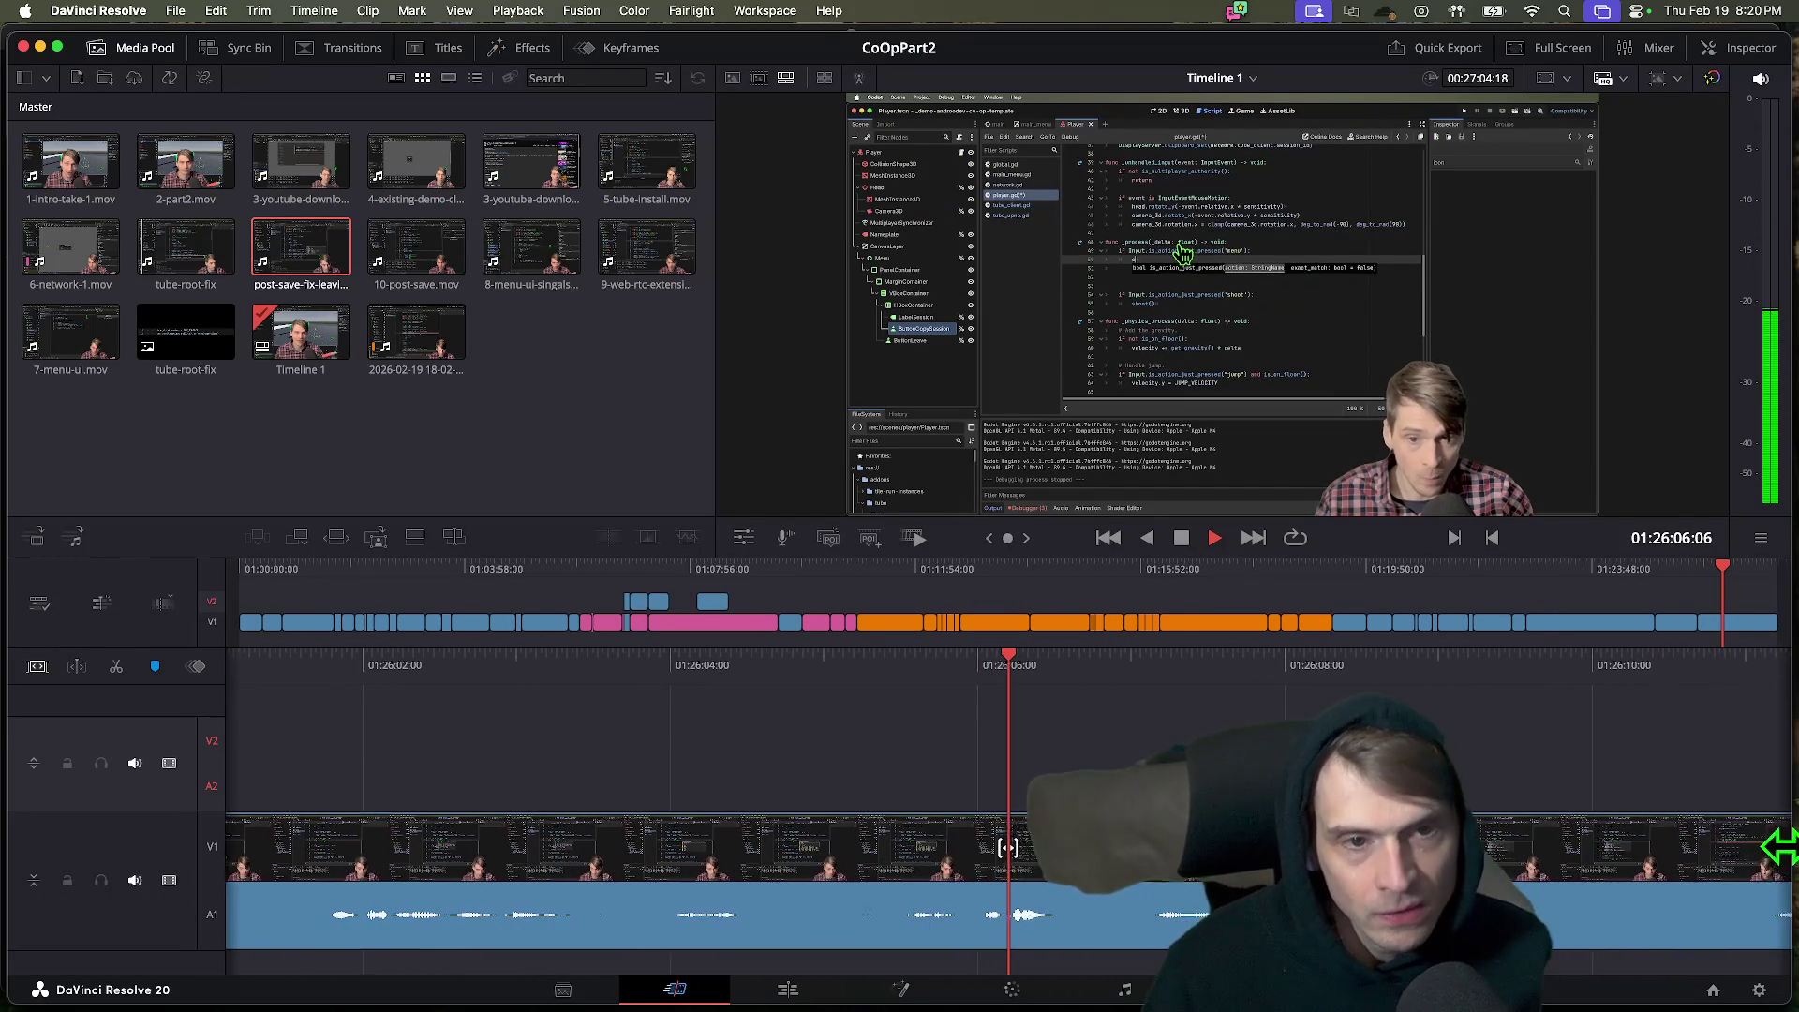
key(space)
key(shift+Left)
key(shift+Left)
key(shift+Left)
key(space)
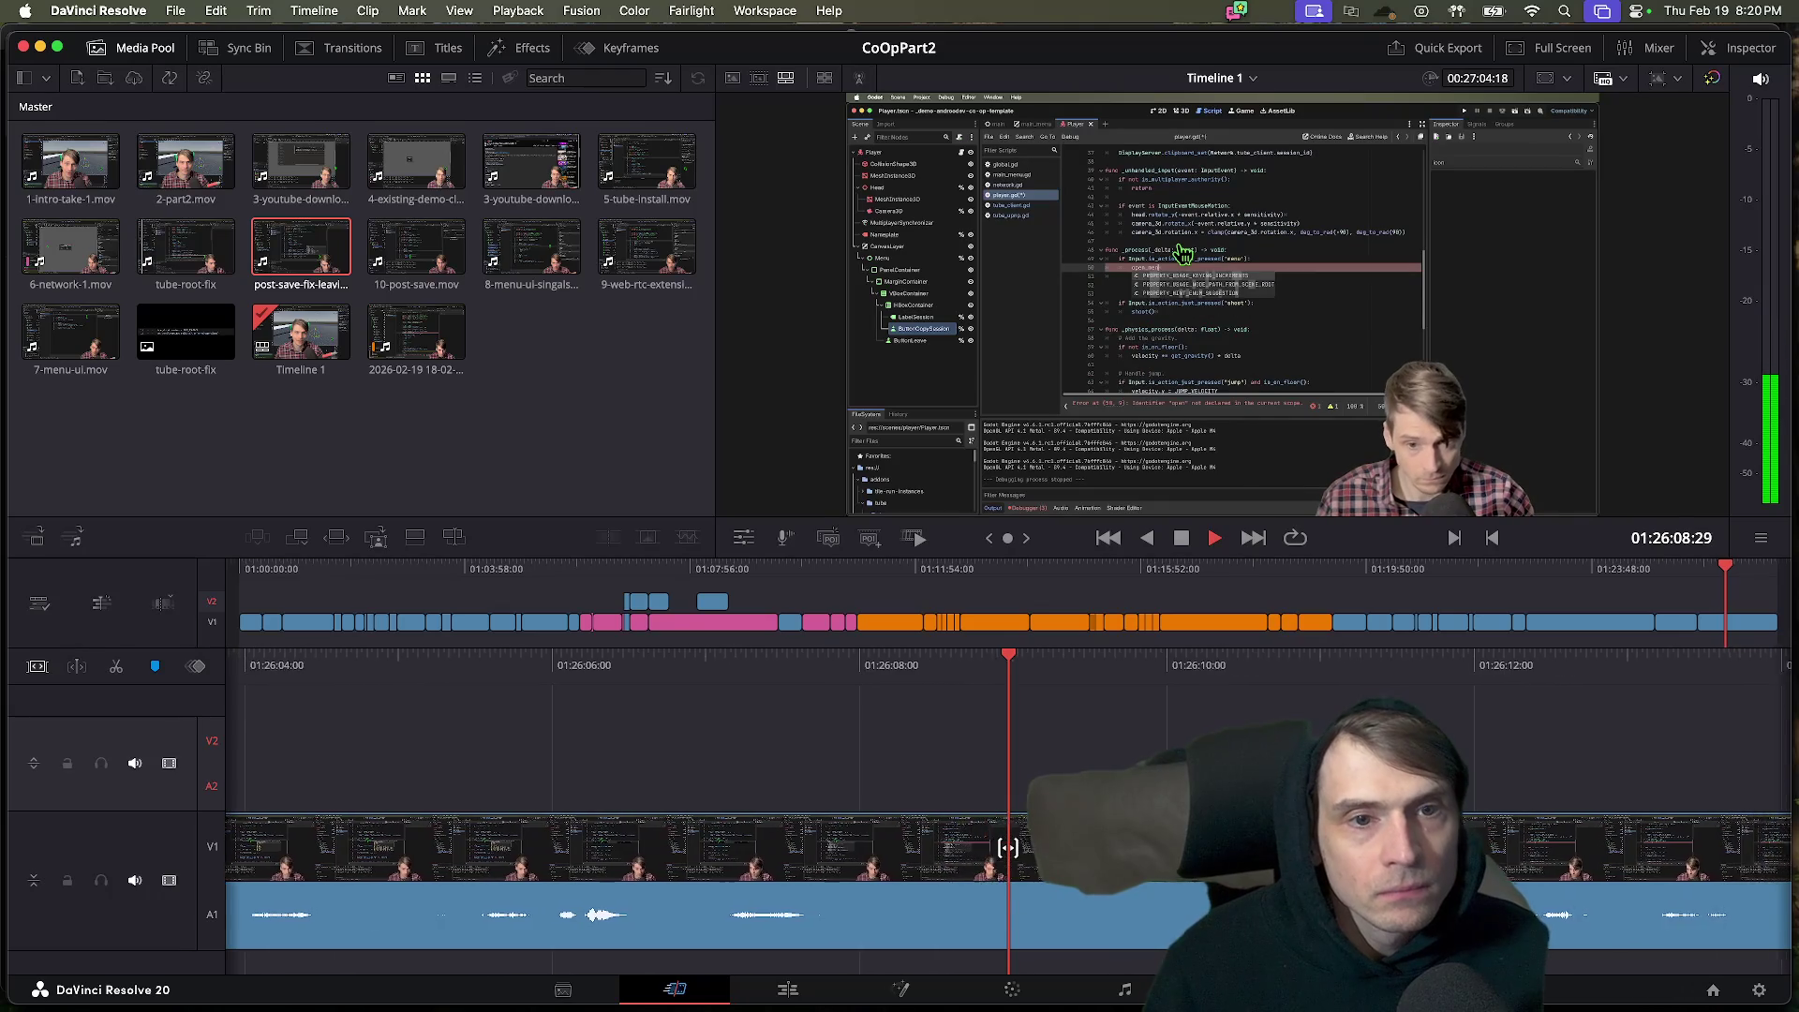
key(k)
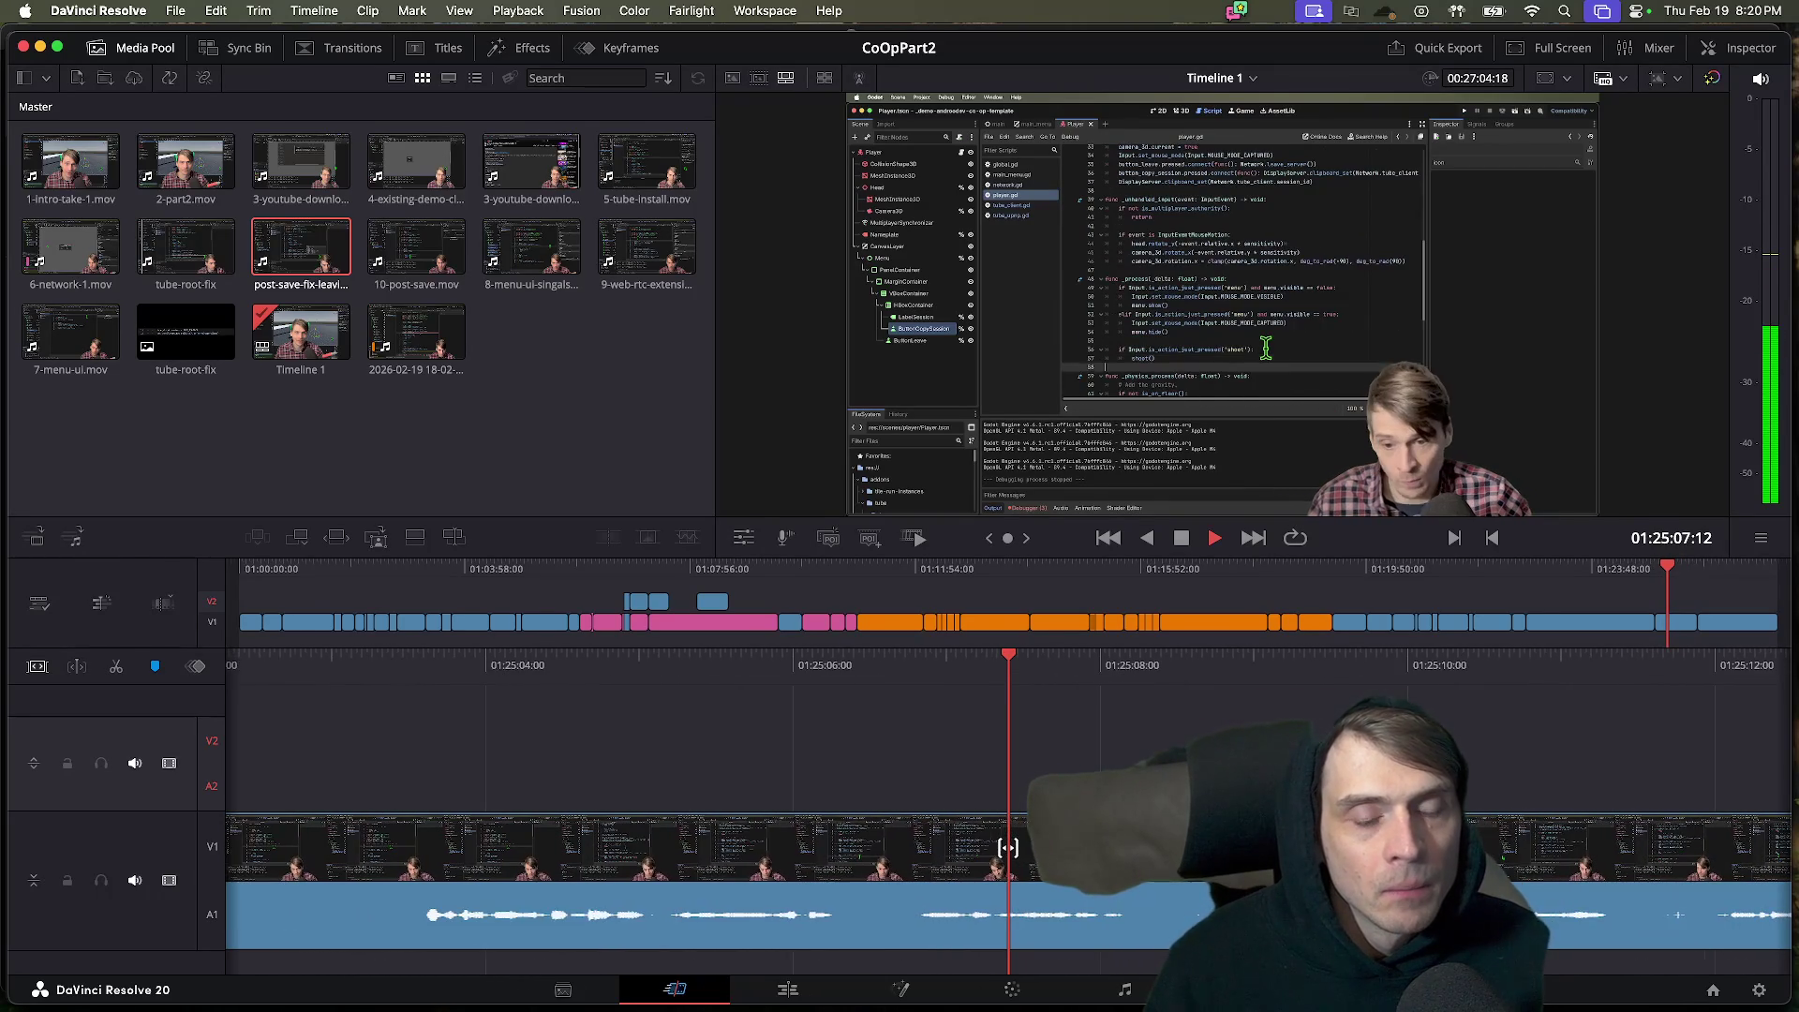
key(l)
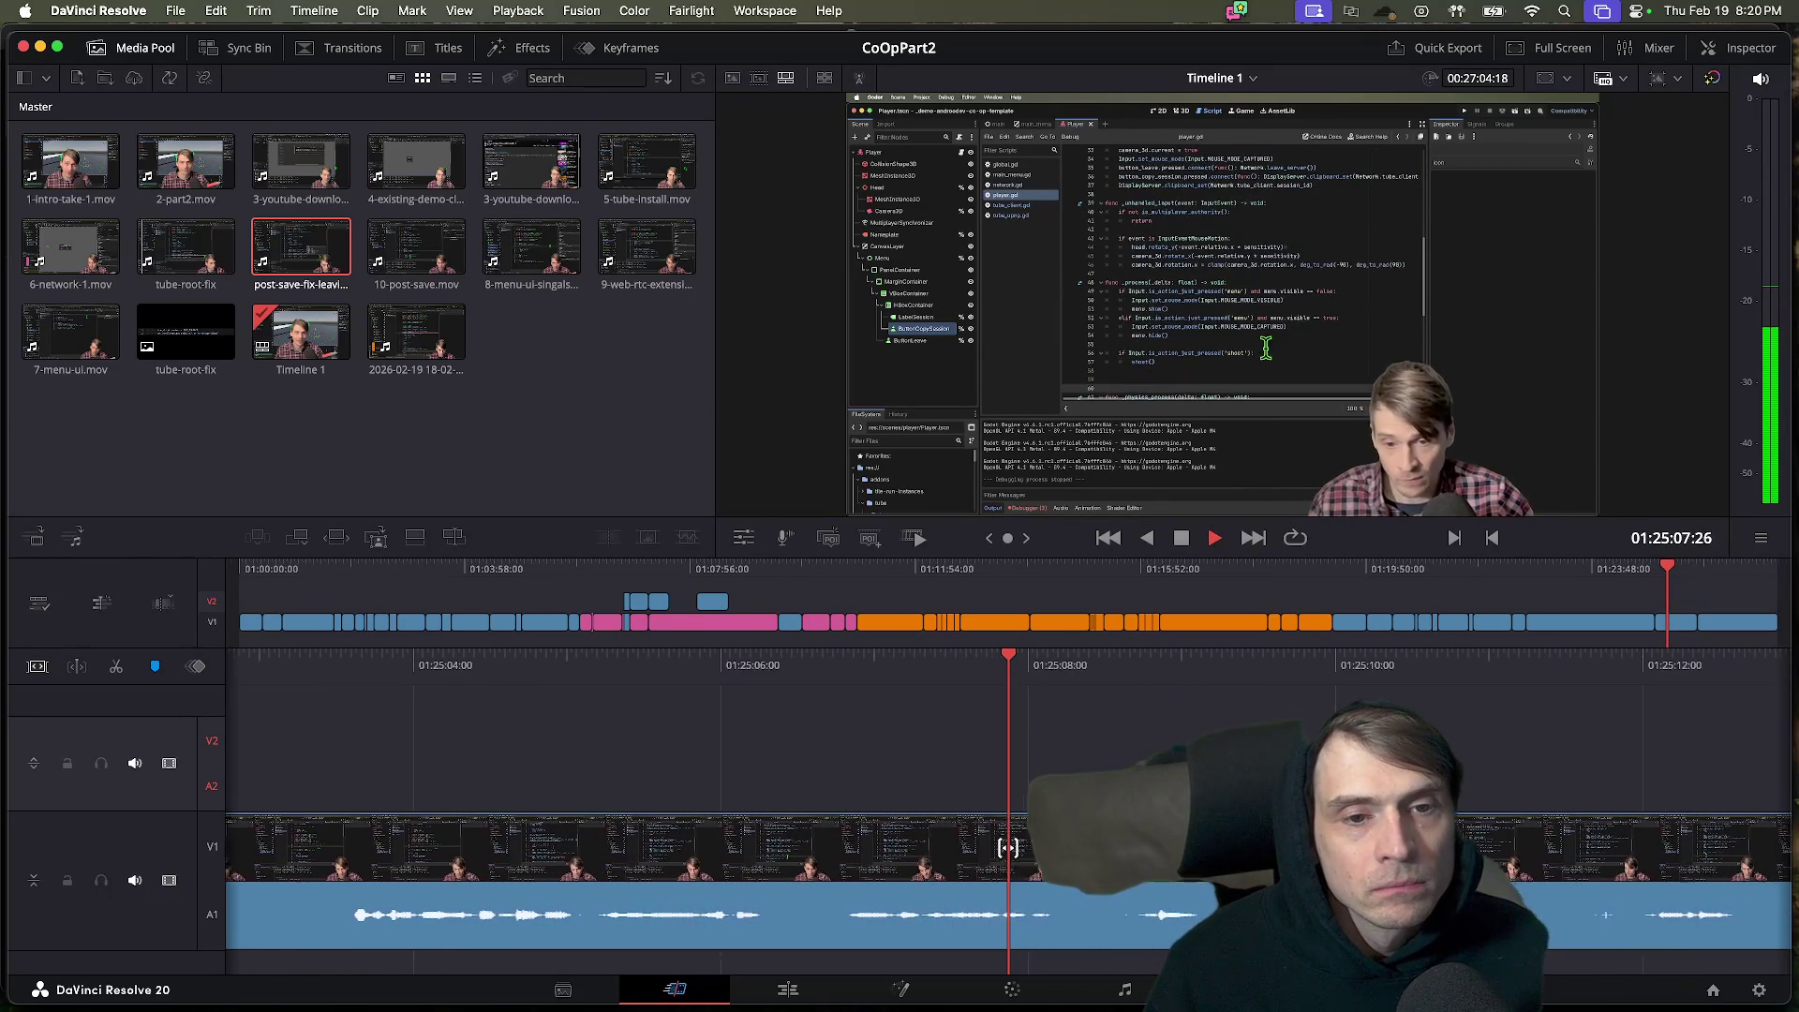
key(k)
key(j)
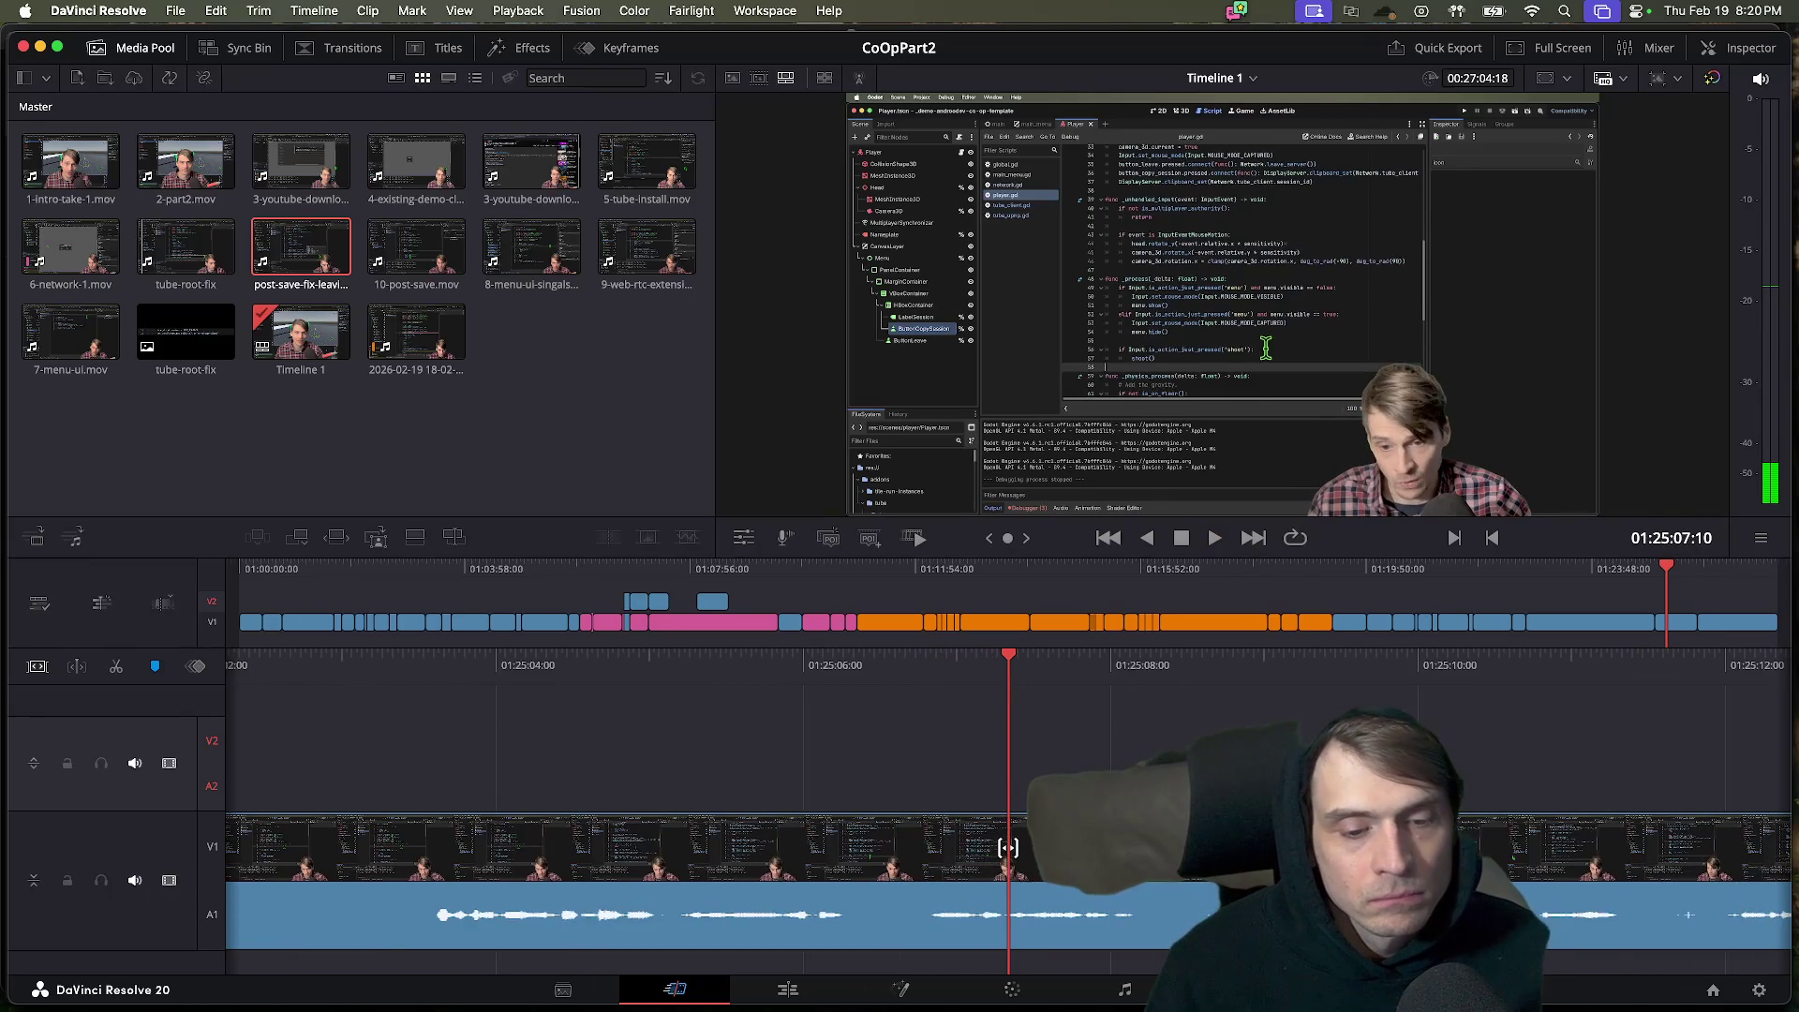
key(l)
key(k)
click(1183, 909)
Split the clip at the playhead and trim the new edit point later by 02:15.
key(super+b)
click(1022, 872)
key(Down)
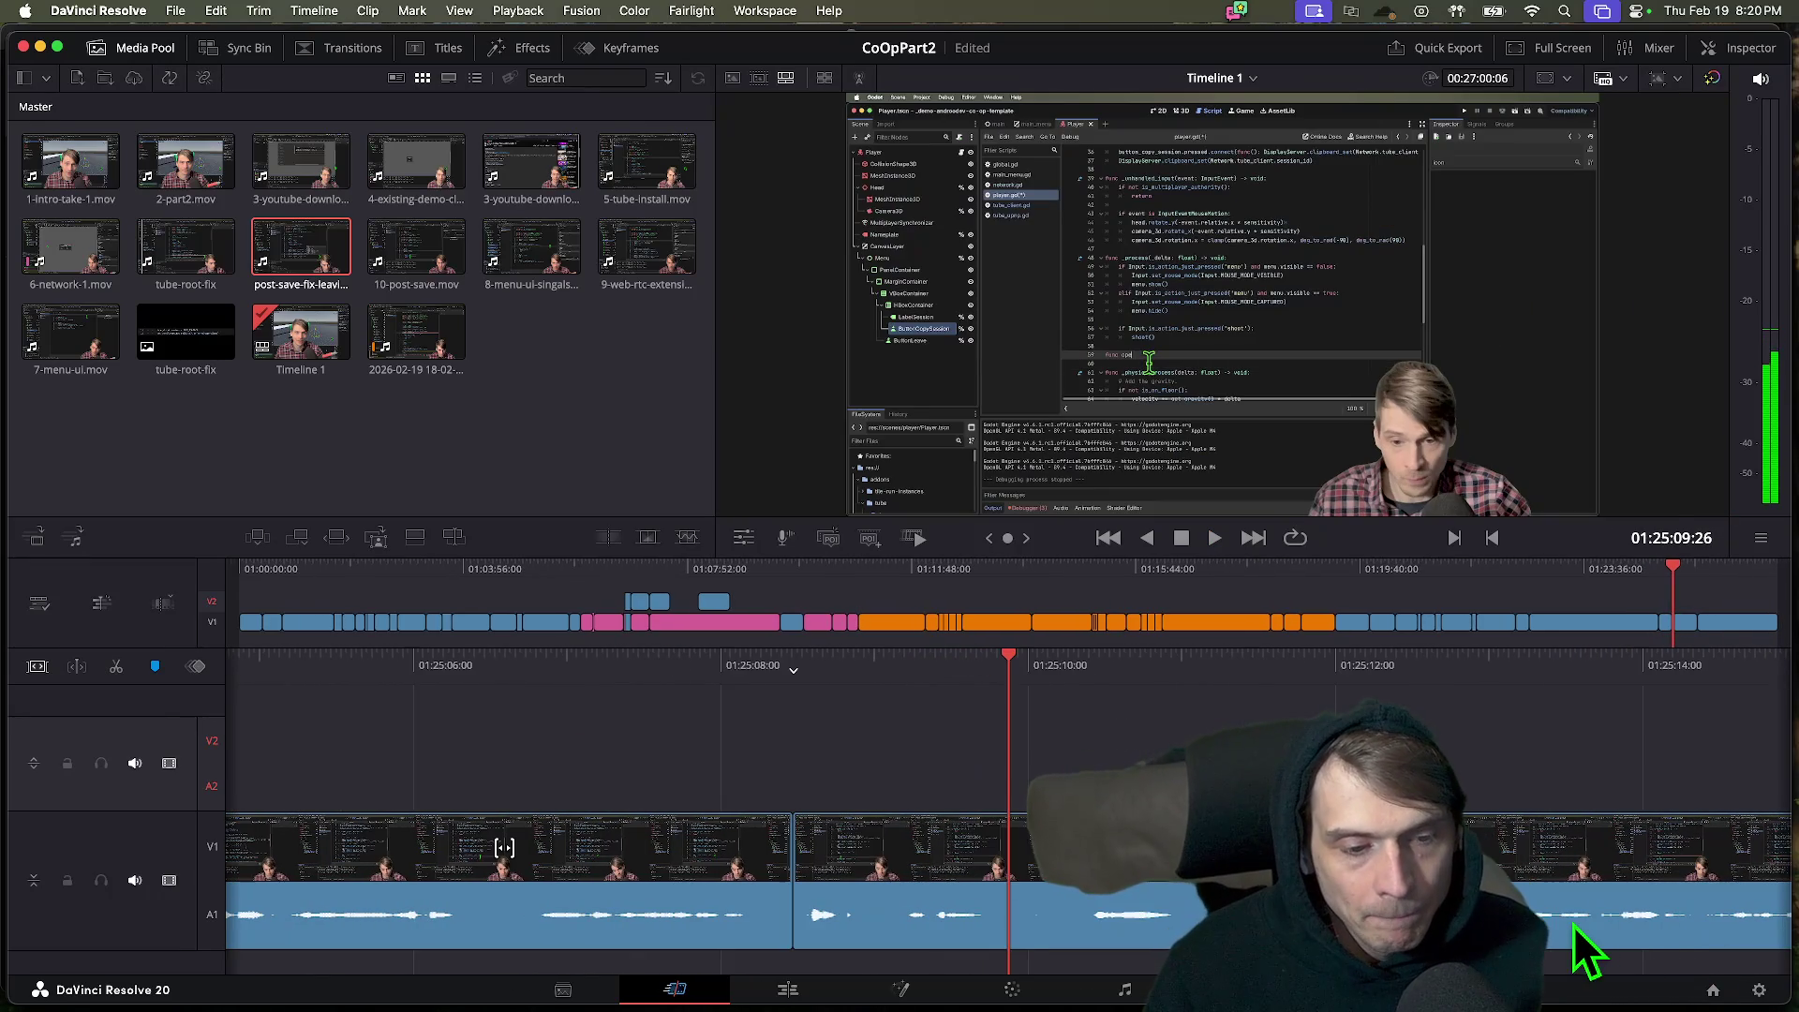
key(slash)
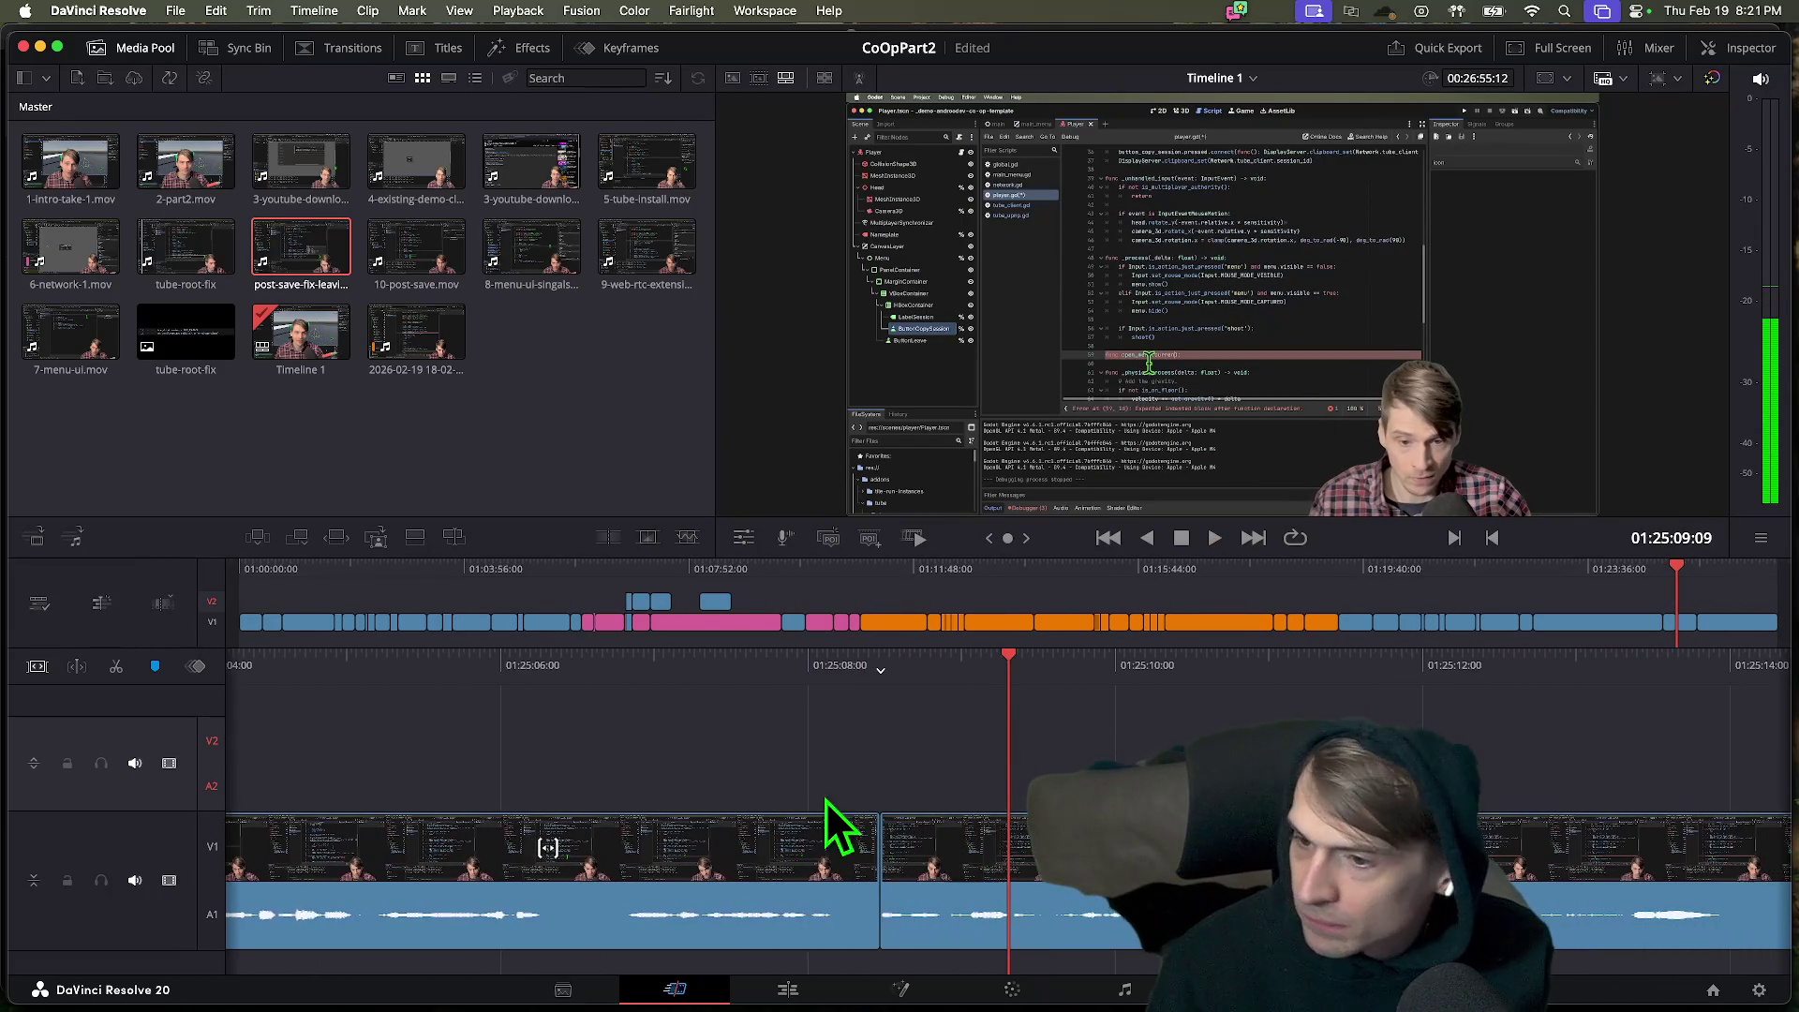
drag(899, 859, 881, 859)
key(slash)
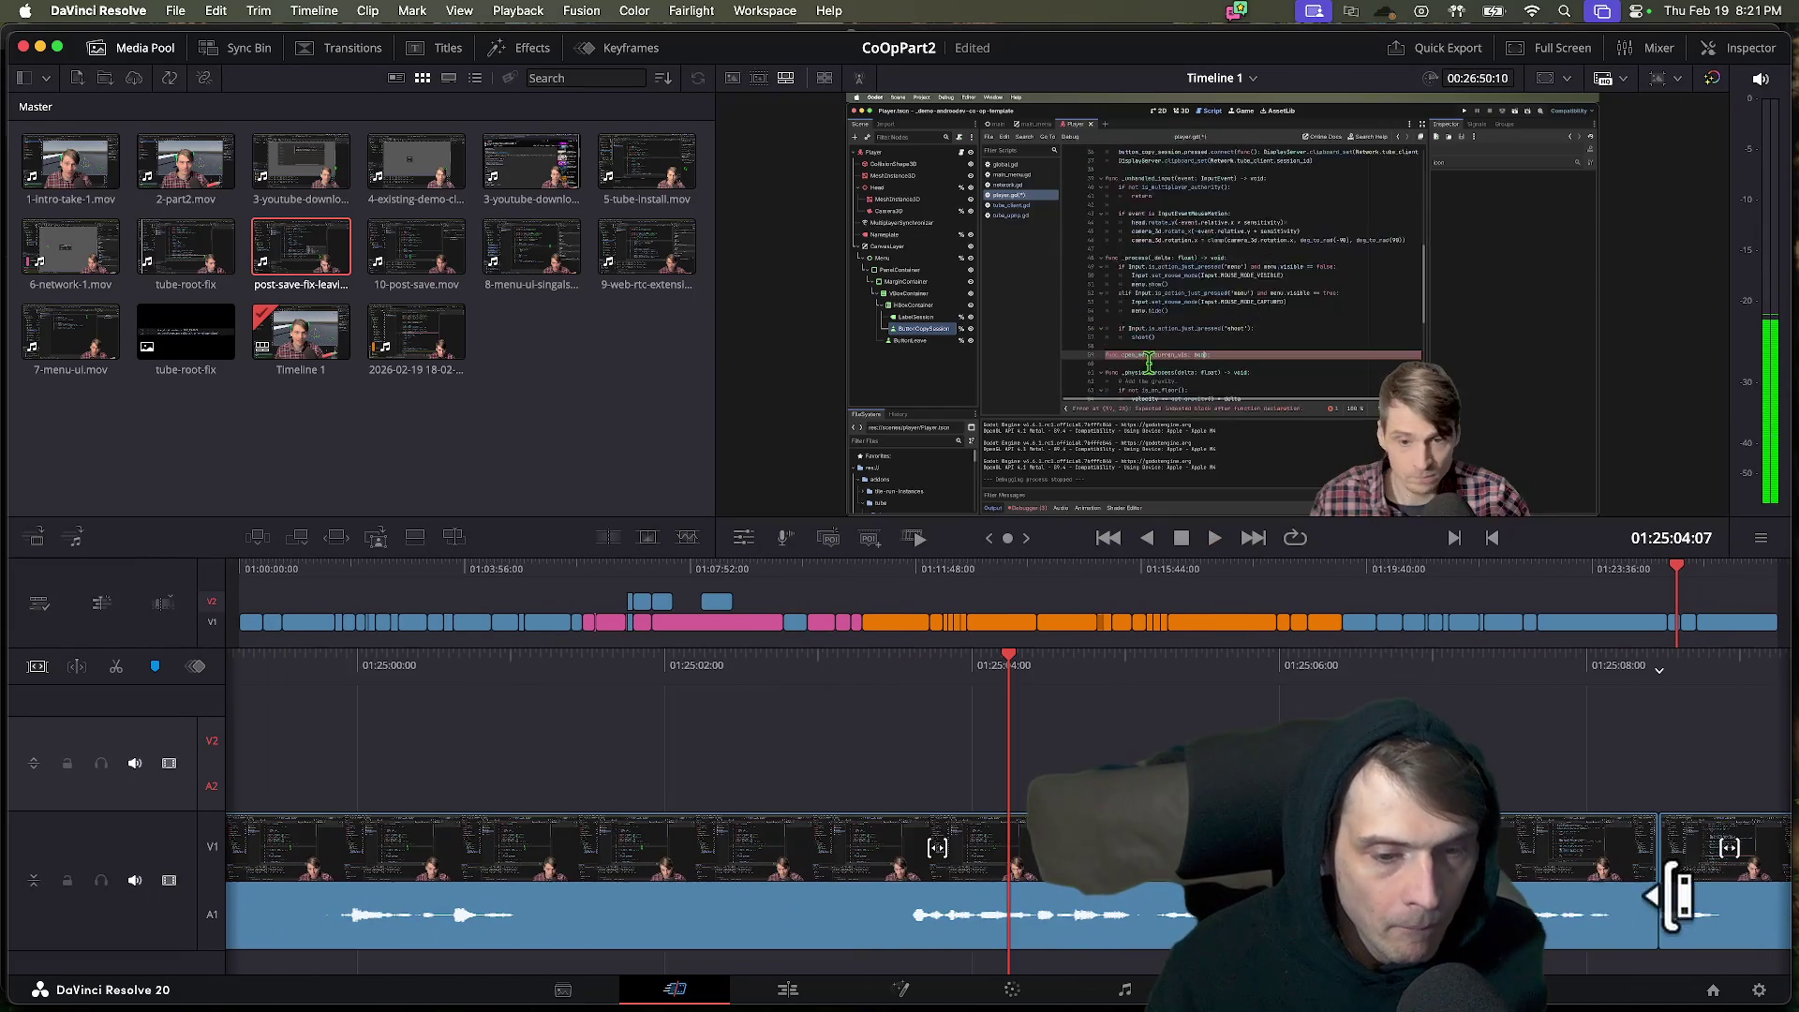
Find the end of the unwanted section and ripple-delete it from the timeline.
key(l)
key(l)
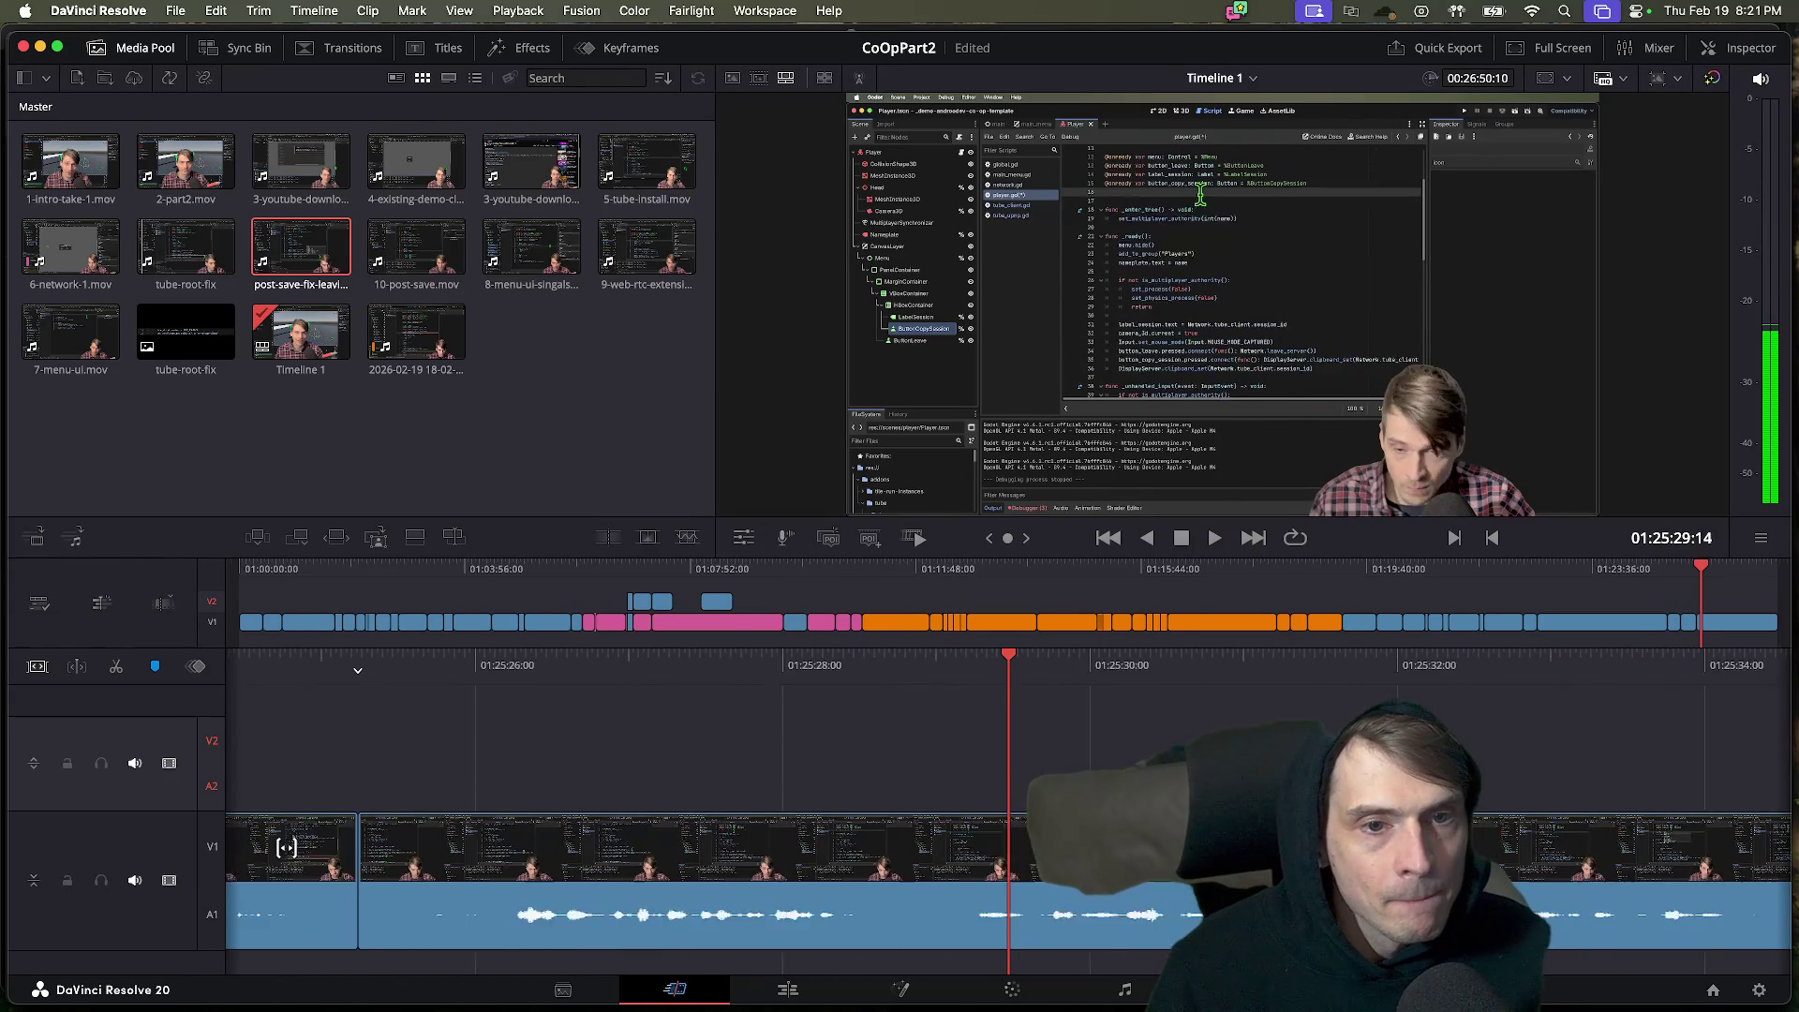
key(j)
key(j)
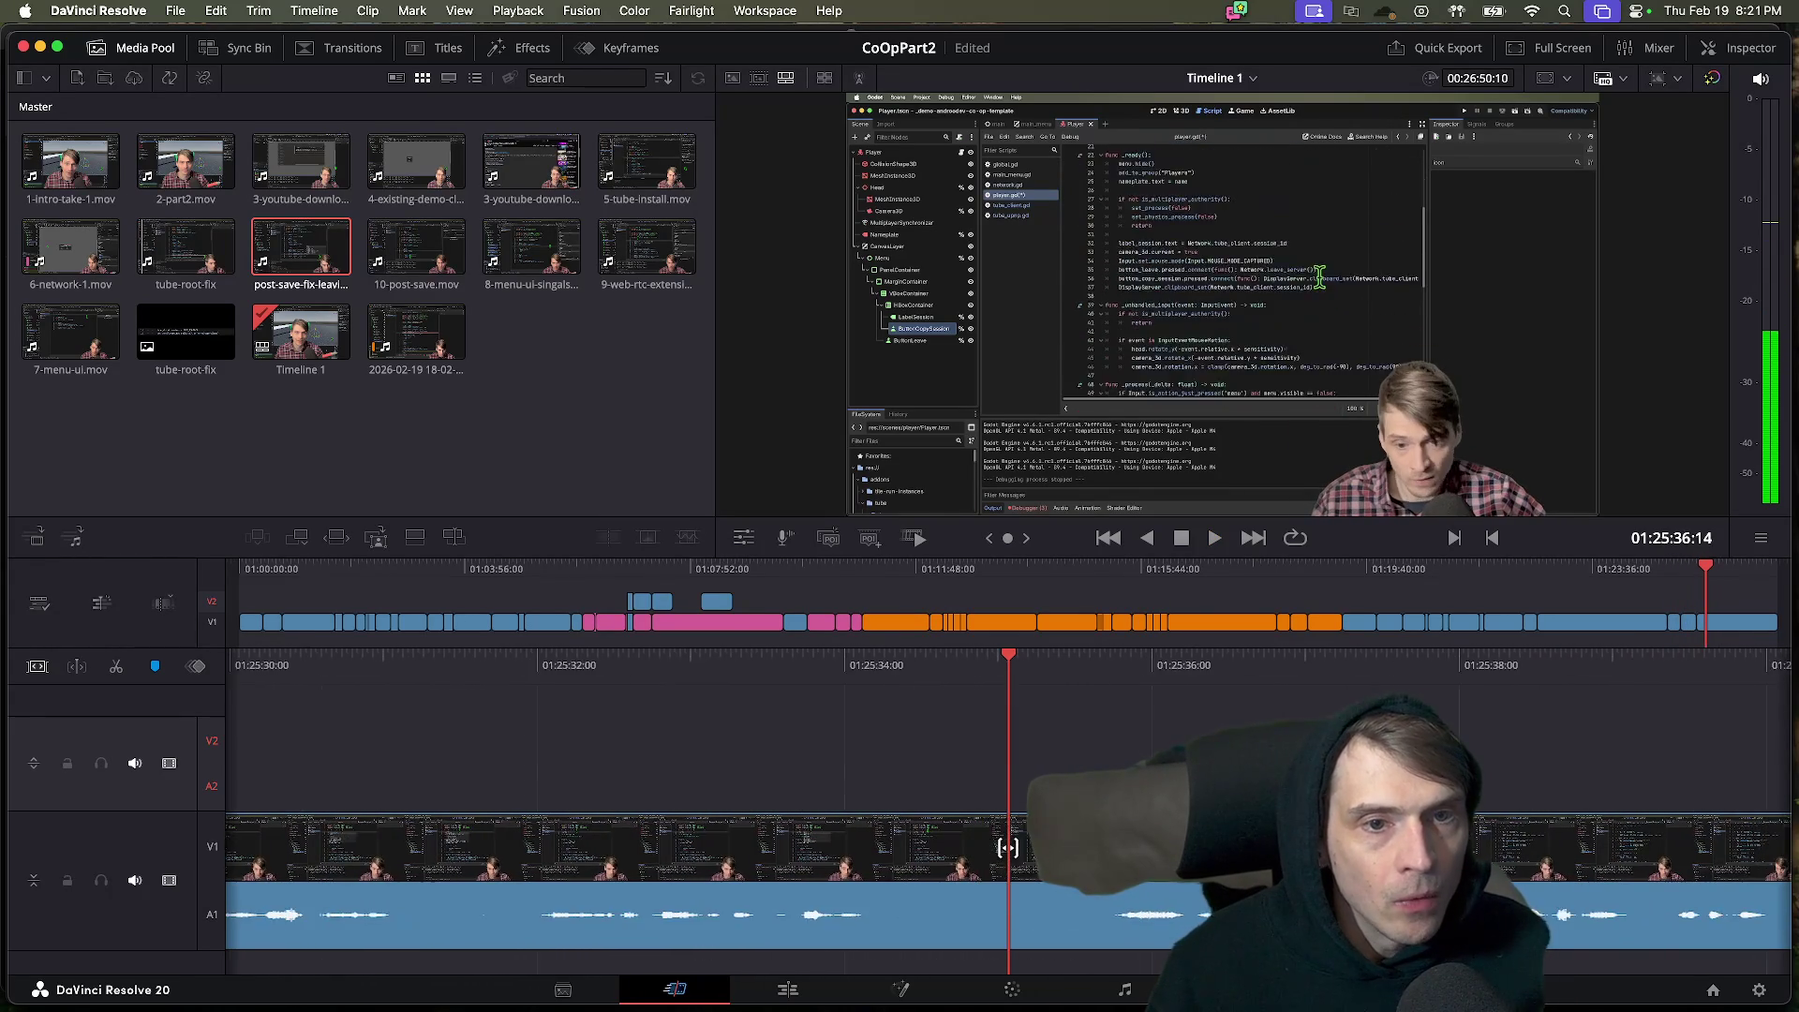
key(l)
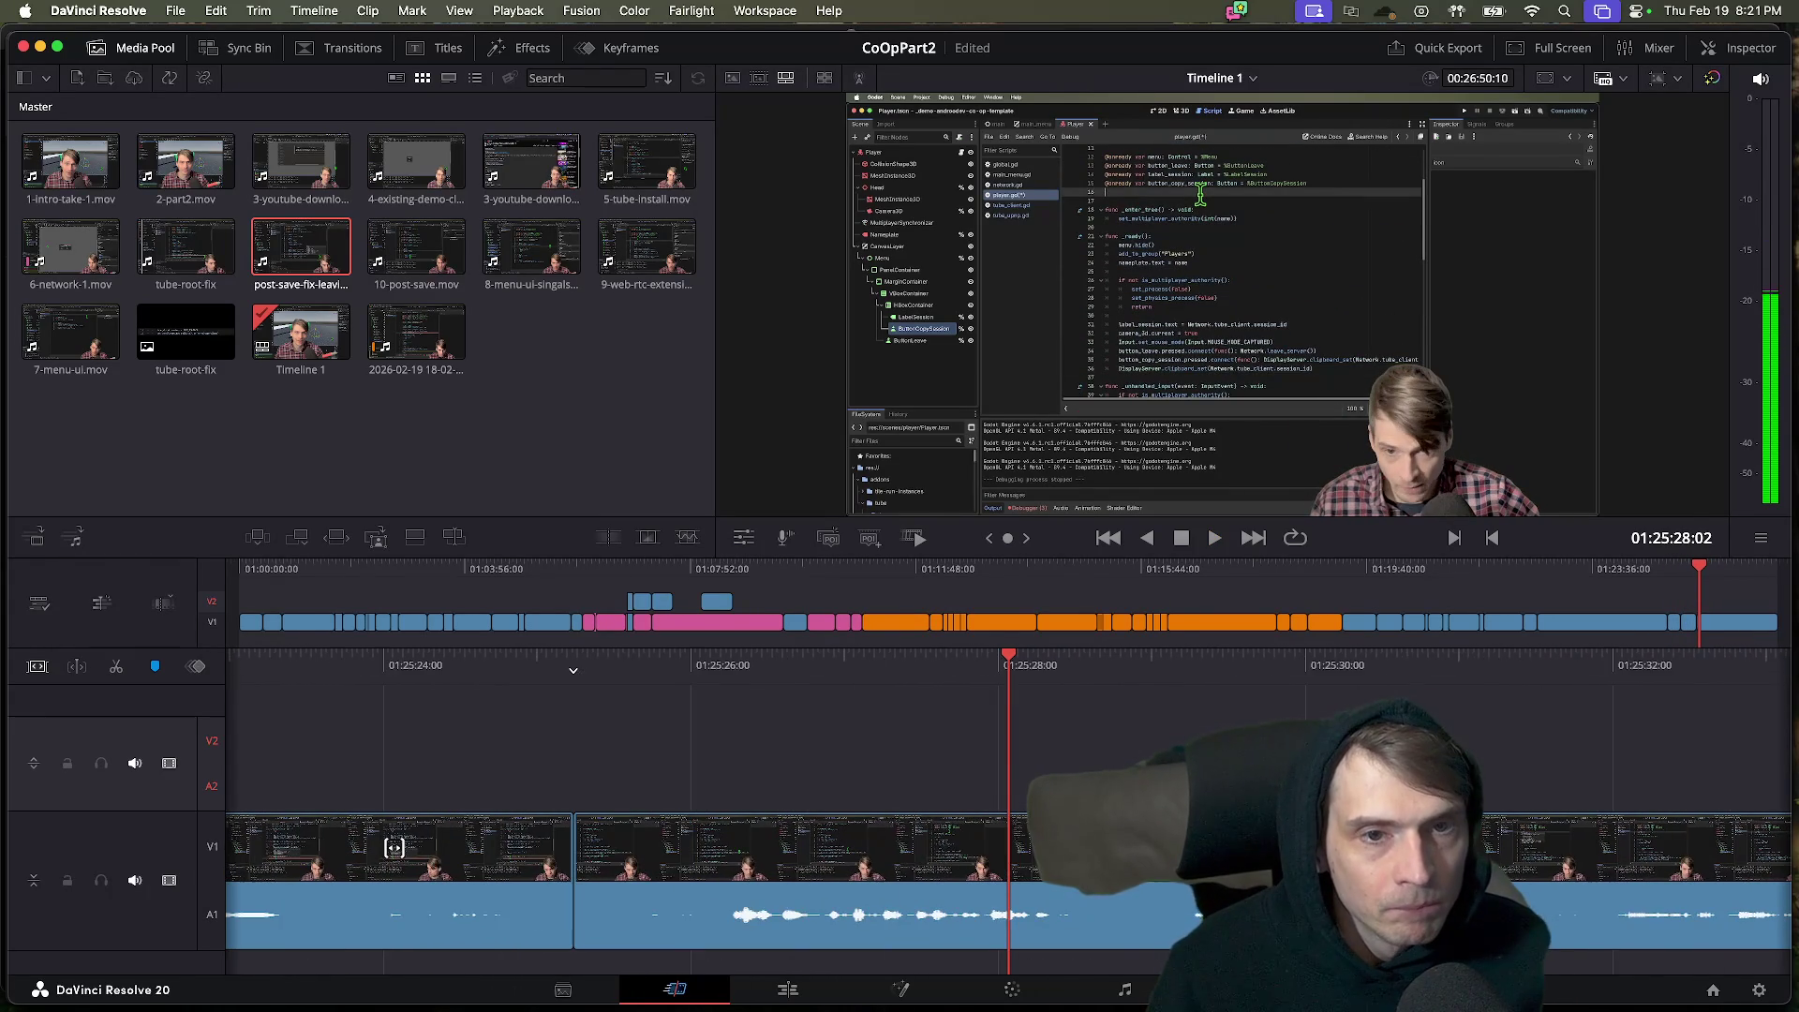
key(j)
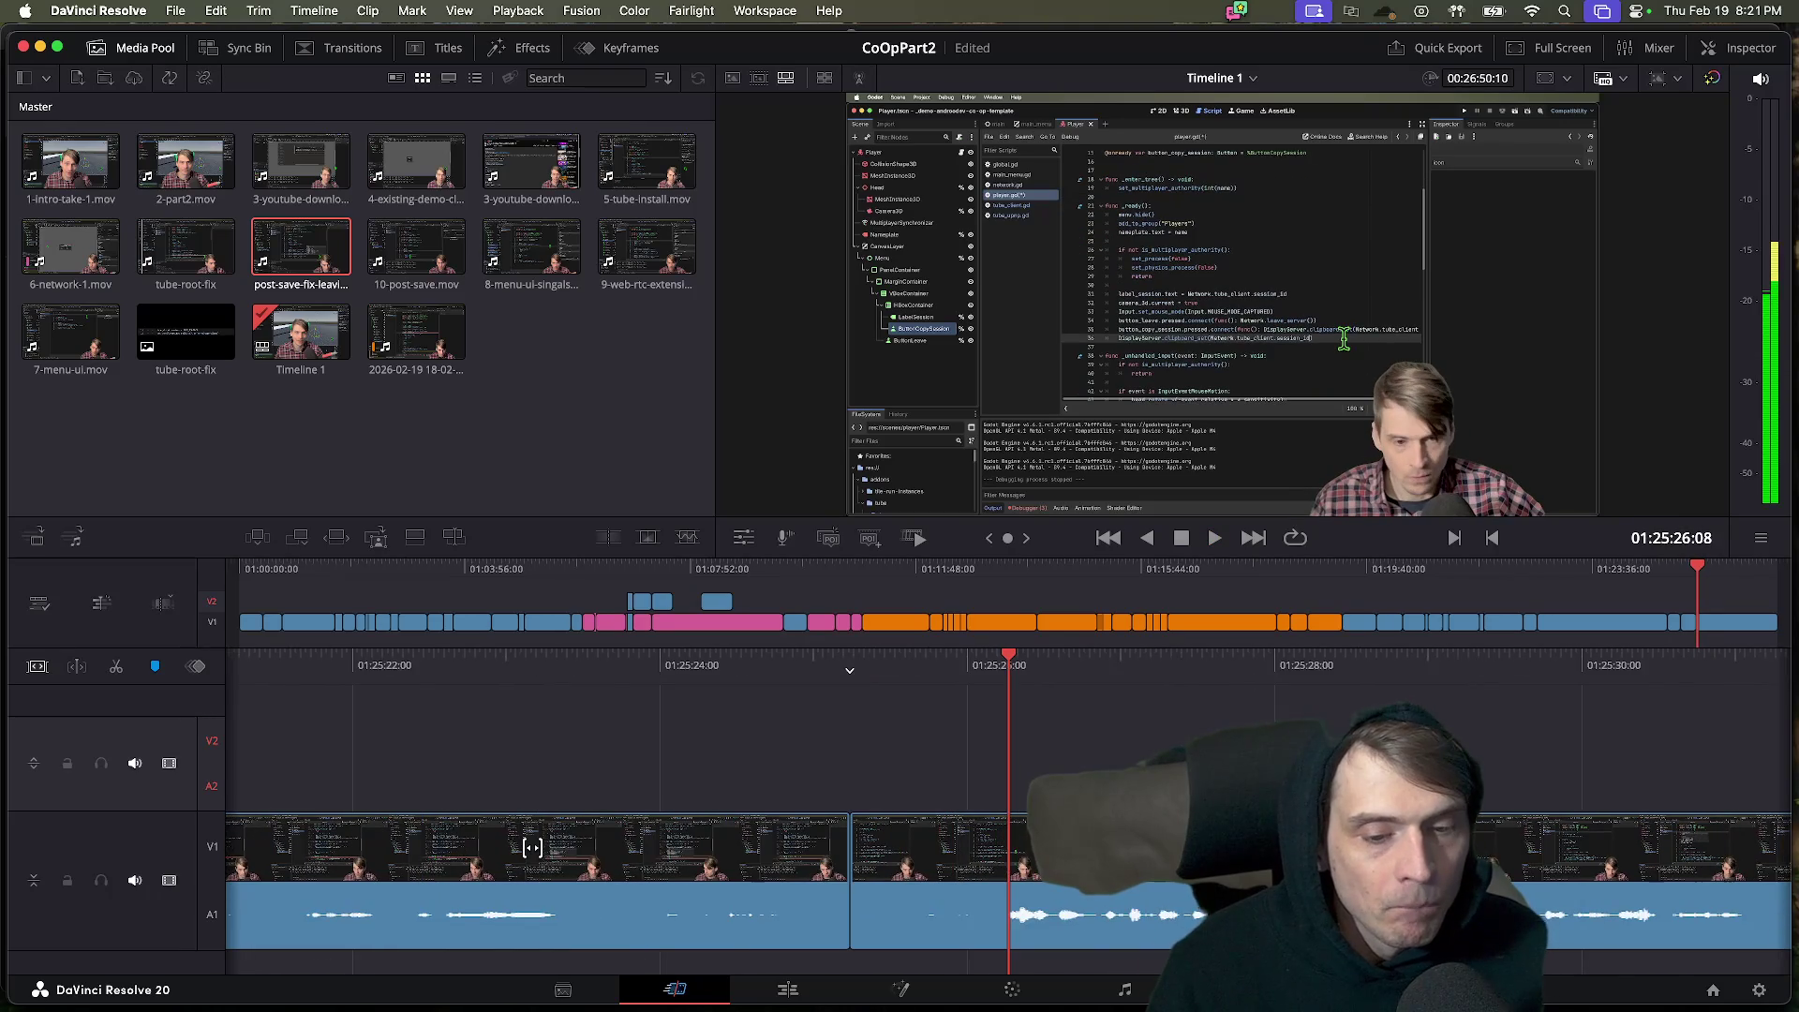
key(k)
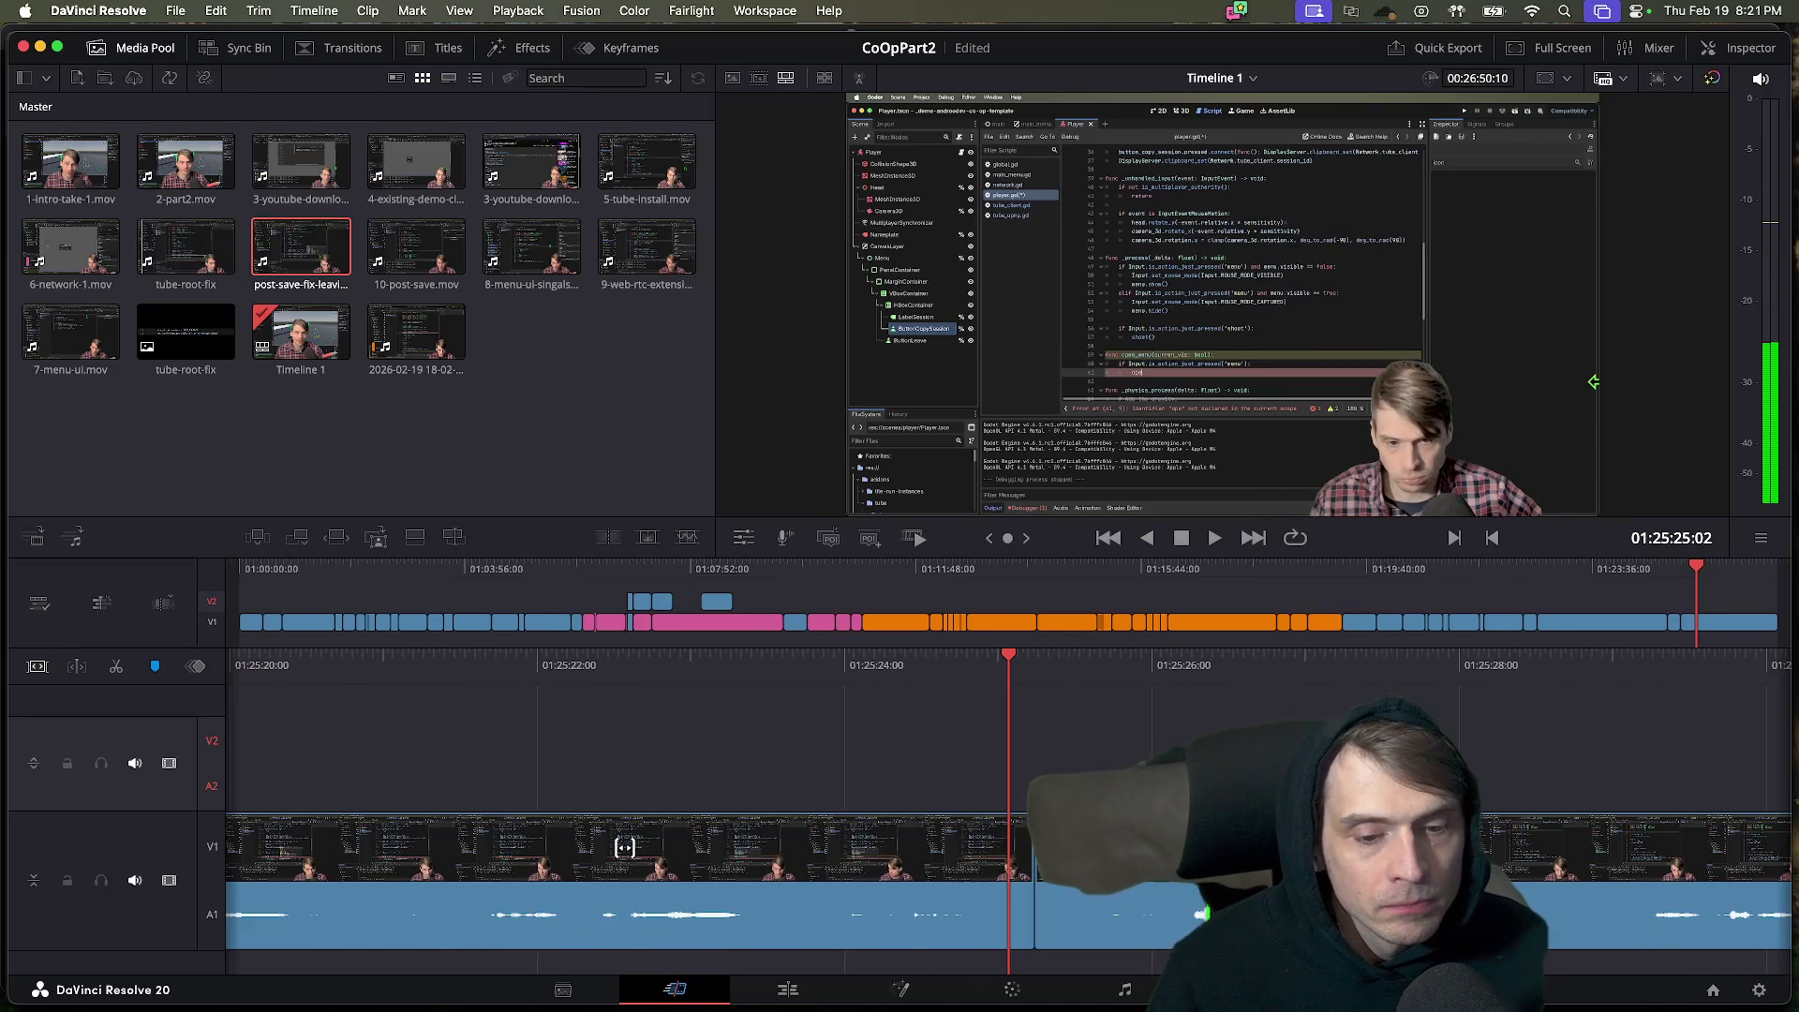
key(l)
key(k)
click(851, 886)
key(Delete)
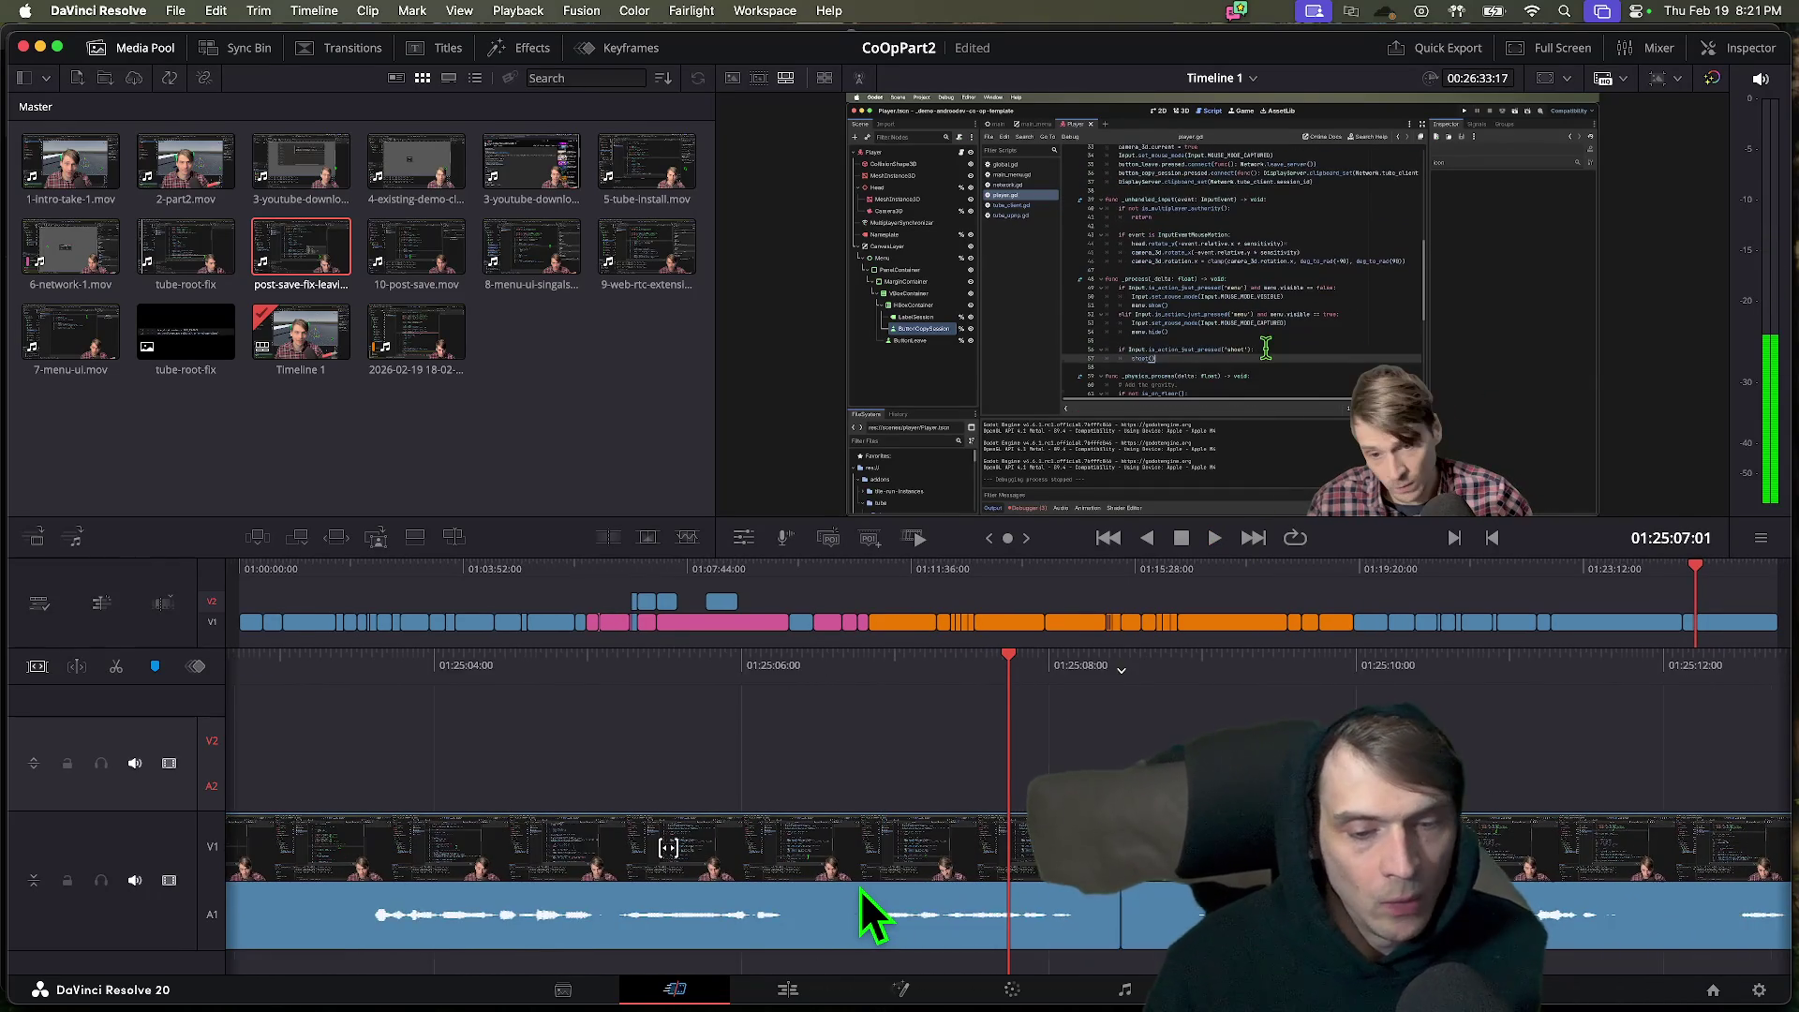
Play back across the join to review the cut.
key(j)
key(k)
key(j)
key(j)
key(l)
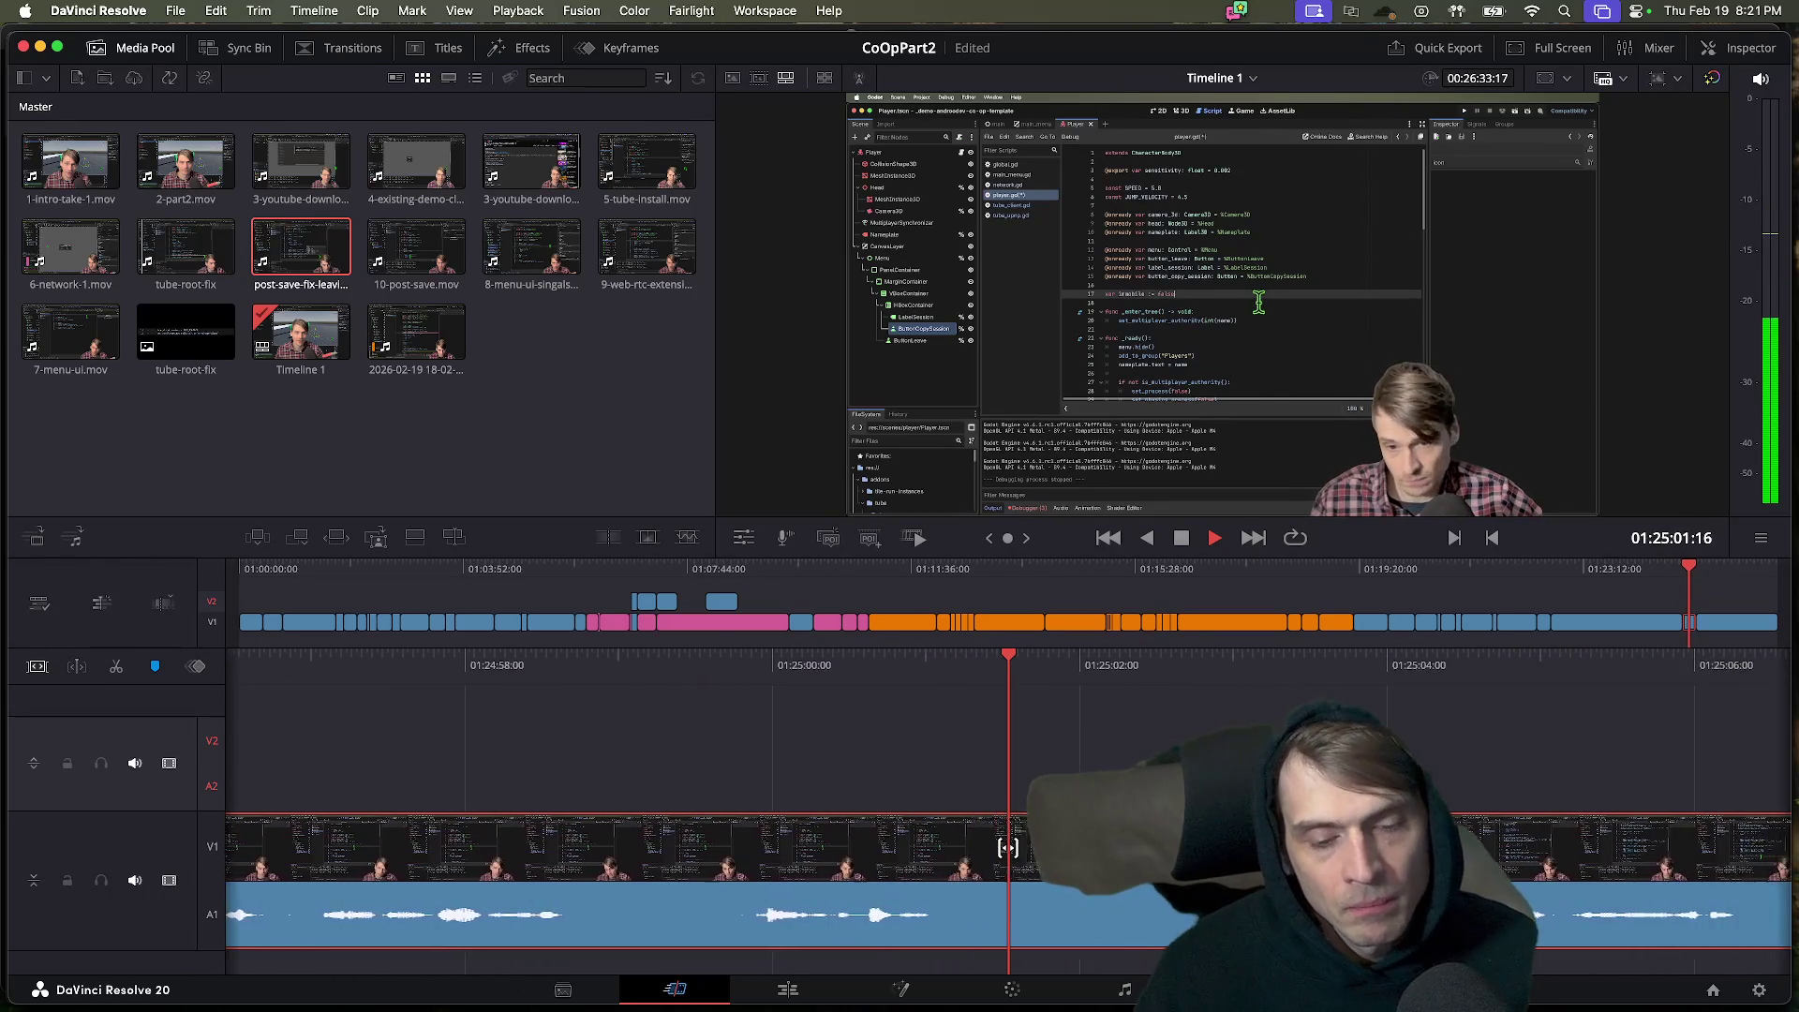
key(space)
key(space)
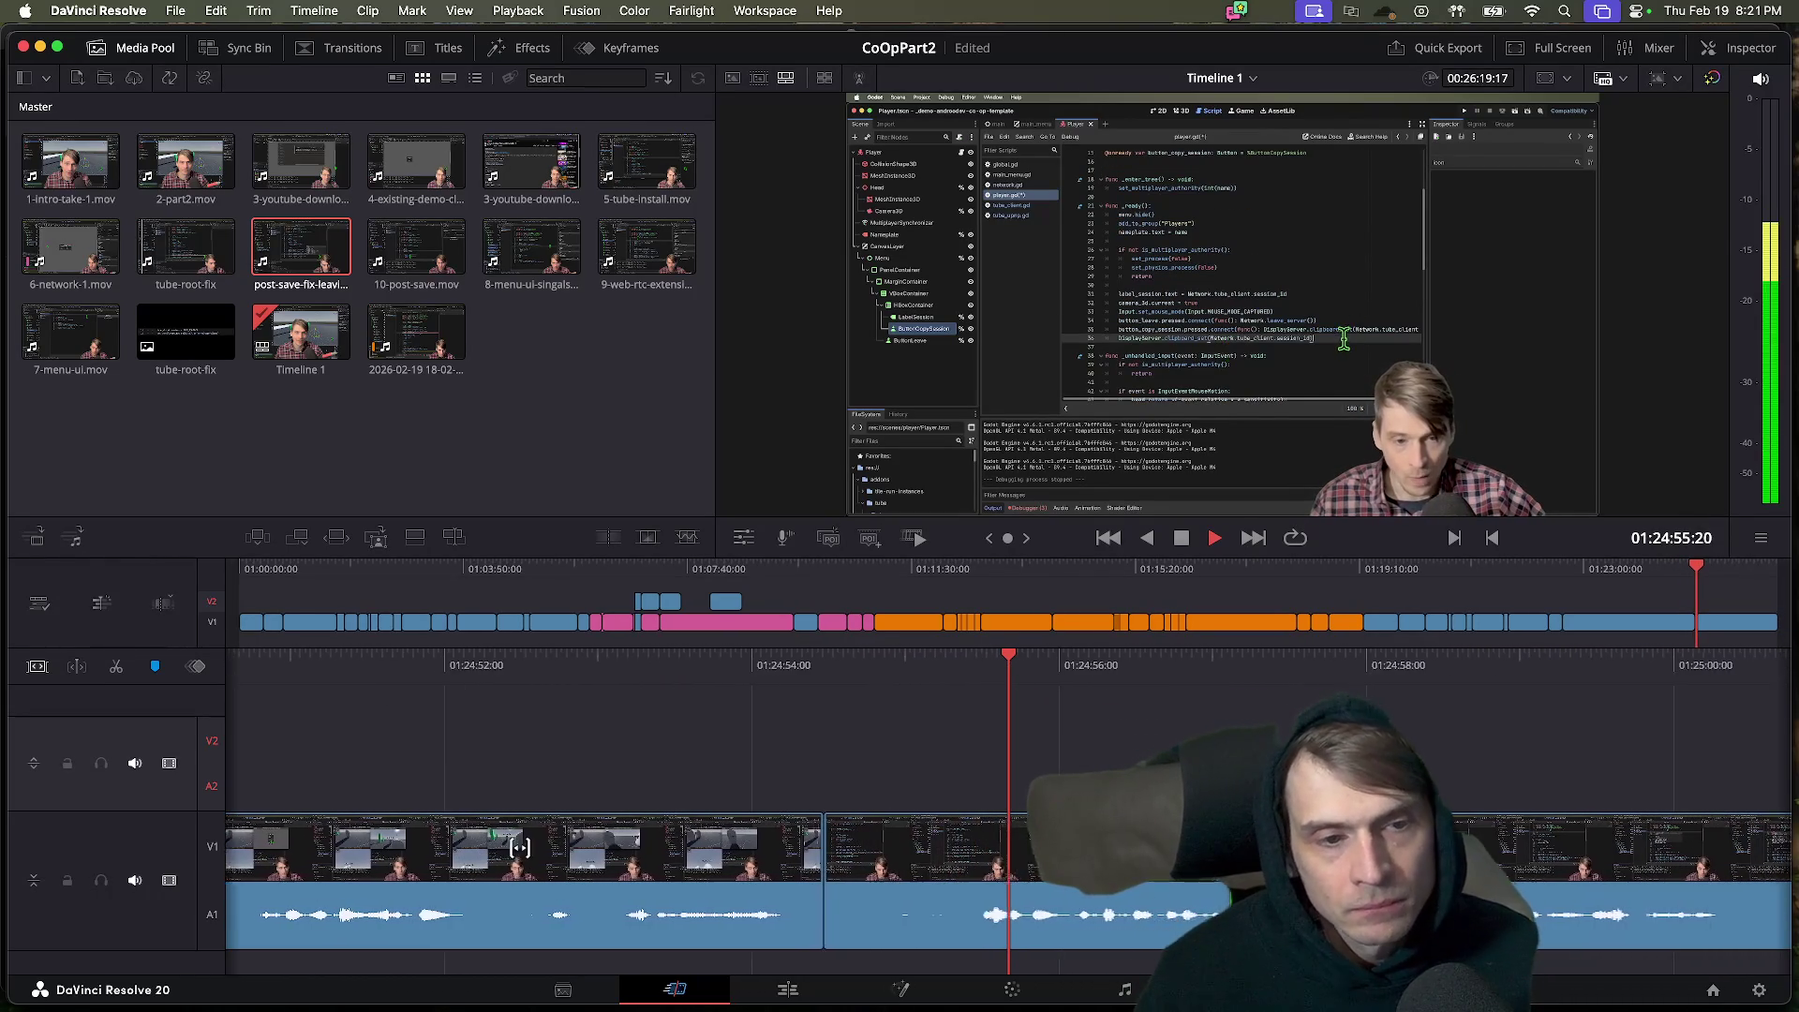
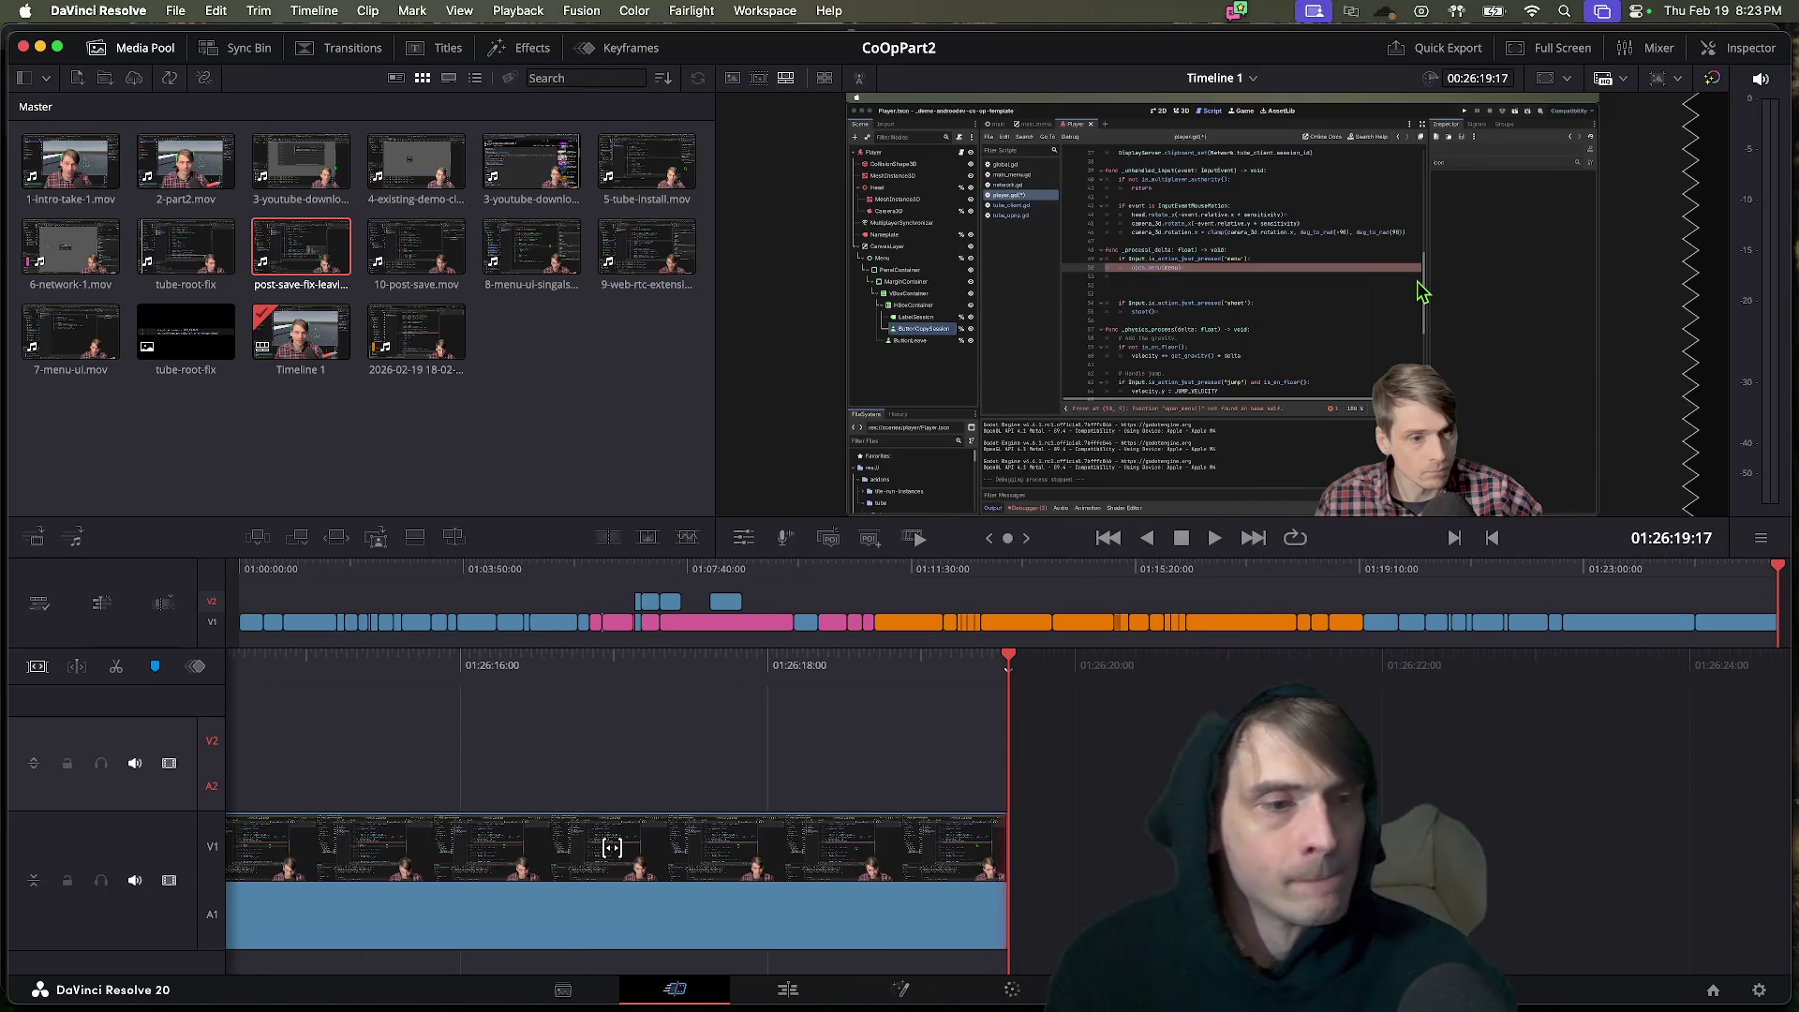
Replay the recent footage from earlier in the video editor's timeline.
drag(612, 847, 1008, 847)
key(Up)
key(space)
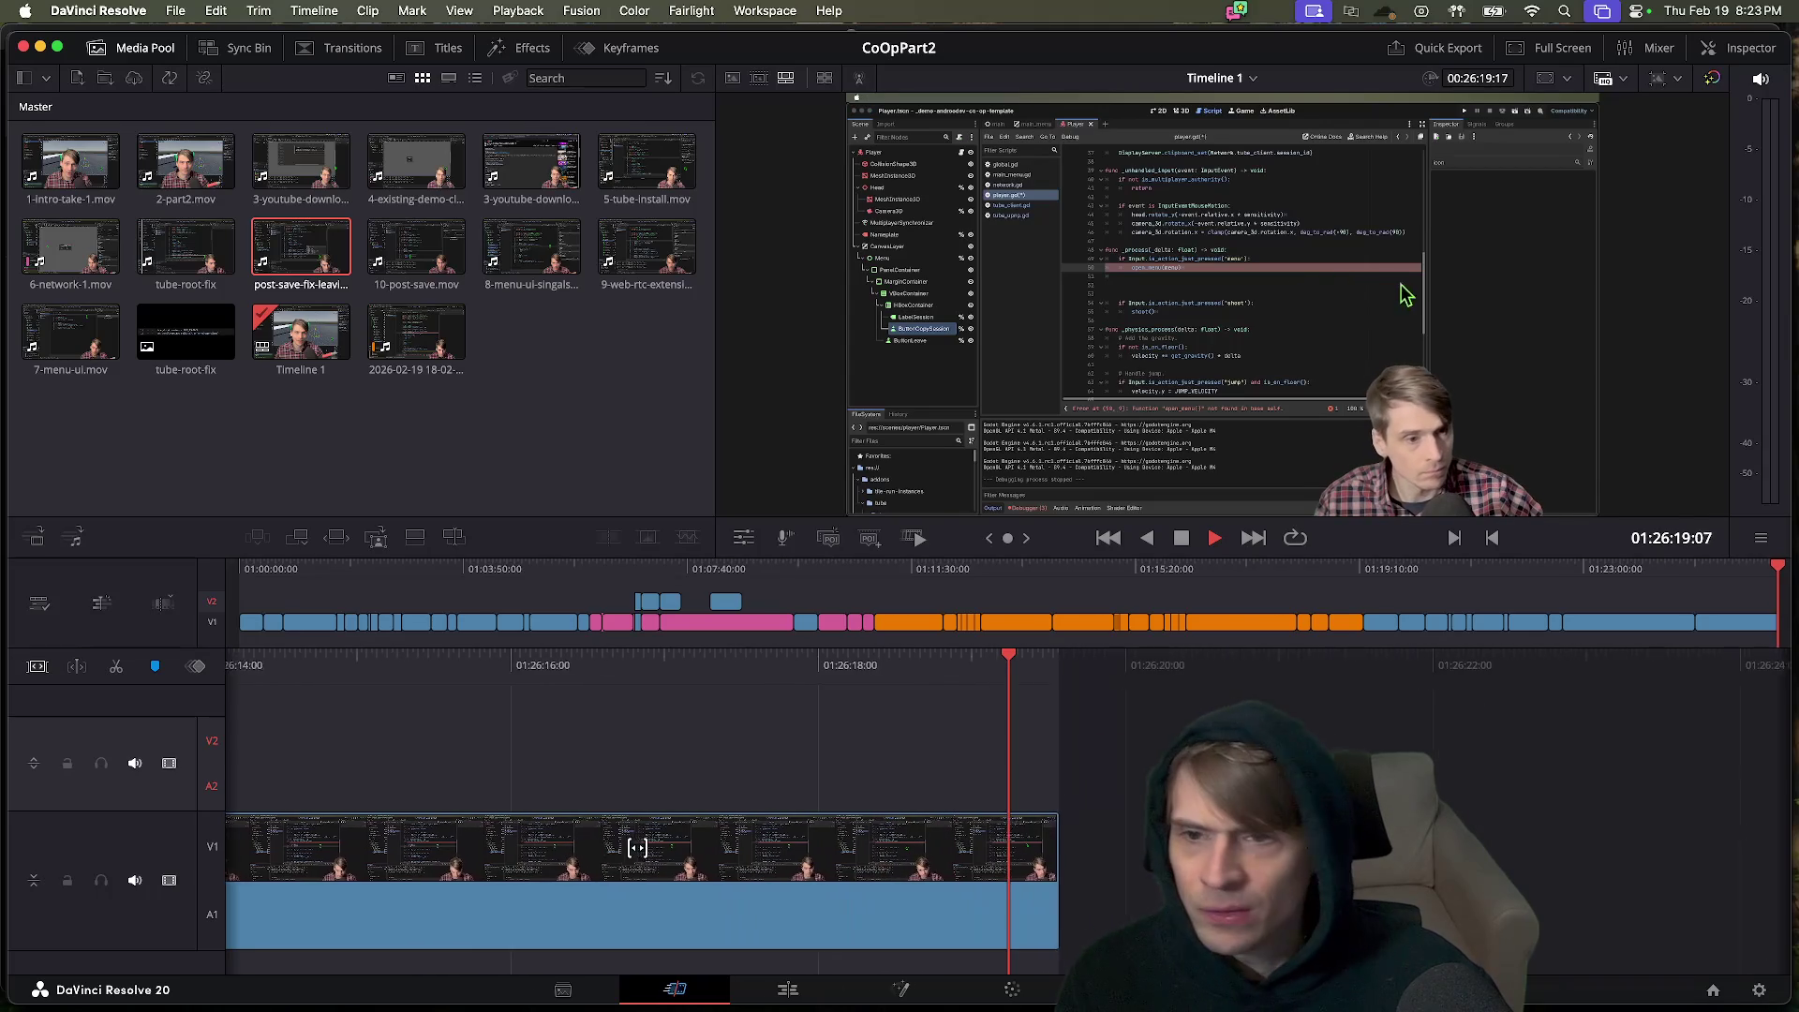
key(super+Tab)
key(super+Tab)
key(super+Tab)
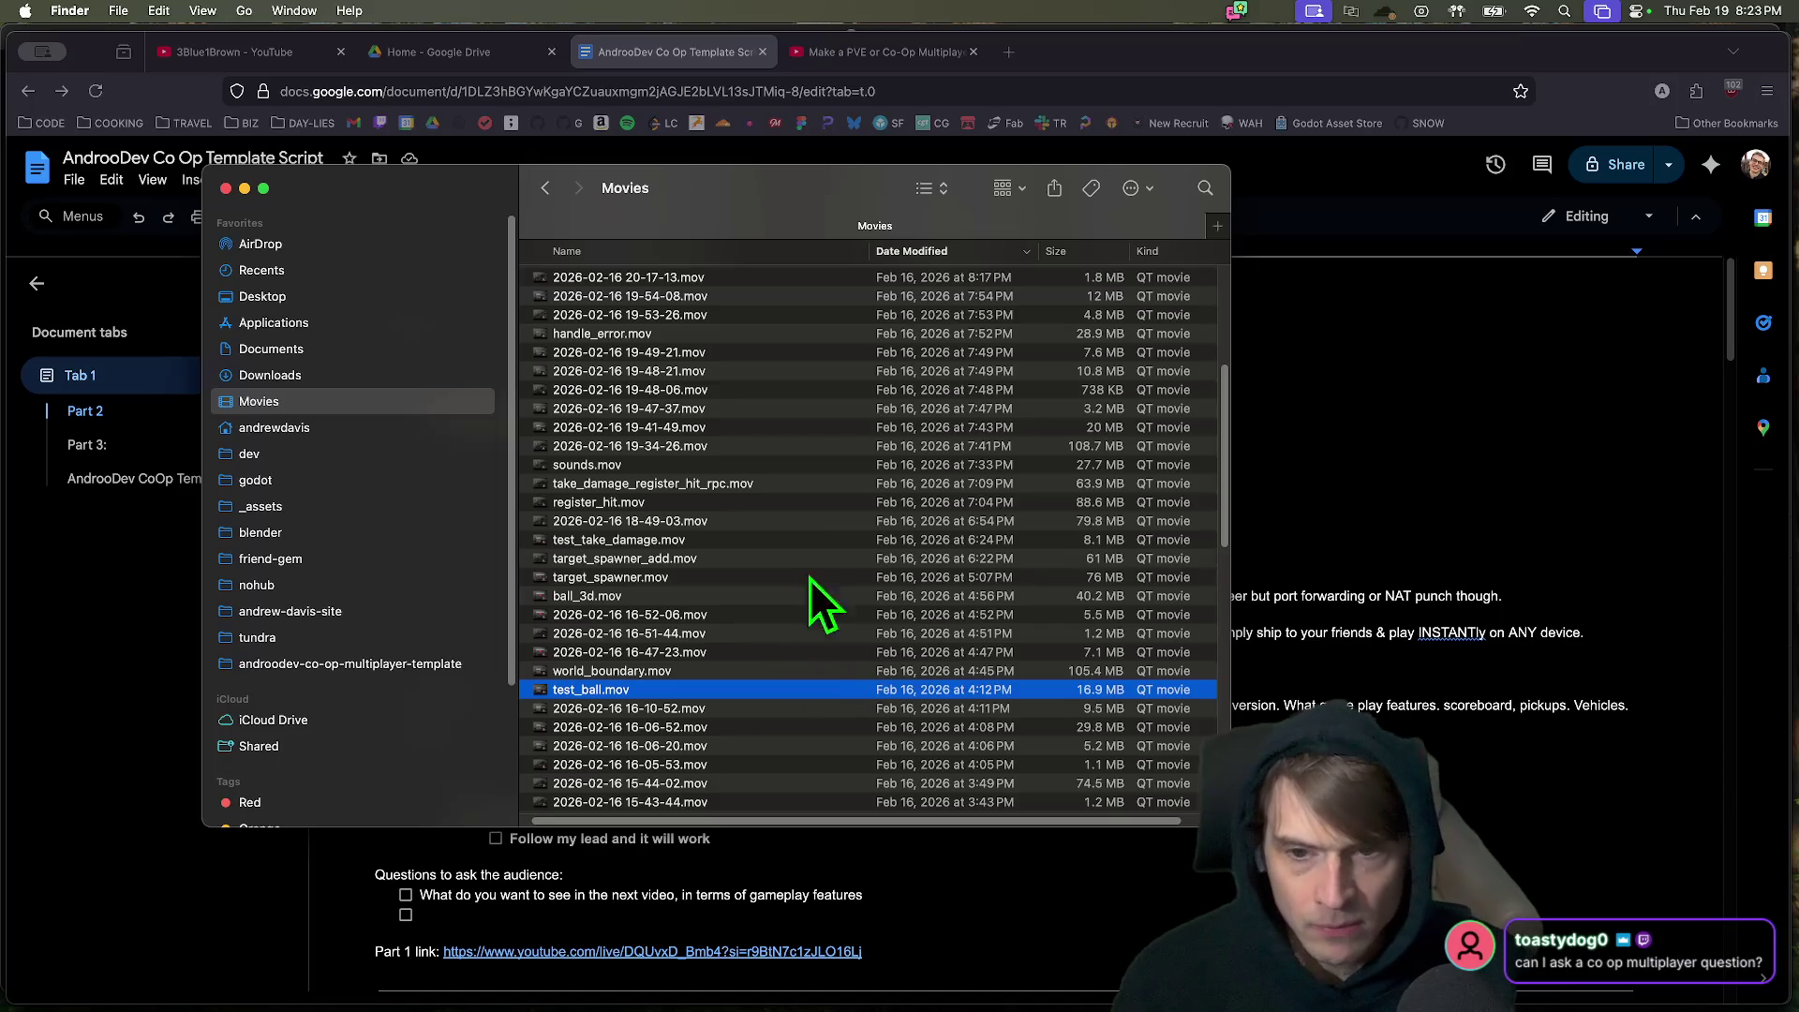
key(super+h)
key(super+Tab)
key(super+Tab)
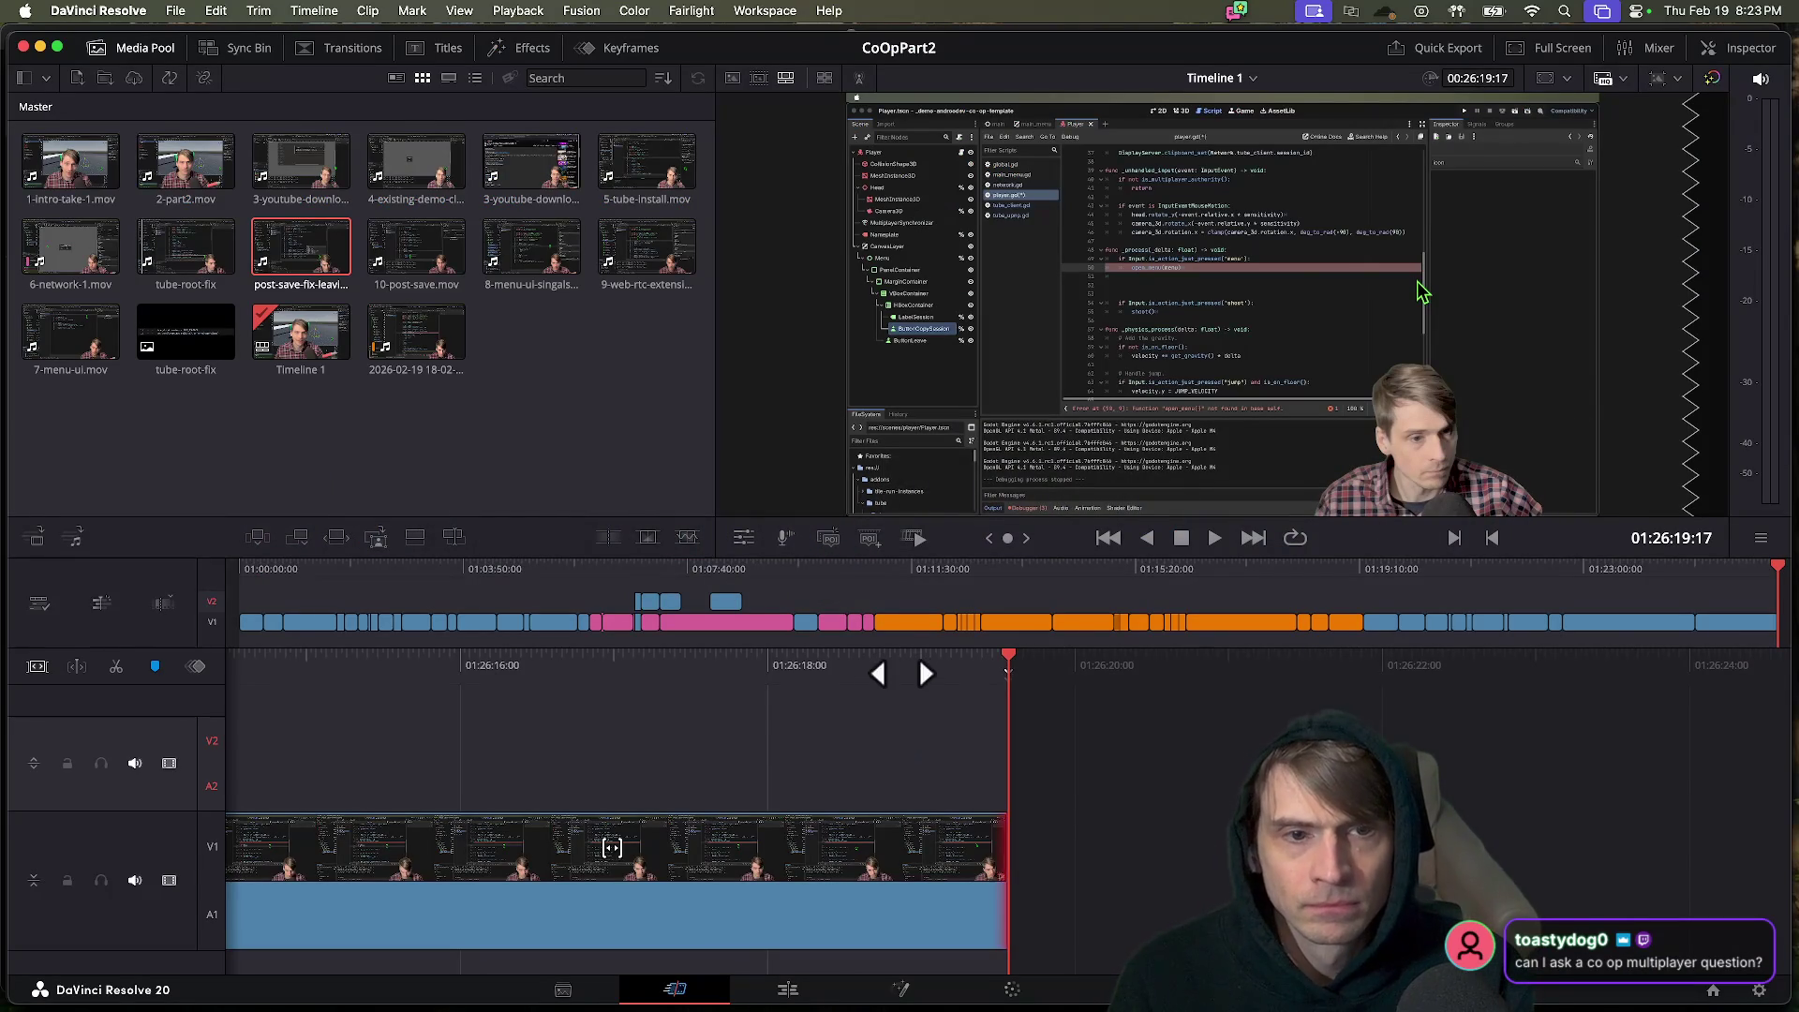
Scroll along the editor timeline and briefly glance at the script document.
scroll(913, 703, left, 10)
scroll(897, 703, left, 15)
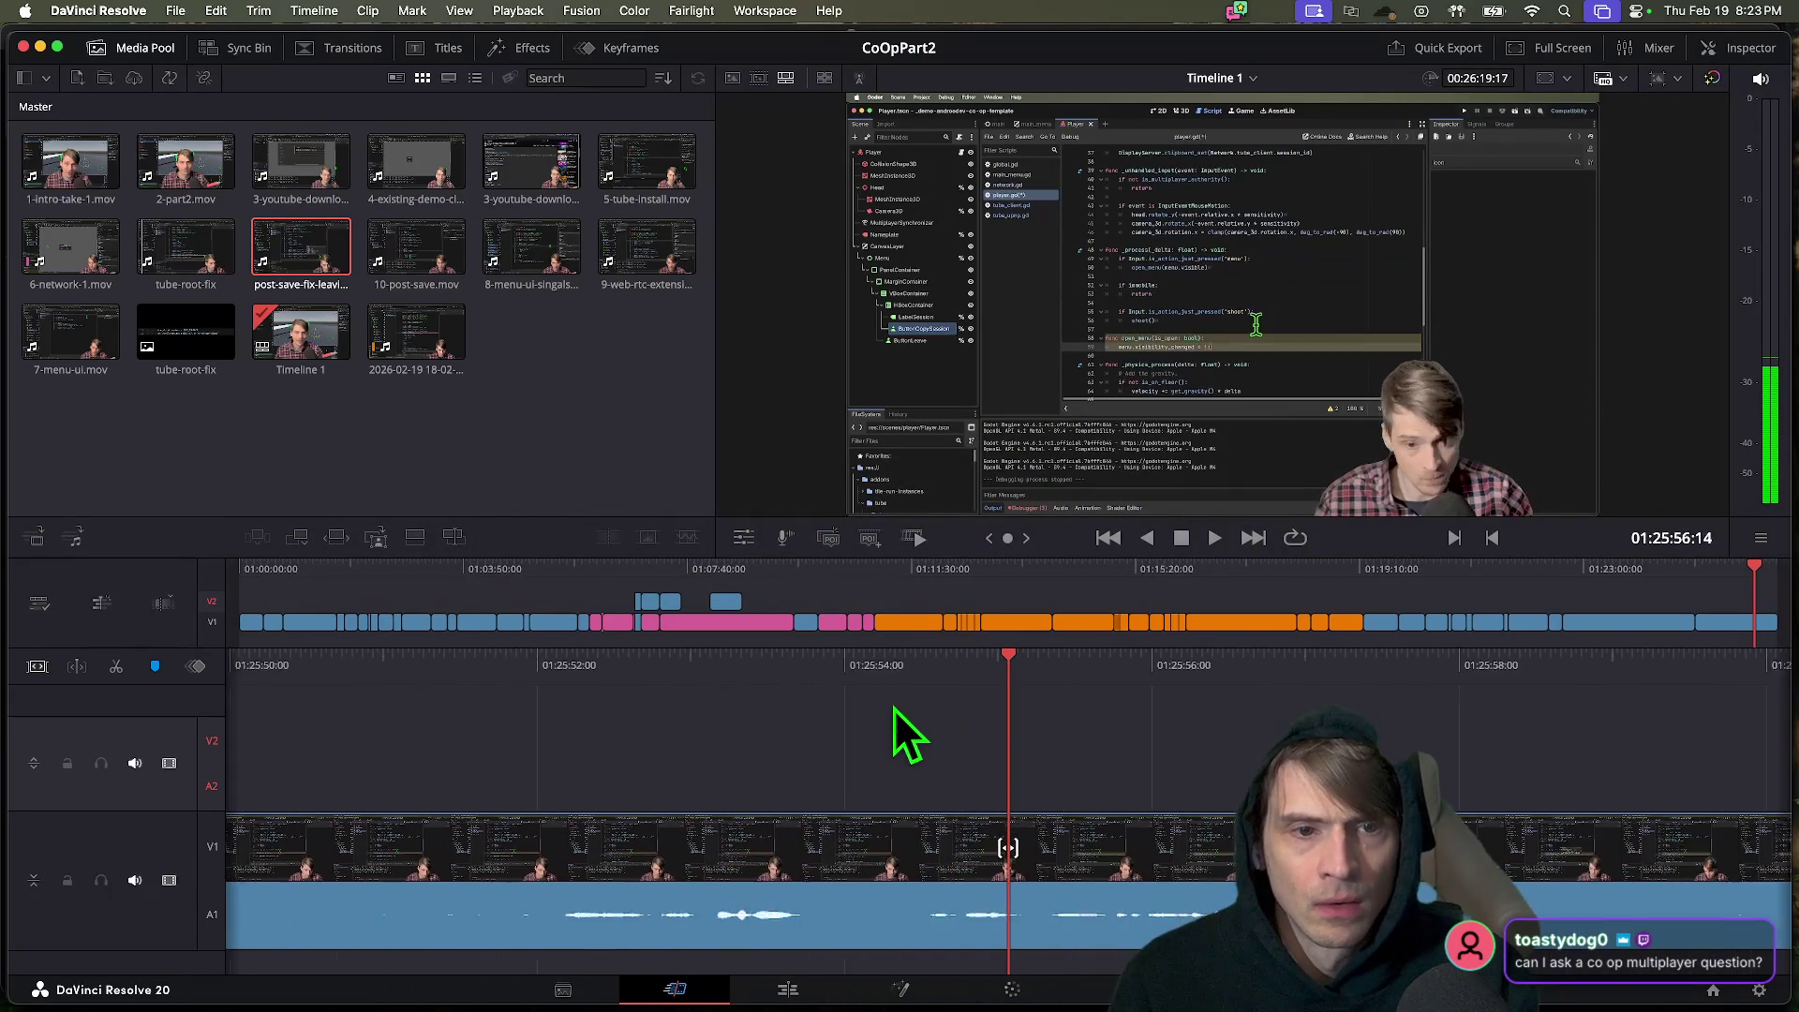
scroll(879, 712, left, 3)
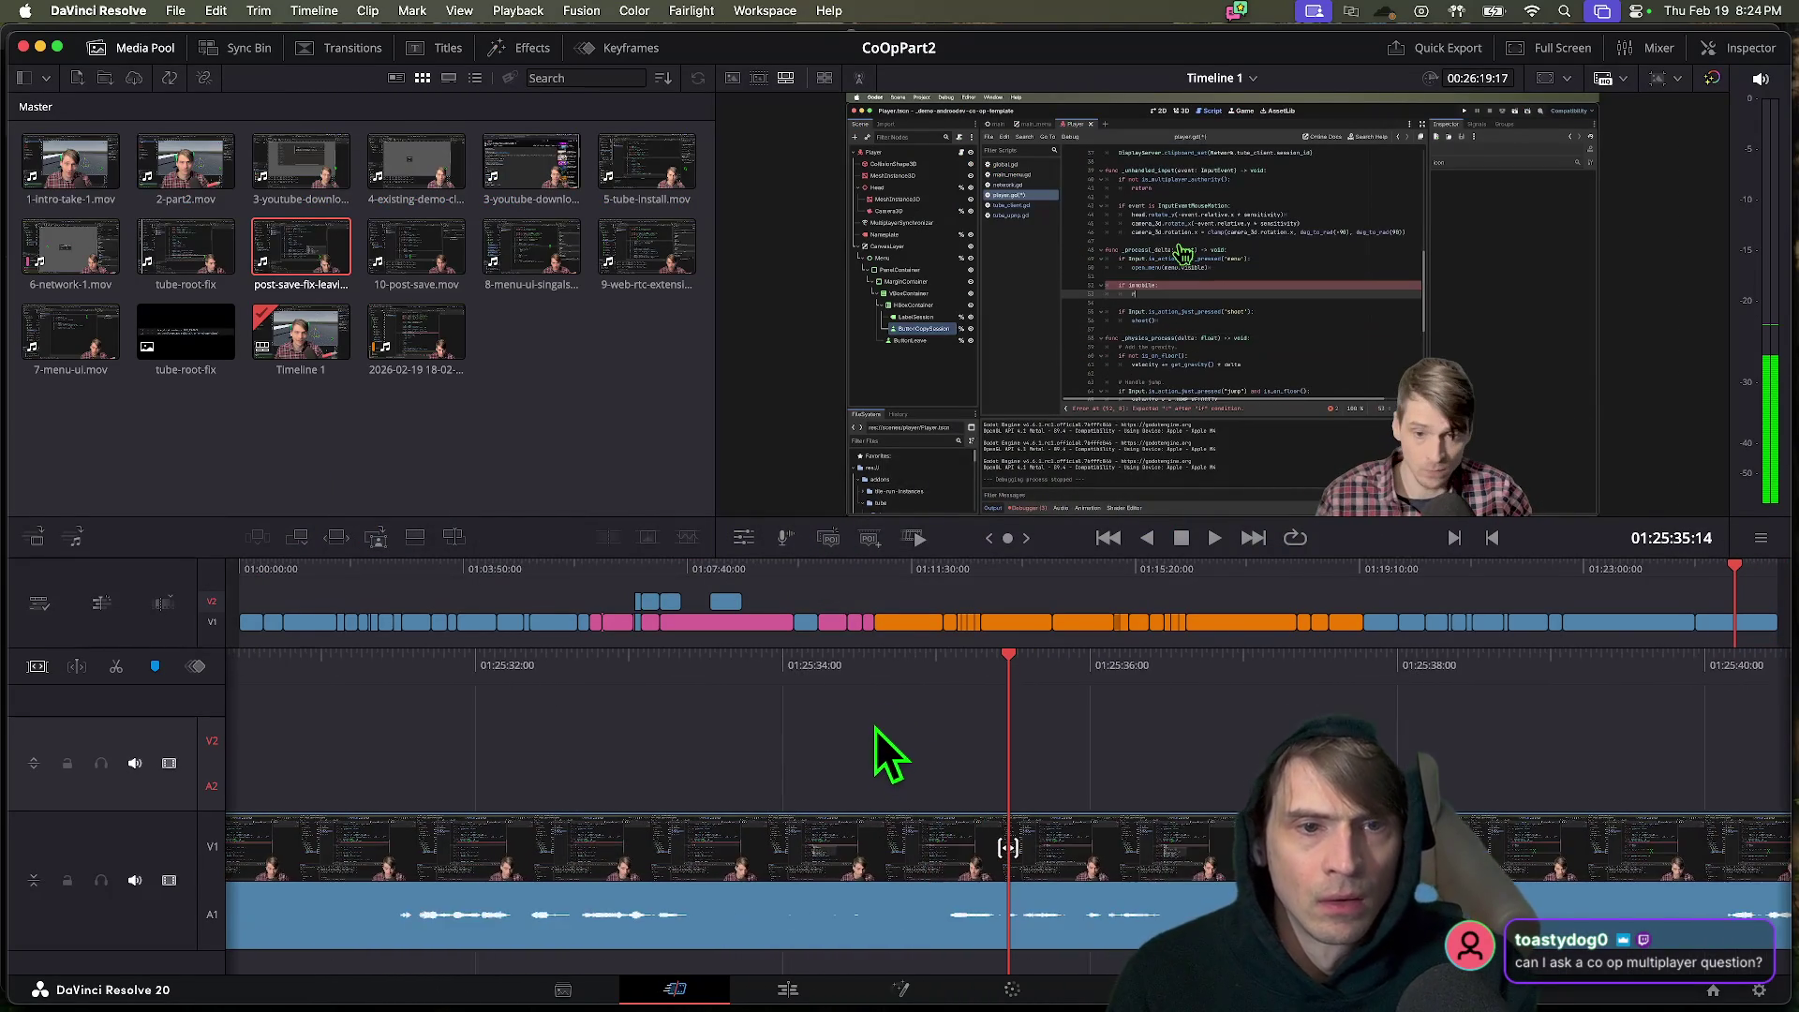
scroll(873, 706, right, 10)
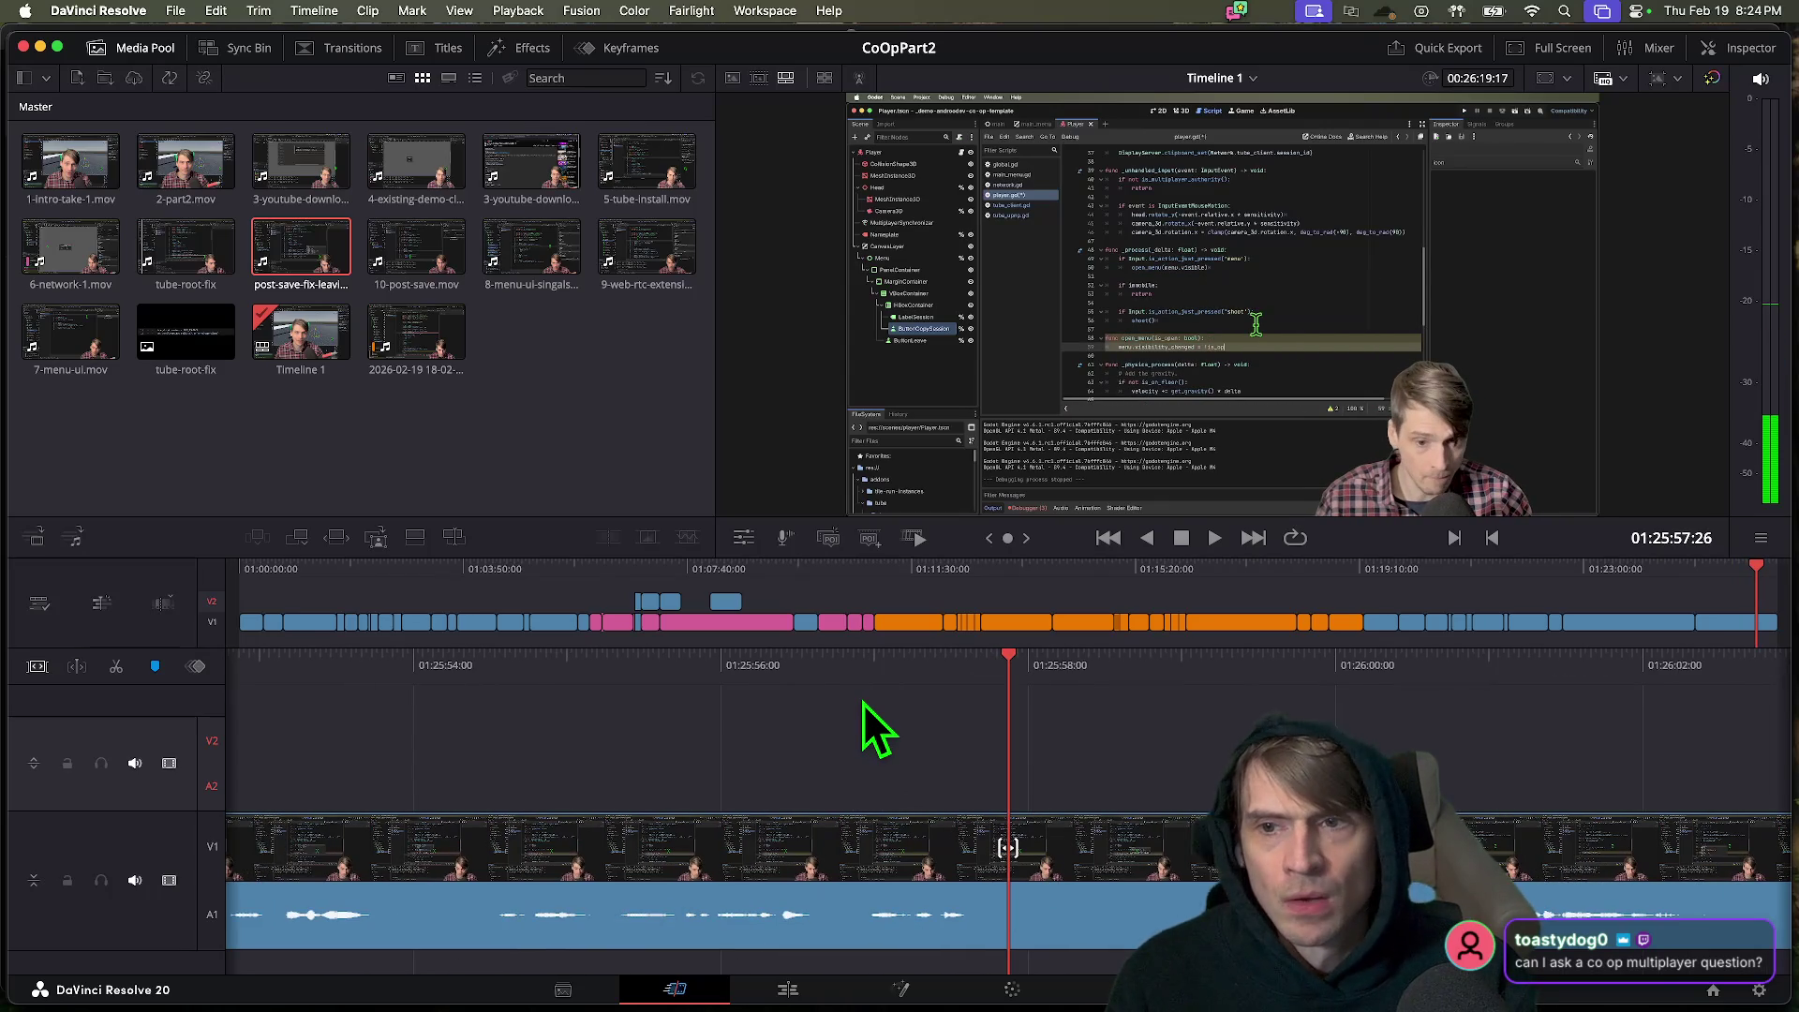
key(super+Tab)
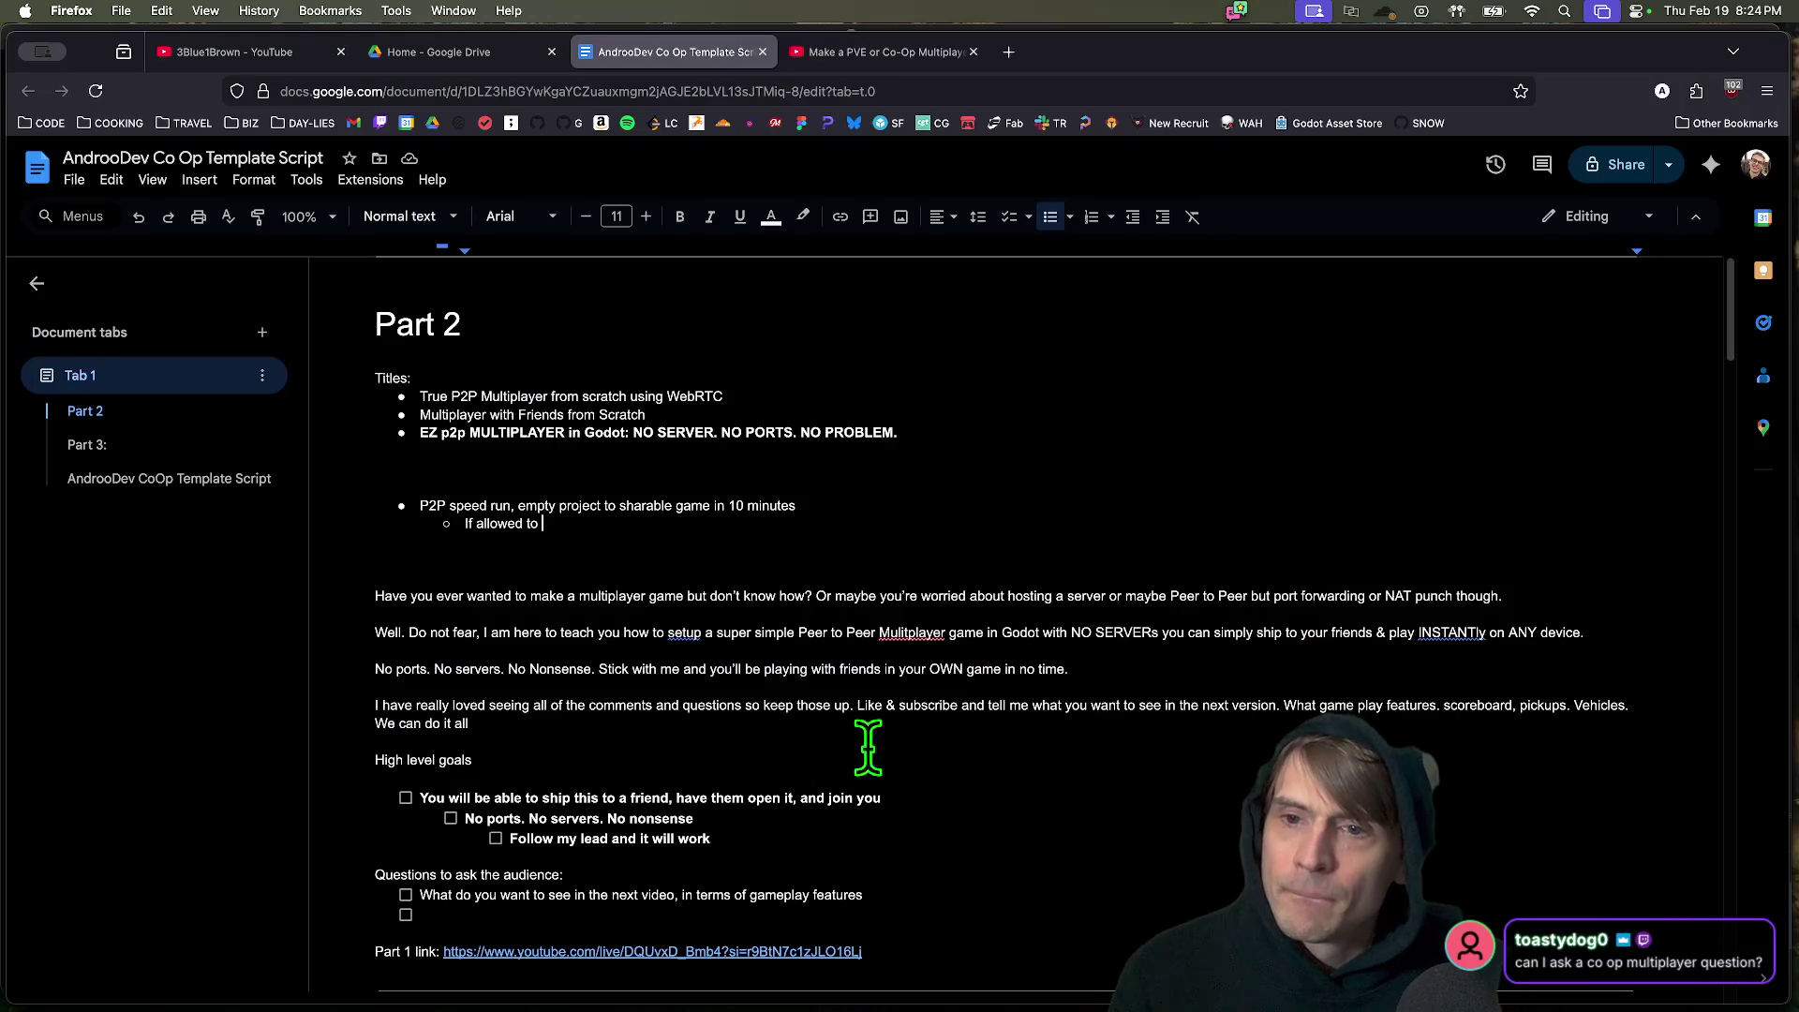
key(super+Tab)
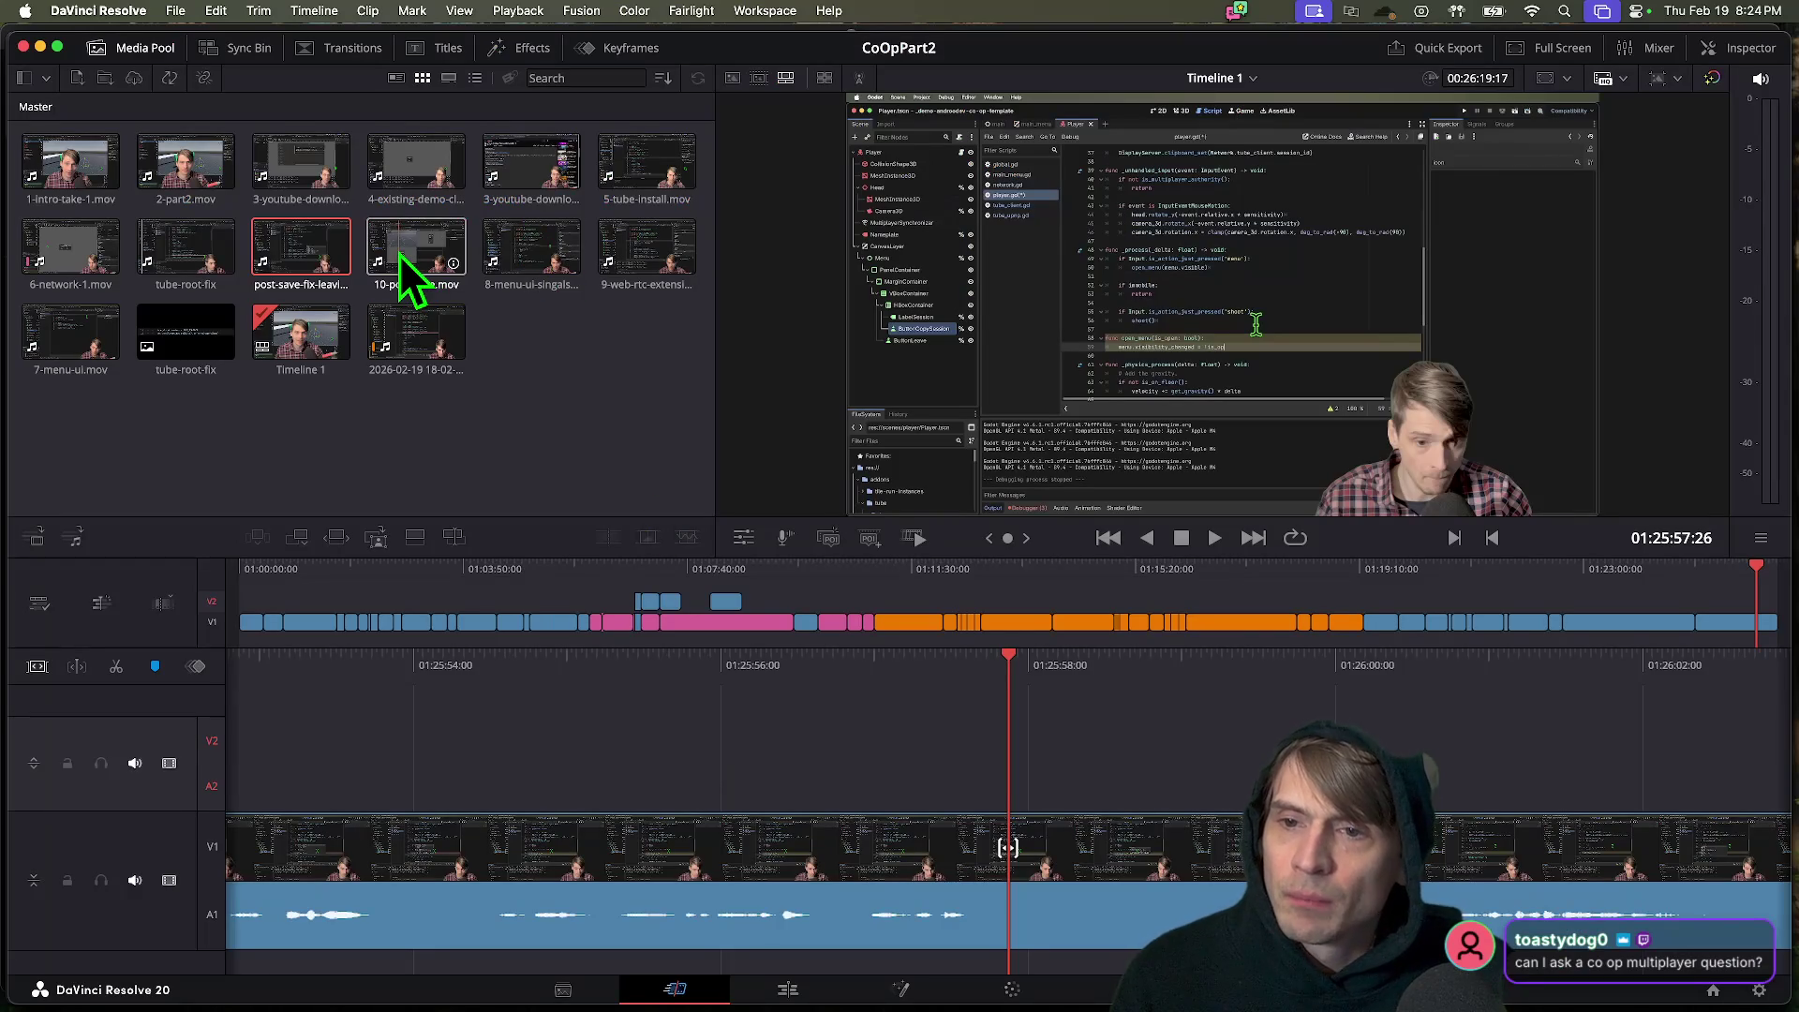
Browse the recordings in Finder's Movies folder, selecting 10-post-save.mov.
mouse_move(165, 994)
click(134, 953)
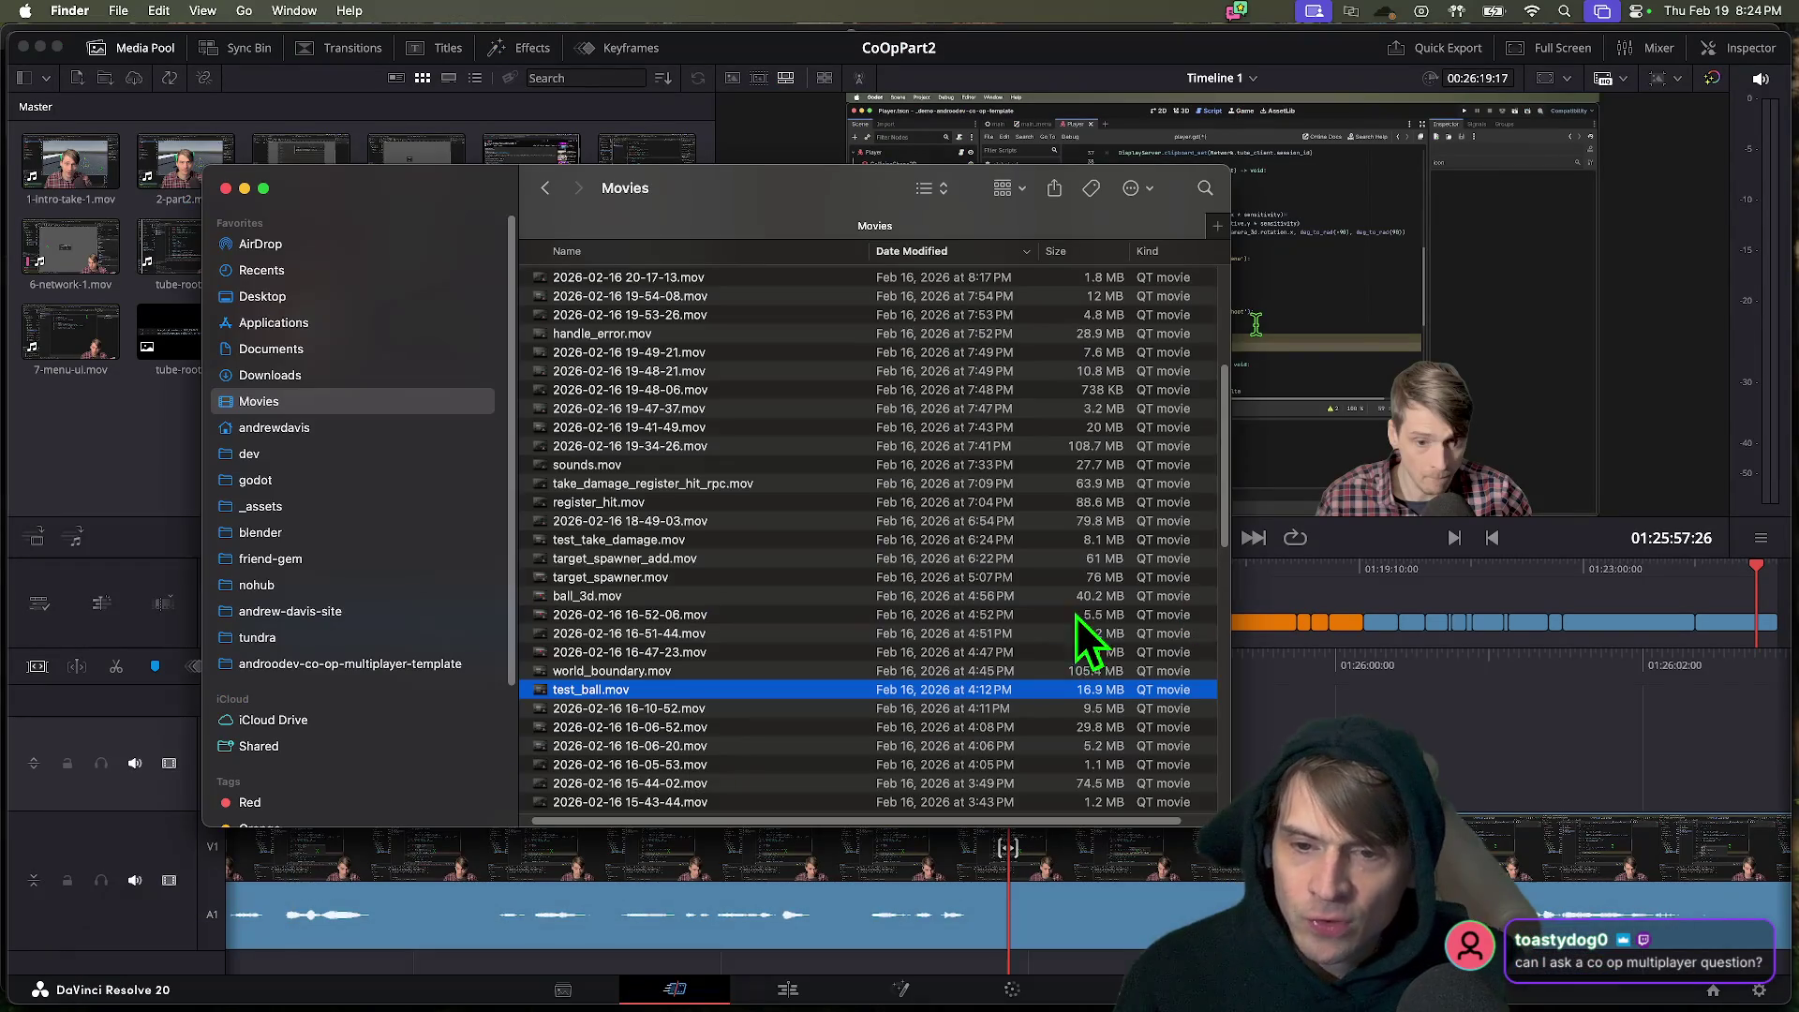
scroll(855, 609, up, 5)
scroll(851, 590, down, 8)
scroll(849, 585, up, 10)
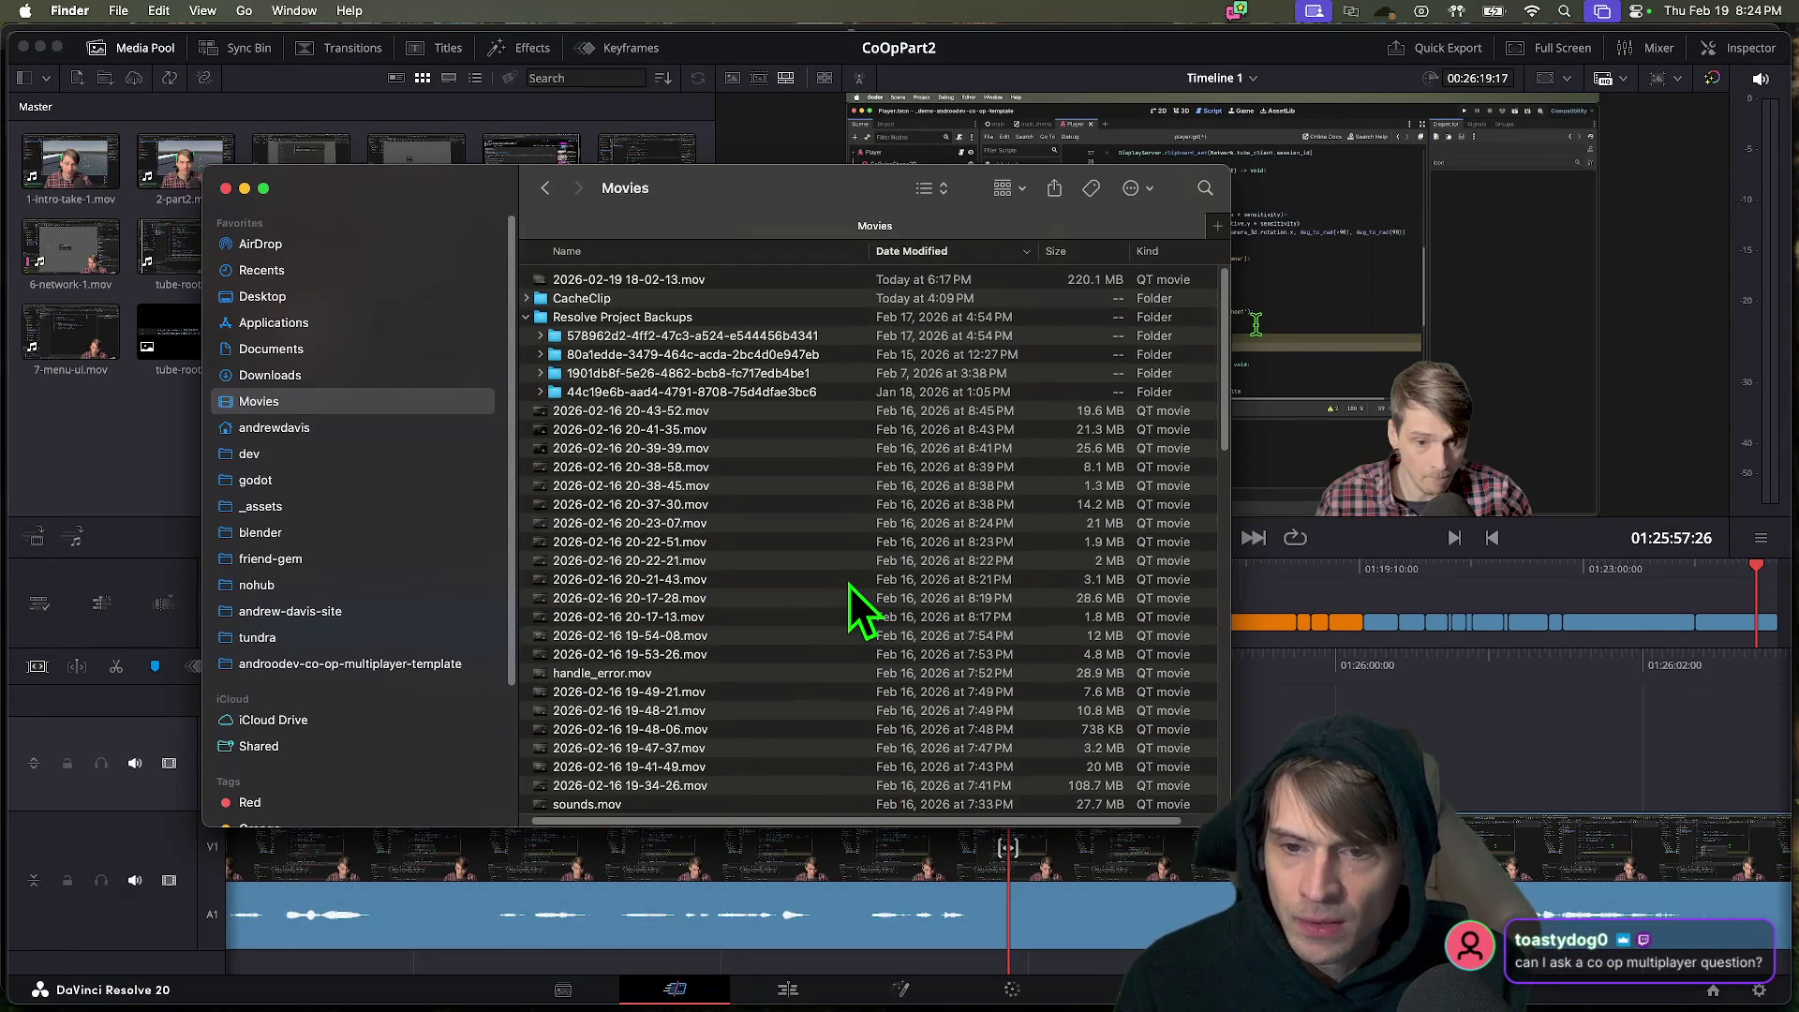
scroll(855, 562, down, 15)
scroll(868, 543, up, 3)
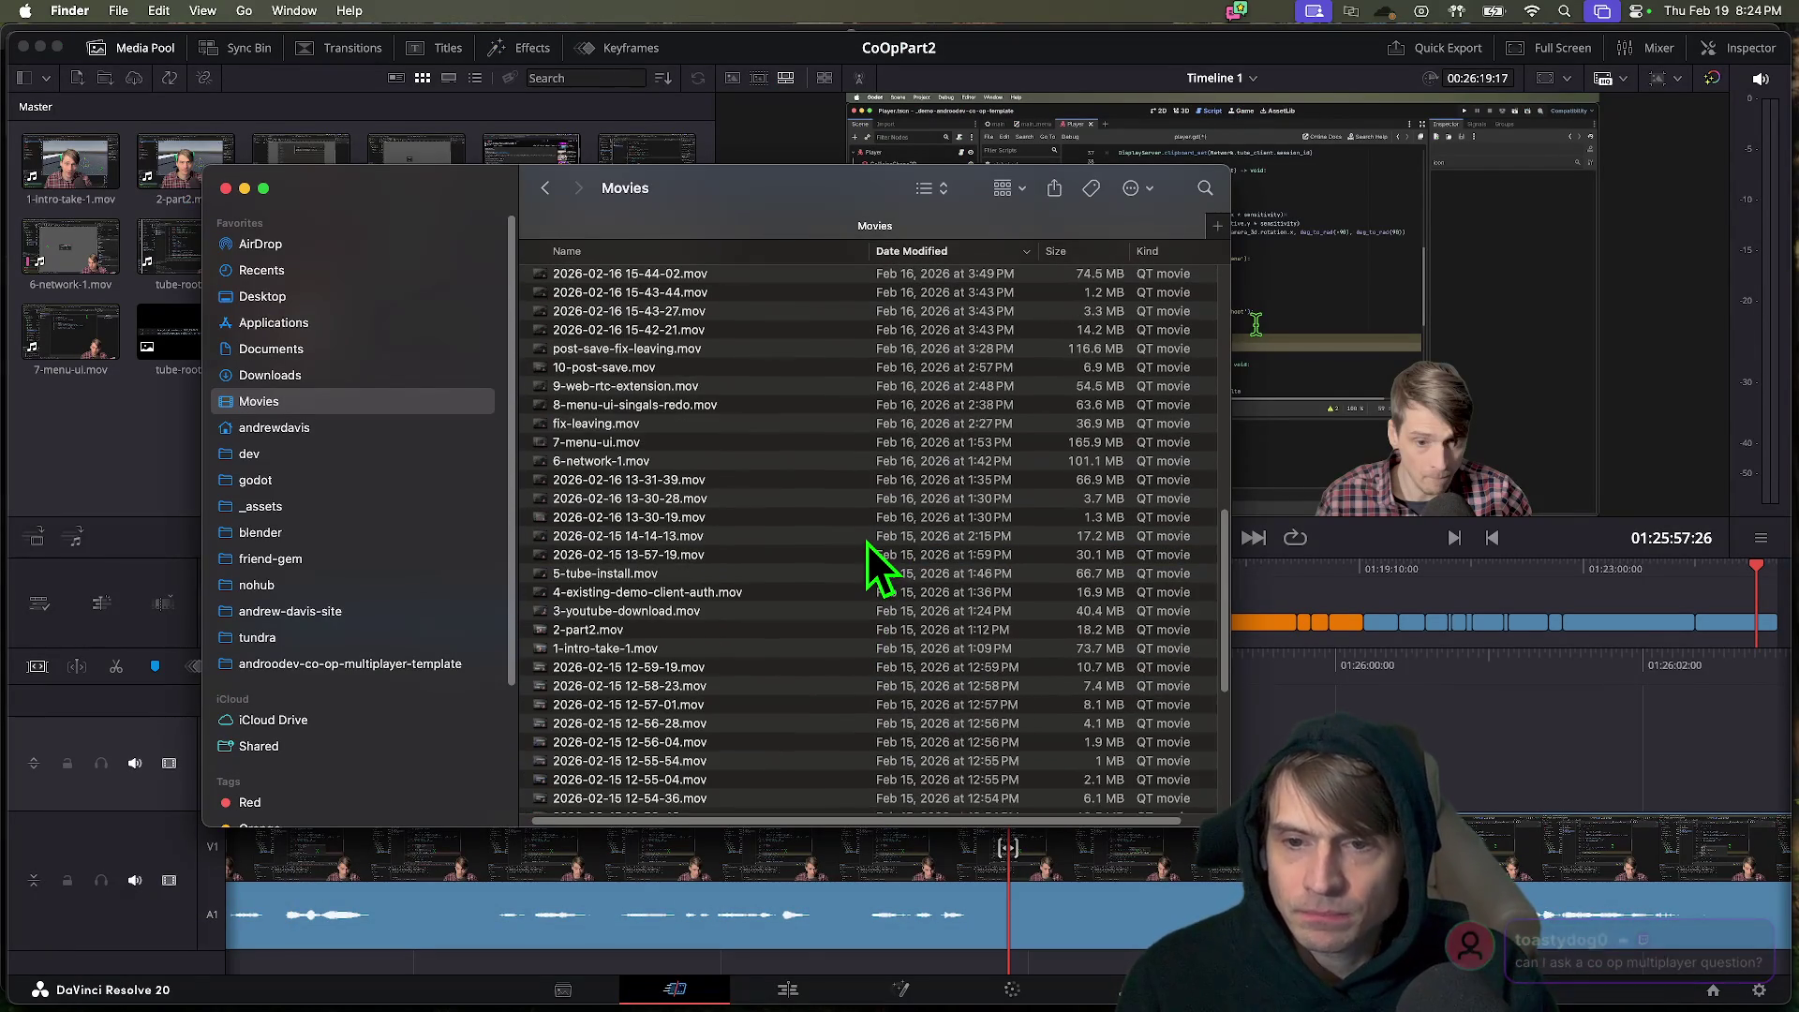
scroll(868, 543, up, 3)
click(823, 382)
scroll(843, 450, up, 5)
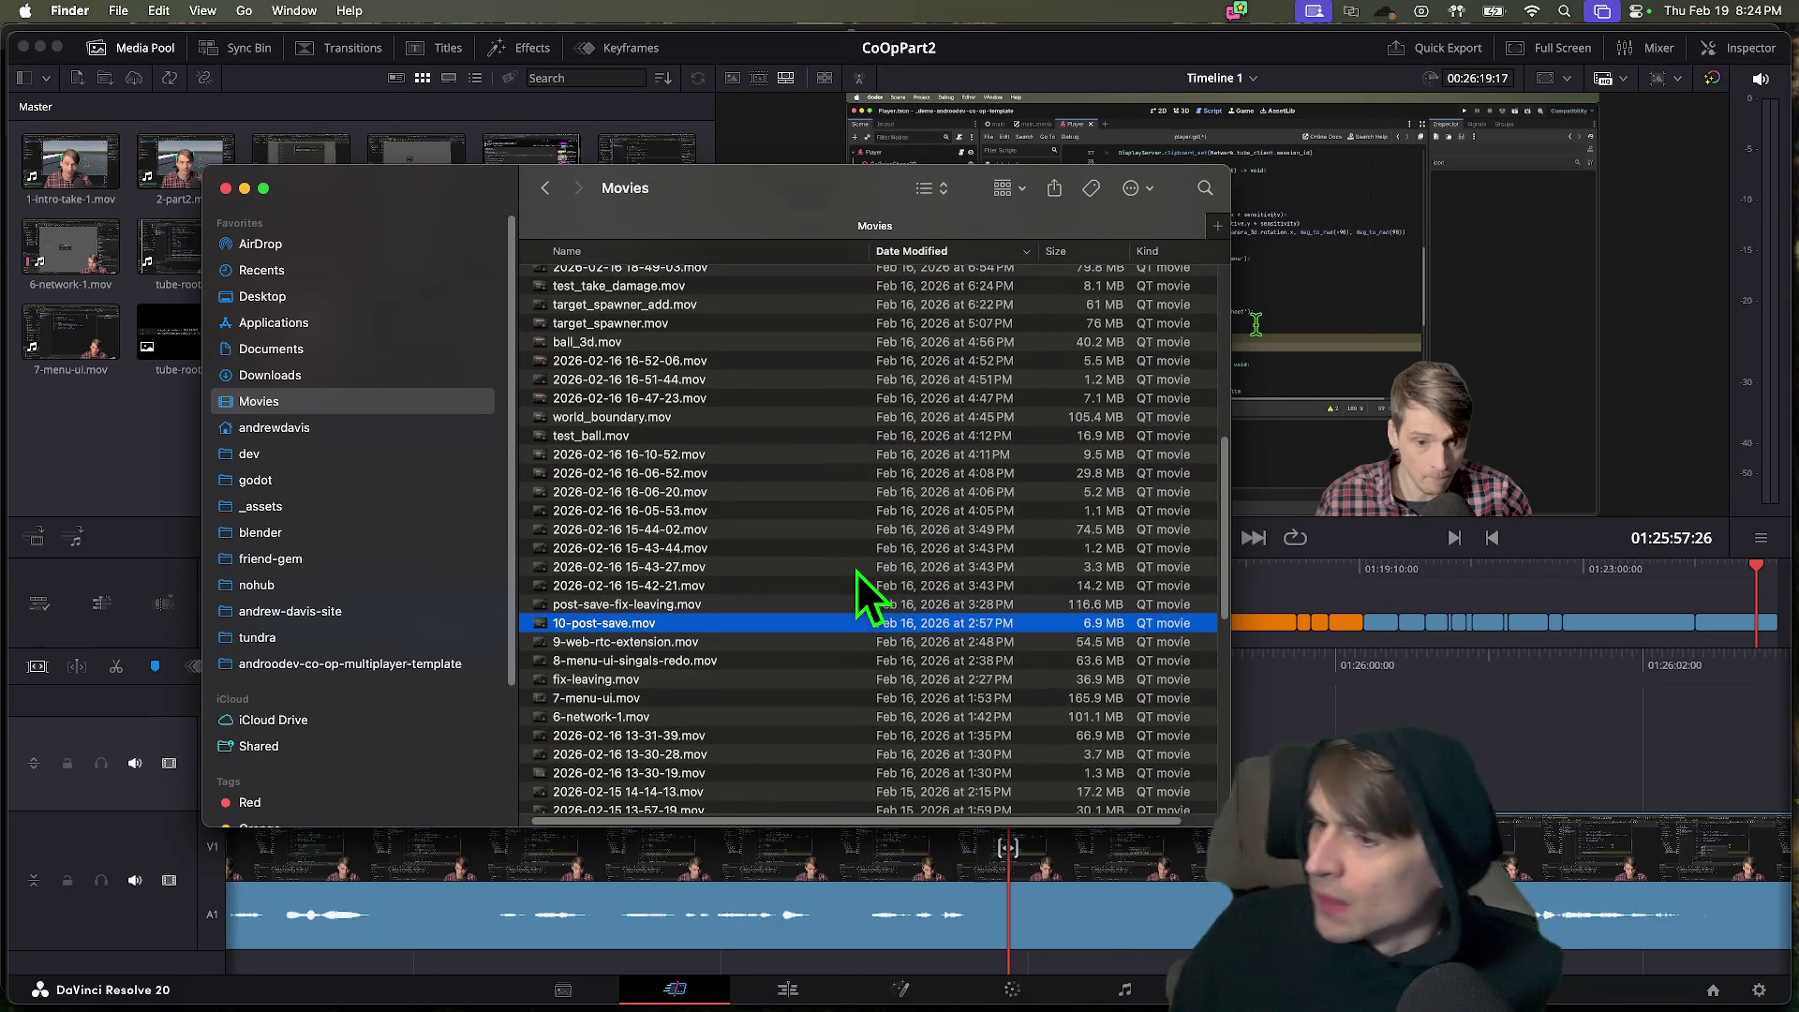
scroll(857, 562, up, 2)
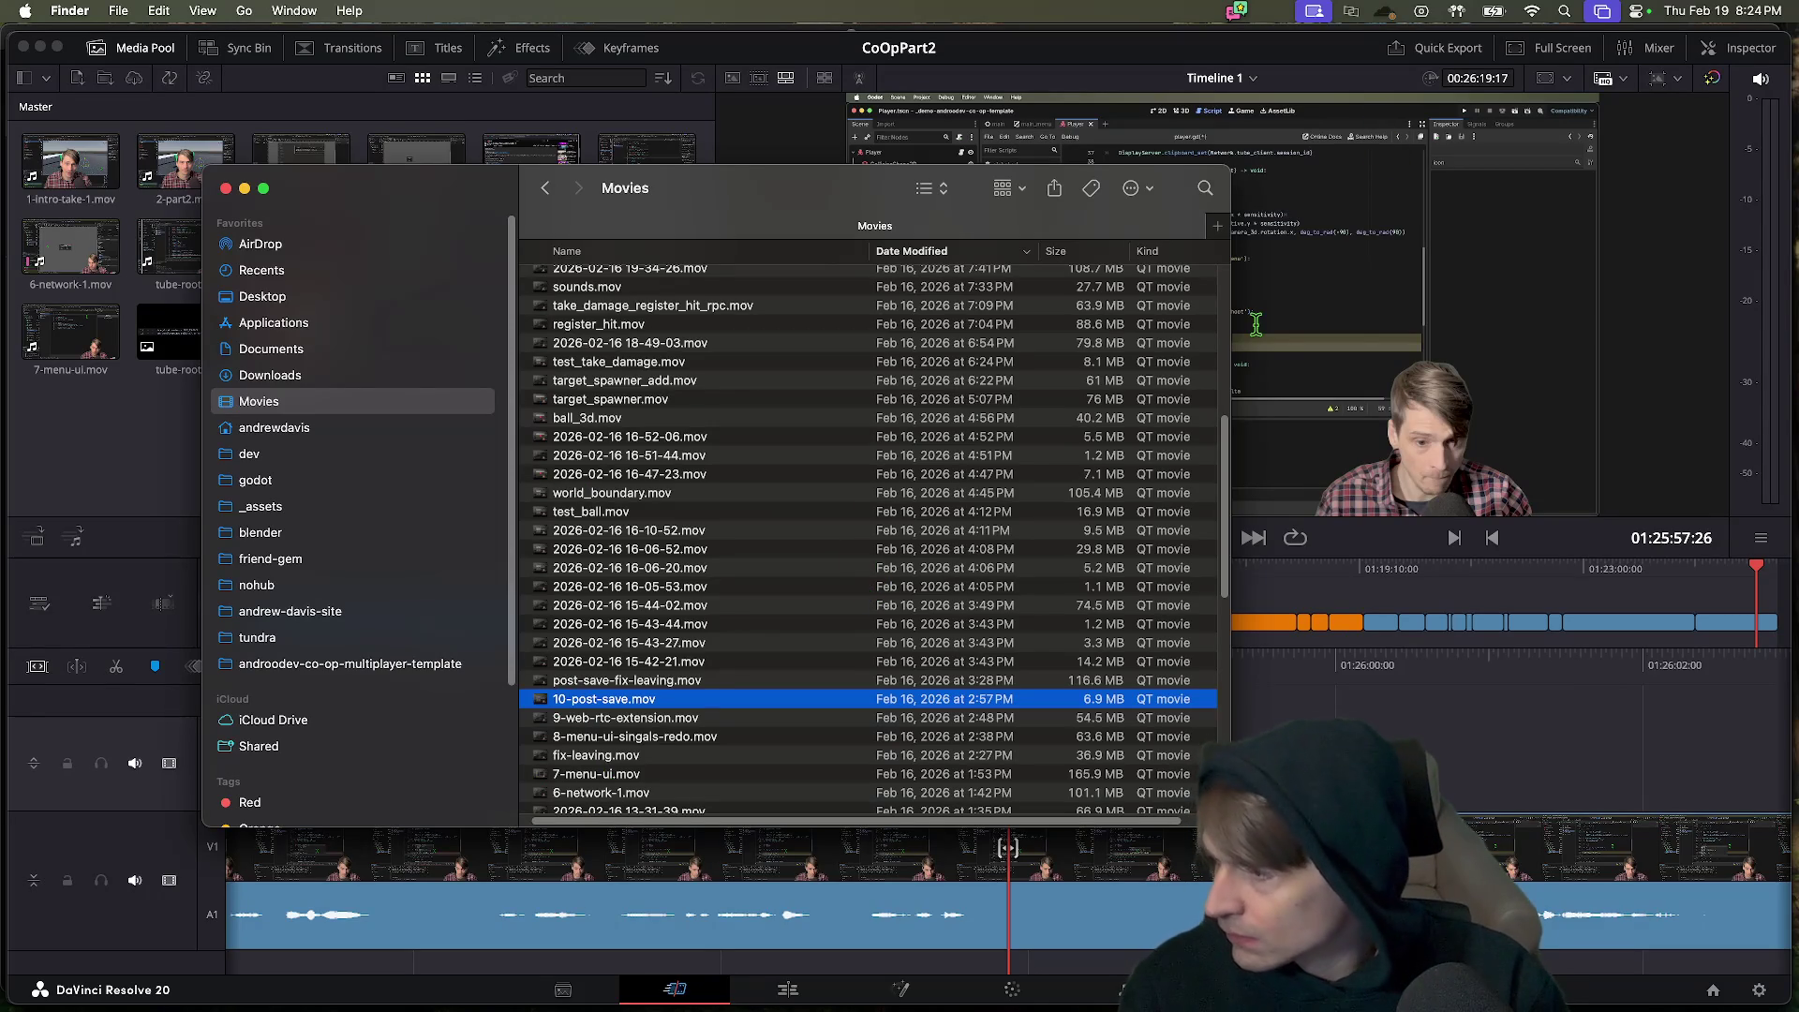
click(675, 849)
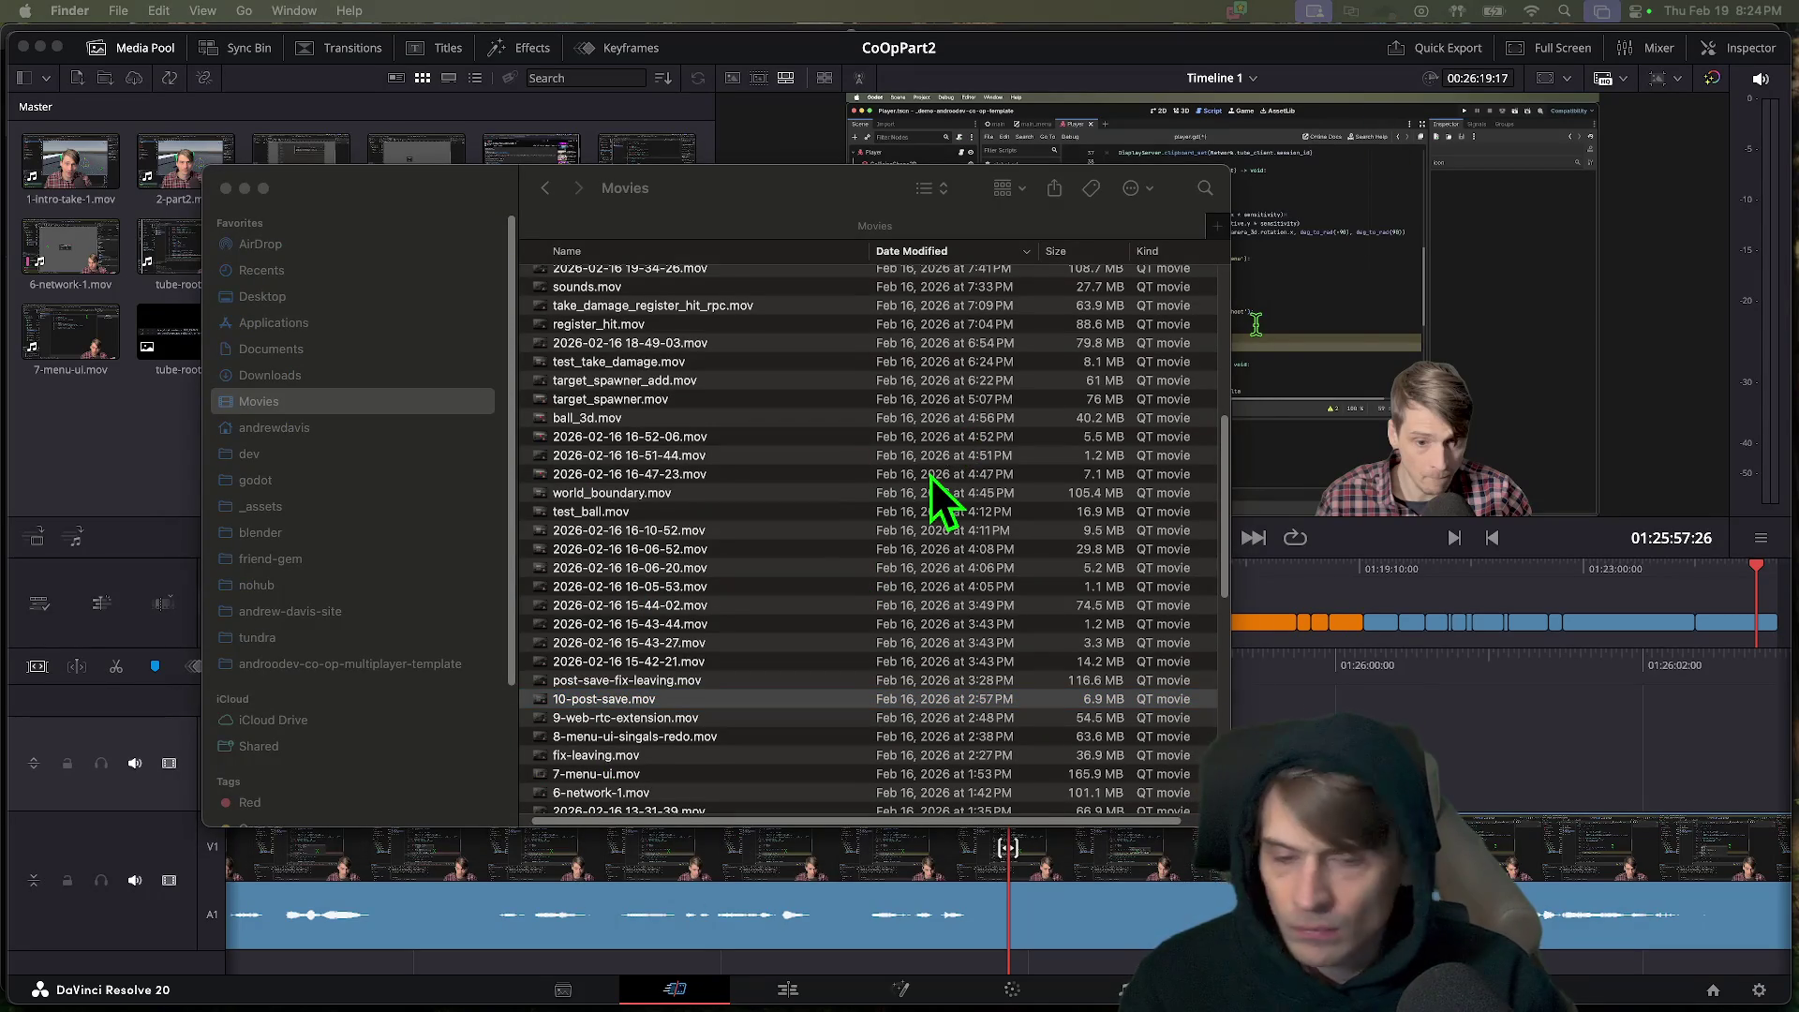
click(737, 662)
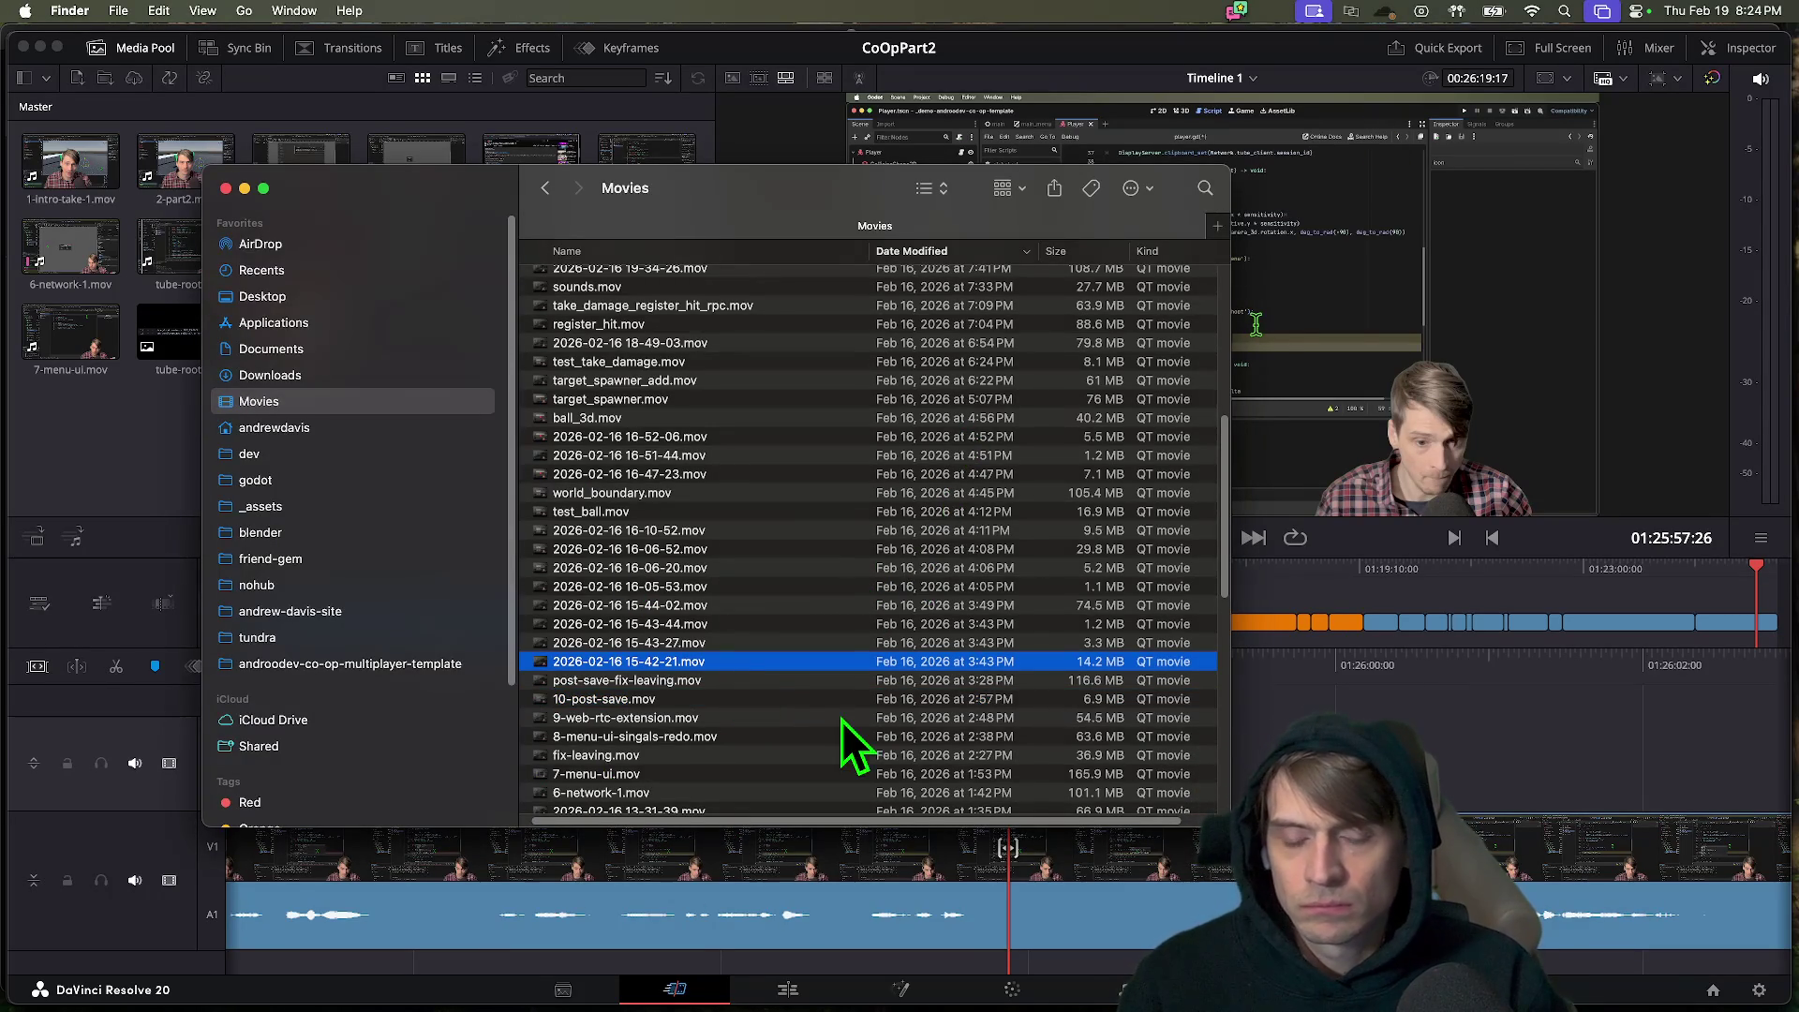
key(space)
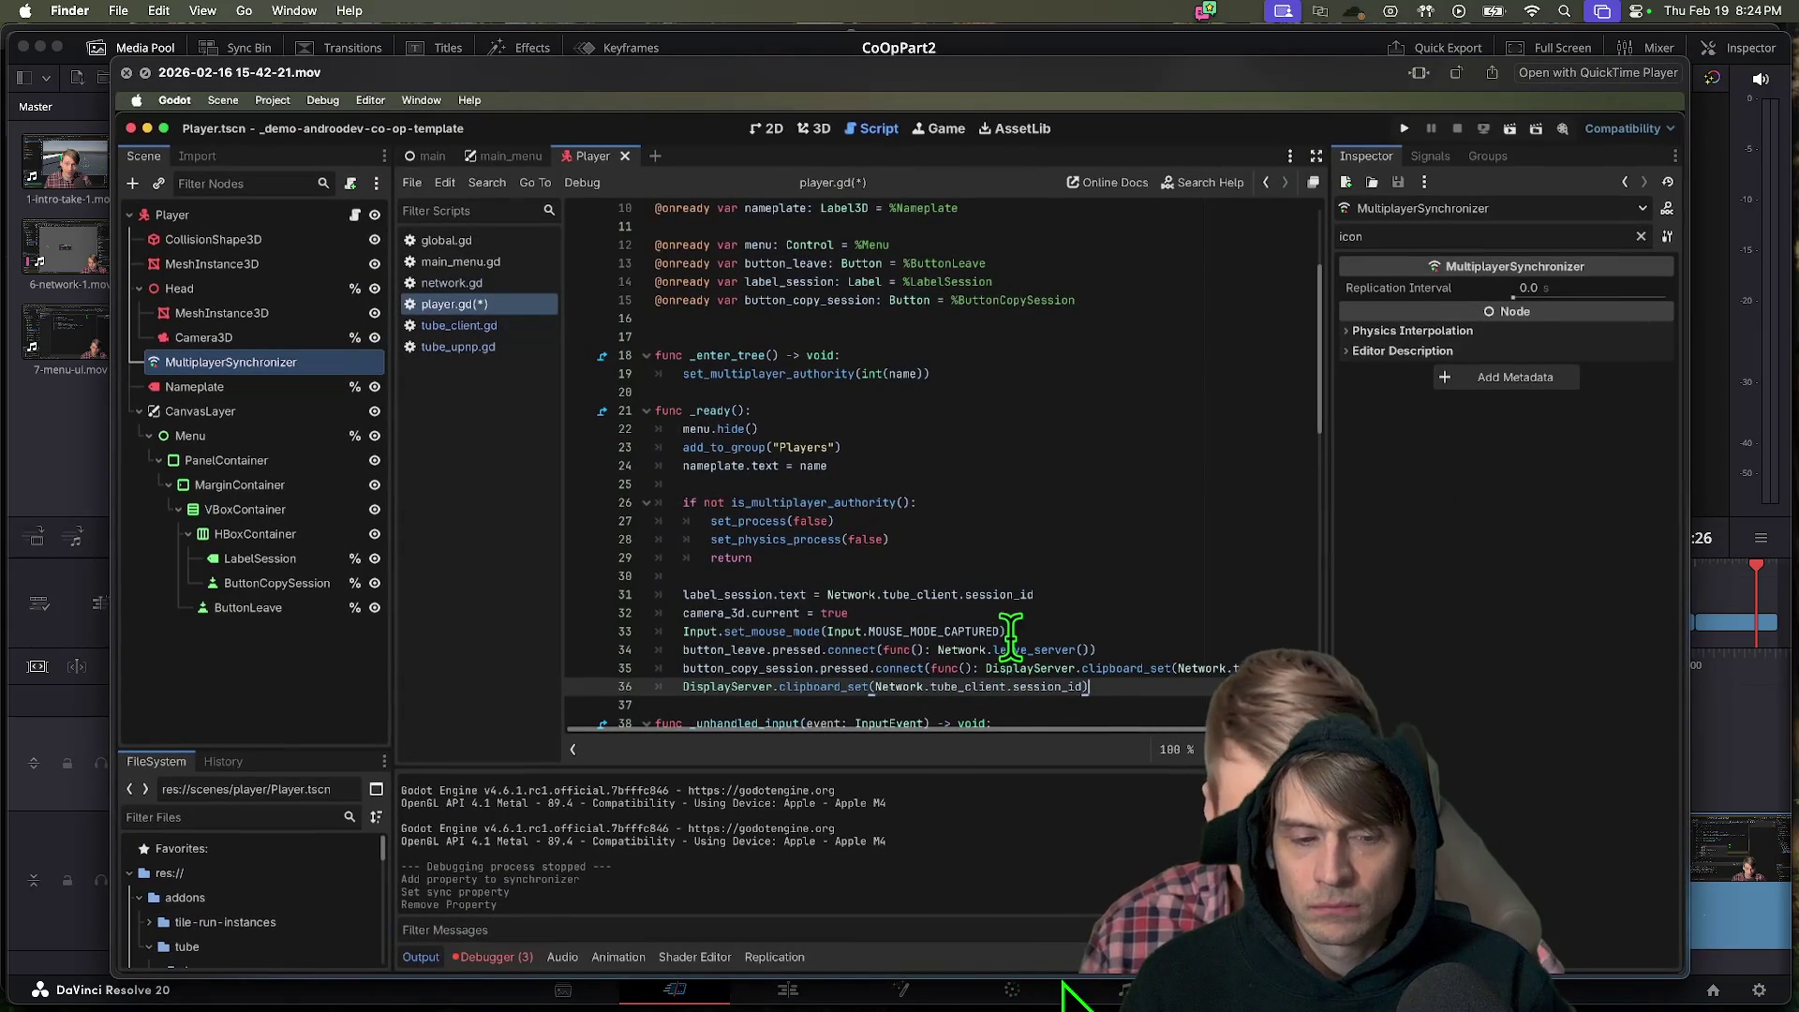
key(space)
key(Up)
key(Up)
key(Up)
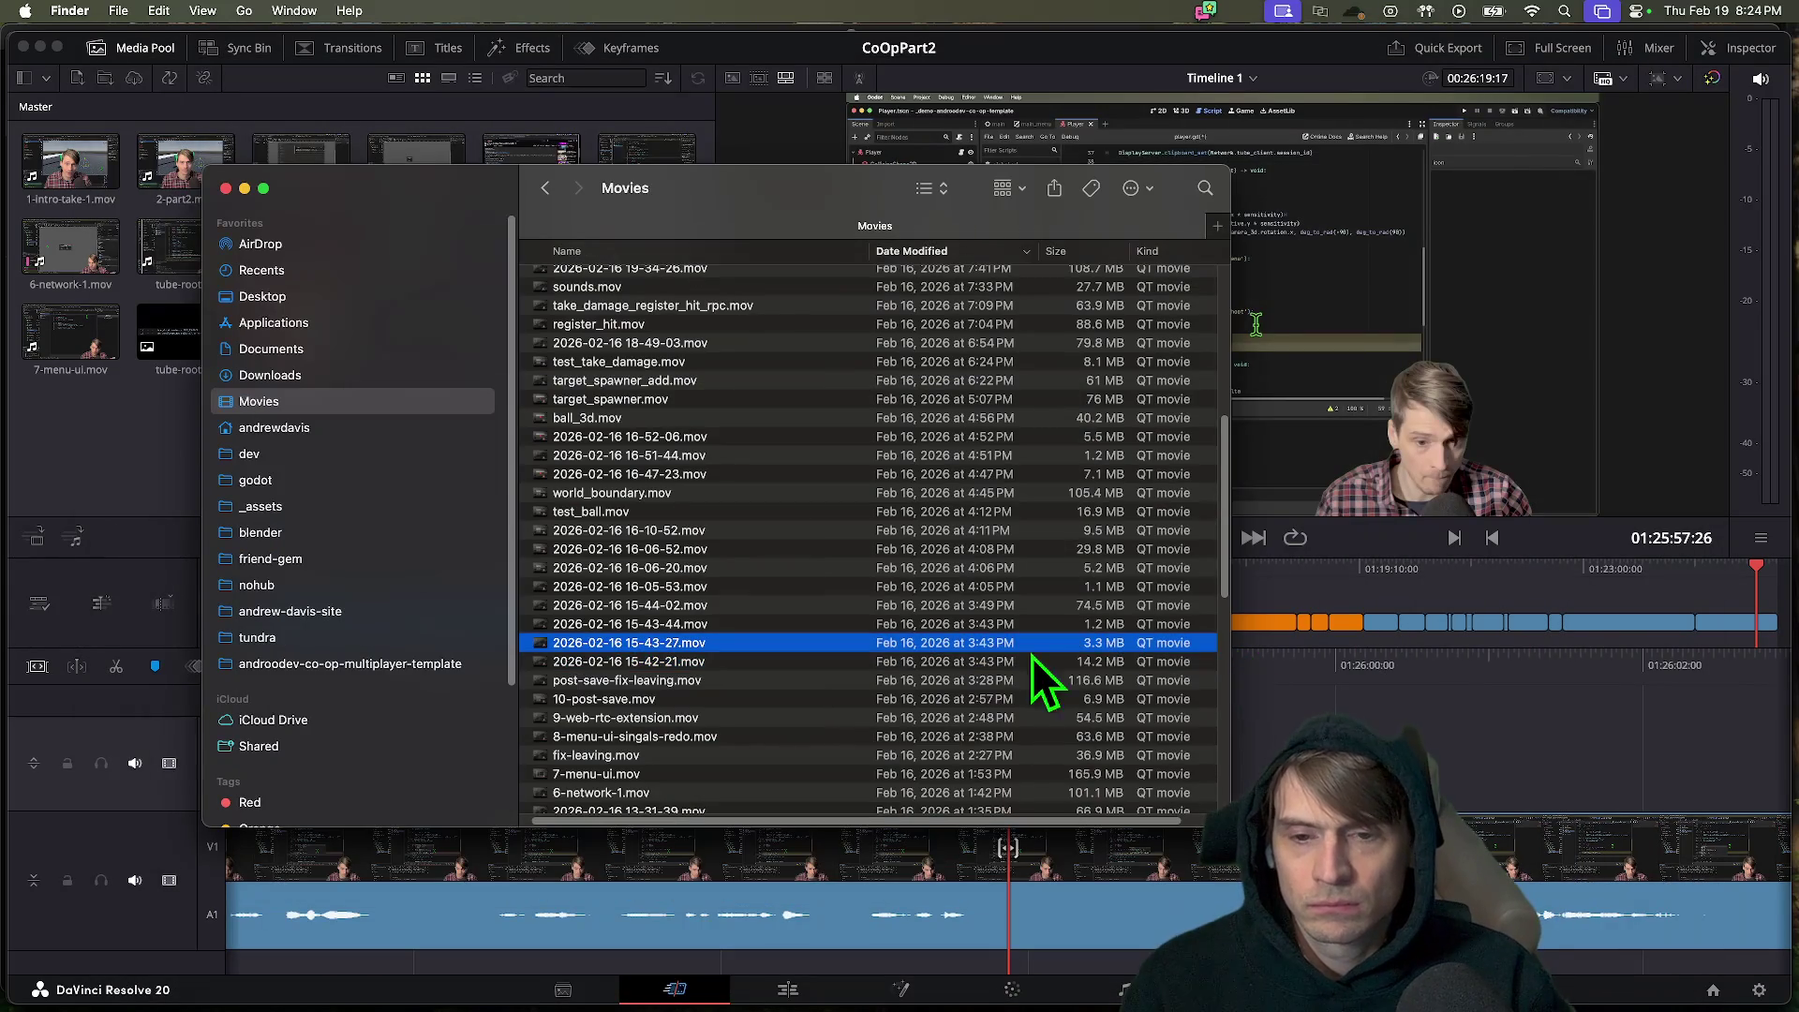
key(space)
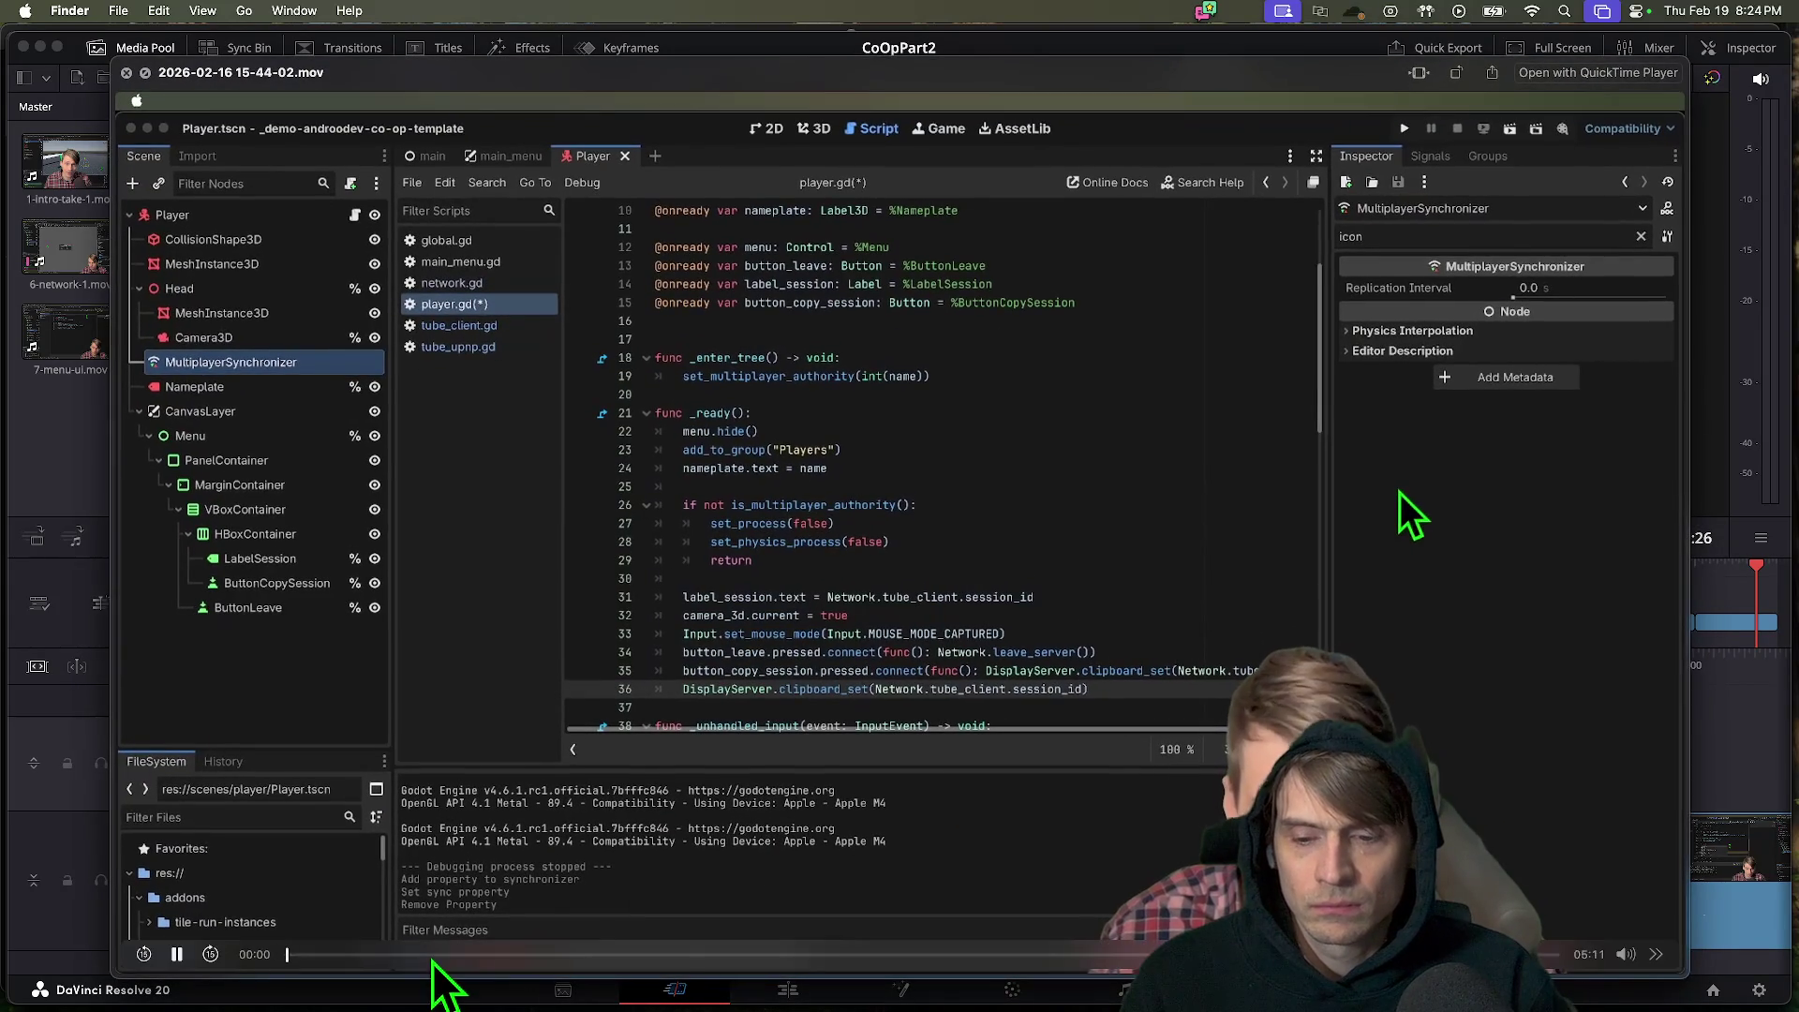
click(1656, 954)
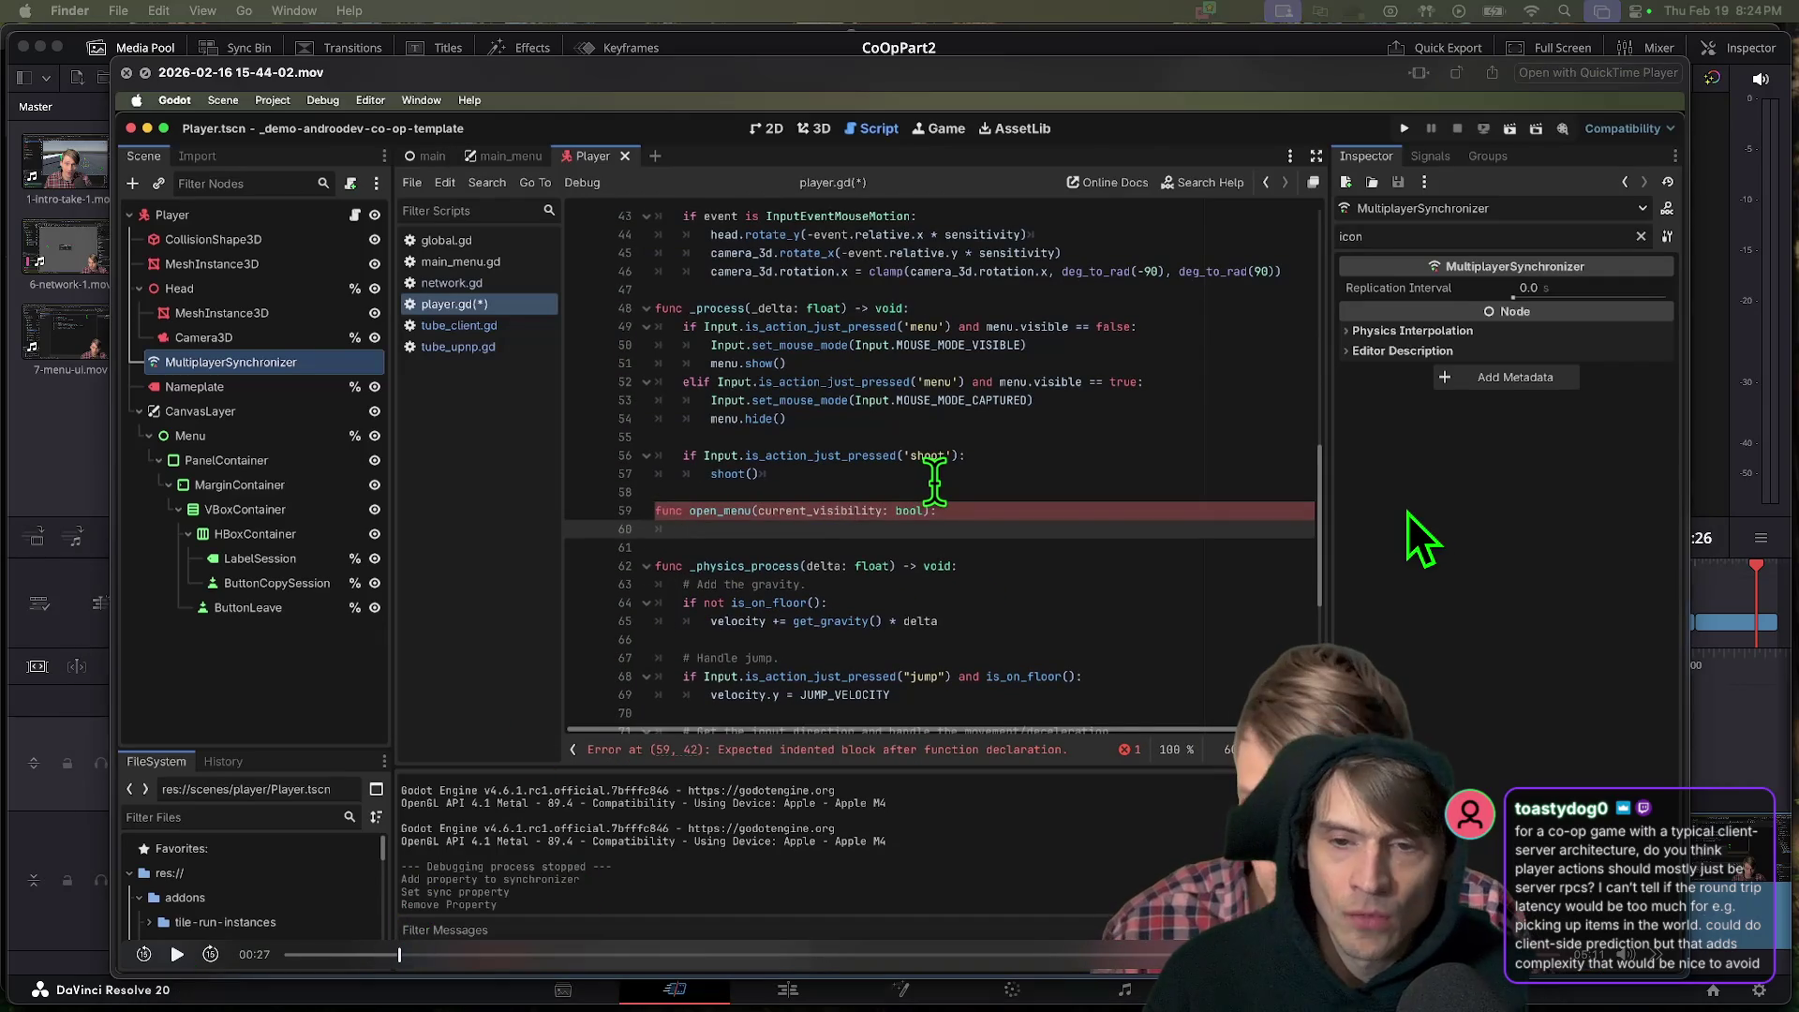
key(super+Tab)
key(super+Tab)
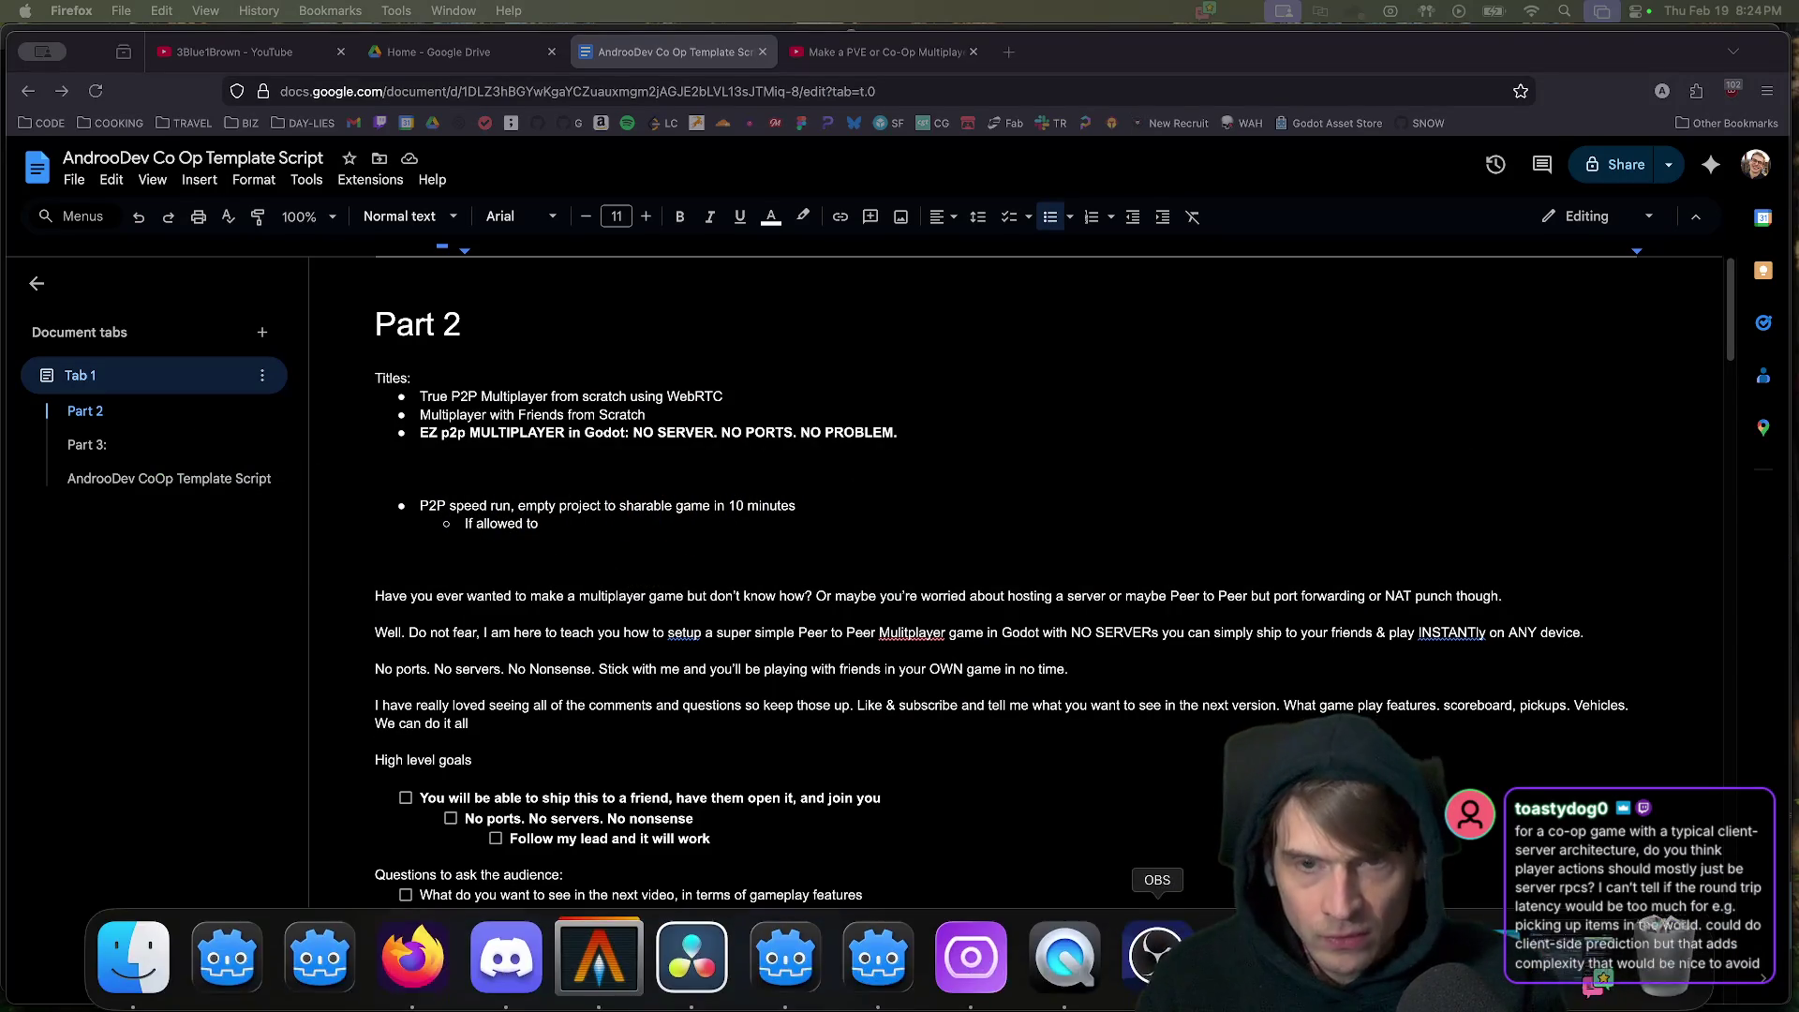
Load miro.com in a new browser tab and open the FriendGem 2026 board.
click(1008, 51)
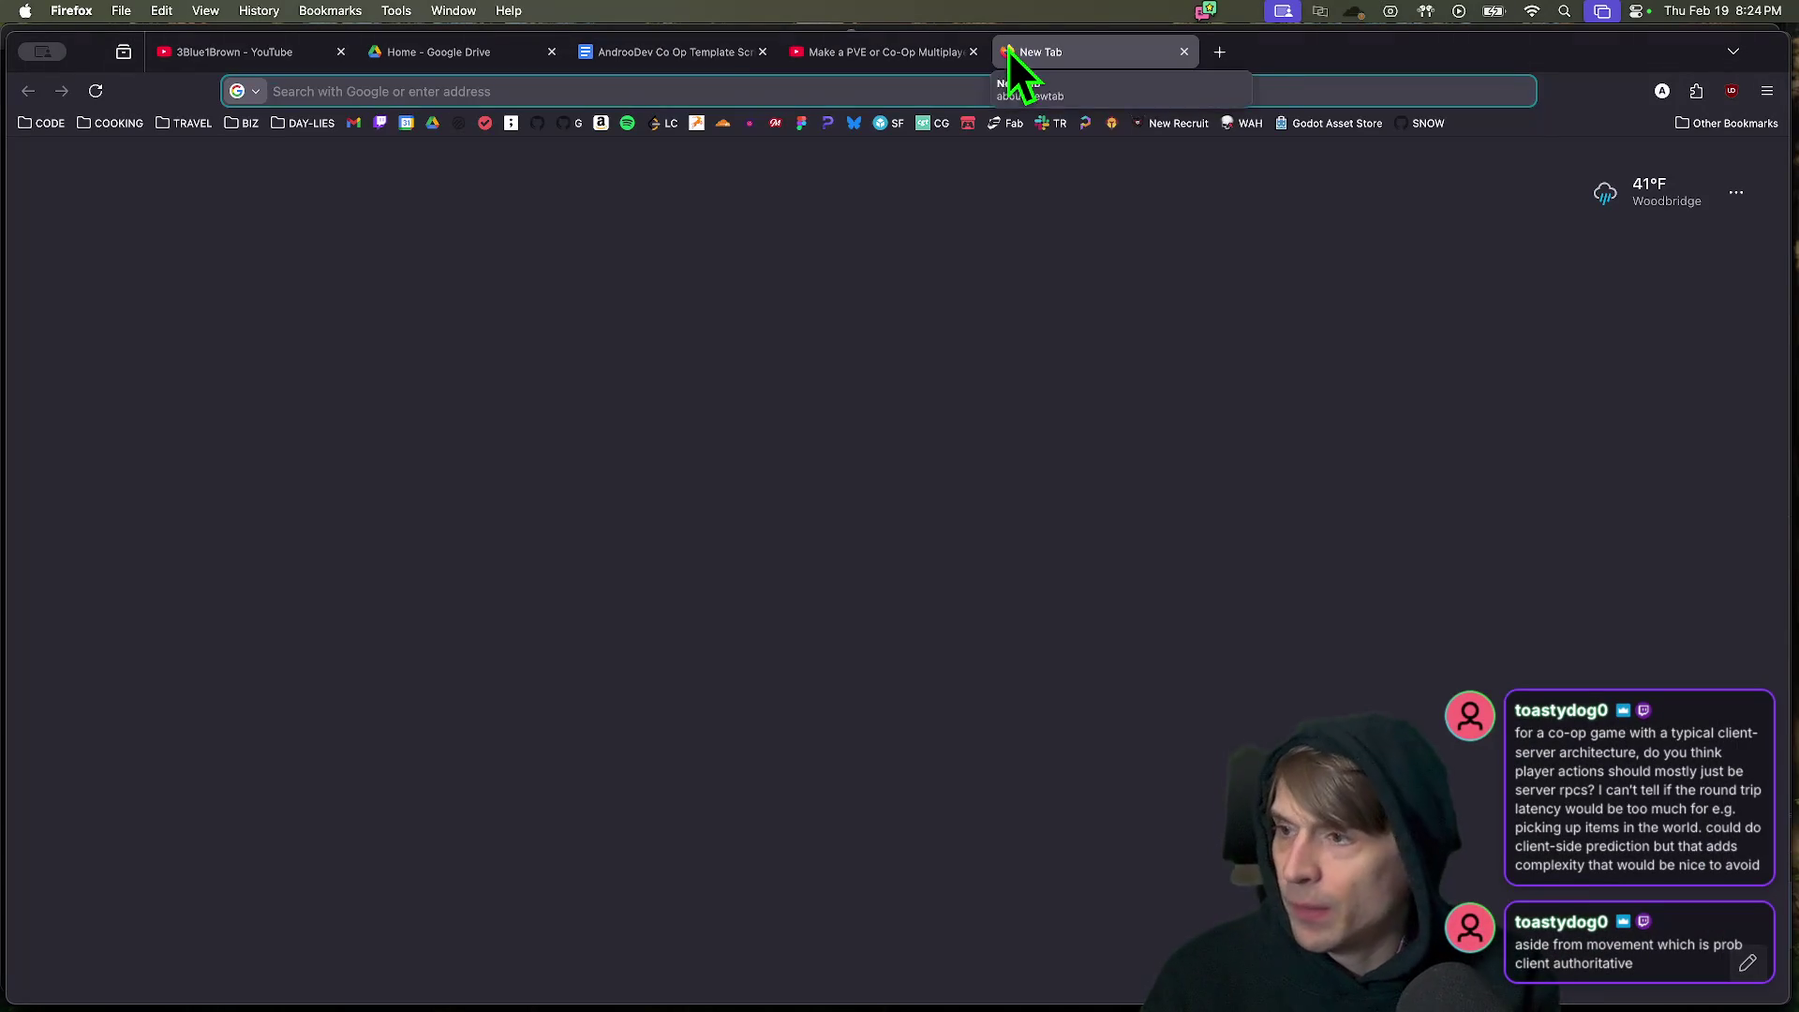
text(miro)
key(Escape)
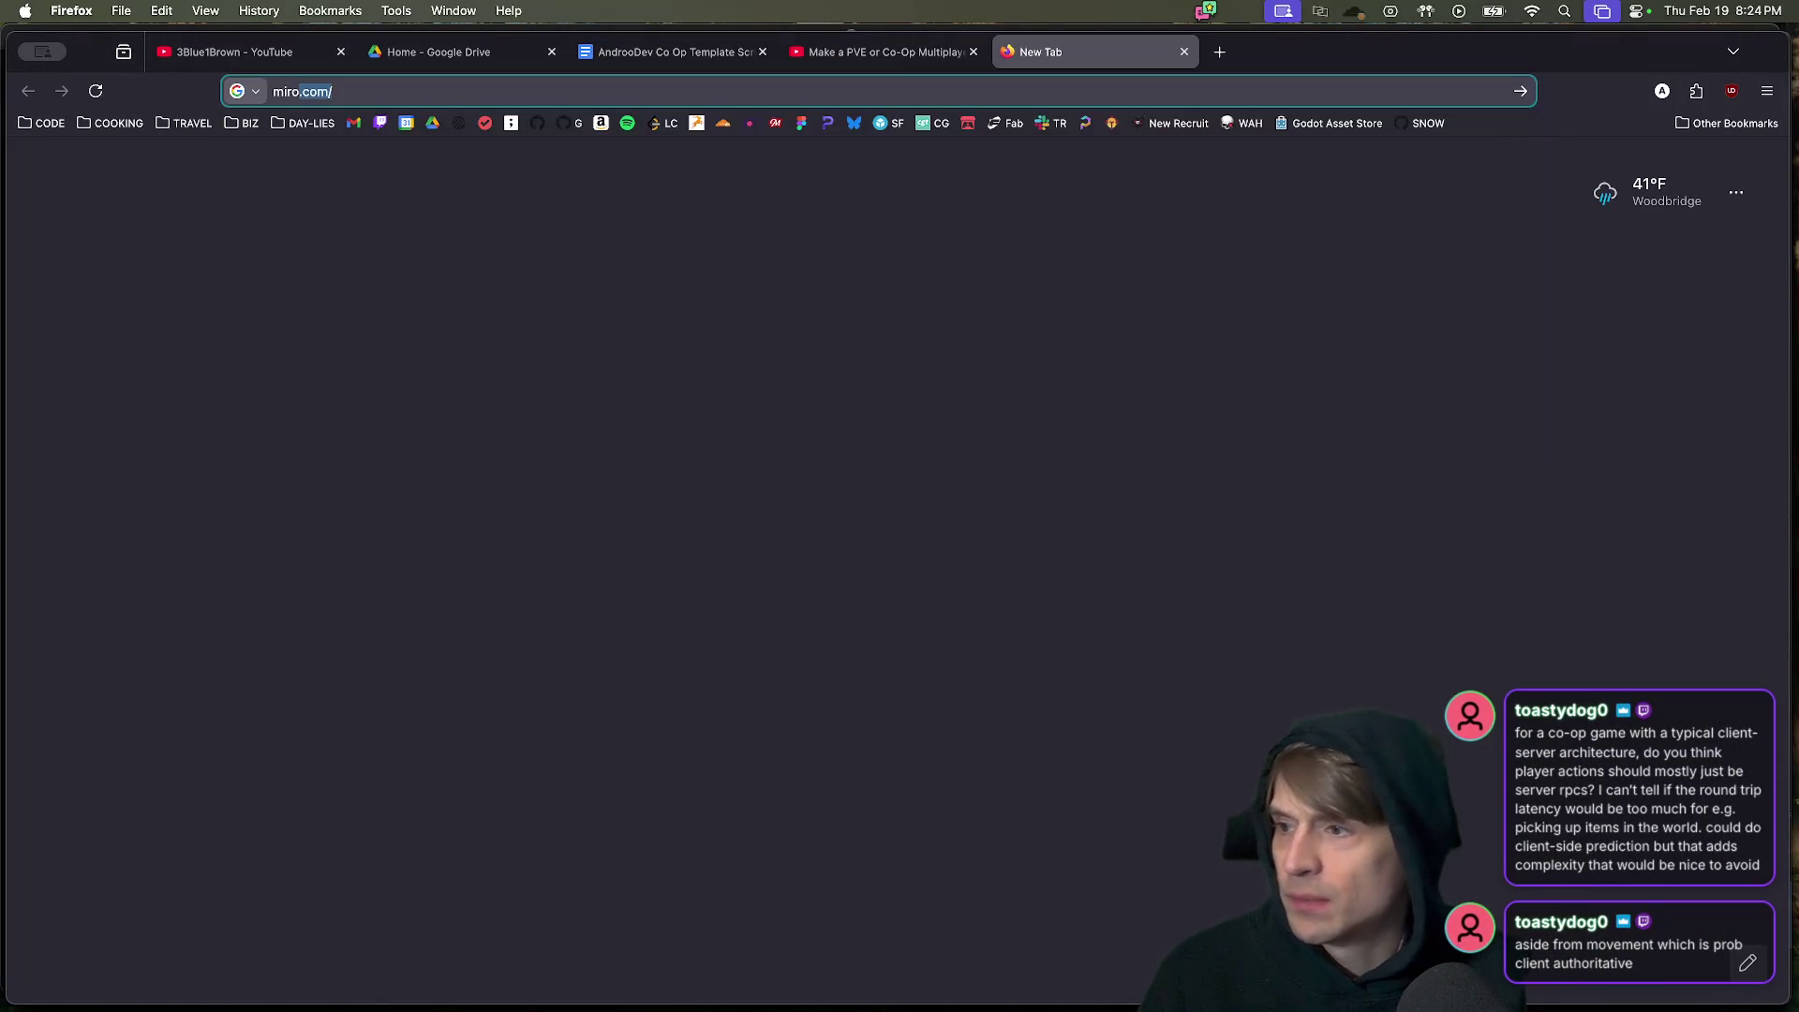
key(BackSpace)
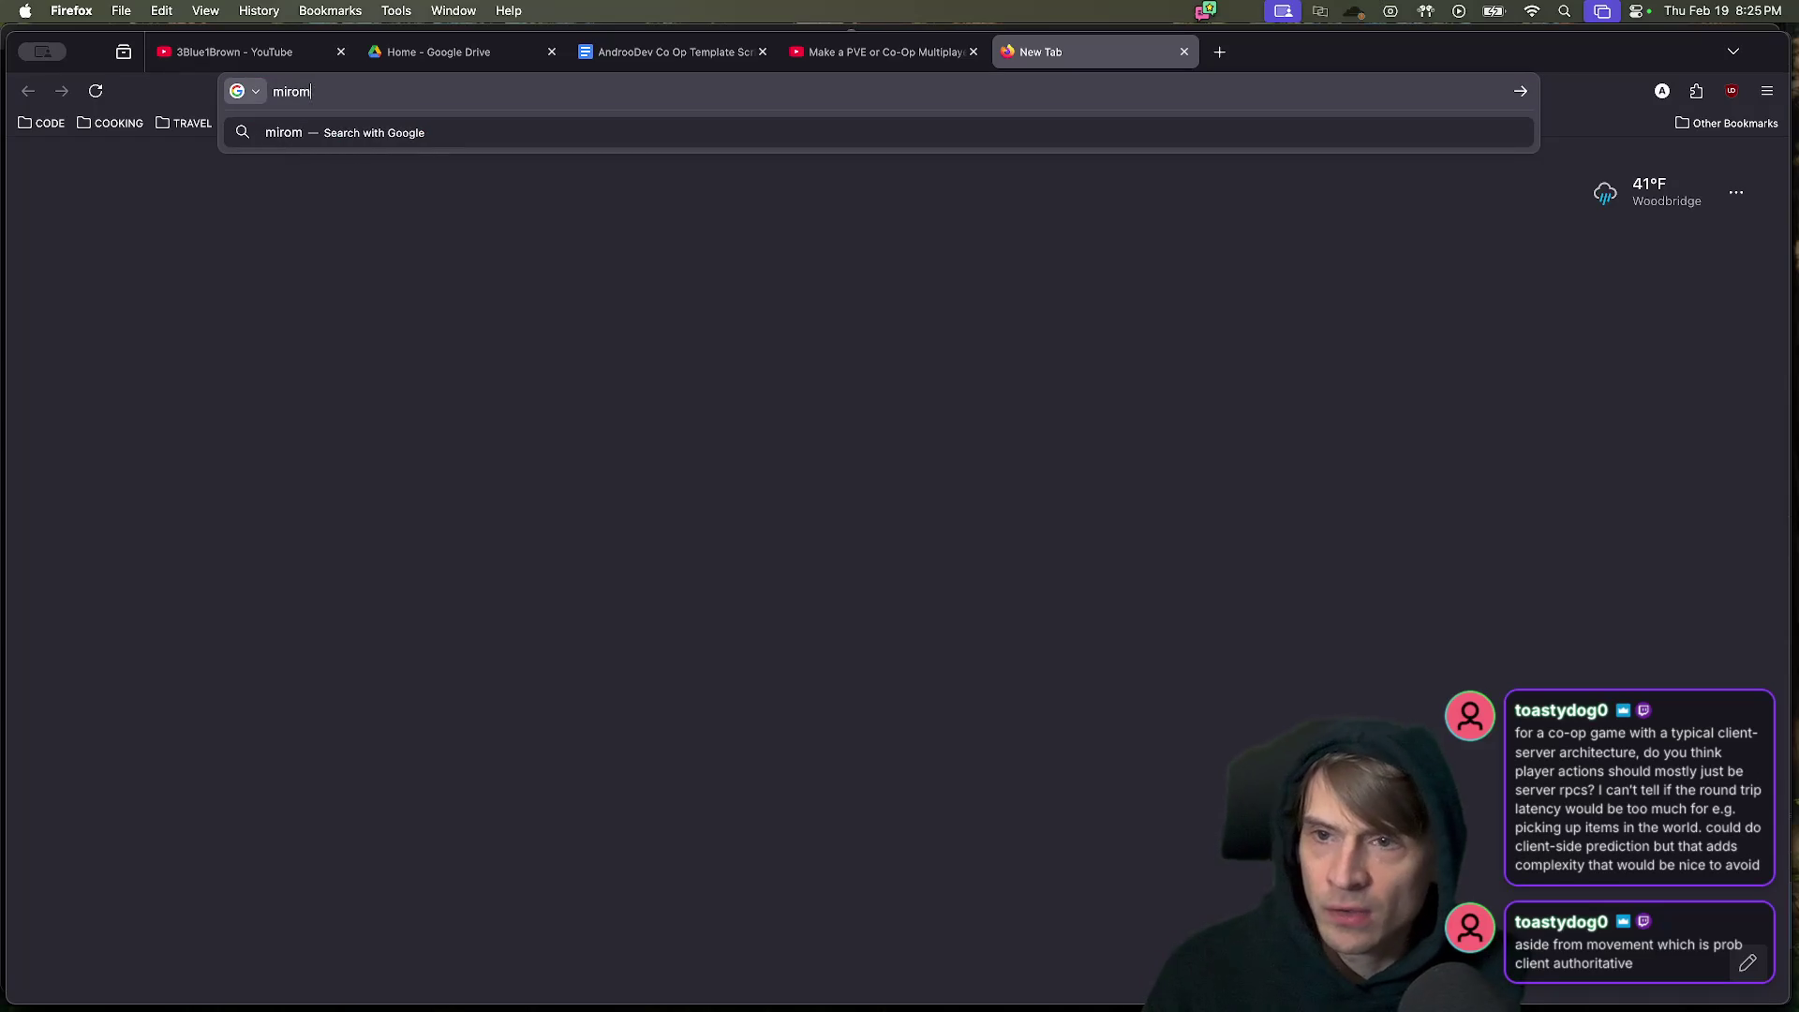
text(.com/)
key(Return)
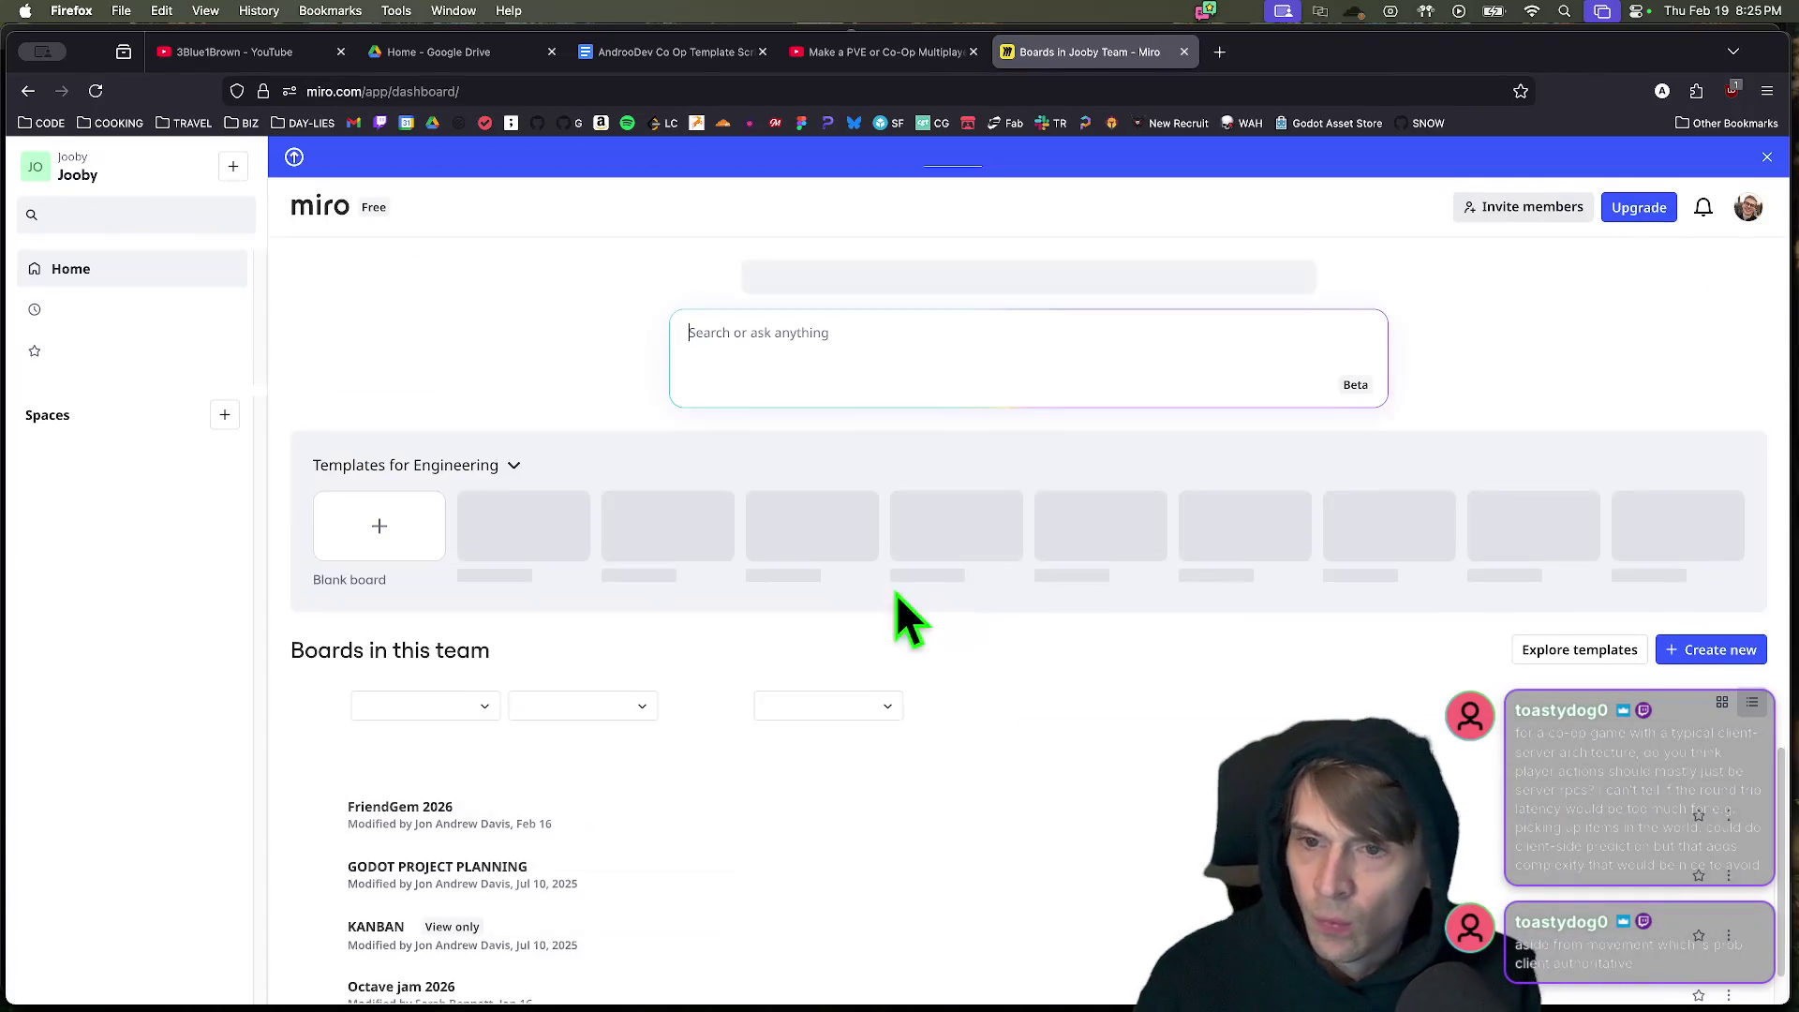
click(565, 796)
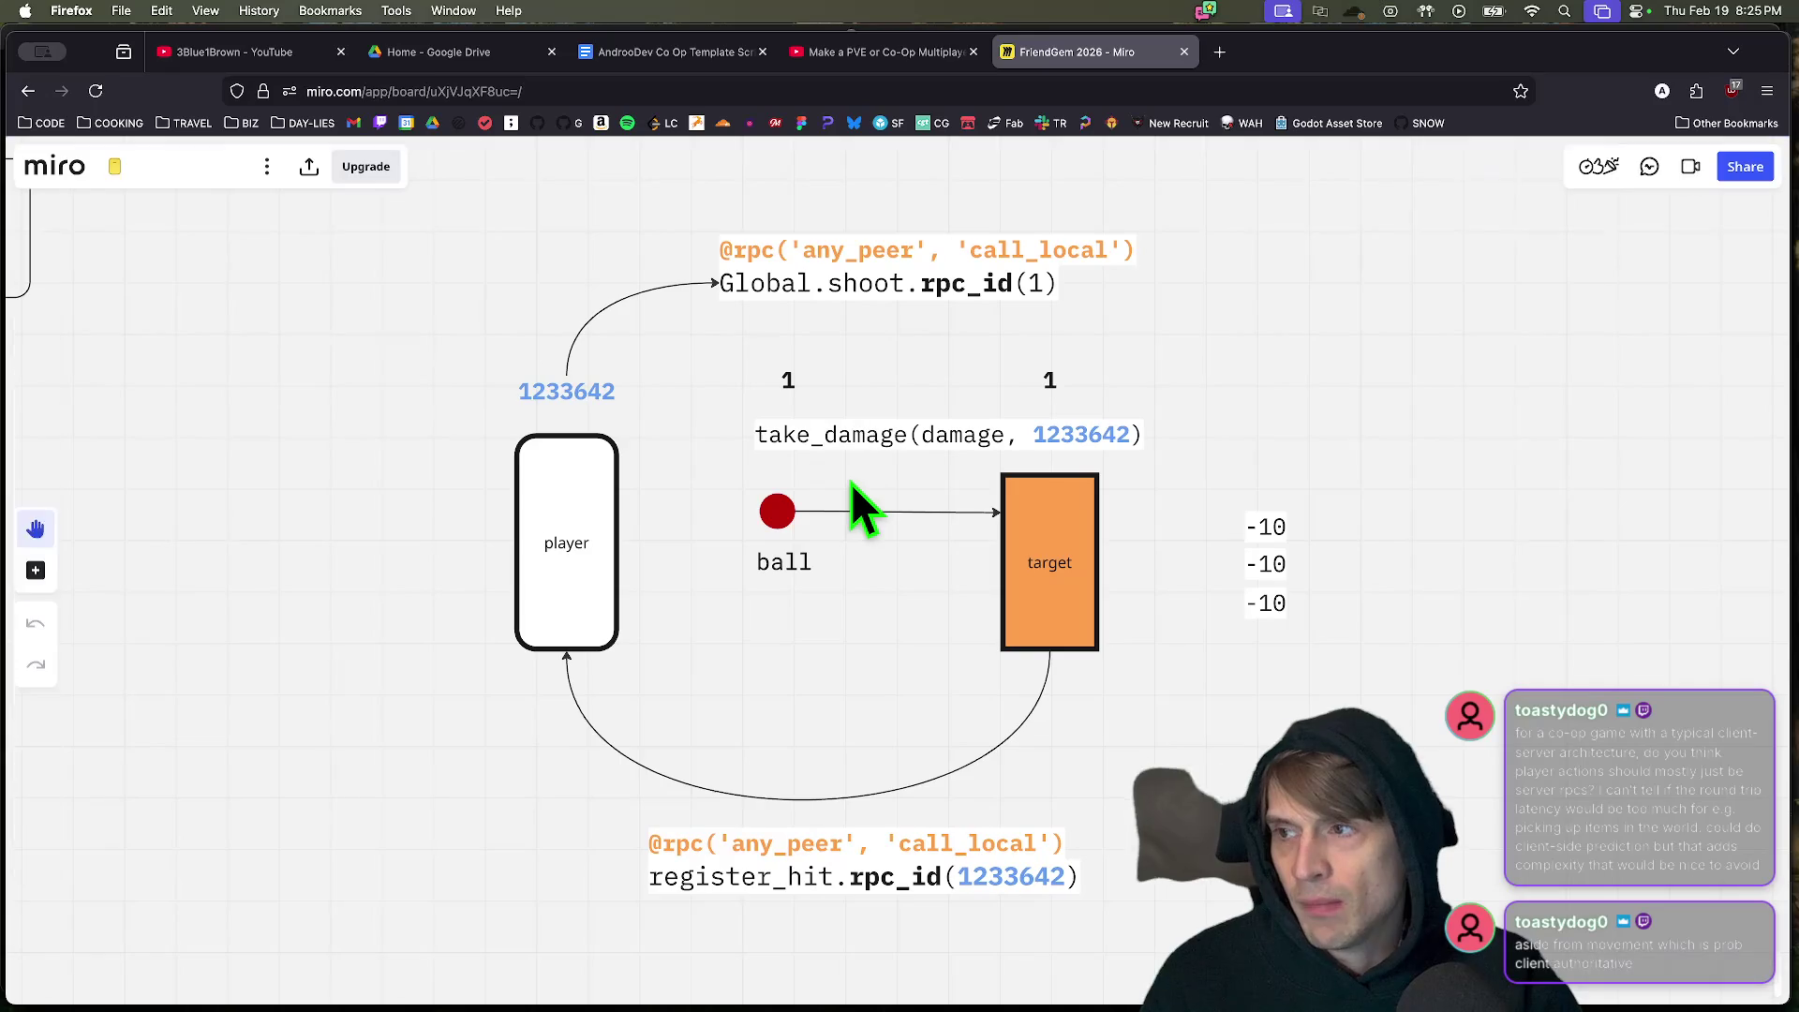
Pan the board to center the Co-Op and Competitive comparison notes.
scroll(751, 435, down, 5)
scroll(491, 317, up, 10)
scroll(834, 703, up, 5)
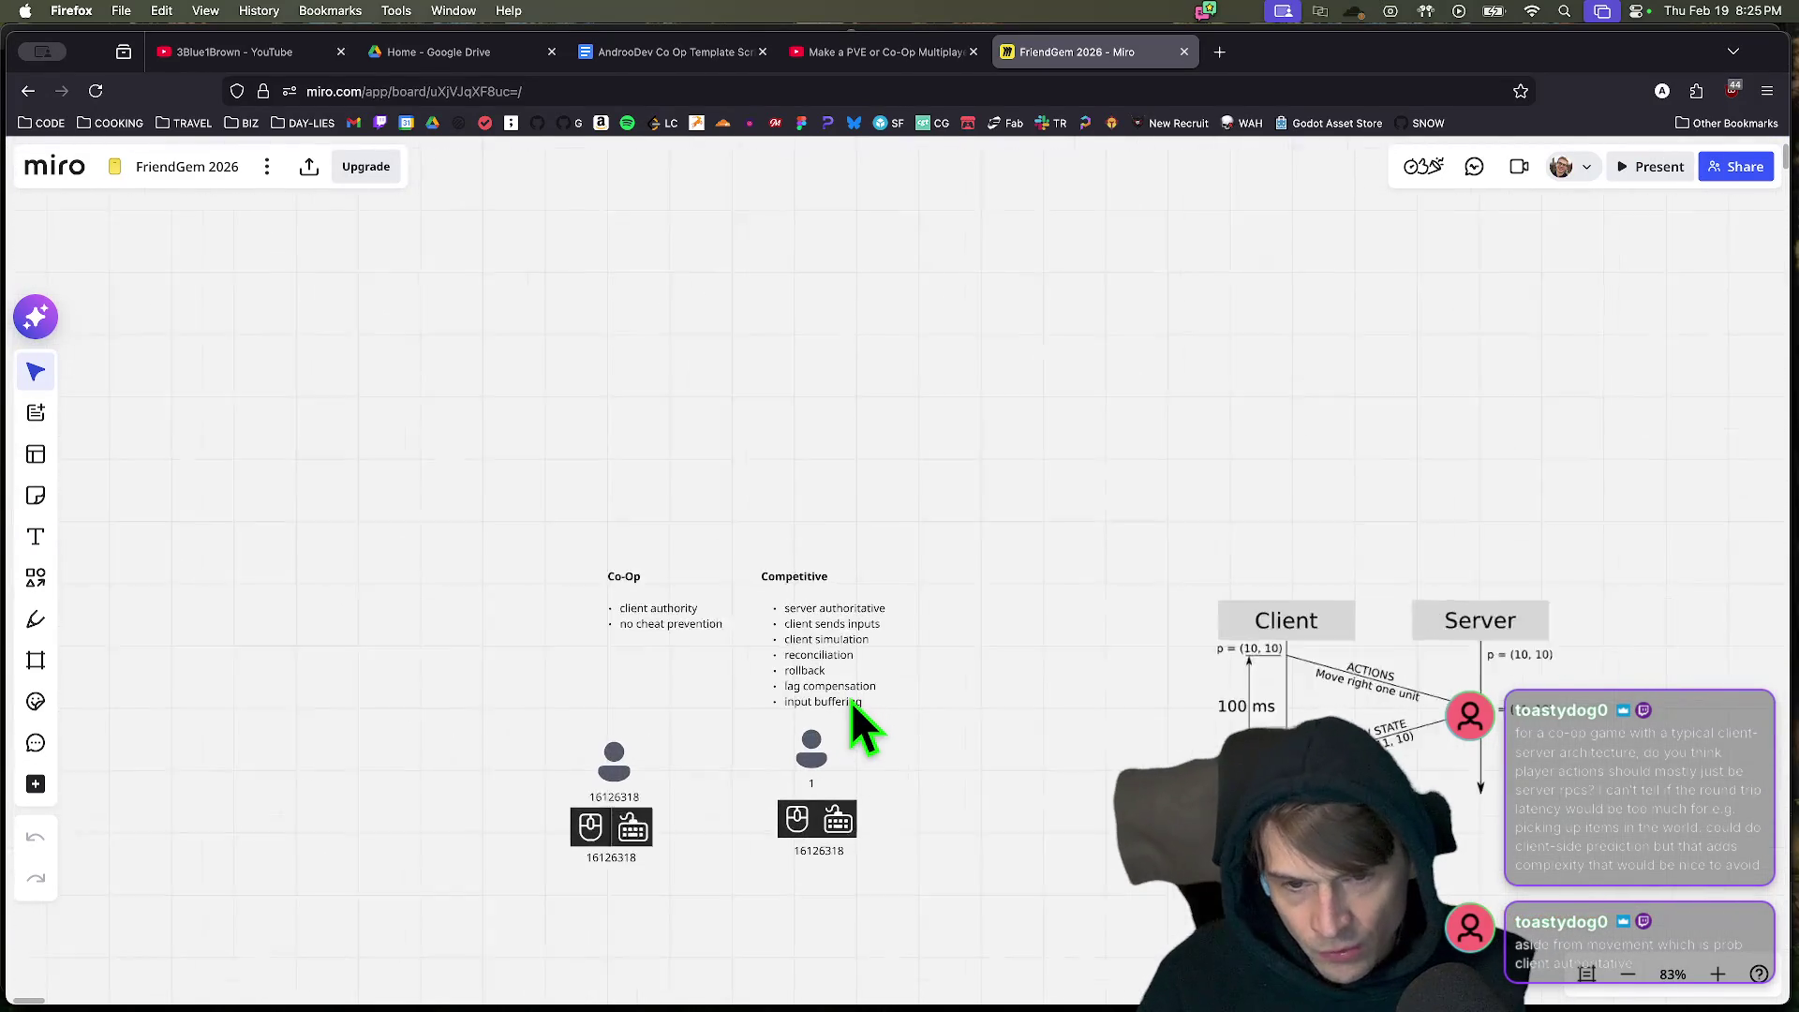
drag(1129, 745, 1219, 623)
scroll(1096, 722, up, 3)
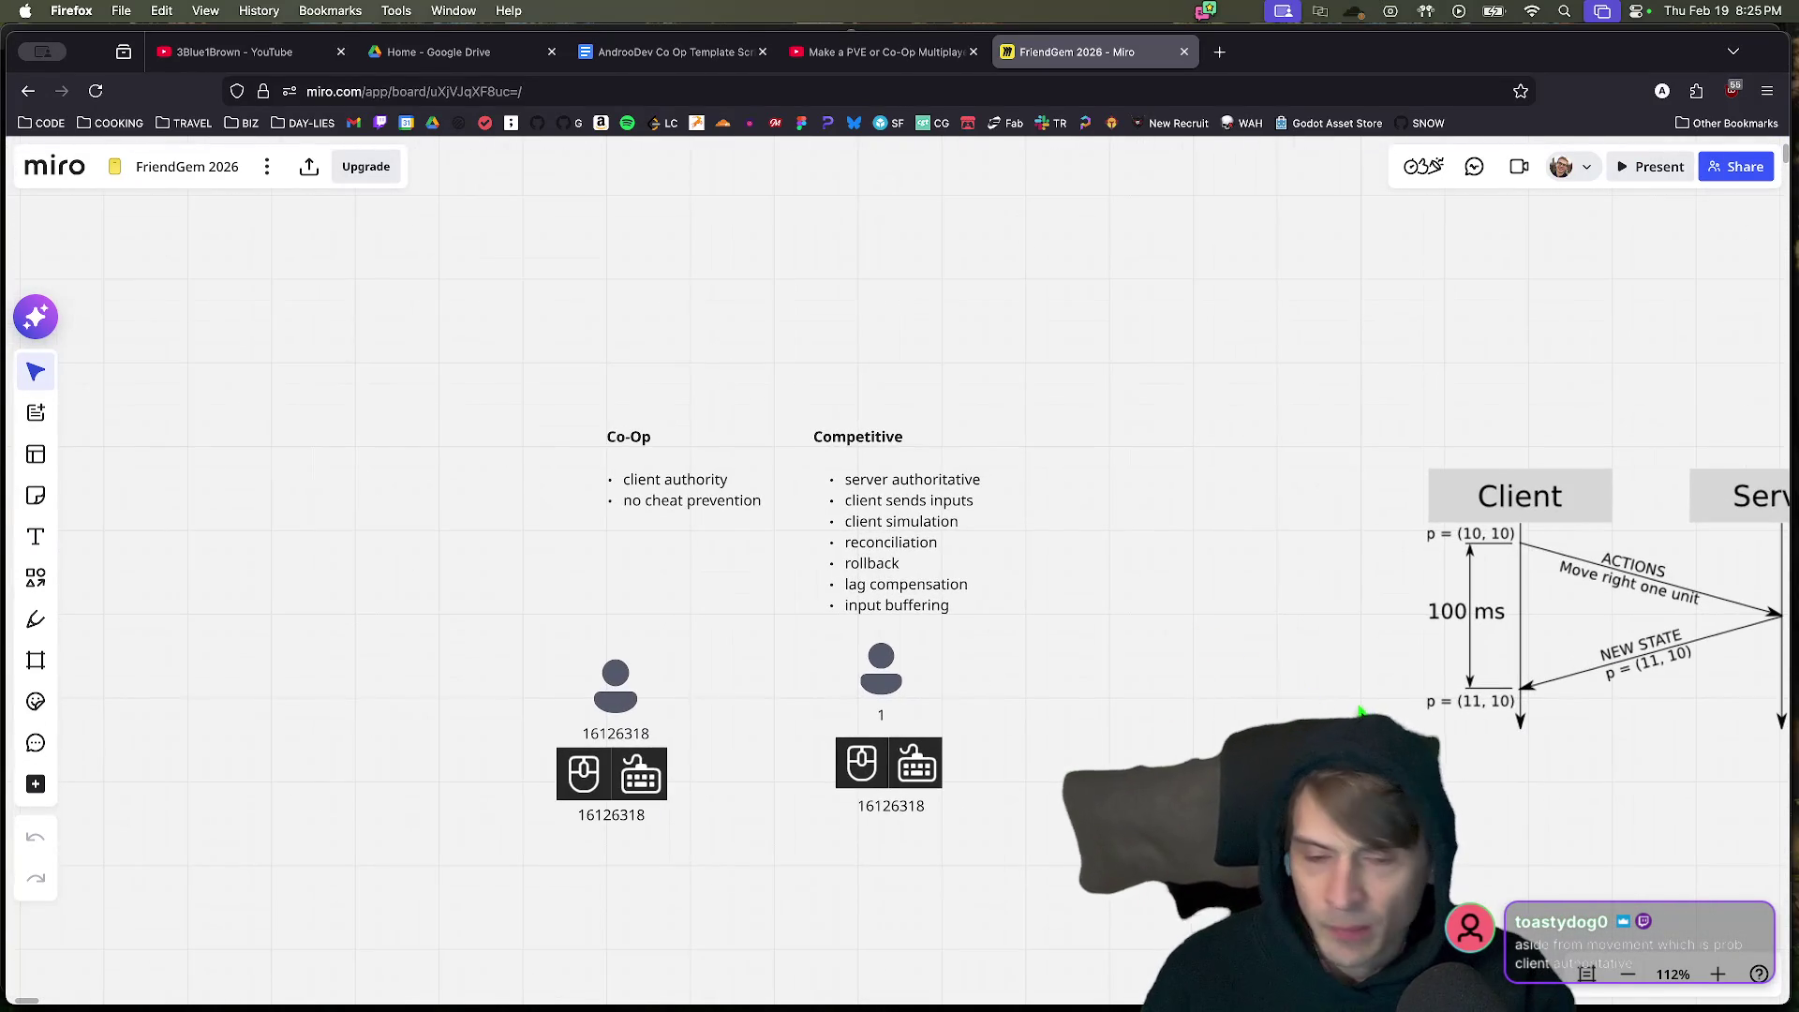
scroll(1041, 745, up, 3)
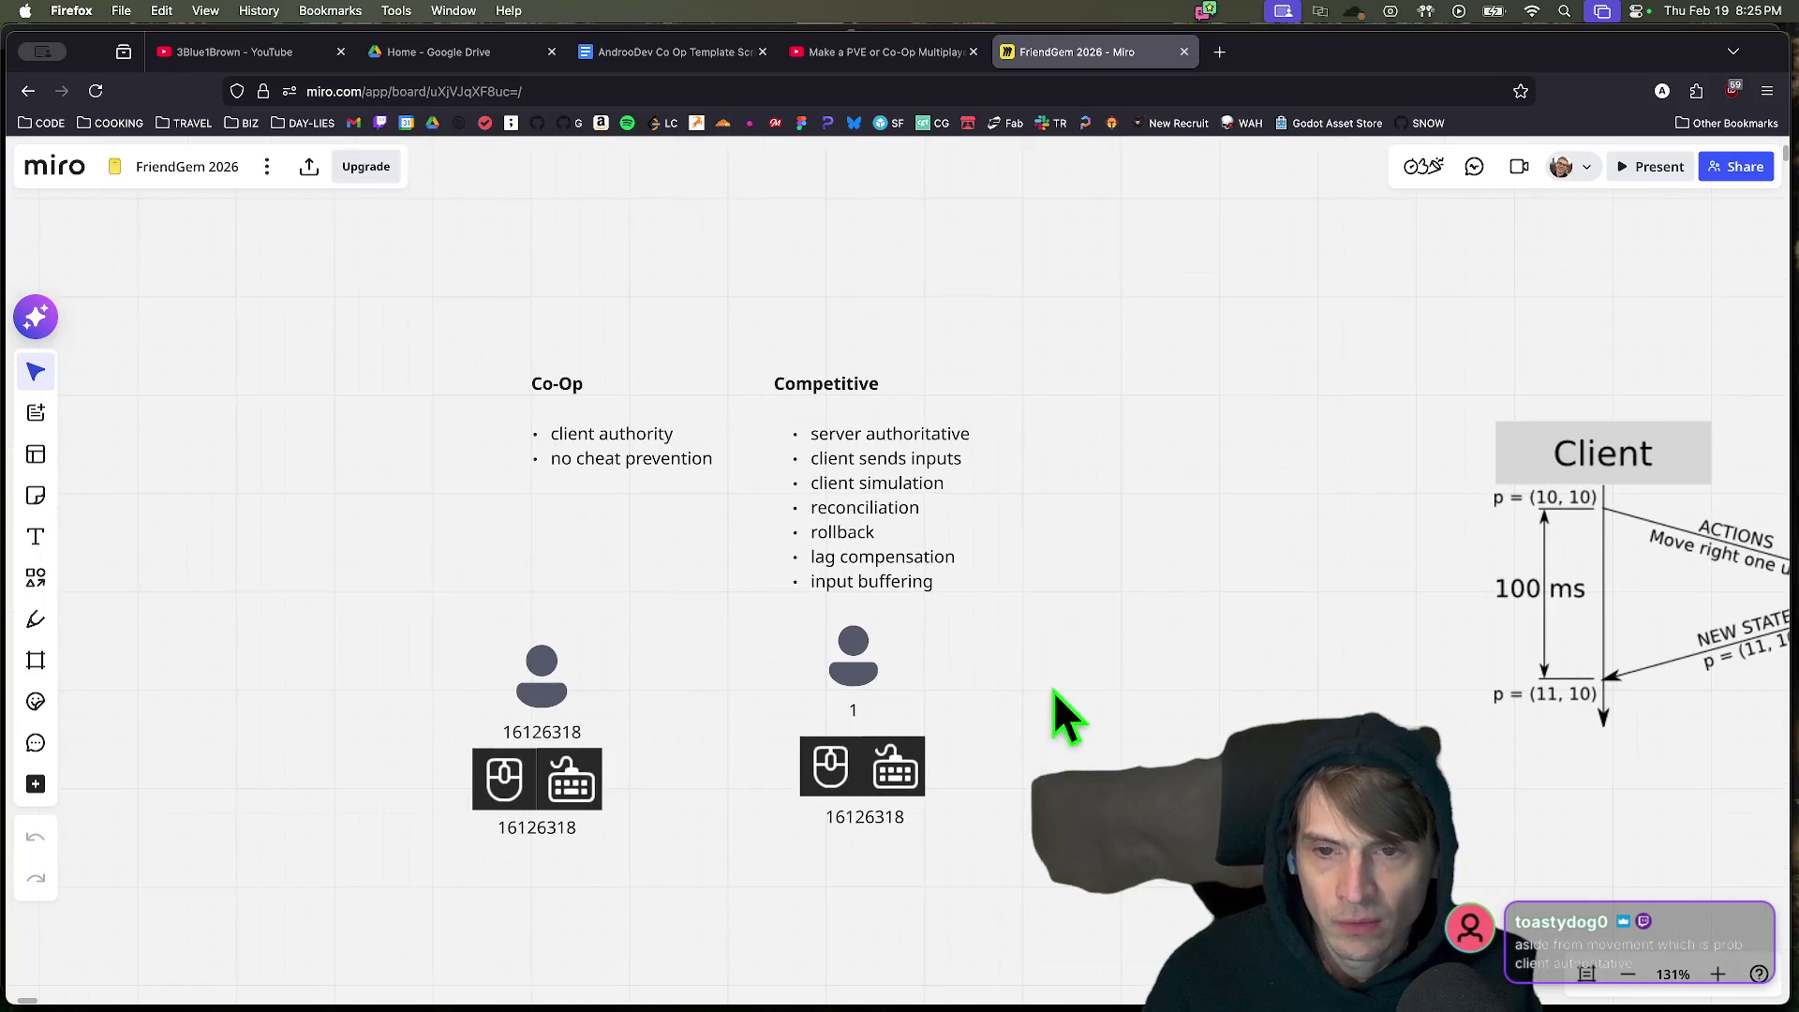
drag(1083, 633, 1230, 623)
mouse_move(590, 295)
mouse_down()
mouse_move(736, 454)
mouse_move(691, 444)
mouse_up()
click(1289, 468)
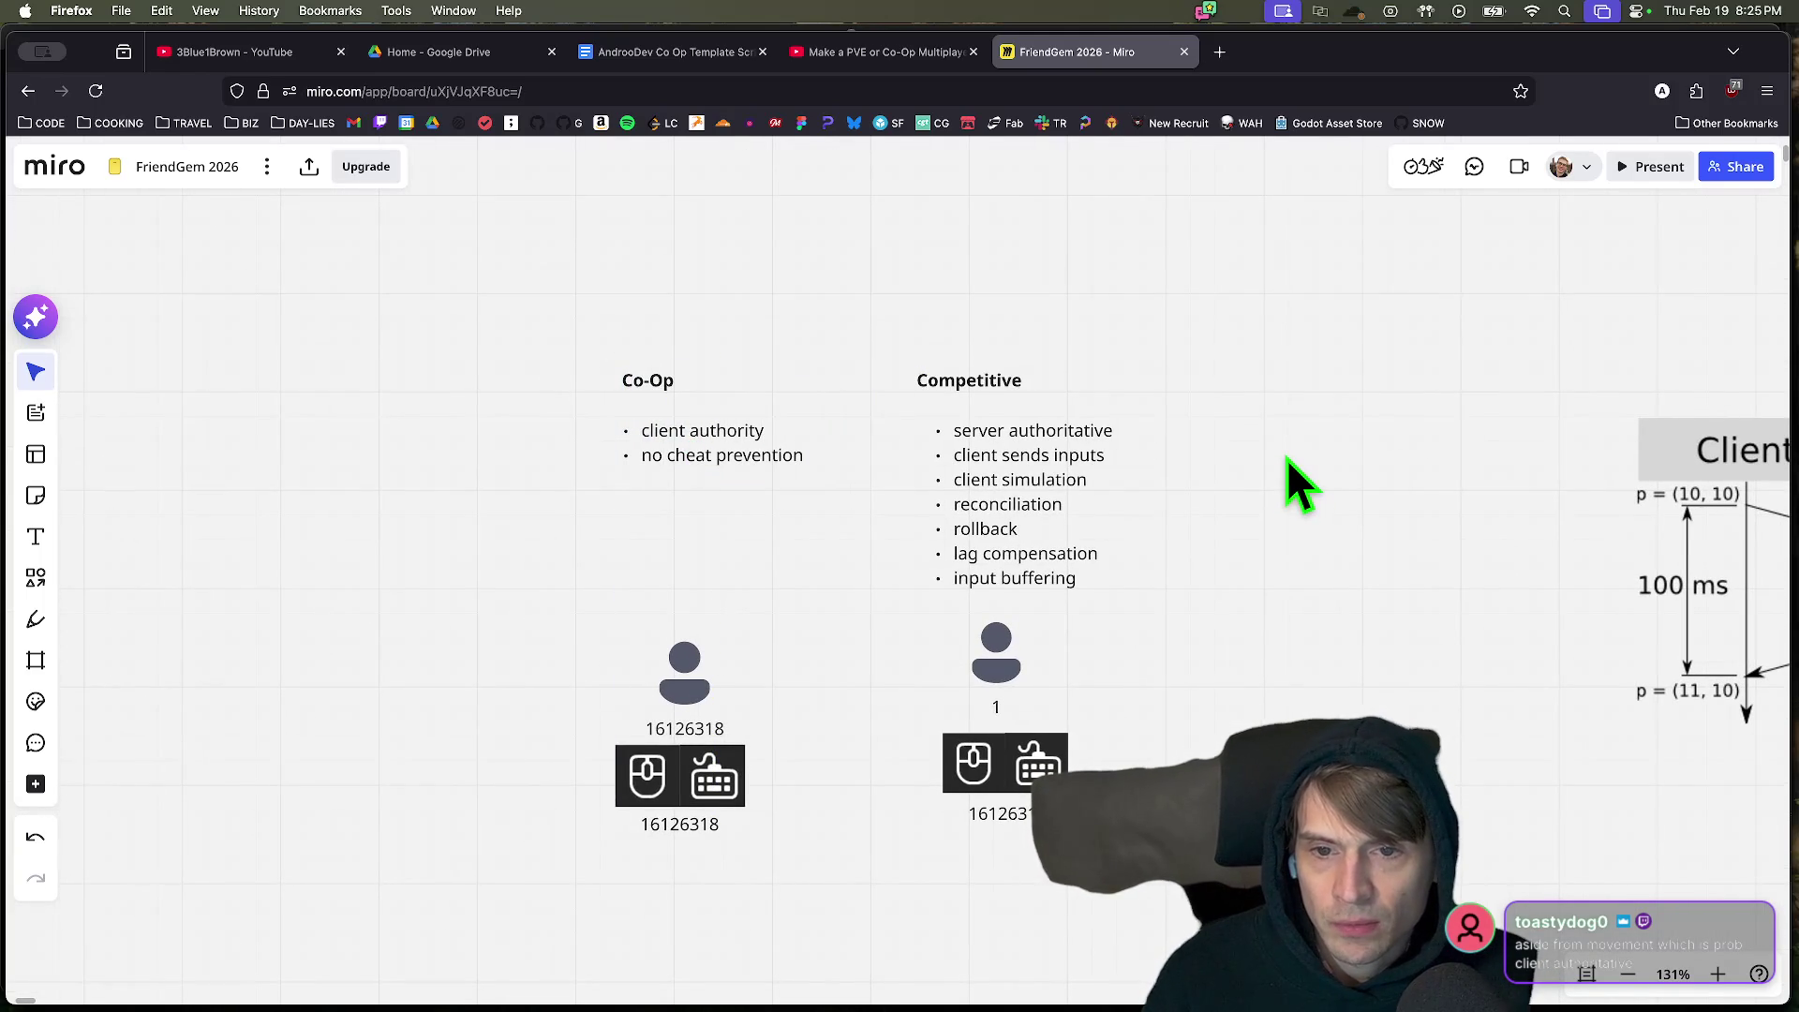
Select the Co-Op player and mouse-and-keyboard icon group and move it further left.
mouse_move(778, 914)
mouse_down()
mouse_move(639, 741)
mouse_move(440, 637)
mouse_up()
click(440, 637)
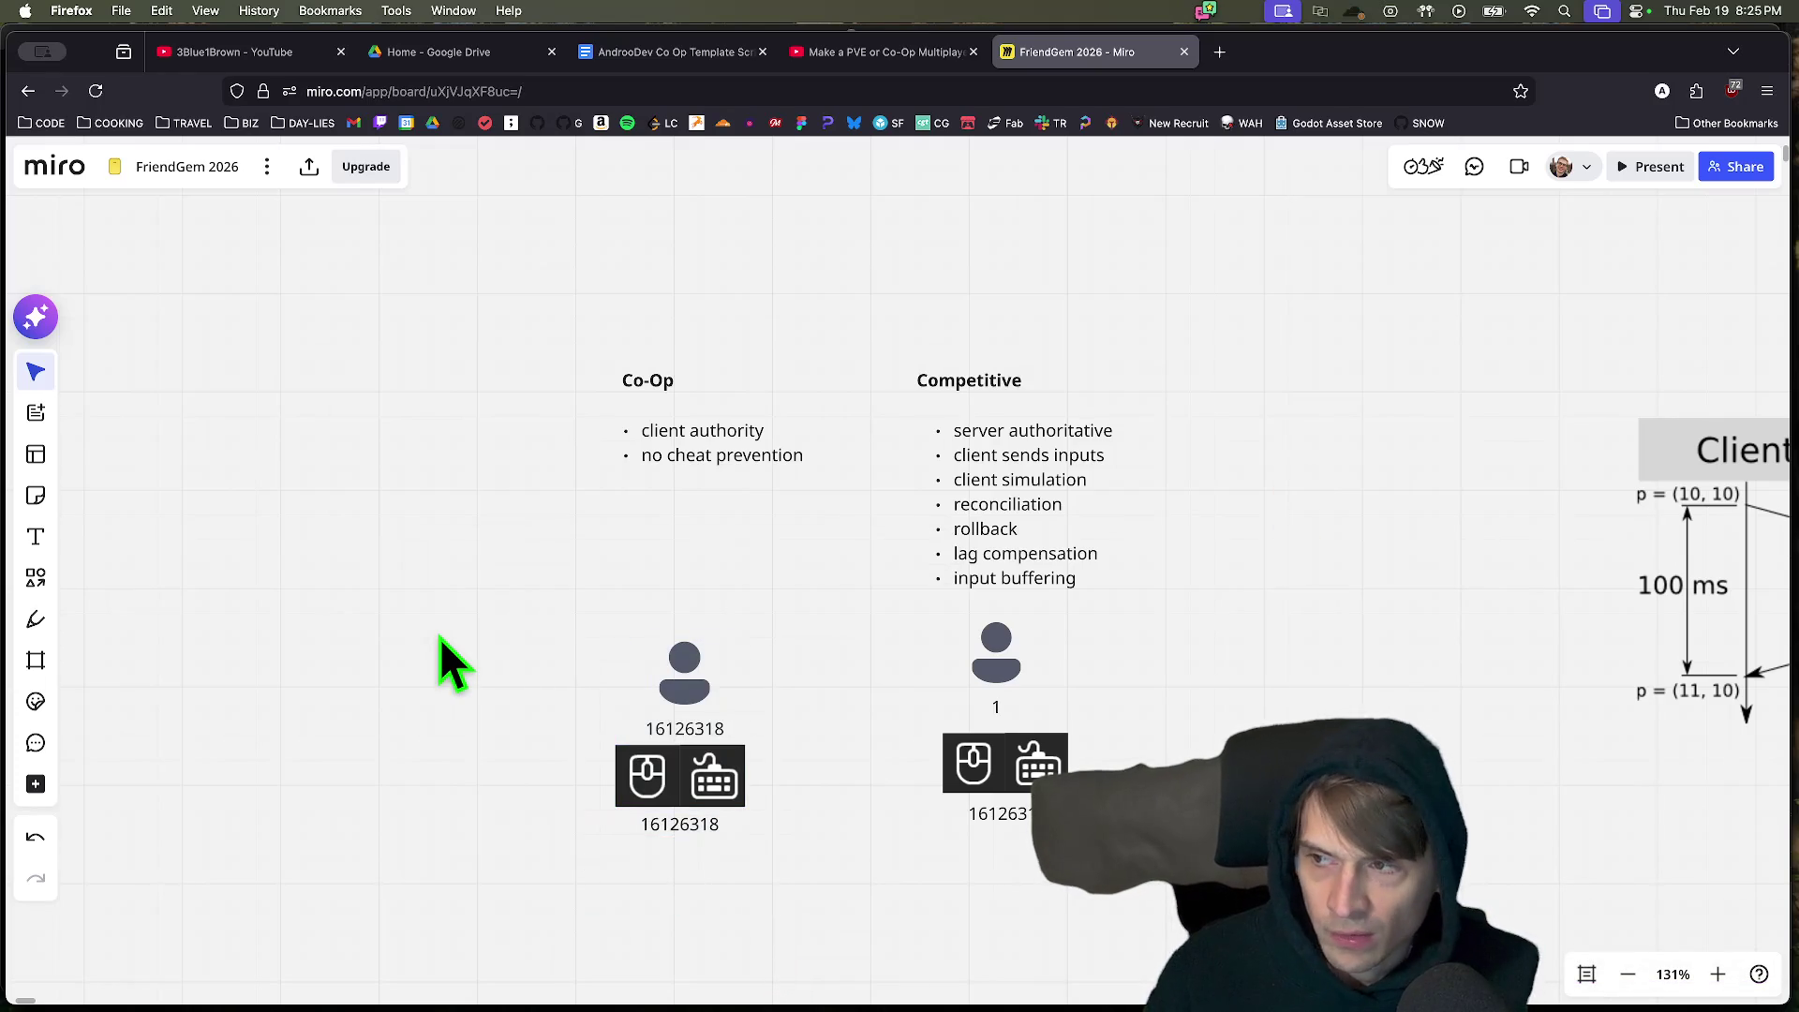
drag(766, 902, 551, 665)
click(789, 911)
drag(789, 911, 611, 802)
click(846, 903)
mouse_move(846, 904)
mouse_down()
mouse_move(489, 675)
mouse_move(453, 586)
mouse_move(836, 905)
mouse_up()
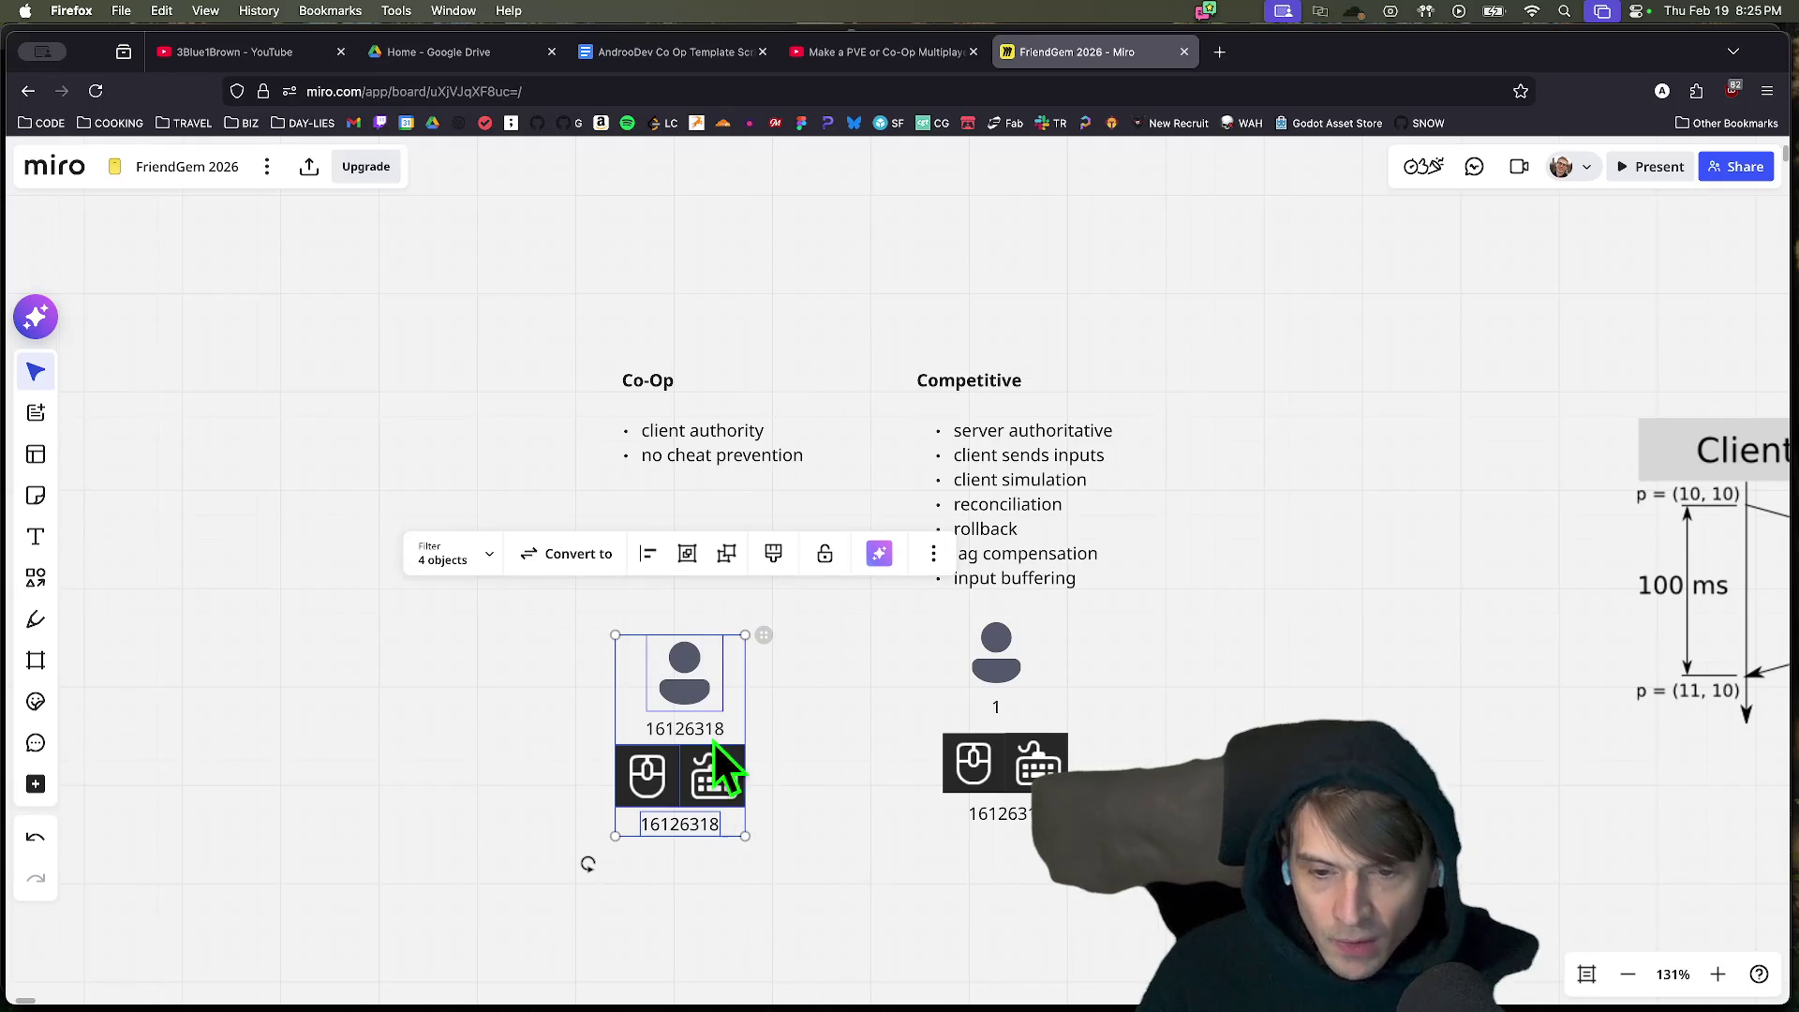
mouse_move(703, 699)
mouse_down()
mouse_move(632, 670)
mouse_move(328, 655)
mouse_move(293, 691)
mouse_move(691, 870)
mouse_move(465, 409)
mouse_move(524, 778)
mouse_move(541, 754)
mouse_up()
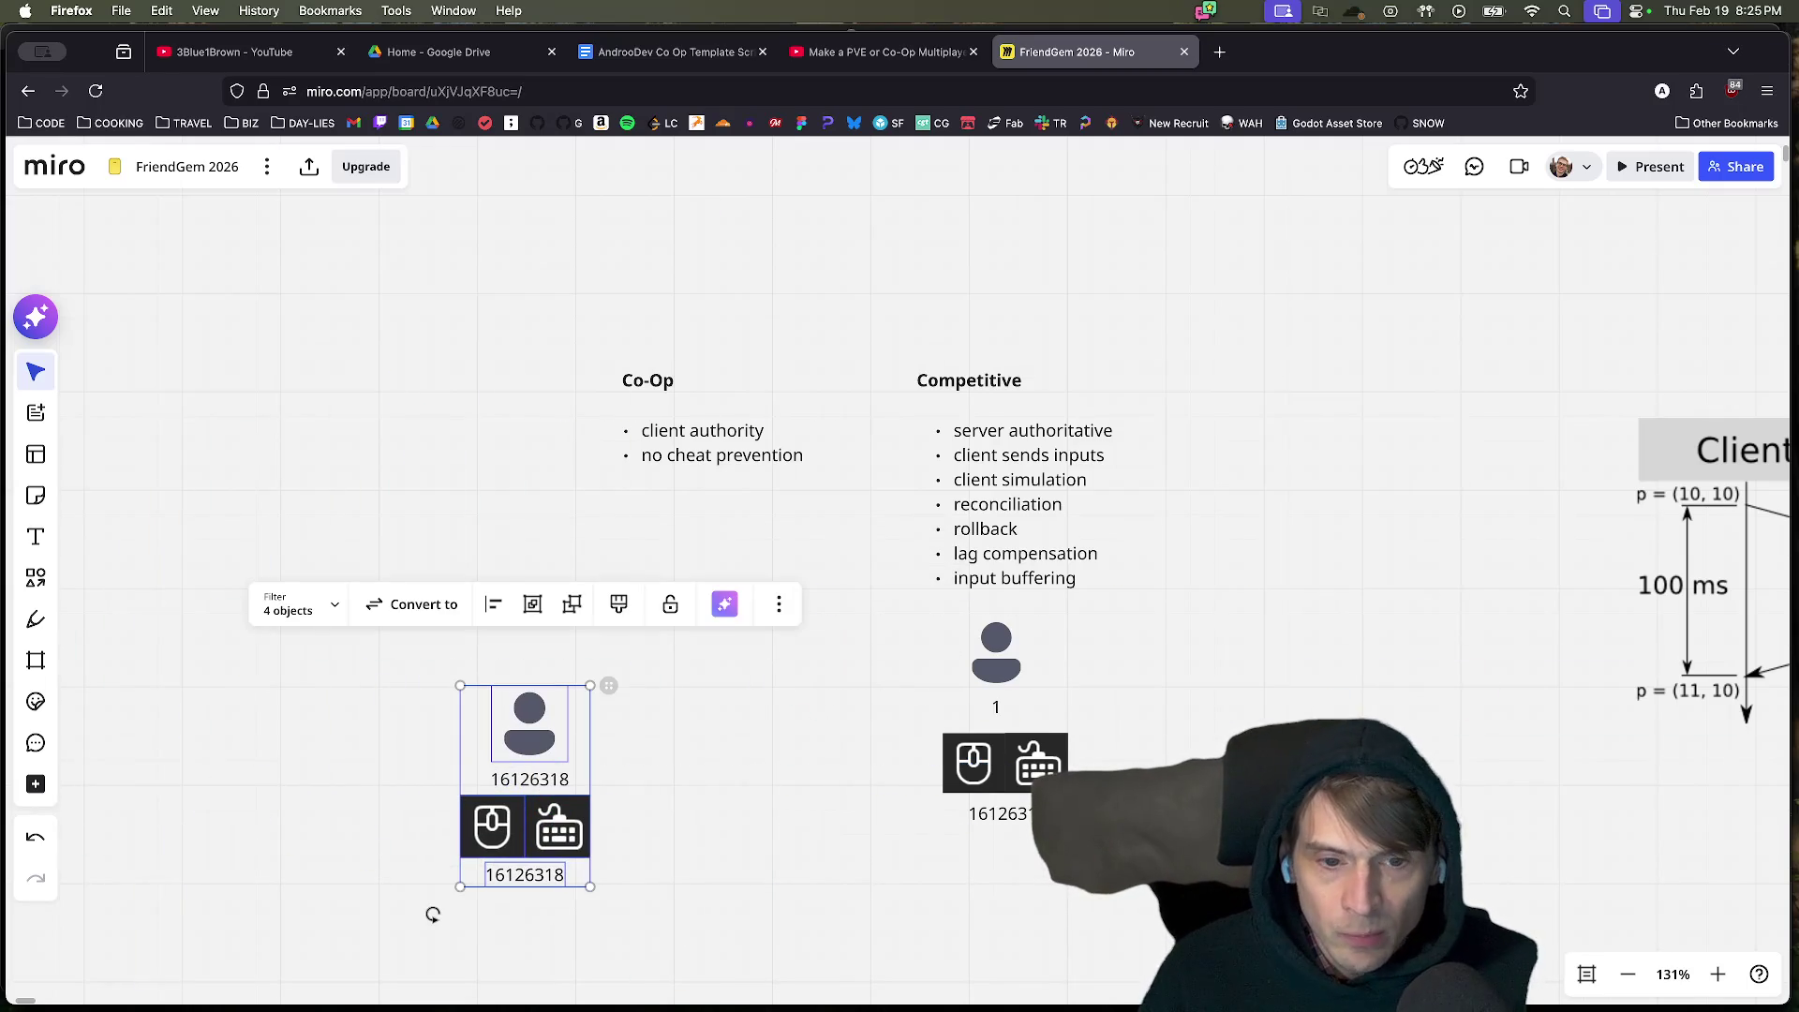
key(Escape)
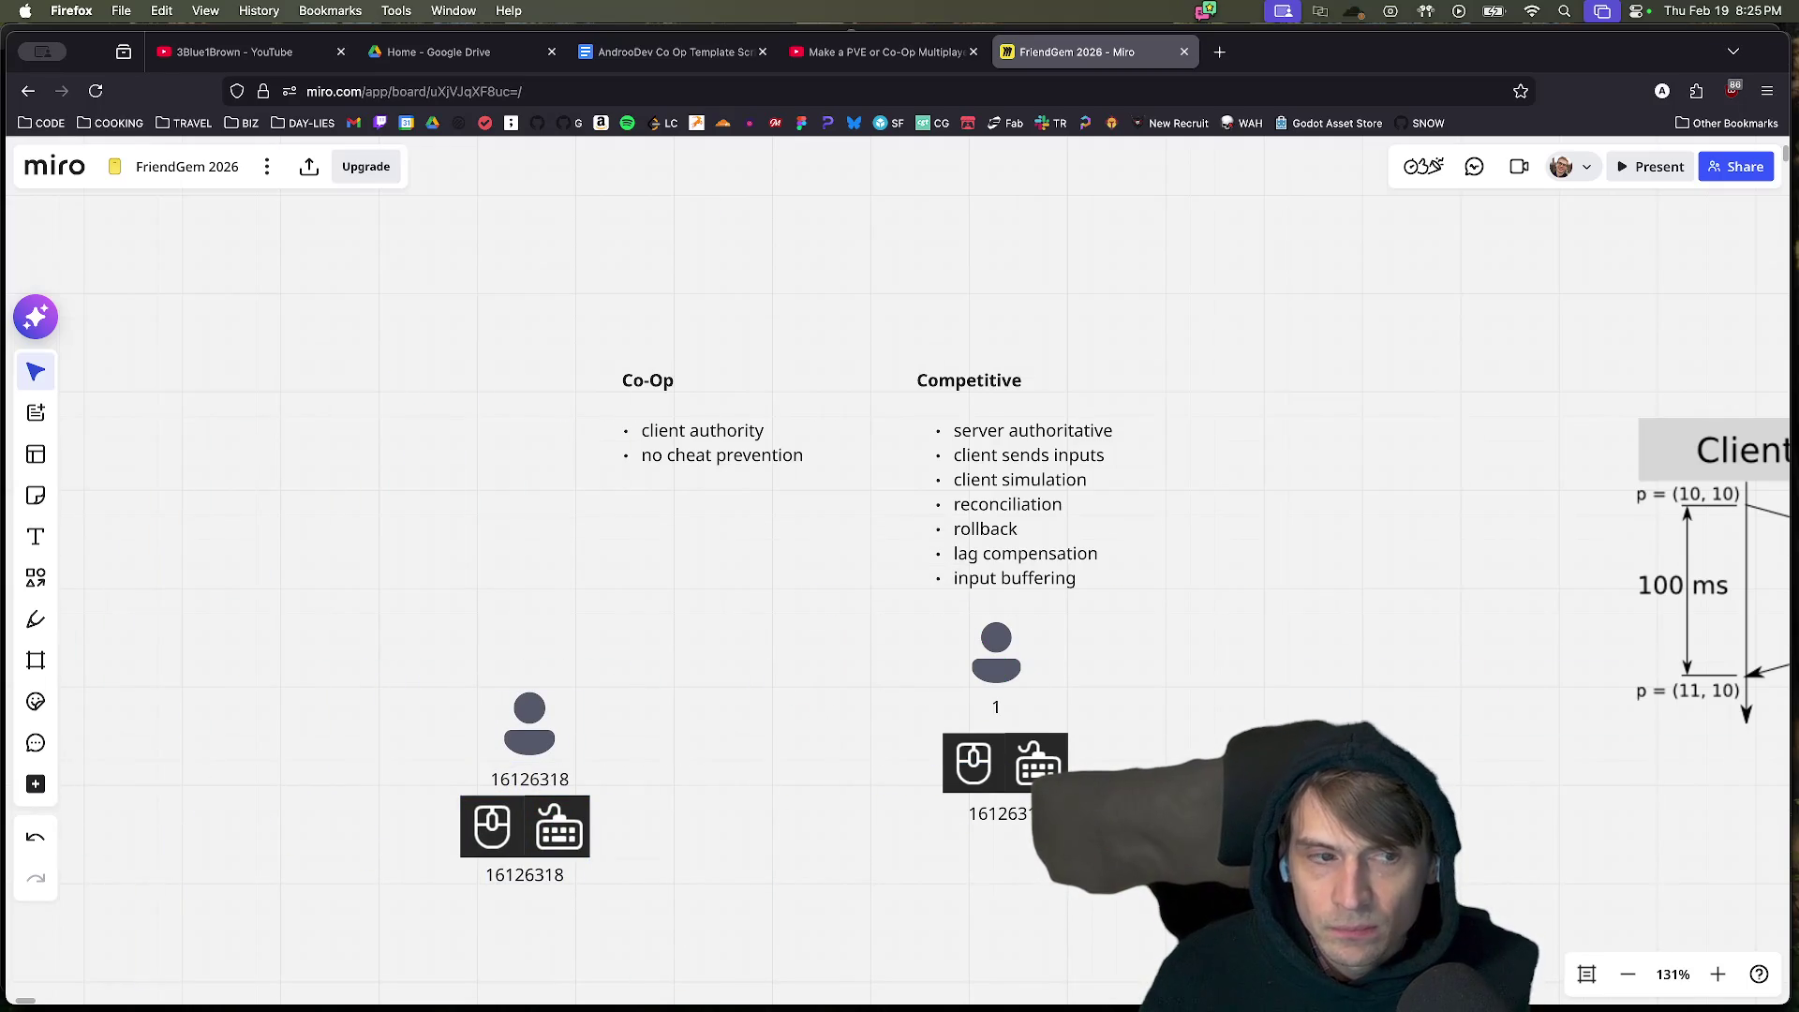
scroll(1325, 547, down, 10)
scroll(1325, 548, right, 5)
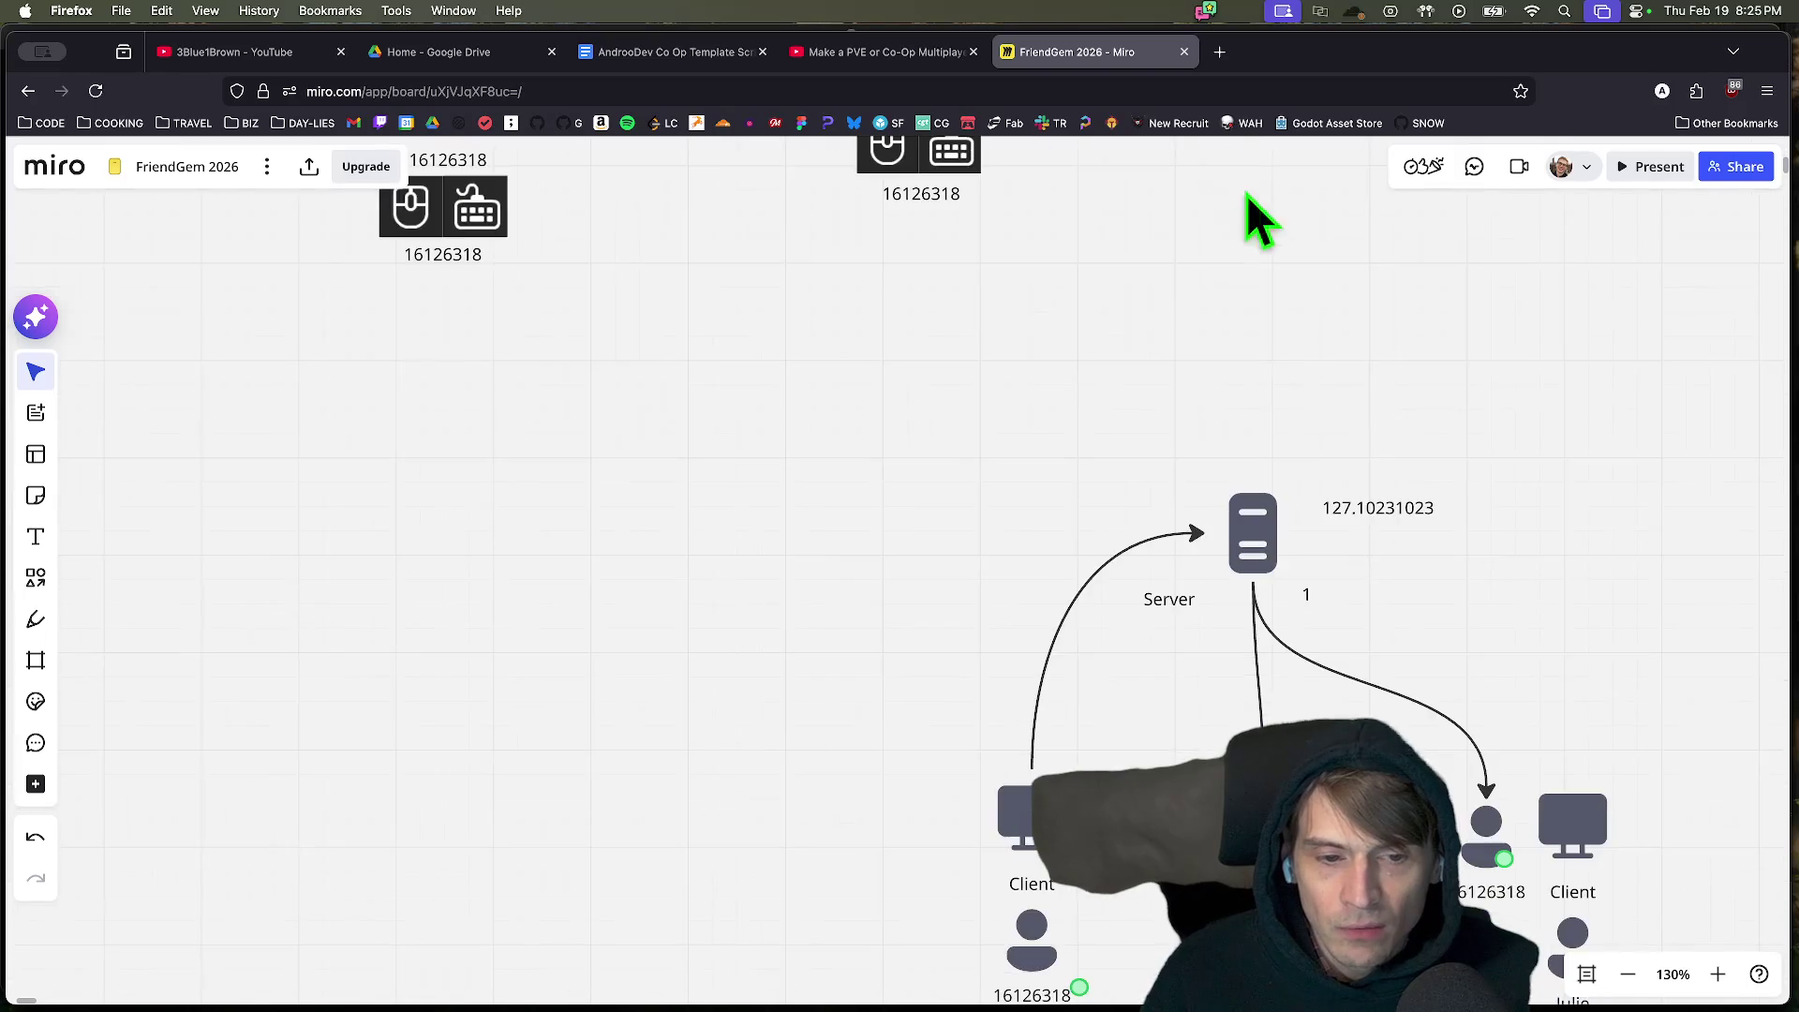
Move the left Client group further left and nudge the client icons under the server.
mouse_move(863, 922)
mouse_down()
mouse_move(715, 735)
mouse_move(709, 773)
mouse_move(665, 743)
mouse_up()
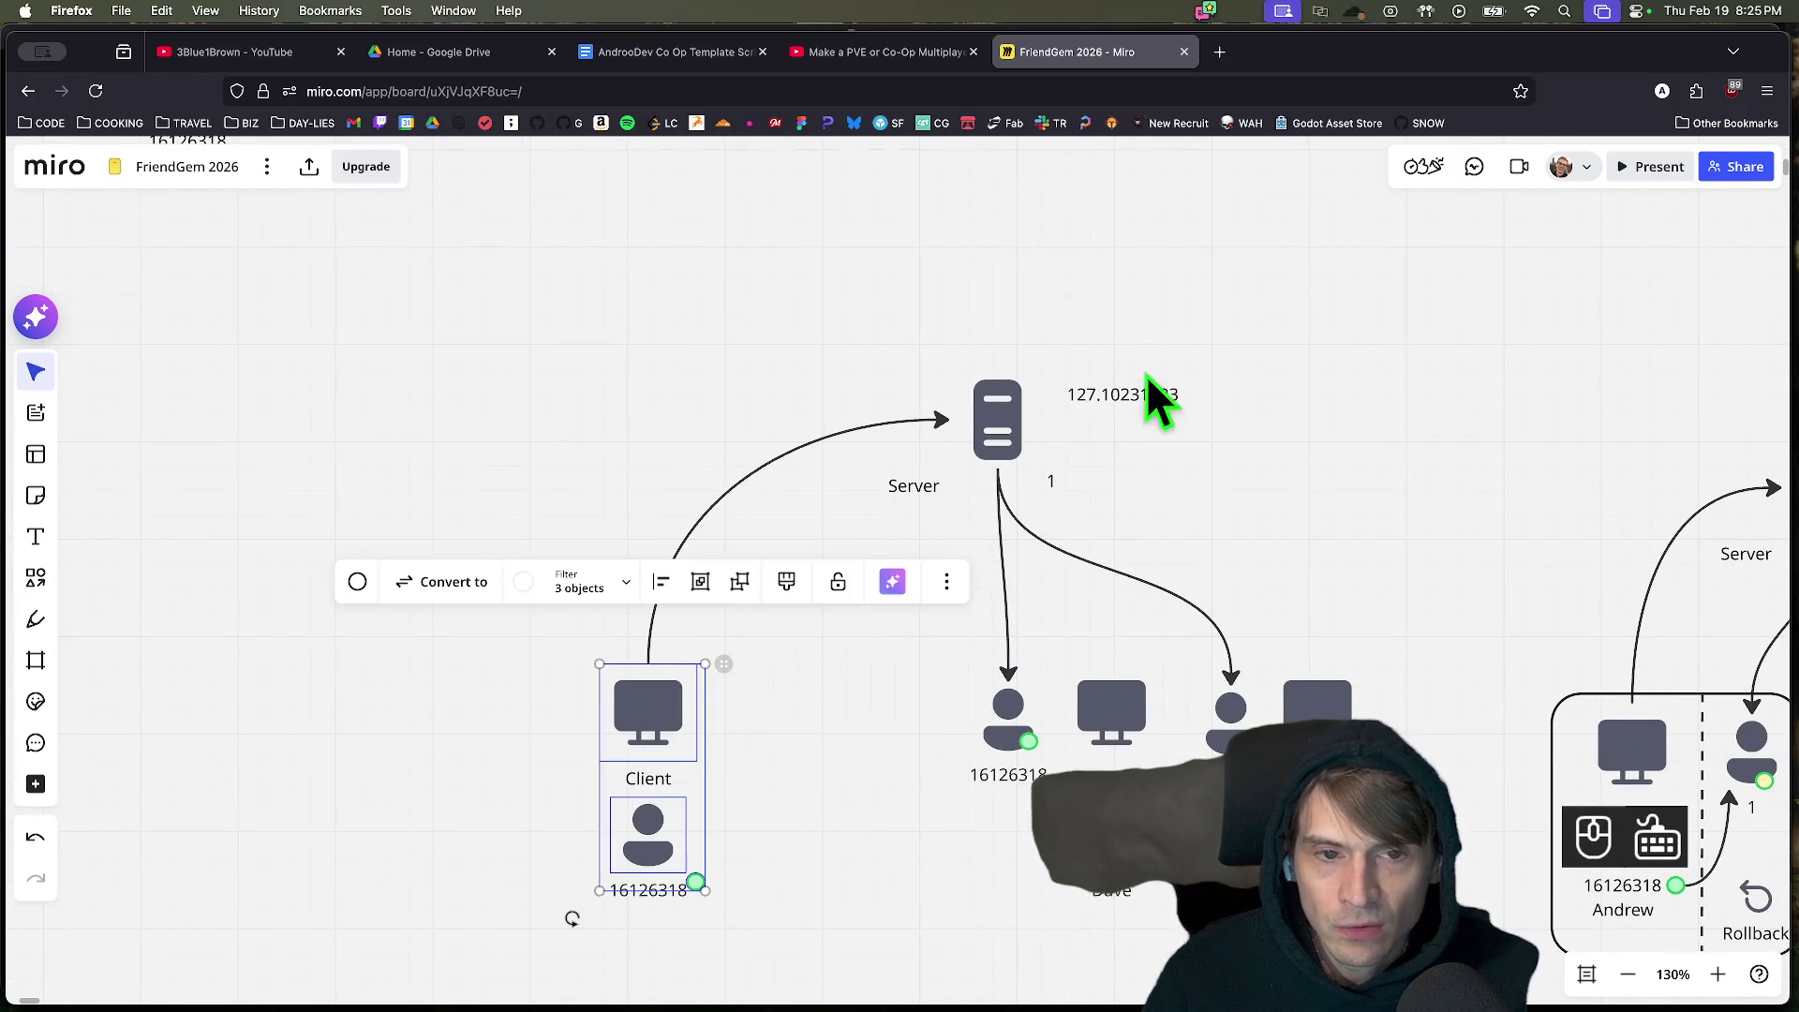
drag(1261, 304, 924, 412)
mouse_move(916, 881)
mouse_down()
mouse_move(1124, 763)
mouse_move(1342, 709)
mouse_move(1327, 734)
mouse_up()
click(965, 907)
mouse_move(1010, 787)
mouse_down()
mouse_move(957, 764)
mouse_move(998, 736)
mouse_move(1012, 787)
mouse_up()
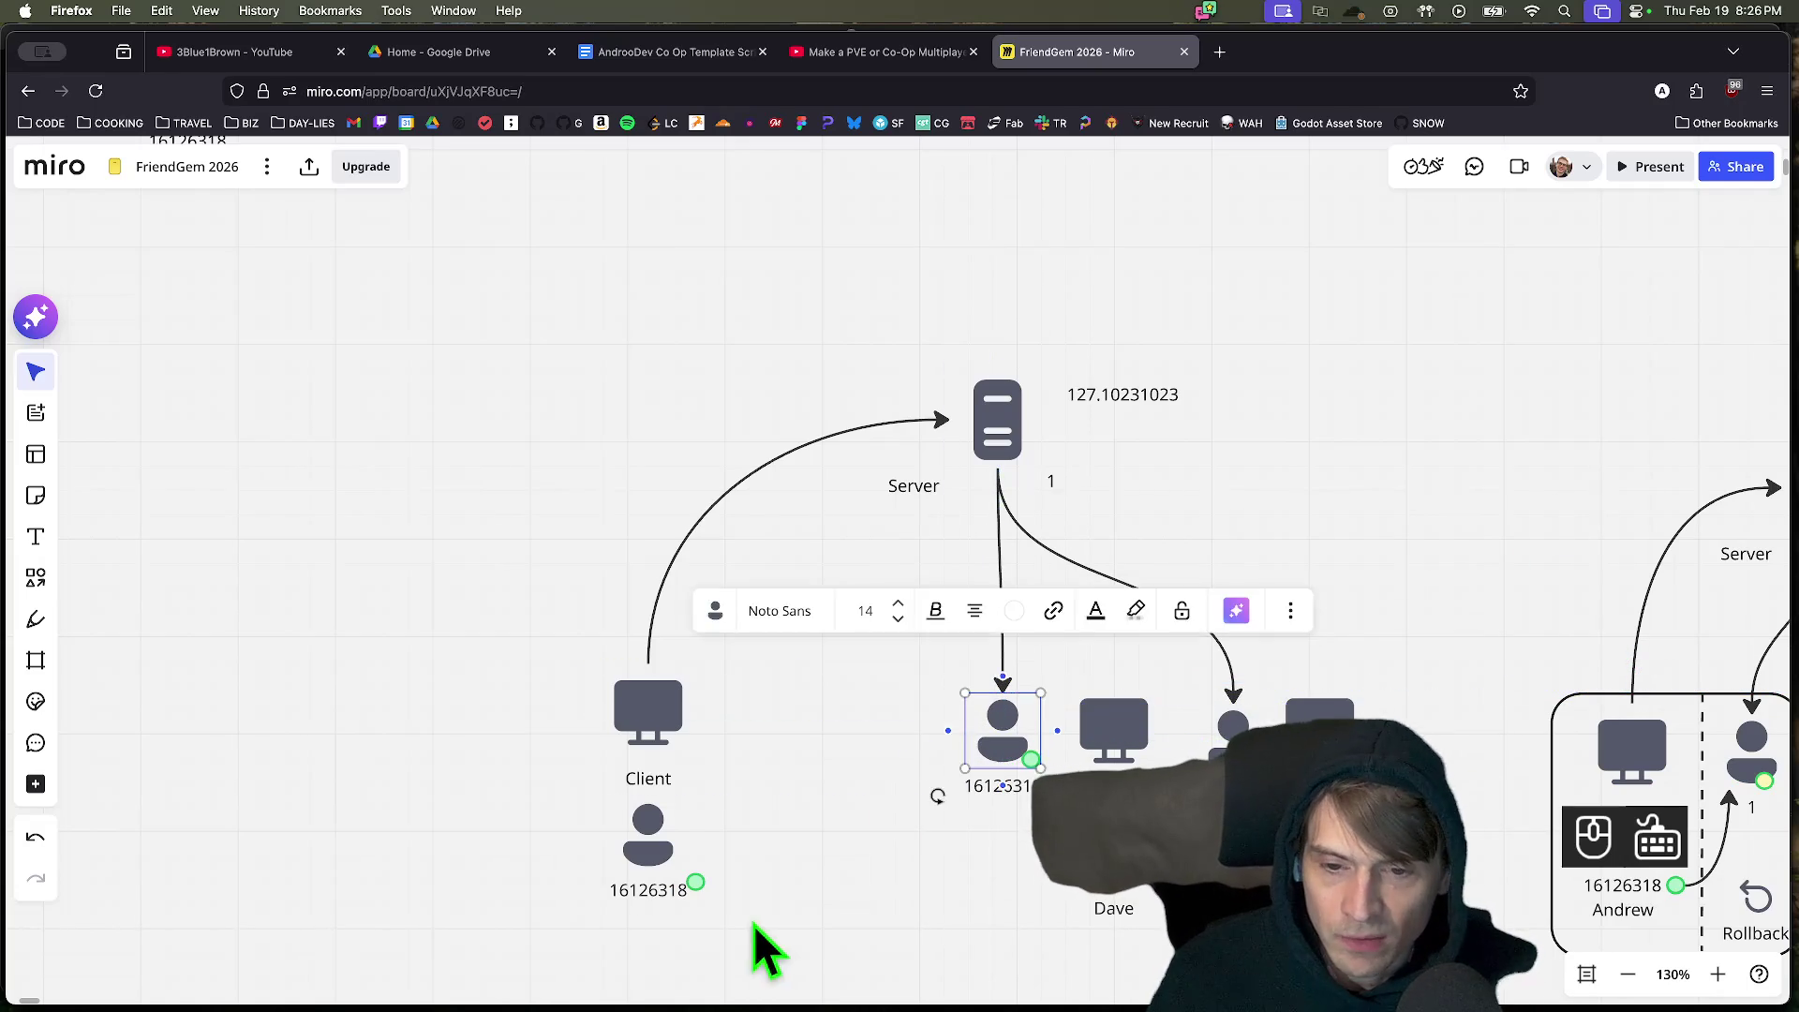
Shift the player icon and its 16126318 label left beneath the Server.
drag(763, 964, 578, 740)
click(465, 876)
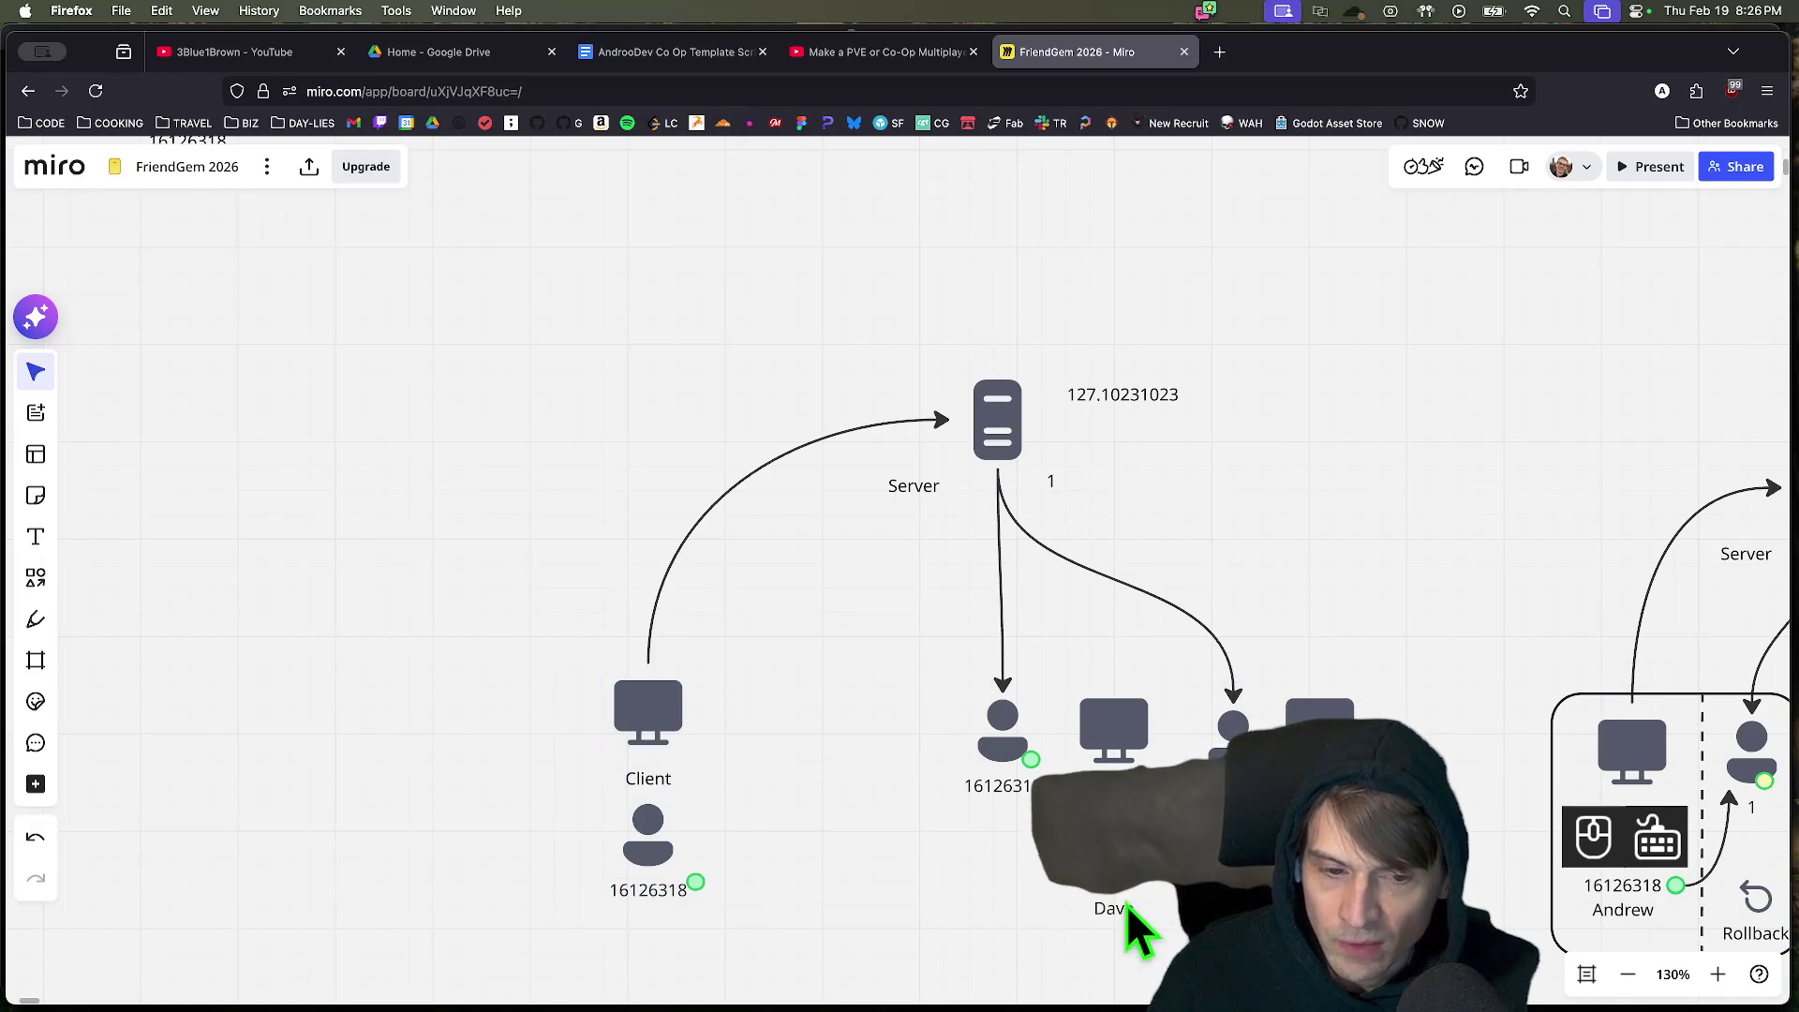
mouse_move(881, 843)
mouse_down()
mouse_move(996, 689)
mouse_move(1050, 684)
mouse_up()
mouse_move(975, 759)
mouse_down()
mouse_move(996, 755)
mouse_move(916, 763)
mouse_up()
click(708, 843)
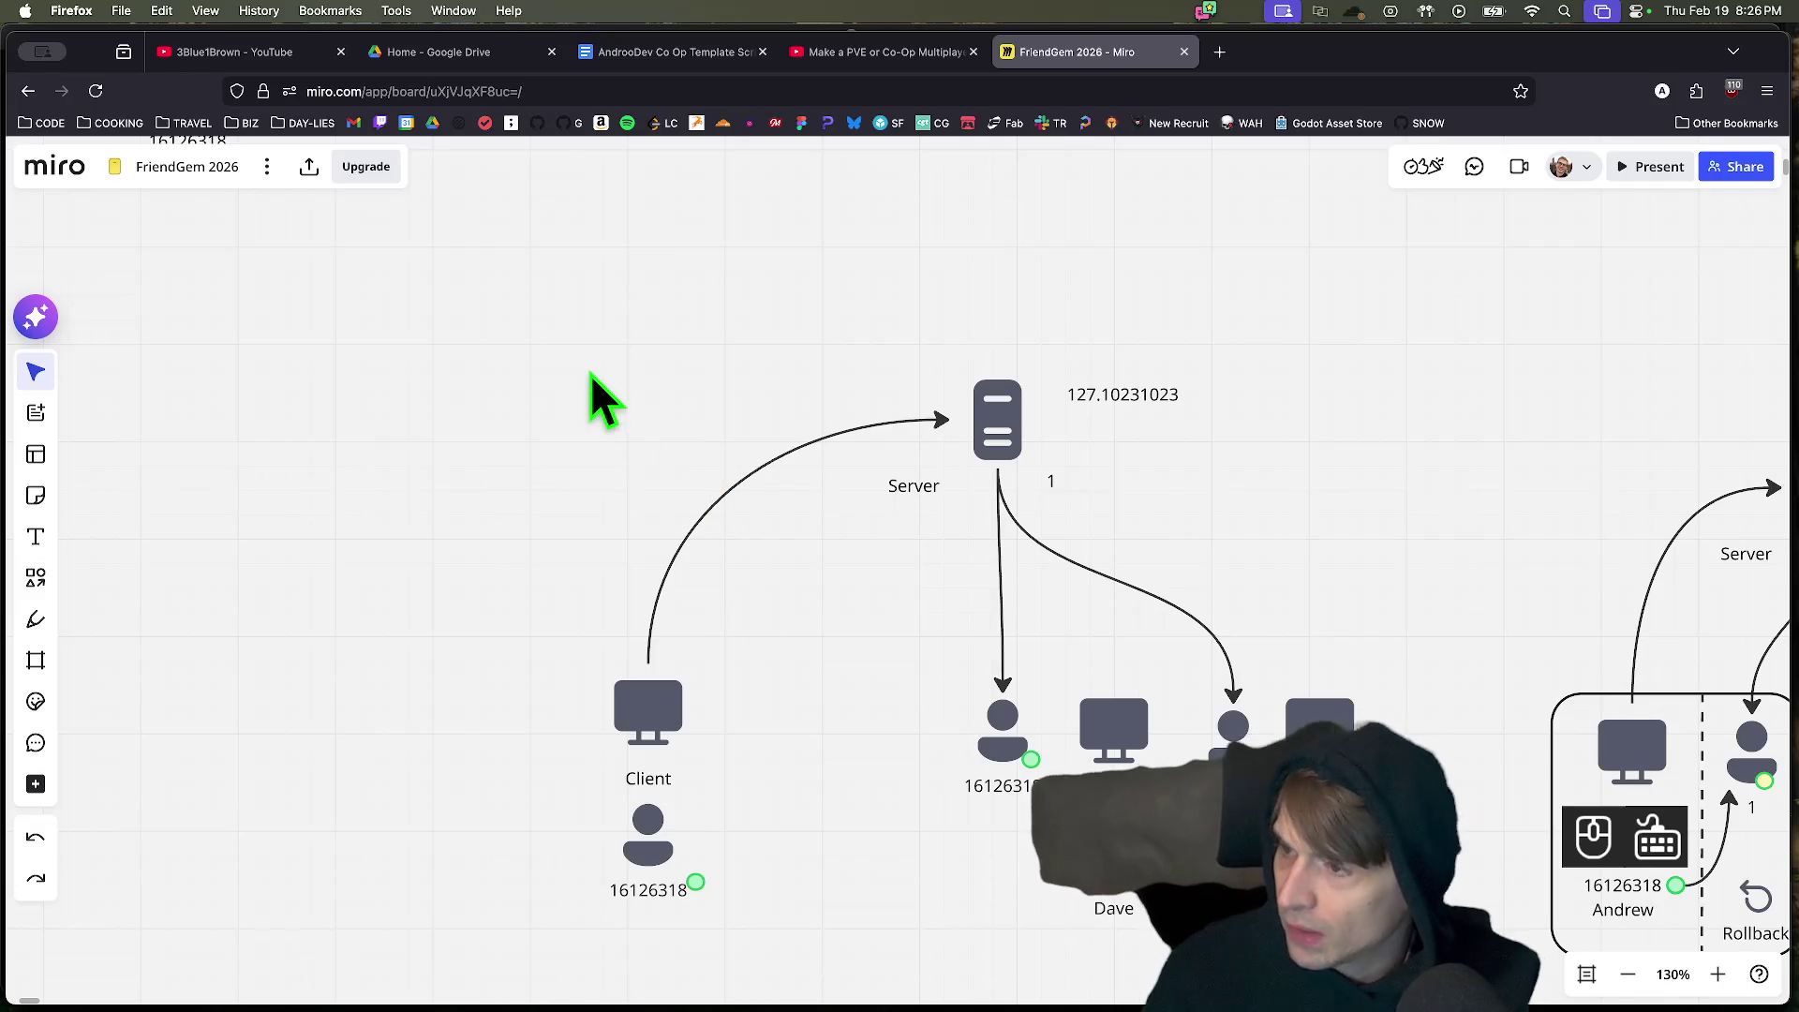
Pan around the board and push the left Client group further left again.
drag(624, 323, 892, 621)
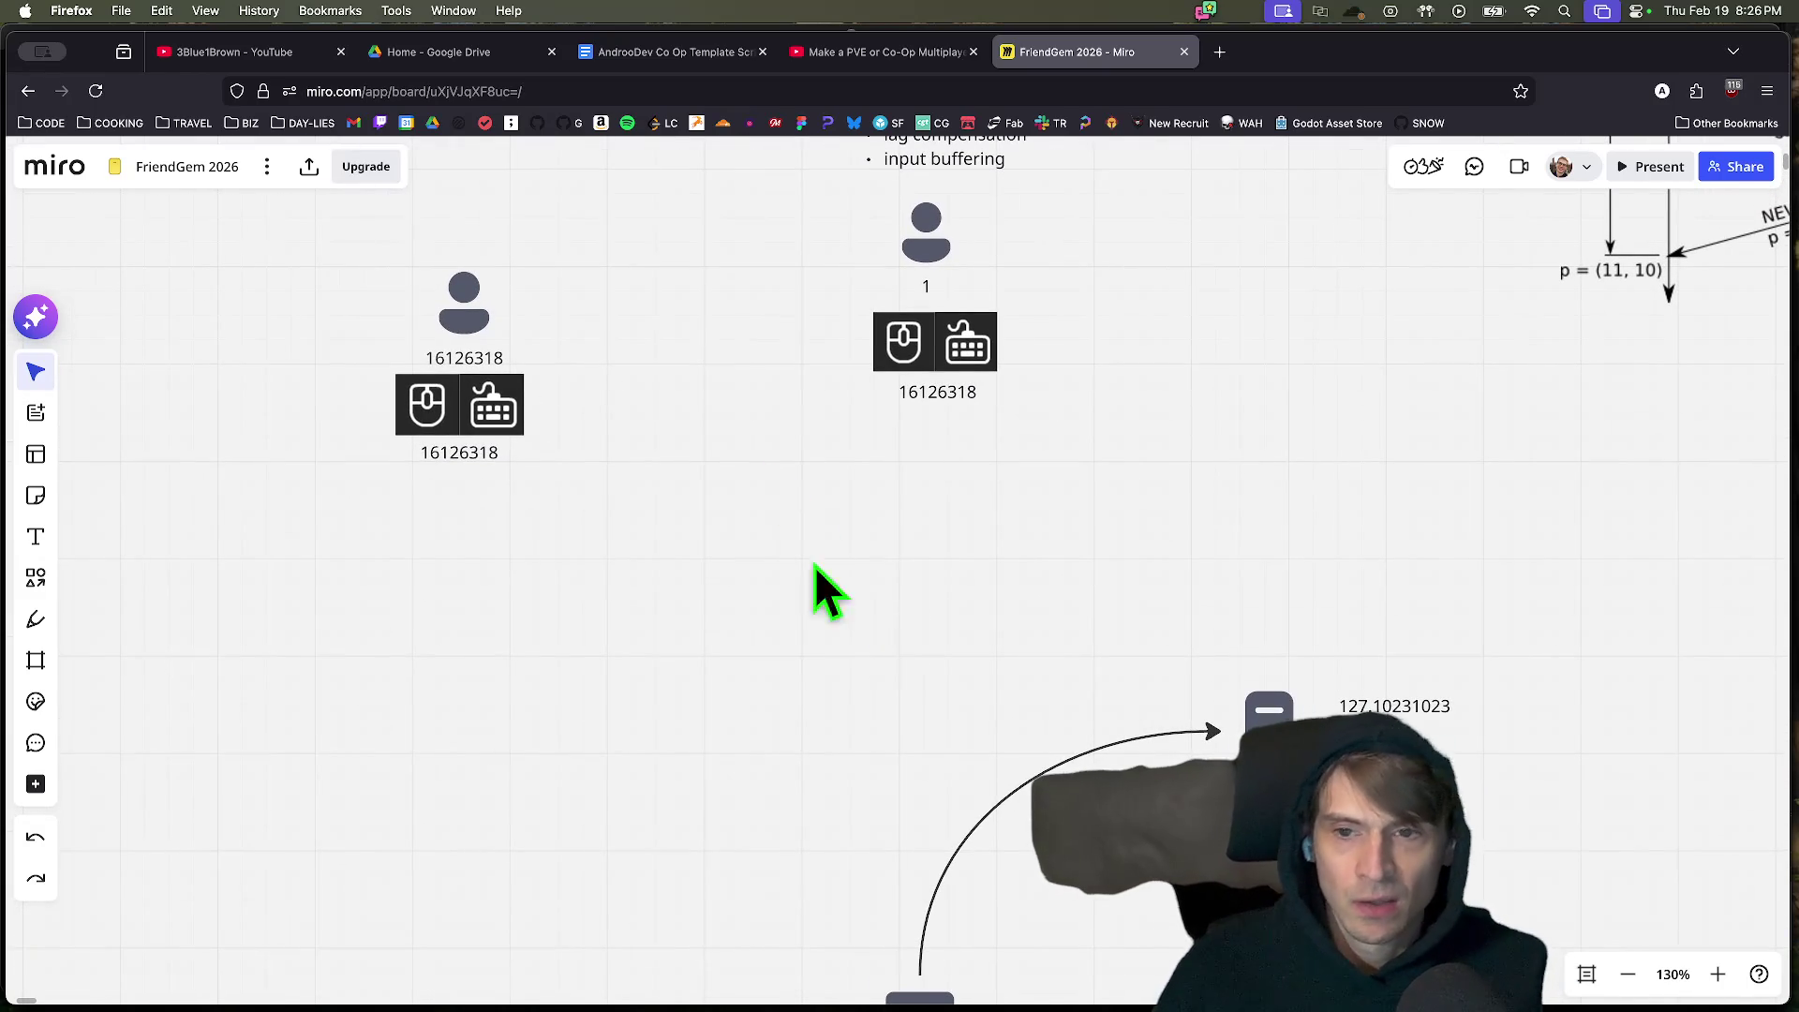
drag(740, 488, 825, 588)
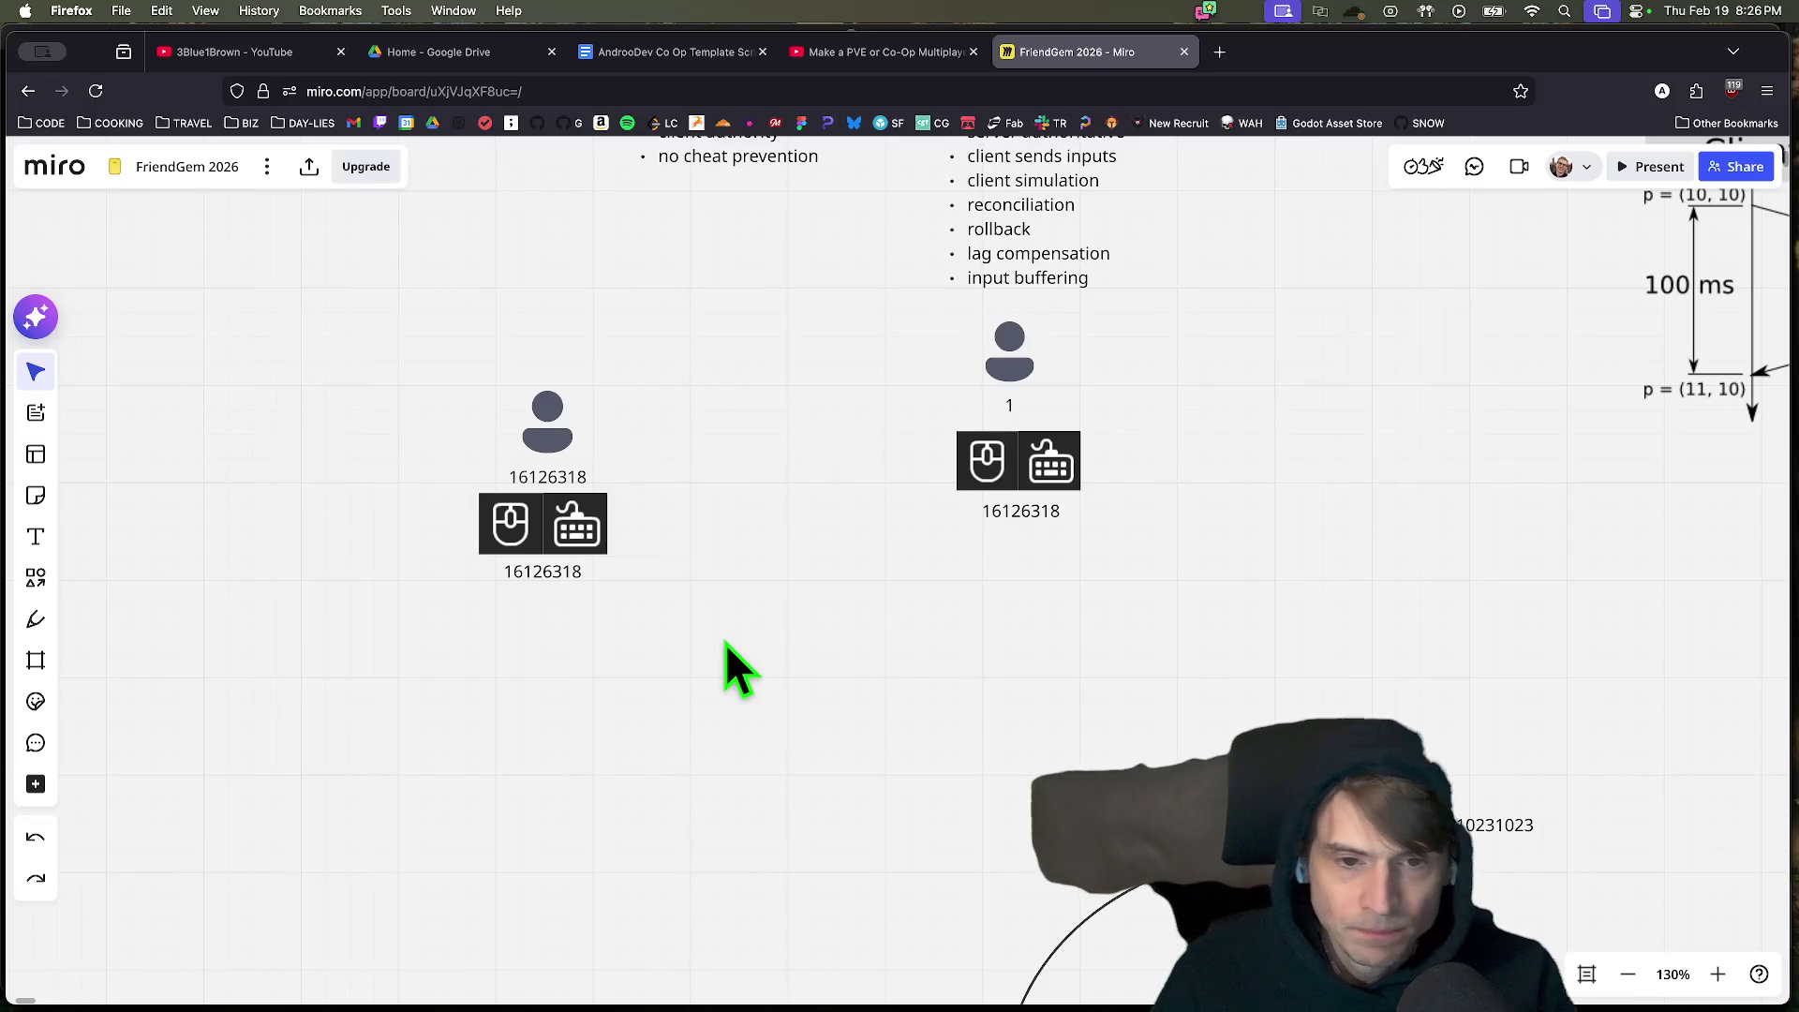
drag(726, 643, 689, 363)
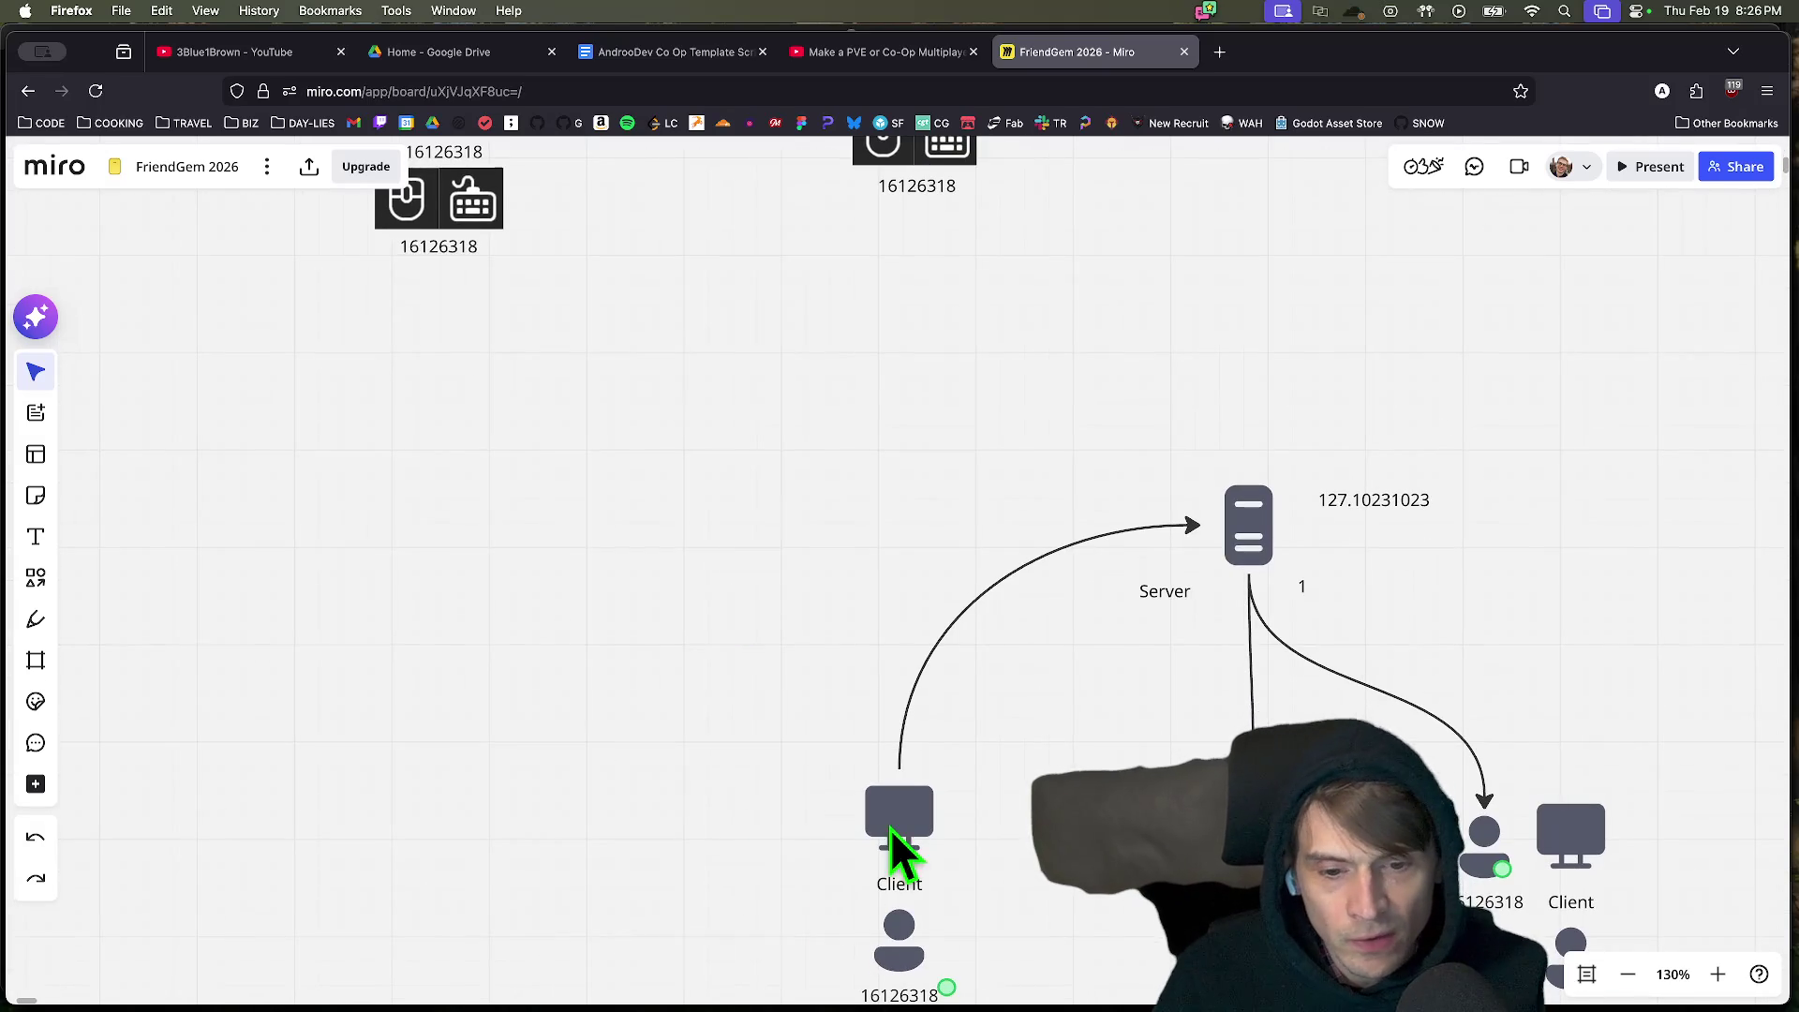
scroll(1057, 927, down, 3)
mouse_move(1056, 952)
mouse_down()
mouse_move(852, 699)
mouse_move(828, 711)
mouse_up()
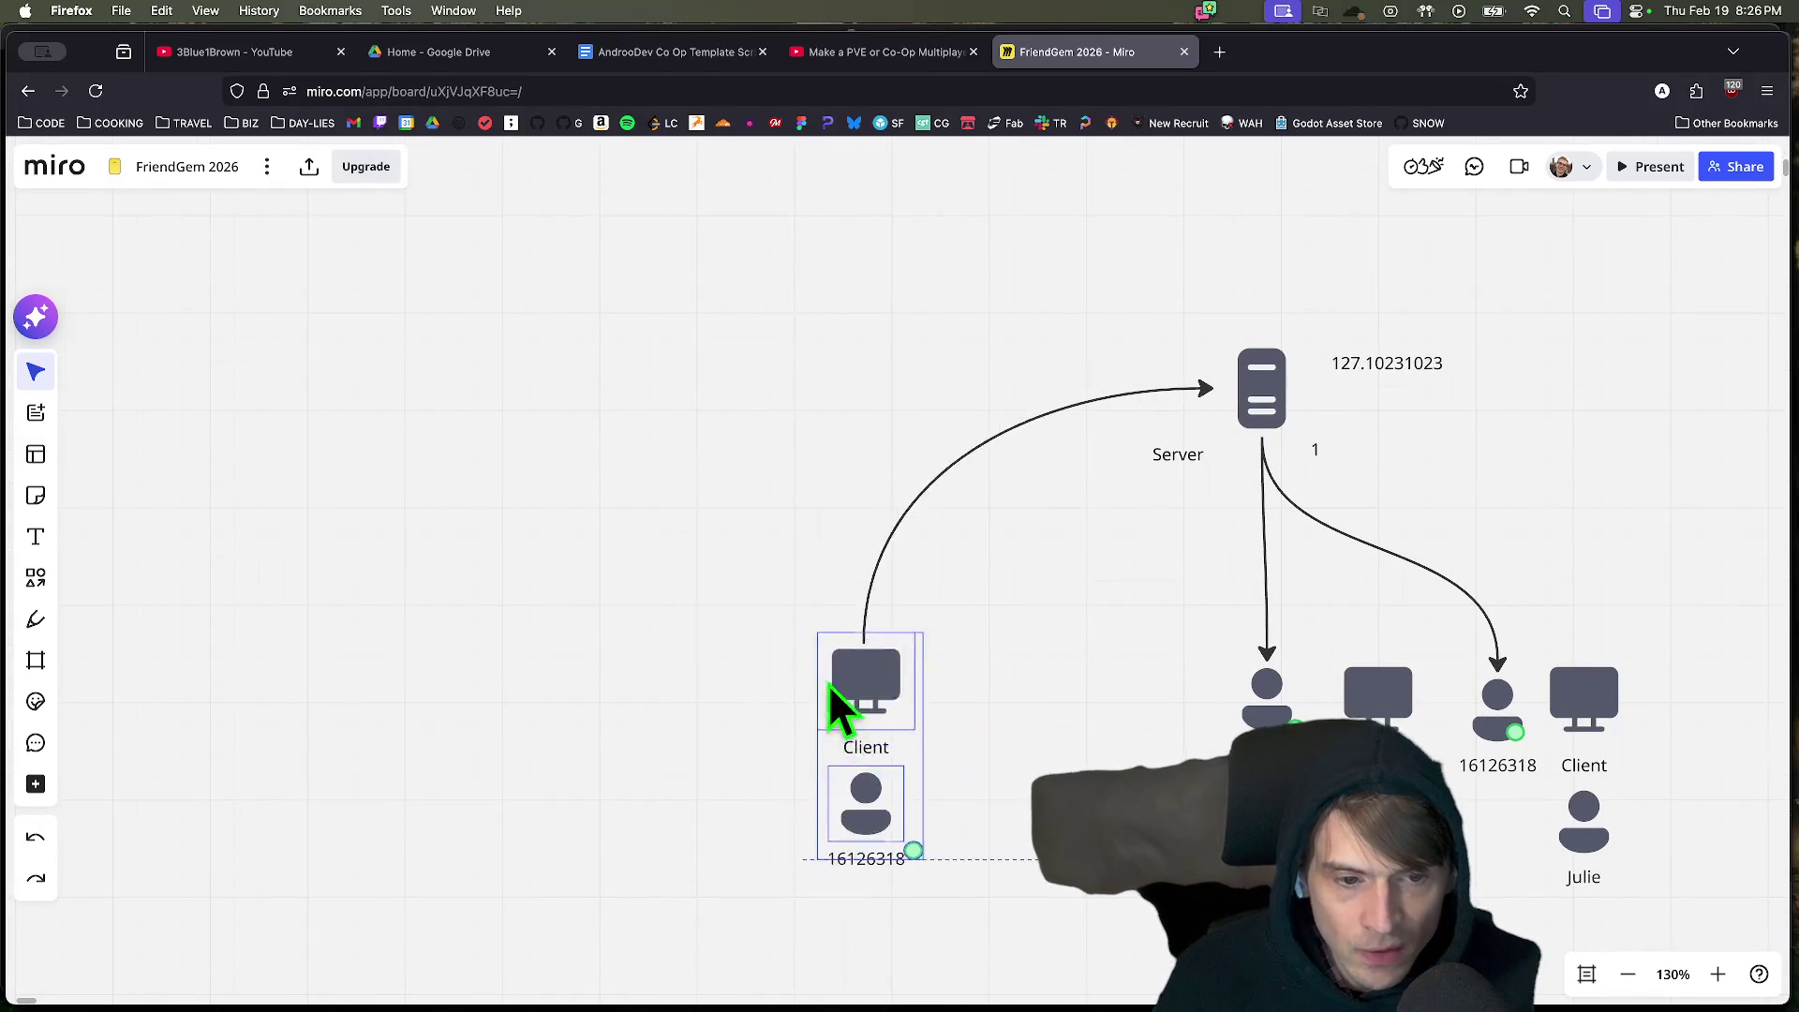
scroll(1655, 382, up, 2)
mouse_move(1524, 376)
mouse_down()
mouse_move(1014, 500)
mouse_move(1249, 365)
mouse_up()
drag(964, 835, 1003, 634)
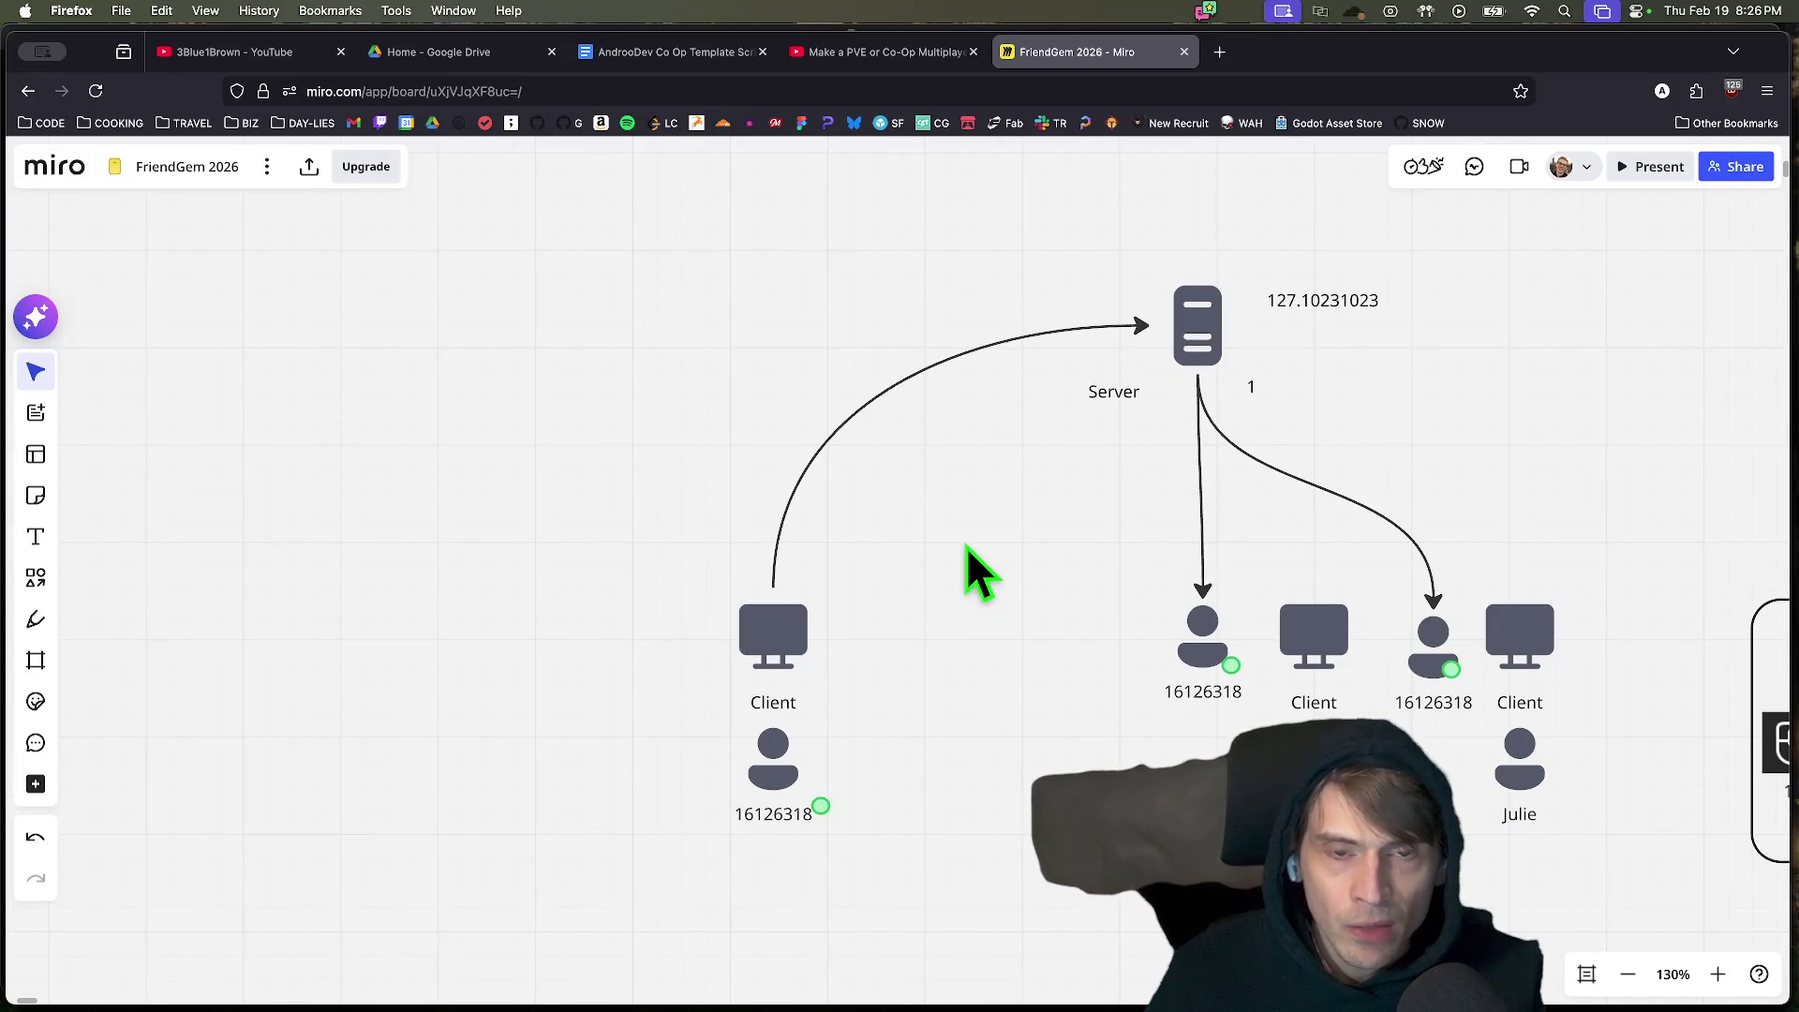
Switch to Firefox and start a new browser tab.
key(super+Tab)
key(super+shift+Tab)
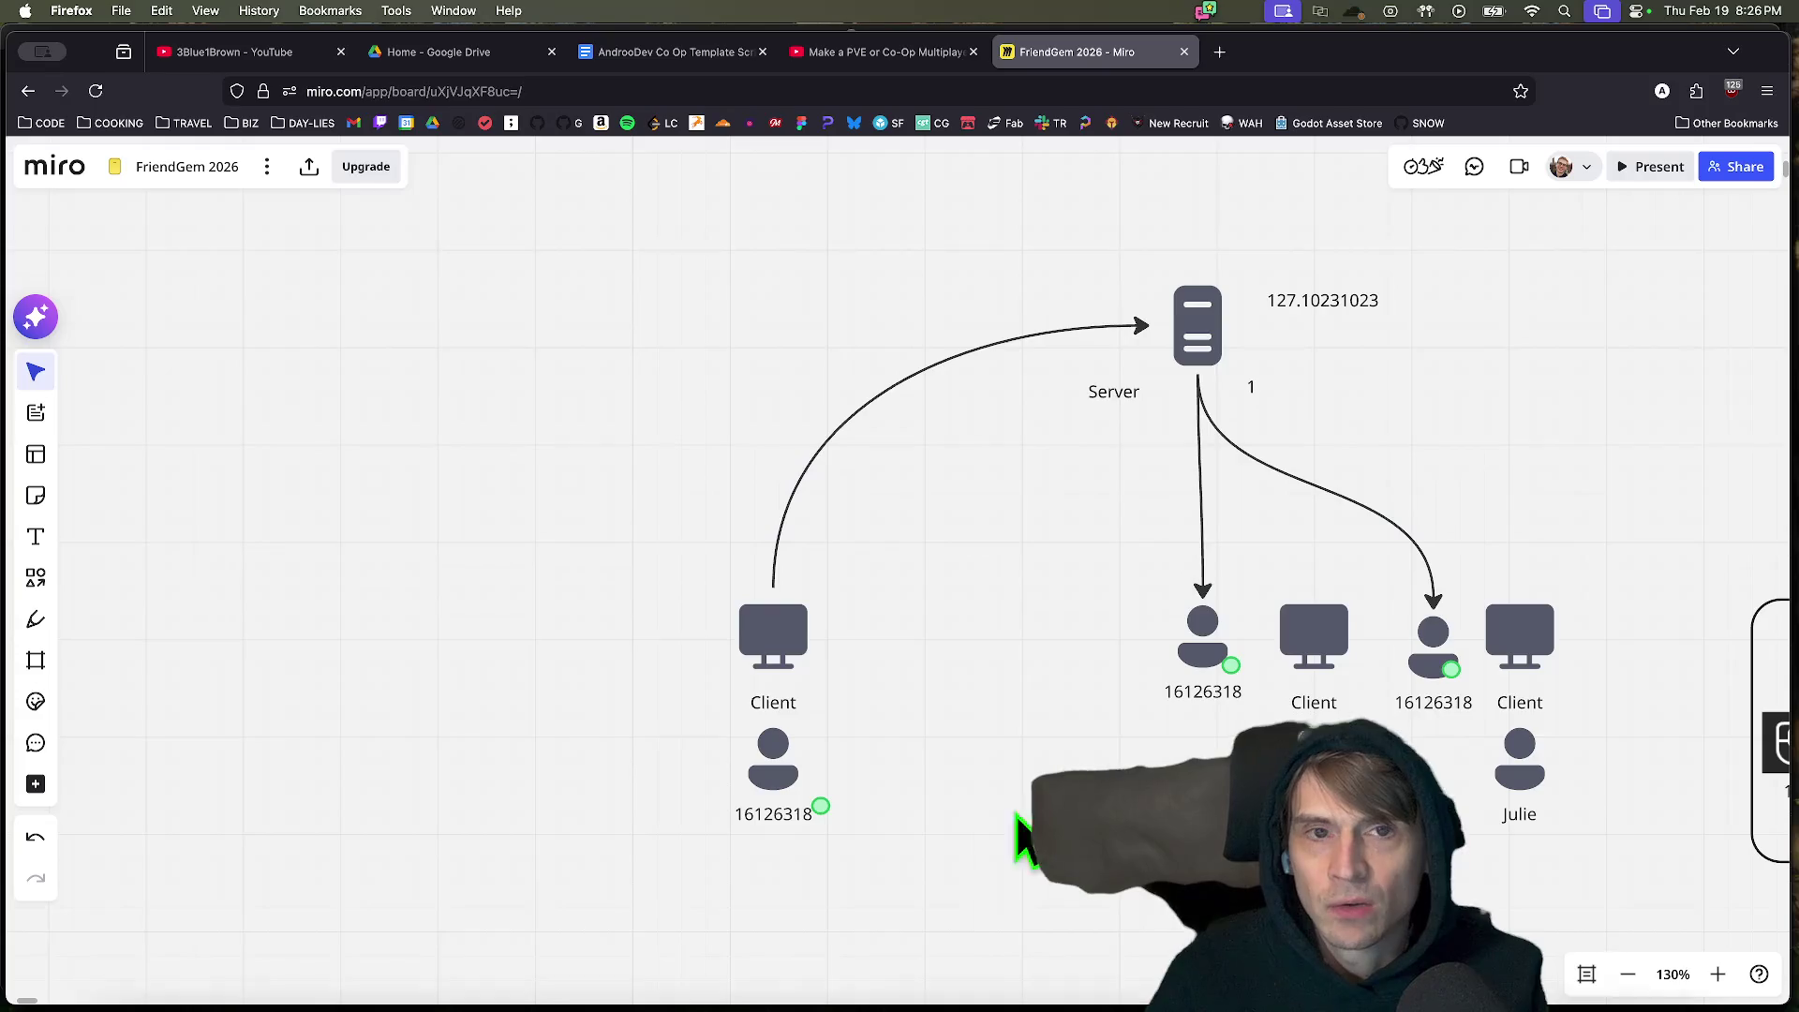
key(super+t)
Open Unity's 'Distributed authority topologies' and 'Authority | Netcode for GameObjects' pages in separate tabs.
text(aut)
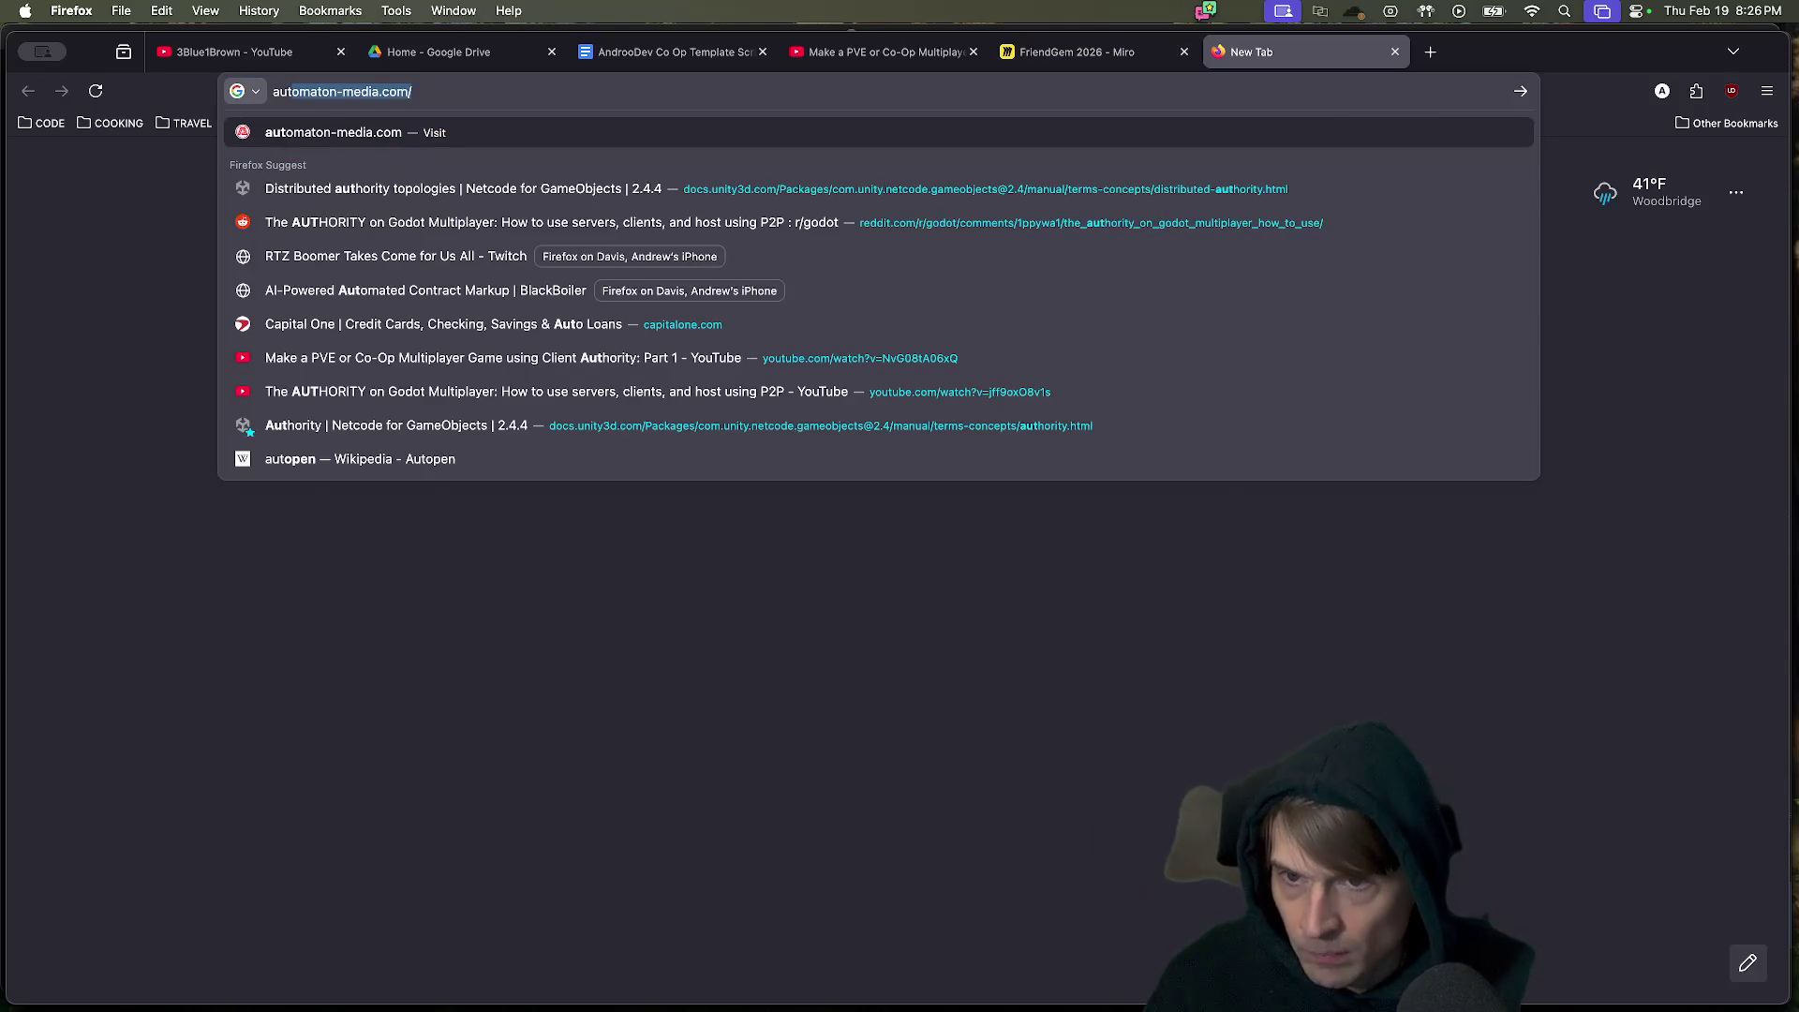
key(Down)
key(Return)
key(super+t)
text(aut)
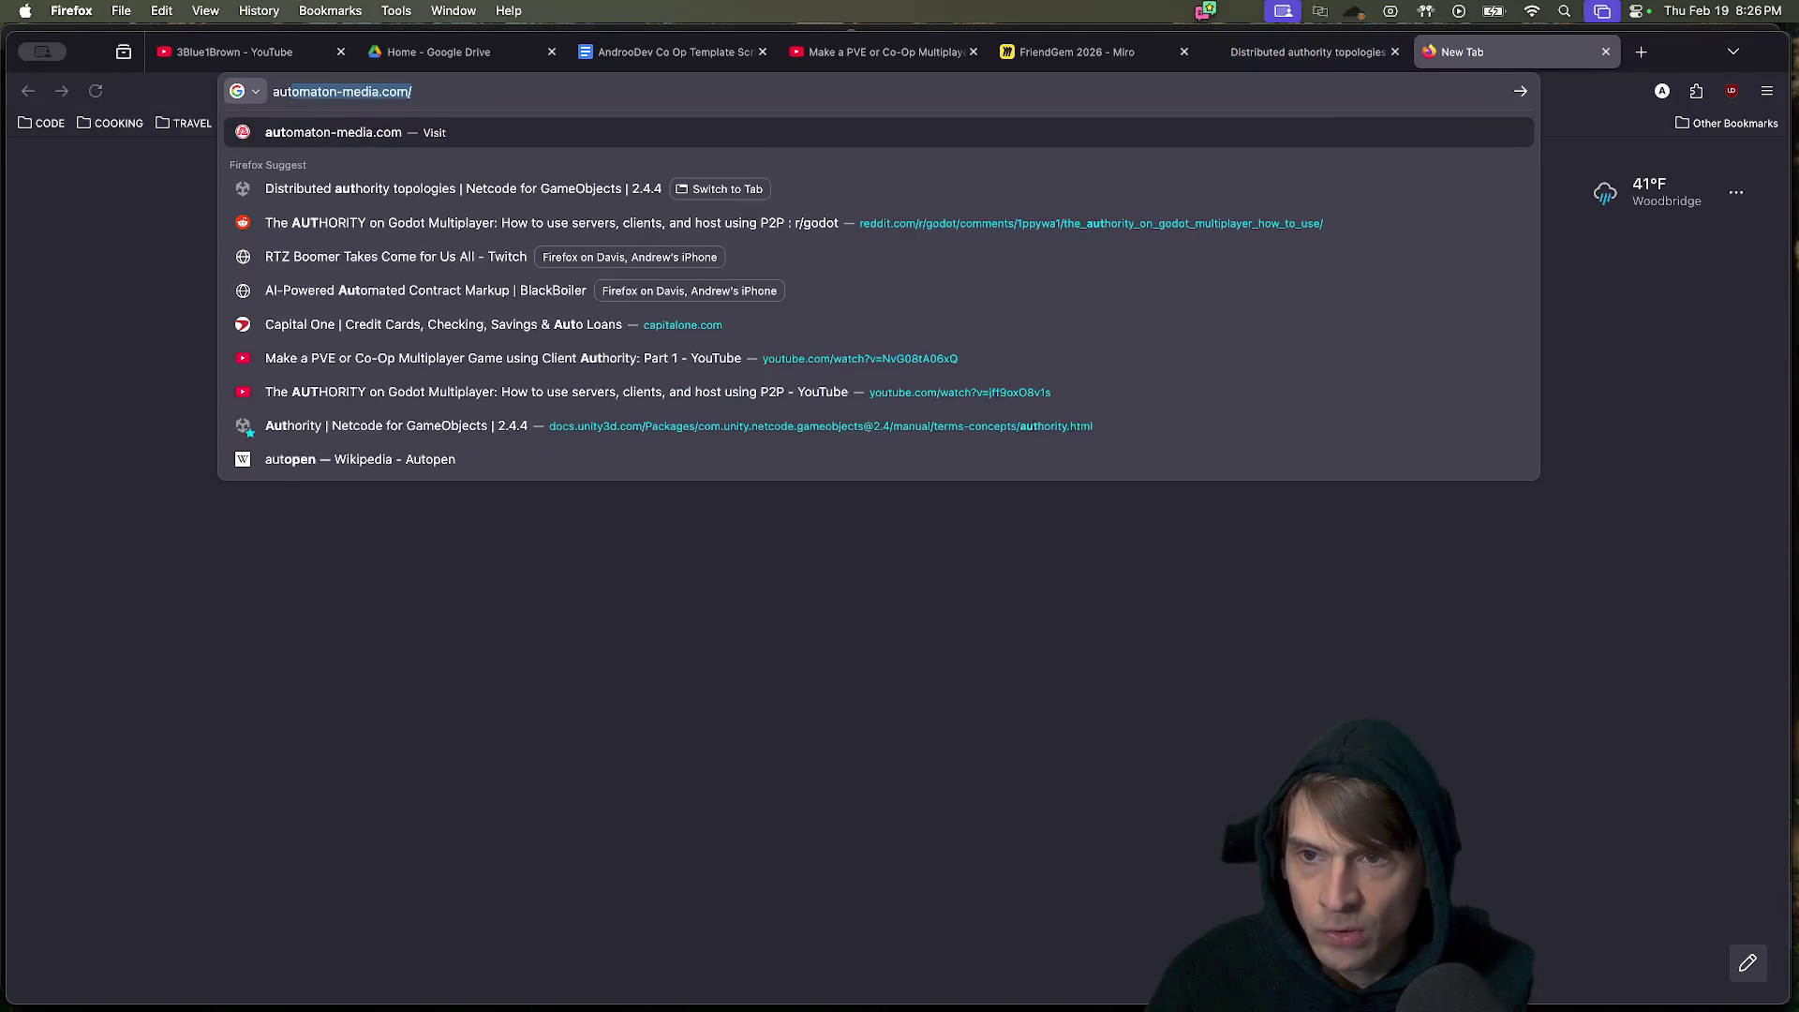
click(623, 370)
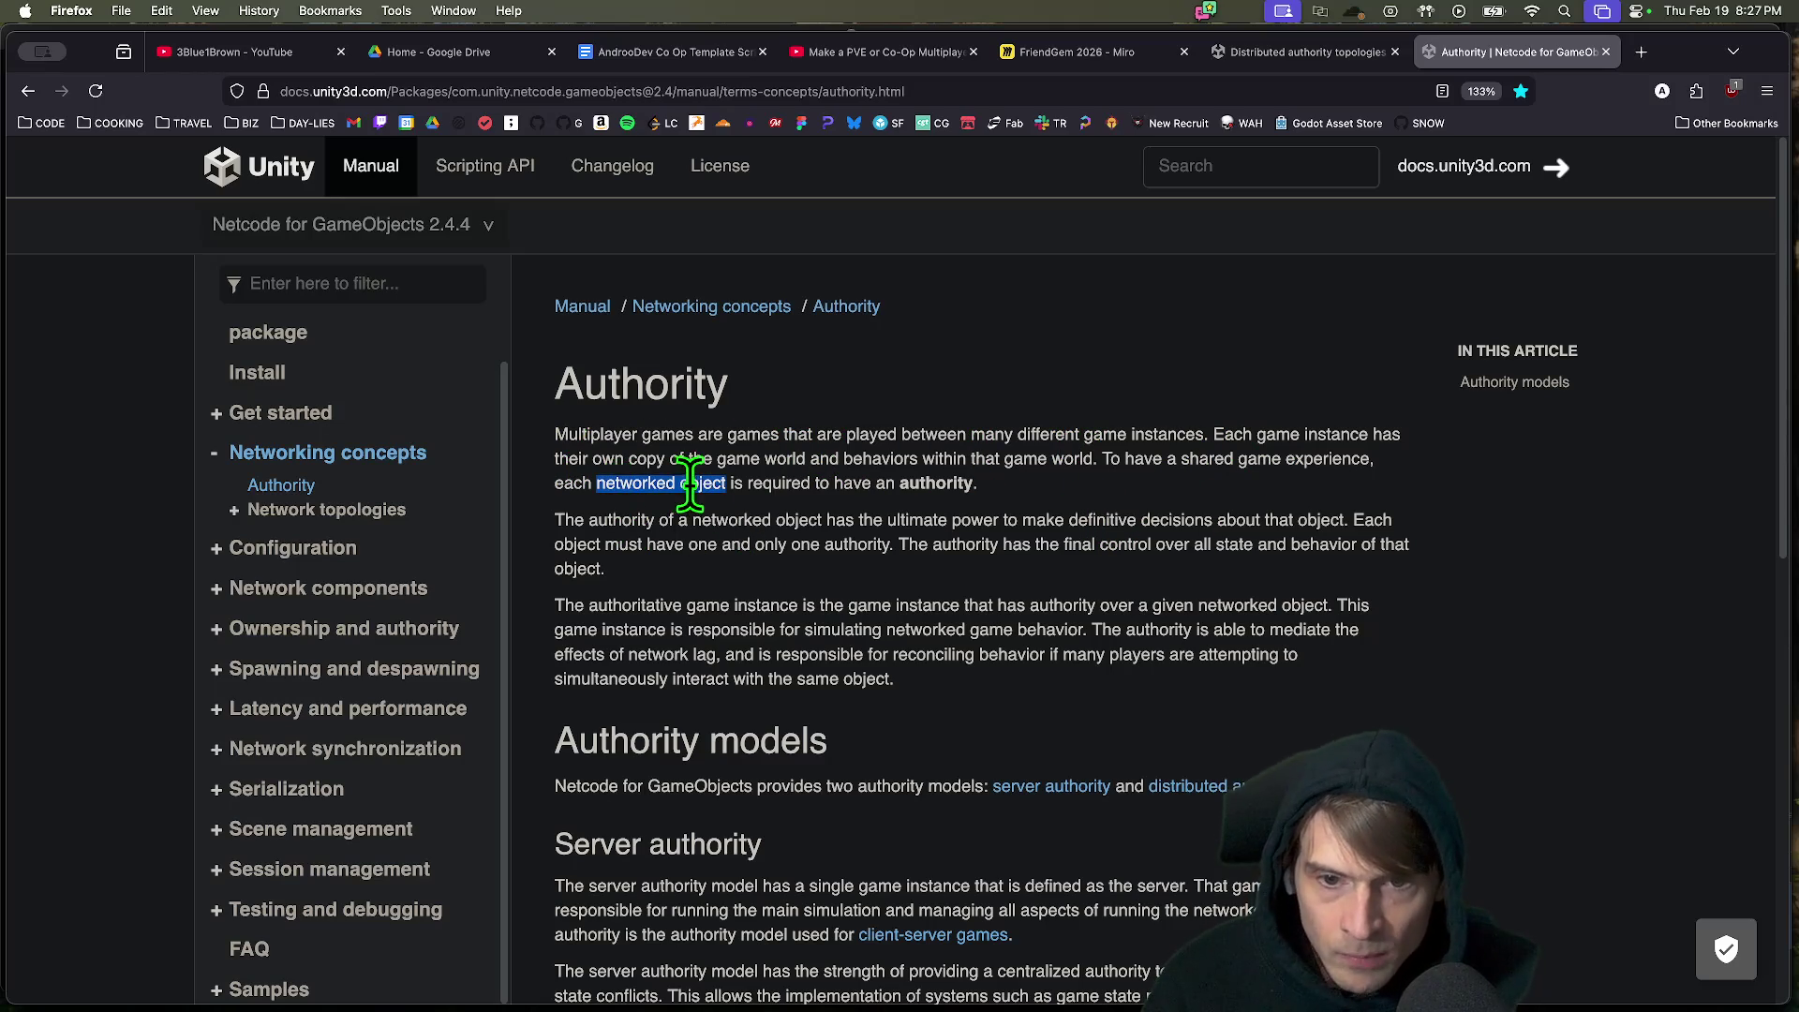
Highlight the Authority page's sentences on networked objects having one and only one authority.
drag(687, 483, 900, 483)
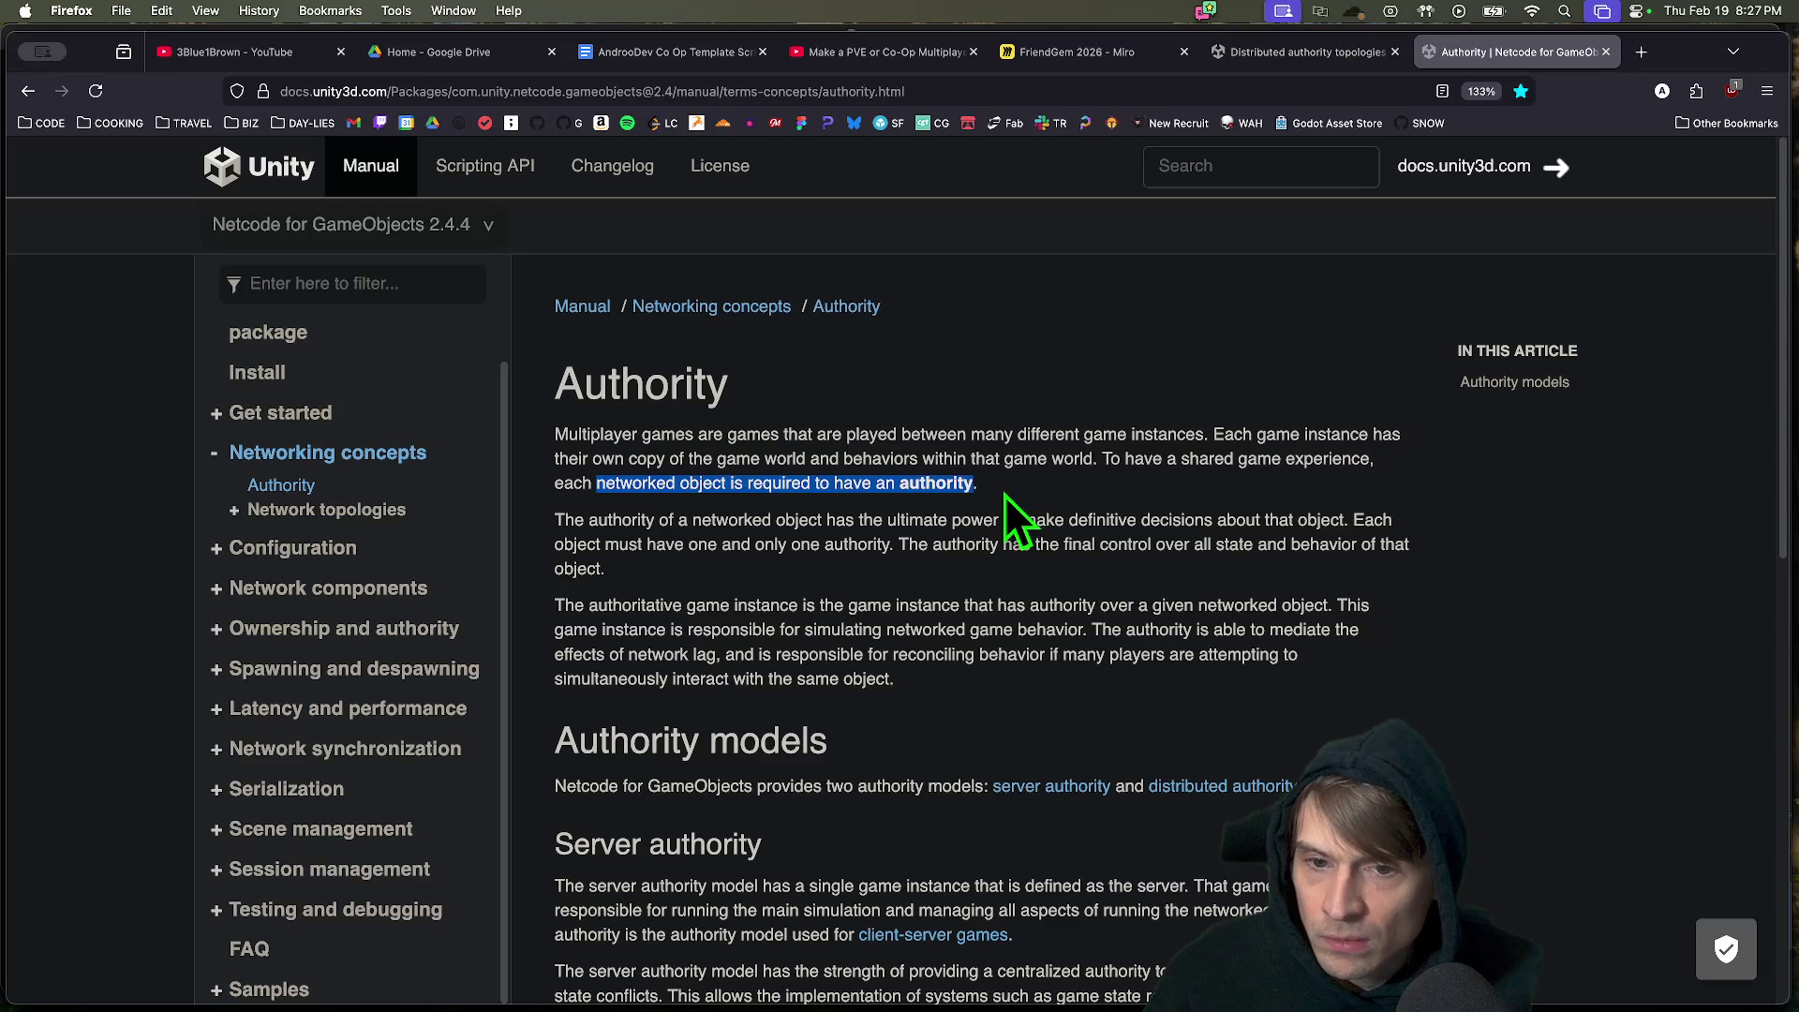
drag(666, 482, 996, 482)
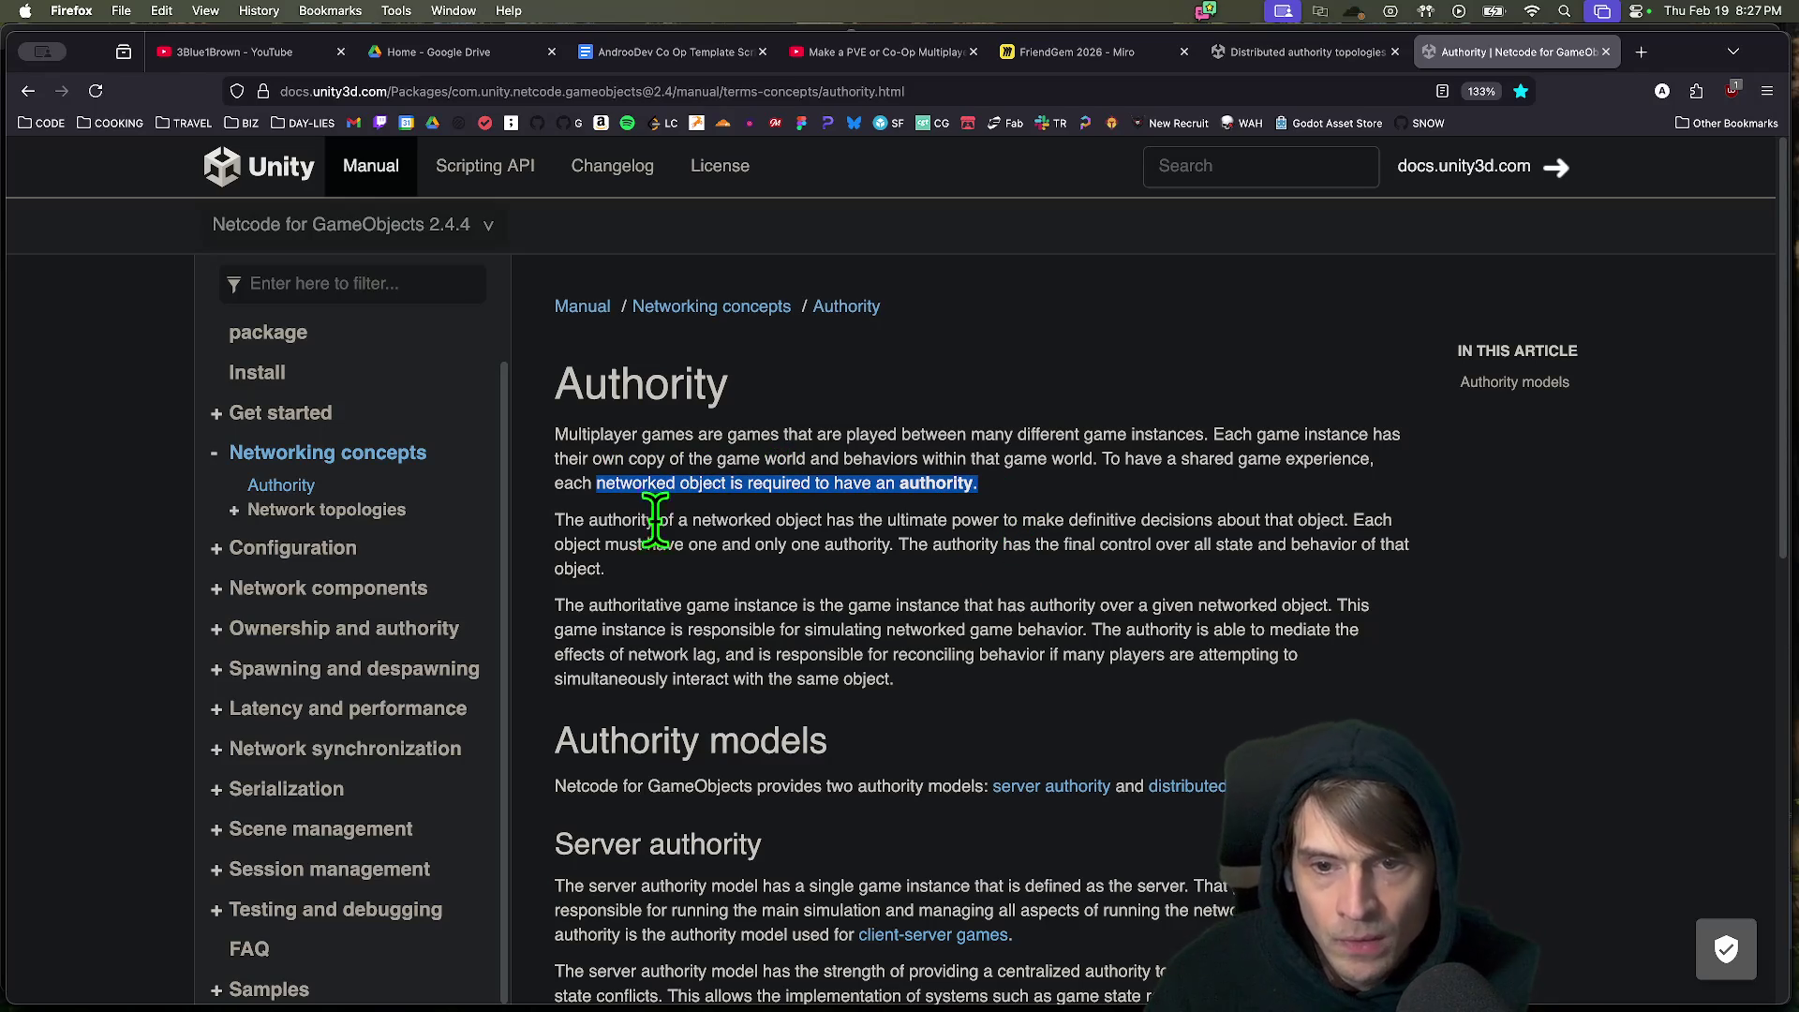
drag(561, 518, 881, 513)
drag(1016, 514, 1138, 515)
mouse_move(1370, 518)
mouse_down()
mouse_move(1038, 538)
mouse_move(1094, 521)
mouse_up()
drag(553, 548, 1359, 566)
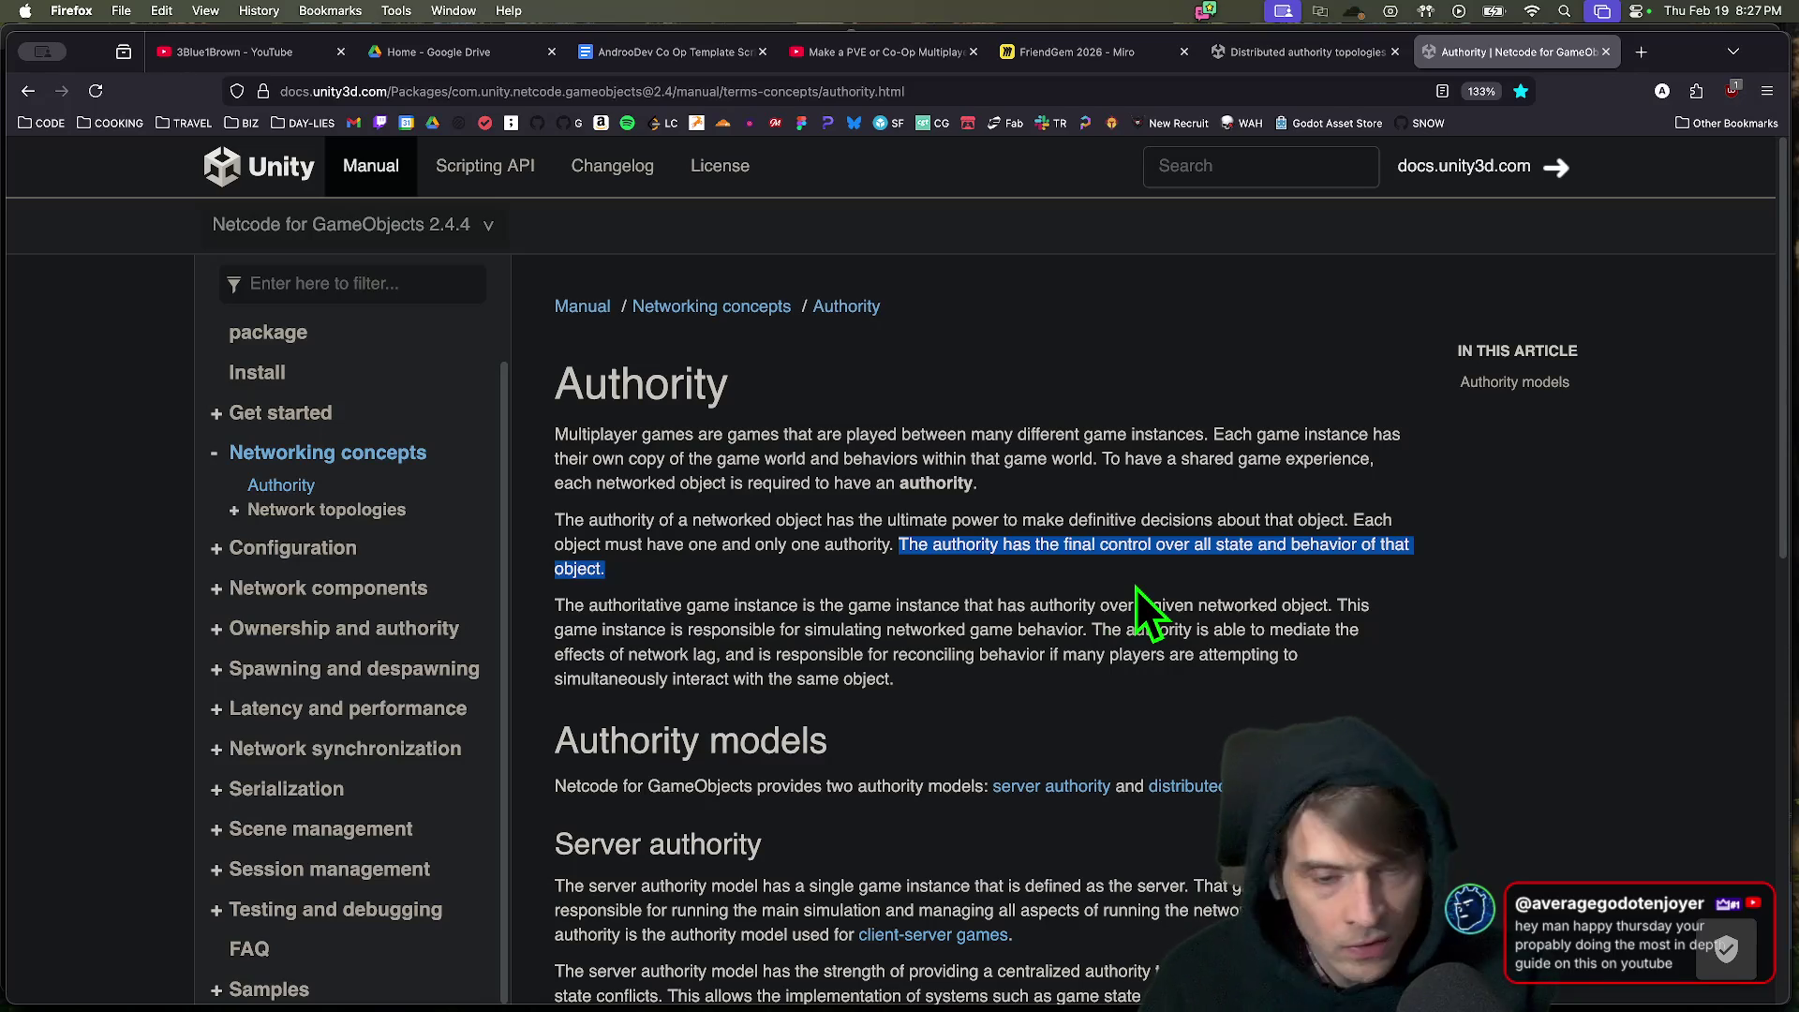
click(986, 572)
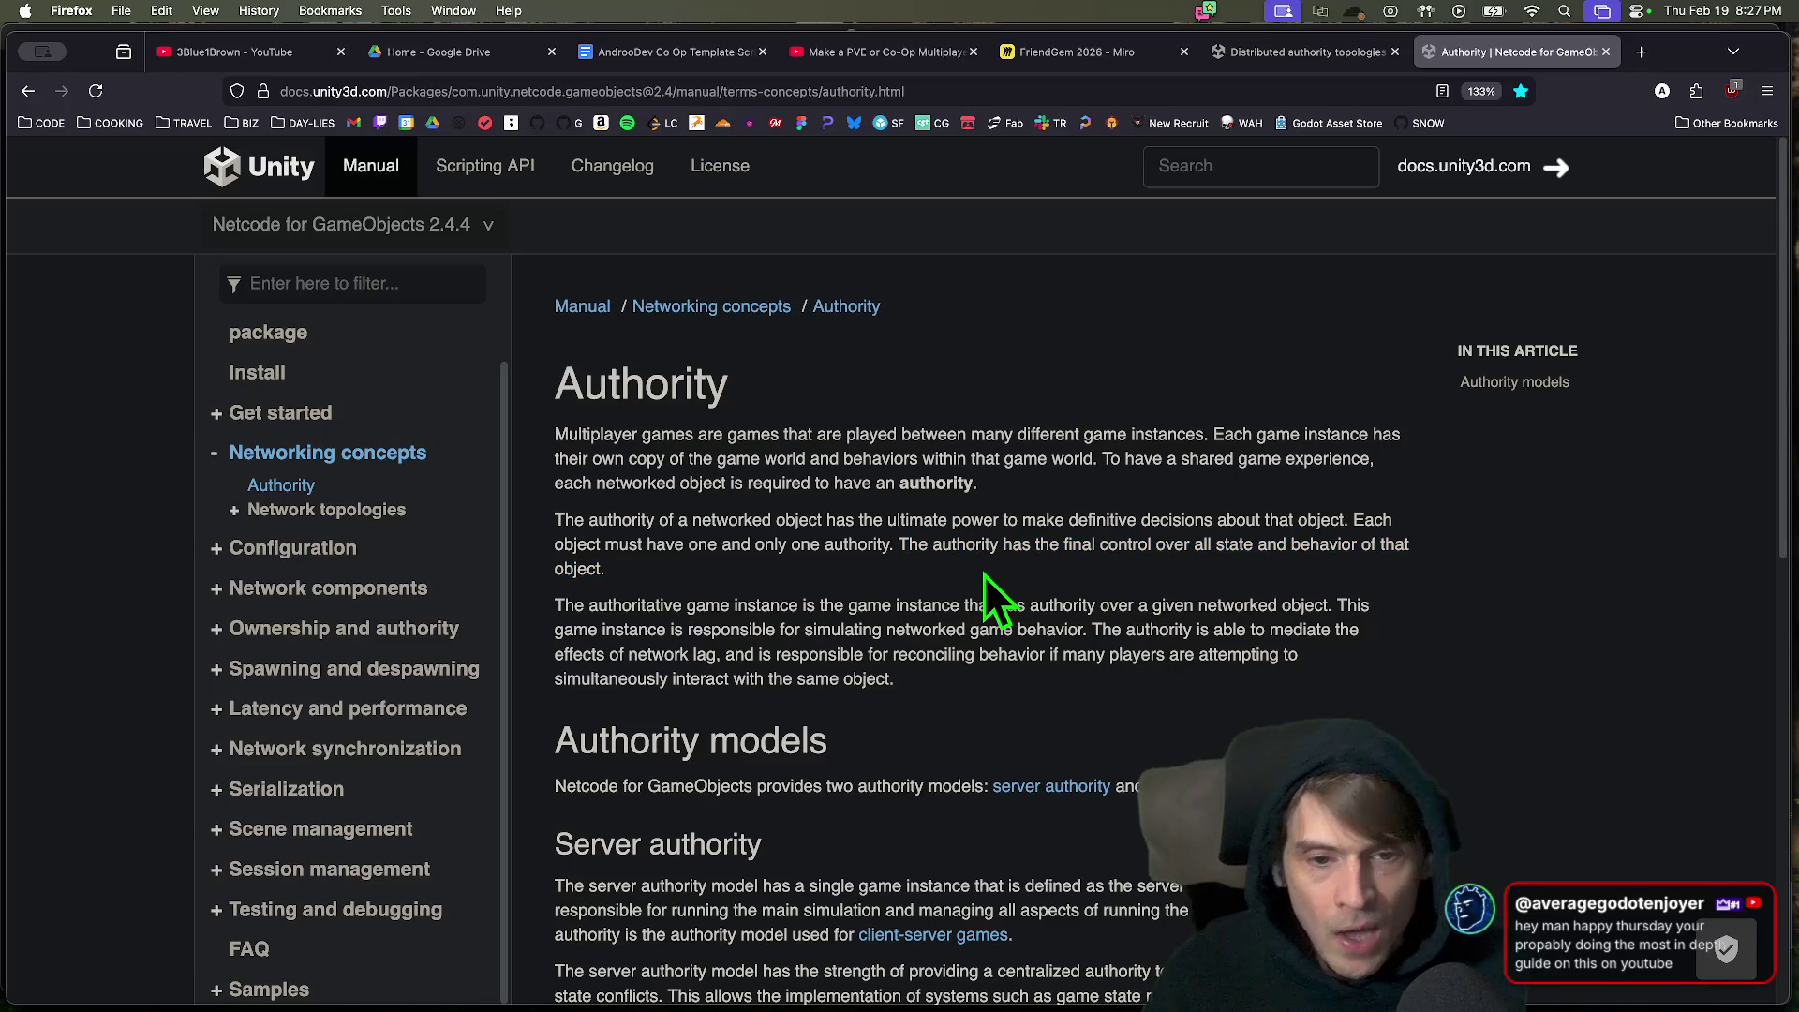
Re-highlight the 'one and only one authority' phrase, then return to the FriendGem 2026 board.
key(super+Tab)
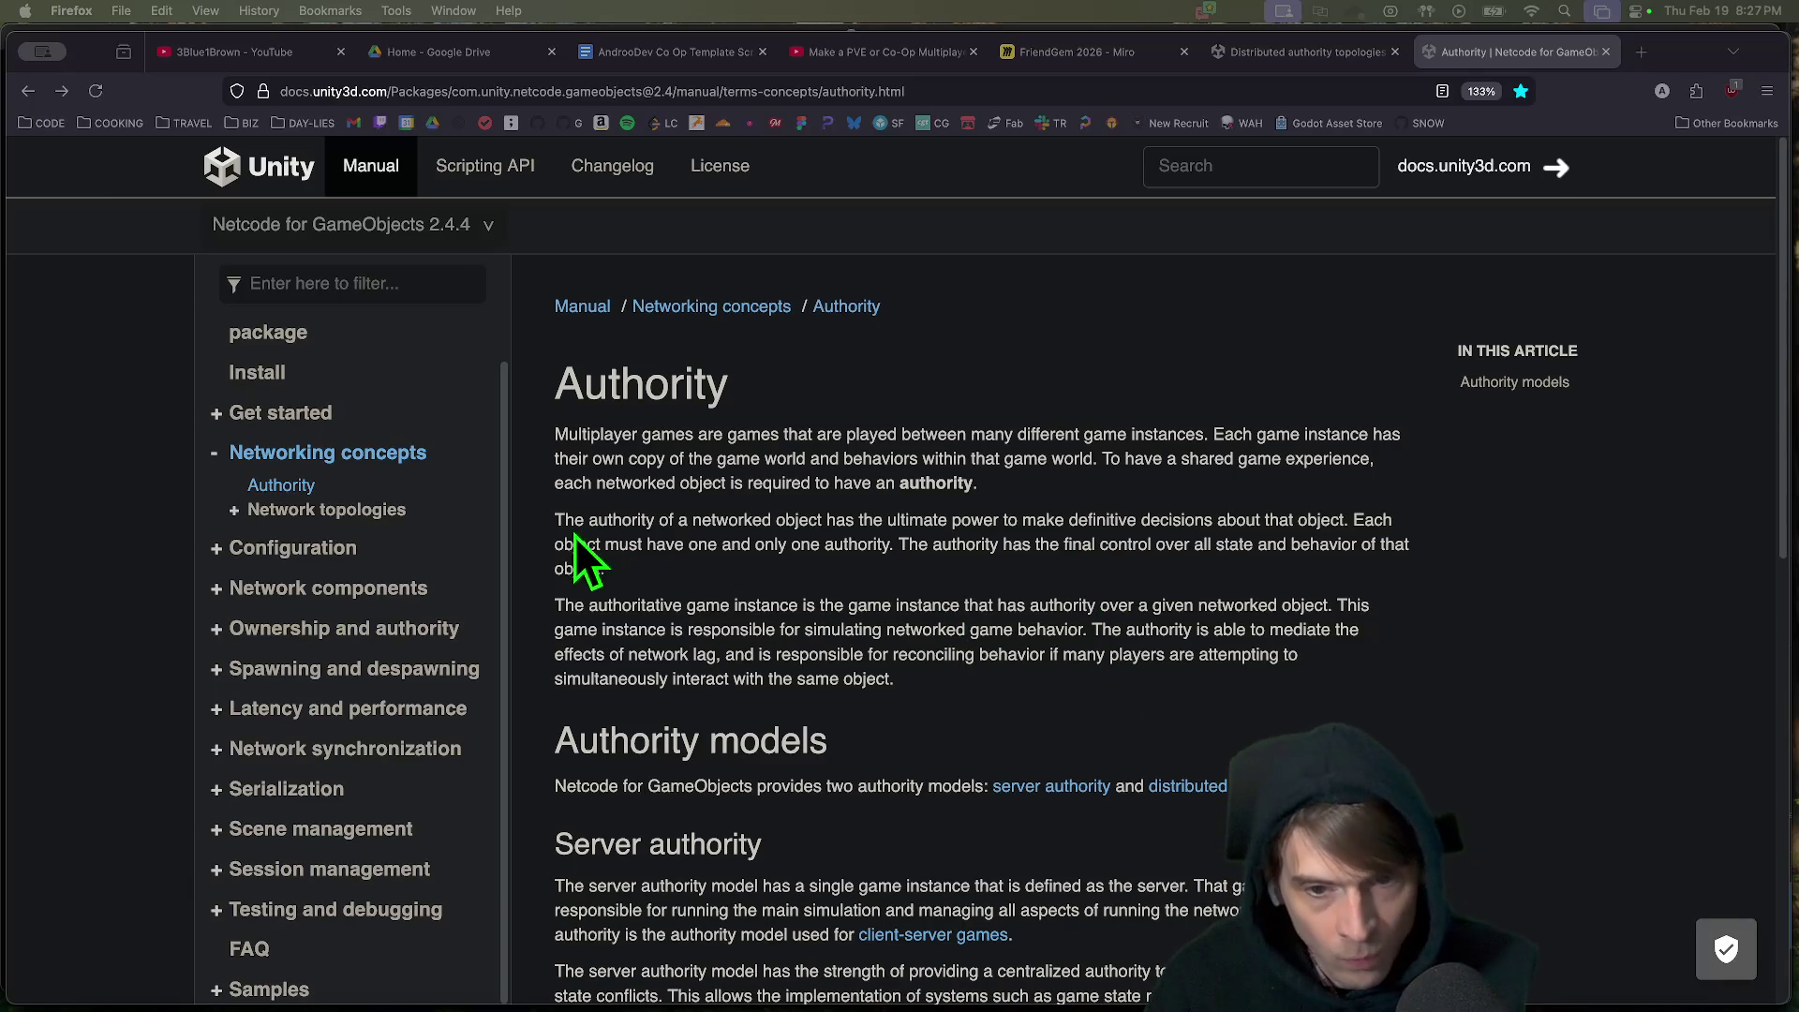
drag(851, 544, 676, 544)
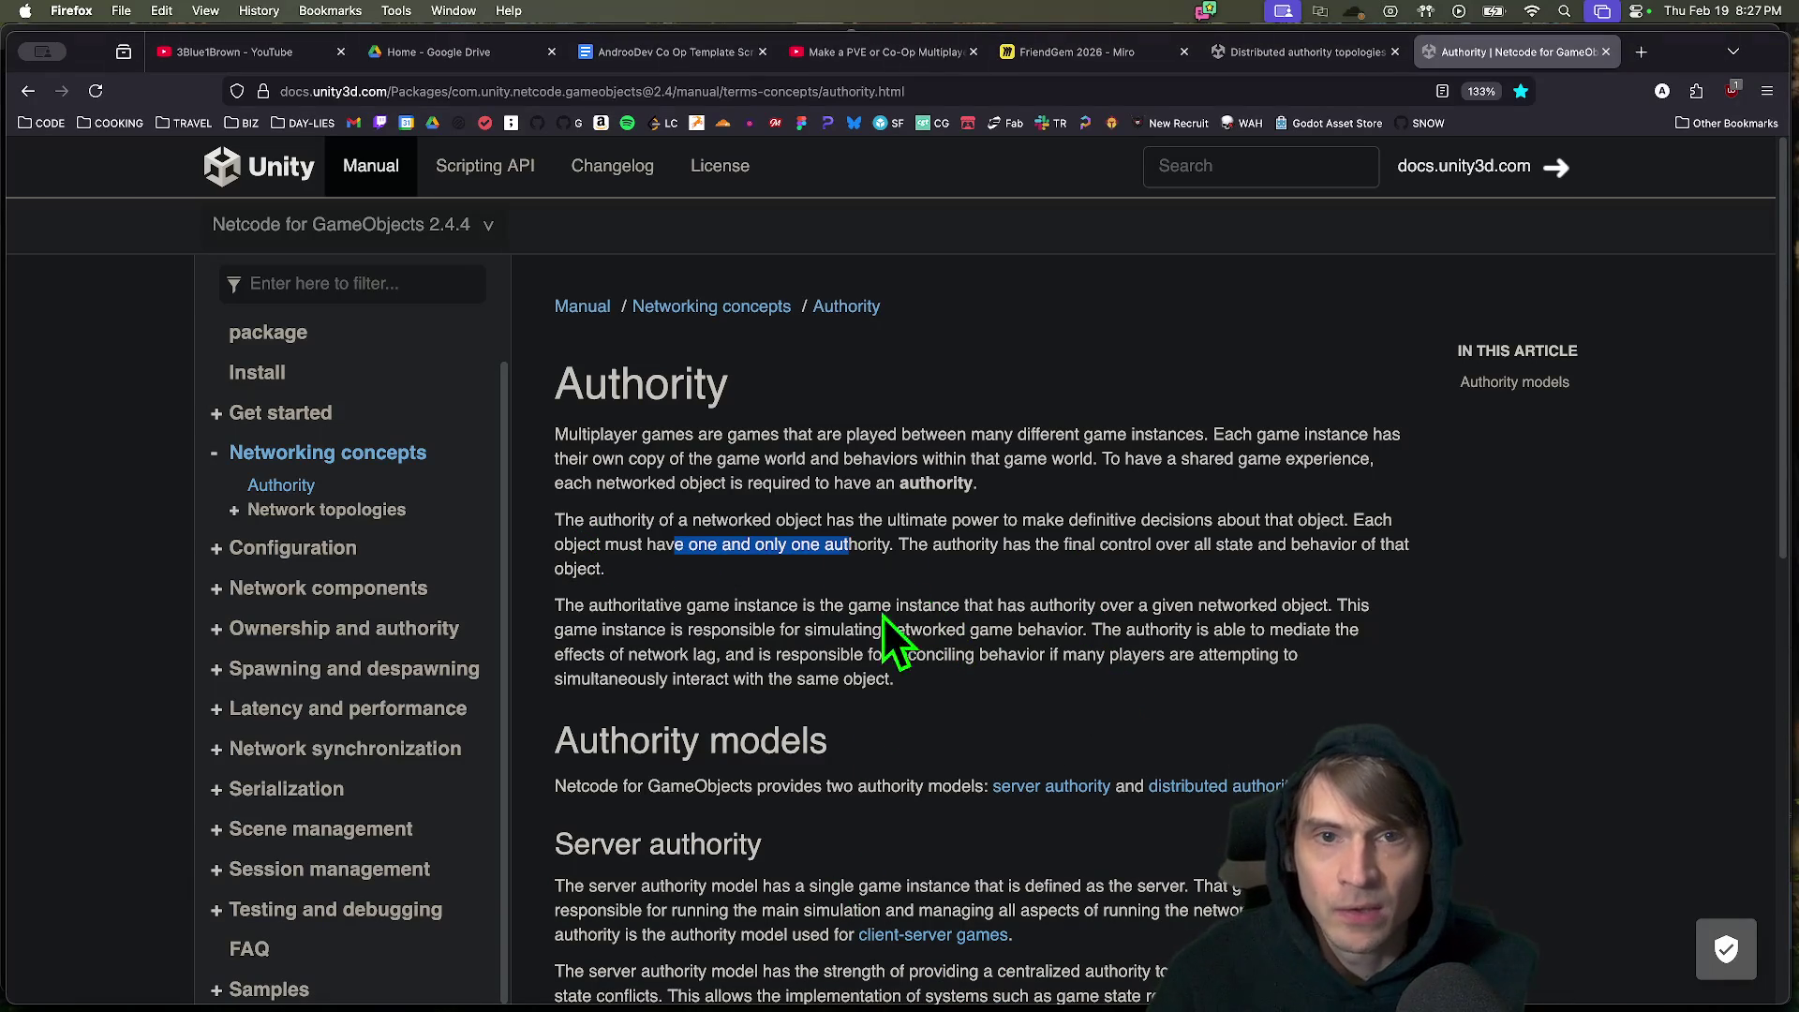
click(1040, 52)
scroll(937, 643, right, 3)
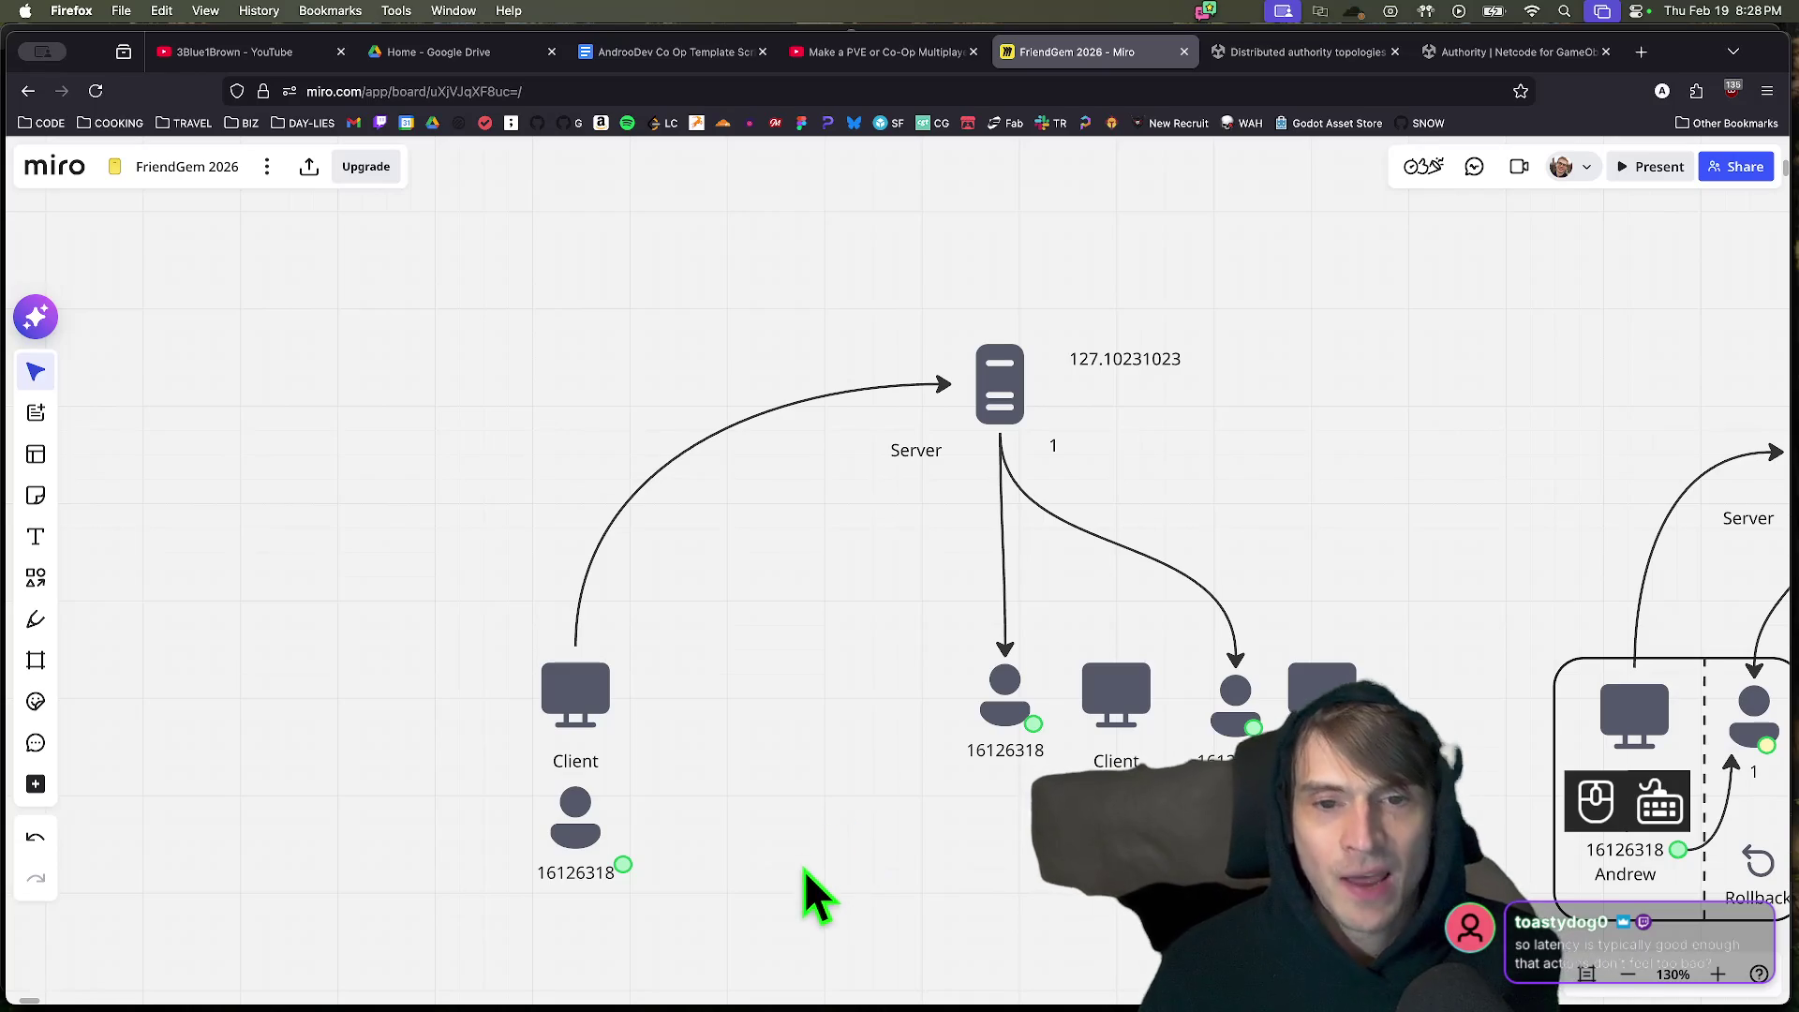
Select the left Client group and start a text box beneath it, then cancel it.
scroll(815, 782, down, 2)
drag(791, 875, 527, 717)
click(815, 903)
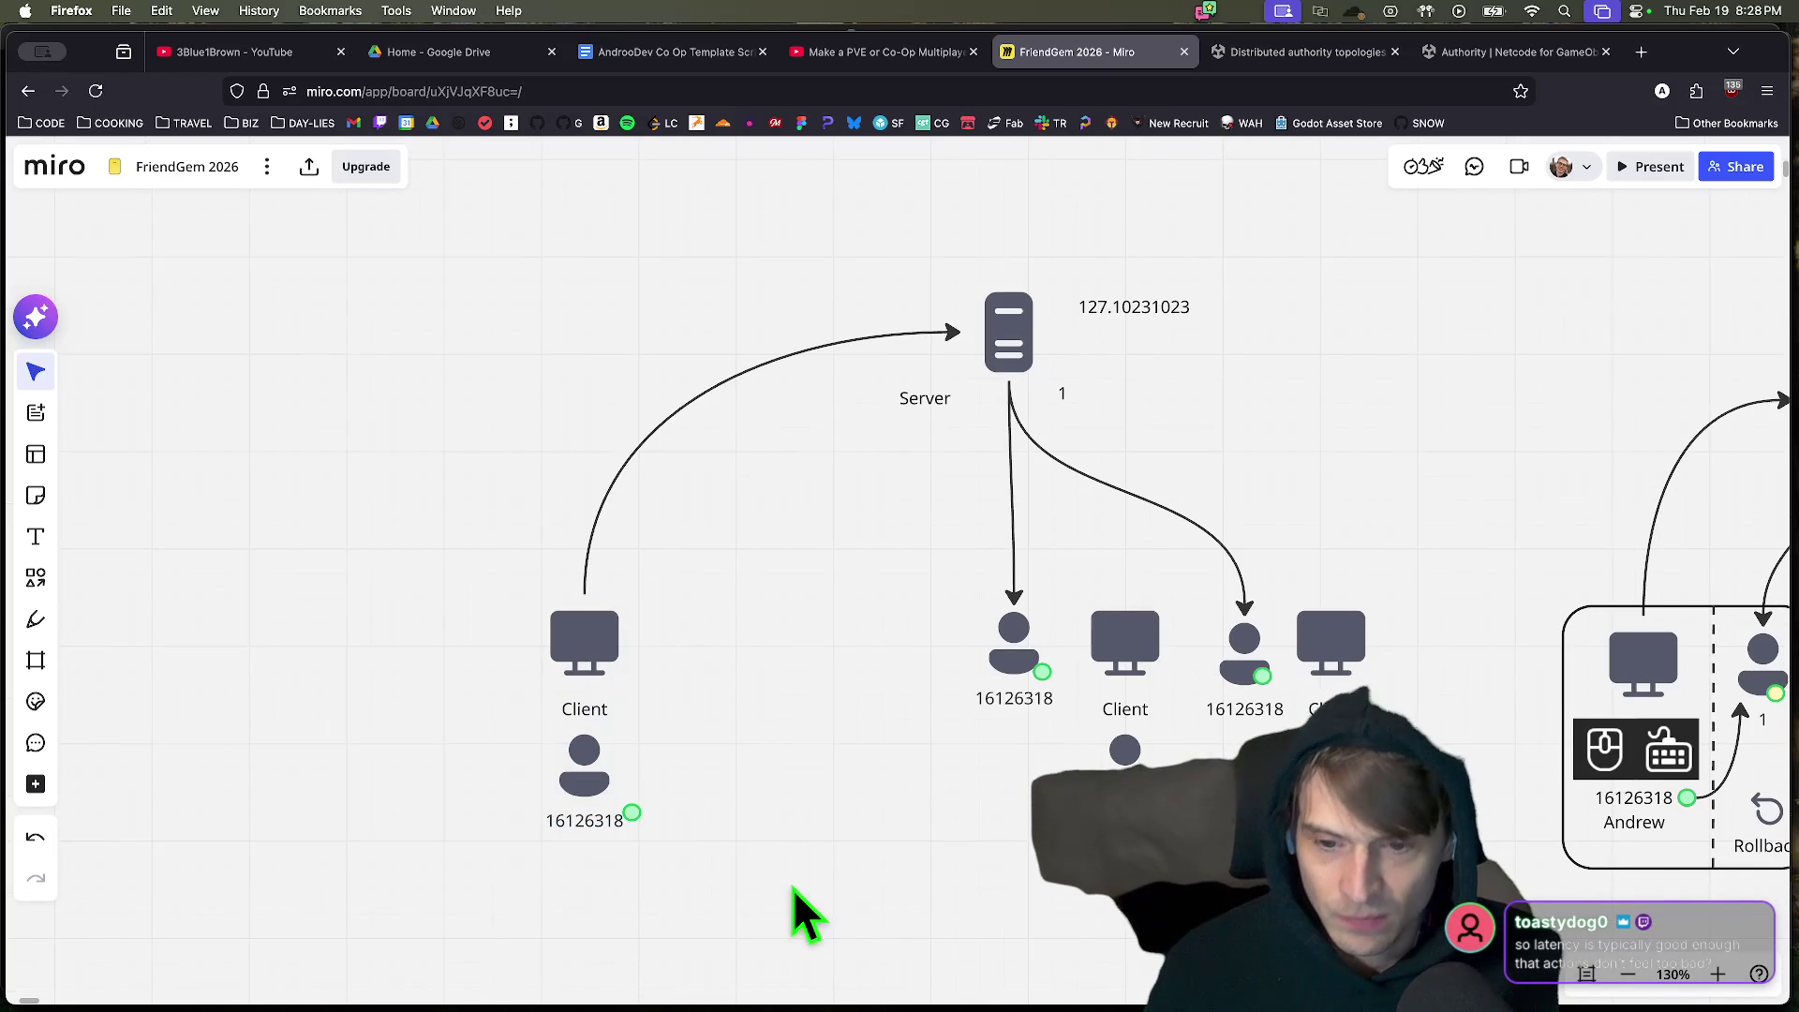
drag(891, 956, 556, 696)
key(t)
drag(687, 669, 911, 797)
key(Escape)
scroll(788, 675, up, 5)
Copy the mouse-and-keyboard icon group and paste it beside the left Client.
click(389, 483)
scroll(575, 615, down, 1)
key(ctrl+c)
scroll(575, 616, down, 5)
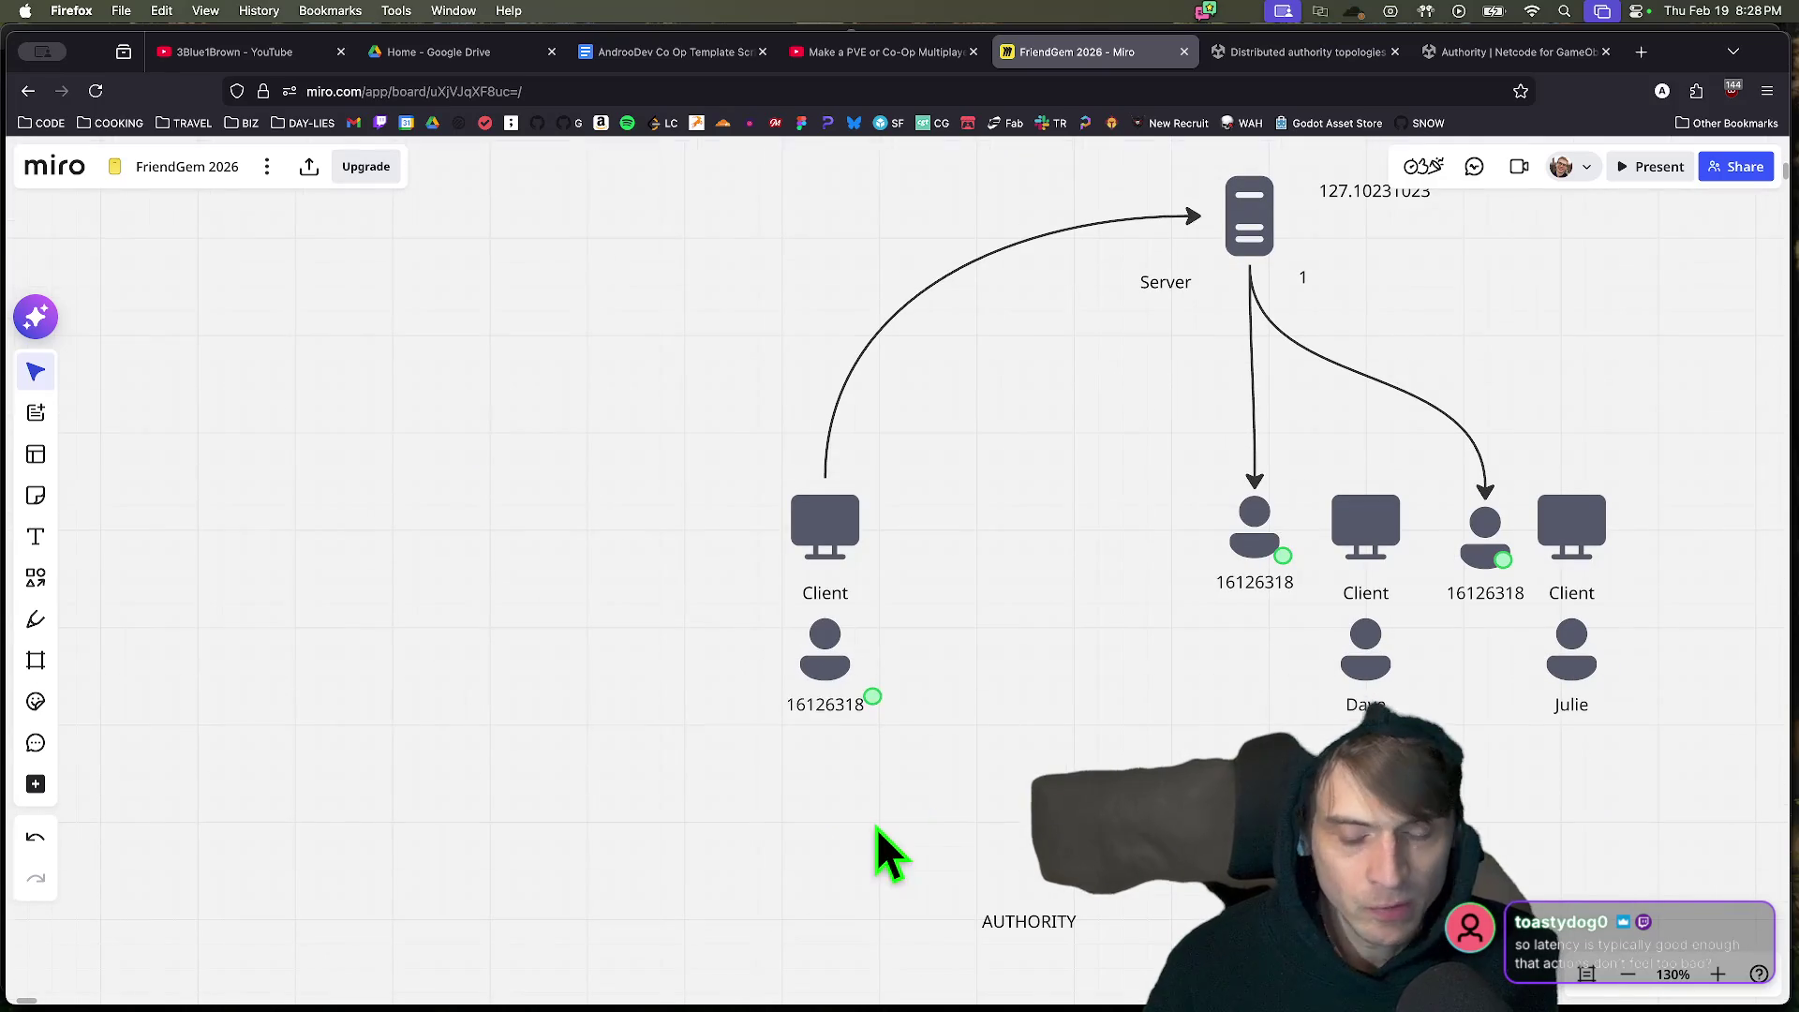
key(ctrl+v)
mouse_move(940, 831)
mouse_down()
mouse_move(863, 743)
mouse_move(682, 634)
mouse_move(739, 668)
mouse_up()
click(677, 804)
Position the pasted 16126318 input icons directly below the left Client.
drag(922, 773, 565, 562)
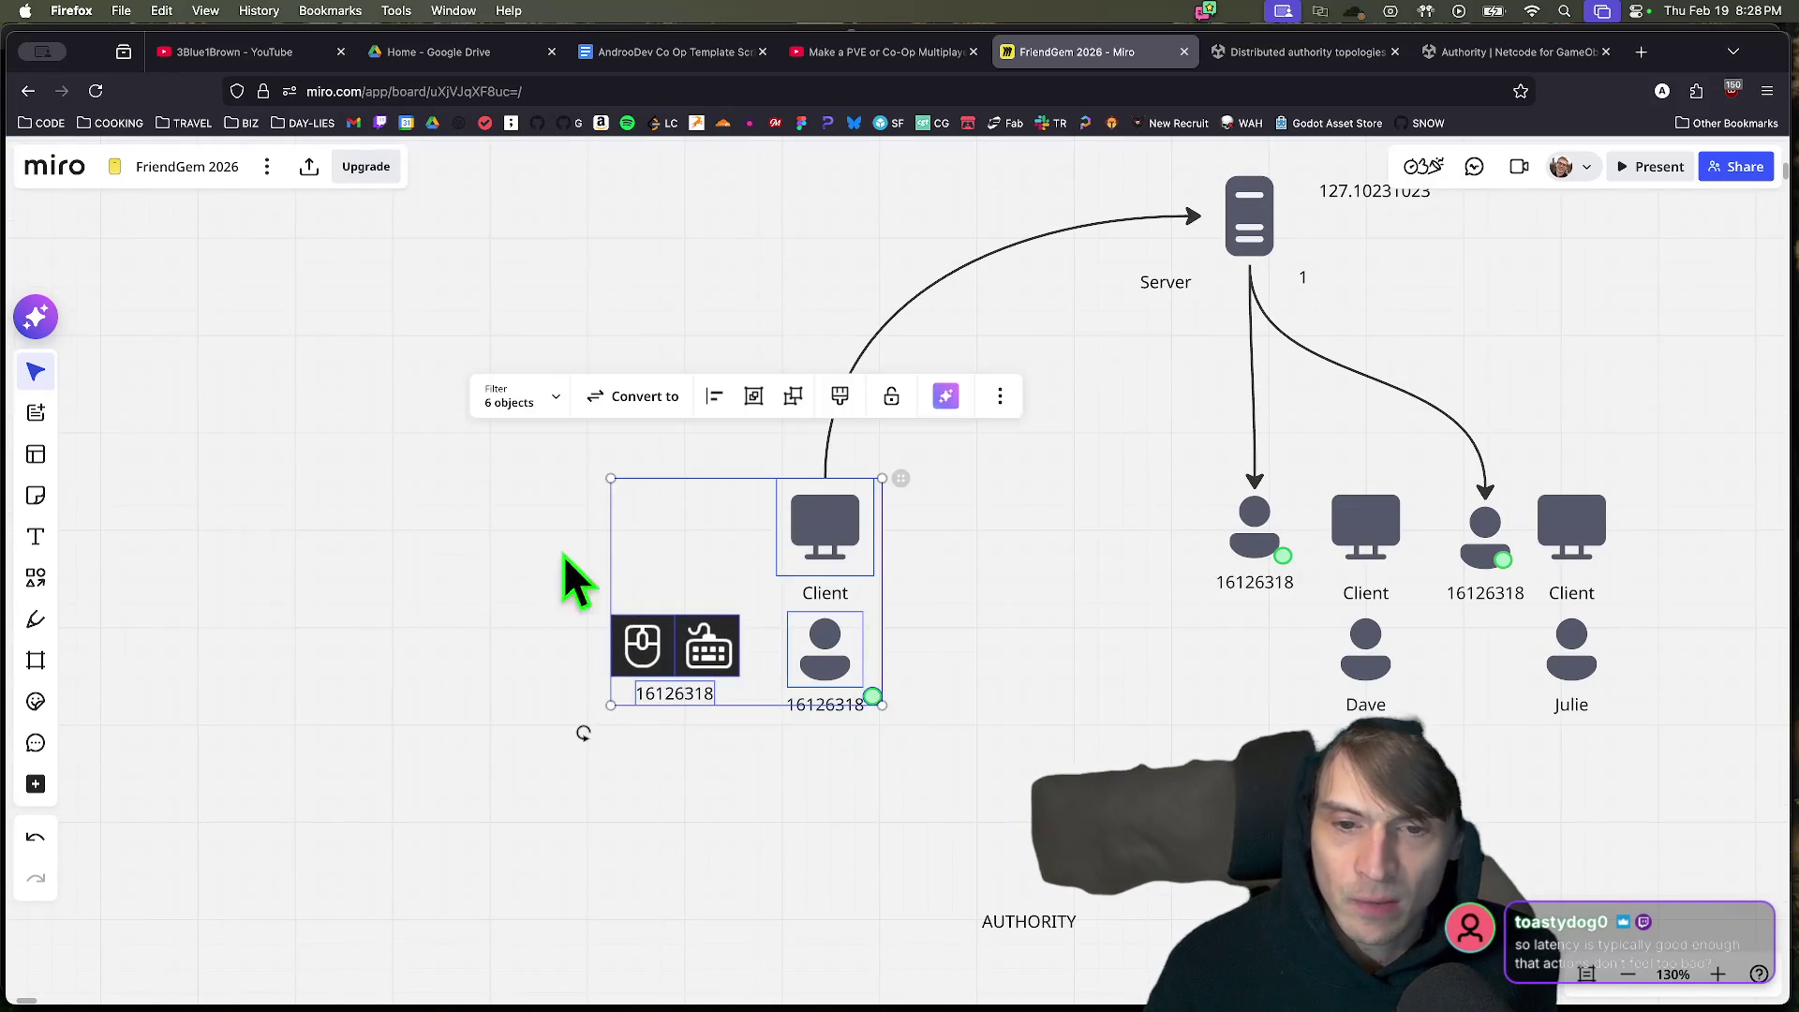
click(1101, 750)
click(698, 698)
mouse_move(623, 655)
mouse_down()
mouse_move(813, 794)
mouse_move(783, 789)
mouse_up()
click(1013, 846)
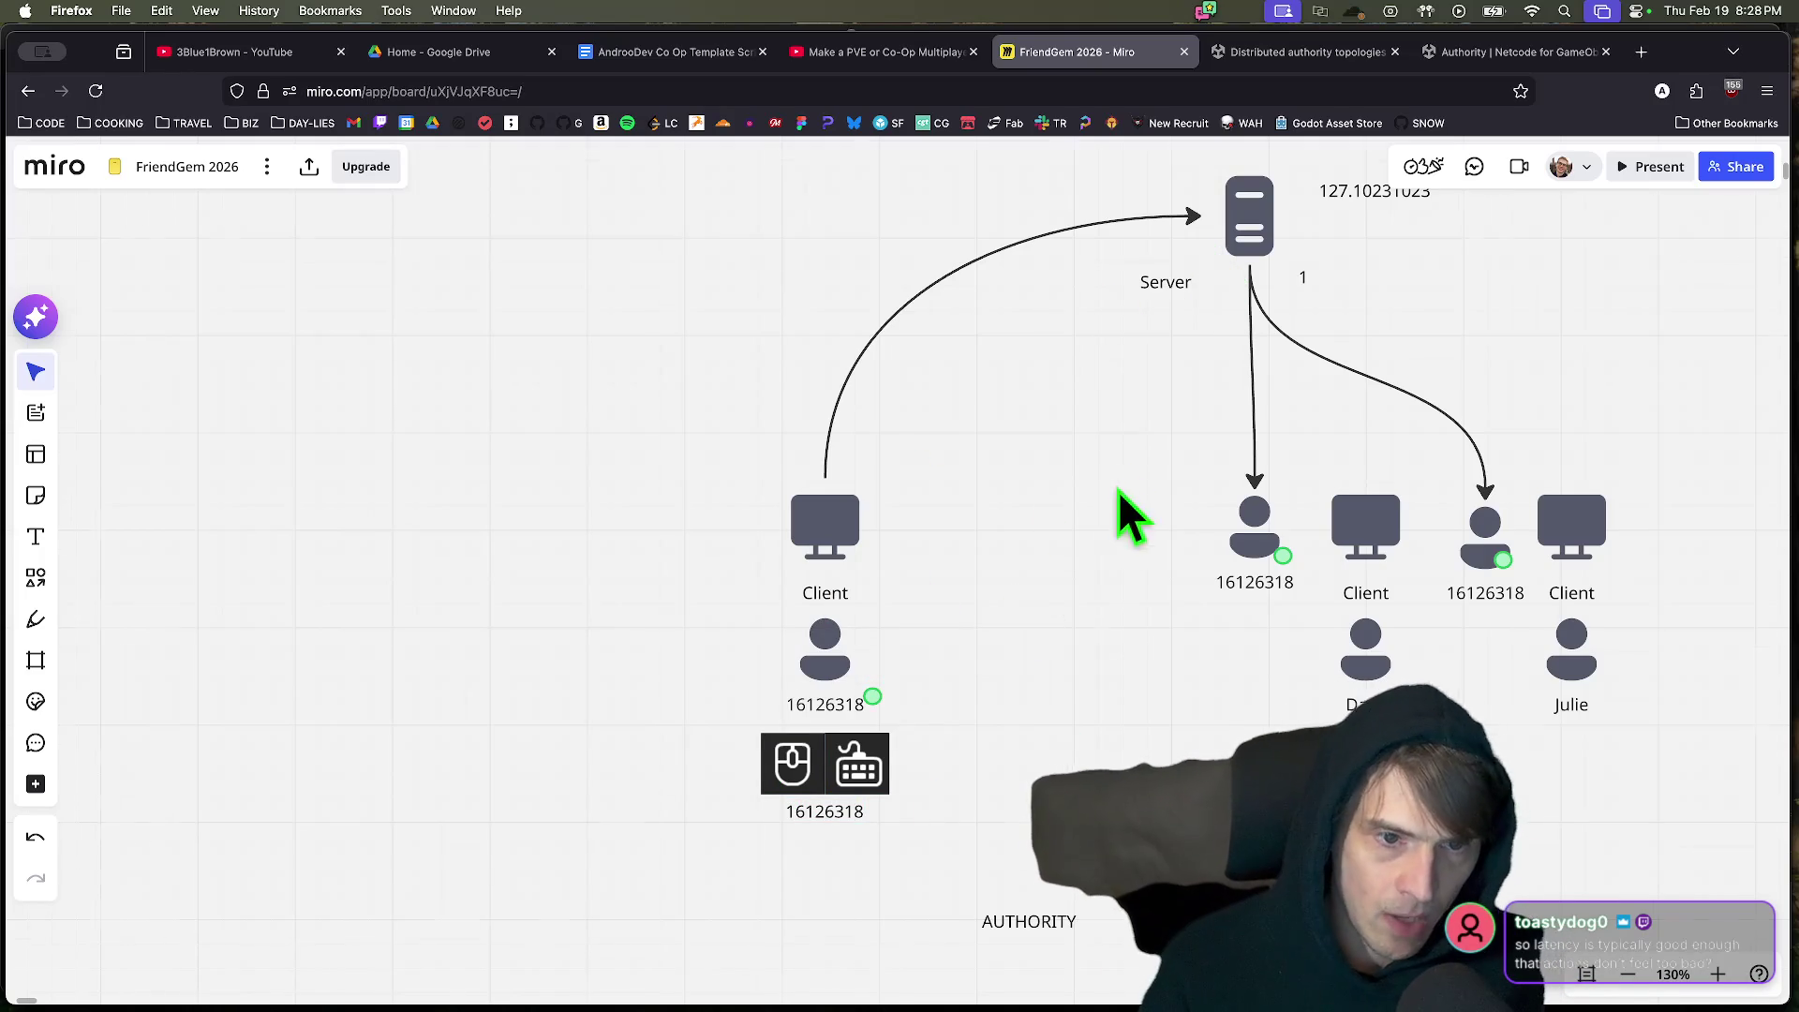
scroll(1132, 501, up, 10)
scroll(1523, 740, down, 1)
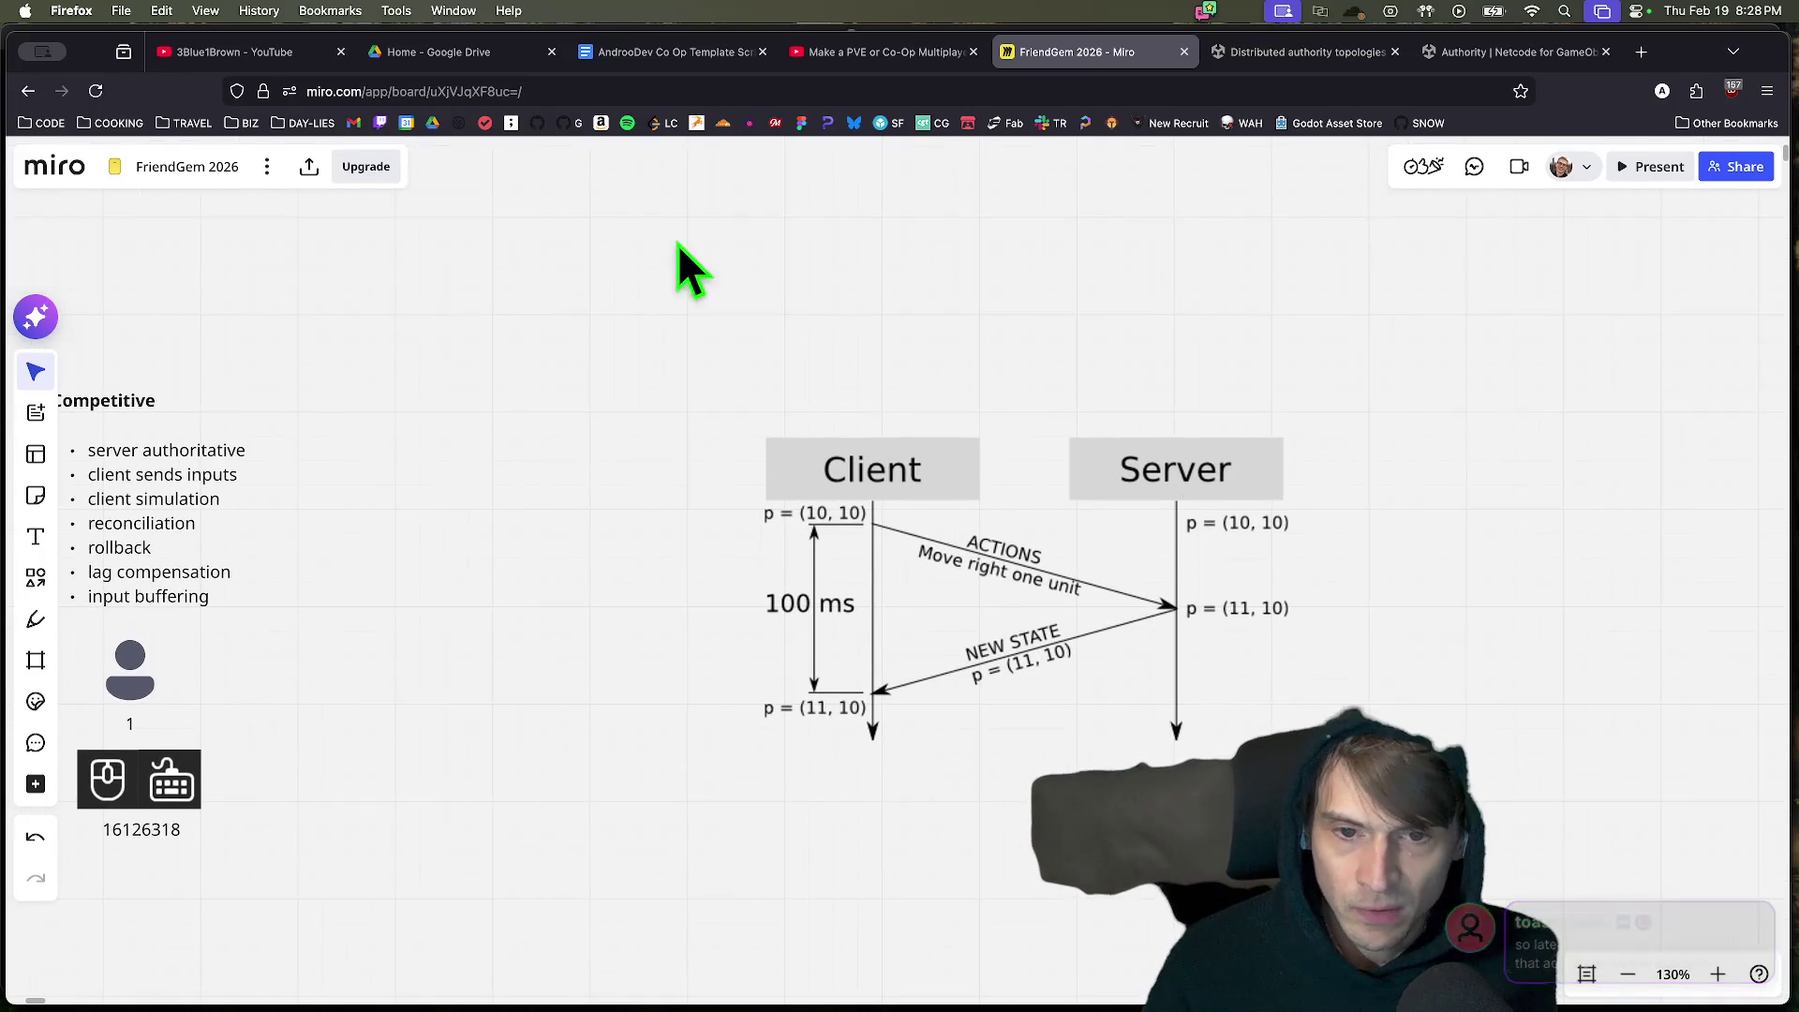
mouse_move(619, 347)
mouse_down()
mouse_move(691, 619)
mouse_move(691, 759)
mouse_up()
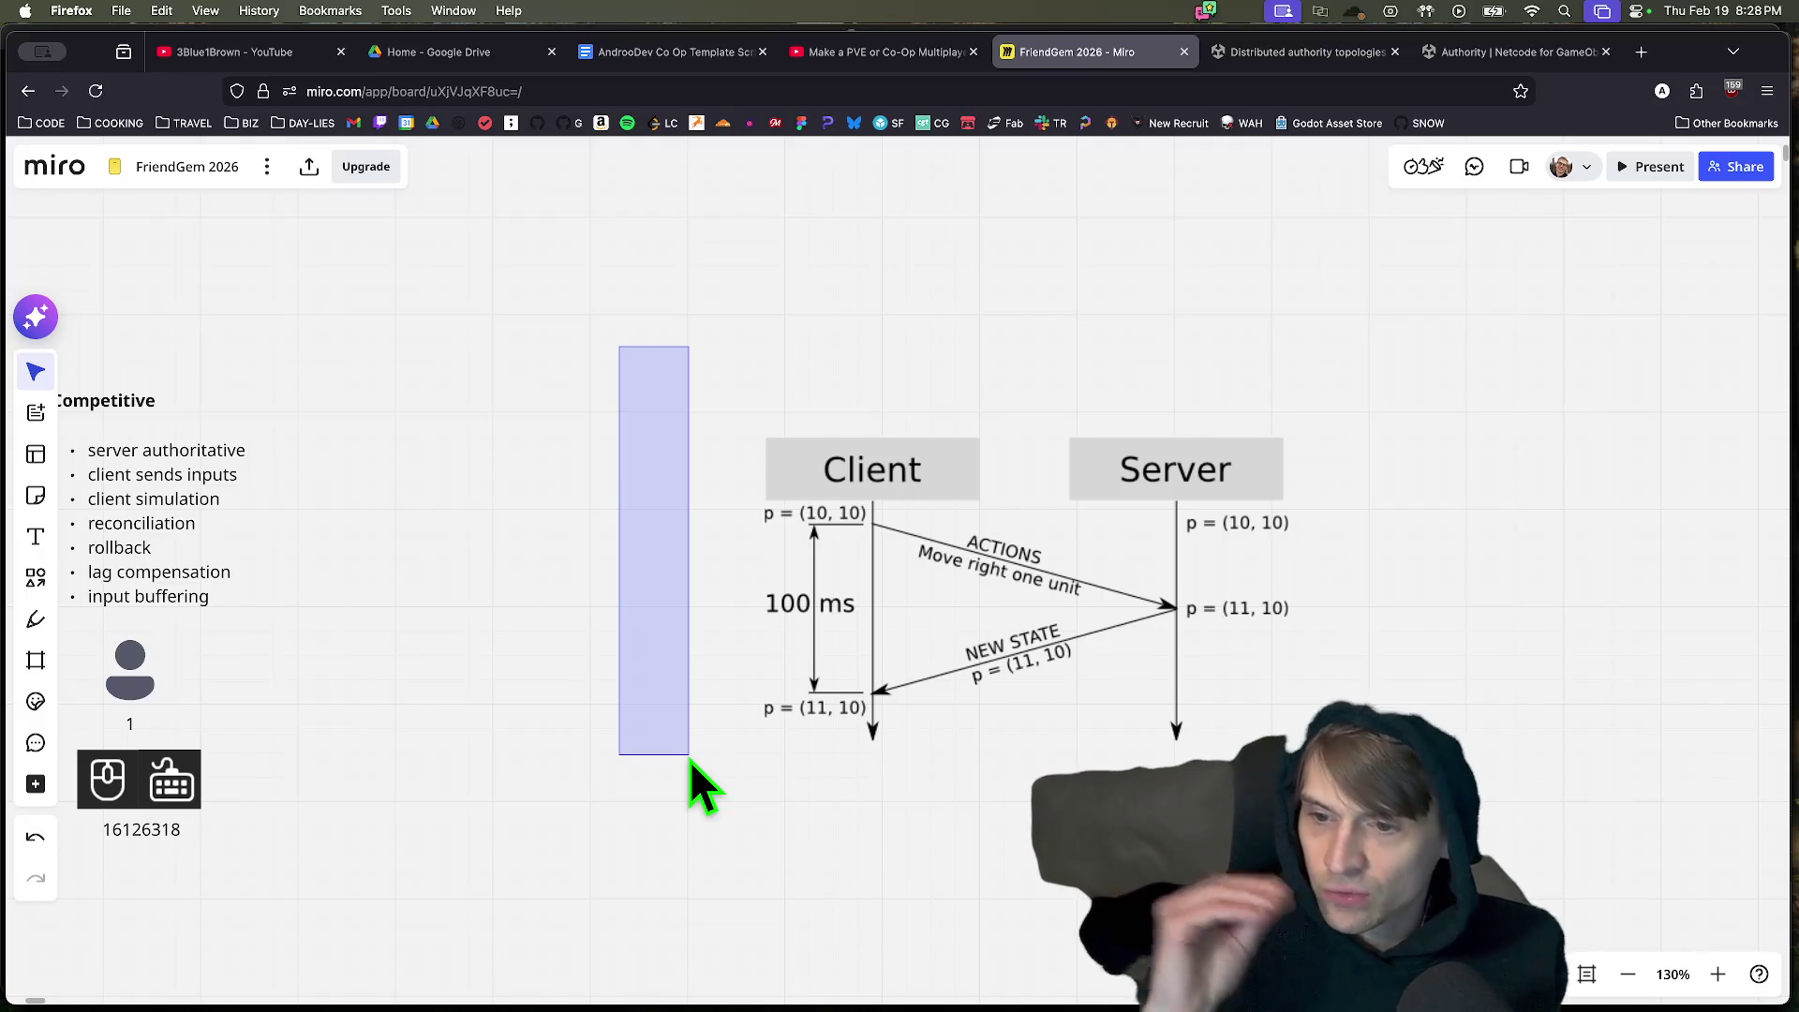
drag(691, 757, 690, 757)
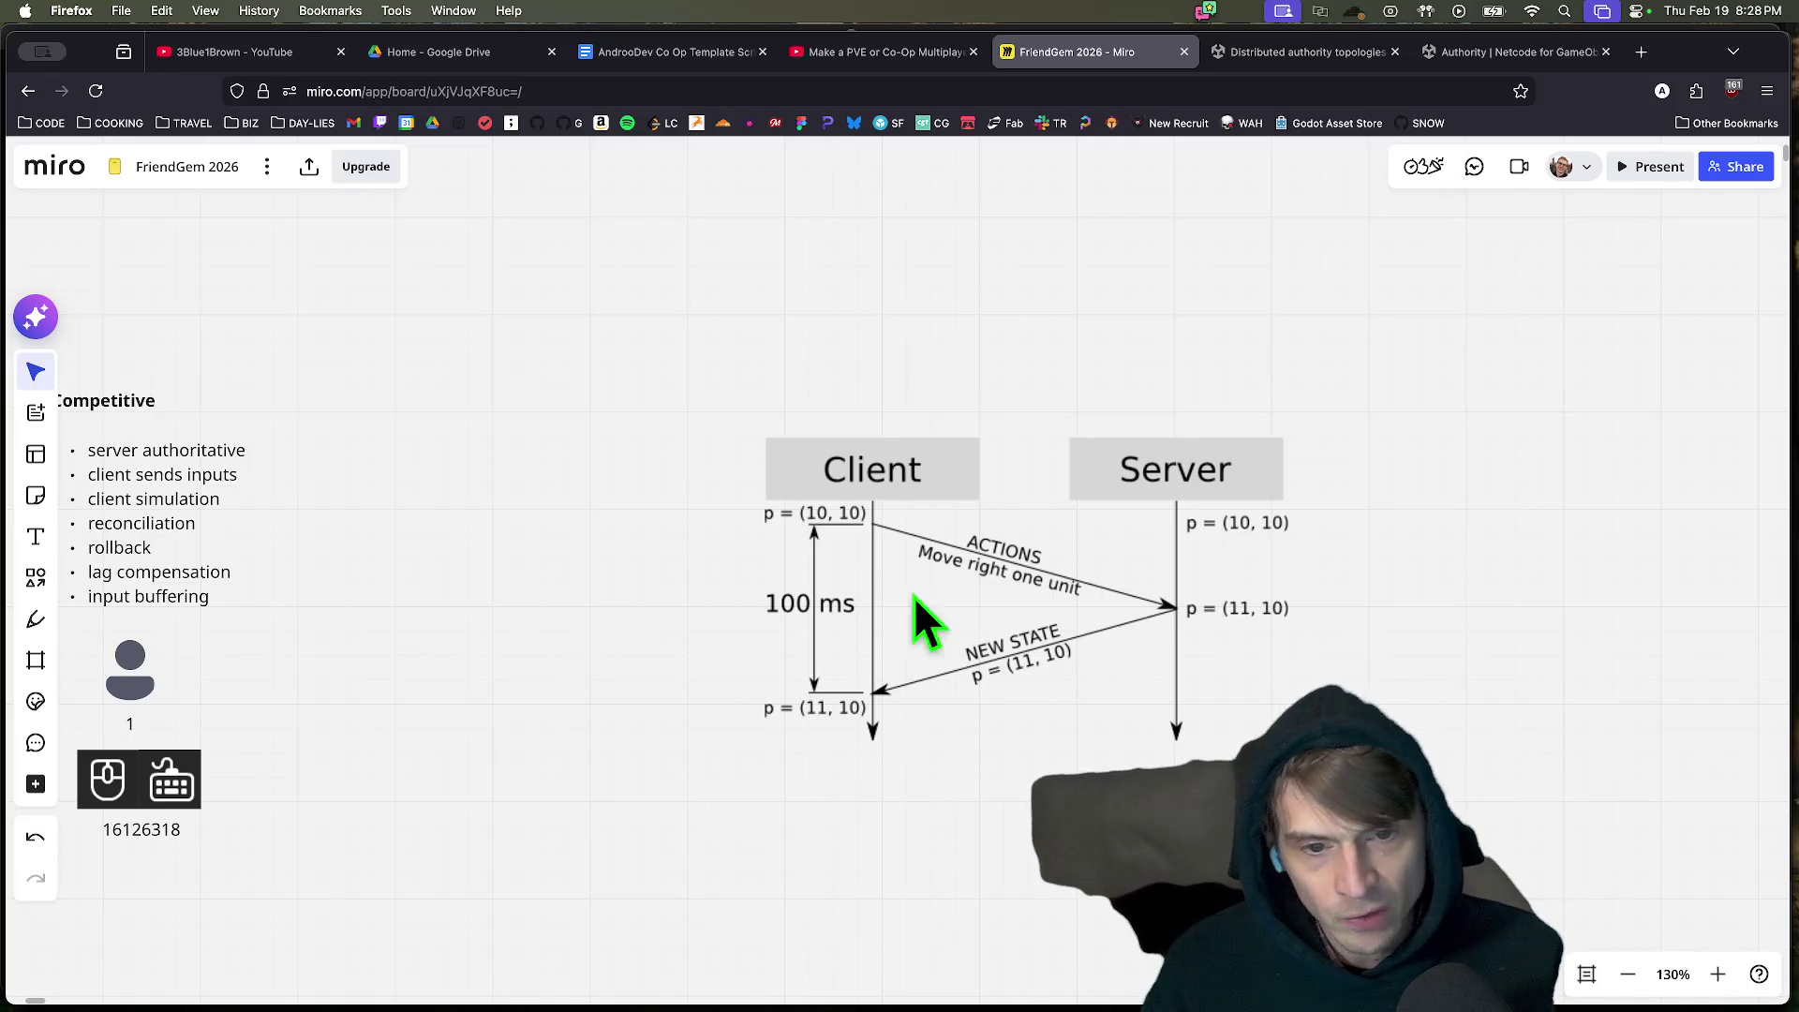
drag(867, 857, 1003, 642)
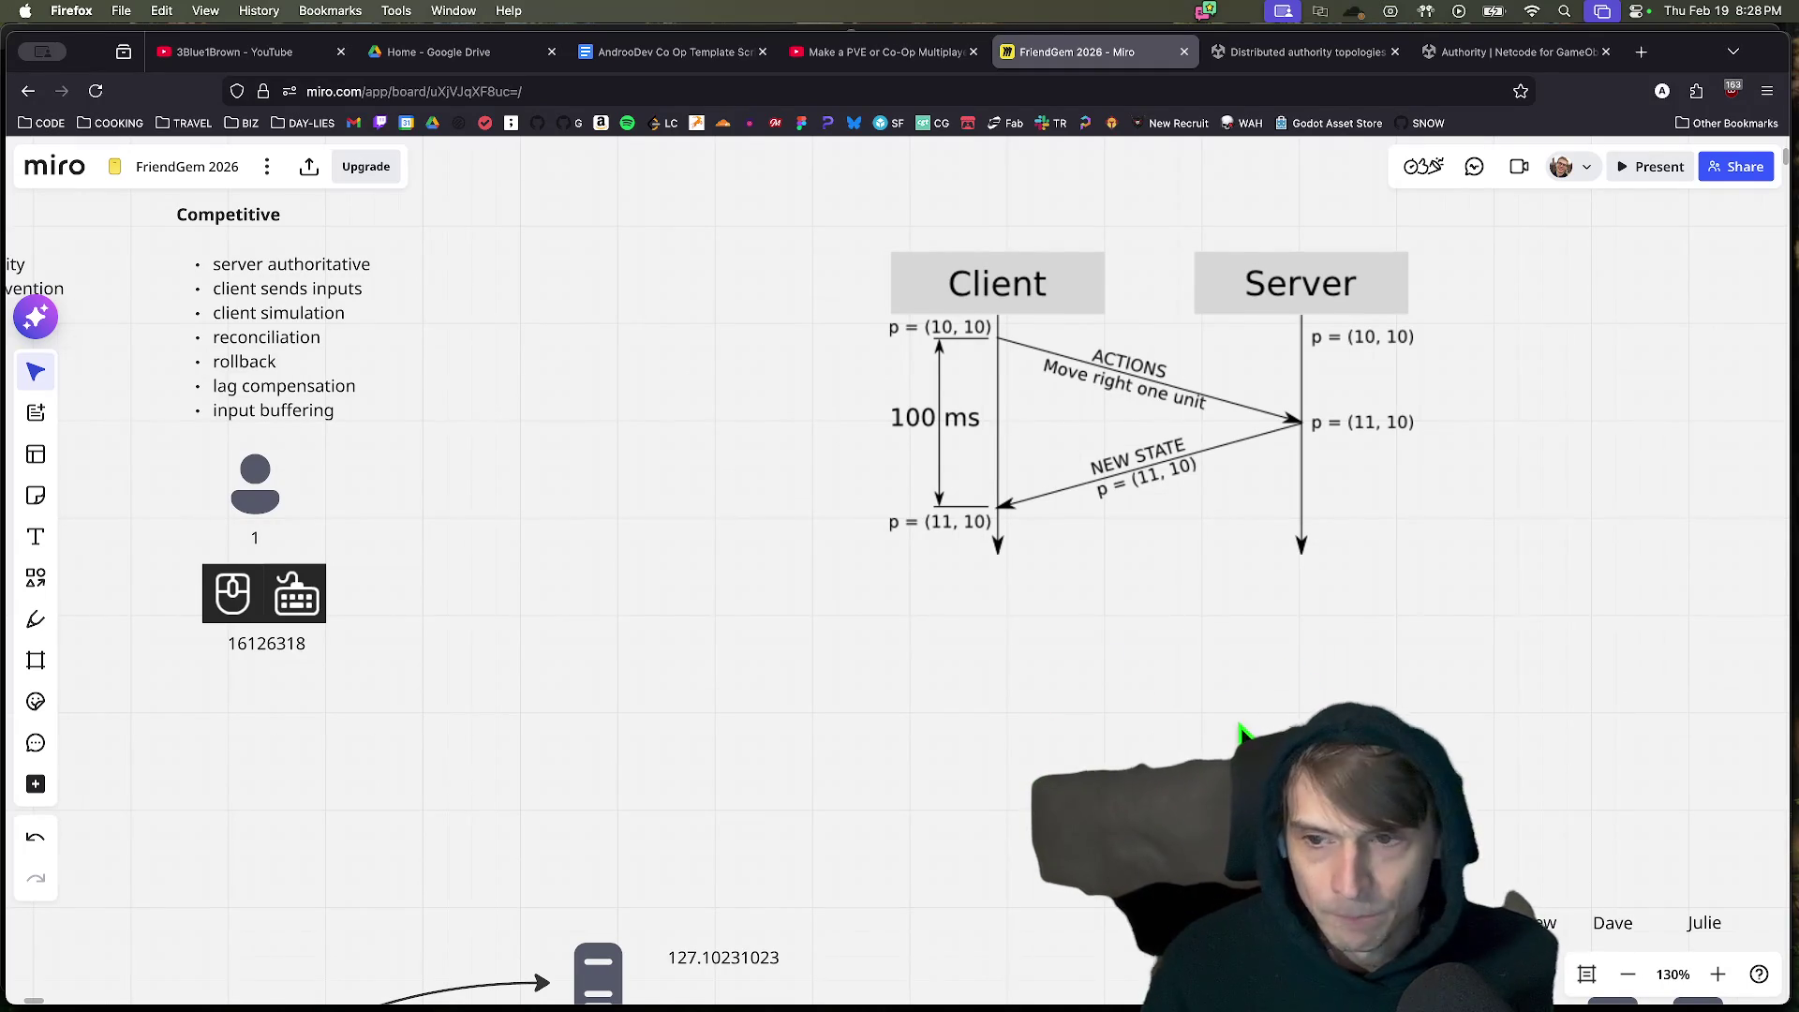
scroll(1239, 734, down, 5)
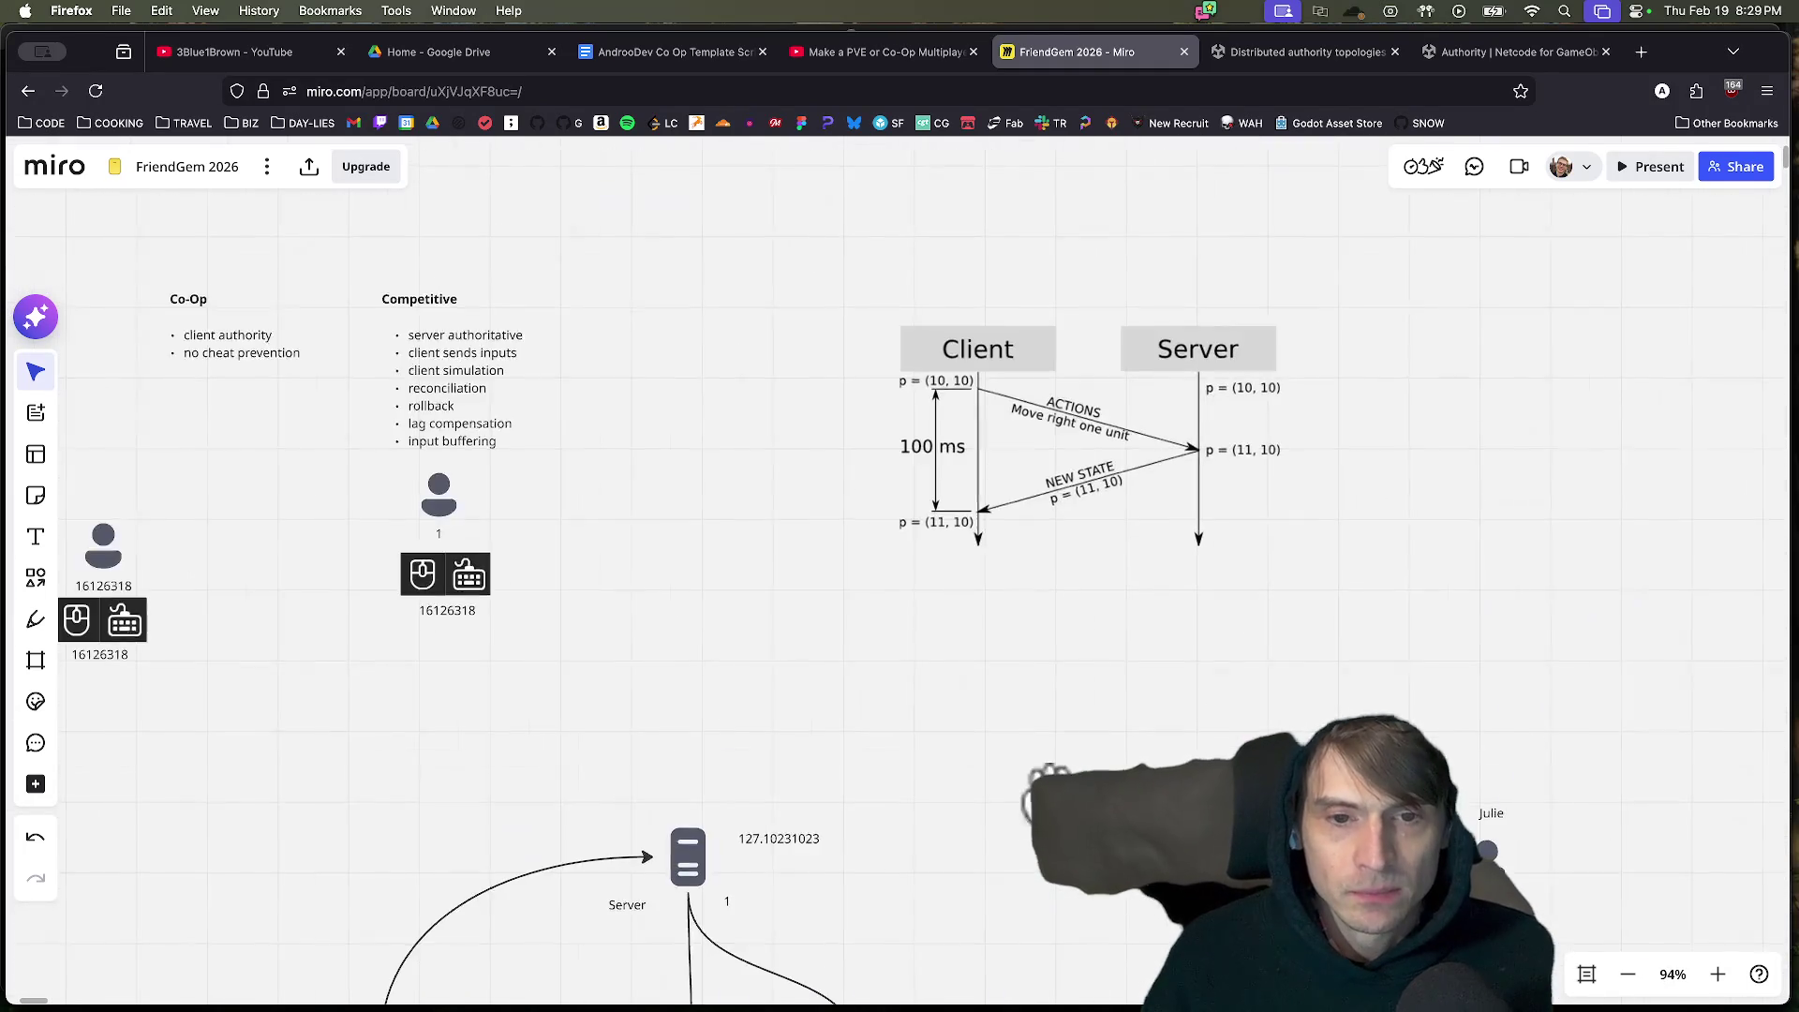
With the pen, sketch a rough four-sided shape right of the Client/Server diagram.
scroll(1278, 410, right, 5)
click(36, 619)
mouse_move(1311, 484)
mouse_down()
mouse_move(1353, 626)
mouse_move(1378, 473)
mouse_move(1303, 480)
mouse_up()
Draw a freehand numeral 1 above the shape, then go back to the Select tool.
drag(1314, 323, 1312, 429)
drag(1319, 321, 1260, 370)
drag(1266, 433, 1324, 434)
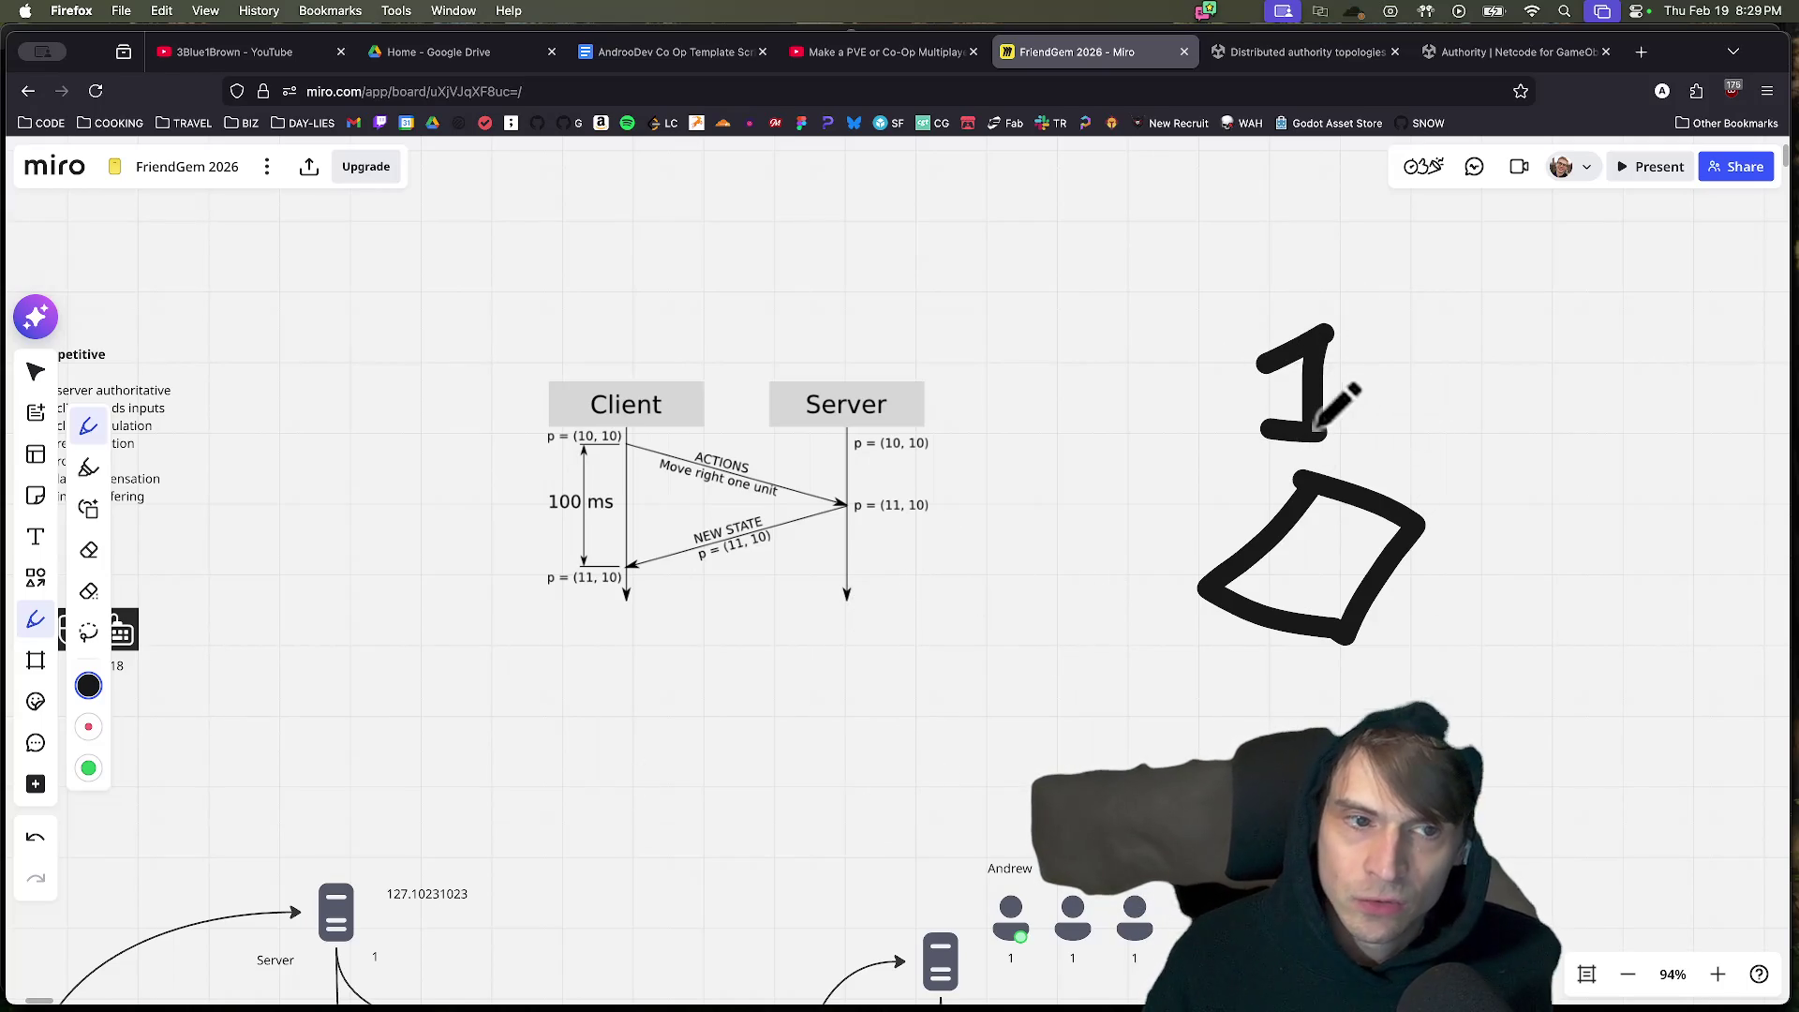
drag(1314, 431, 1371, 435)
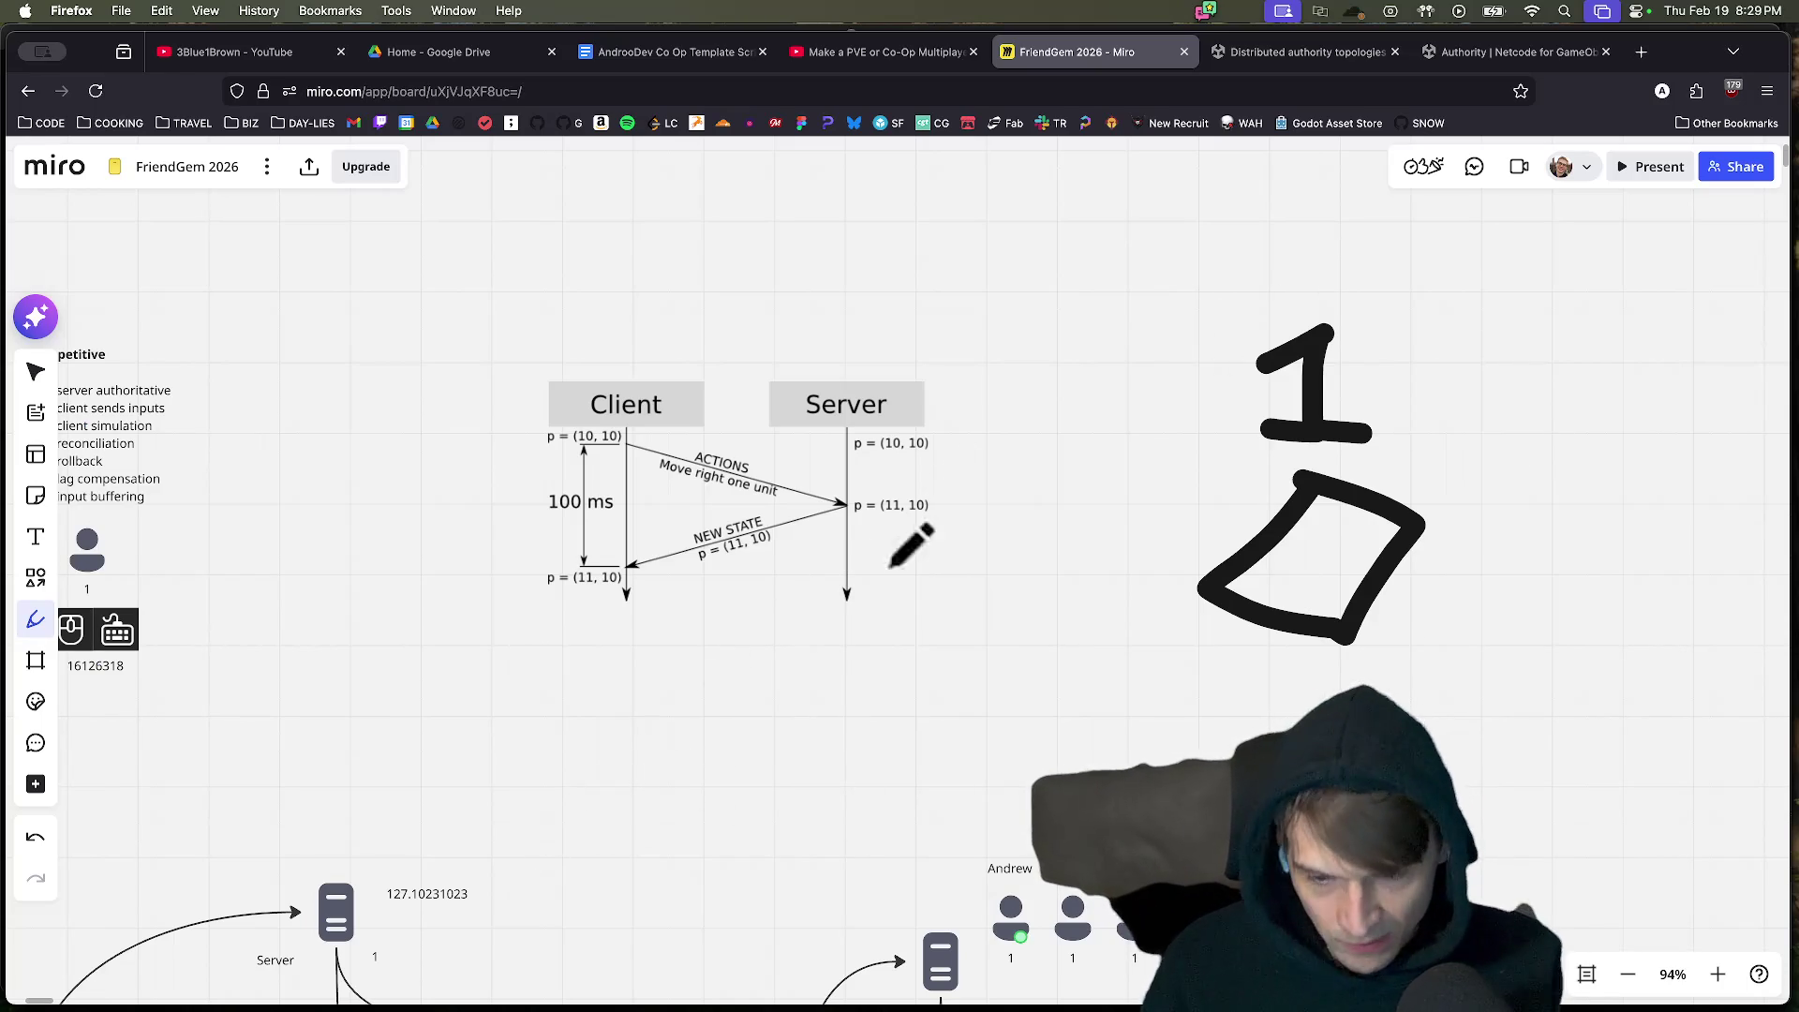
key(v)
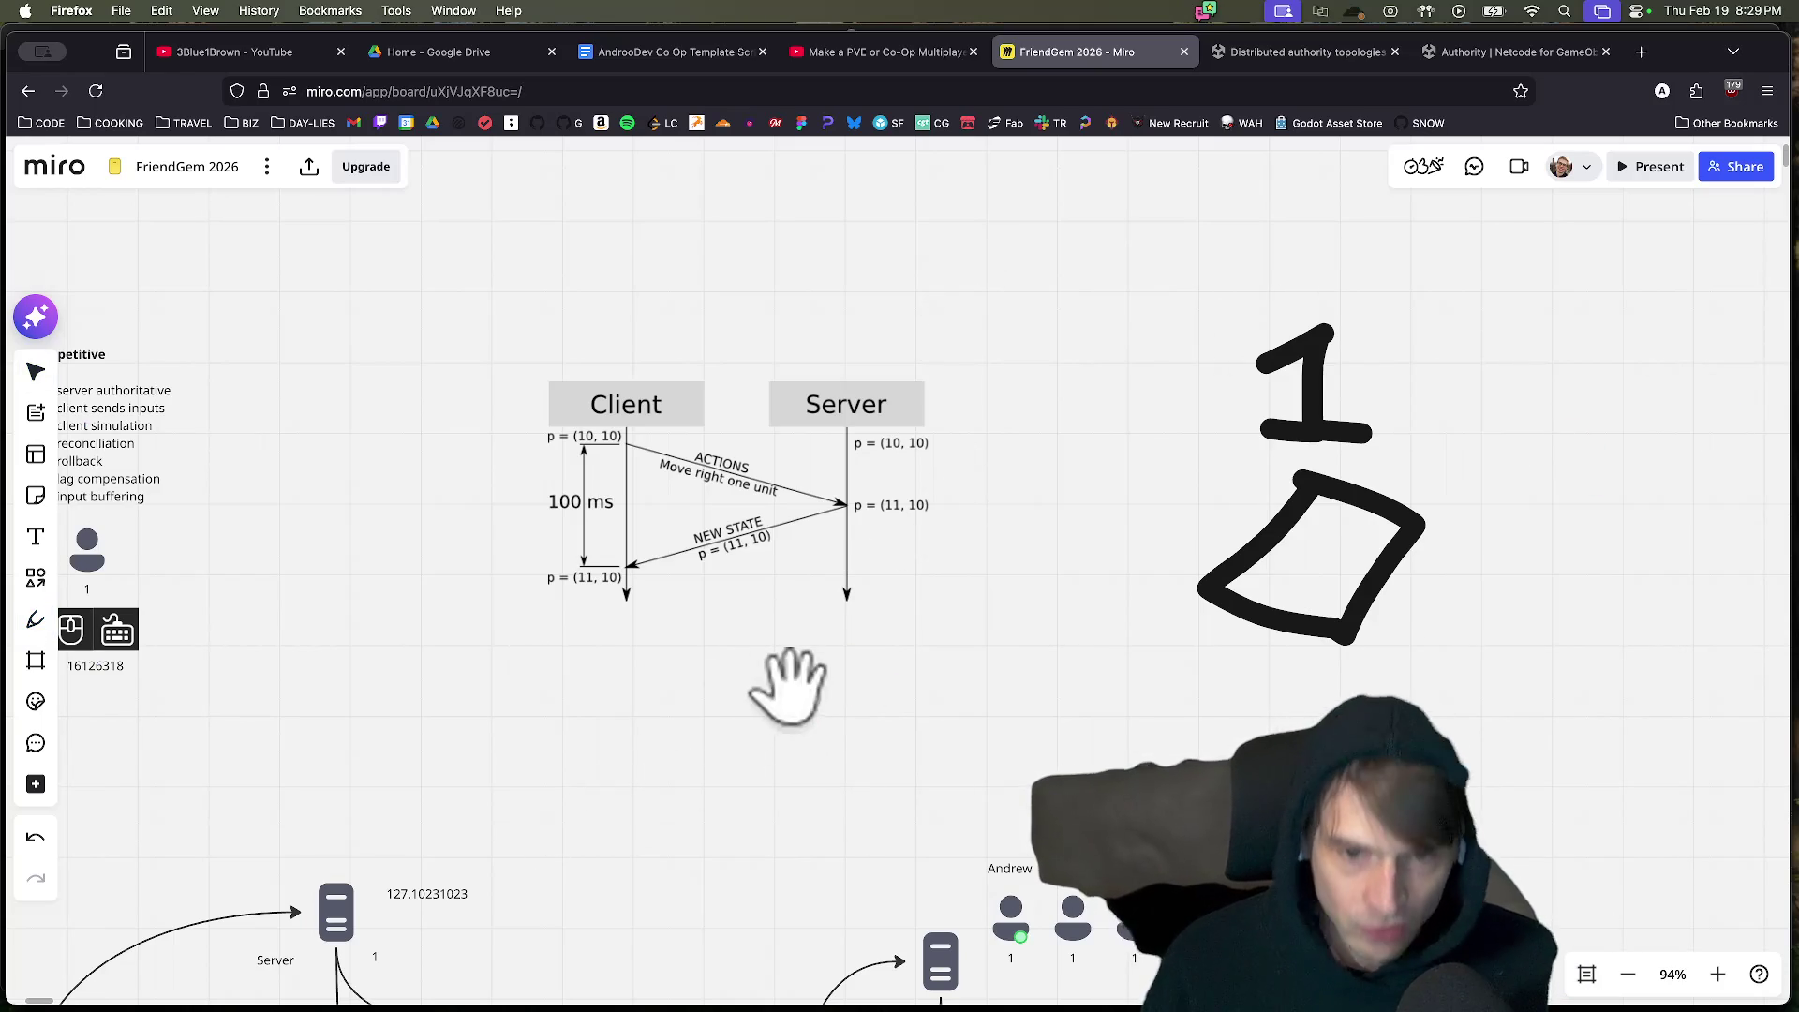
drag(703, 803, 1087, 485)
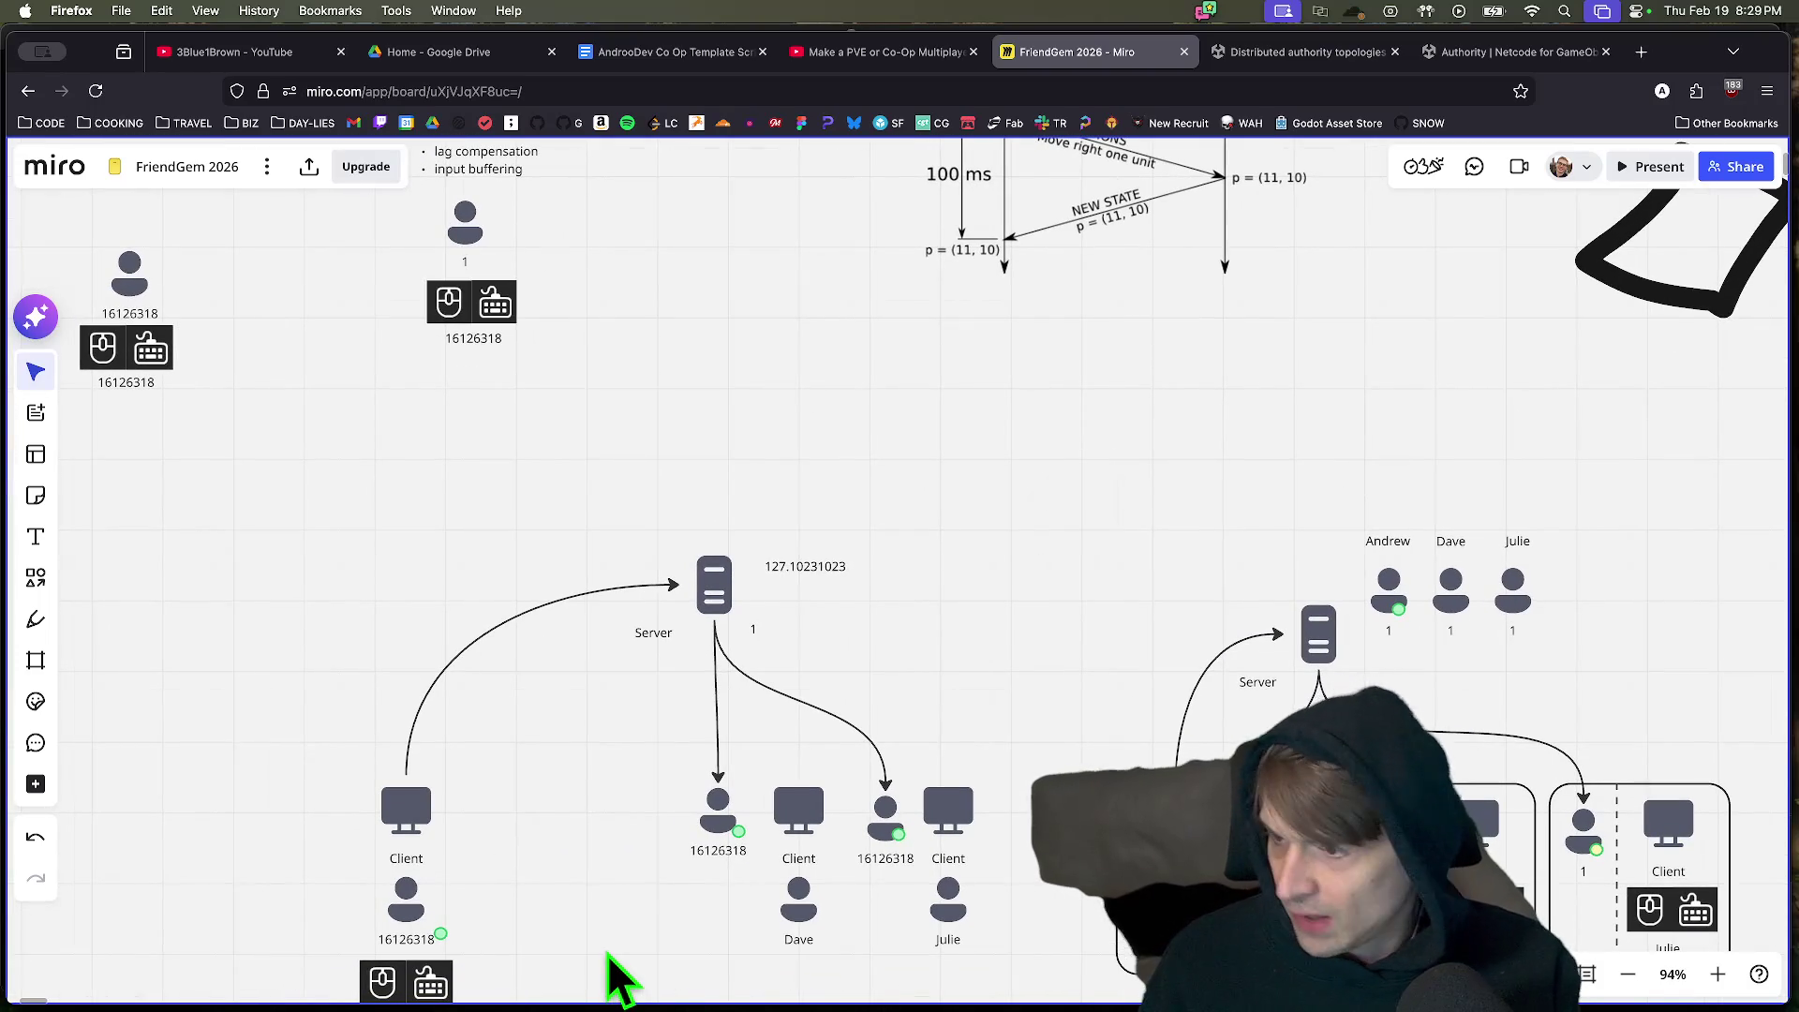
Select the Co-Op mouse/keyboard and Dave player icons, then bring the Co-Op and Competitive notes into view.
key(space)
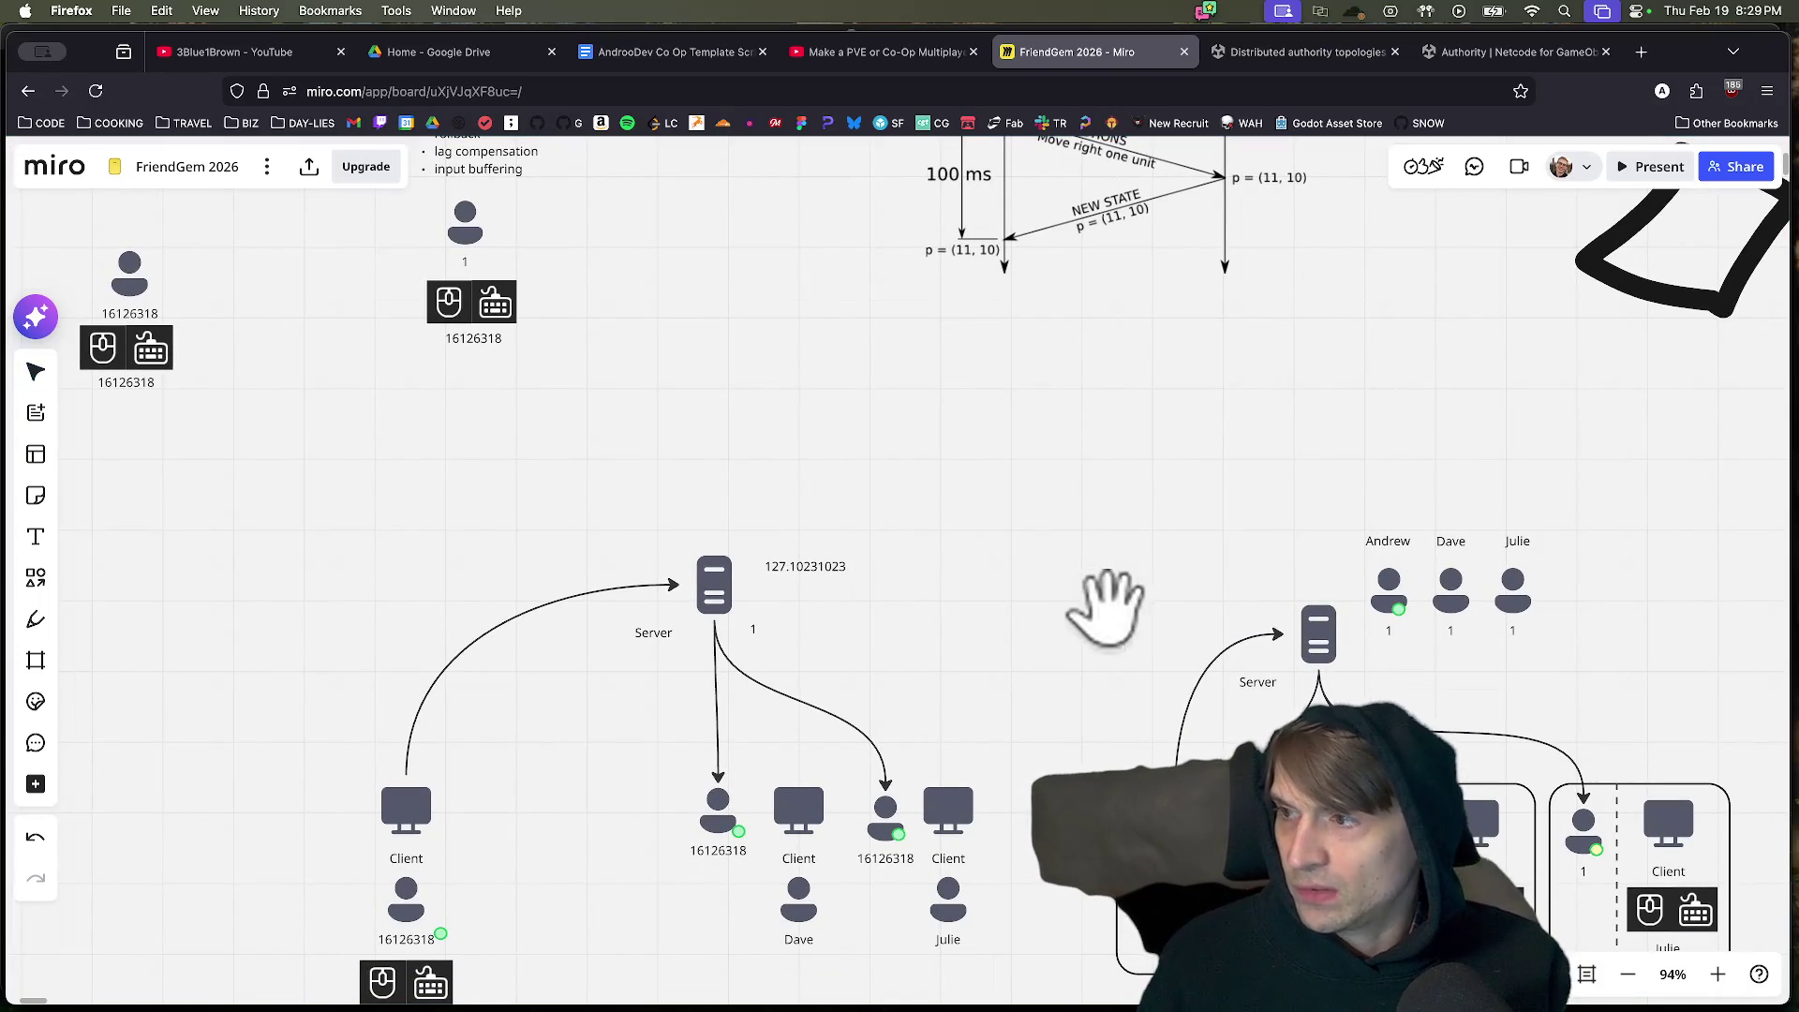
scroll(1148, 563, down, 4)
drag(486, 867, 356, 736)
mouse_move(947, 884)
mouse_down()
mouse_move(791, 734)
mouse_move(797, 698)
mouse_up()
scroll(543, 262, right, 5)
scroll(427, 525, up, 3)
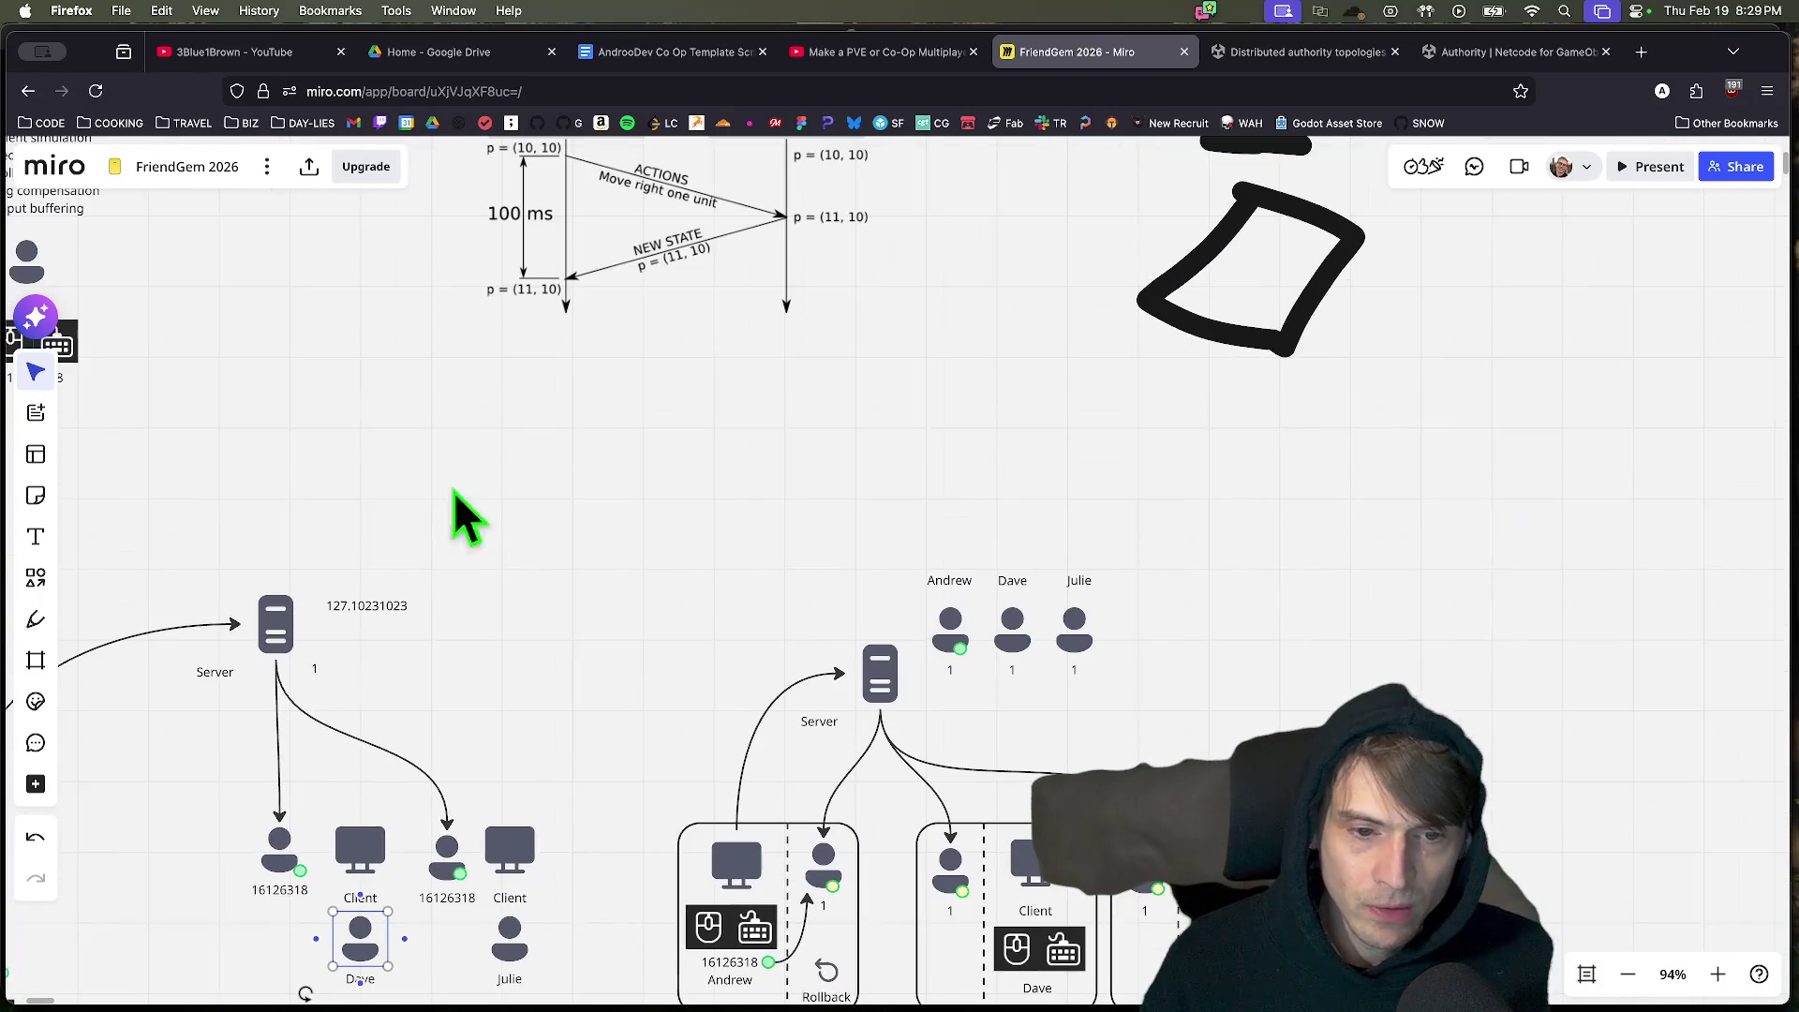
drag(281, 322, 1124, 683)
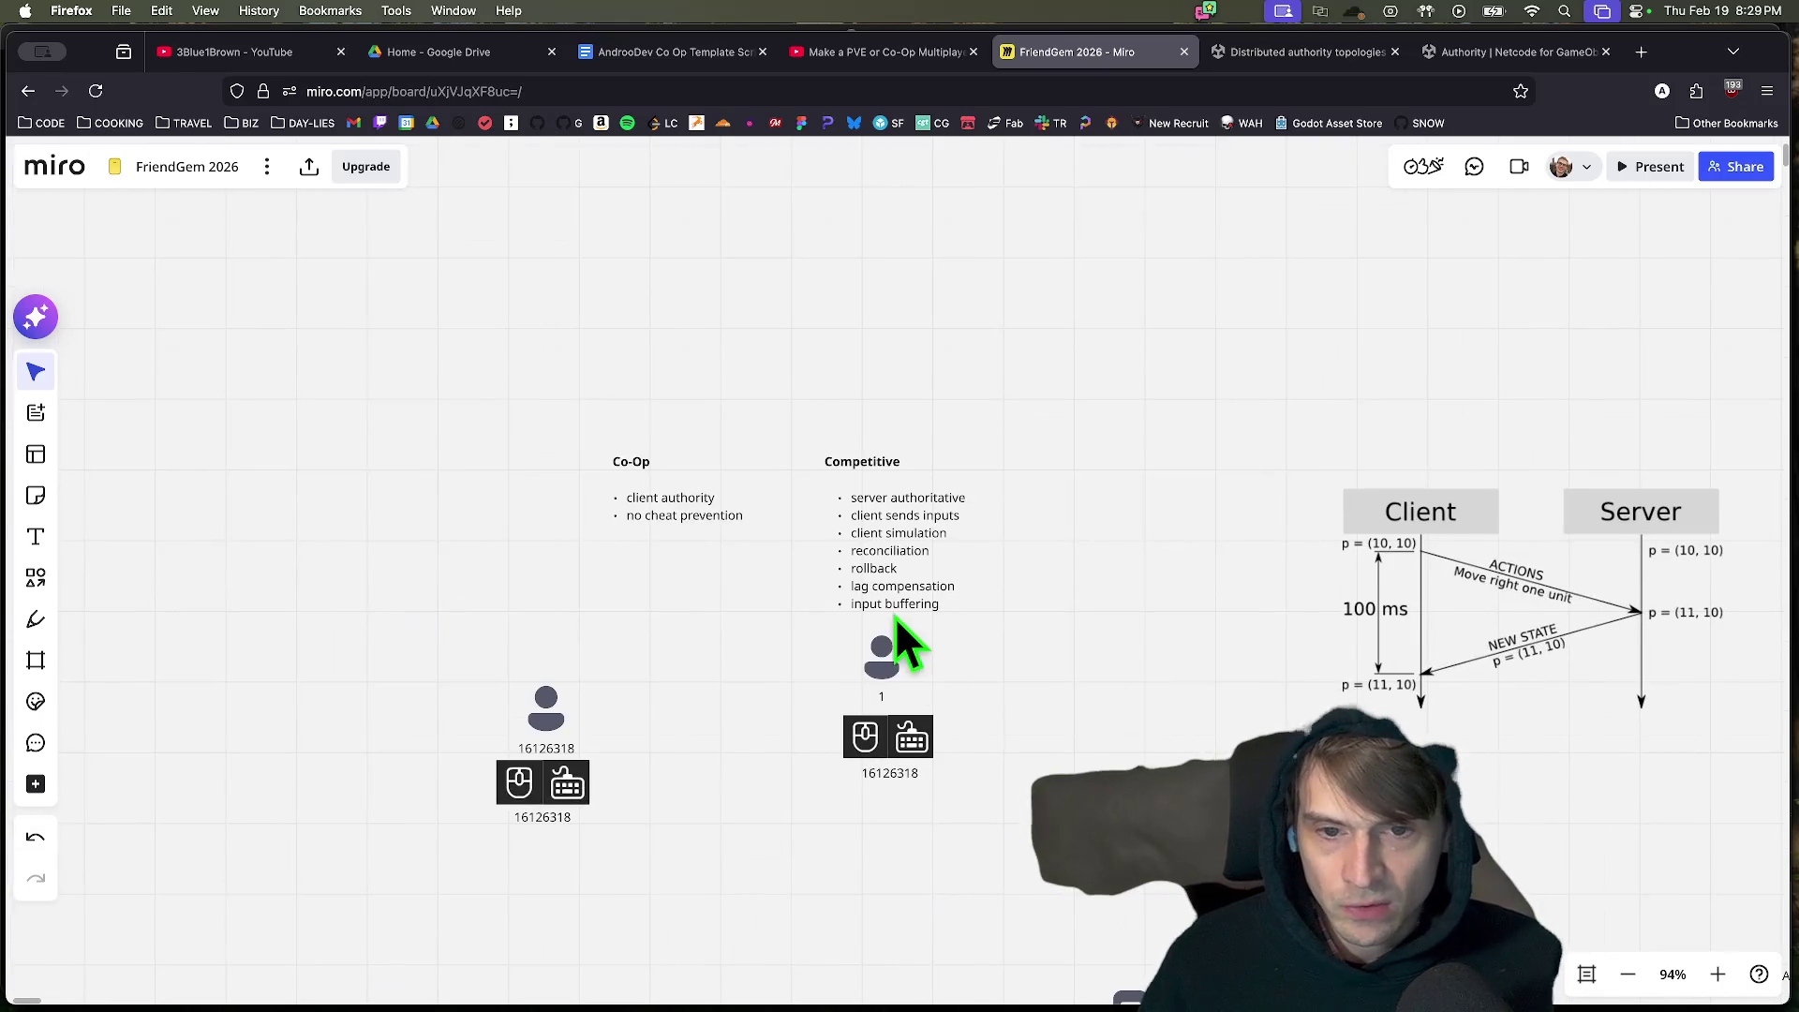
scroll(1022, 553, up, 5)
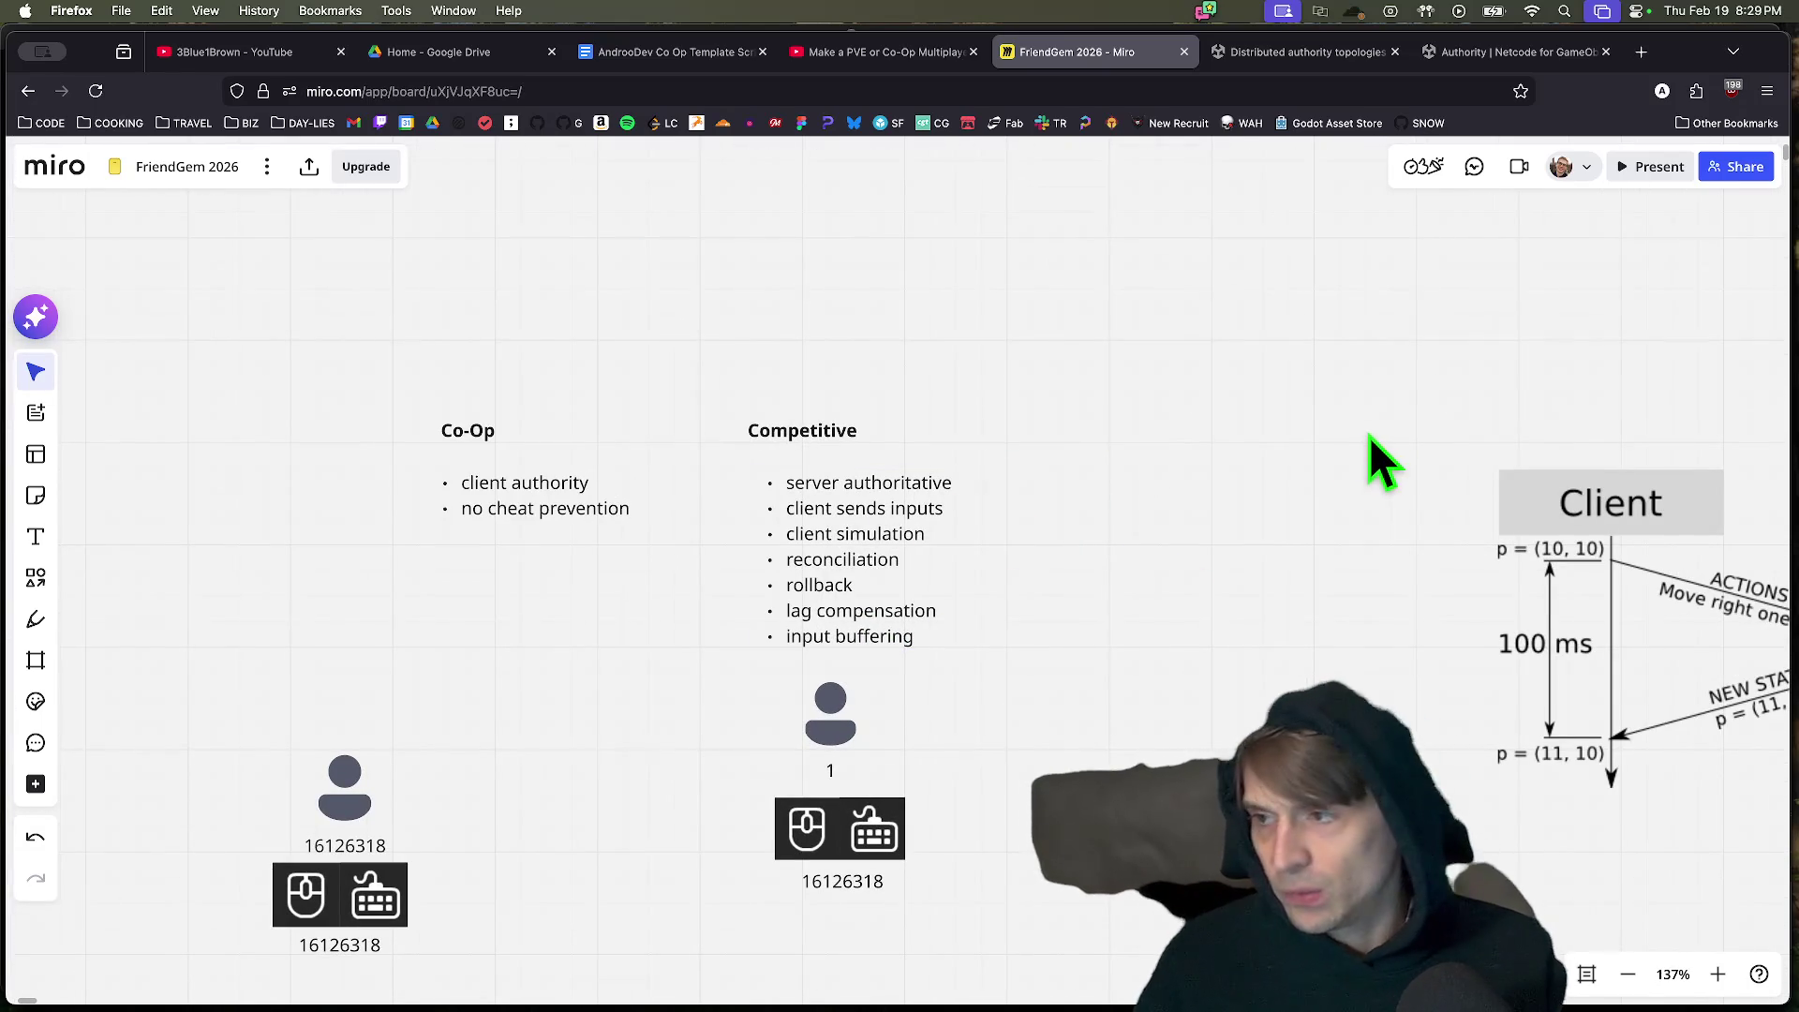
Marquee-select the Co-Op player icon group and move it up beneath the Co-Op list.
click(845, 509)
key(Escape)
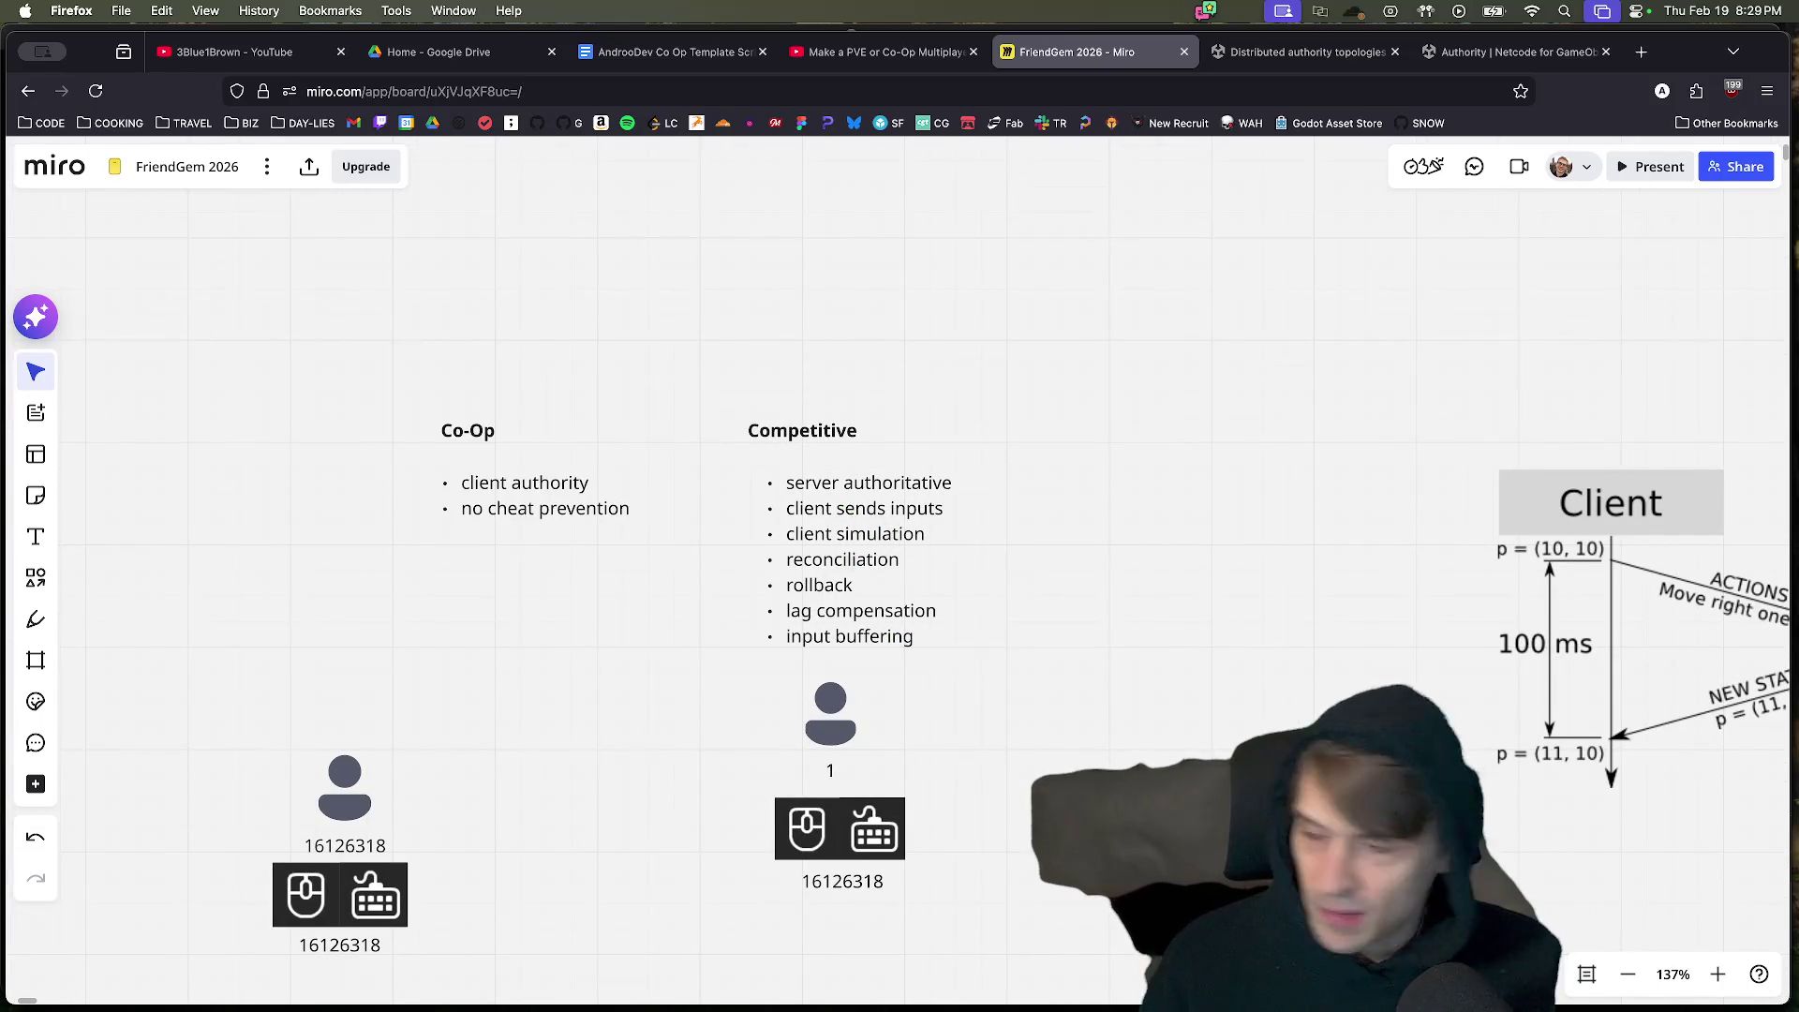
scroll(872, 694, down, 1)
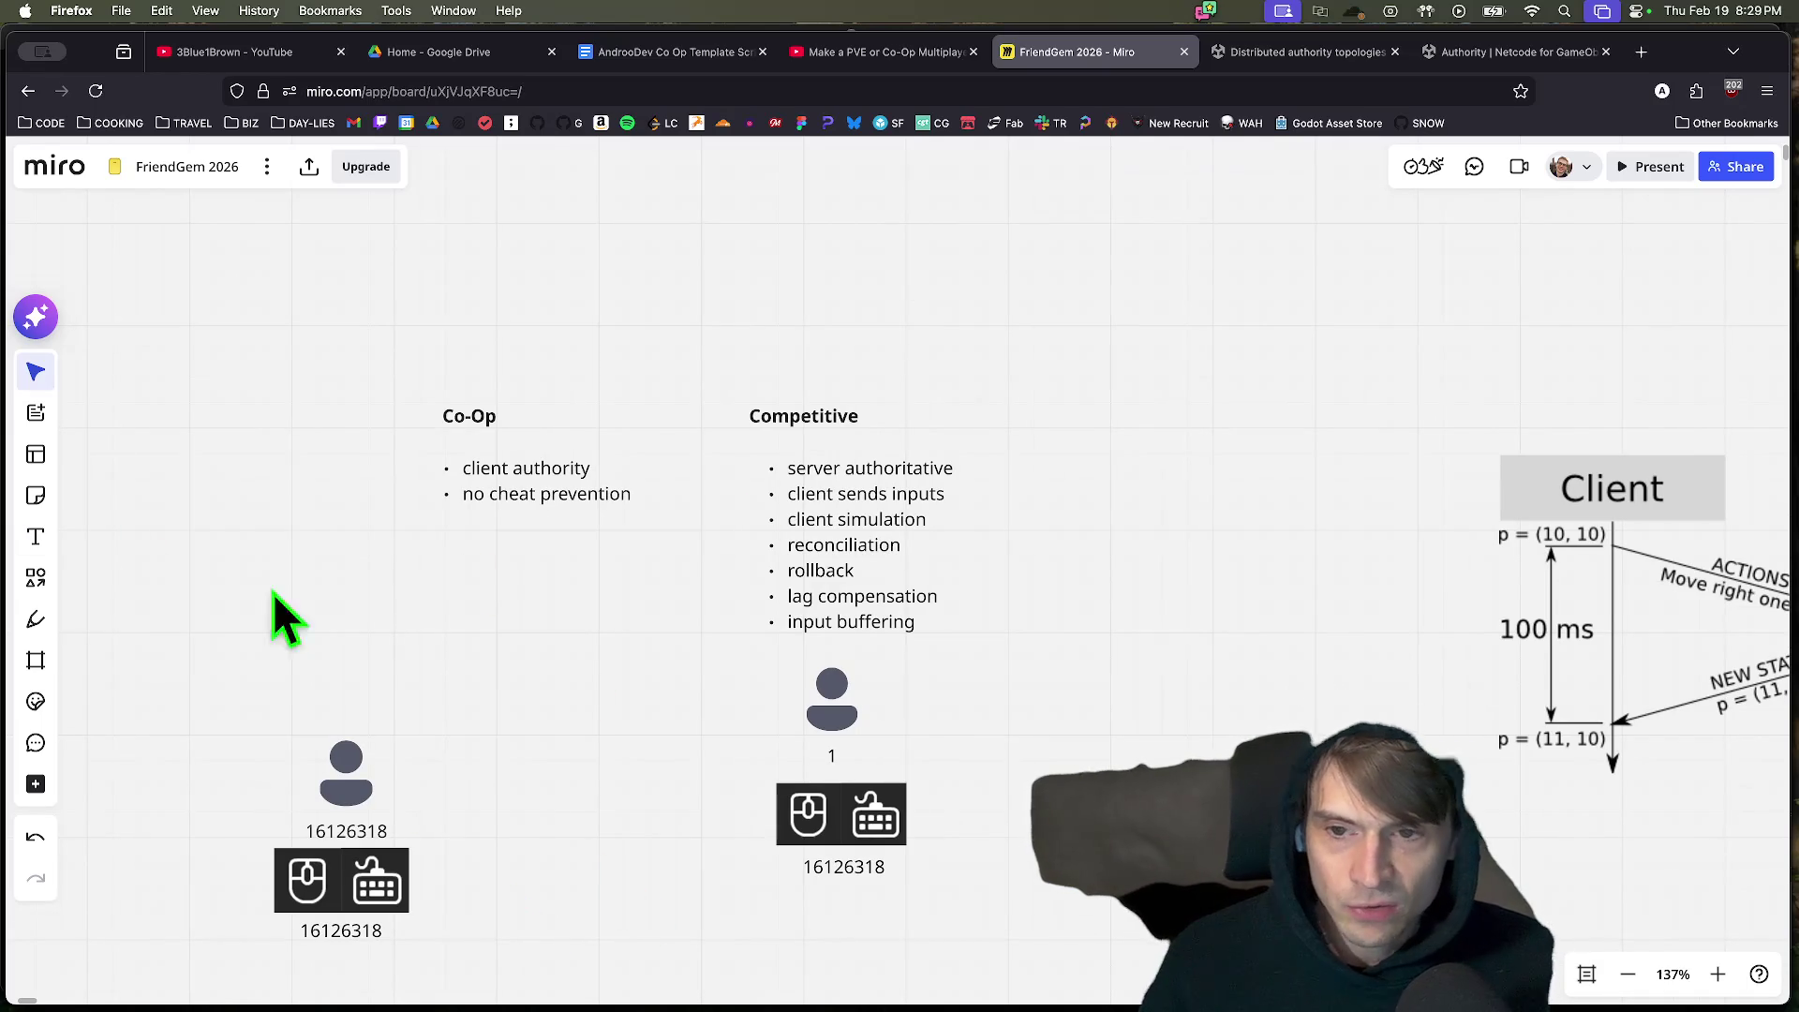
drag(577, 731, 229, 829)
drag(536, 935, 134, 734)
drag(362, 803, 490, 723)
click(969, 499)
Highlight the 'client sends inputs' and next Competitive bullets, then select the whole Competitive group.
click(892, 478)
triple_click(898, 499)
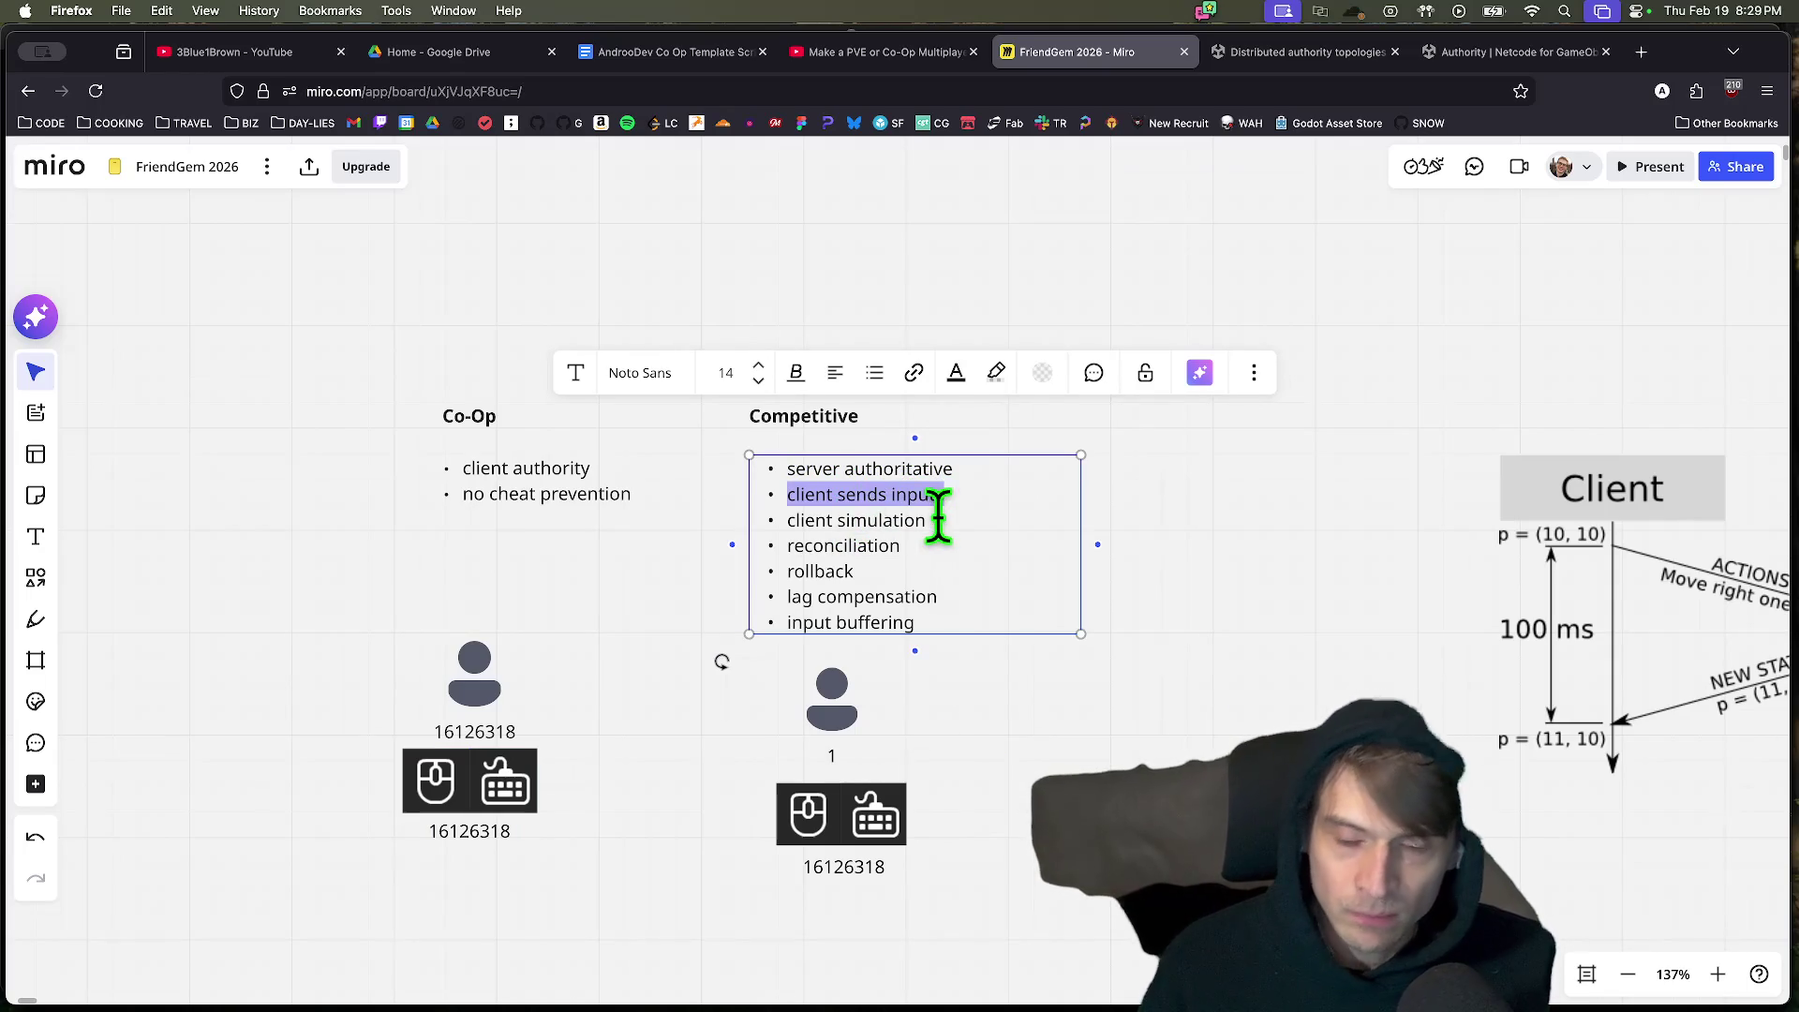
triple_click(884, 522)
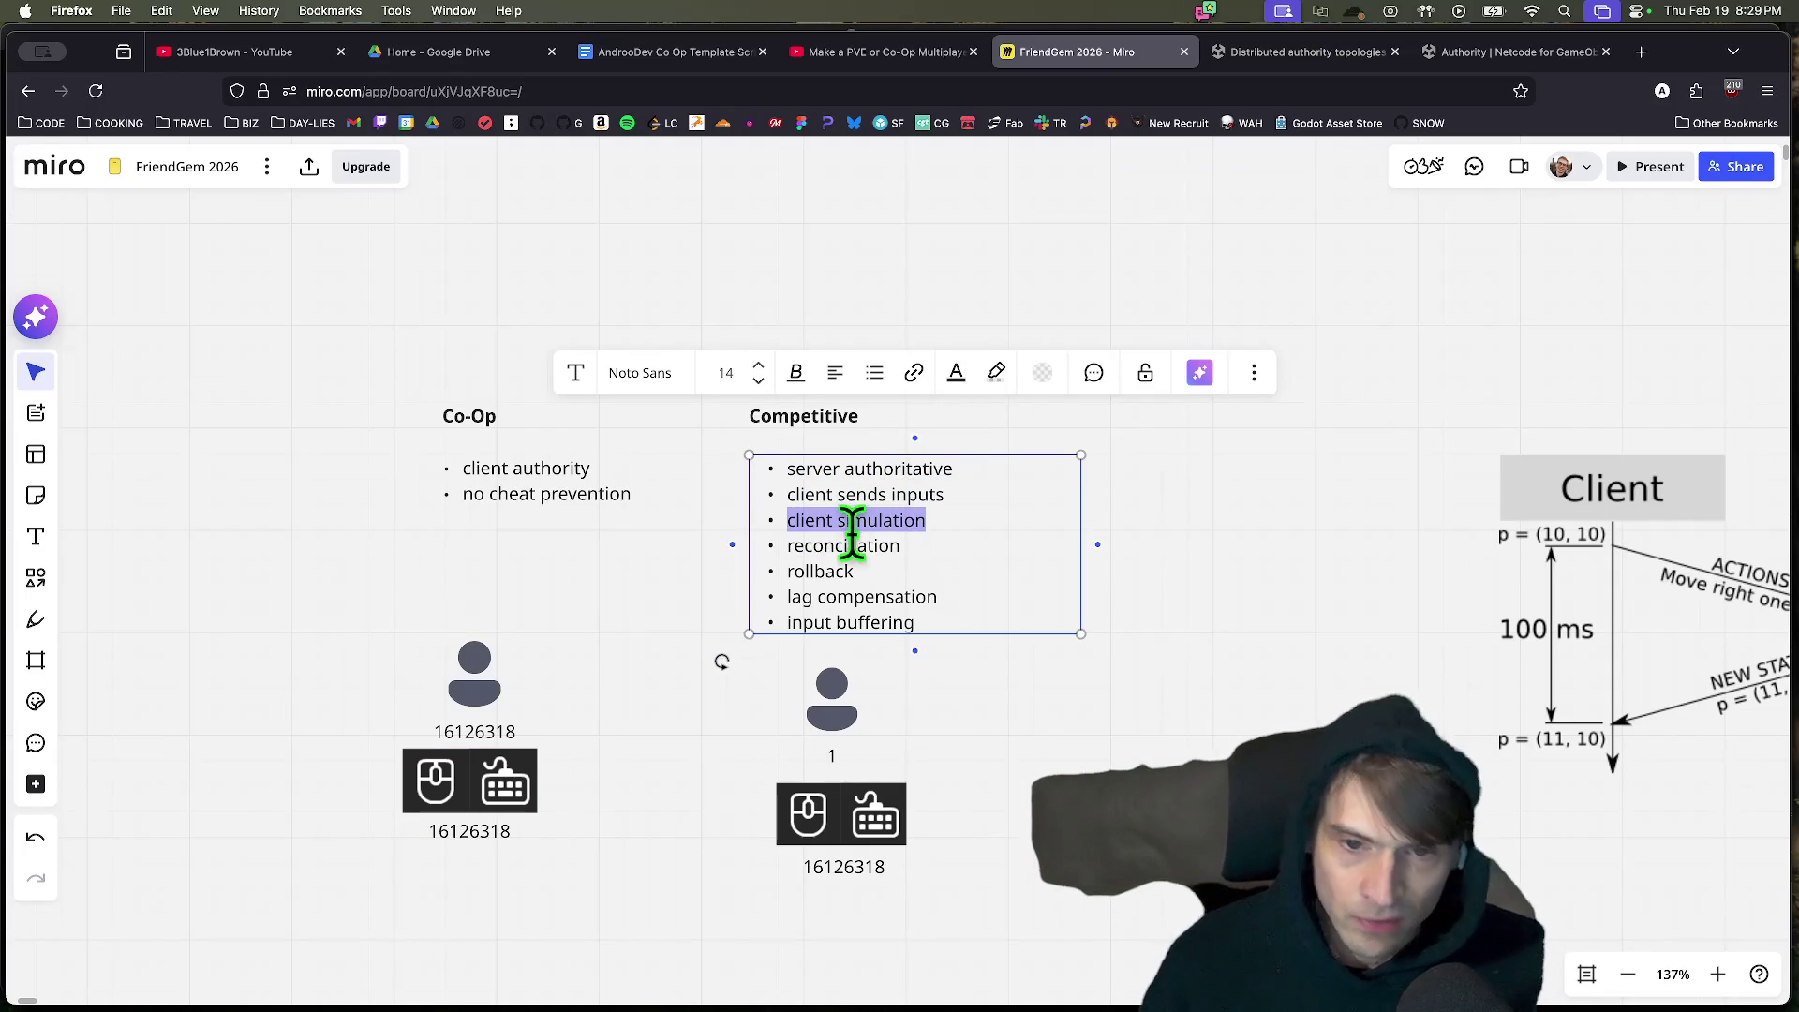
click(1084, 747)
scroll(1125, 741, down, 3)
scroll(1172, 689, right, 3)
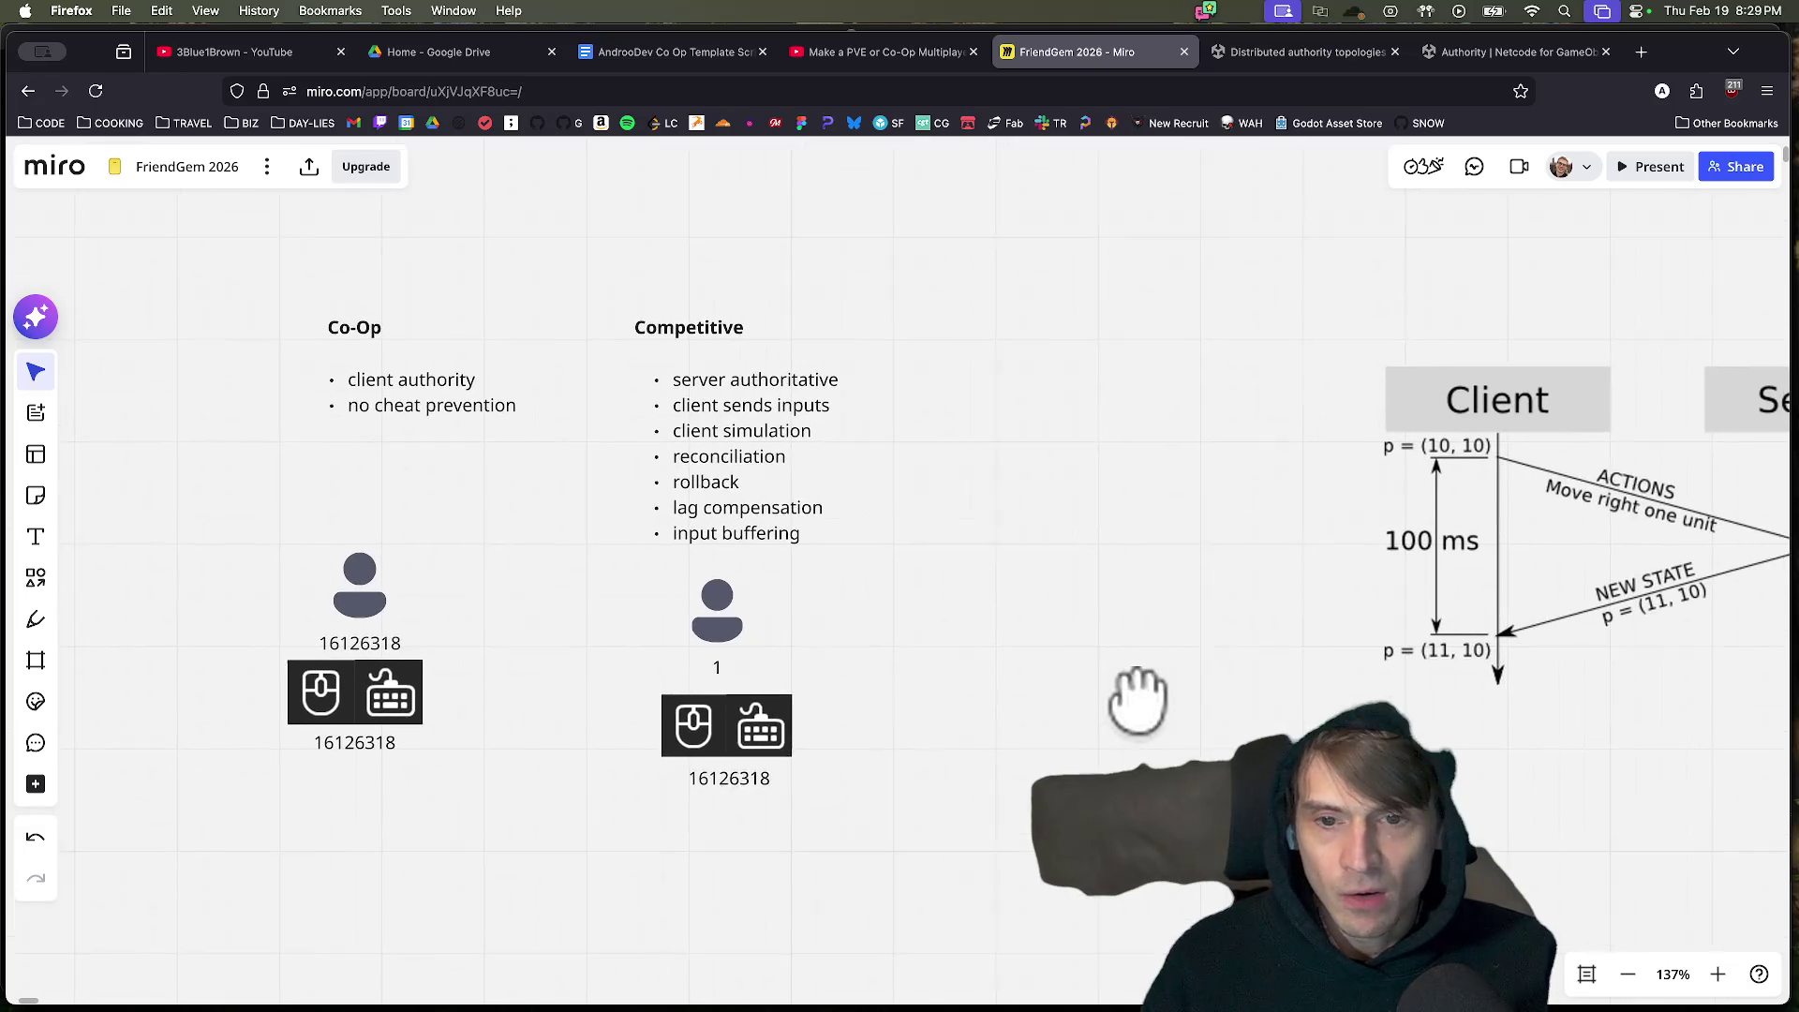
mouse_move(1050, 297)
mouse_down()
mouse_move(645, 668)
mouse_move(598, 836)
mouse_up()
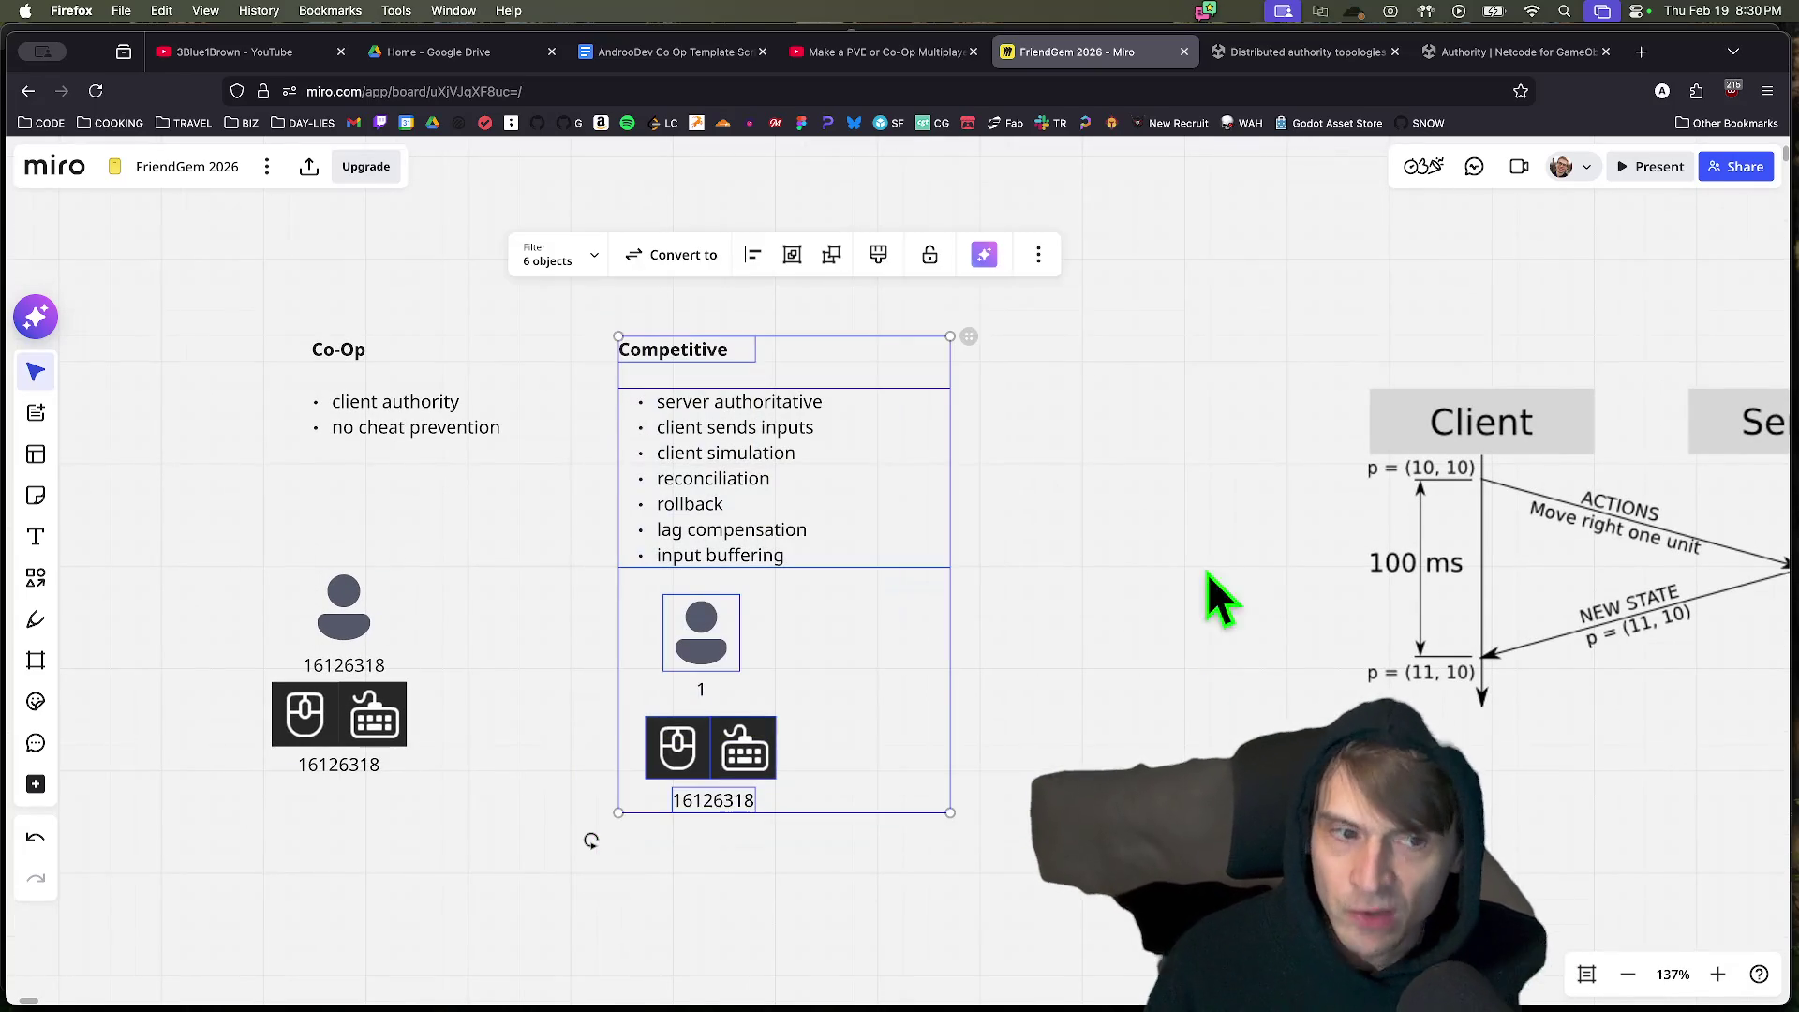
scroll(1210, 575, right, 5)
mouse_move(907, 382)
mouse_down()
mouse_move(1035, 750)
mouse_move(900, 792)
mouse_up()
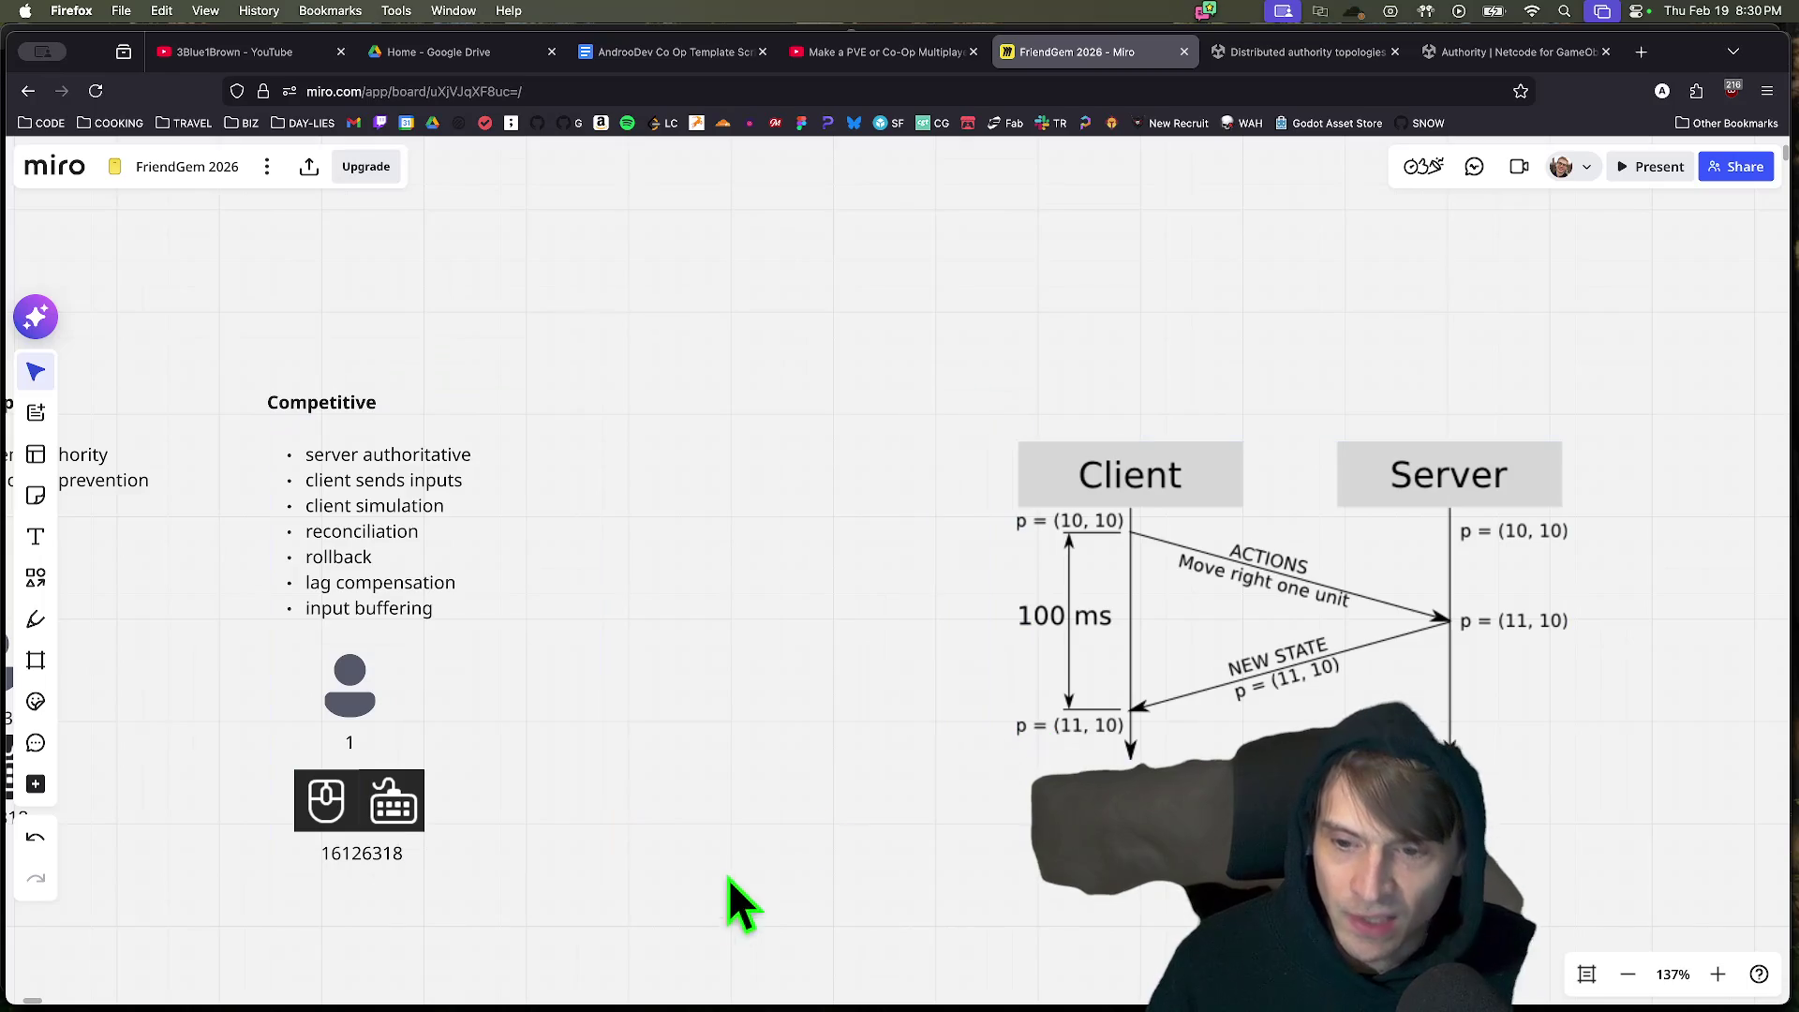
scroll(797, 656, down, 5)
mouse_move(722, 602)
mouse_down()
mouse_move(428, 483)
mouse_move(430, 712)
mouse_up()
click(687, 726)
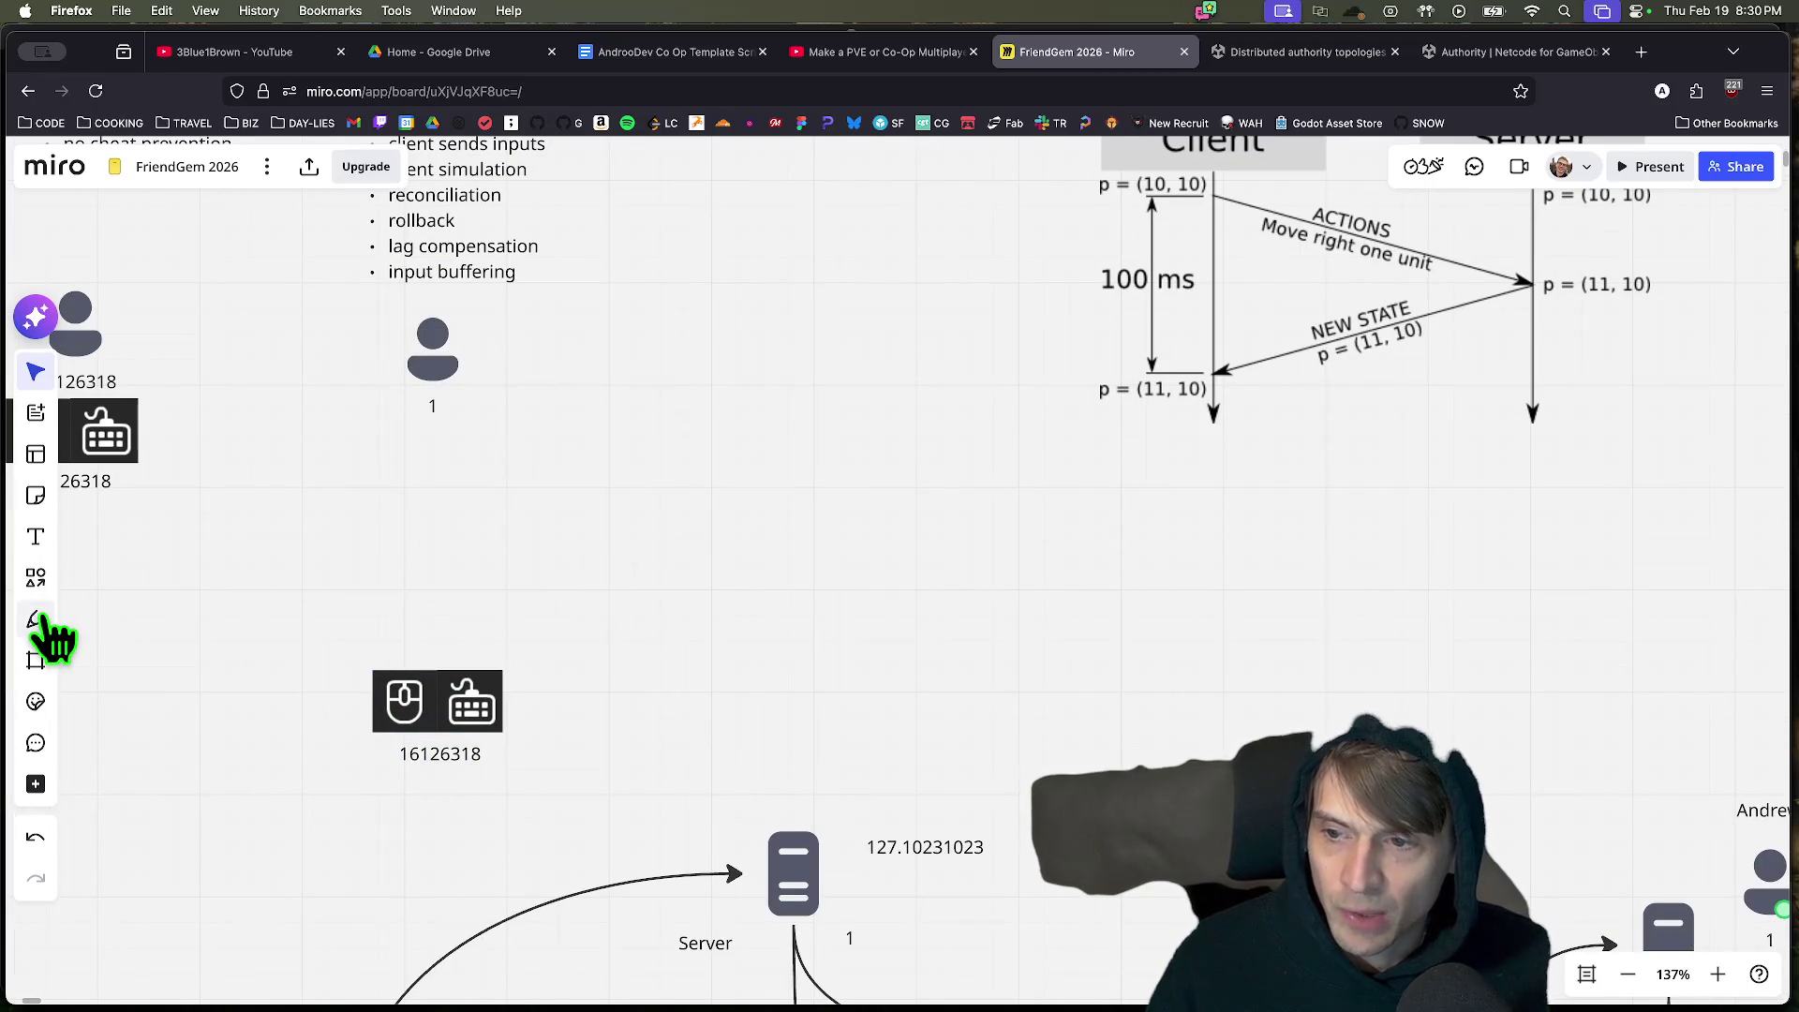
click(36, 578)
click(446, 722)
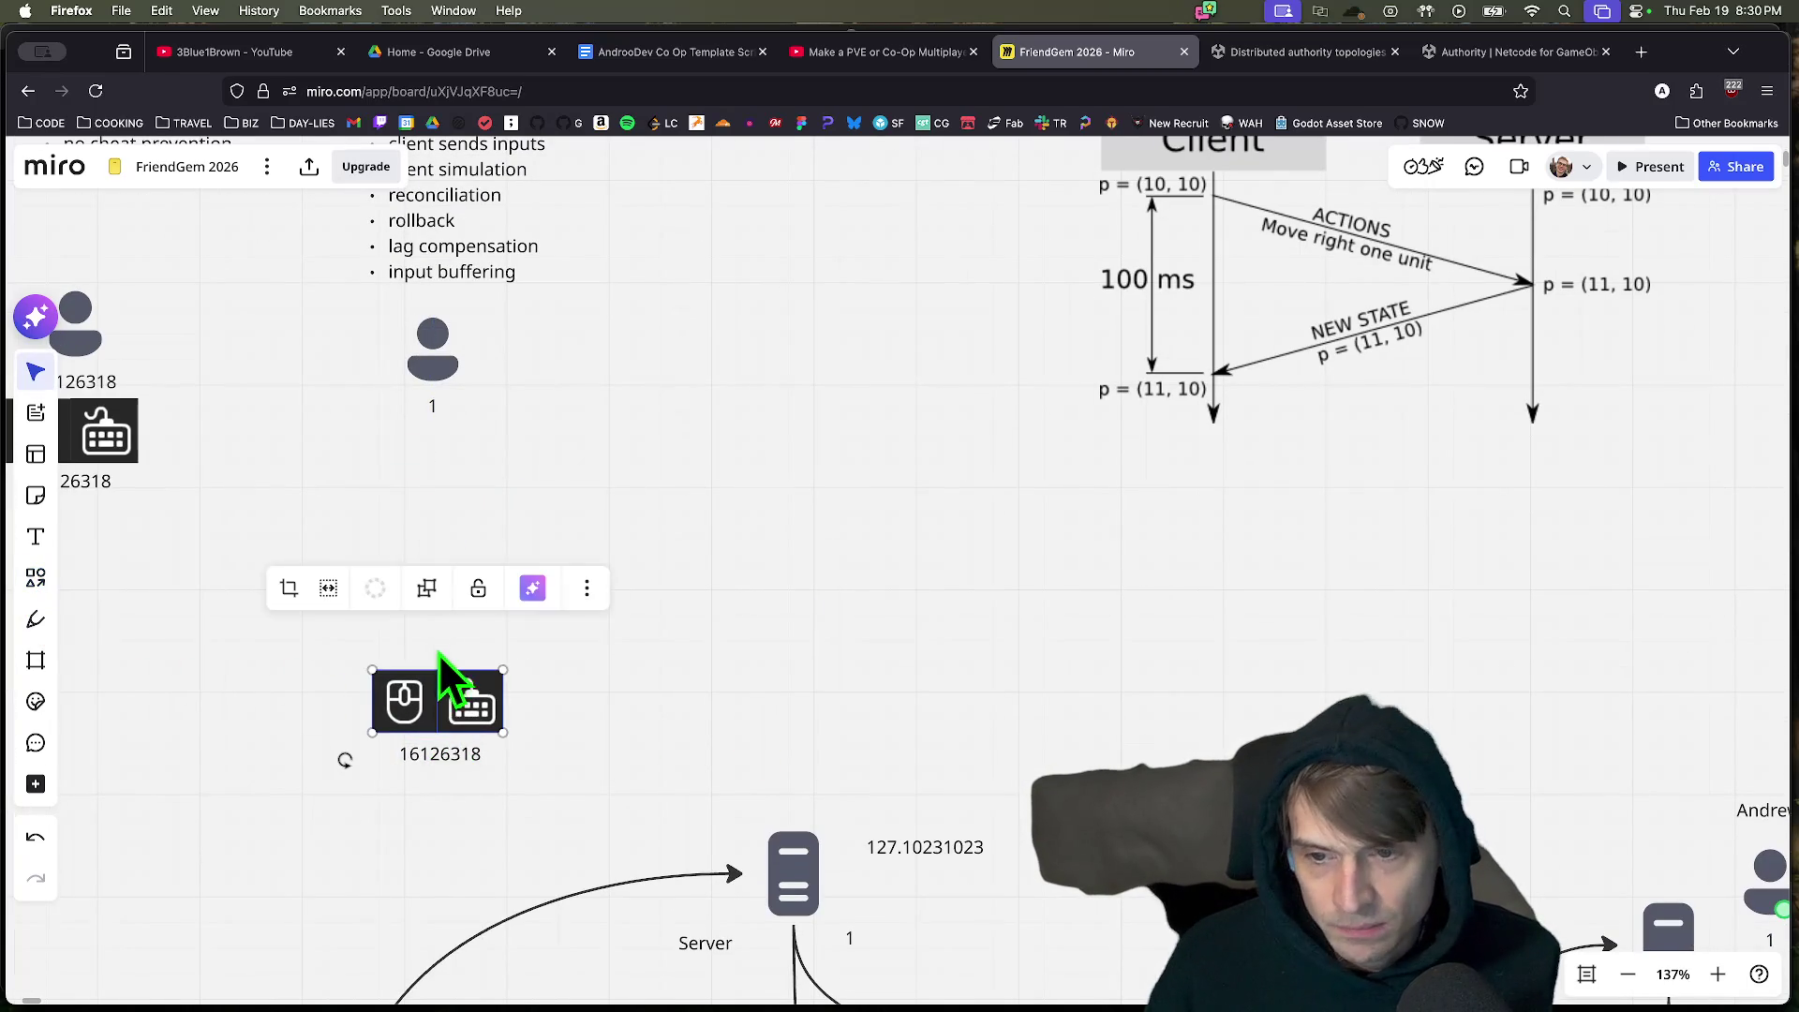
drag(189, 695, 515, 764)
scroll(942, 595, up, 1)
drag(941, 595, 814, 824)
drag(338, 933, 848, 384)
mouse_move(515, 669)
mouse_down()
mouse_move(262, 540)
mouse_move(748, 722)
mouse_move(1520, 583)
mouse_move(1542, 536)
mouse_up()
key(super+v)
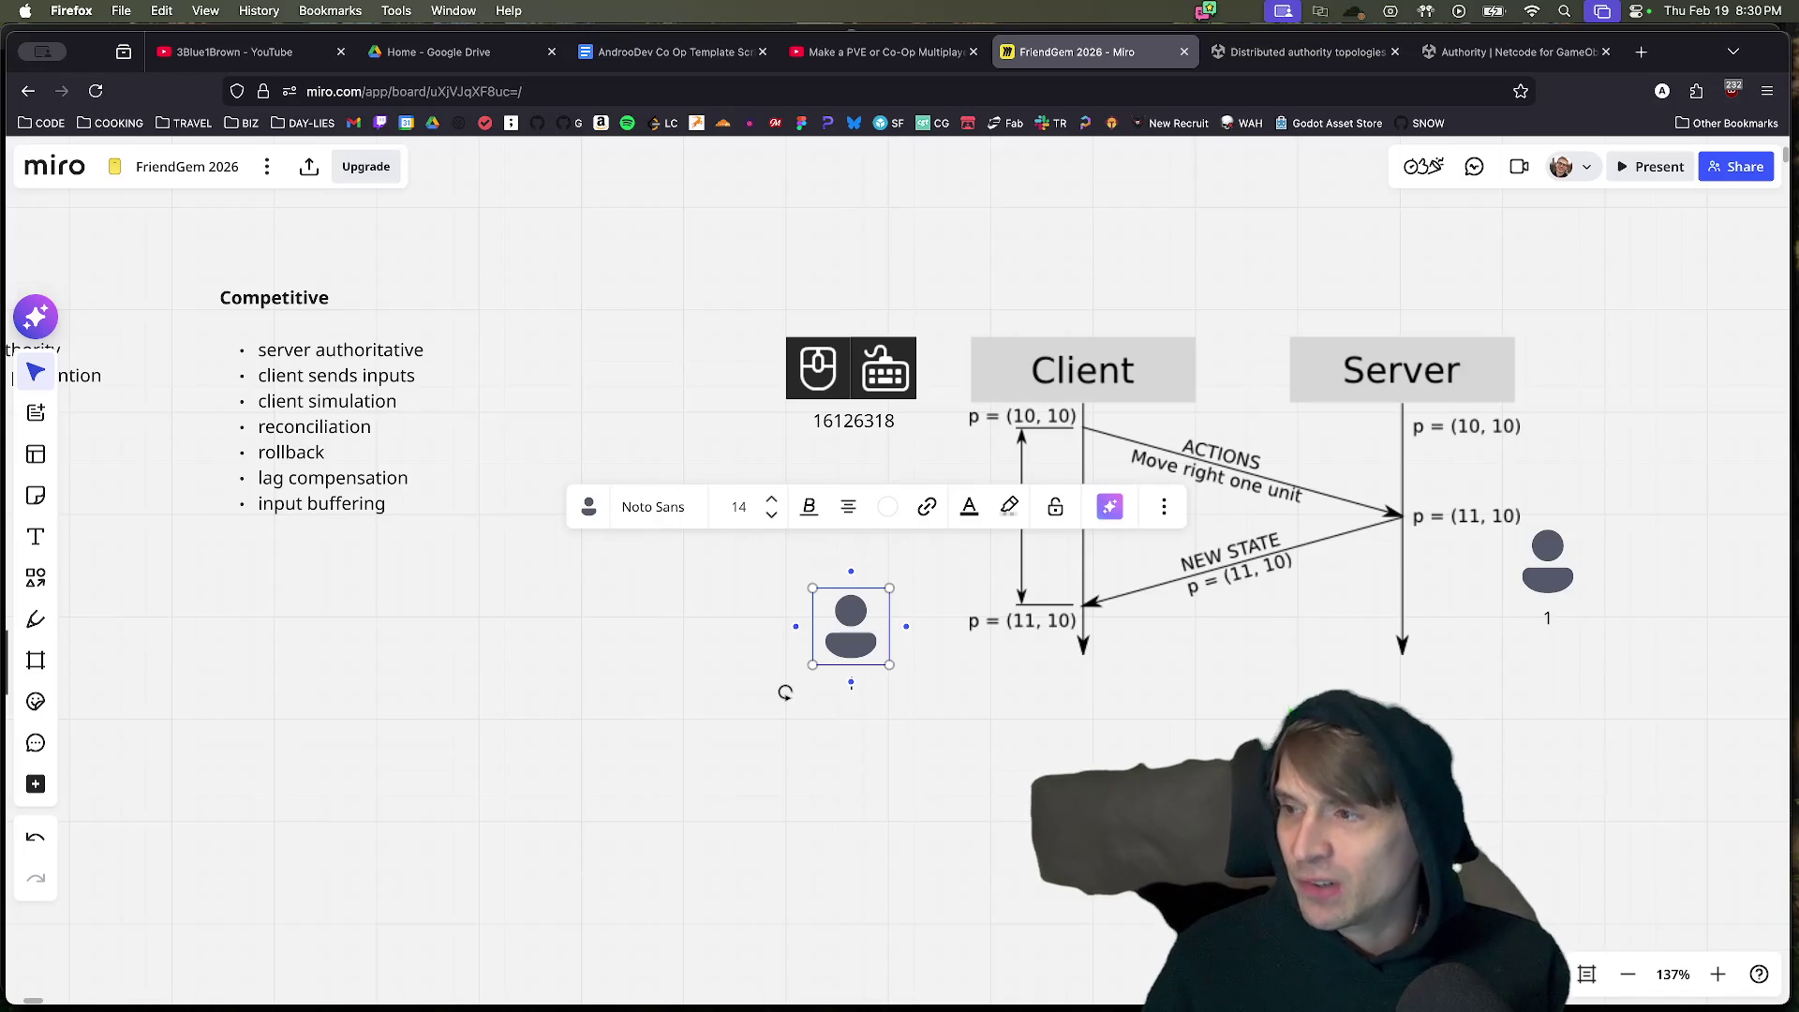
key(super+z)
key(super+z)
key(super+z)
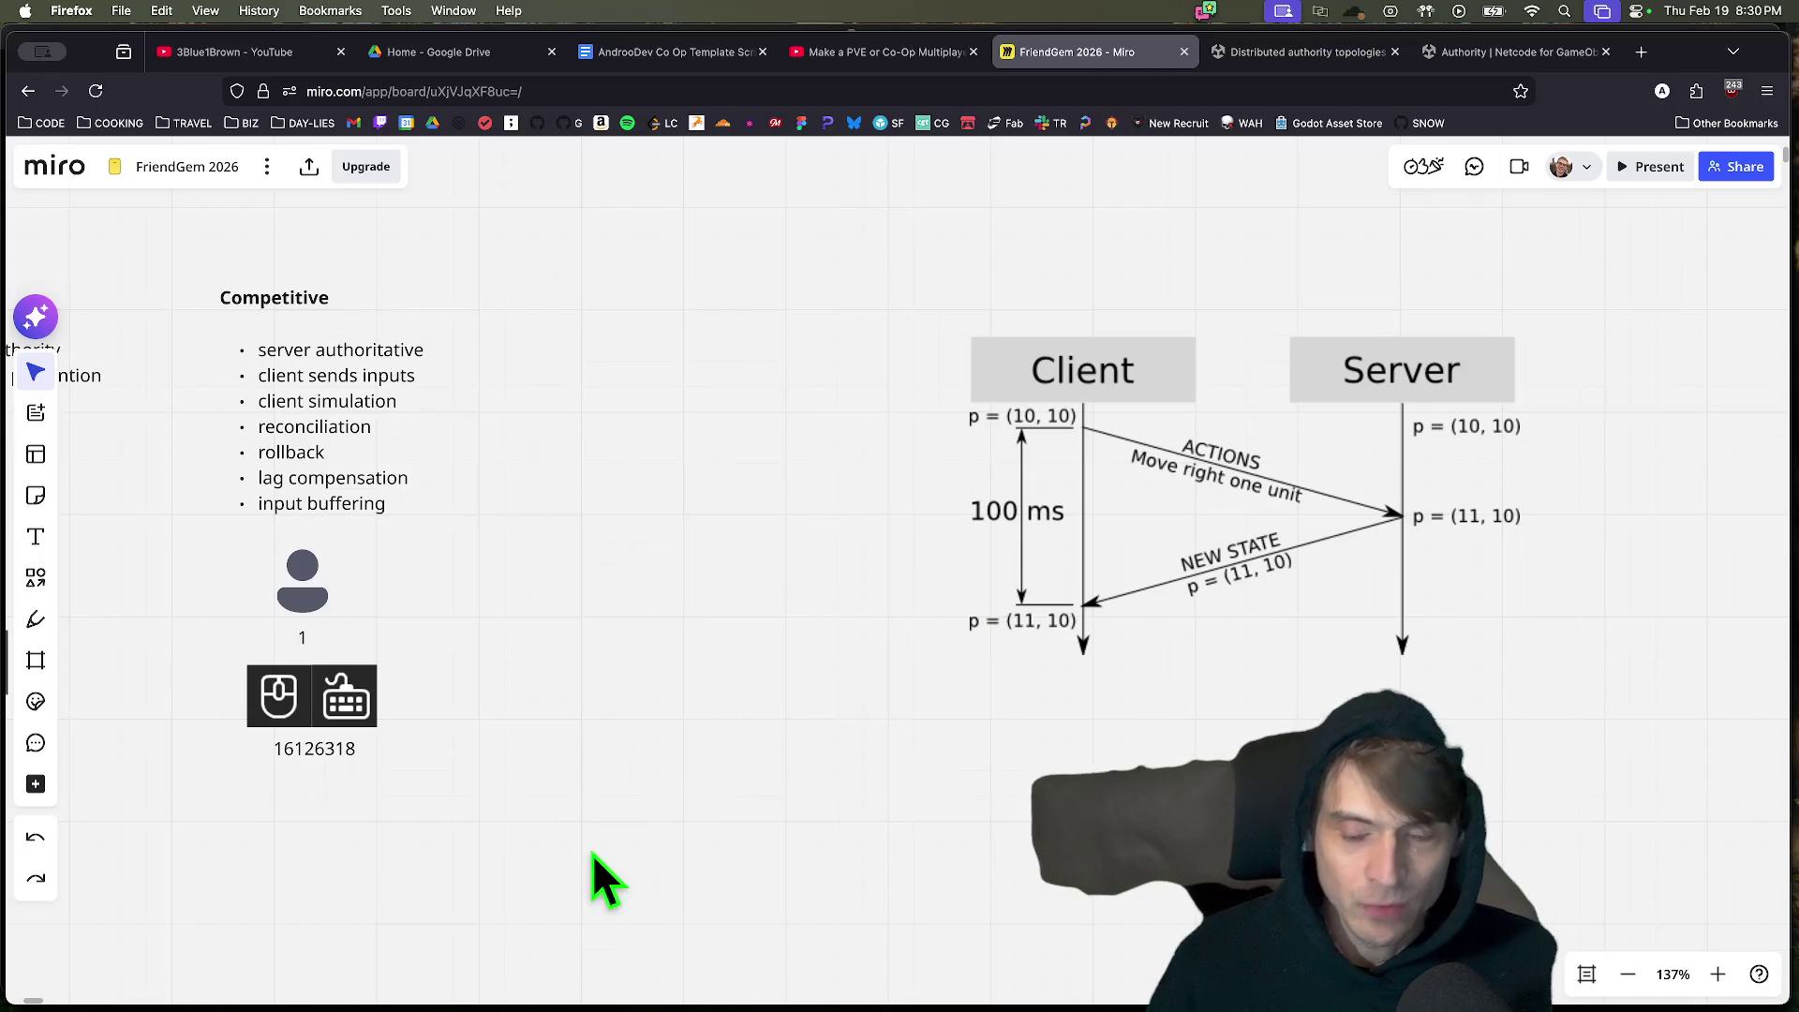
scroll(436, 814, down, 5)
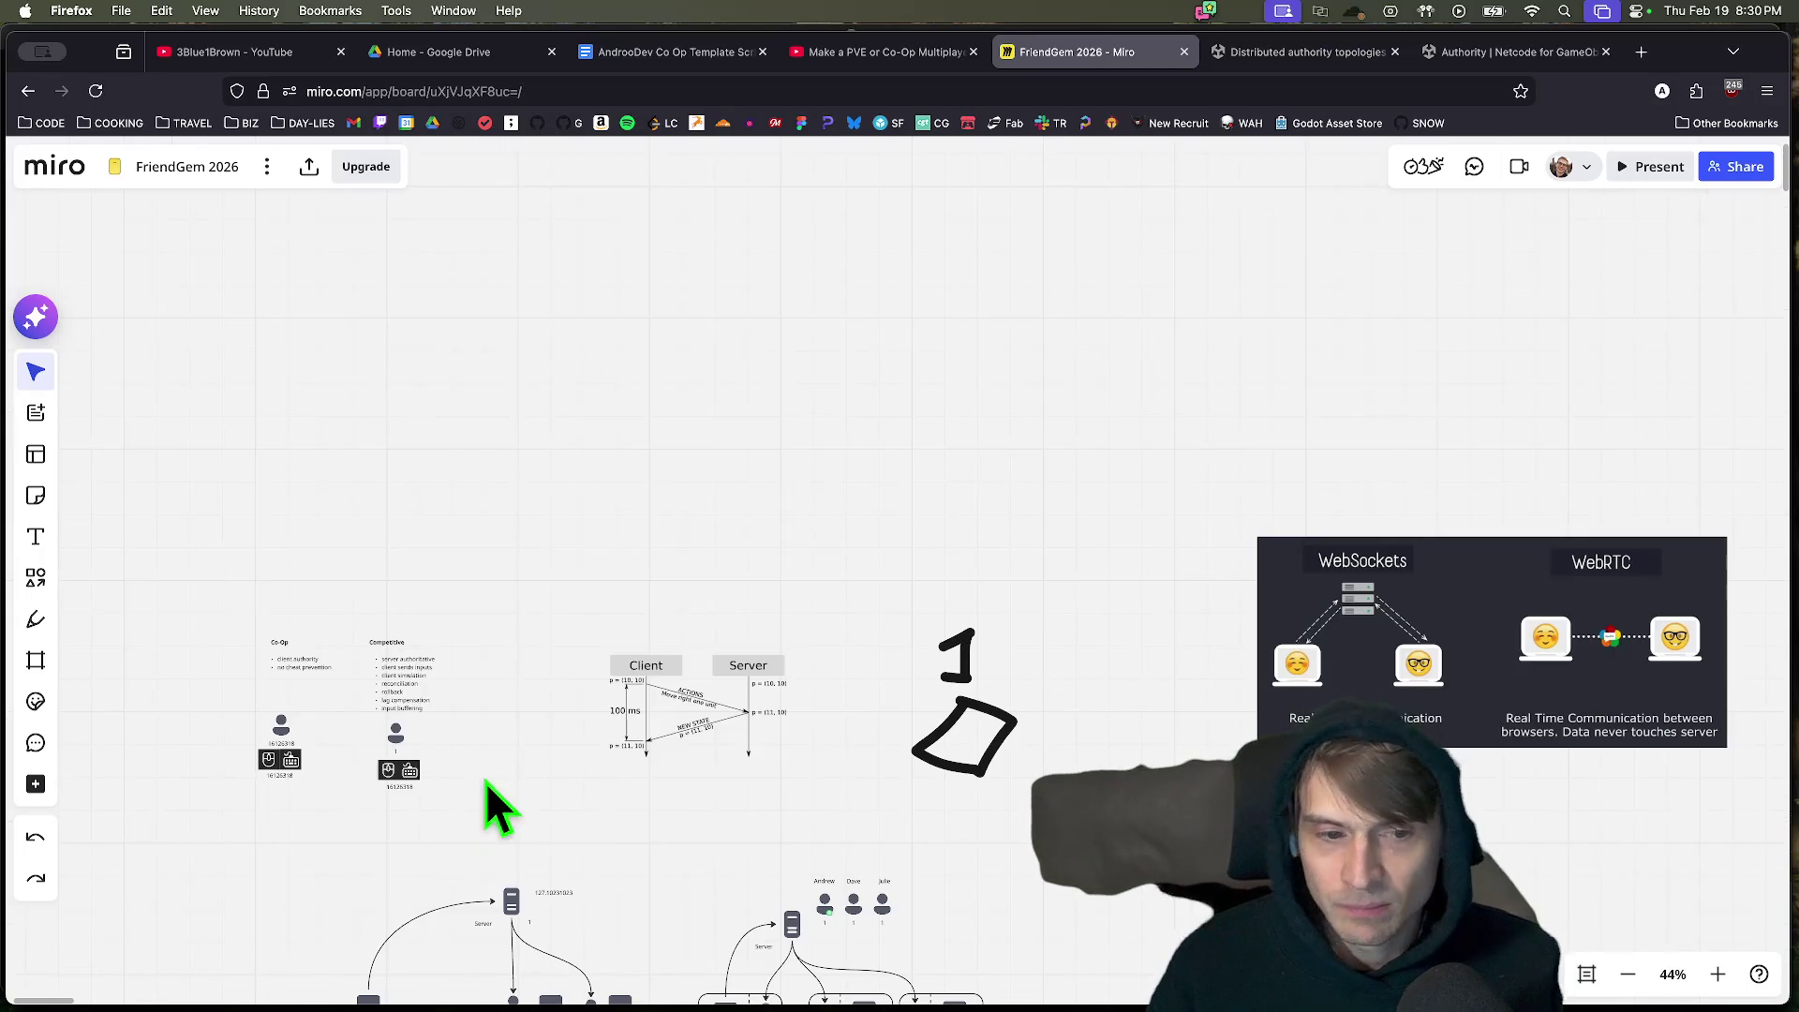
Drag the Co-Op player and 16126318 input icons right and down, level with the Competitive player icon.
scroll(227, 787, up, 10)
scroll(454, 715, left, 5)
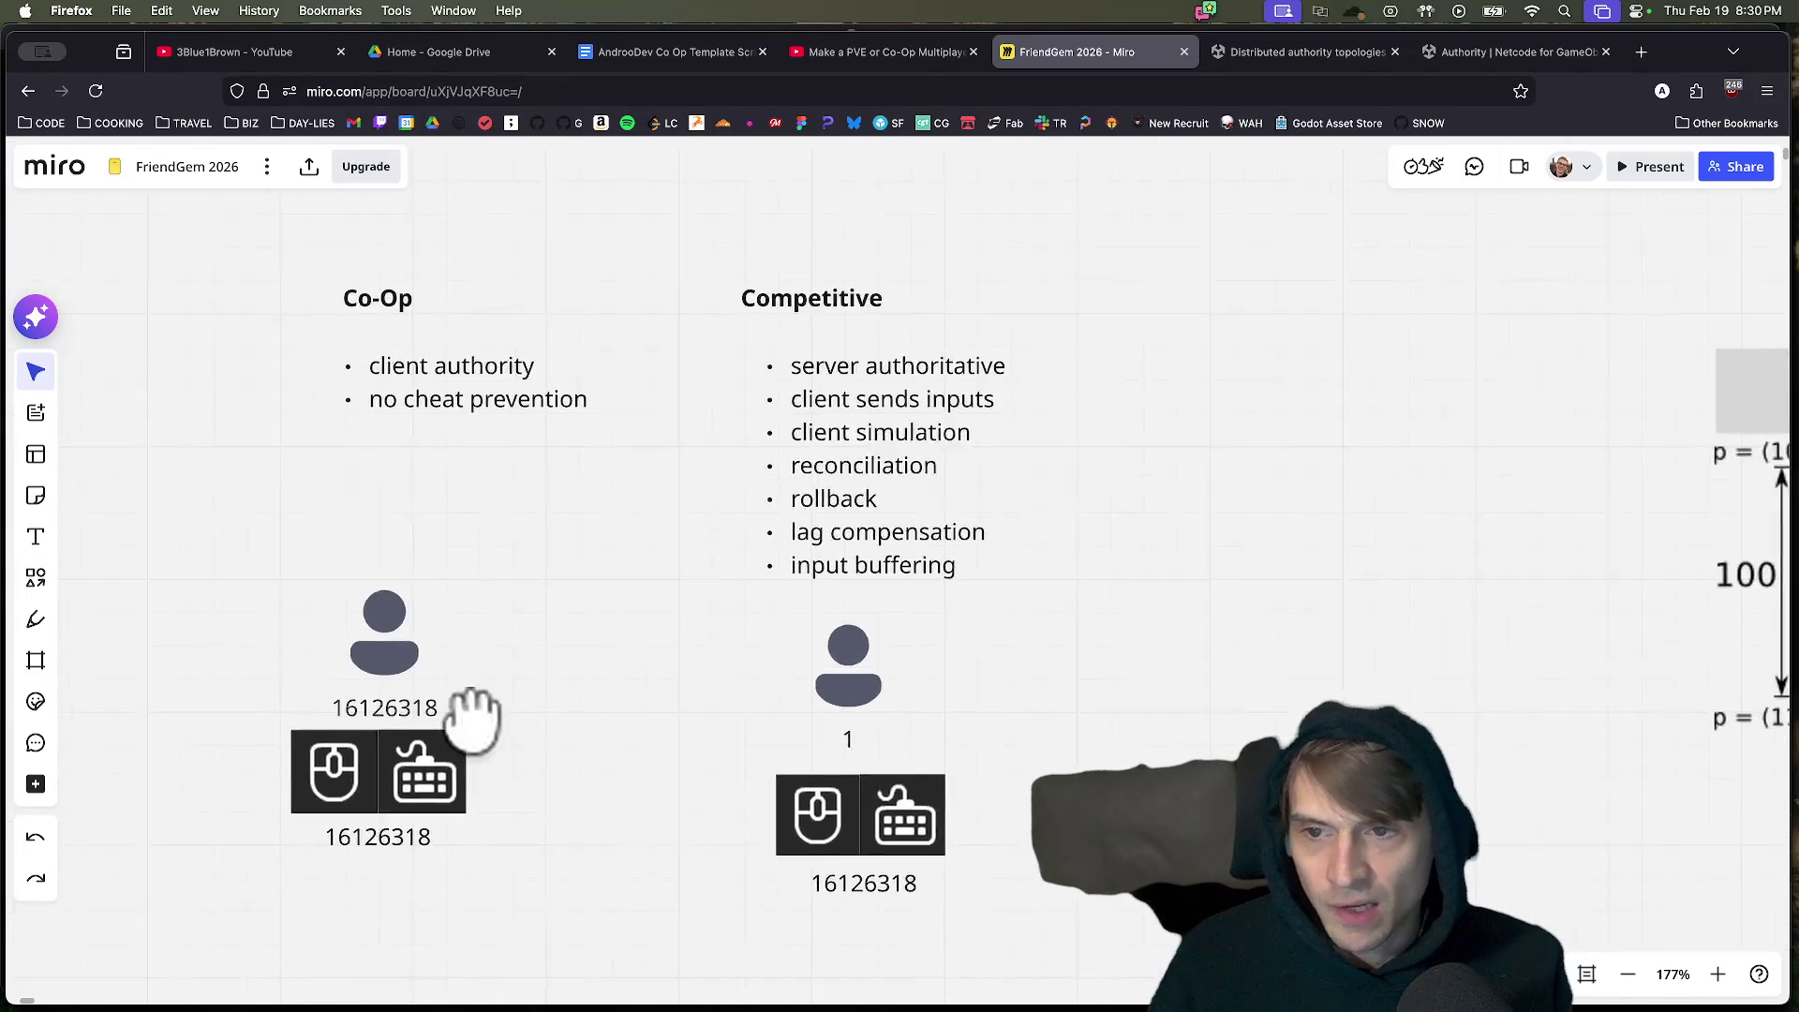
drag(749, 889, 215, 564)
drag(624, 703, 682, 706)
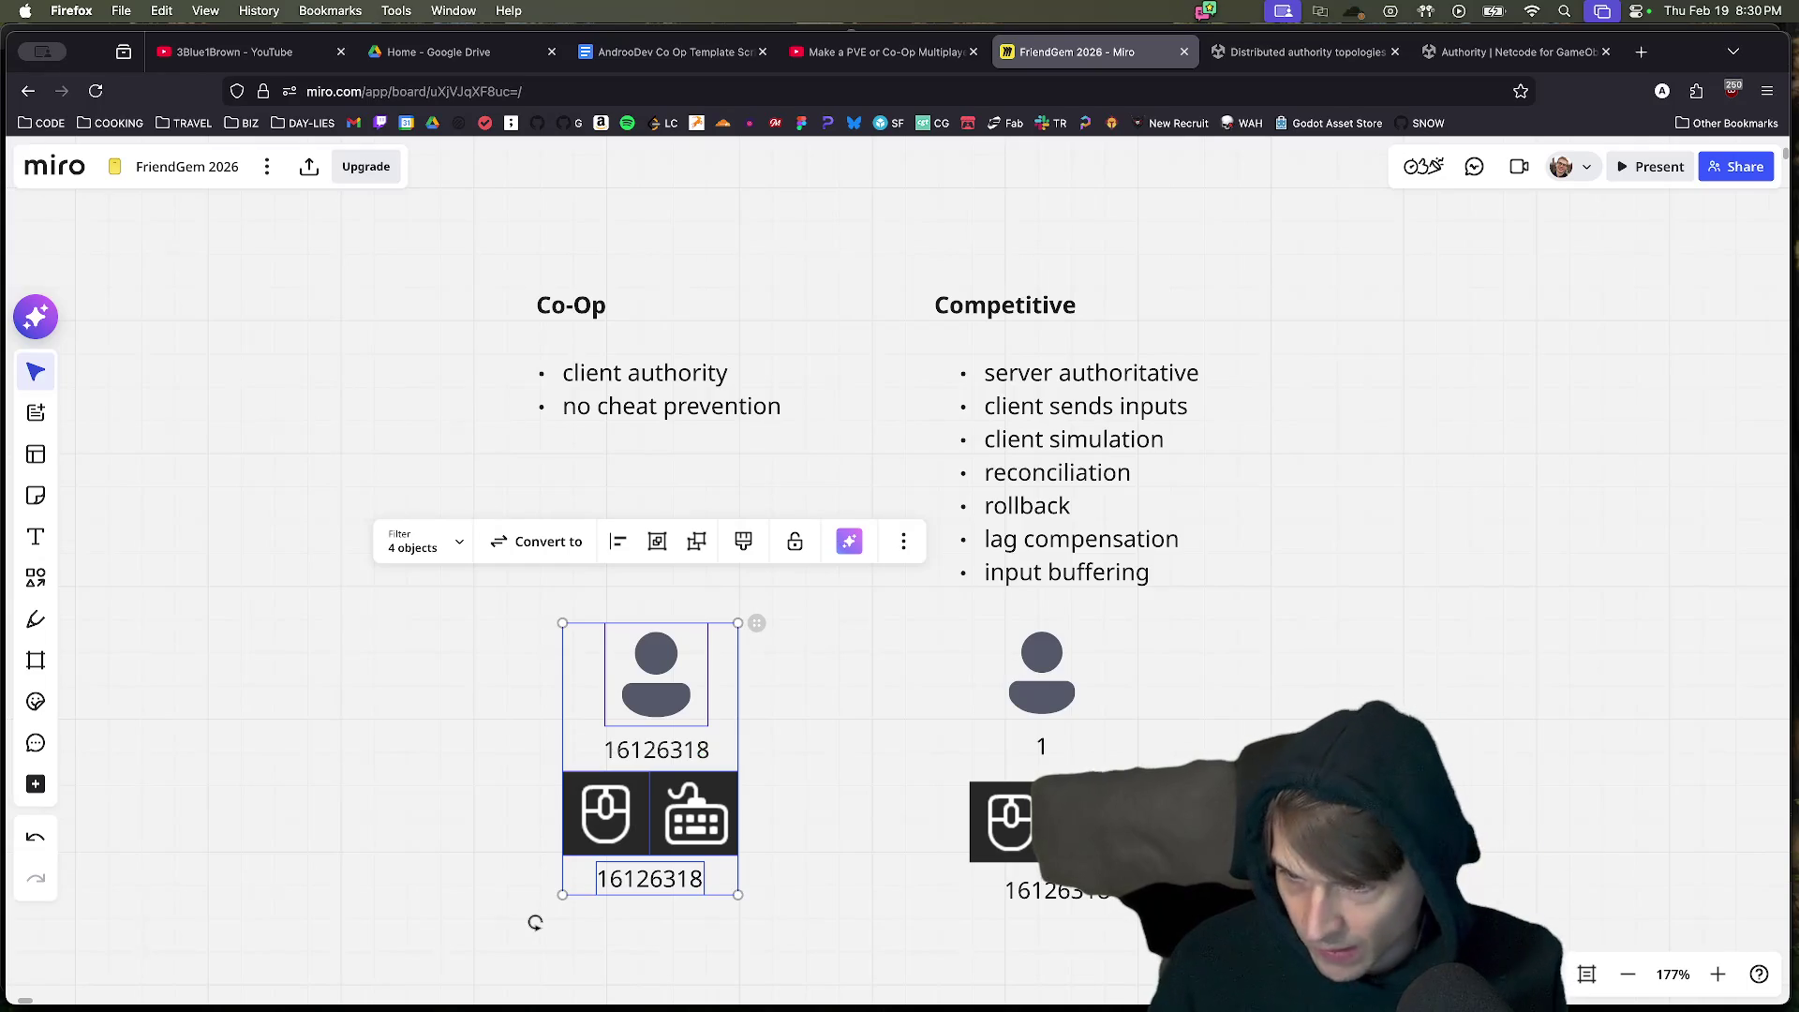
key(Escape)
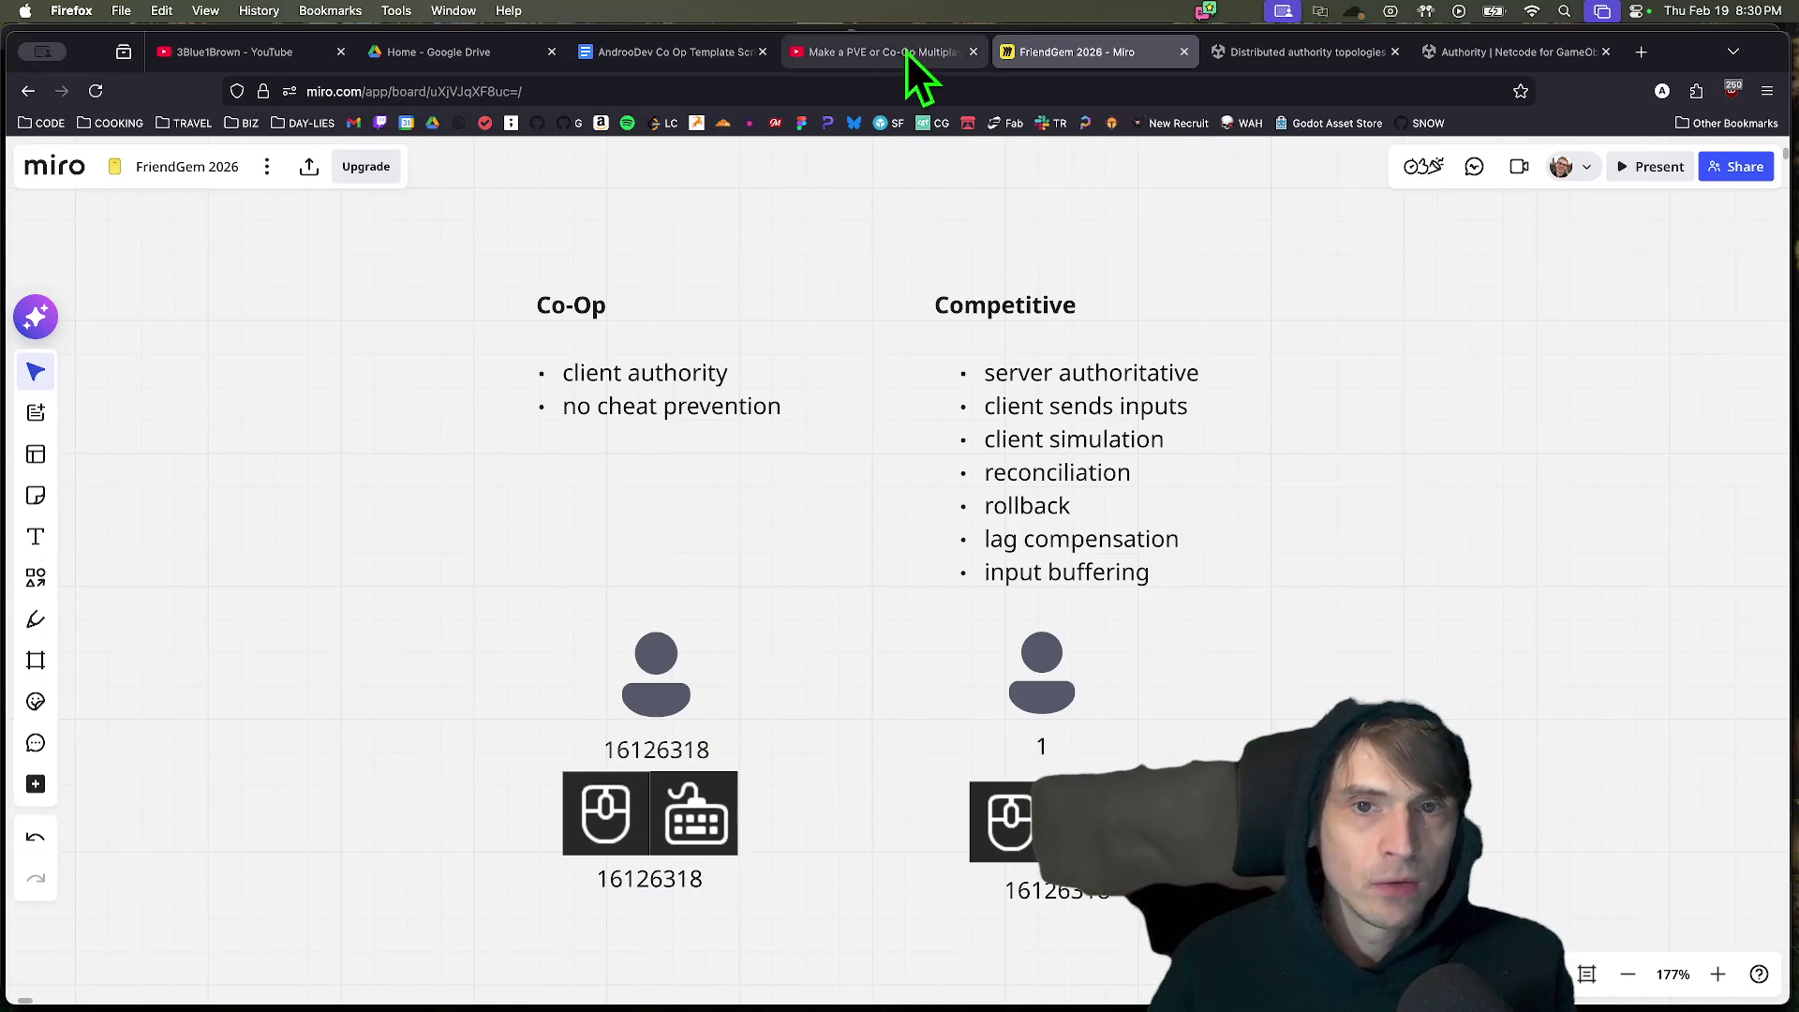
click(885, 49)
click(530, 90)
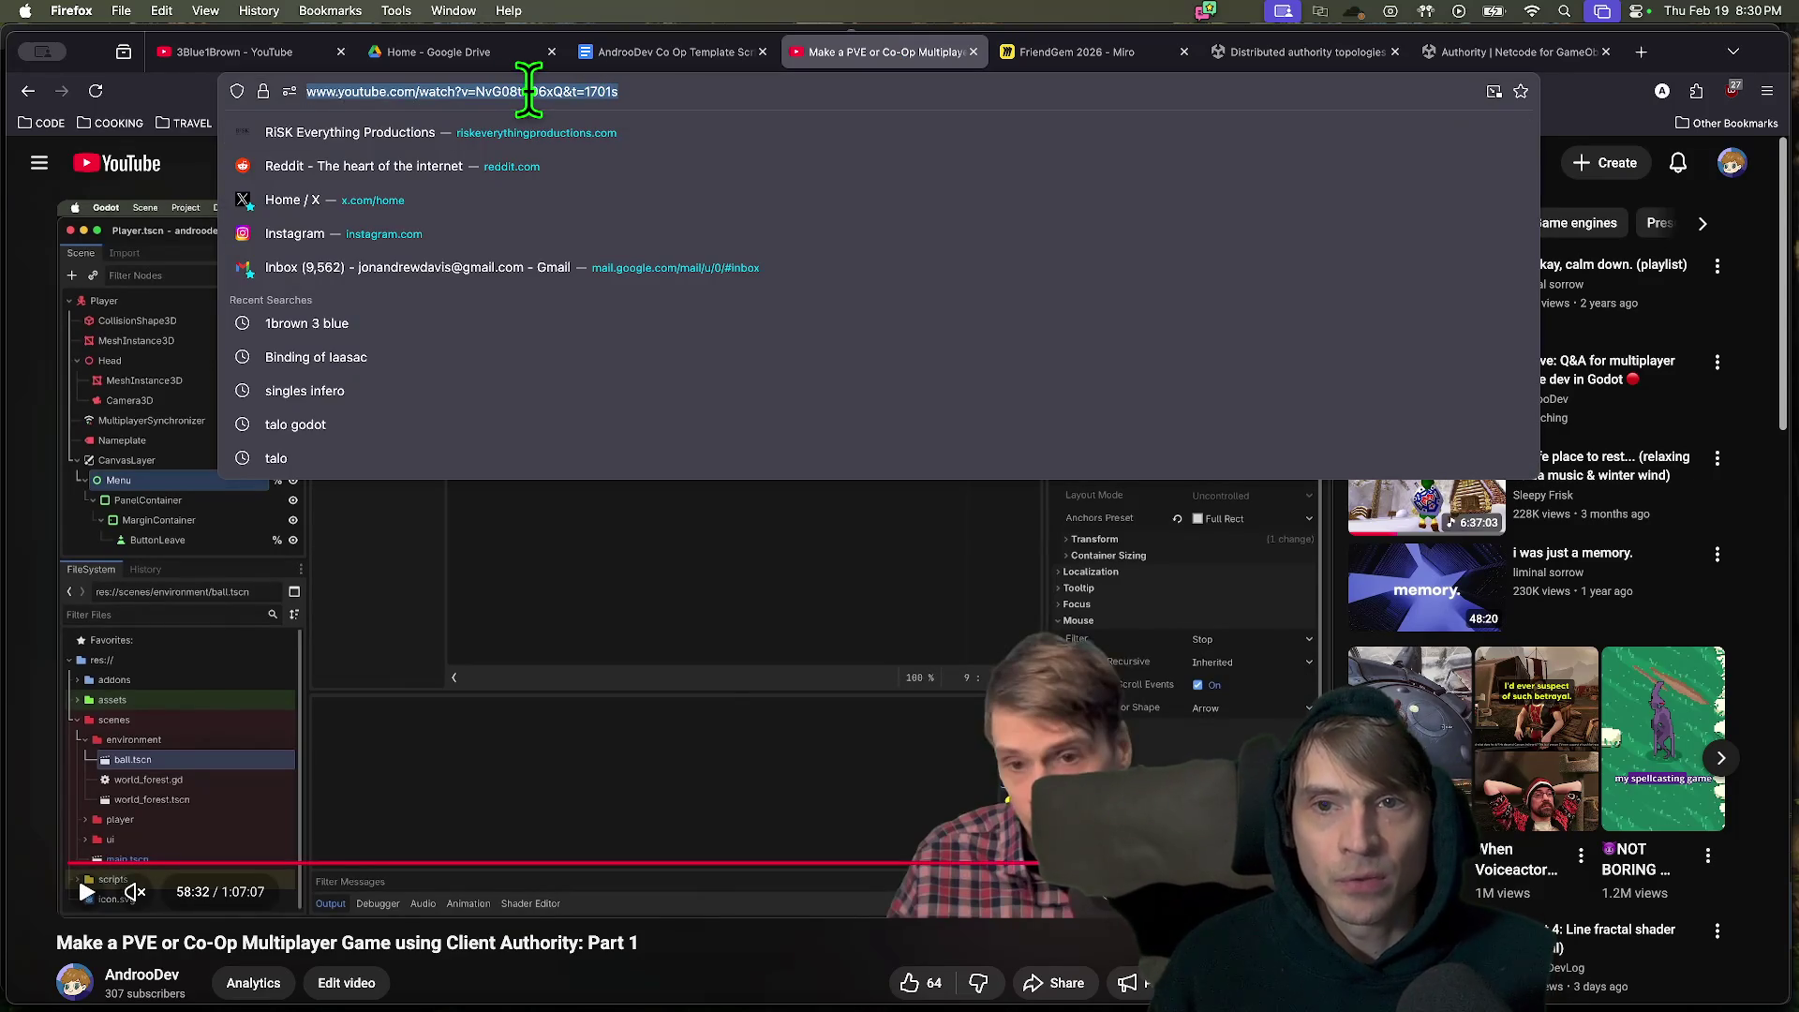
key(Escape)
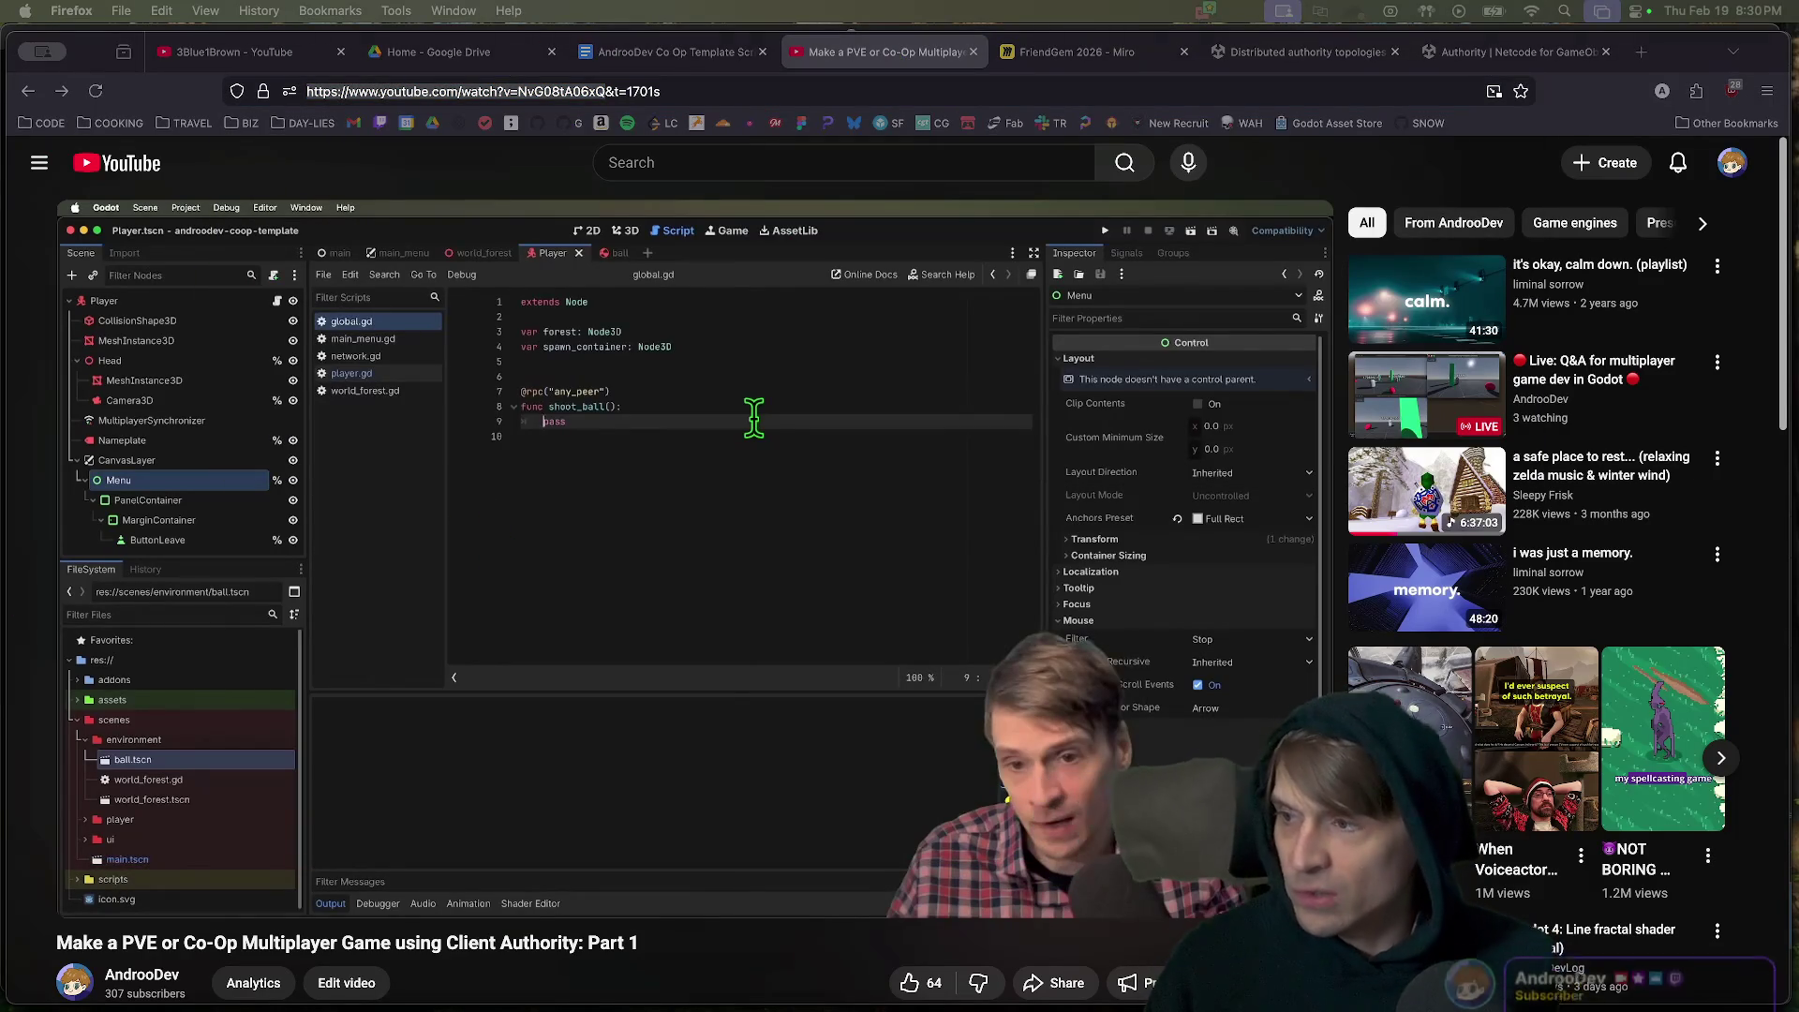
click(1090, 48)
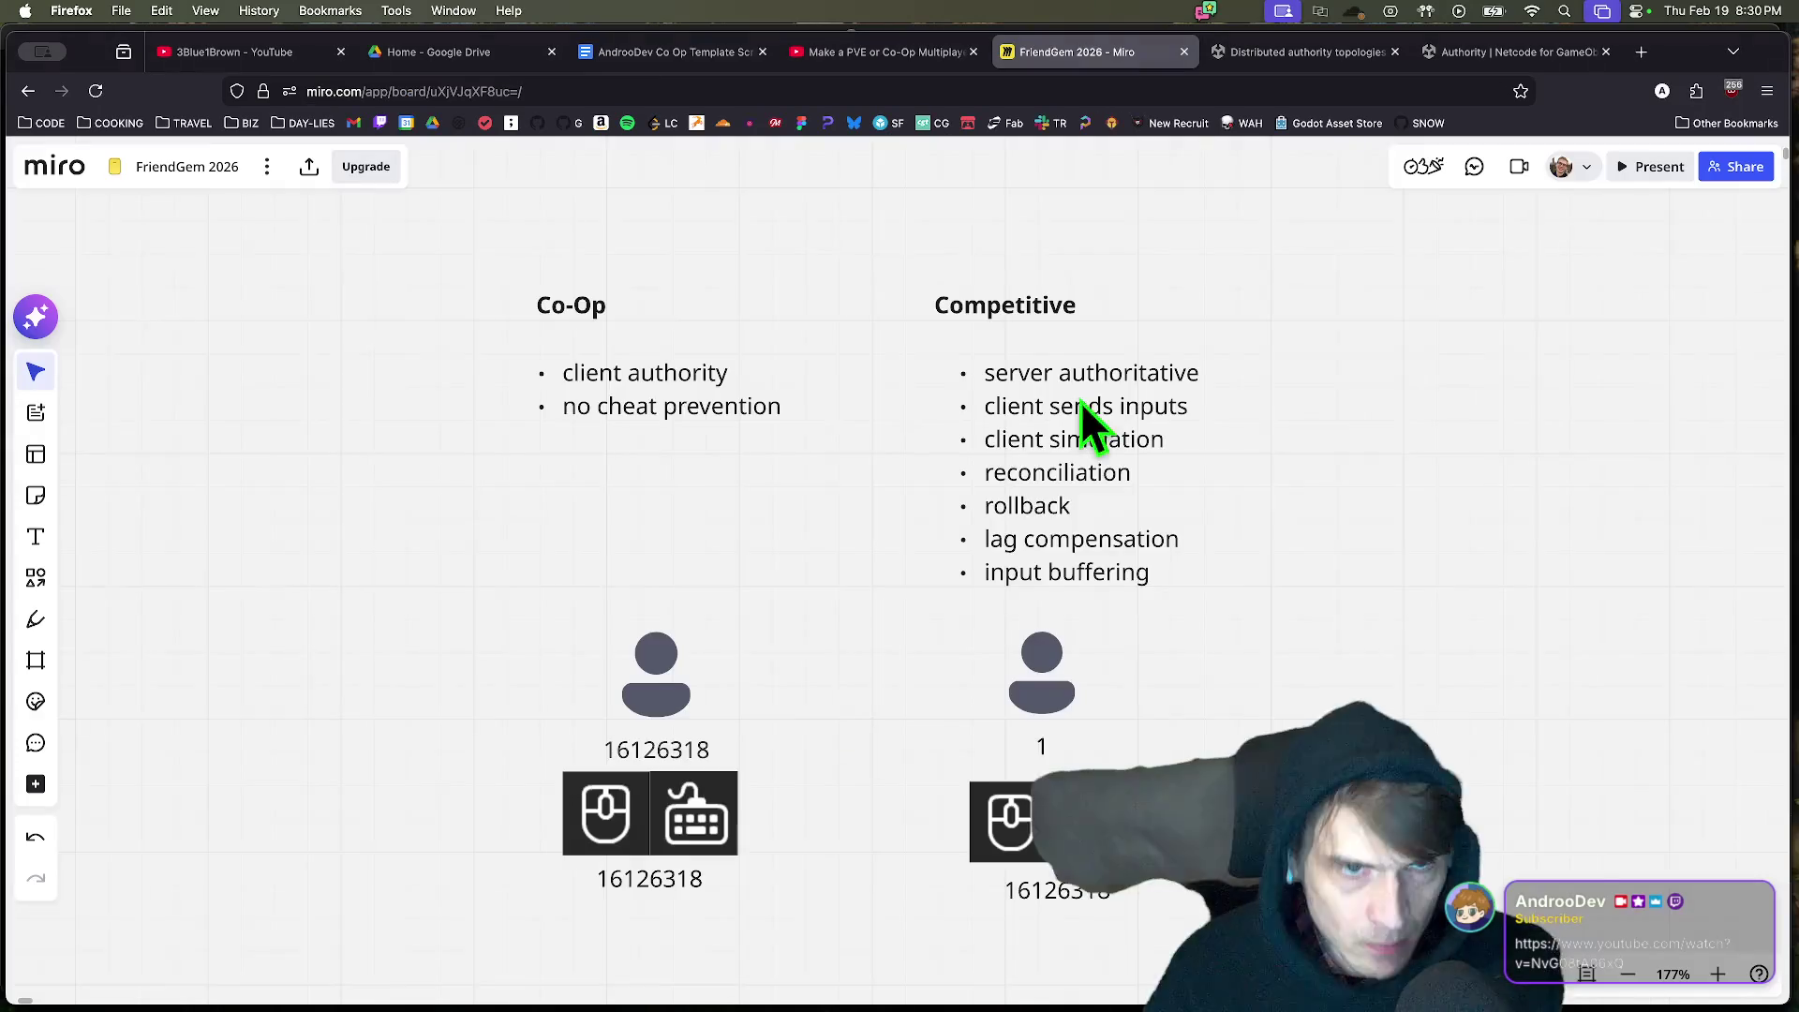
scroll(1076, 554, down, 2)
drag(749, 839, 323, 497)
mouse_move(613, 649)
mouse_down()
mouse_move(606, 714)
mouse_move(598, 643)
mouse_move(600, 668)
mouse_up()
drag(1538, 715, 847, 401)
scroll(1055, 592, down, 5)
mouse_move(992, 701)
mouse_down()
mouse_move(984, 382)
mouse_move(1032, 510)
mouse_up()
scroll(565, 773, down, 3)
scroll(322, 619, down, 2)
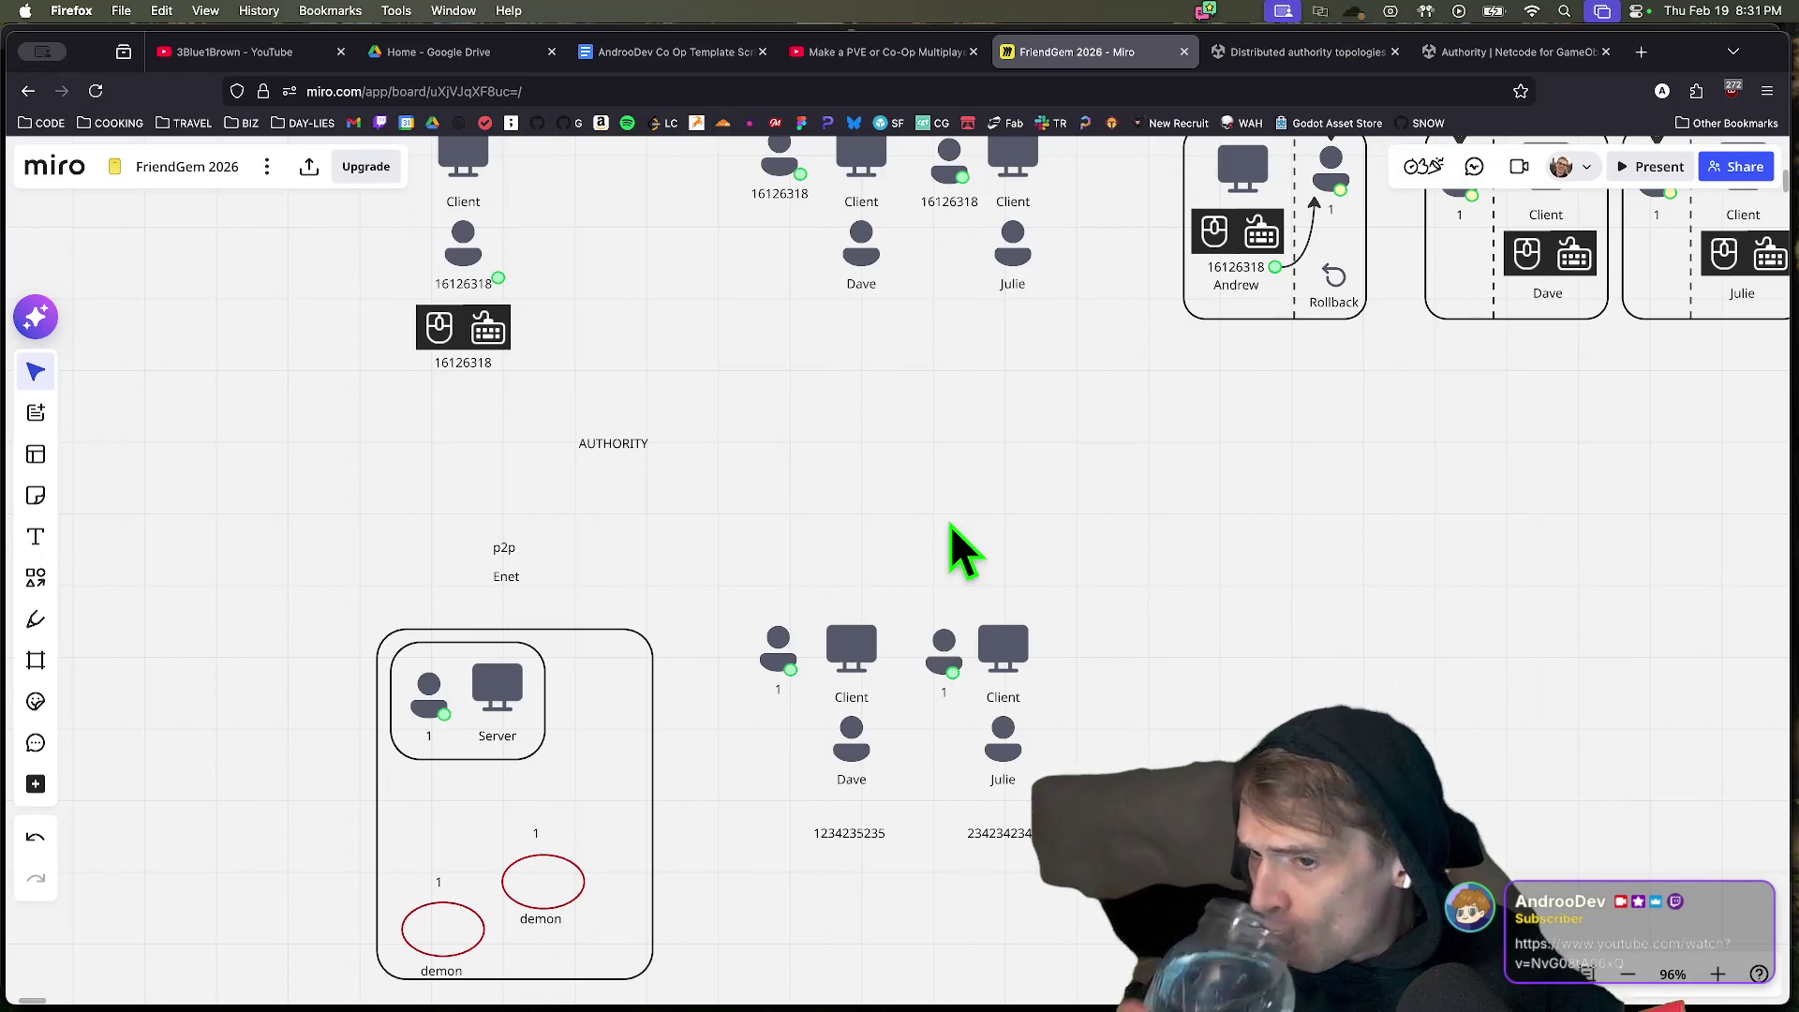
mouse_move(1258, 731)
mouse_down()
mouse_move(1385, 353)
mouse_move(1251, 611)
mouse_up()
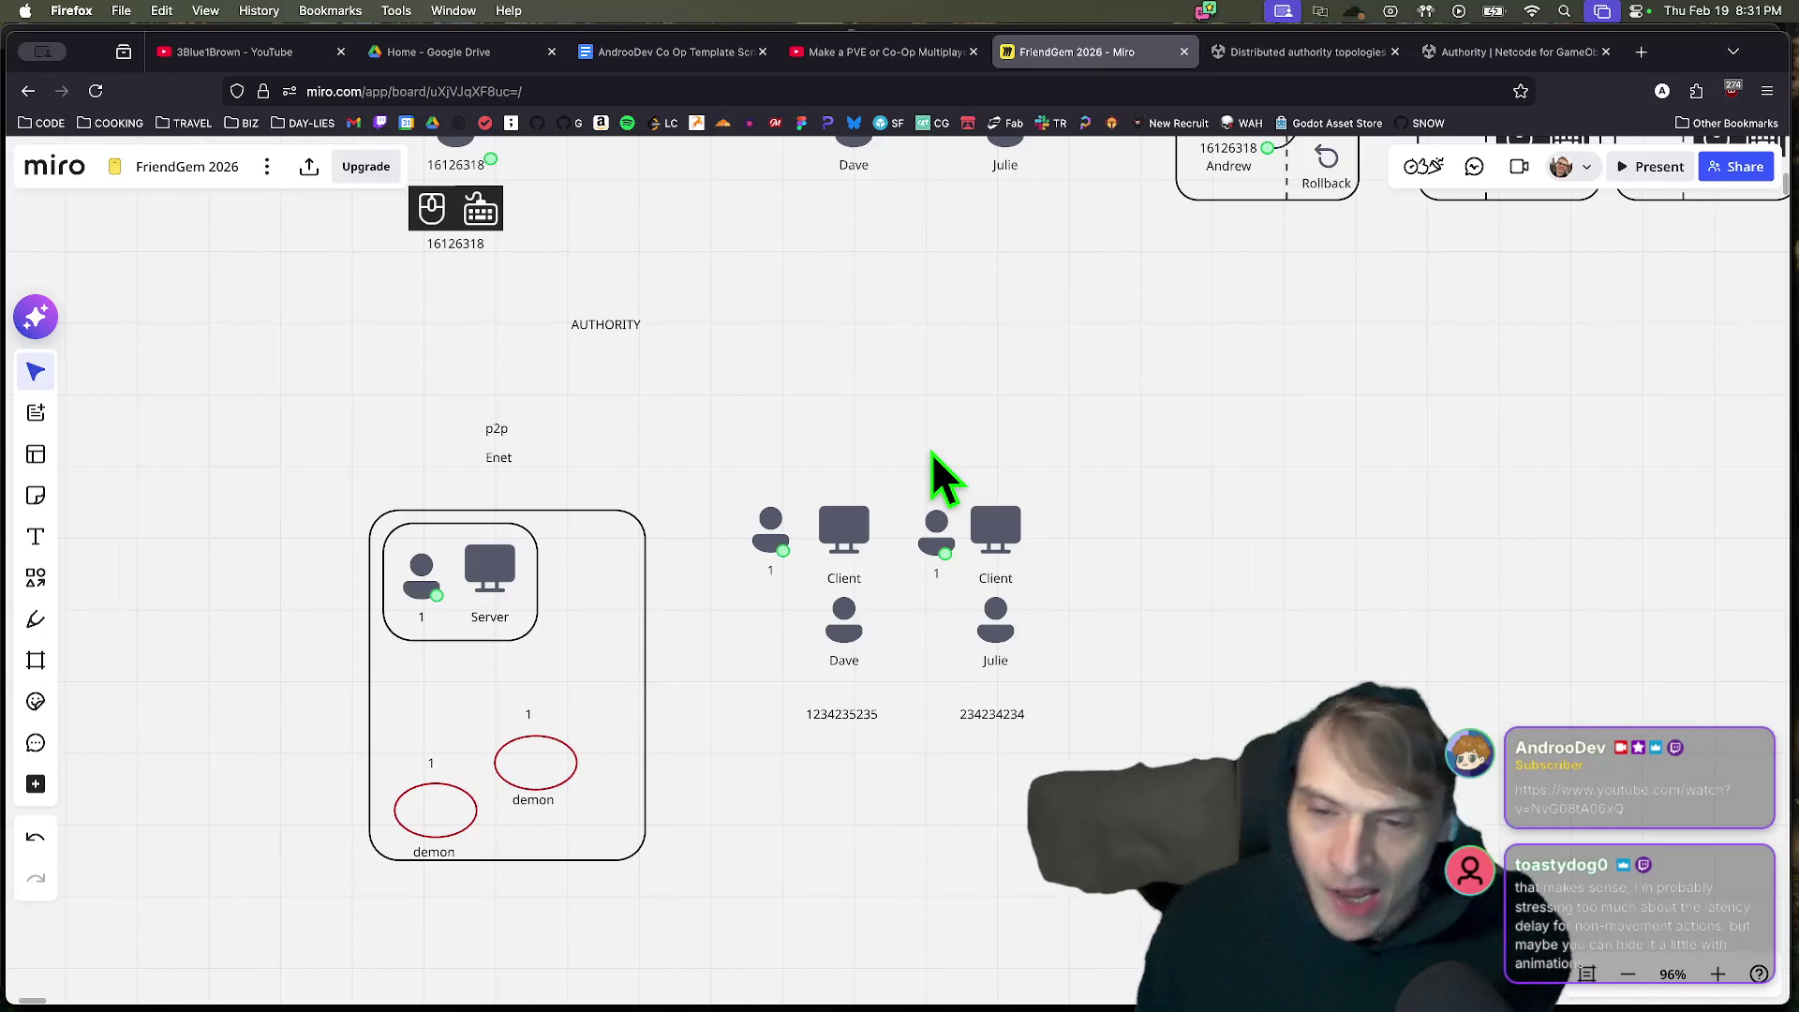
click(837, 717)
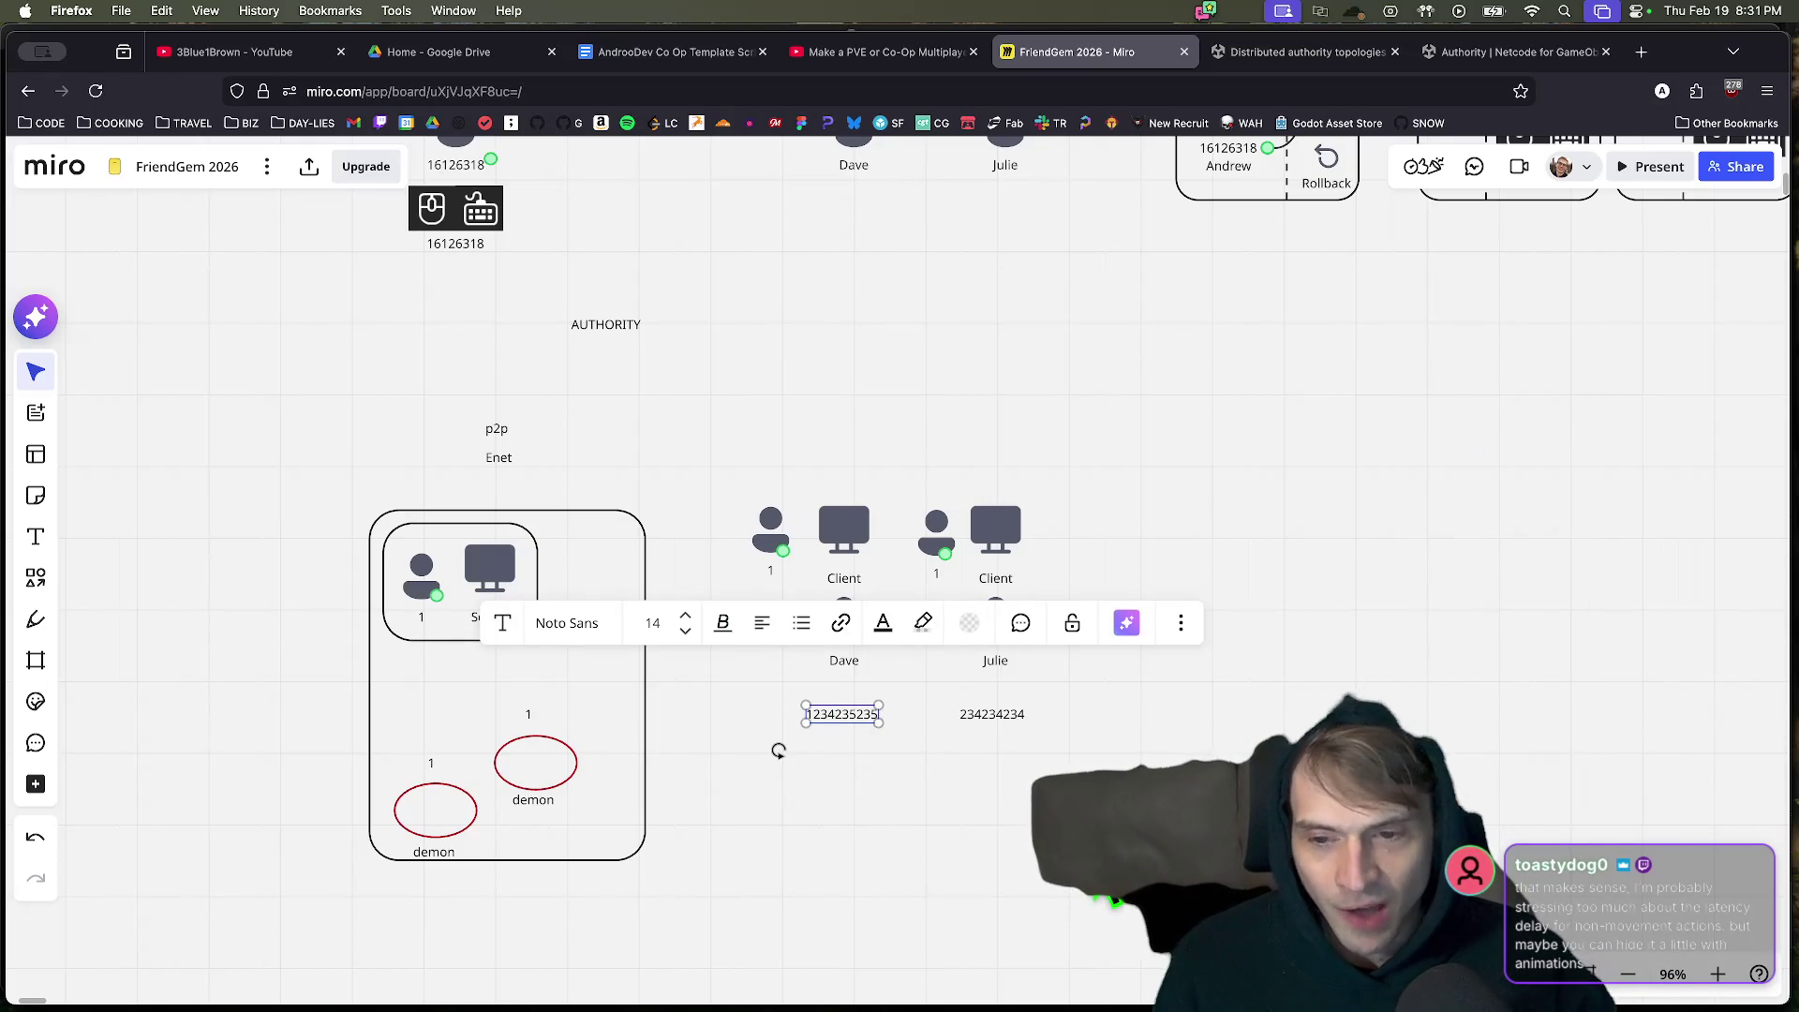
click(779, 750)
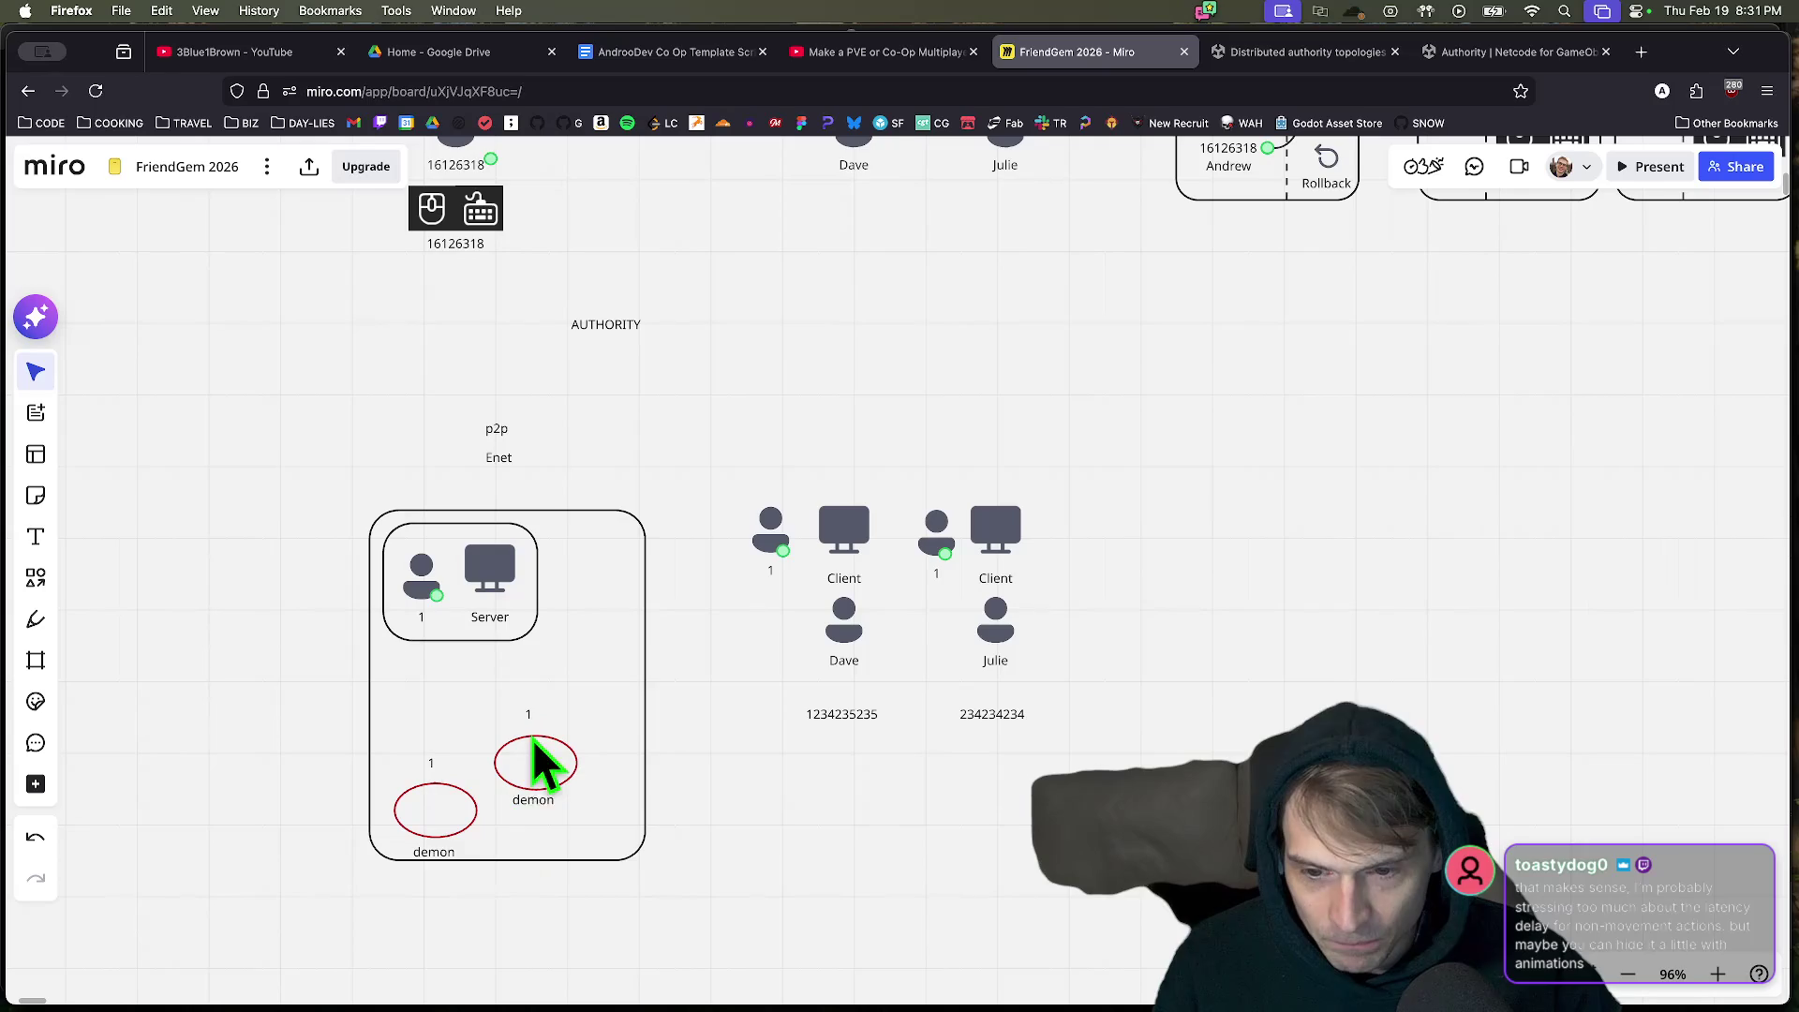
double_click(533, 802)
key(BackSpace)
text(rock)
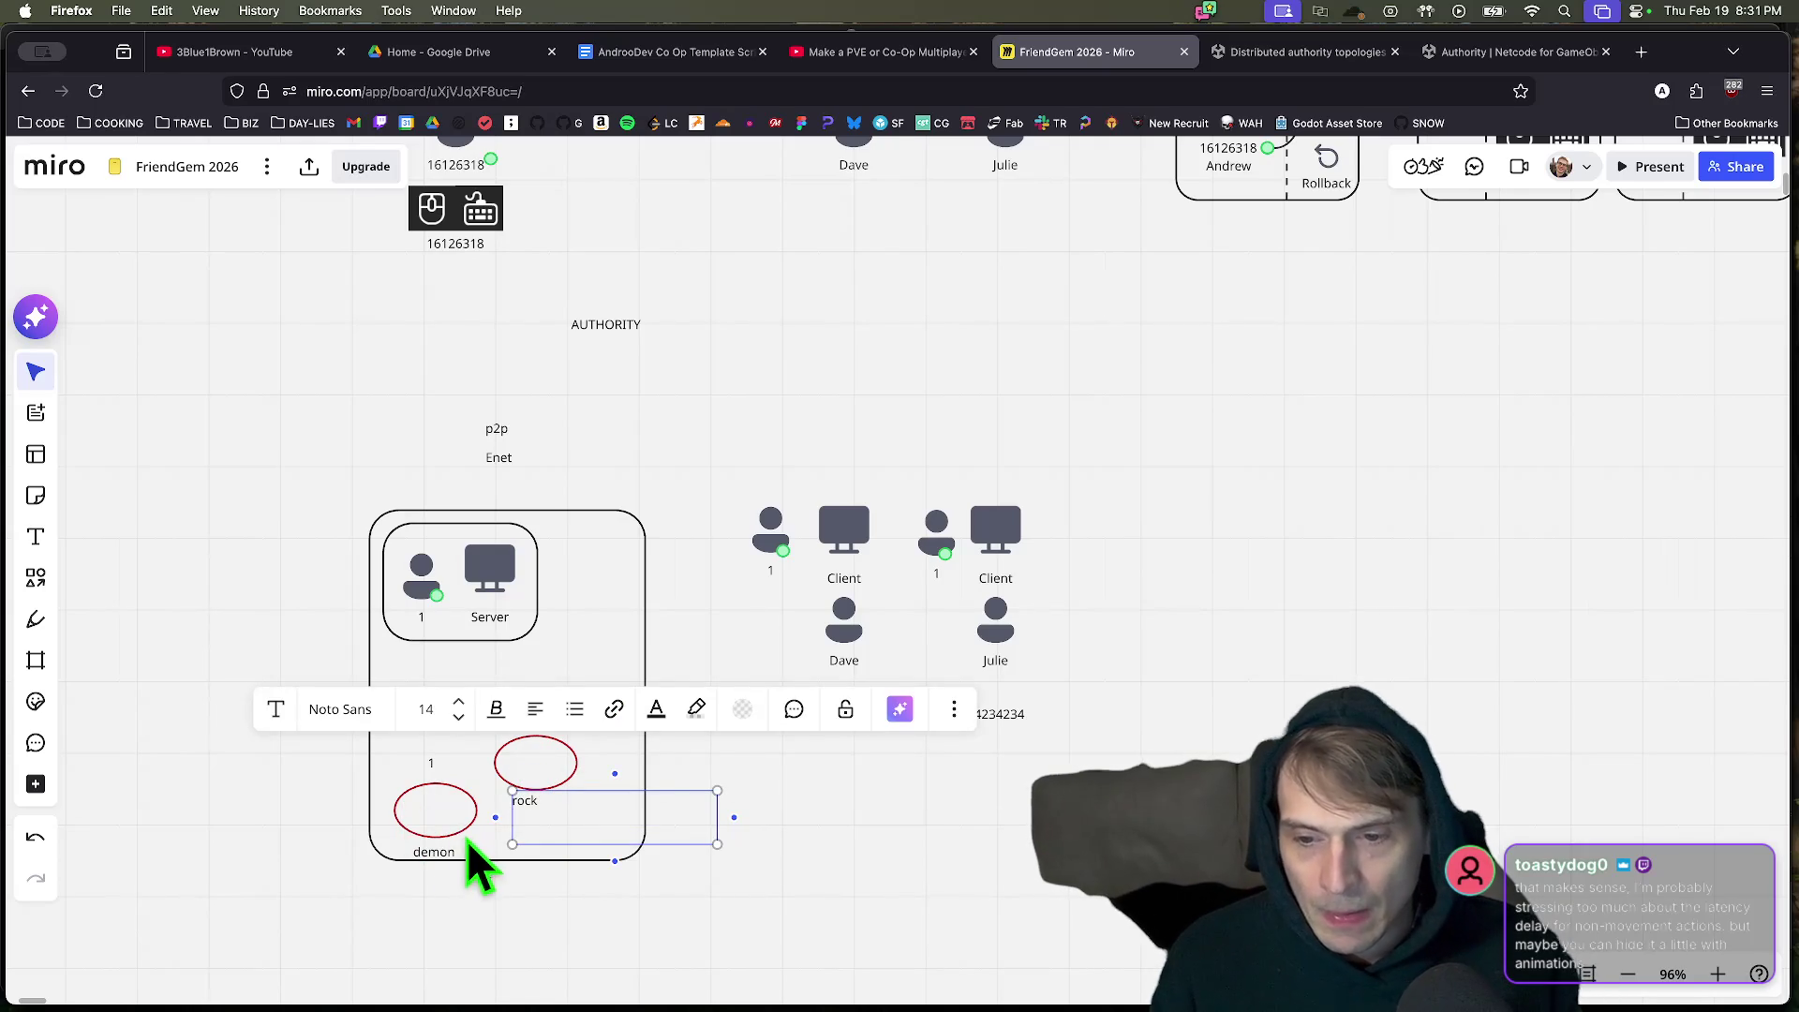
click(434, 846)
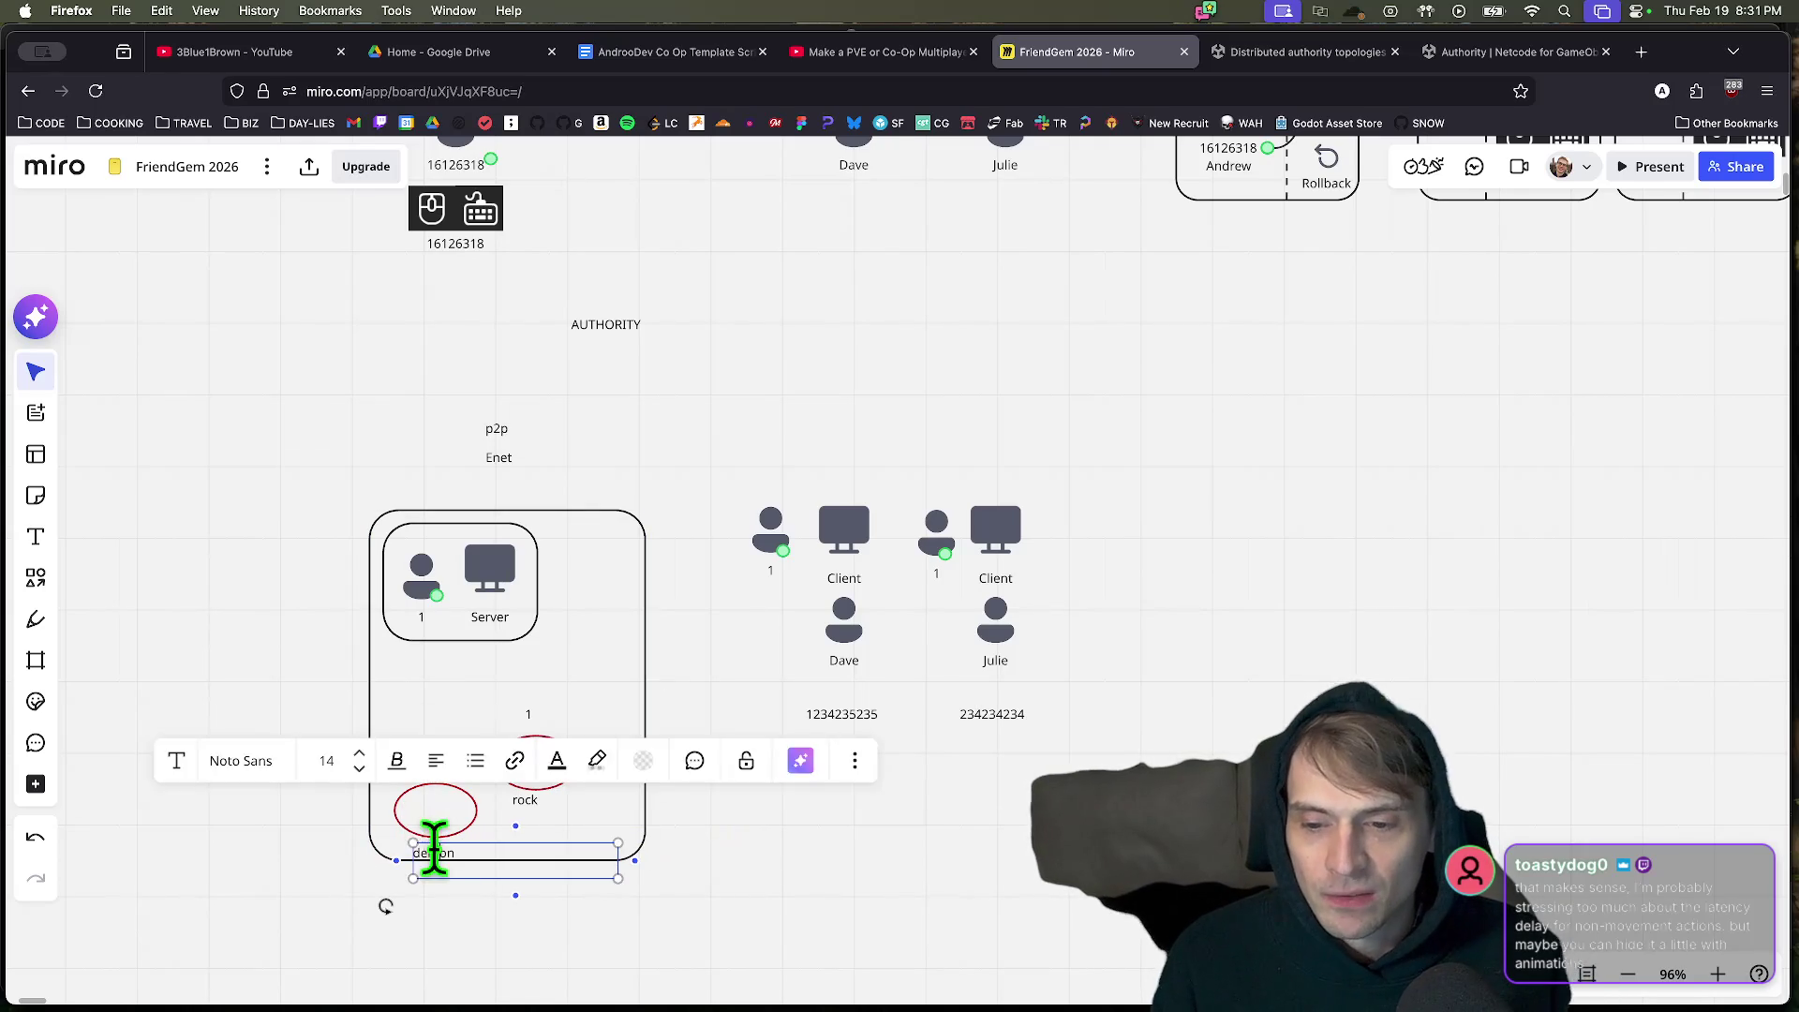
double_click(434, 851)
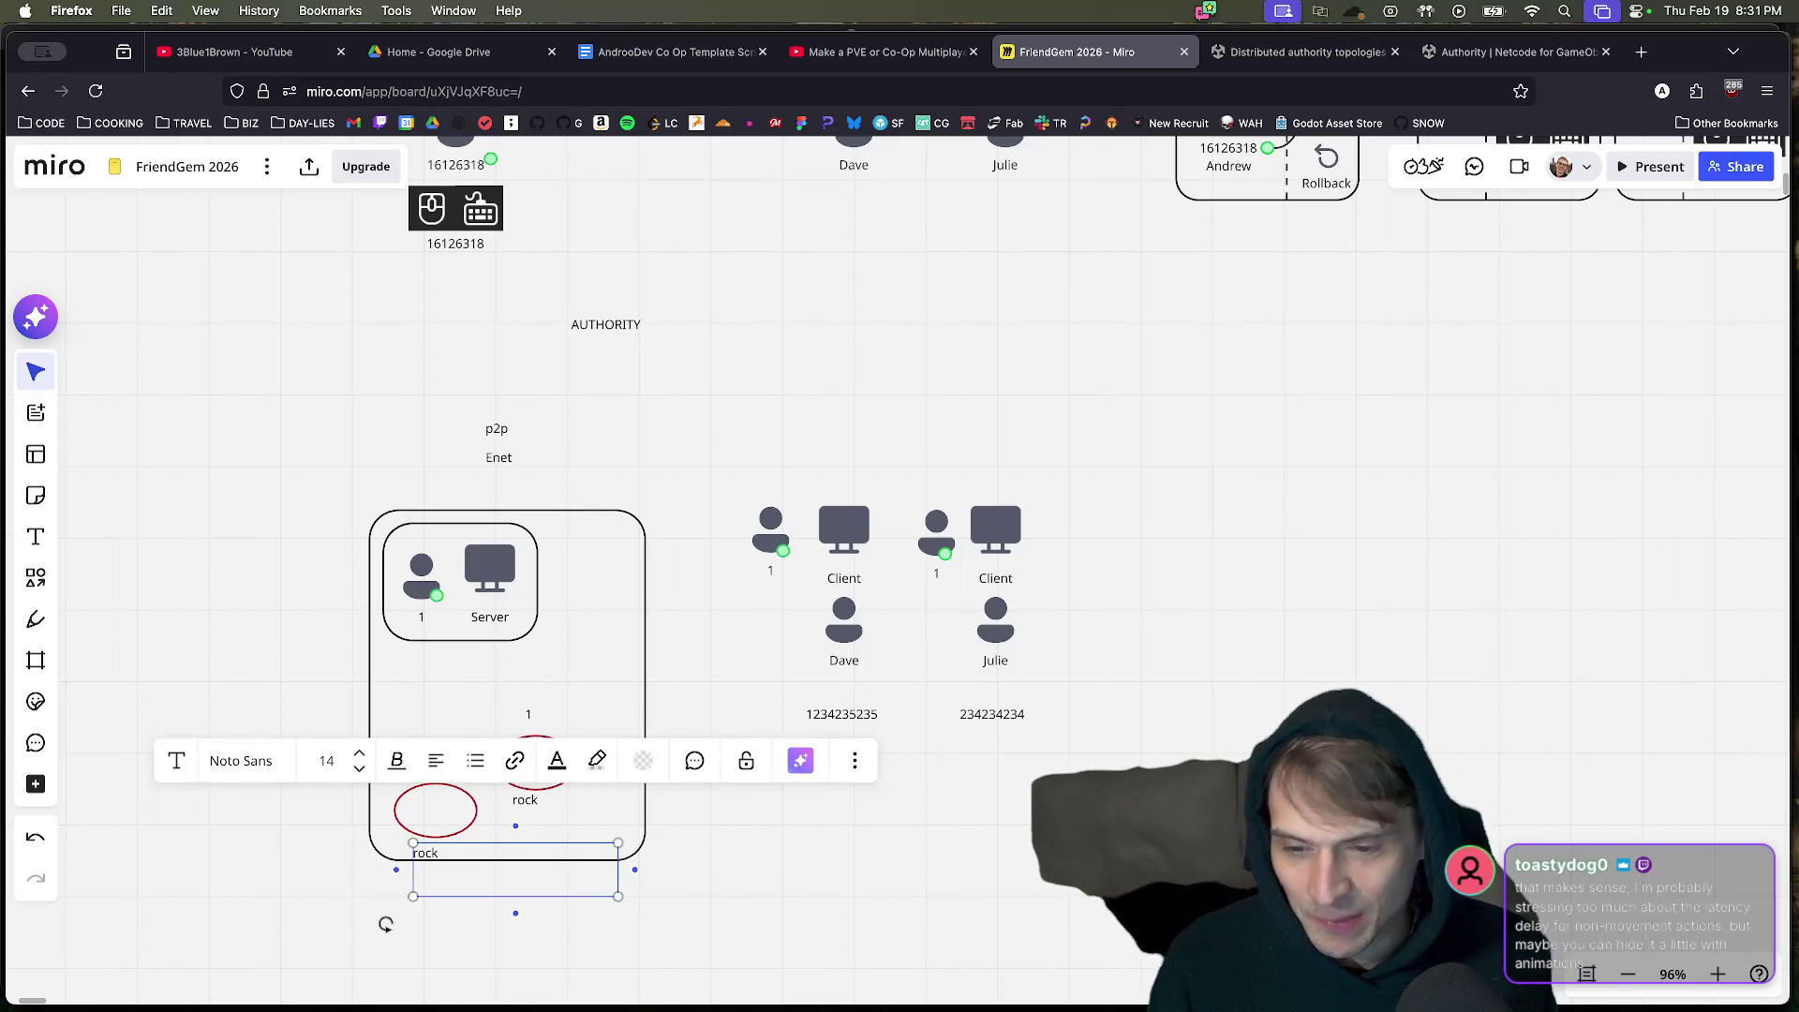
key(Return)
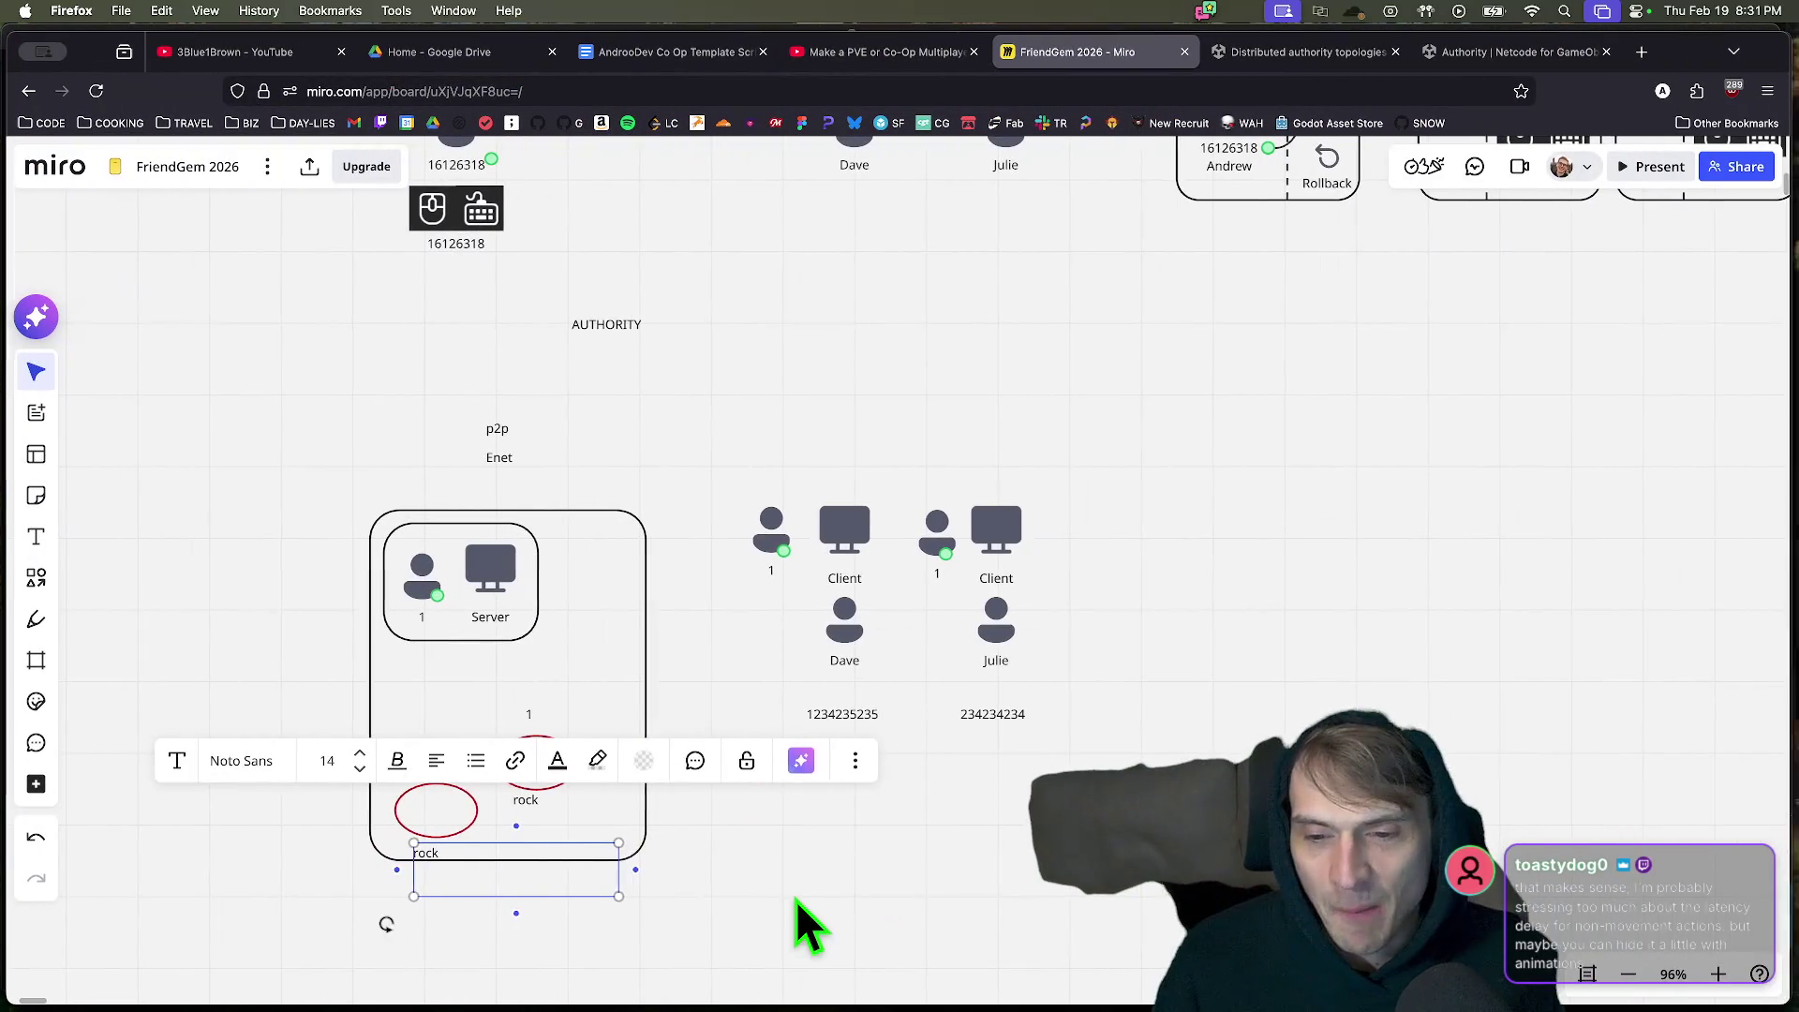
click(806, 927)
key(ctrl+v)
drag(795, 893, 532, 727)
click(924, 912)
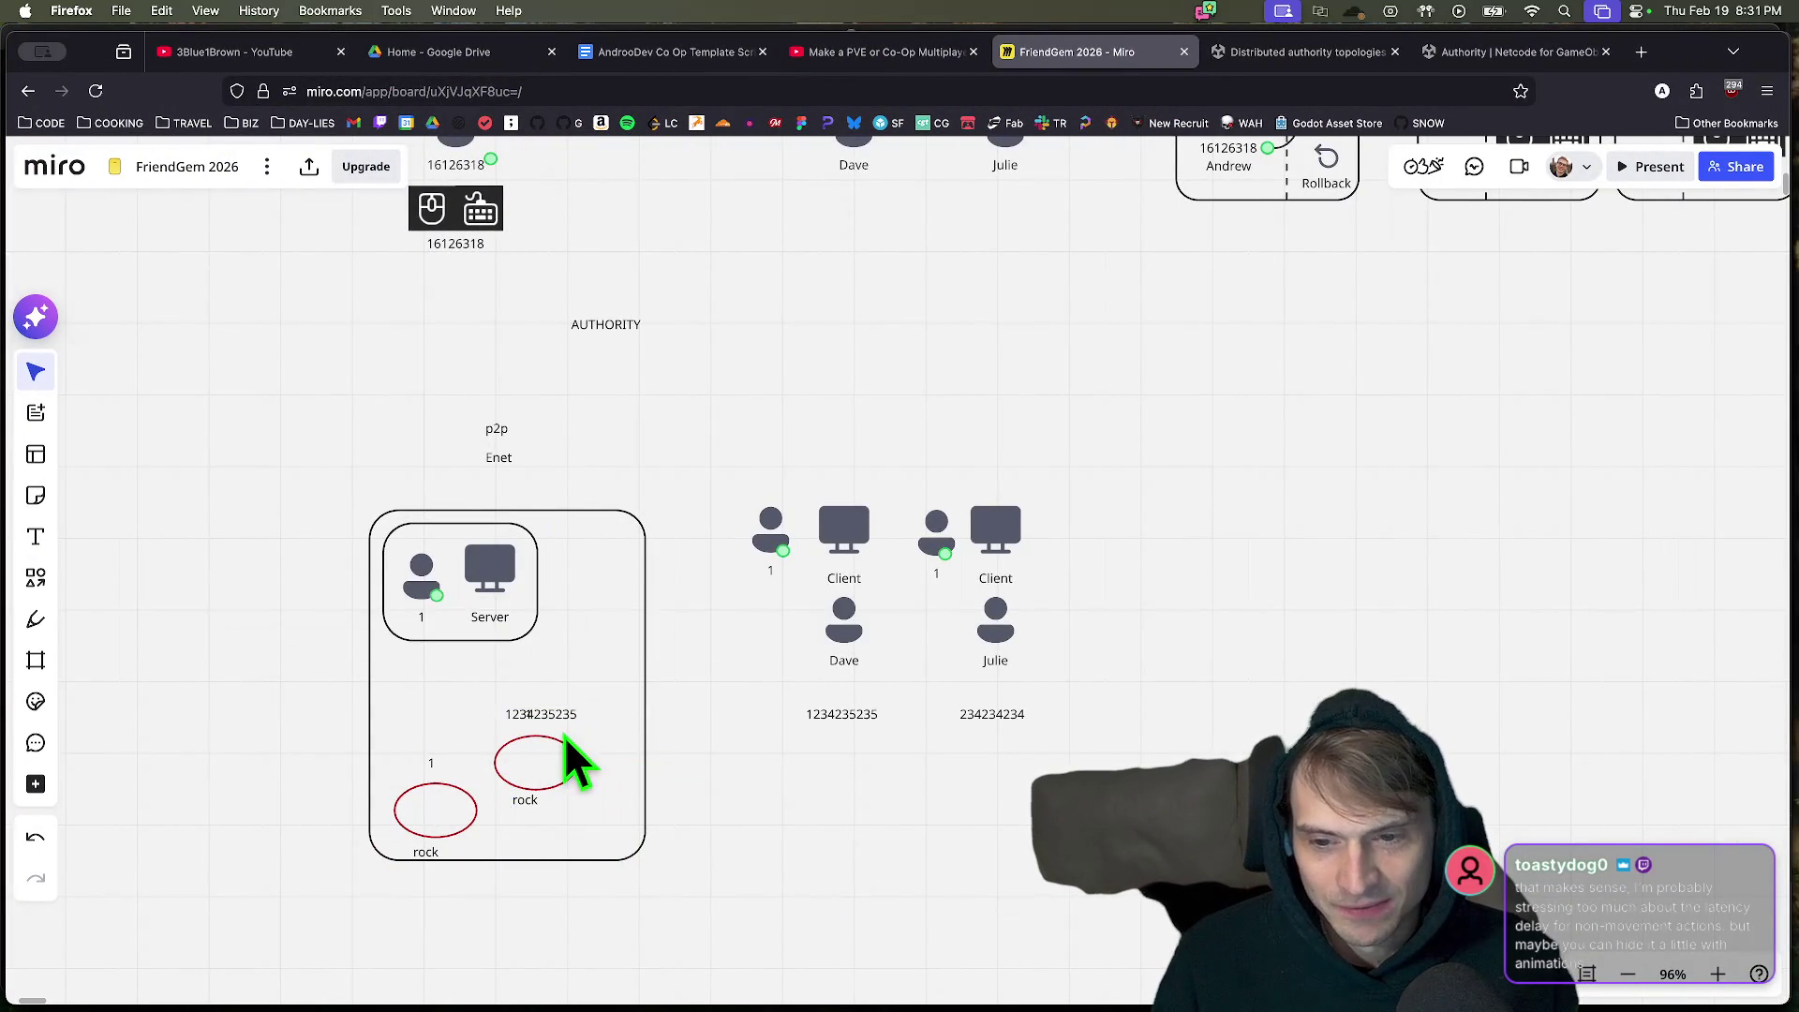
drag(404, 753, 448, 830)
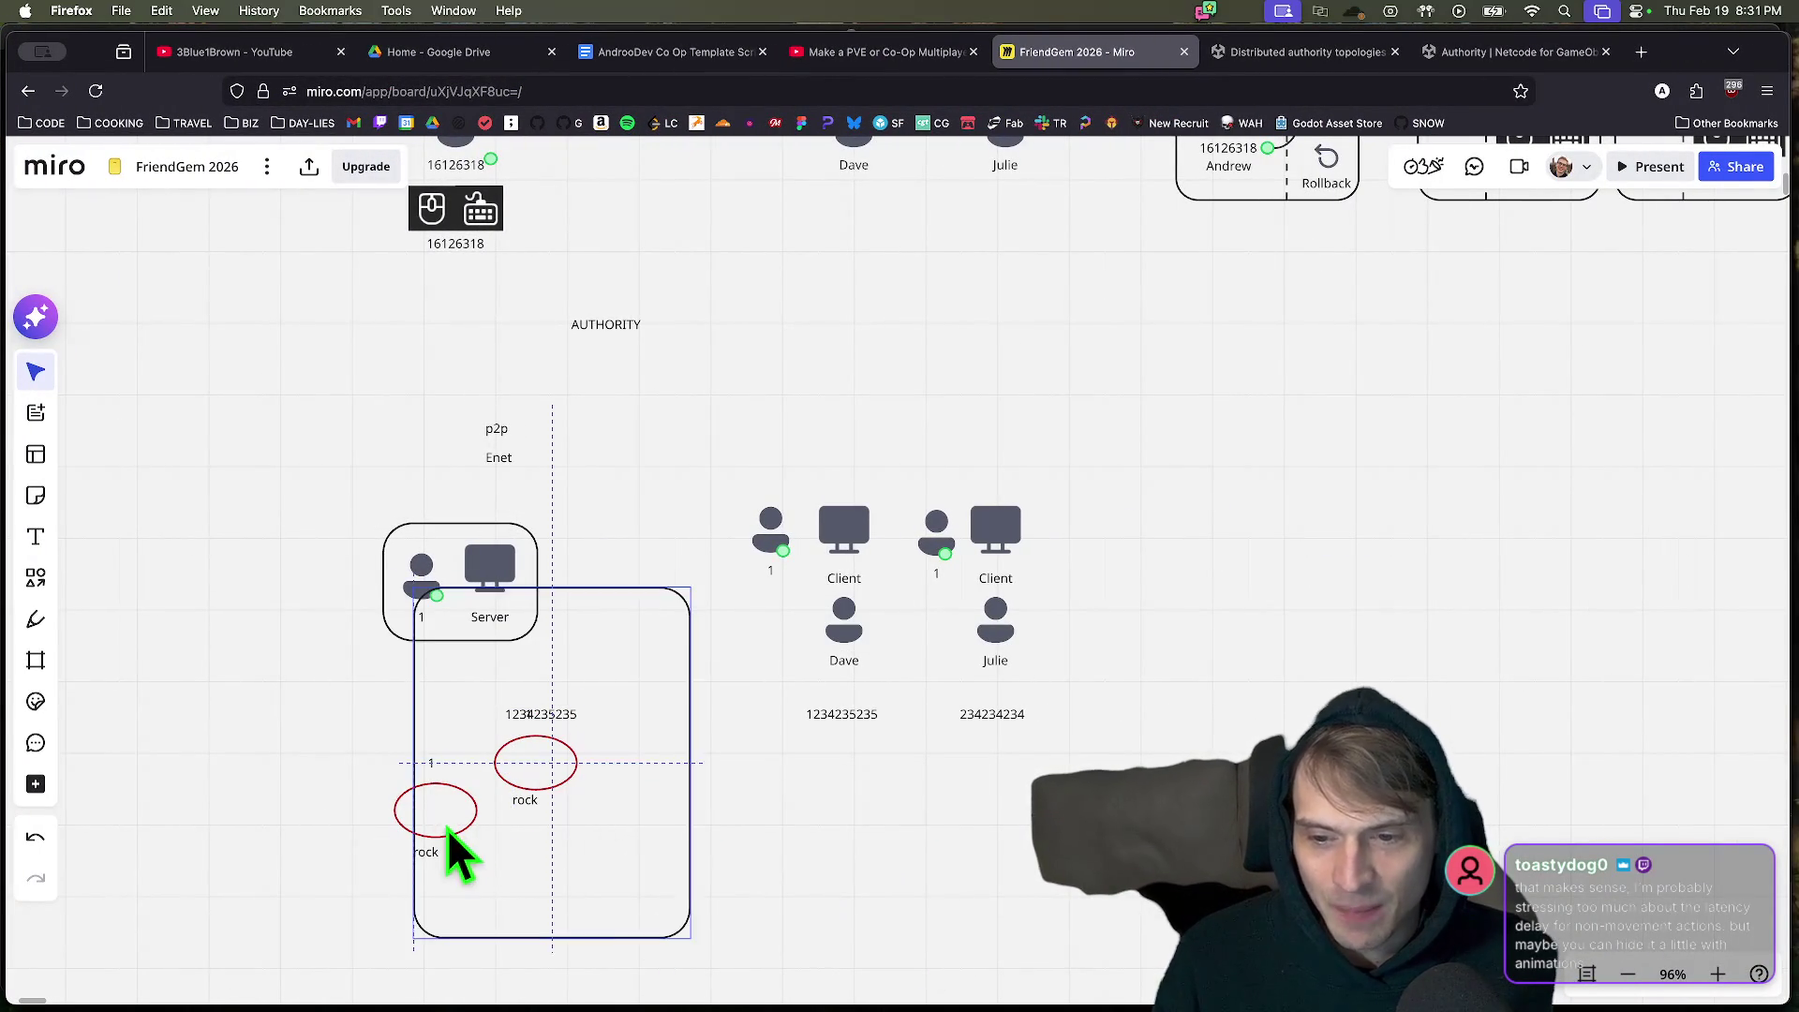
key(ctrl+z)
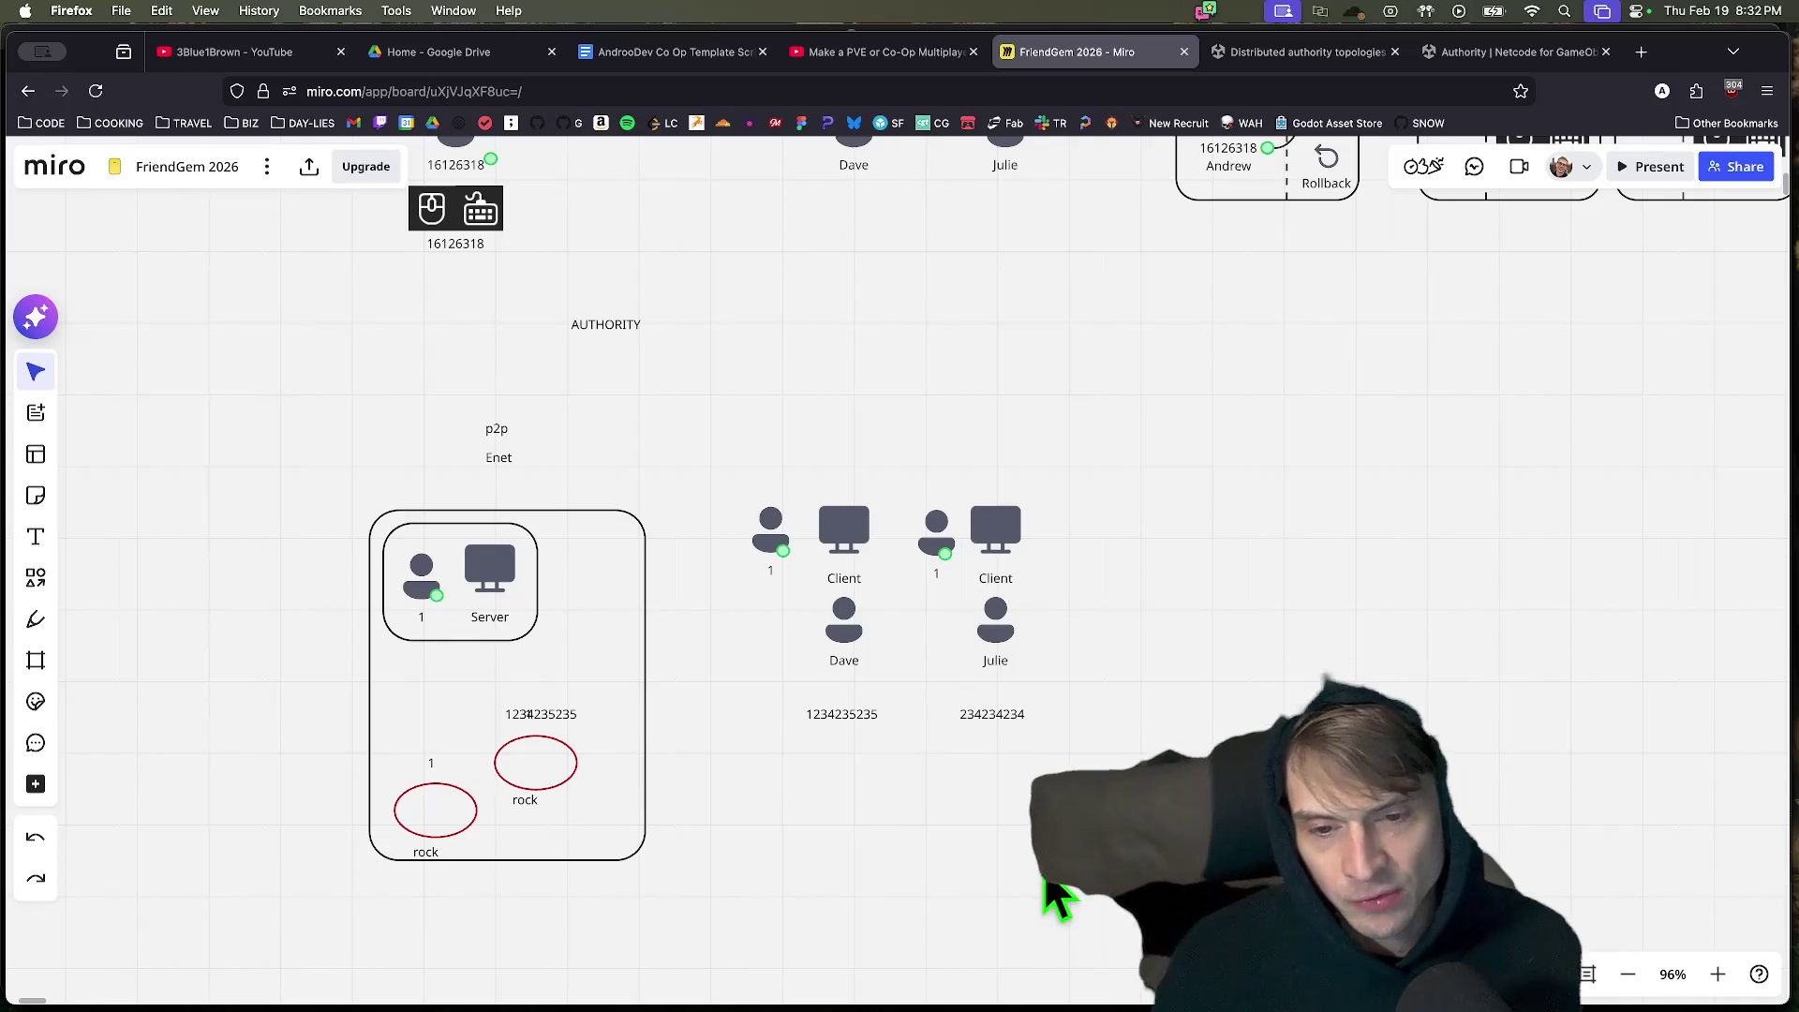
drag(1200, 215, 951, 539)
Delete the hand-drawn 1 and box sketch next to the Client/Server timing diagram.
scroll(952, 539, up, 10)
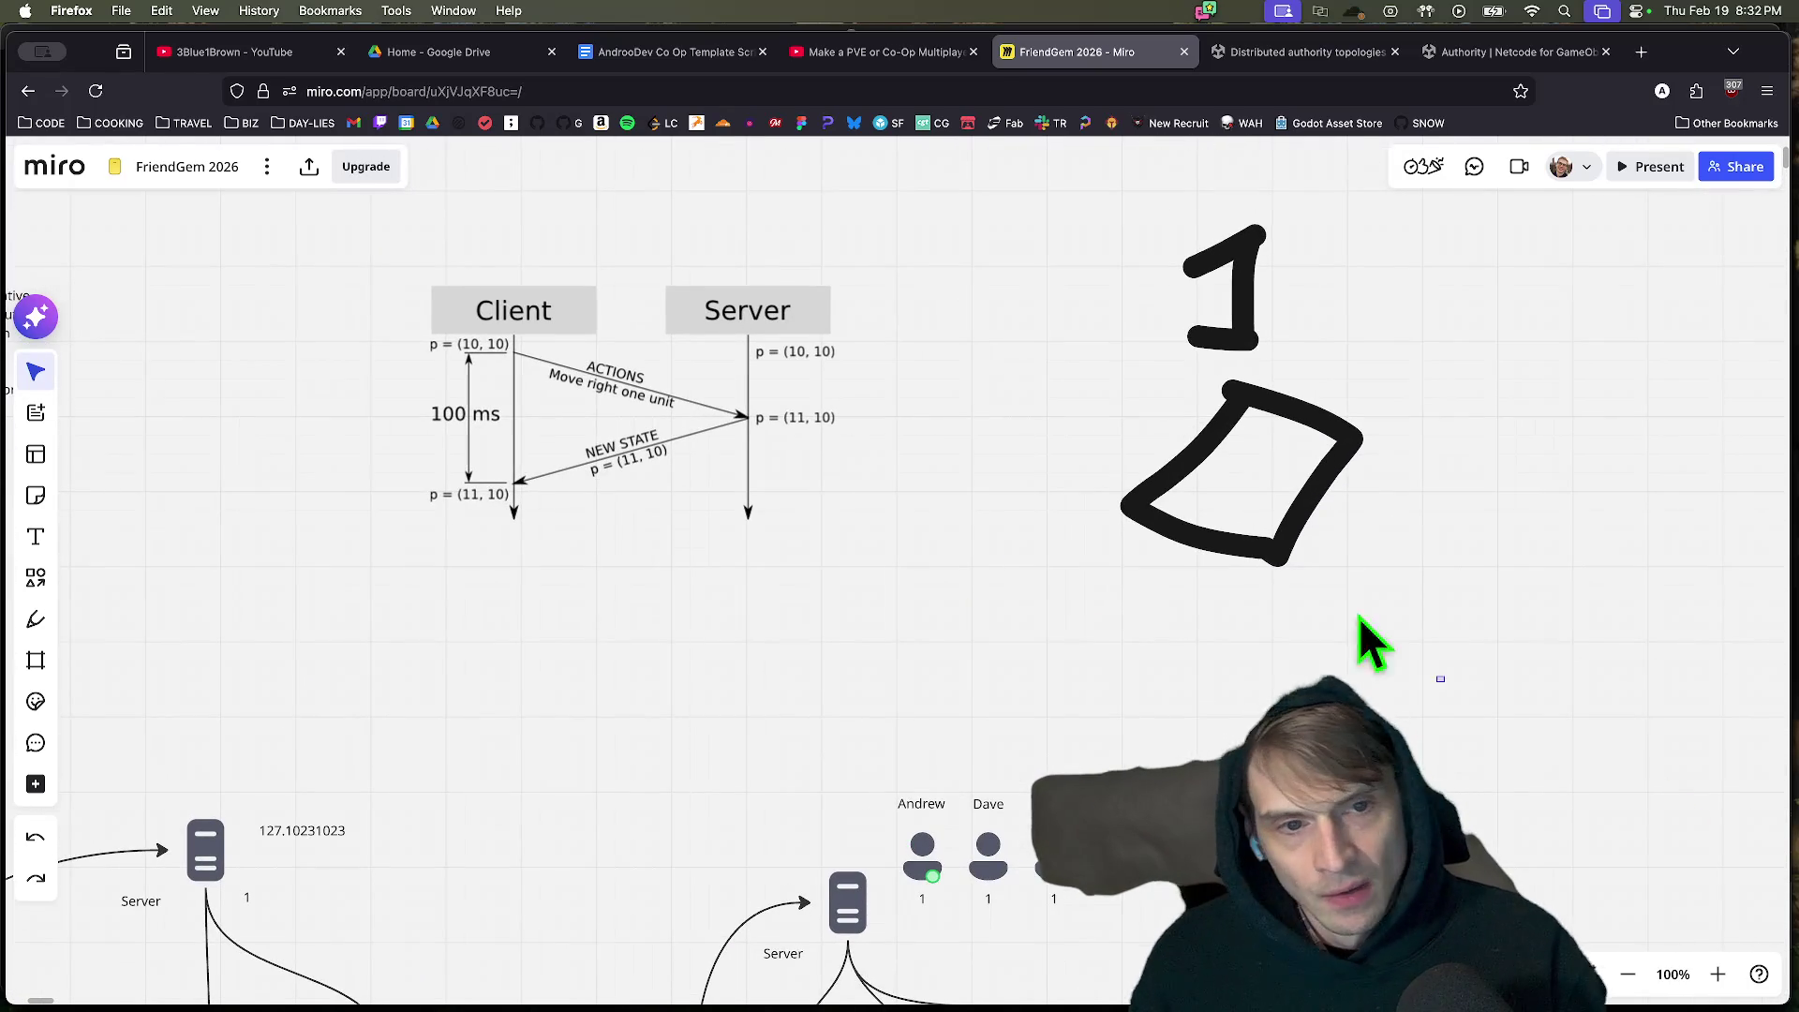
drag(1459, 714, 1105, 216)
key(Delete)
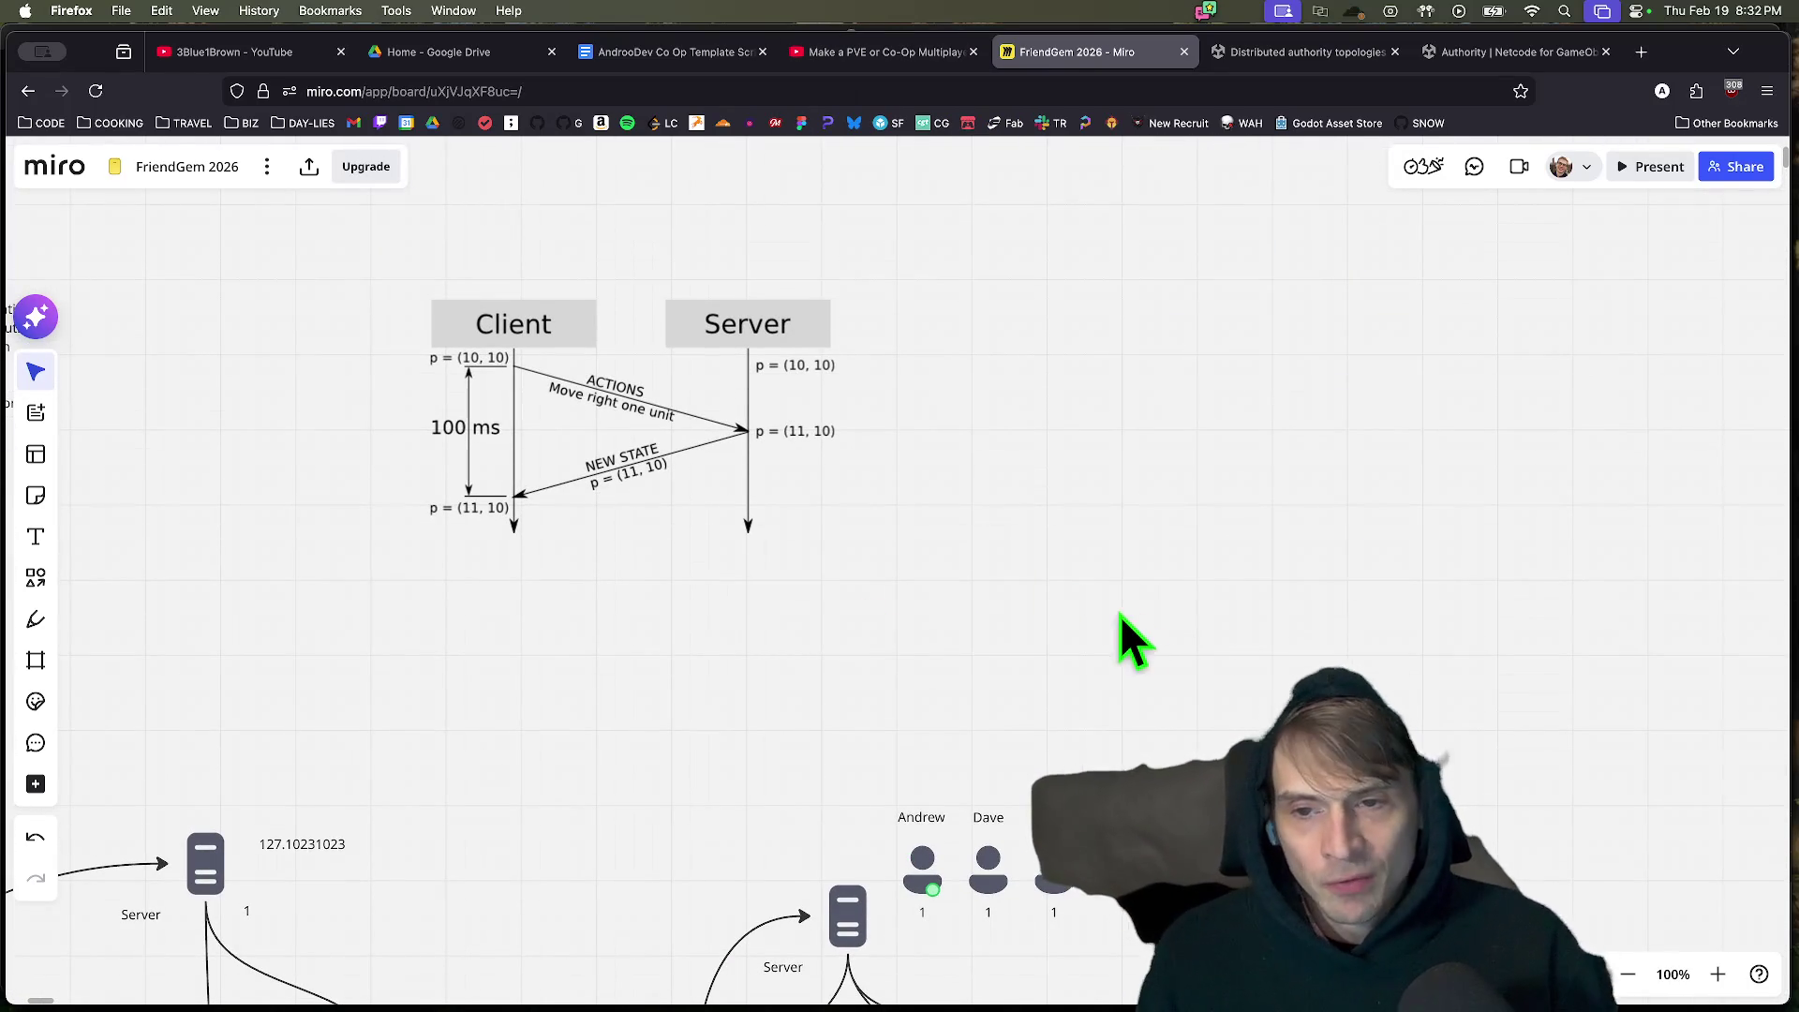
scroll(1134, 614, left, 10)
drag(1076, 249, 858, 349)
click(1140, 662)
scroll(1157, 707, up, 3)
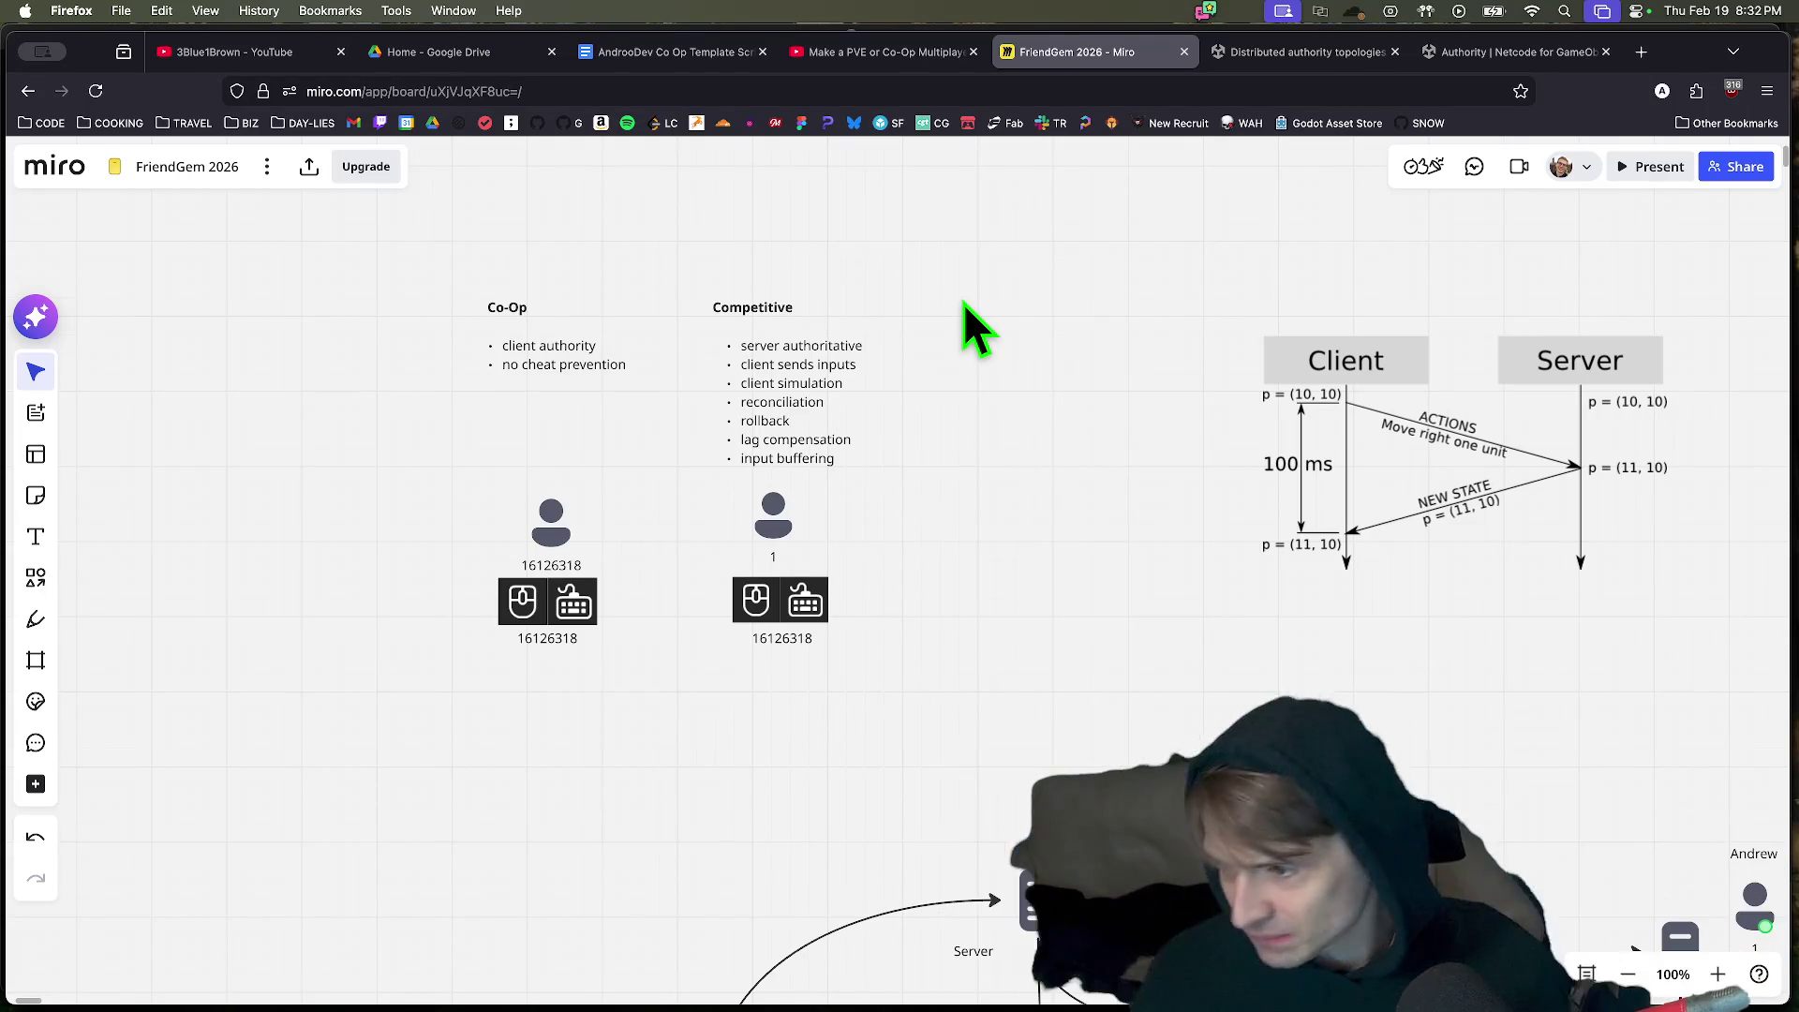
Open the netfox docs at foxssake.github.io/netfox in a new tab after the typed address fails.
key(super+t)
text(netfox.foxssake.studio)
key(Return)
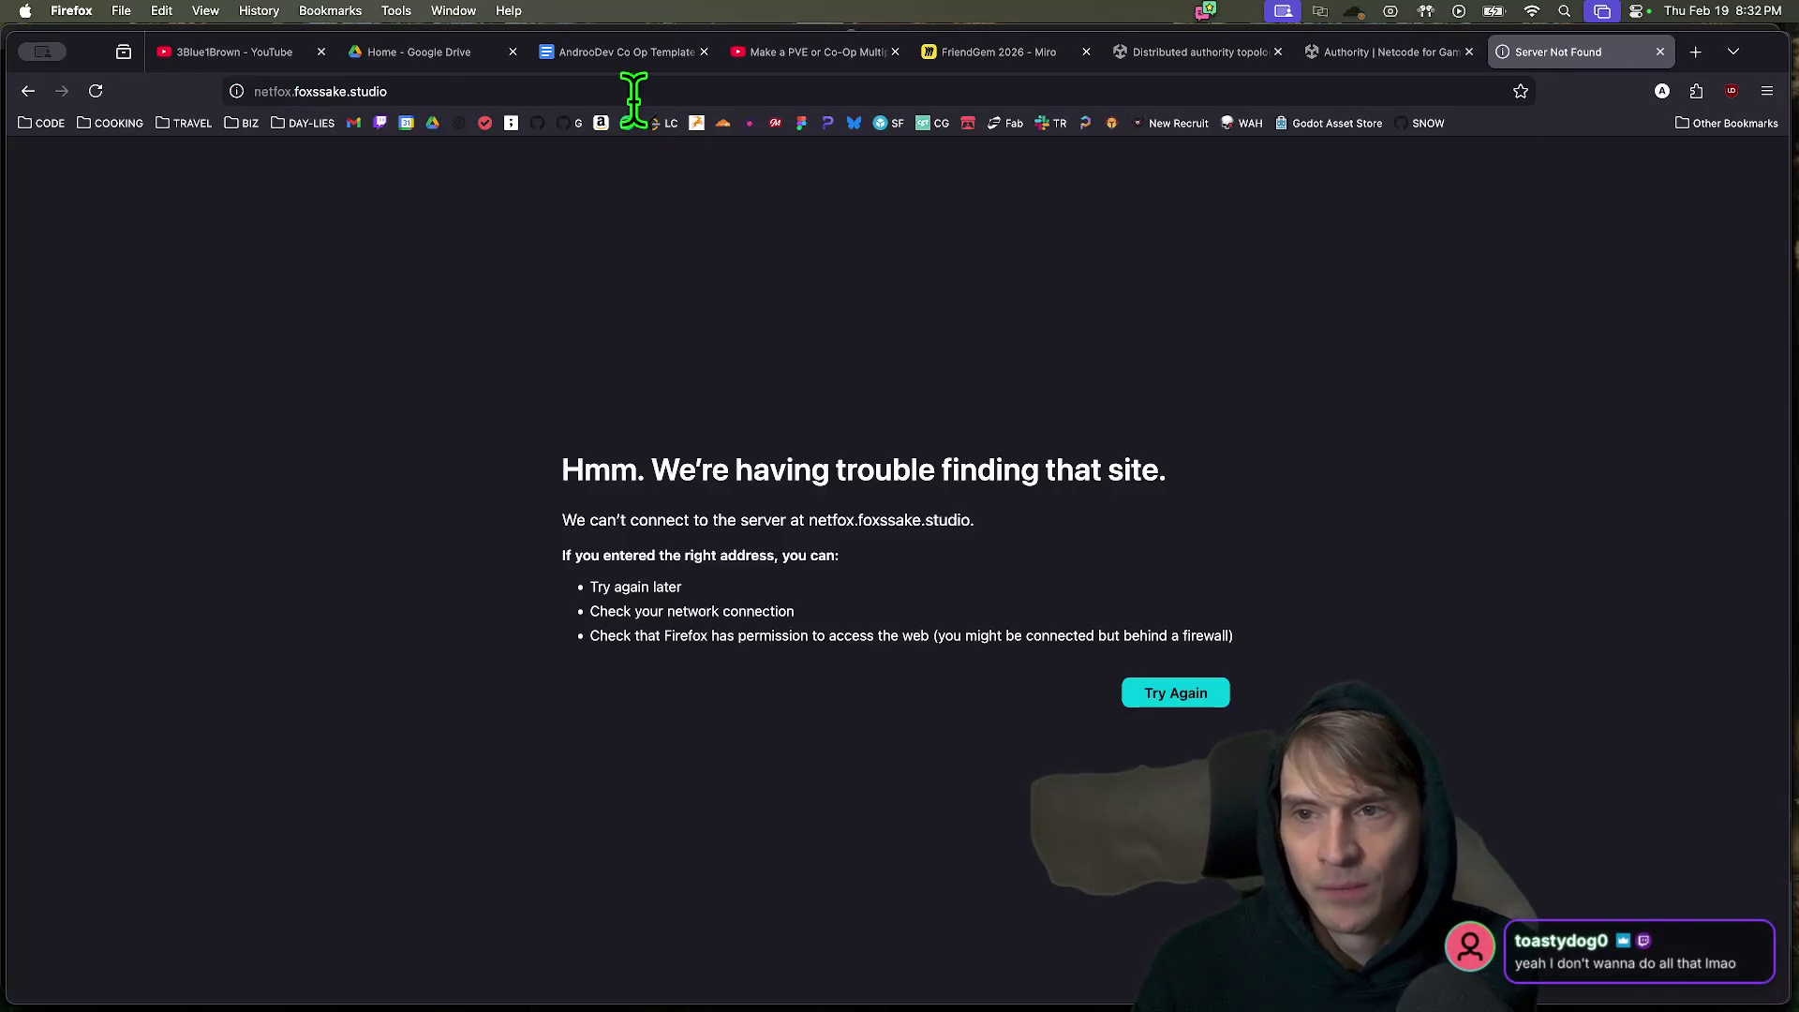
click(631, 98)
text(netfox)
key(Down)
key(Down)
key(Return)
Skim the netfox Features list, then return to the FriendGem 2026 Miro board.
scroll(1054, 830, down, 4)
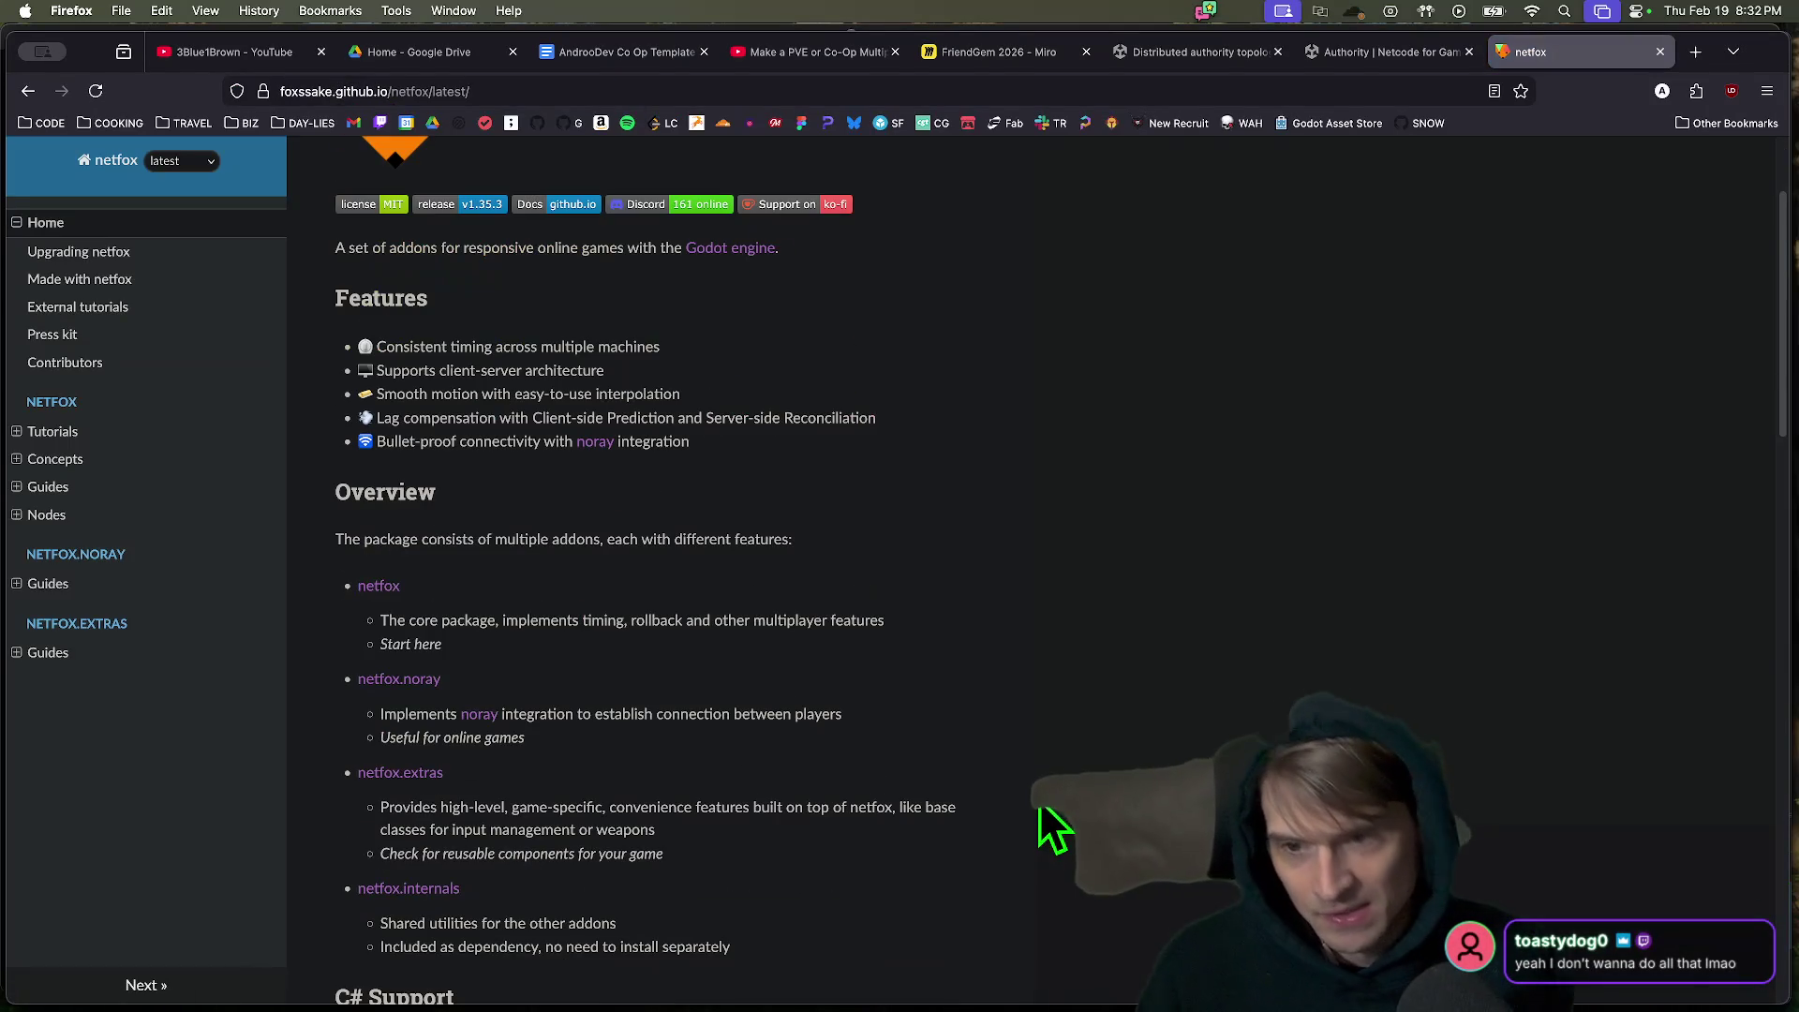
drag(522, 347, 1475, 530)
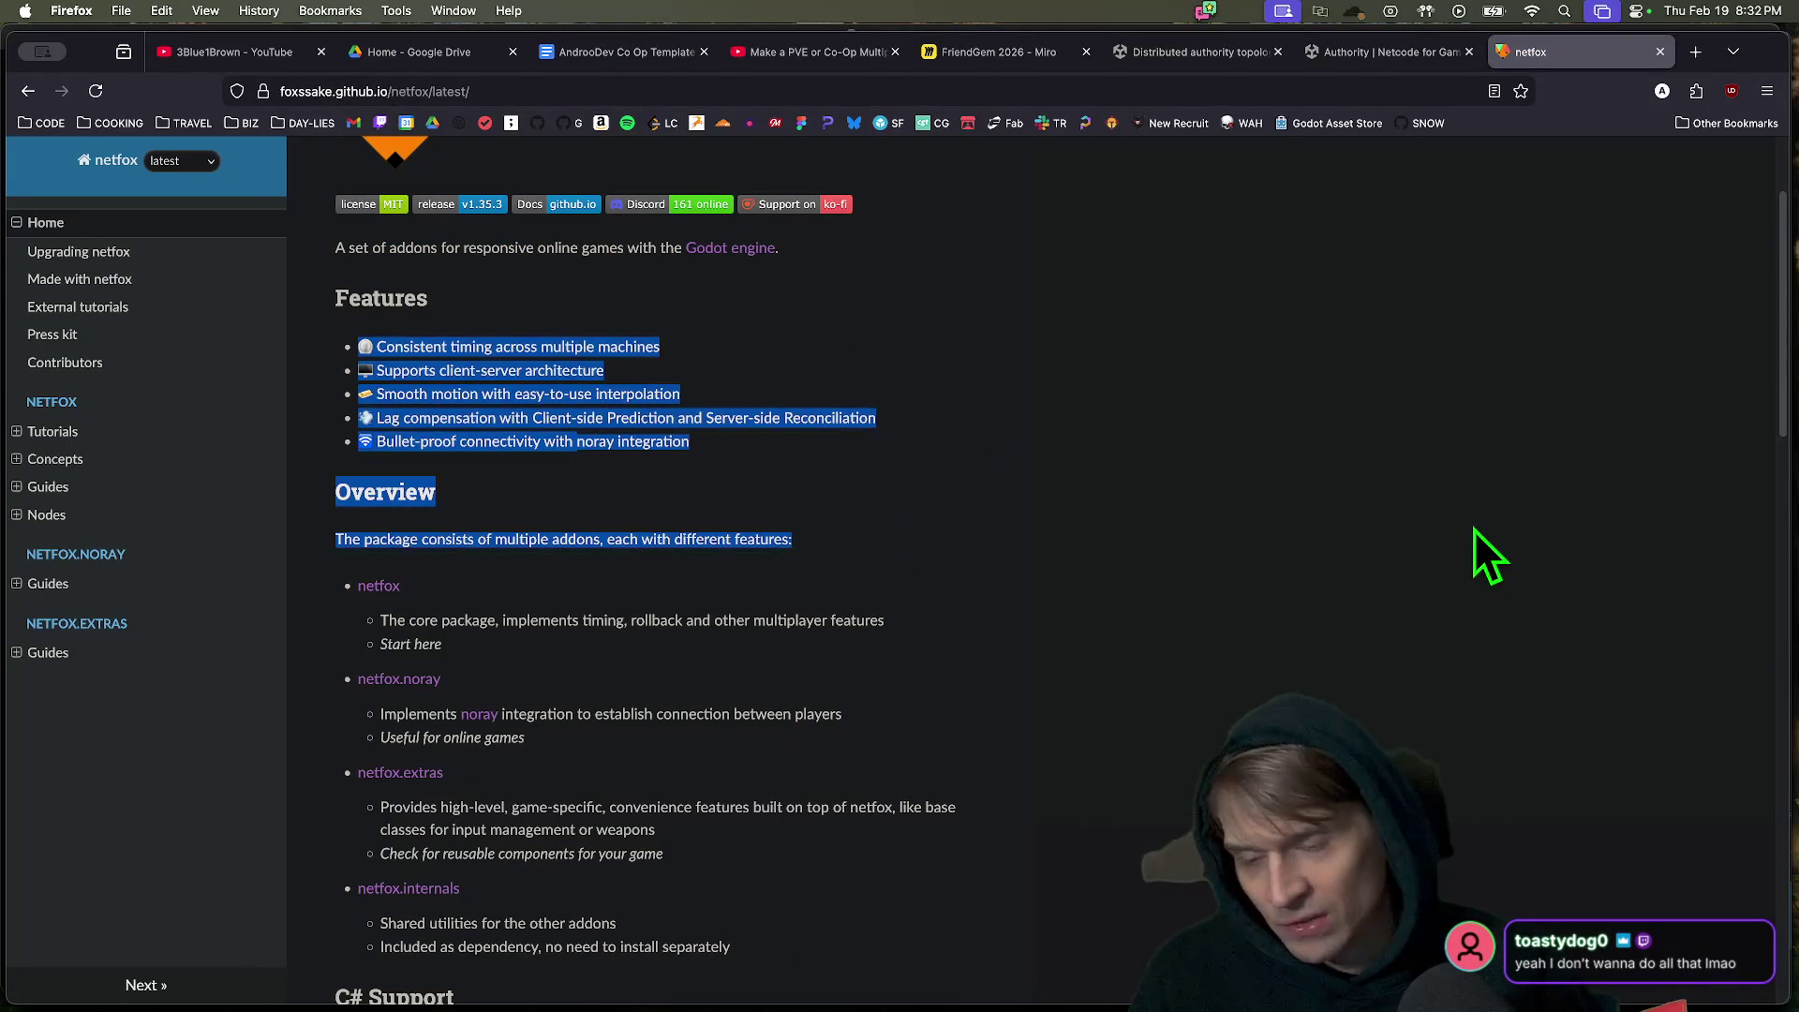
key(super+o)
key(Escape)
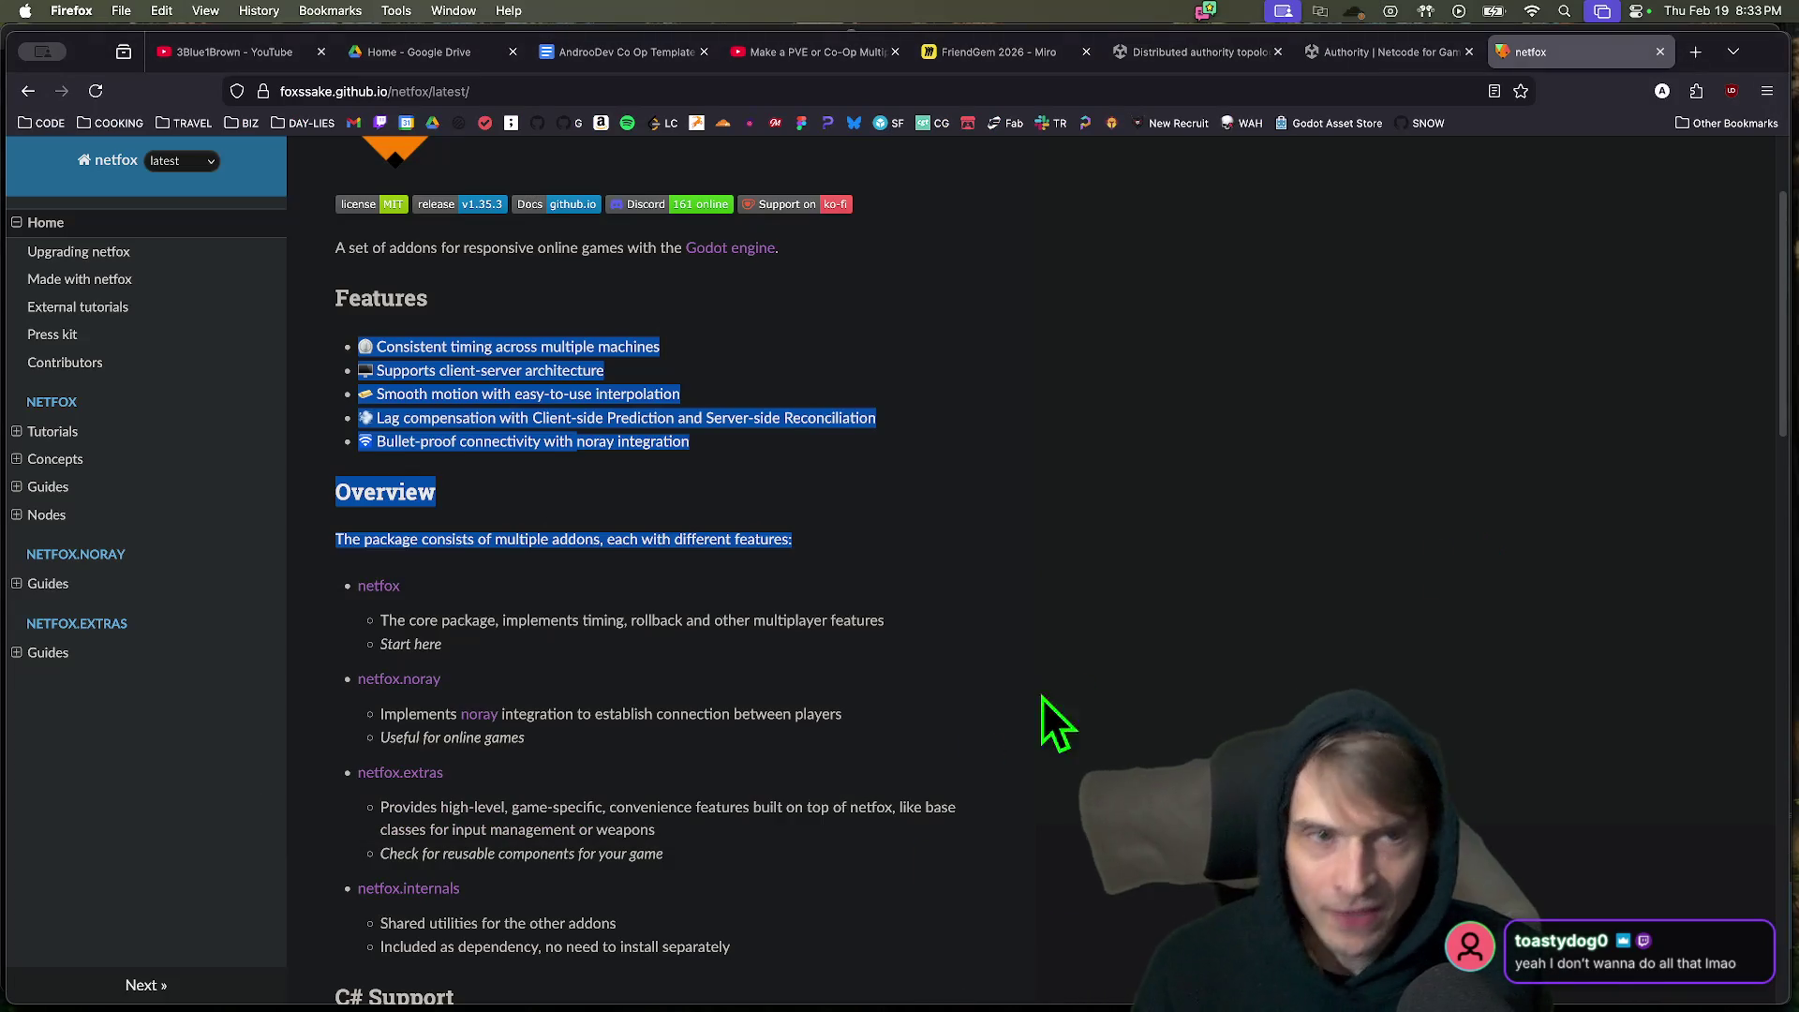
click(1068, 650)
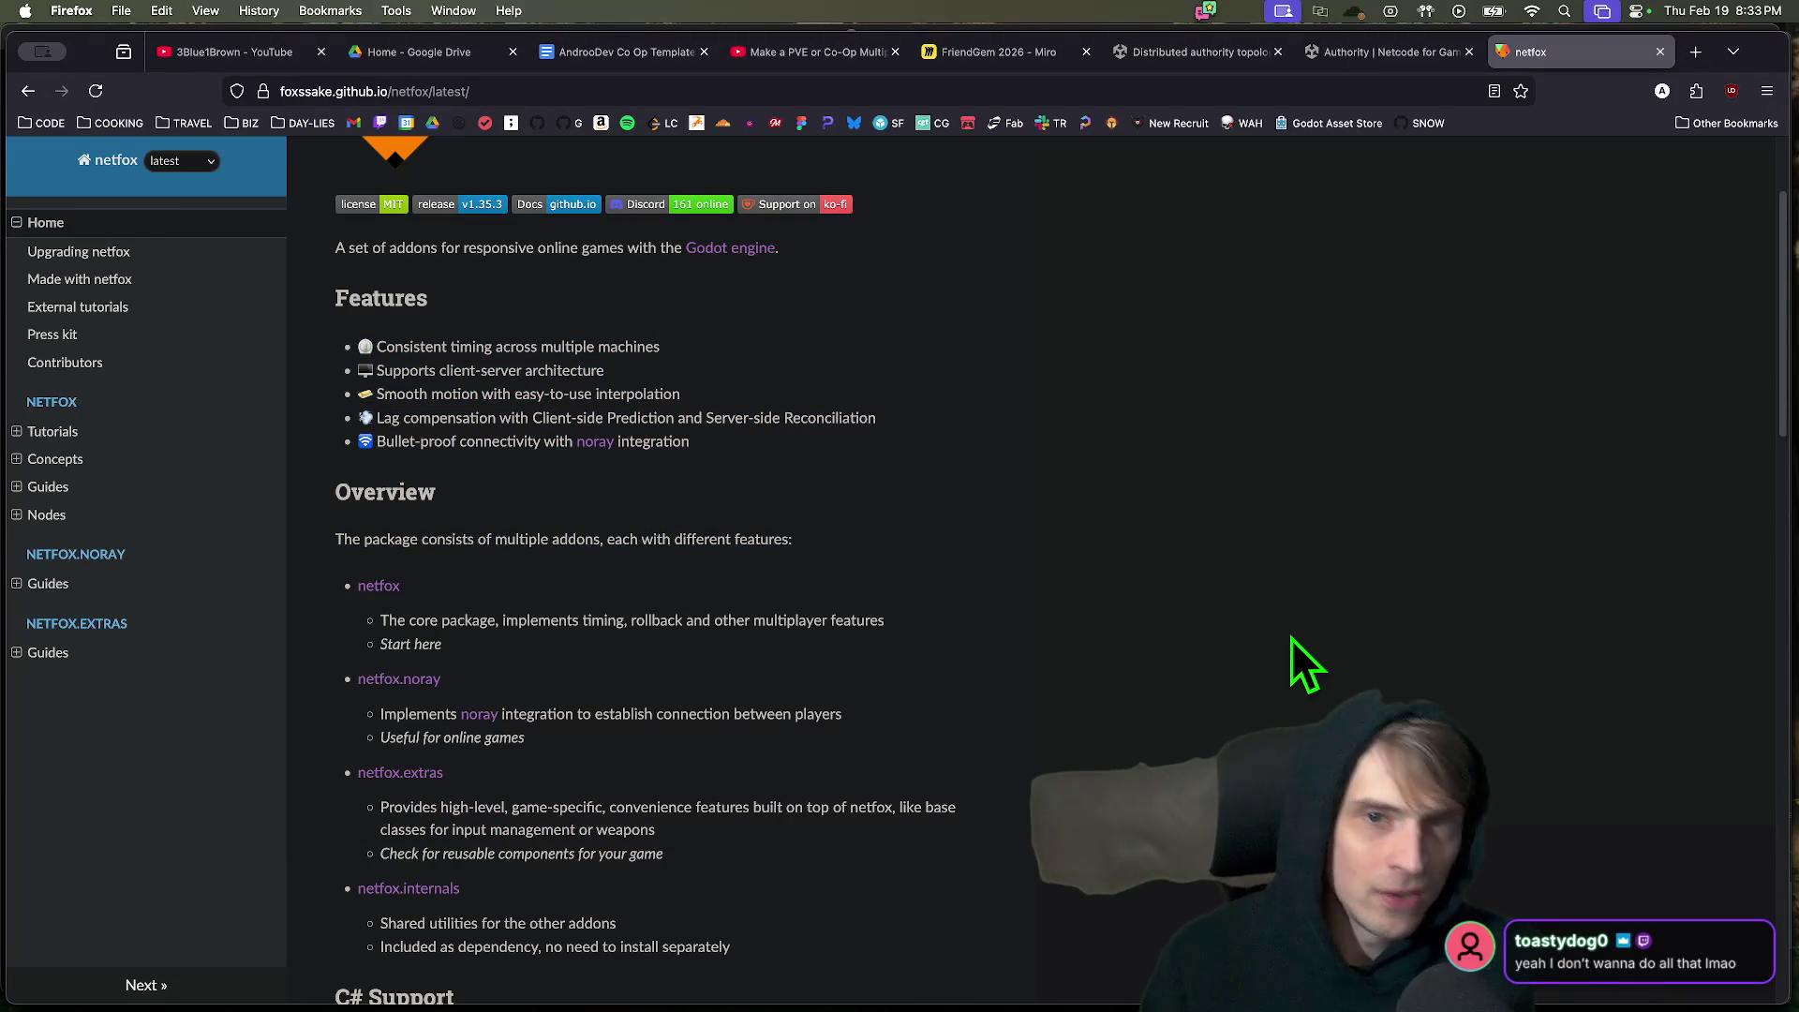
click(998, 54)
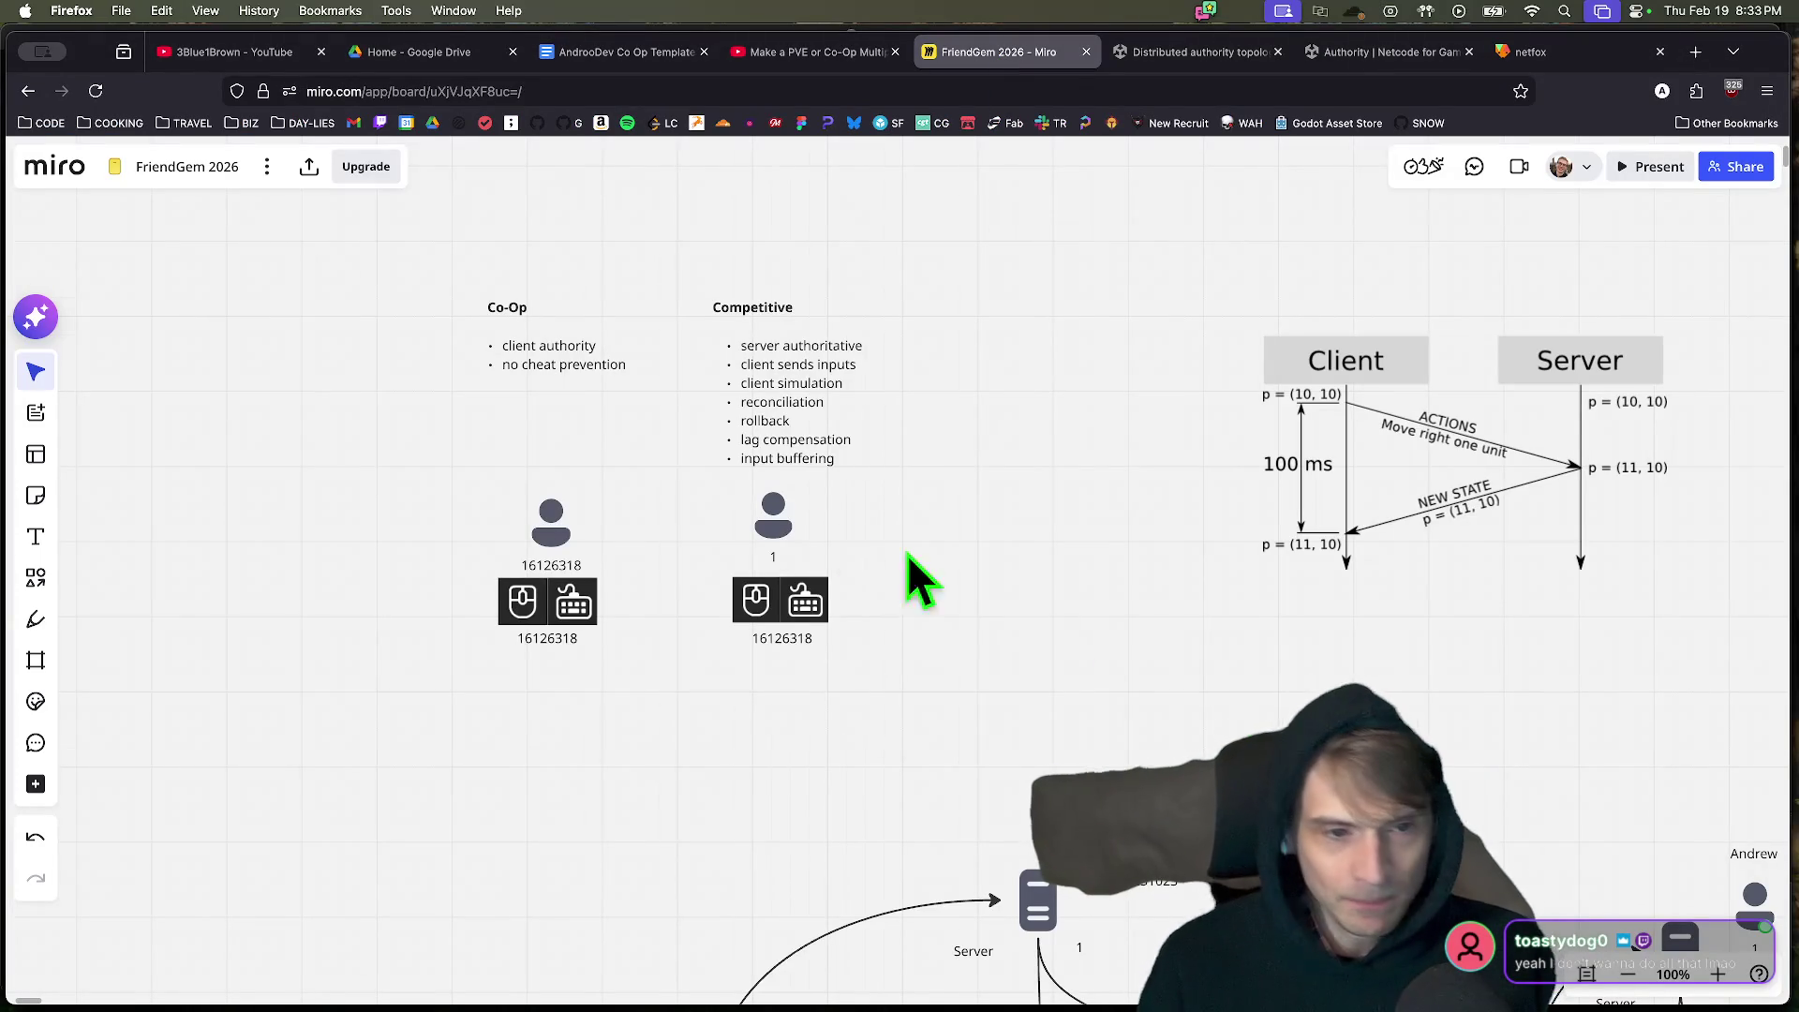
scroll(1068, 650, down, 5)
scroll(907, 502, up, 3)
scroll(858, 656, right, 5)
scroll(872, 674, right, 1)
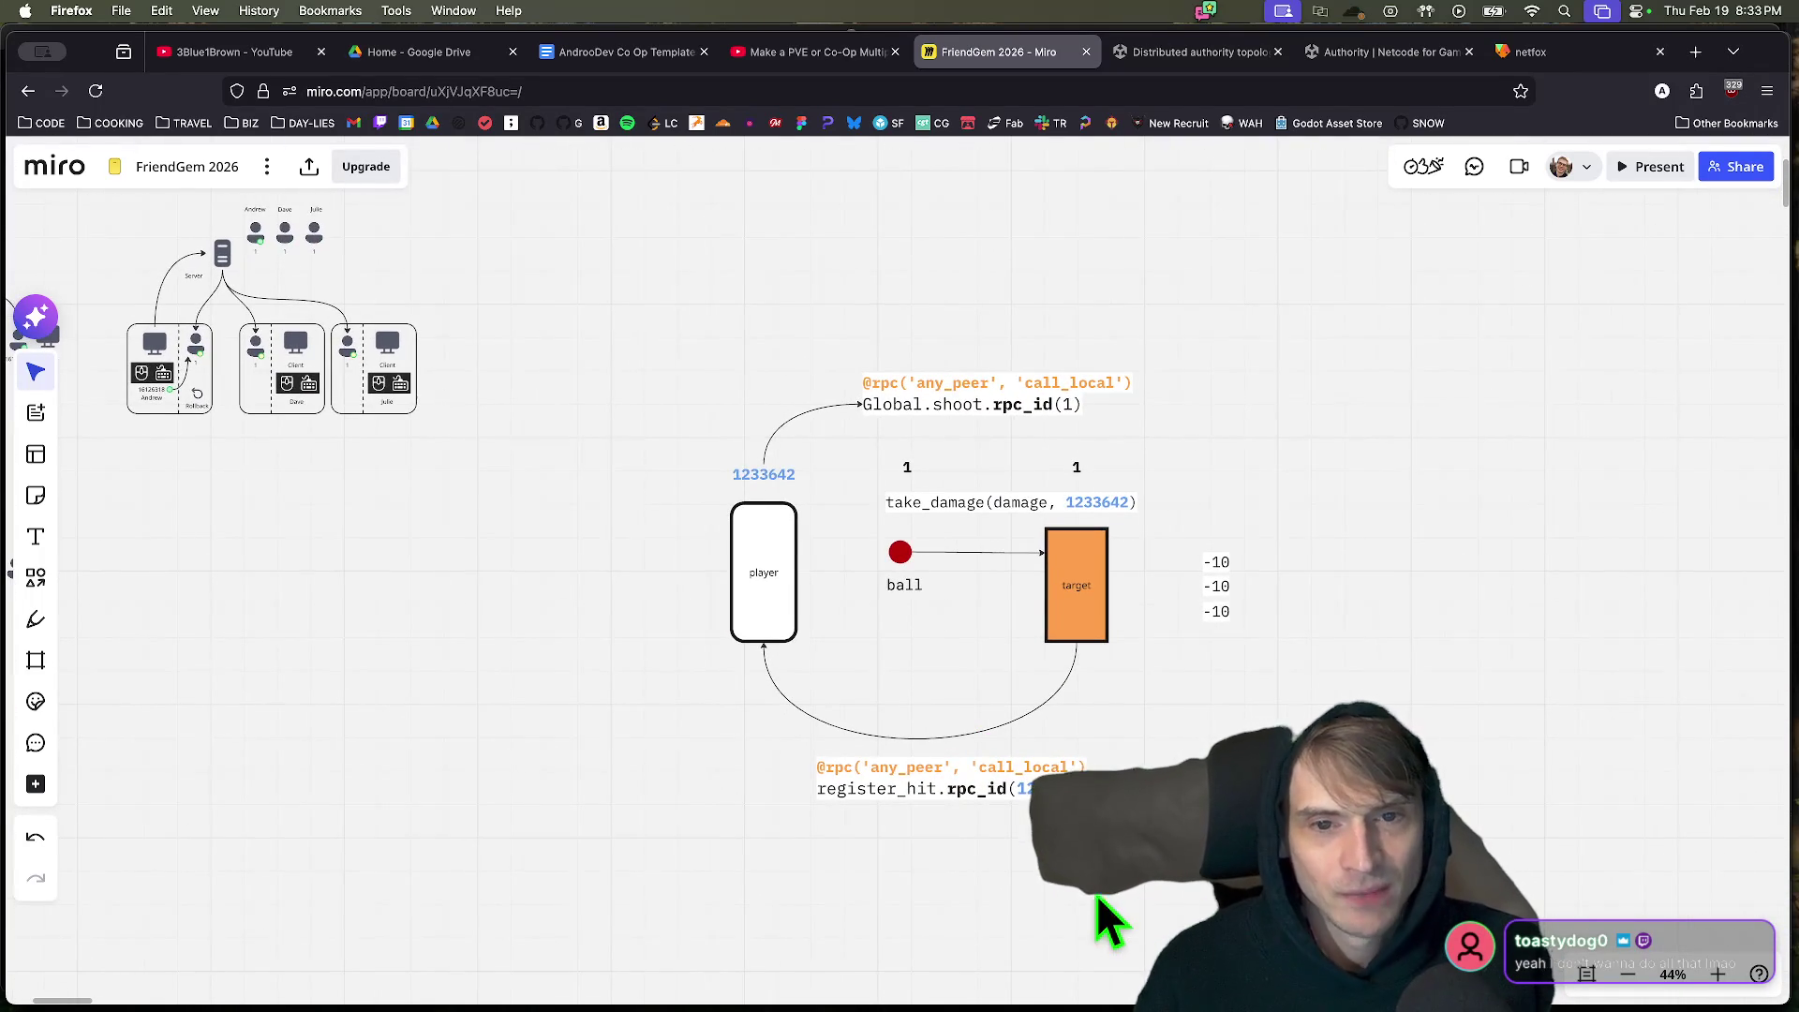
scroll(1134, 928, up, 2)
scroll(1209, 750, up, 1)
drag(1255, 409, 1023, 386)
click(1022, 409)
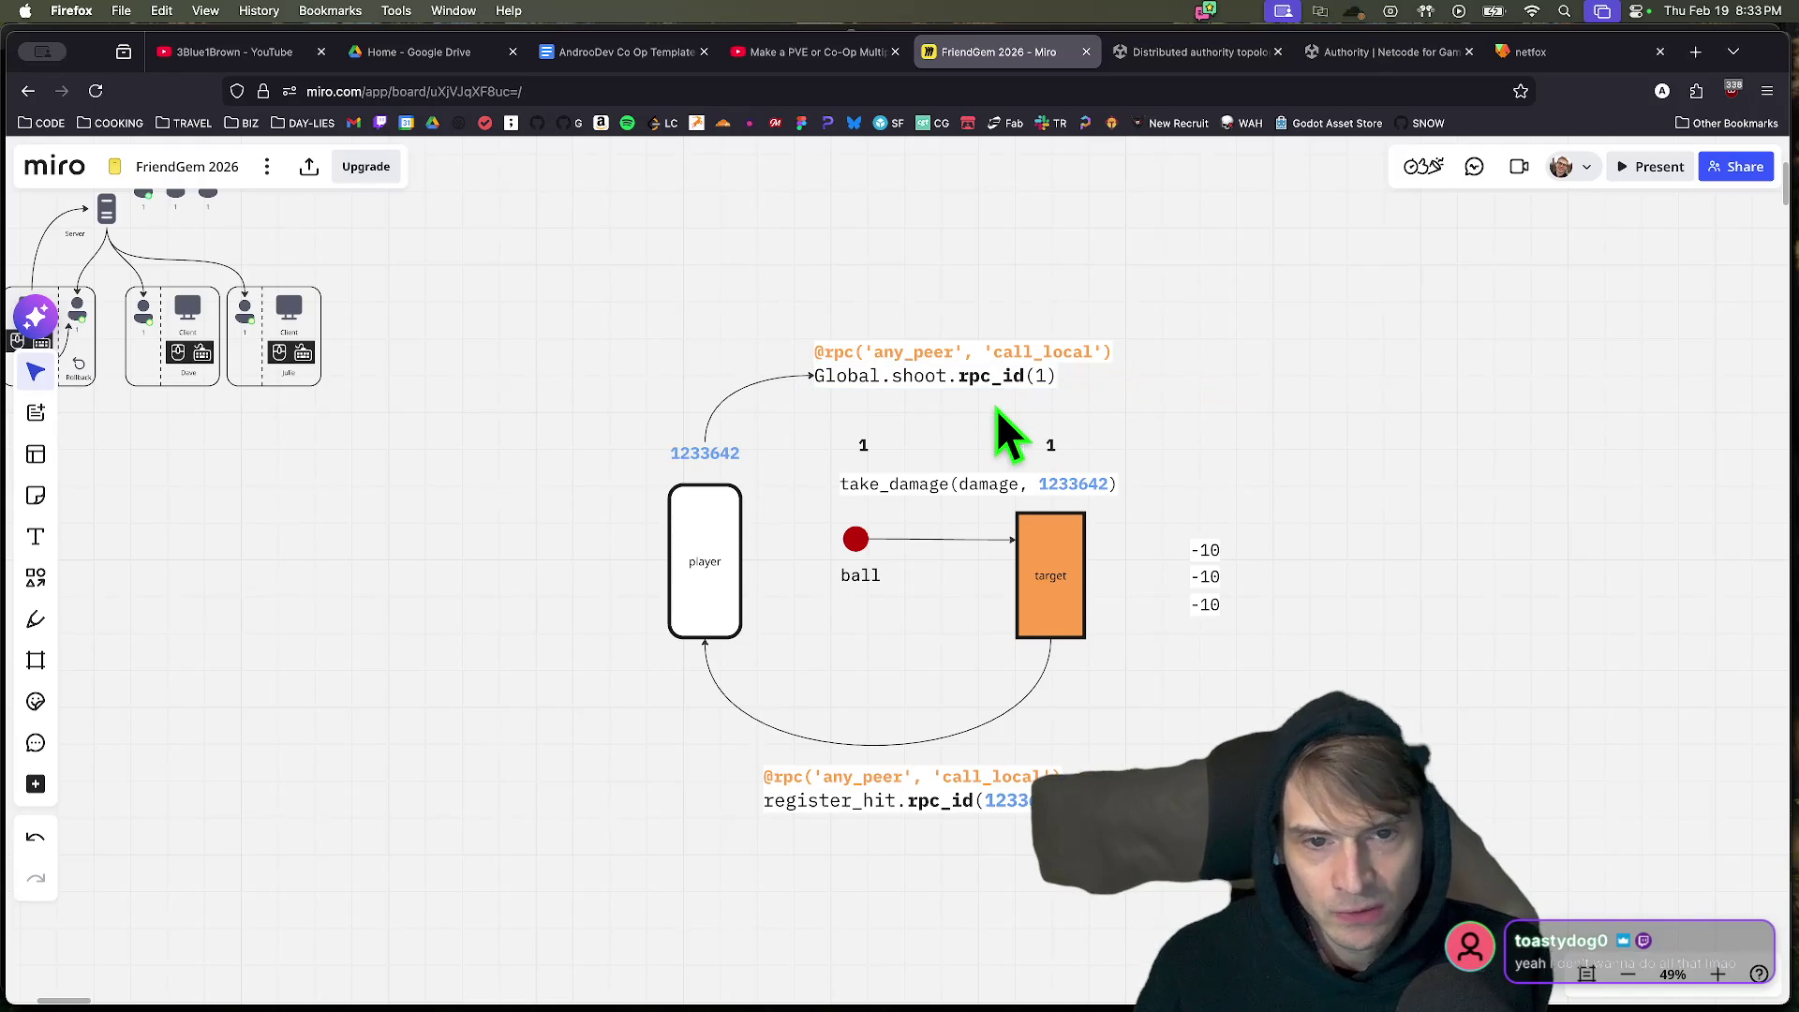
drag(975, 399, 1087, 395)
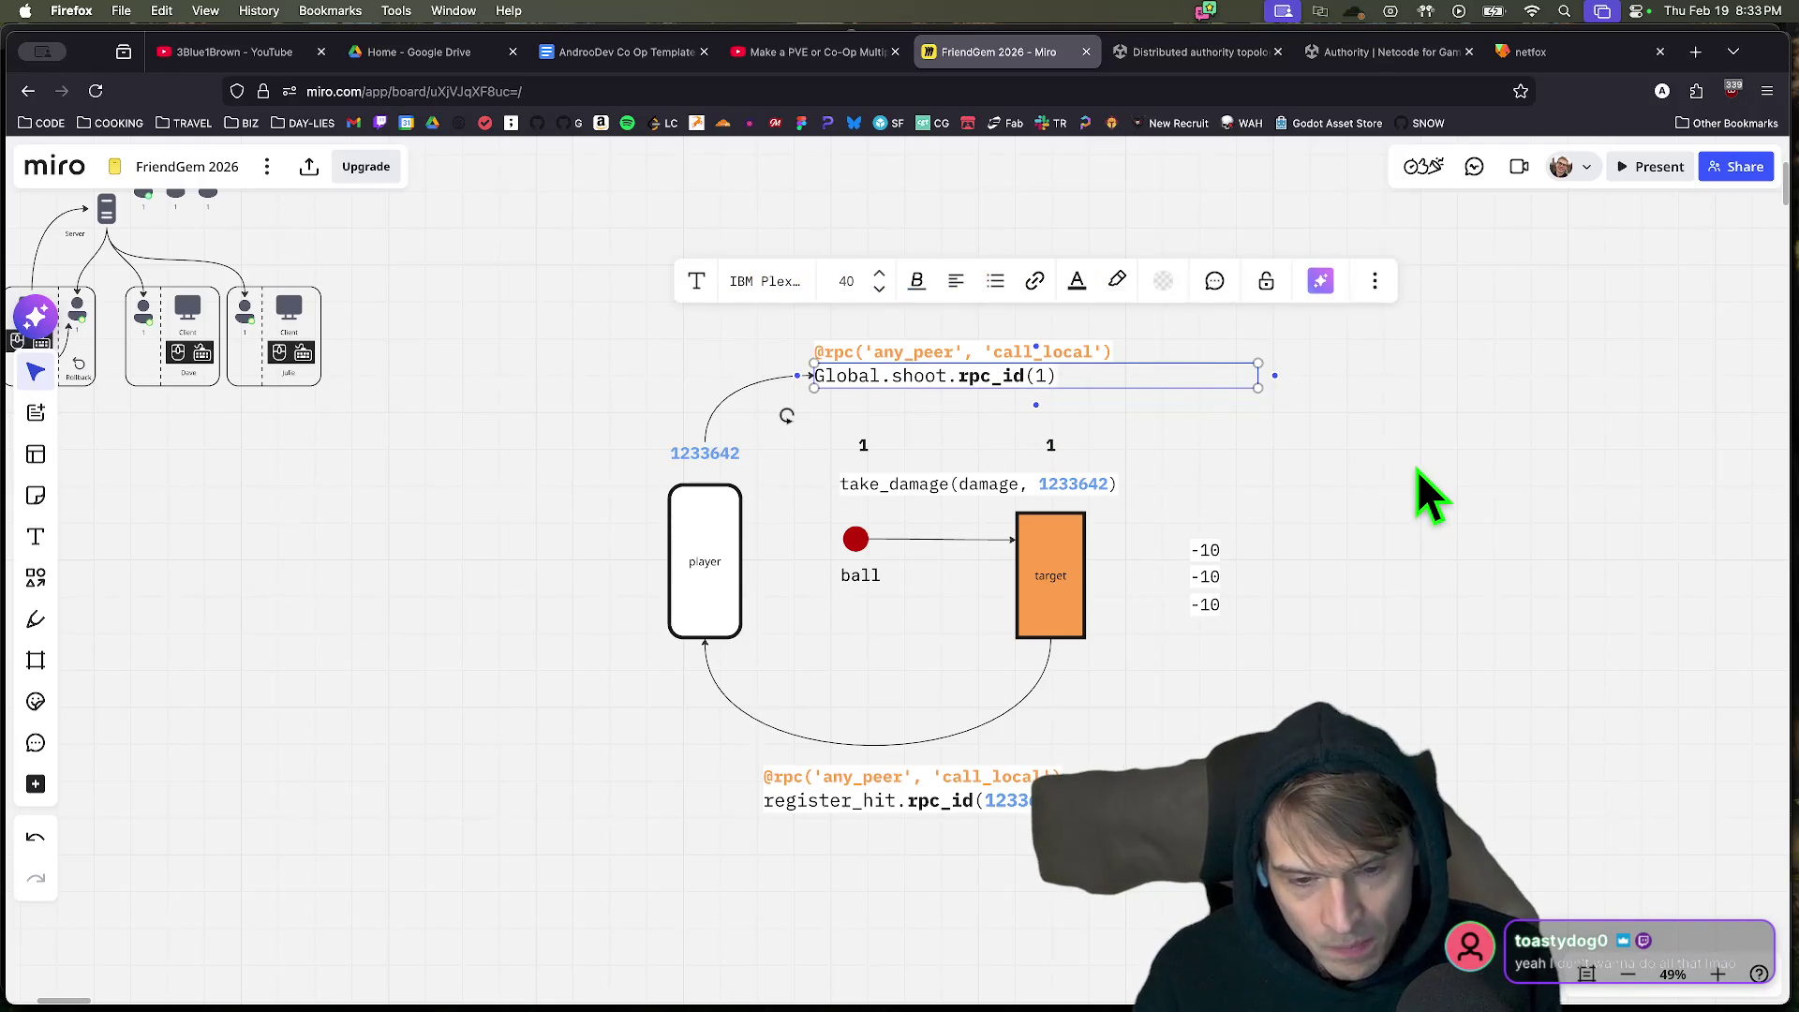
click(1499, 525)
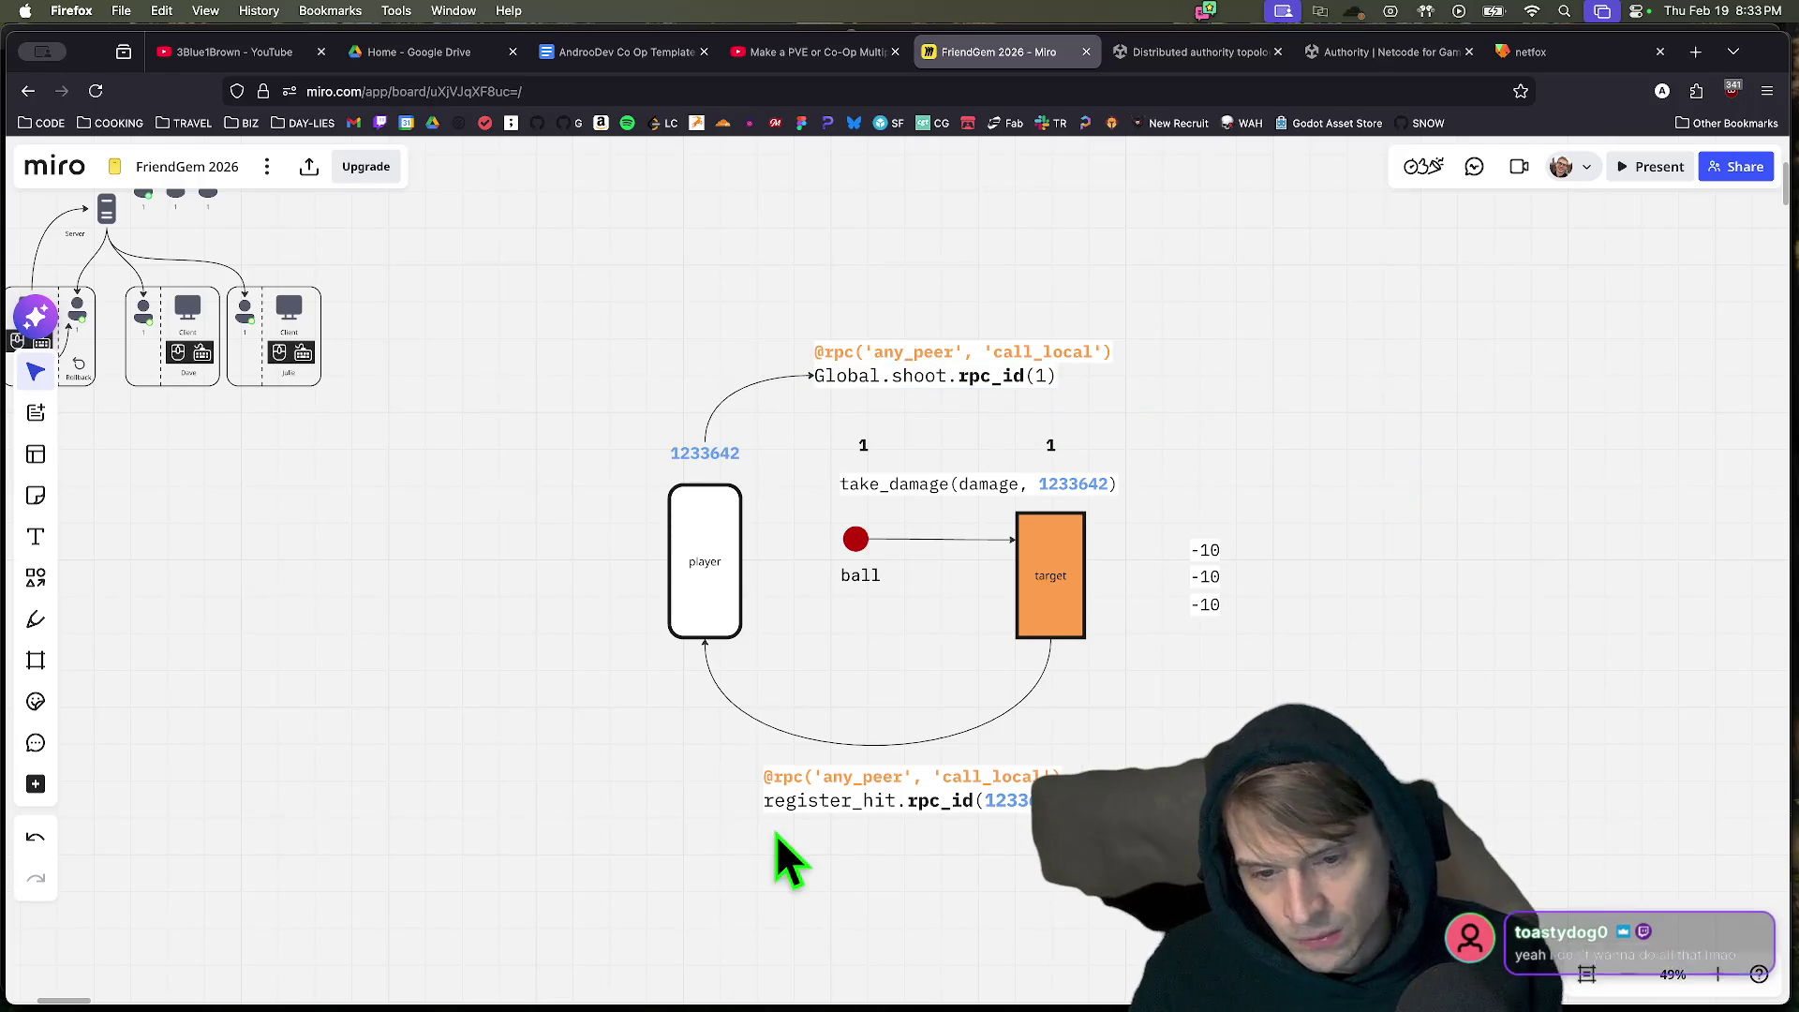
mouse_move(943, 863)
mouse_down()
mouse_move(723, 823)
mouse_move(1537, 815)
mouse_up()
click(734, 835)
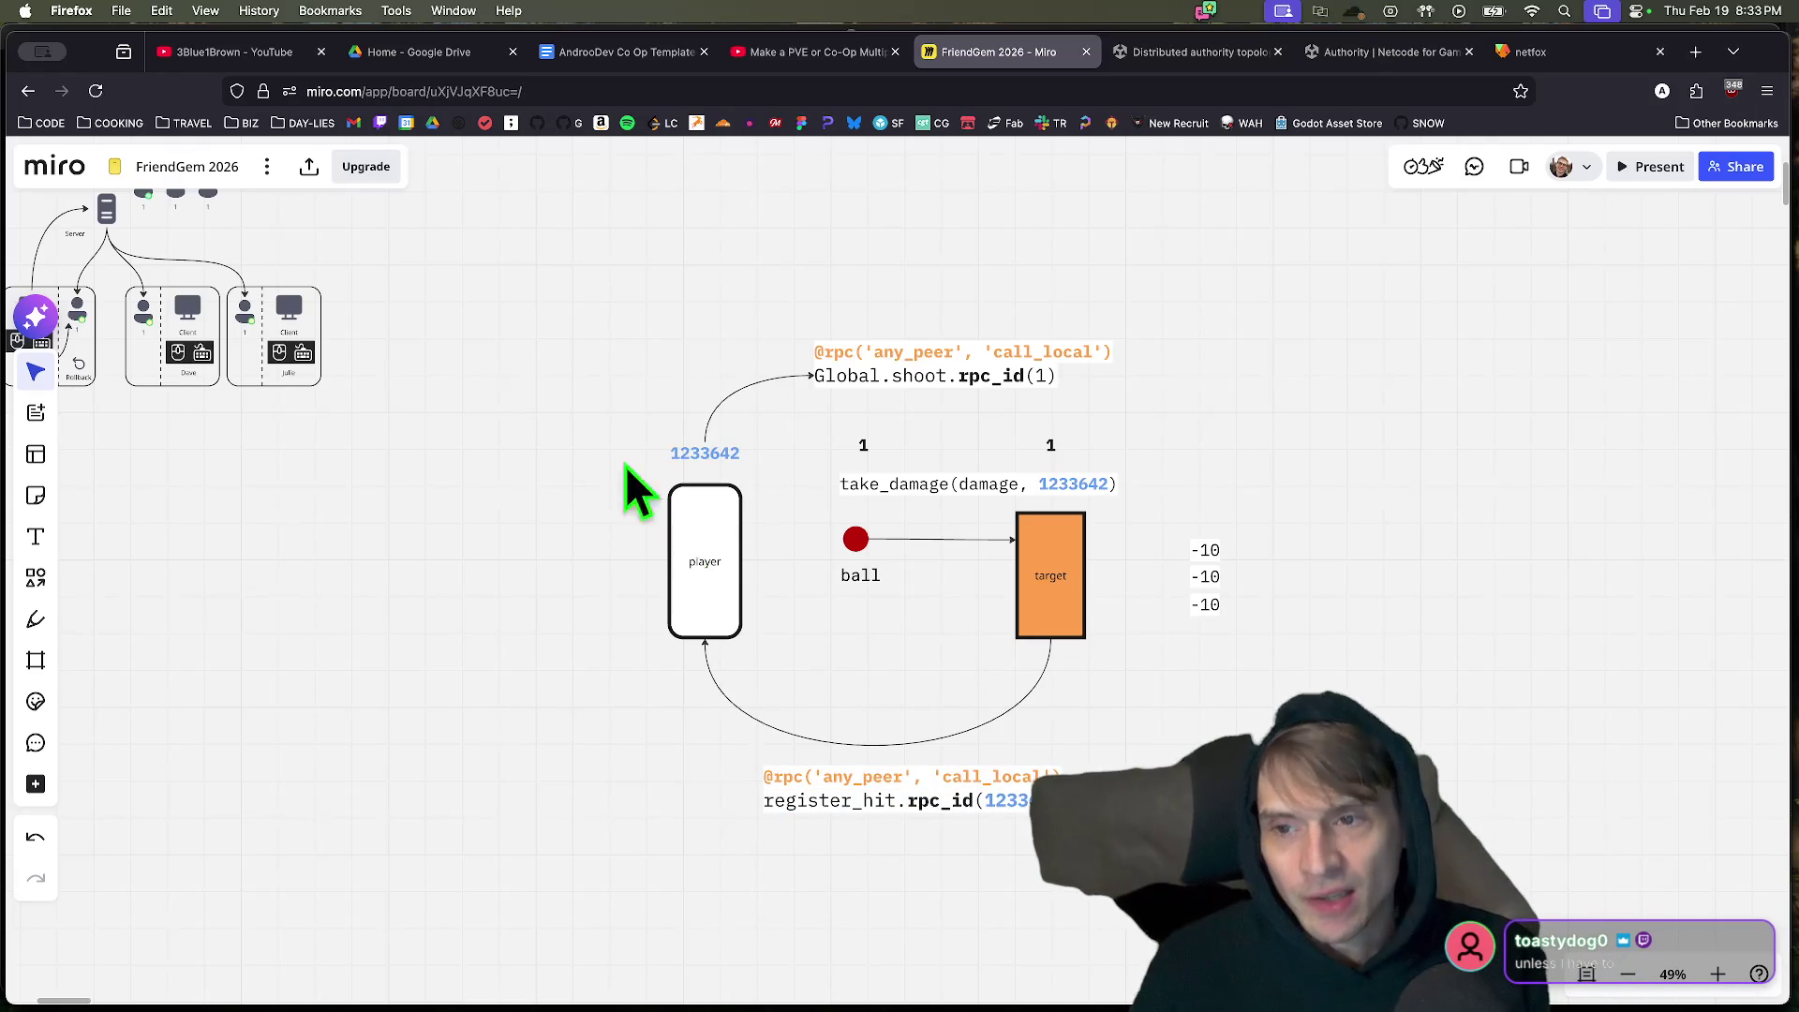
scroll(675, 515, up, 5)
scroll(823, 575, left, 5)
scroll(772, 476, up, 10)
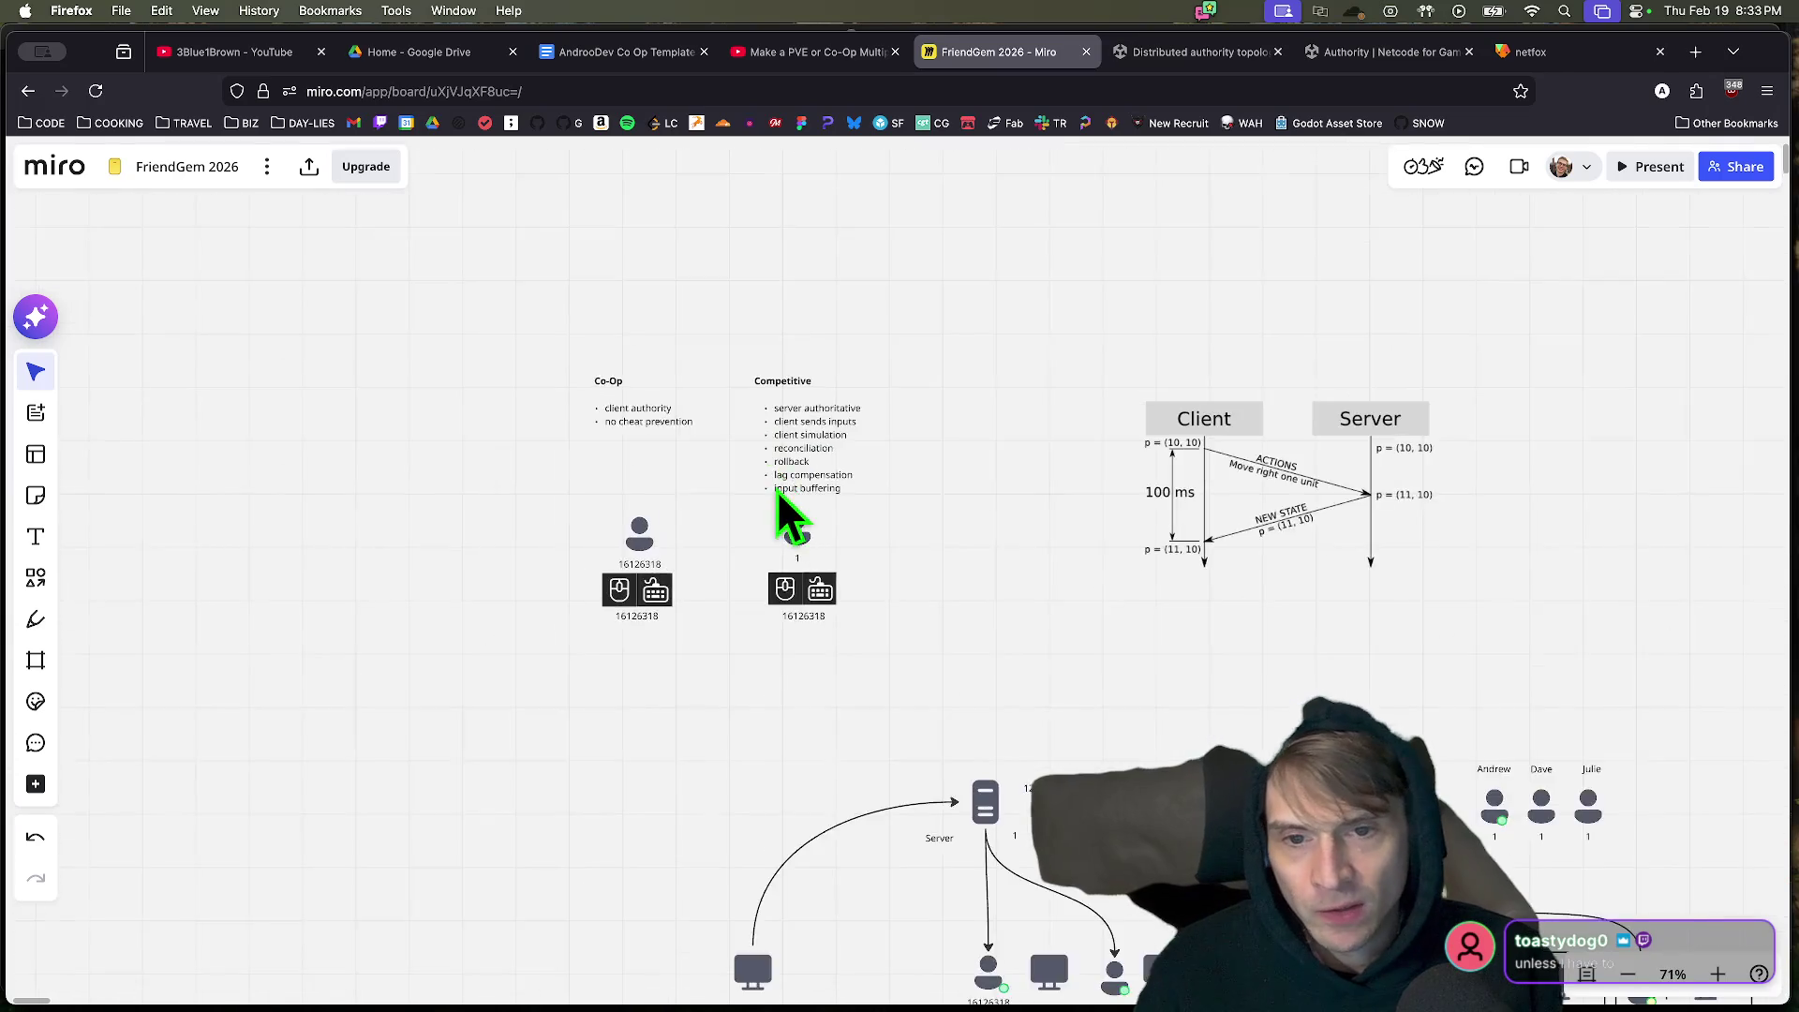
drag(675, 221, 1005, 856)
mouse_move(269, 239)
mouse_down()
mouse_move(566, 643)
mouse_move(623, 875)
mouse_up()
mouse_move(420, 361)
mouse_down()
mouse_move(322, 369)
mouse_move(281, 462)
mouse_move(440, 450)
mouse_move(449, 314)
mouse_up()
mouse_move(1302, 880)
mouse_down()
mouse_move(774, 334)
mouse_move(833, 501)
mouse_up()
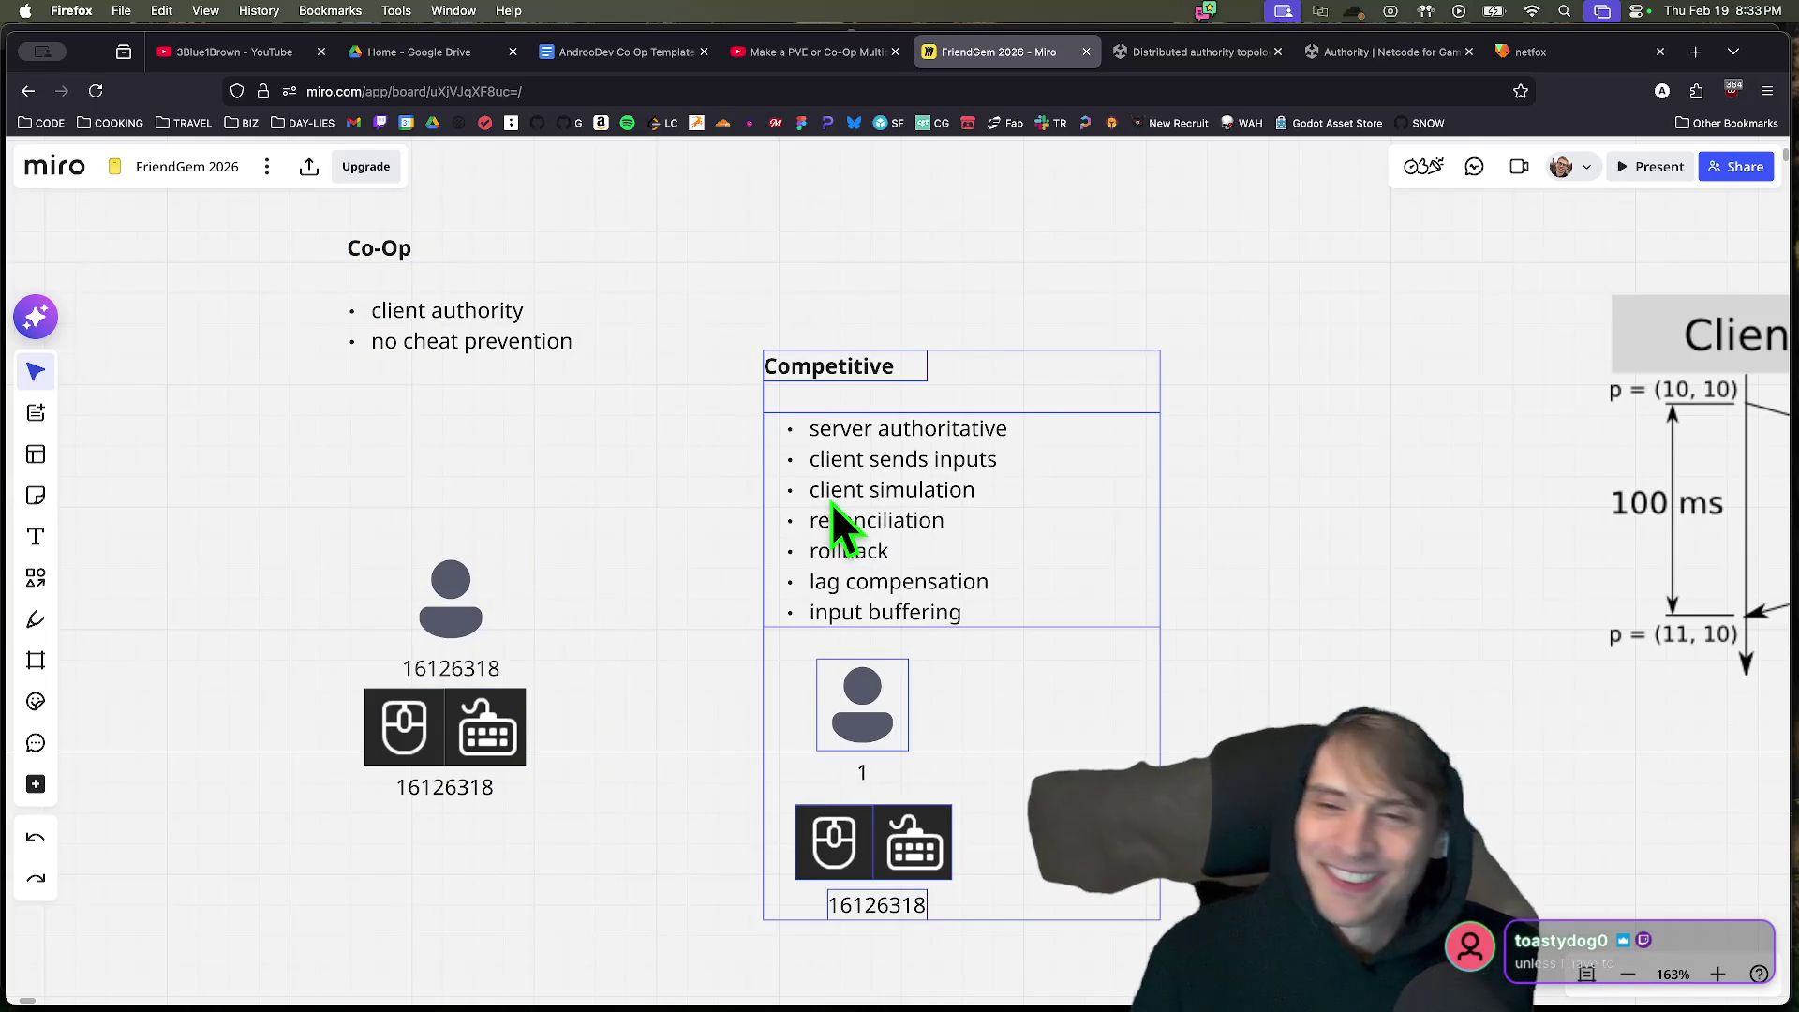
drag(830, 502, 830, 503)
key(super+z)
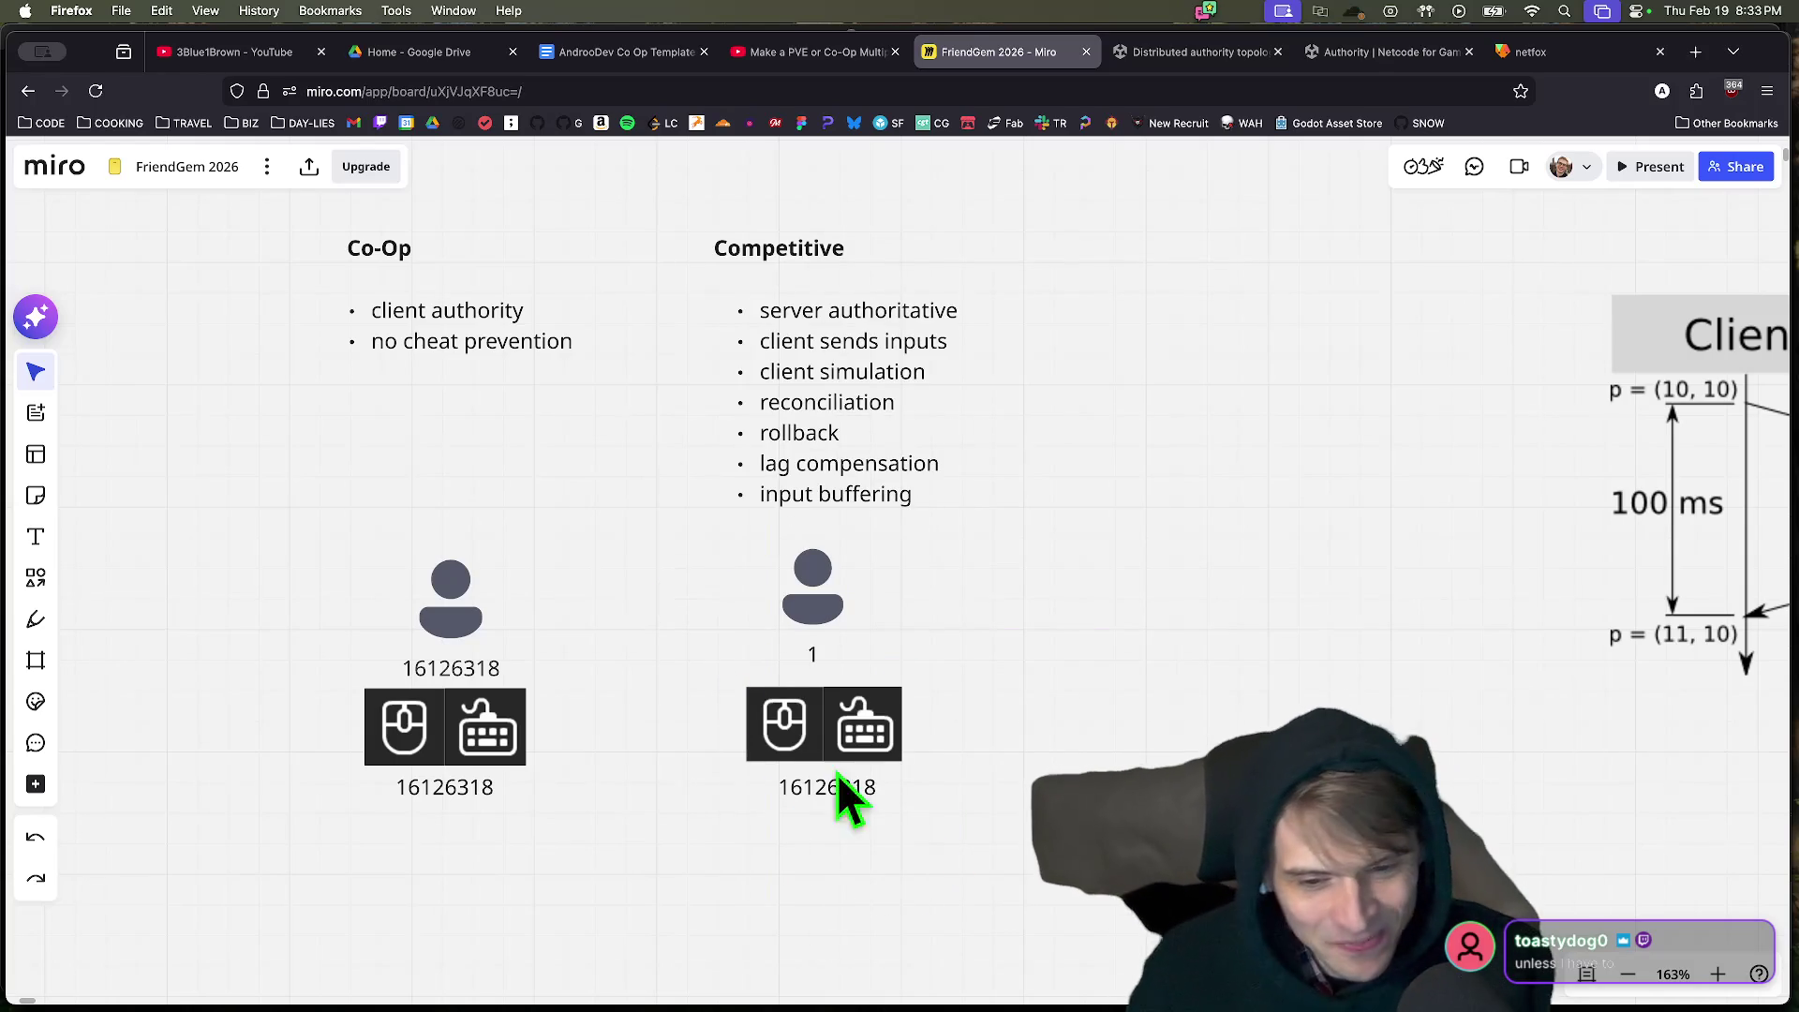
mouse_move(1123, 553)
mouse_down()
mouse_move(890, 529)
mouse_move(763, 558)
mouse_up()
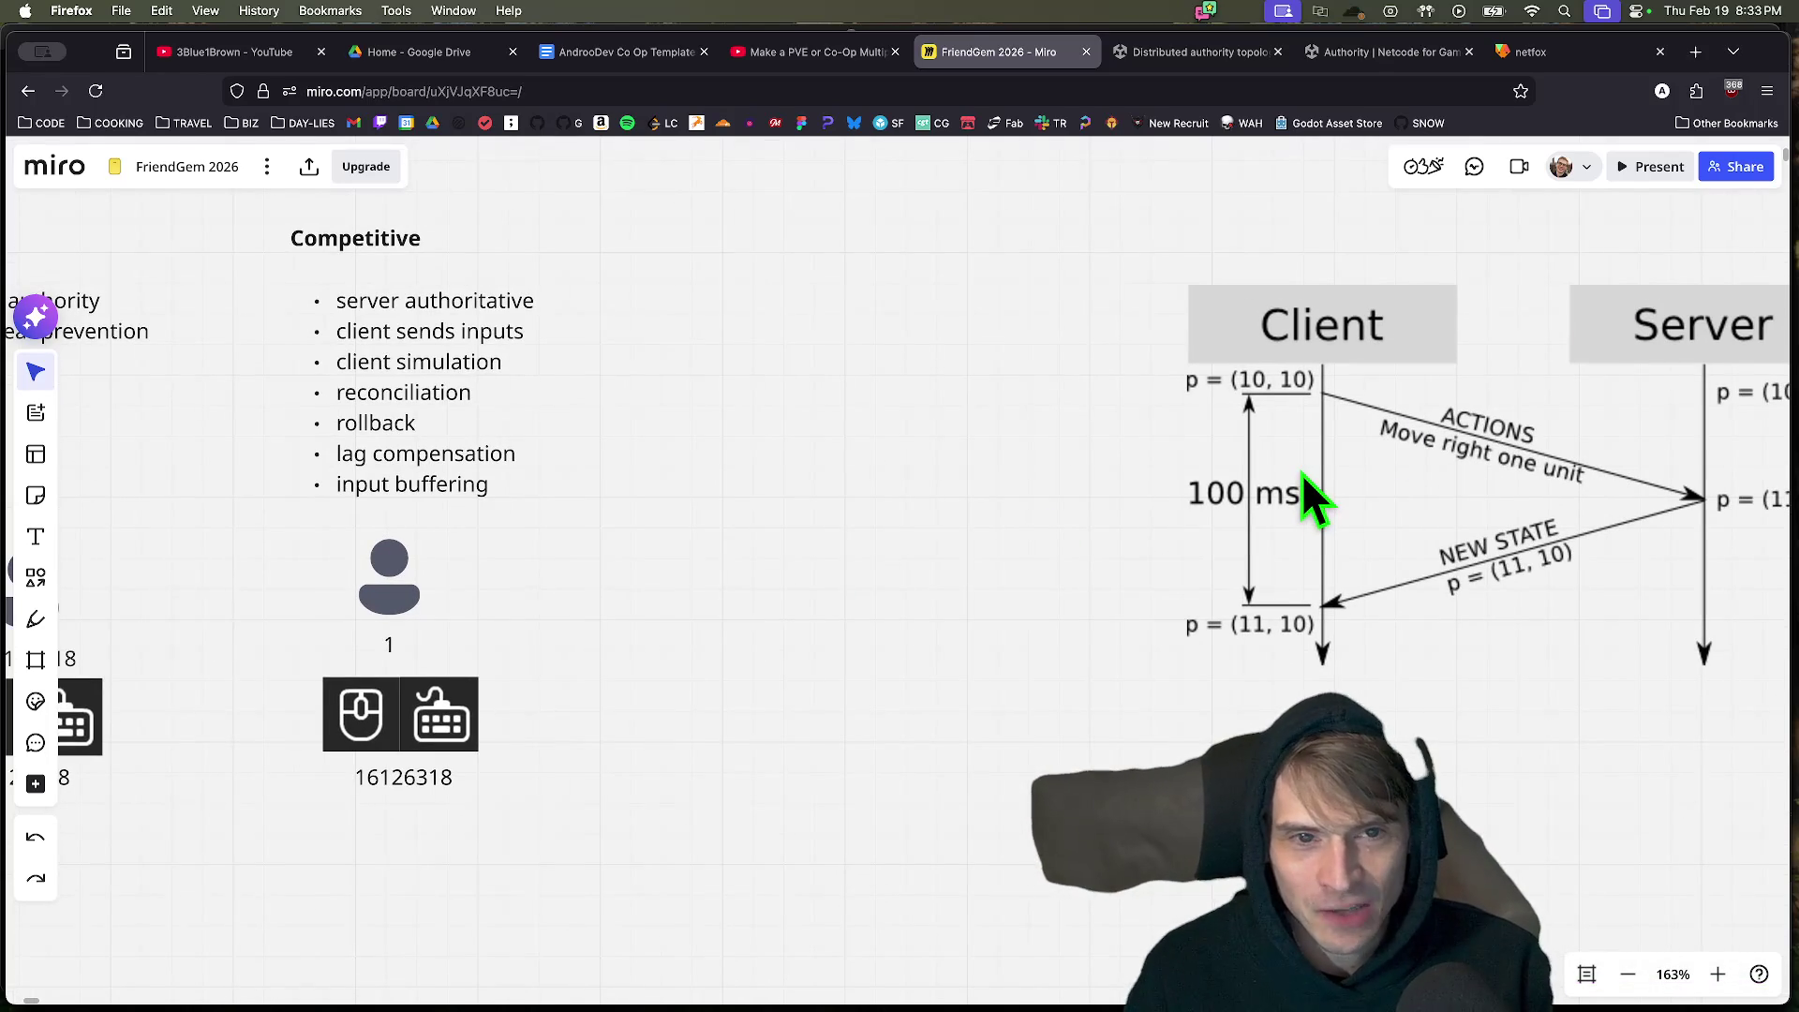
key(super+t)
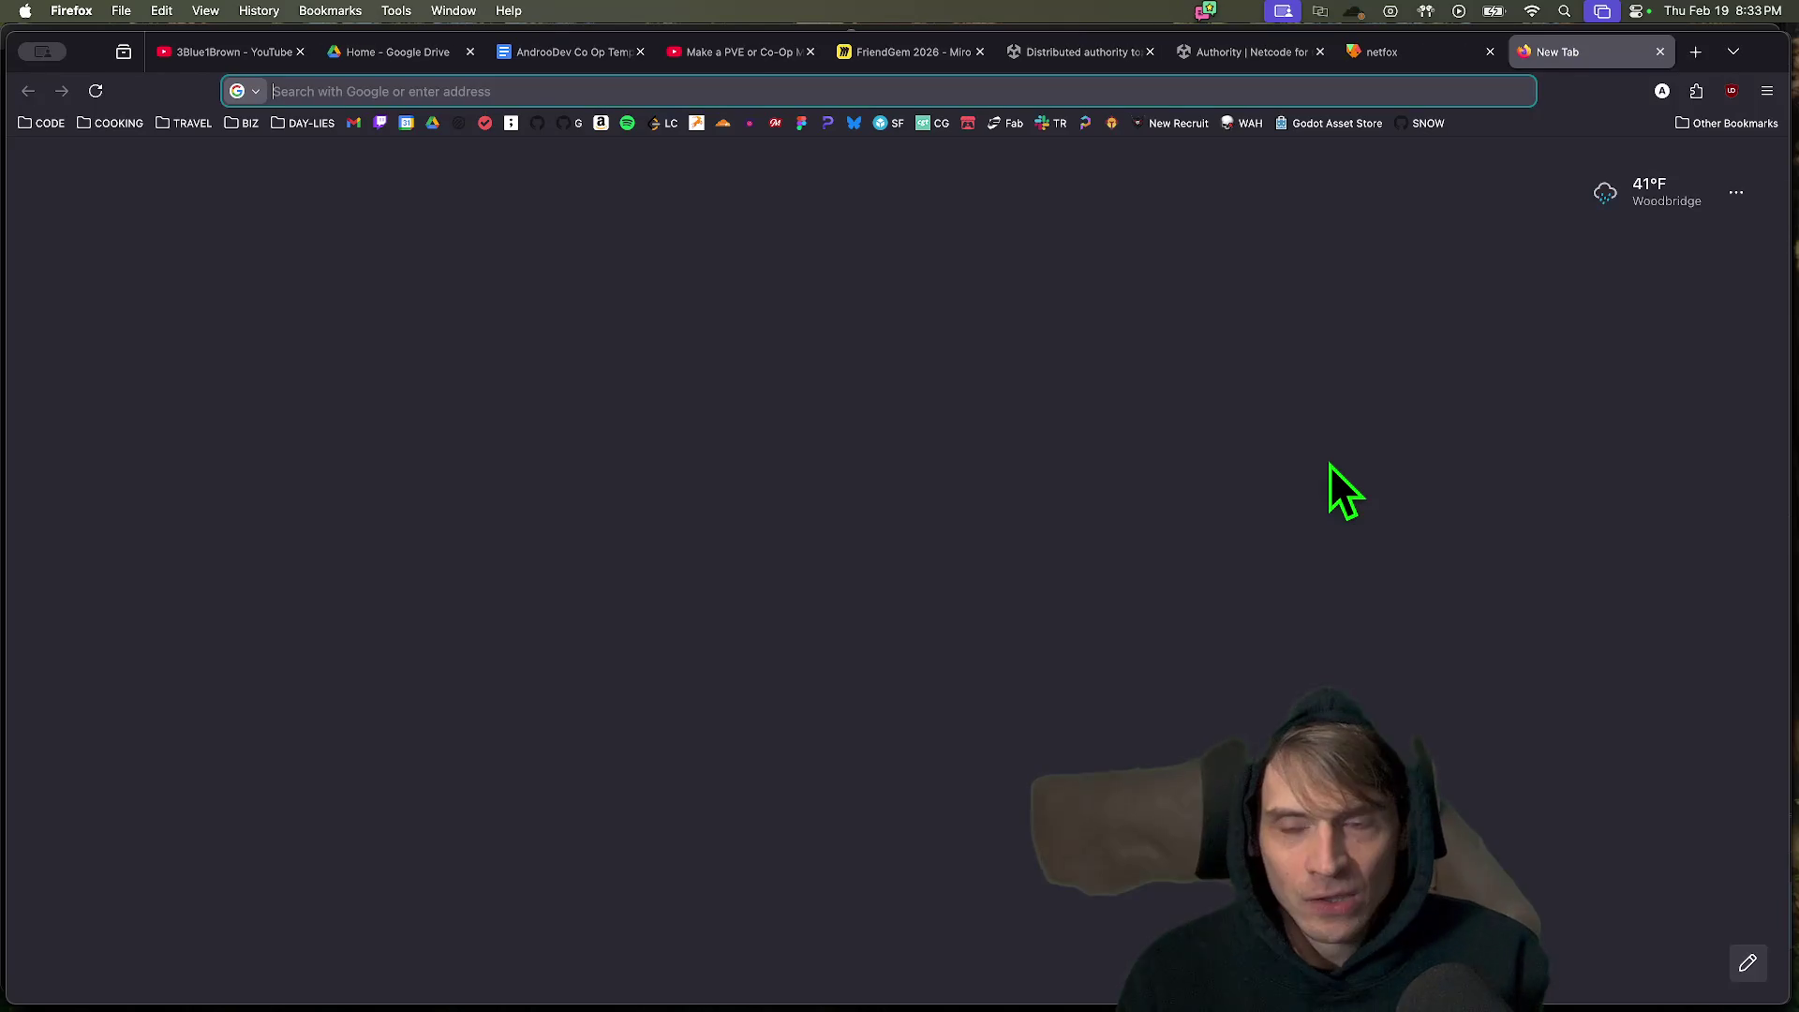
Search 'rocket science' and open the Rocket League physics GDC talk on YouTube.
text(photonengine.com/)
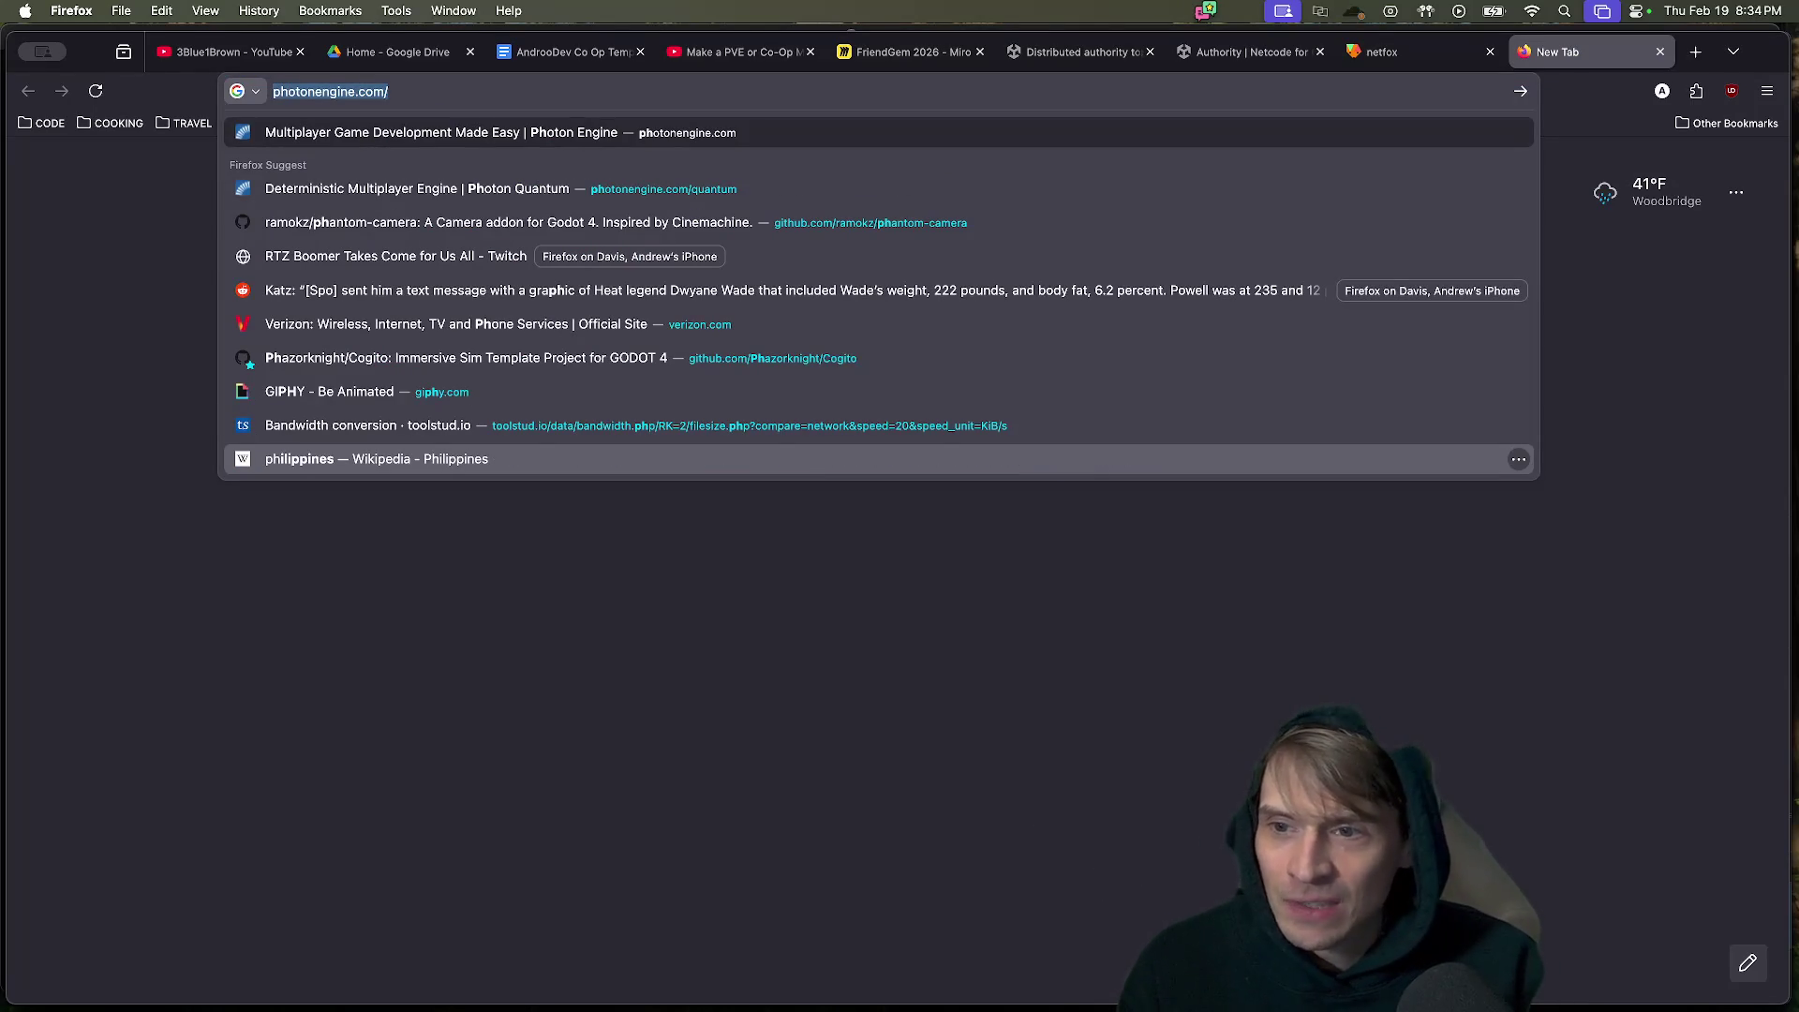
text(actually r)
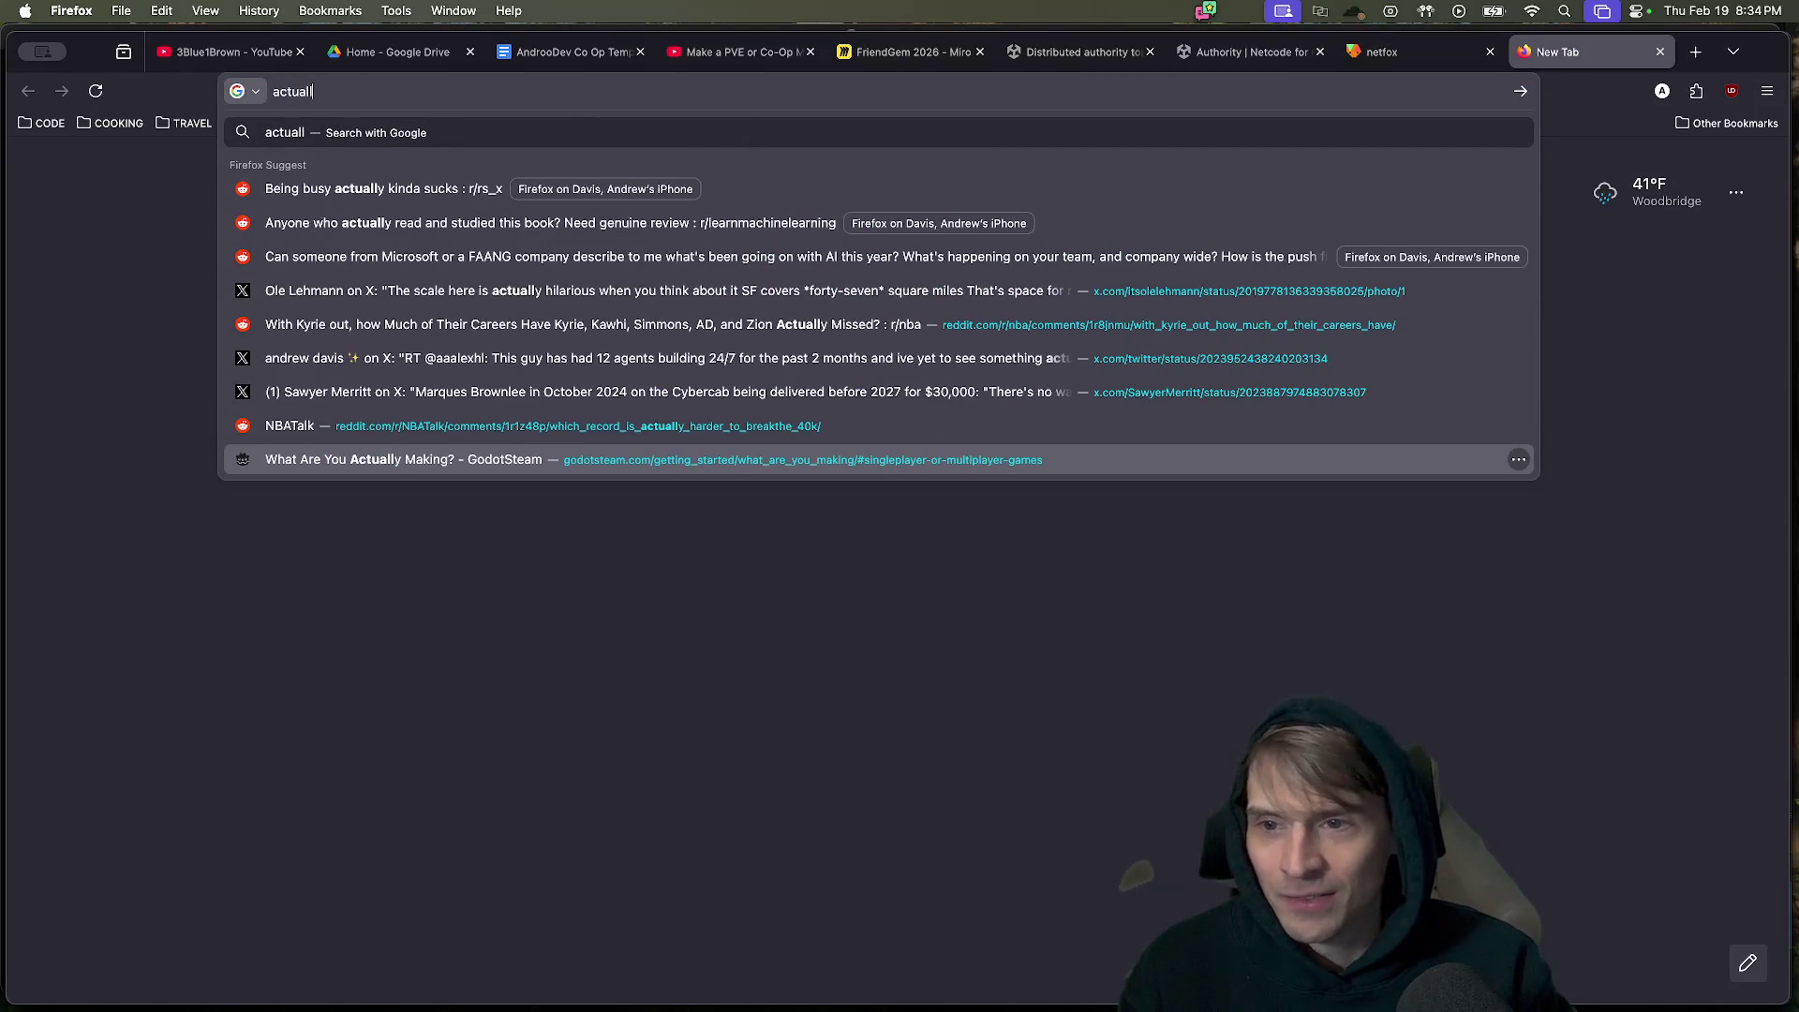
key(super+a)
text(rocket science)
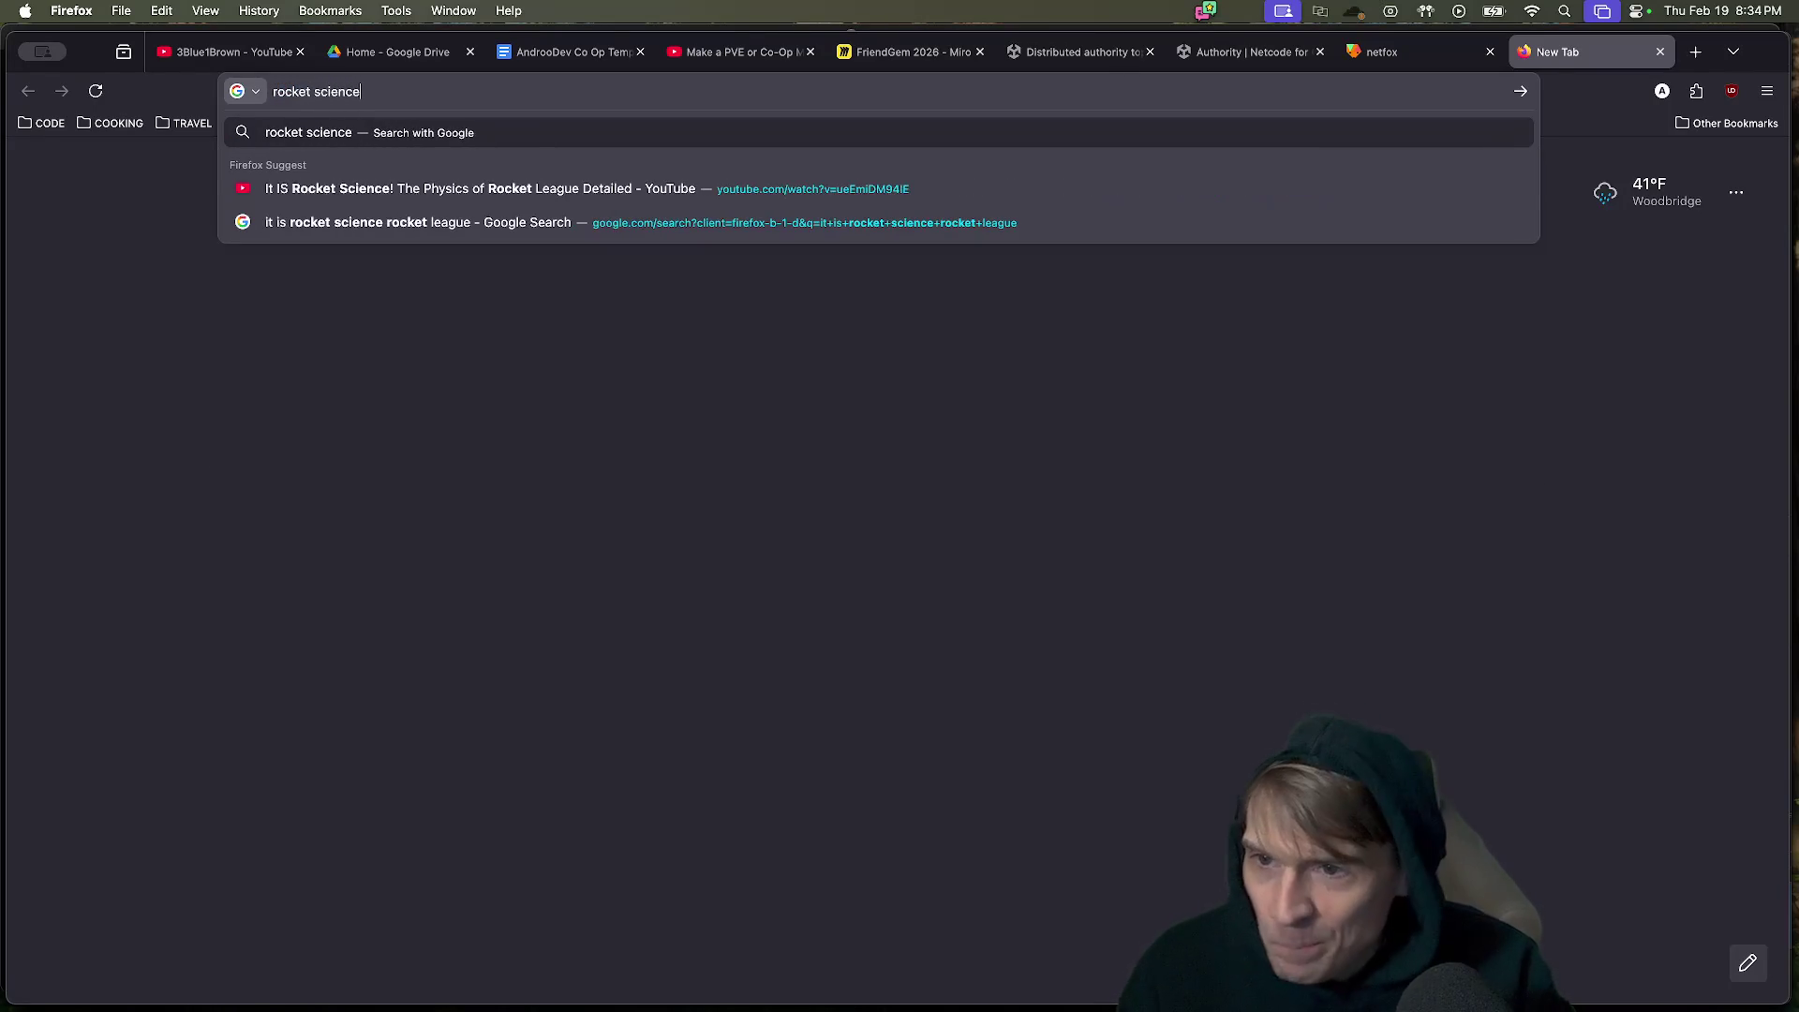
key(Down)
key(Return)
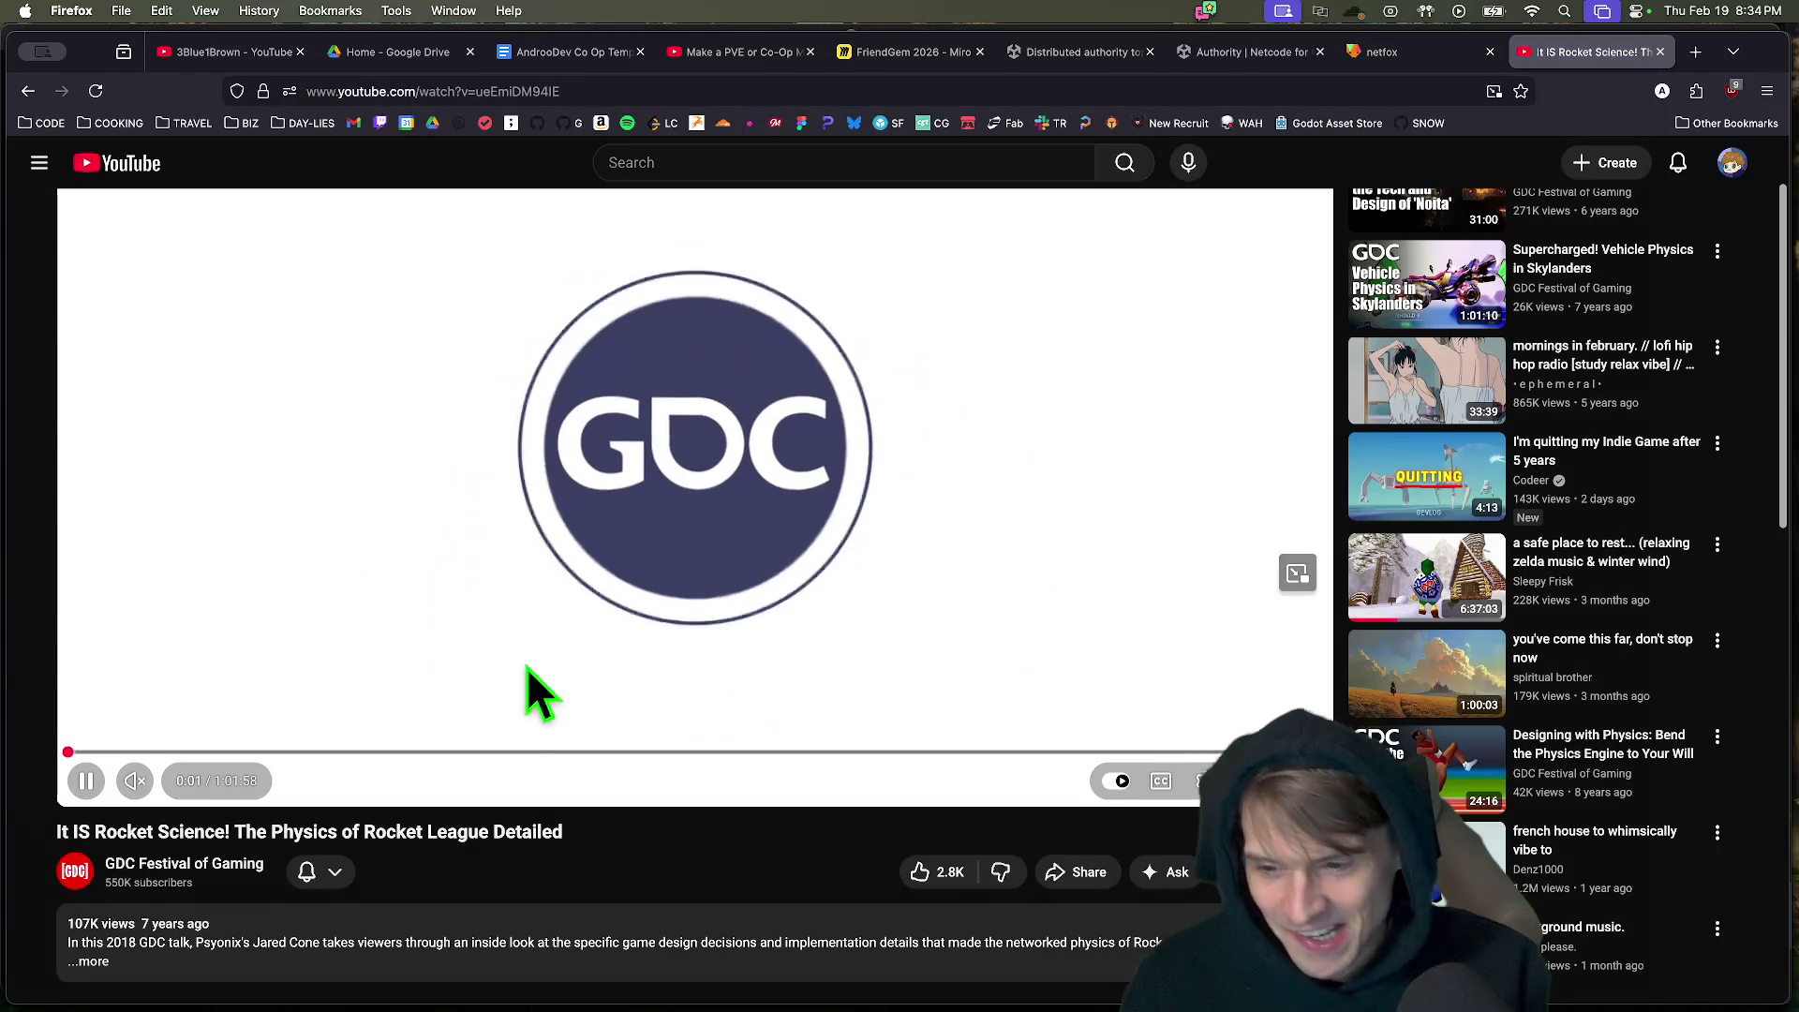
Pause the Rocket League talk and expand its full description and AI summary.
click(705, 646)
click(749, 618)
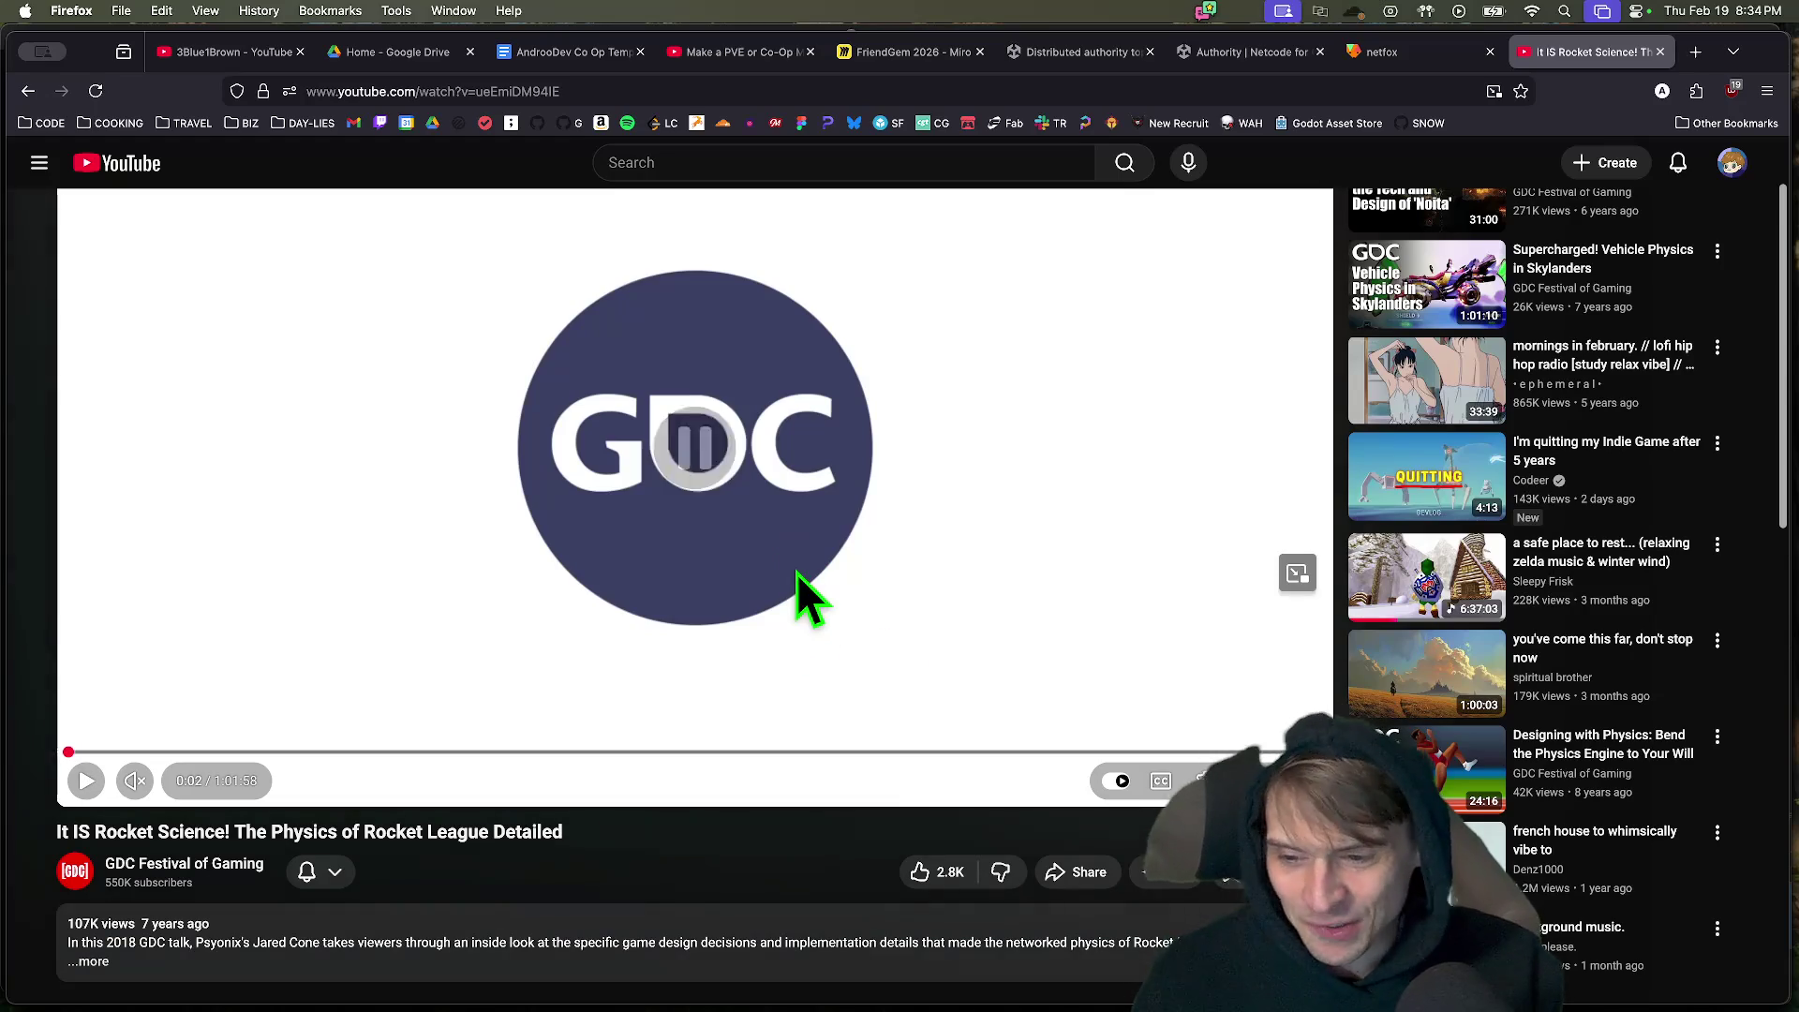
click(622, 940)
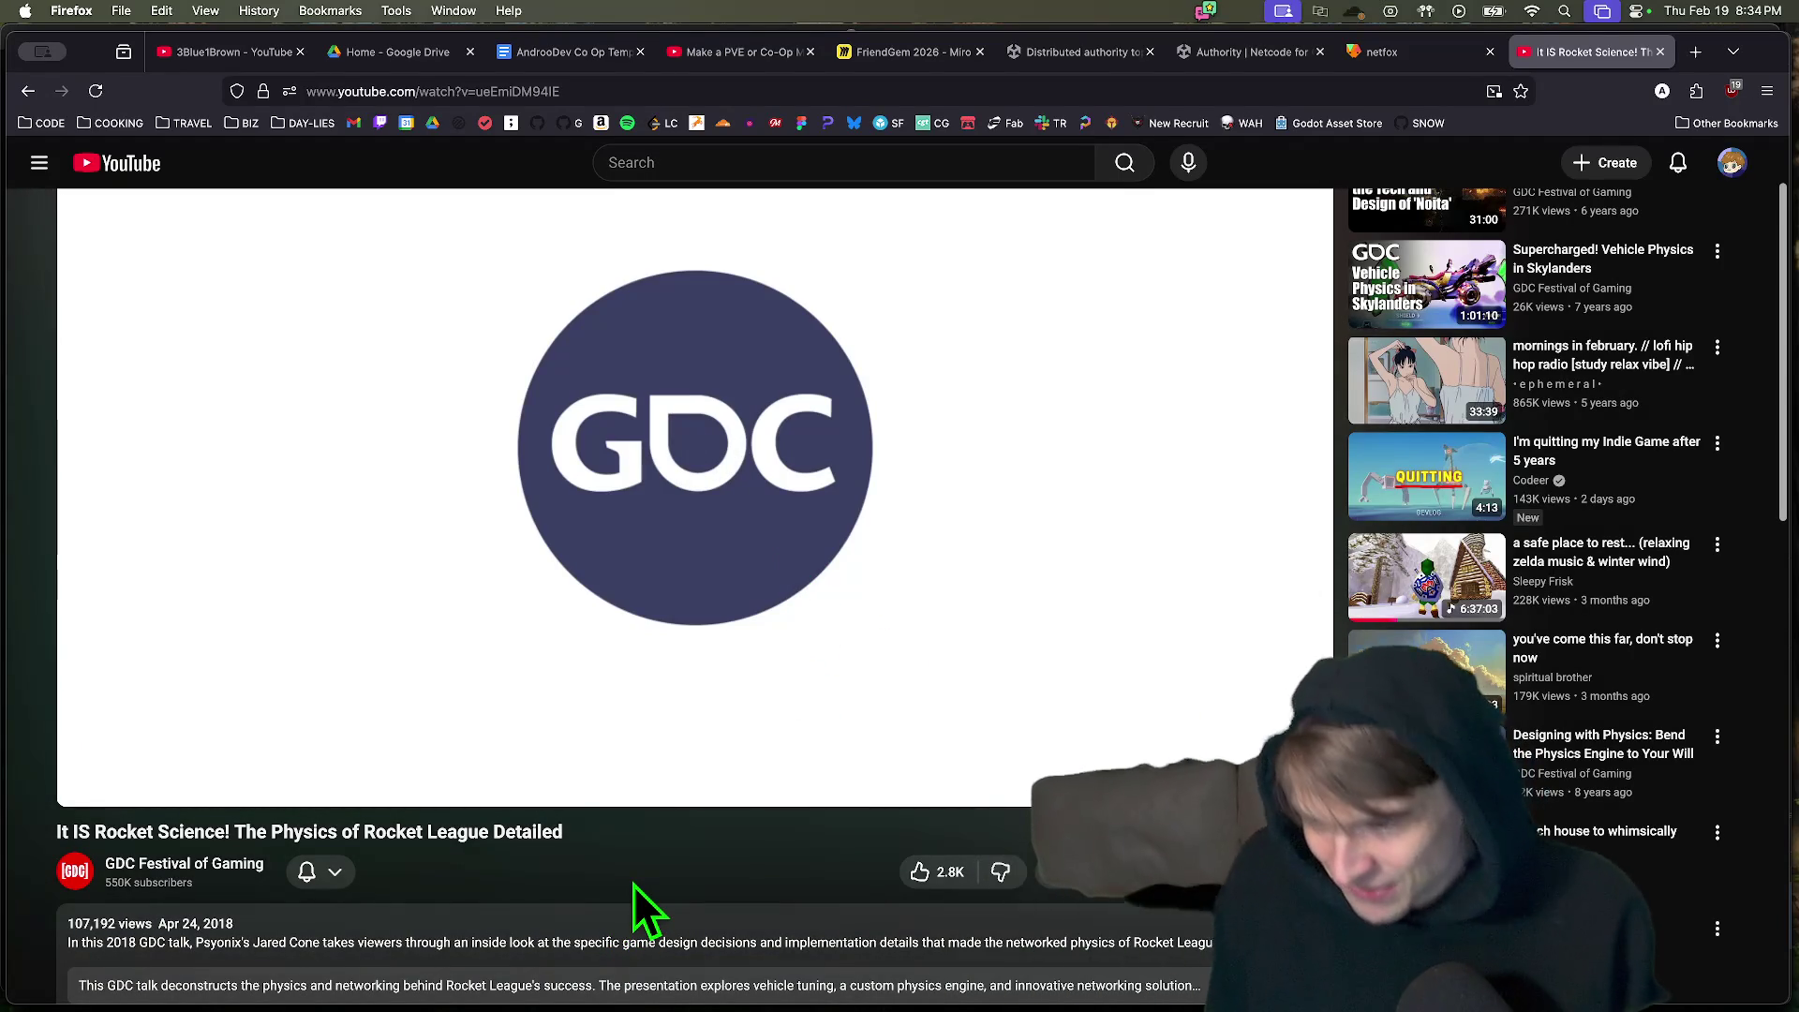
scroll(631, 885, down, 1)
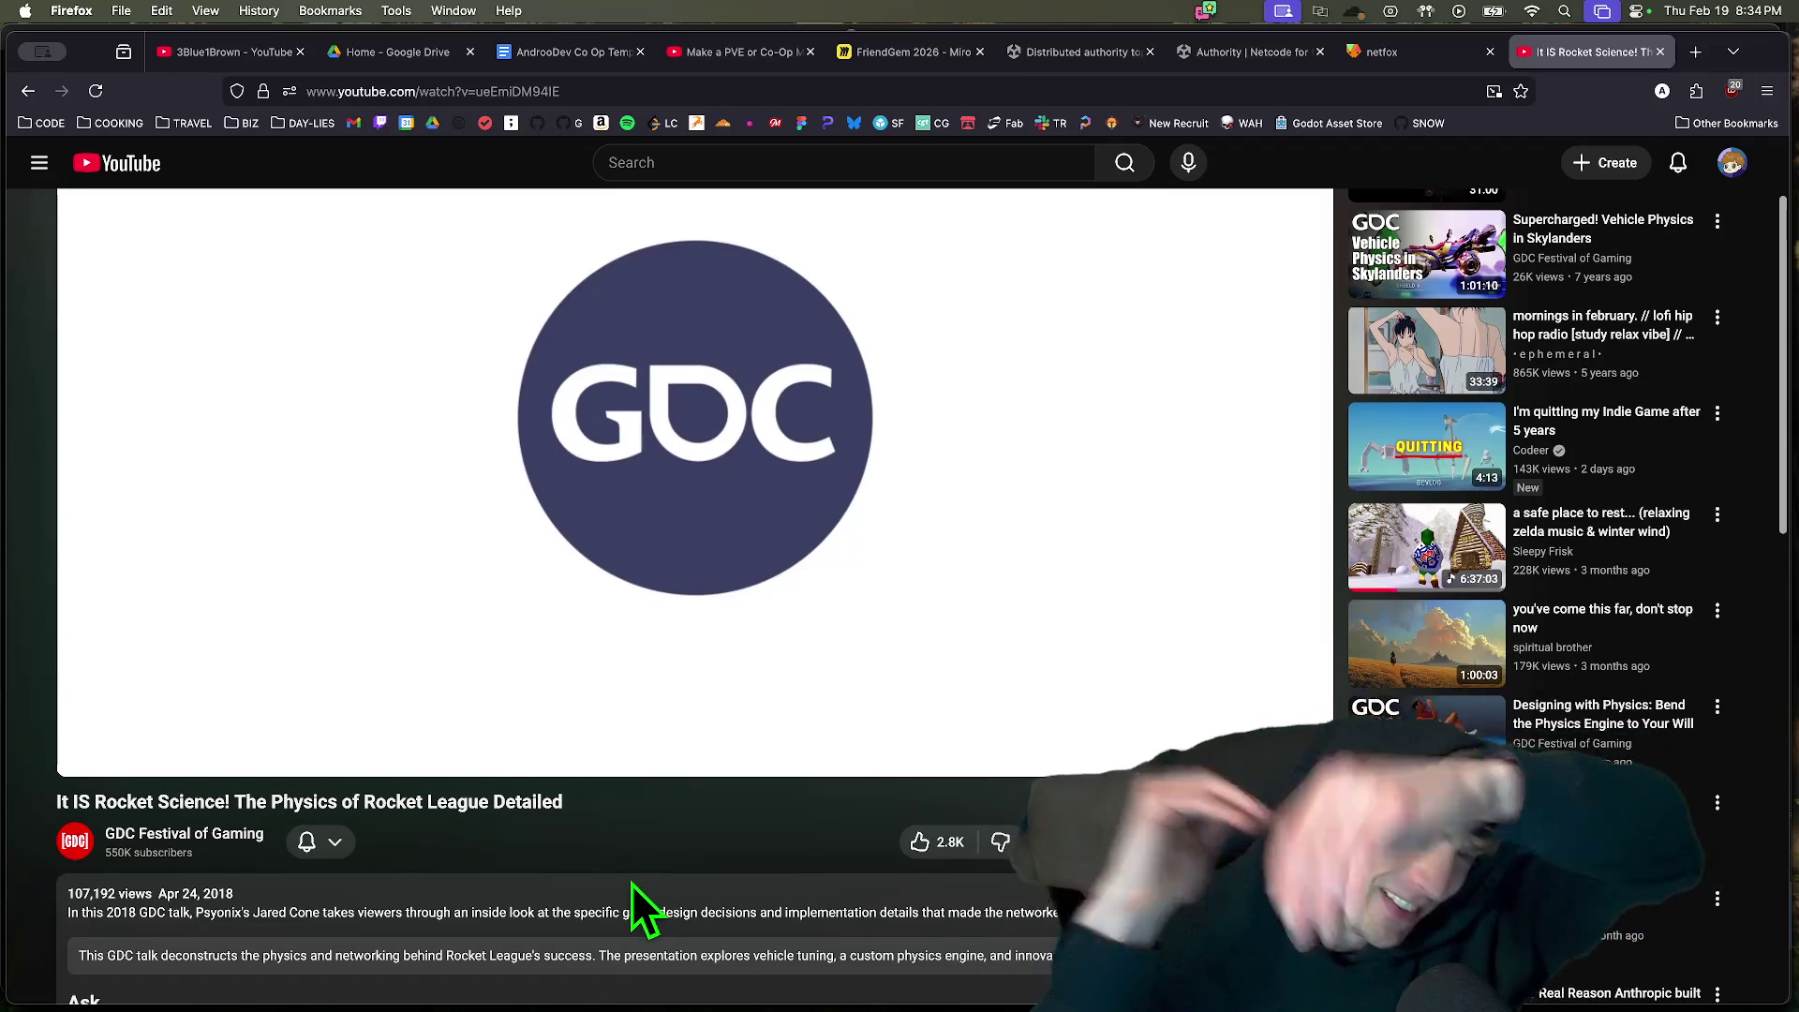
scroll(641, 851, down, 1)
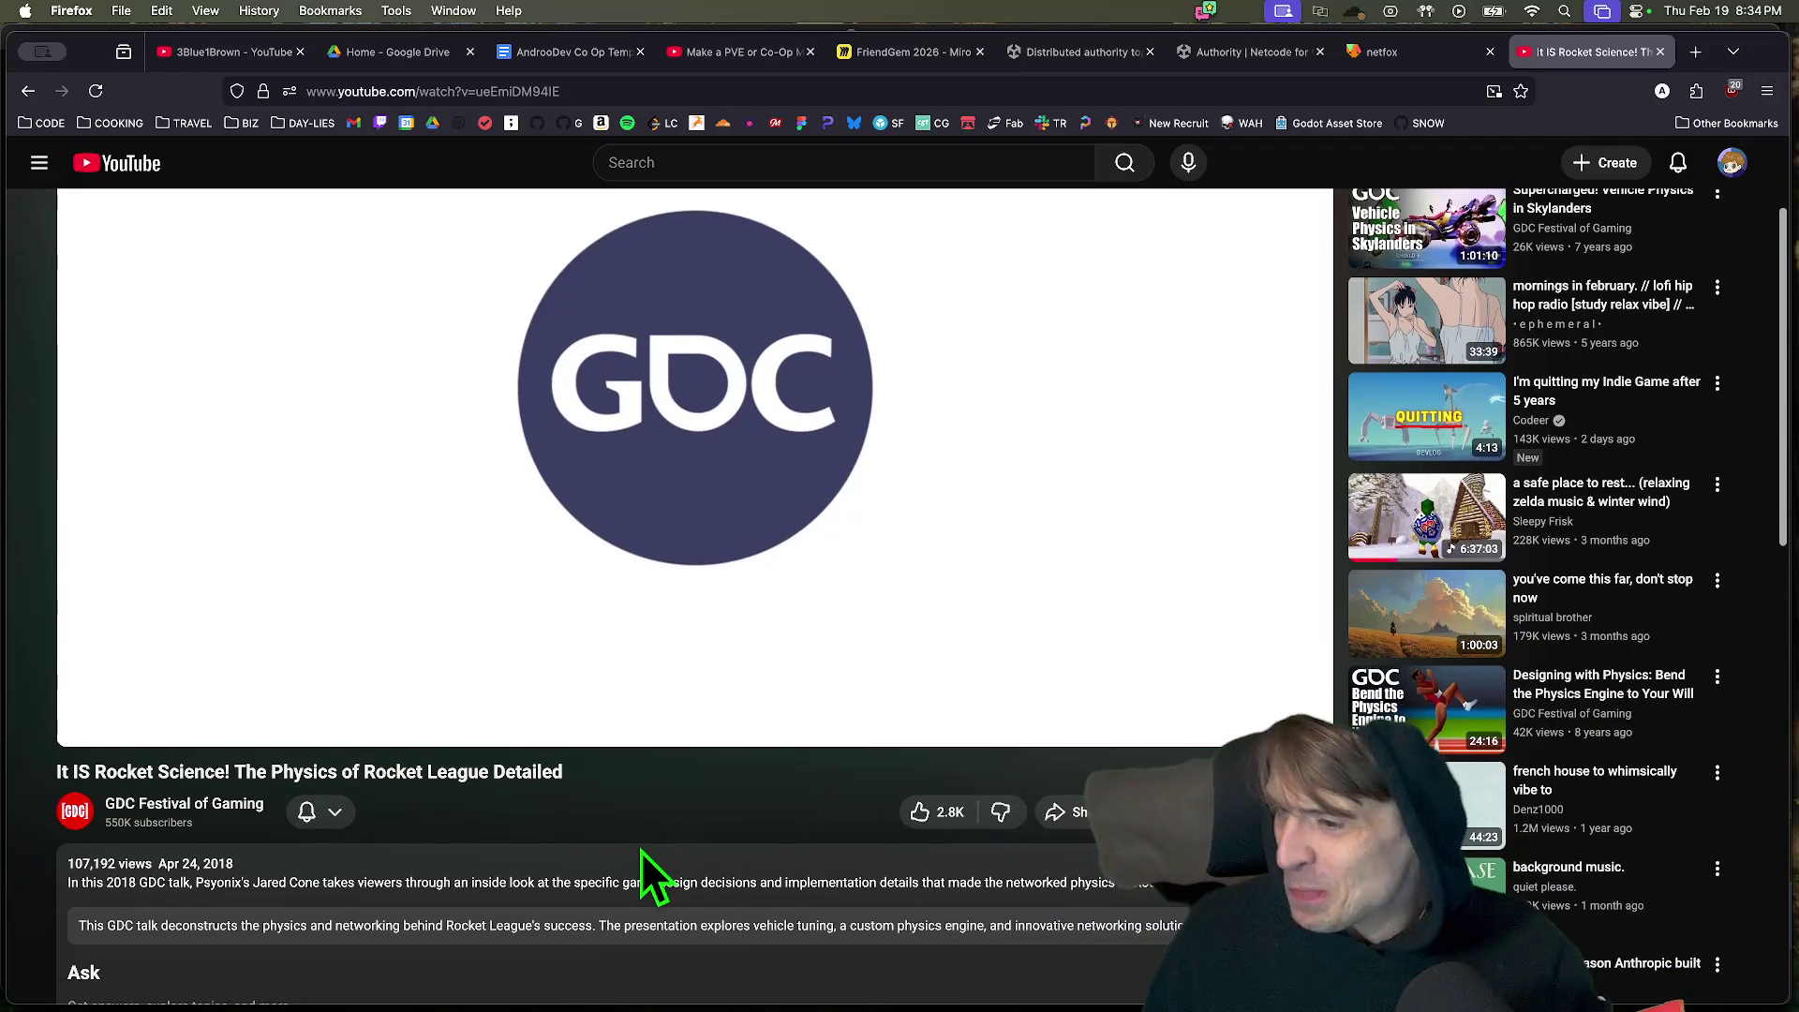
click(822, 942)
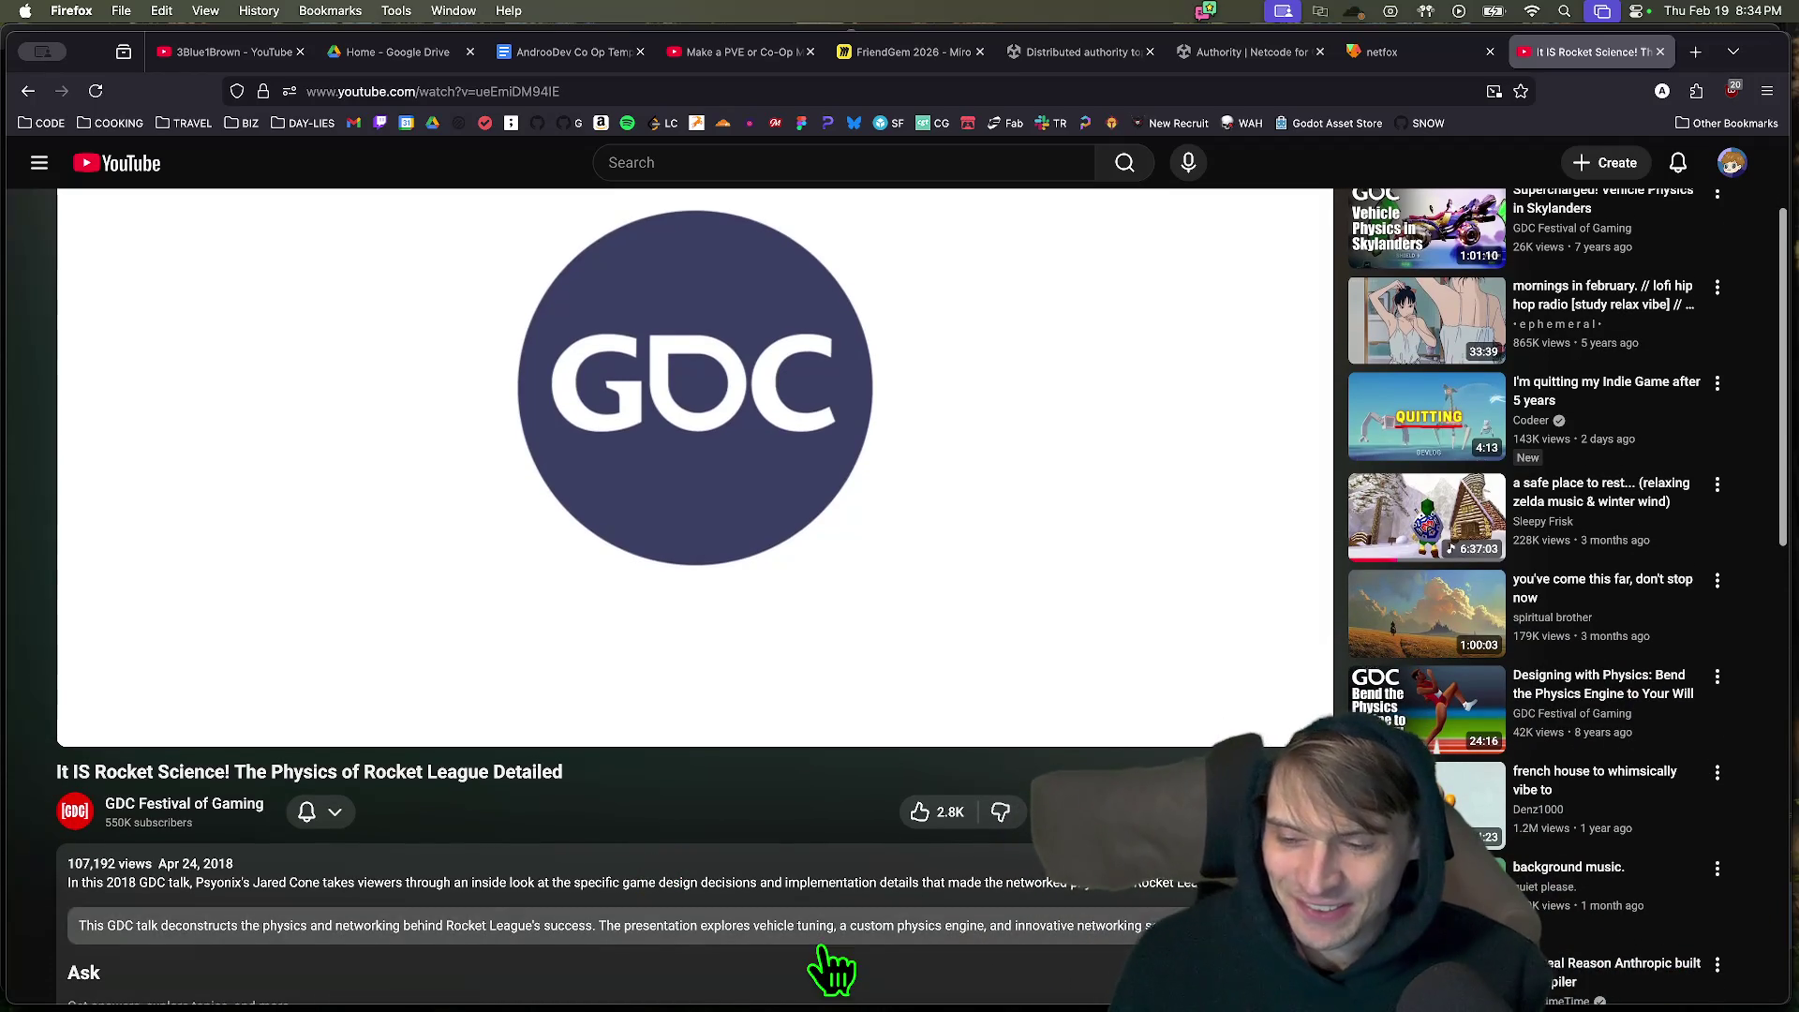
scroll(822, 948, down, 5)
scroll(823, 949, up, 7)
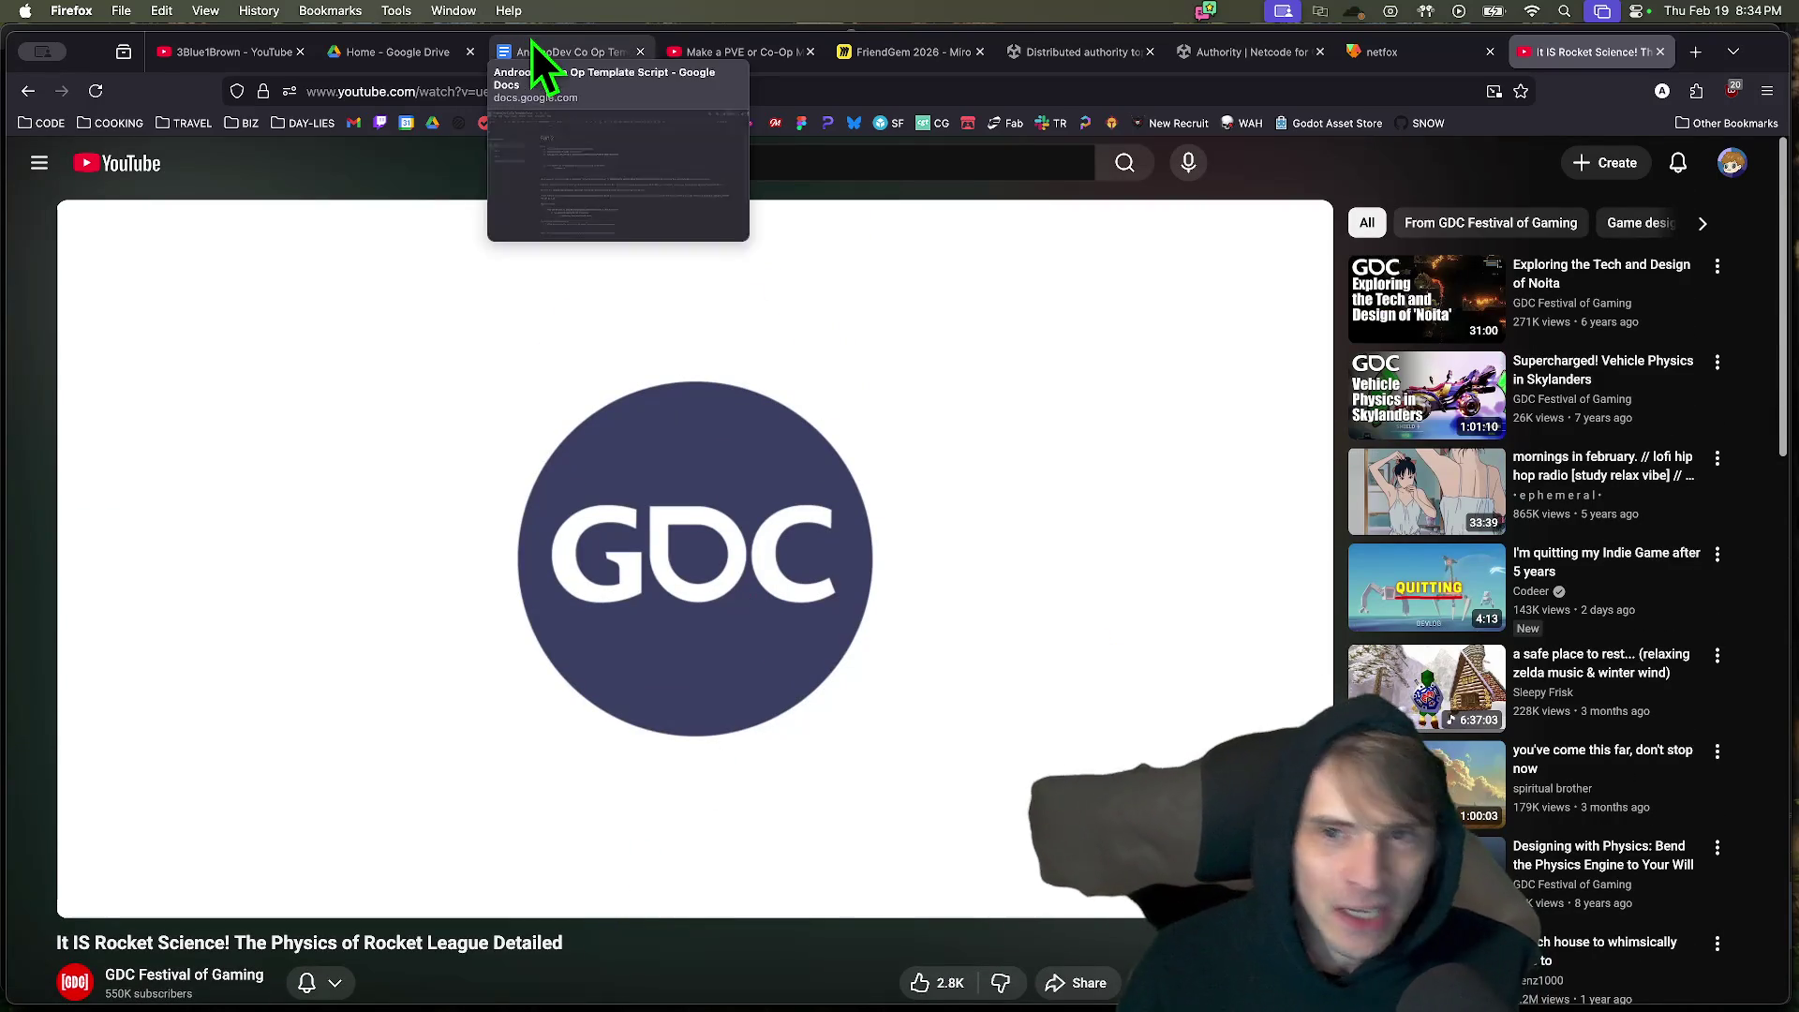
Return to the FriendGem 2026 Miro board with the Co-Op column in view.
click(885, 55)
scroll(356, 478, left, 5)
mouse_move(130, 250)
mouse_down()
mouse_move(309, 350)
mouse_move(478, 548)
mouse_up()
Nudge the Co-Op player icon, input icons and labels slightly upward.
mouse_move(277, 890)
mouse_down()
mouse_move(450, 723)
mouse_move(649, 826)
mouse_up()
drag(468, 740, 506, 698)
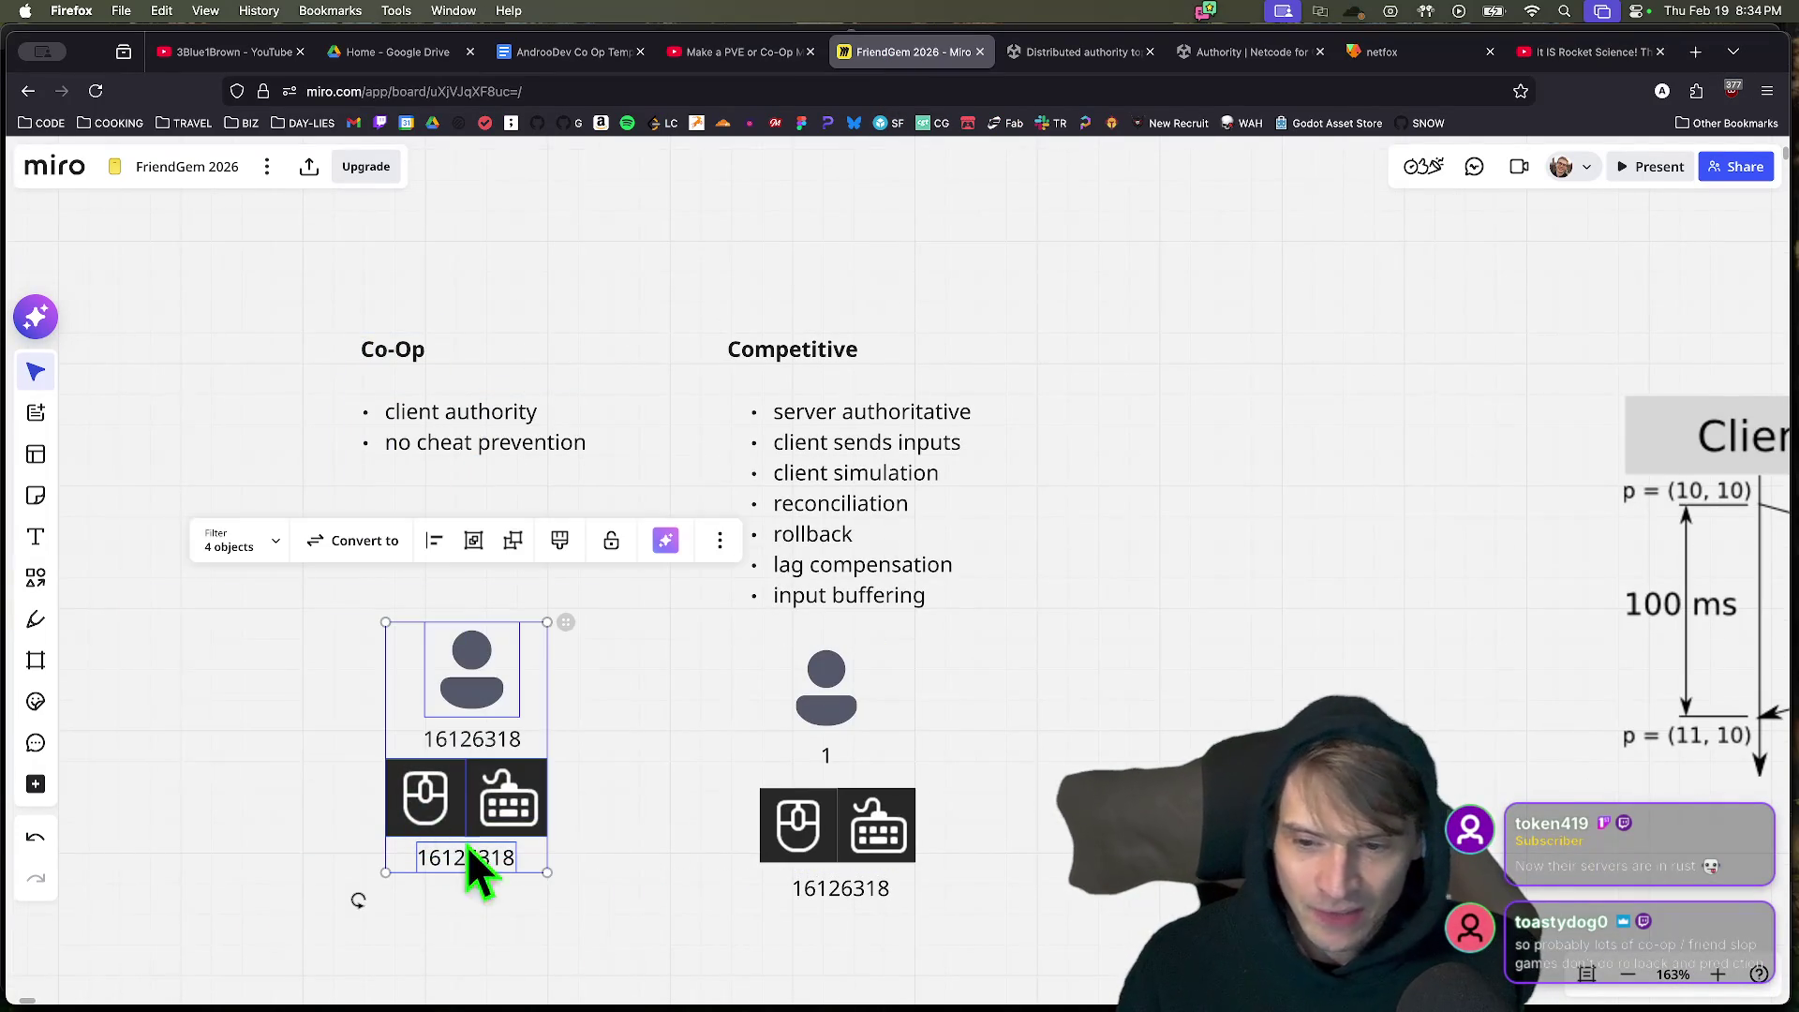
click(330, 940)
drag(330, 939, 289, 909)
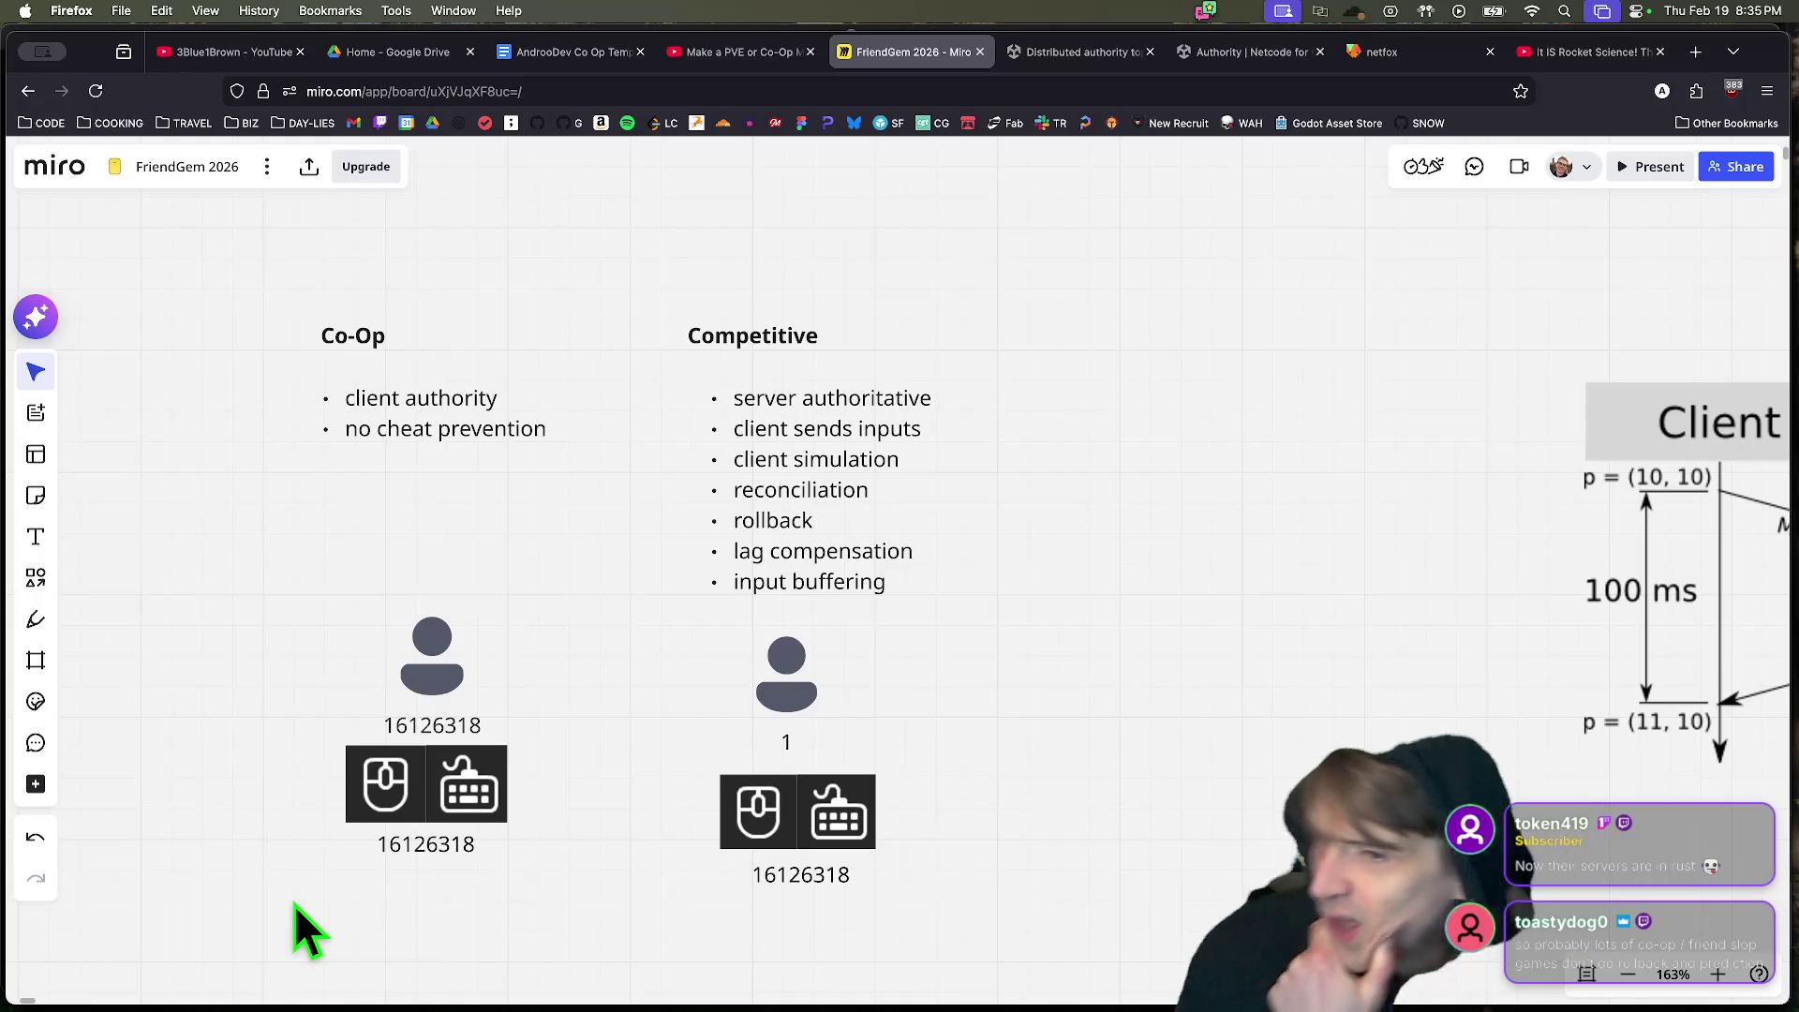
Search Google for 'pun unity' and open the Photon Unity Networking result on photonengine.com.
key(cmd+t)
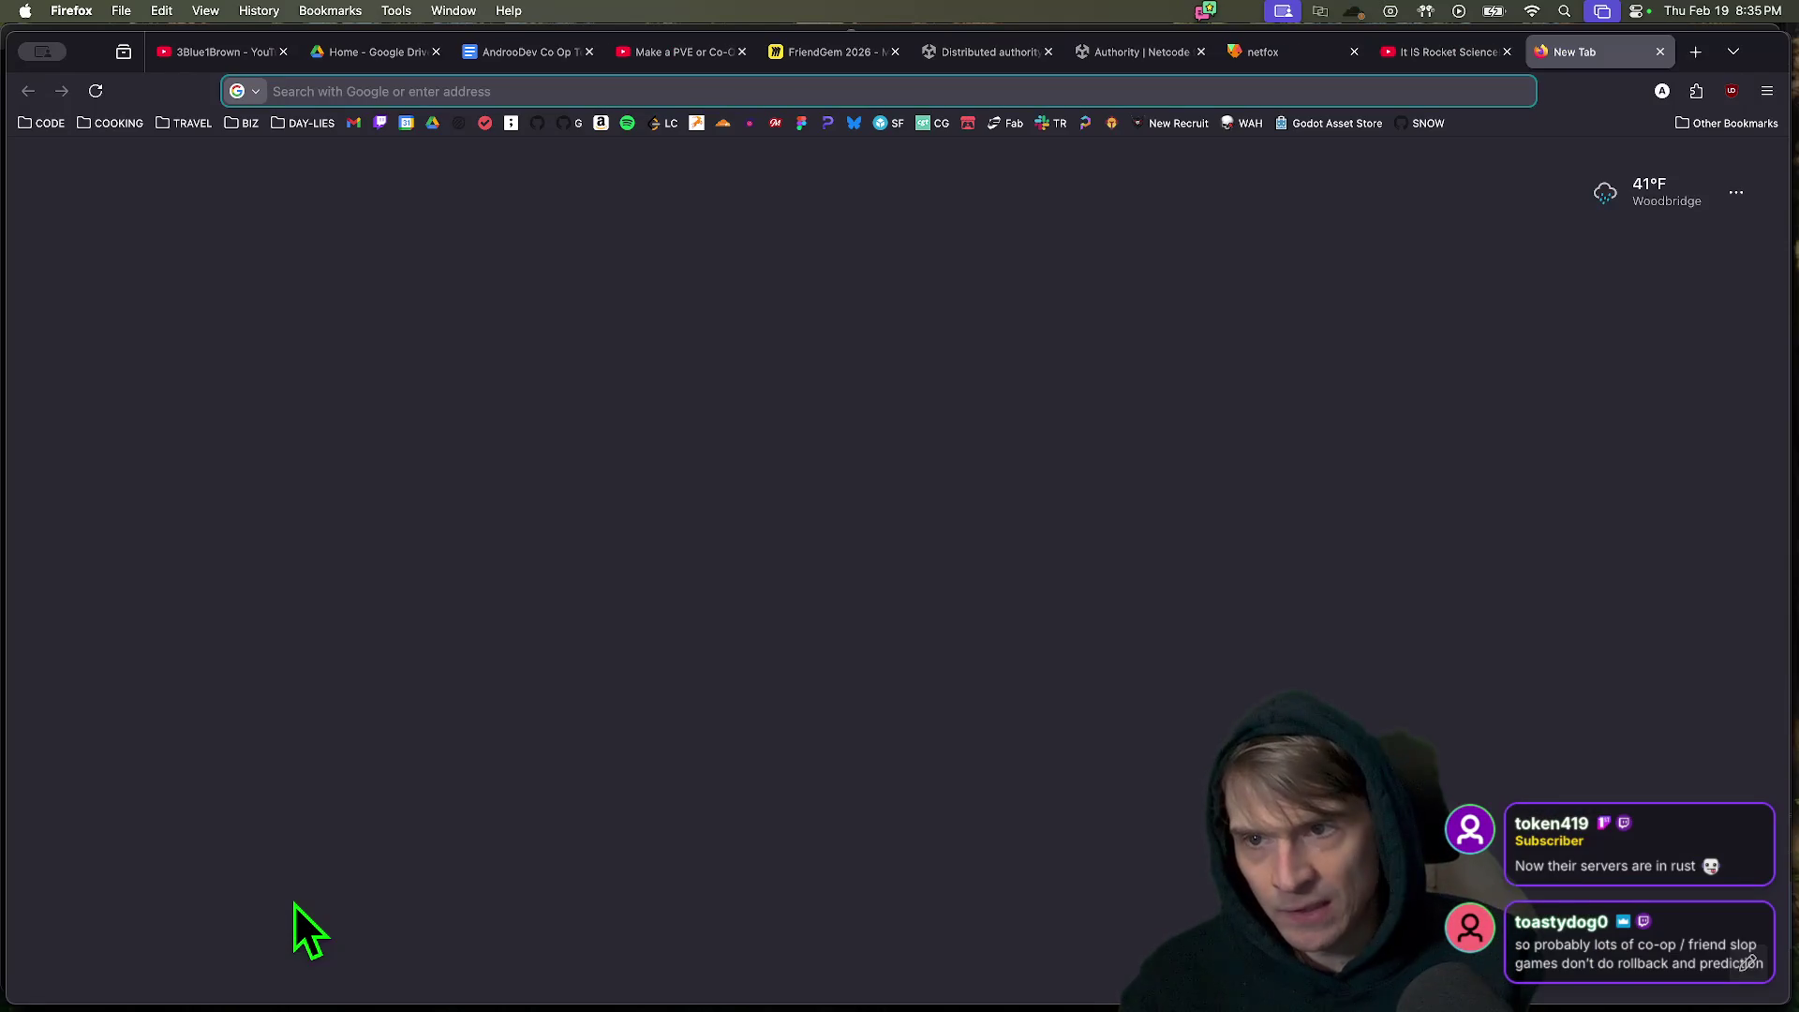
text(PUN pea)
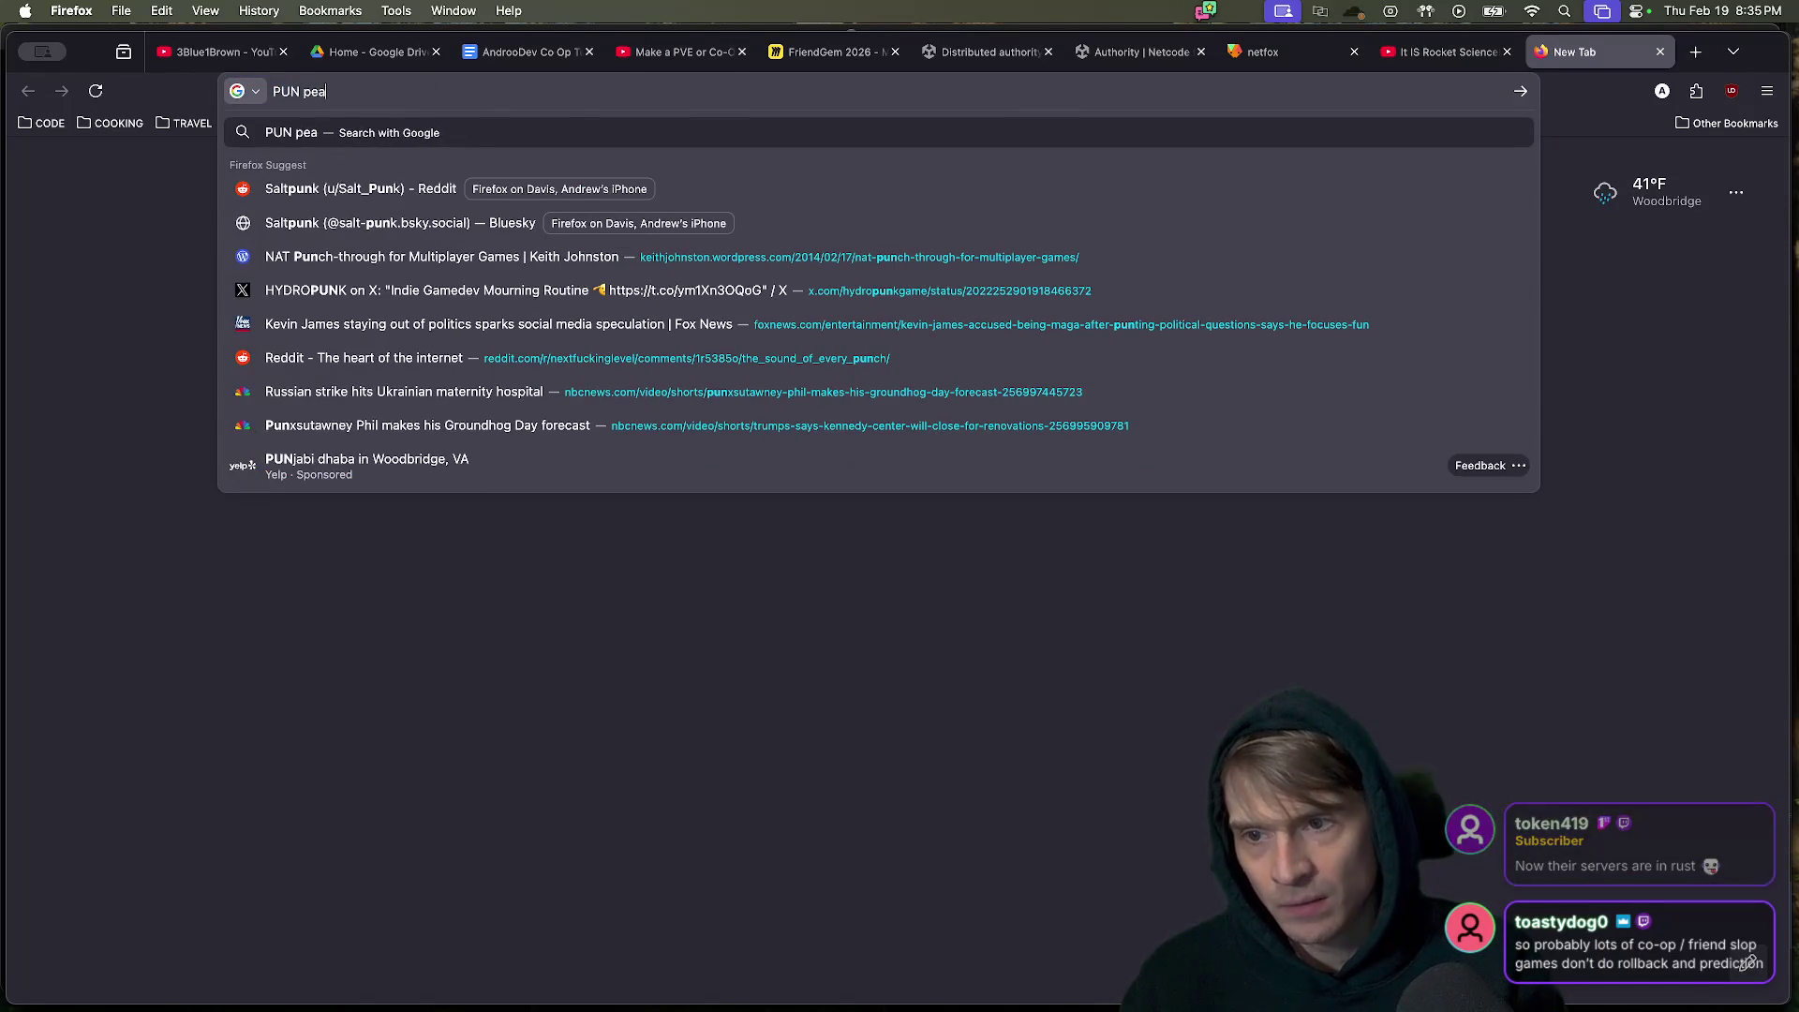
text(k)
key(Return)
click(517, 246)
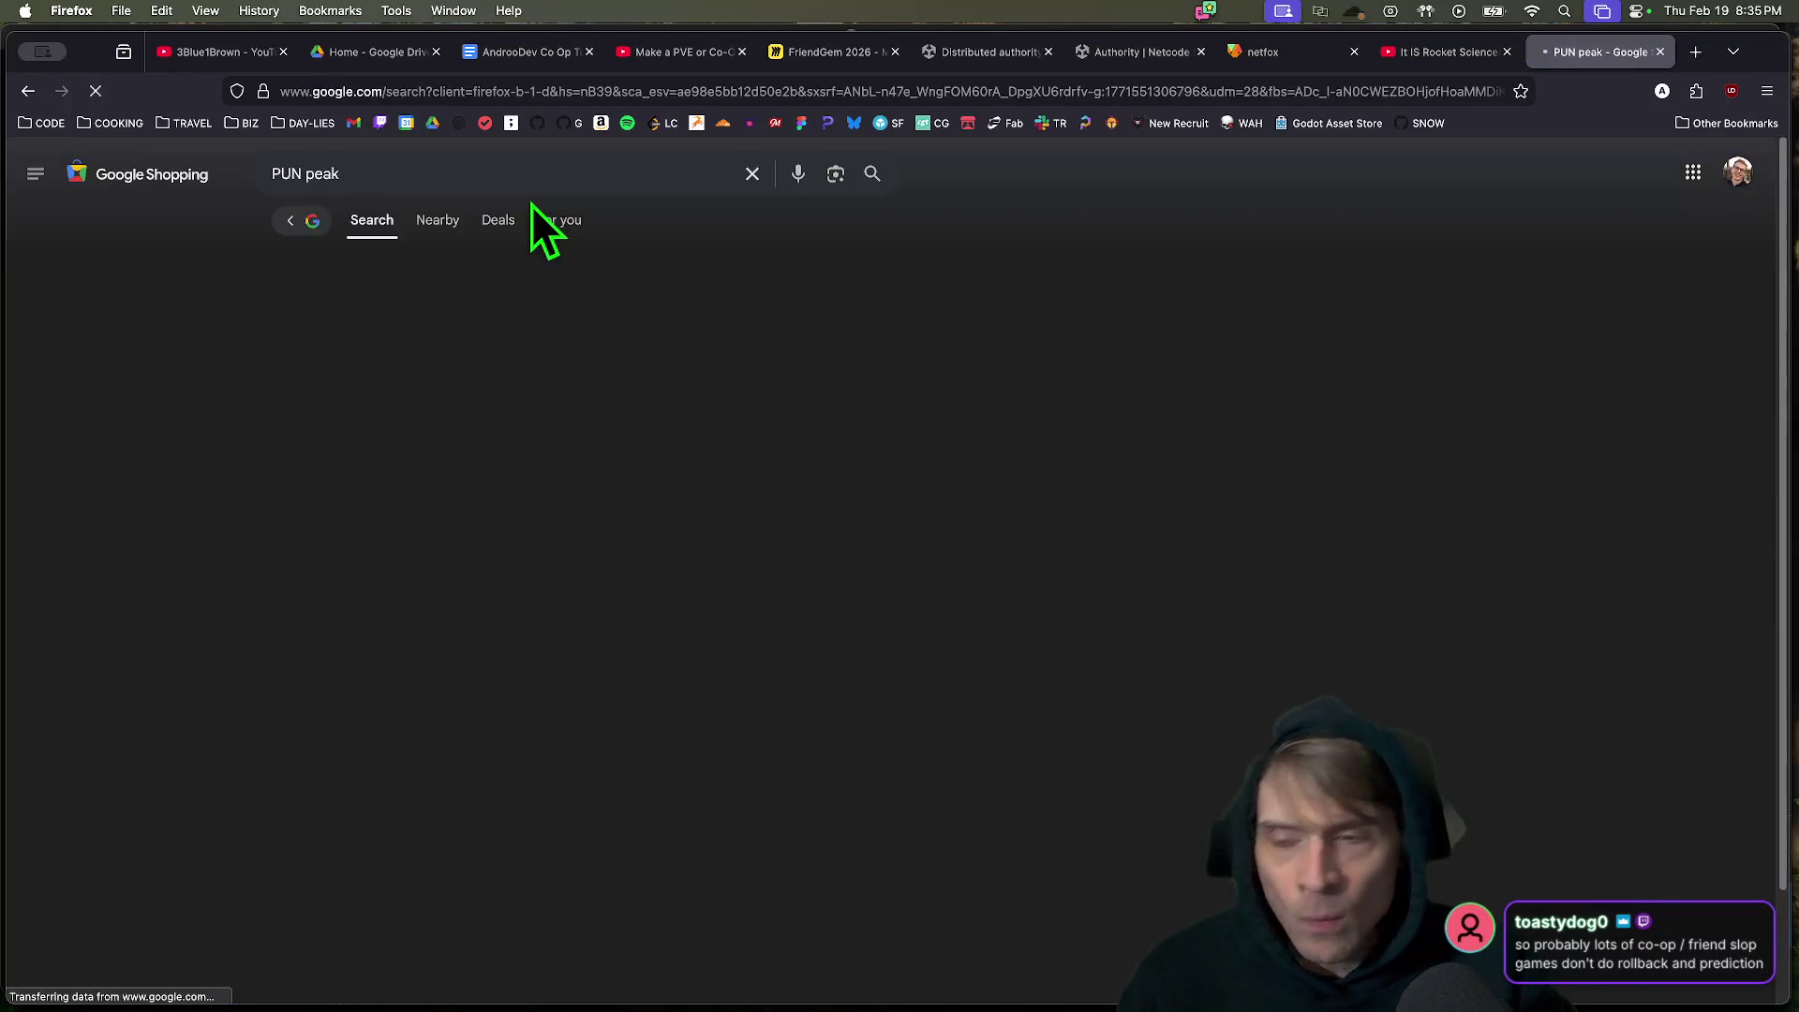
key(cmd+w)
key(cmd+t)
text(pun unity)
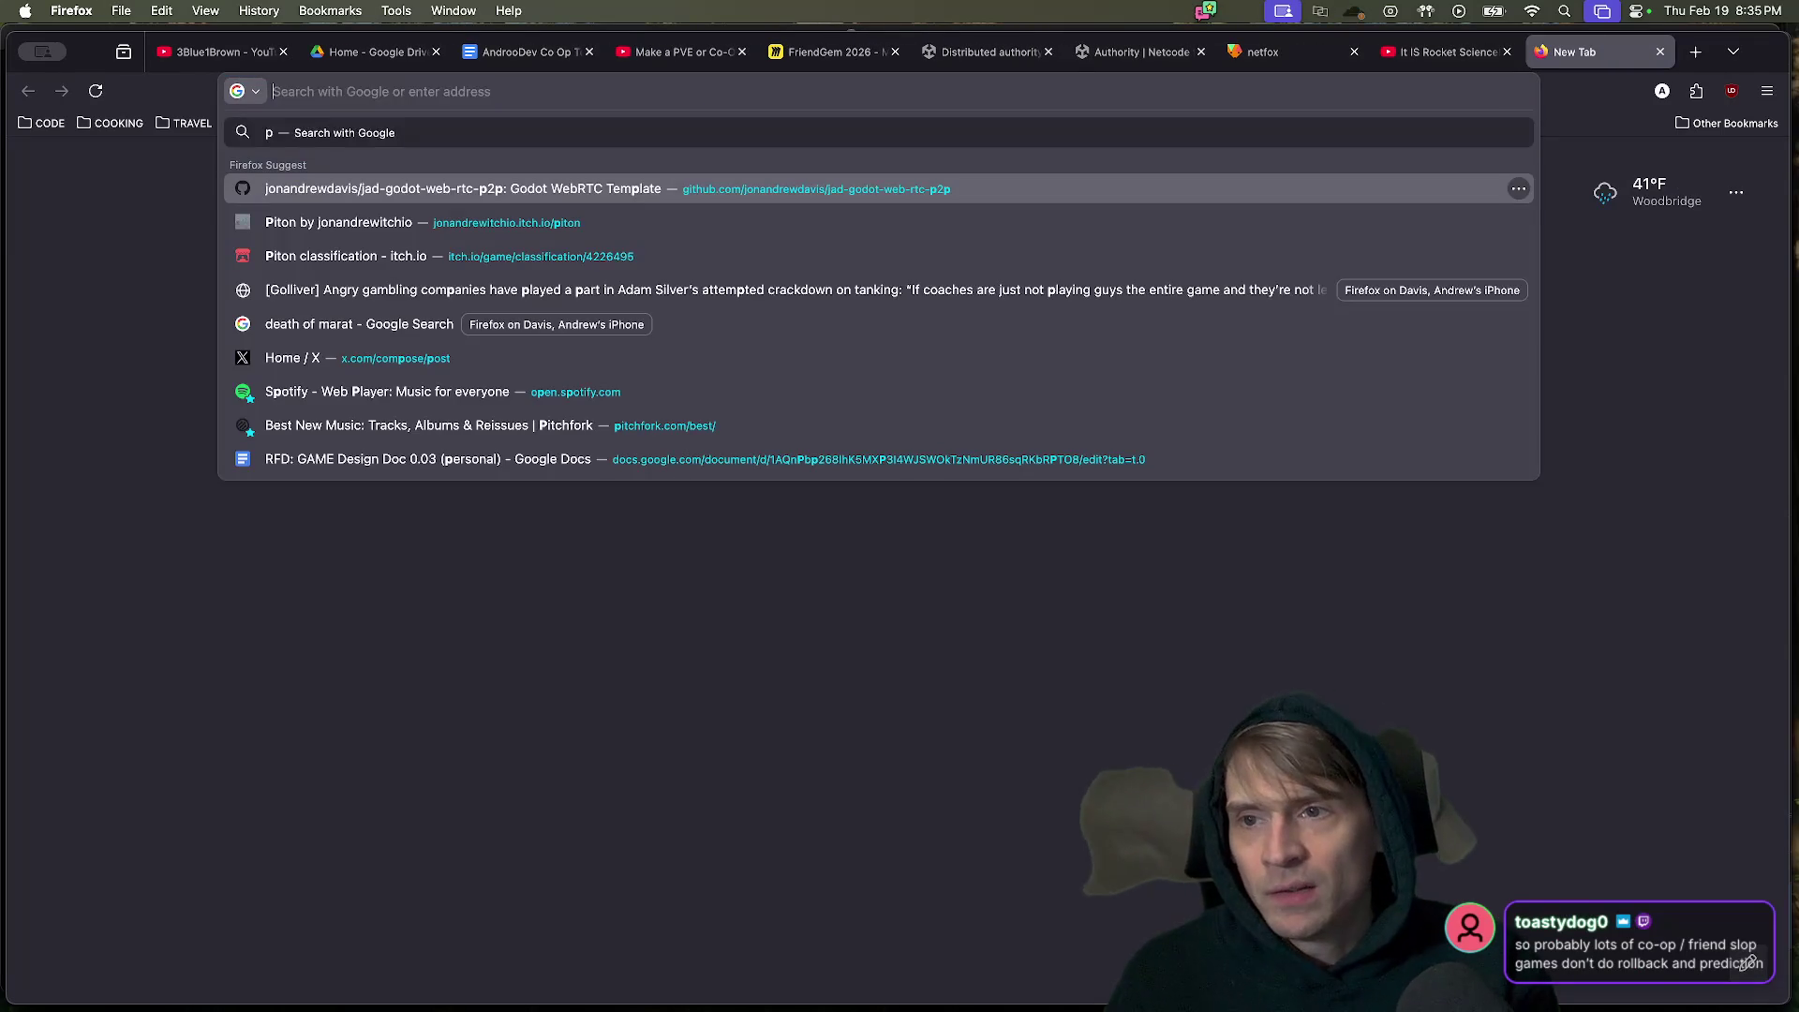
key(Return)
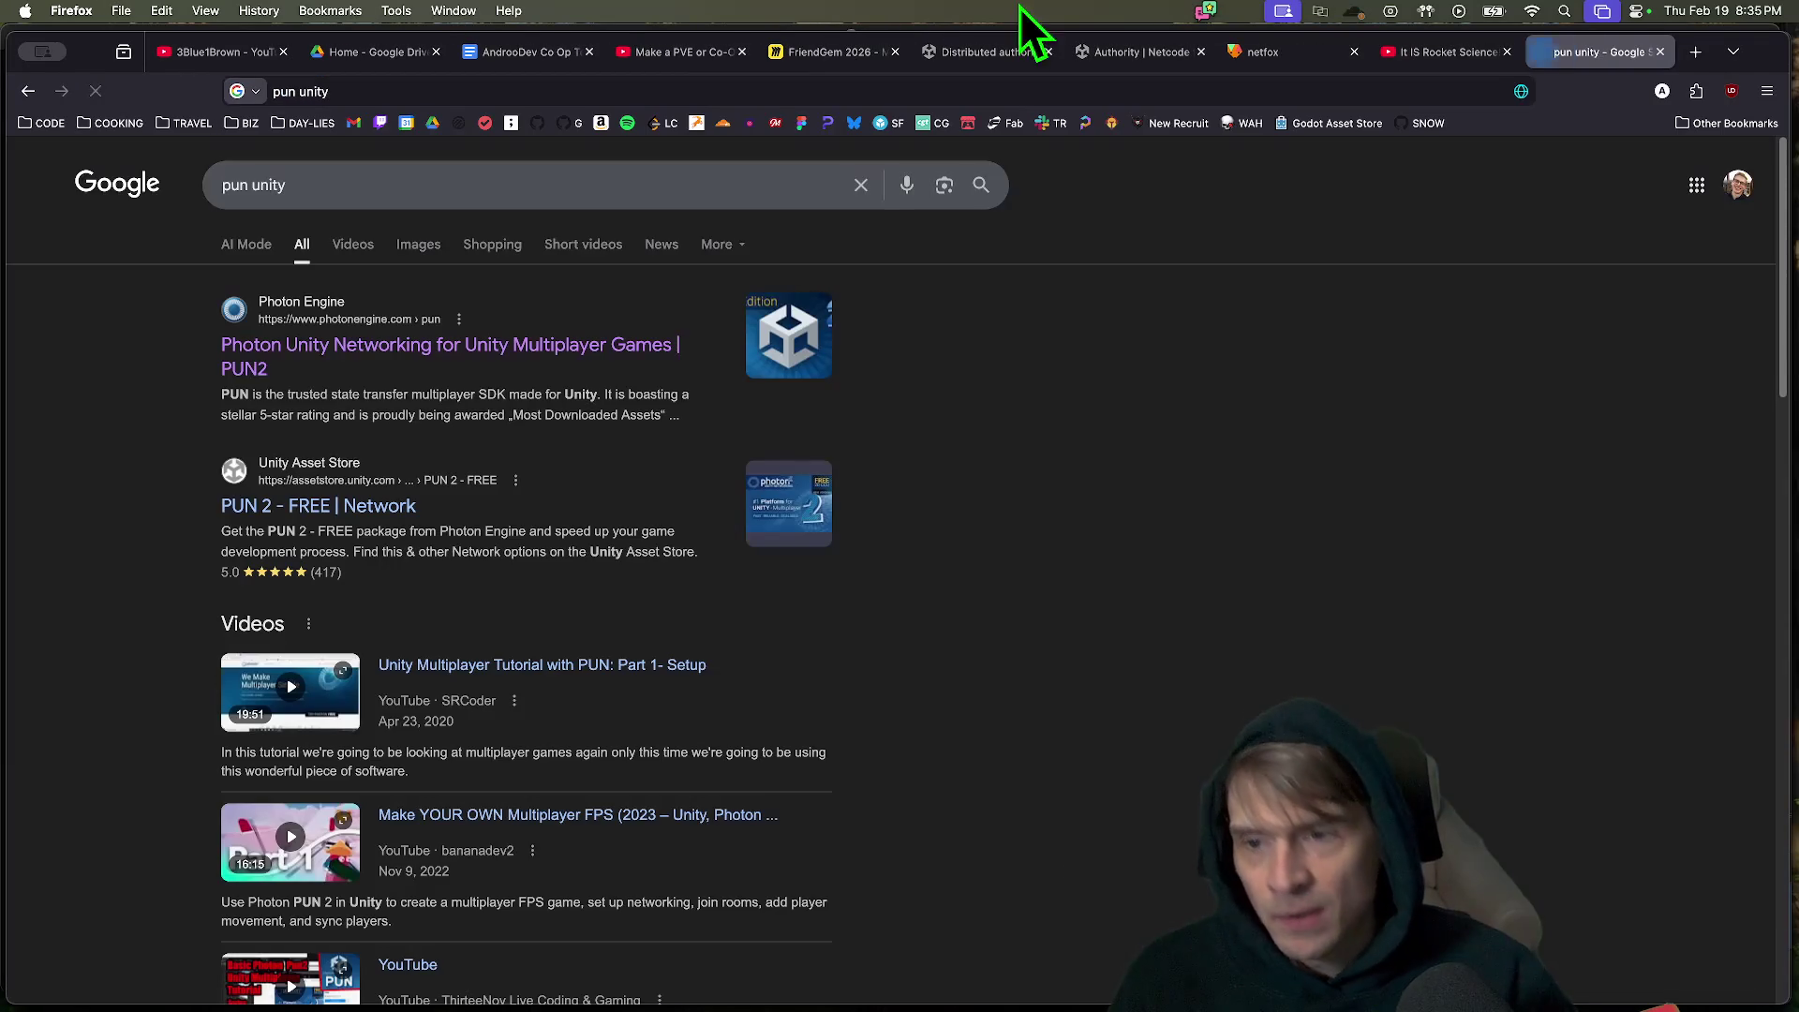
click(388, 360)
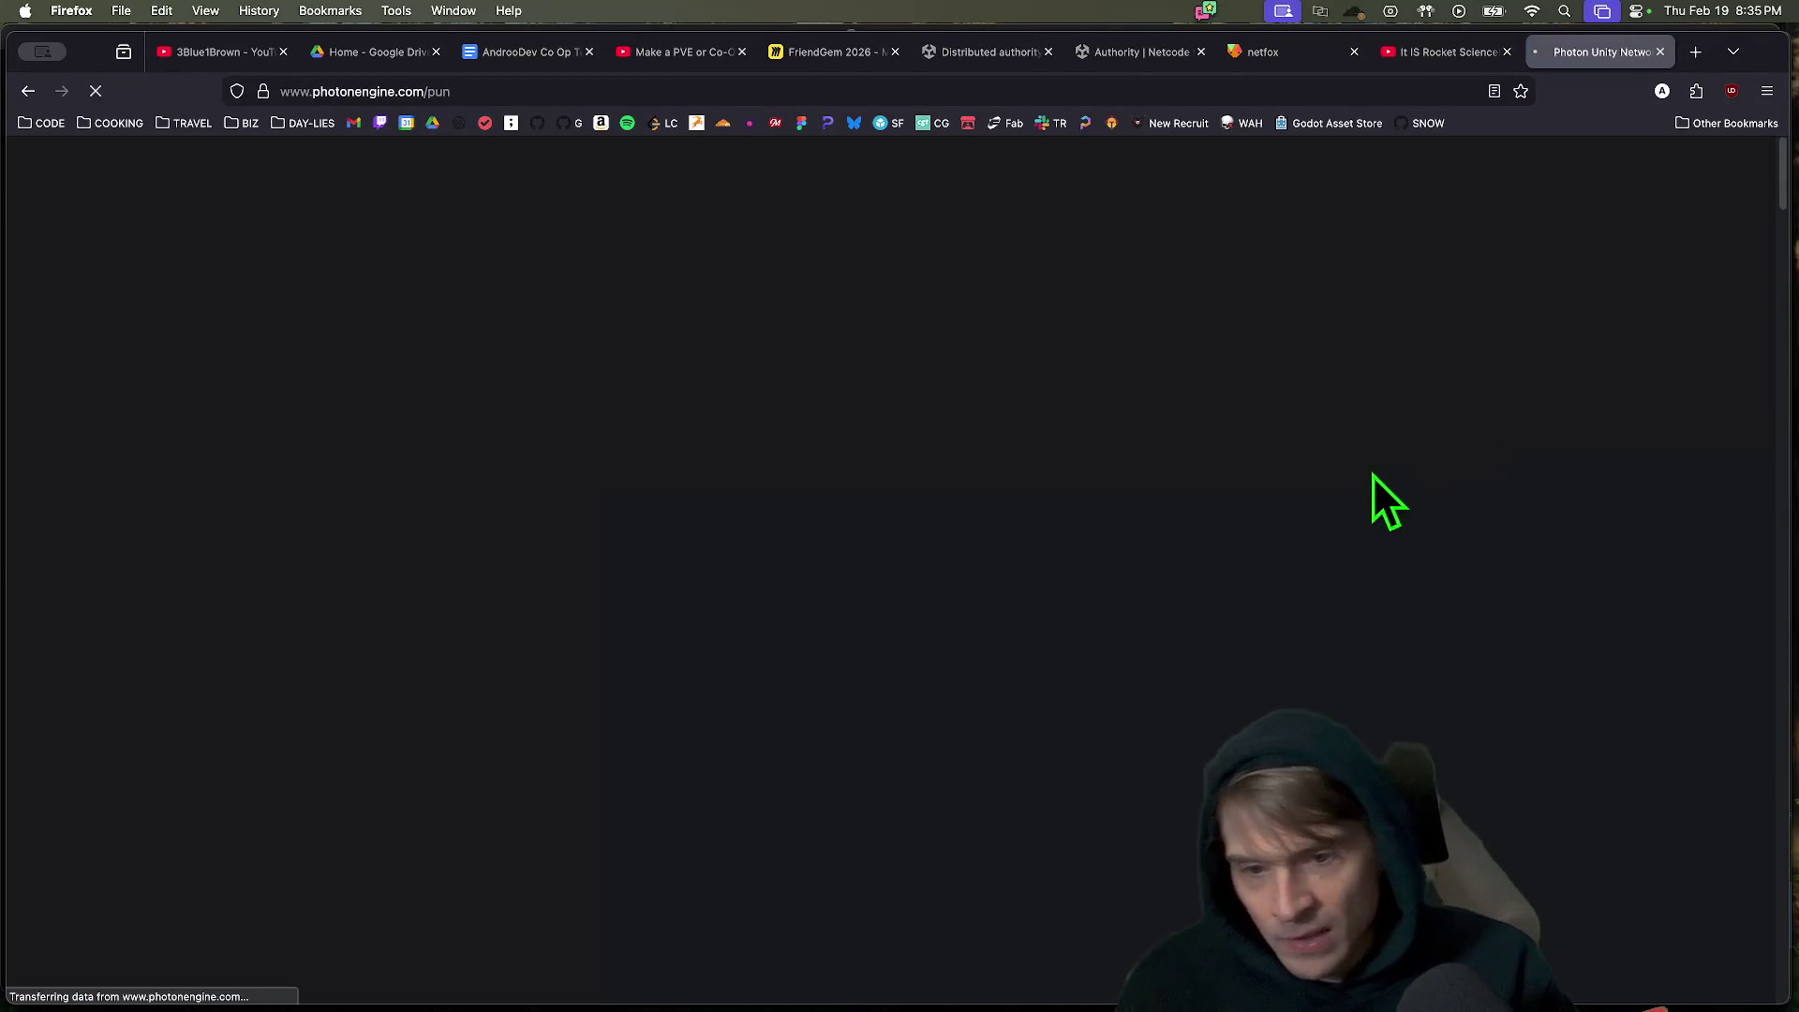
Scroll to the PUN features table and highlight the Full World client-side prediction and Lag compensation rows.
scroll(1375, 474, down, 1)
scroll(1375, 478, down, 6)
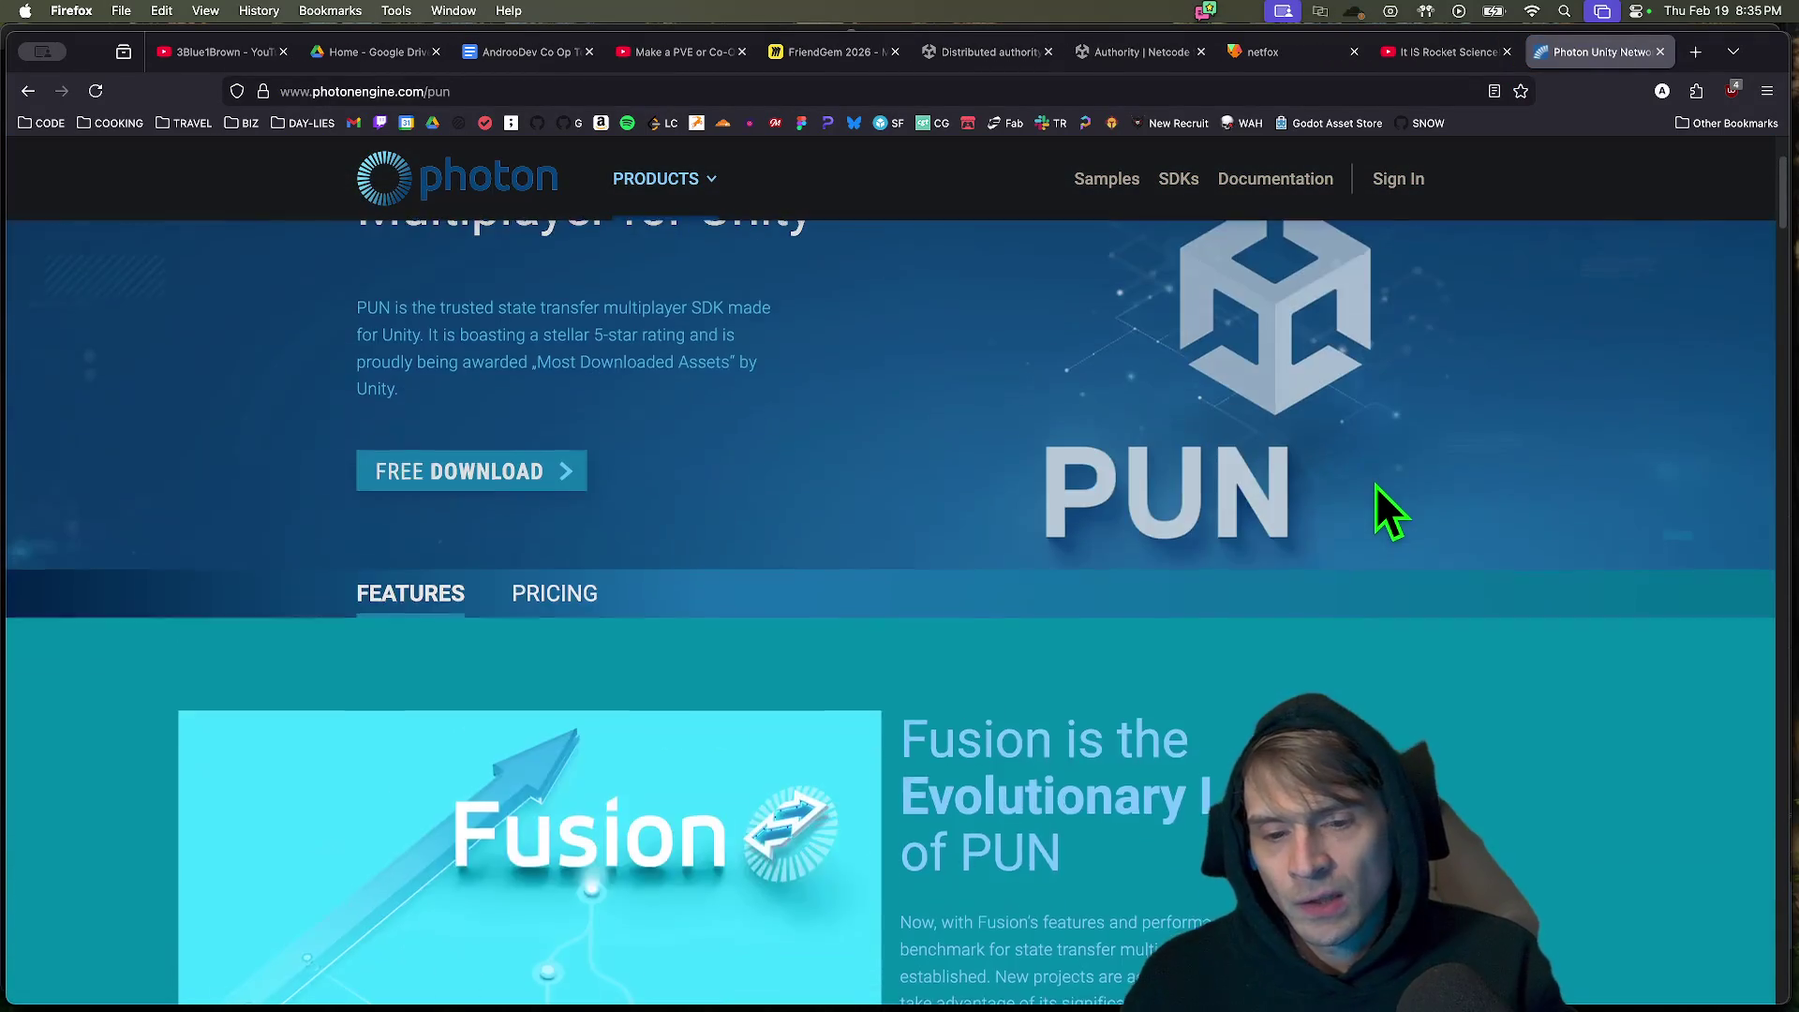
scroll(1376, 485, down, 5)
scroll(1376, 485, down, 4)
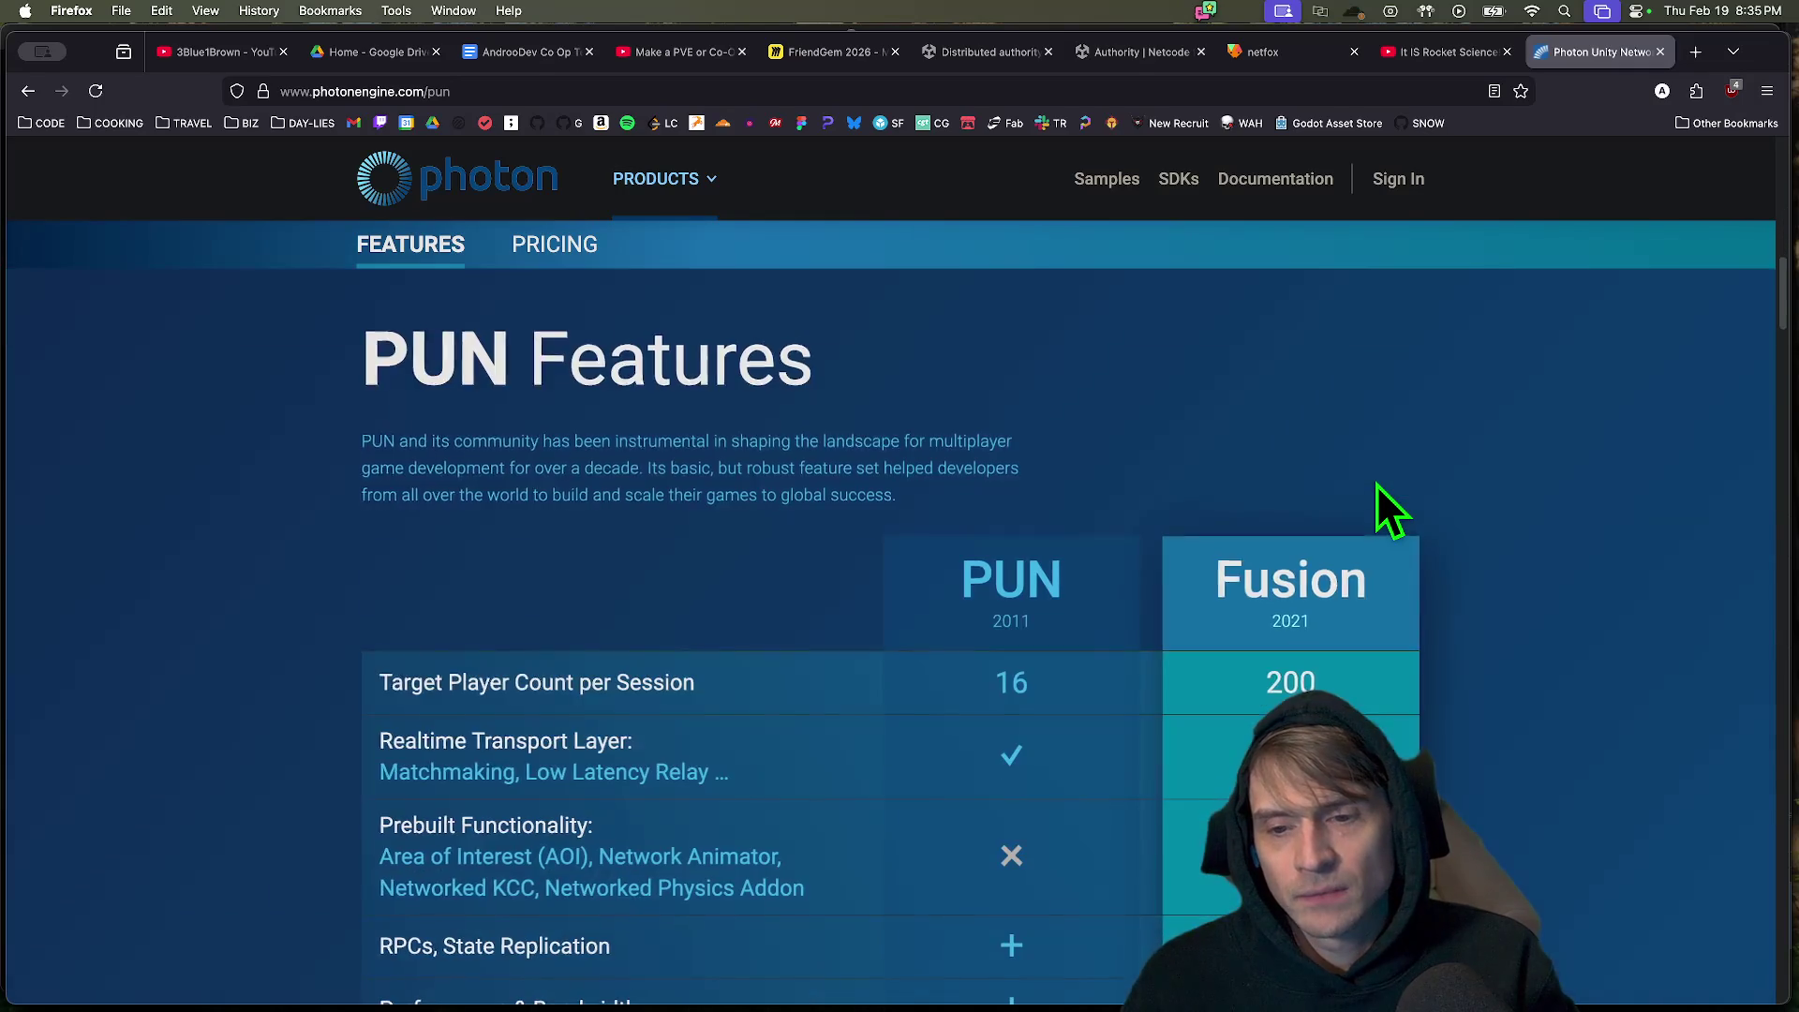
scroll(1376, 486, down, 2)
scroll(403, 590, down, 3)
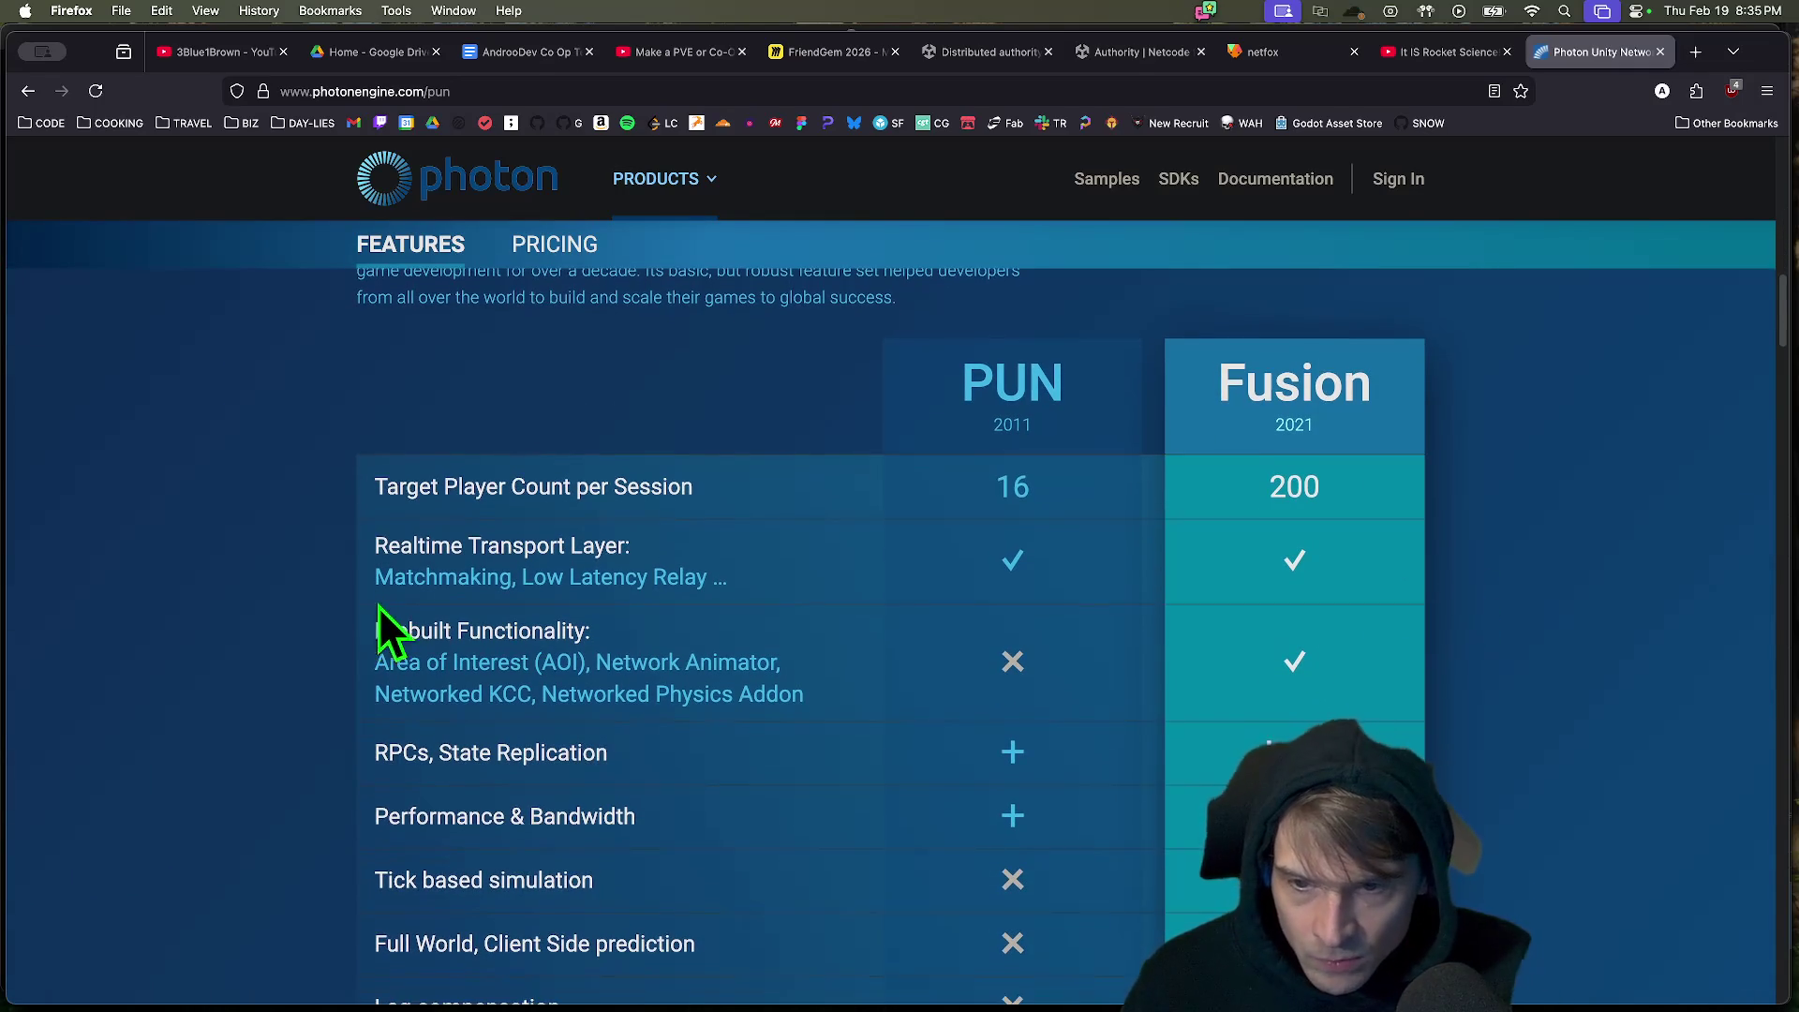
scroll(403, 581, down, 2)
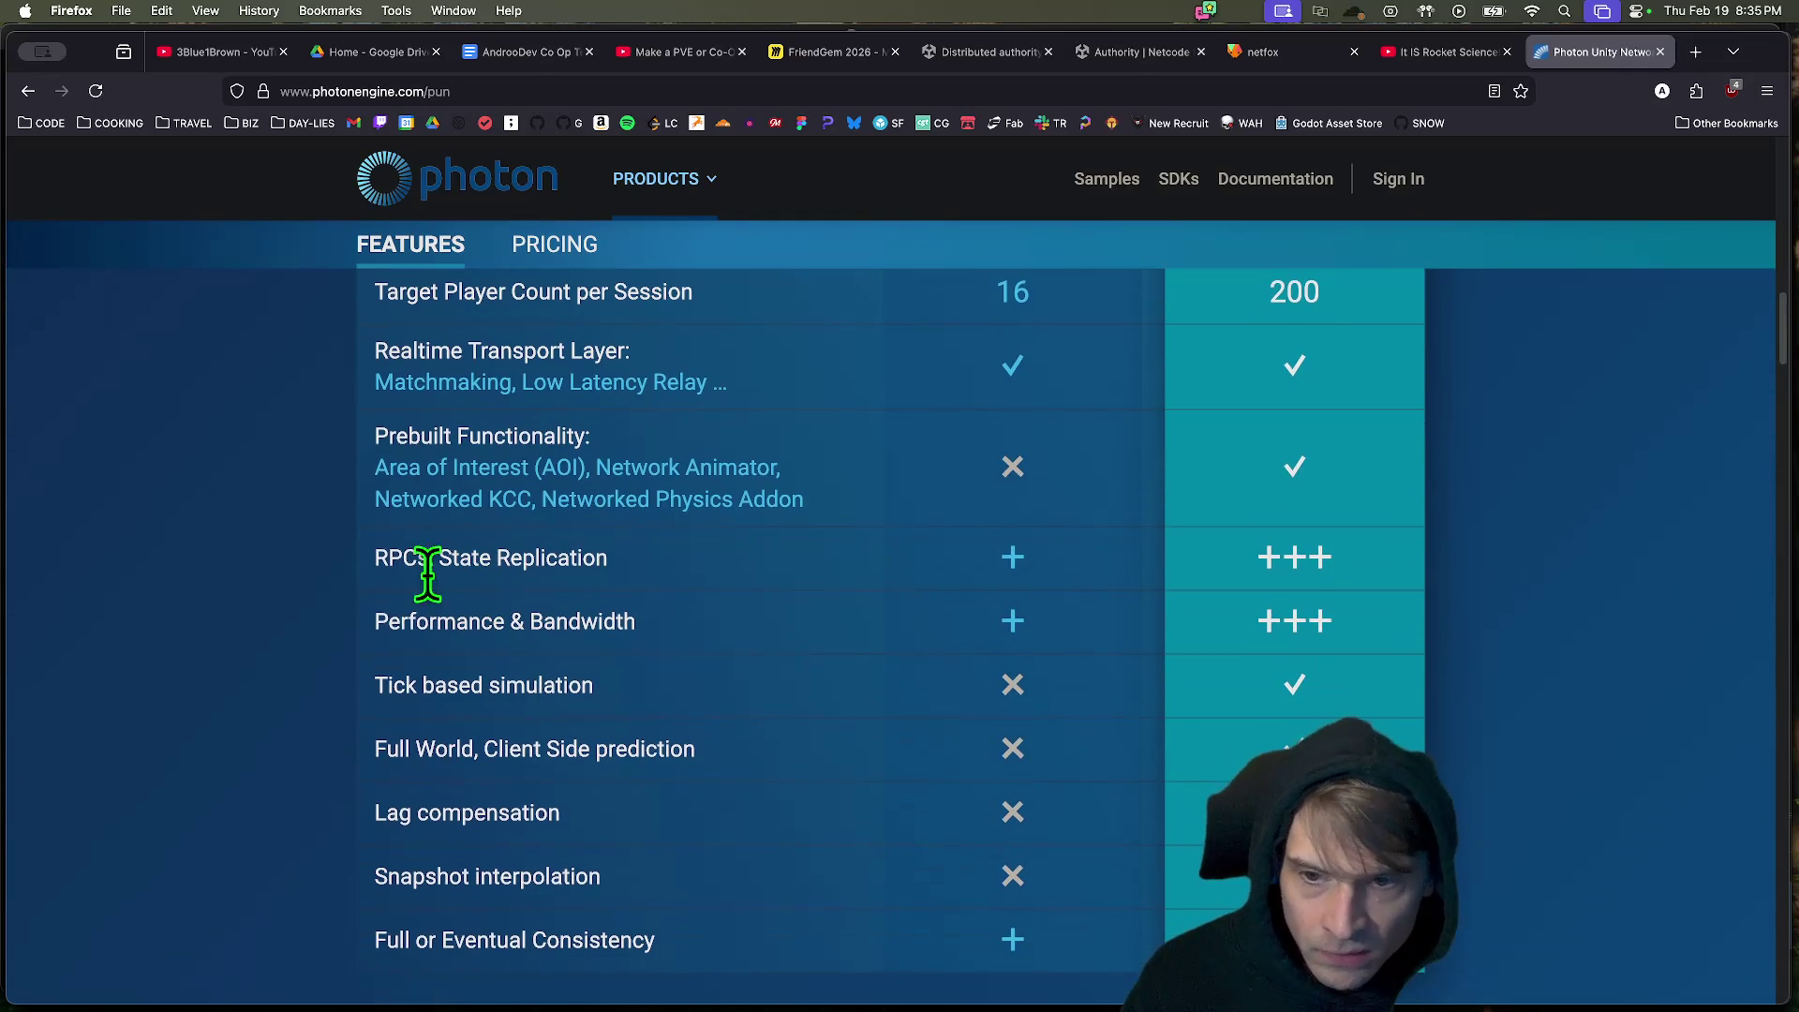
drag(550, 562, 611, 560)
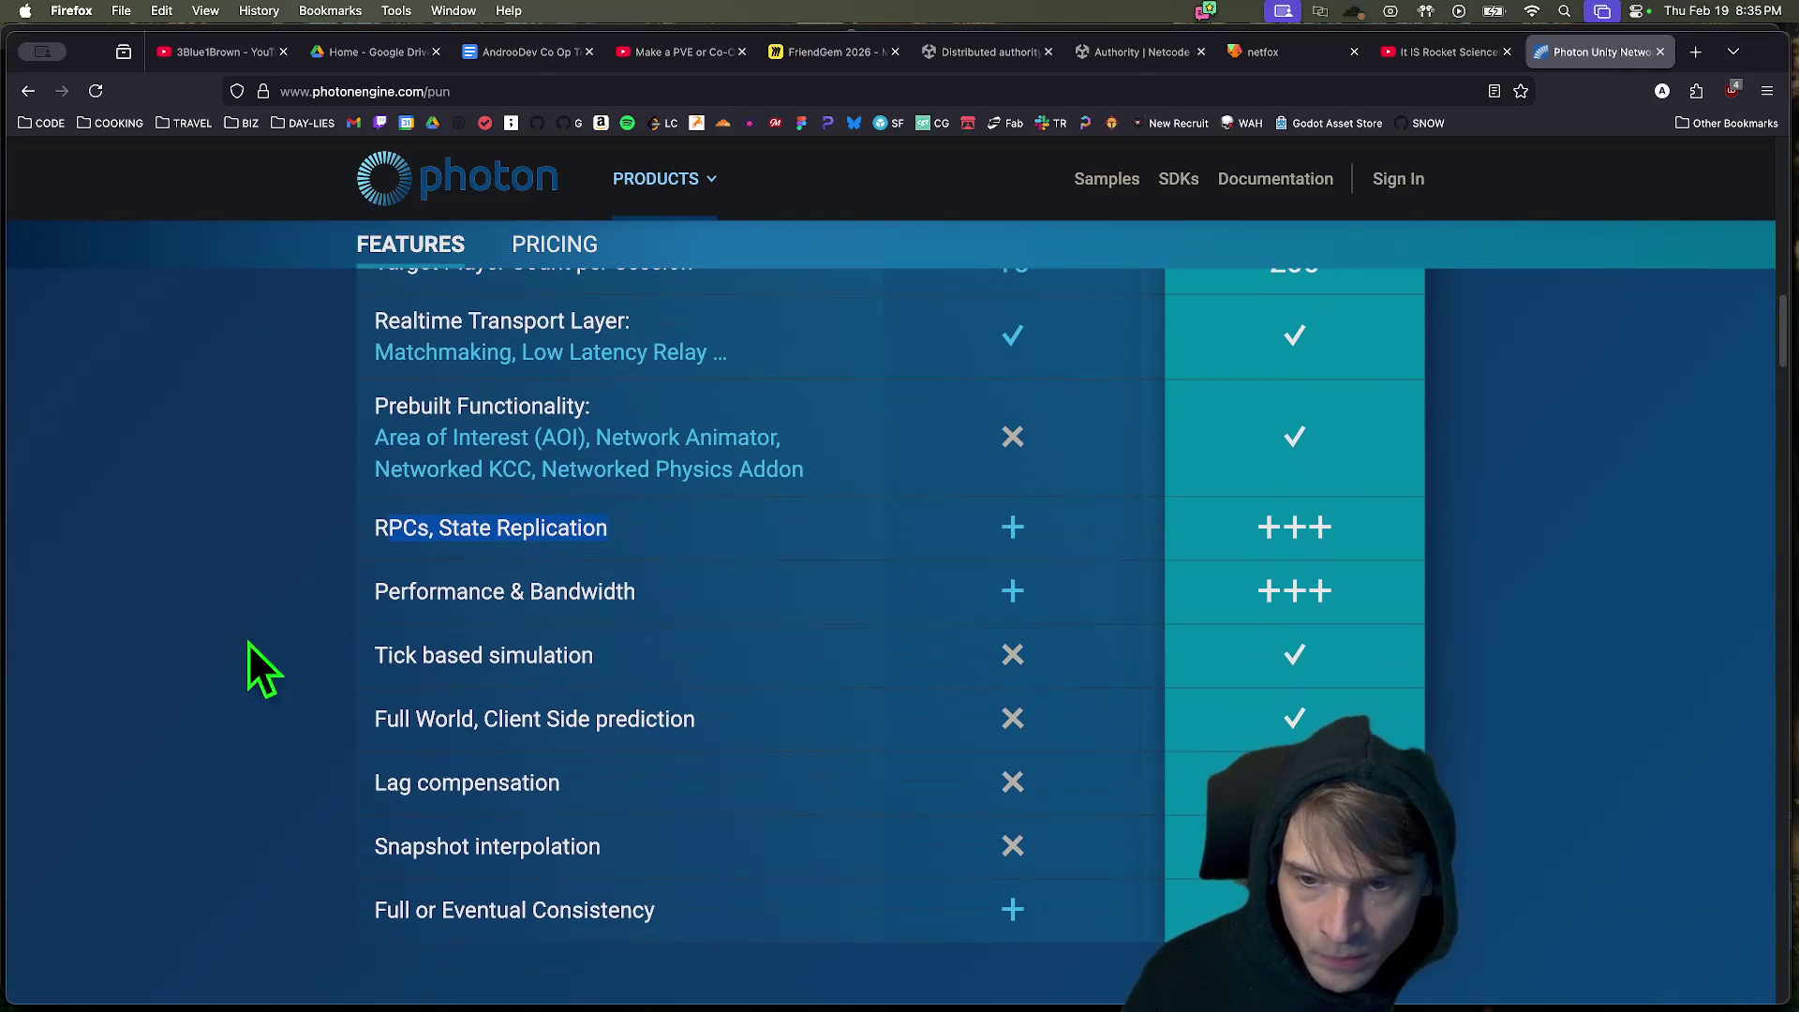
scroll(276, 627, down, 2)
drag(234, 654, 116, 609)
drag(733, 667, 215, 673)
drag(1068, 684, 262, 678)
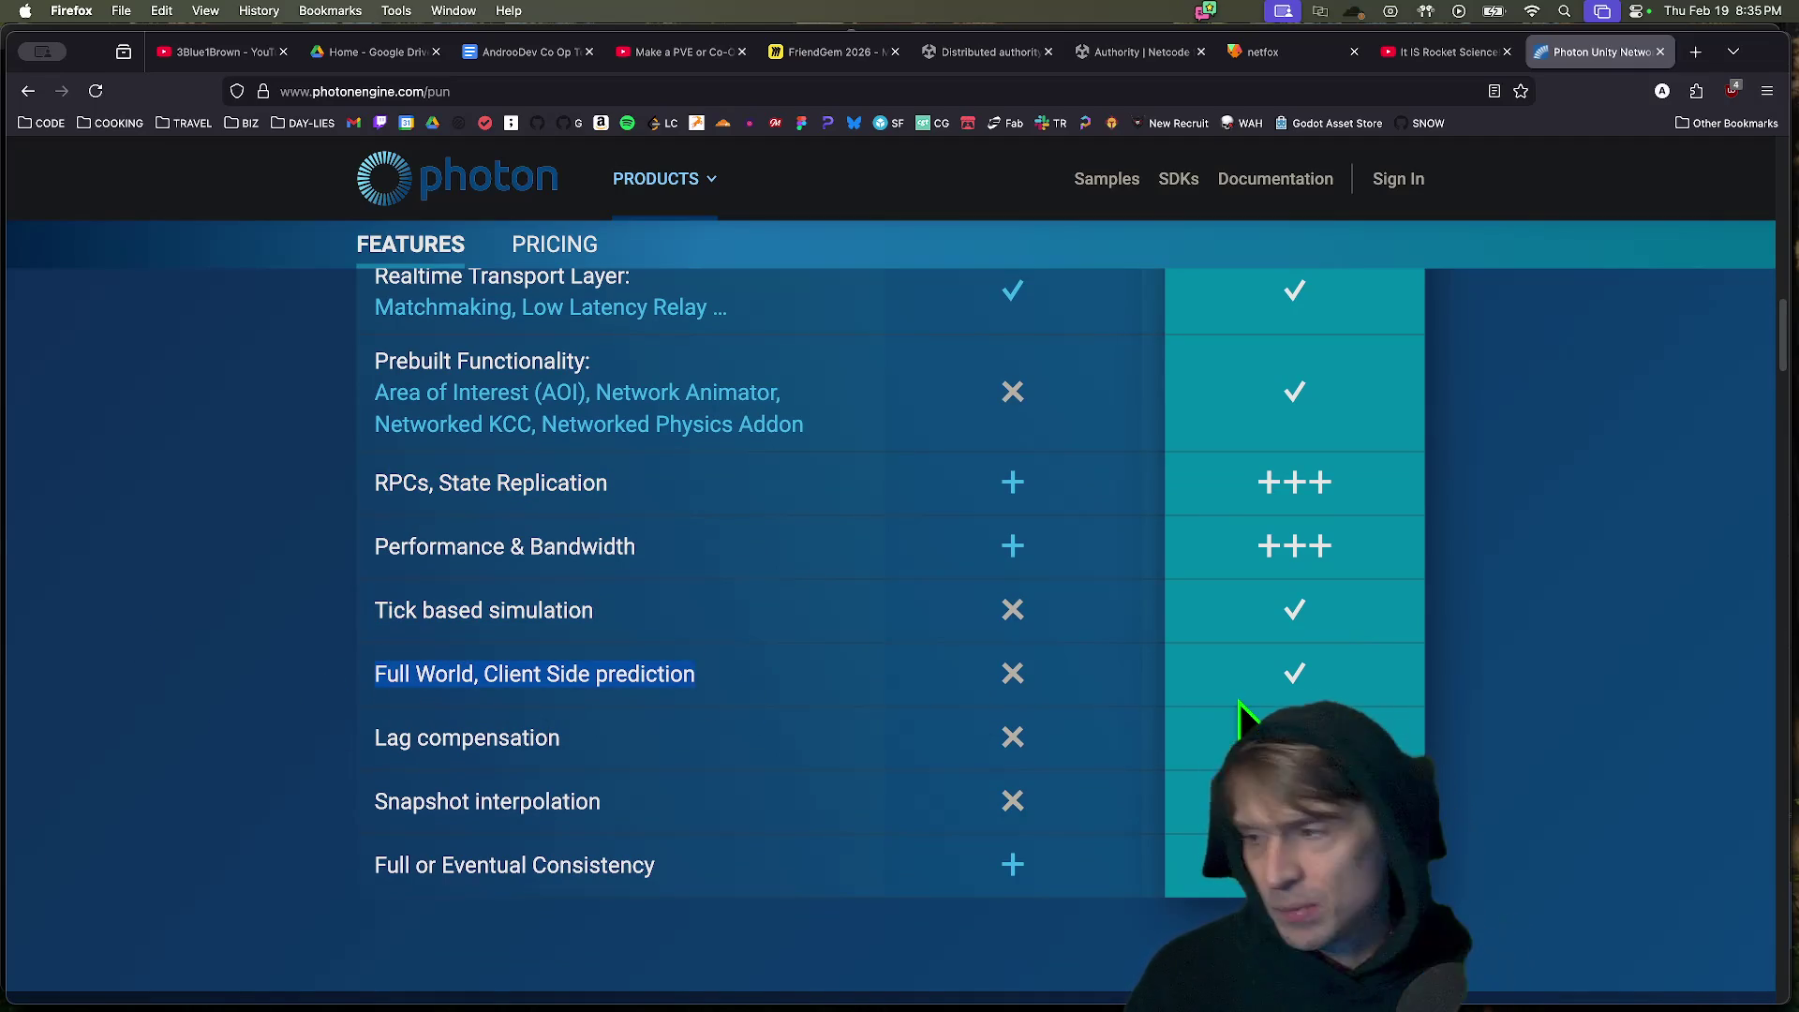
triple_click(422, 738)
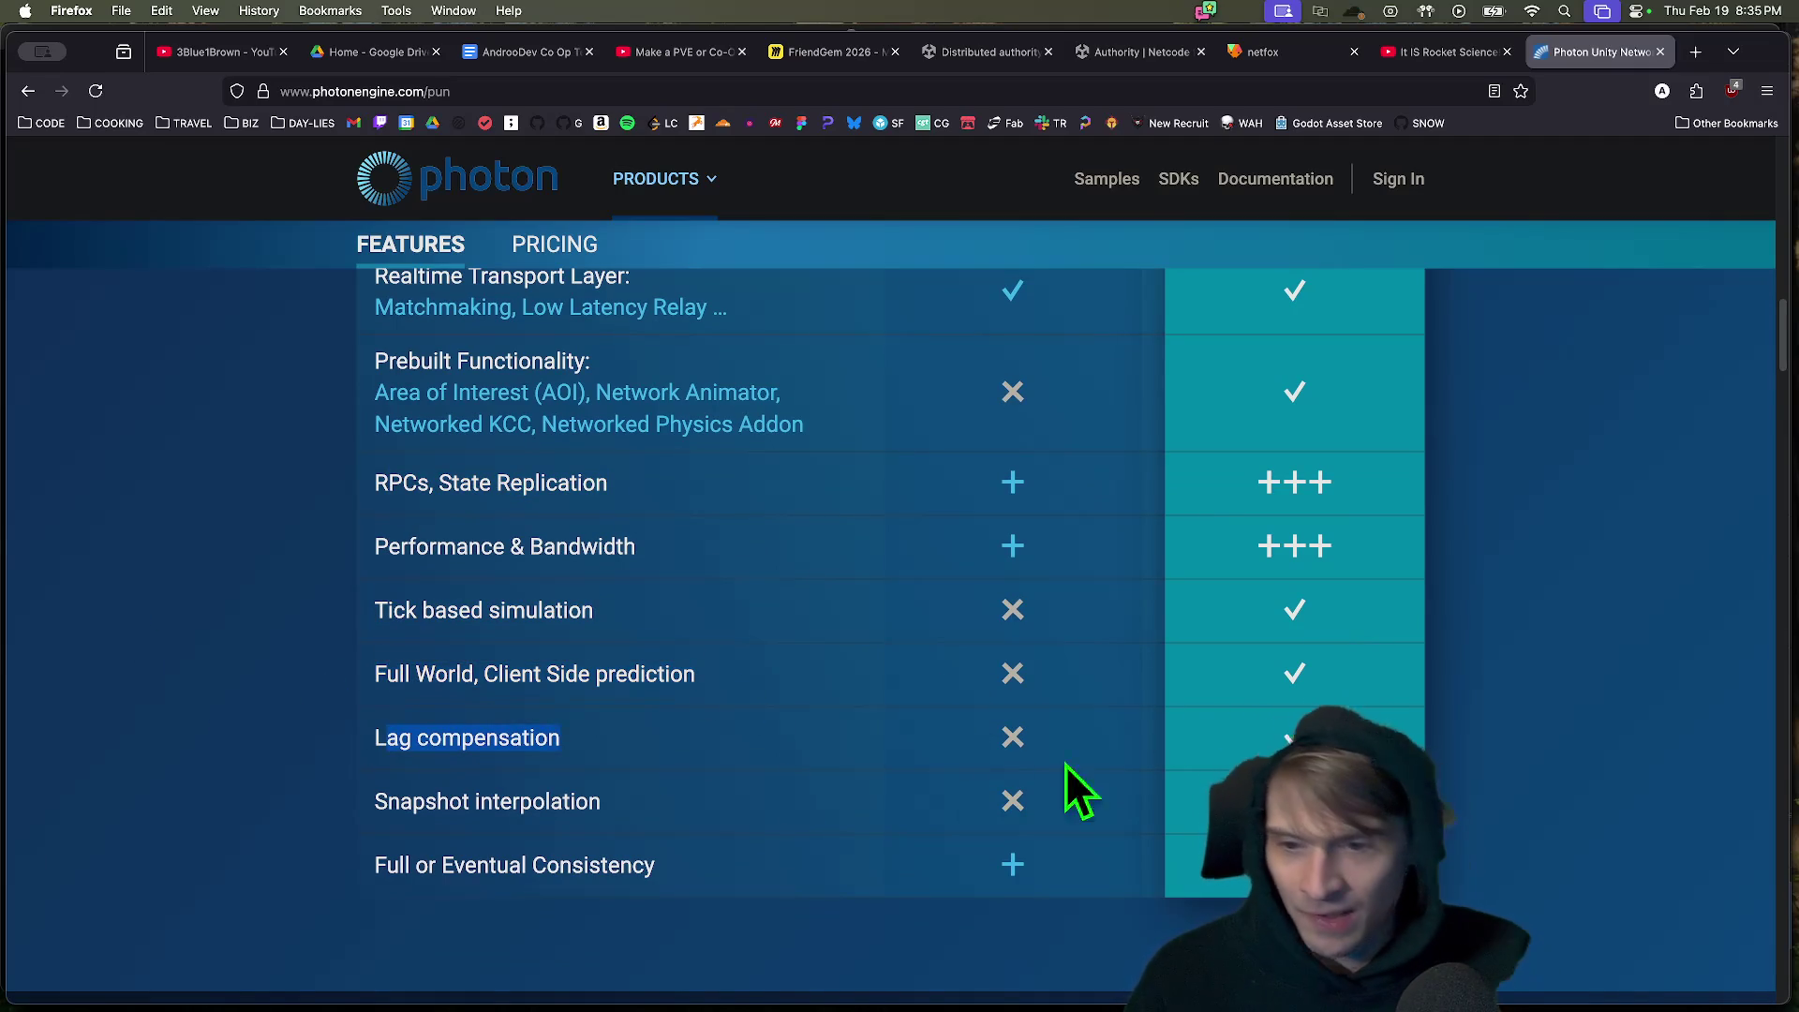
Highlight the Full or Eventual Consistency row and scroll through the rest of the comparison.
scroll(1490, 706, up, 5)
scroll(1489, 704, down, 2)
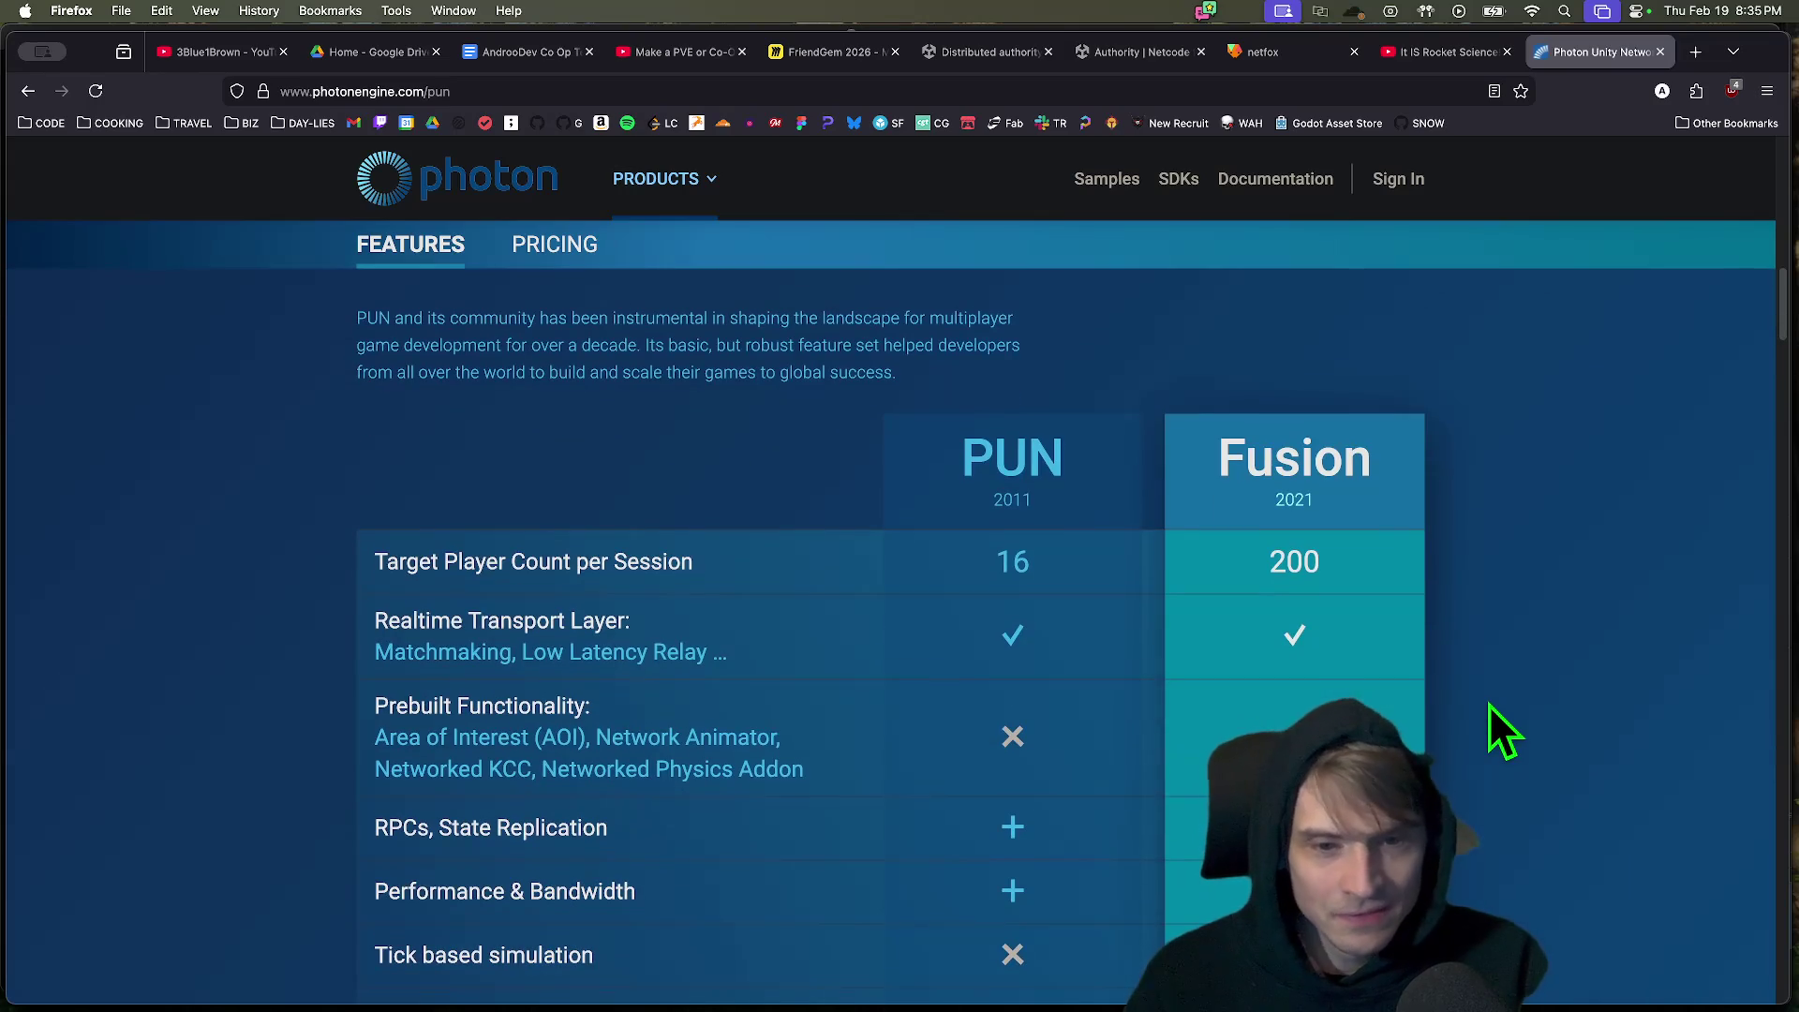
scroll(1368, 525, down, 5)
triple_click(1411, 667)
scroll(1499, 656, up, 3)
scroll(1527, 647, up, 10)
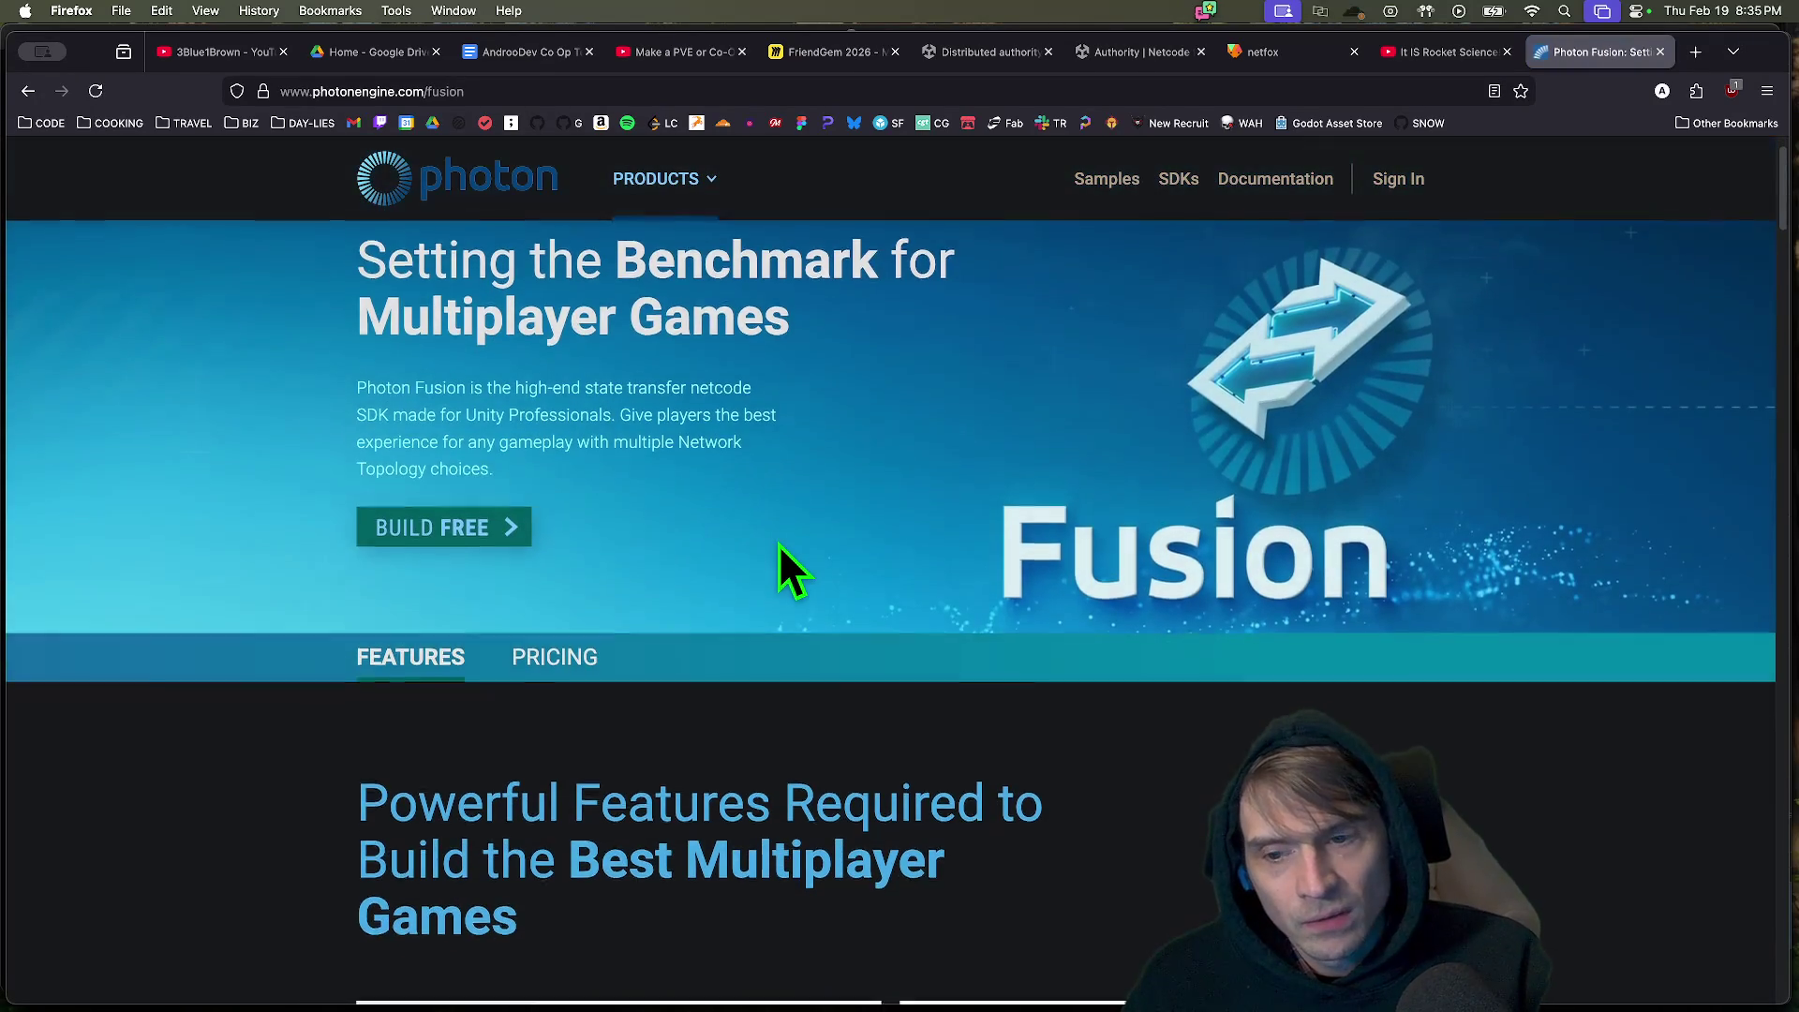
scroll(778, 543, down, 5)
scroll(781, 547, down, 5)
scroll(779, 544, up, 2)
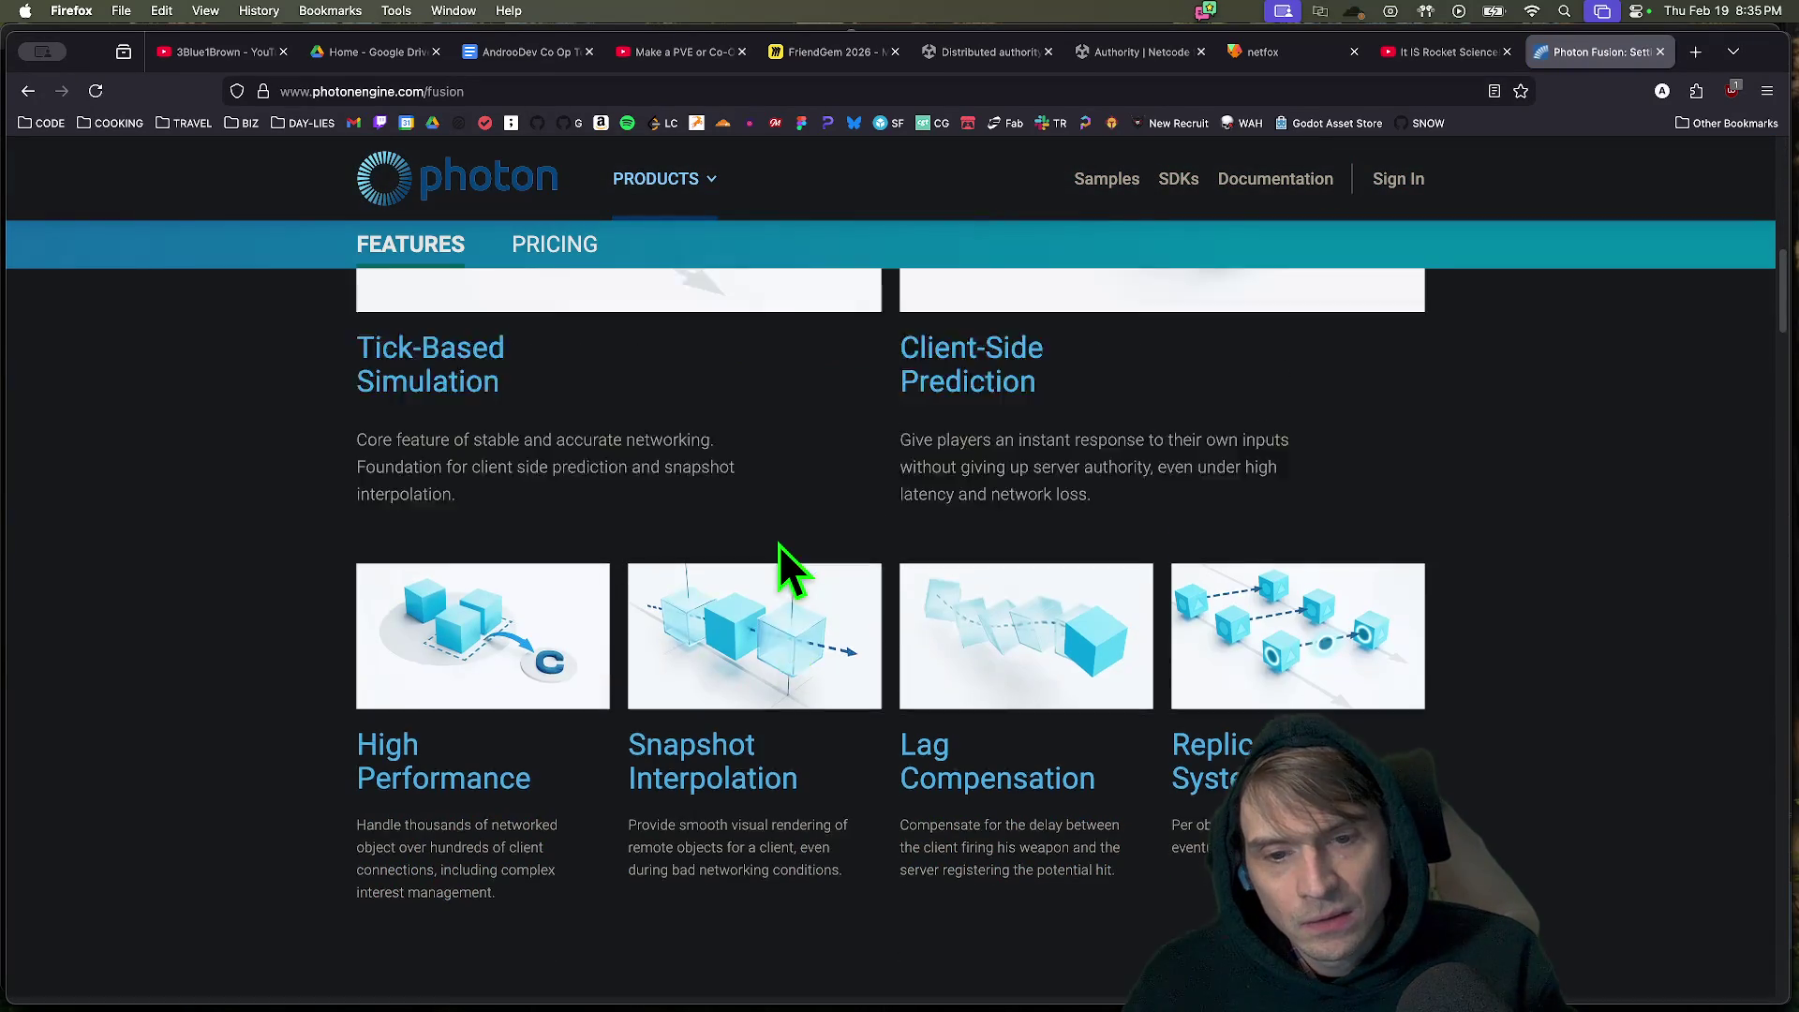
scroll(944, 582, up, 5)
scroll(875, 643, down, 10)
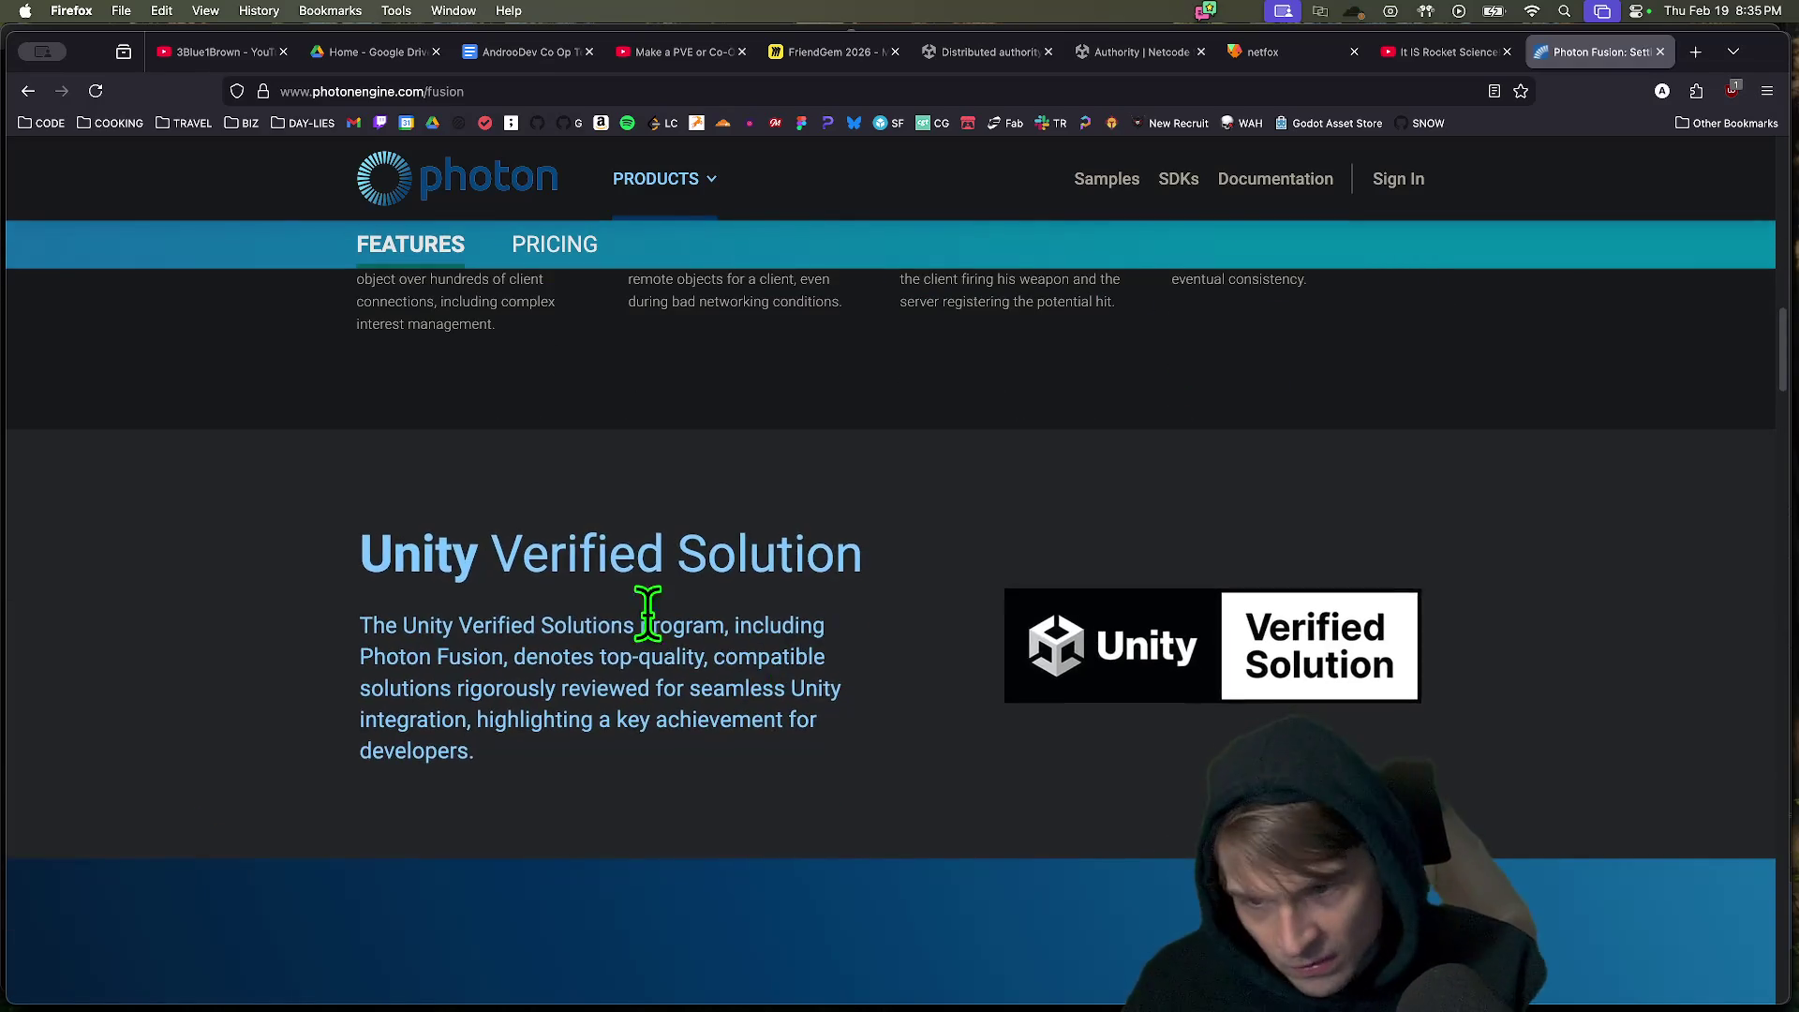
Return to the PUN page, then in a new tab run a Google search for 'qua'.
key(super+Left)
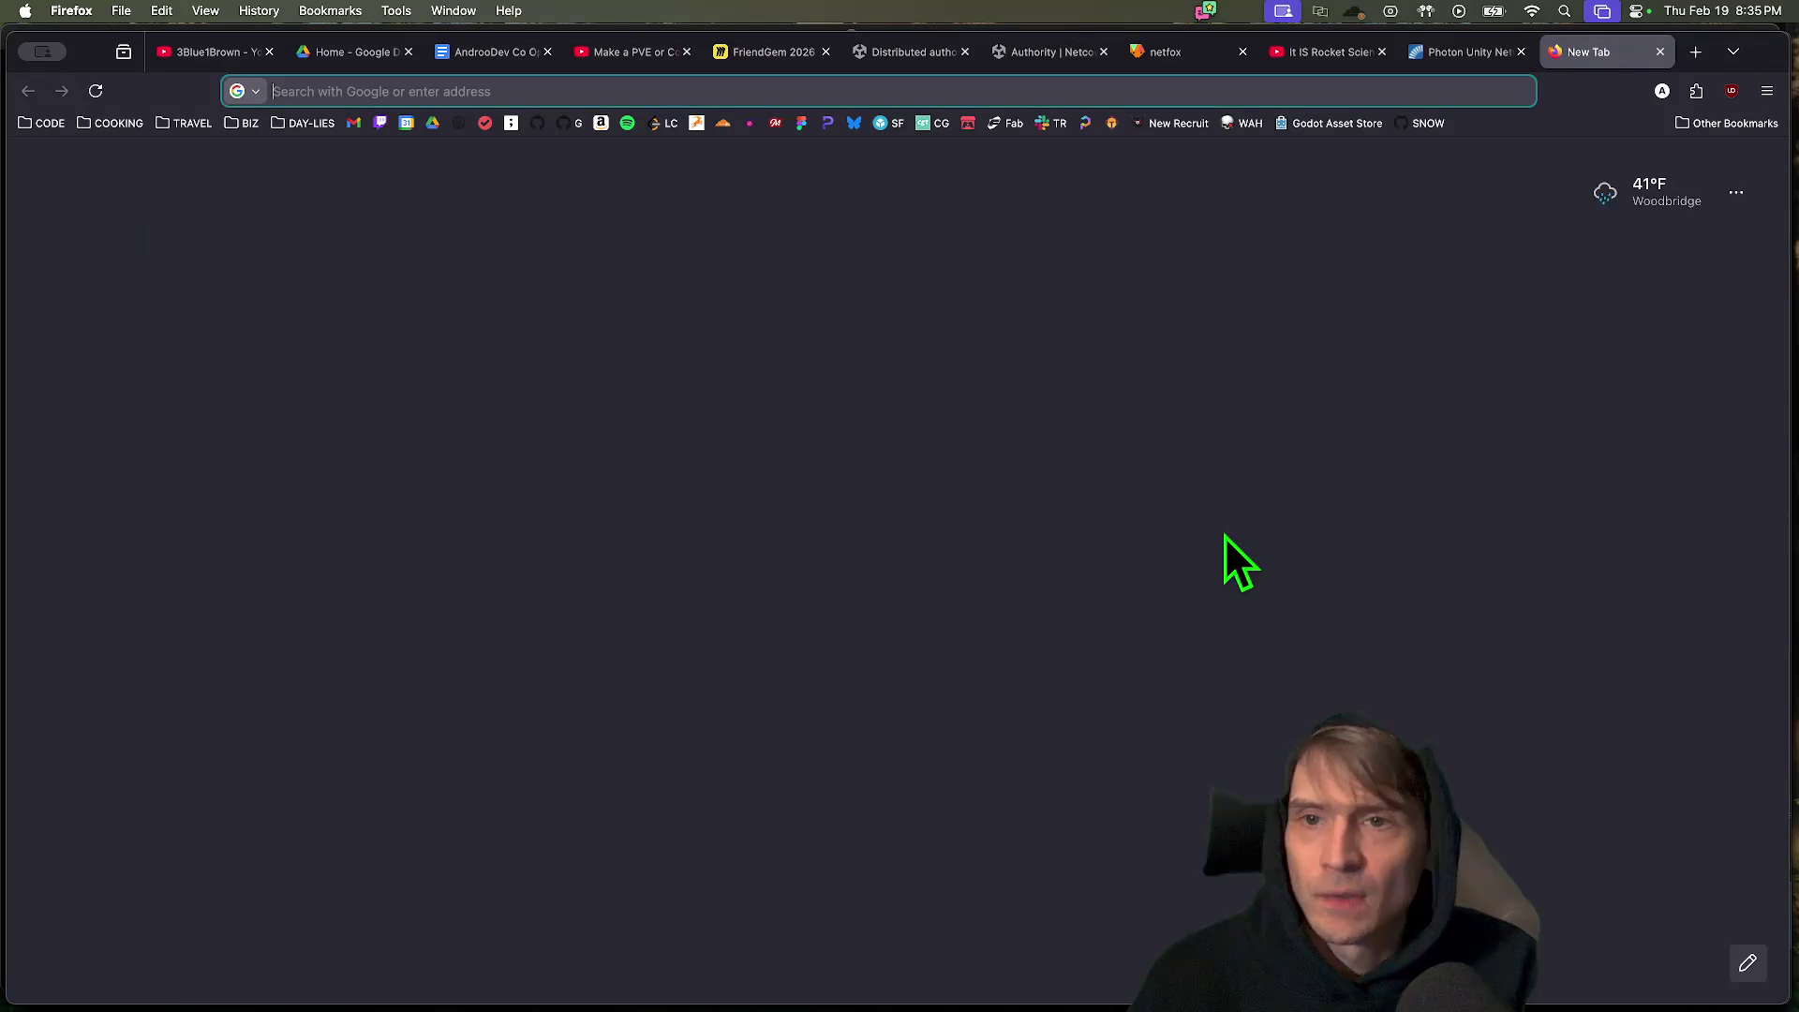
scroll(1277, 562, up, 6)
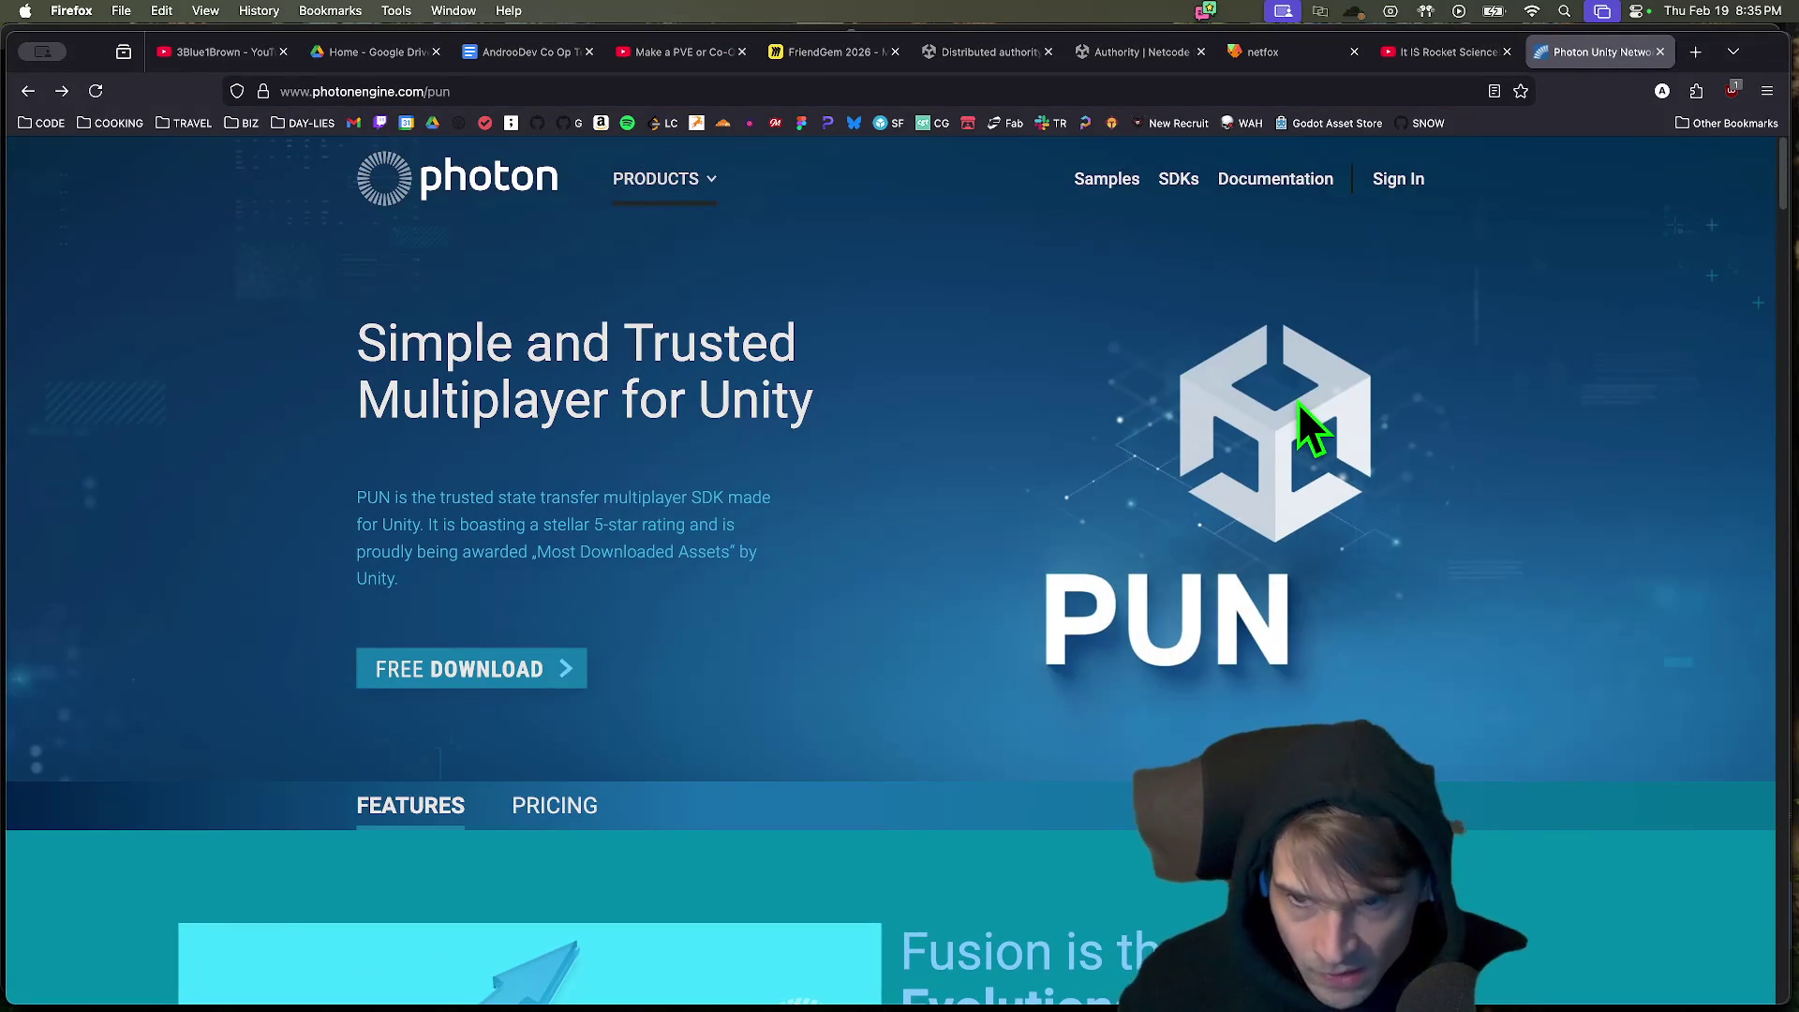
key(super+t)
text(qu)
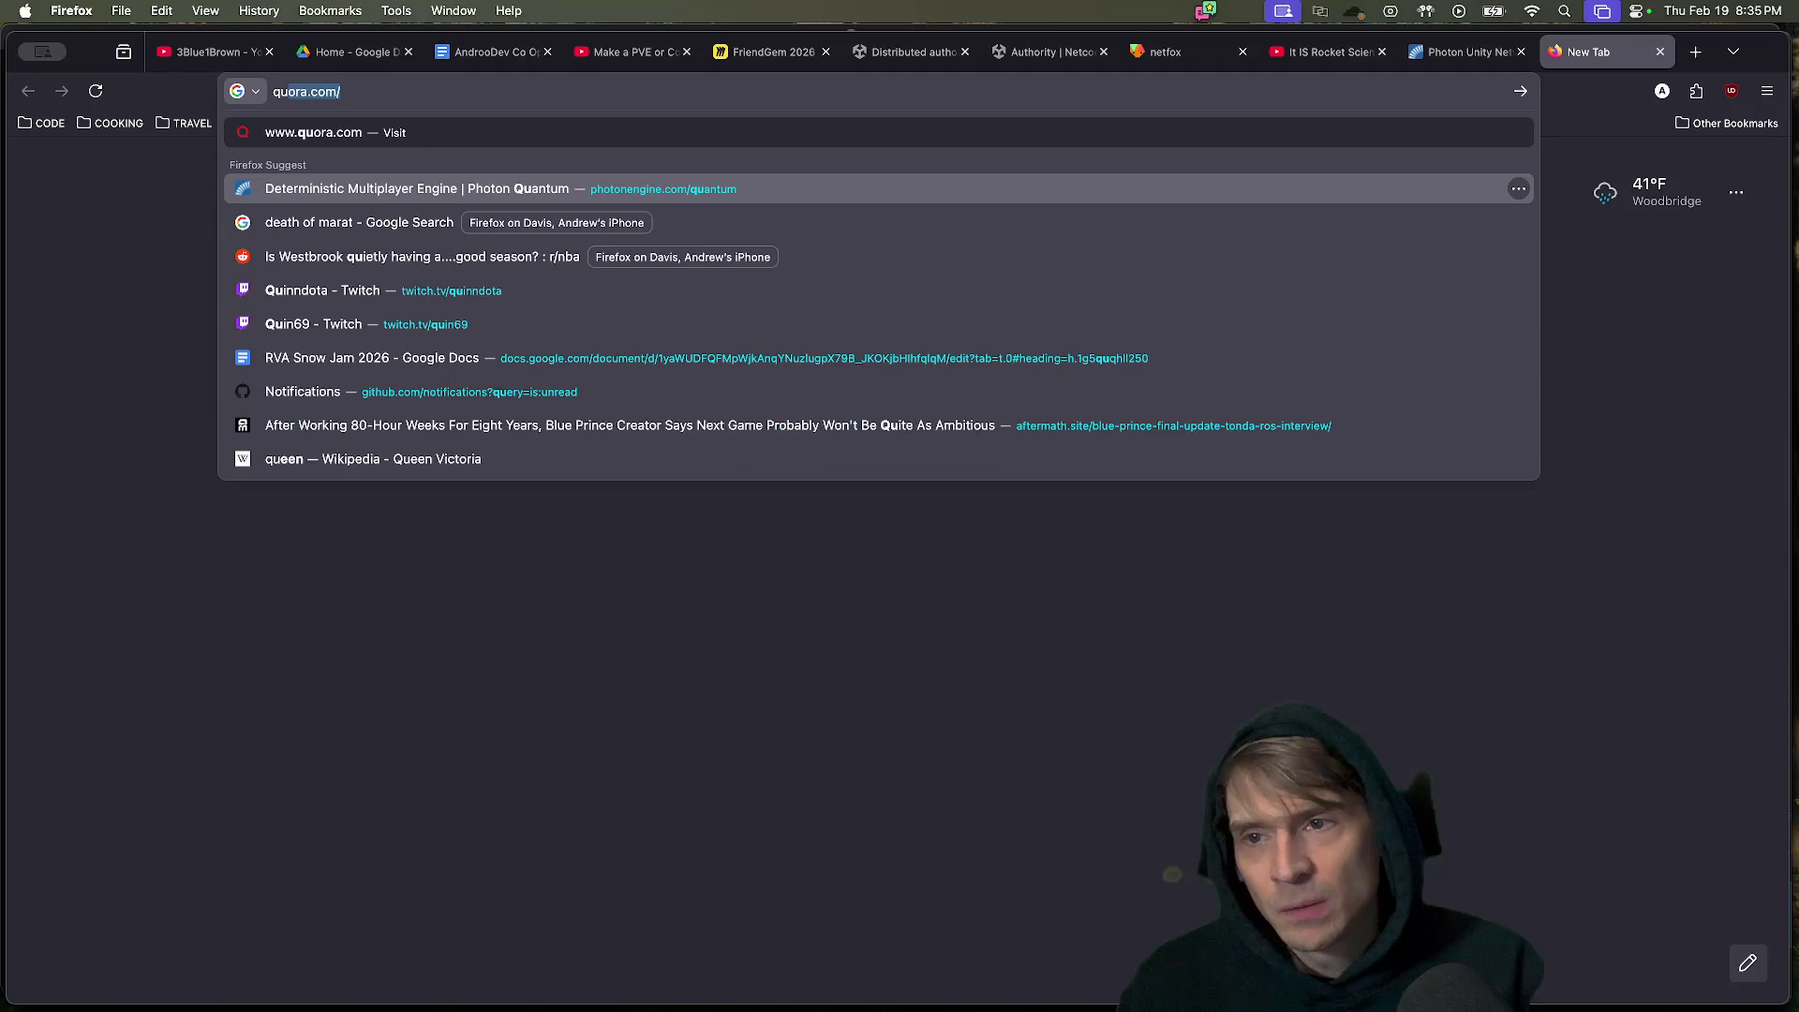
text(at)
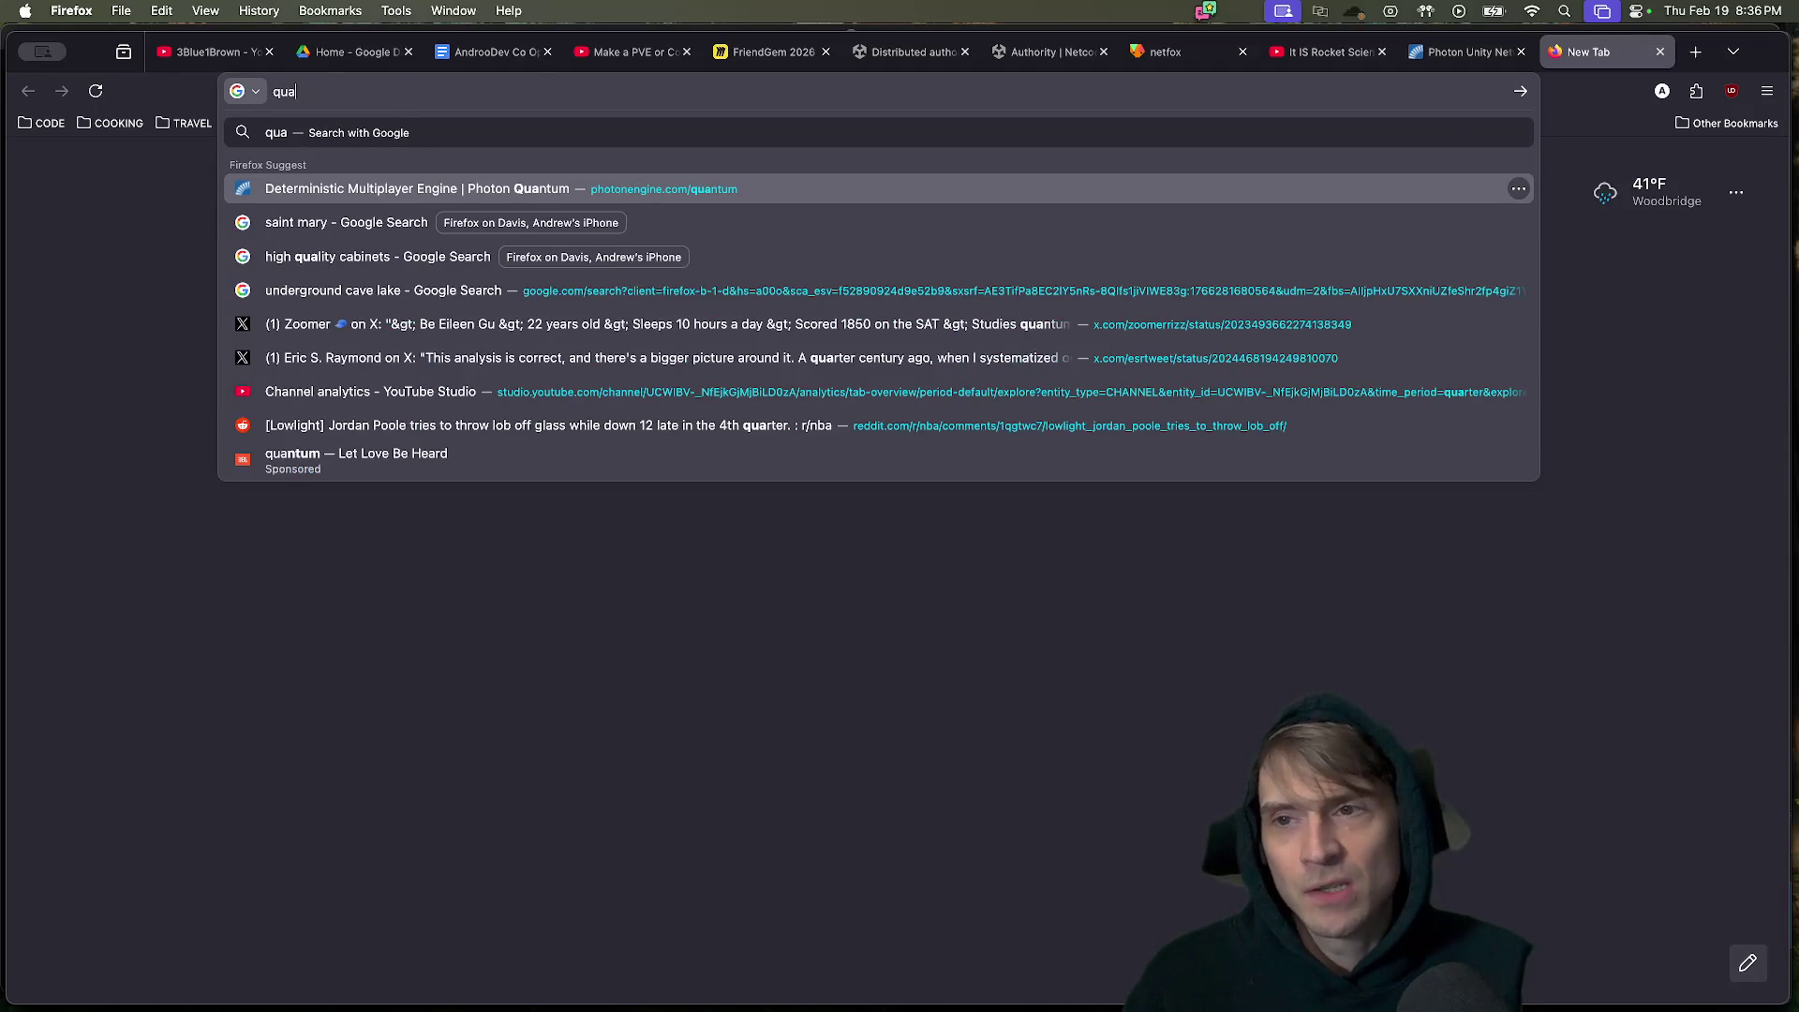
key(BackSpace)
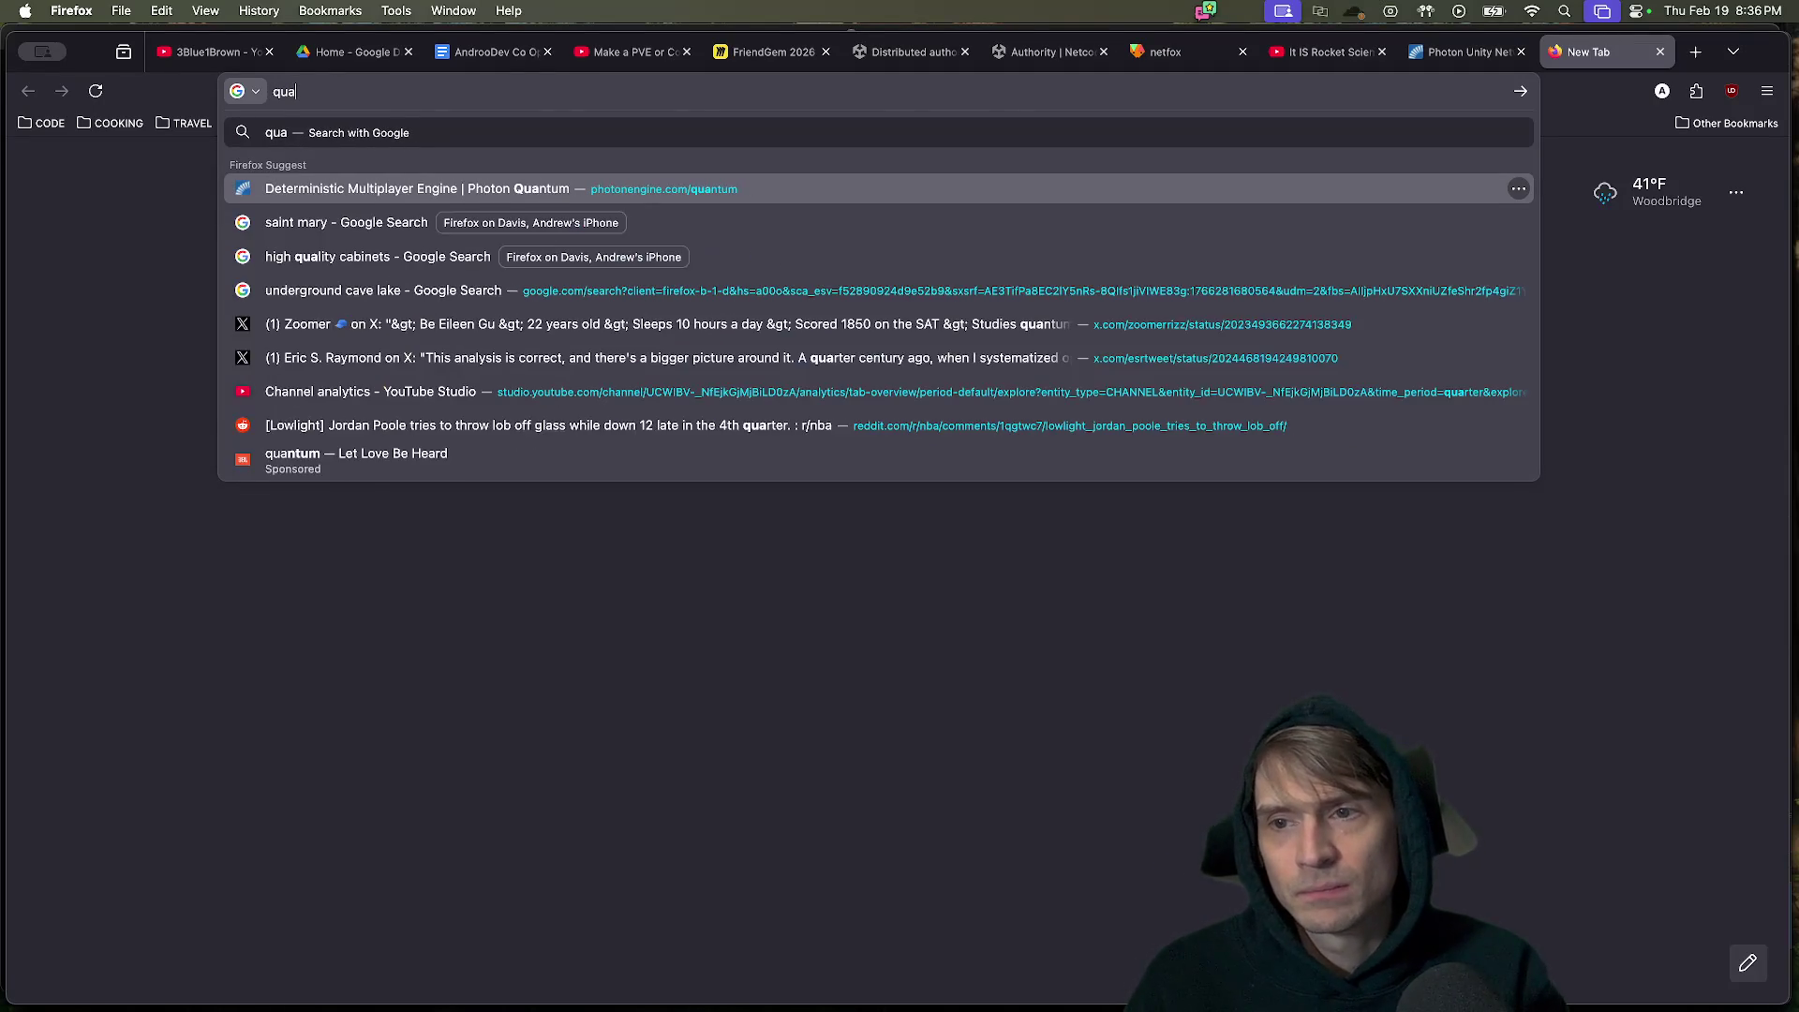
key(Return)
Refine the Google search query to 'quantum unity'.
scroll(525, 450, down, 5)
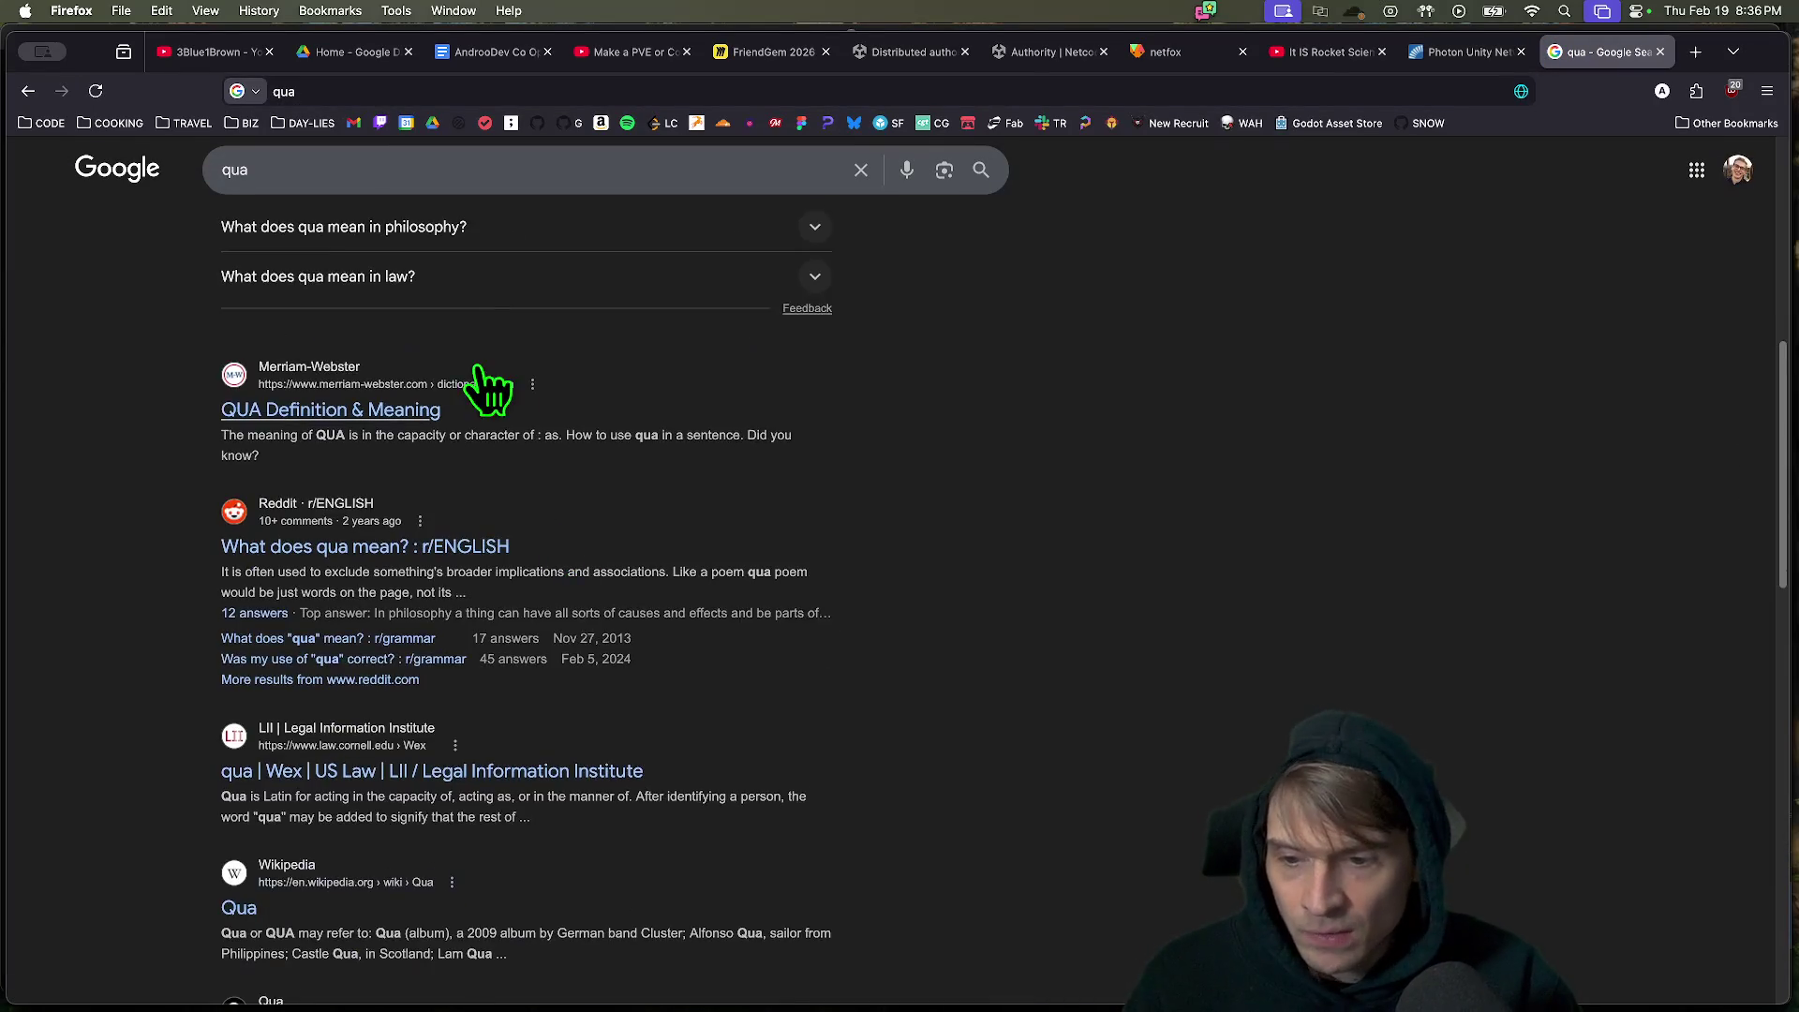
scroll(482, 390, up, 3)
click(440, 183)
text(ntum unity)
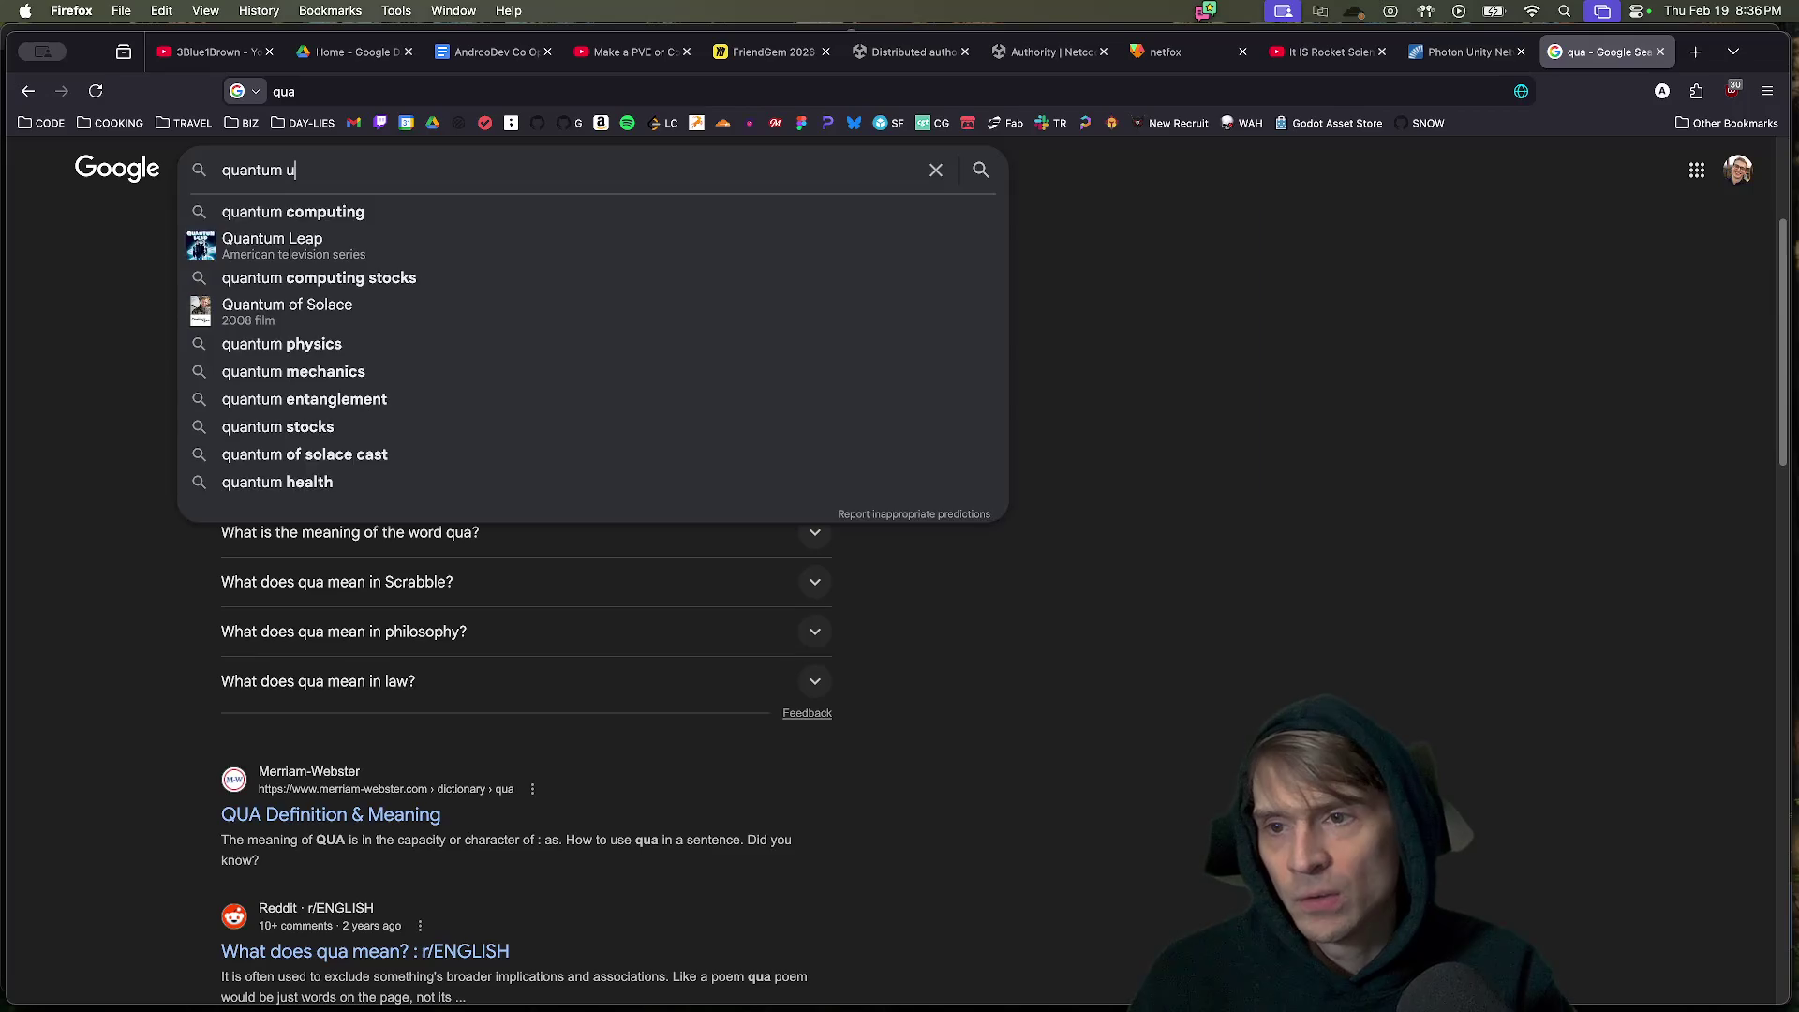
key(Return)
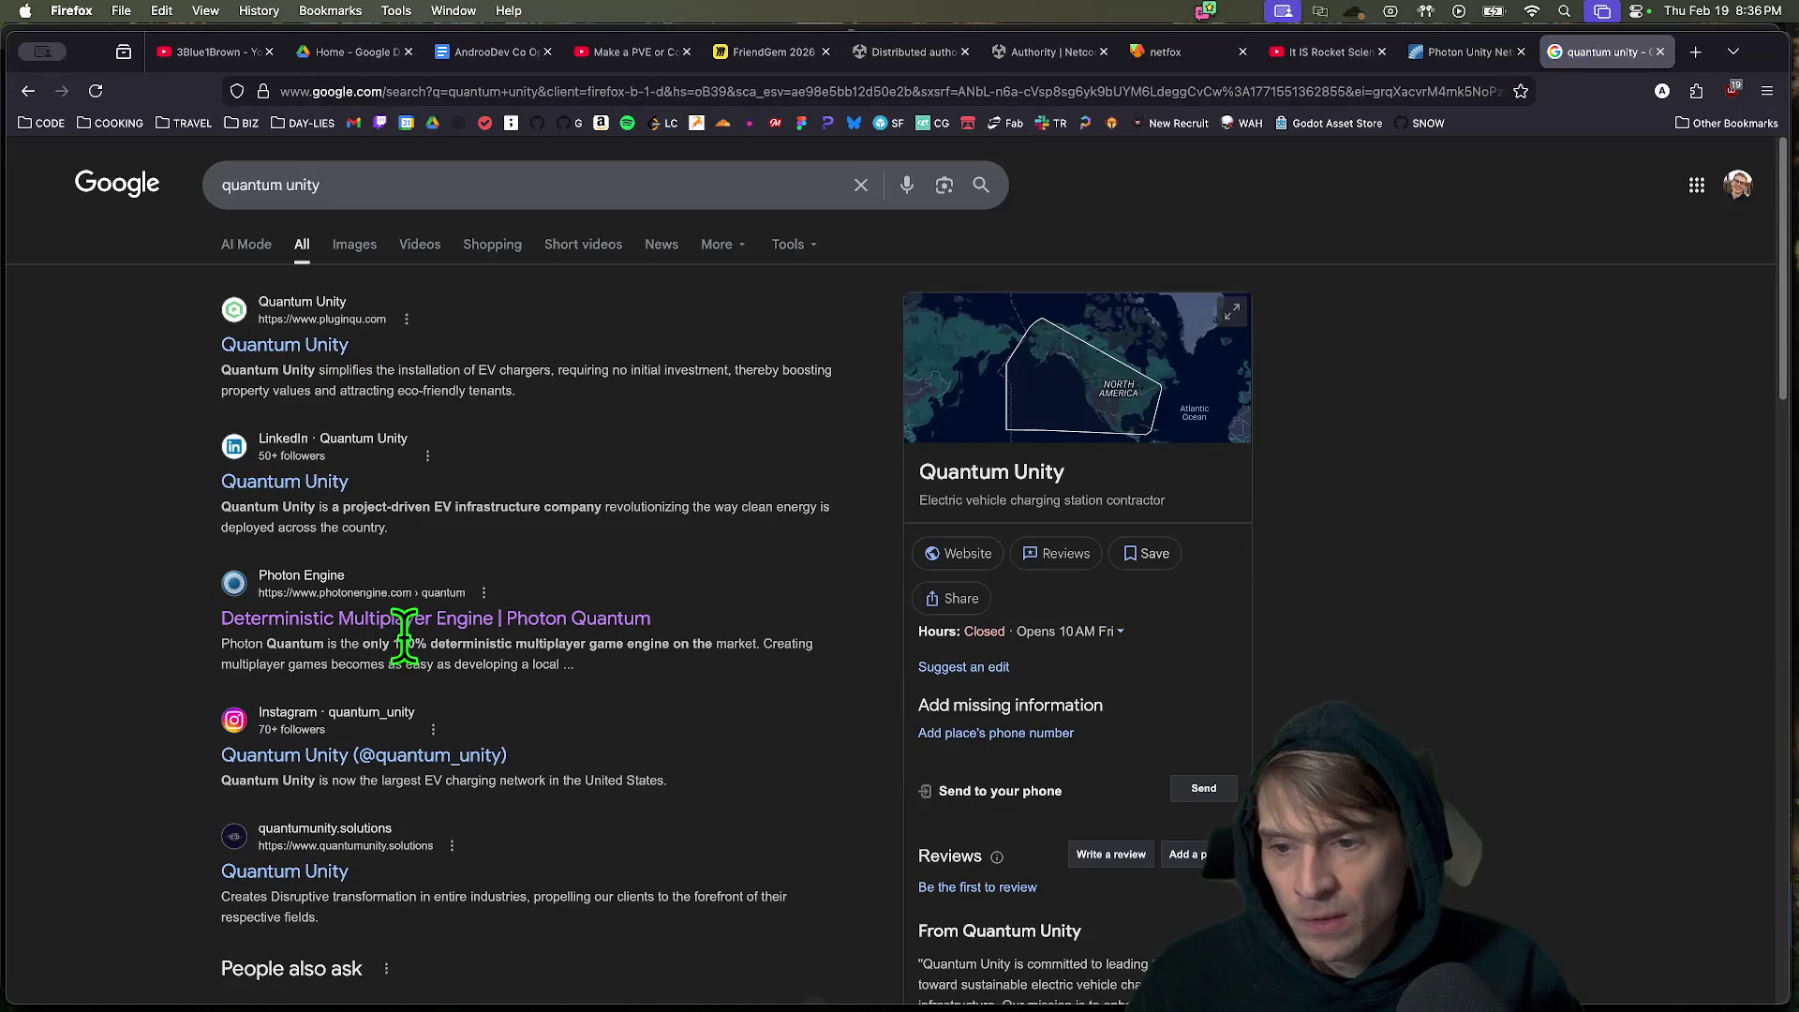
Open the Photon Quantum result and scroll to its feature cards.
click(417, 624)
scroll(1501, 343, down, 7)
scroll(1501, 343, down, 4)
scroll(1480, 395, up, 2)
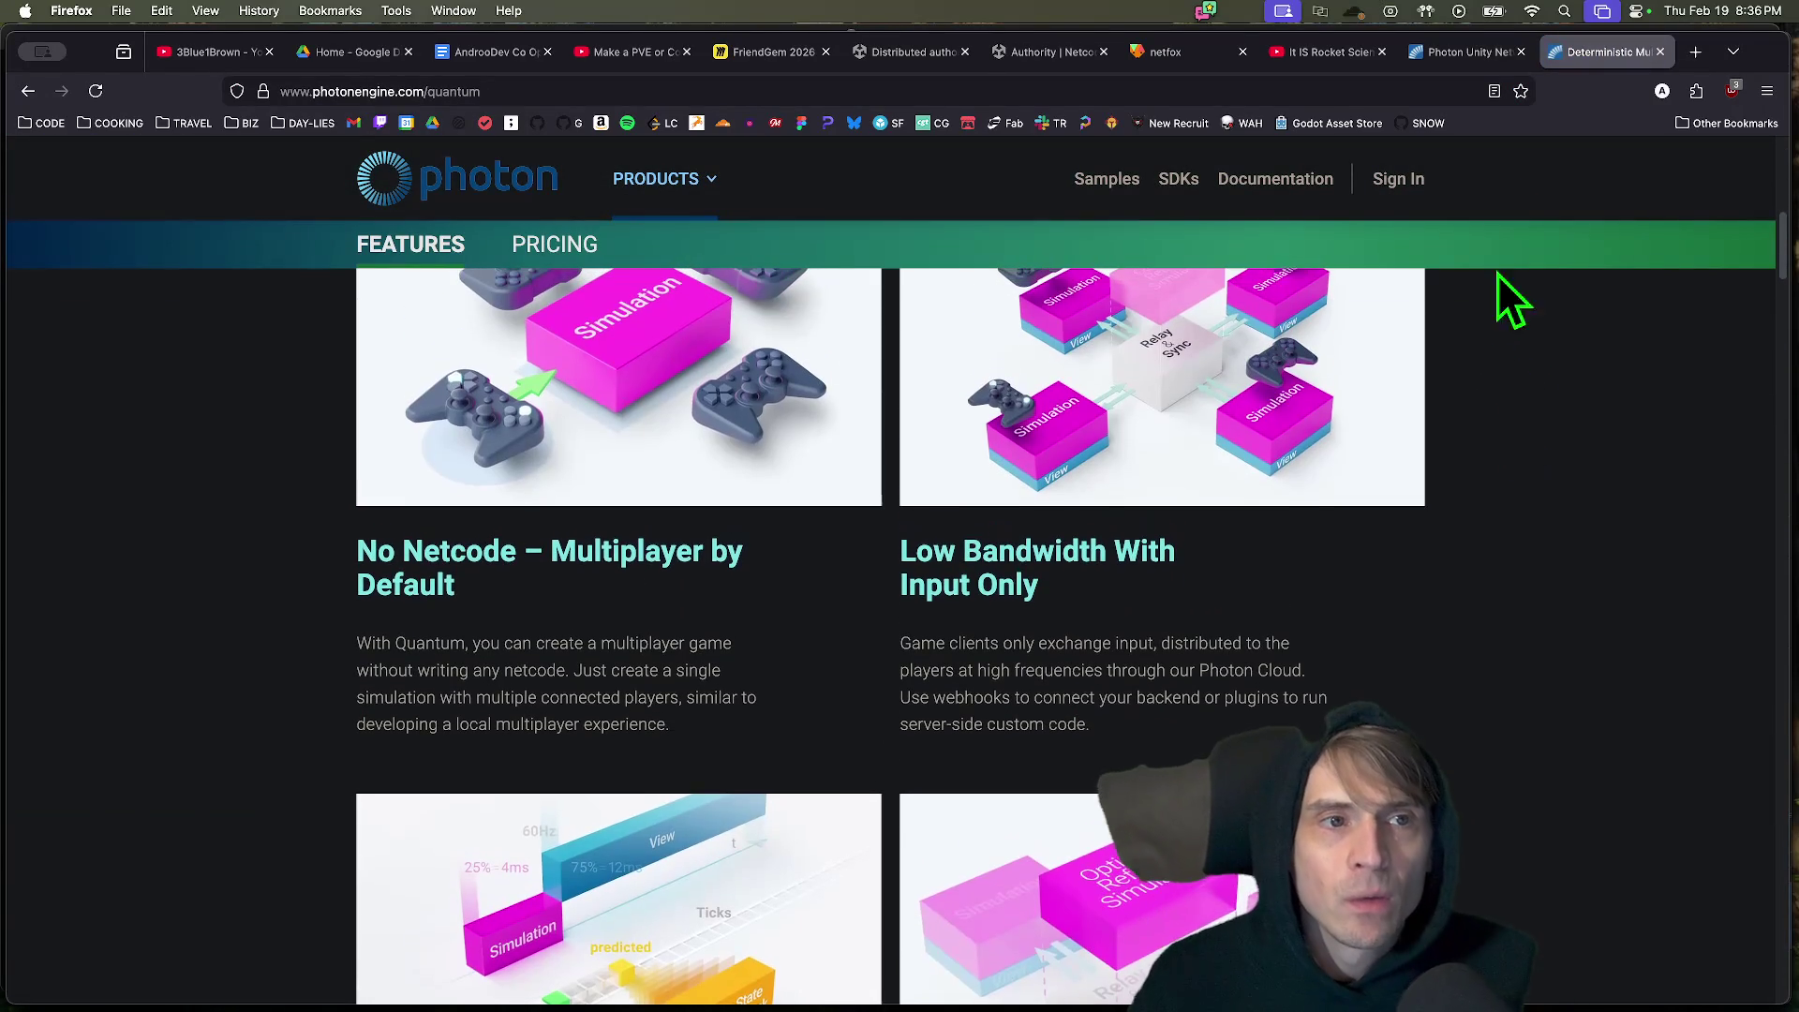
Switch to the Photon PUN page and read its headline and intro text.
key(ctrl+shift+Tab)
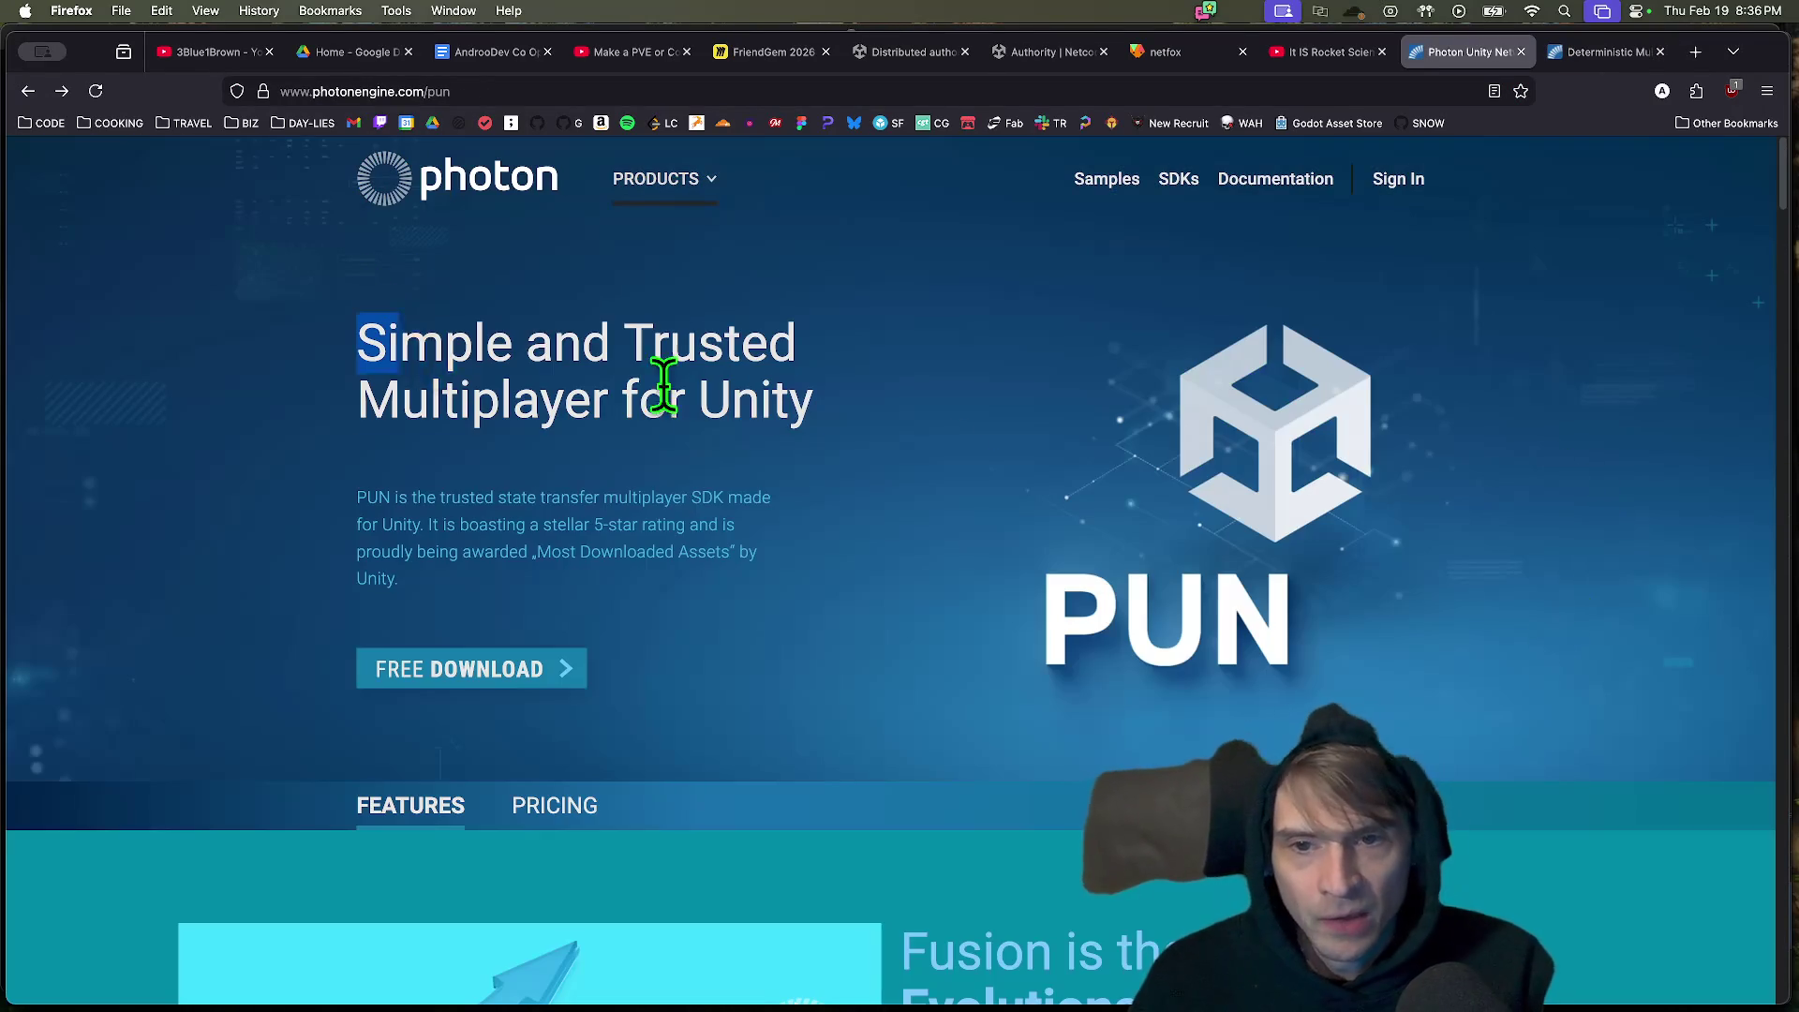
drag(413, 347, 1336, 531)
click(1448, 547)
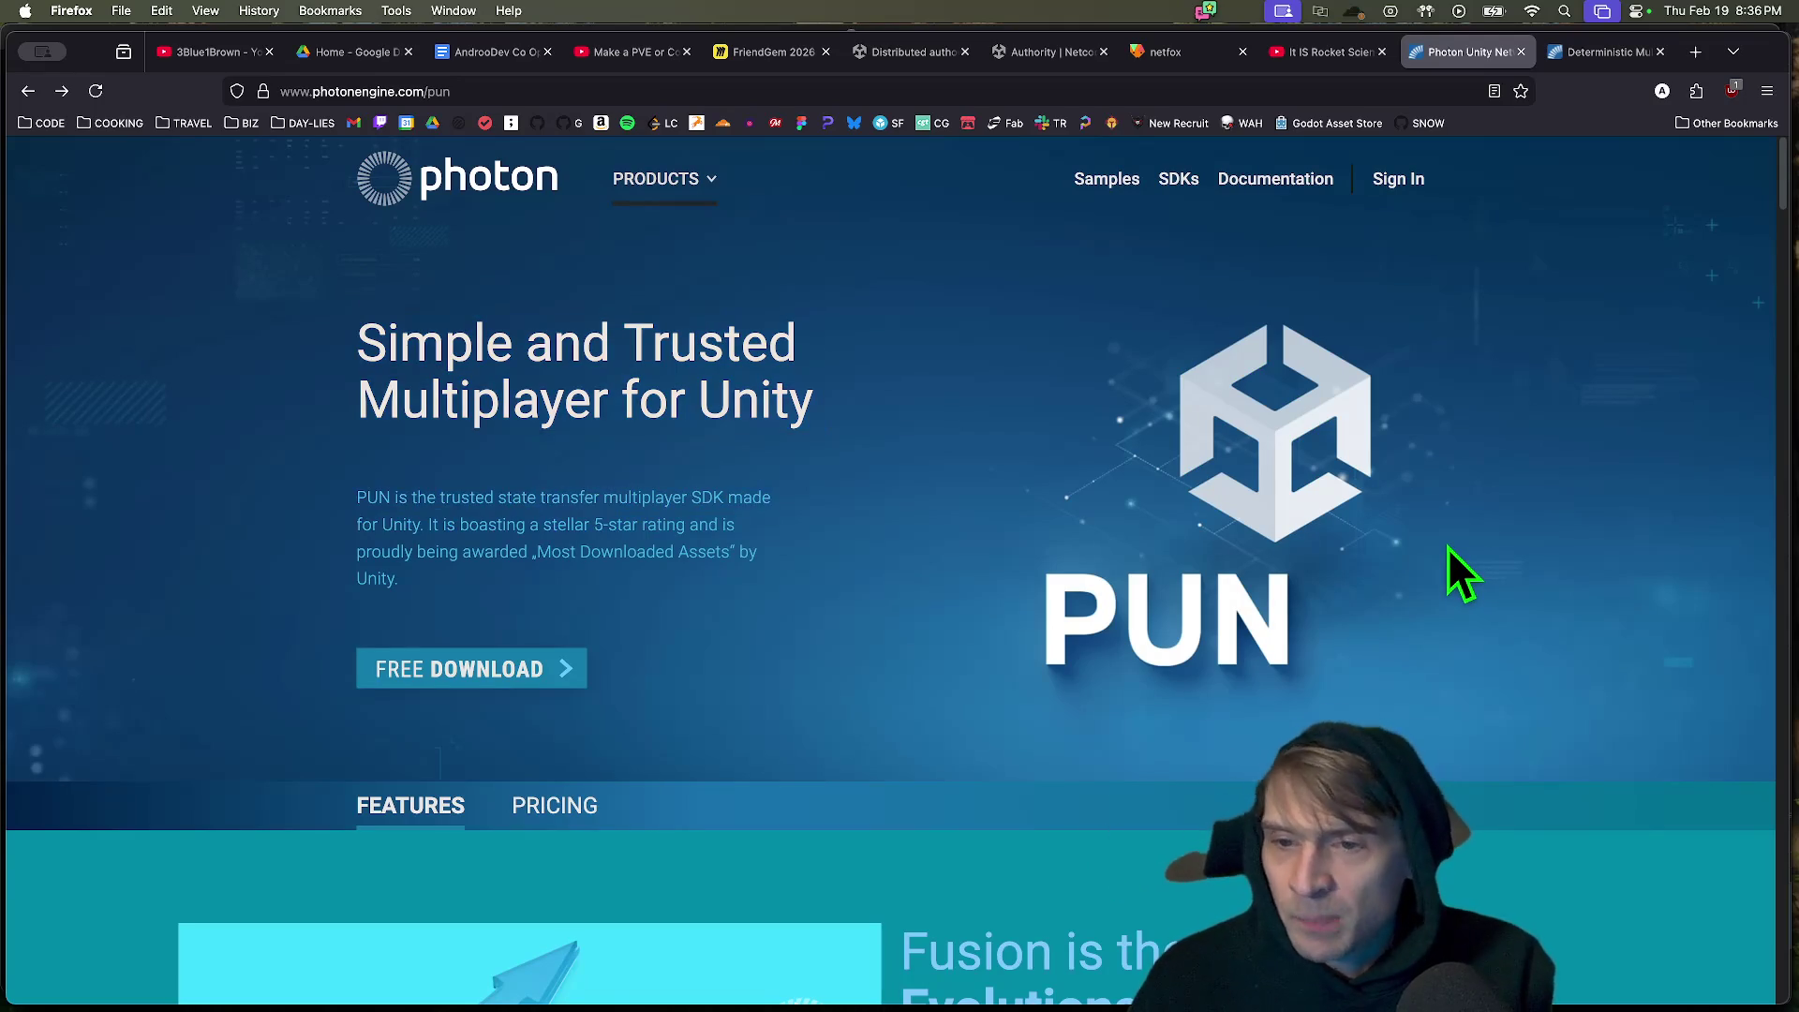
scroll(1435, 534, down, 15)
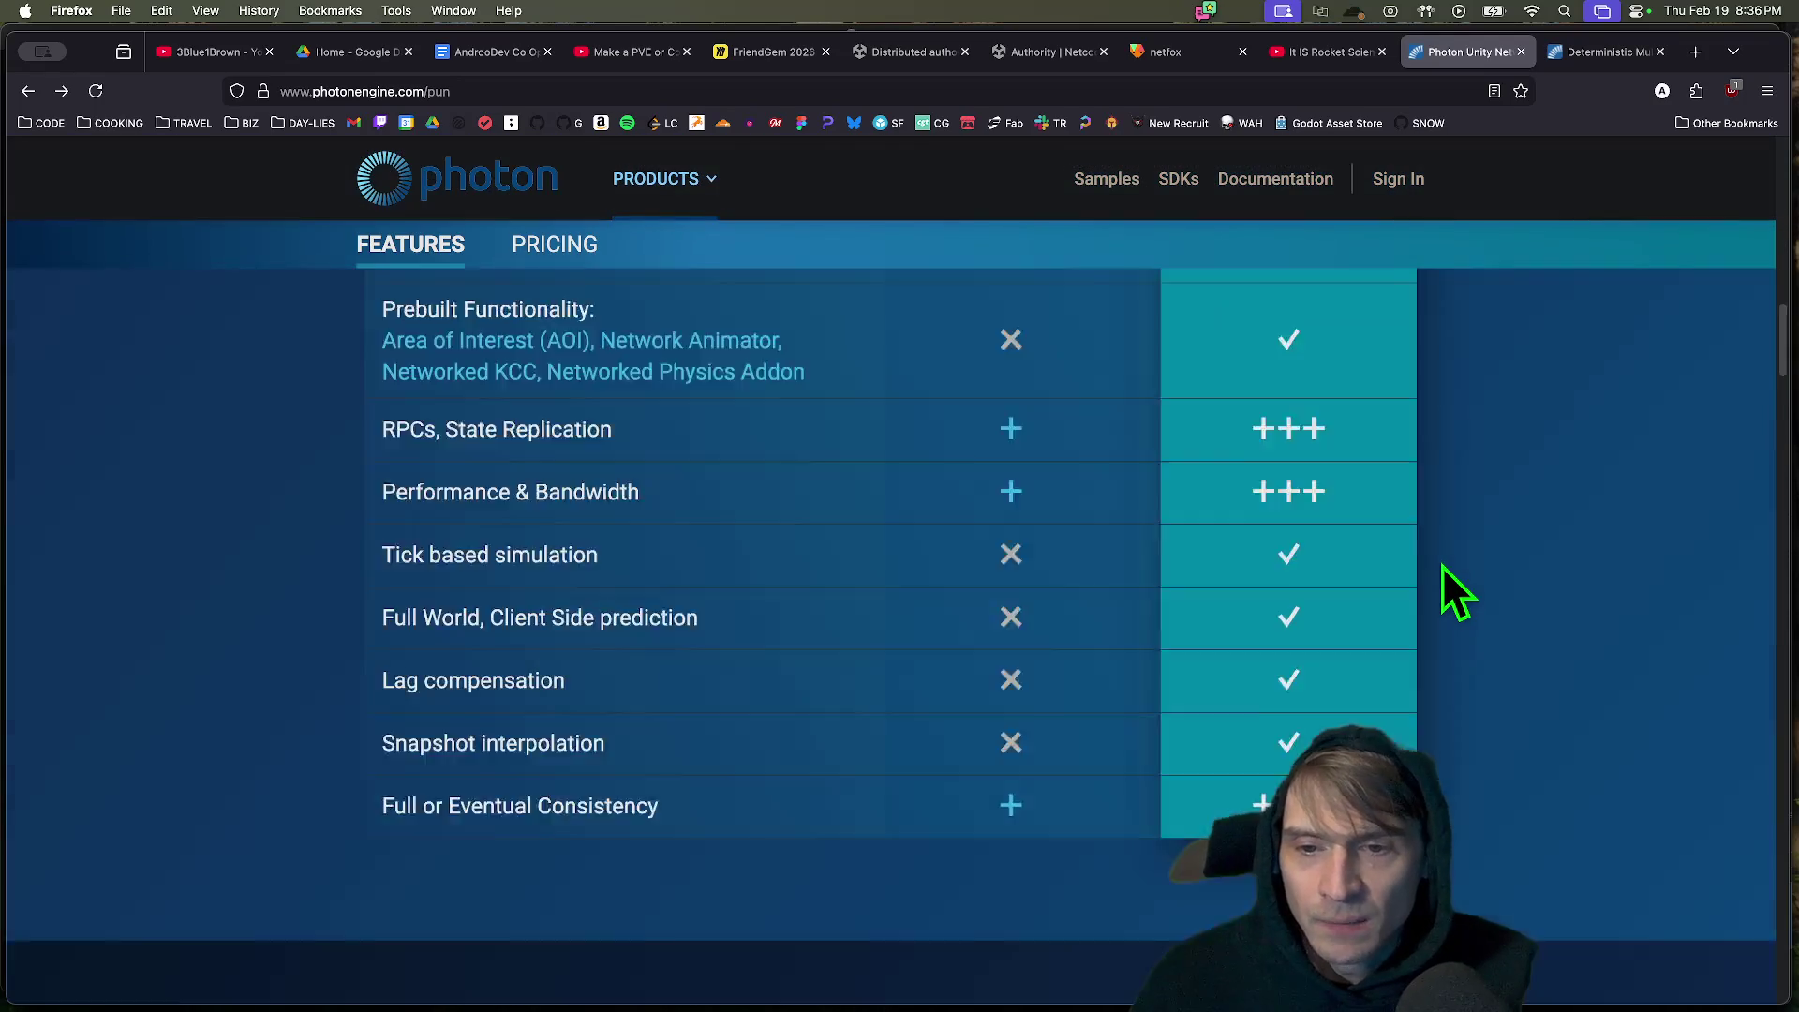
scroll(187, 609, up, 5)
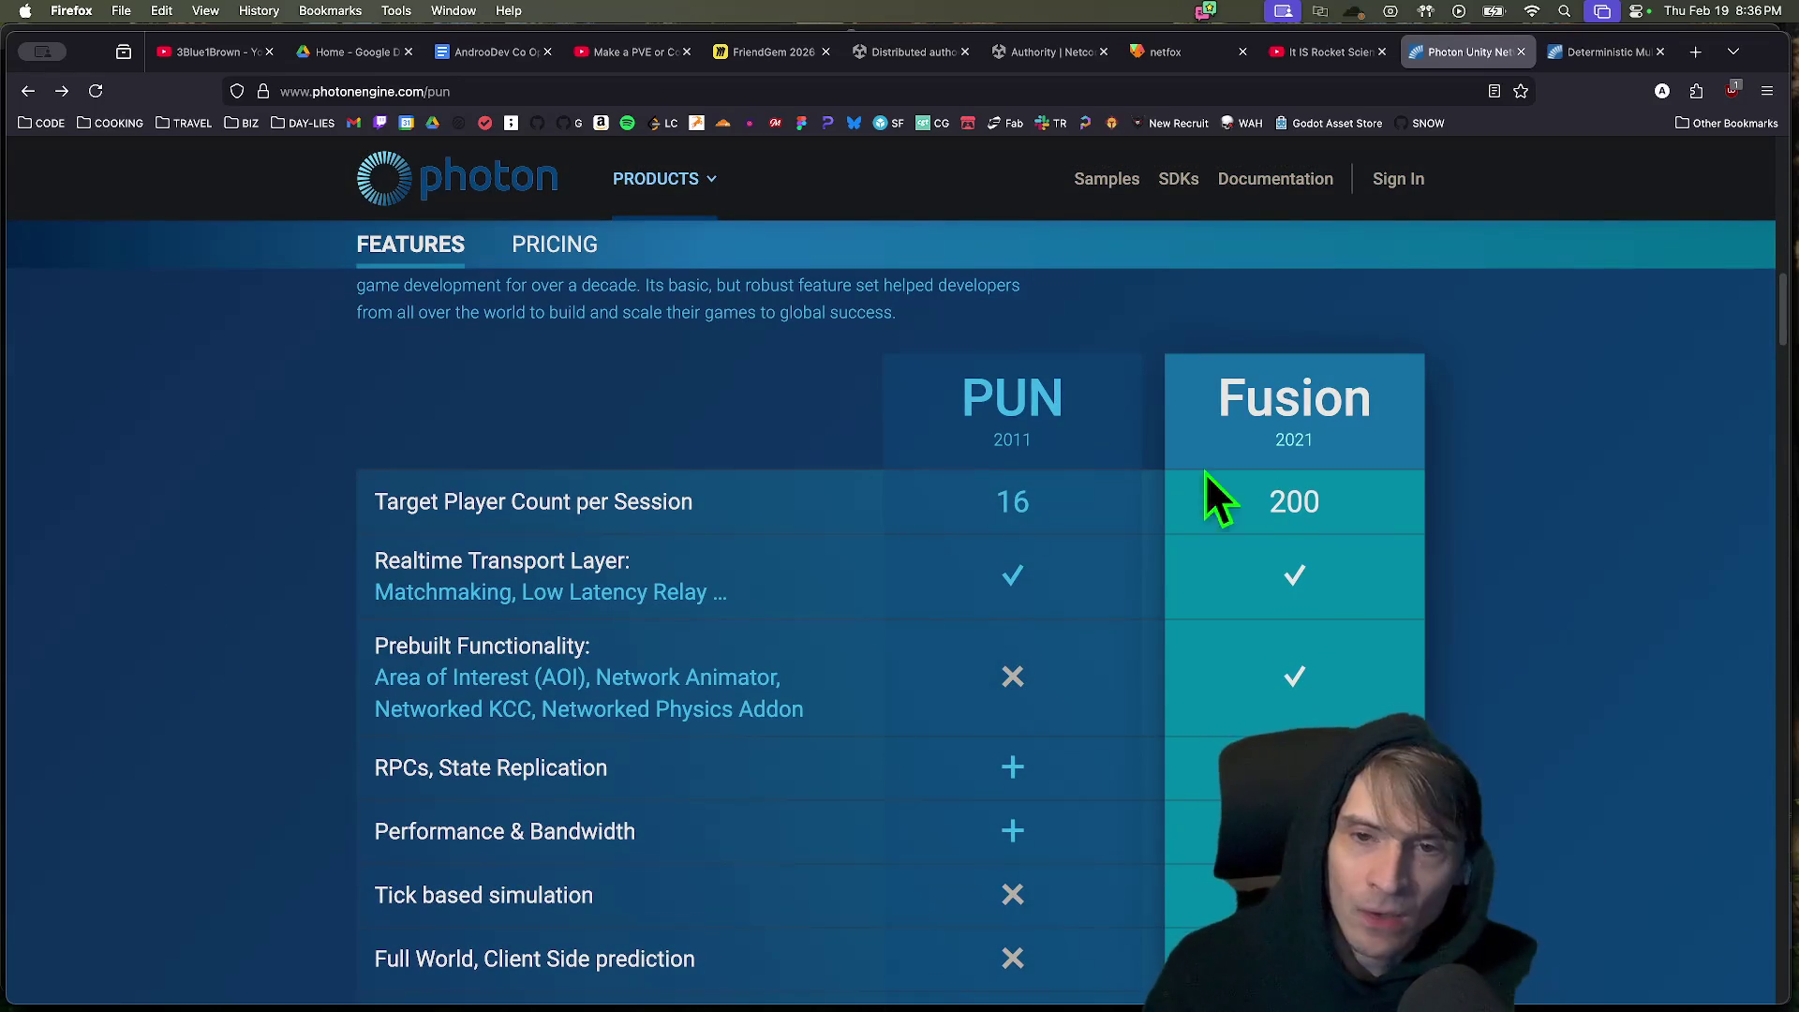
scroll(1510, 617, down, 1)
Scroll through the PUN vs Fusion table, editions and Photon Cloud sections.
key(ctrl+Tab)
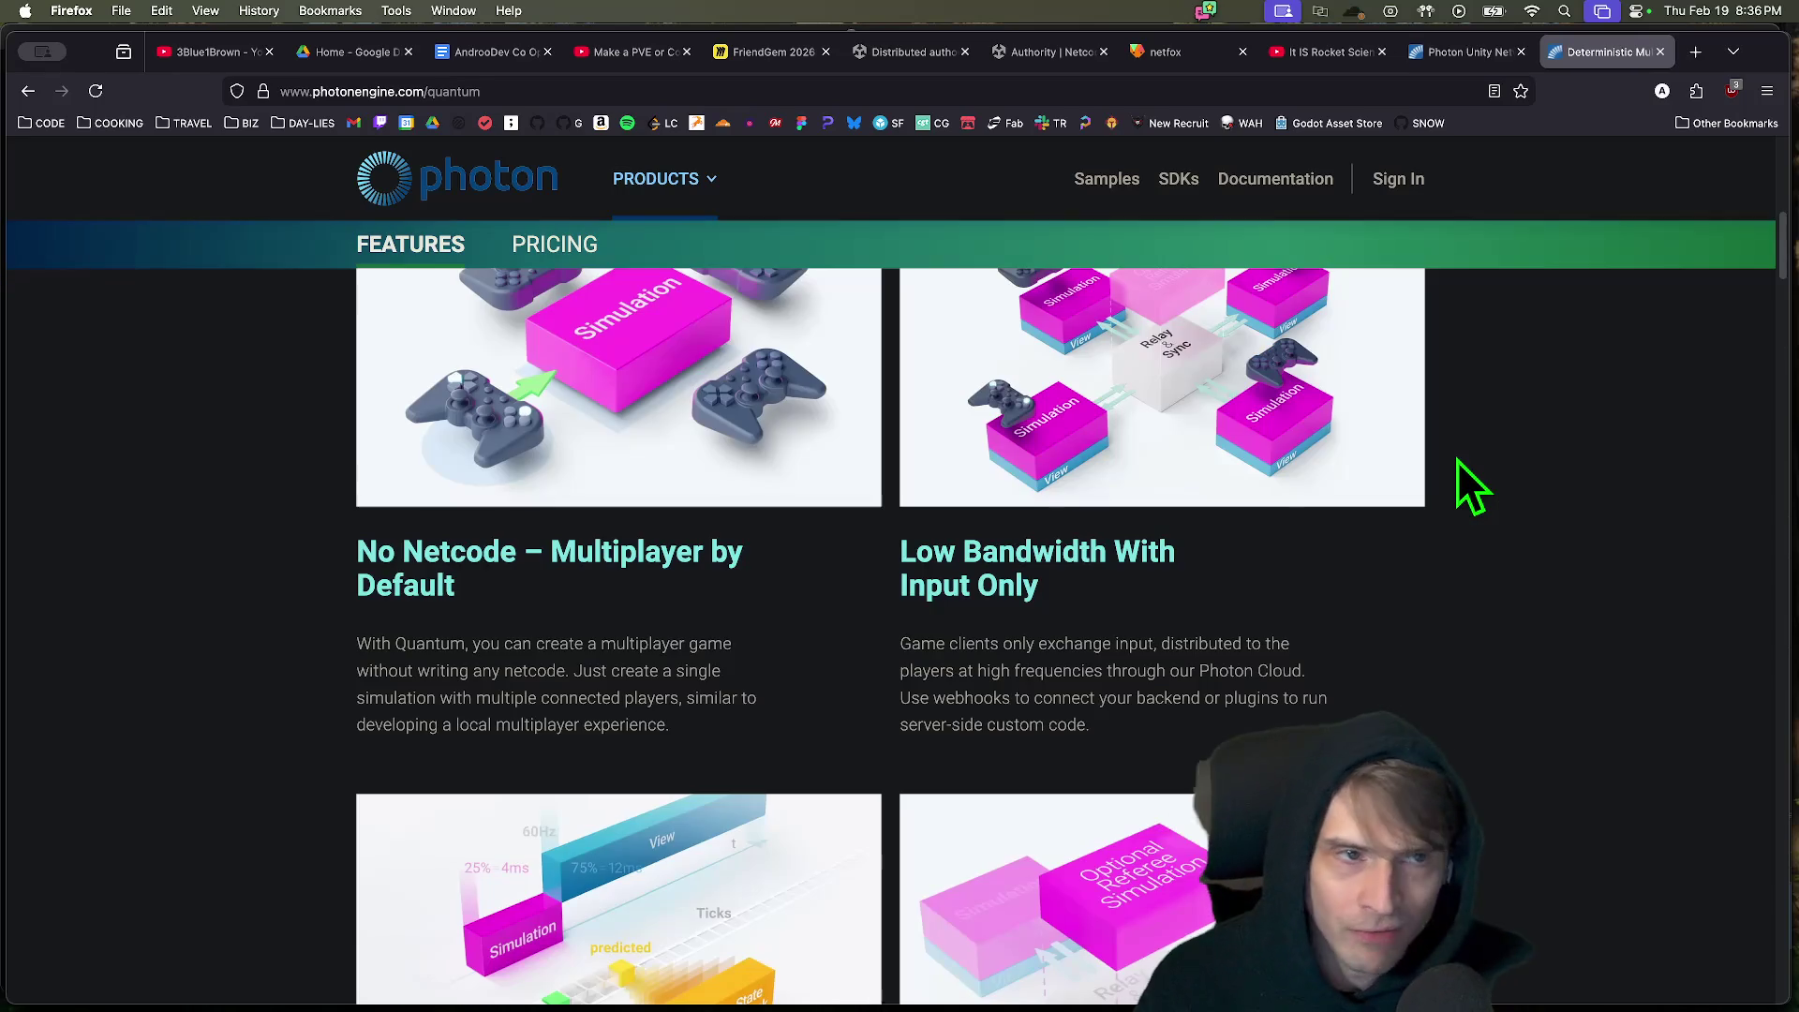
click(1443, 47)
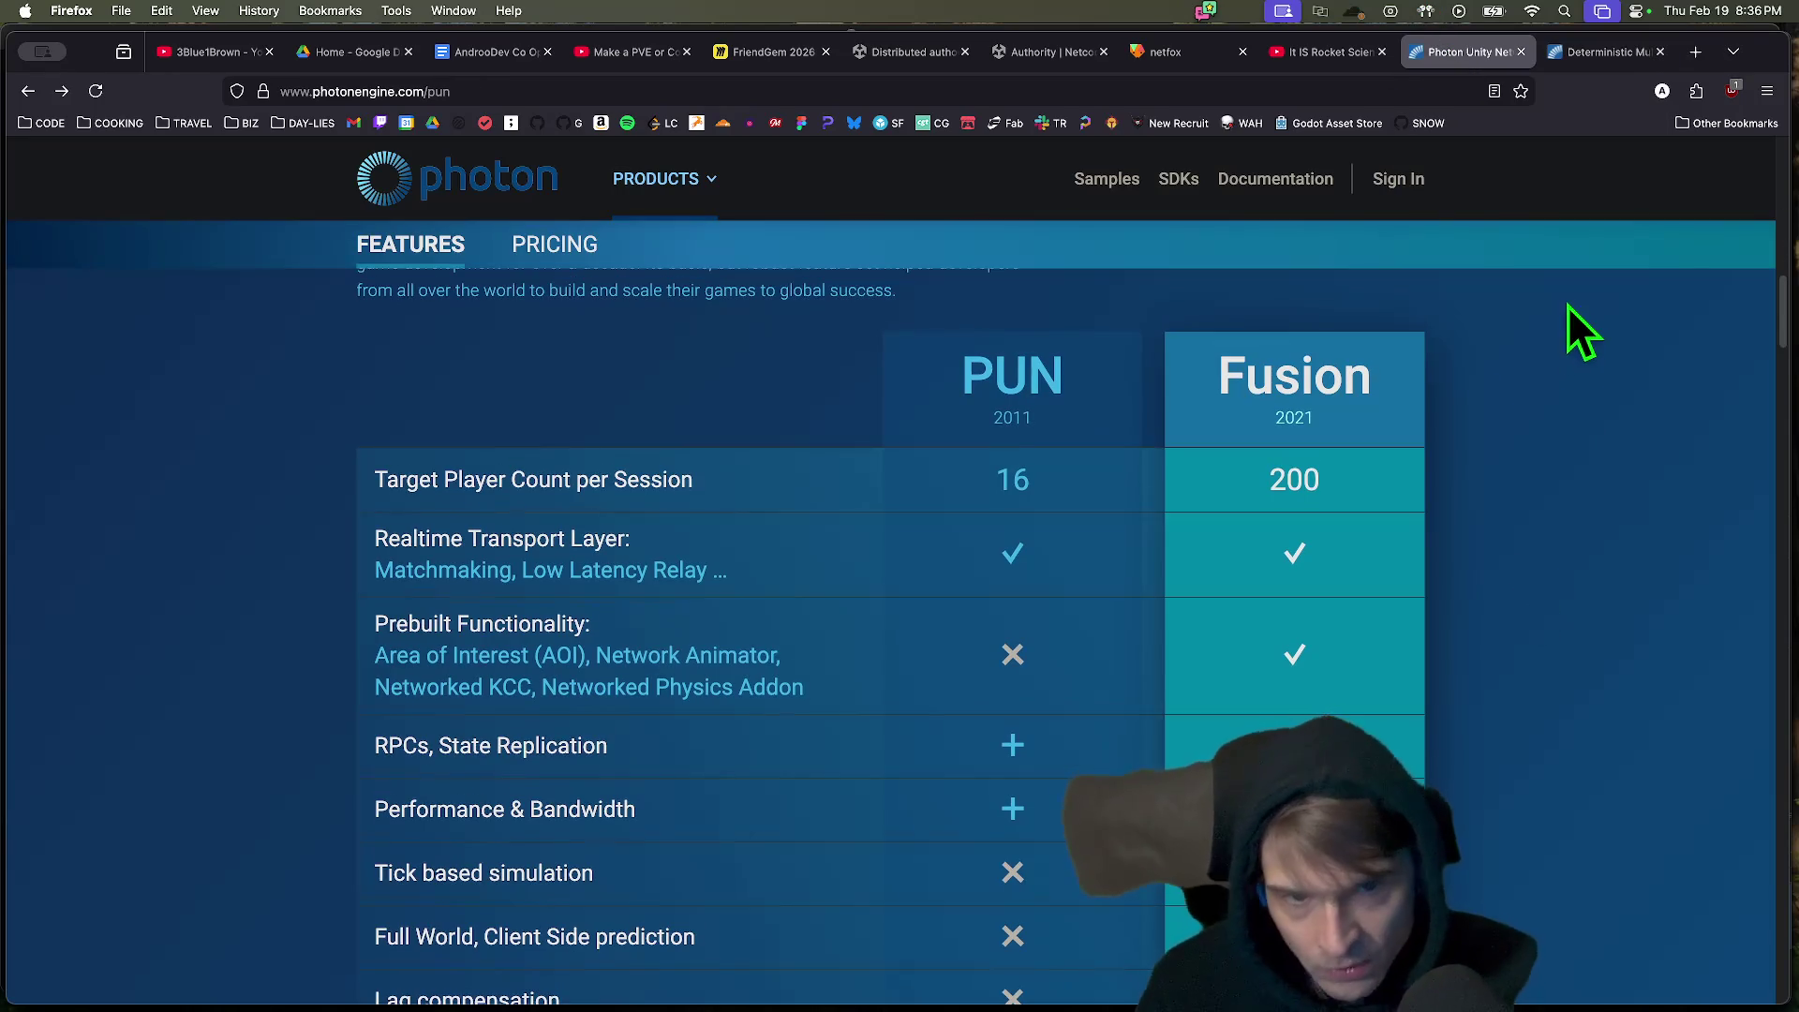
scroll(1560, 346, down, 2)
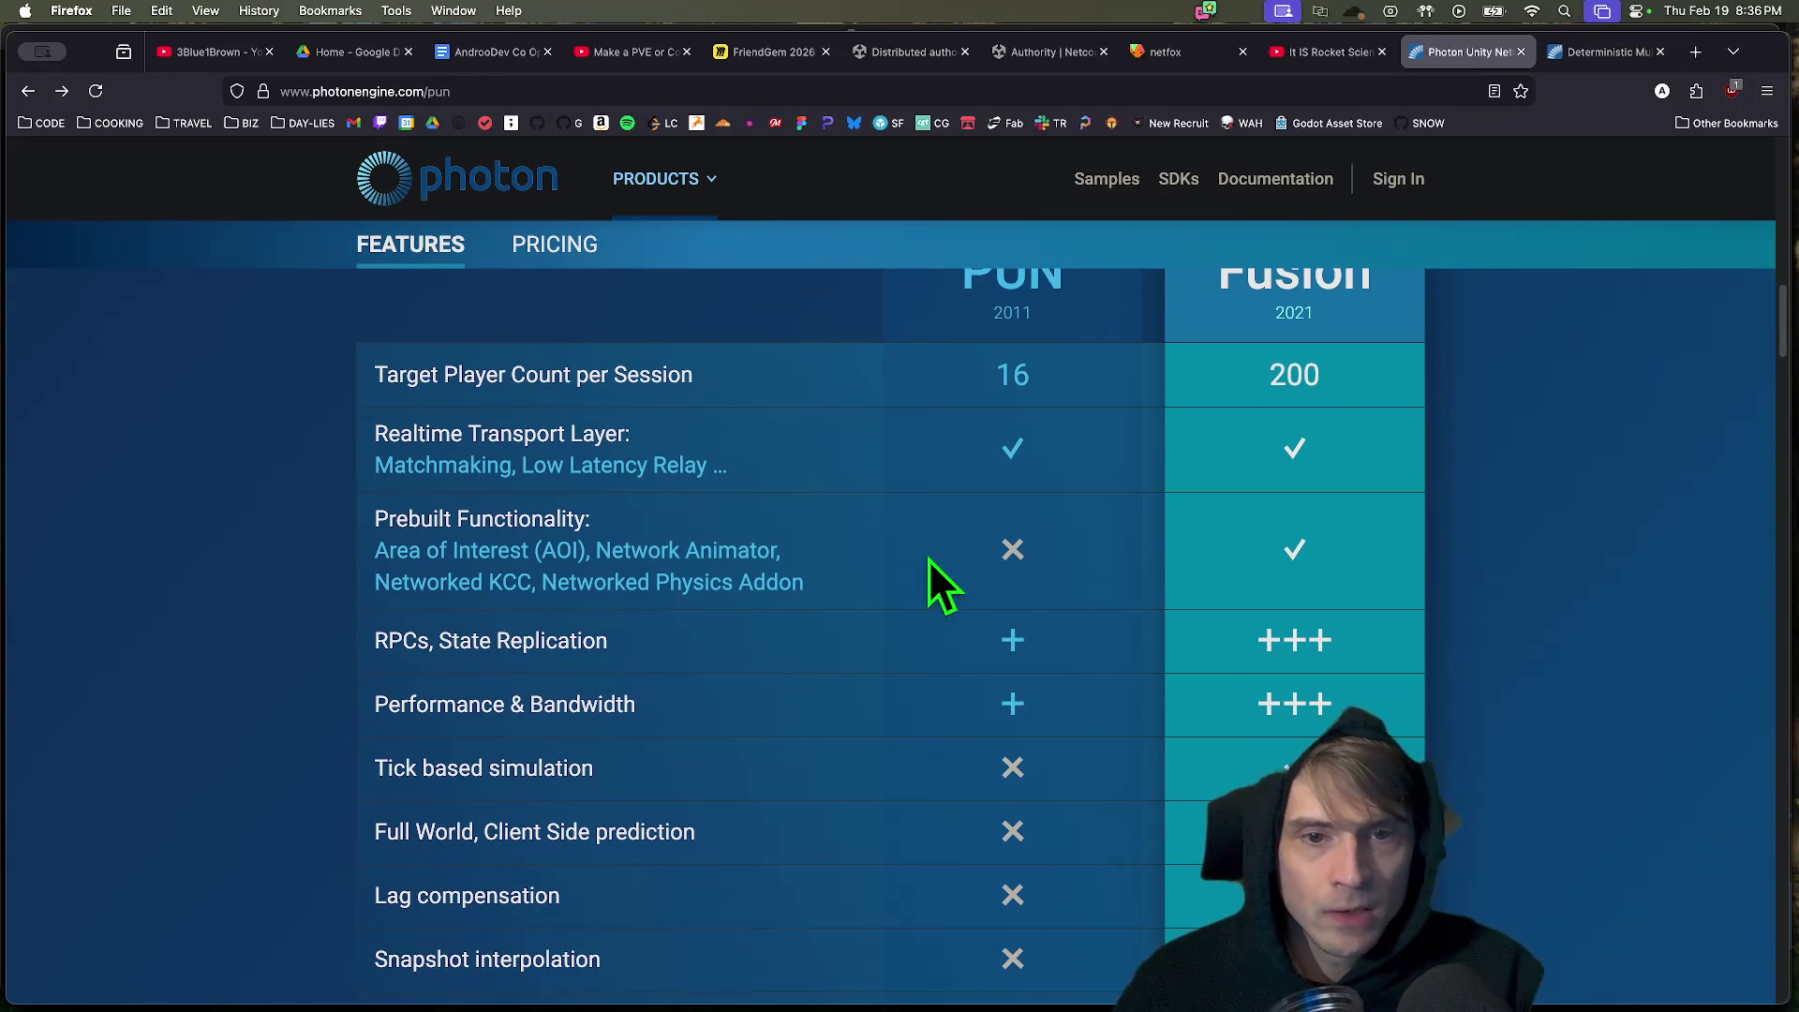
scroll(1486, 503, up, 6)
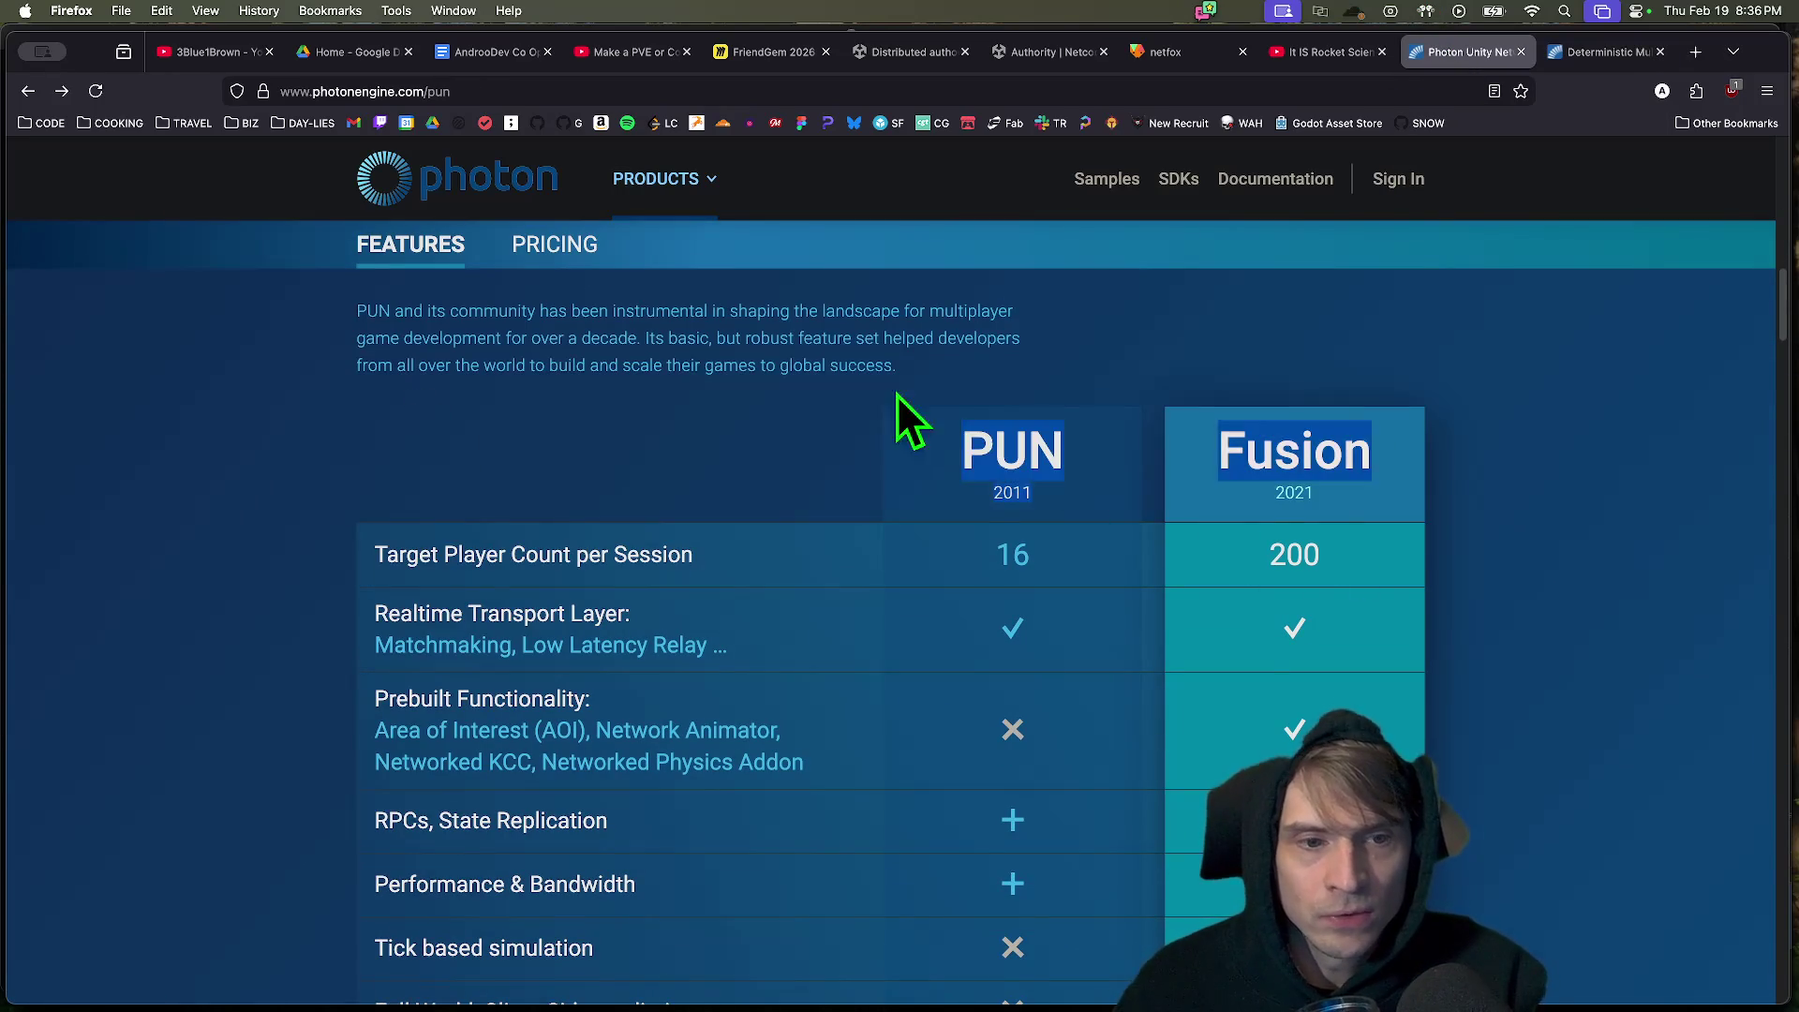
scroll(1571, 543, down, 13)
scroll(1558, 516, up, 2)
scroll(1555, 515, down, 17)
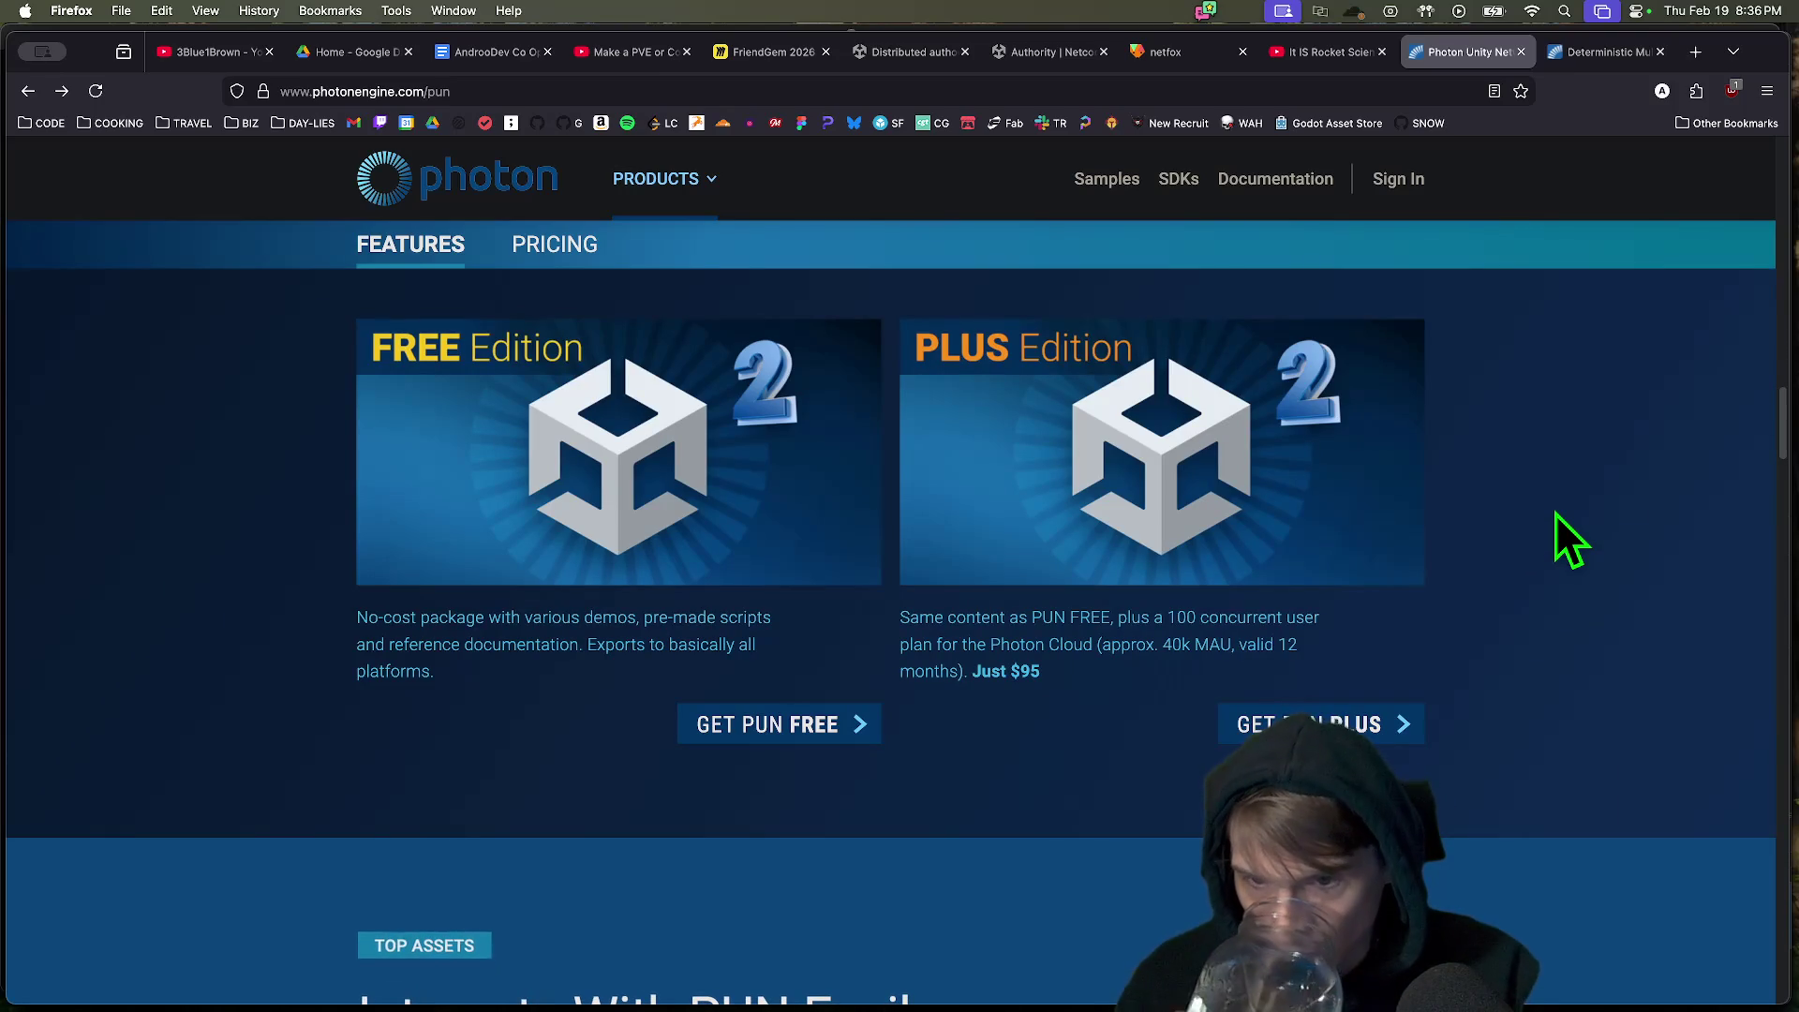
scroll(1555, 513, down, 10)
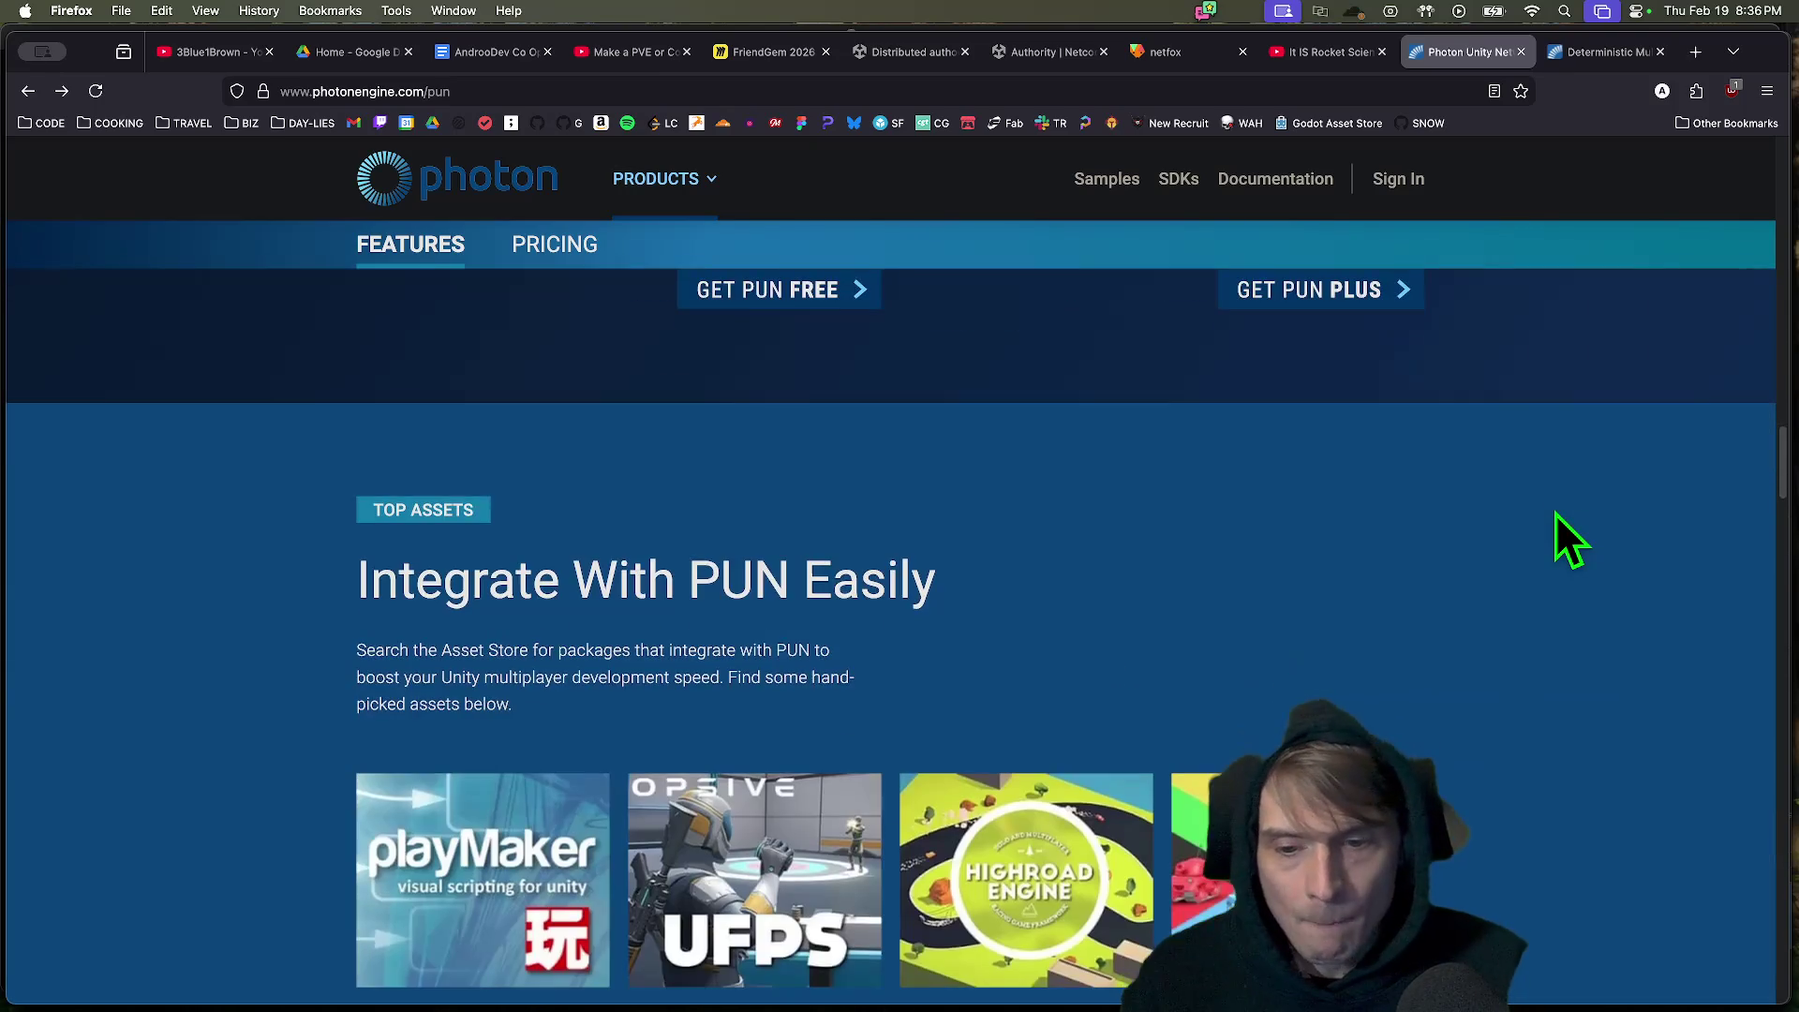
scroll(1556, 514, down, 3)
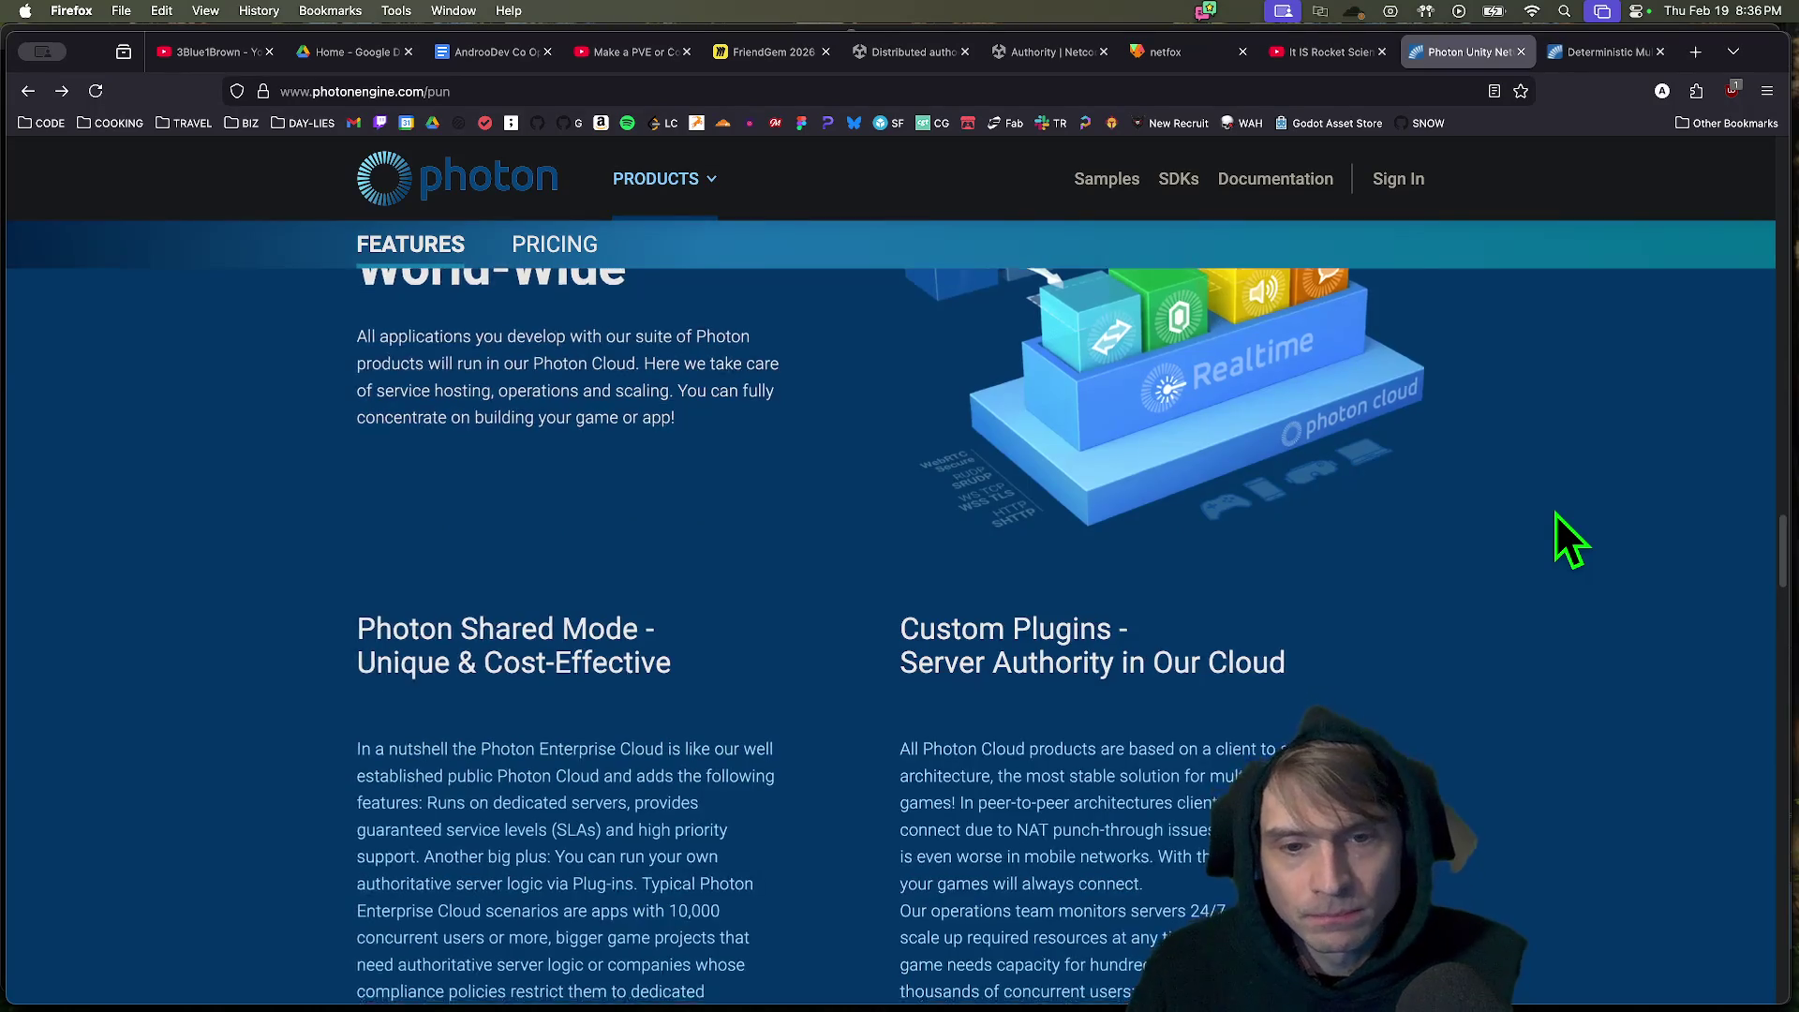
Search Google for 'peak nt' about PEAK's network layer and scroll the results.
key(ctrl+t)
text(peak nt)
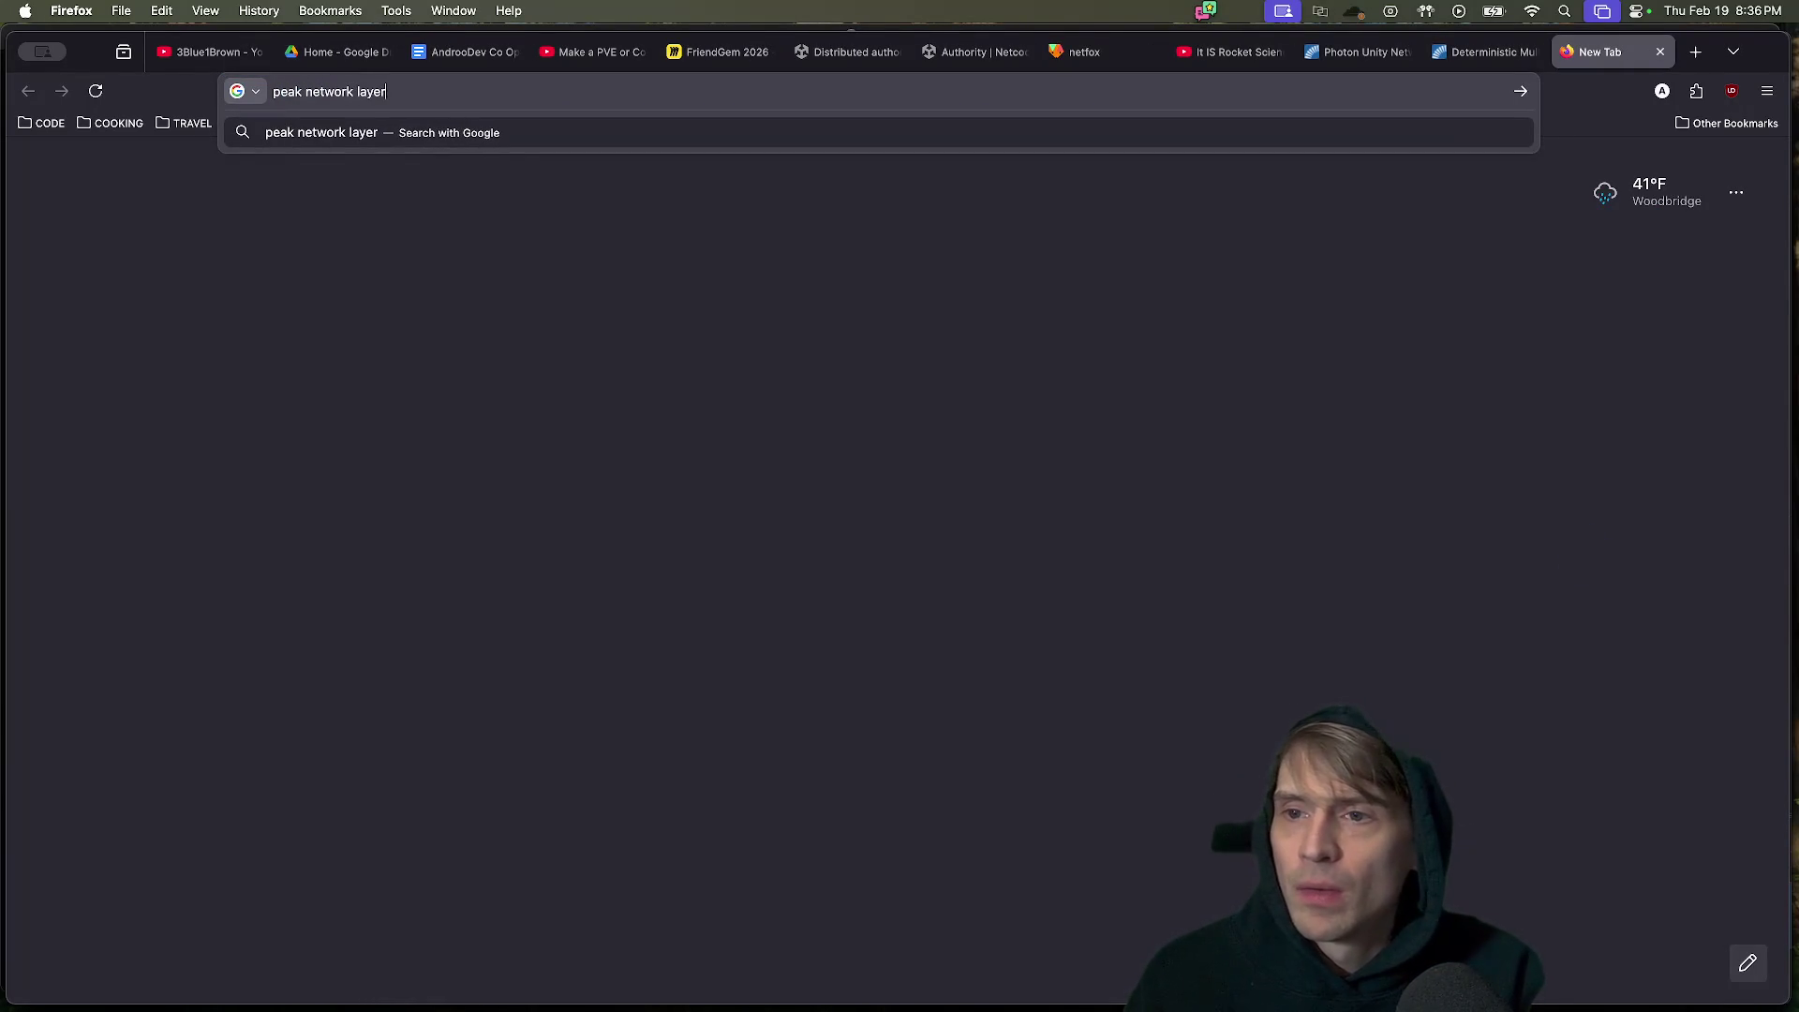
key(Return)
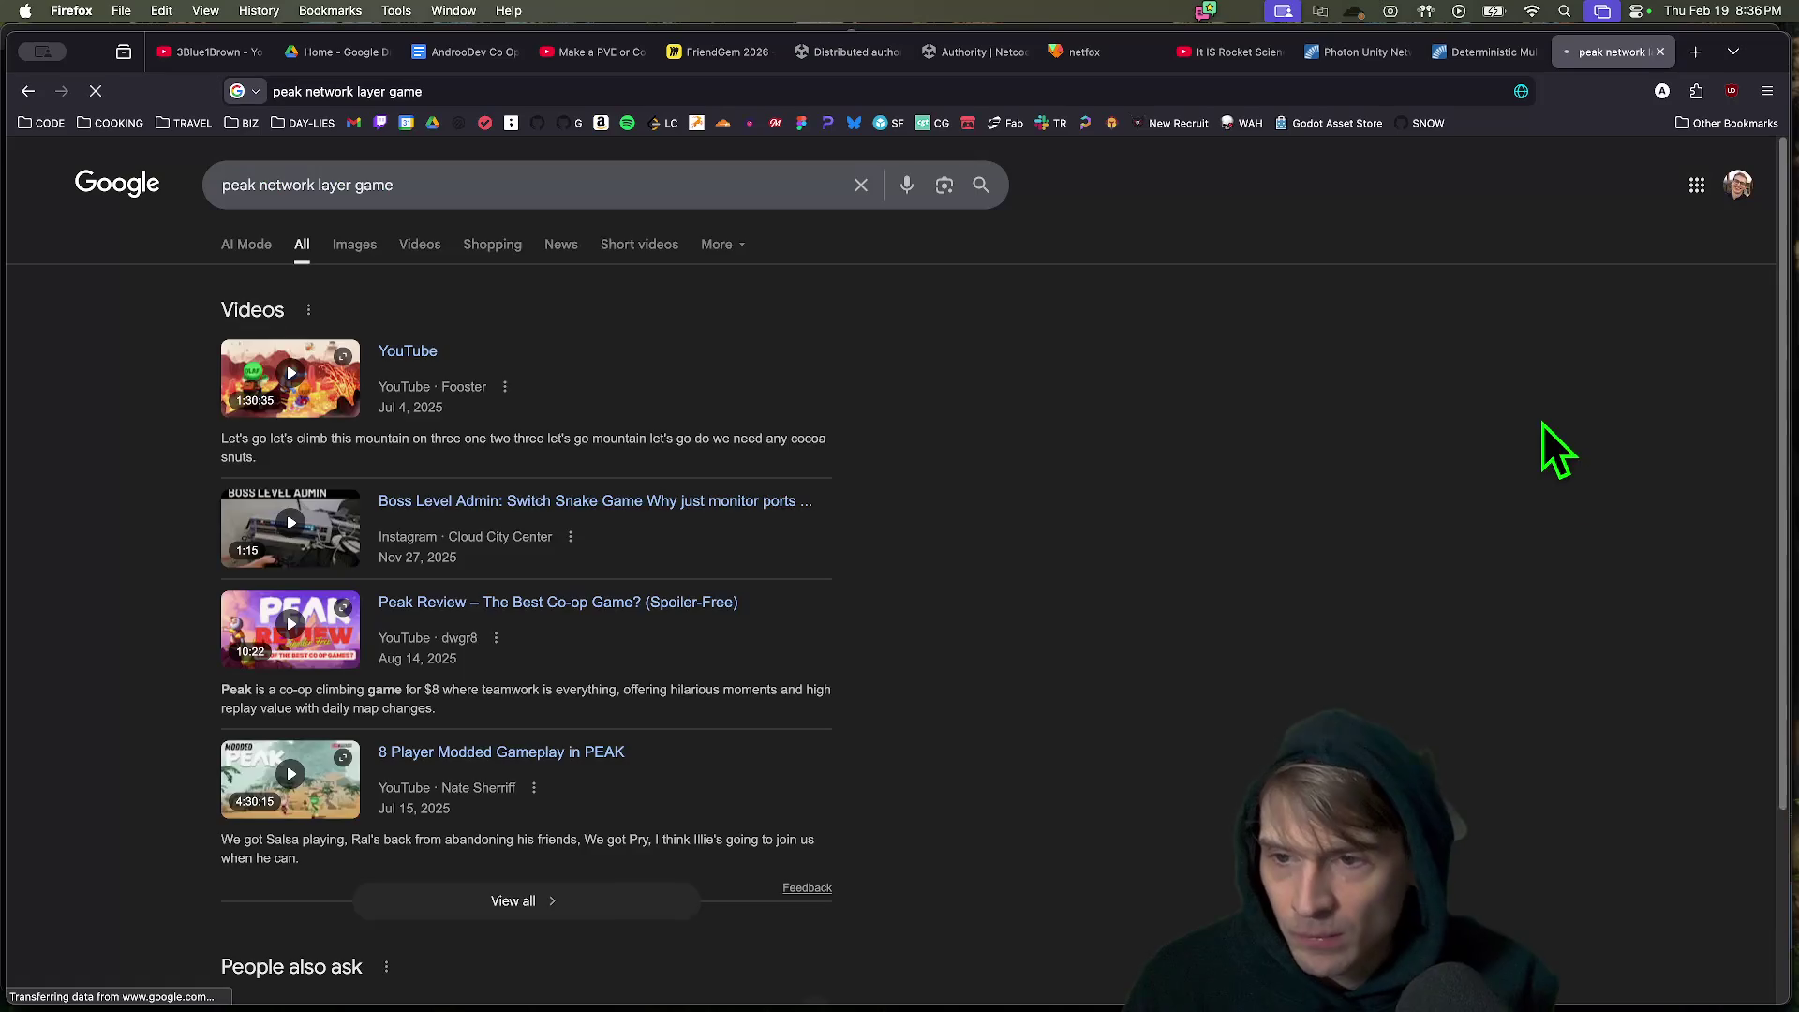
scroll(1419, 508, down, 5)
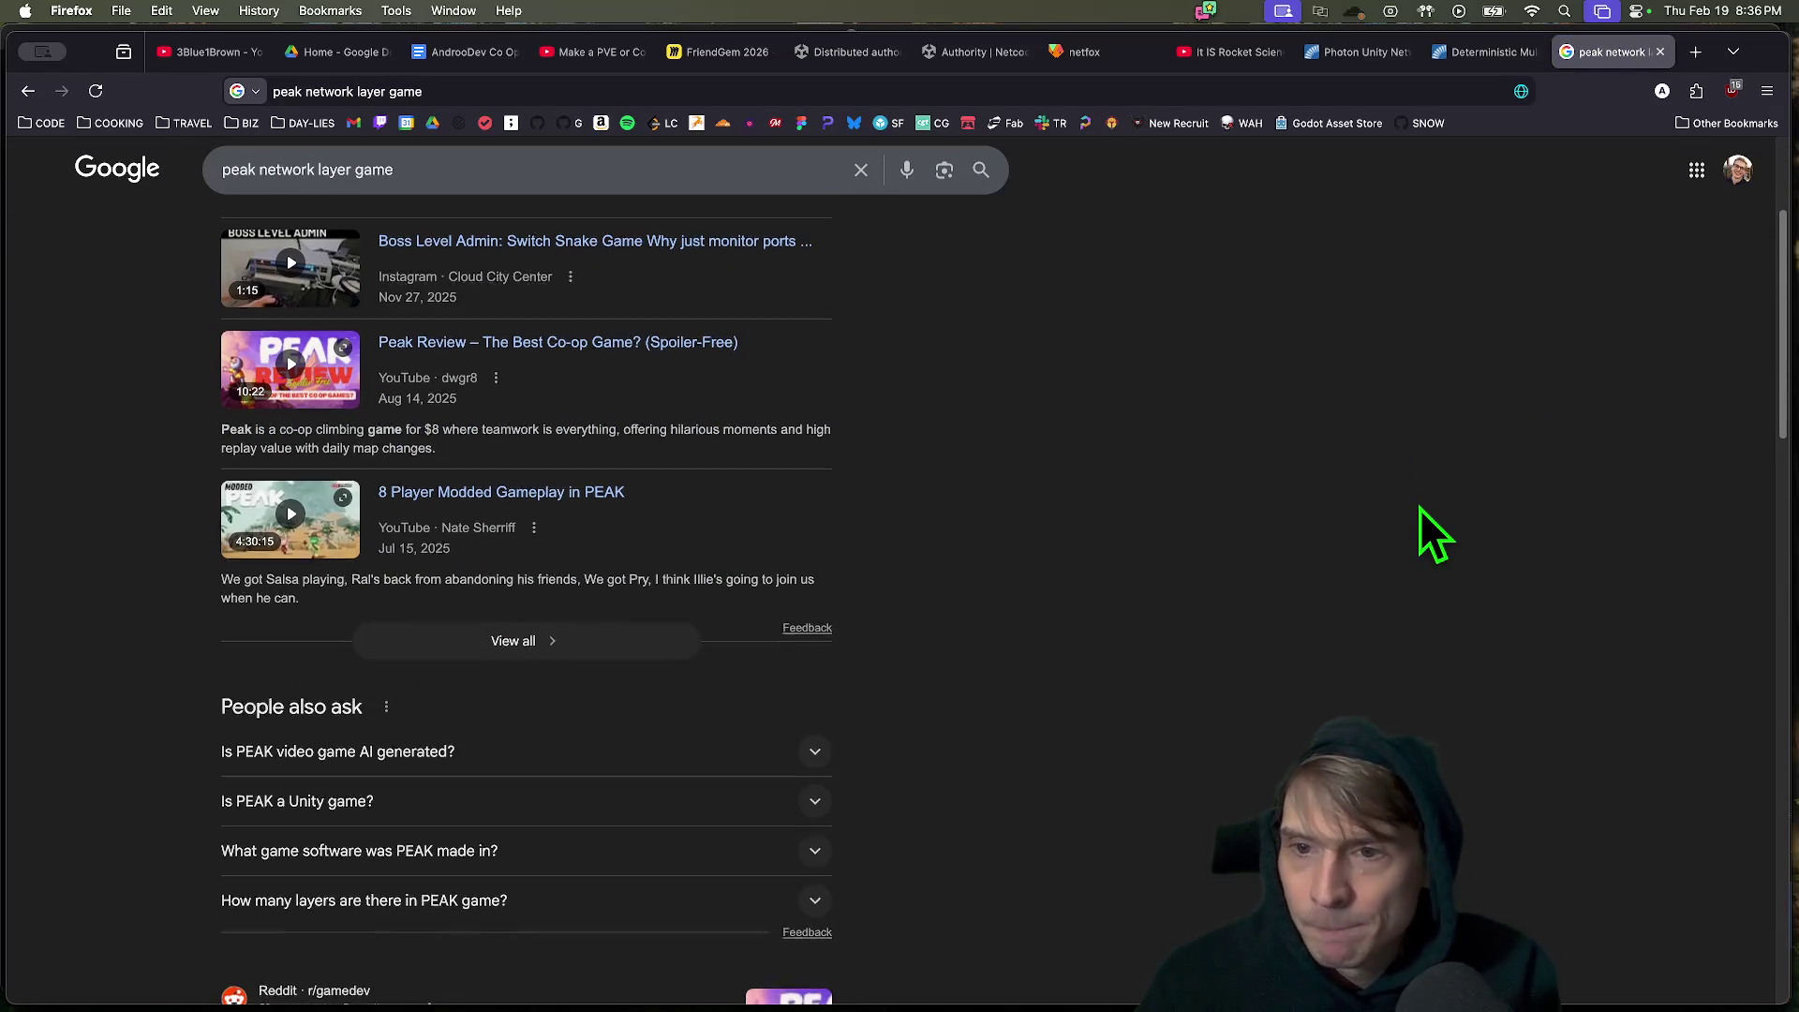
scroll(1419, 507, down, 3)
scroll(1420, 507, down, 4)
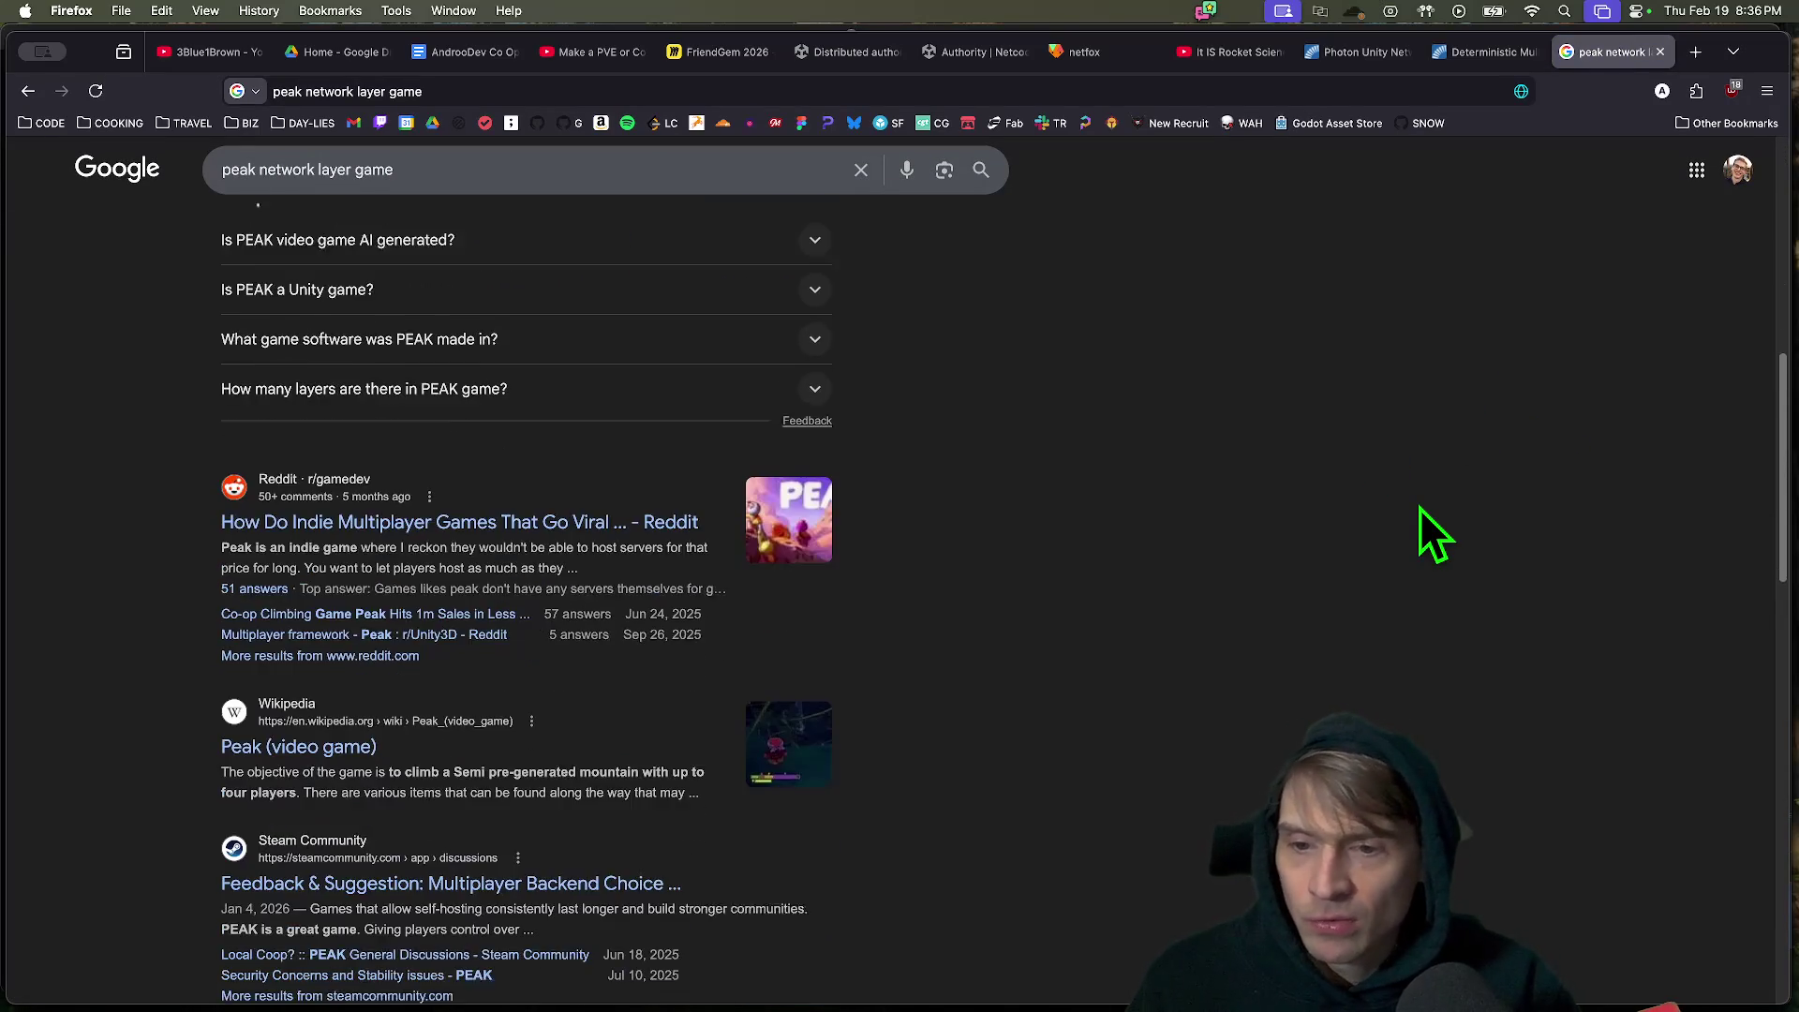
scroll(1420, 508, down, 5)
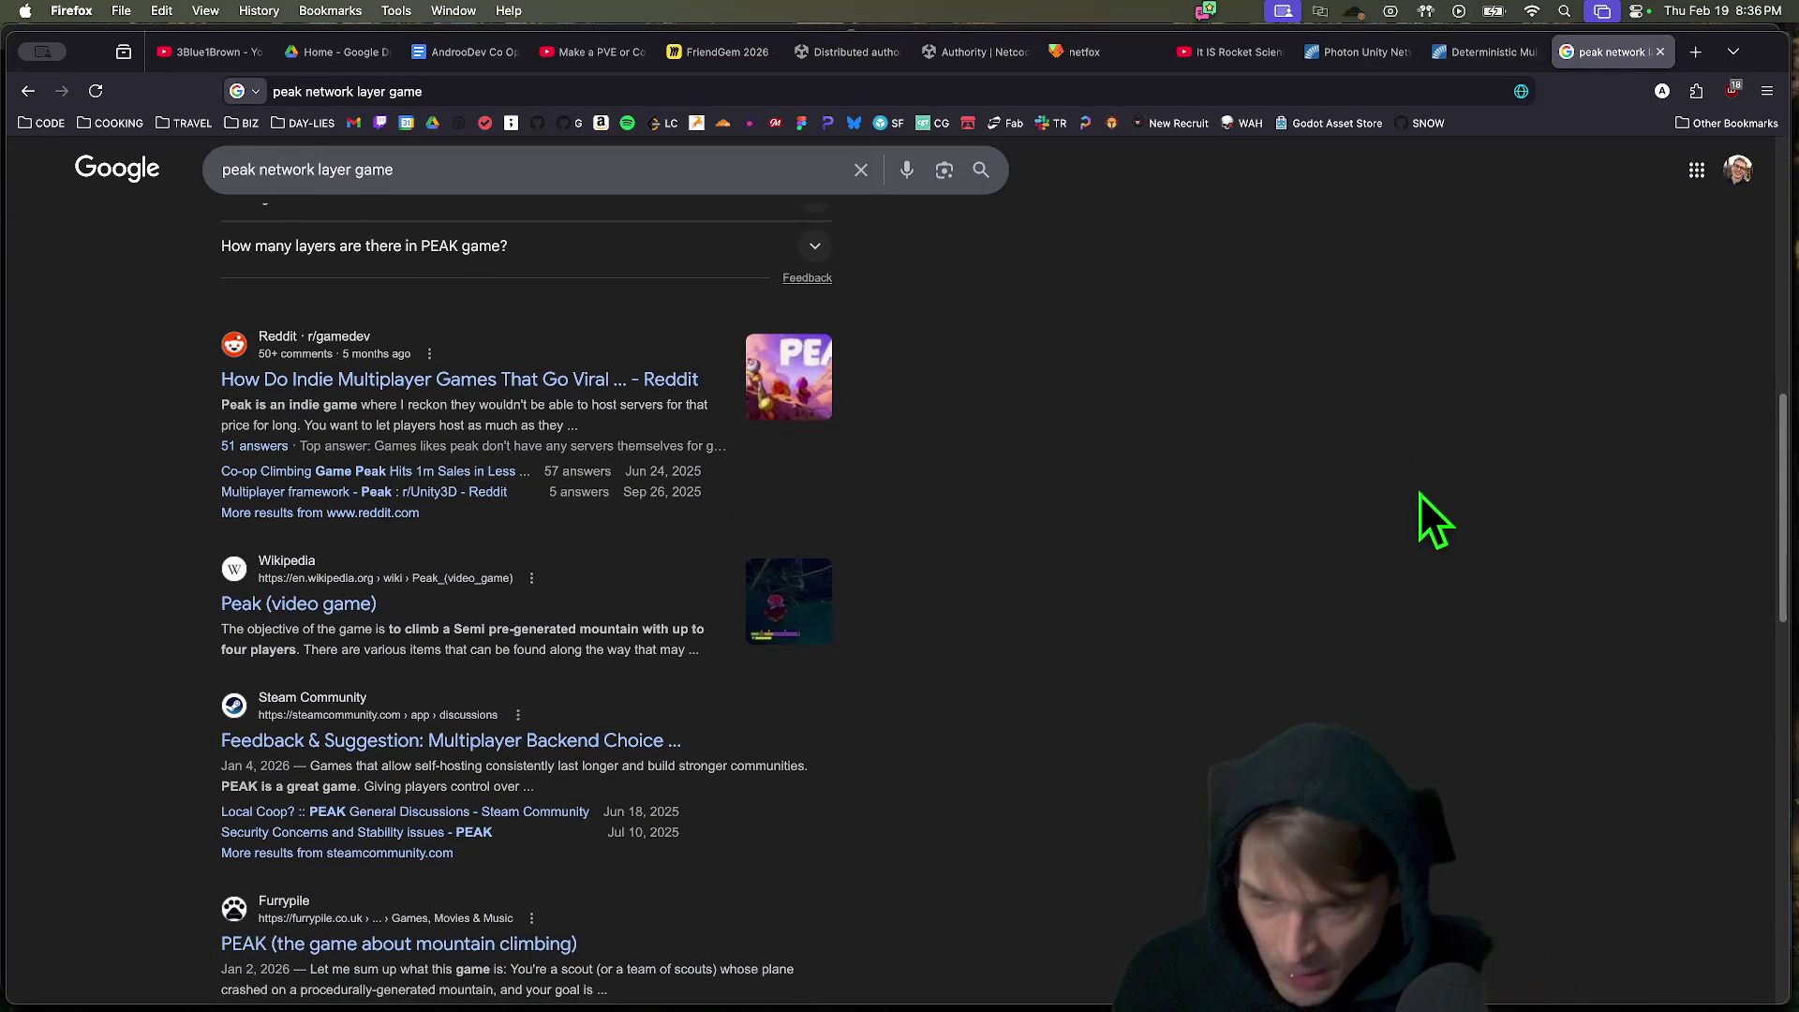
scroll(1226, 573, down, 1)
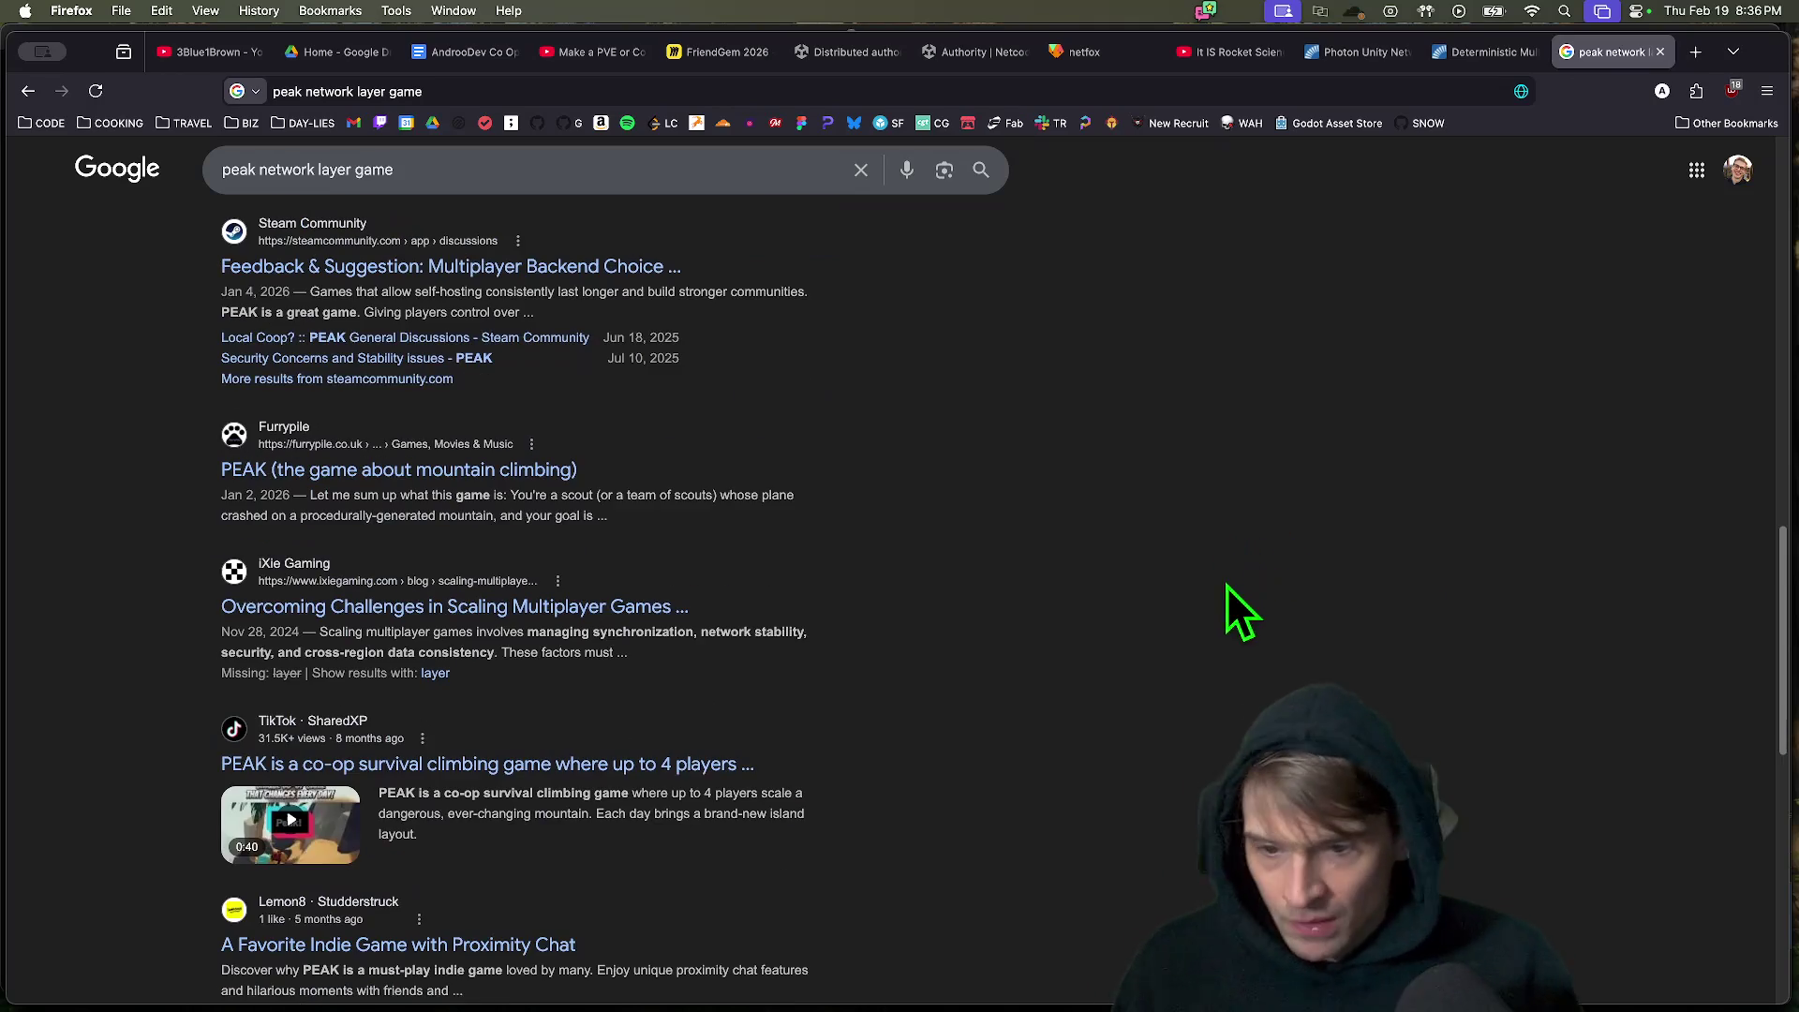
Open the multiplayer-scaling article in a new tab and skim it.
super+click(618, 605)
key(ctrl+Tab)
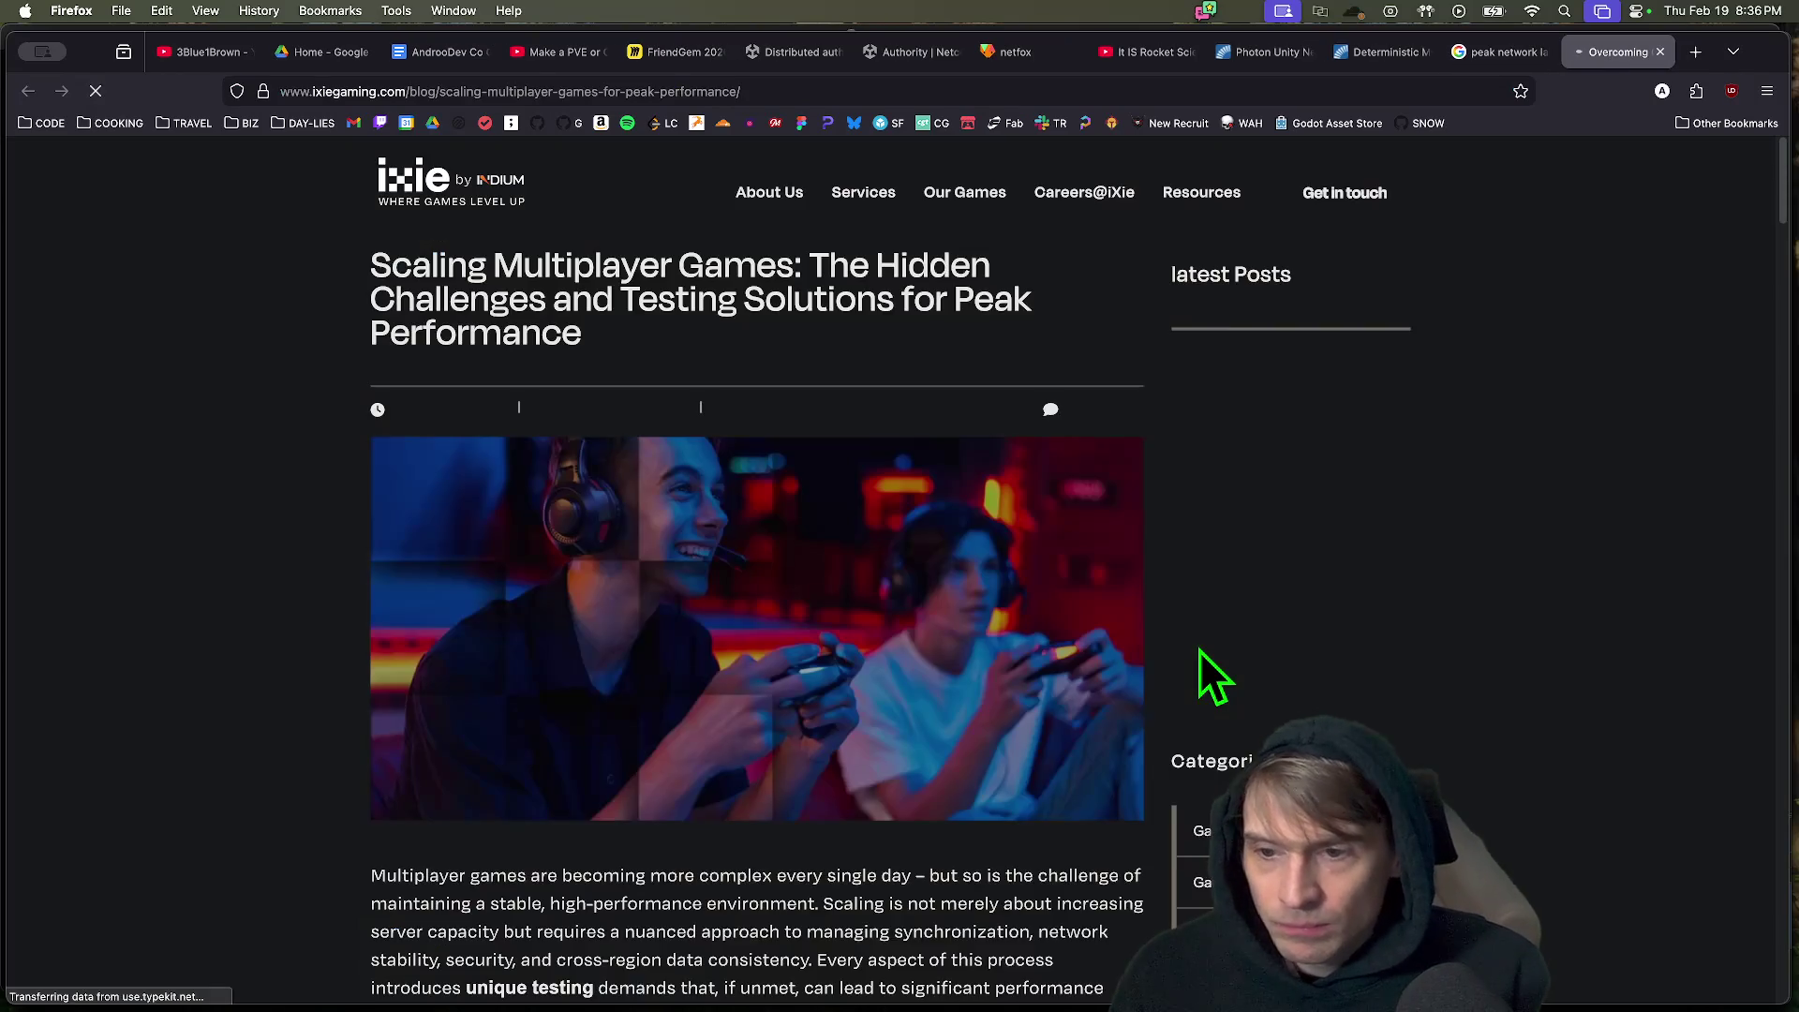
scroll(1785, 647, down, 5)
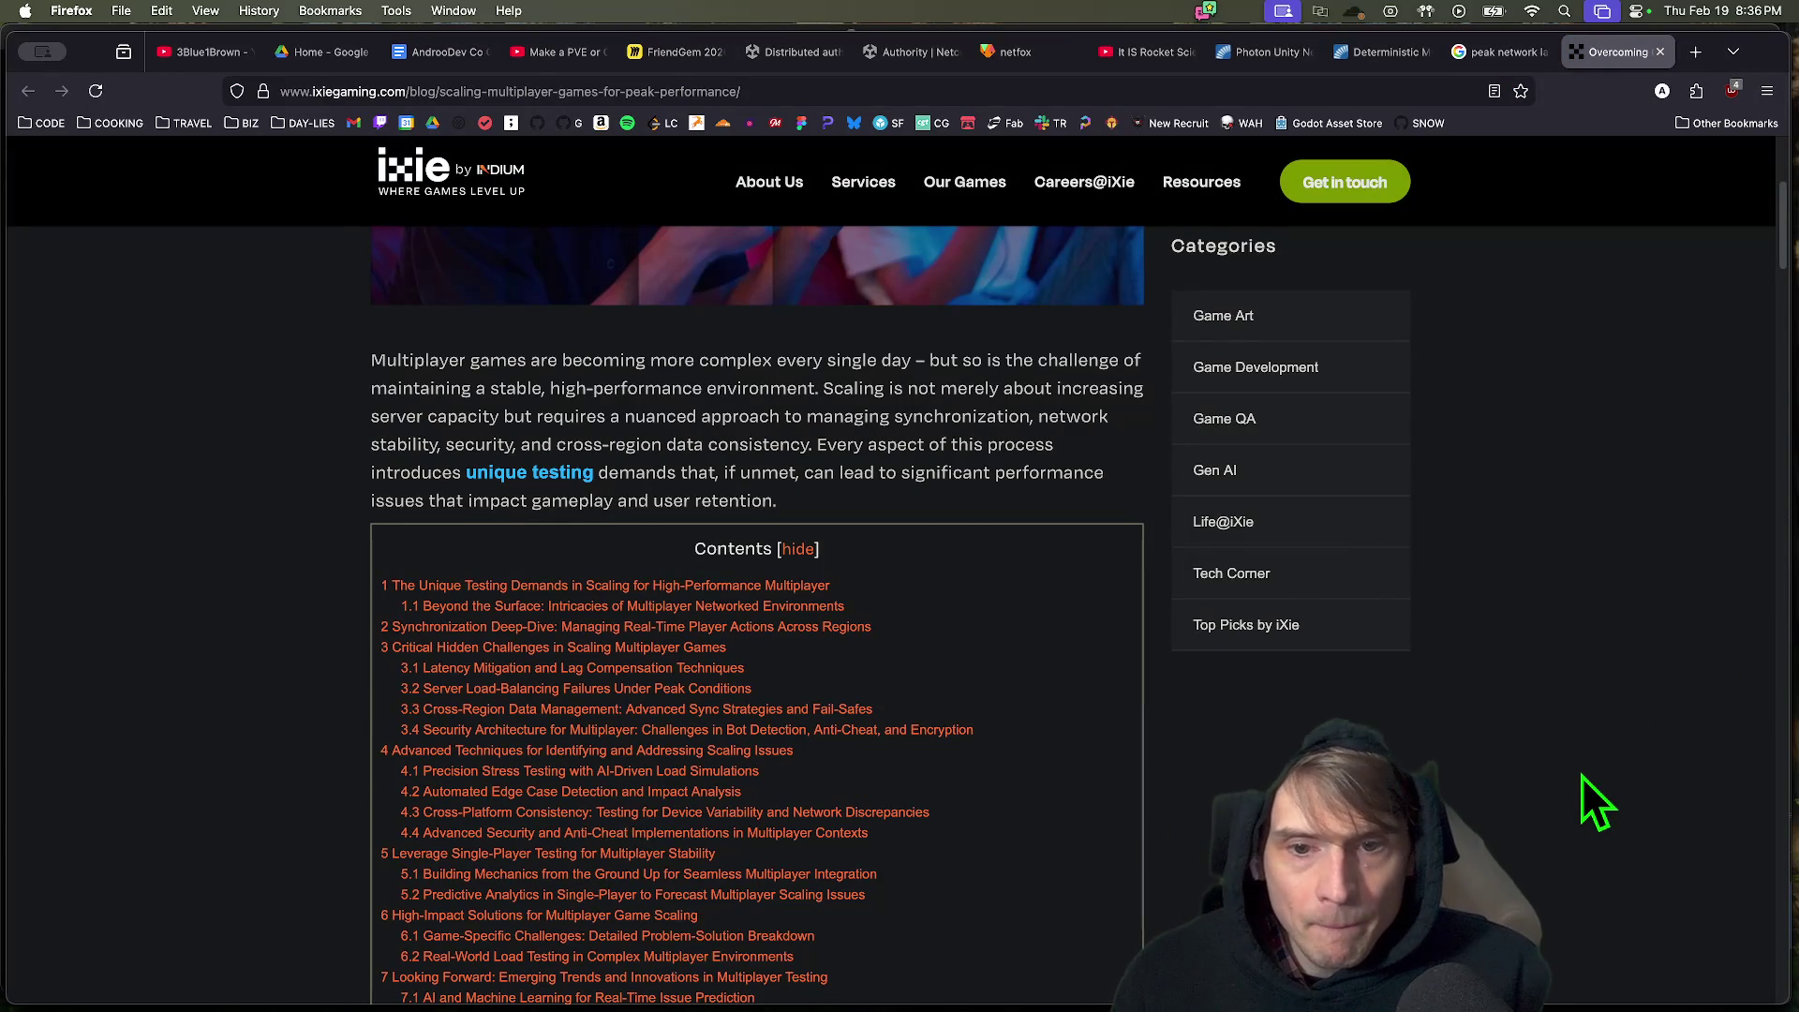
scroll(1582, 776, down, 7)
scroll(1584, 770, down, 7)
scroll(1586, 768, down, 15)
Close the article, Google results and Photon PUN tabs.
key(super+w)
scroll(1580, 774, up, 5)
key(super+w)
scroll(1580, 774, down, 10)
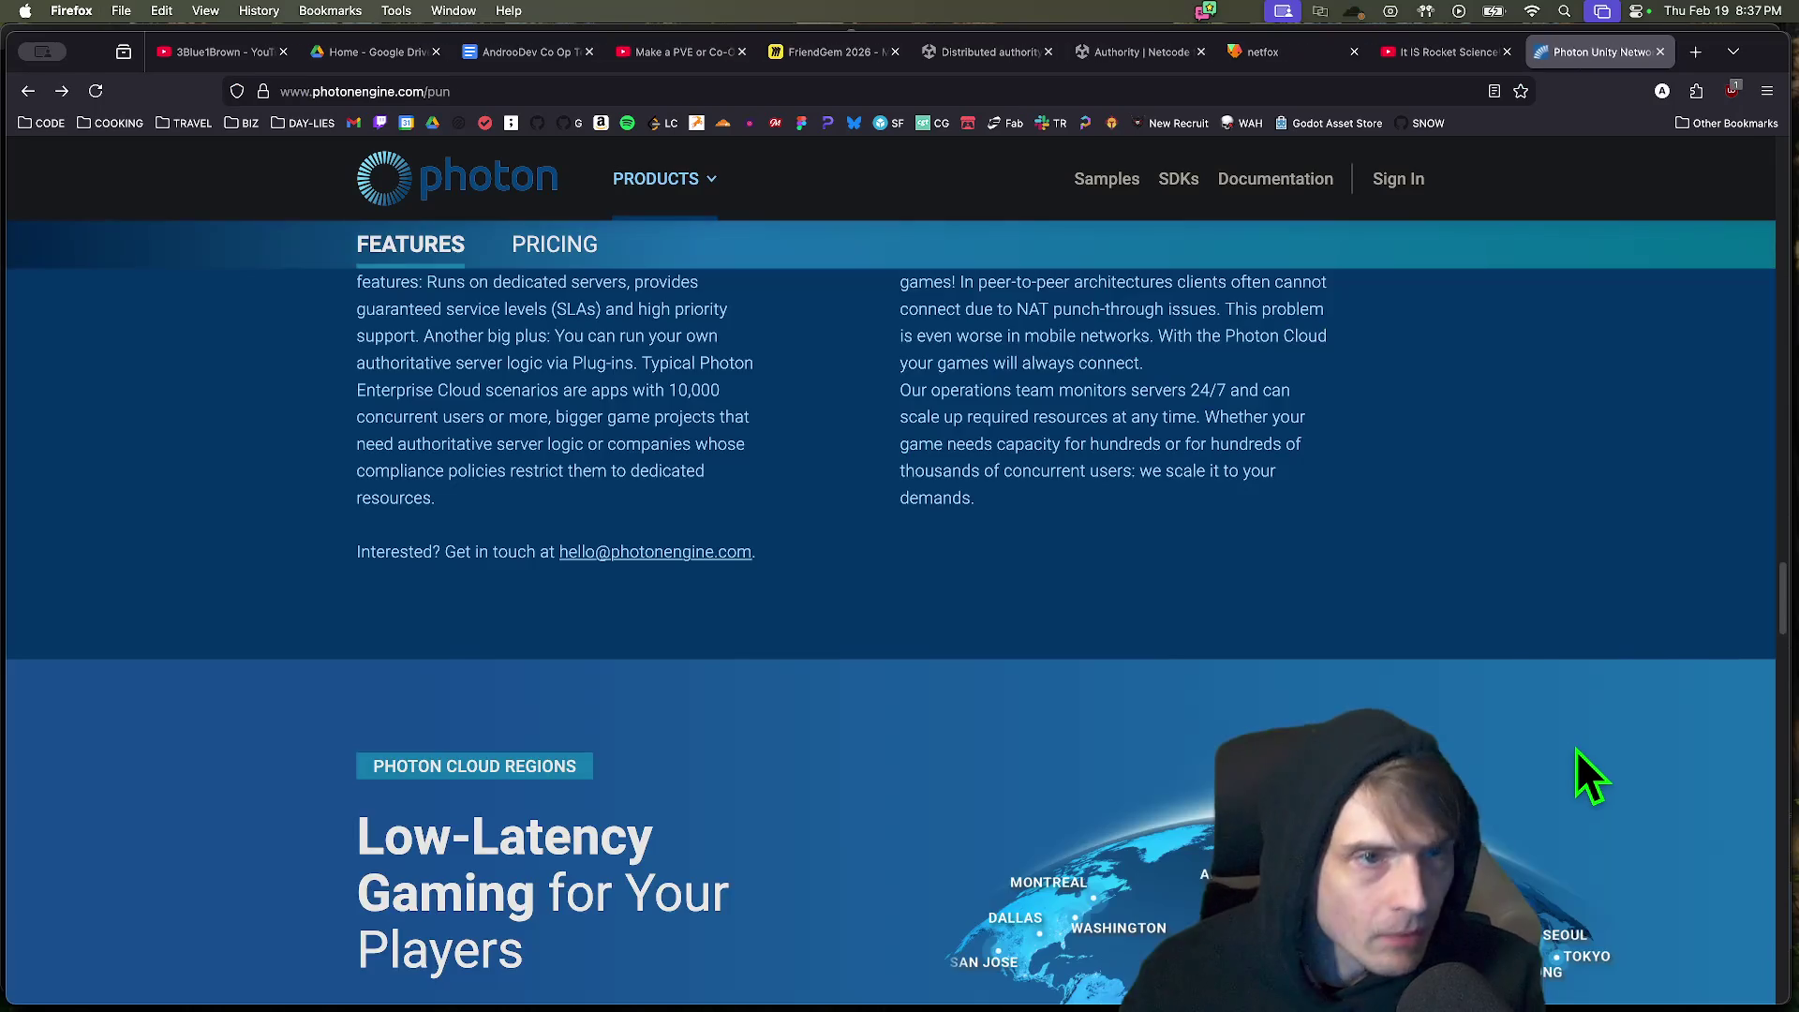
key(super+w)
Close the Rocket Science video tab and bring the Godot editor forward.
key(super+Tab)
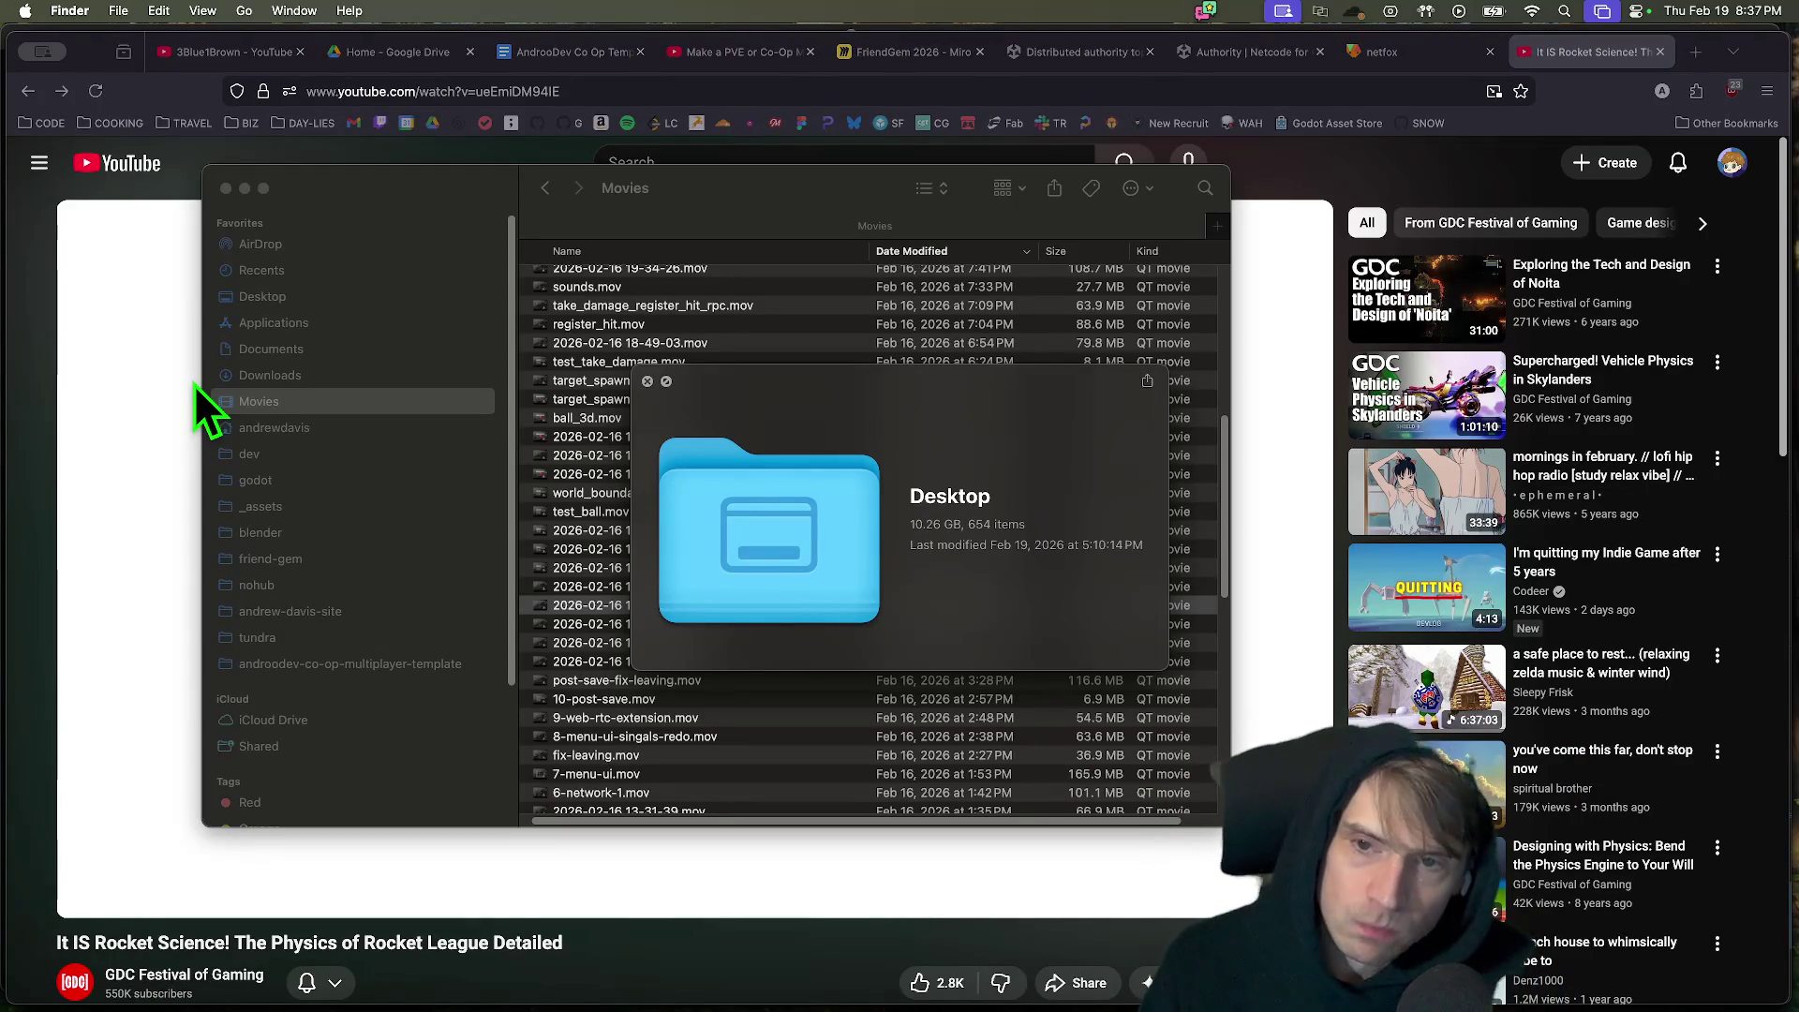
key(super+Tab)
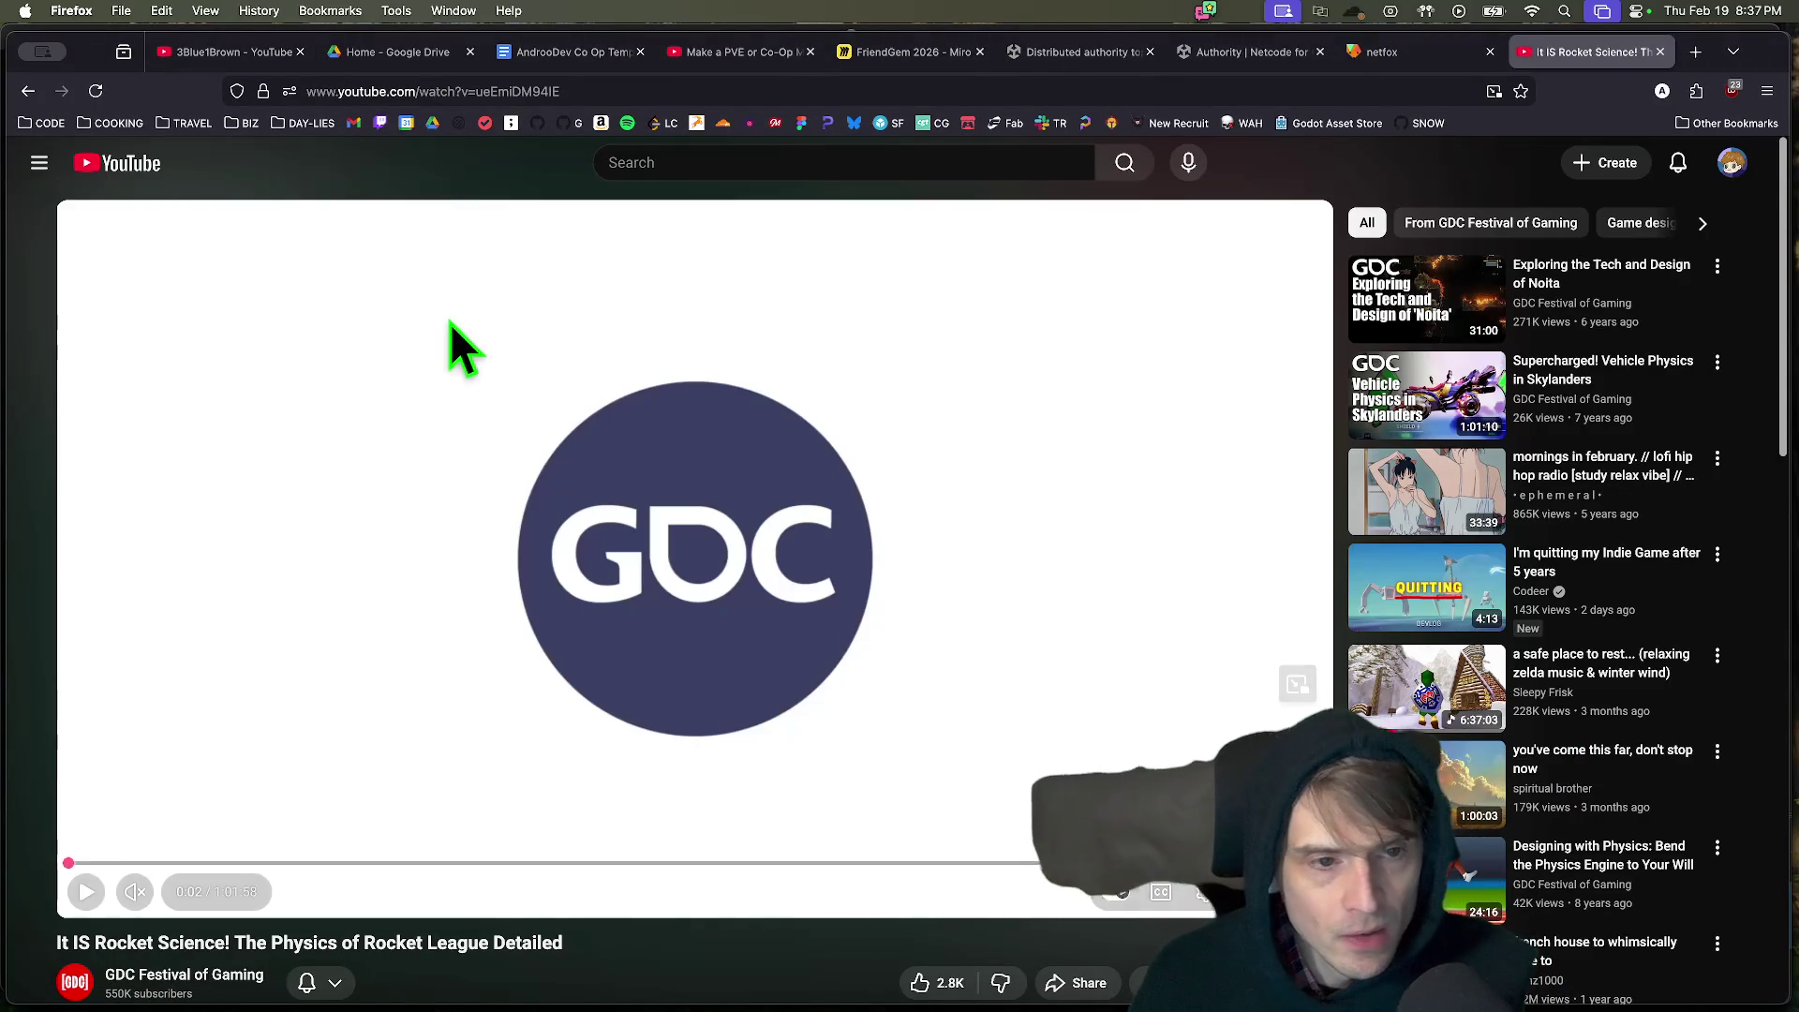
key(super+w)
key(super+Tab)
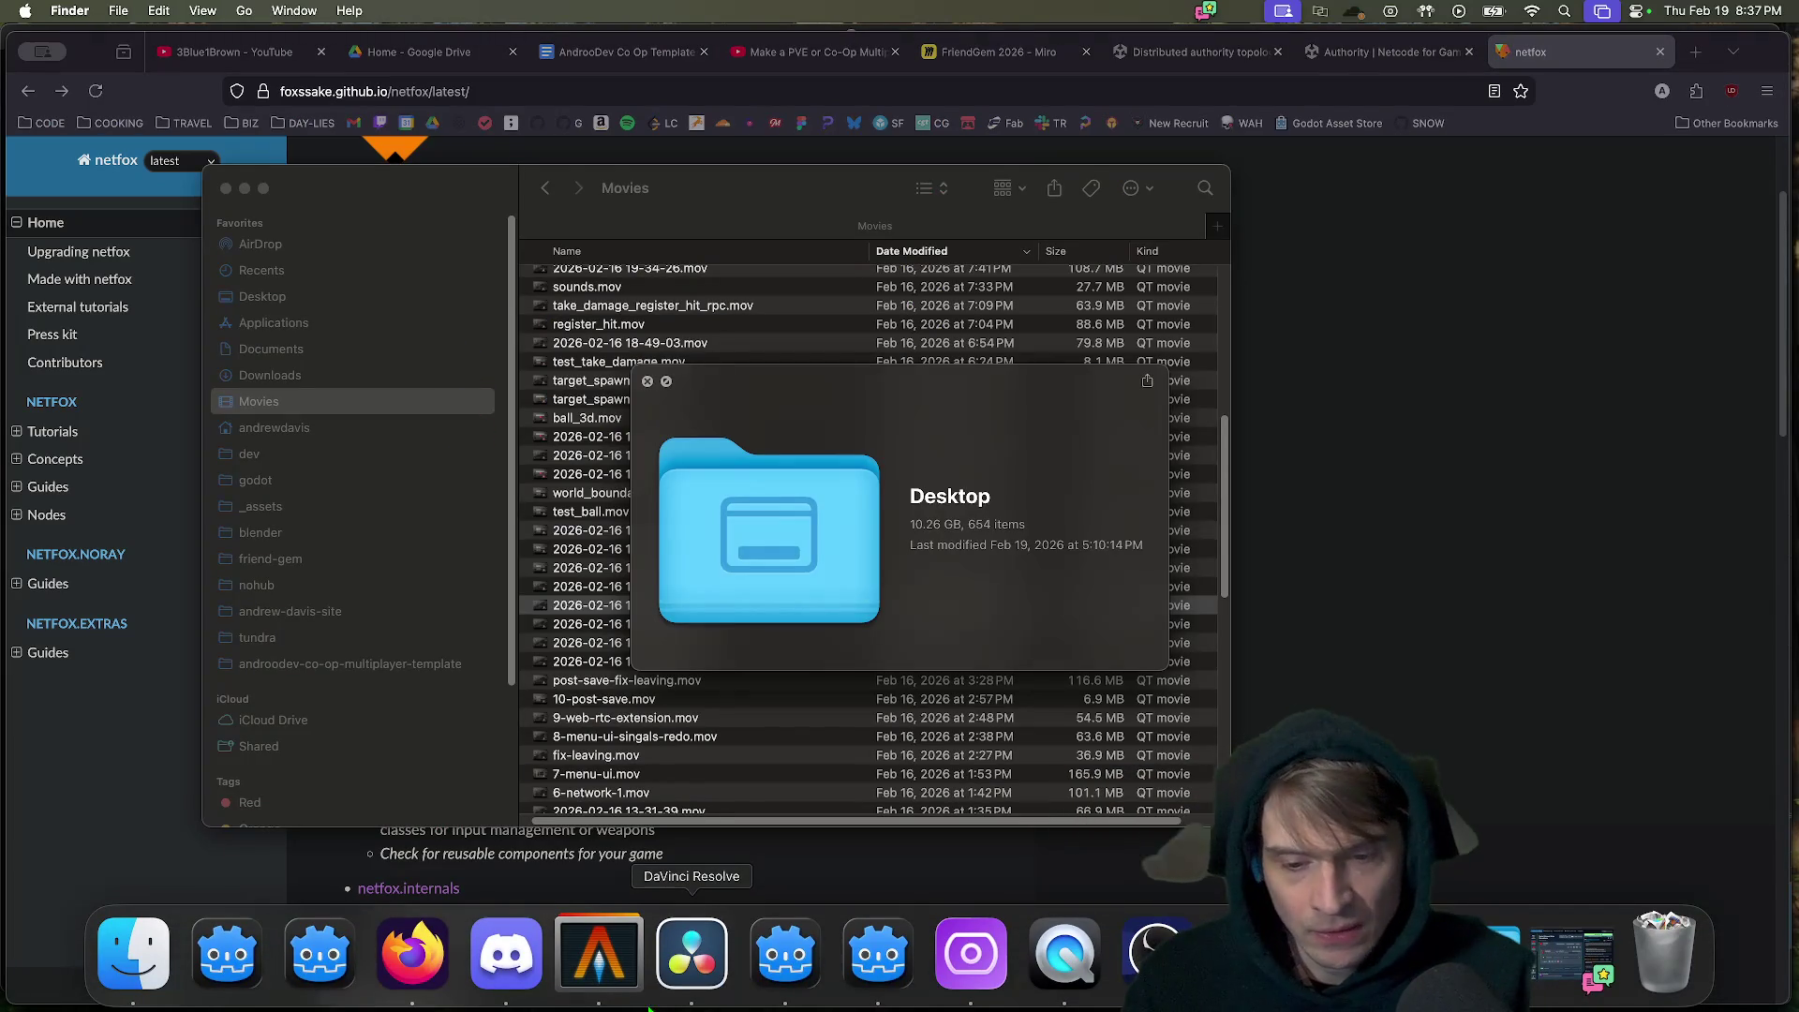
click(754, 951)
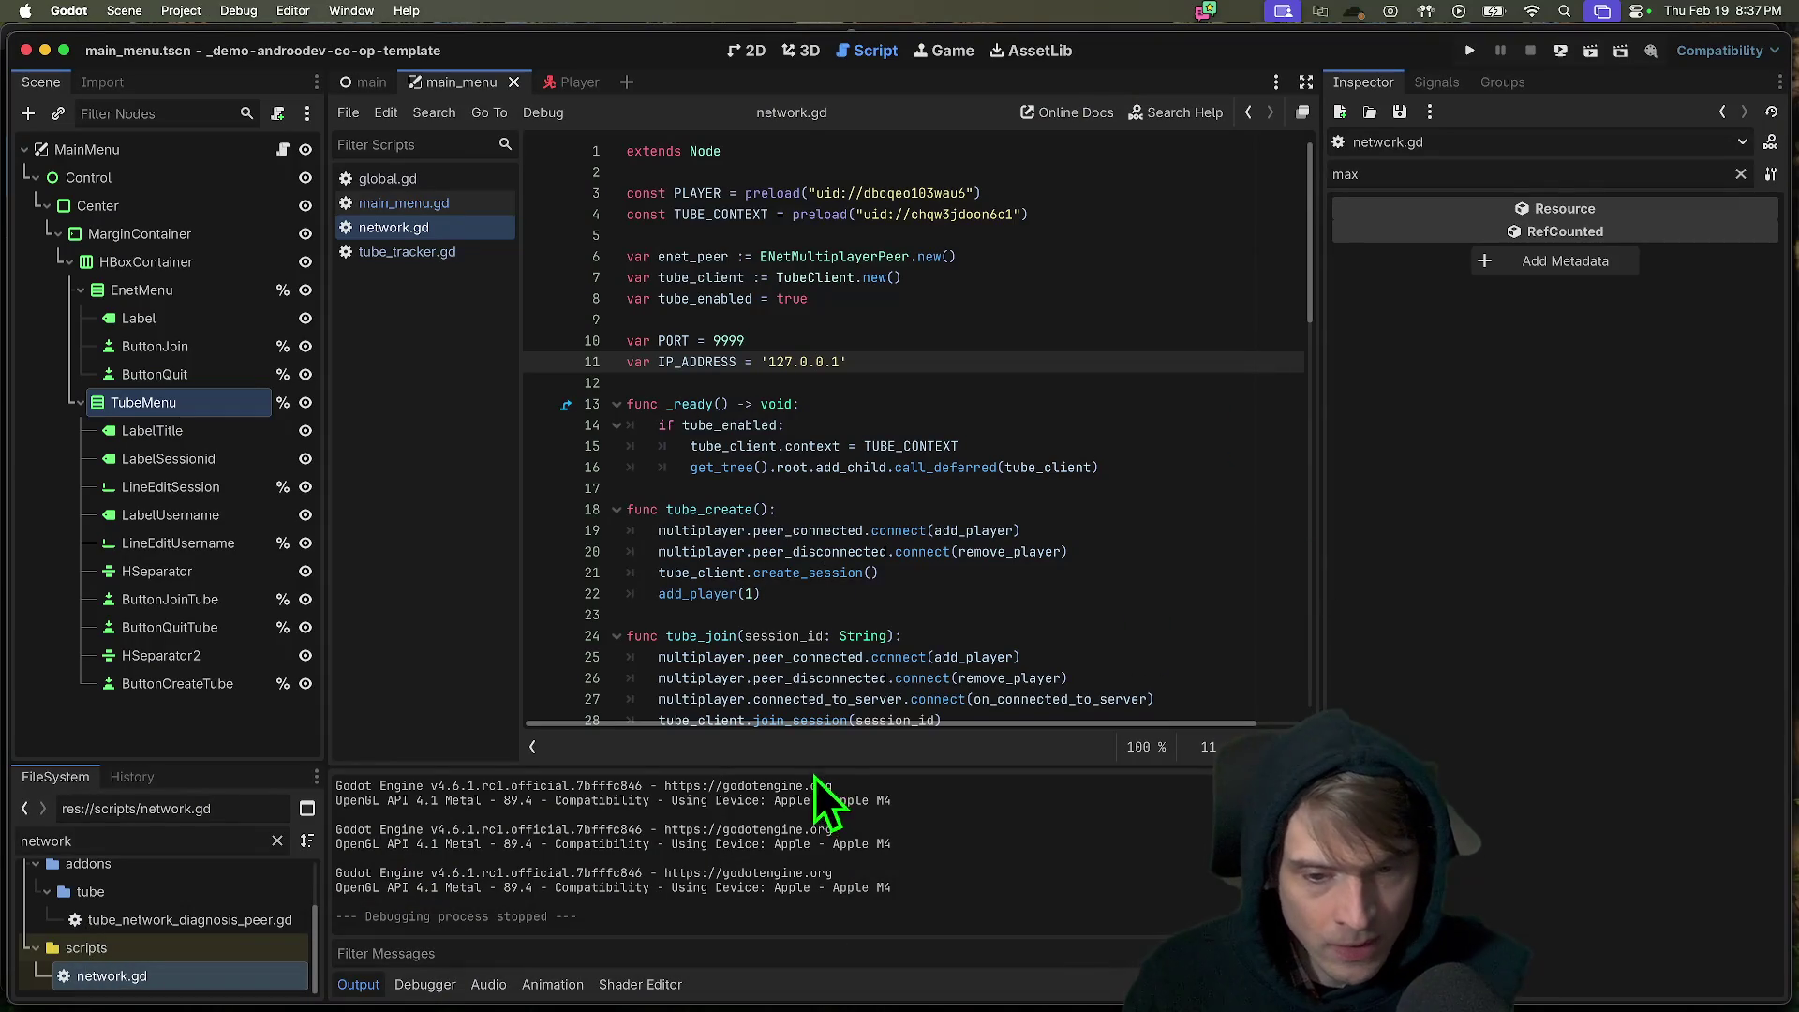
Make the output panel slightly taller and scroll down through network.gd.
drag(815, 765, 819, 757)
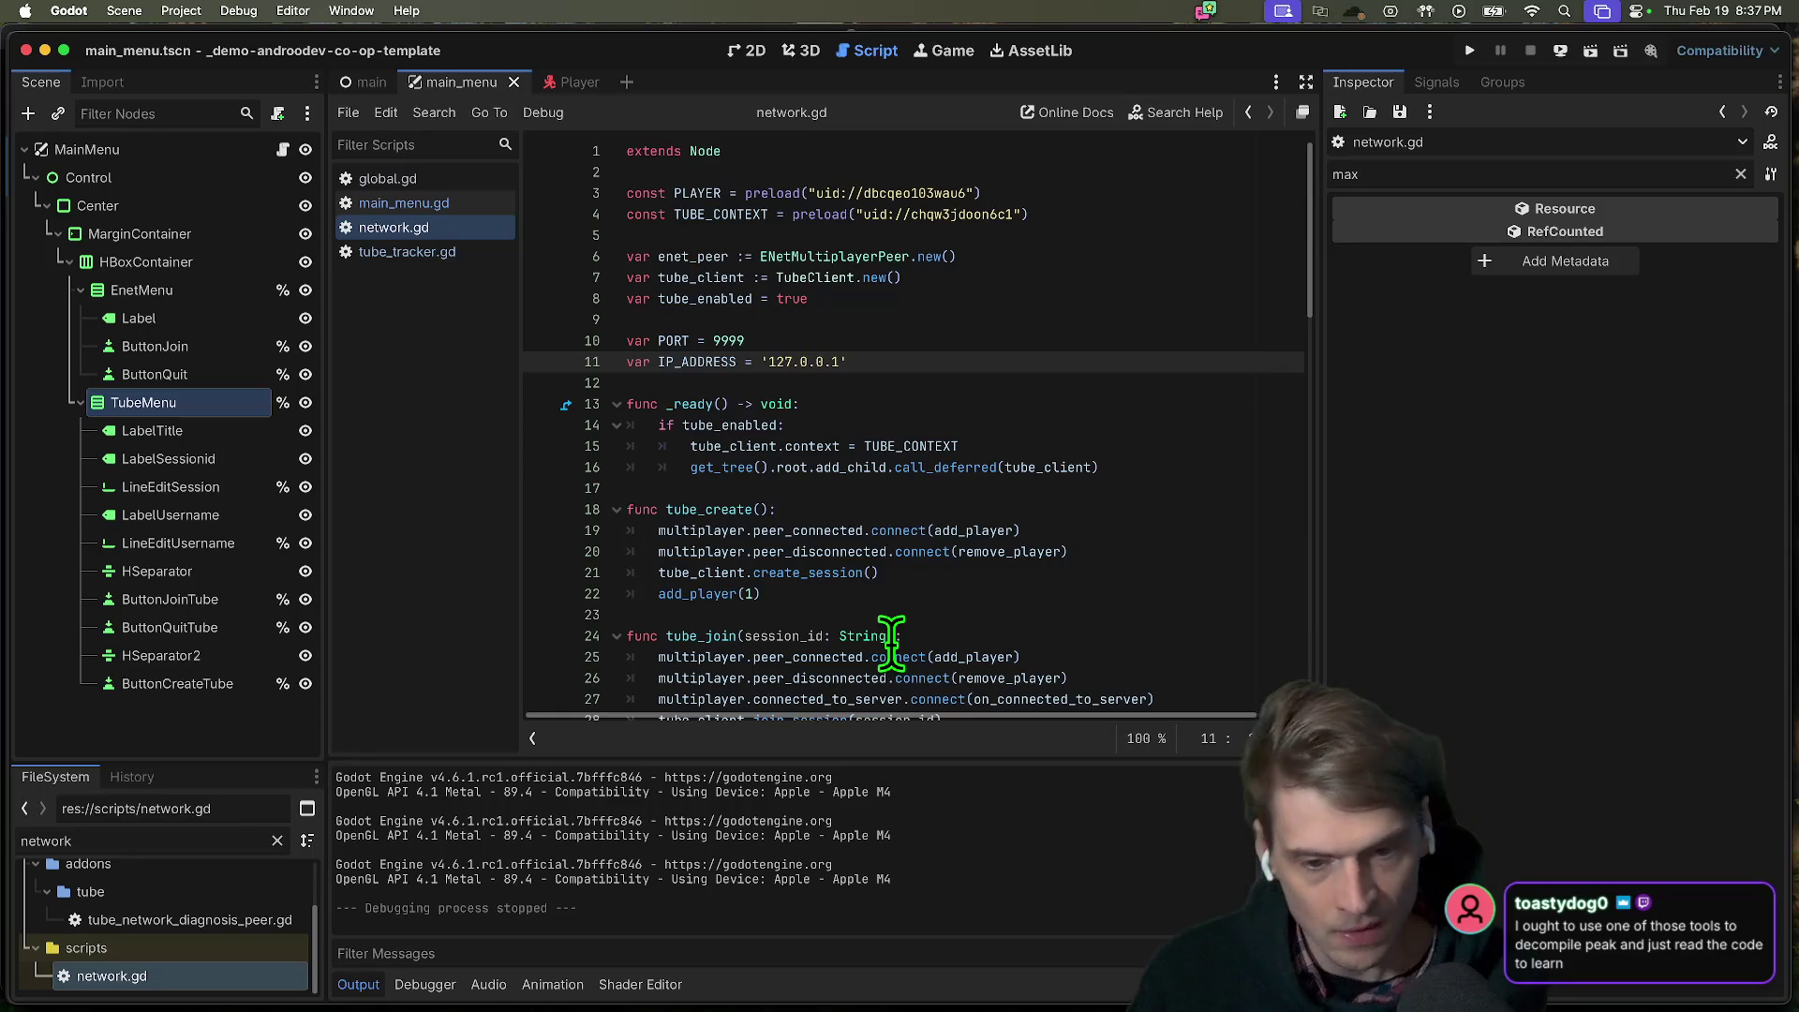
scroll(840, 679, down, 5)
click(702, 529)
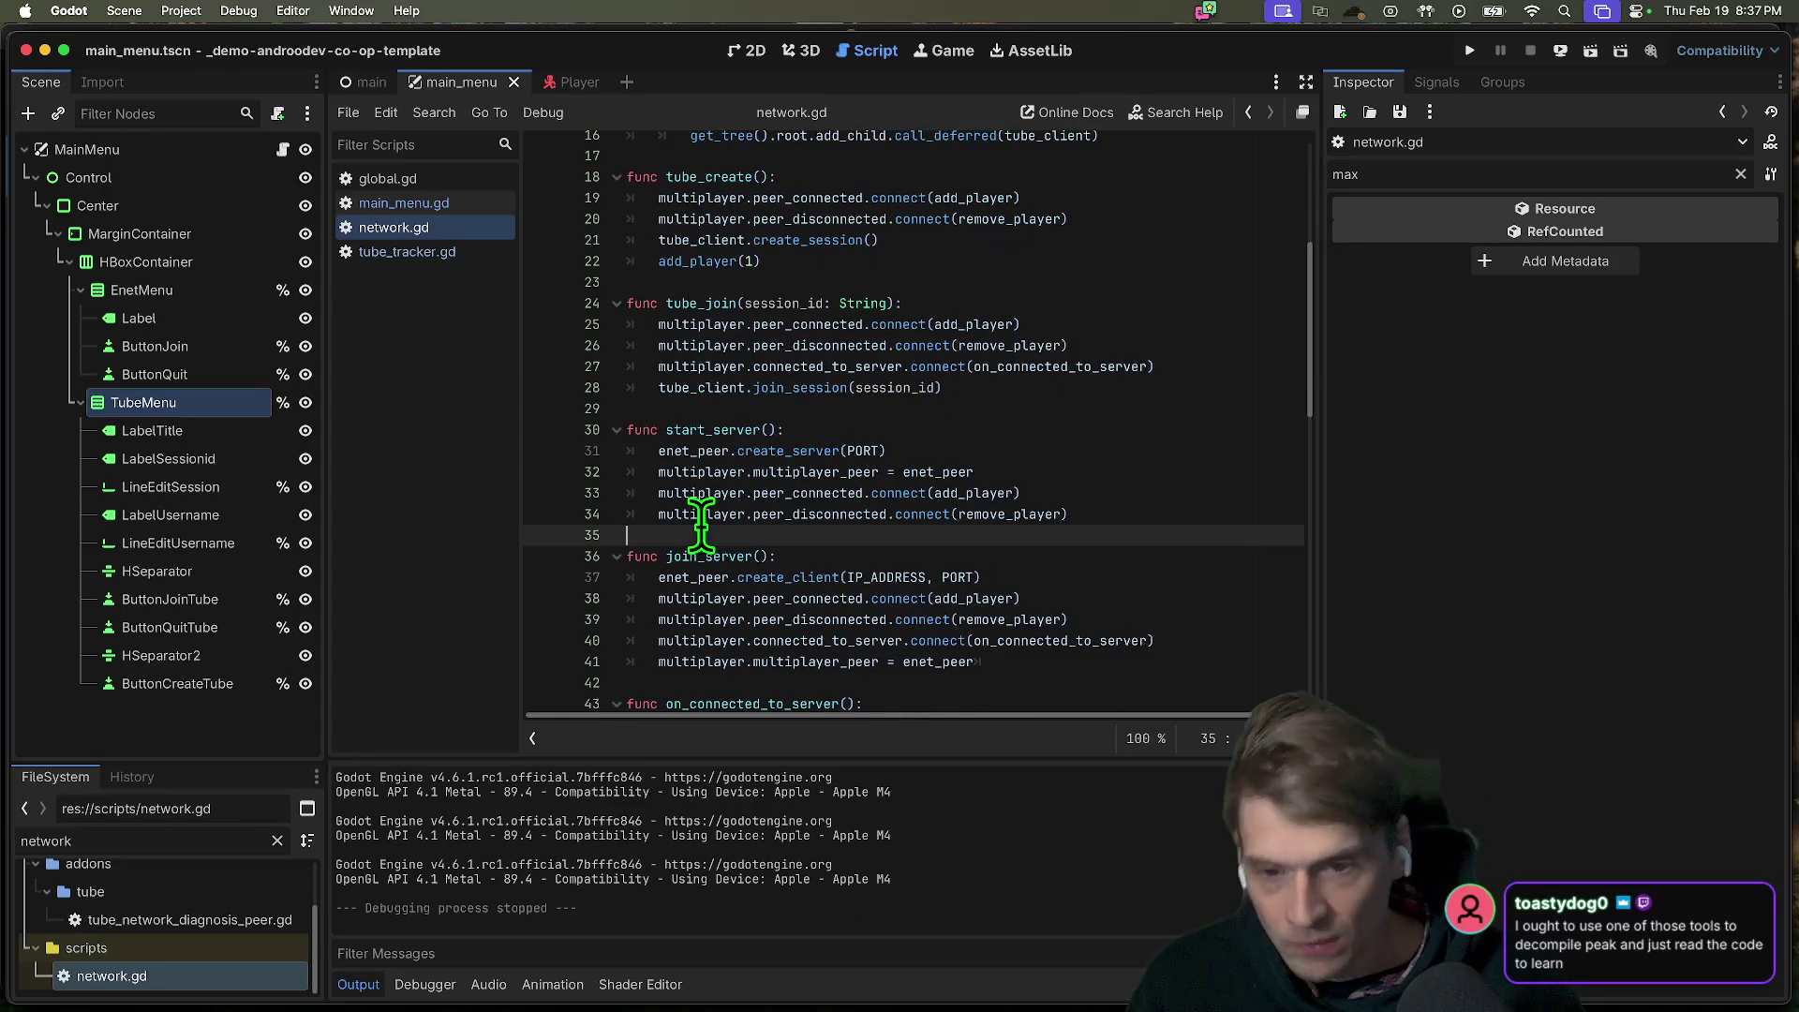
scroll(684, 524, down, 15)
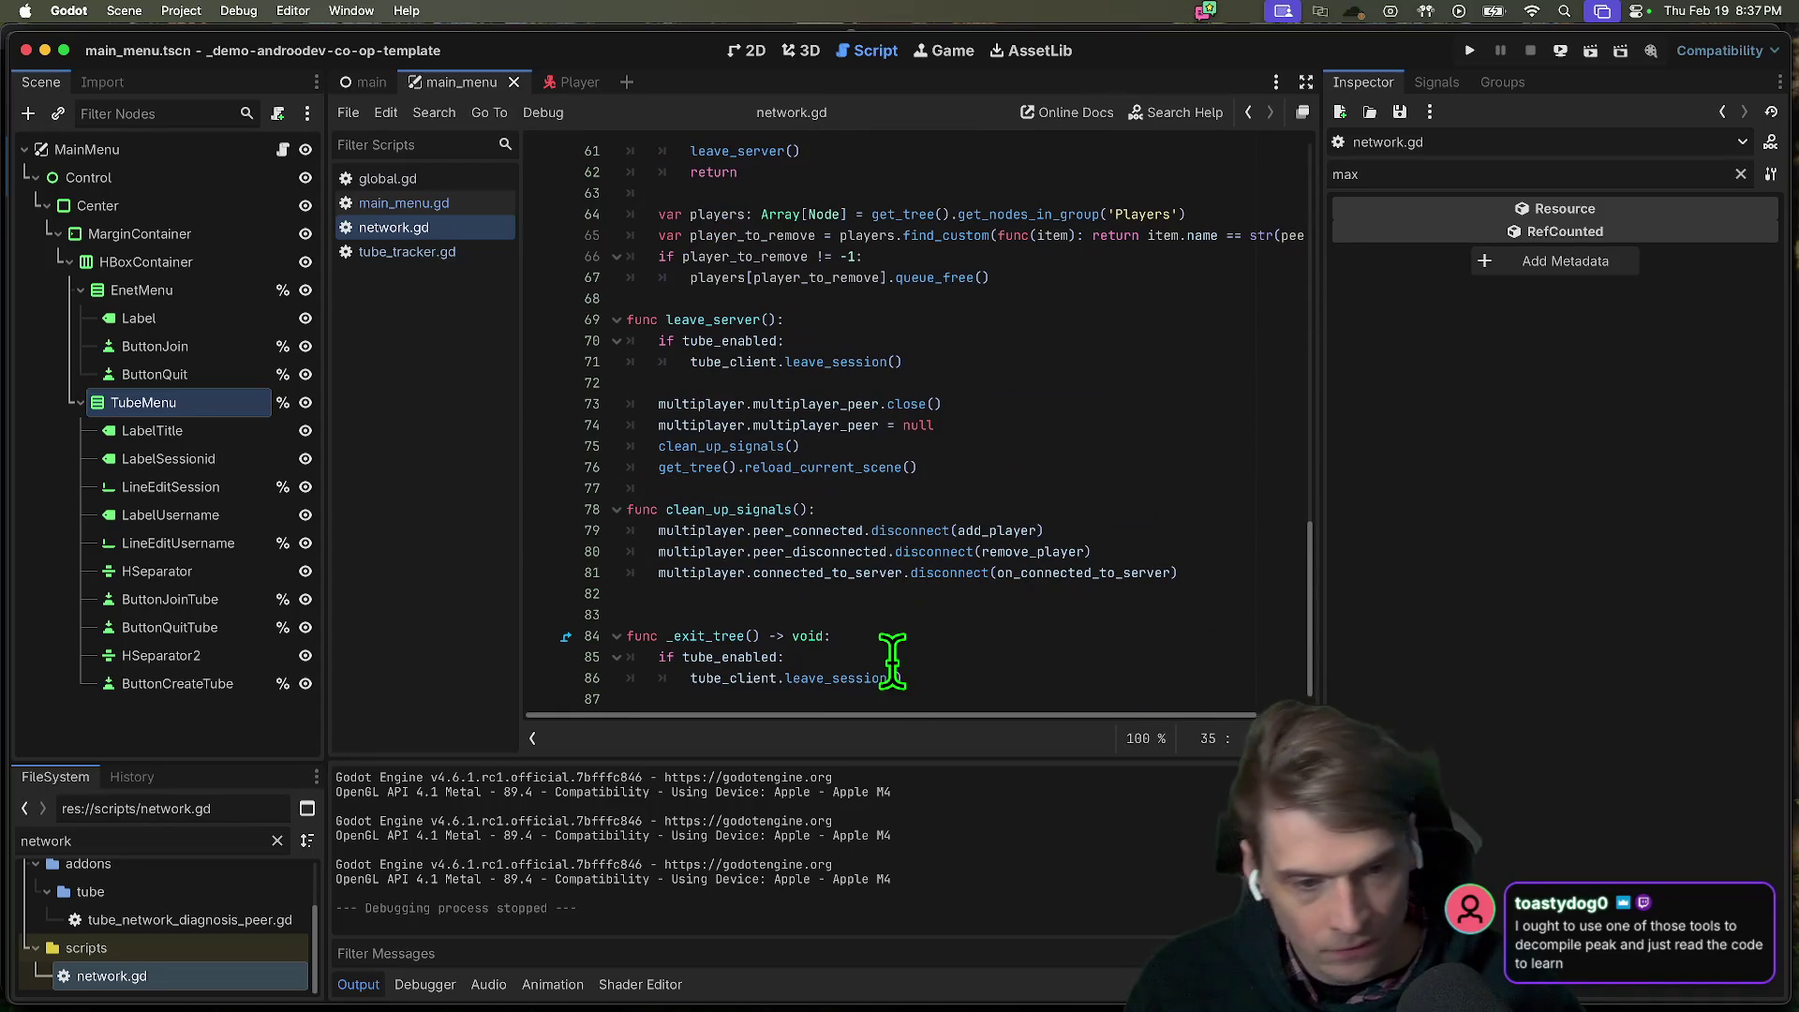
Delete blank line 83 above _exit_tree and the trailing empty line.
drag(884, 756, 883, 764)
click(979, 616)
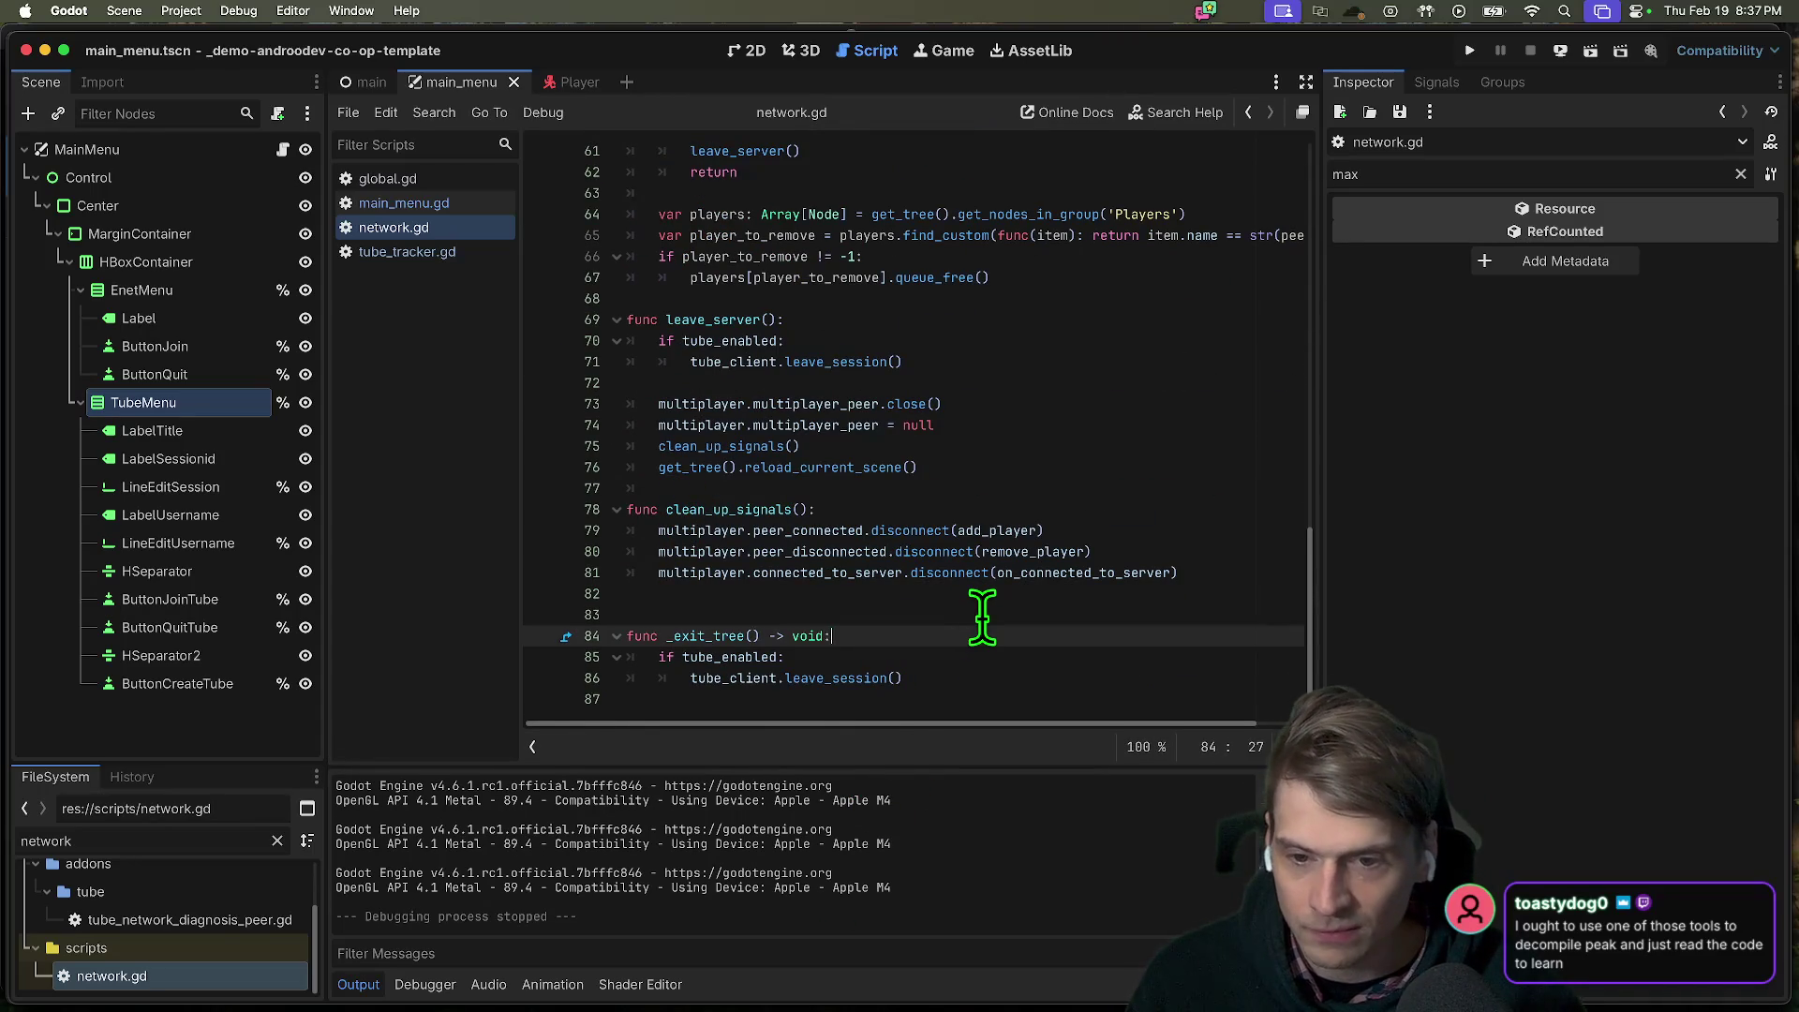
key(BackSpace)
click(855, 674)
key(BackSpace)
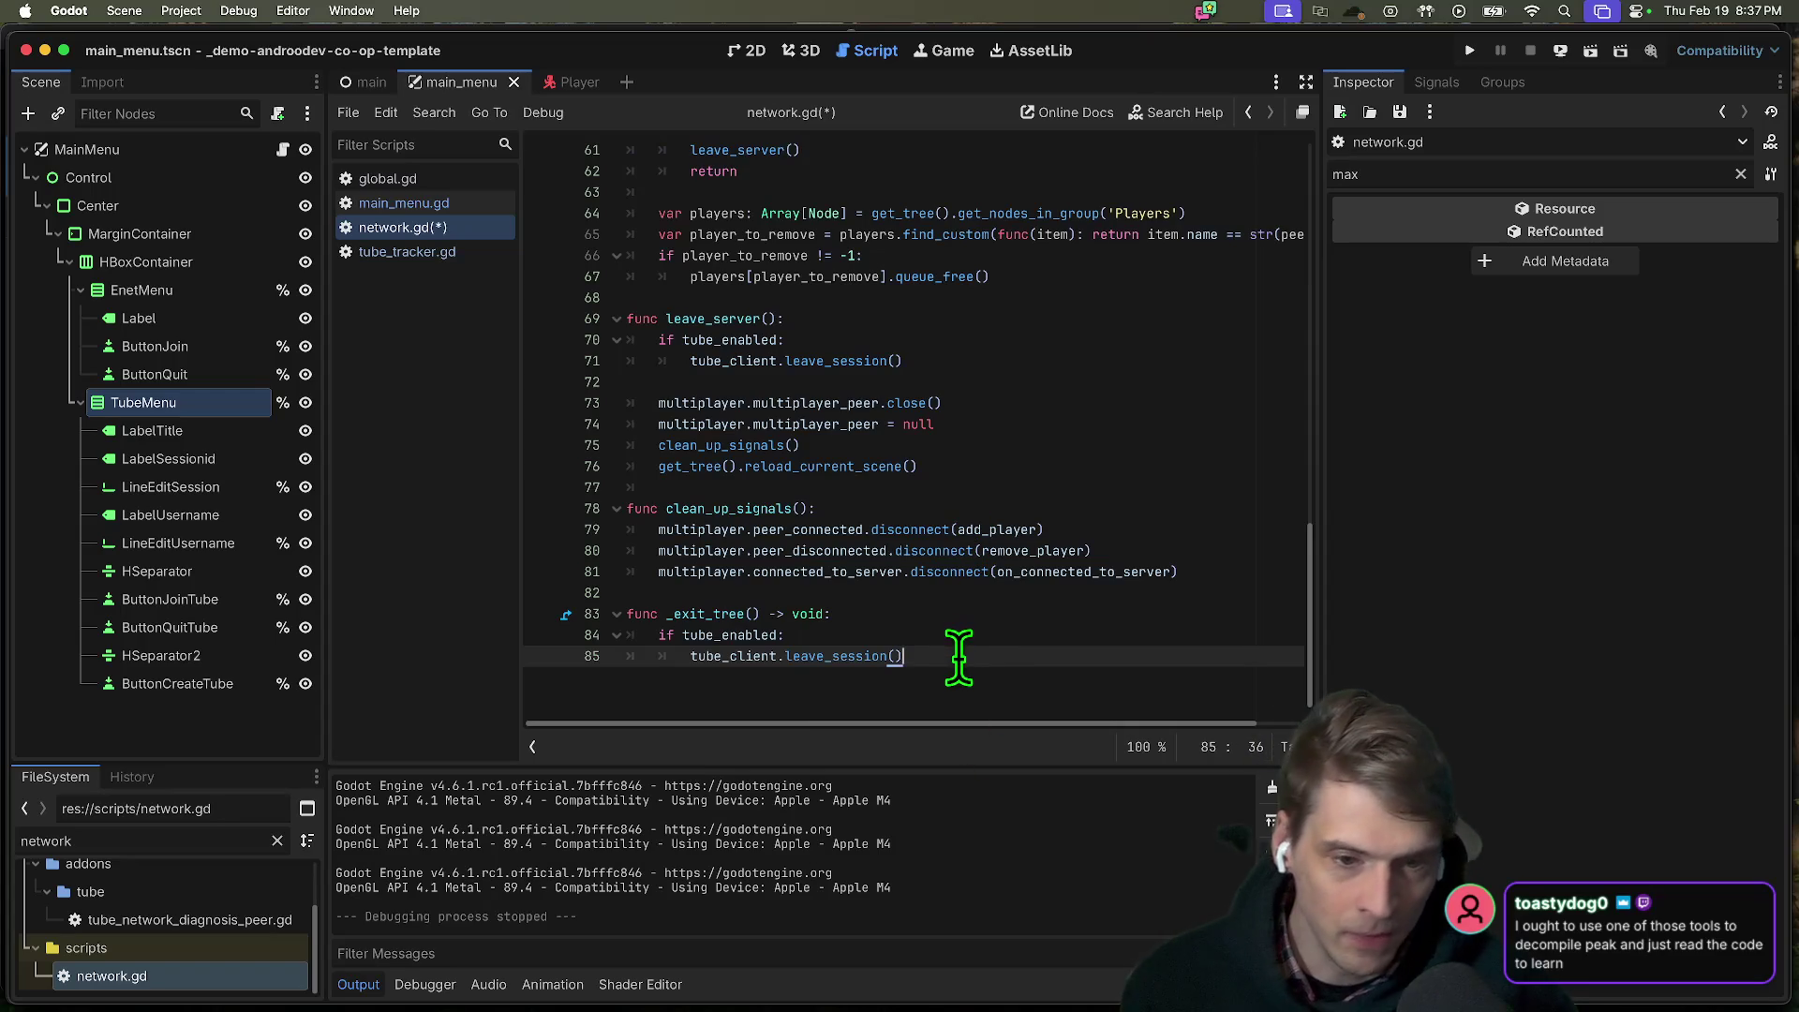
Check the top of the script, then save and run the project.
scroll(960, 654, up, 6)
scroll(960, 654, up, 14)
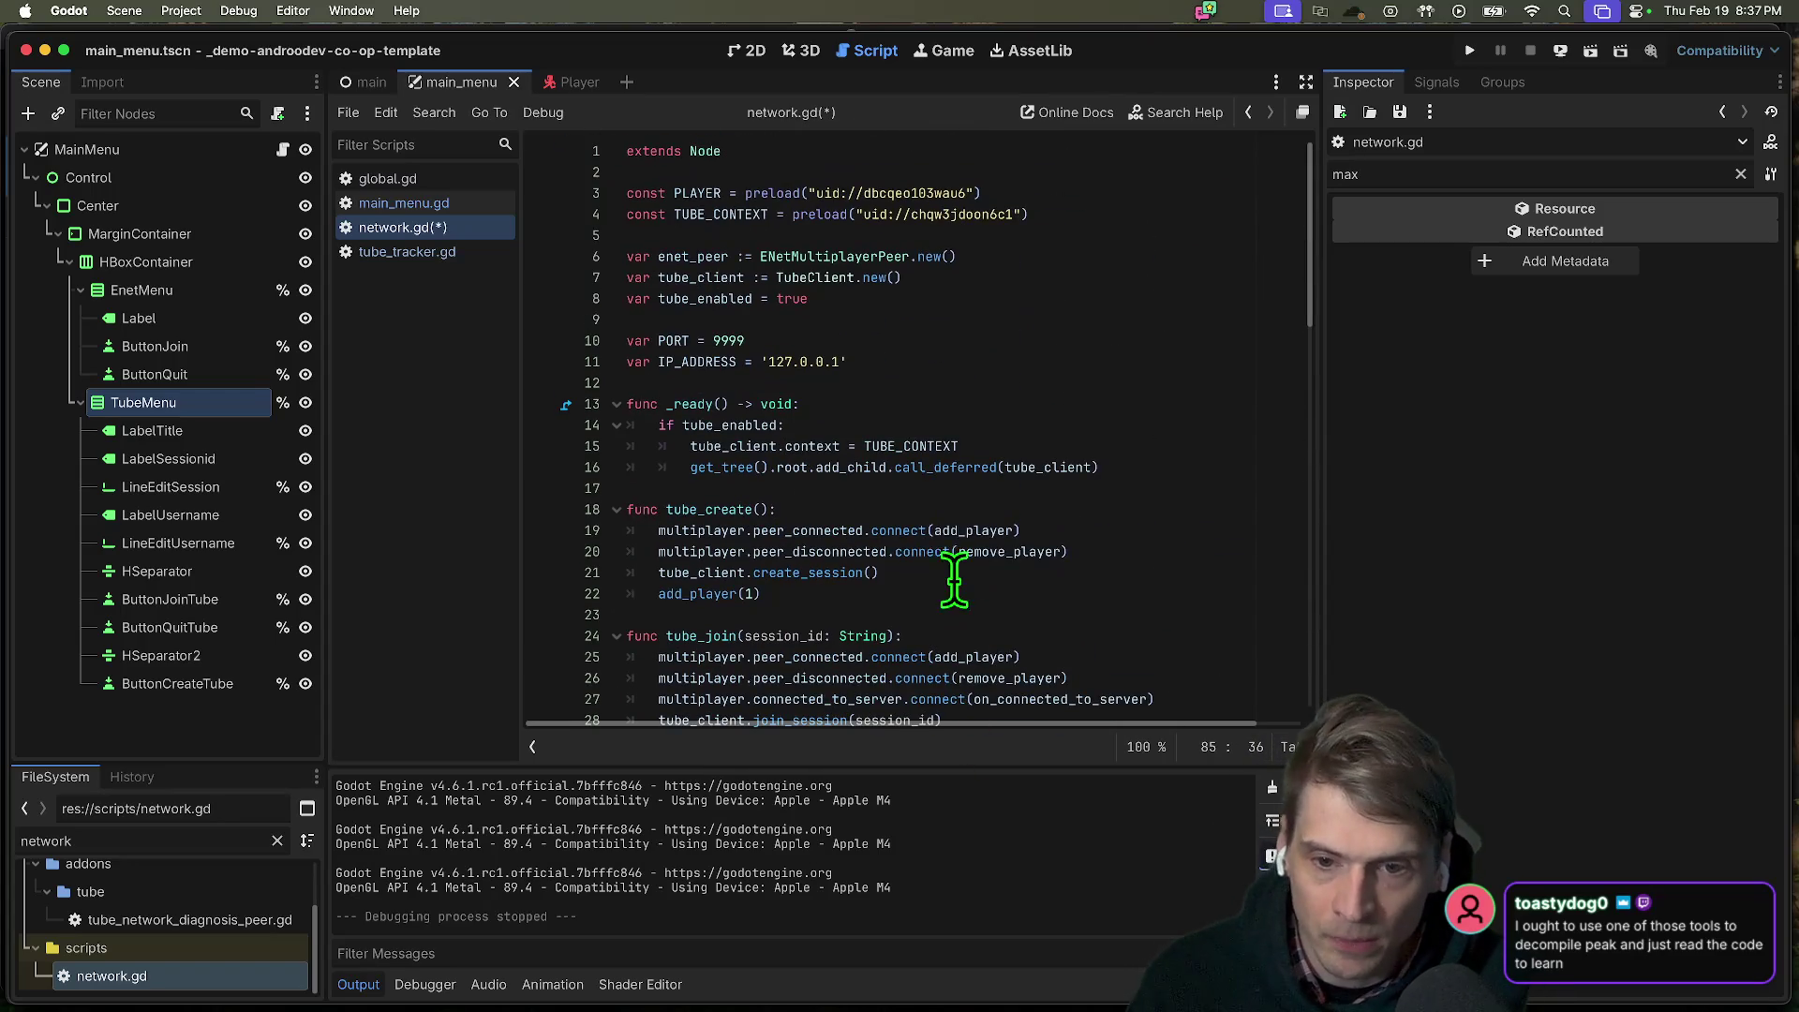
click(1039, 591)
scroll(1039, 585, down, 19)
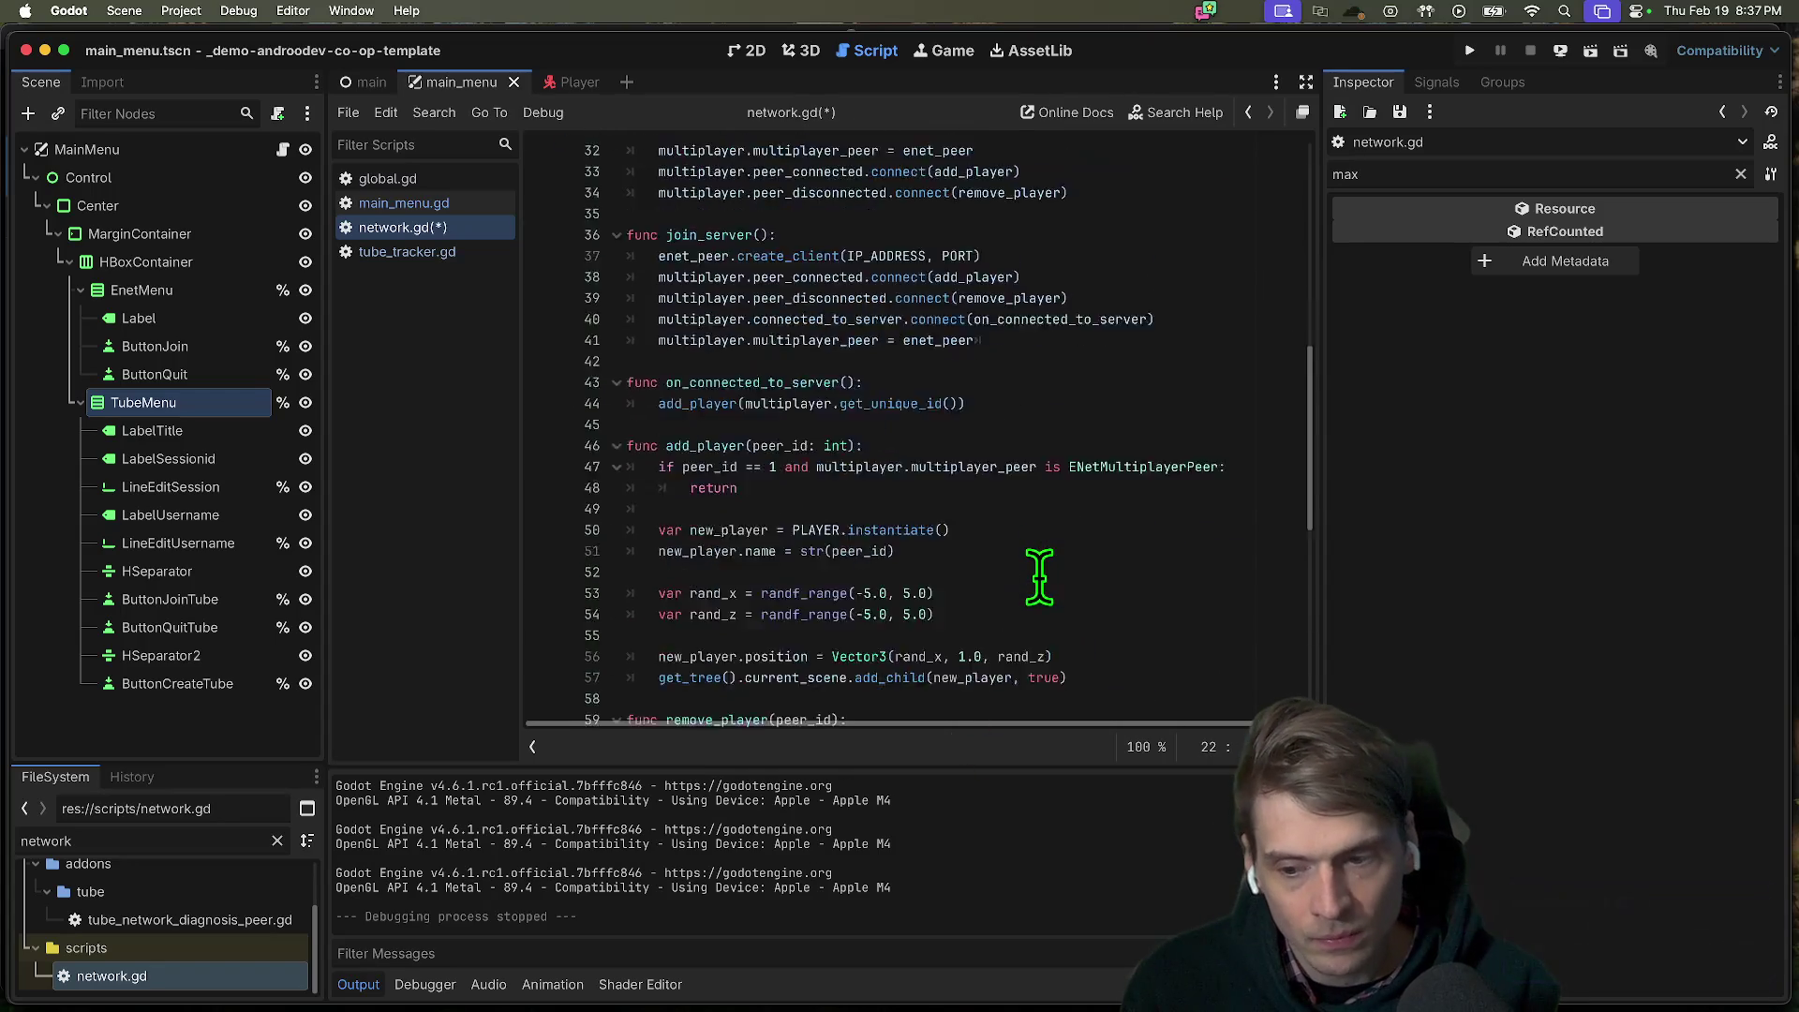
mouse_move(971, 998)
key(super+b)
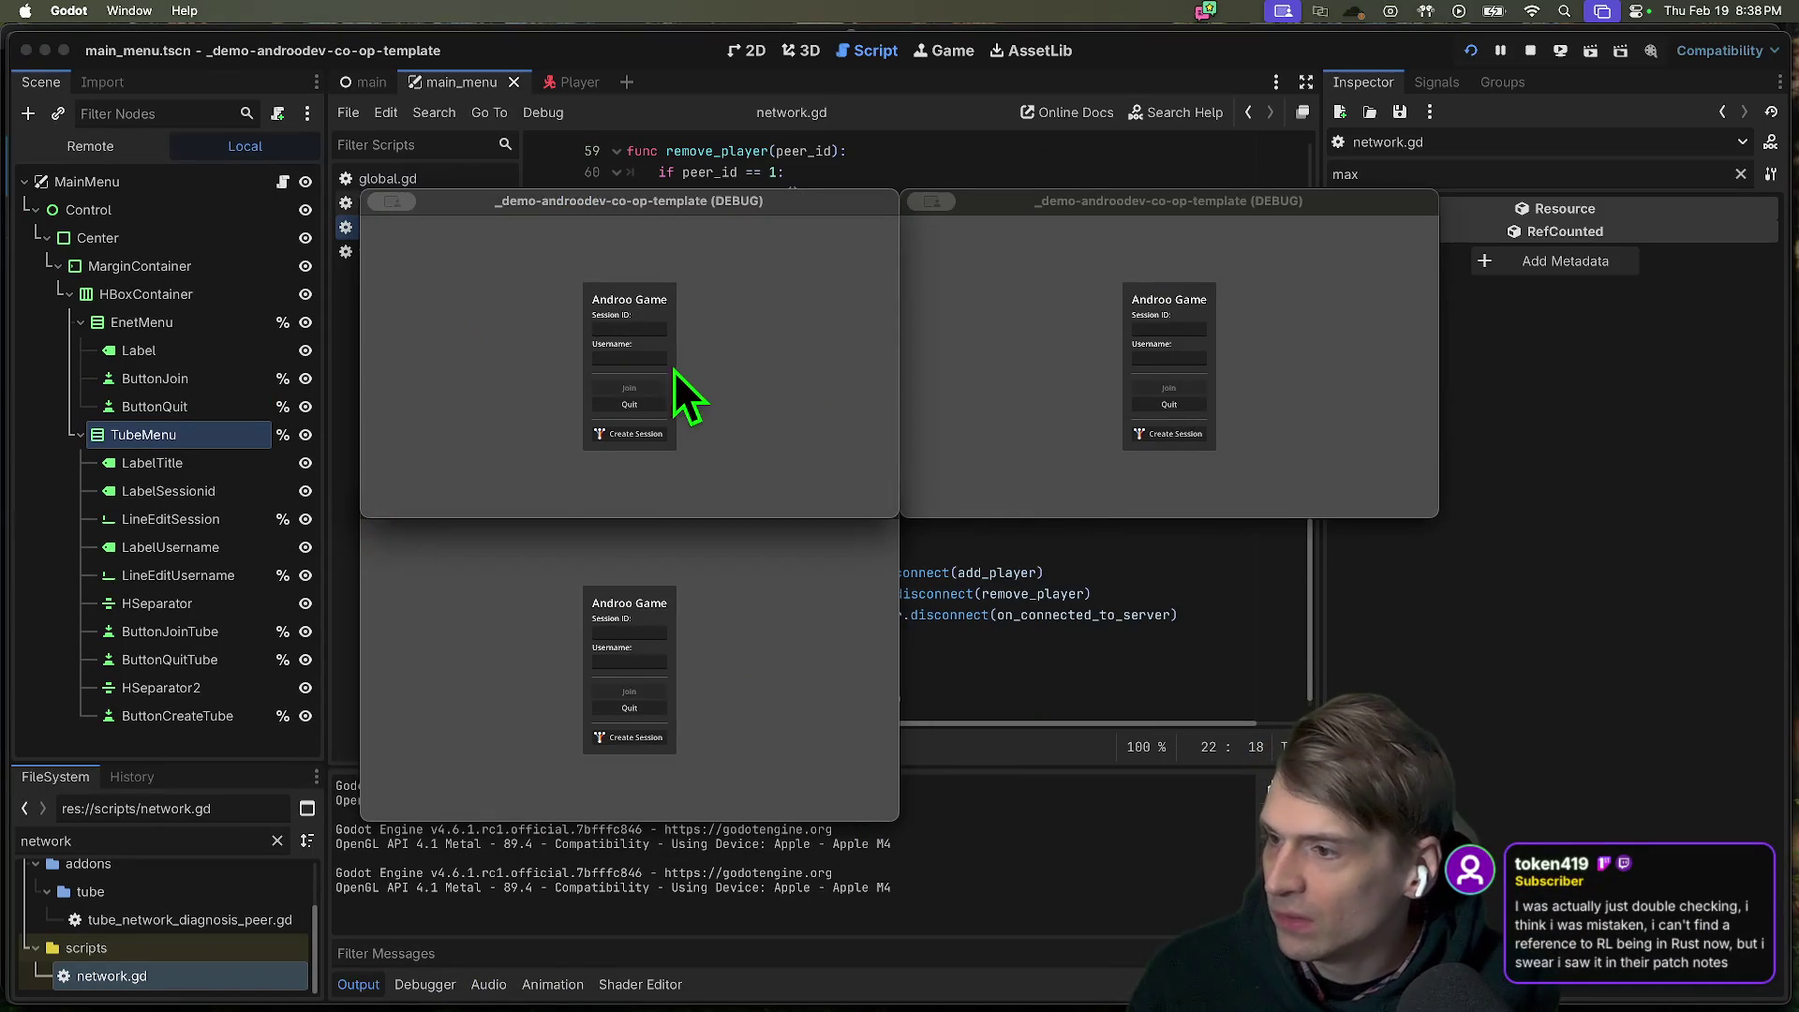
Create a session in the first game window, join from the second, and walk around.
click(604, 433)
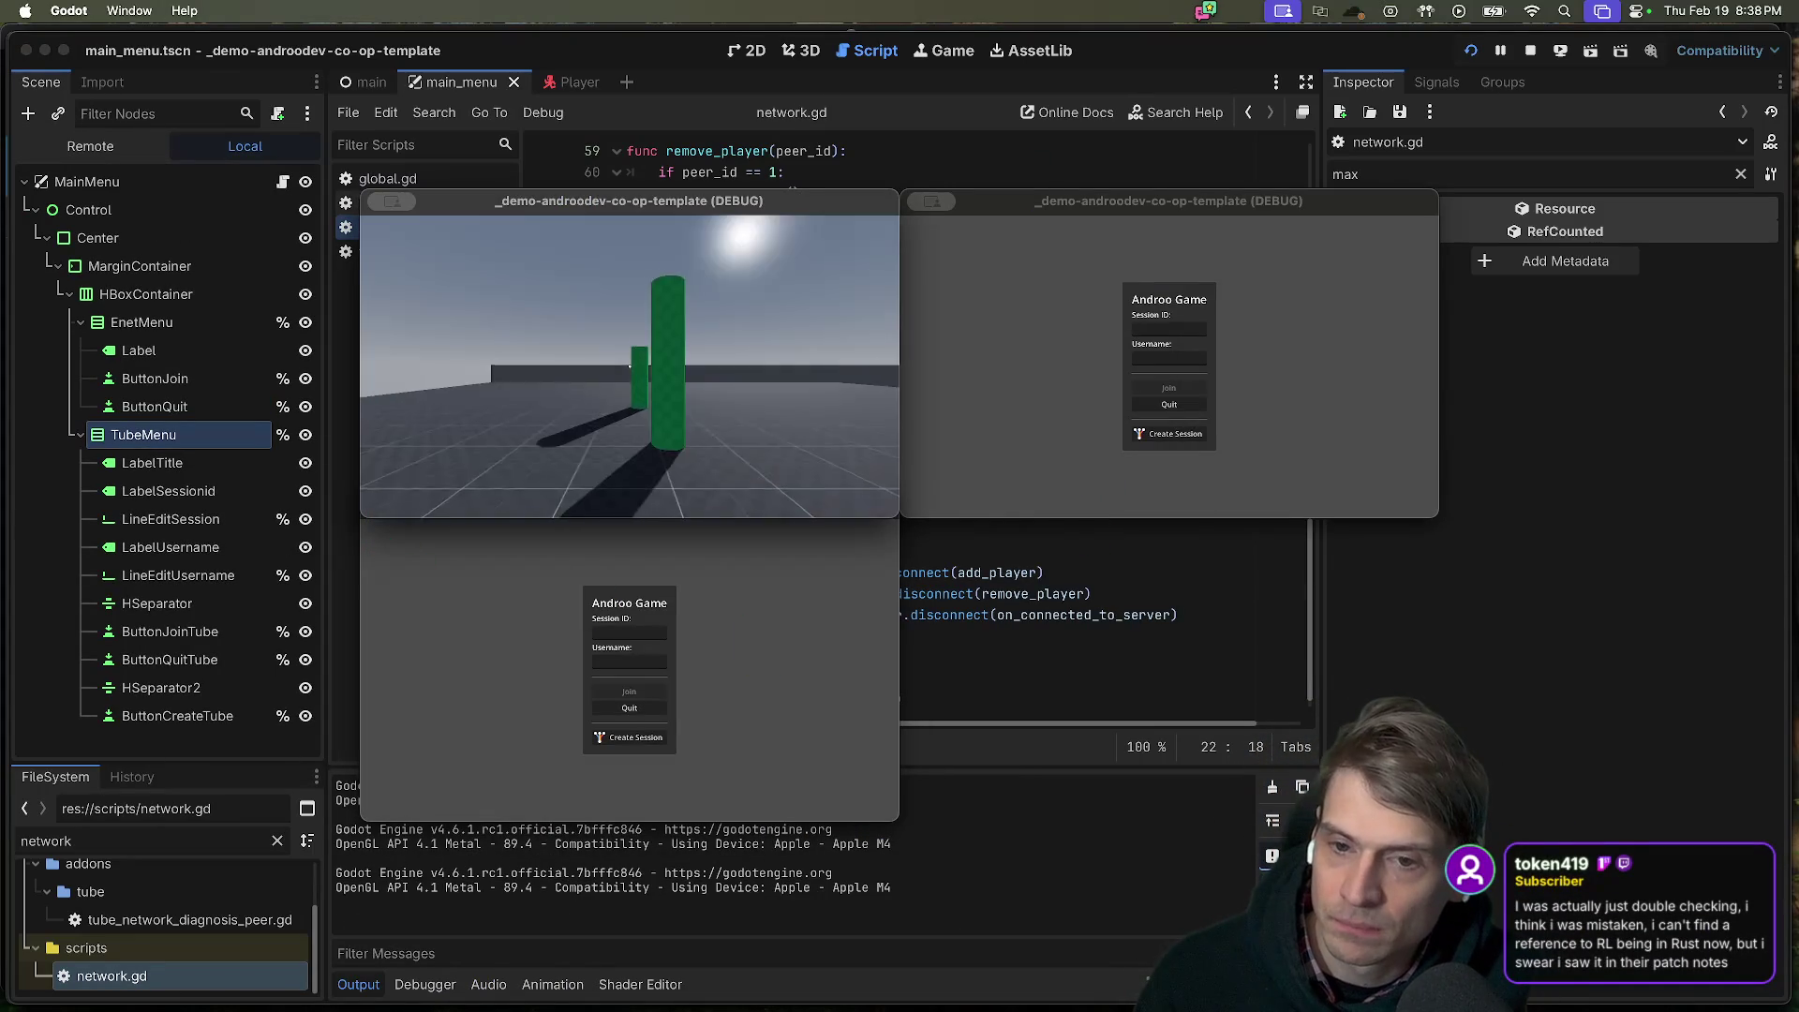
key(Escape)
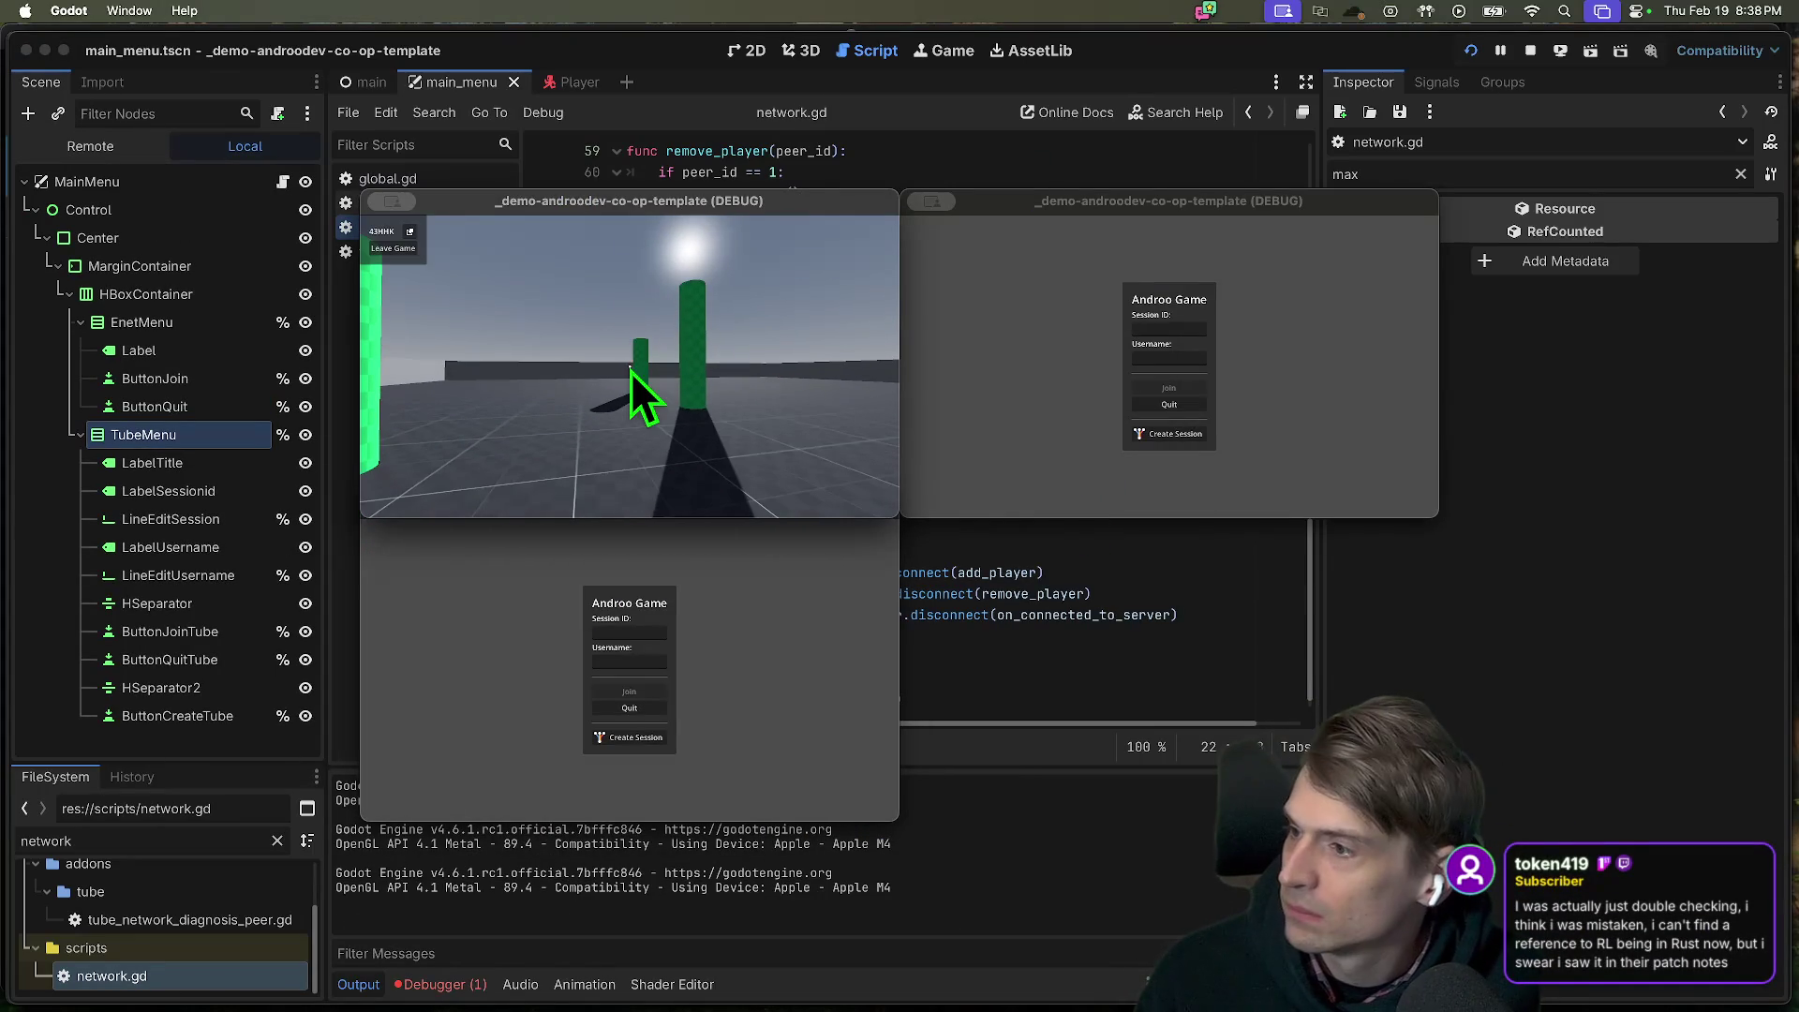
click(1217, 475)
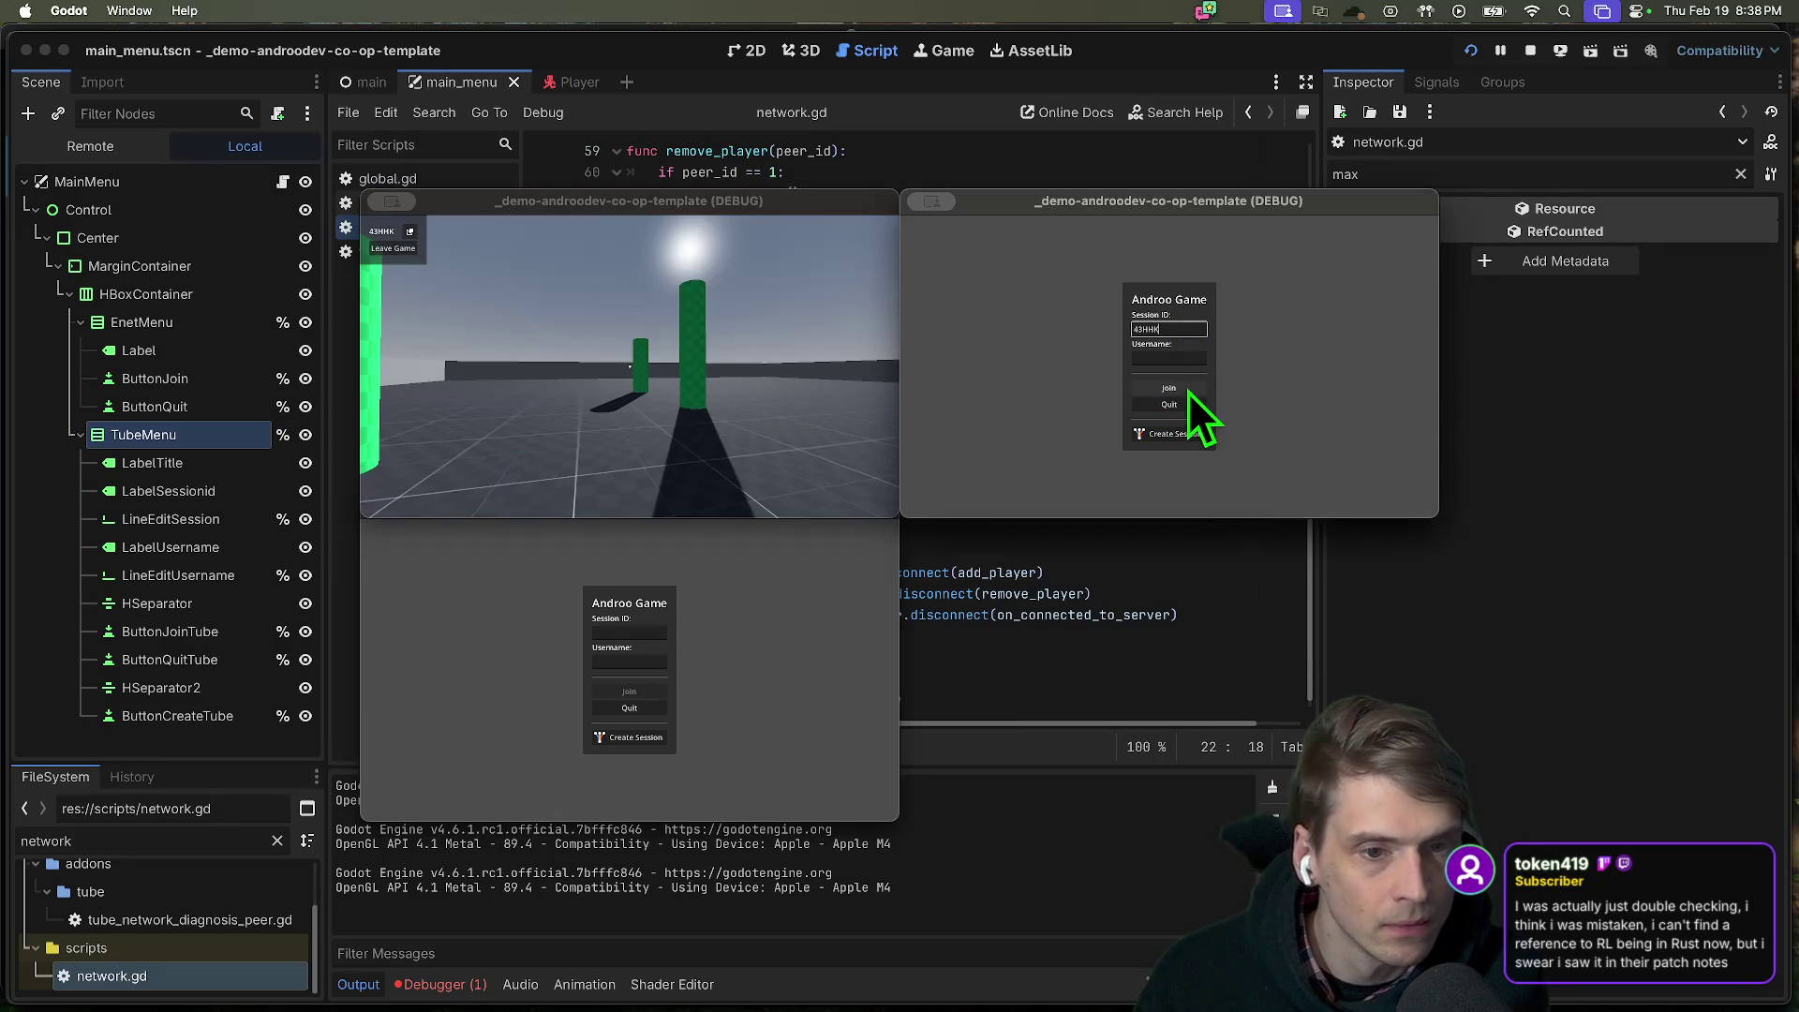
click(1188, 390)
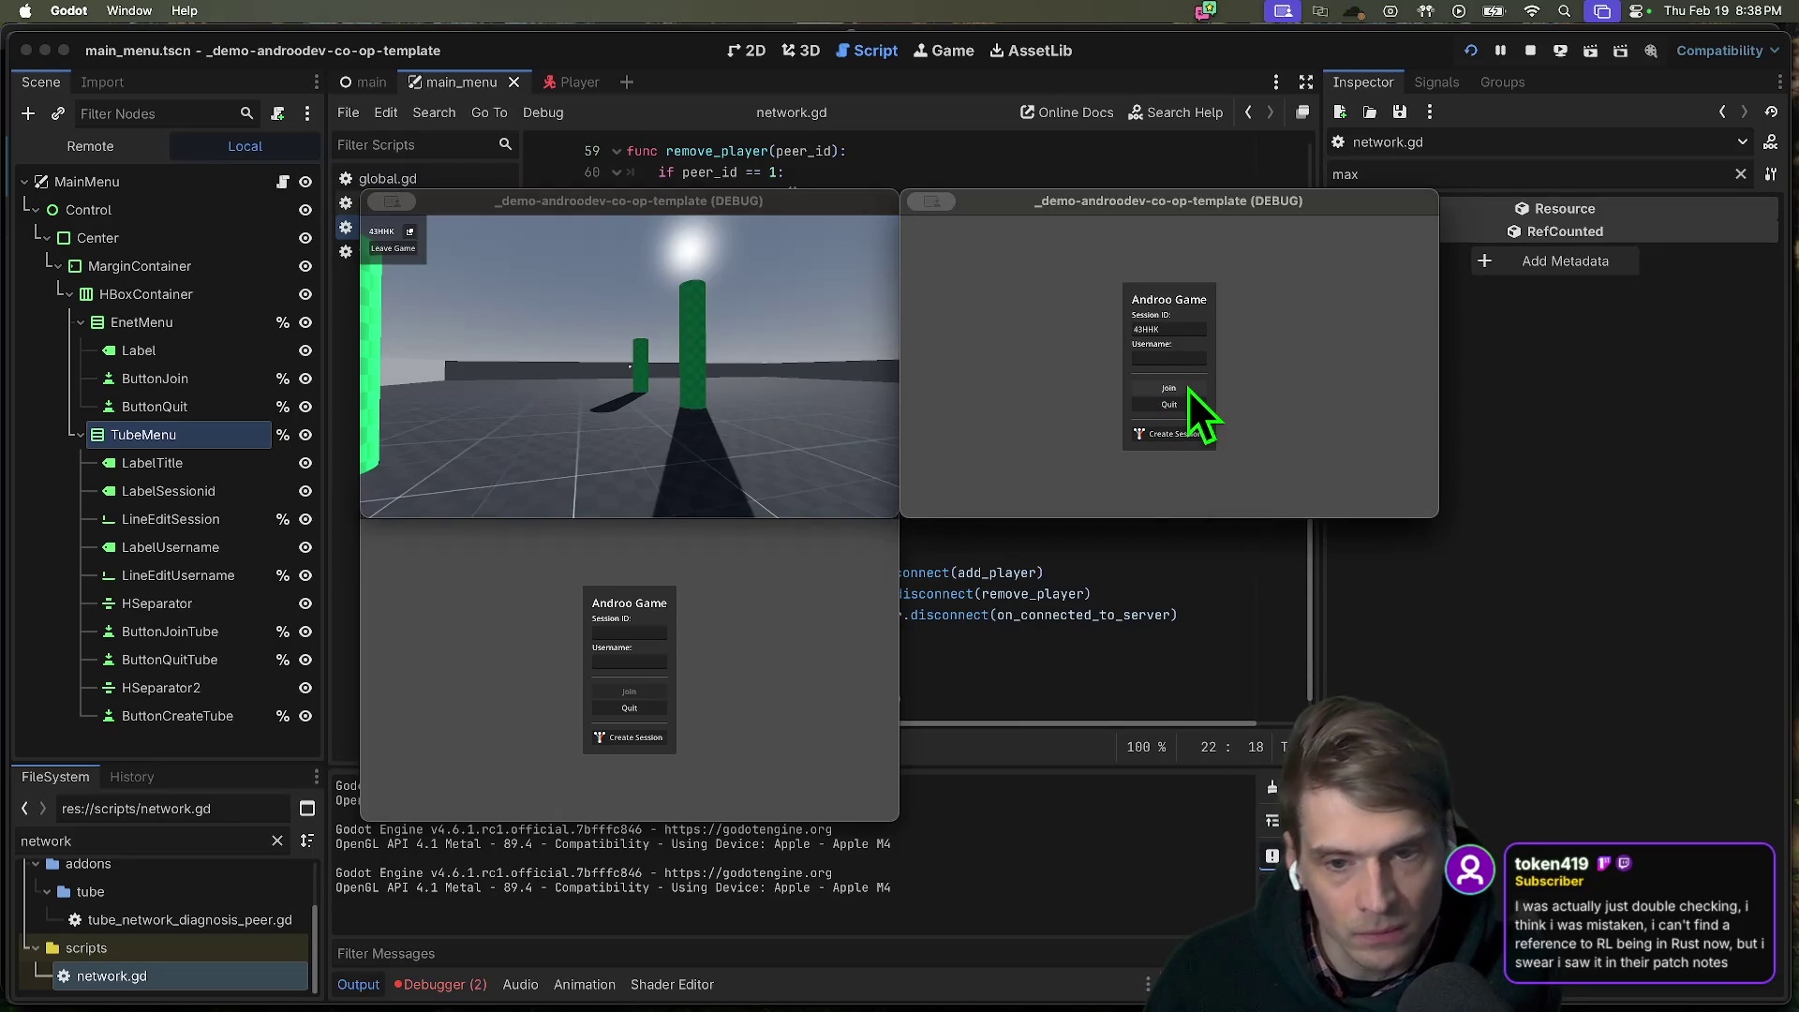
key(w)
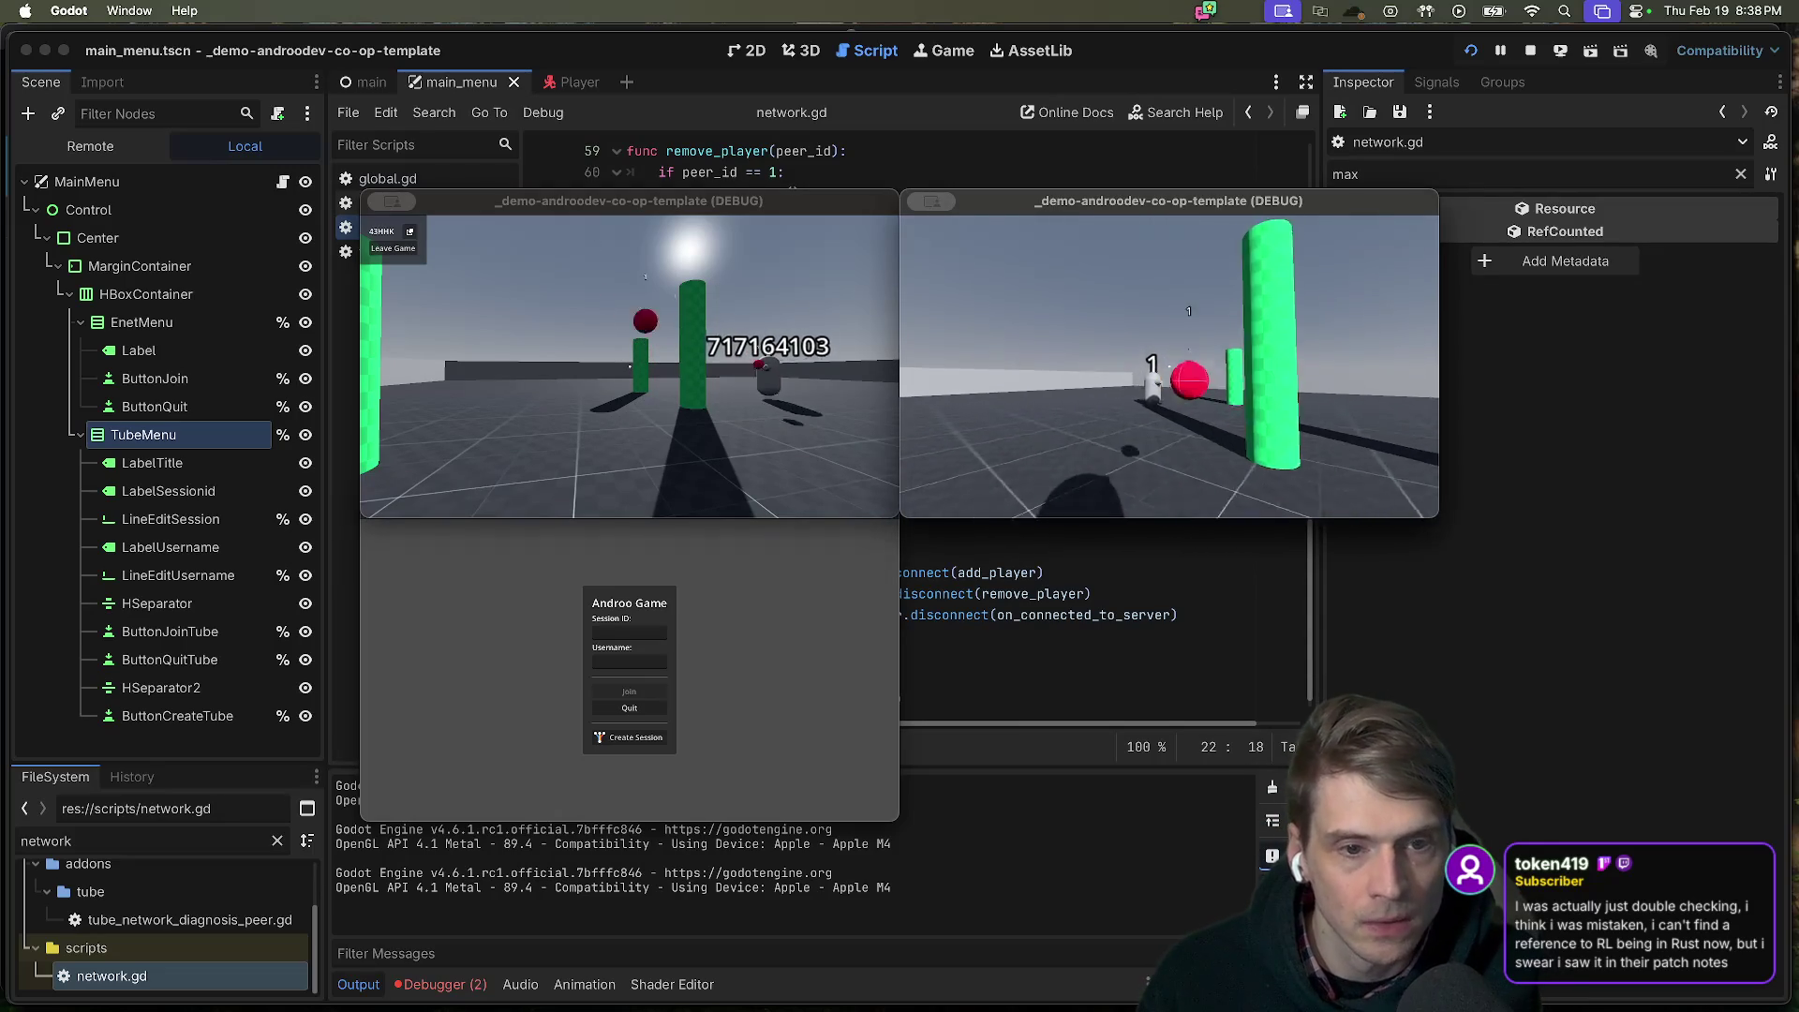
key(w)
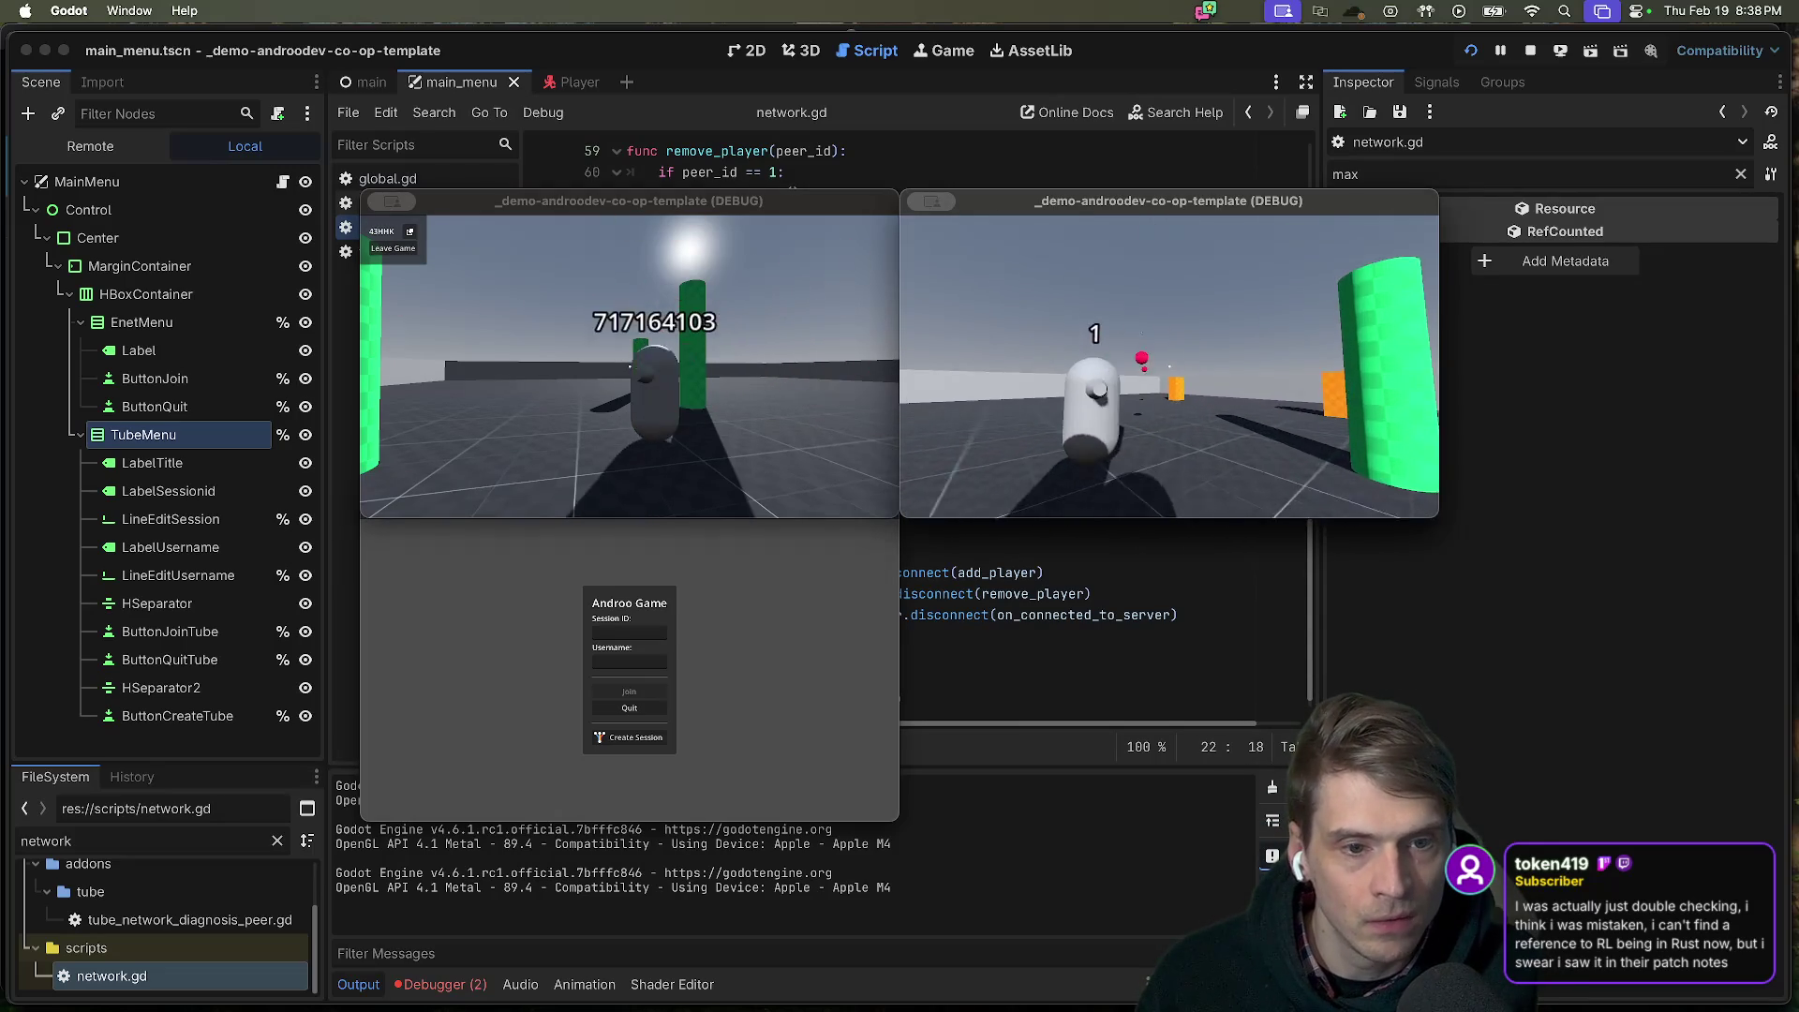
key(w)
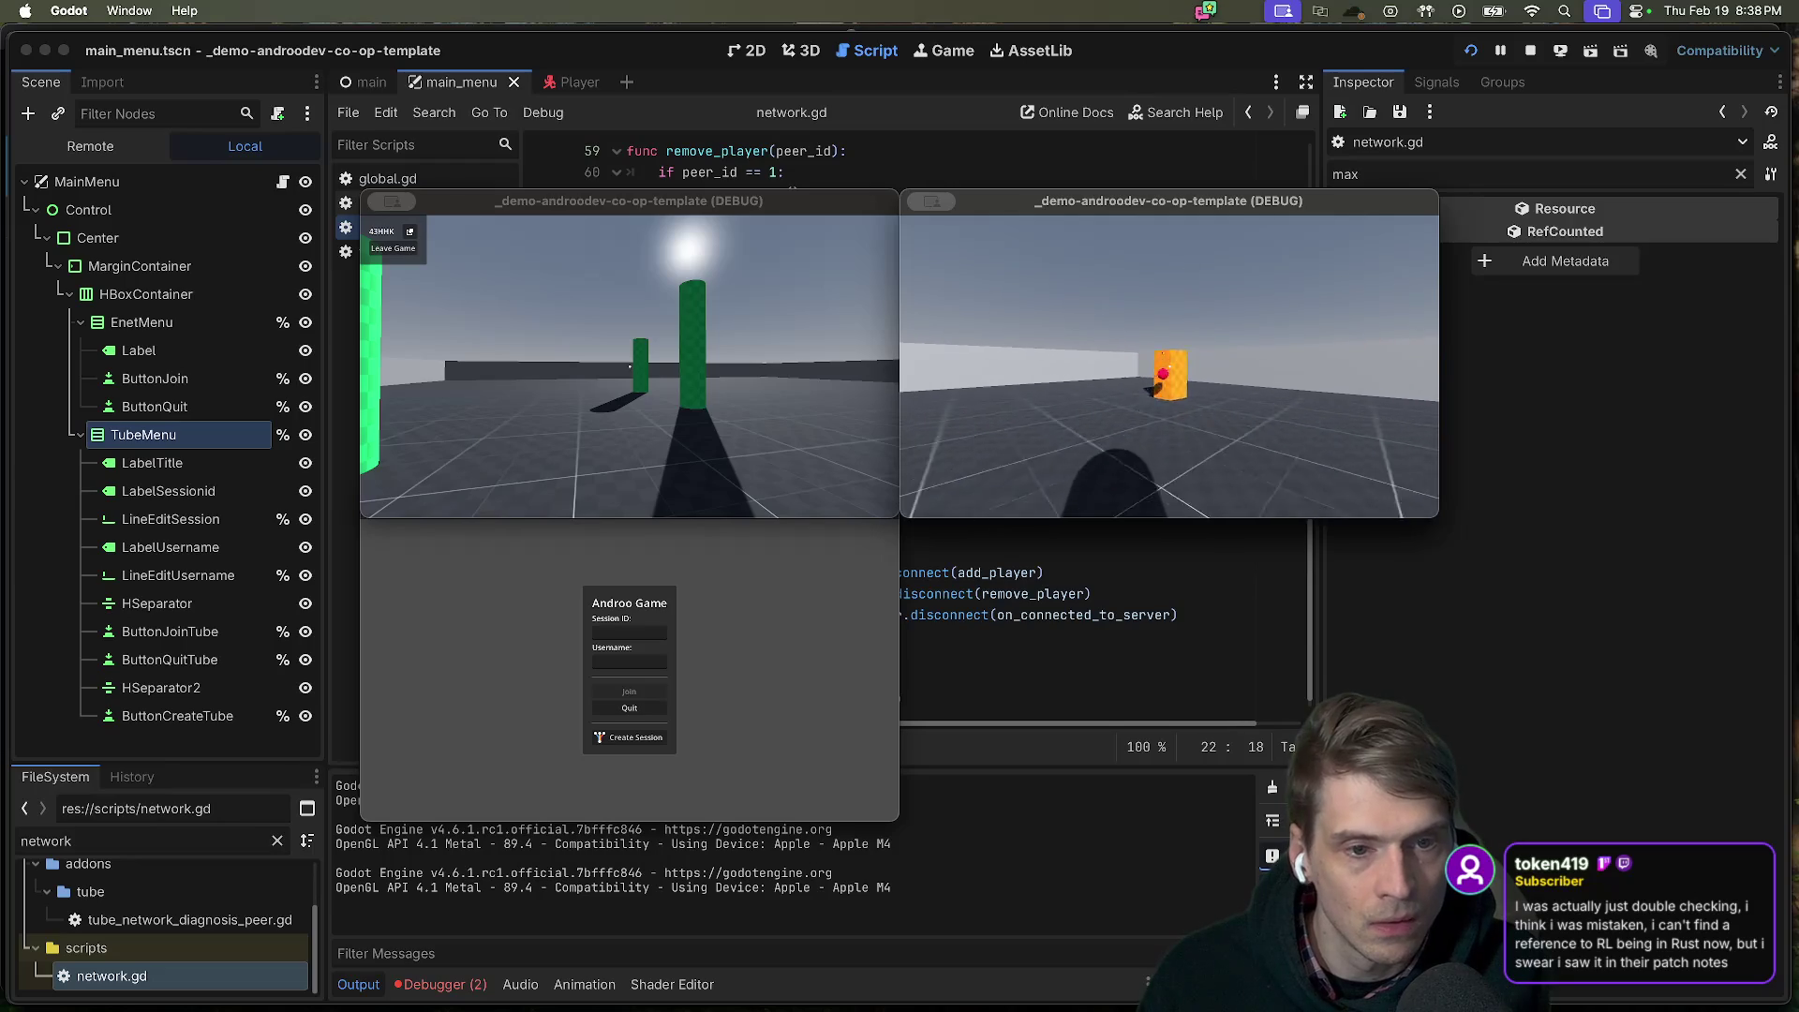
key(w)
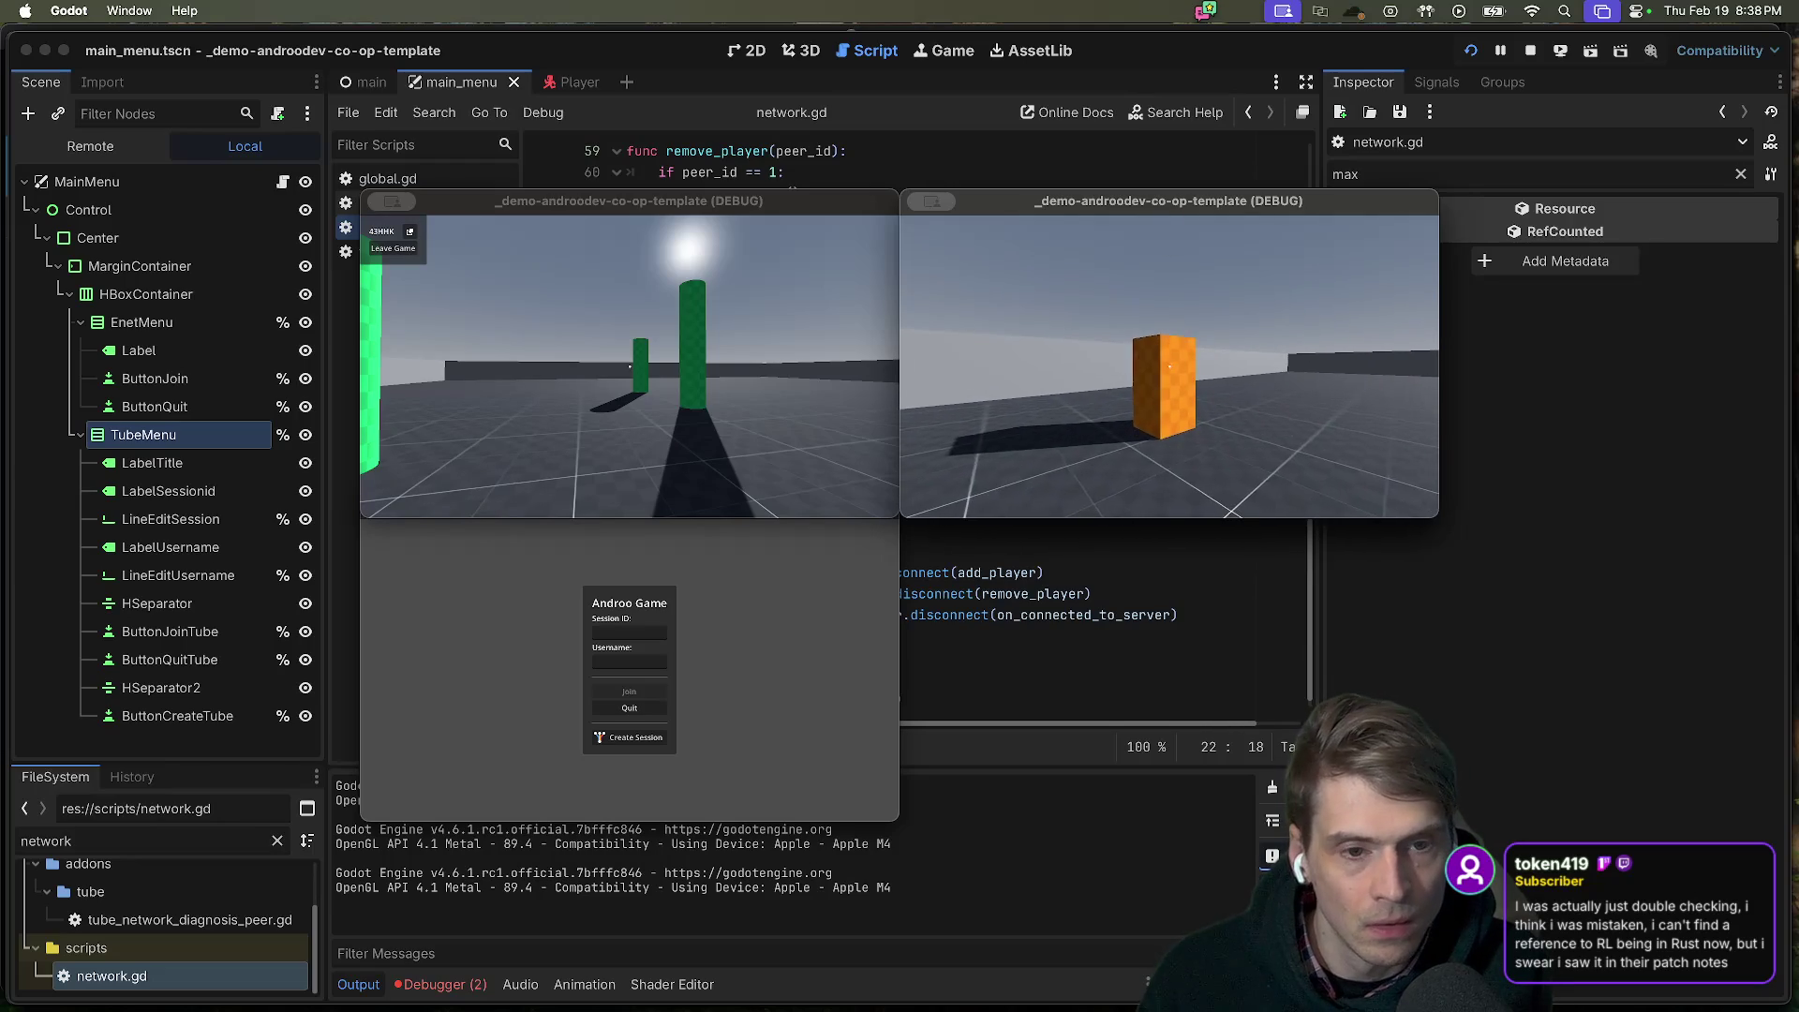
Walk the host player past the capsule toward the orange box.
click(495, 403)
key(w)
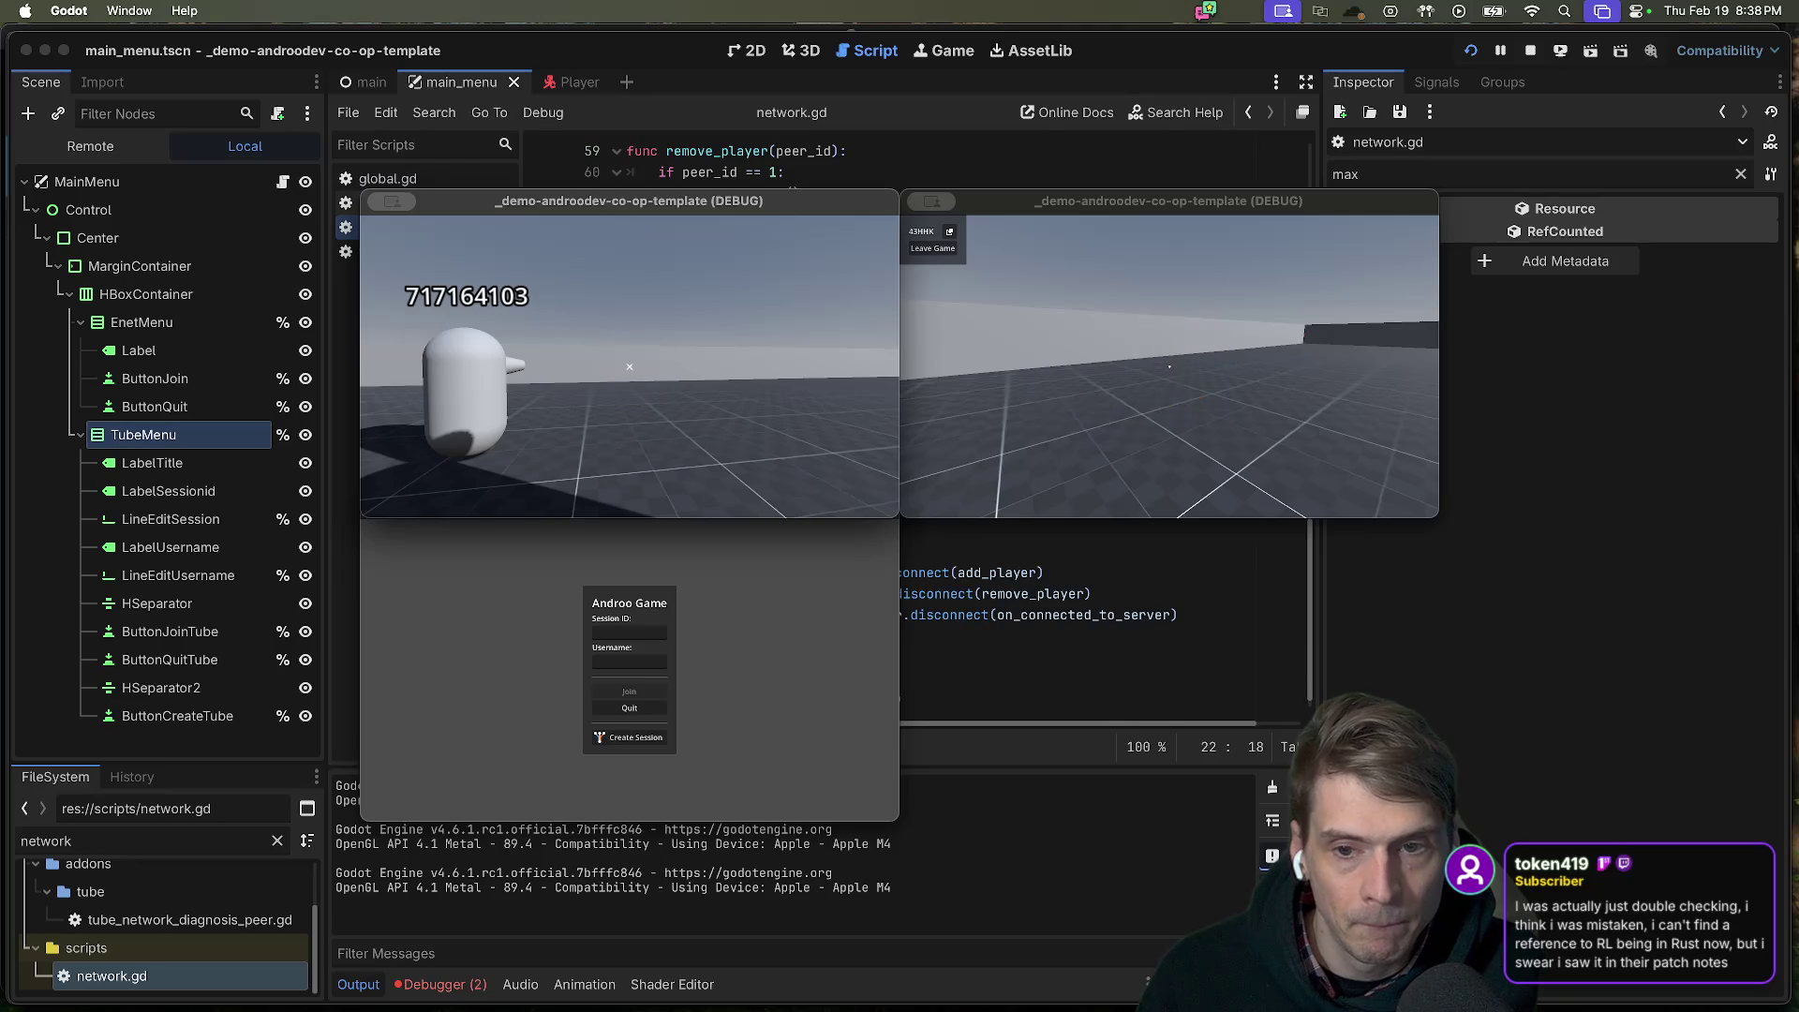
key(w)
key(w)
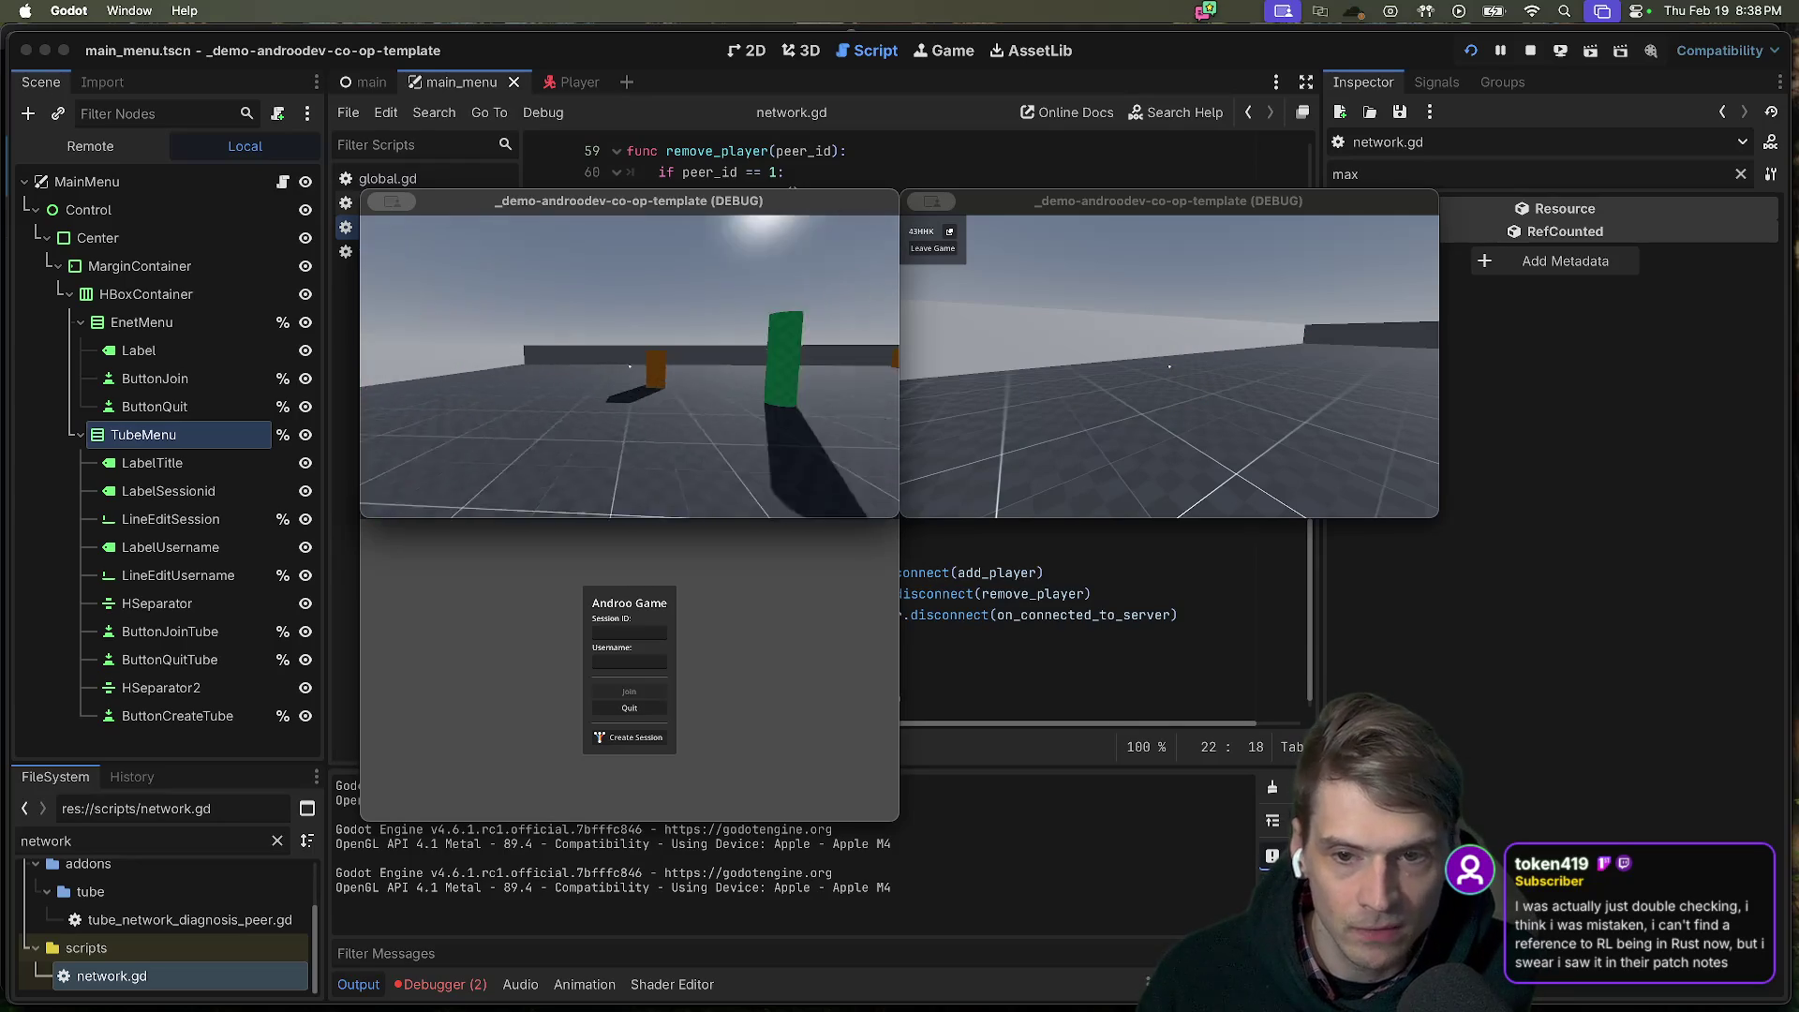
key(w)
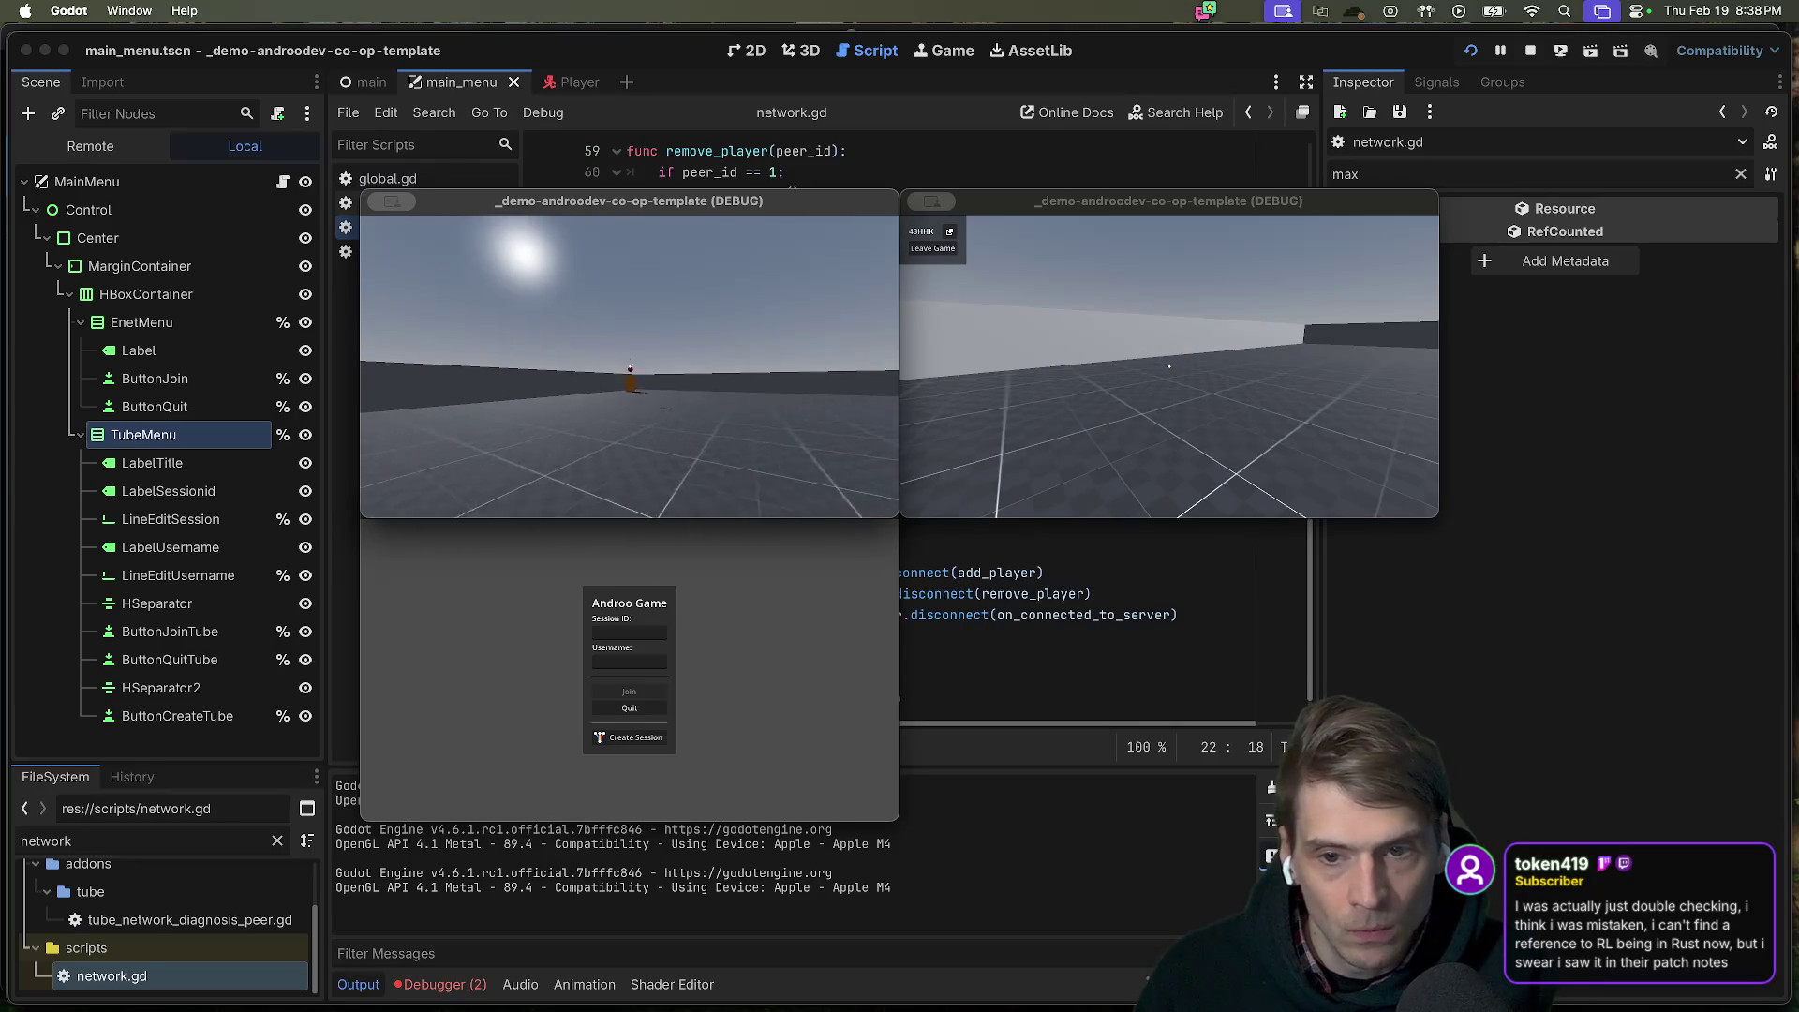
key(Escape)
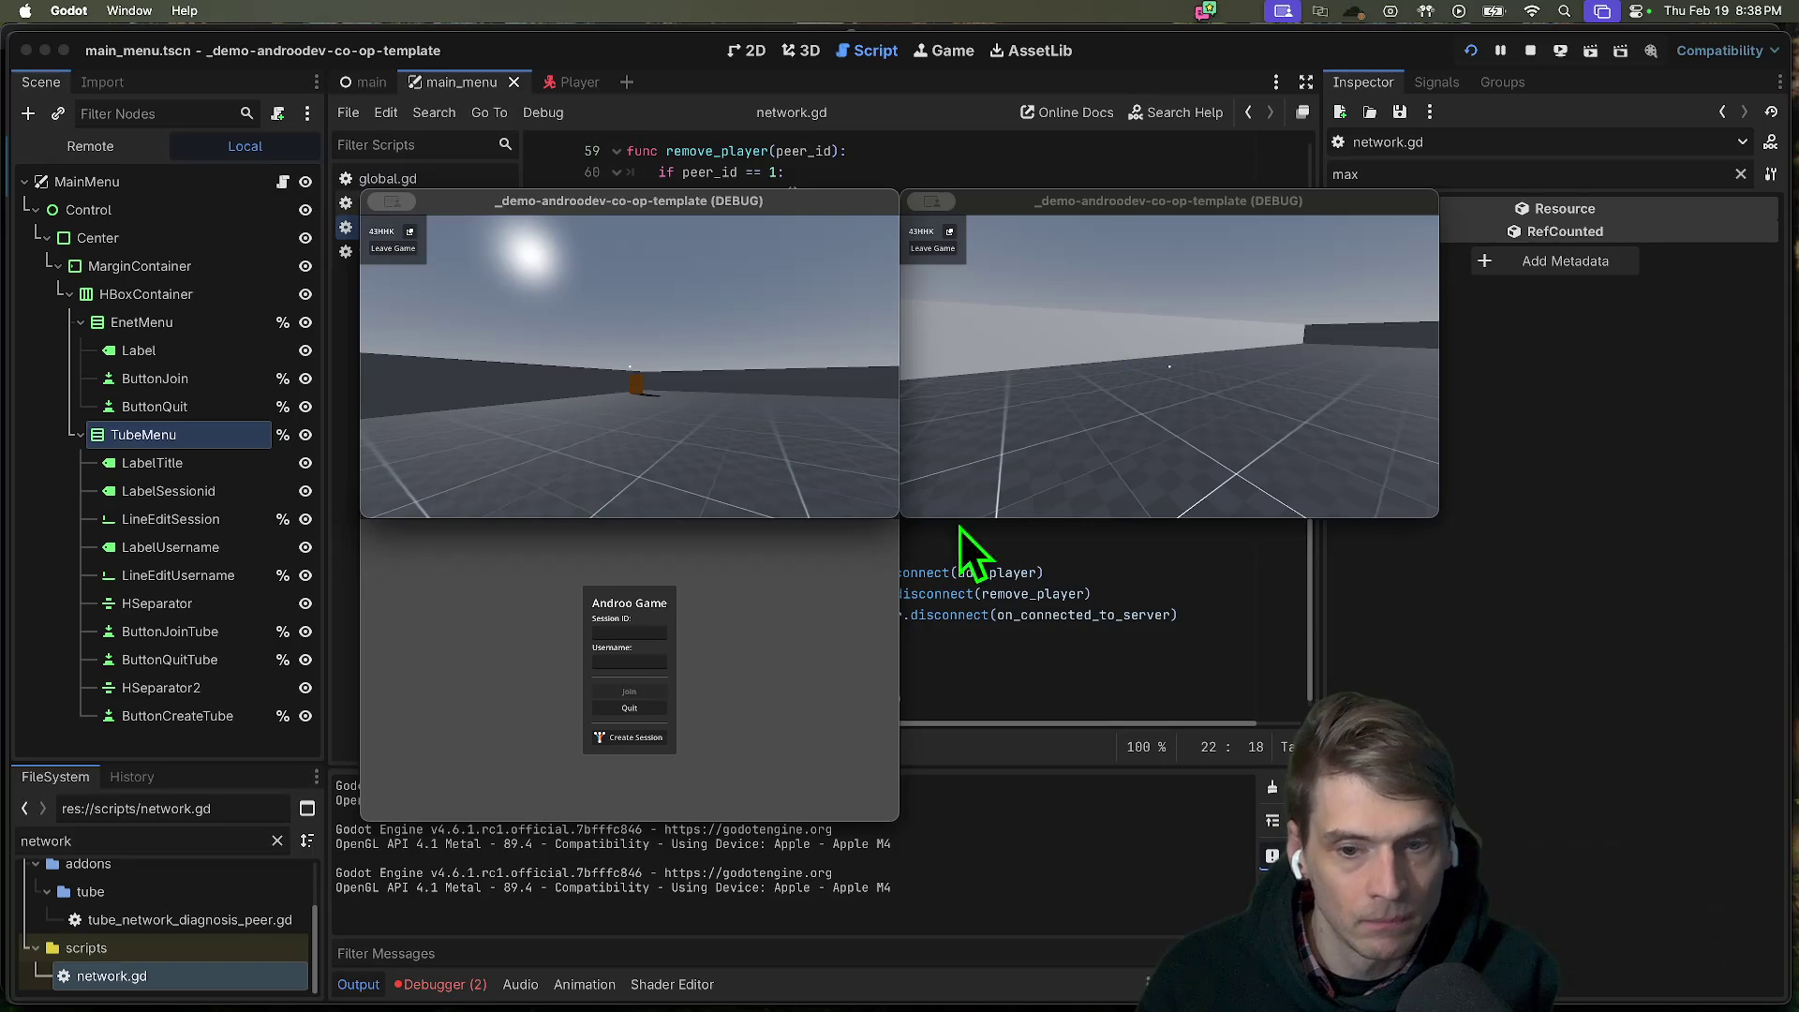
Paste the session ID into the third game, join, walk briefly, then close it.
click(609, 633)
text(43HHK)
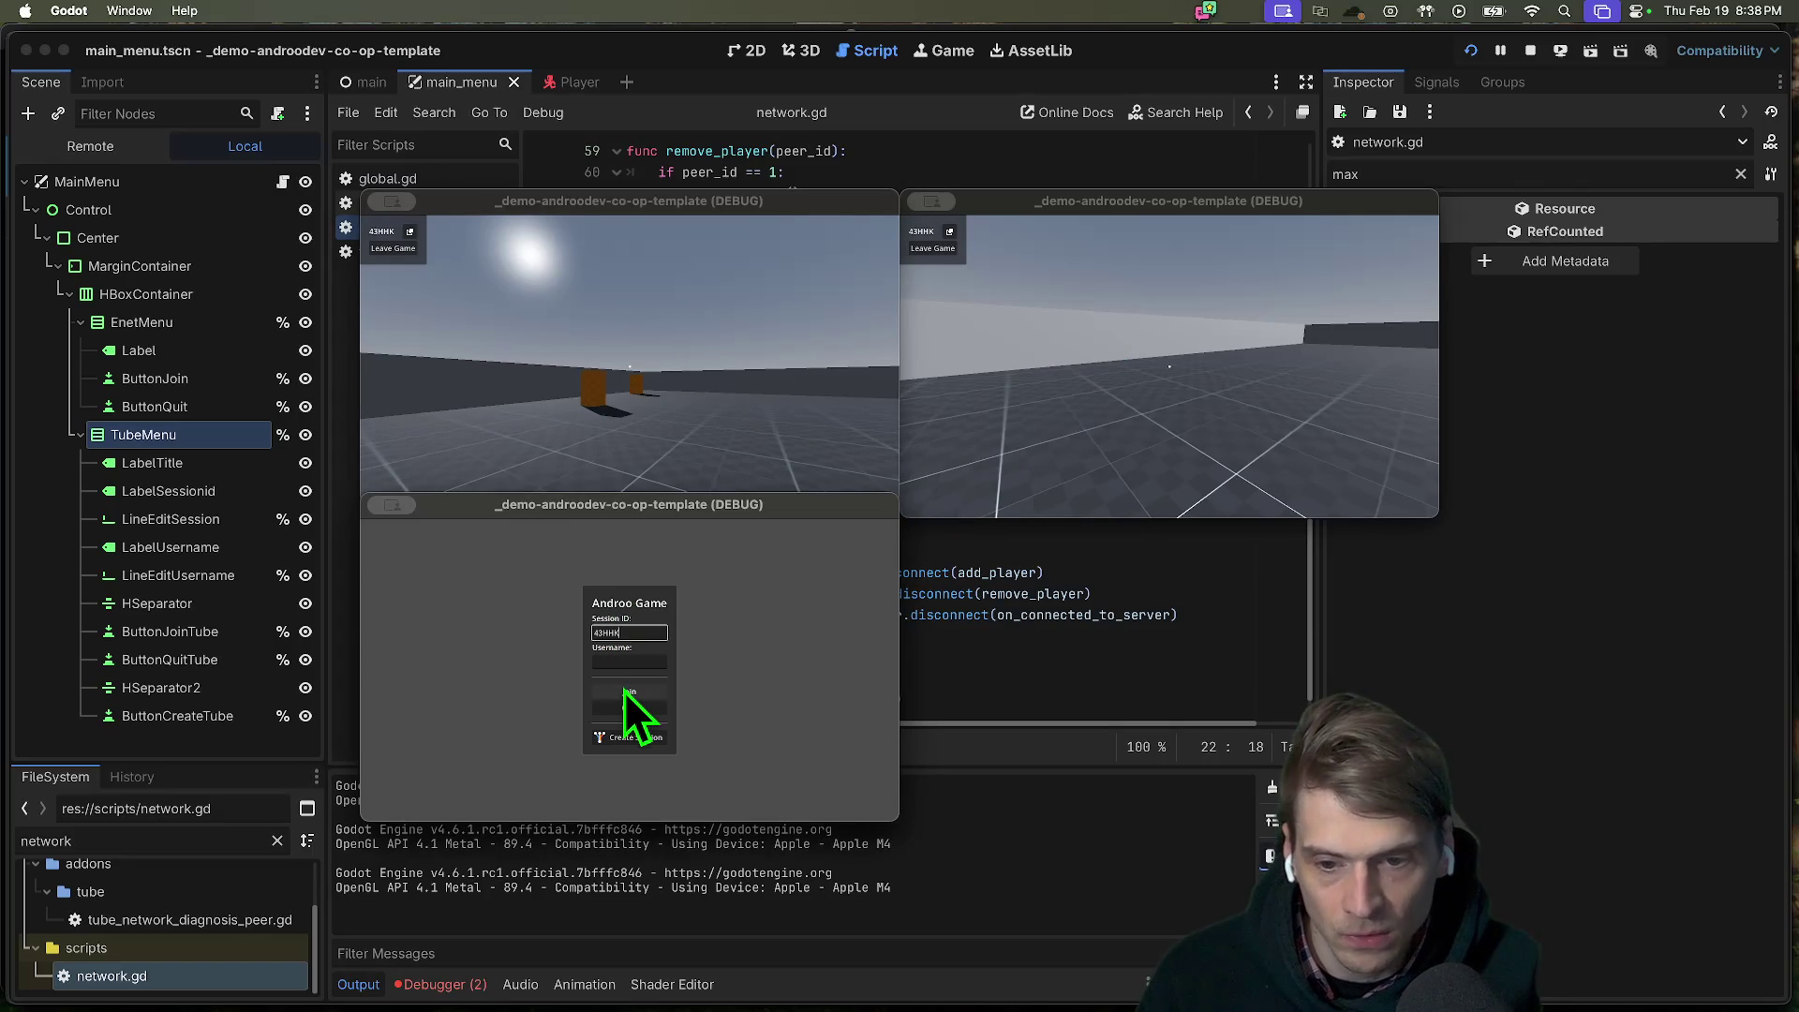
click(625, 691)
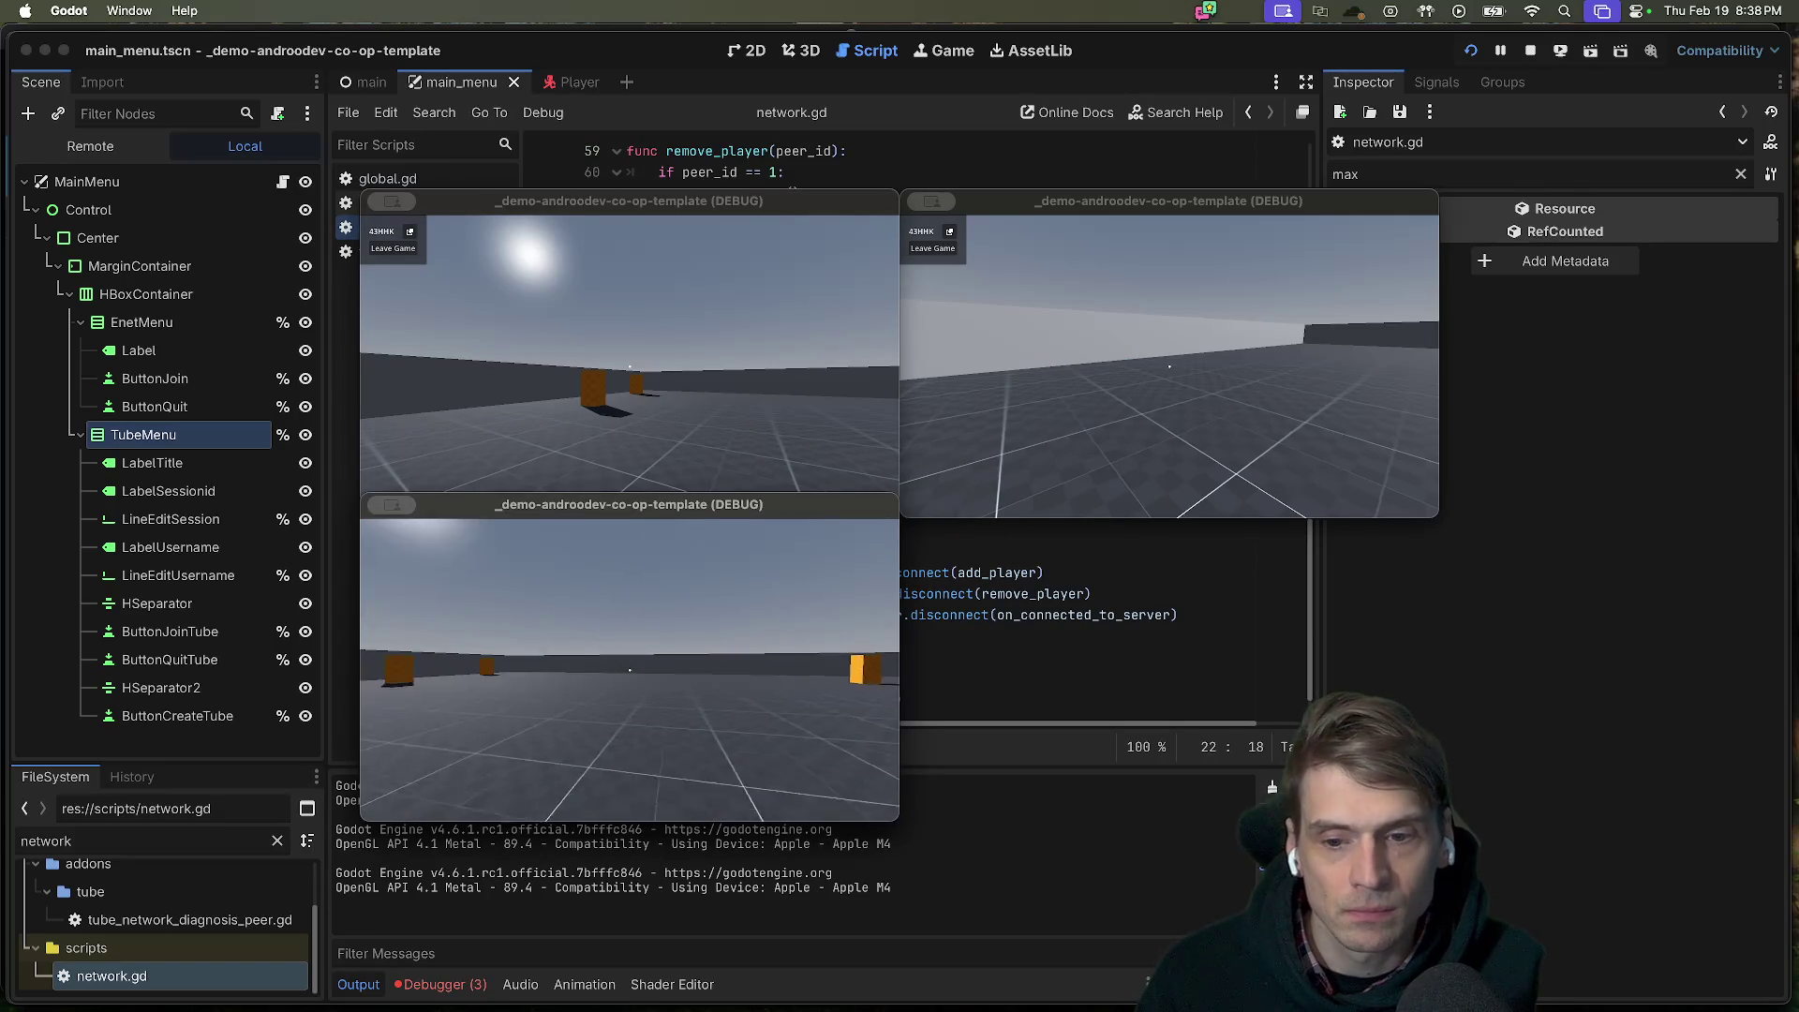
key(w)
mouse_move(629, 670)
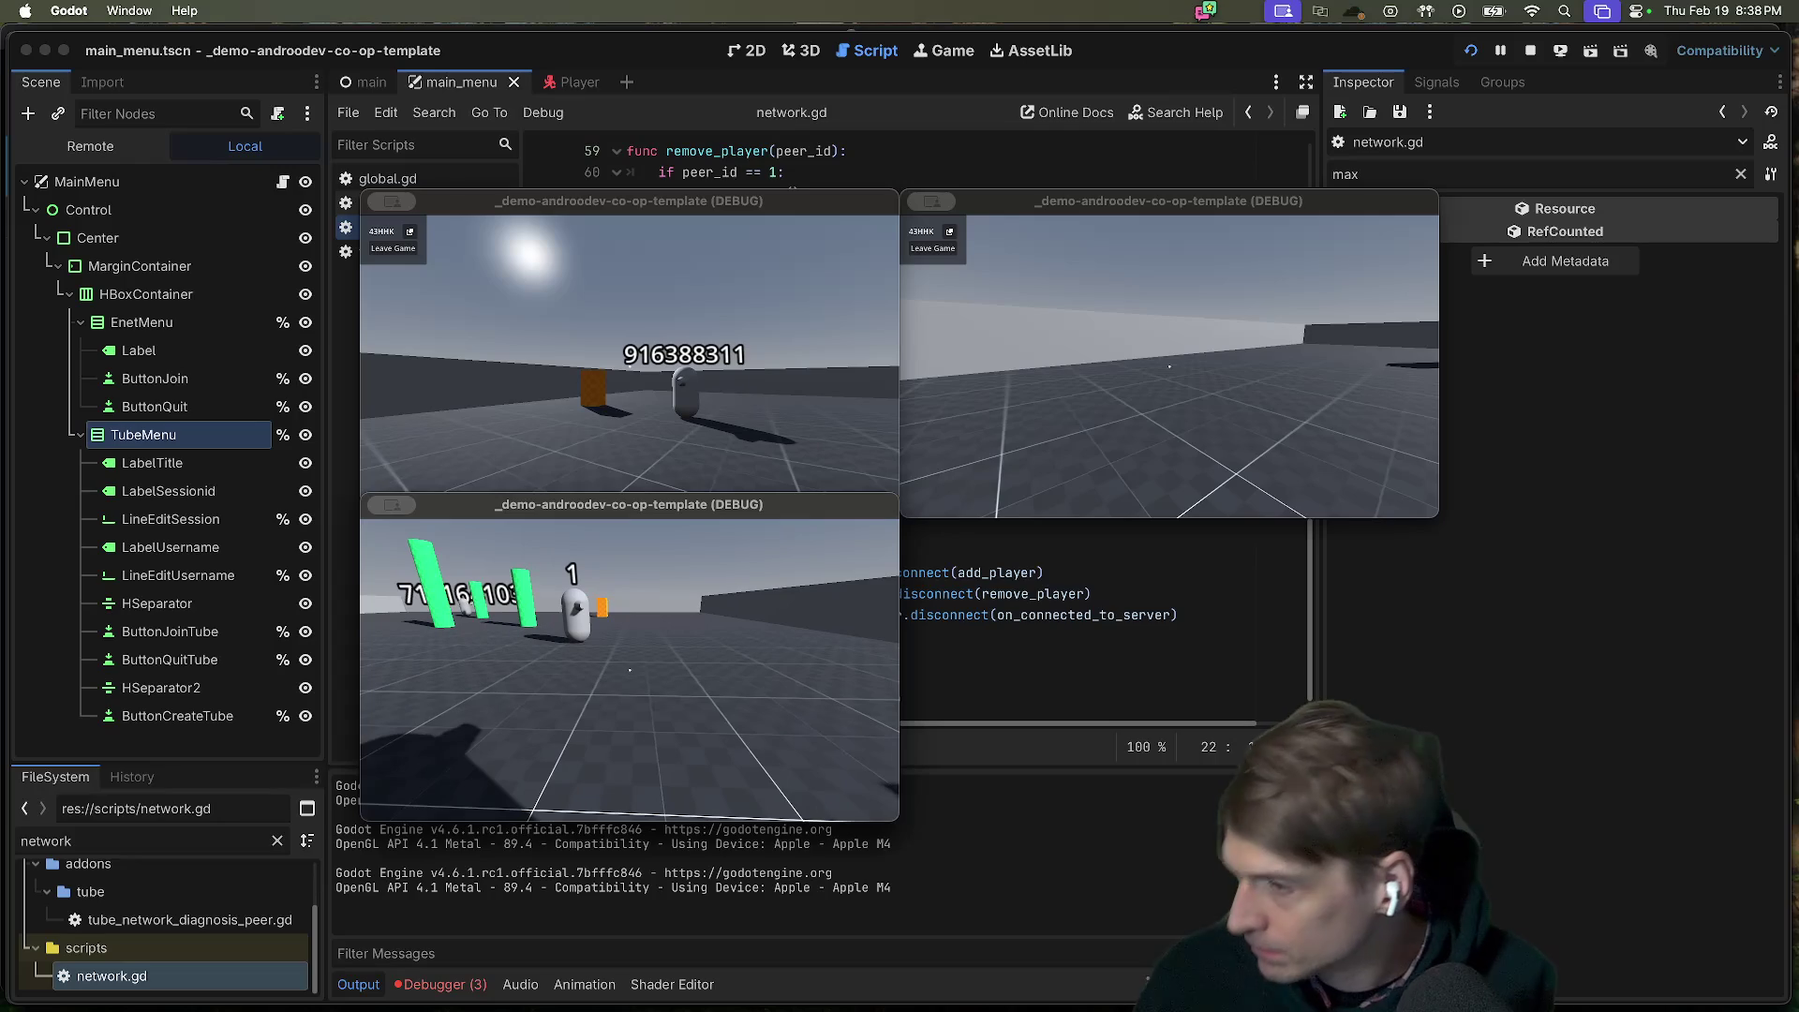
key(Escape)
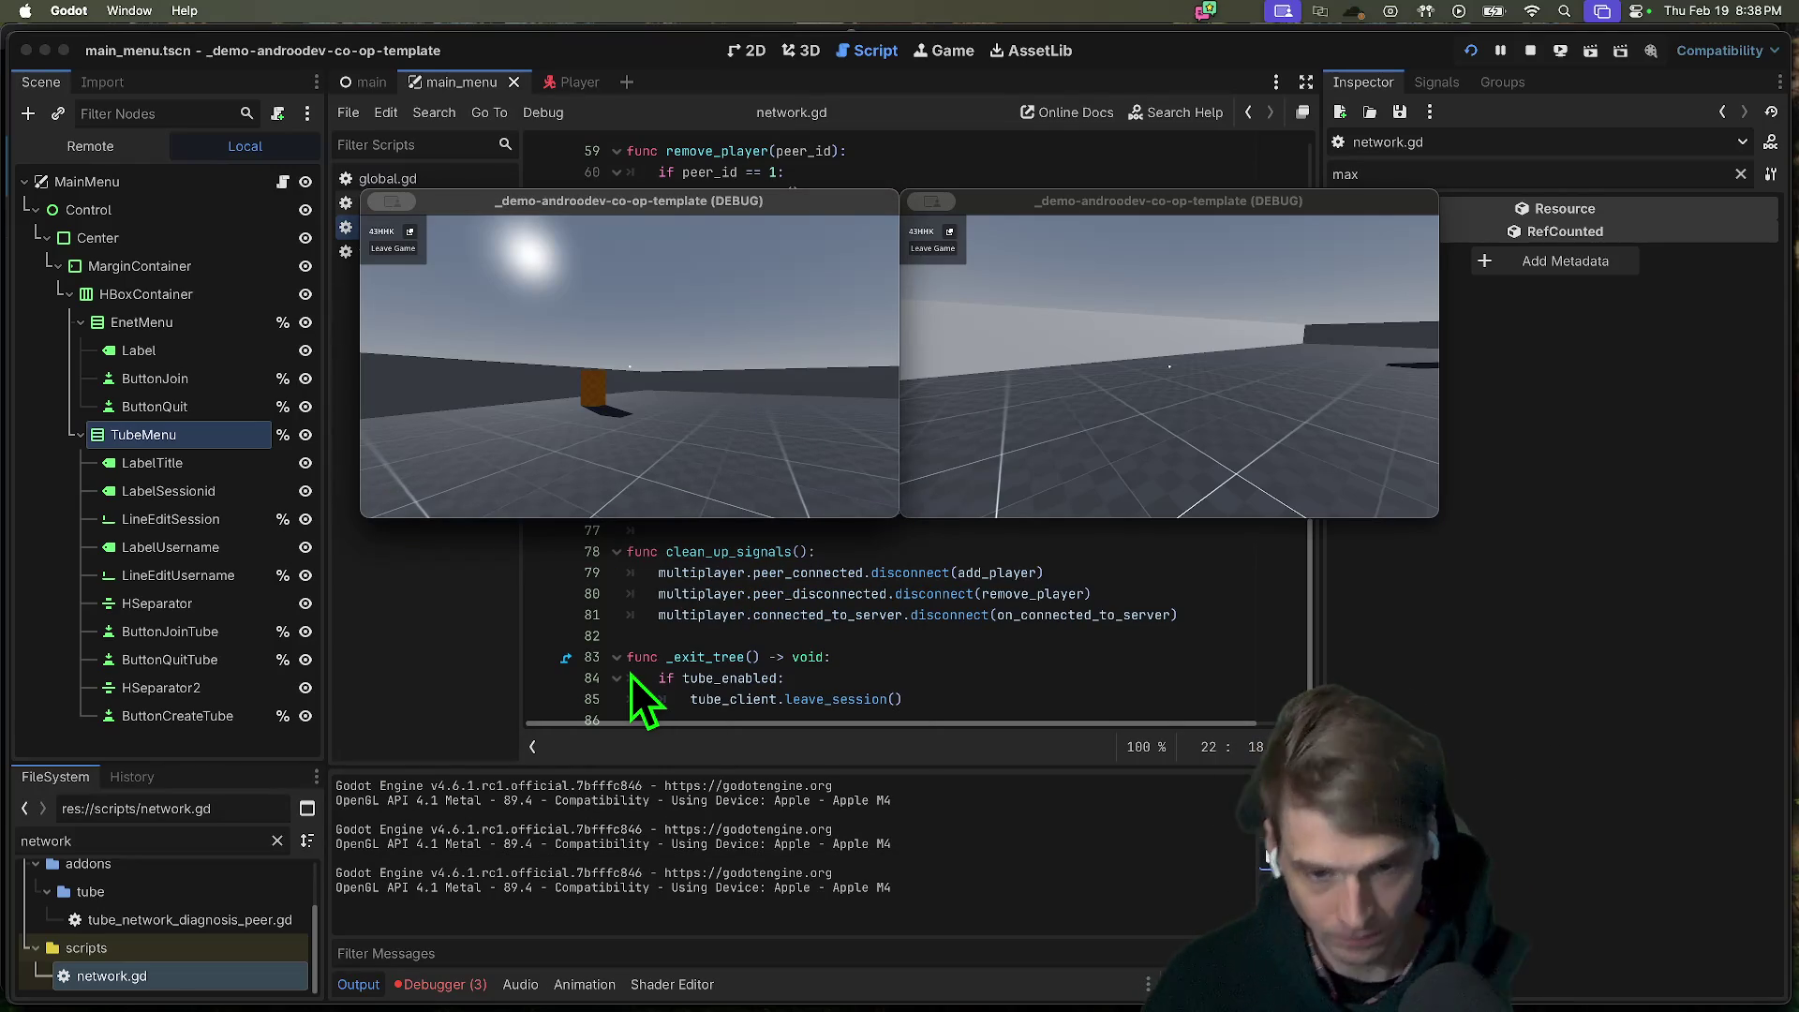
Close the first game window and stop the running project.
key(Escape)
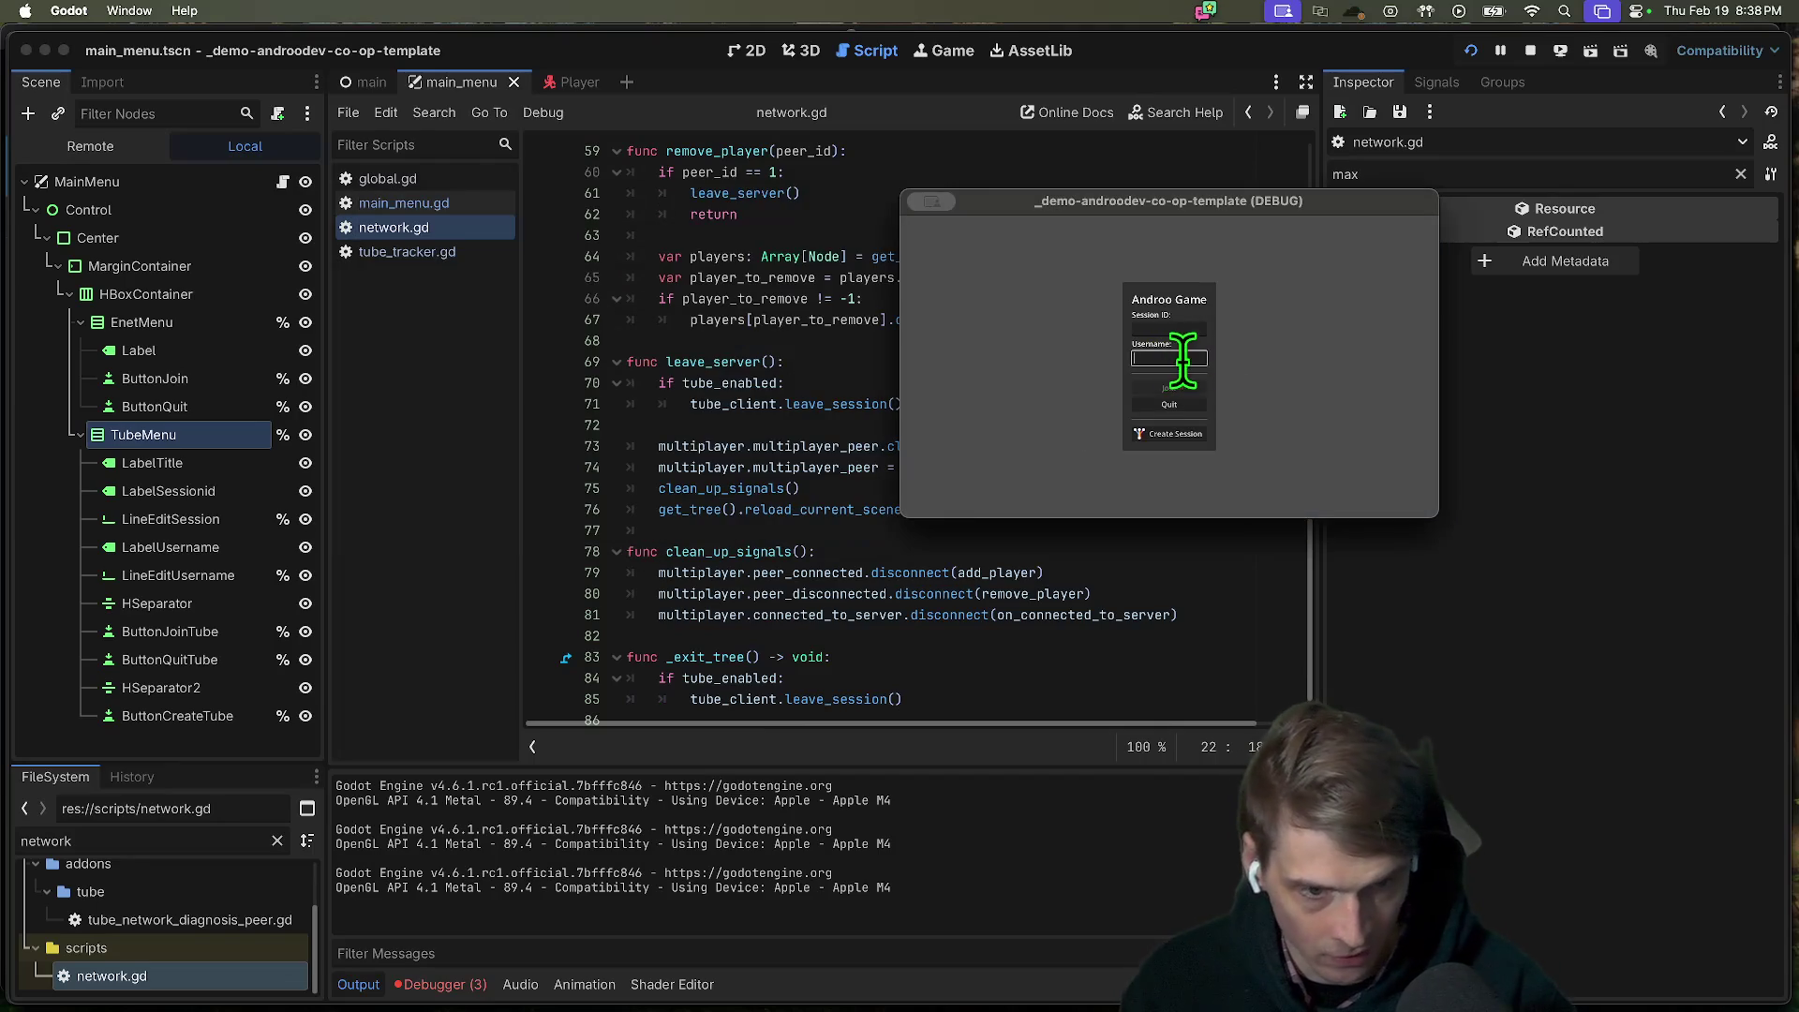
click(1531, 50)
click(1204, 366)
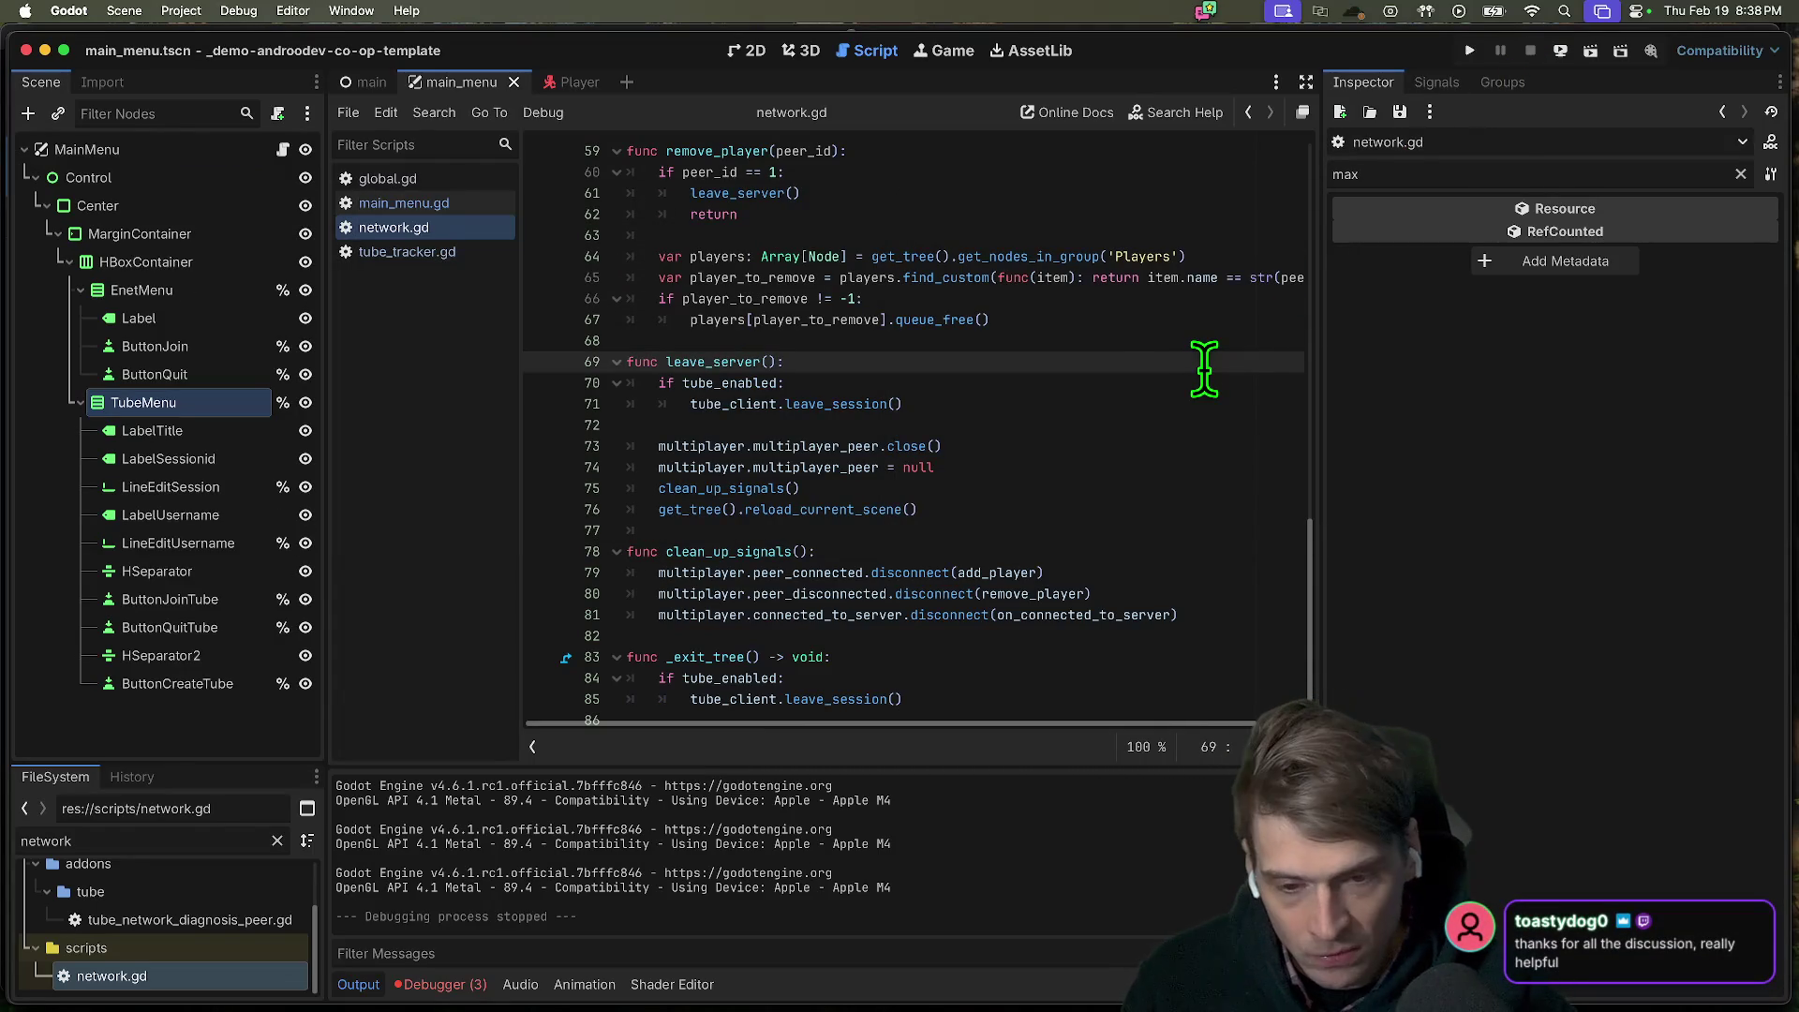
Switch from the Godot editor over to DaVinci Resolve.
key(super+Tab)
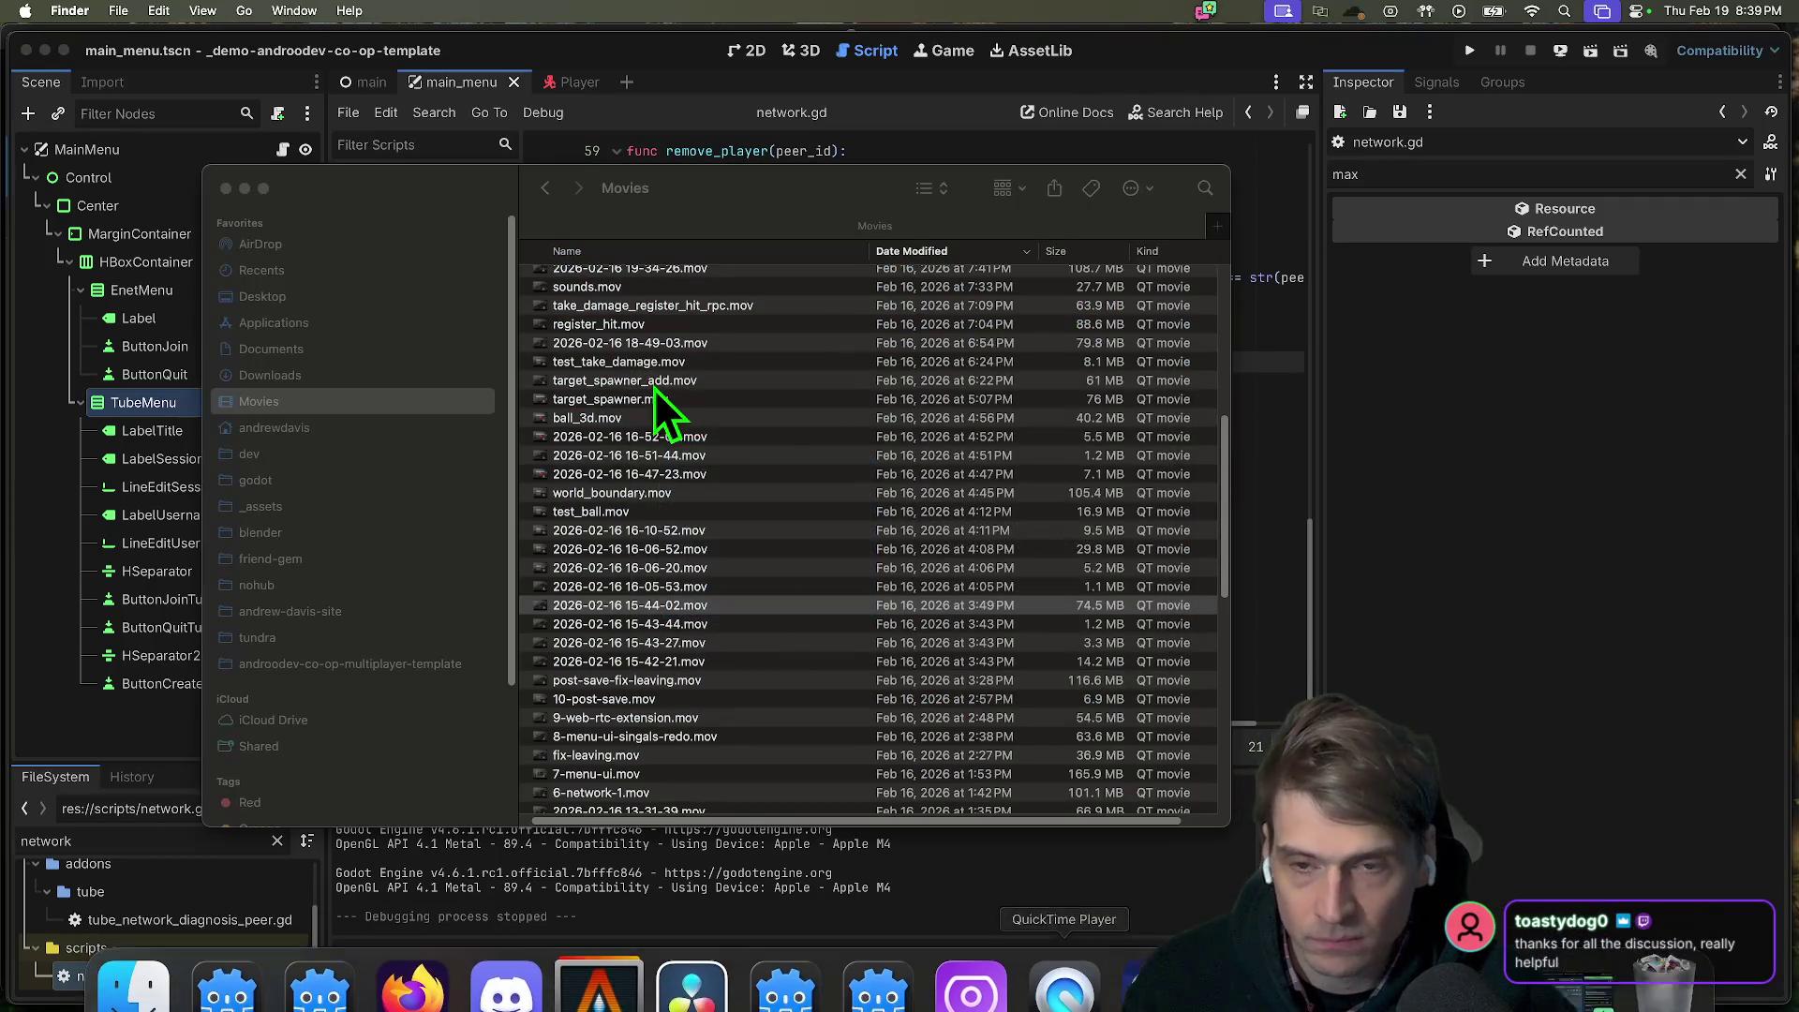
key(super+Tab)
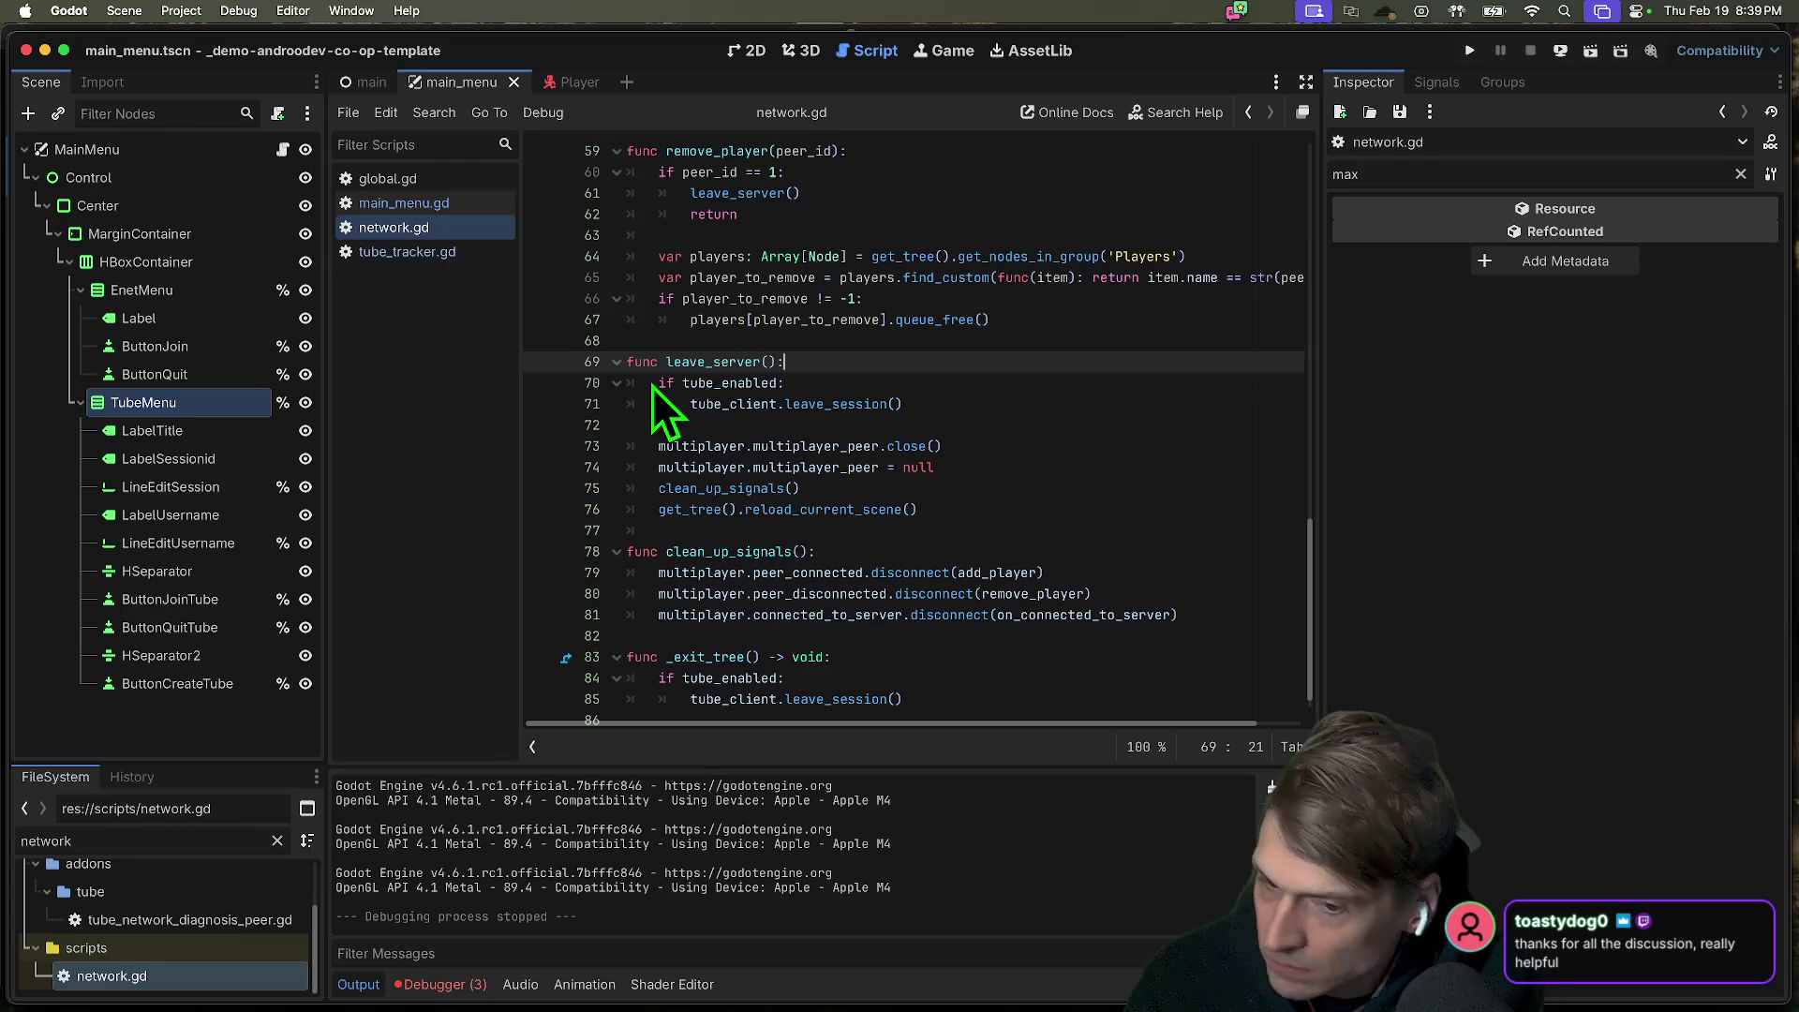
key(super+Tab)
key(super+Tab)
key(super+Tab)
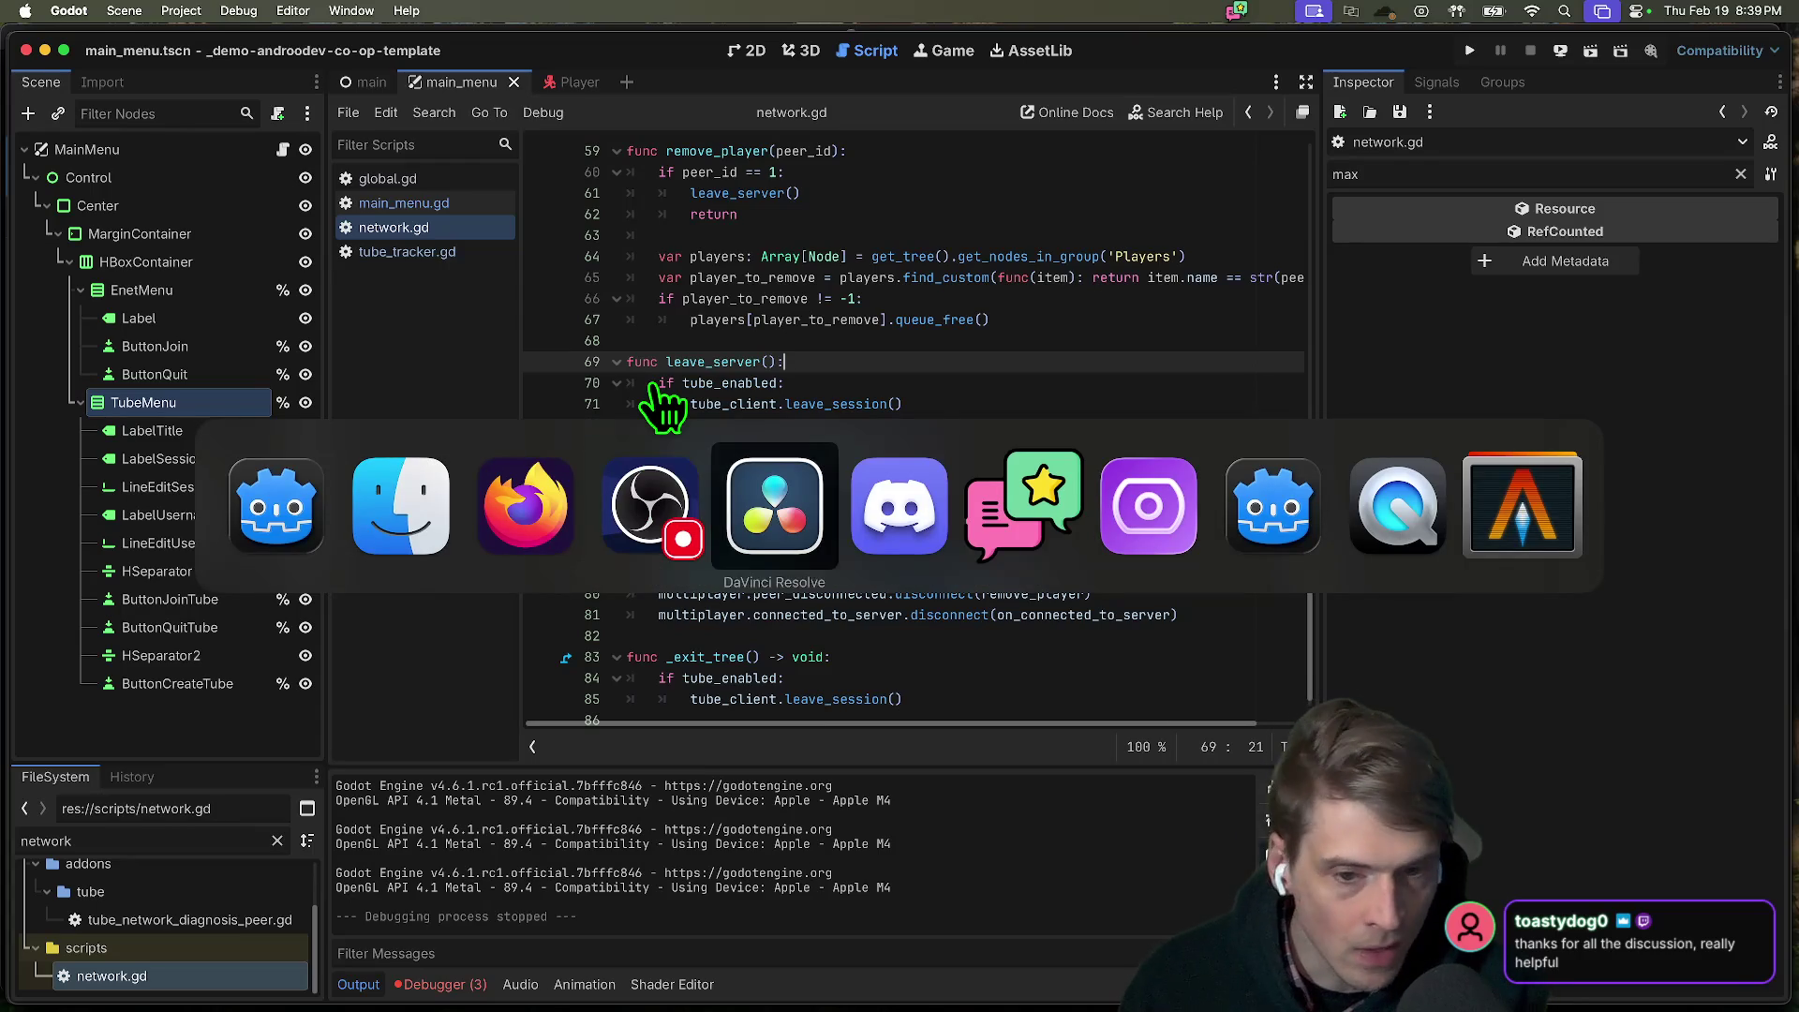
key(super+Tab)
key(super+Tab)
key(super+shift+Tab)
key(super+shift+Tab)
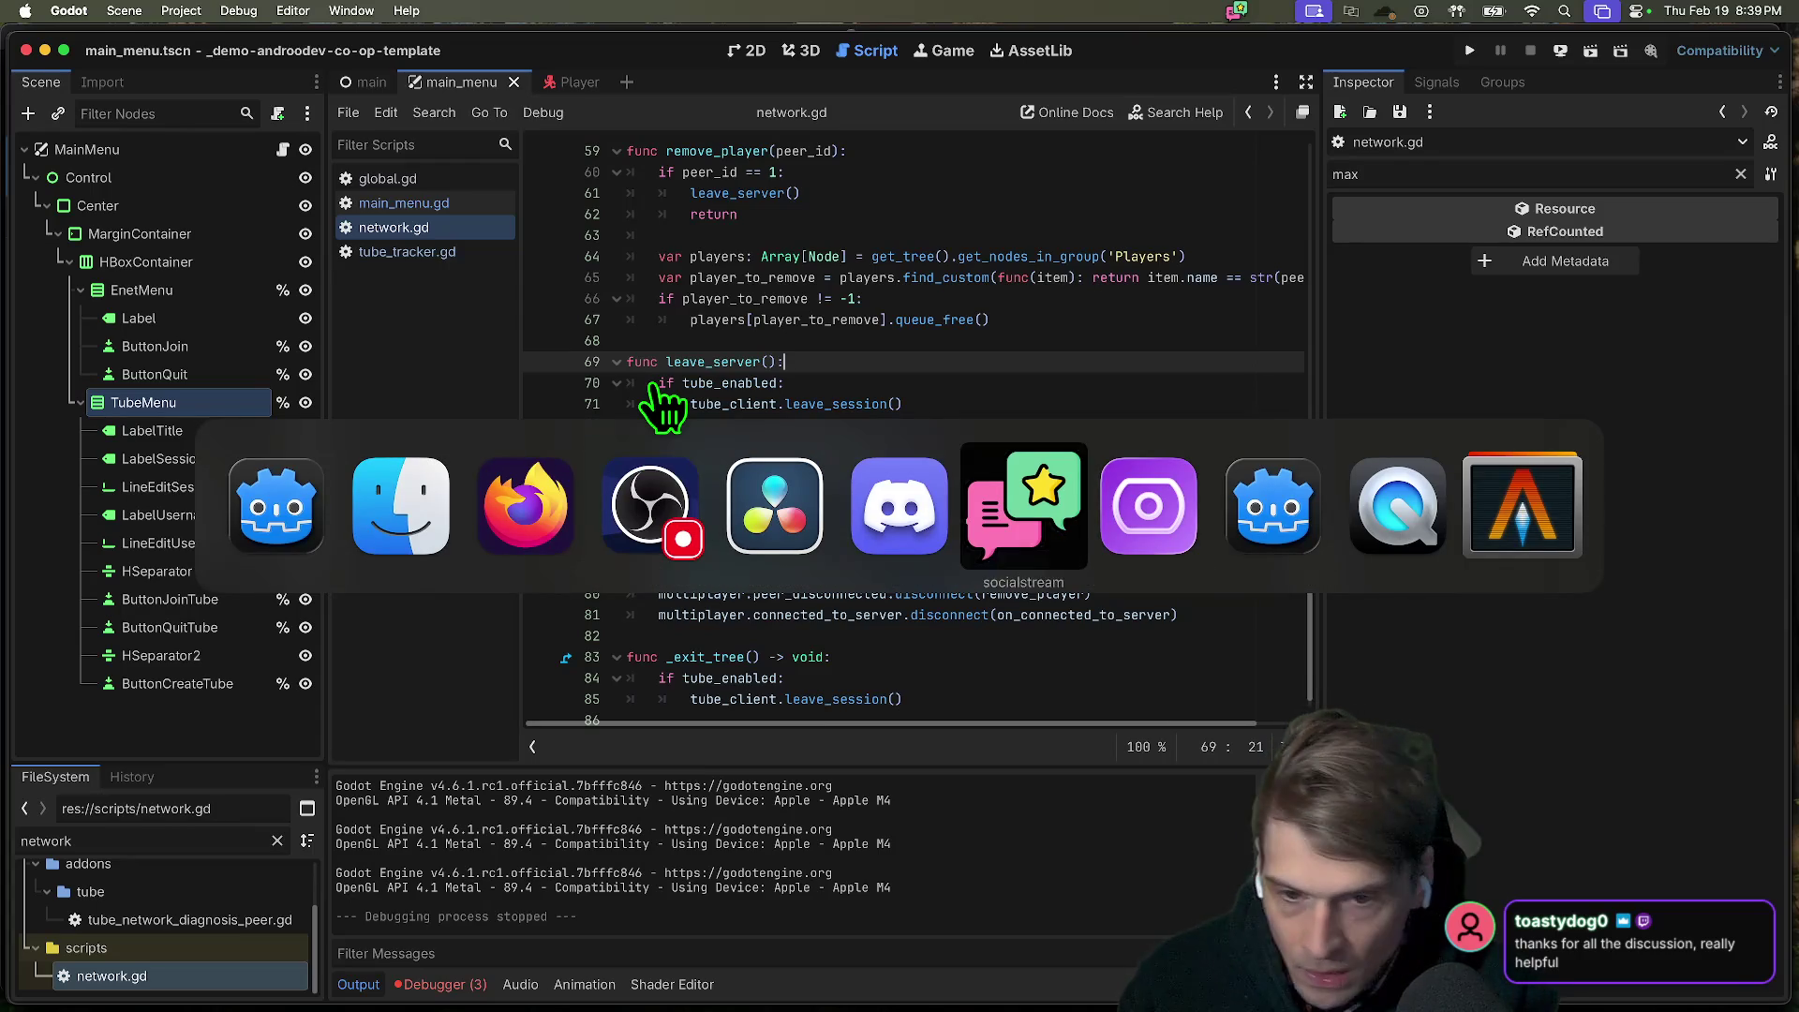
key(super+shift+Tab)
key(super+shift+Tab)
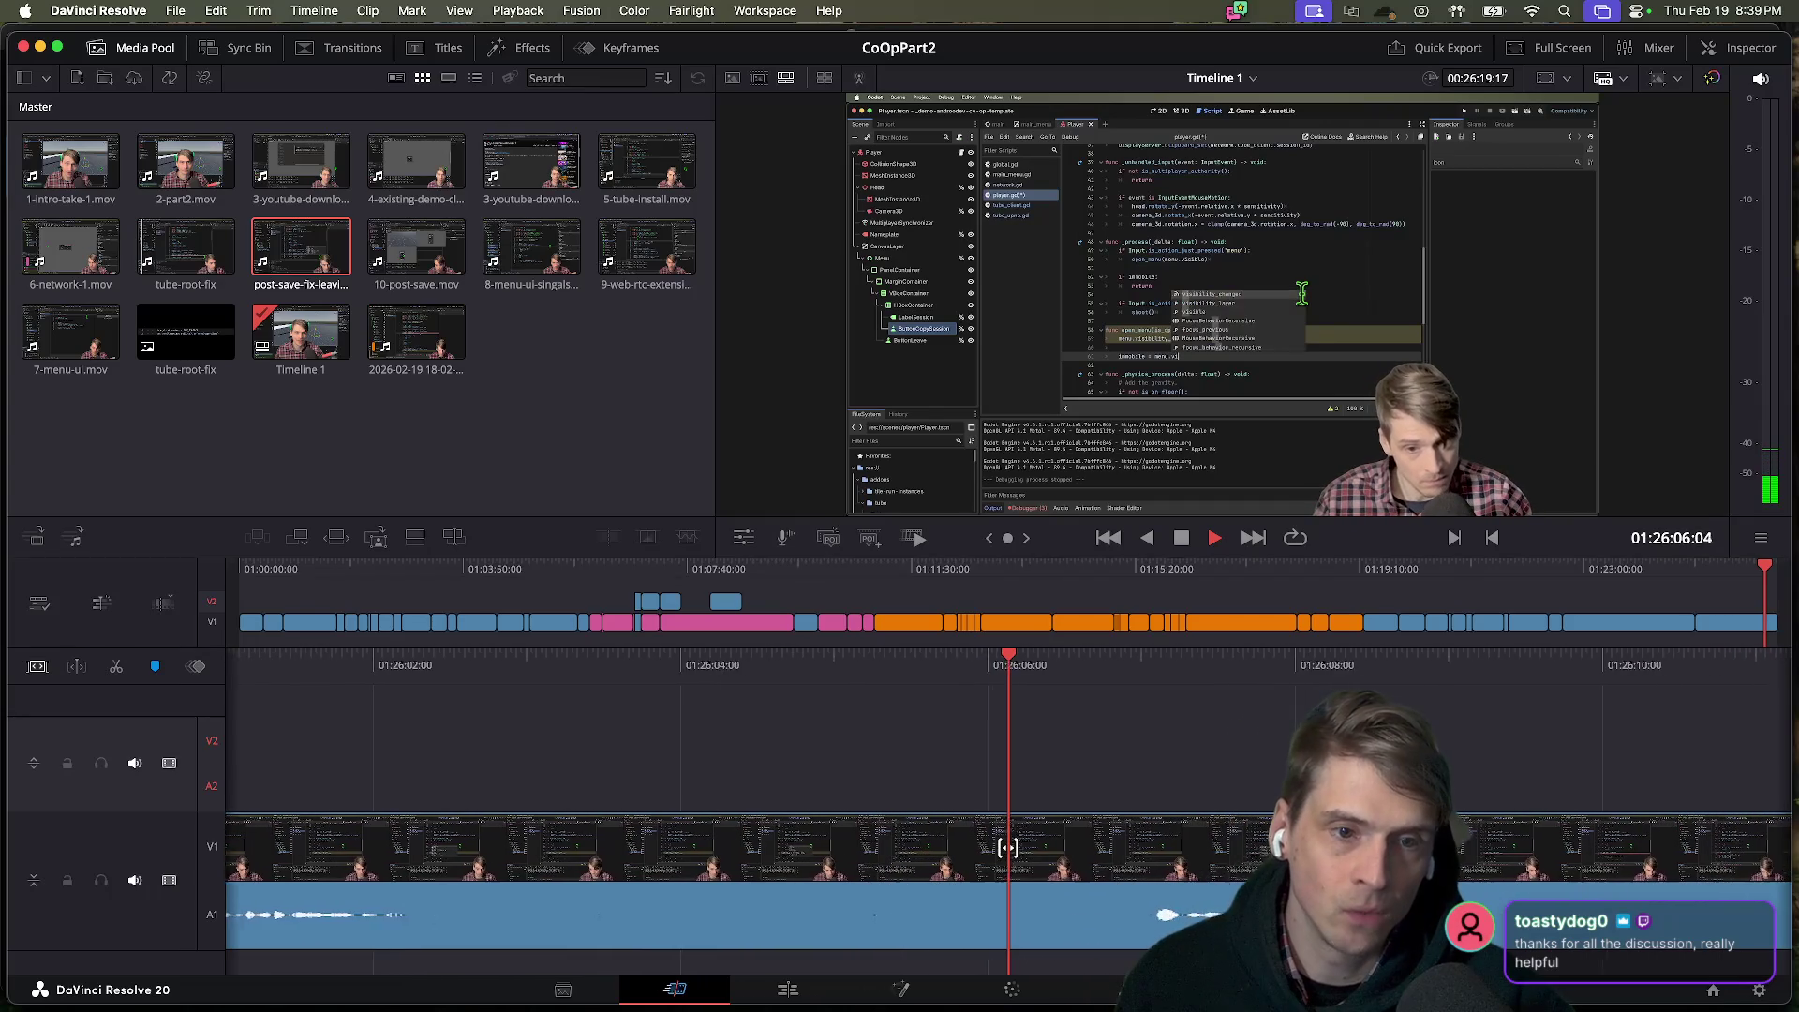
key(l)
key(l)
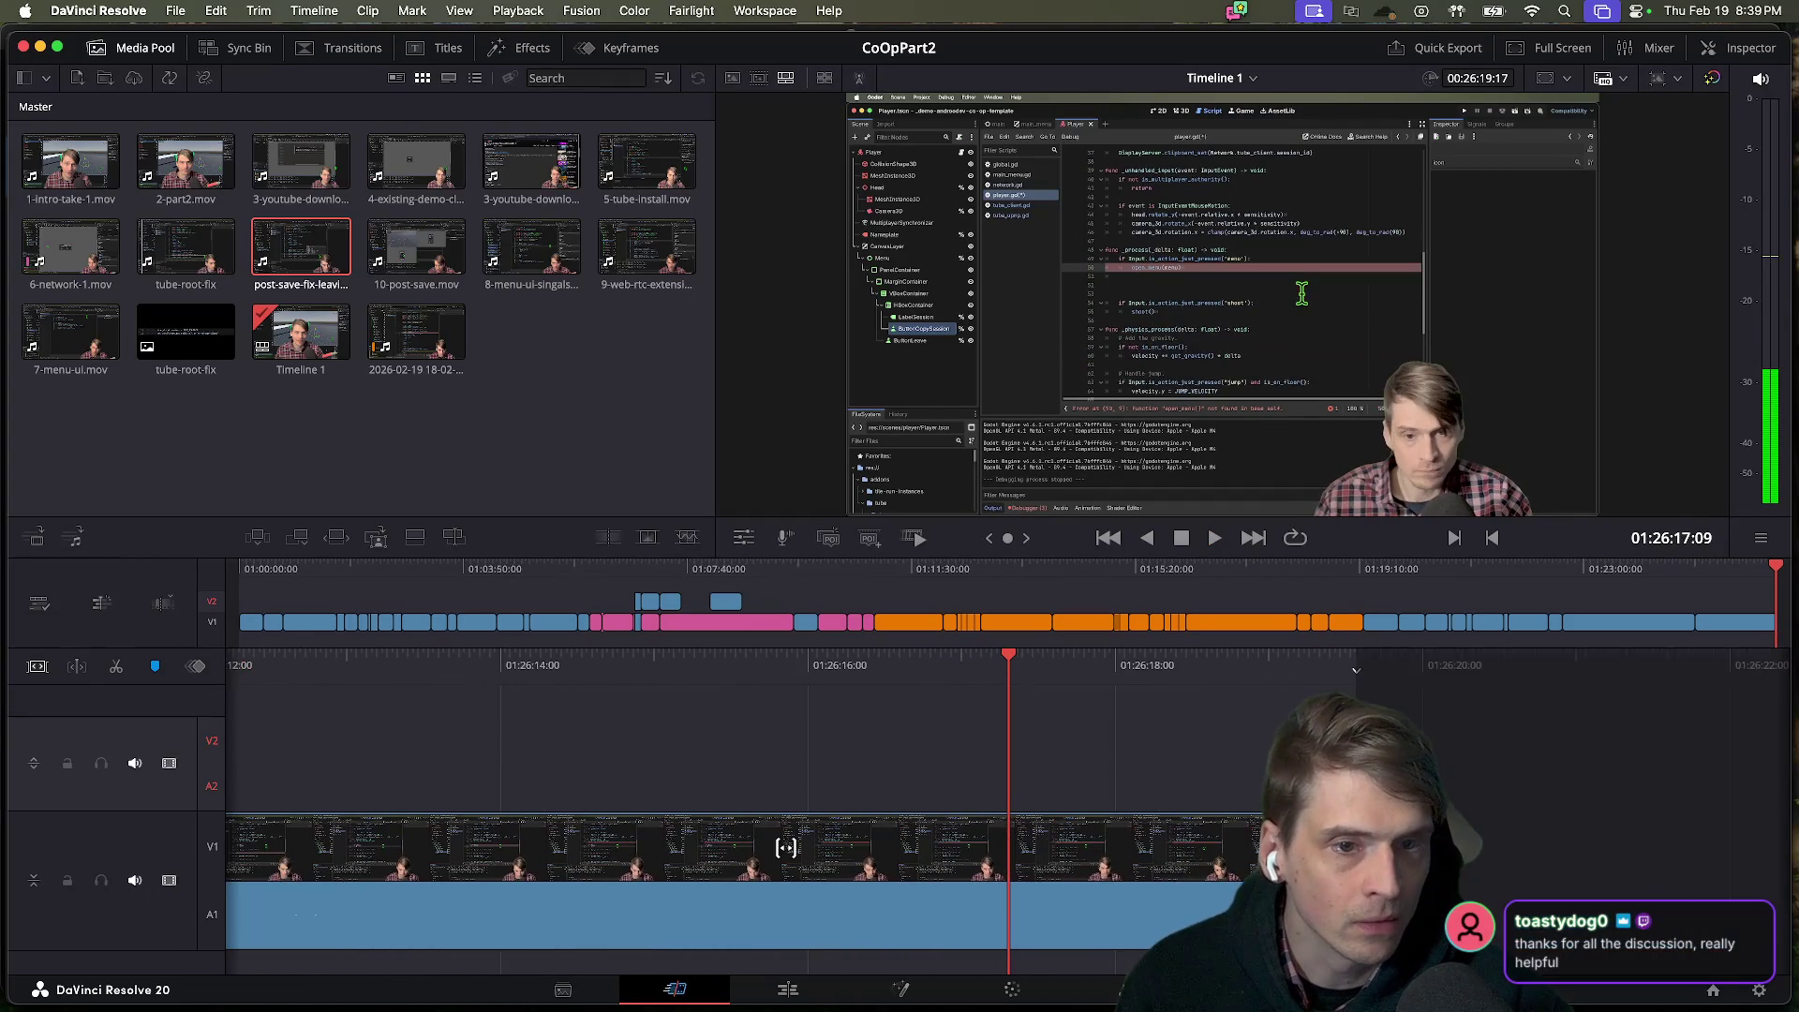
key(j)
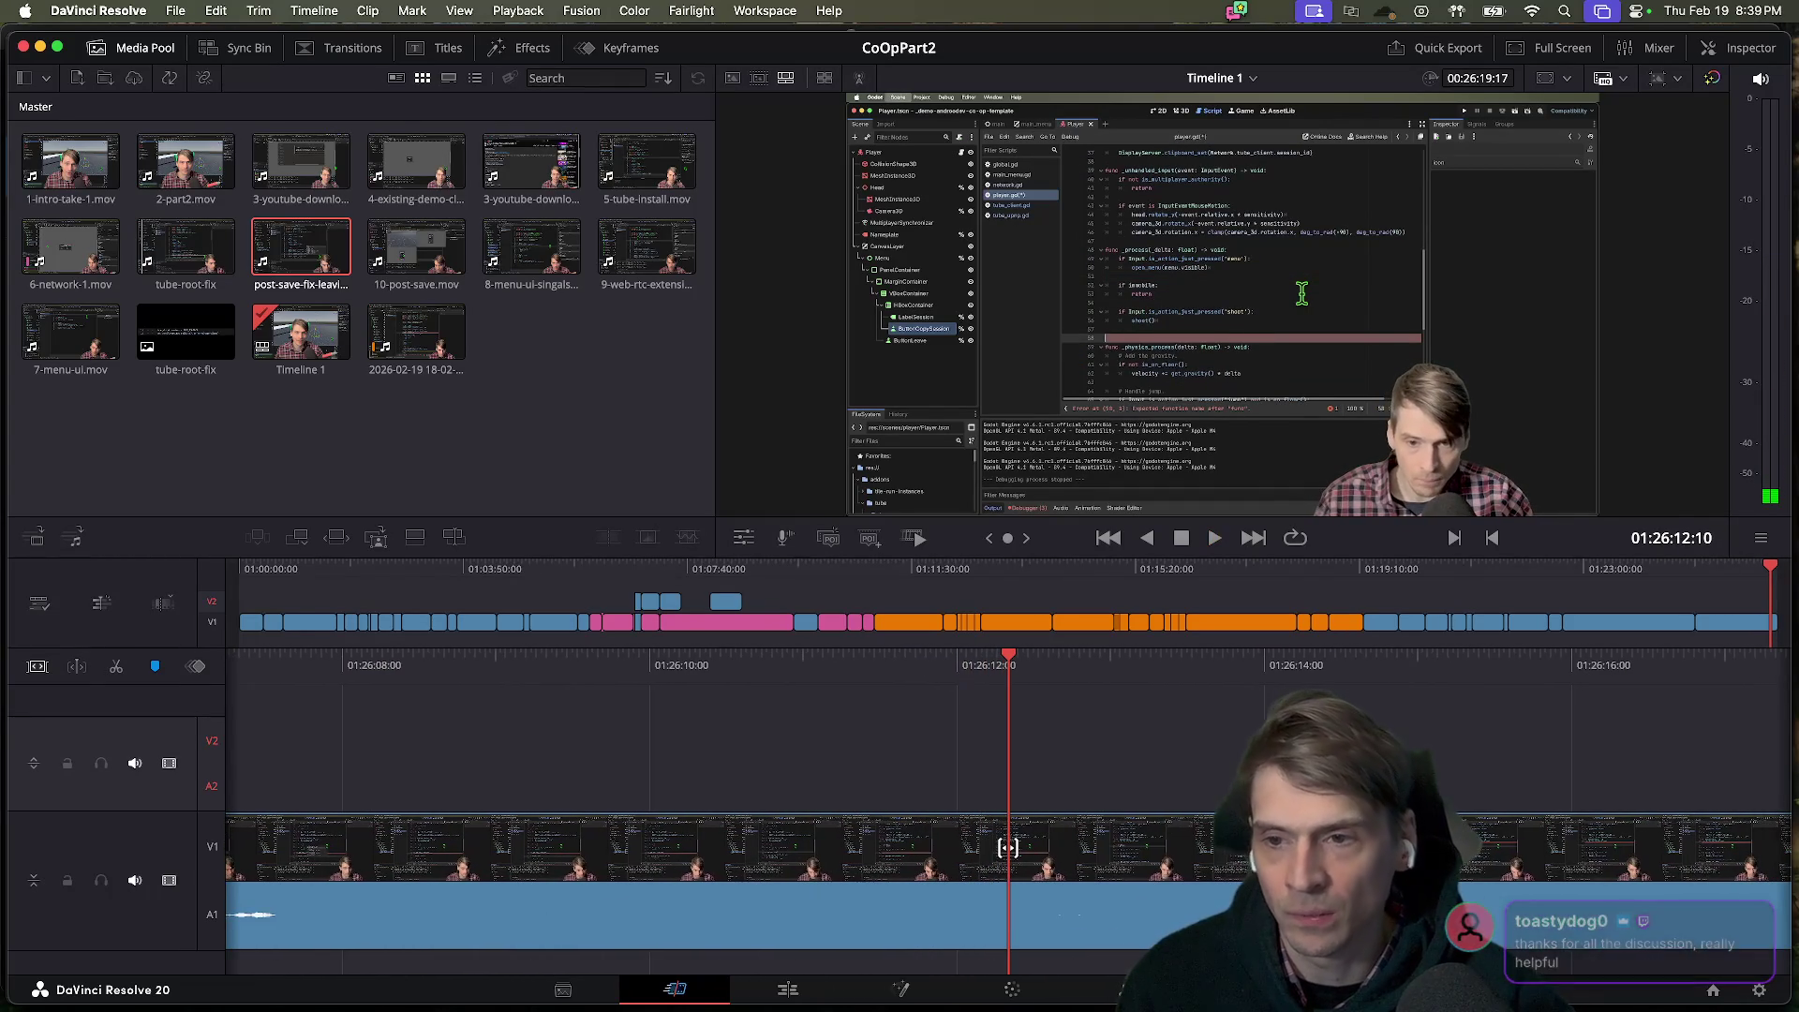
key(super+Tab)
key(super+Tab)
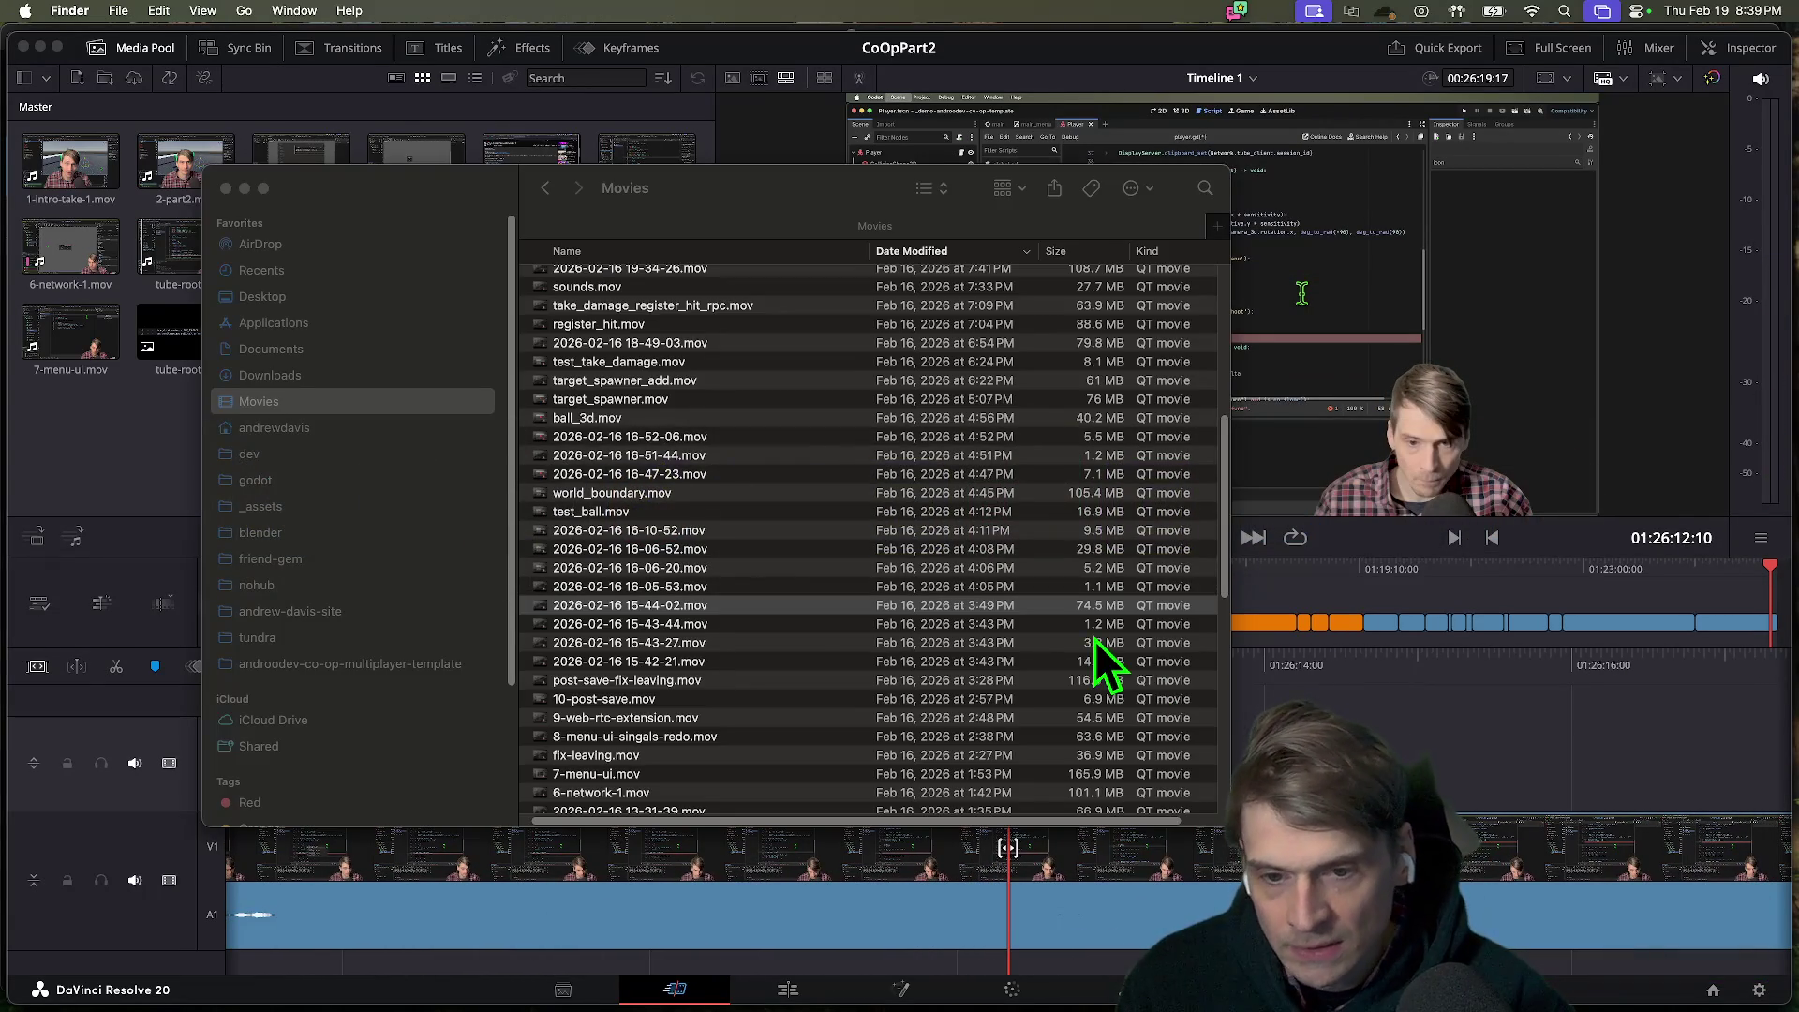
click(586, 608)
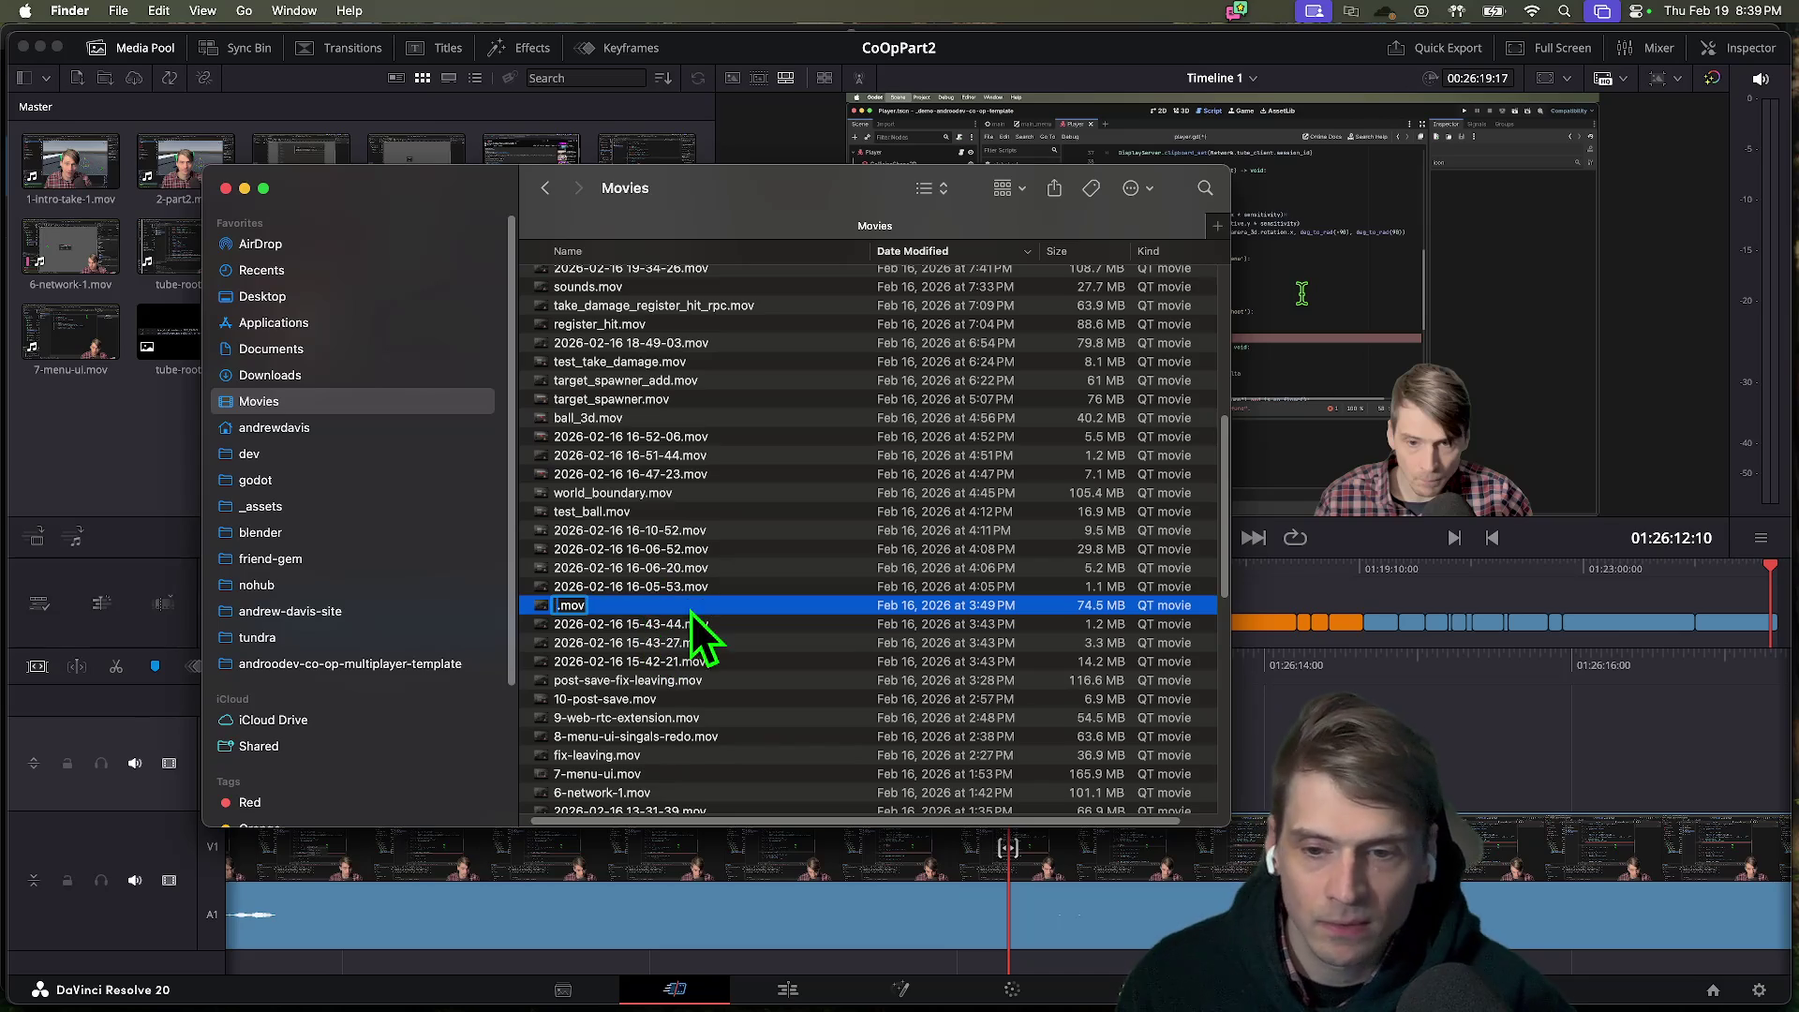
Rename the 15-44-02 recording to post-post-player-script.mov and preview it in Quick Look.
key(Return)
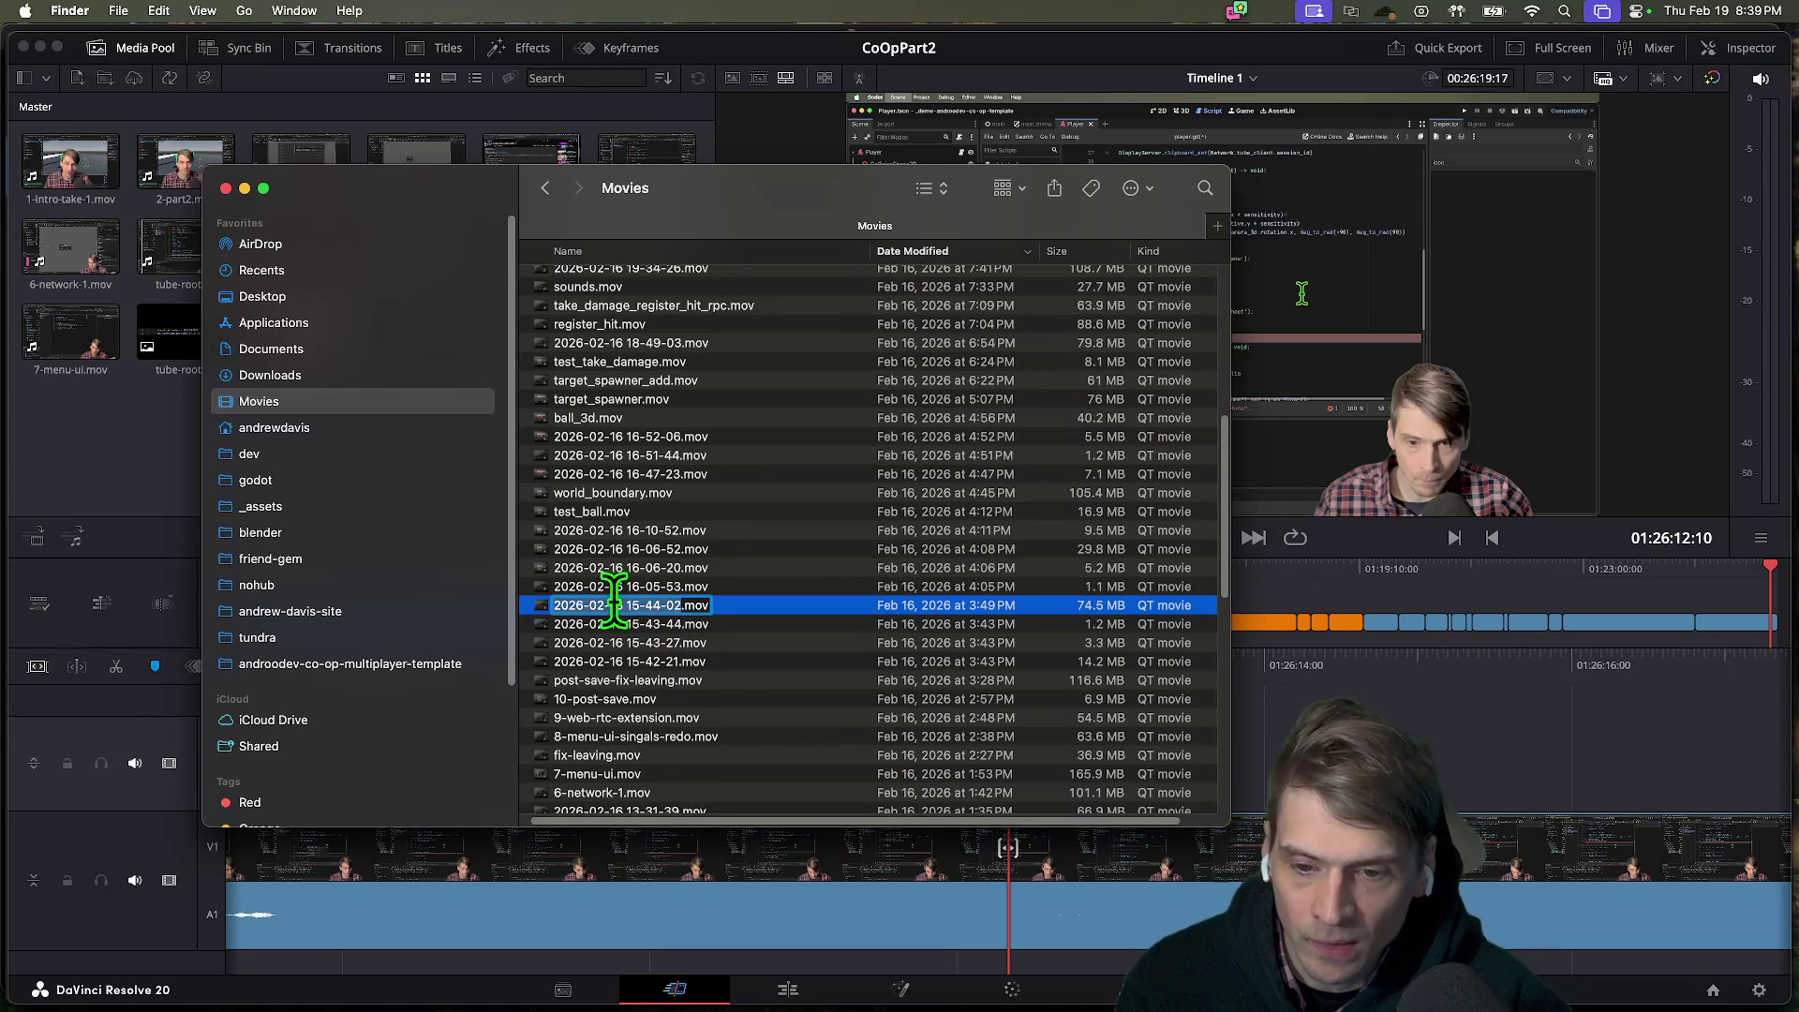
text(post-post-player-script)
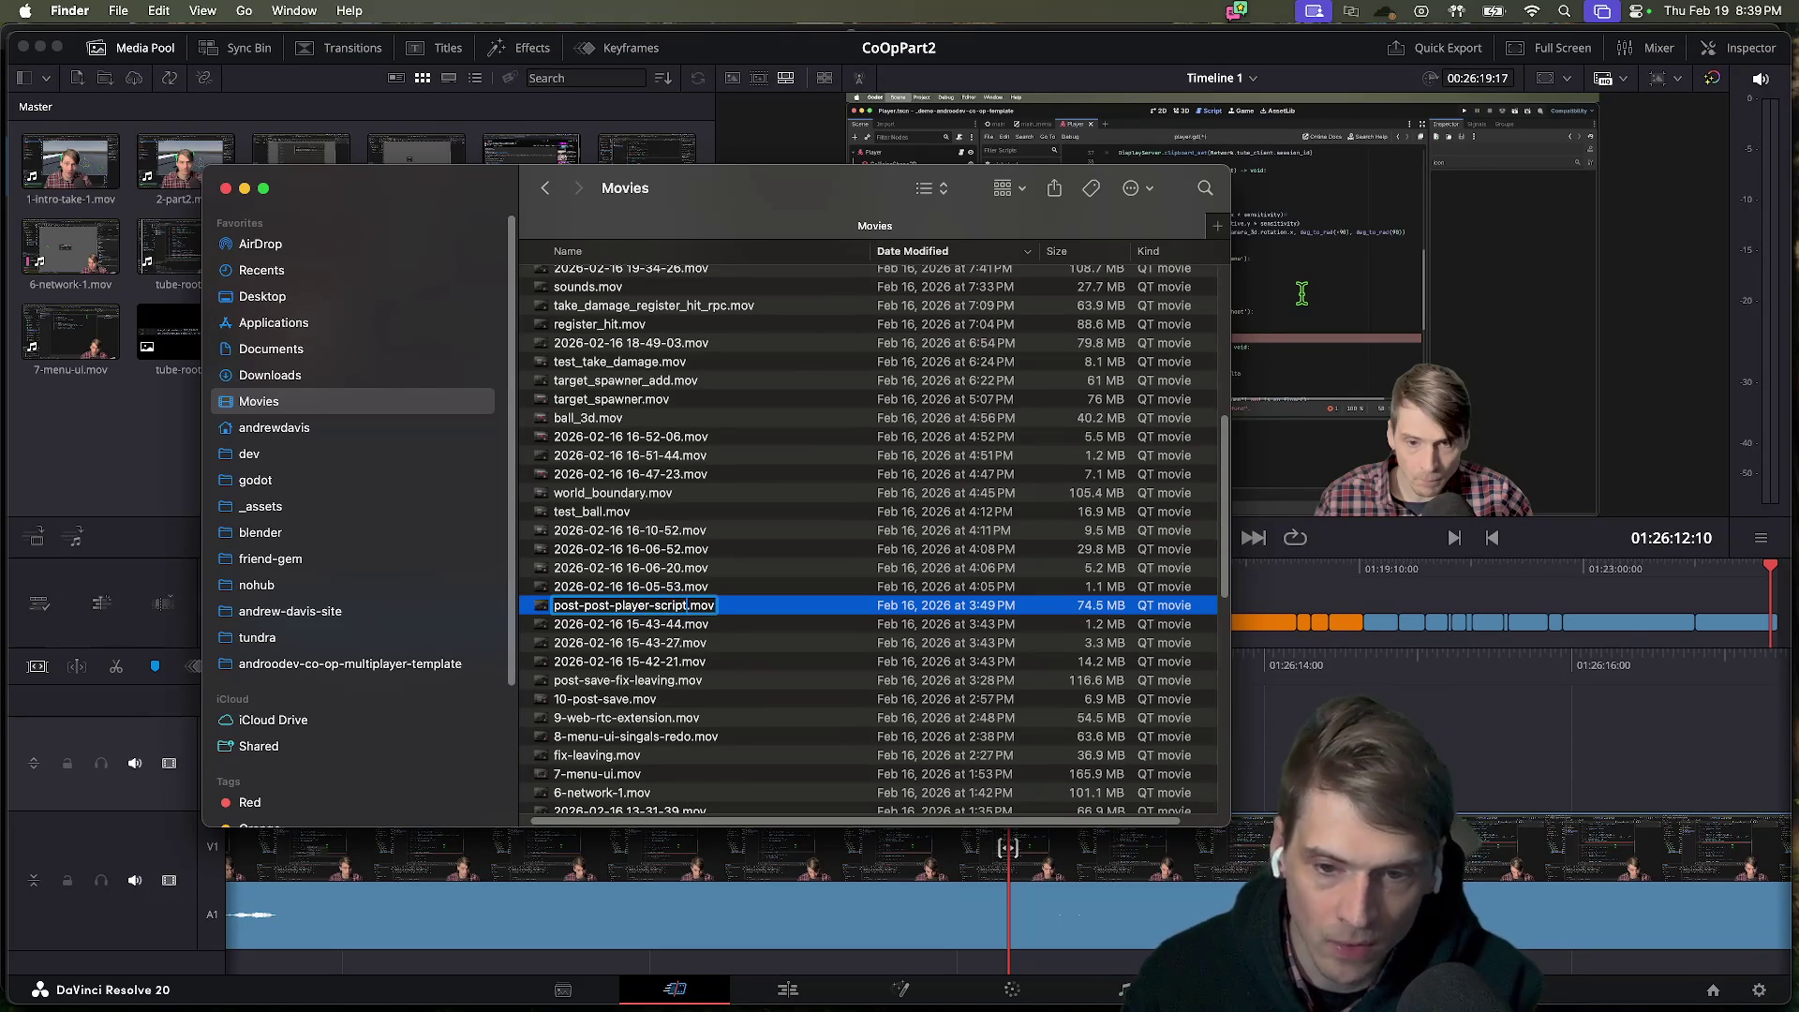
key(space)
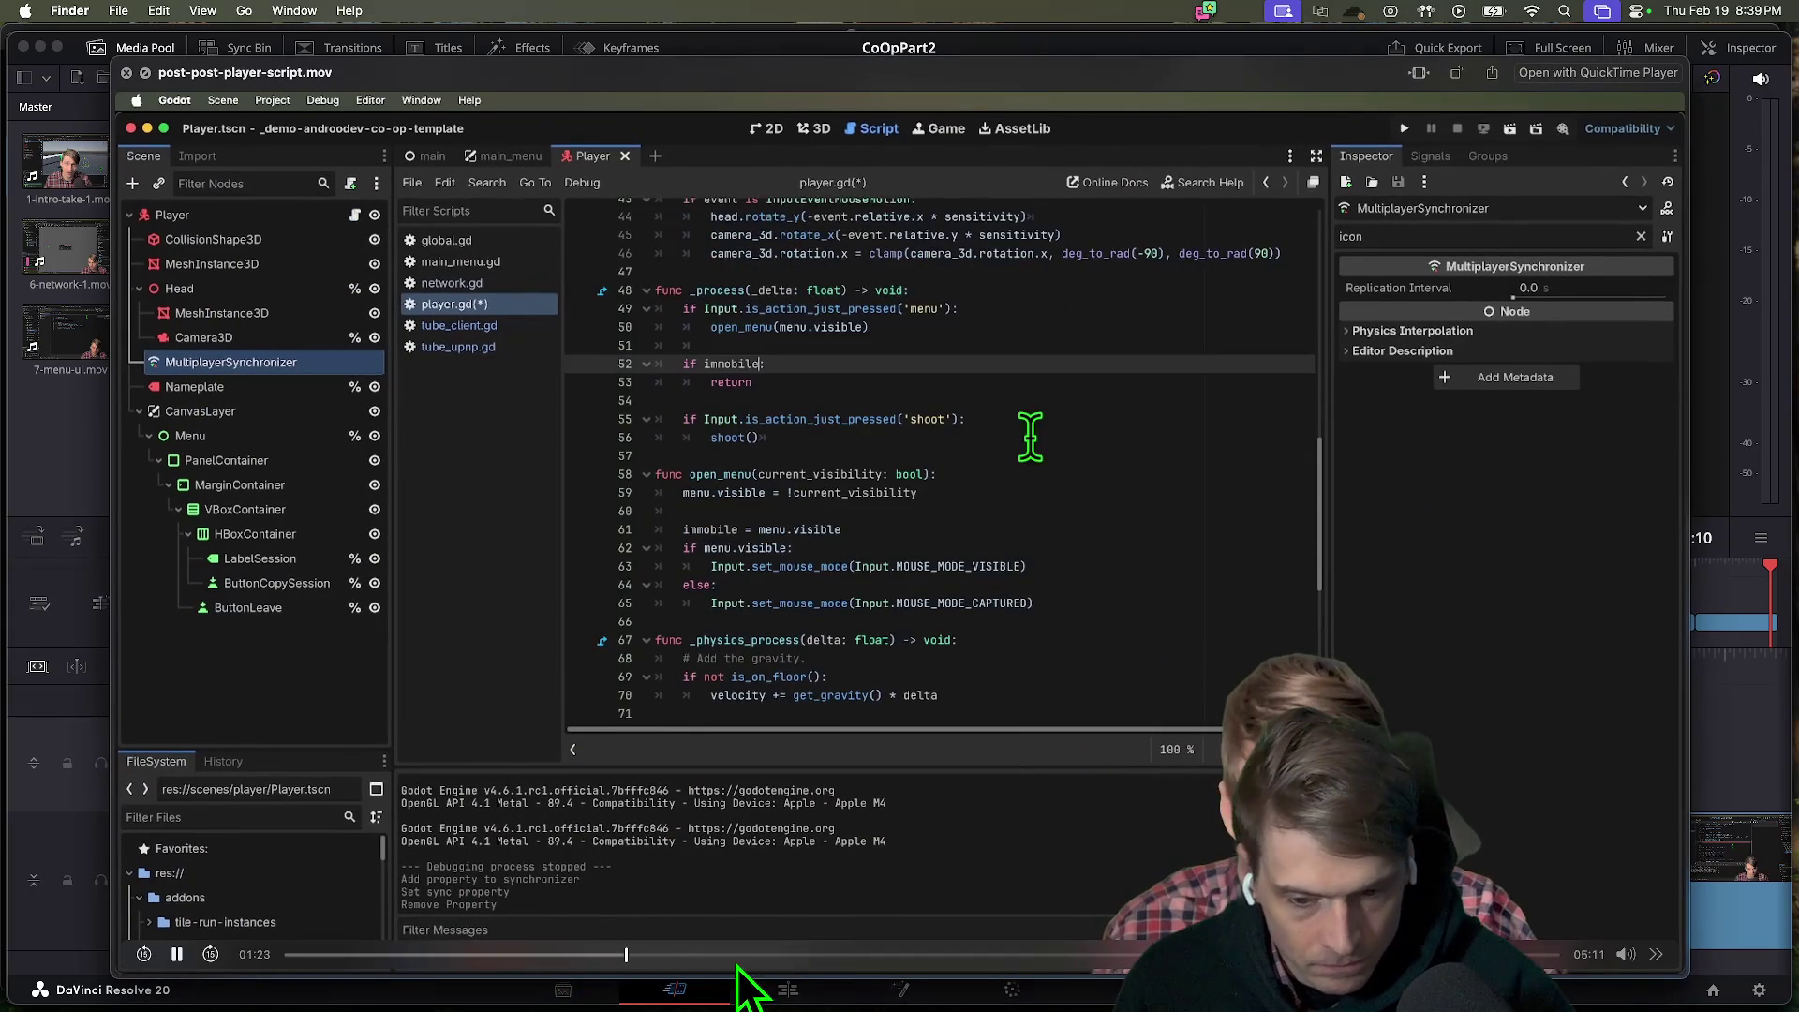
Set the Quick Look playback speed to 2×.
click(1656, 954)
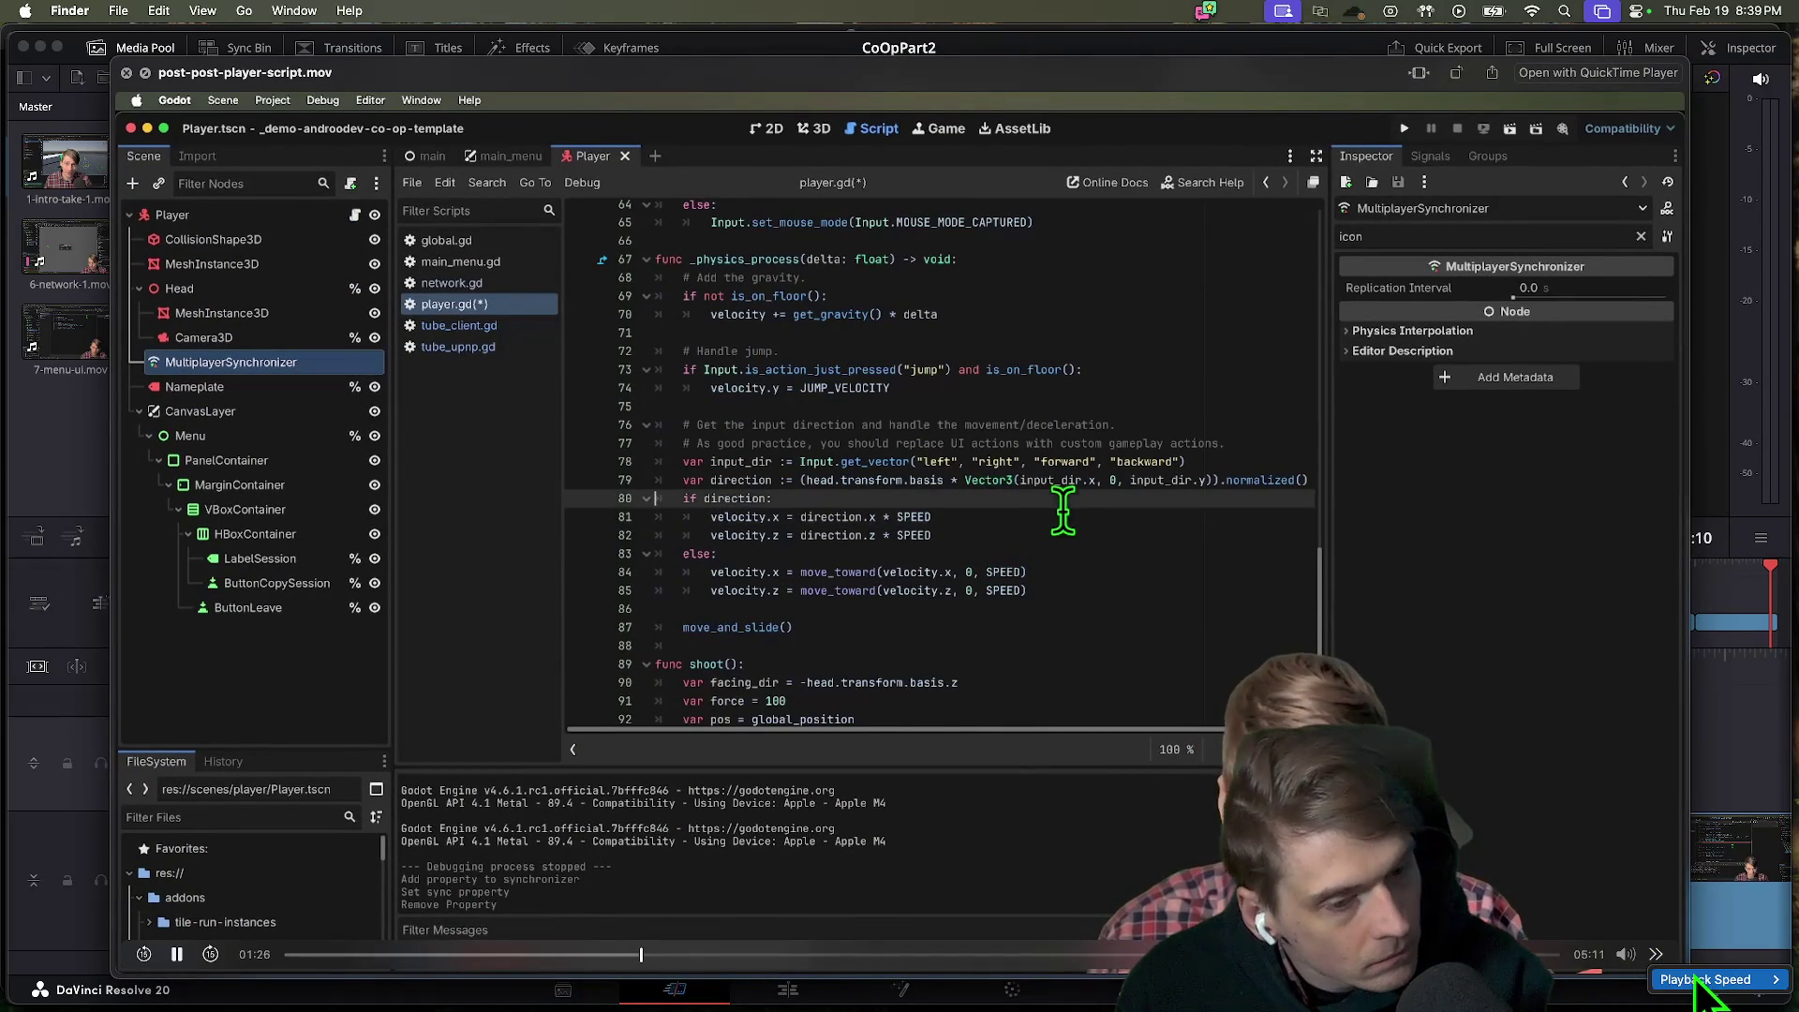
mouse_move(1706, 979)
click(1620, 992)
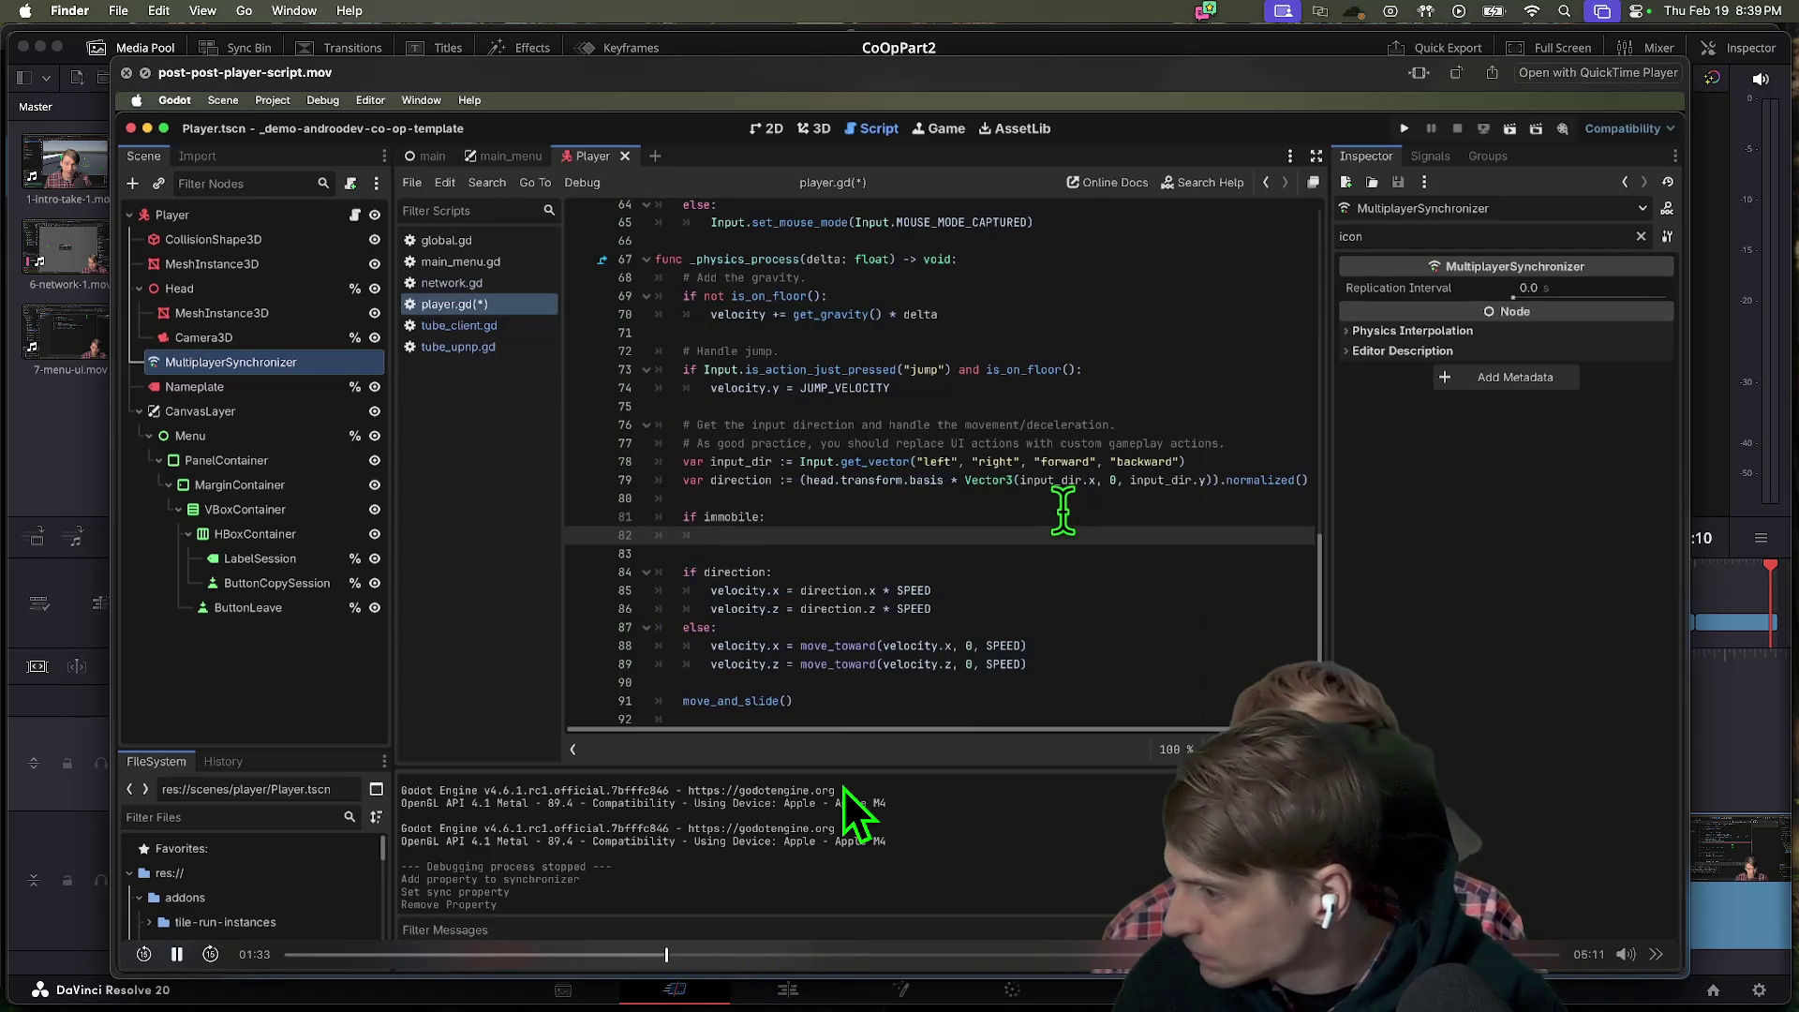
text(= Vector3.ZERO)
text(var ray)
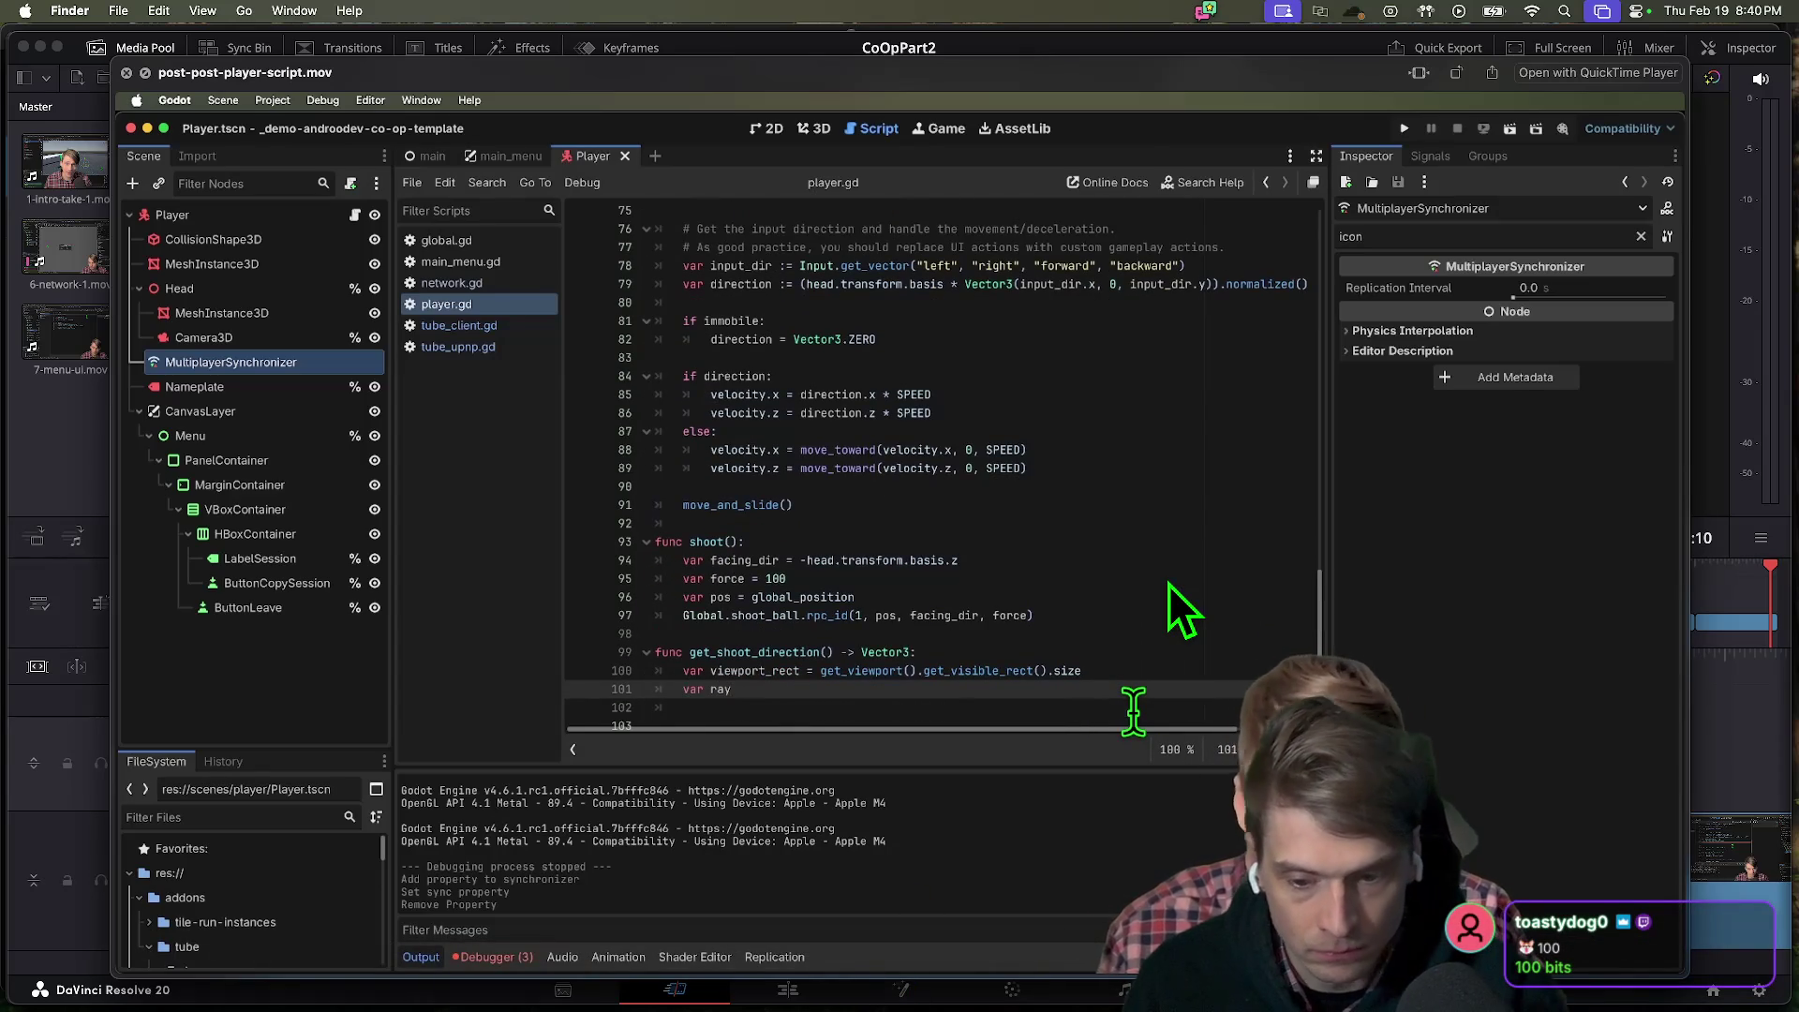
Scrub ahead and back through the recording, then close the preview.
mouse_move(1193, 831)
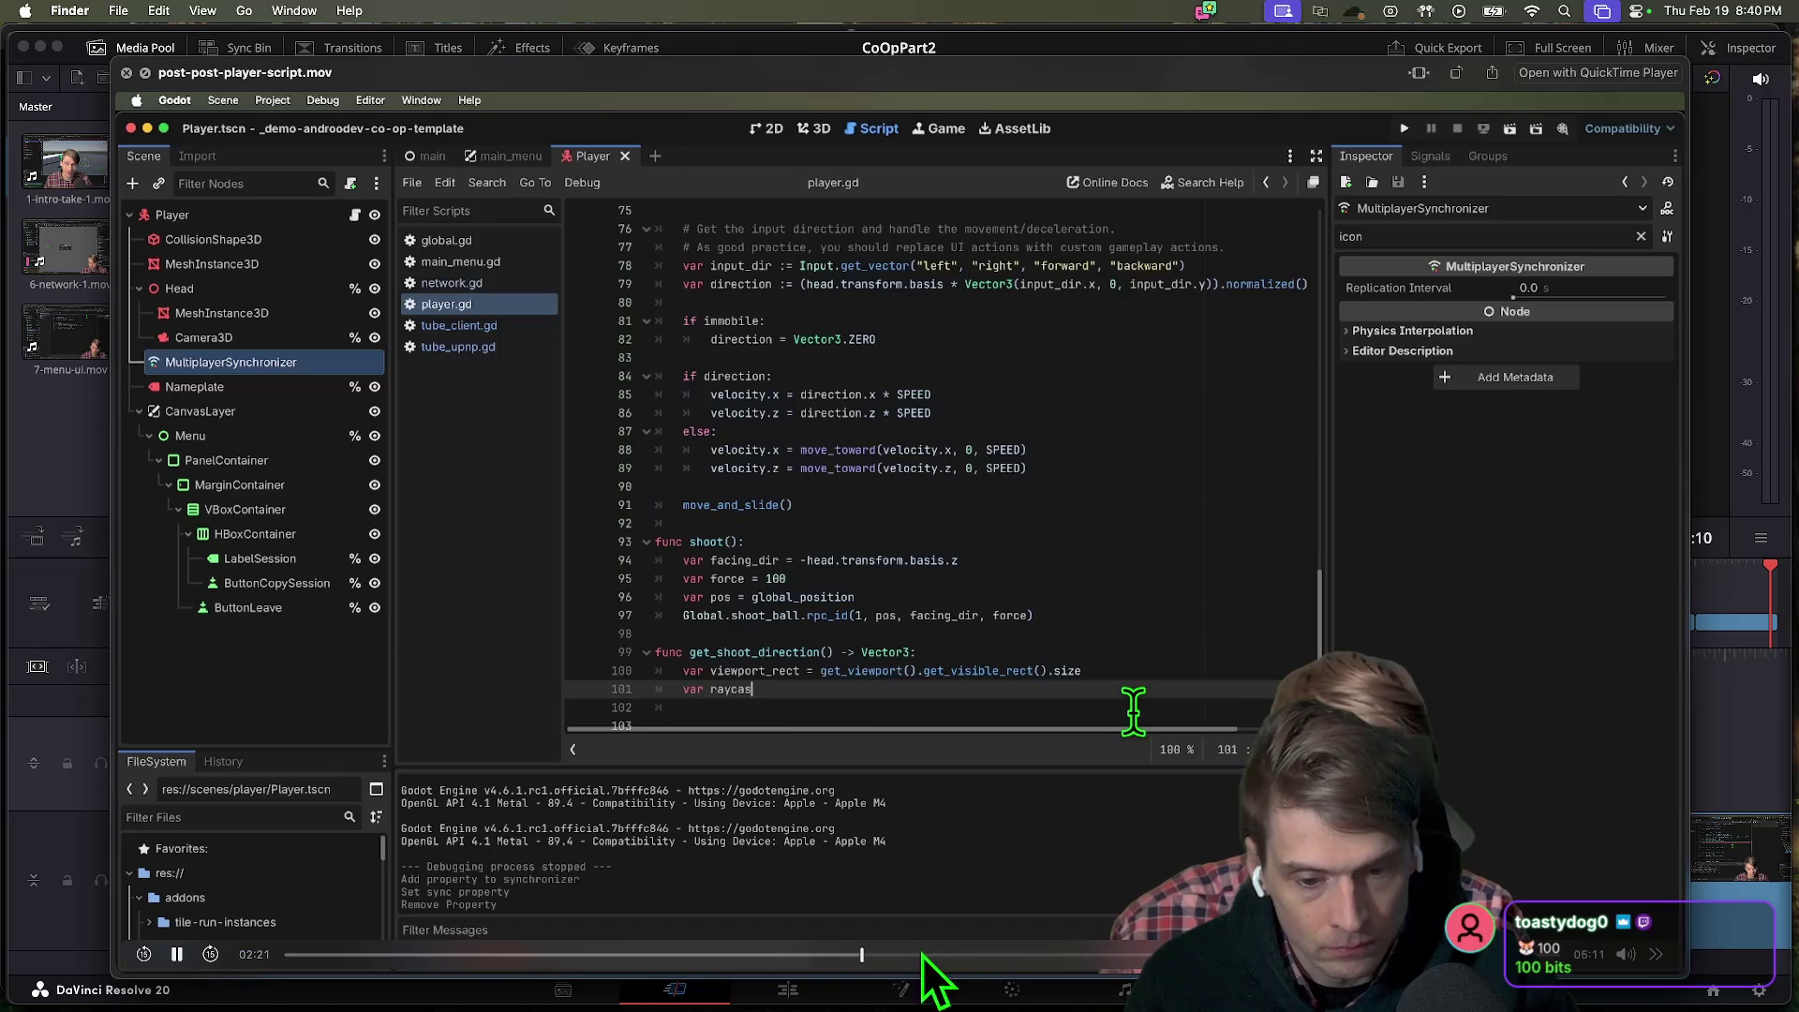
click(1157, 954)
drag(1162, 954, 1462, 954)
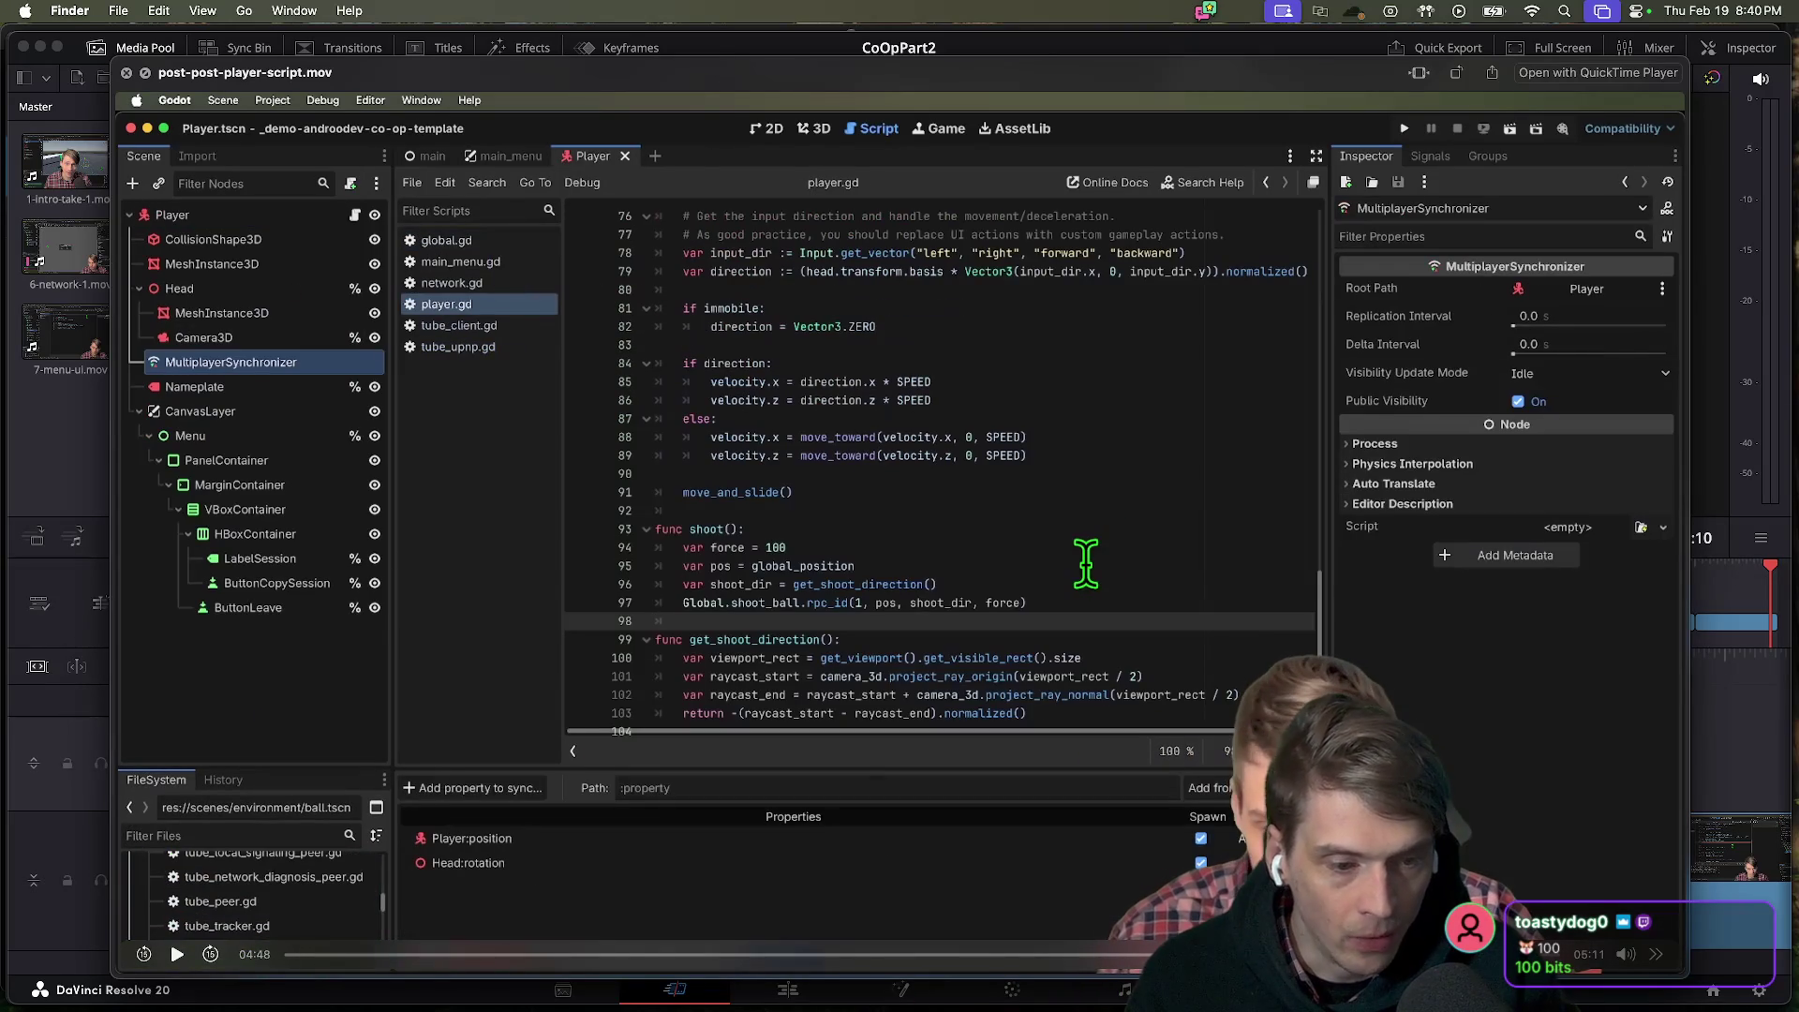
drag(993, 954, 434, 954)
key(space)
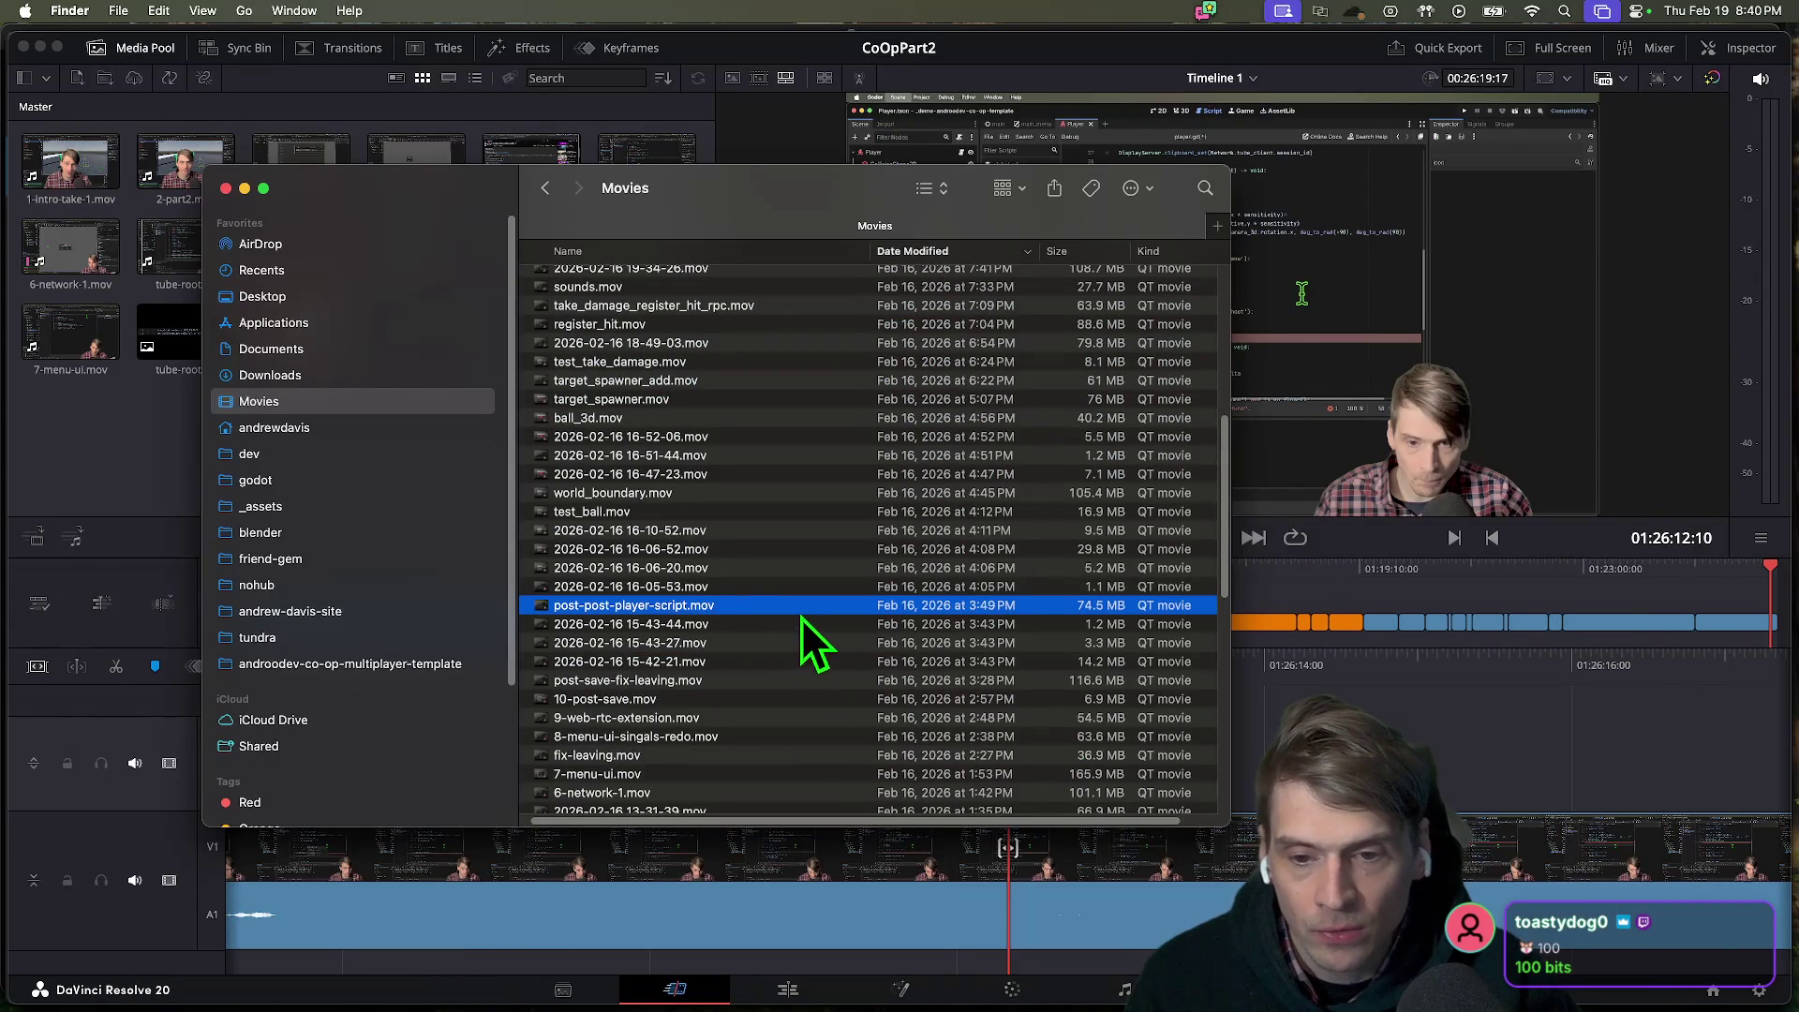
Drag post-post-player-script.mov from Finder into Resolve's Media Pool.
drag(787, 178, 1249, 138)
drag(1059, 574, 531, 469)
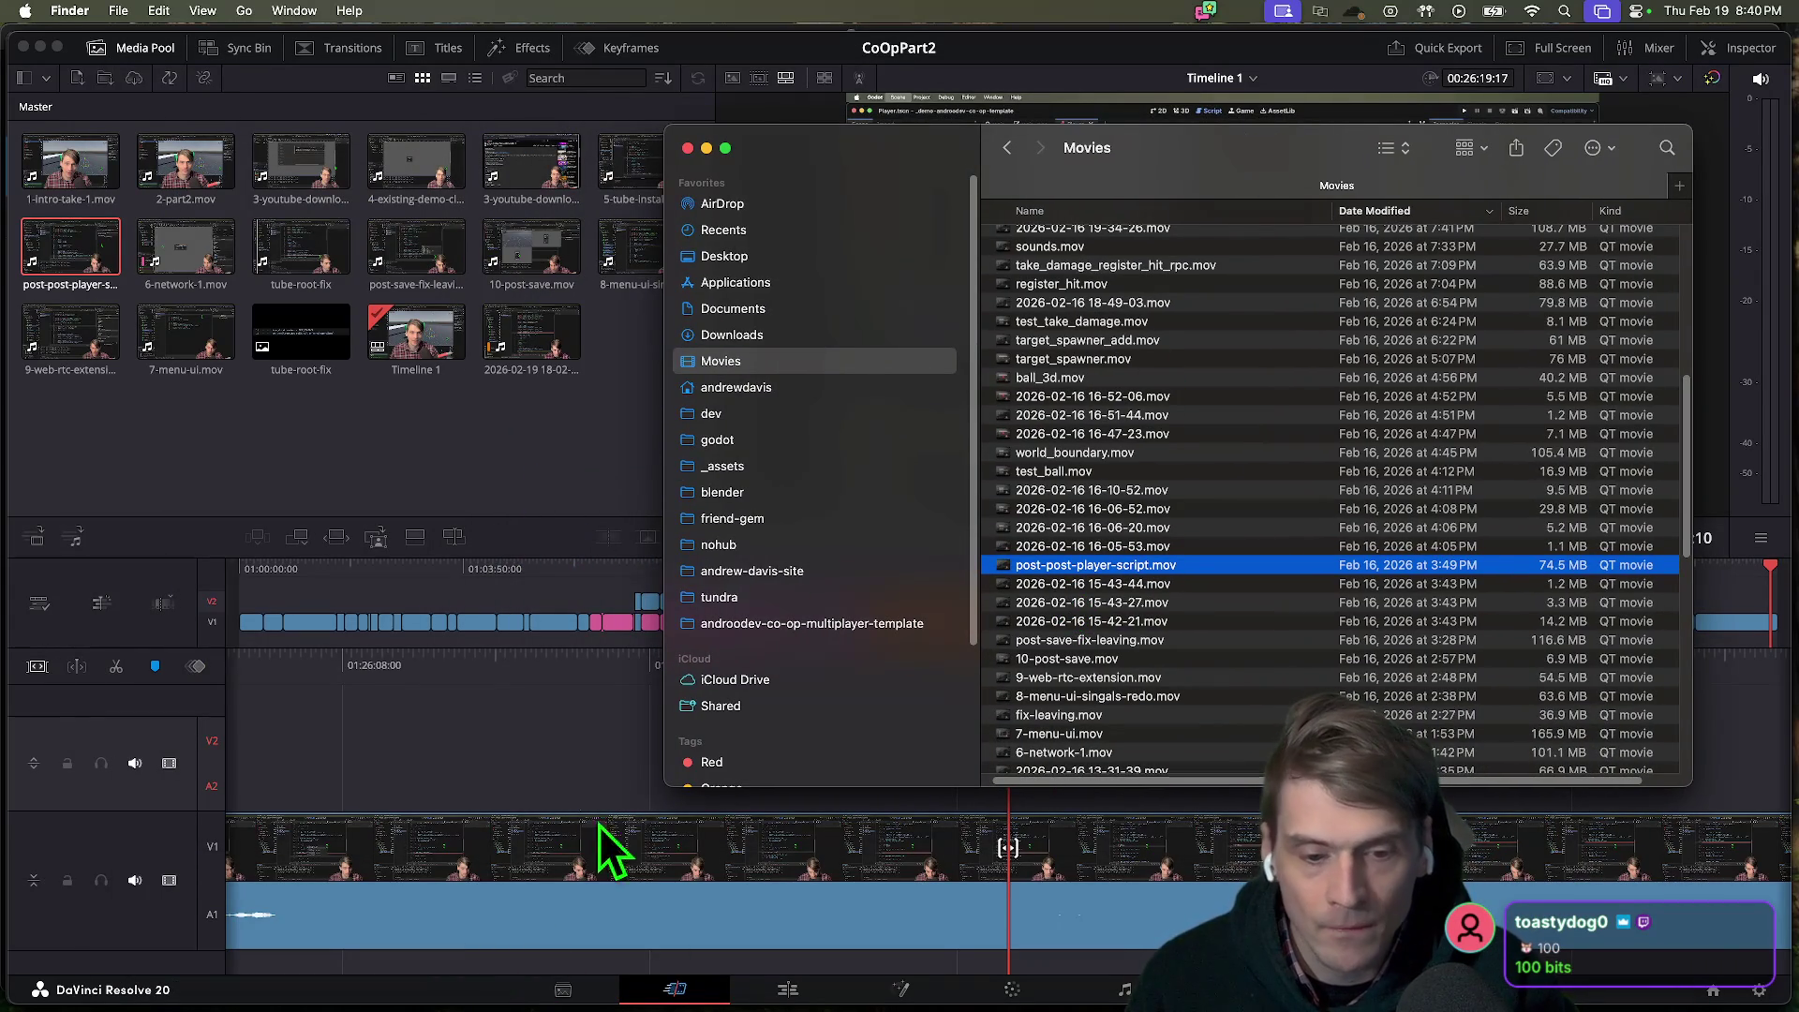
click(586, 784)
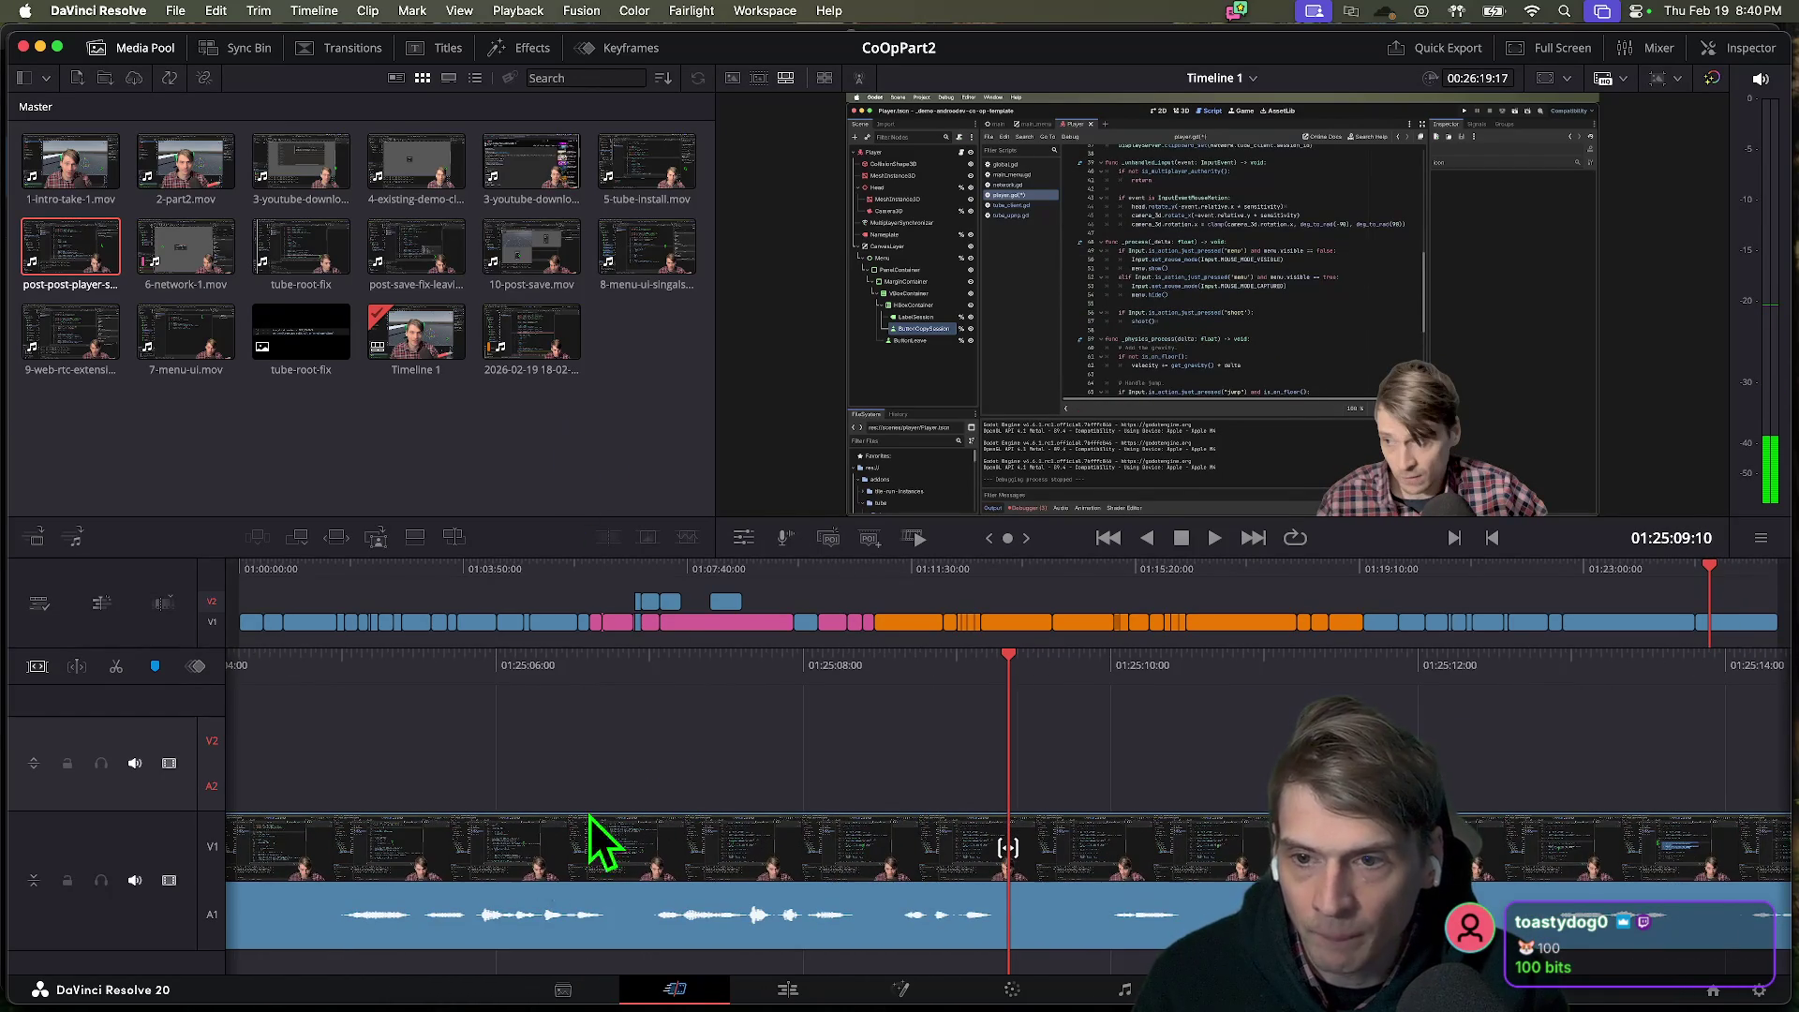
Fast-forward and play through the end of the timeline edit.
key(l)
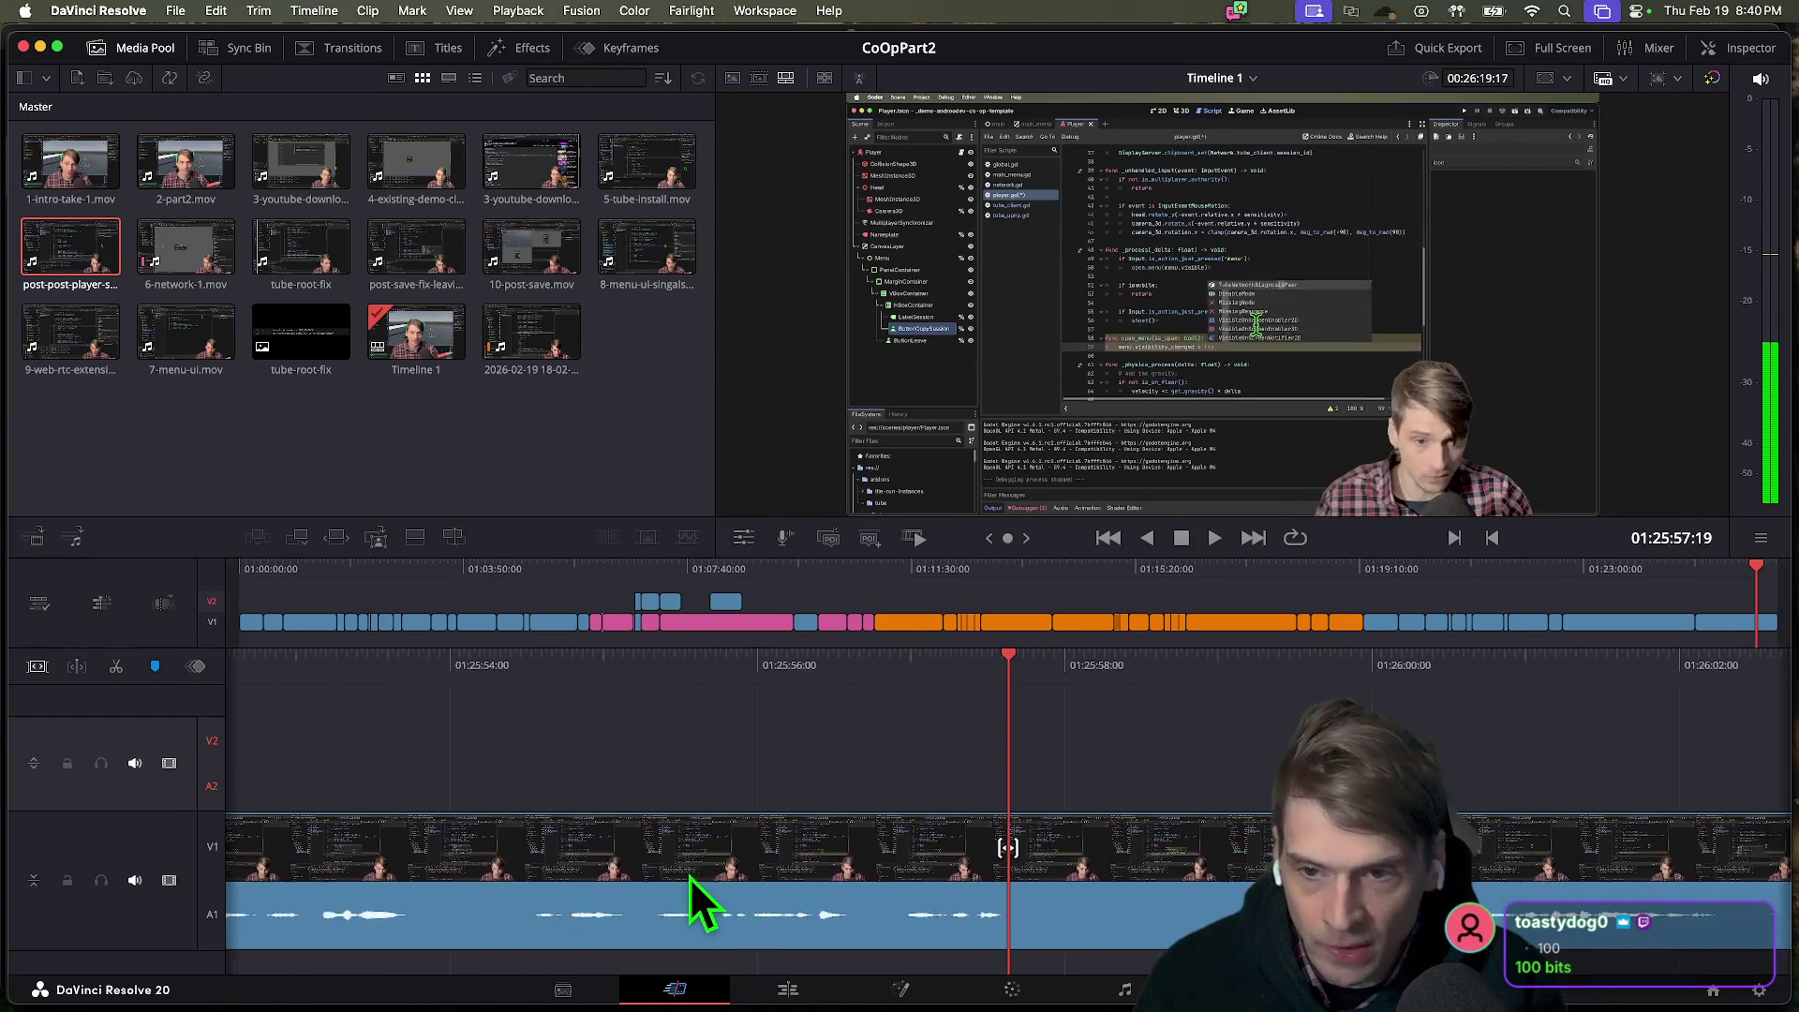
key(k)
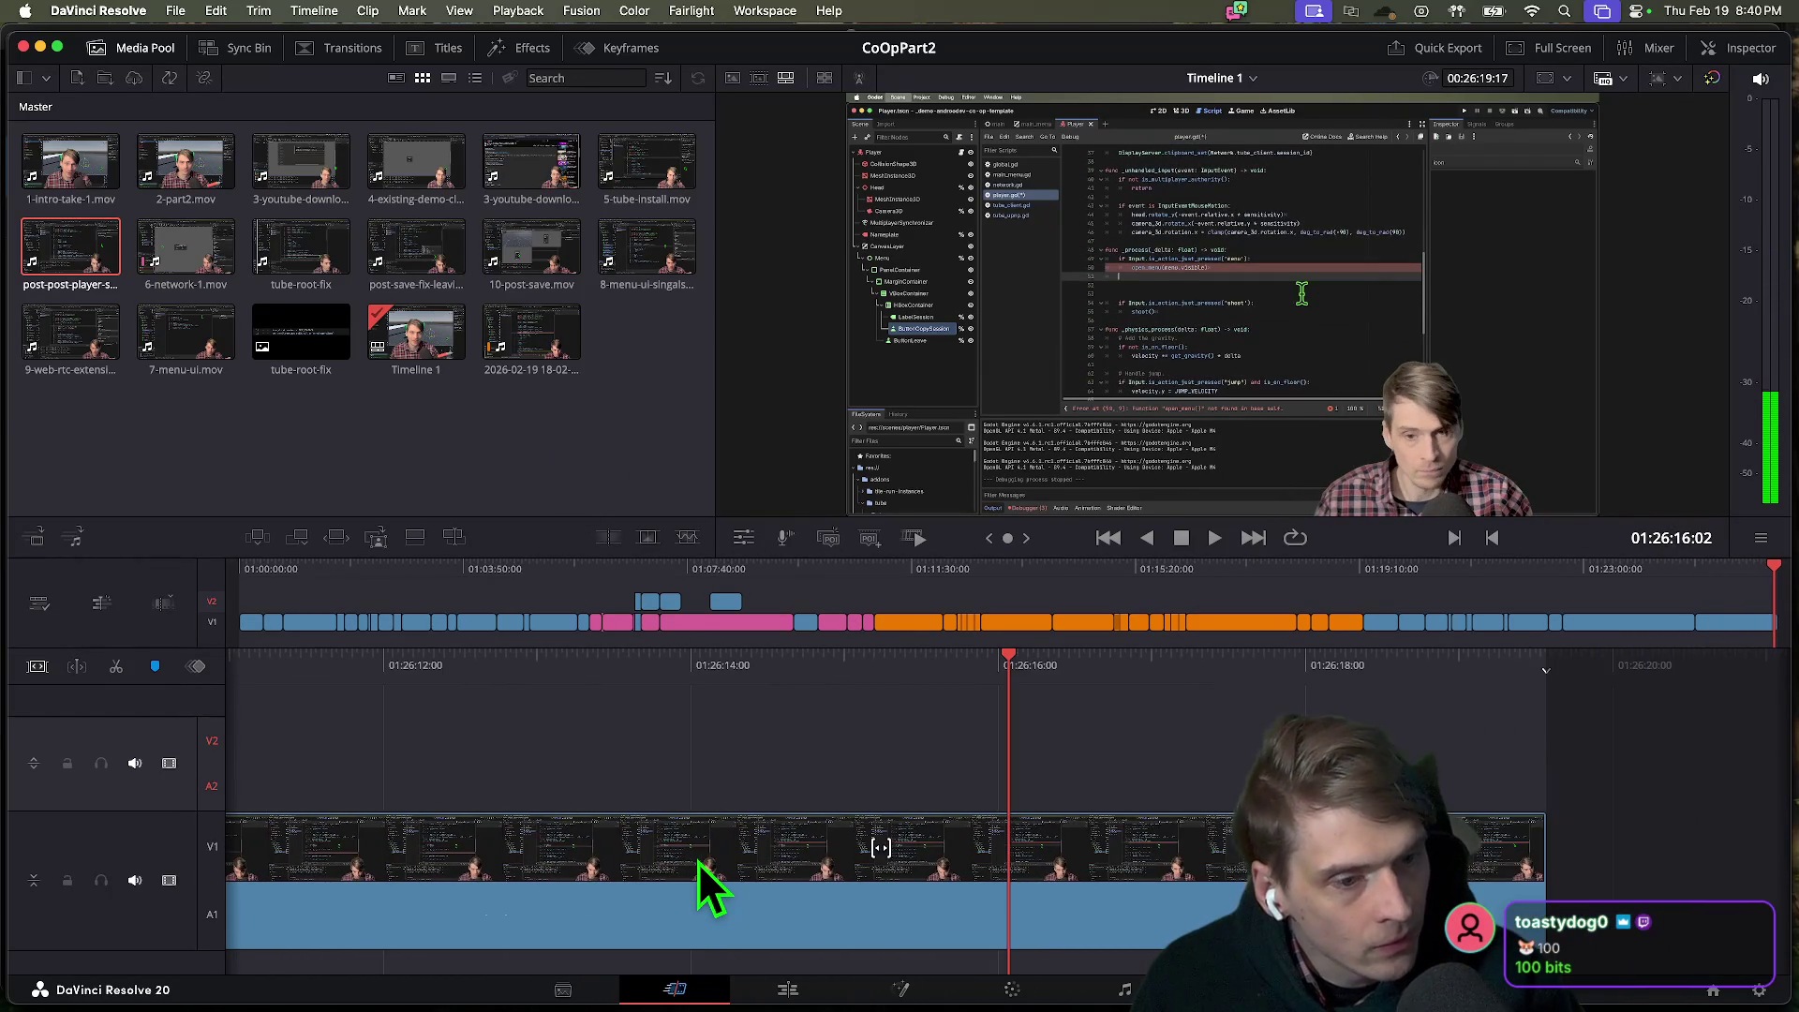
key(l)
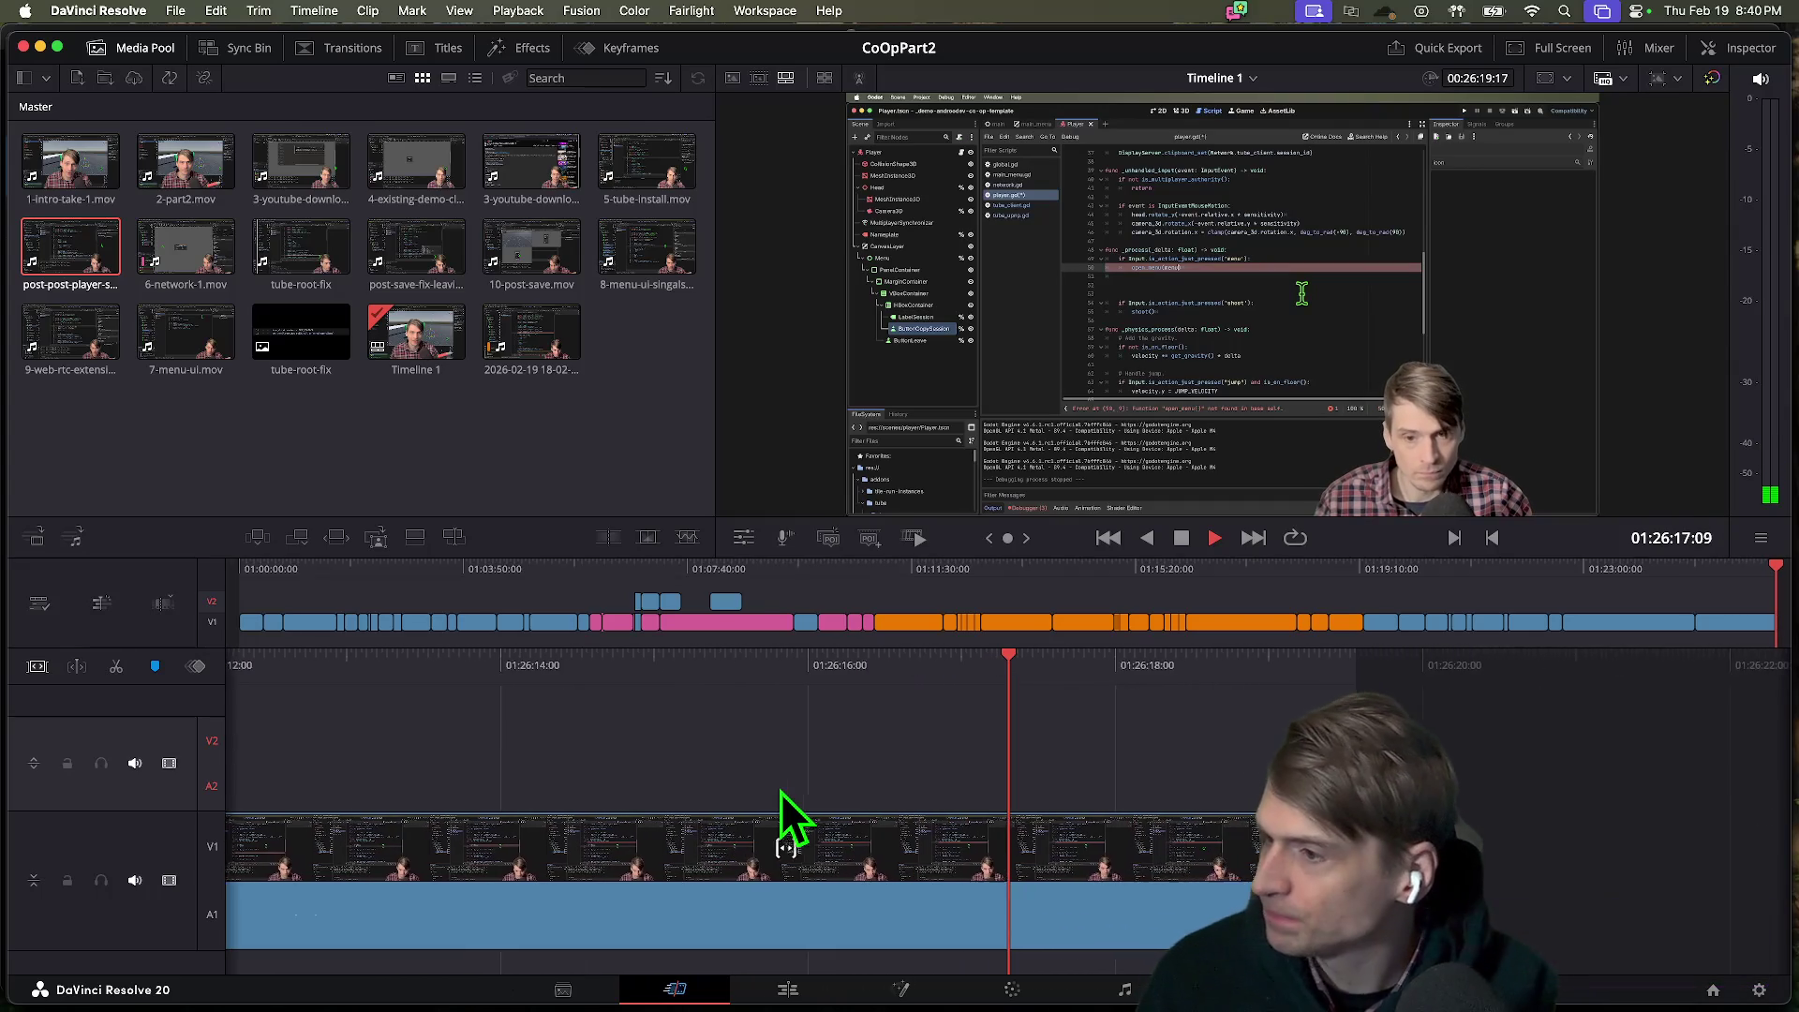
key(k)
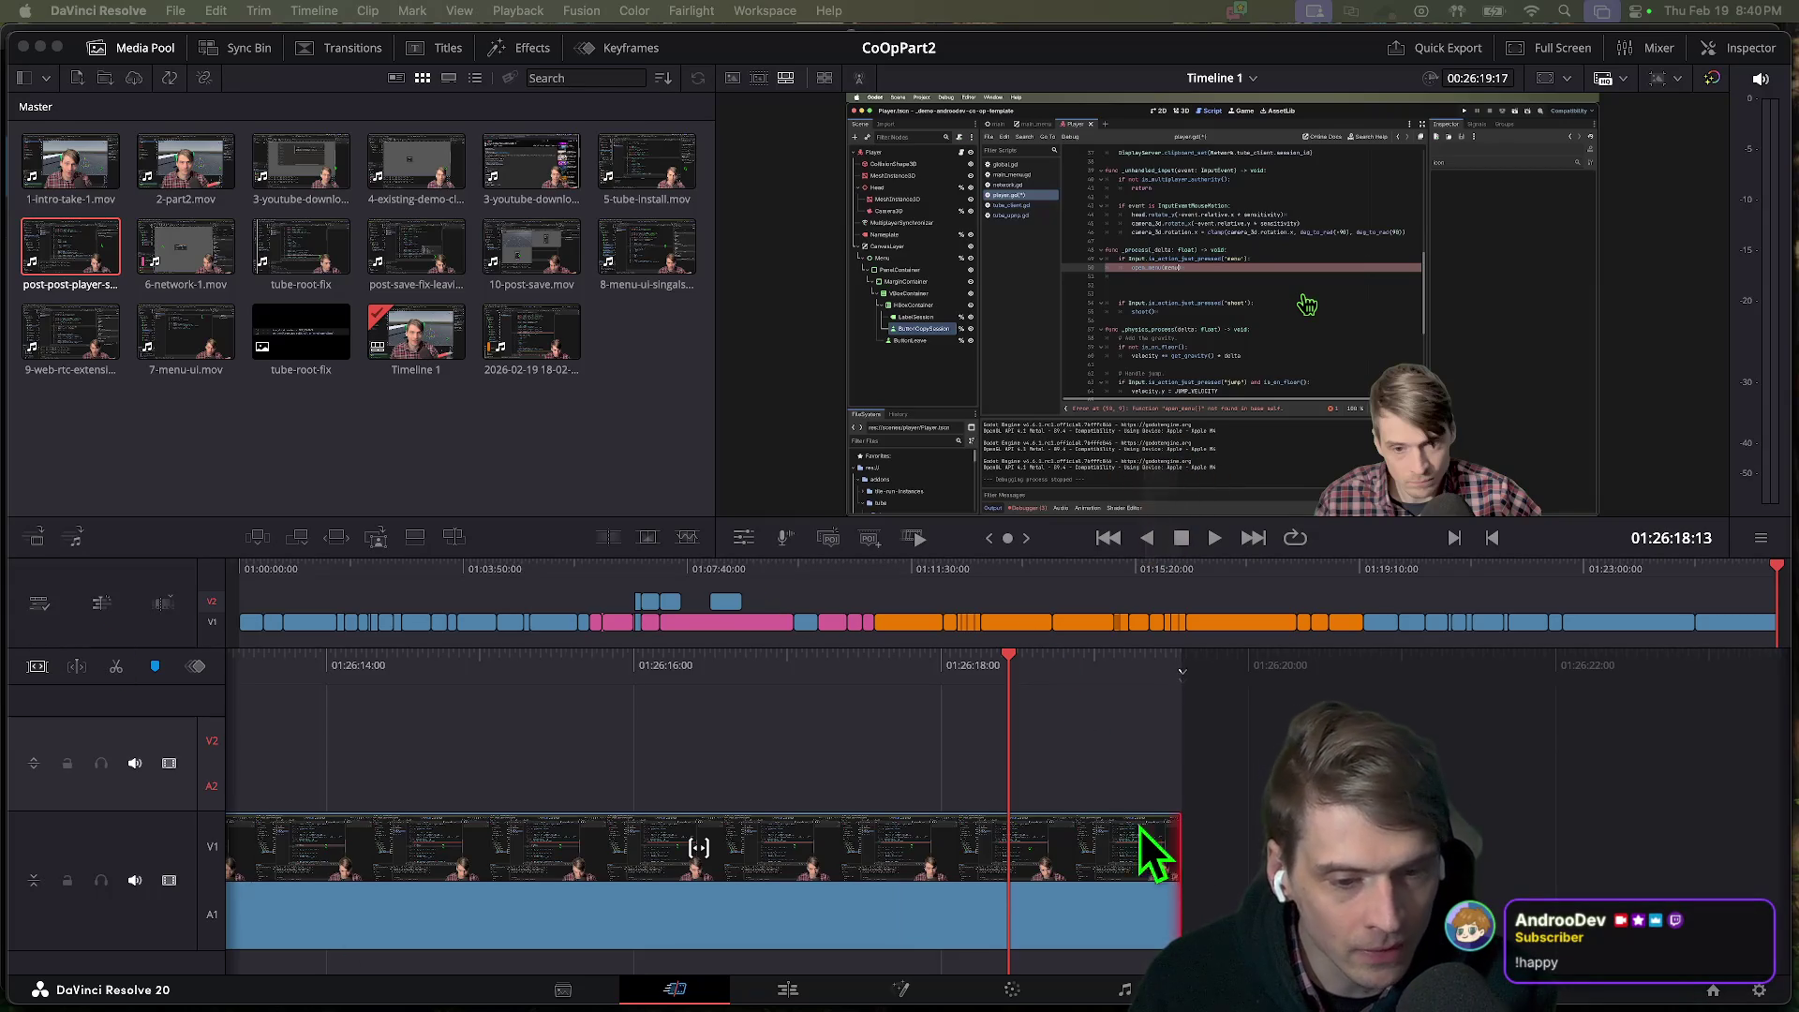
key(space)
key(space)
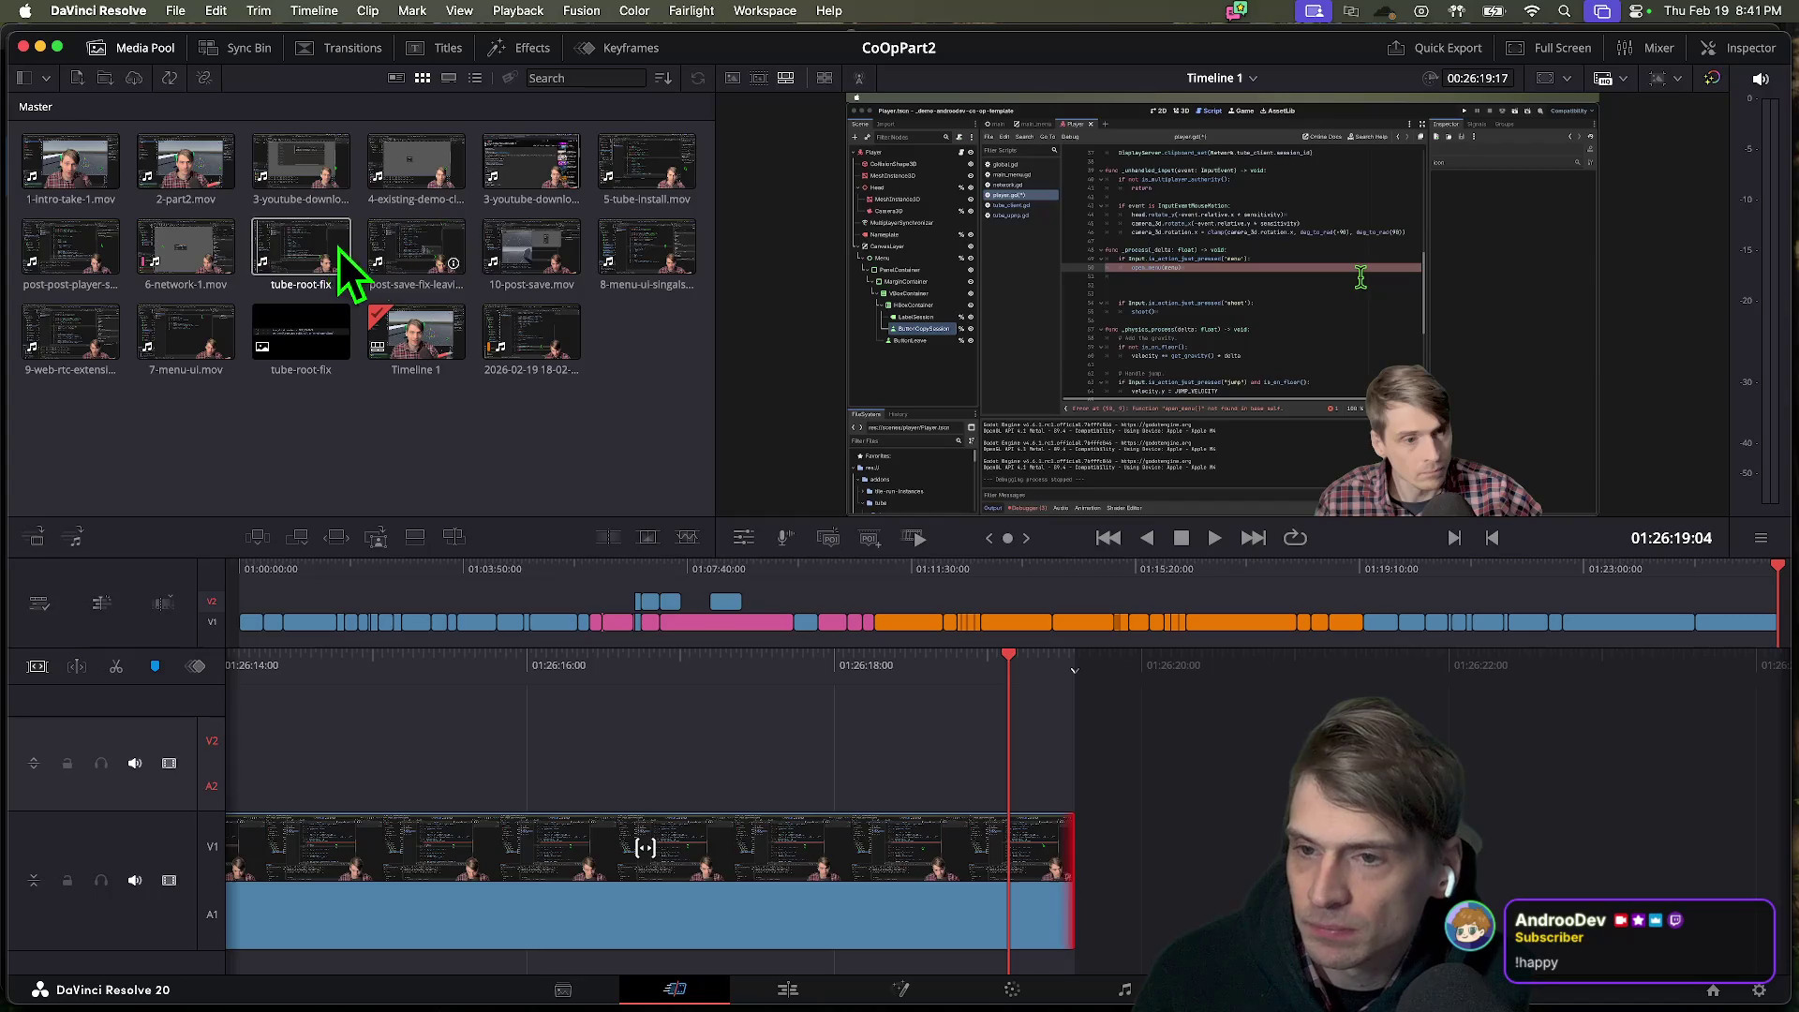
drag(54, 262, 1265, 860)
key(space)
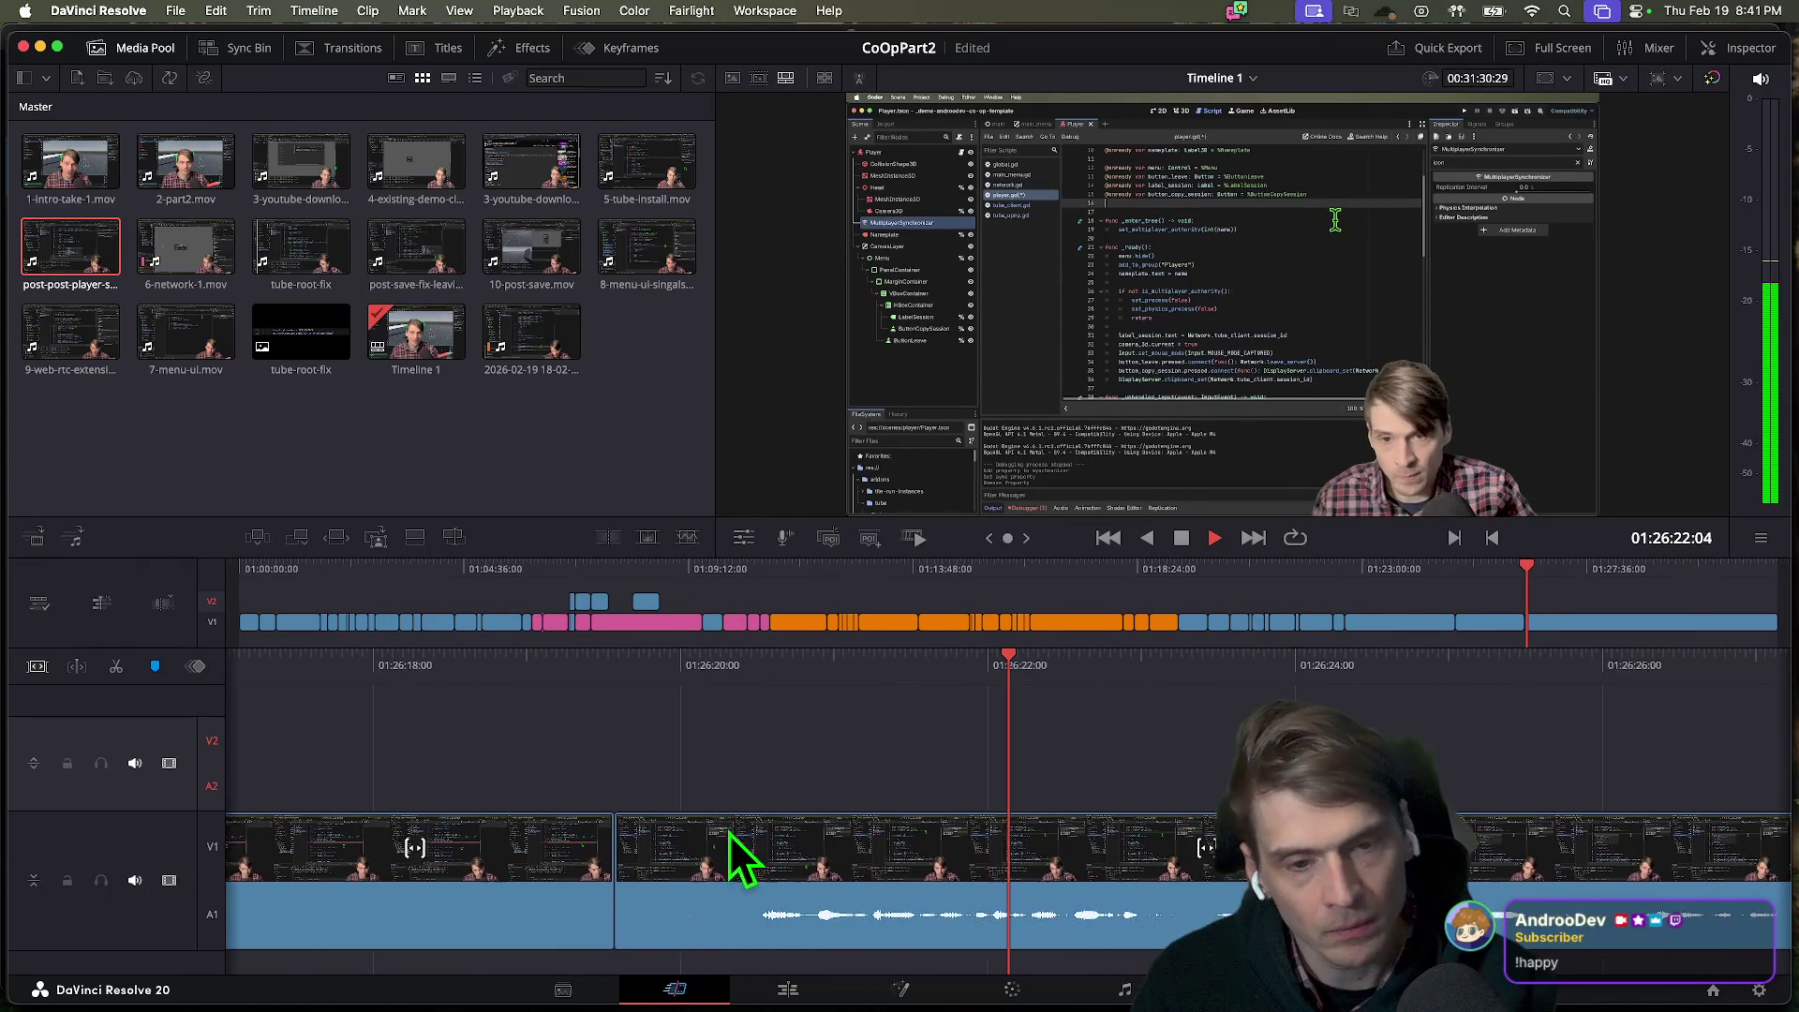
key(space)
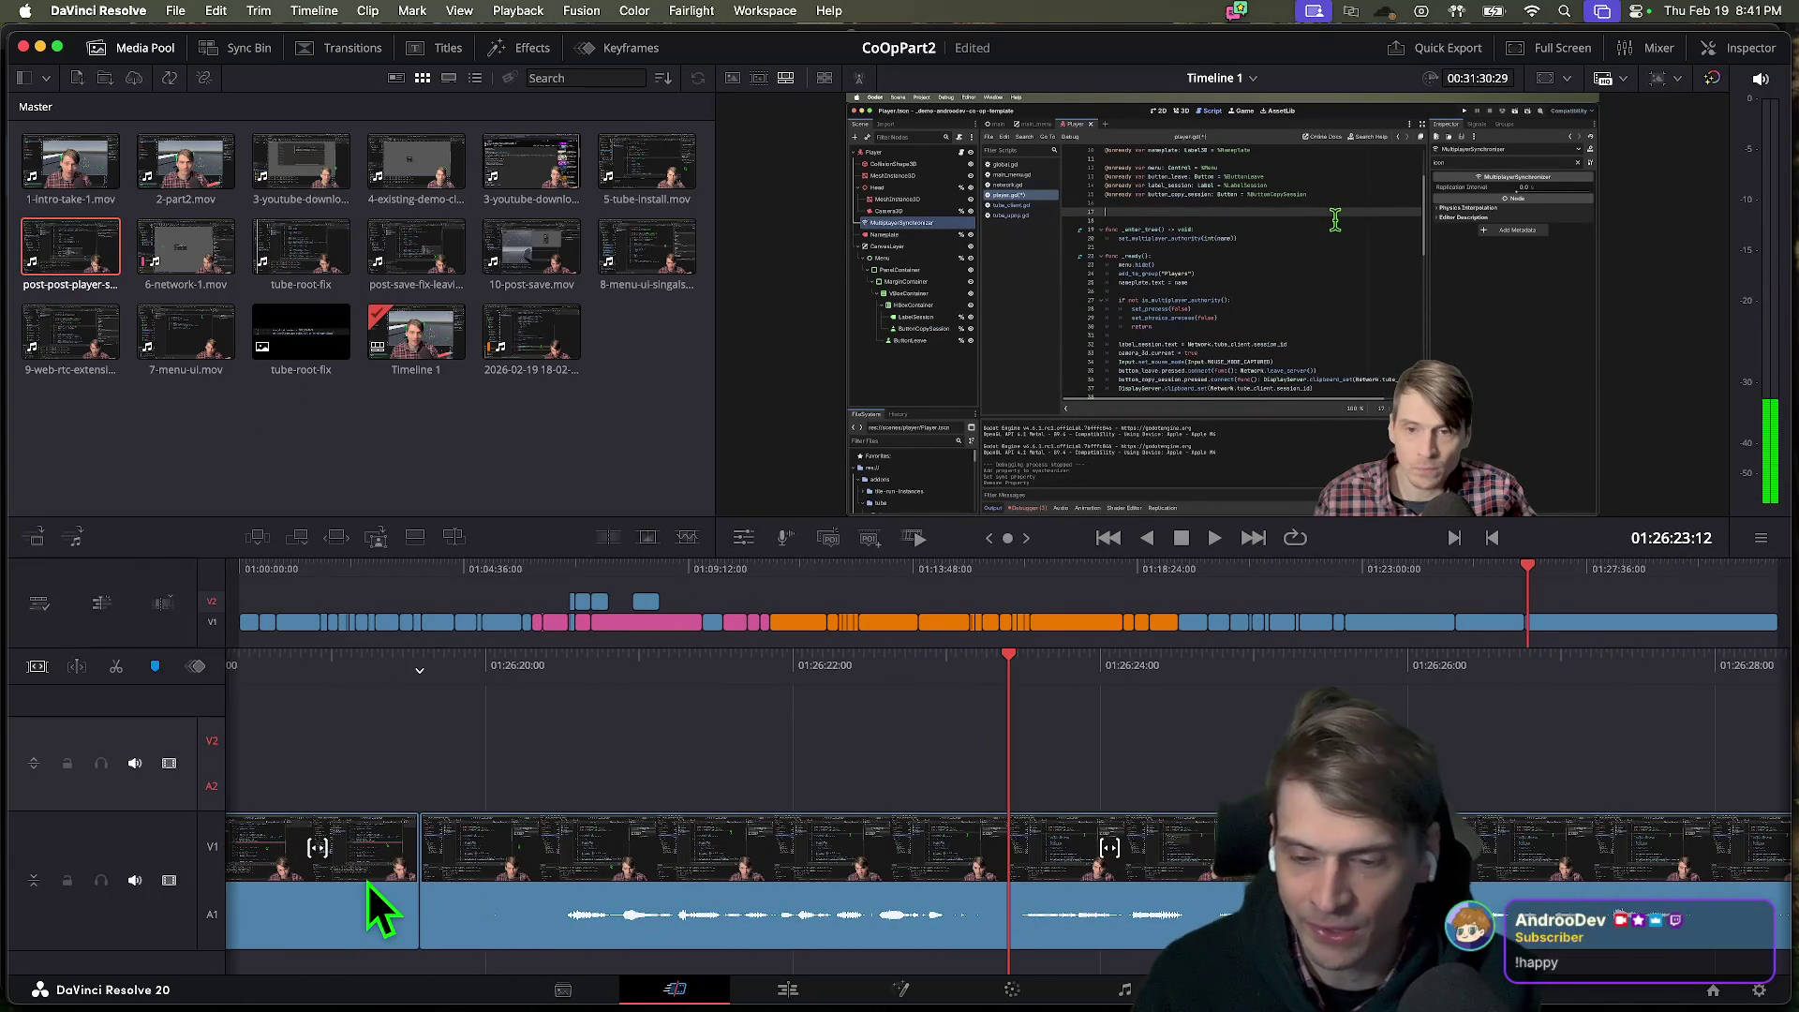
key(super+z)
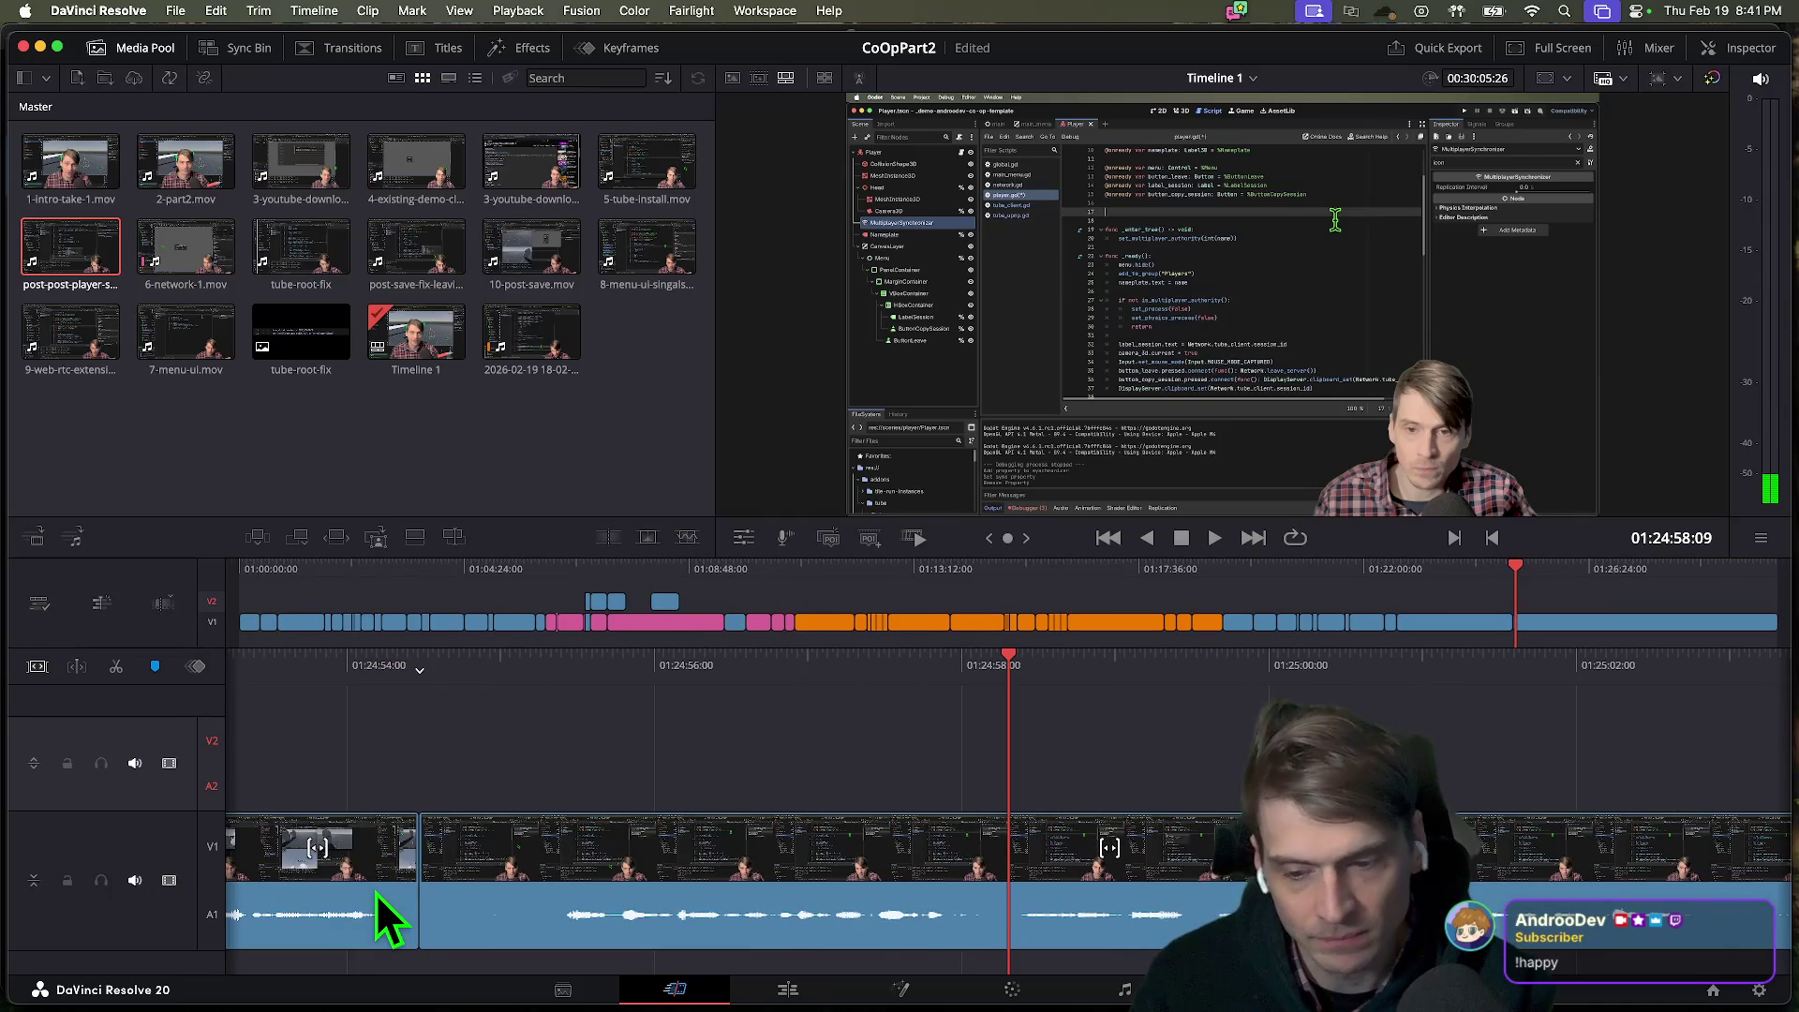
key(super+z)
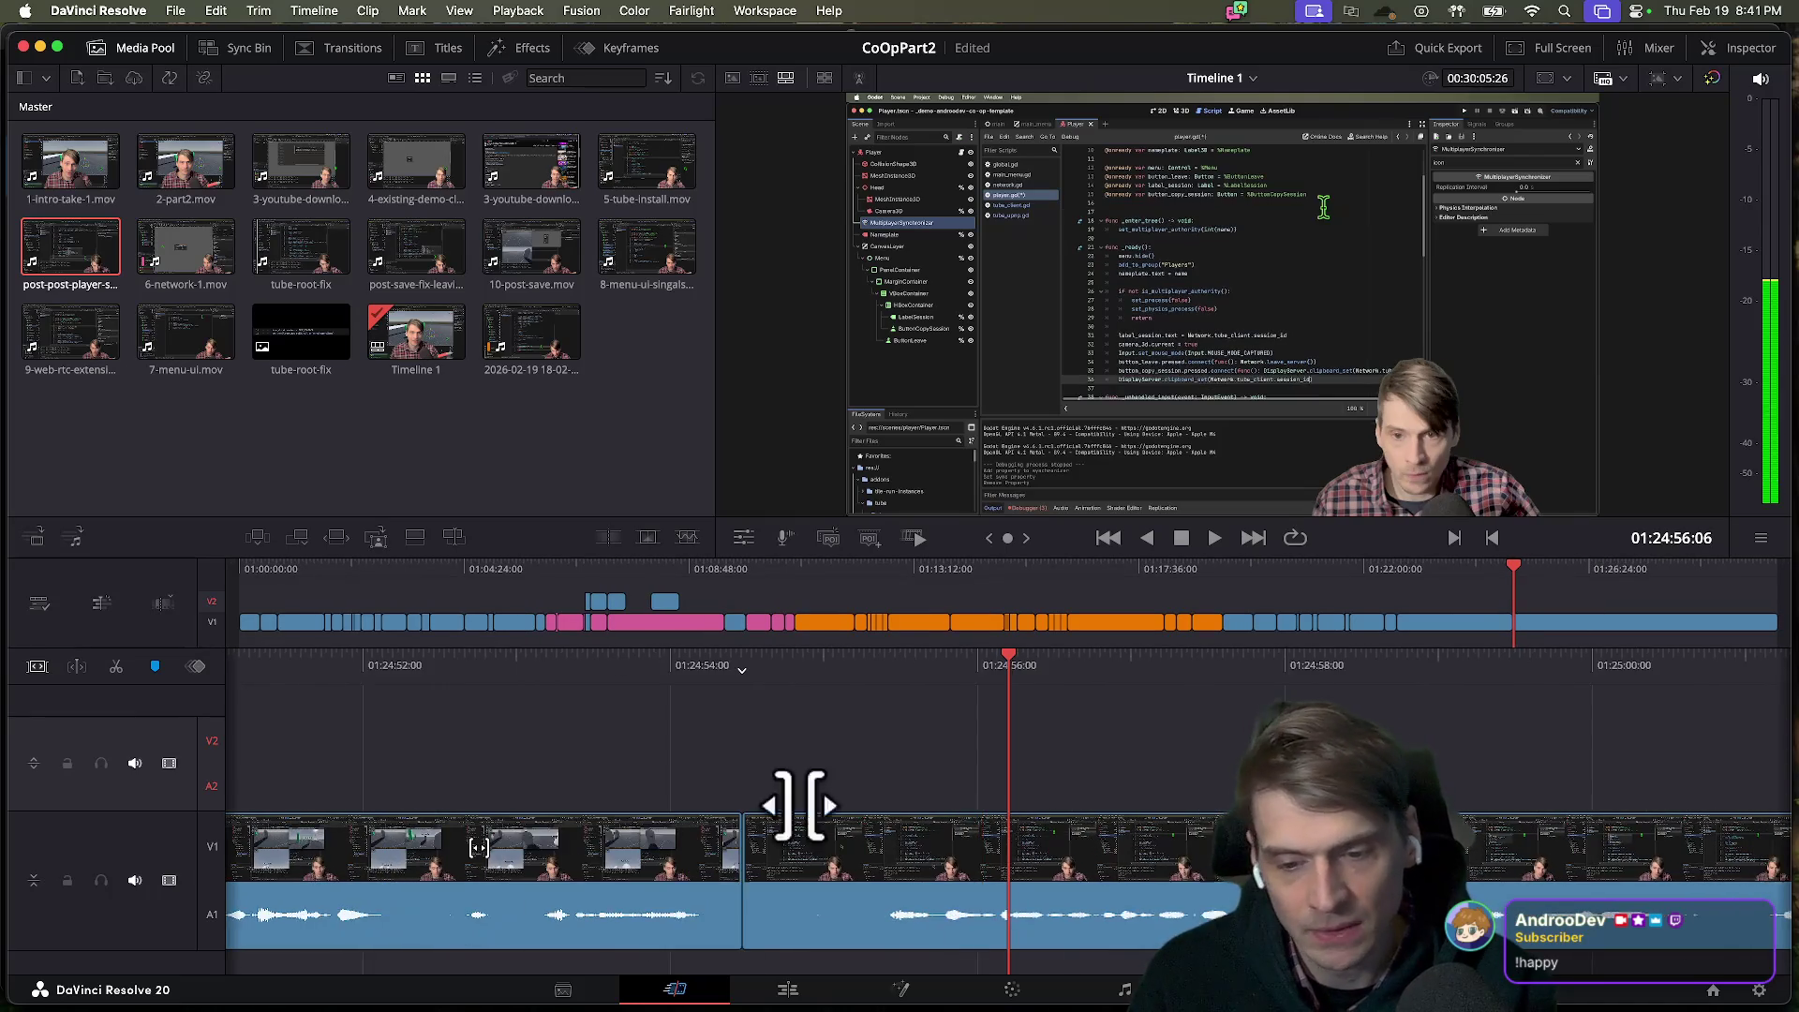
key(super+z)
key(super+shift+z)
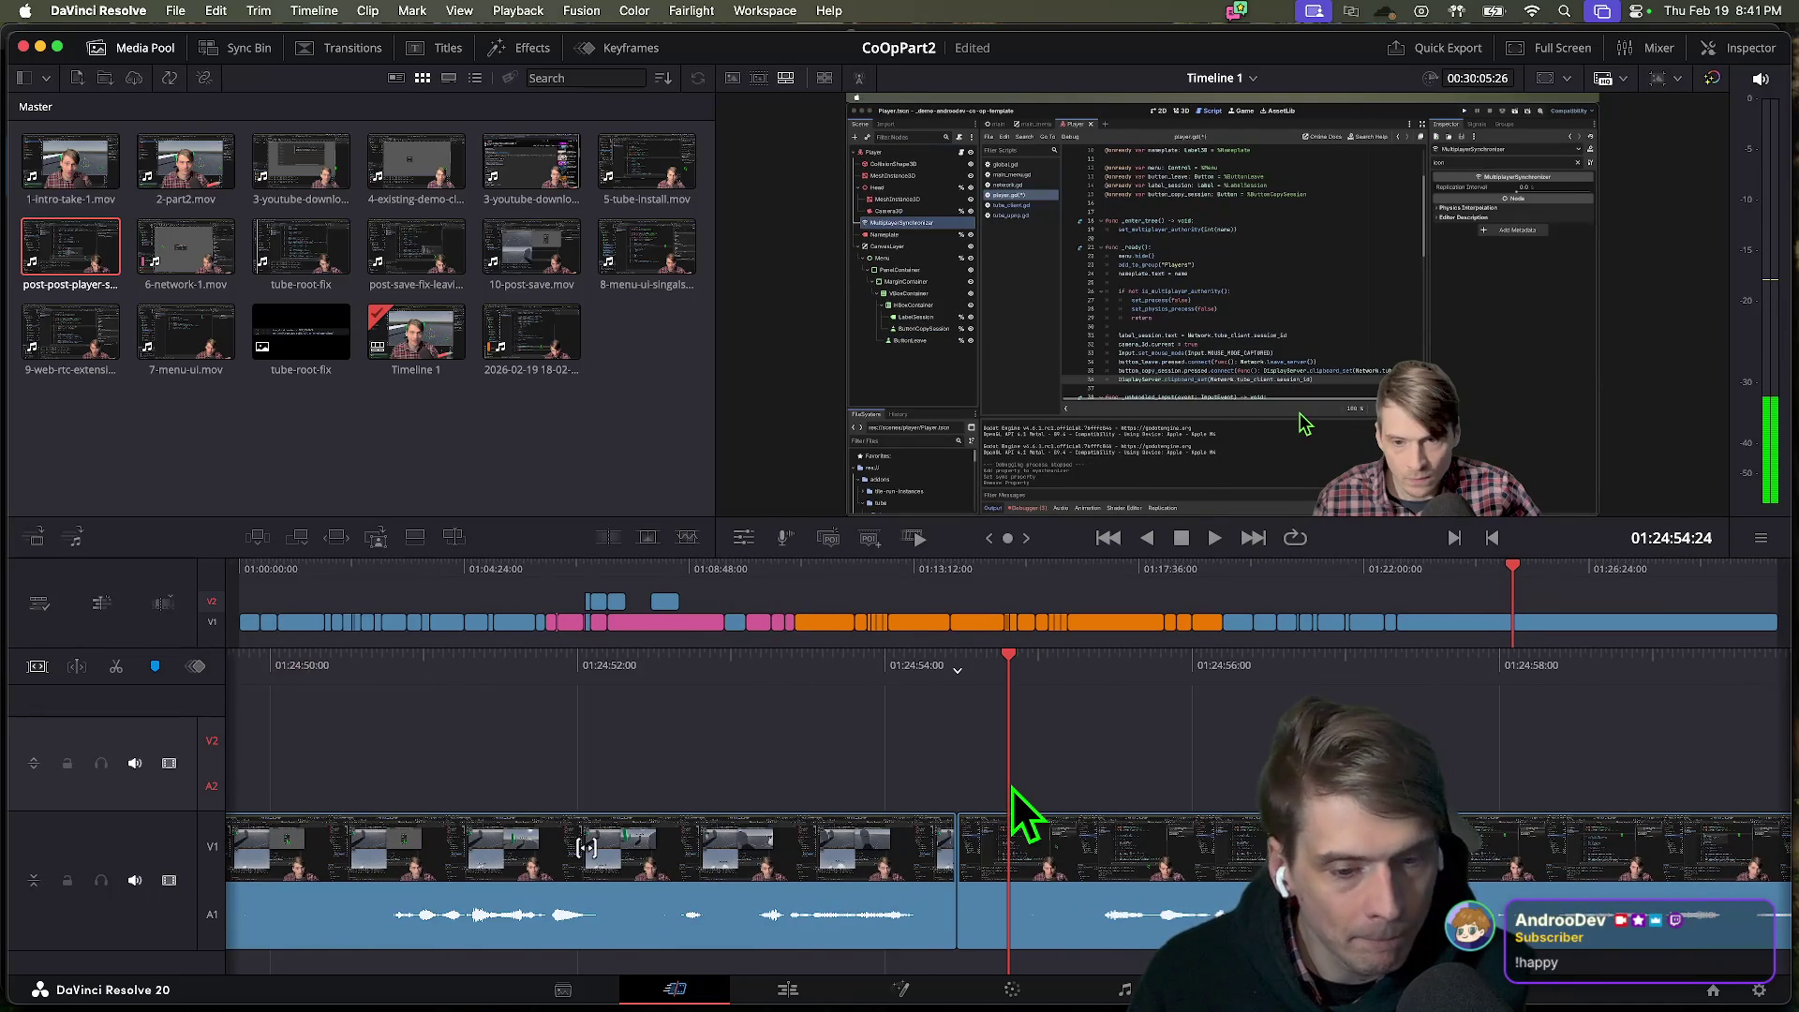
key(space)
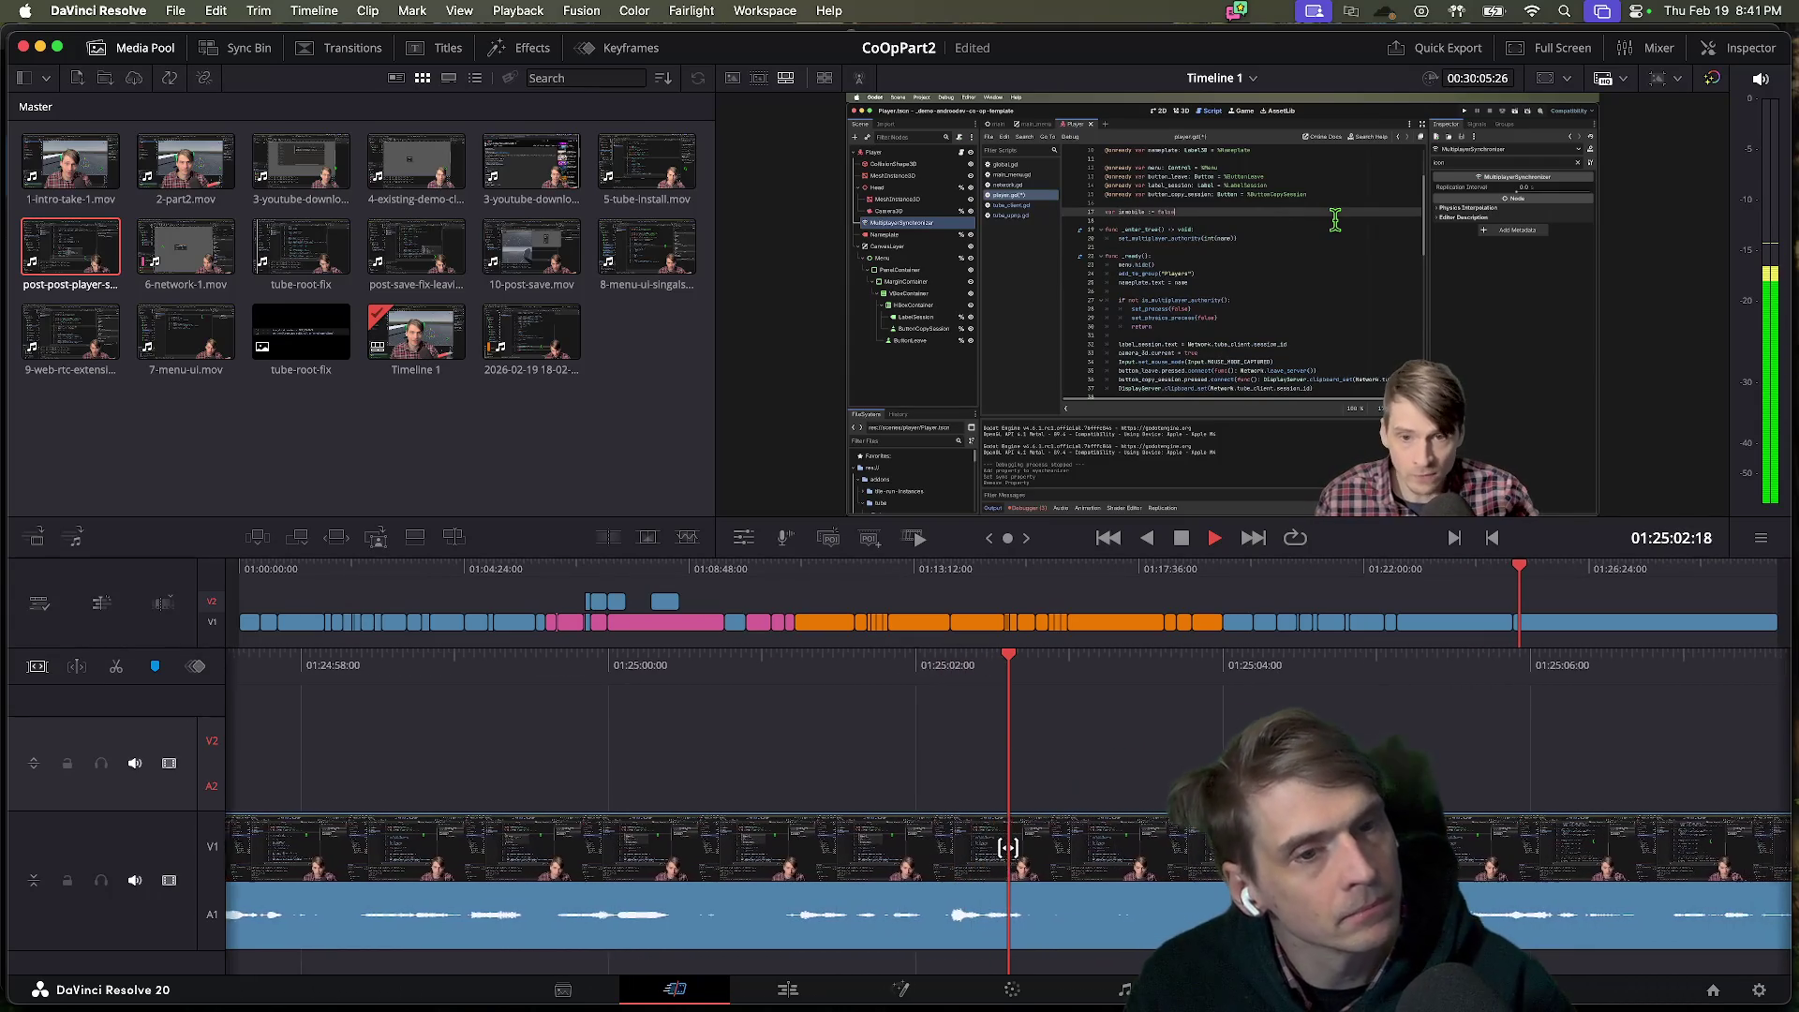
key(l)
key(l)
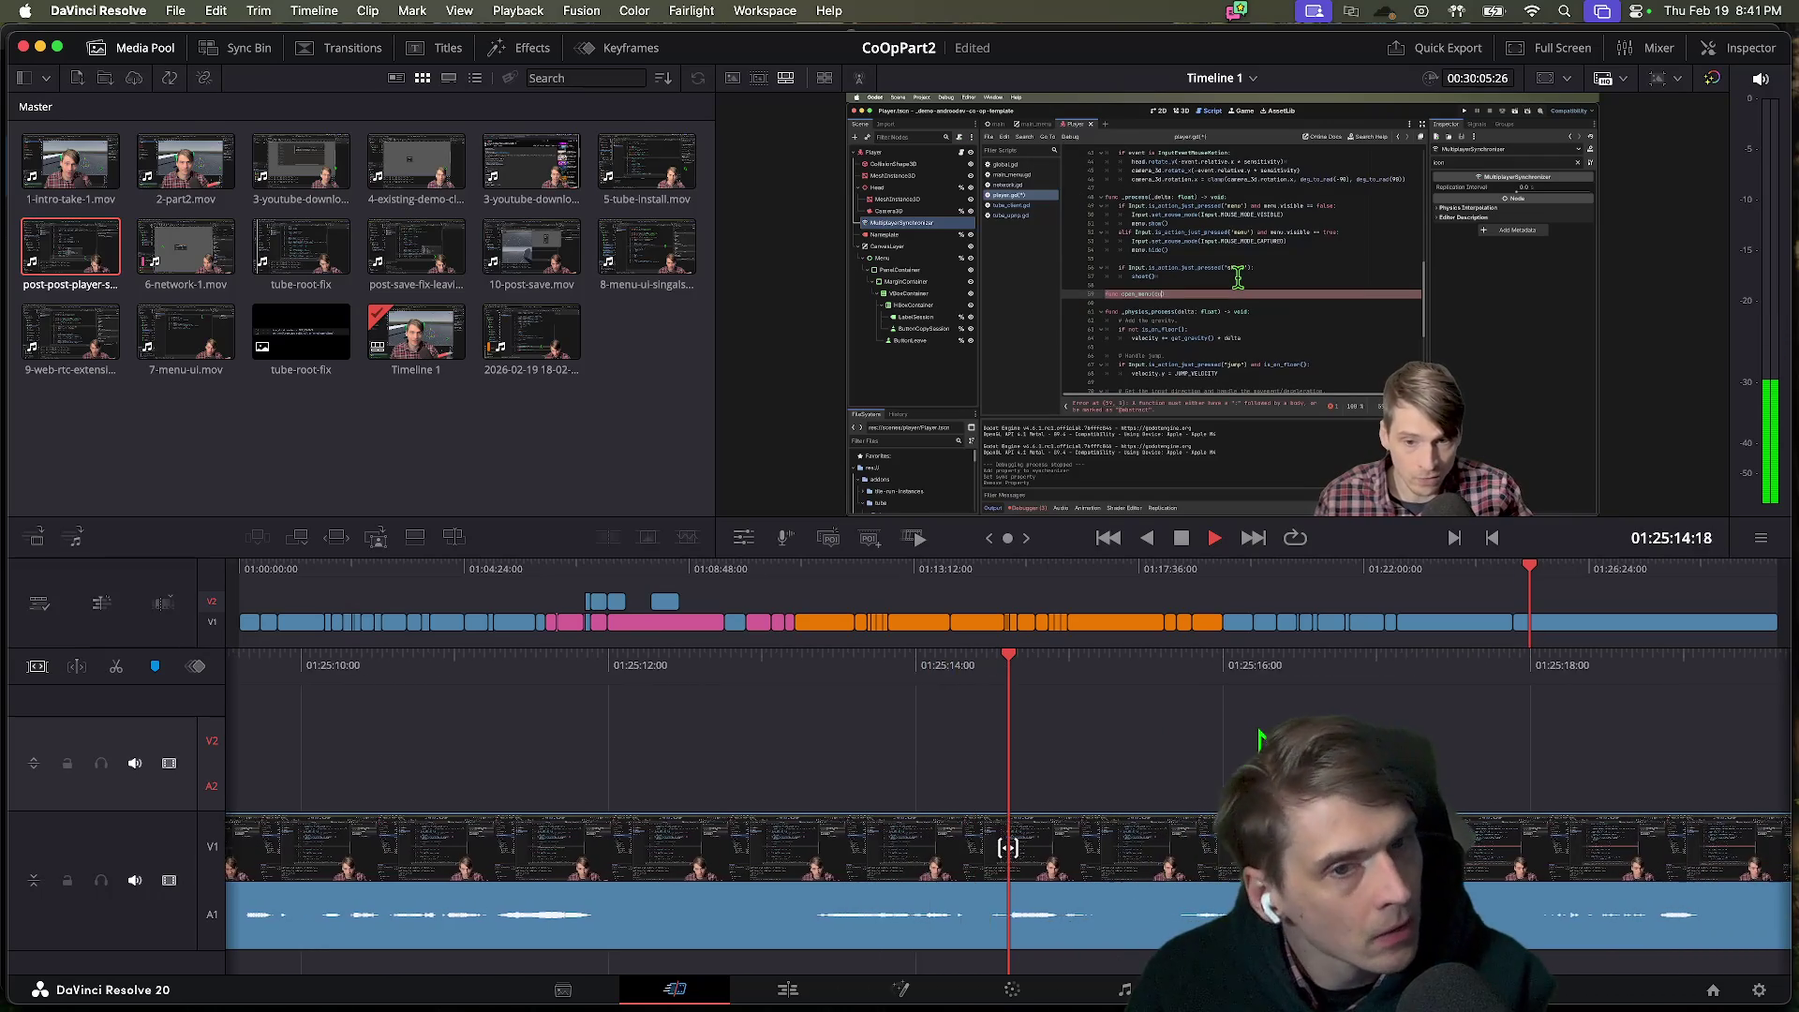
key(space)
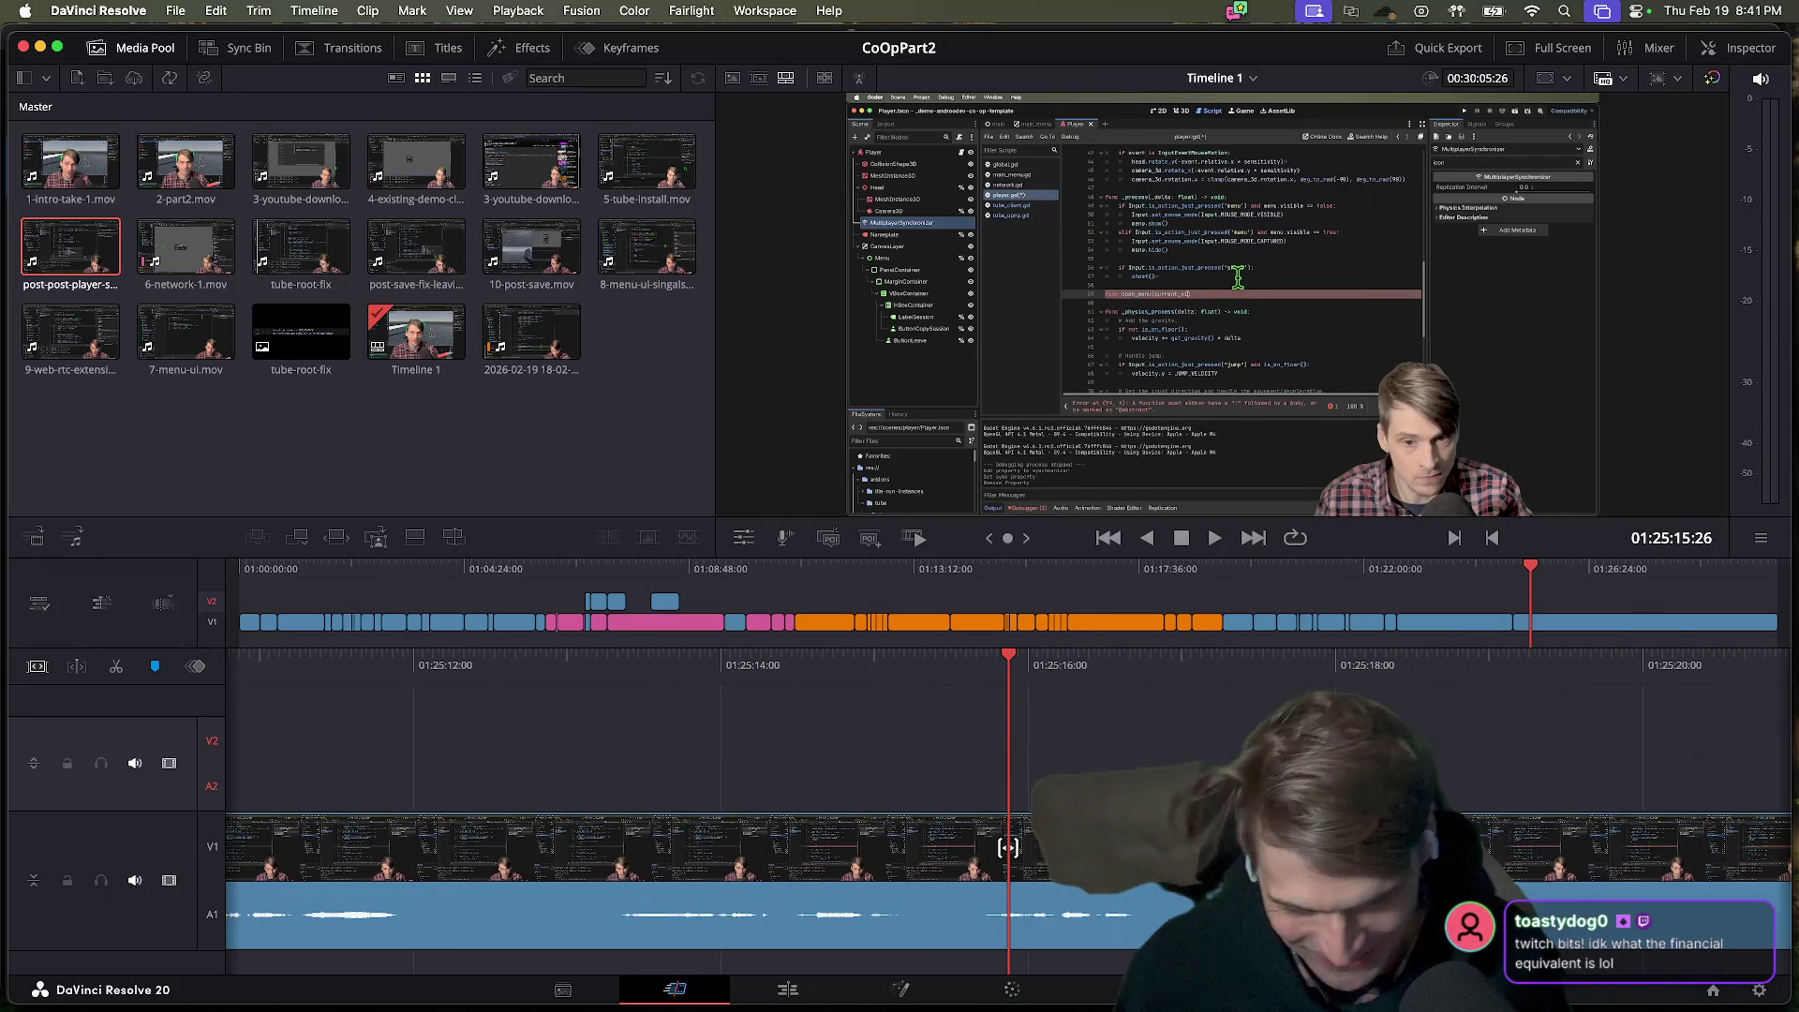
key(space)
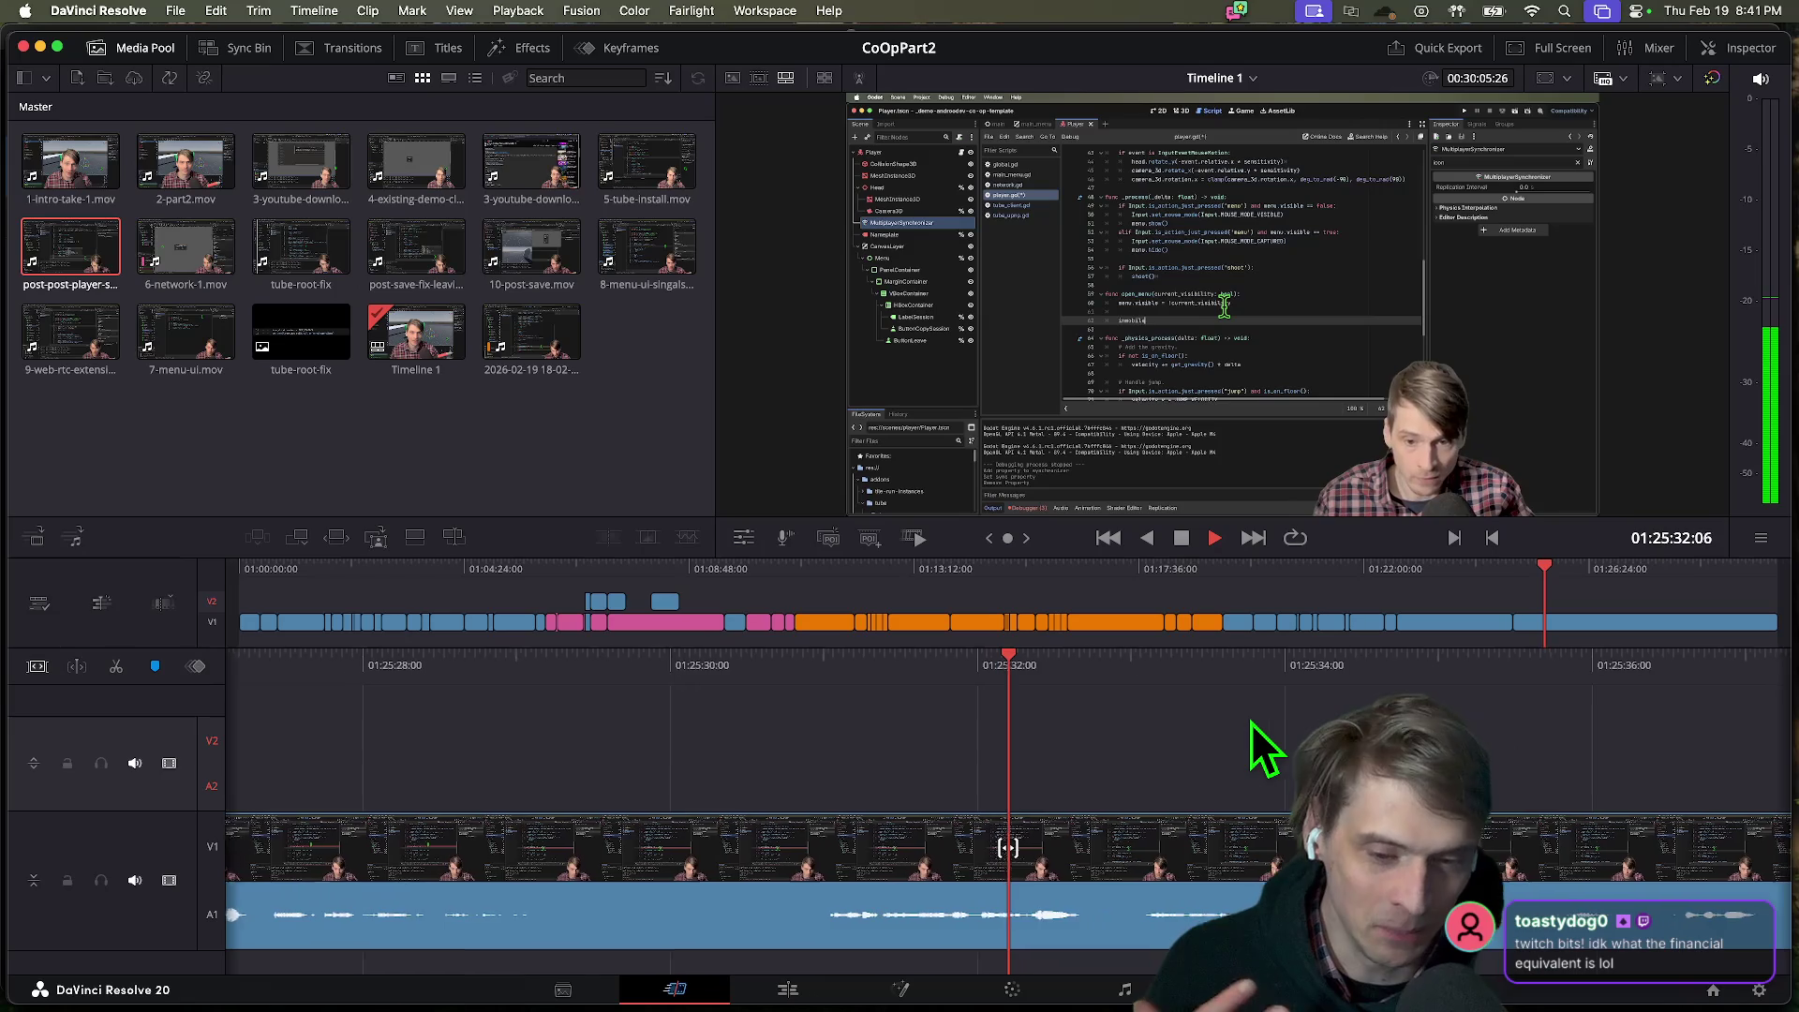
key(space)
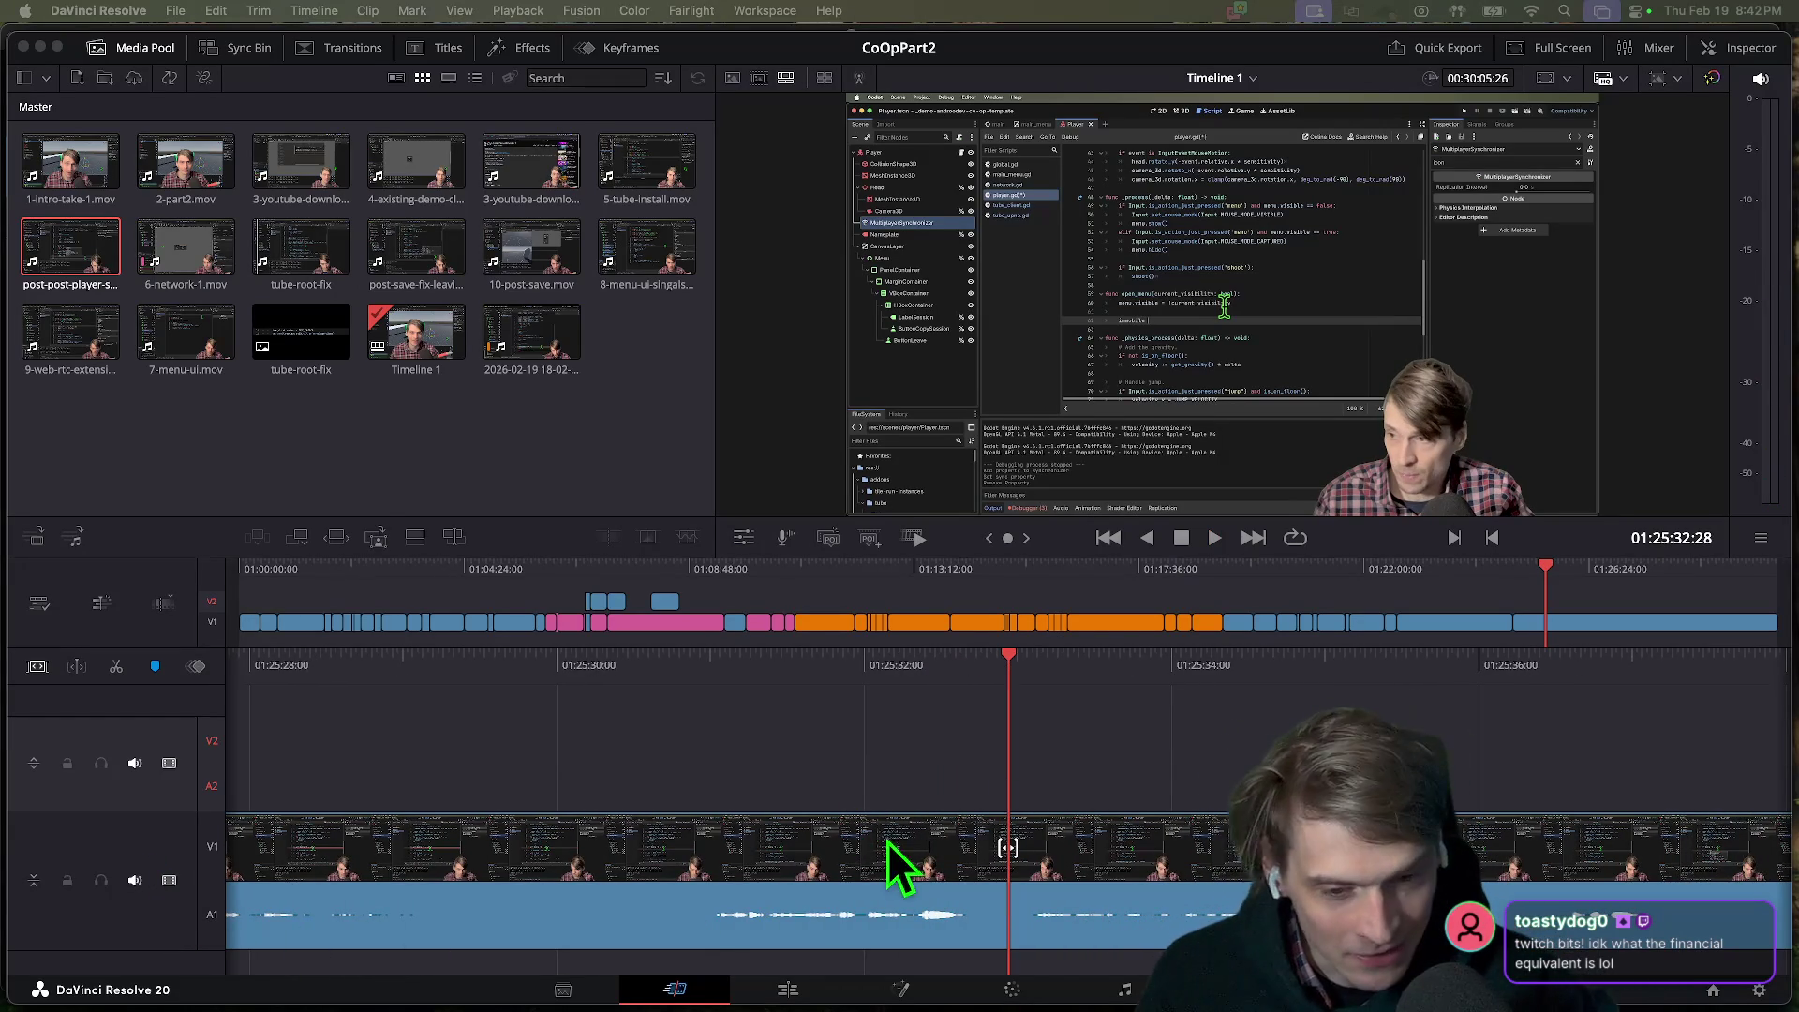
key(j)
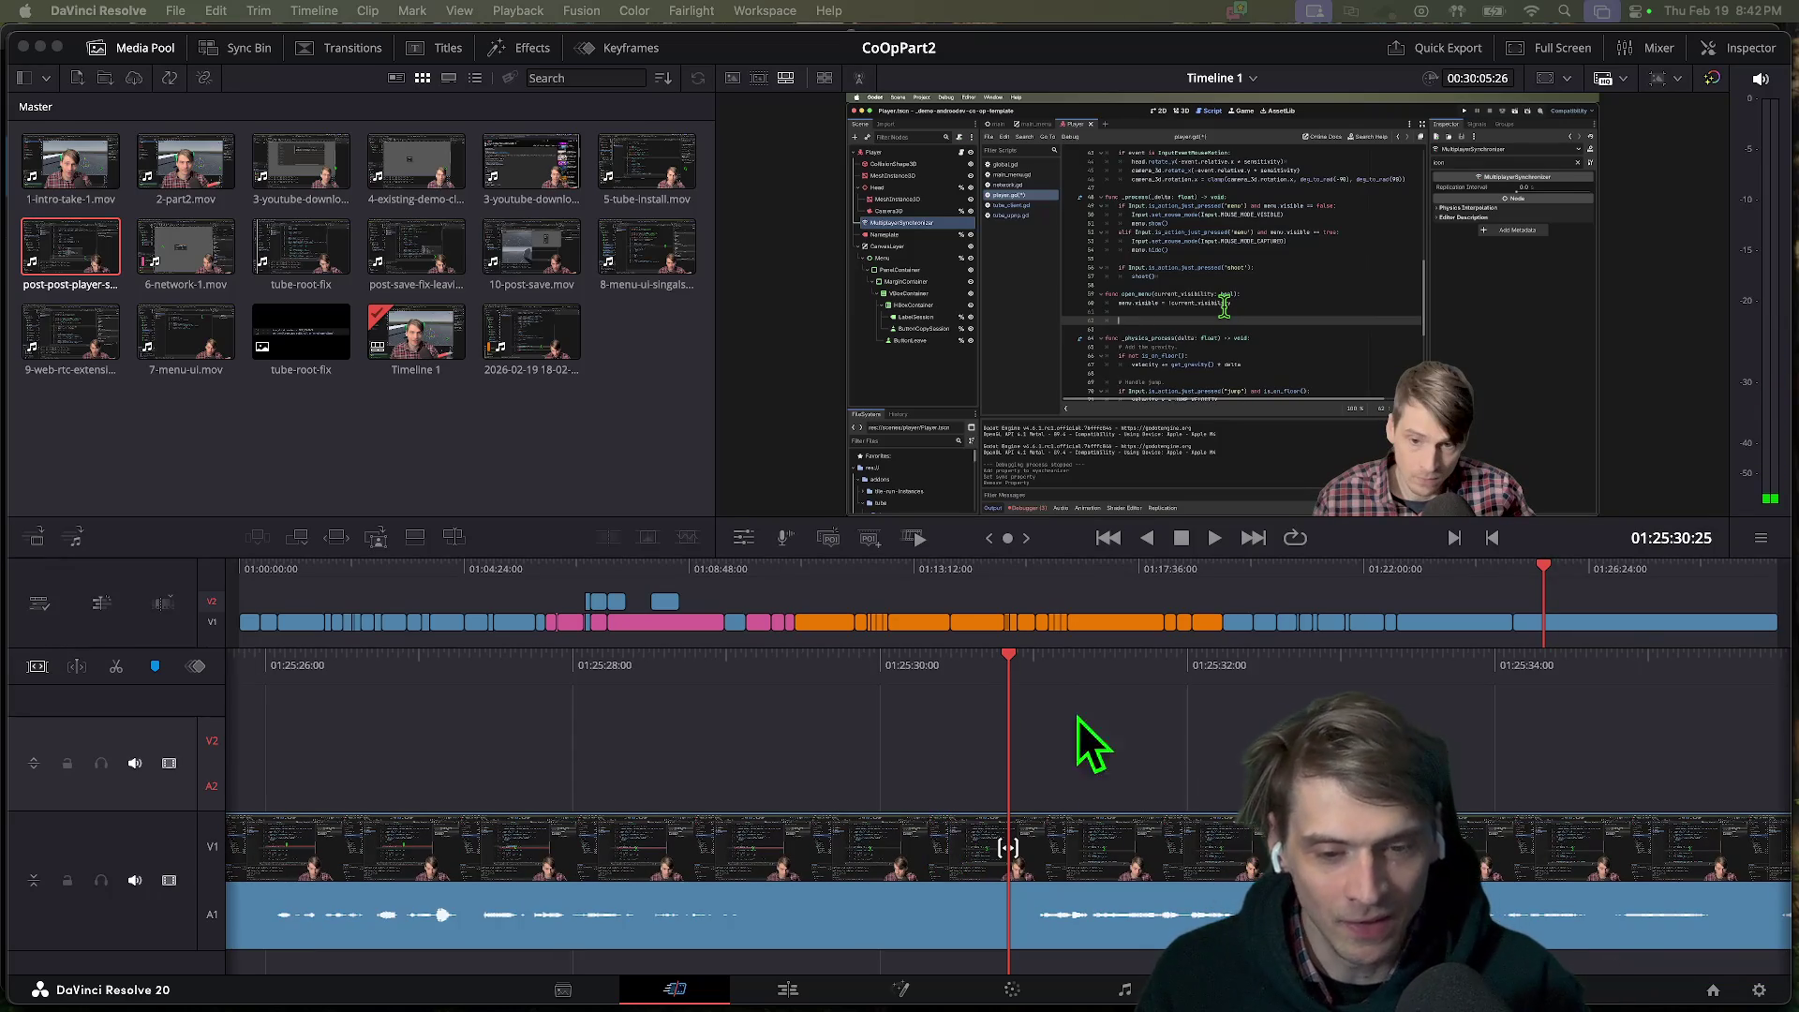
click(1112, 715)
key(space)
key(space)
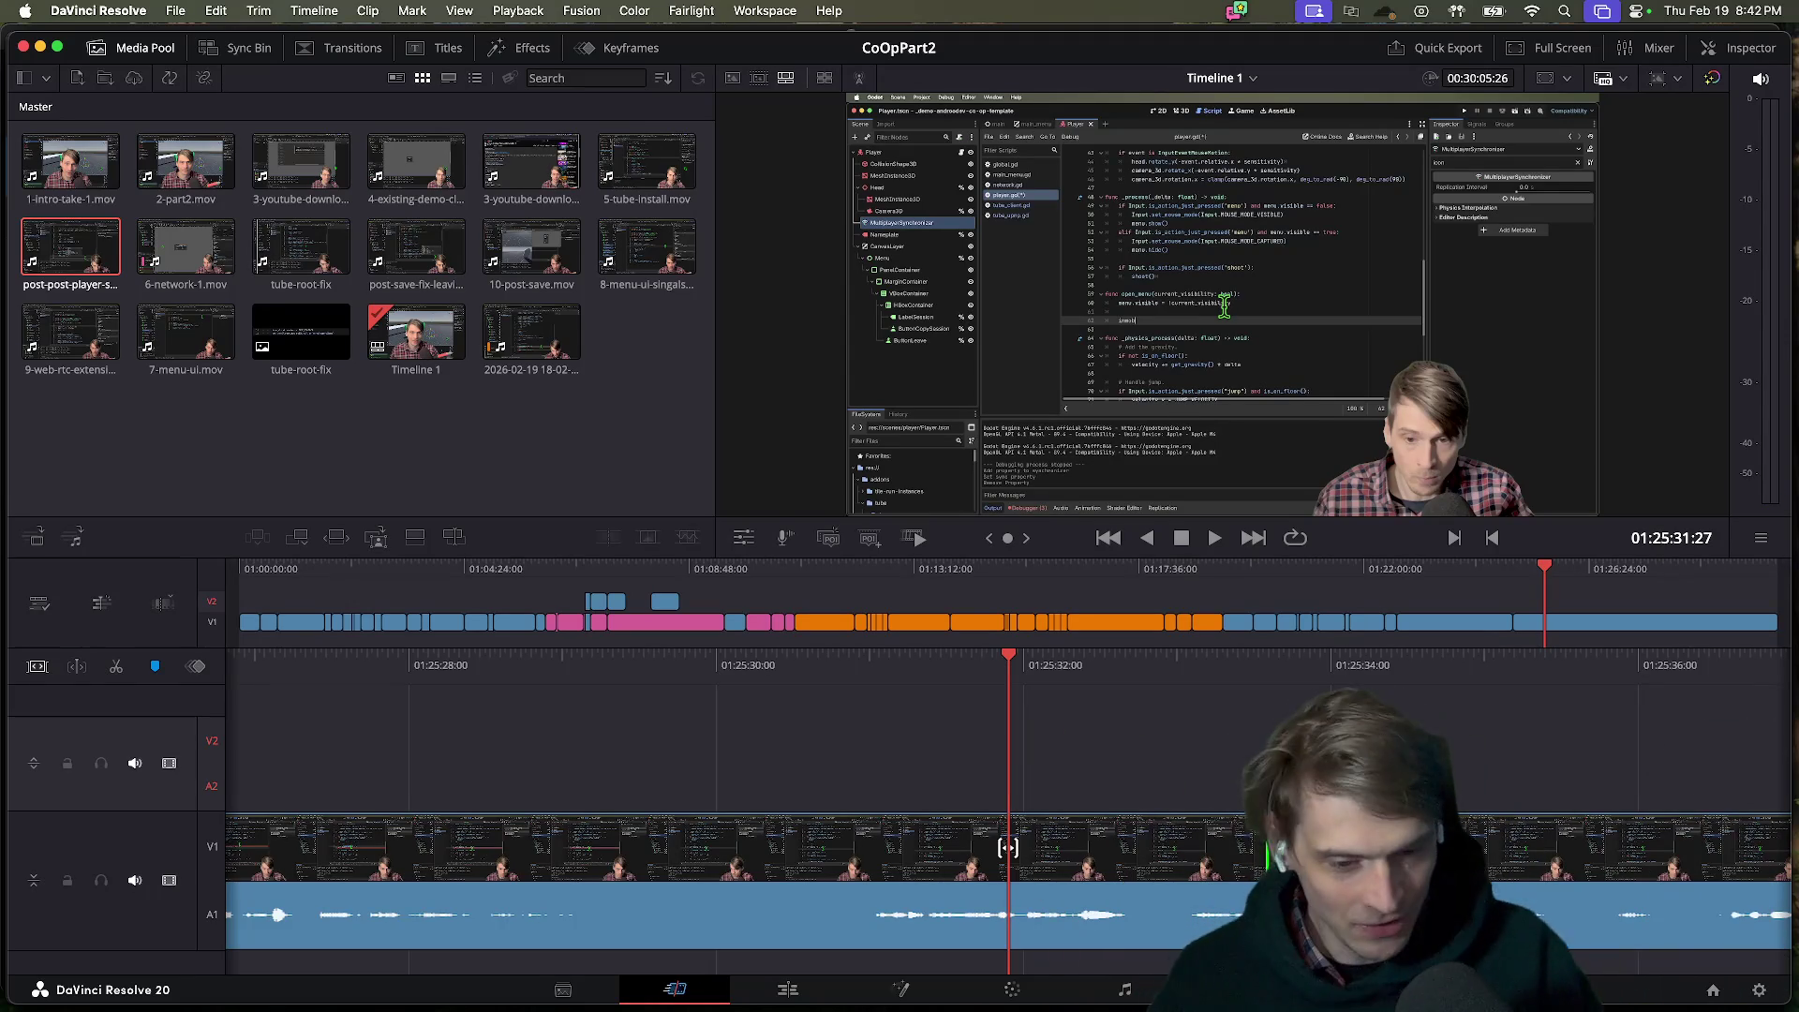
key(space)
key(space)
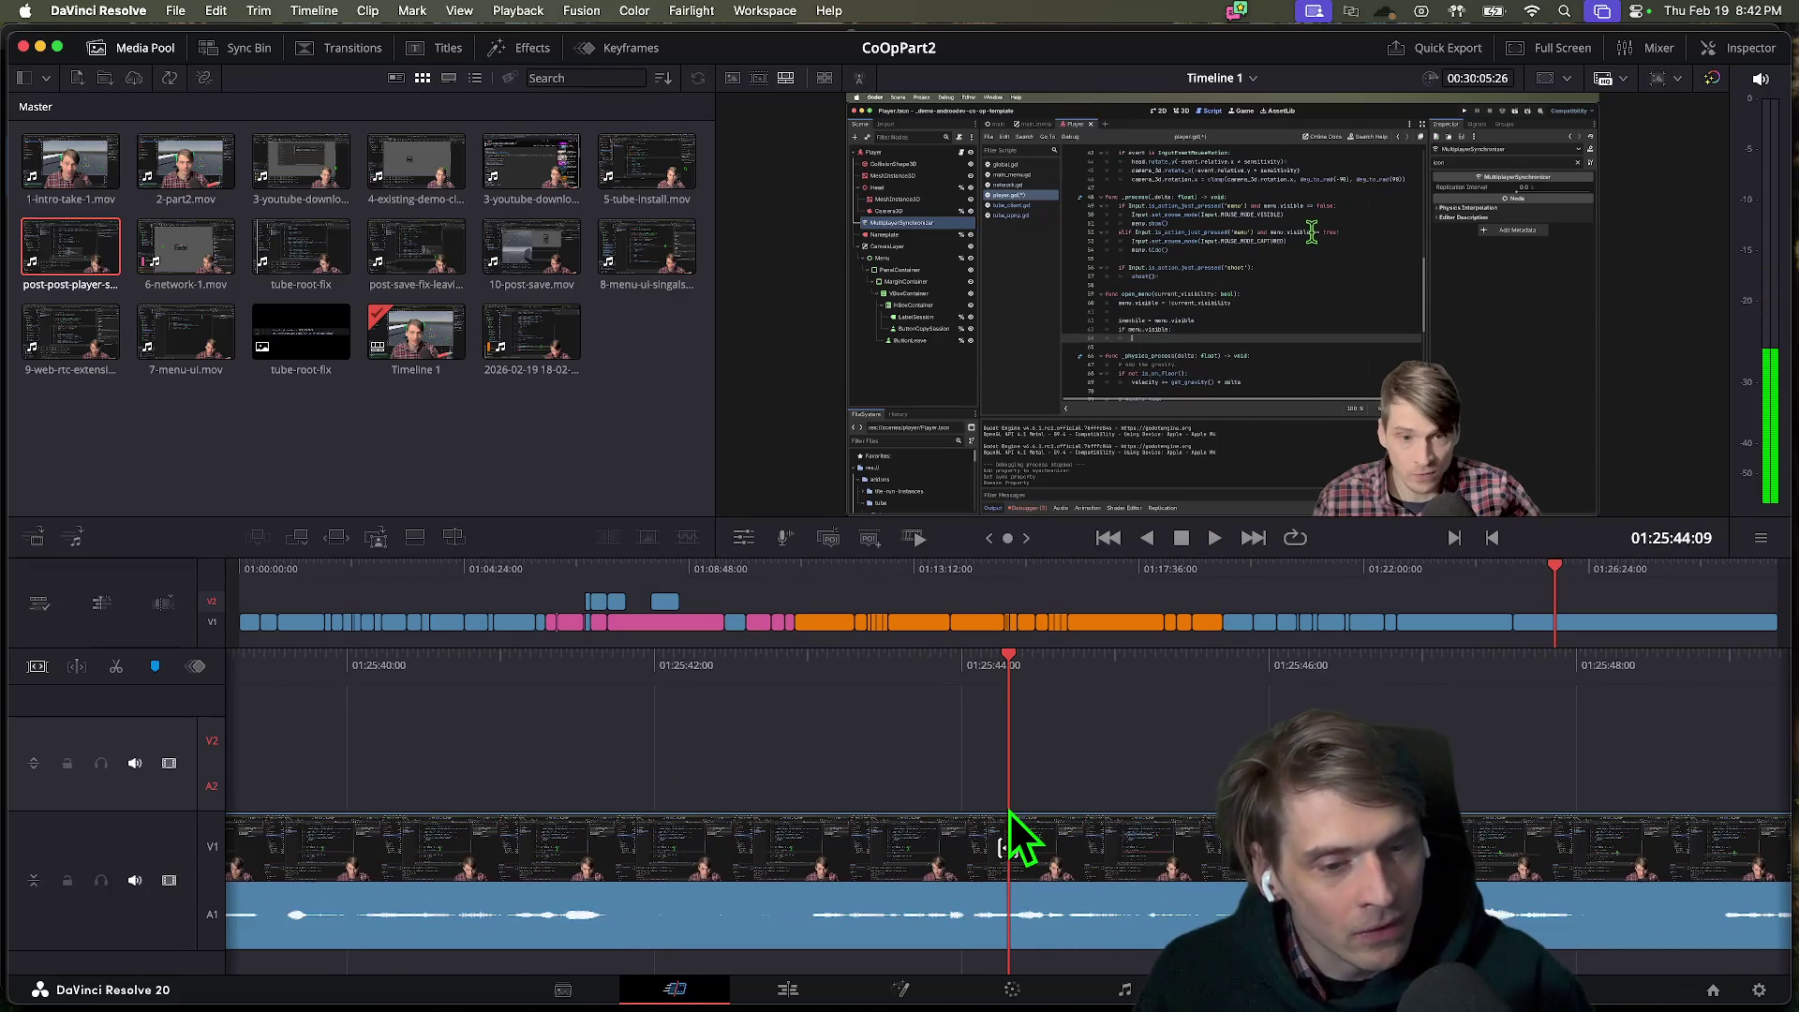
key(space)
key(space)
key(space)
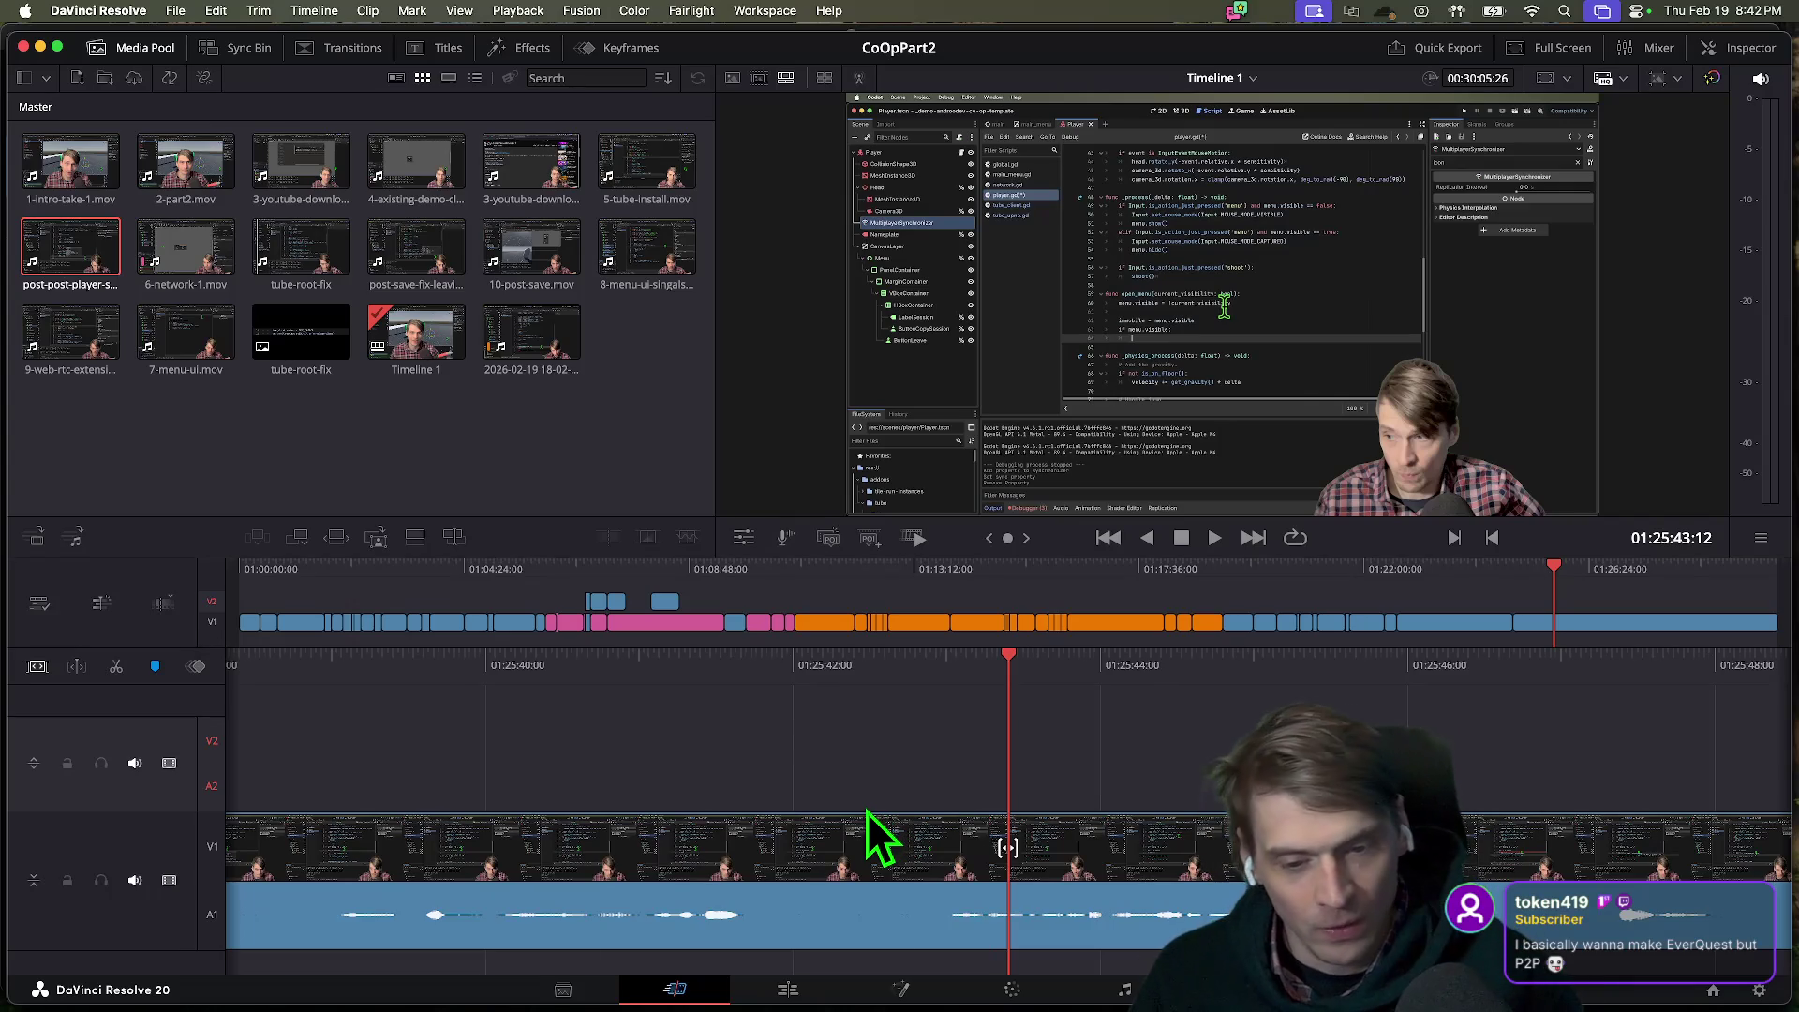
key(slash)
key(slash)
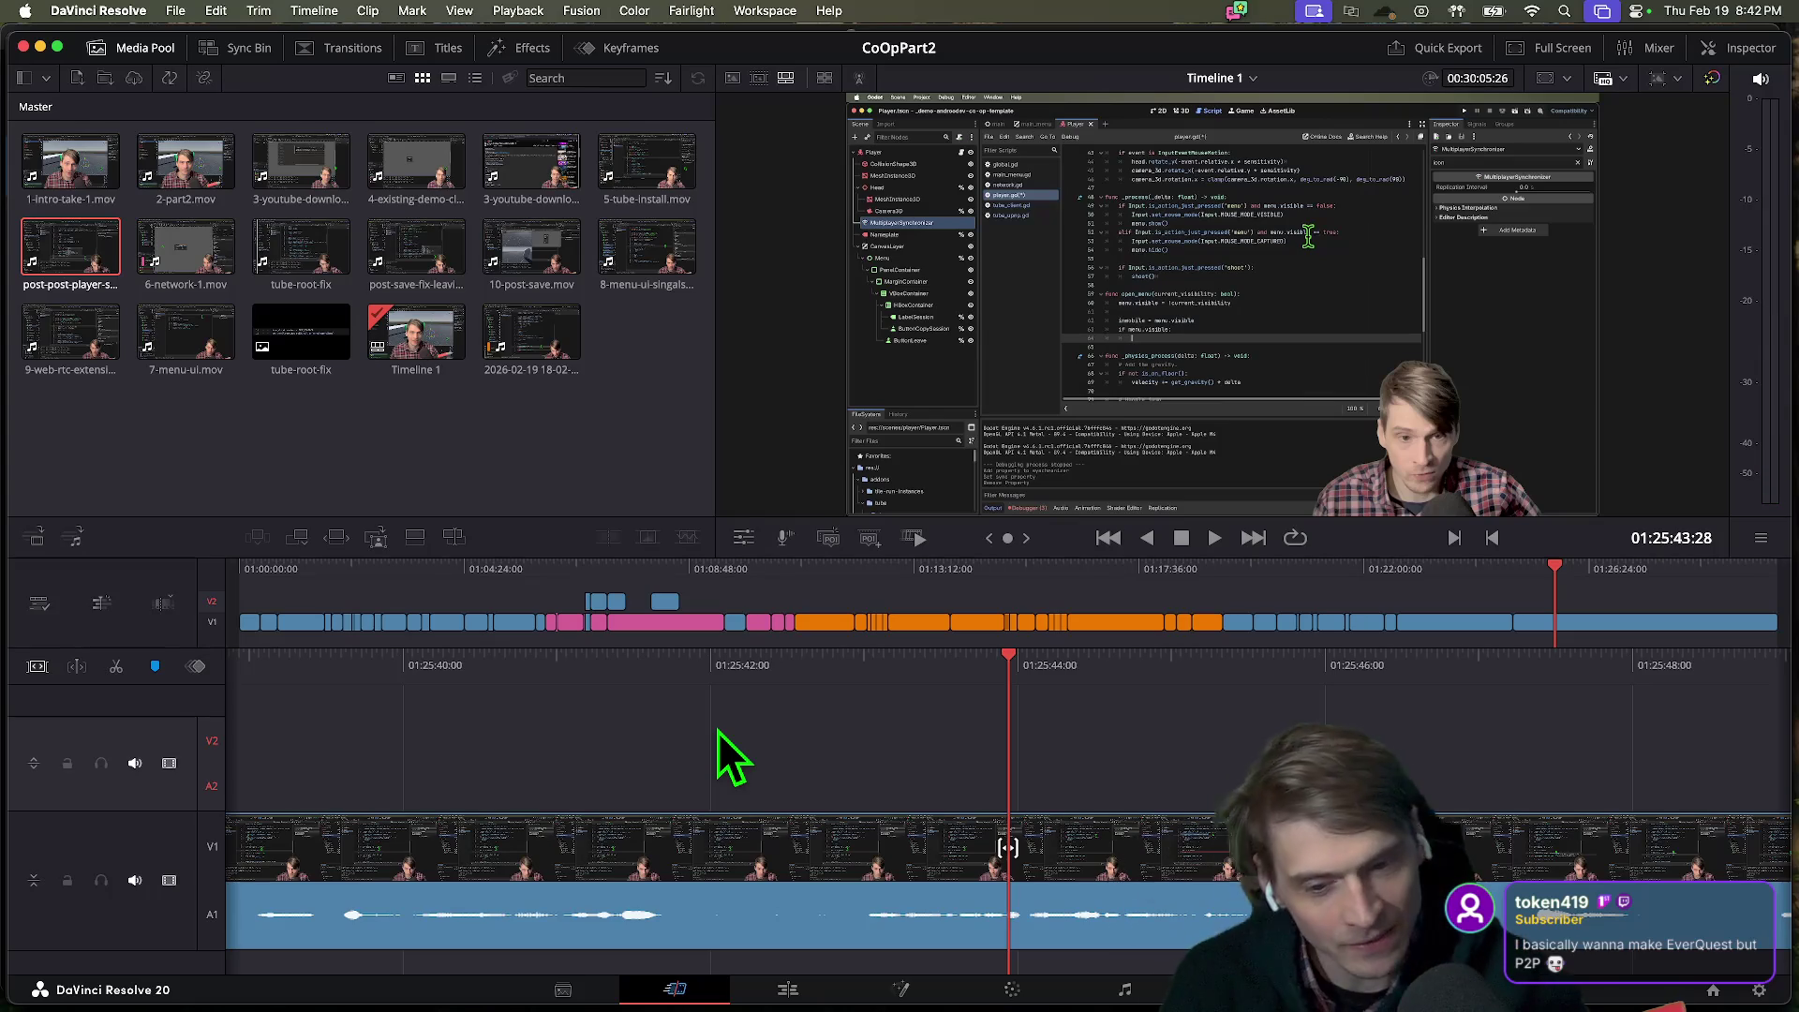
key(slash)
key(slash)
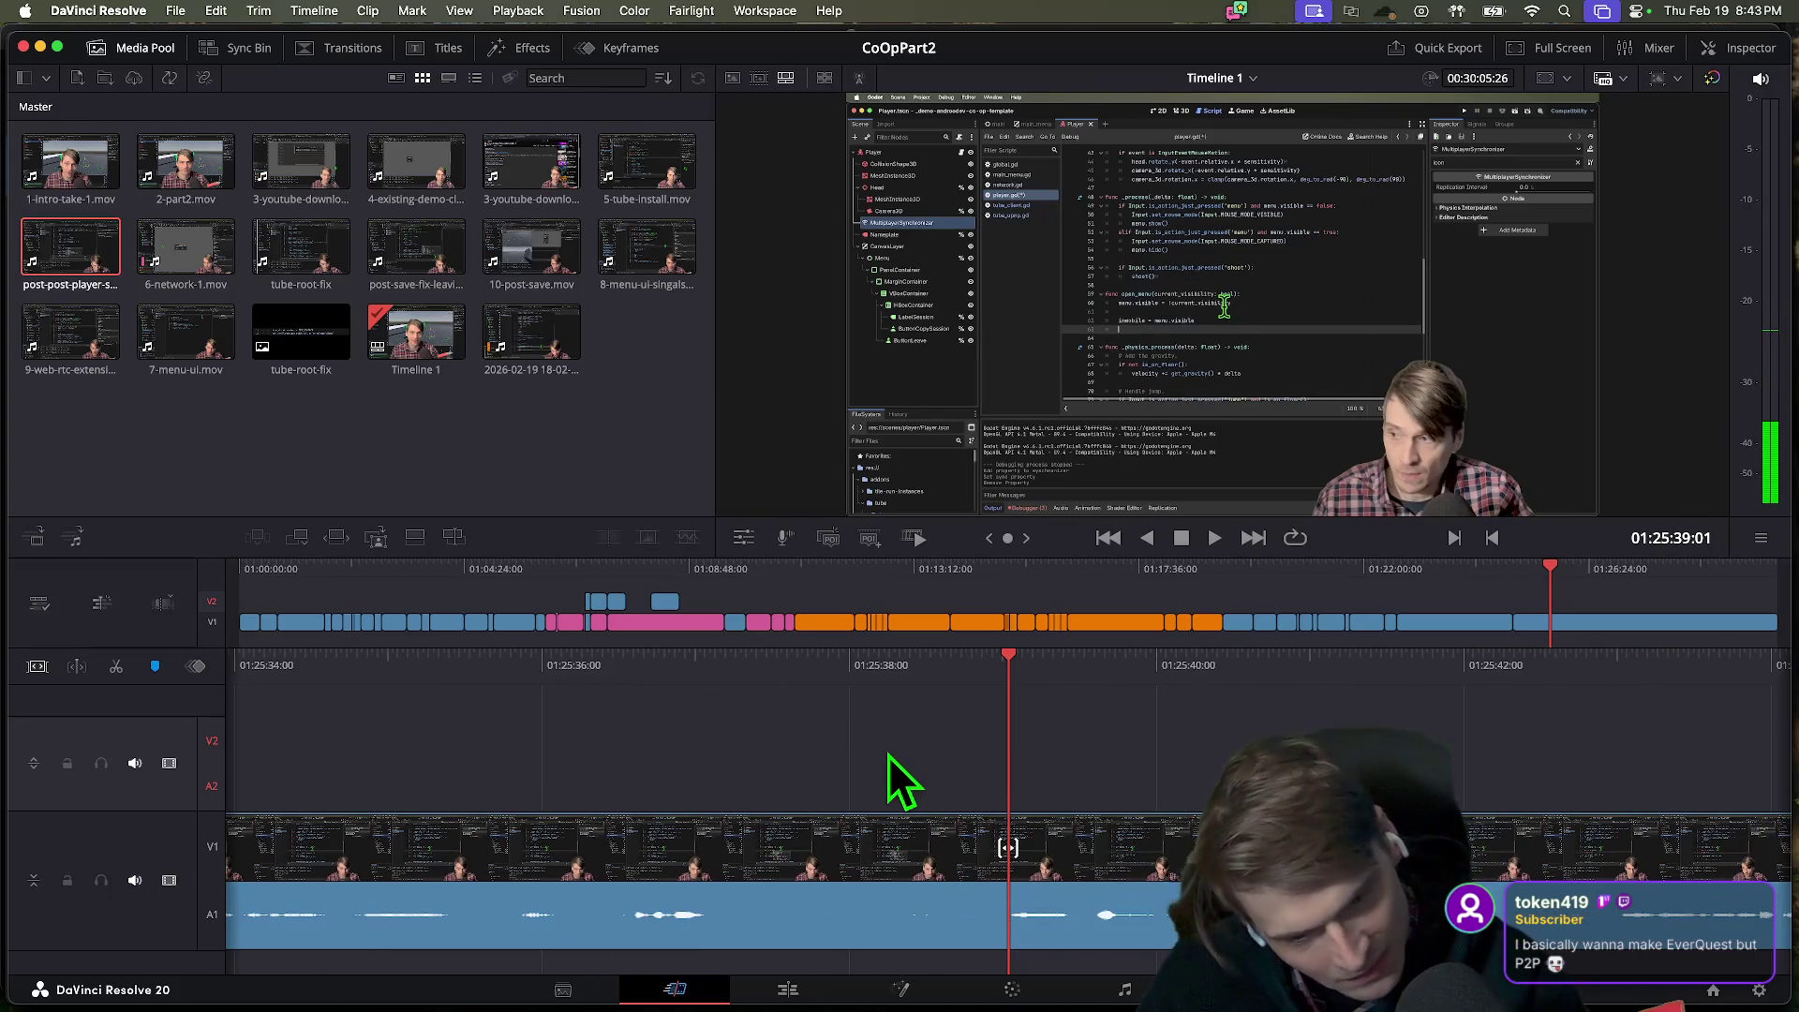
key(slash)
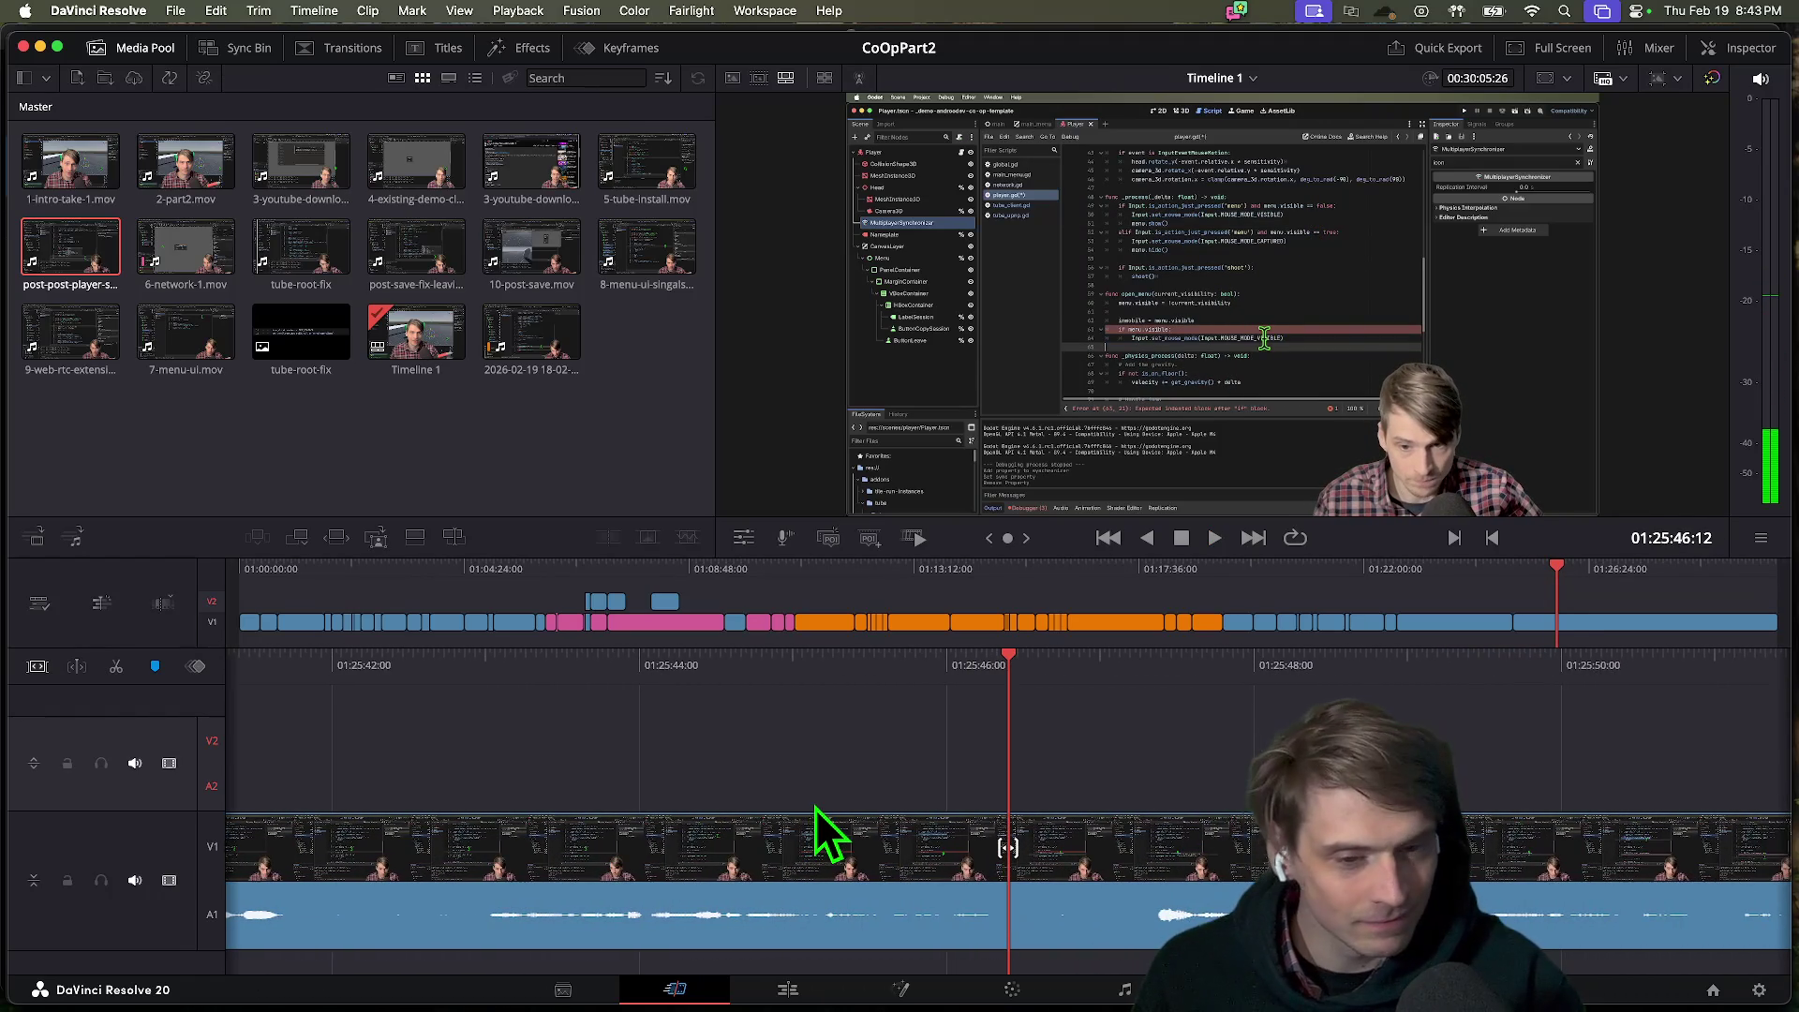
In DaVinci Resolve, rewind and replay the recent clip repeatedly, back to about 01:25:35.
key(space)
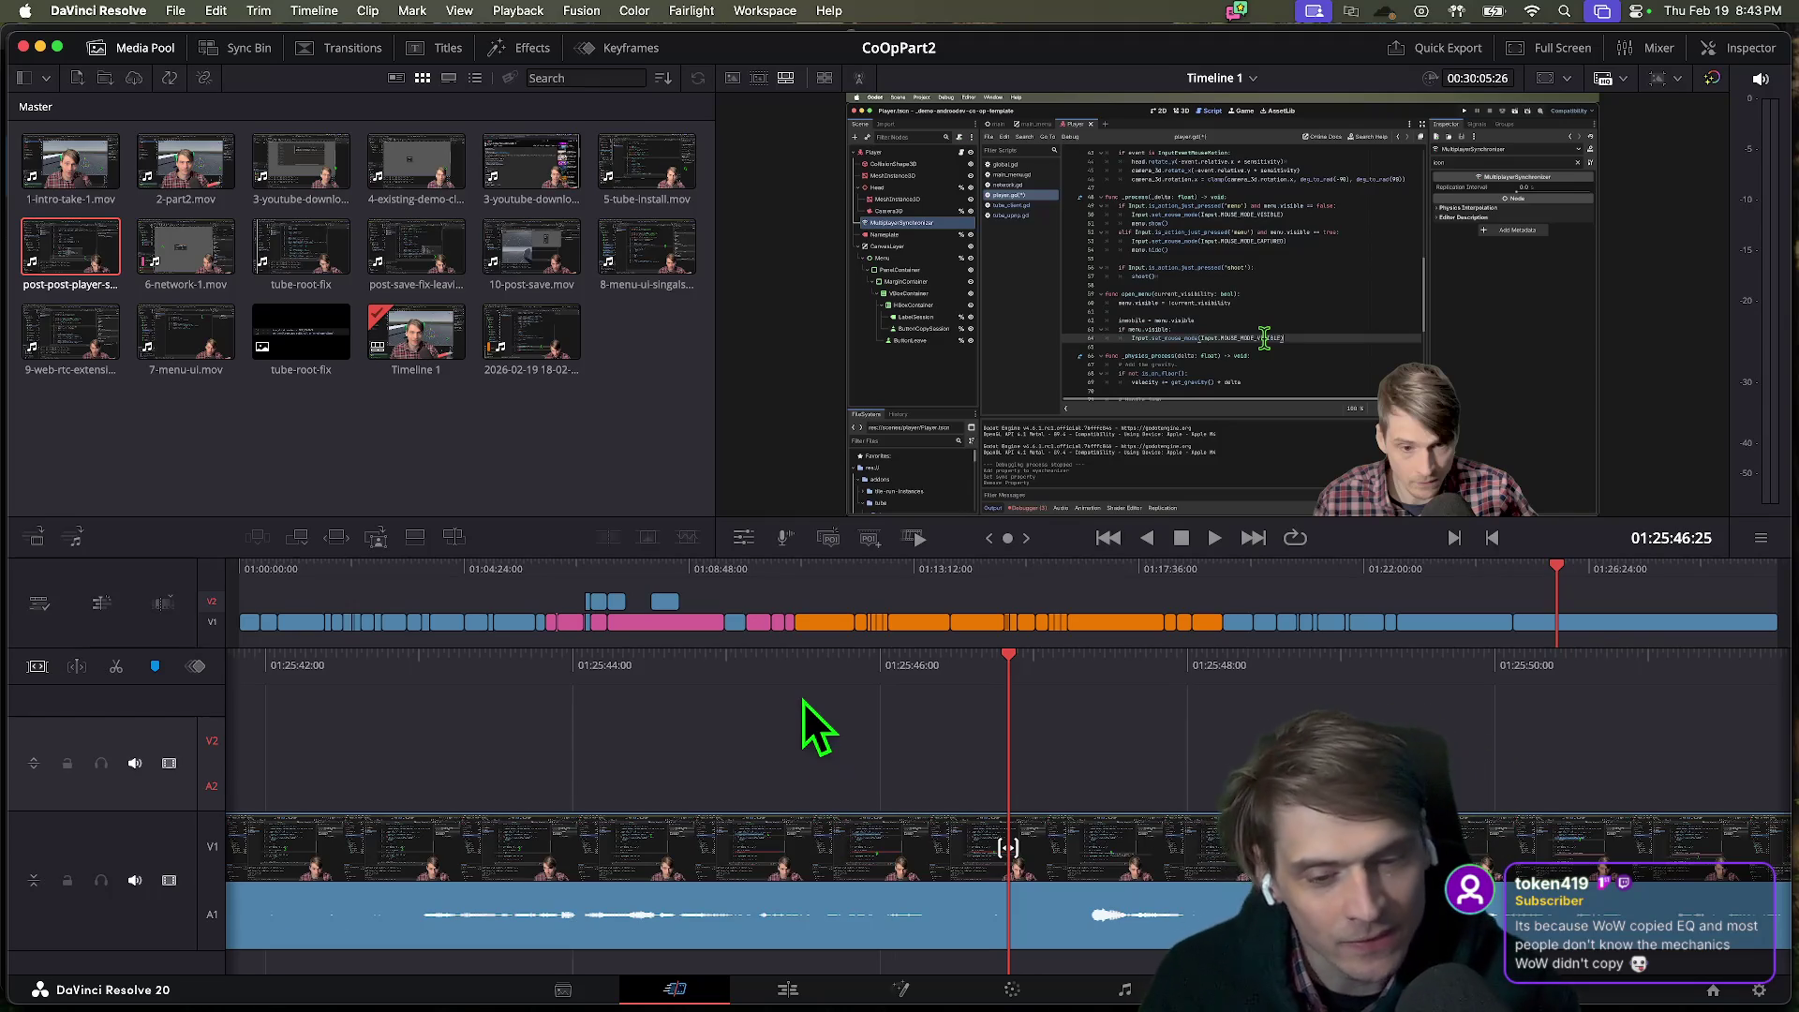
key(shift+Left)
key(shift+Left)
key(shift+Left)
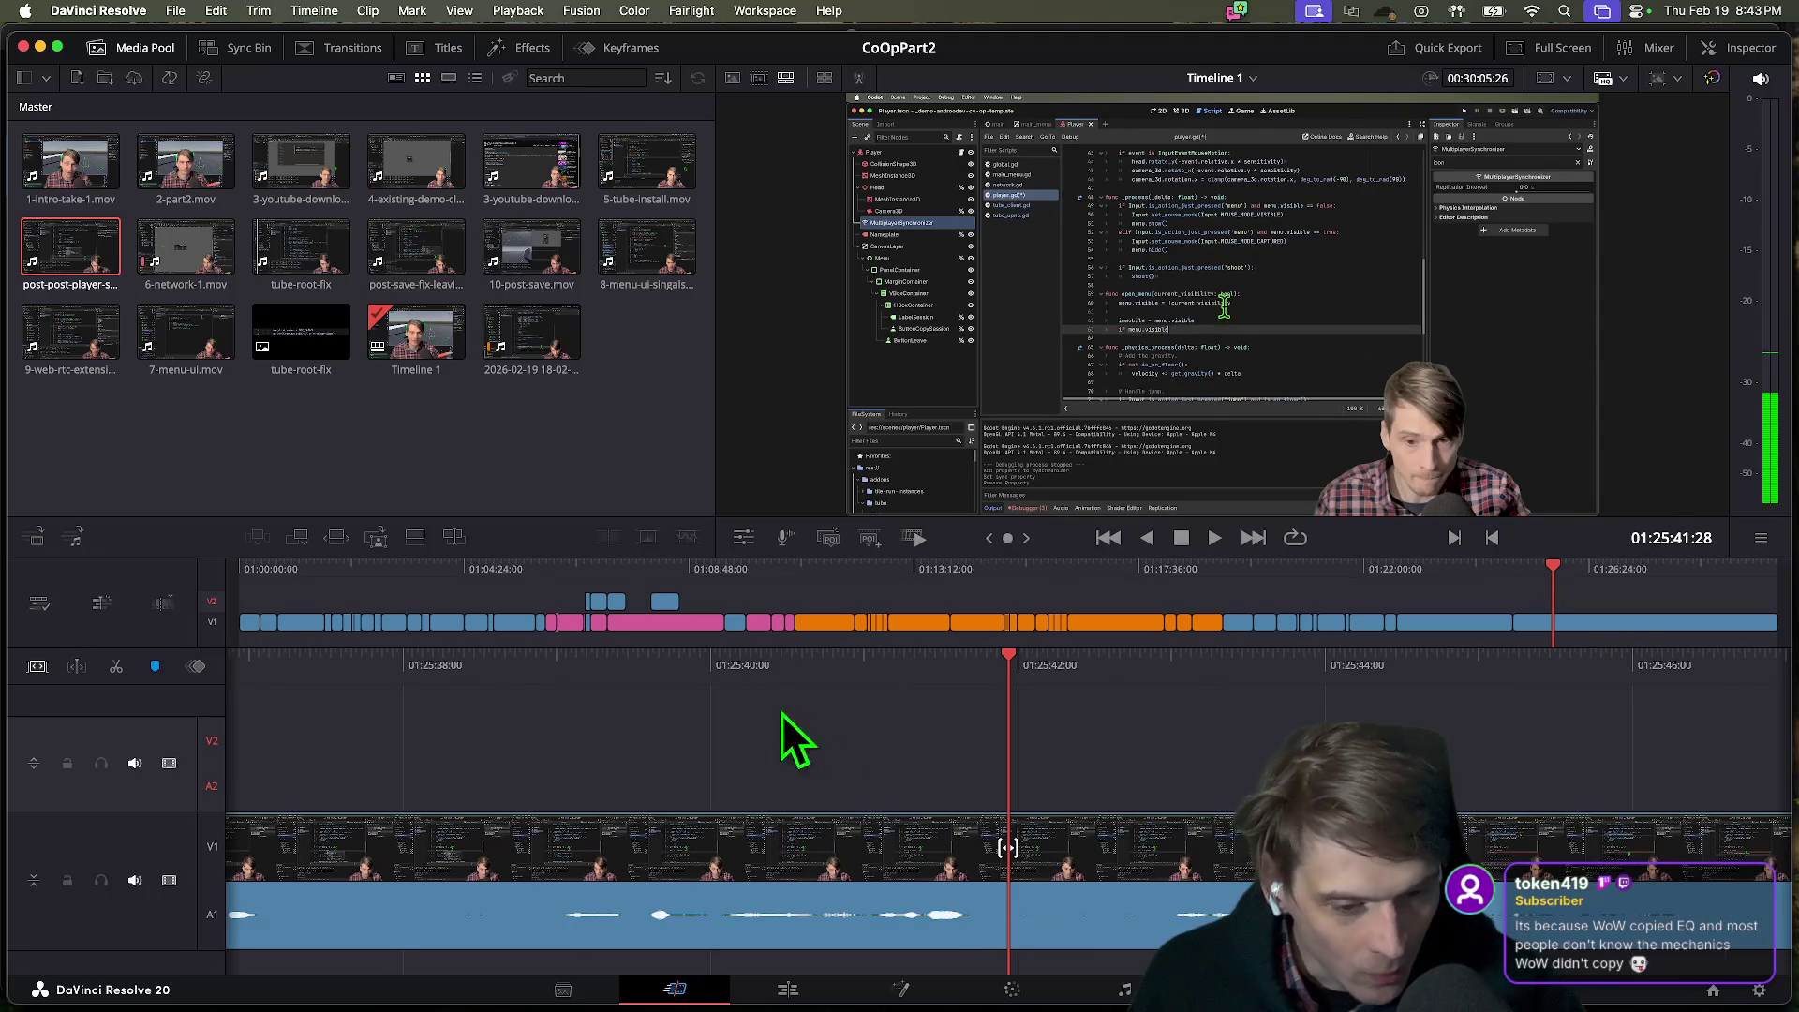
key(space)
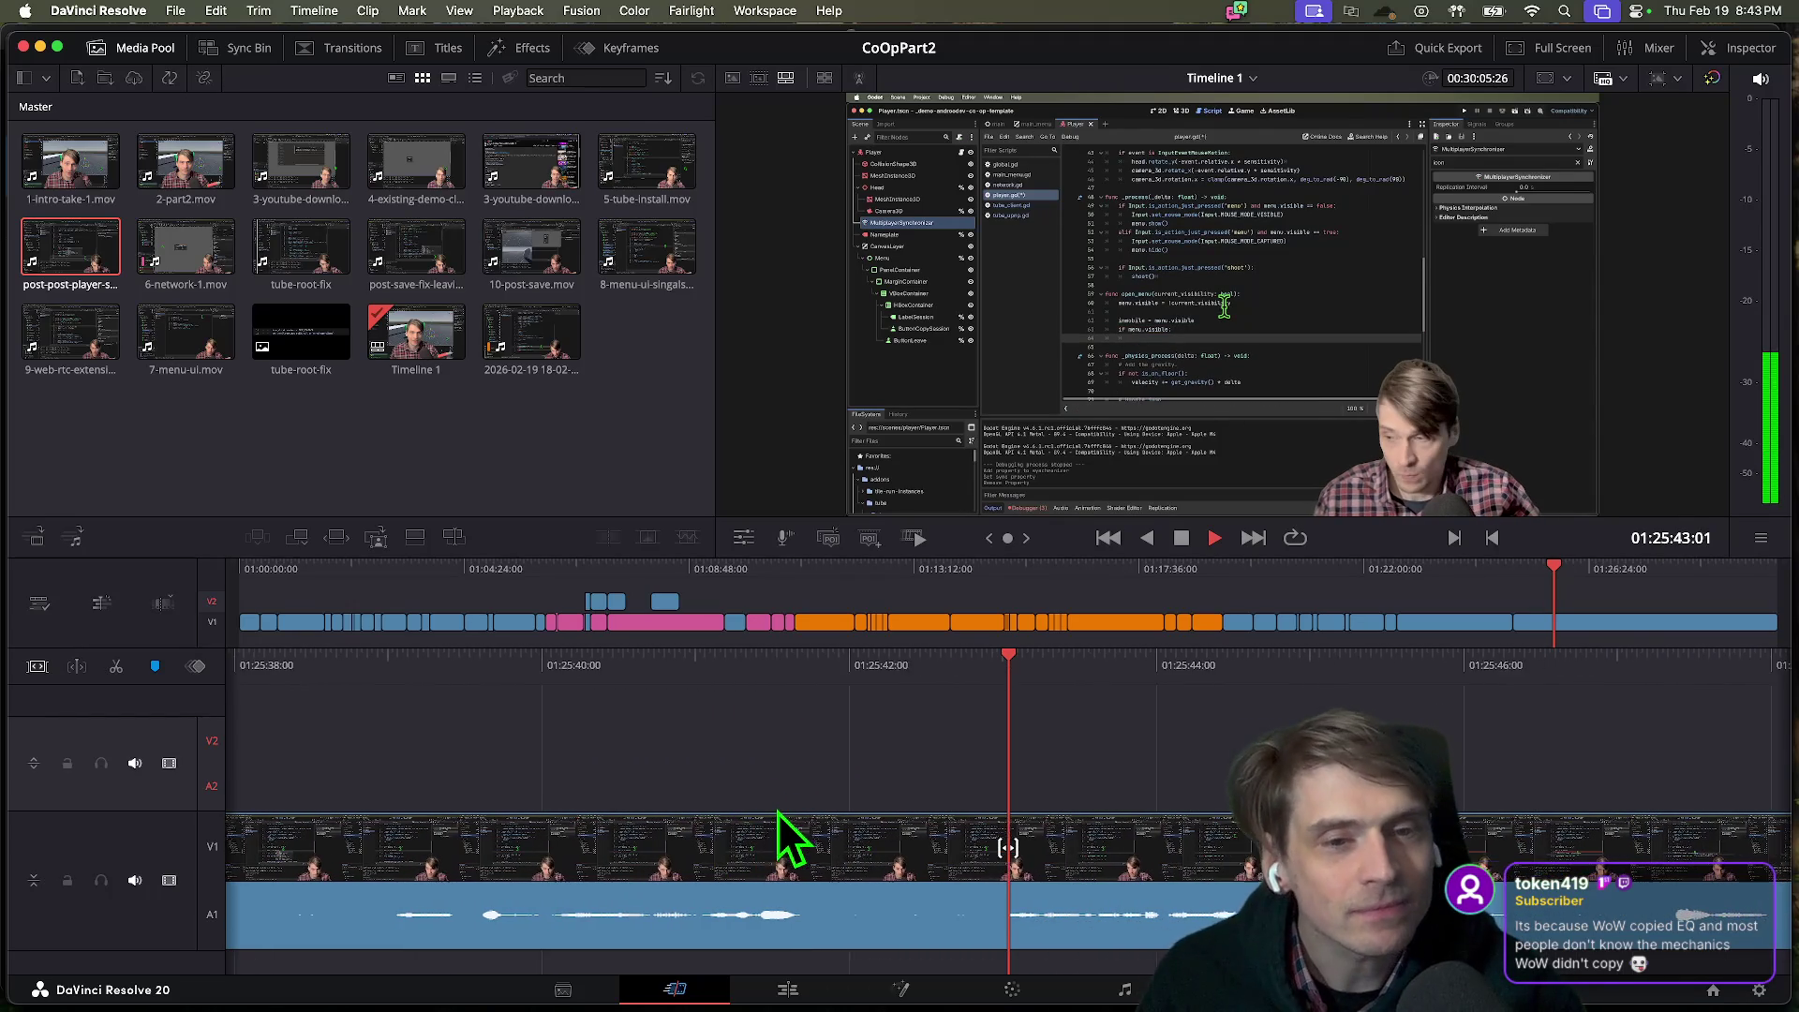
key(space)
key(shift+Left)
key(shift+Left)
key(shift+Left)
key(space)
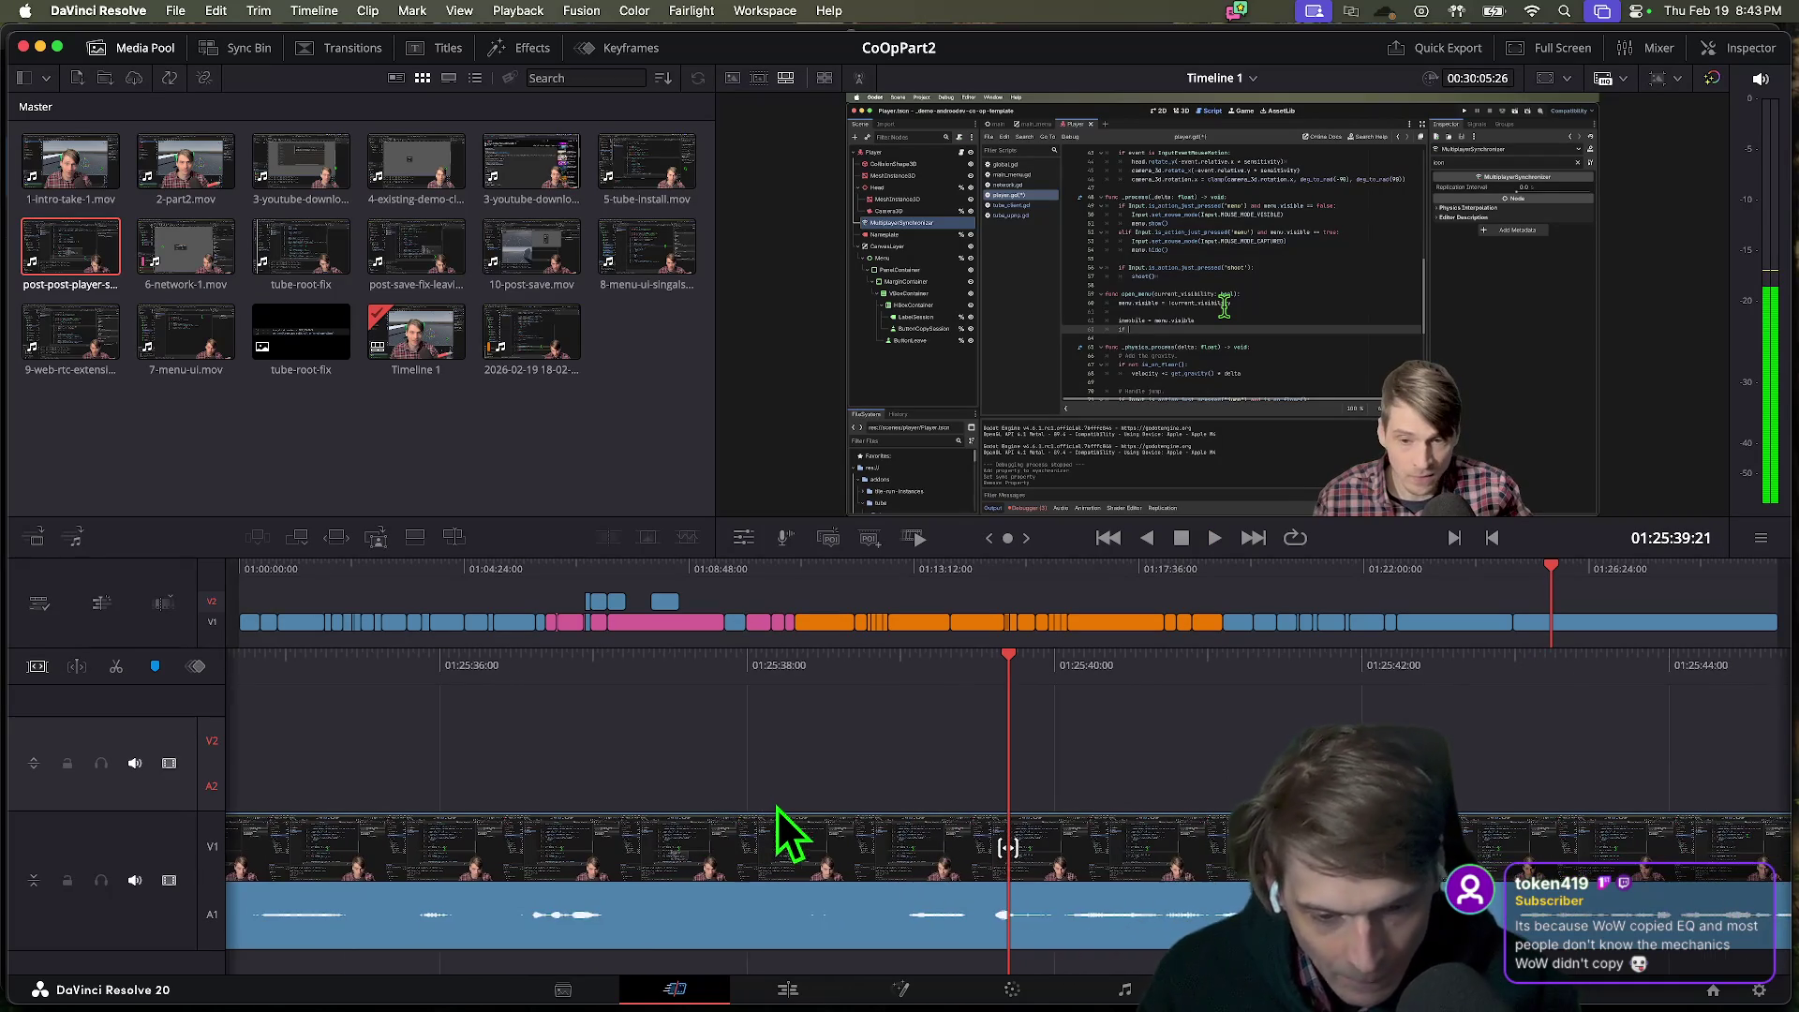
key(shift+Left)
key(shift+Left)
key(shift+Left)
key(shift+Left)
key(space)
key(shift+Left)
key(shift+Left)
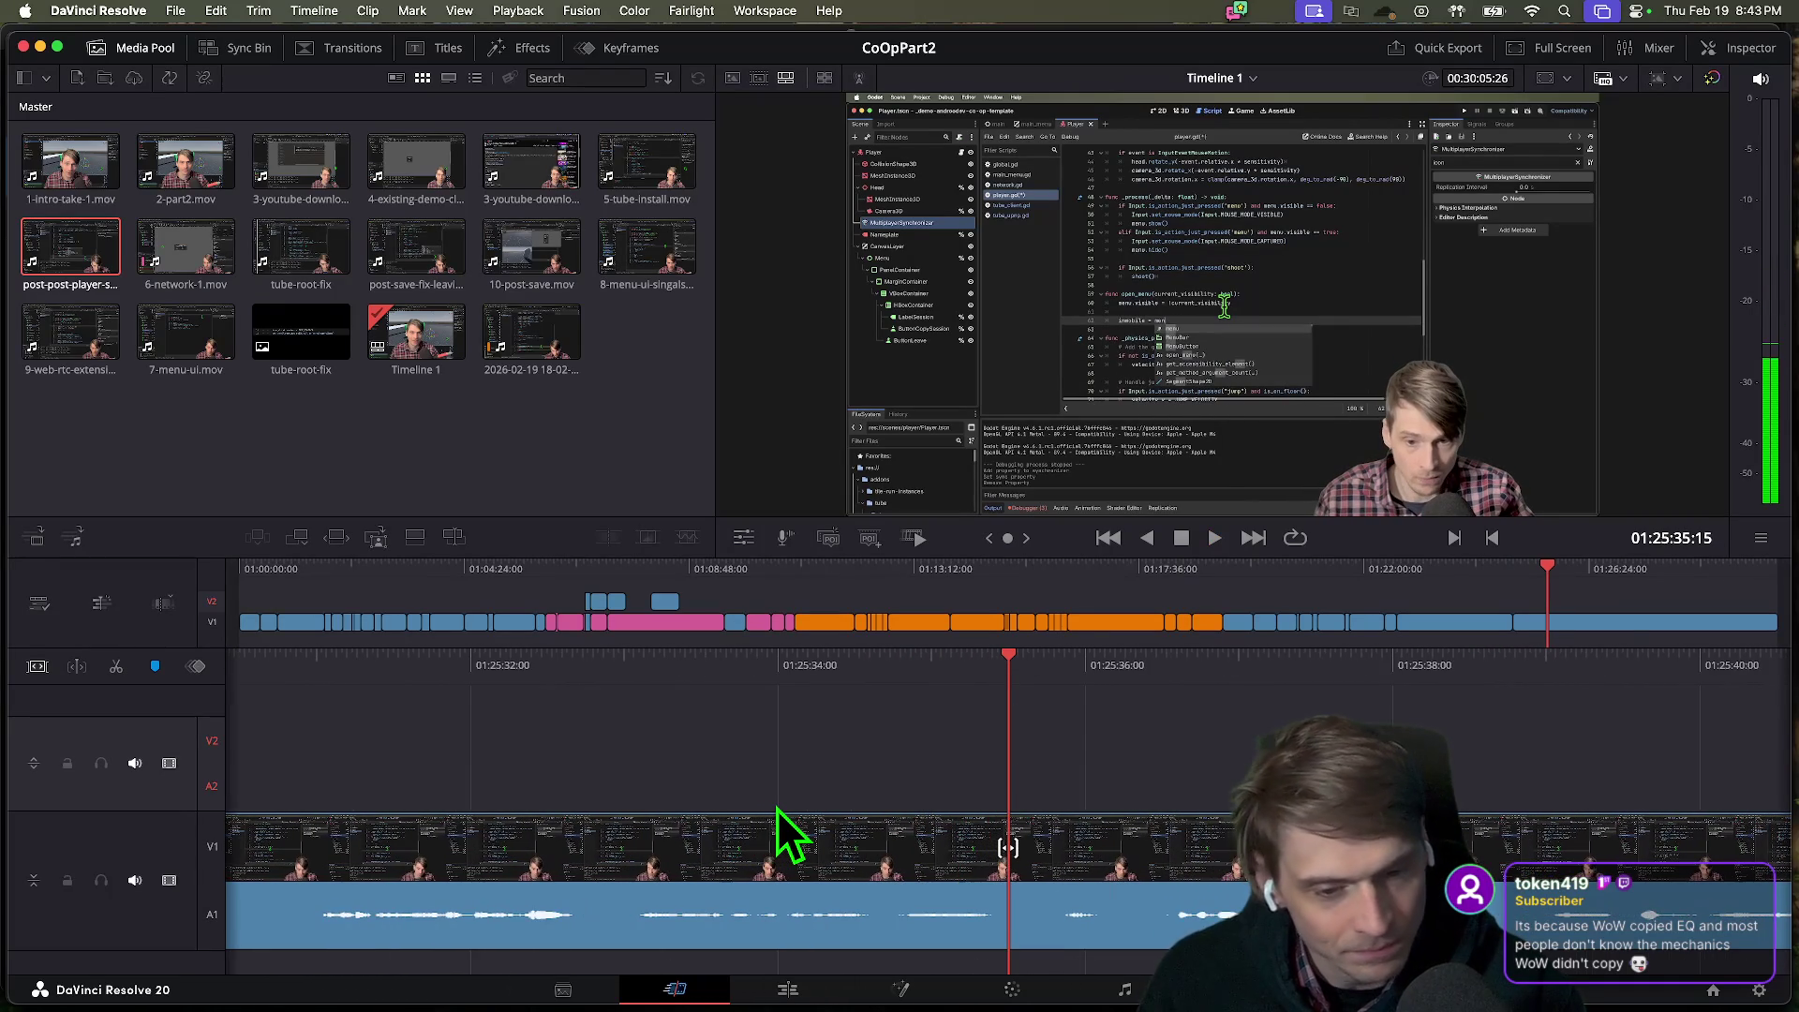
key(space)
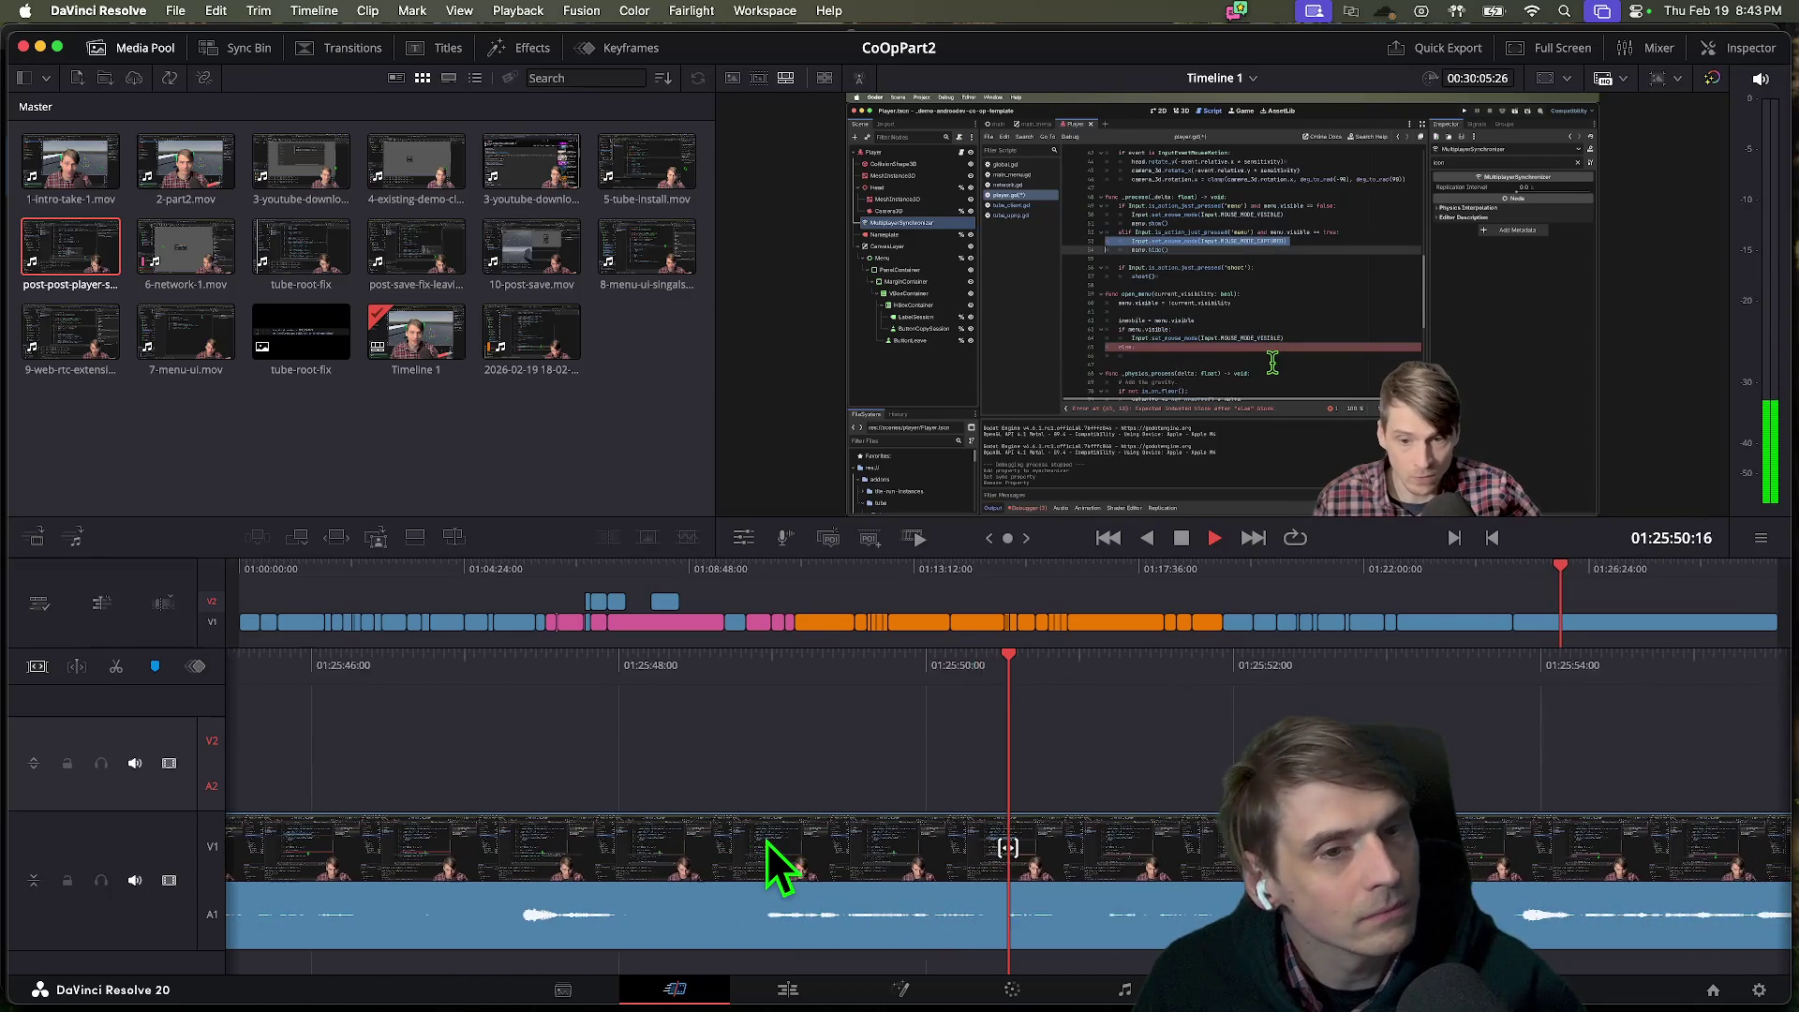
Shuttle through the footage in reverse and fast forward, then open a new Firefox tab.
key(j)
key(j)
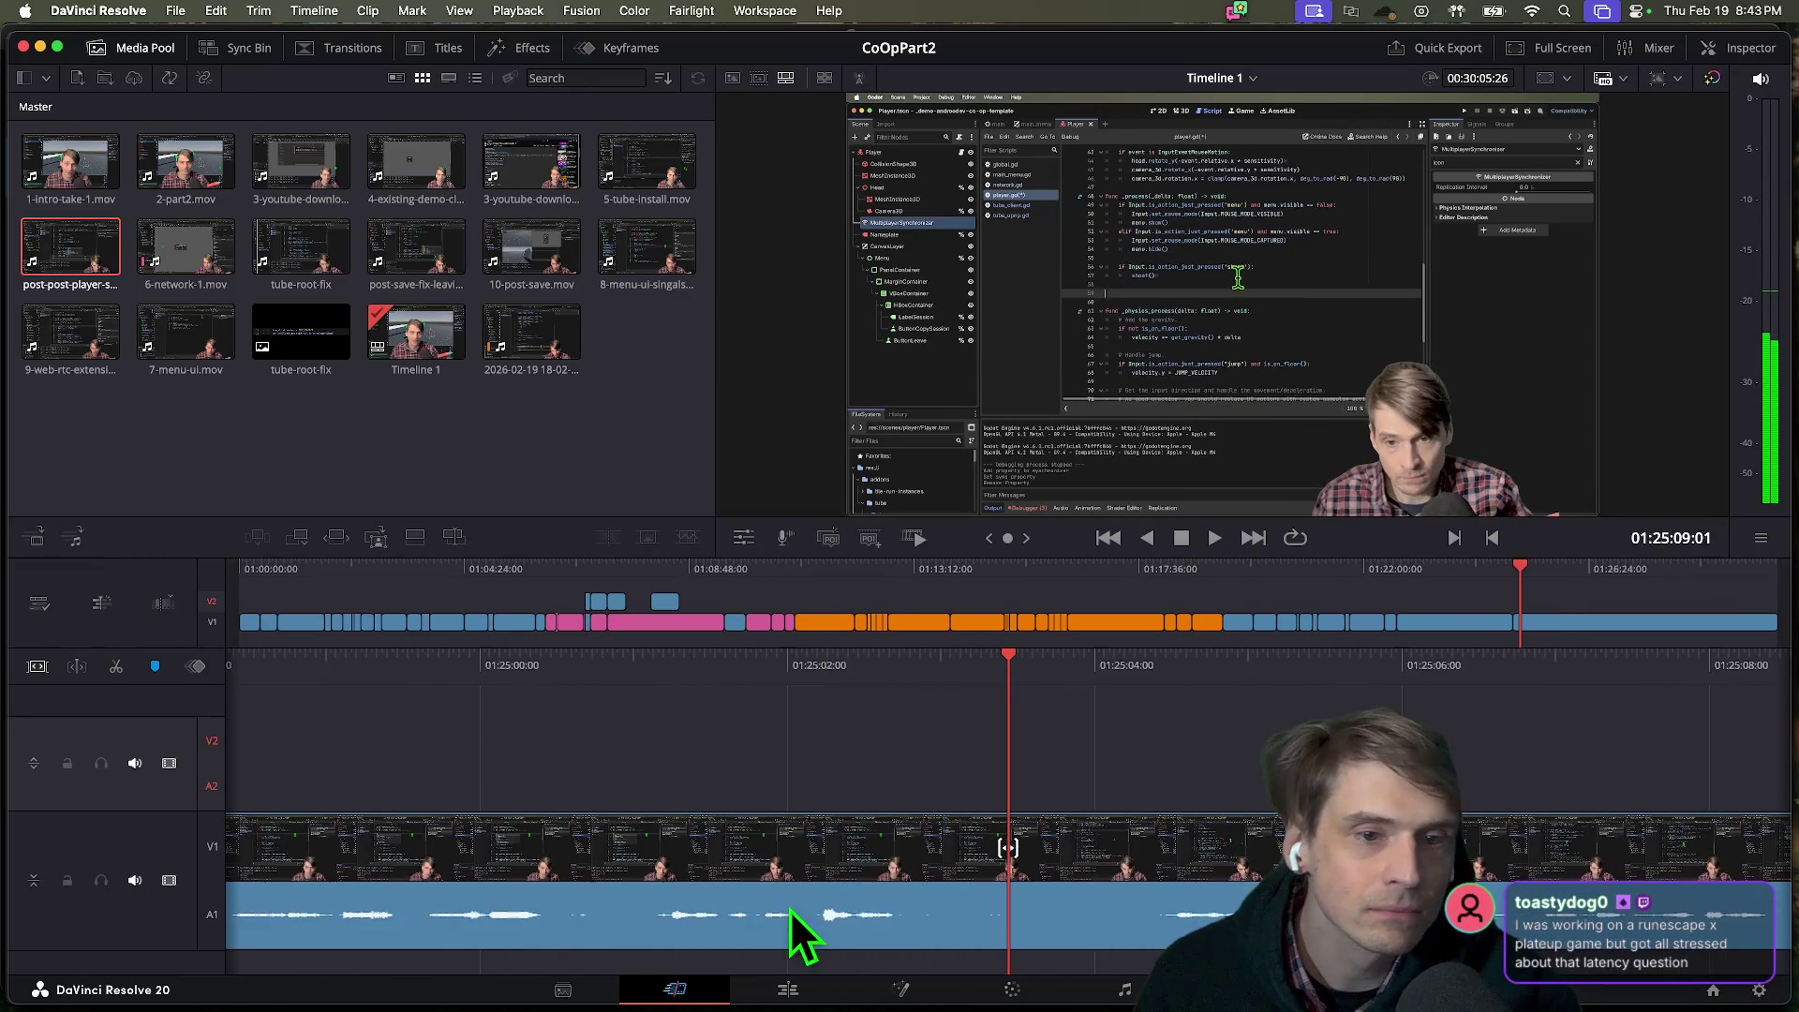
key(l)
key(l)
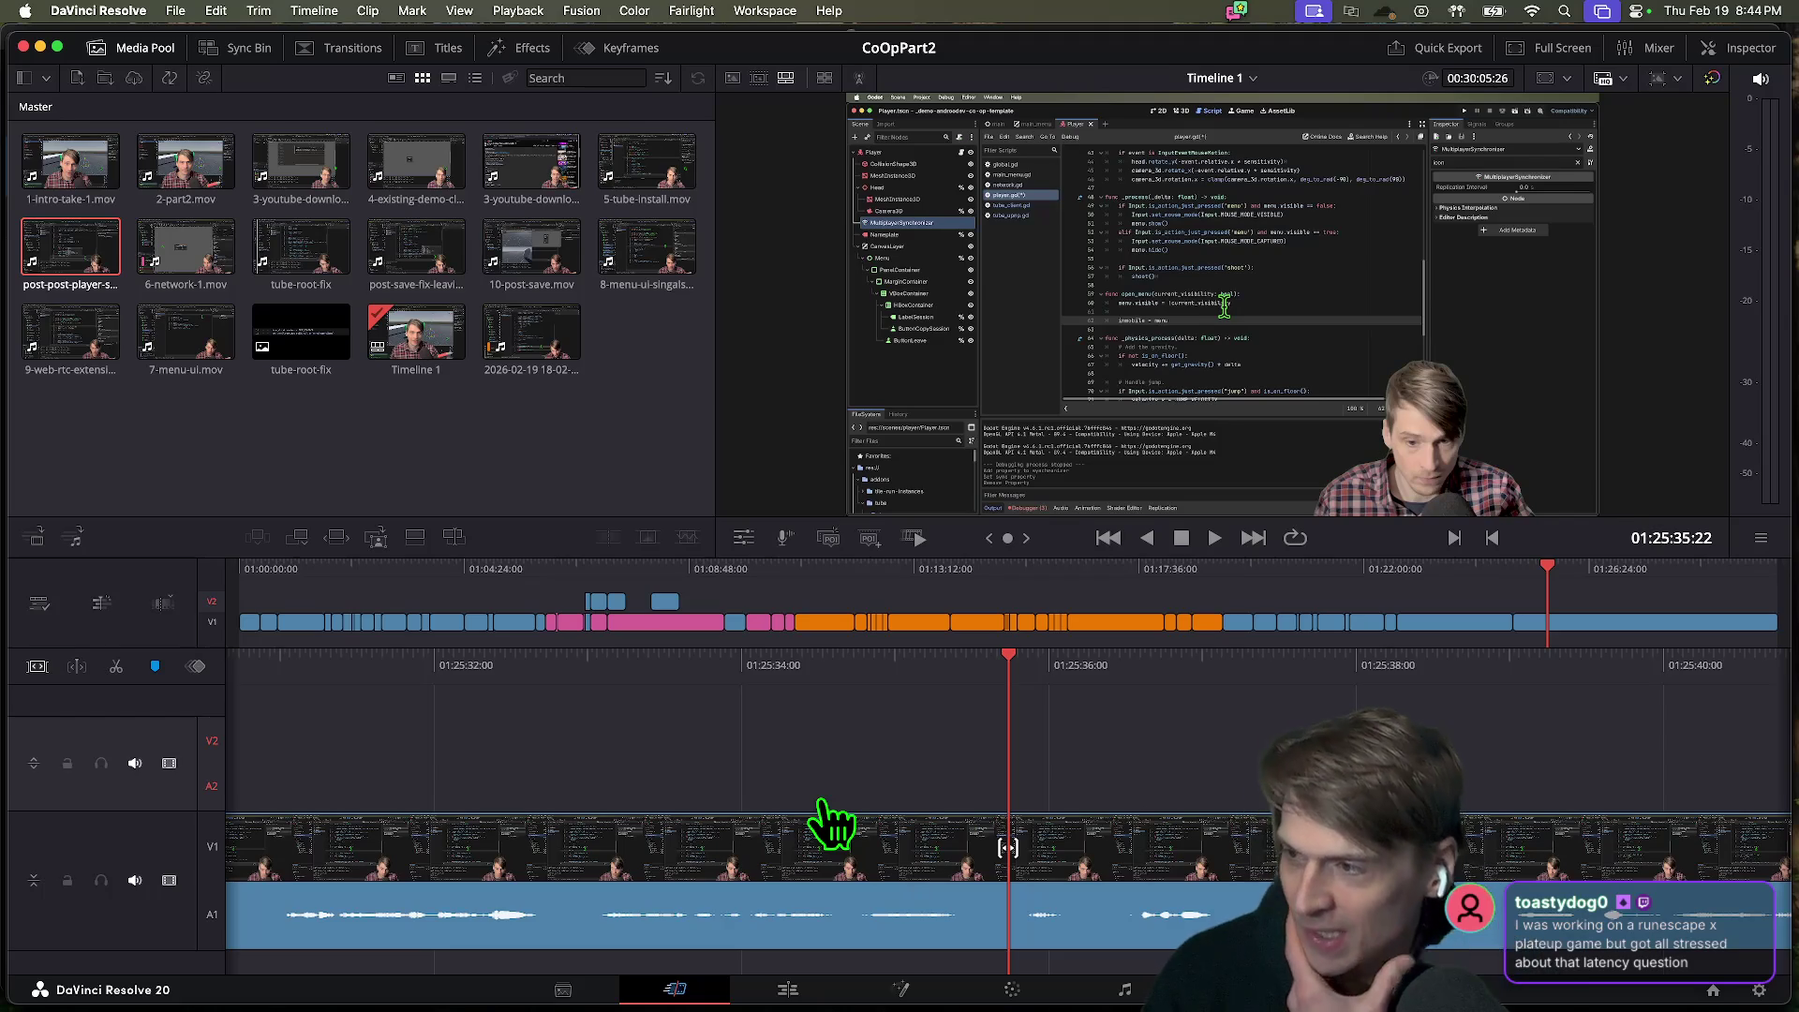
key(super+Tab)
key(super+t)
Search the web for 'plateup' and browse the results.
text(plat)
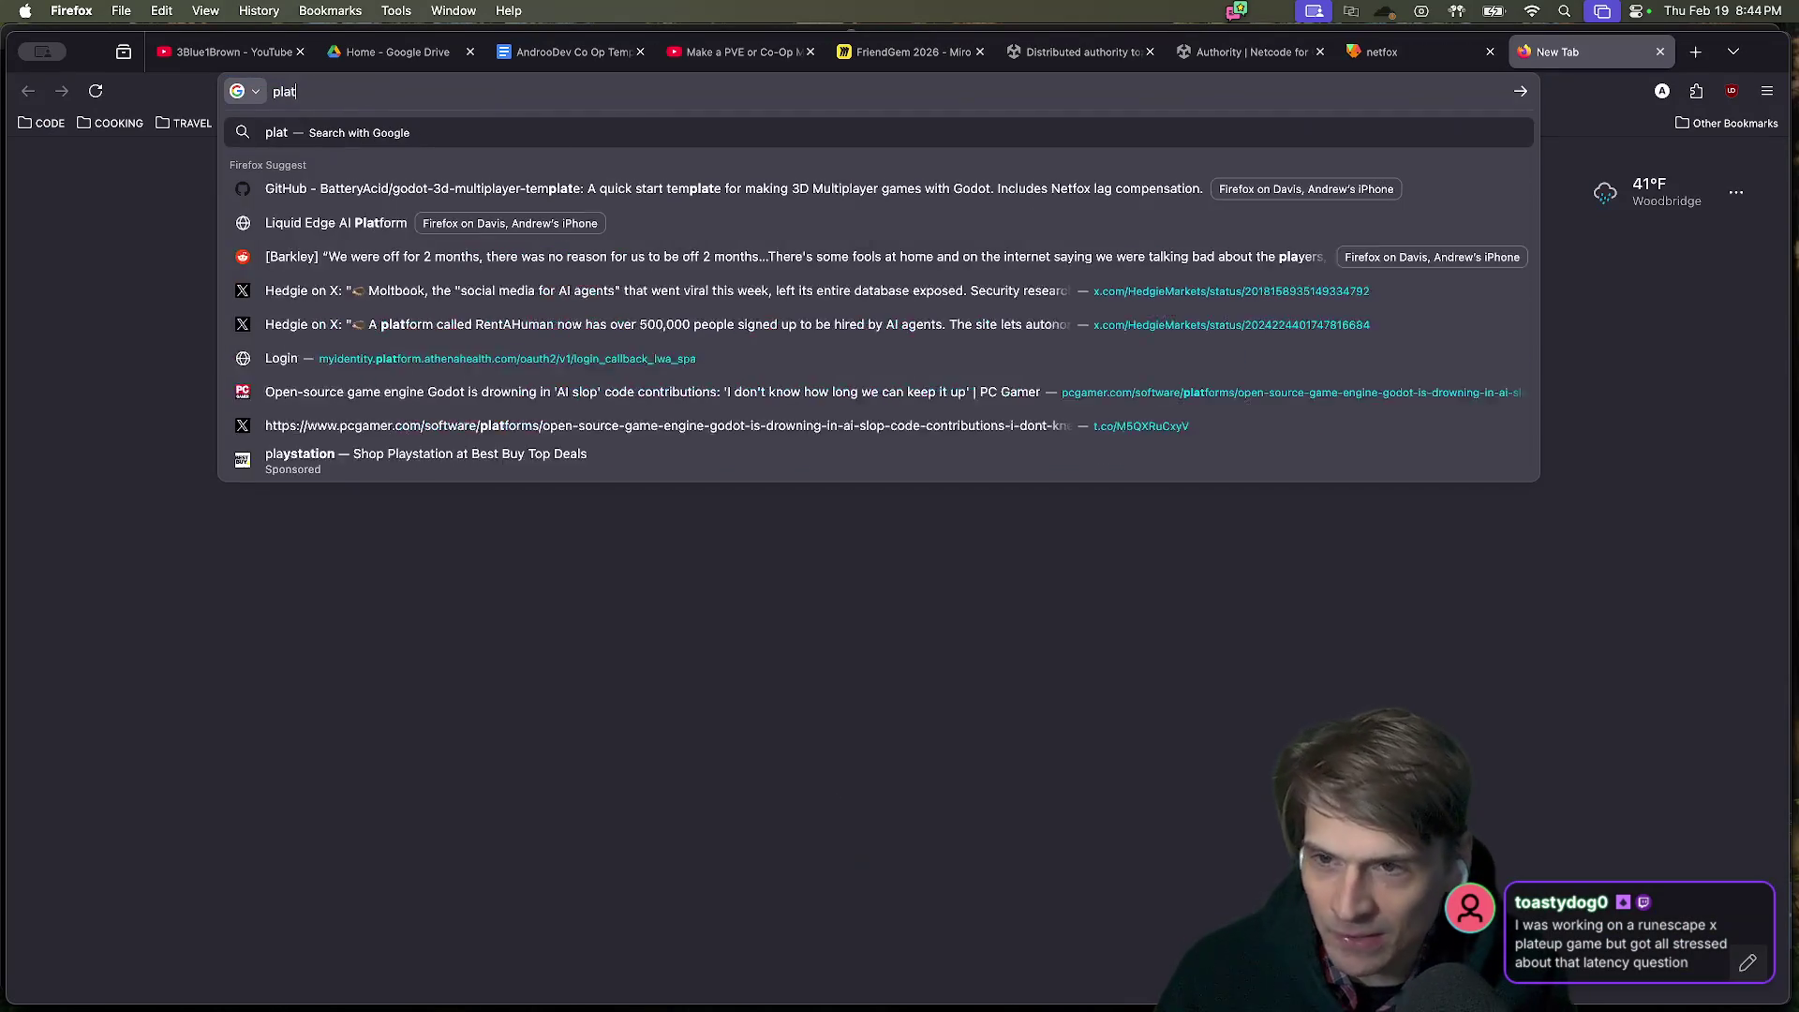
text(eup)
key(Return)
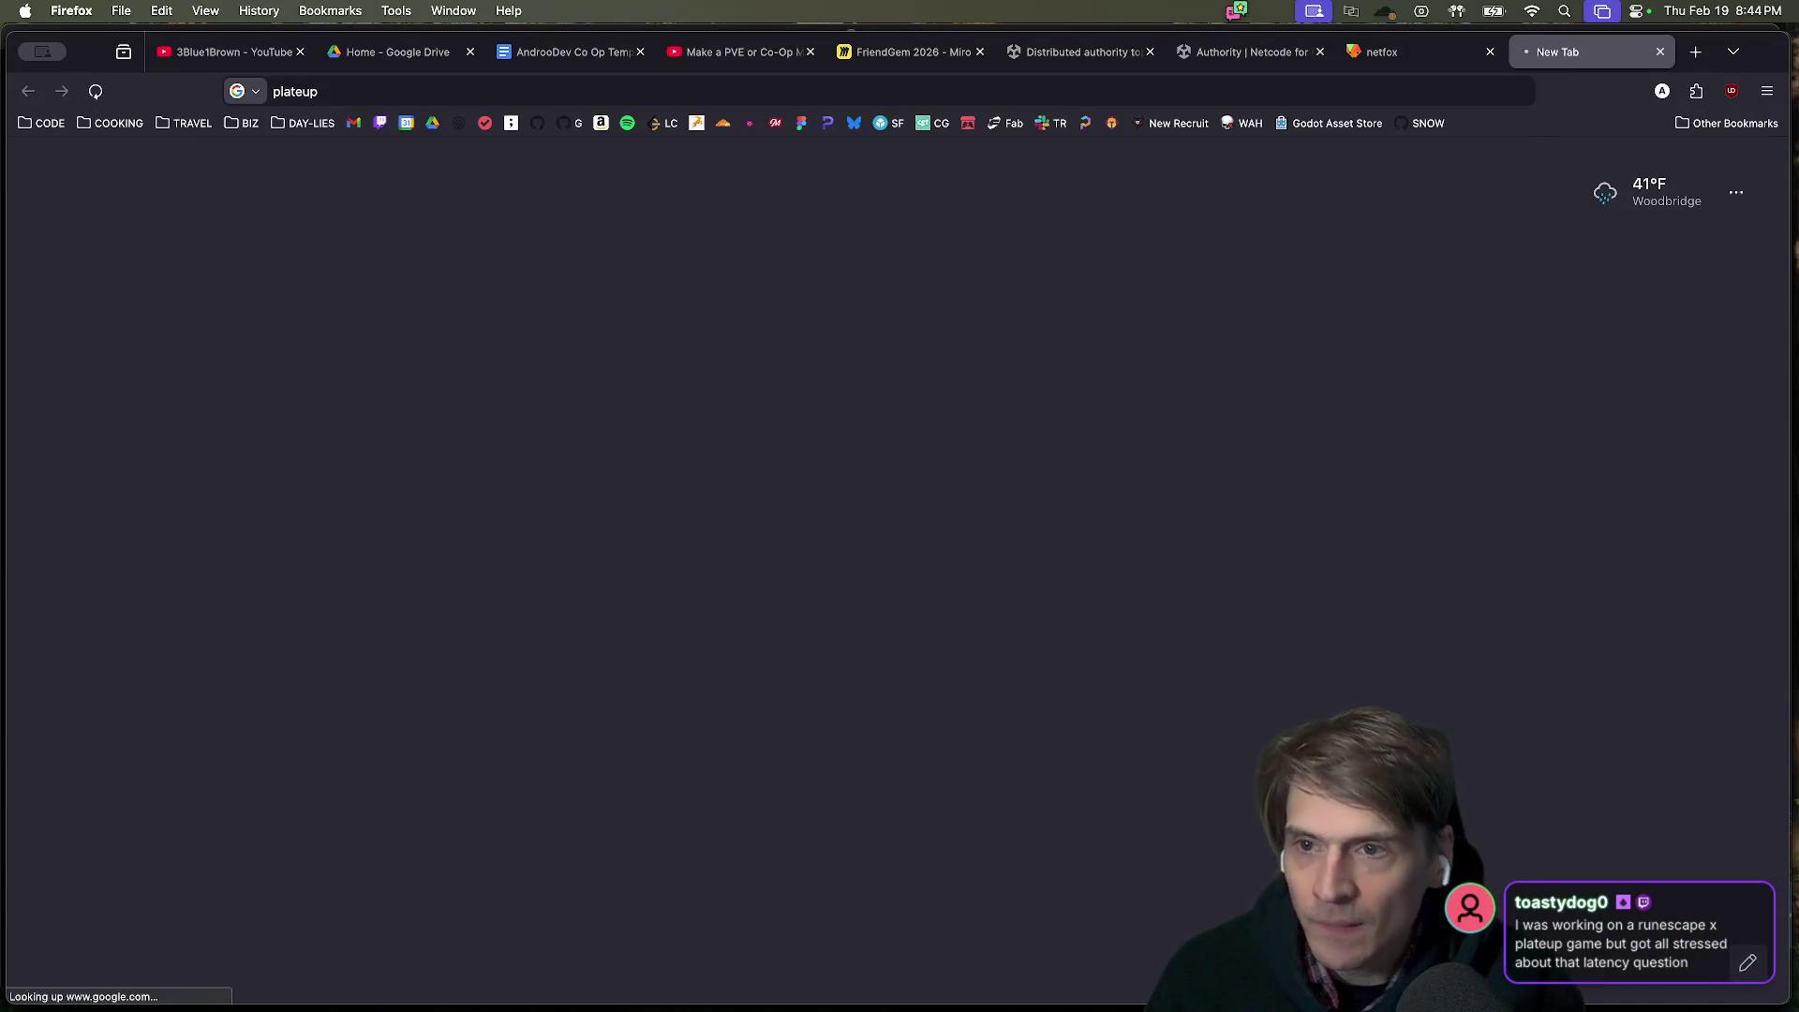
scroll(1608, 463, down, 2)
scroll(1584, 467, up, 2)
scroll(1493, 422, down, 5)
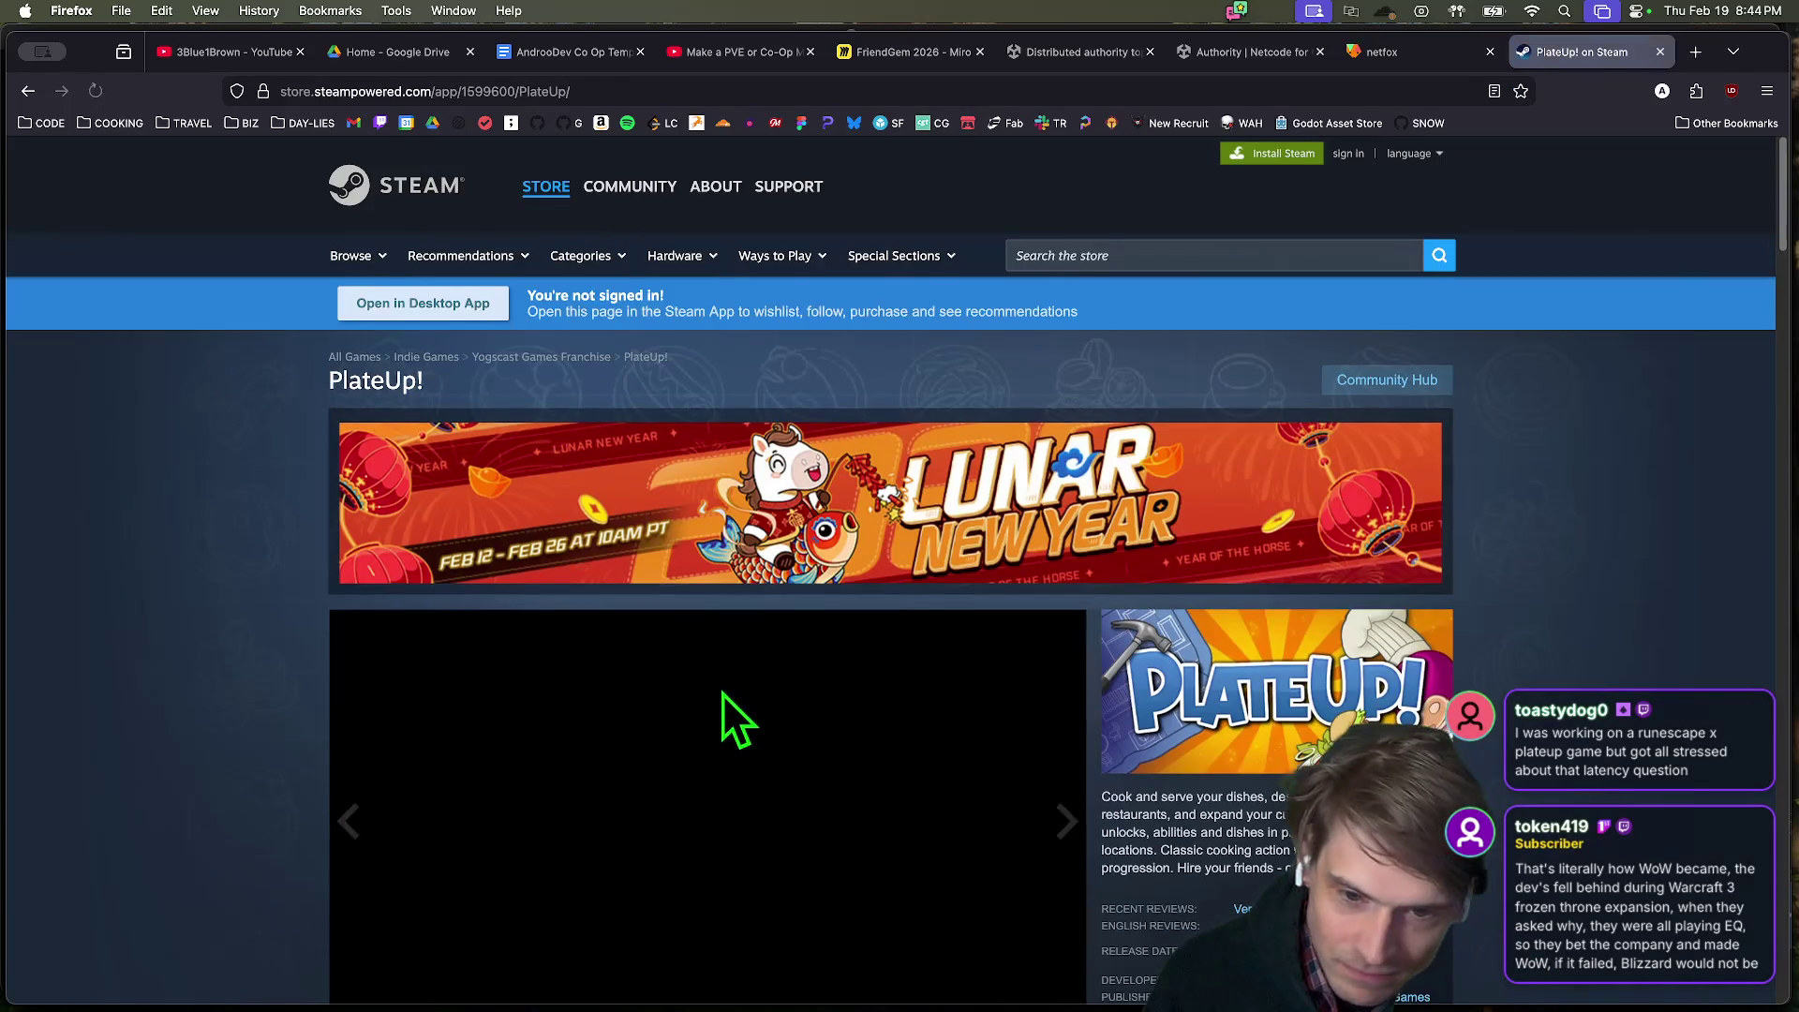
scroll(722, 694, down, 3)
Play the PlateUp! Steam trailer and pause it at 0:28.
click(482, 763)
click(434, 783)
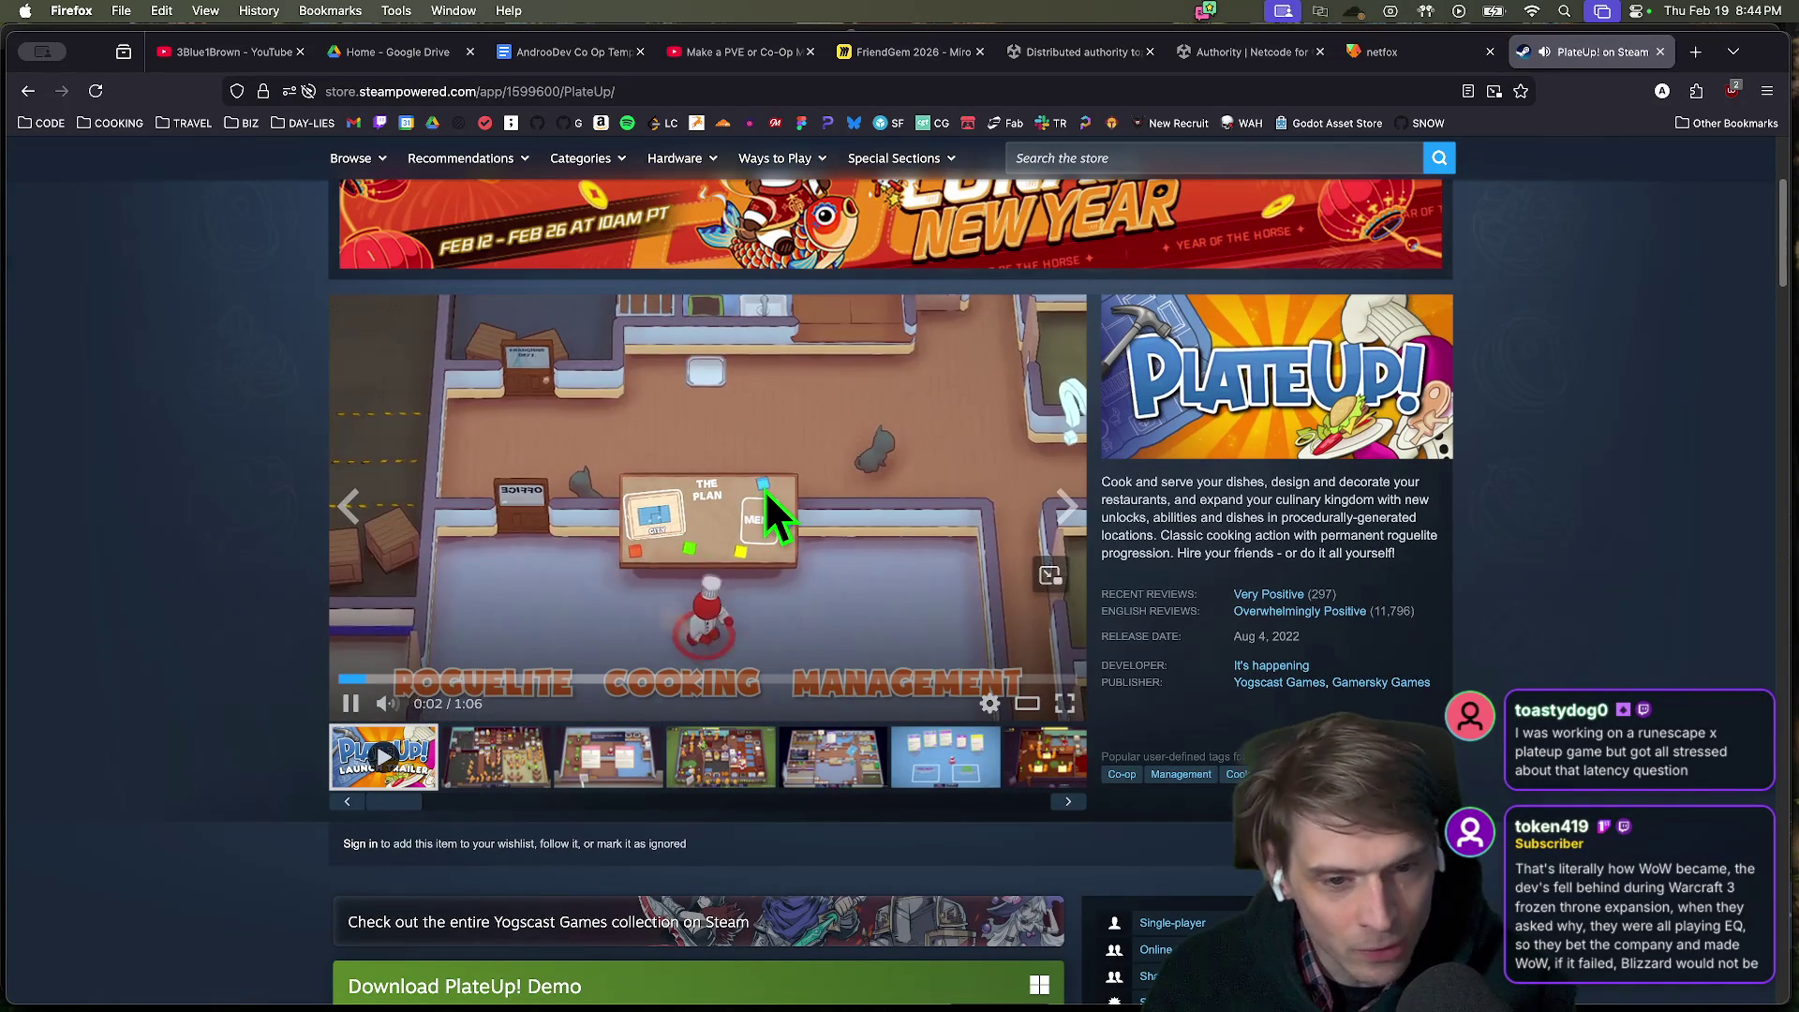
click(353, 705)
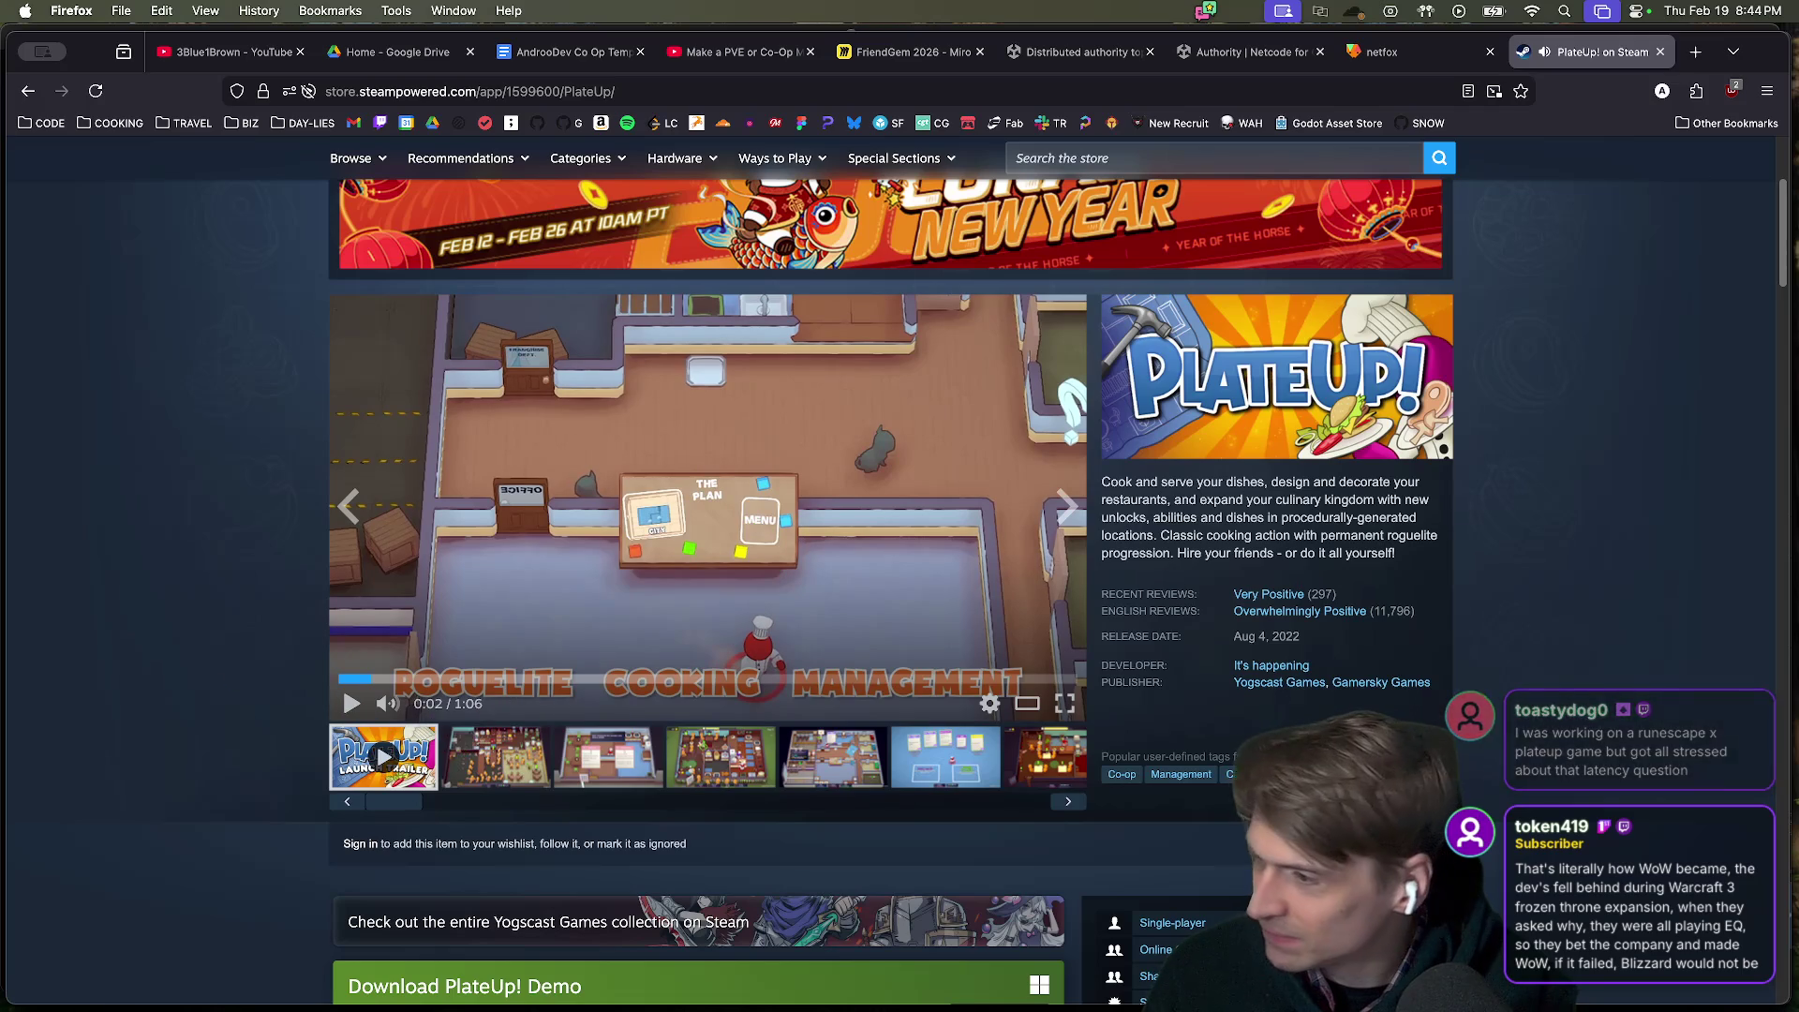
click(712, 497)
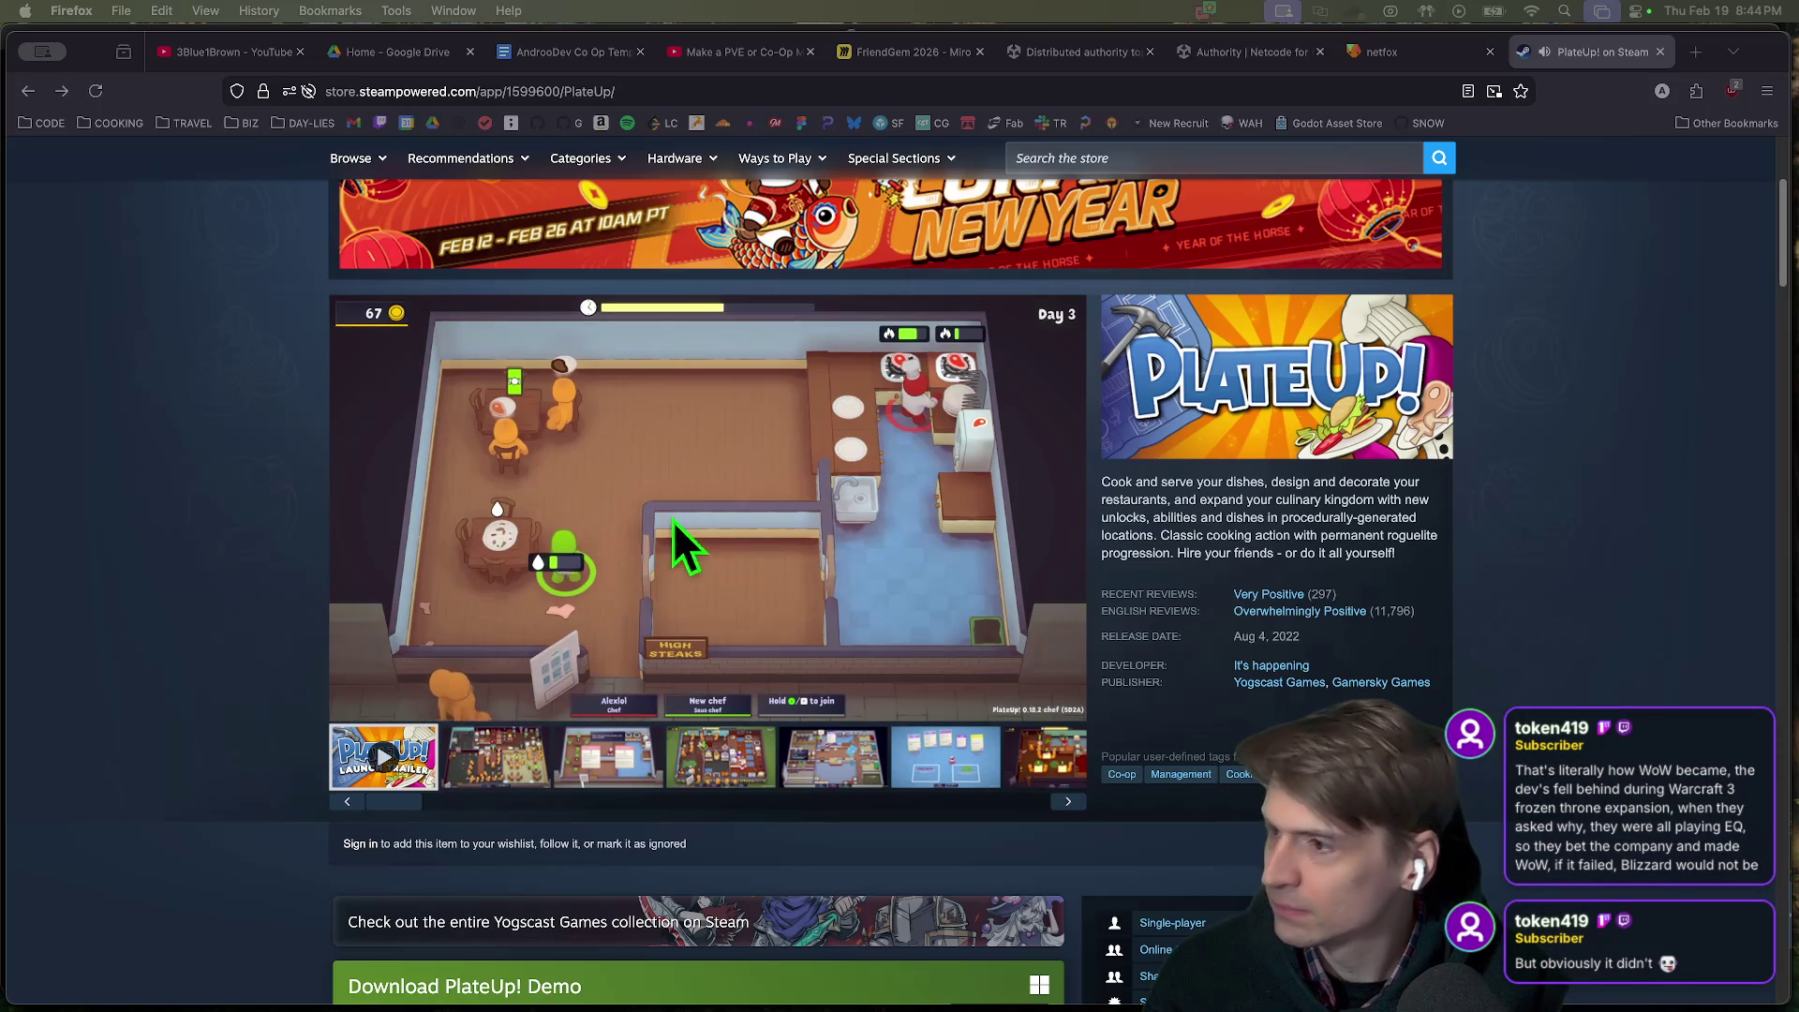
mouse_move(534, 626)
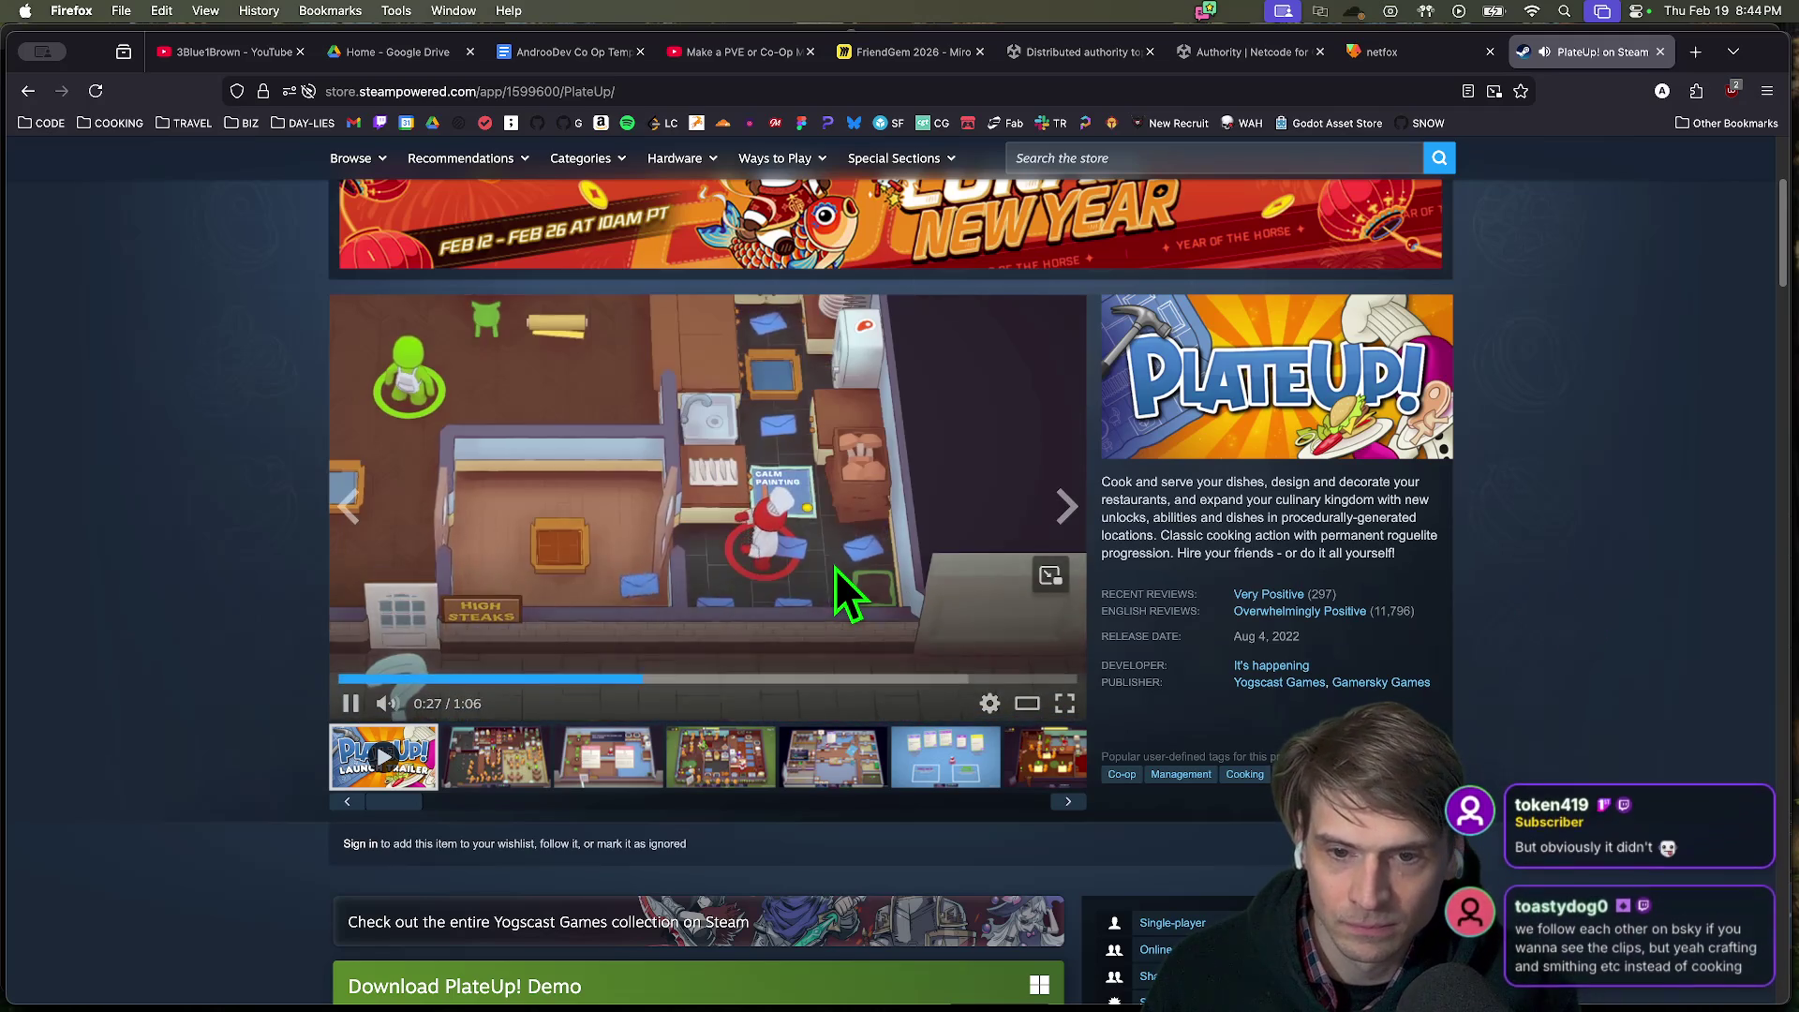
click(835, 568)
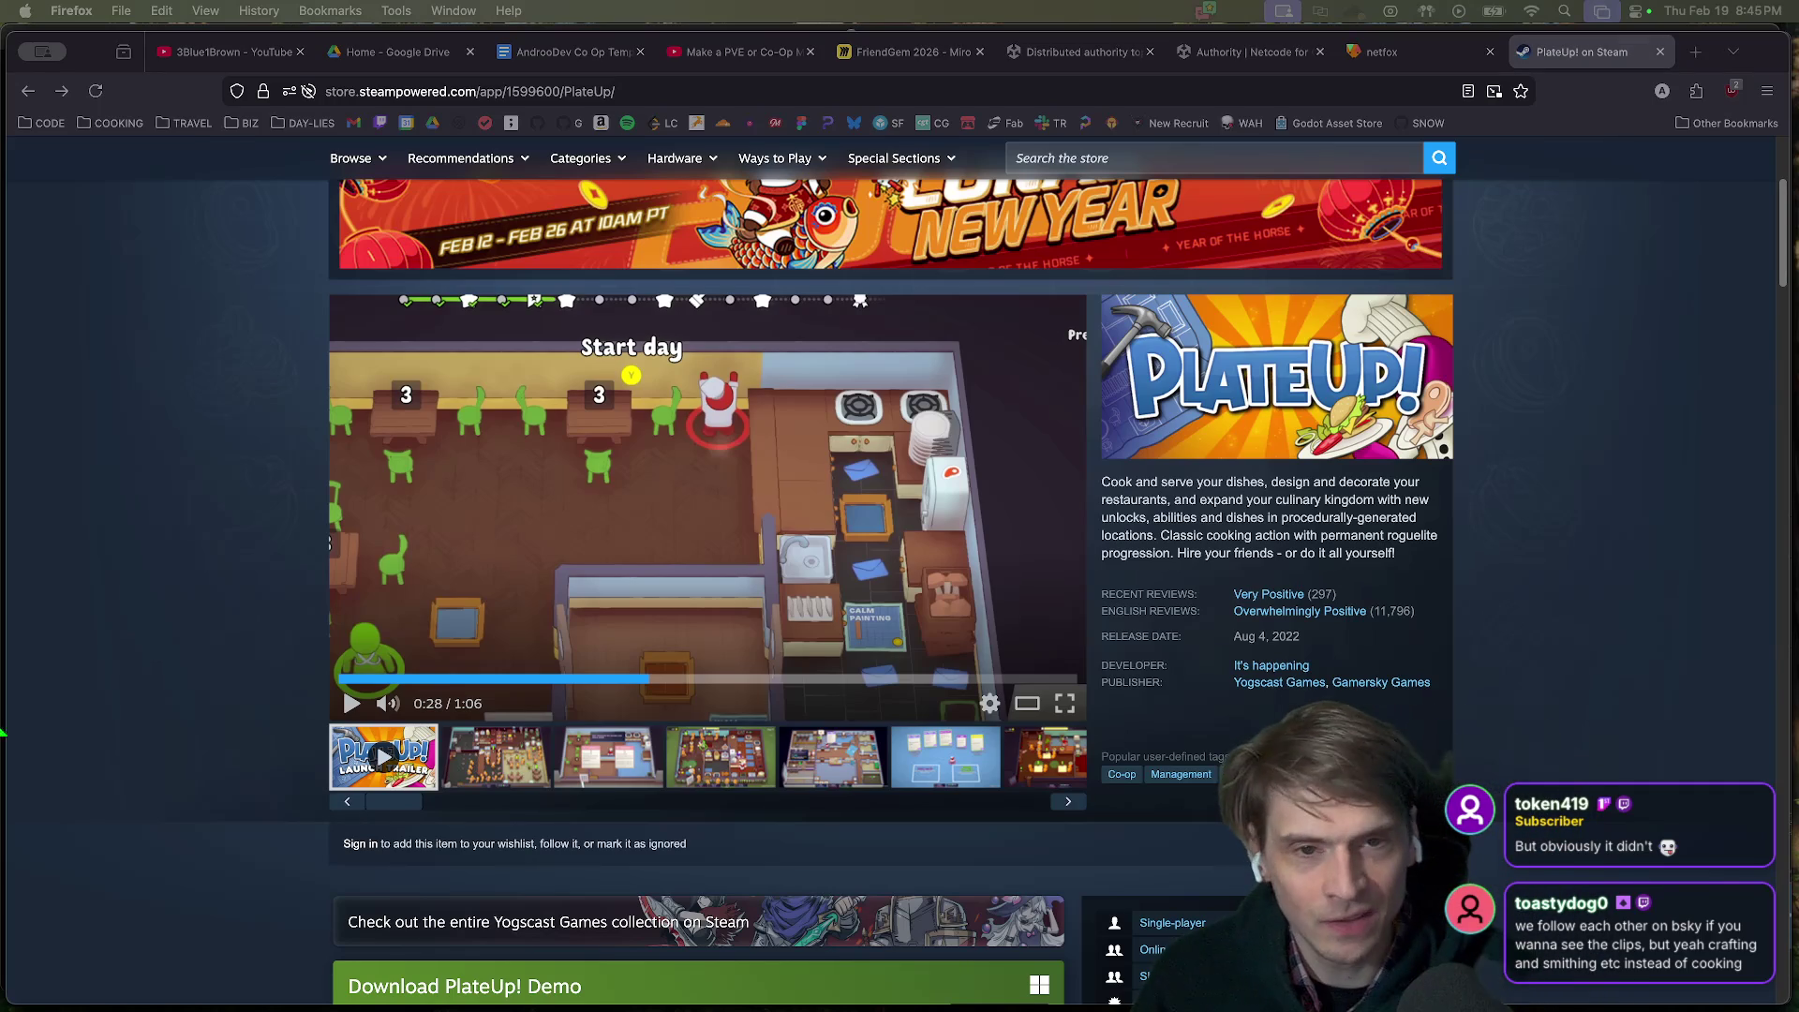
click(1319, 503)
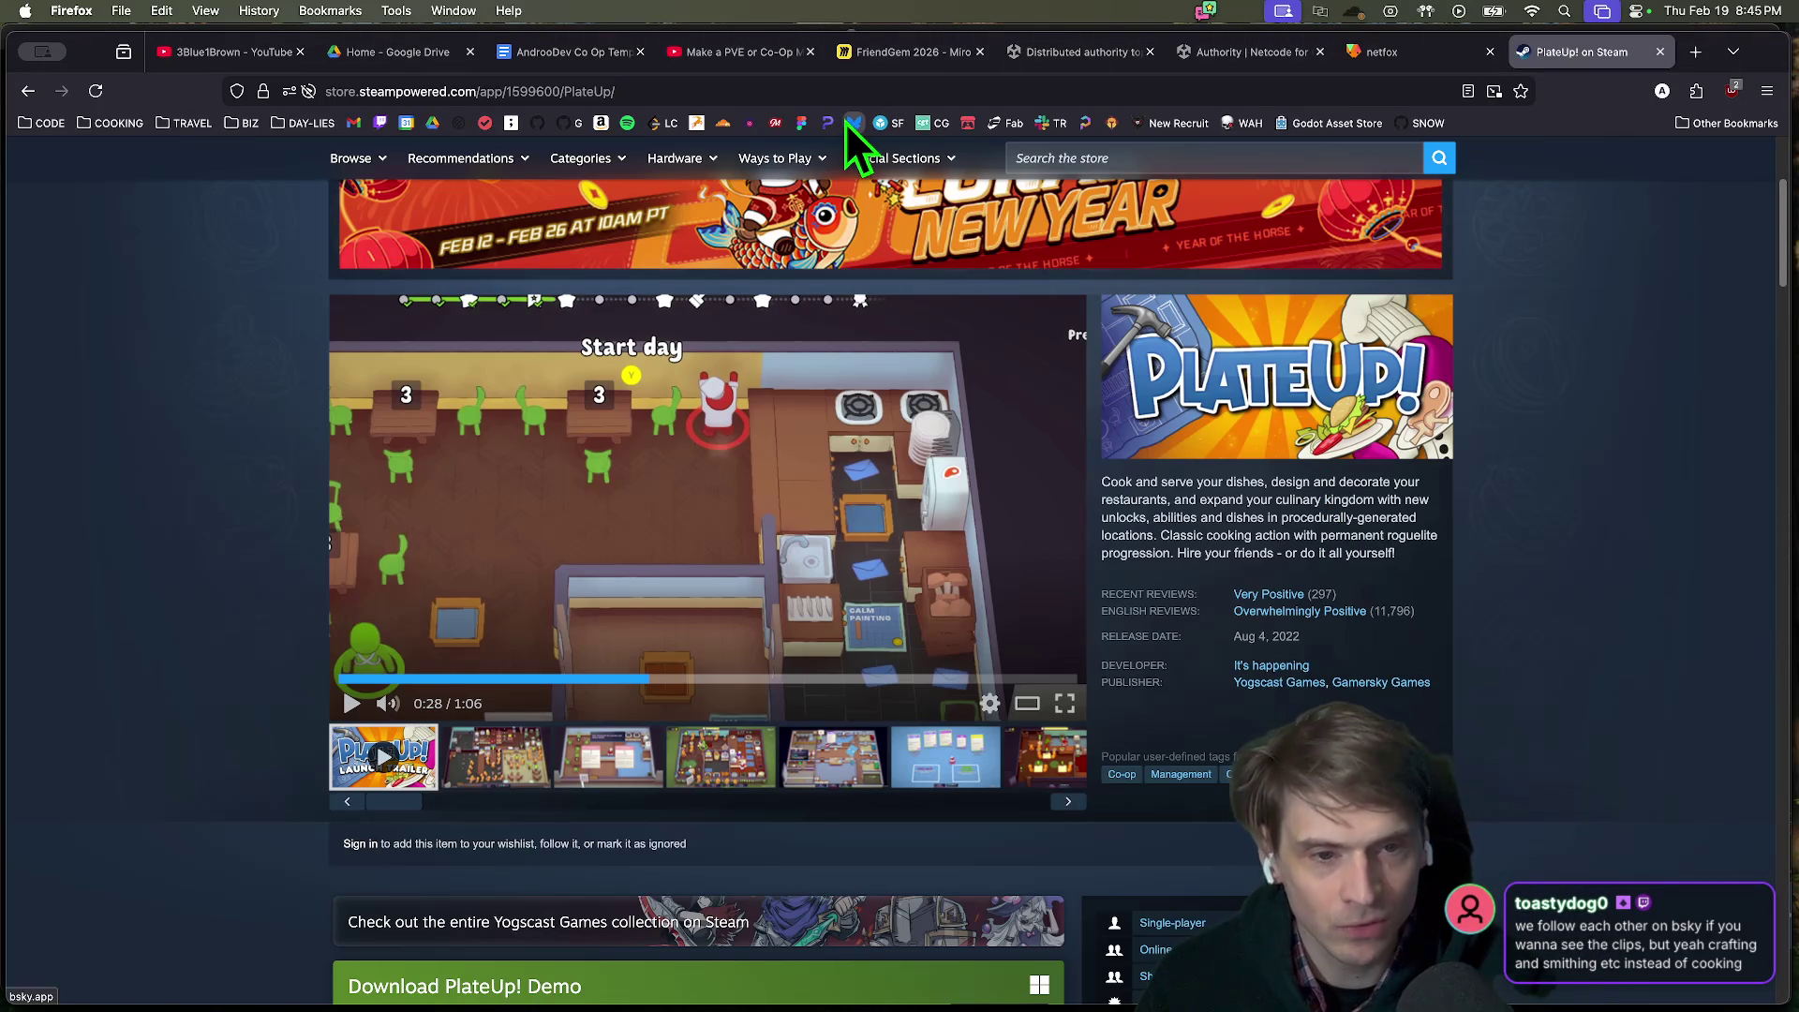
Open Bluesky's notifications, search for a user's account, then close the tab.
click(852, 122)
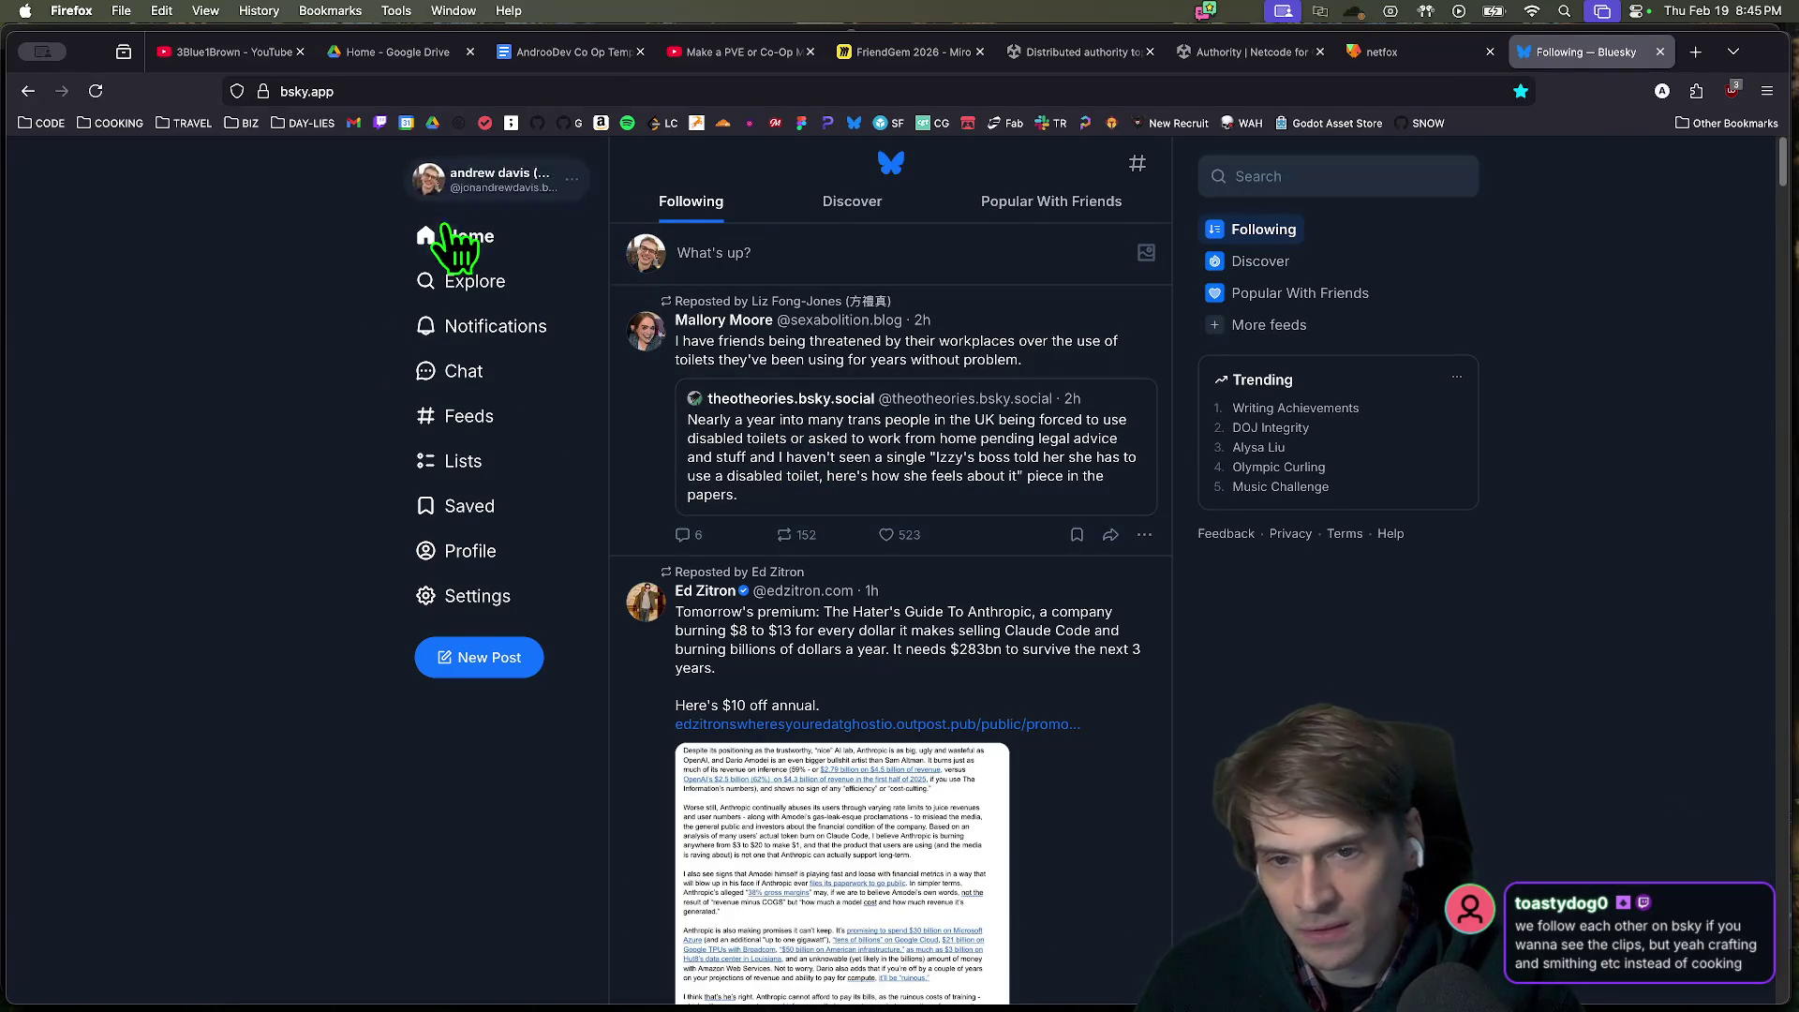
click(478, 328)
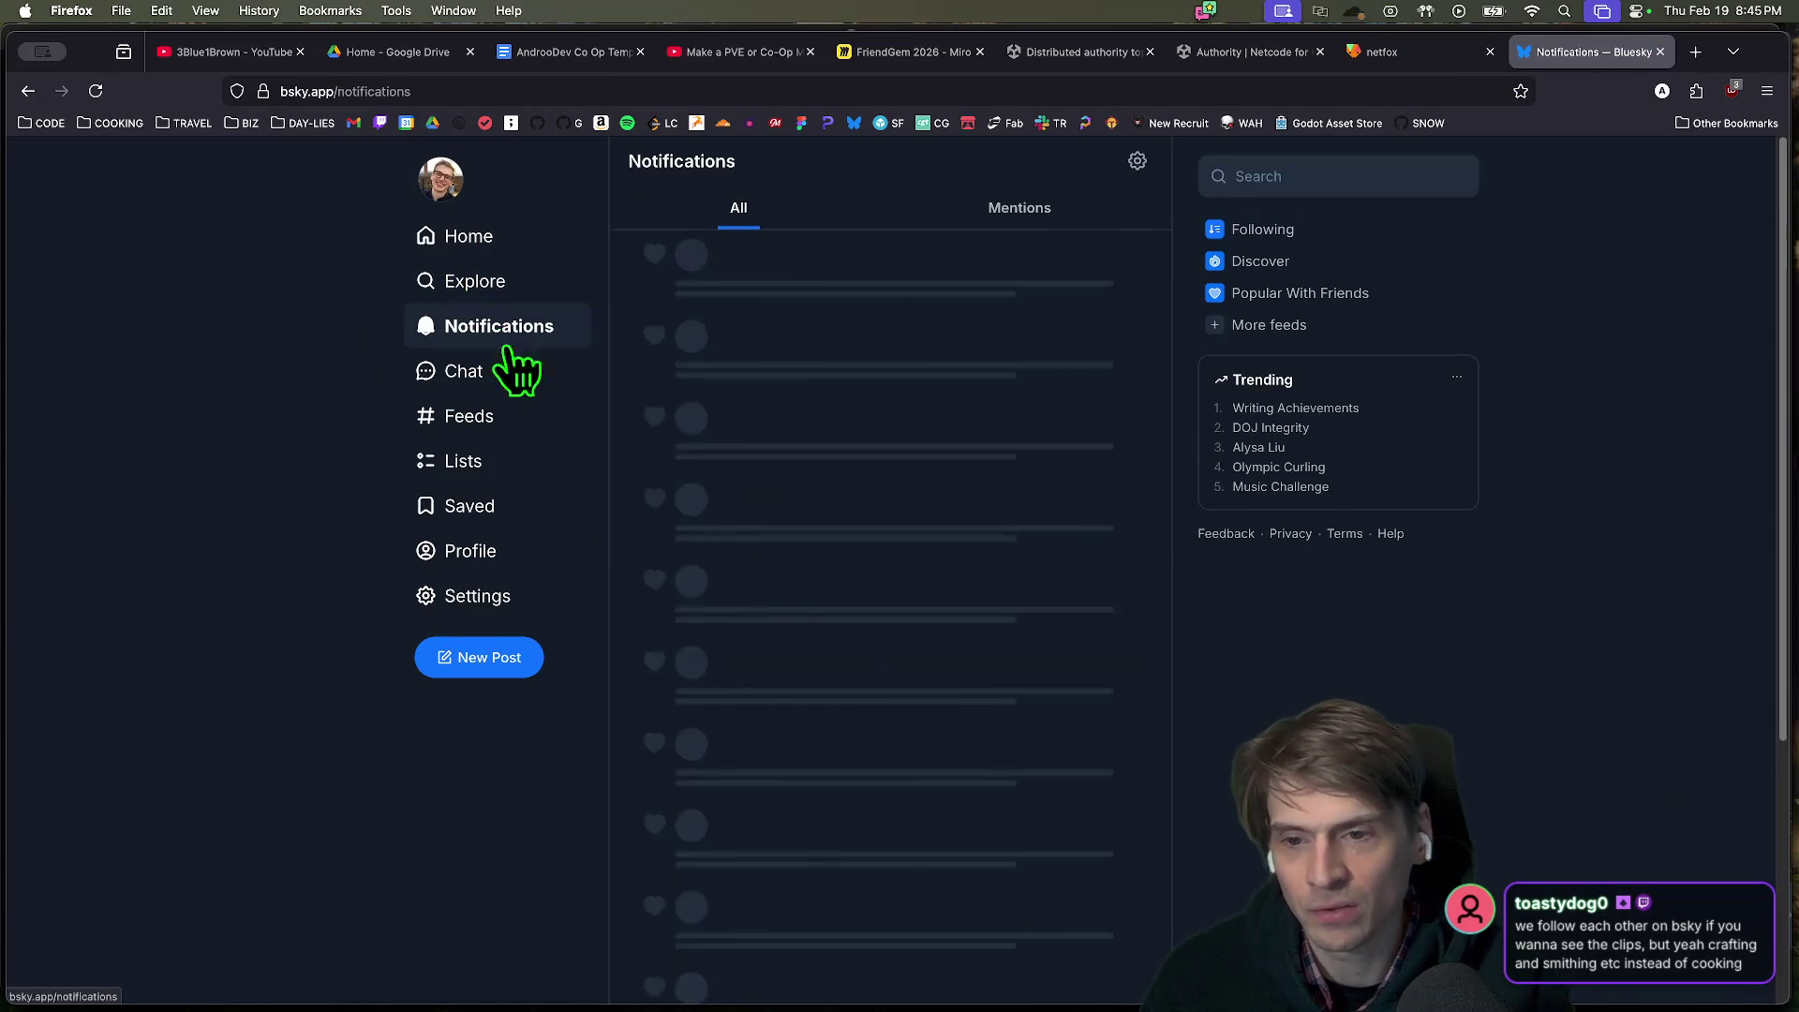
click(1350, 177)
text(t)
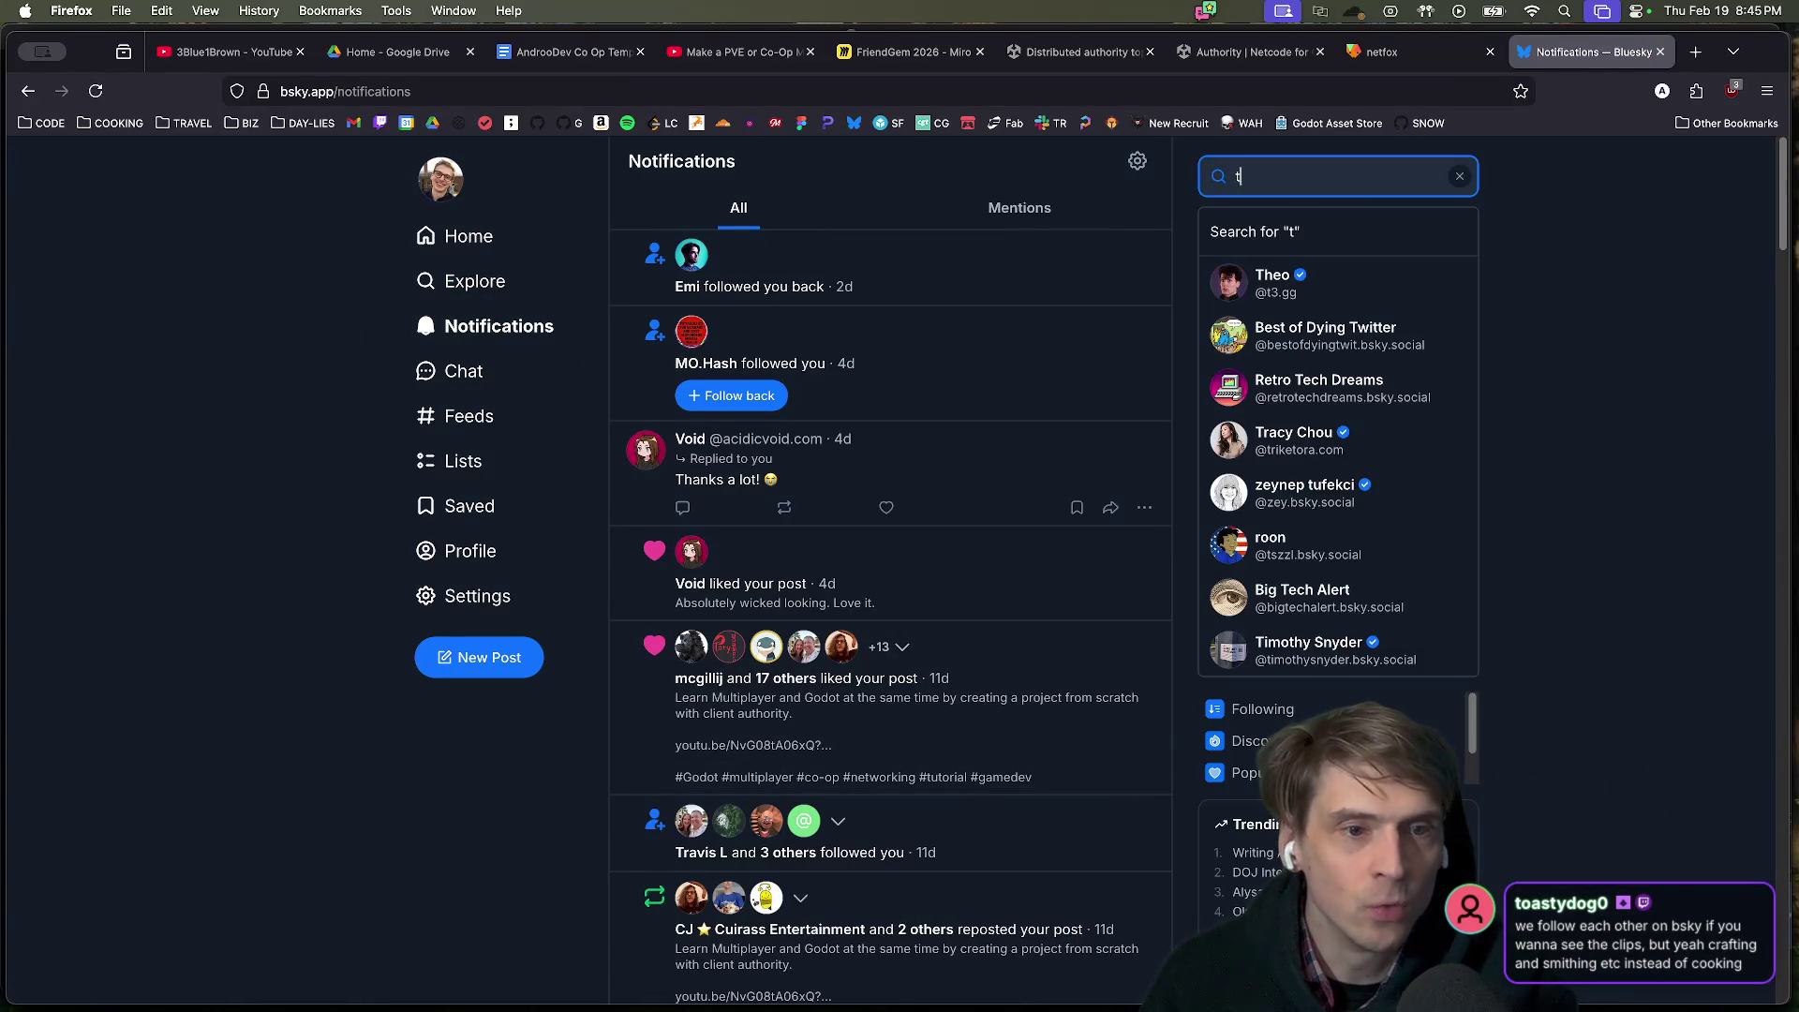
text(oasty)
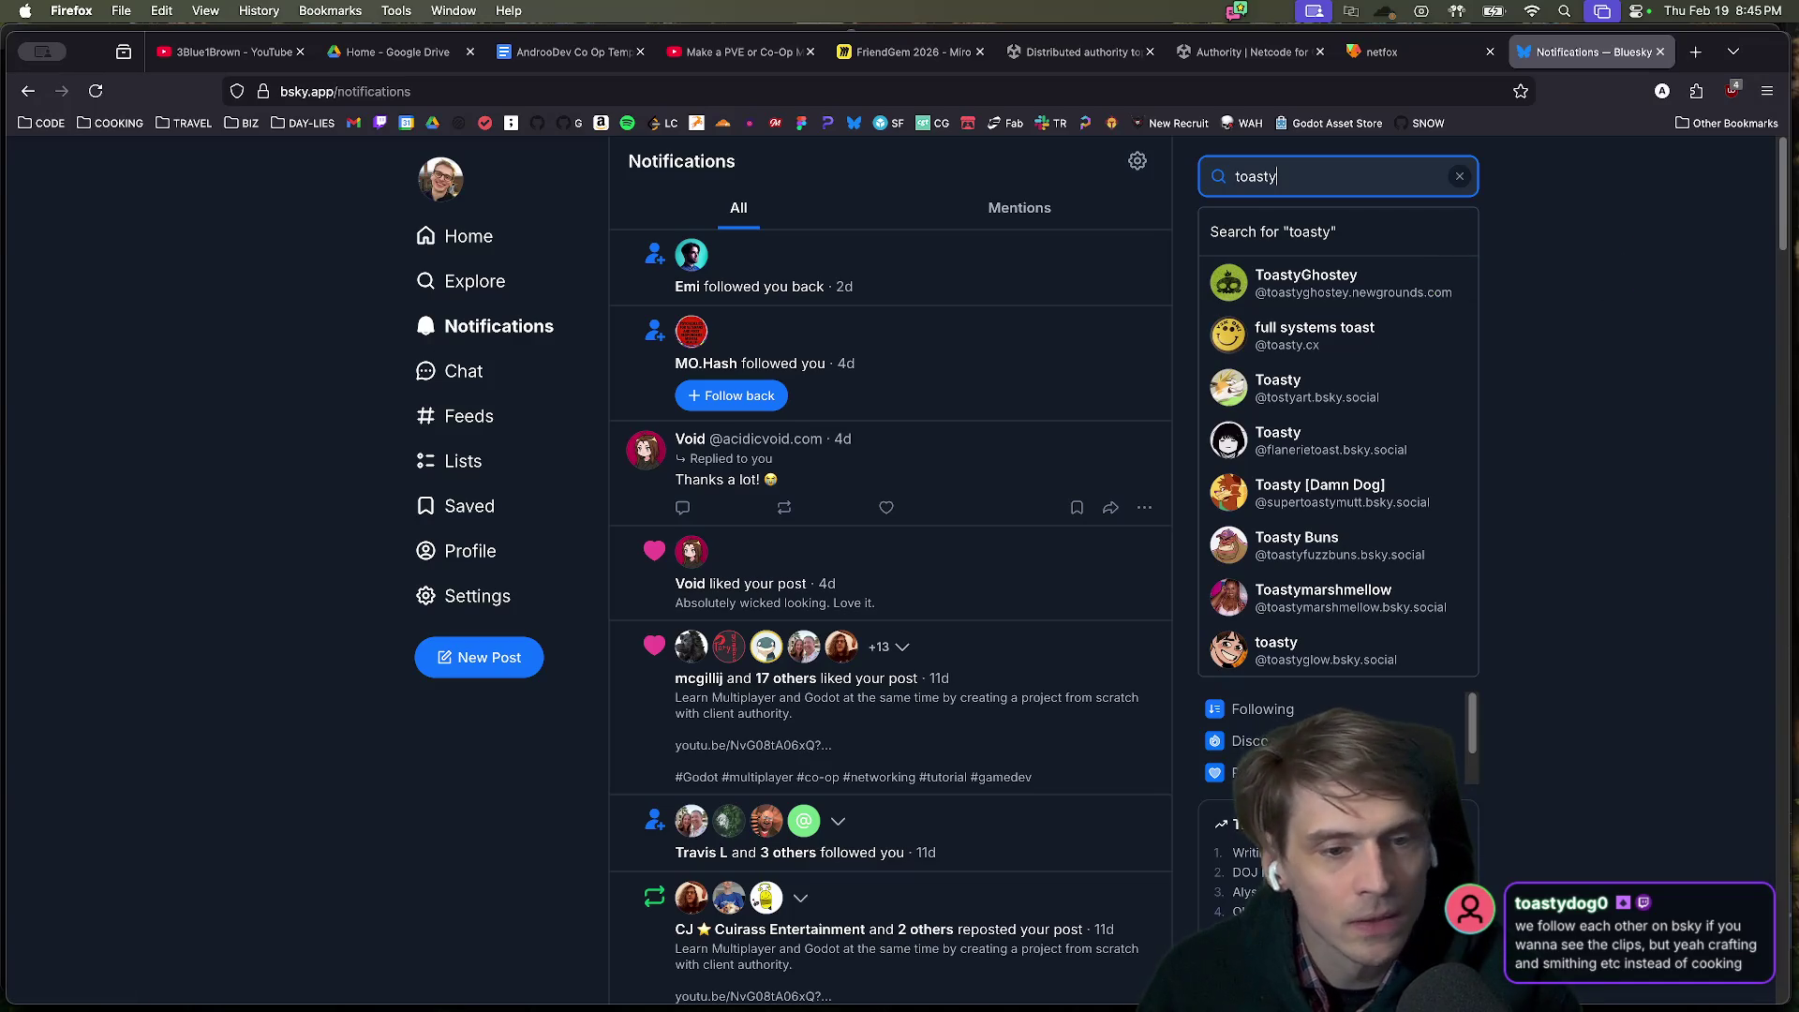
key(super+w)
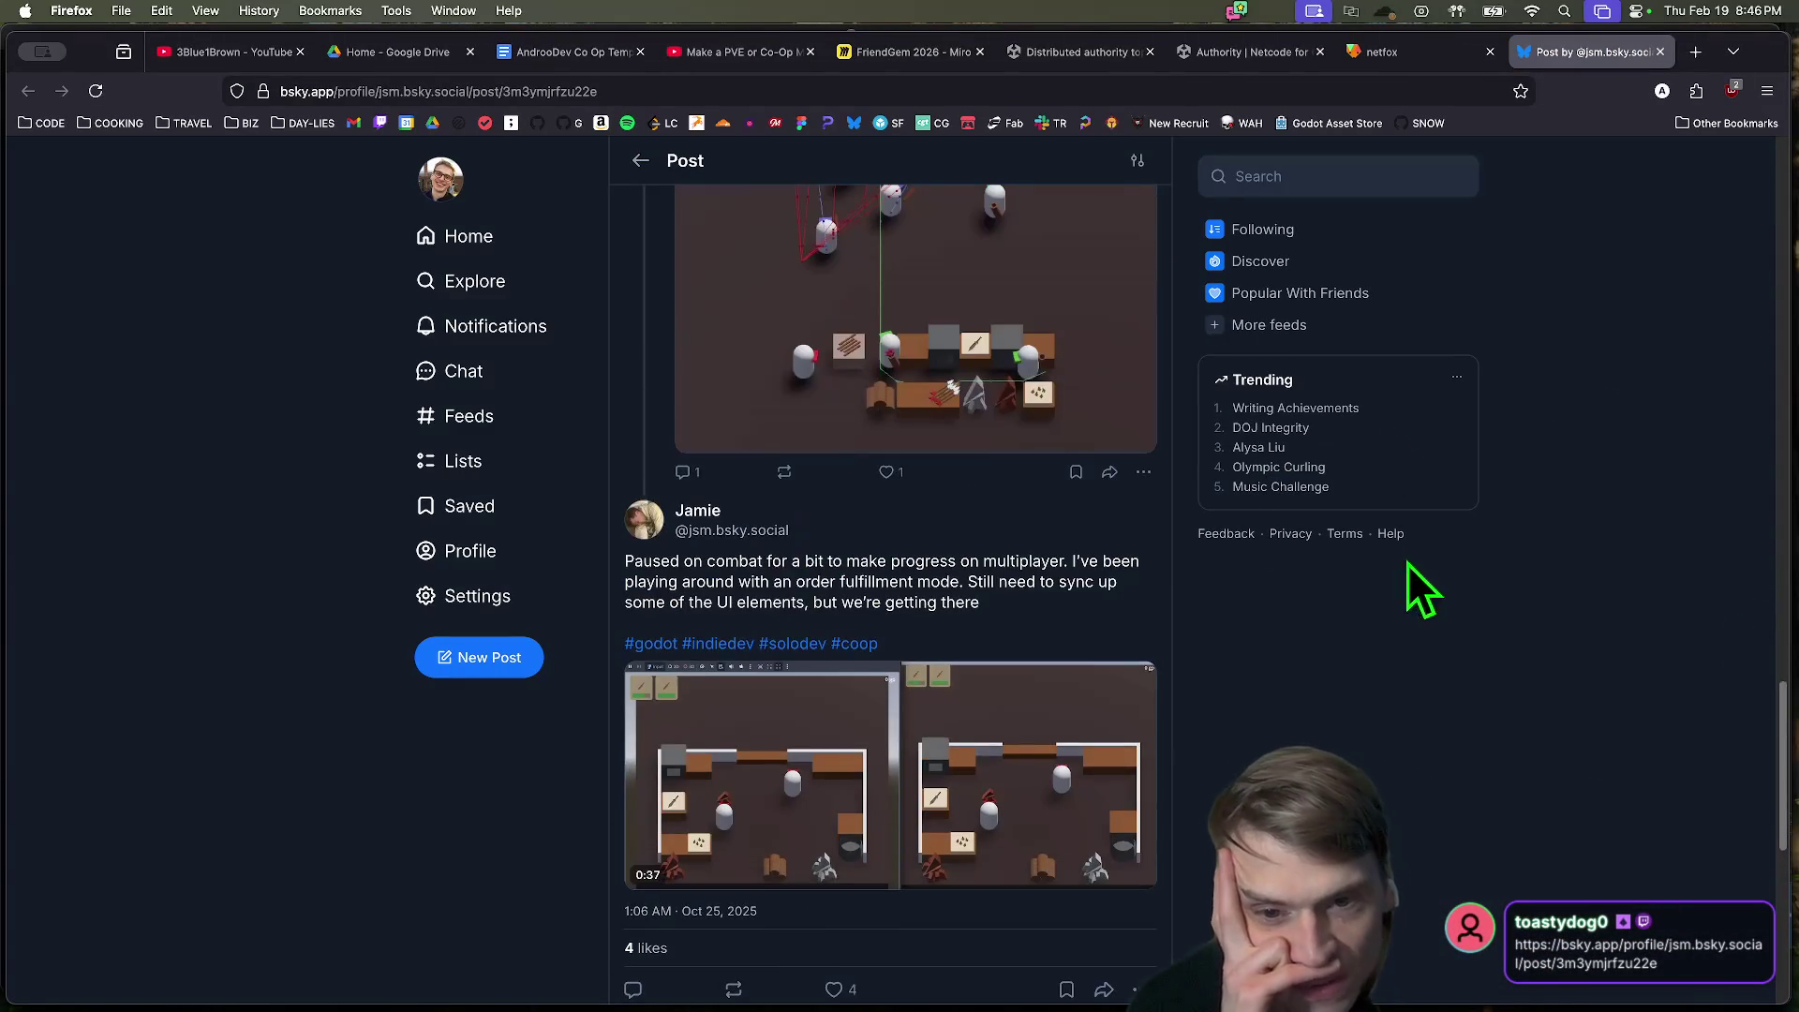
Scroll the thread, then bookmark and like the multiplayer order-fulfillment post.
scroll(1500, 627, down, 3)
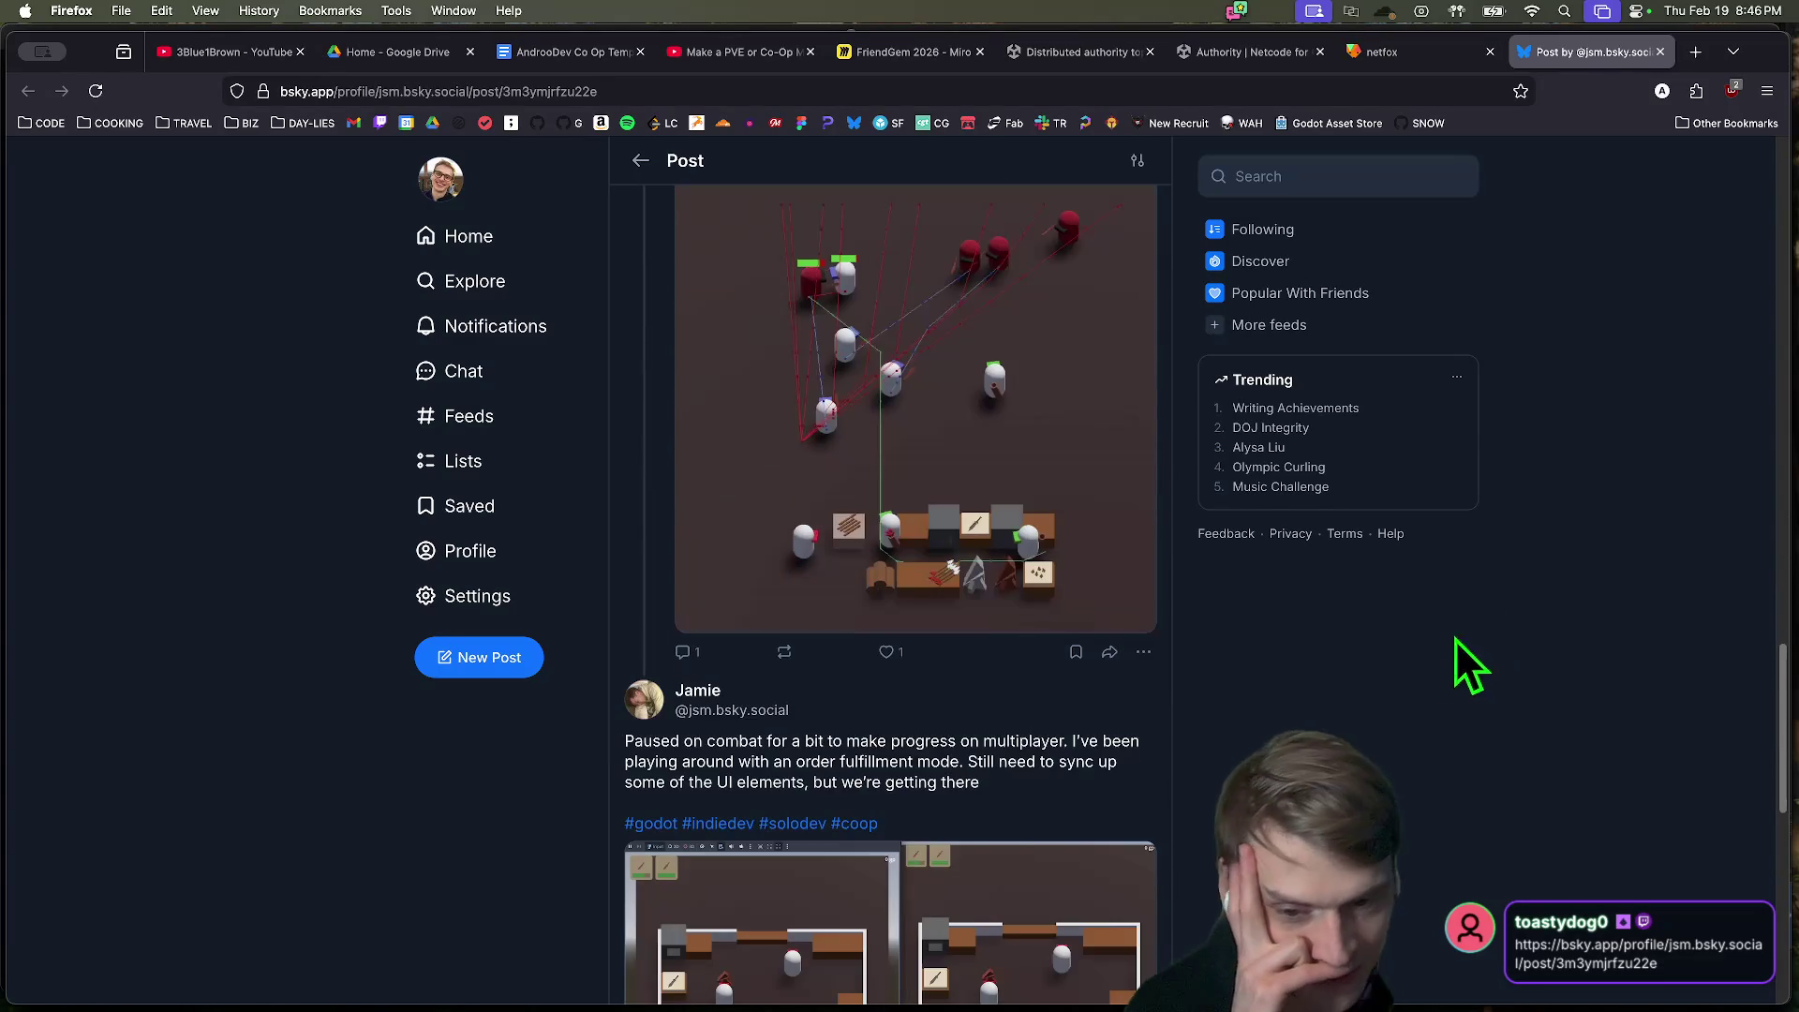
scroll(1471, 764, down, 3)
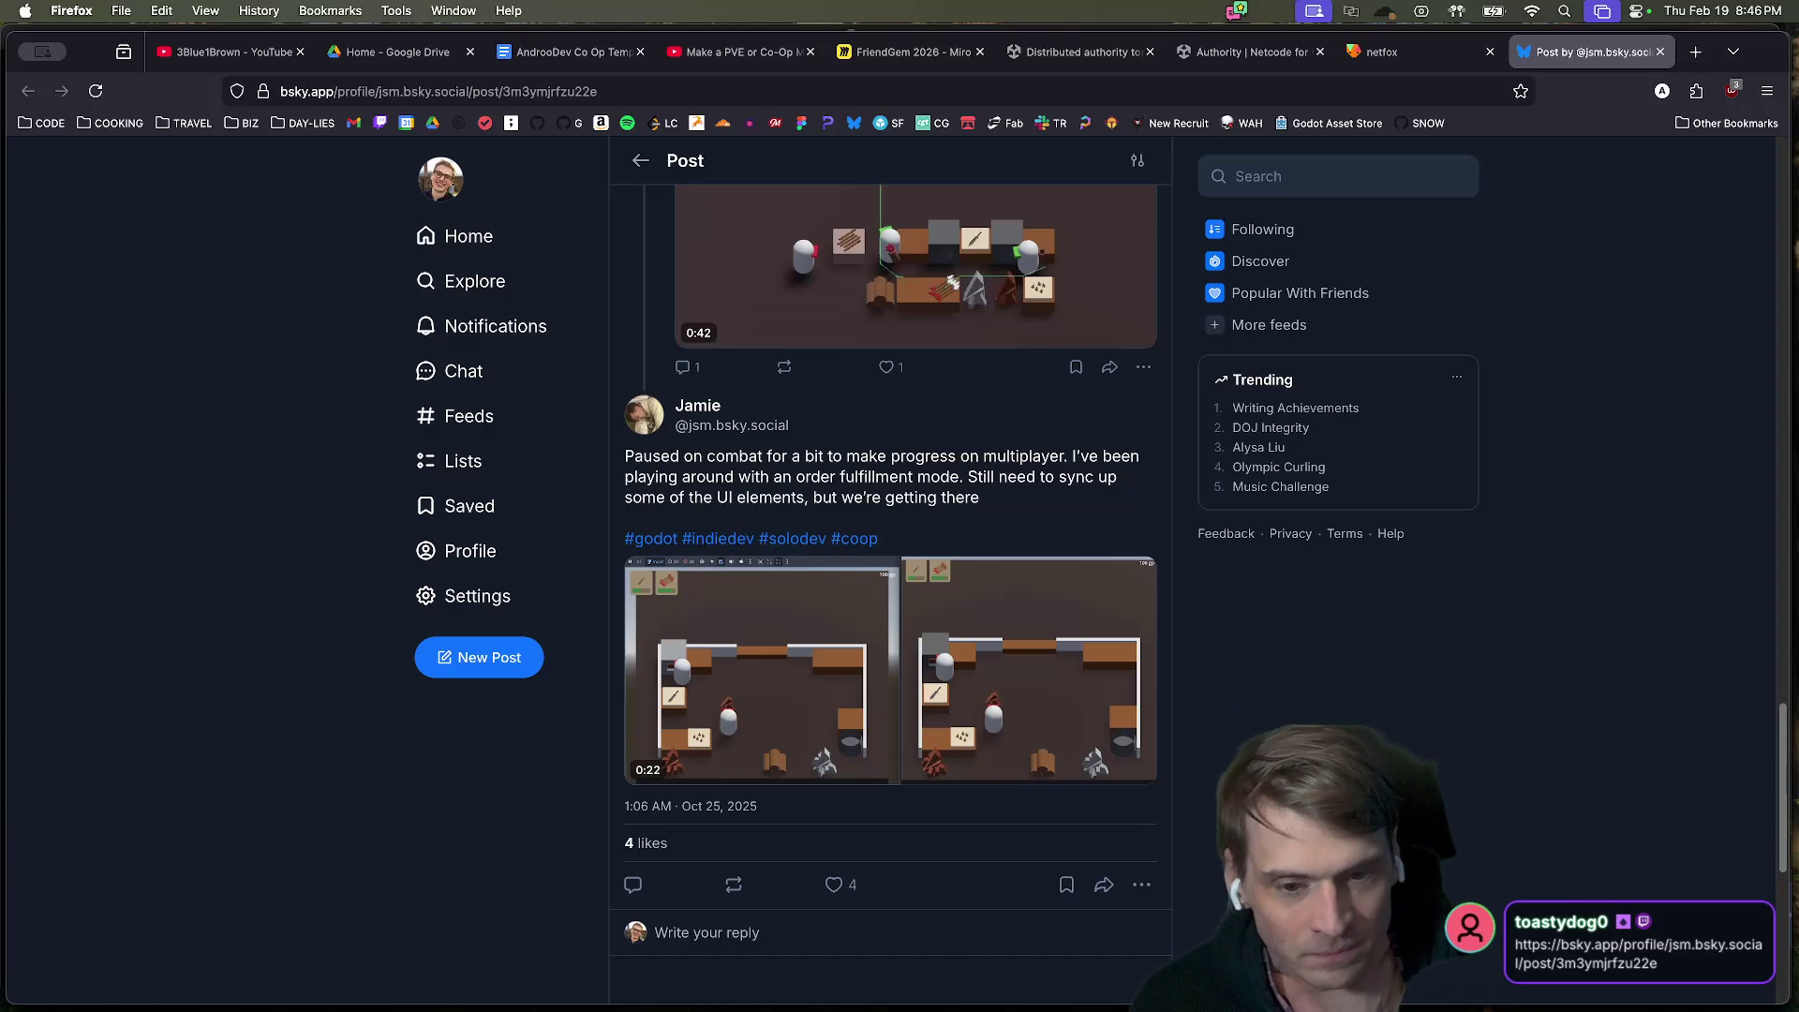
mouse_move(1028, 741)
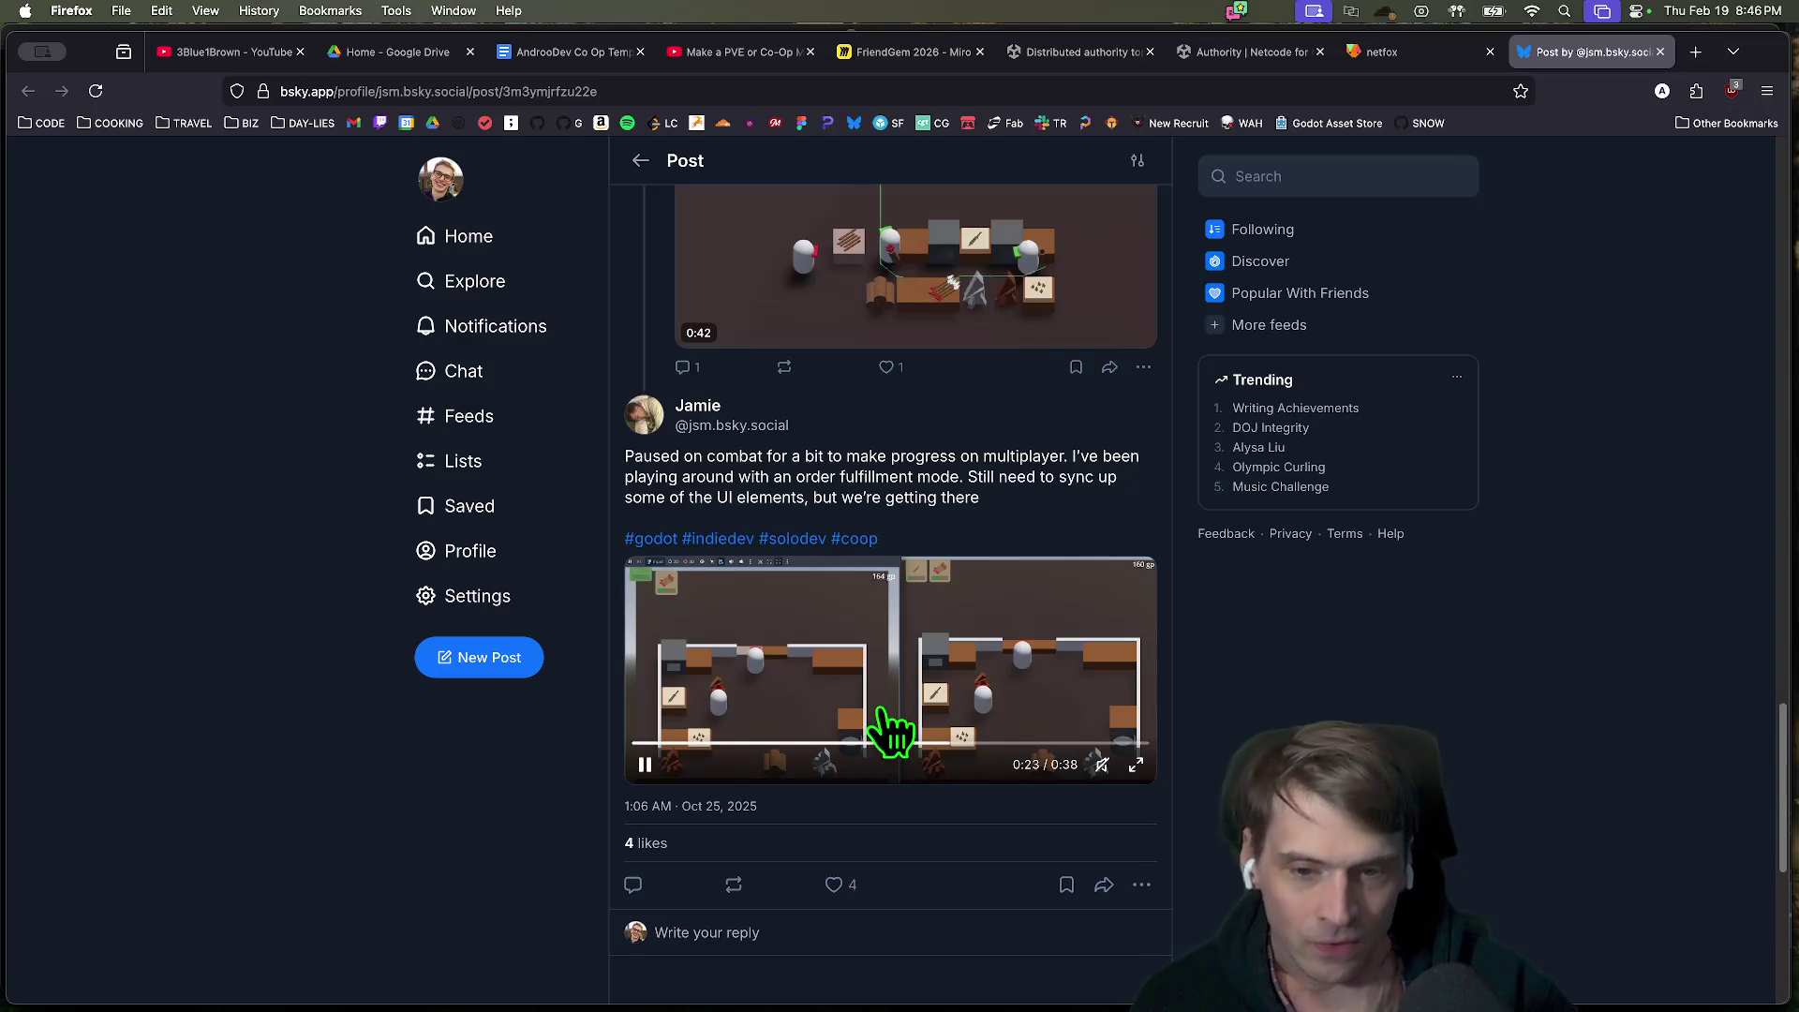
scroll(890, 590, up, 6)
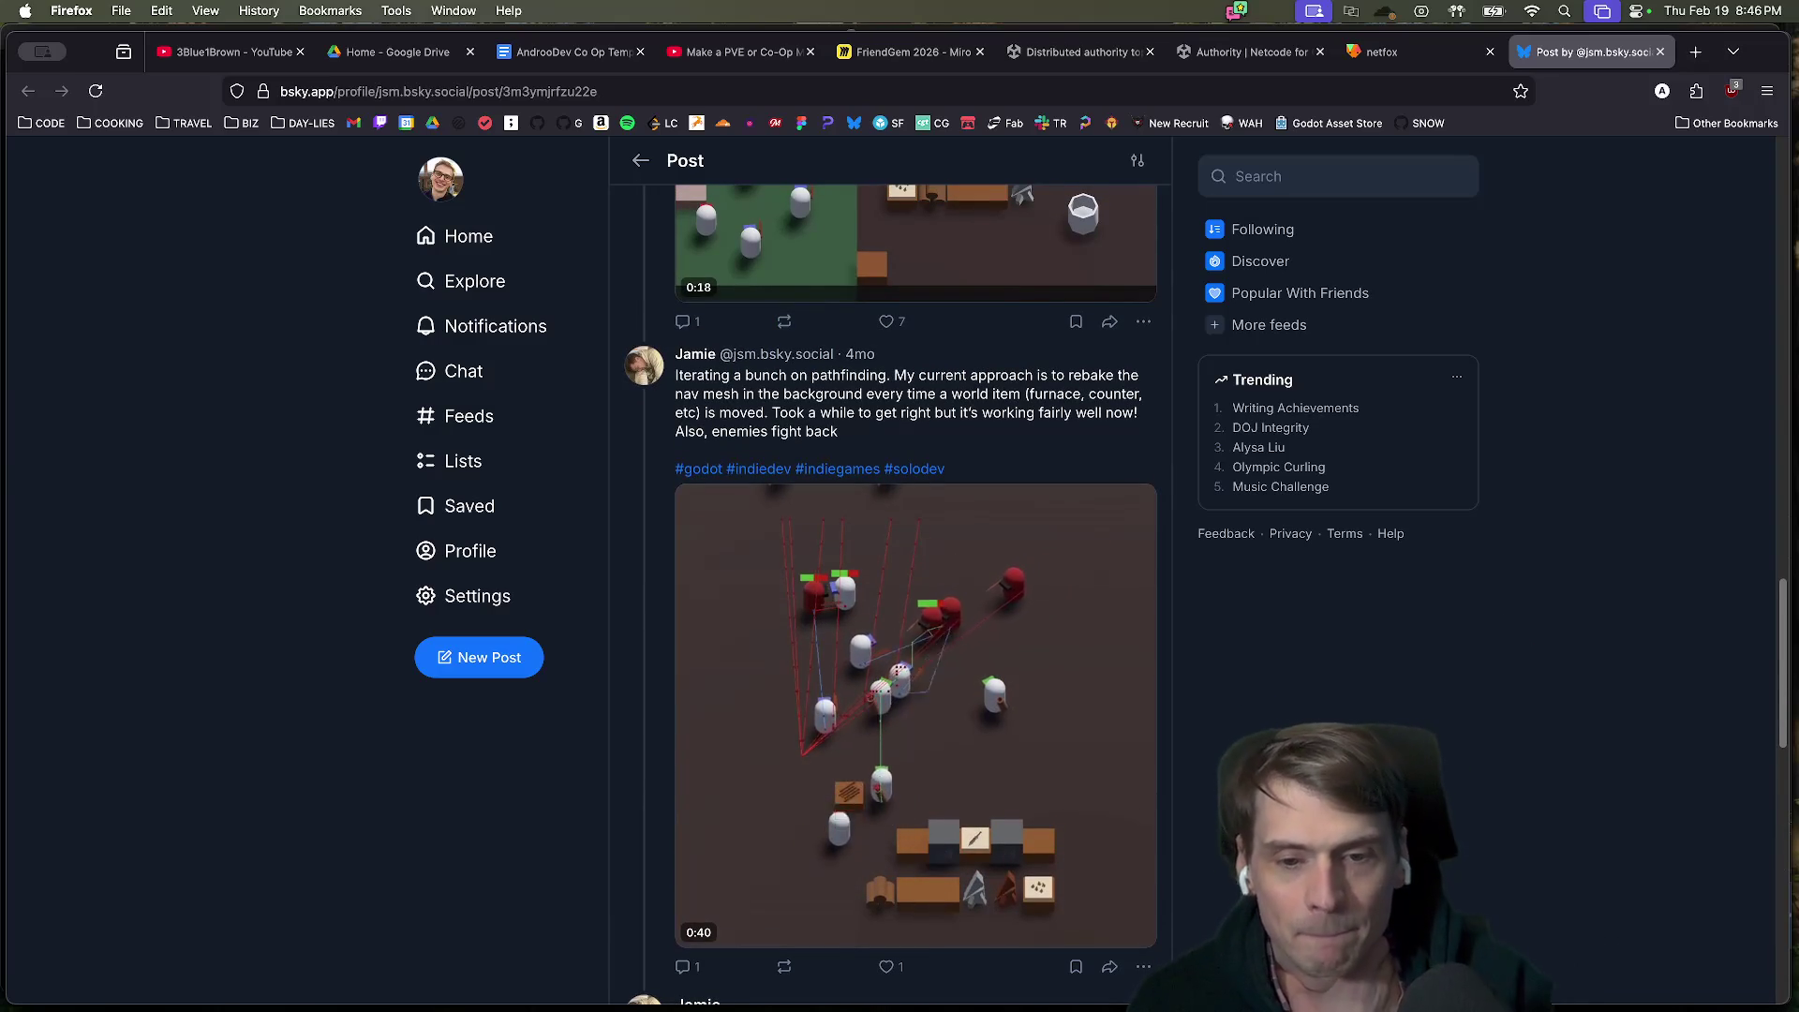
scroll(916, 590, up, 10)
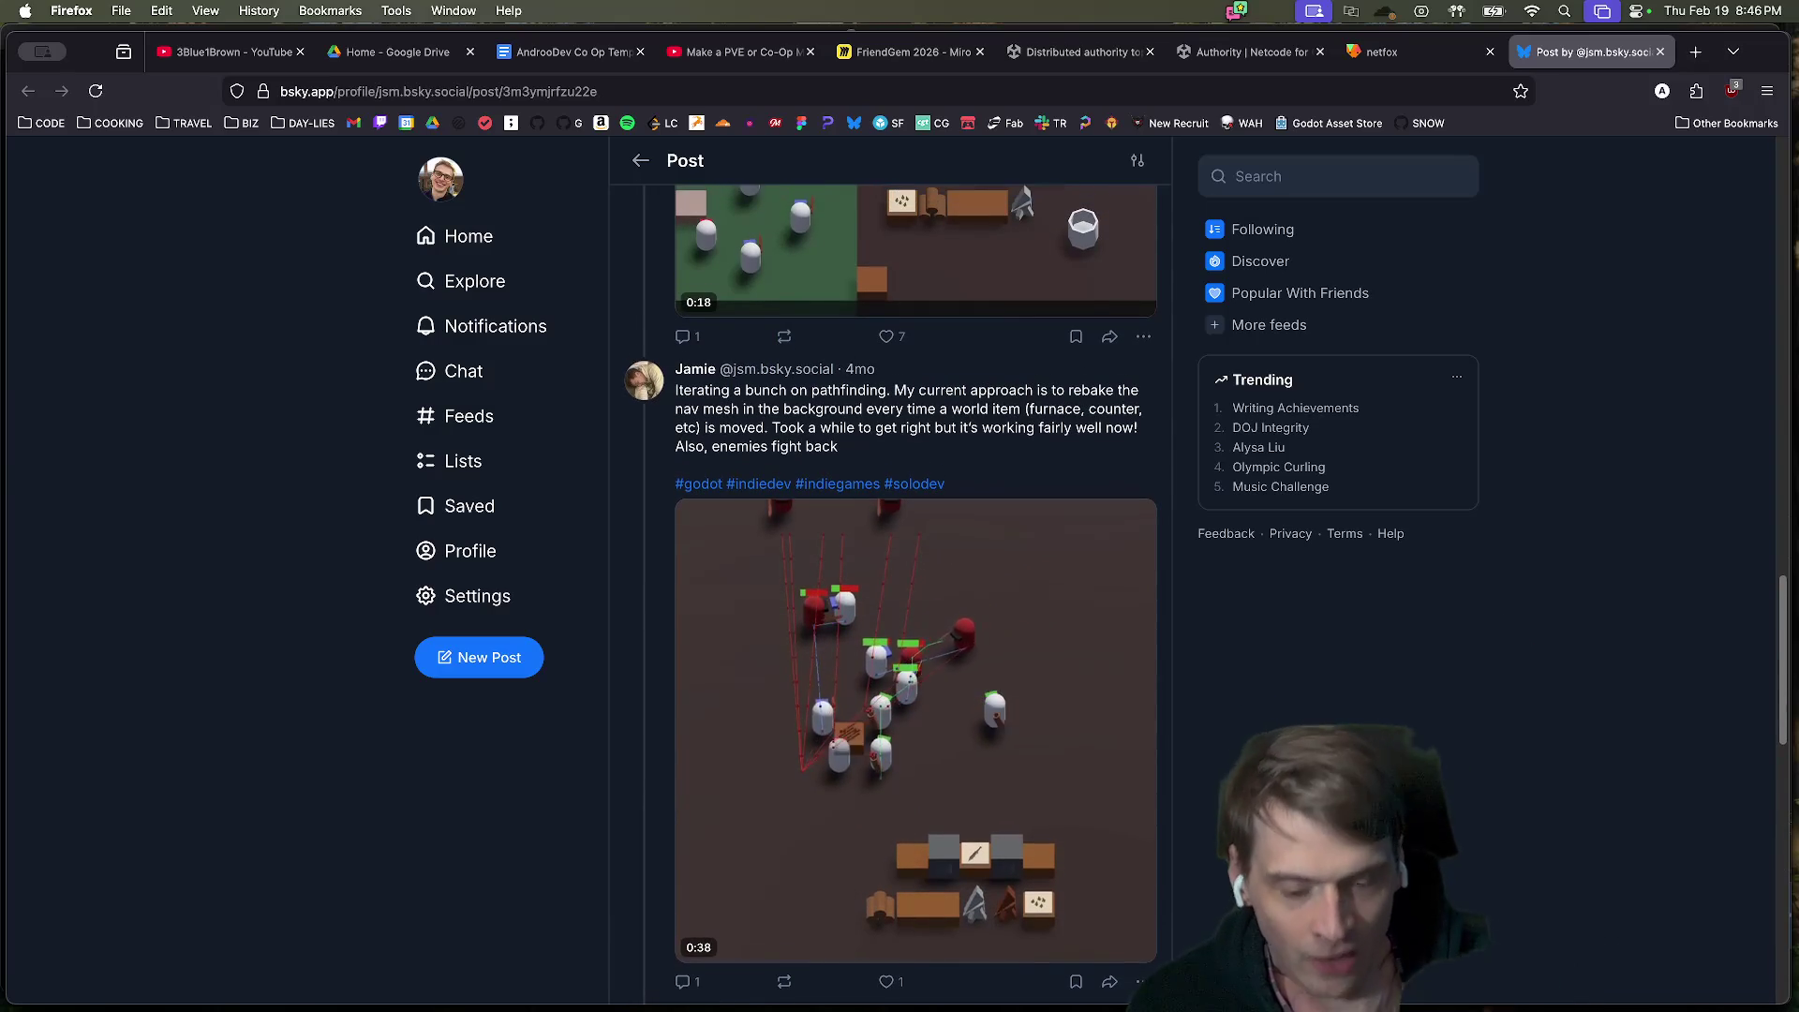
scroll(974, 577, up, 8)
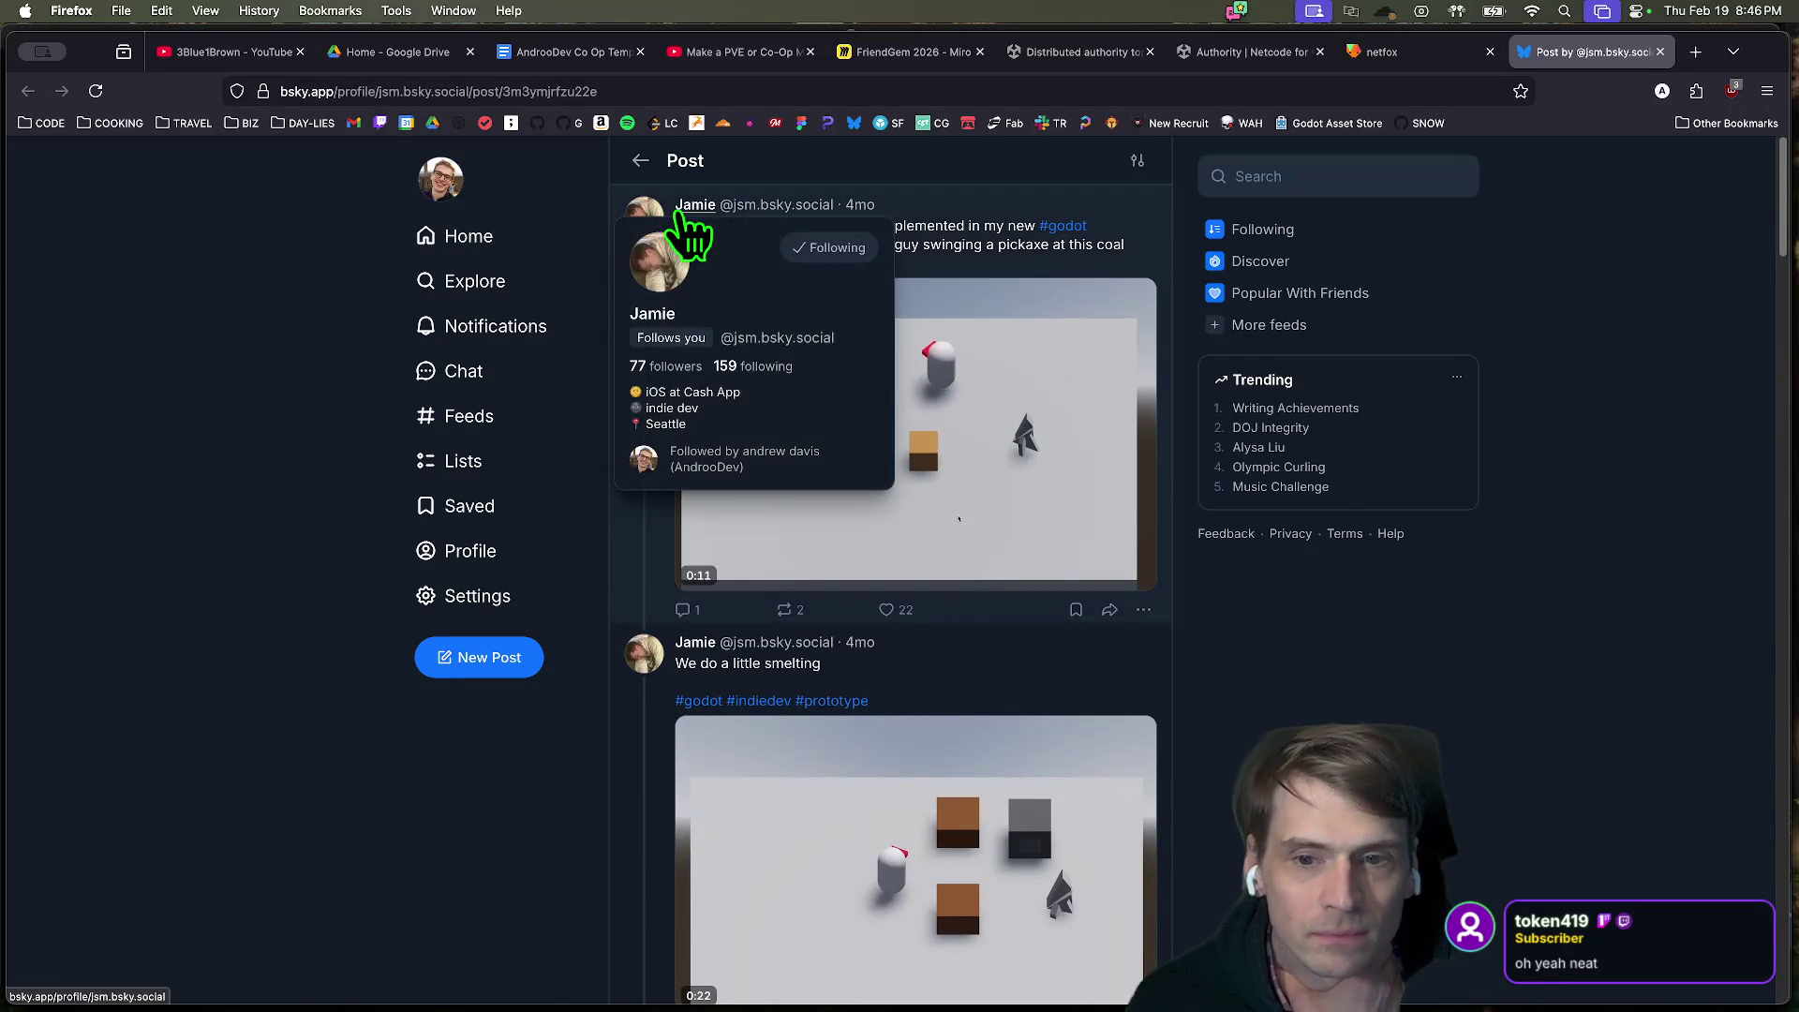
scroll(375, 388, down, 9)
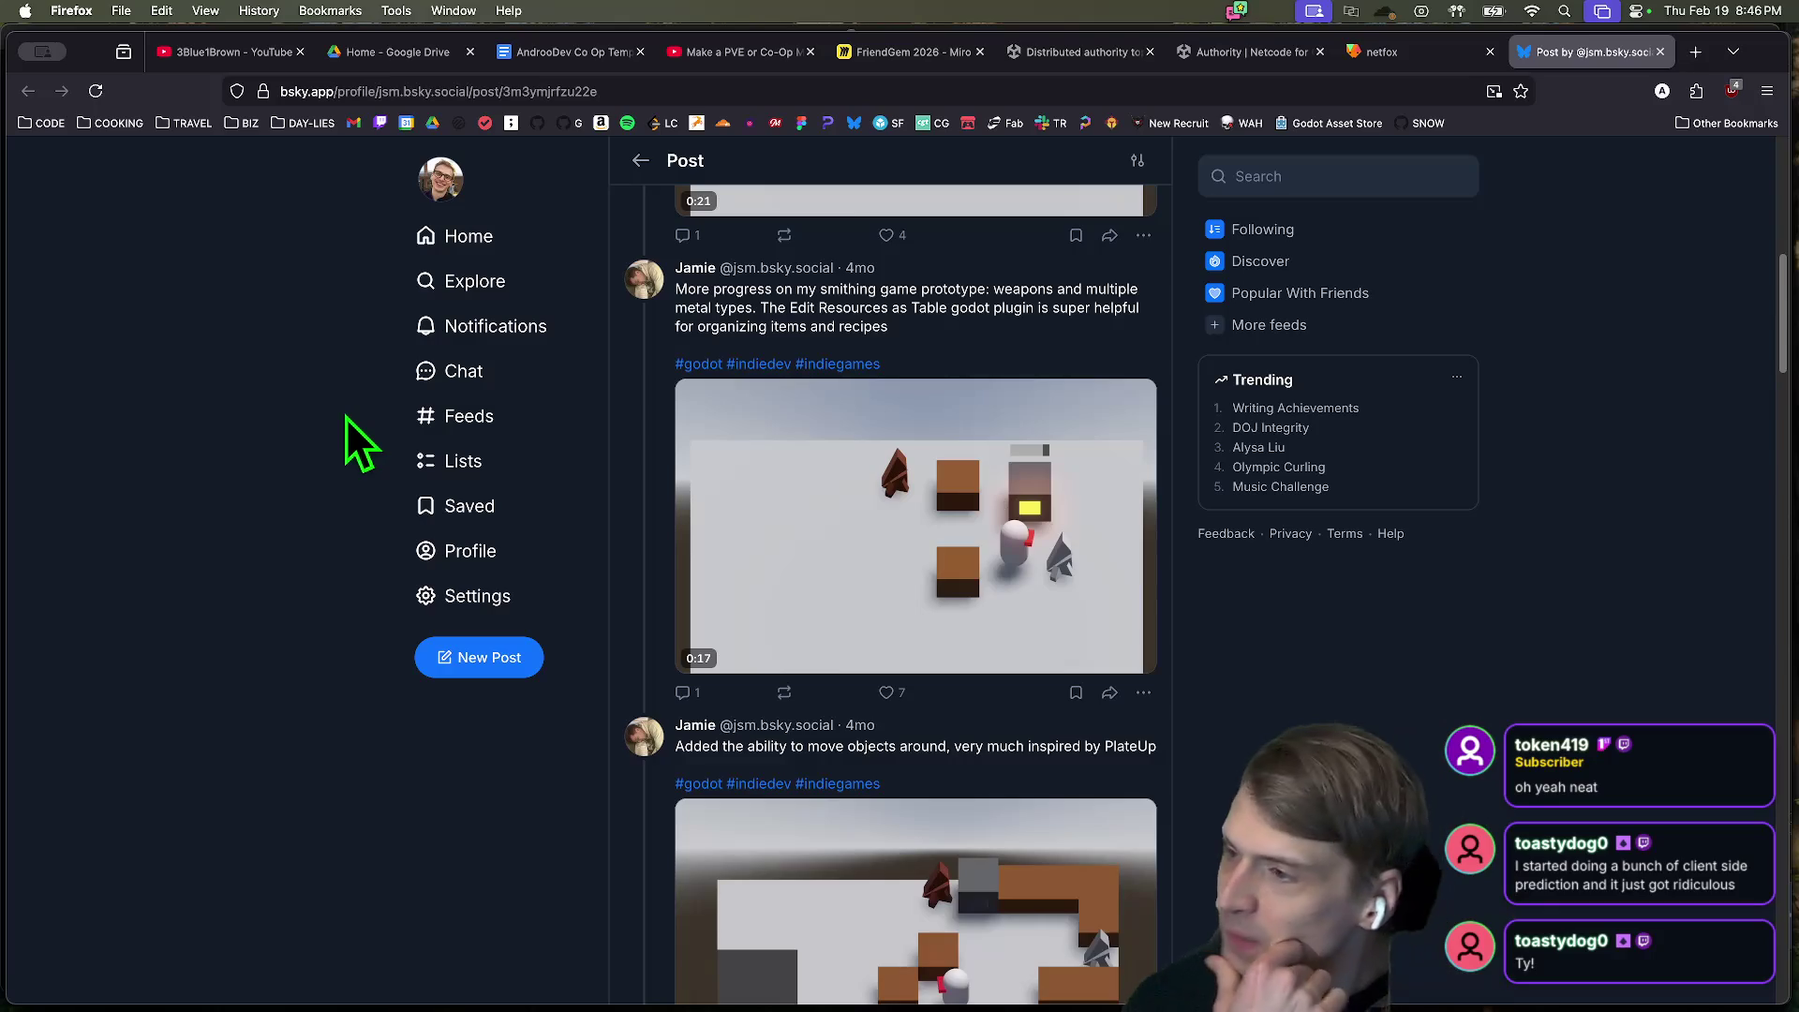
scroll(346, 418, down, 15)
scroll(337, 448, down, 15)
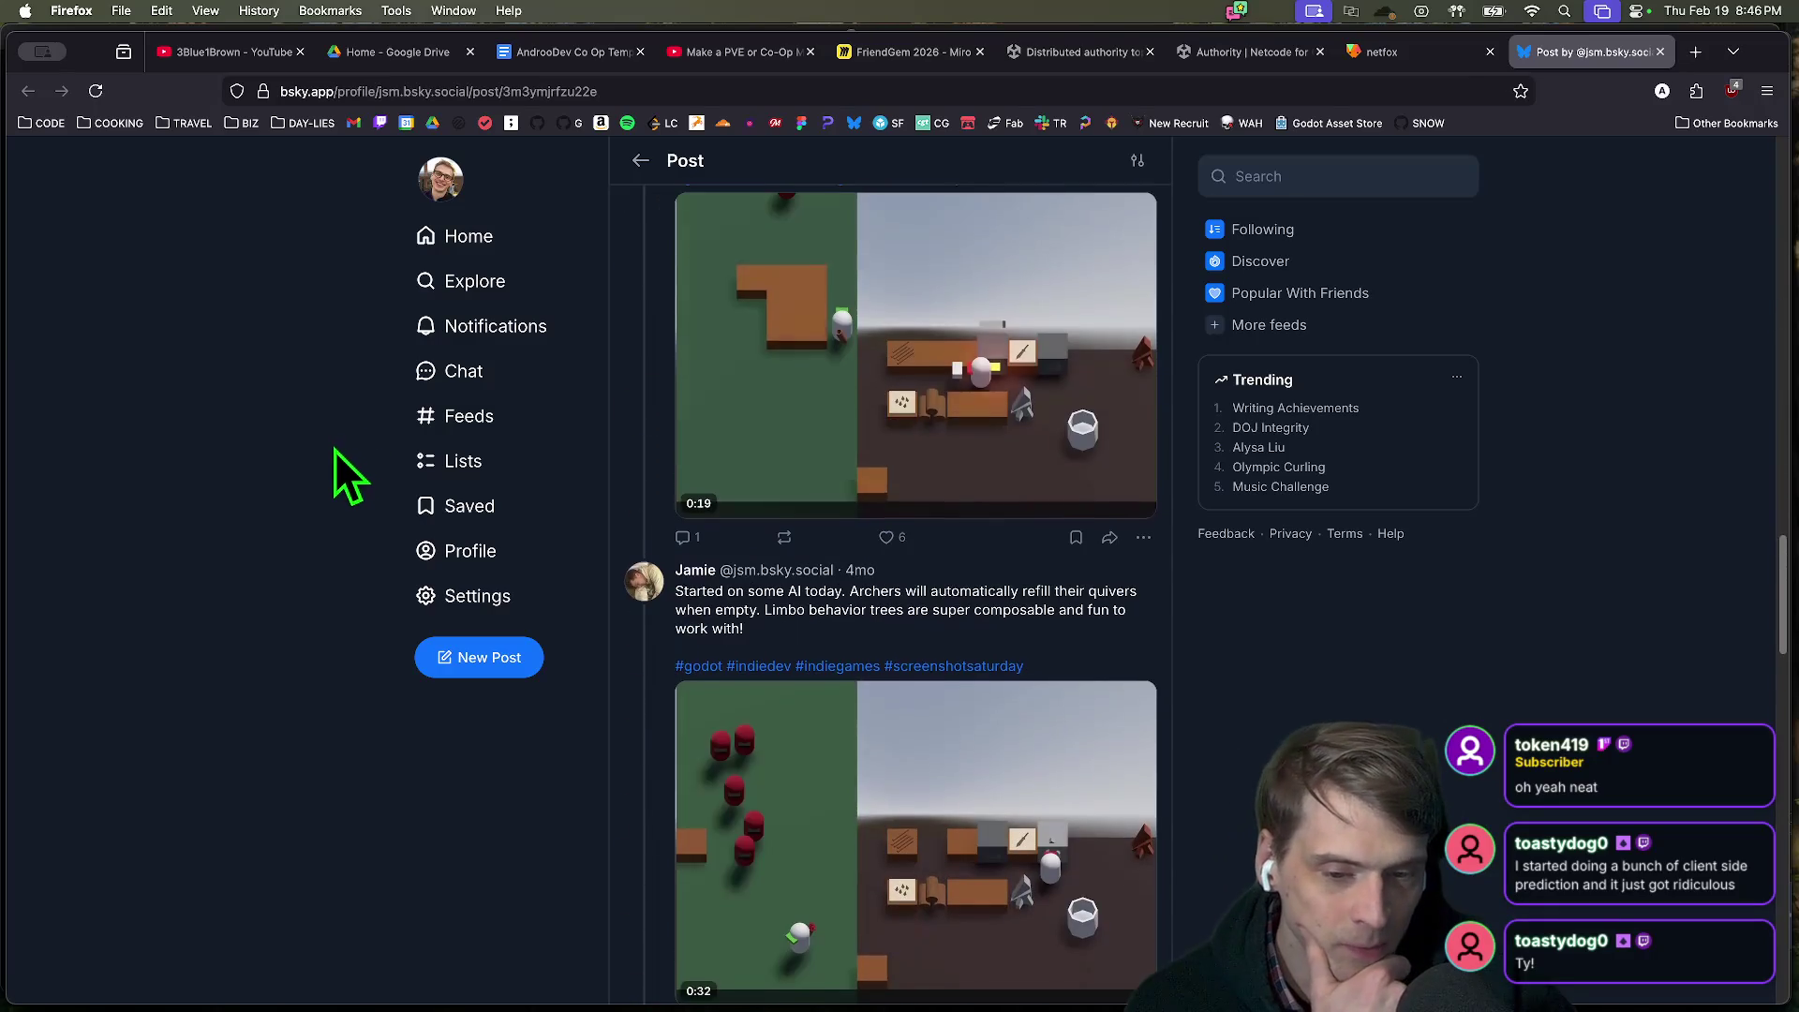
scroll(409, 473, down, 10)
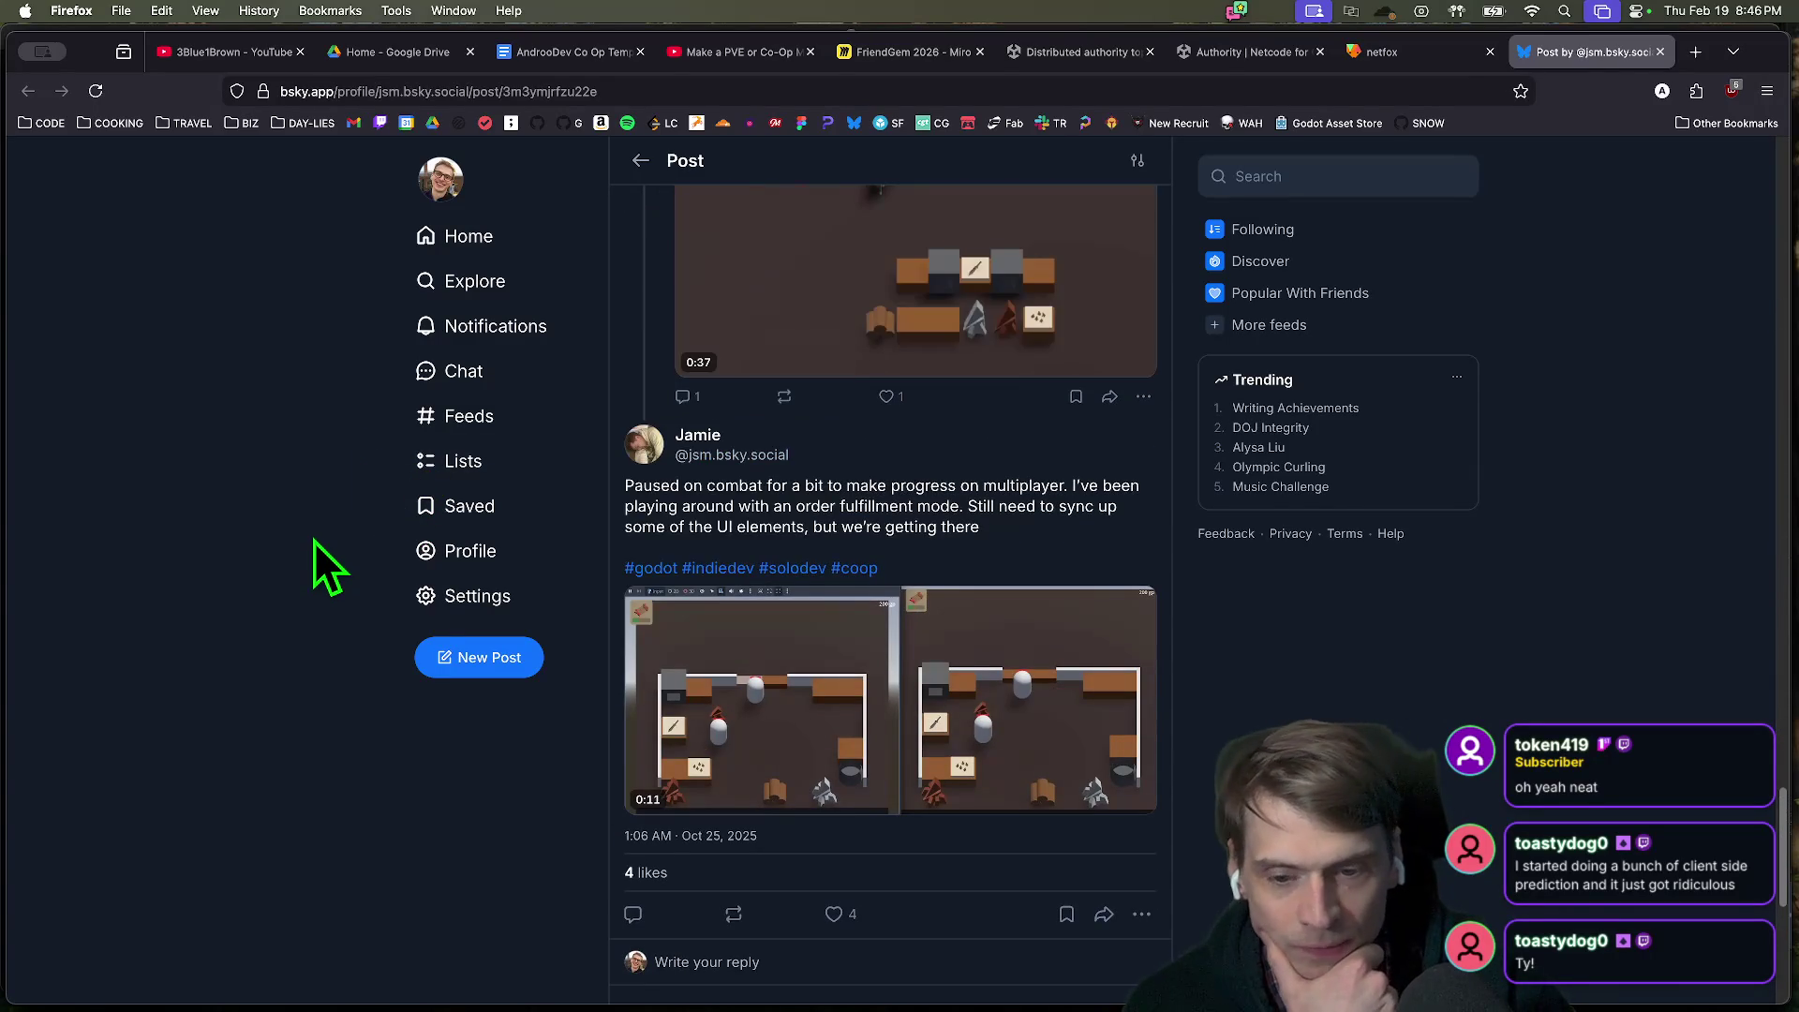
click(1069, 918)
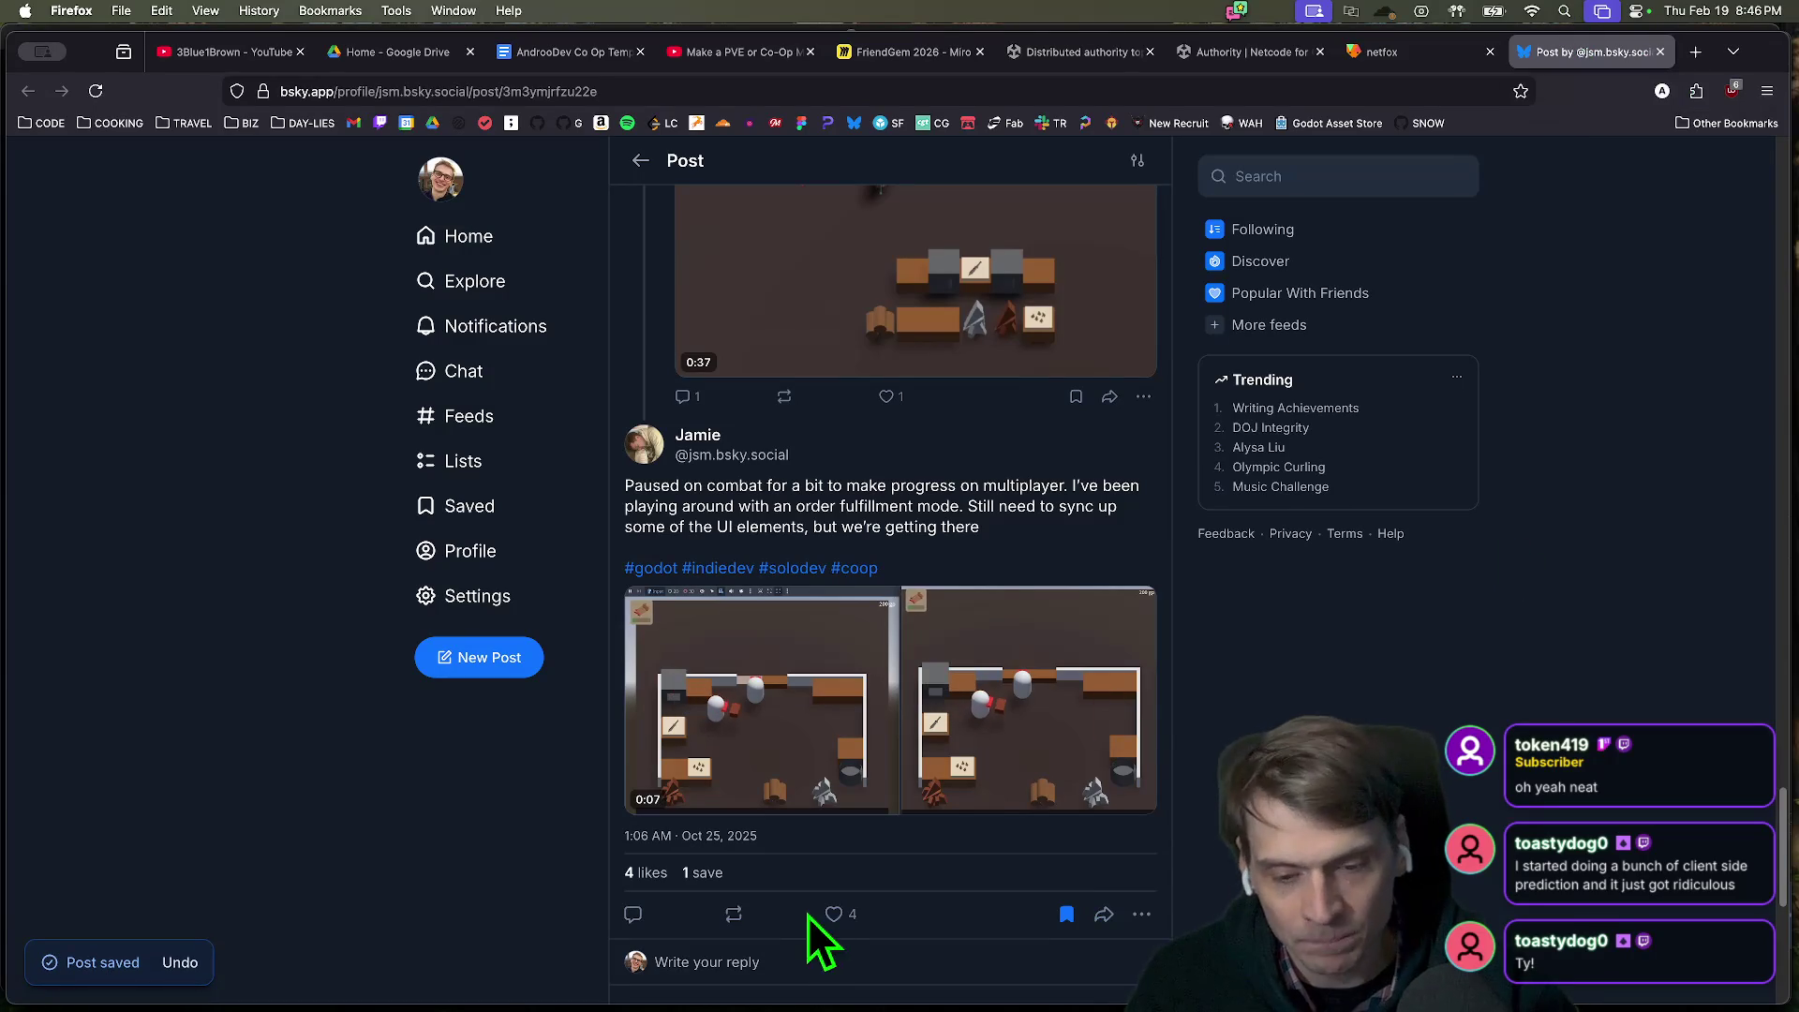
click(833, 915)
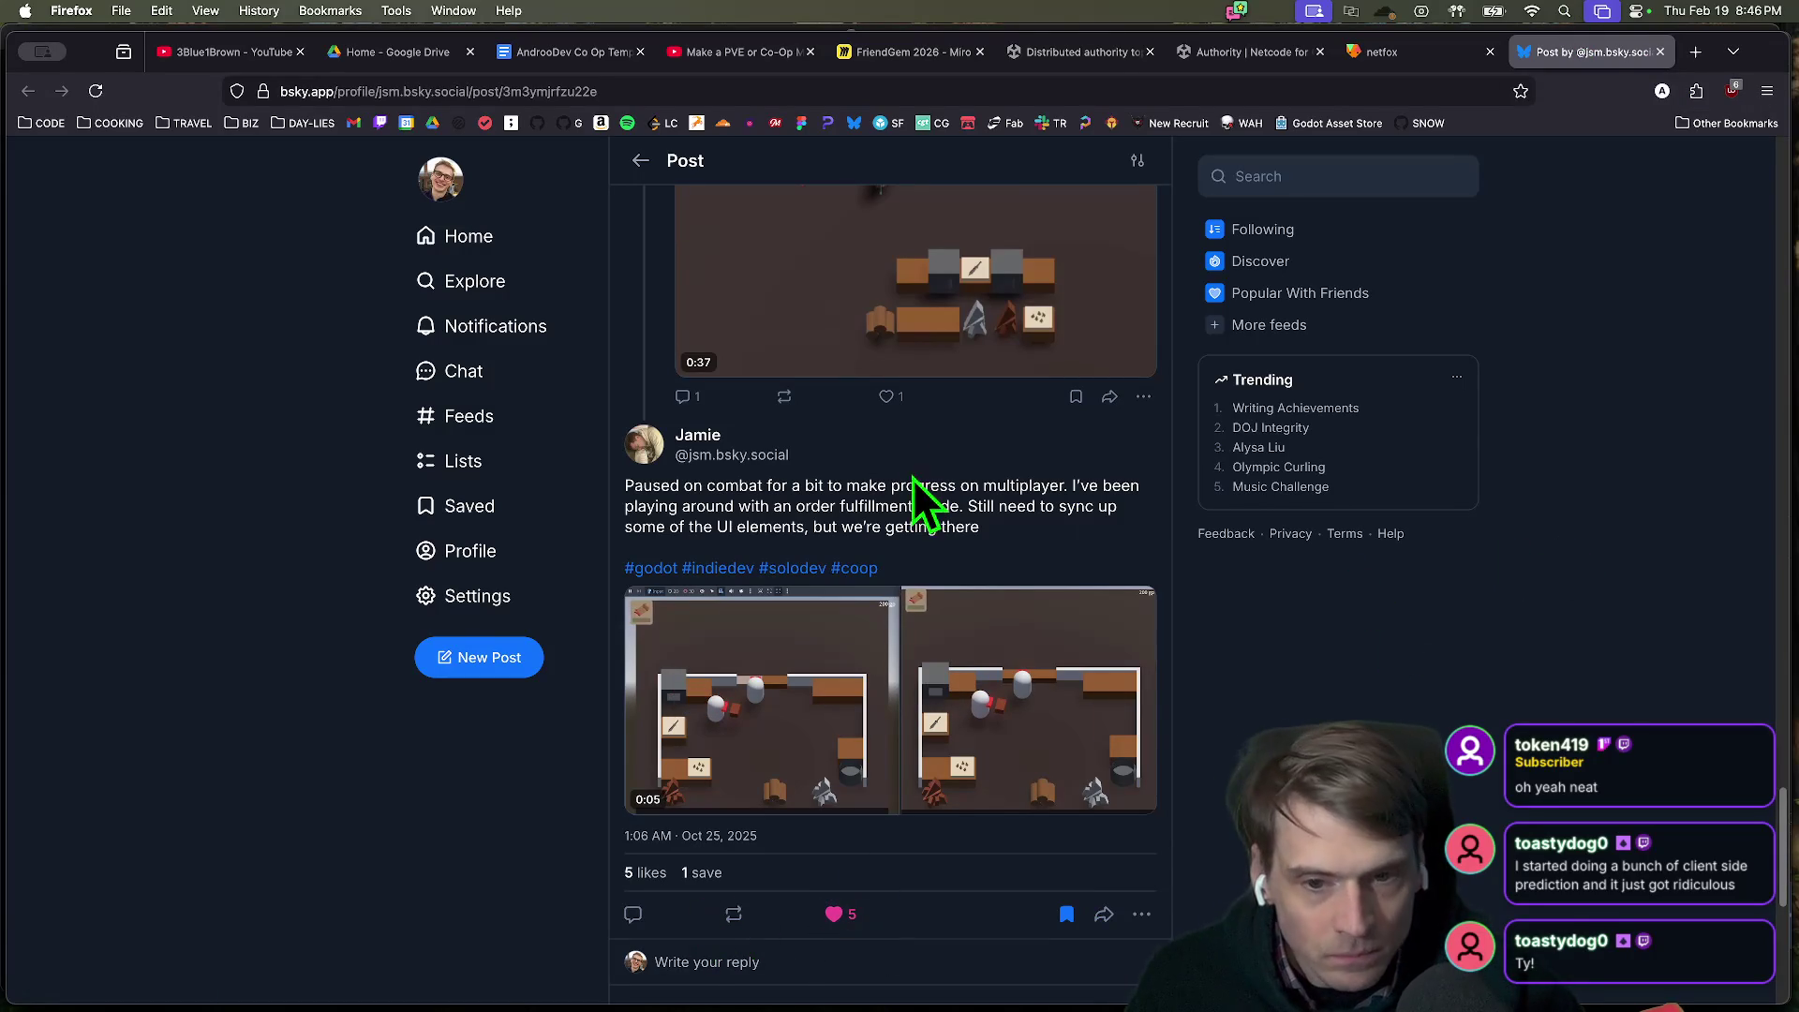
Like the earlier pathfinding post in the thread and bring up its repost options.
scroll(1617, 686, up, 5)
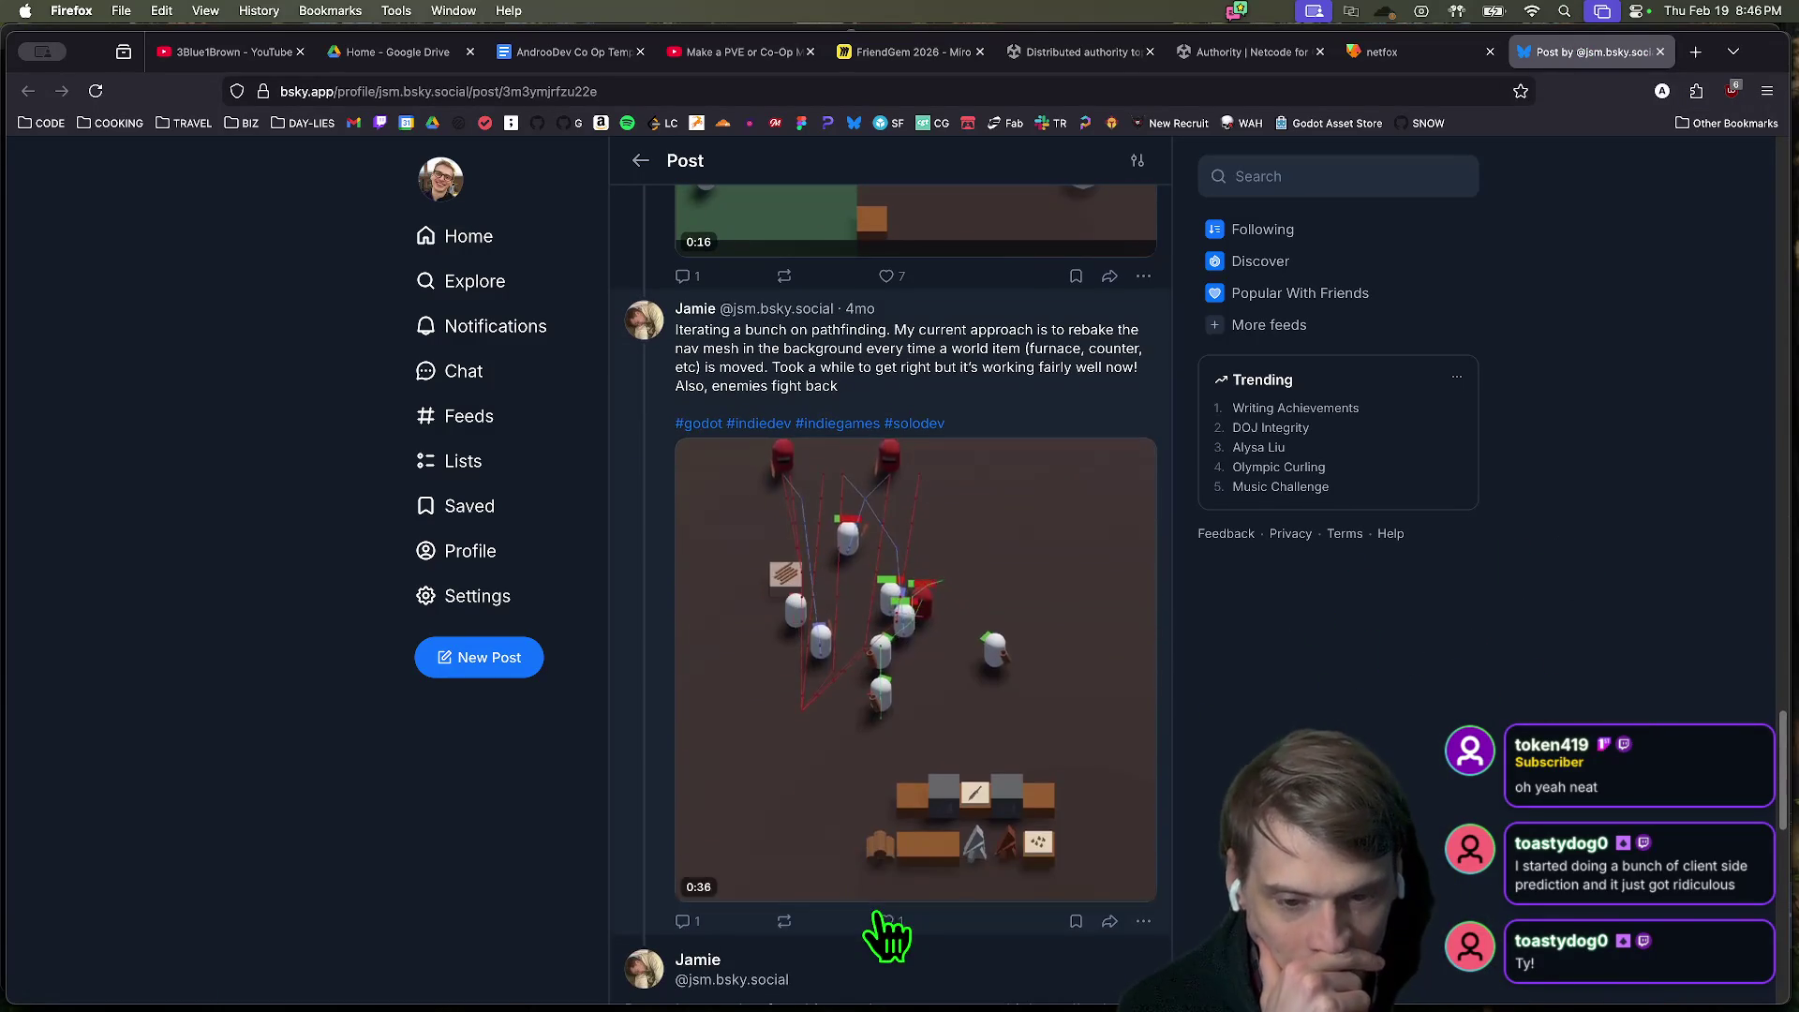
scroll(1520, 610, up, 10)
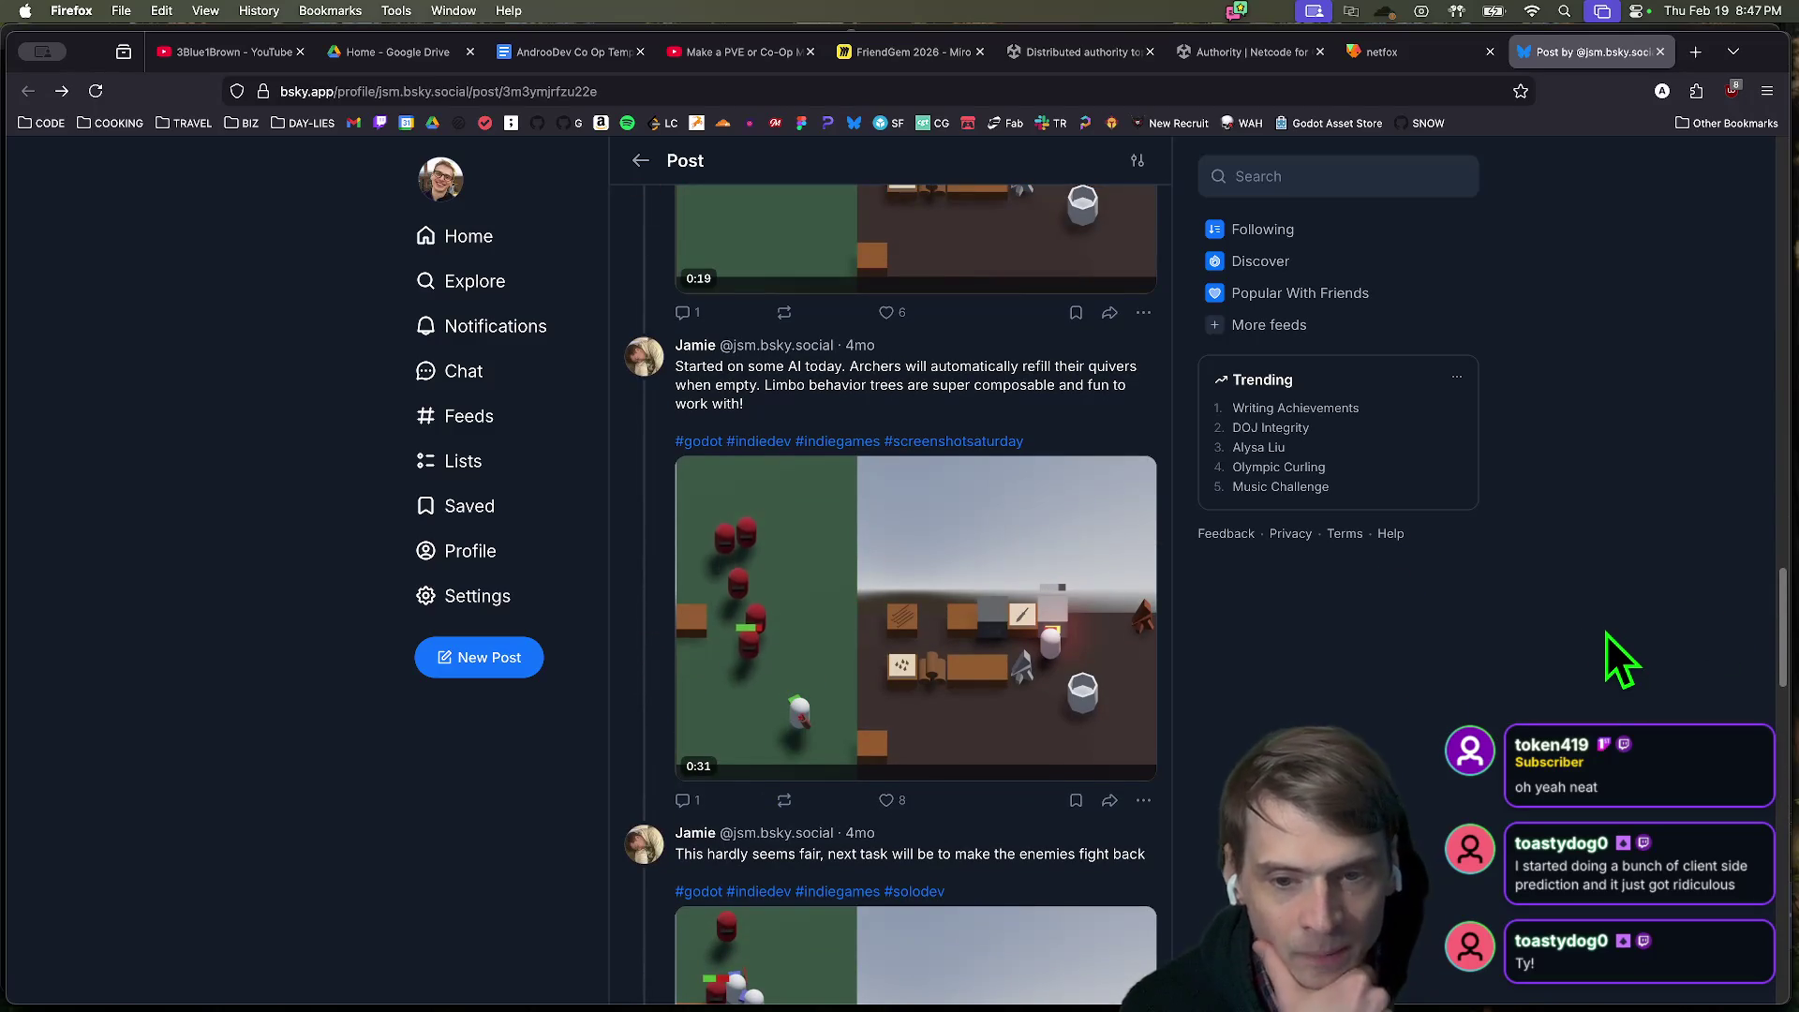
scroll(1600, 633, down, 1)
scroll(1600, 633, up, 5)
scroll(1556, 656, down, 8)
scroll(1516, 669, down, 8)
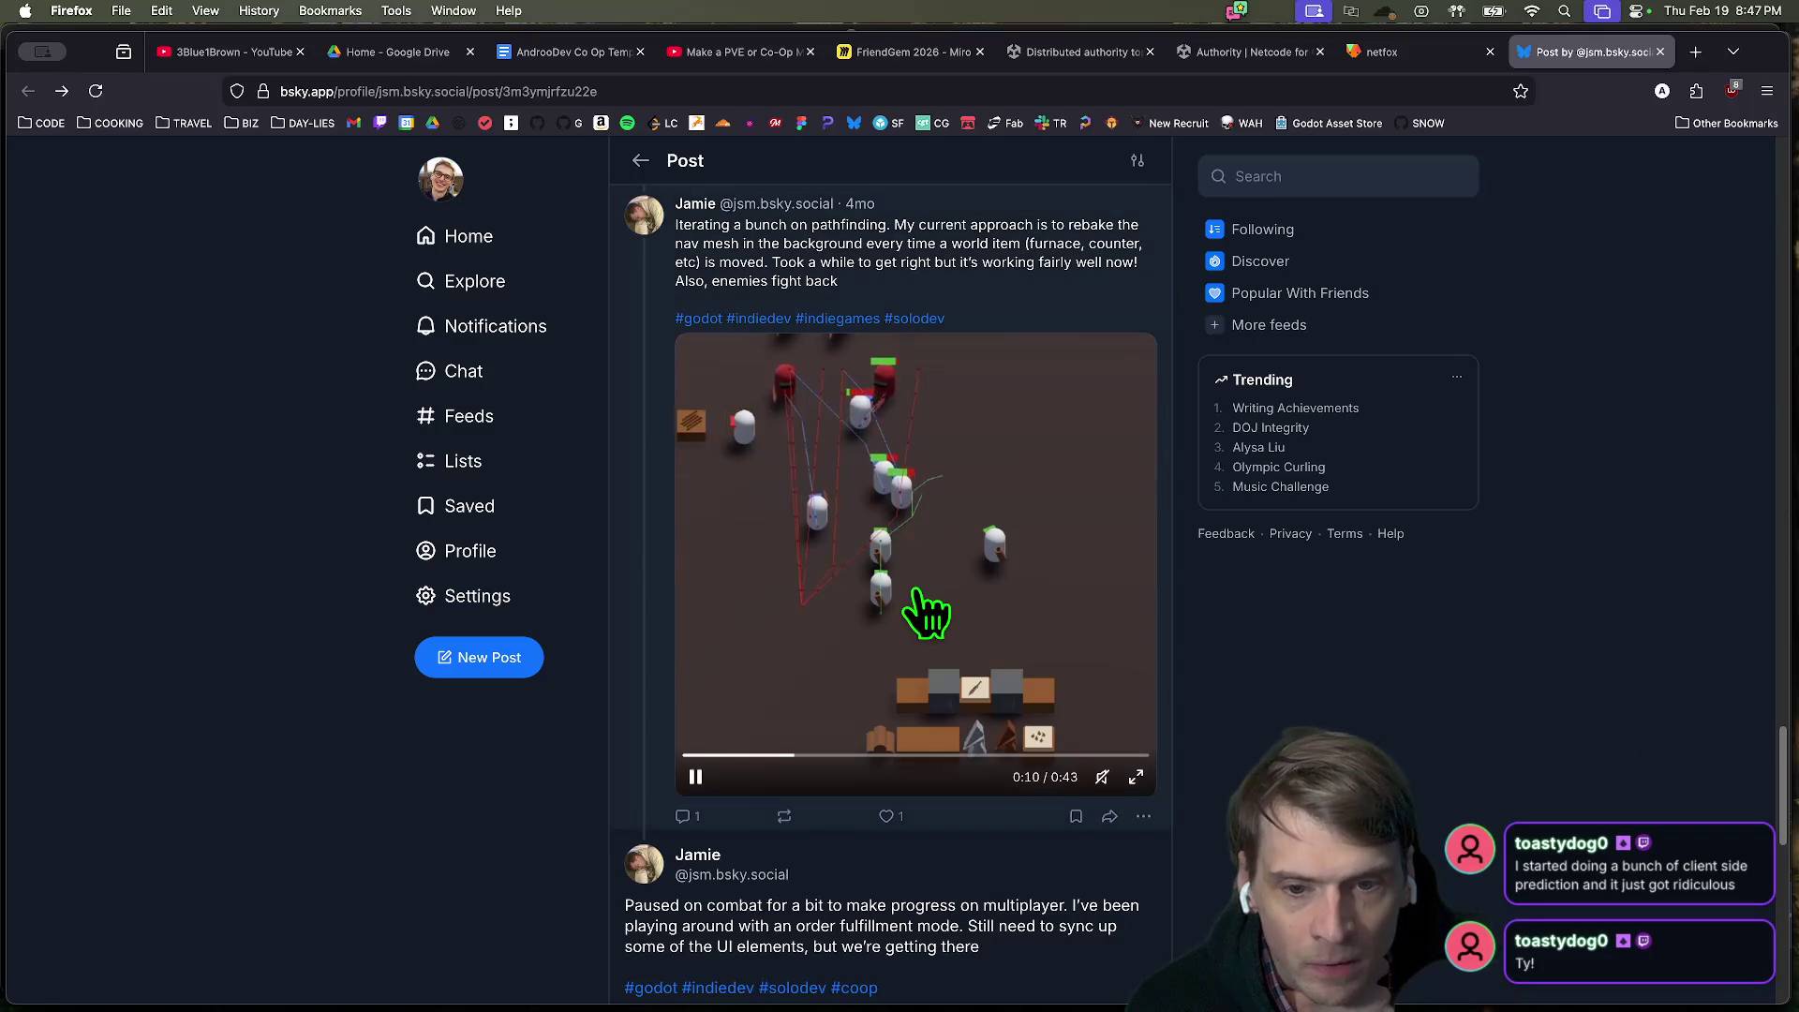
click(886, 817)
click(784, 816)
Quote the pathfinding post with 'Absolutely so cool! Very excited for this concept!' and publish it.
click(782, 900)
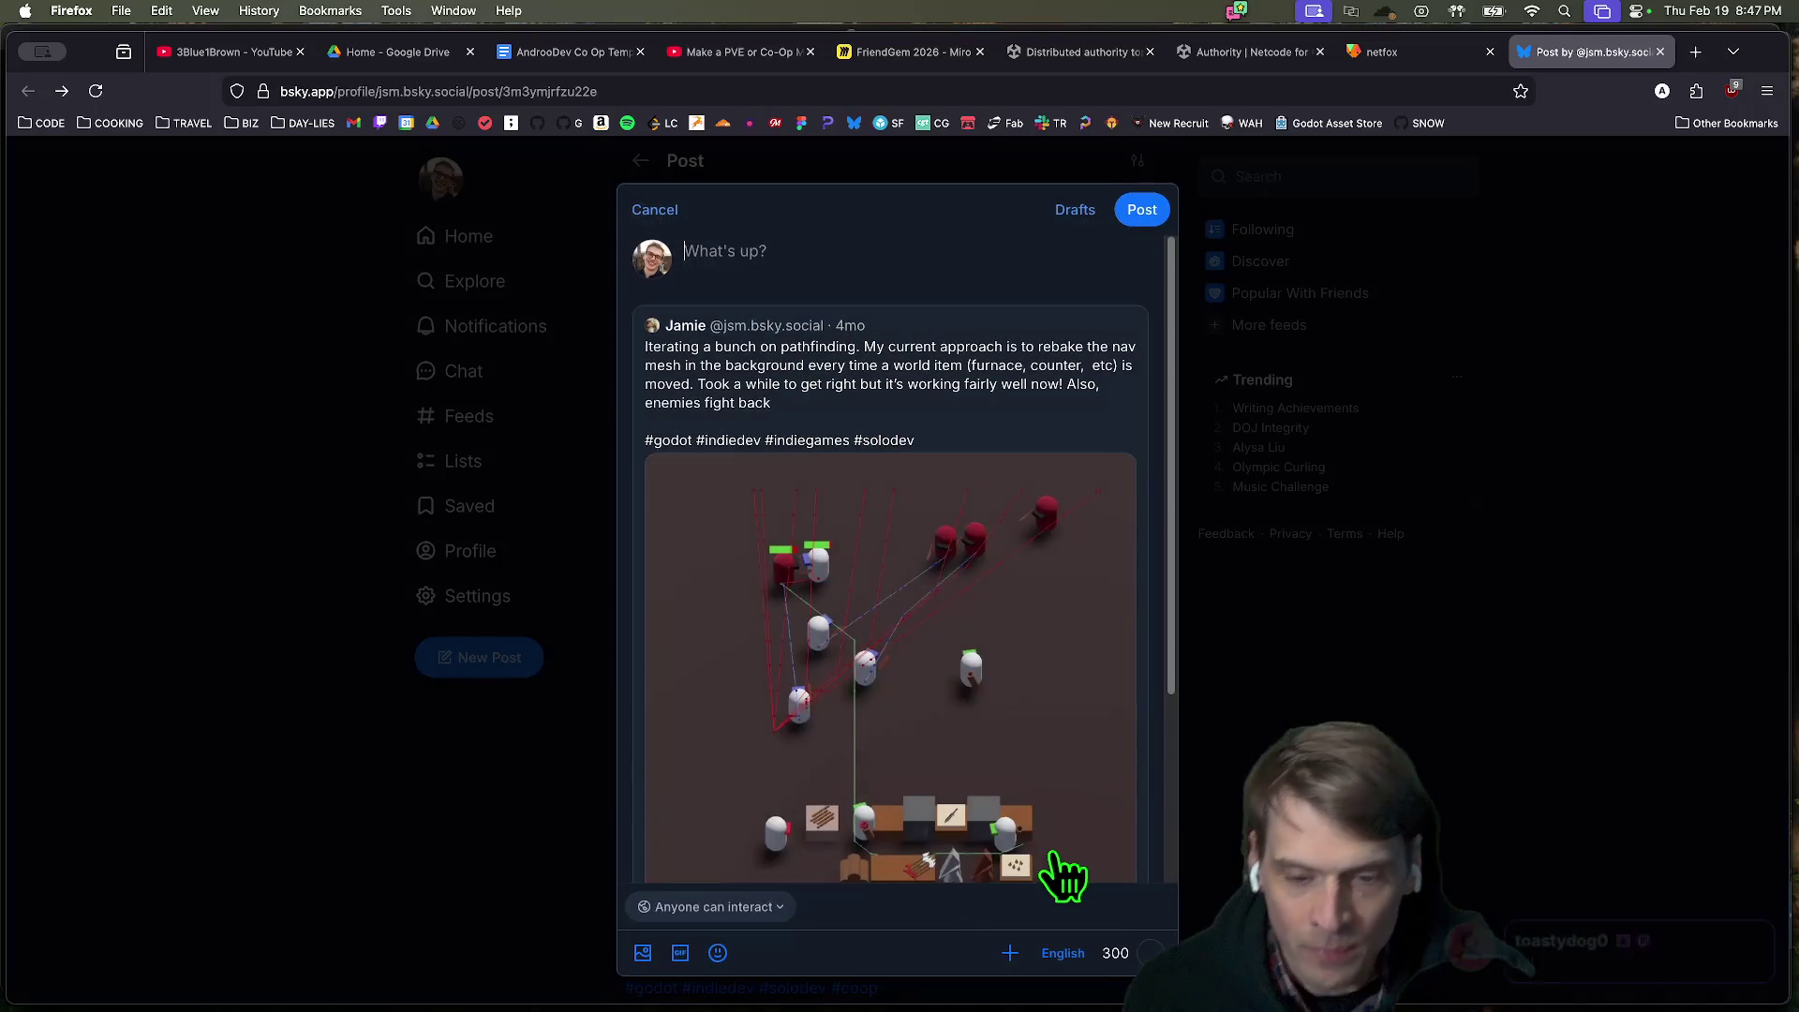
text(Absolutely so c)
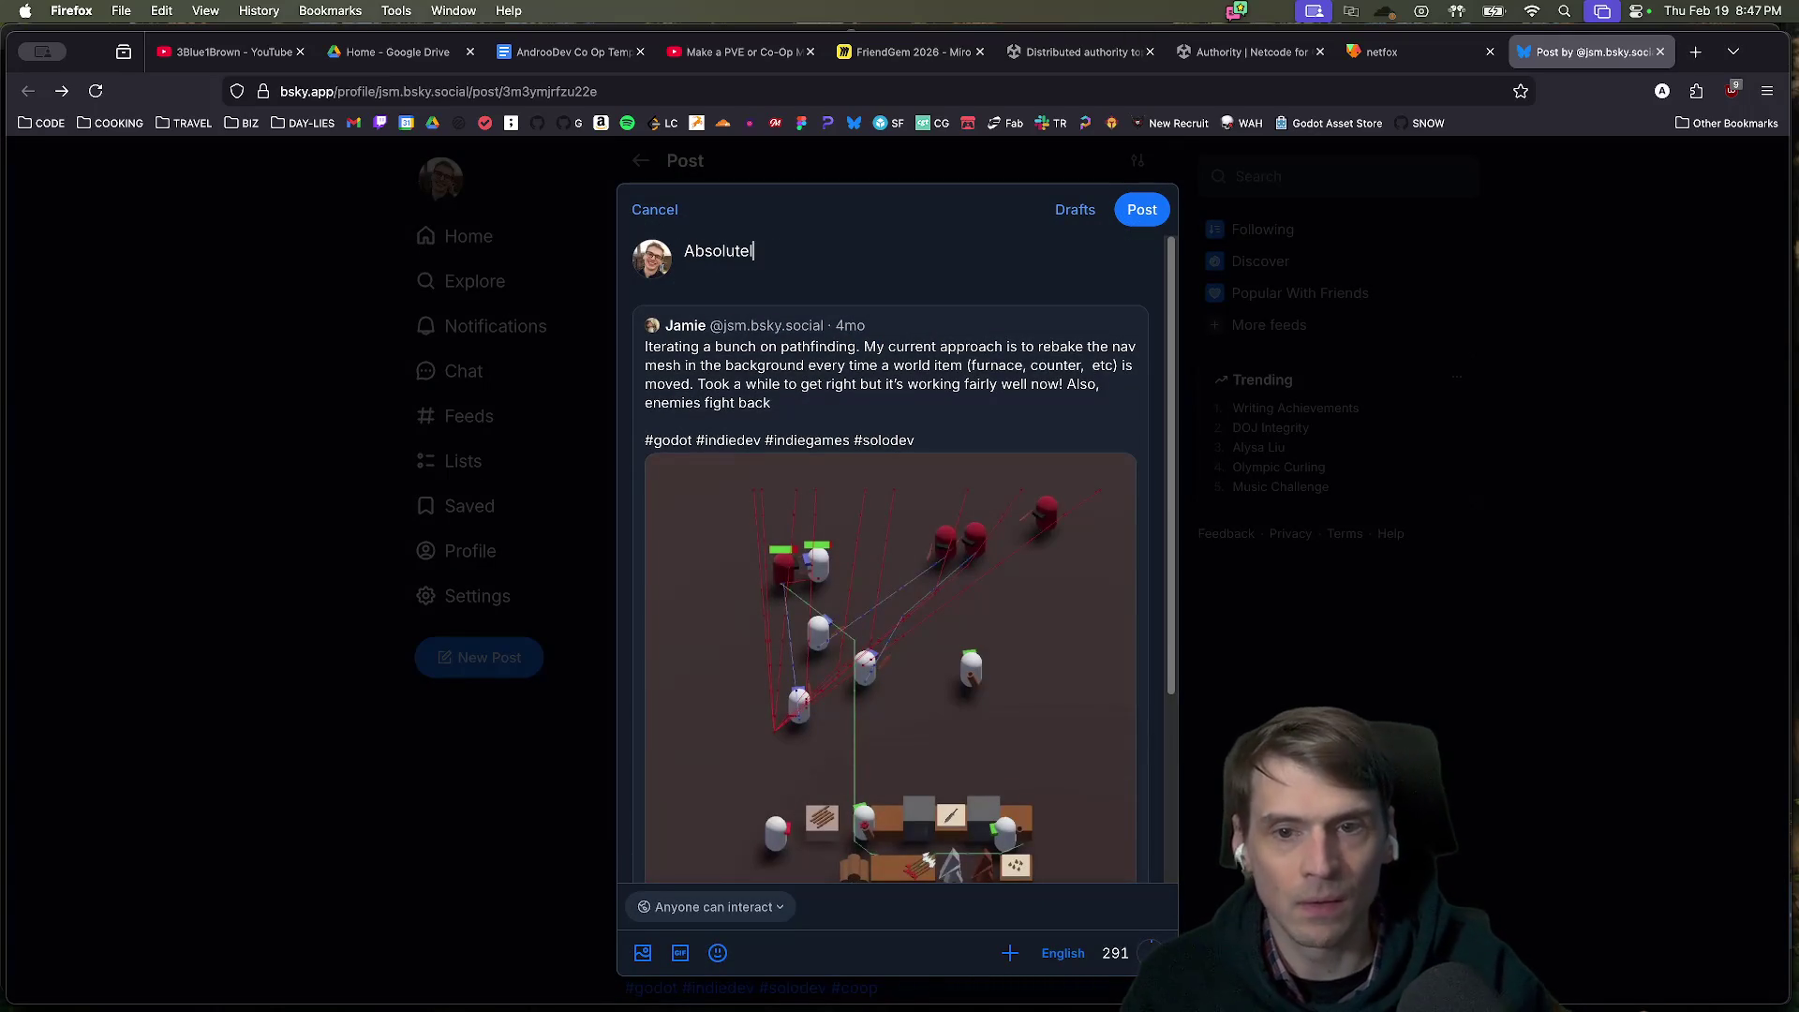
text(ool! E)
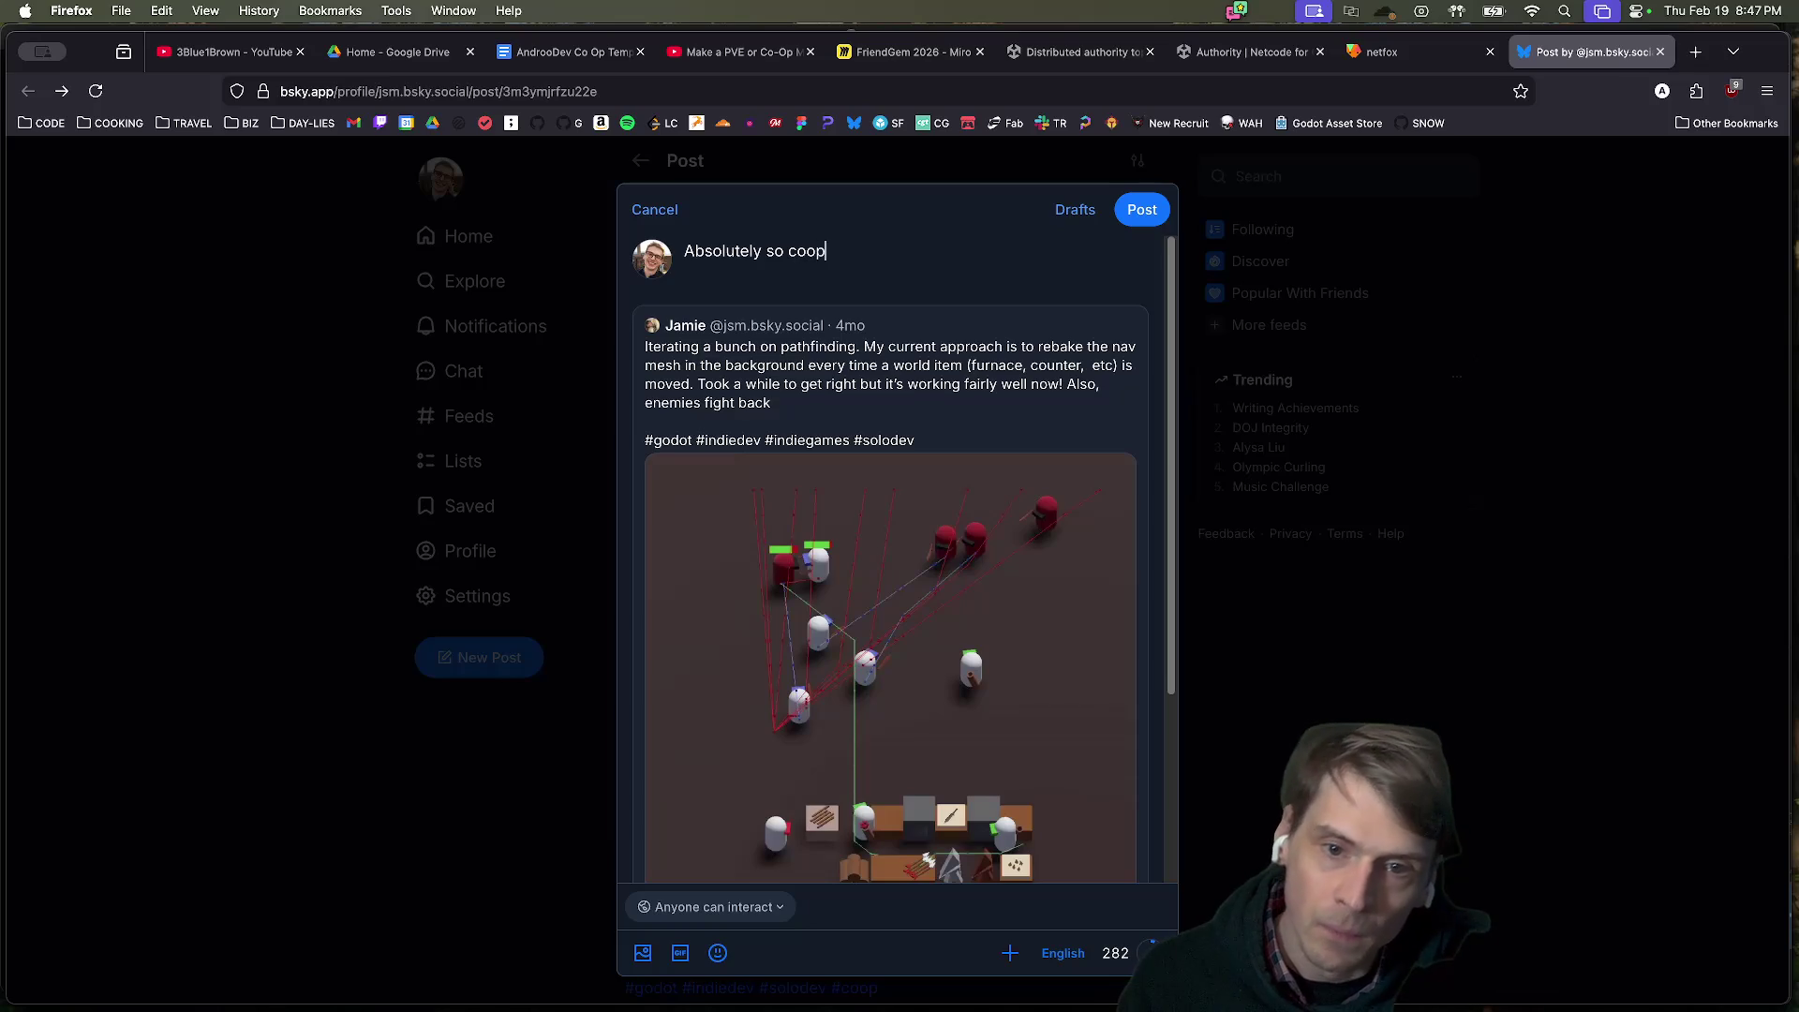
key(BackSpace)
text(Very excited for th)
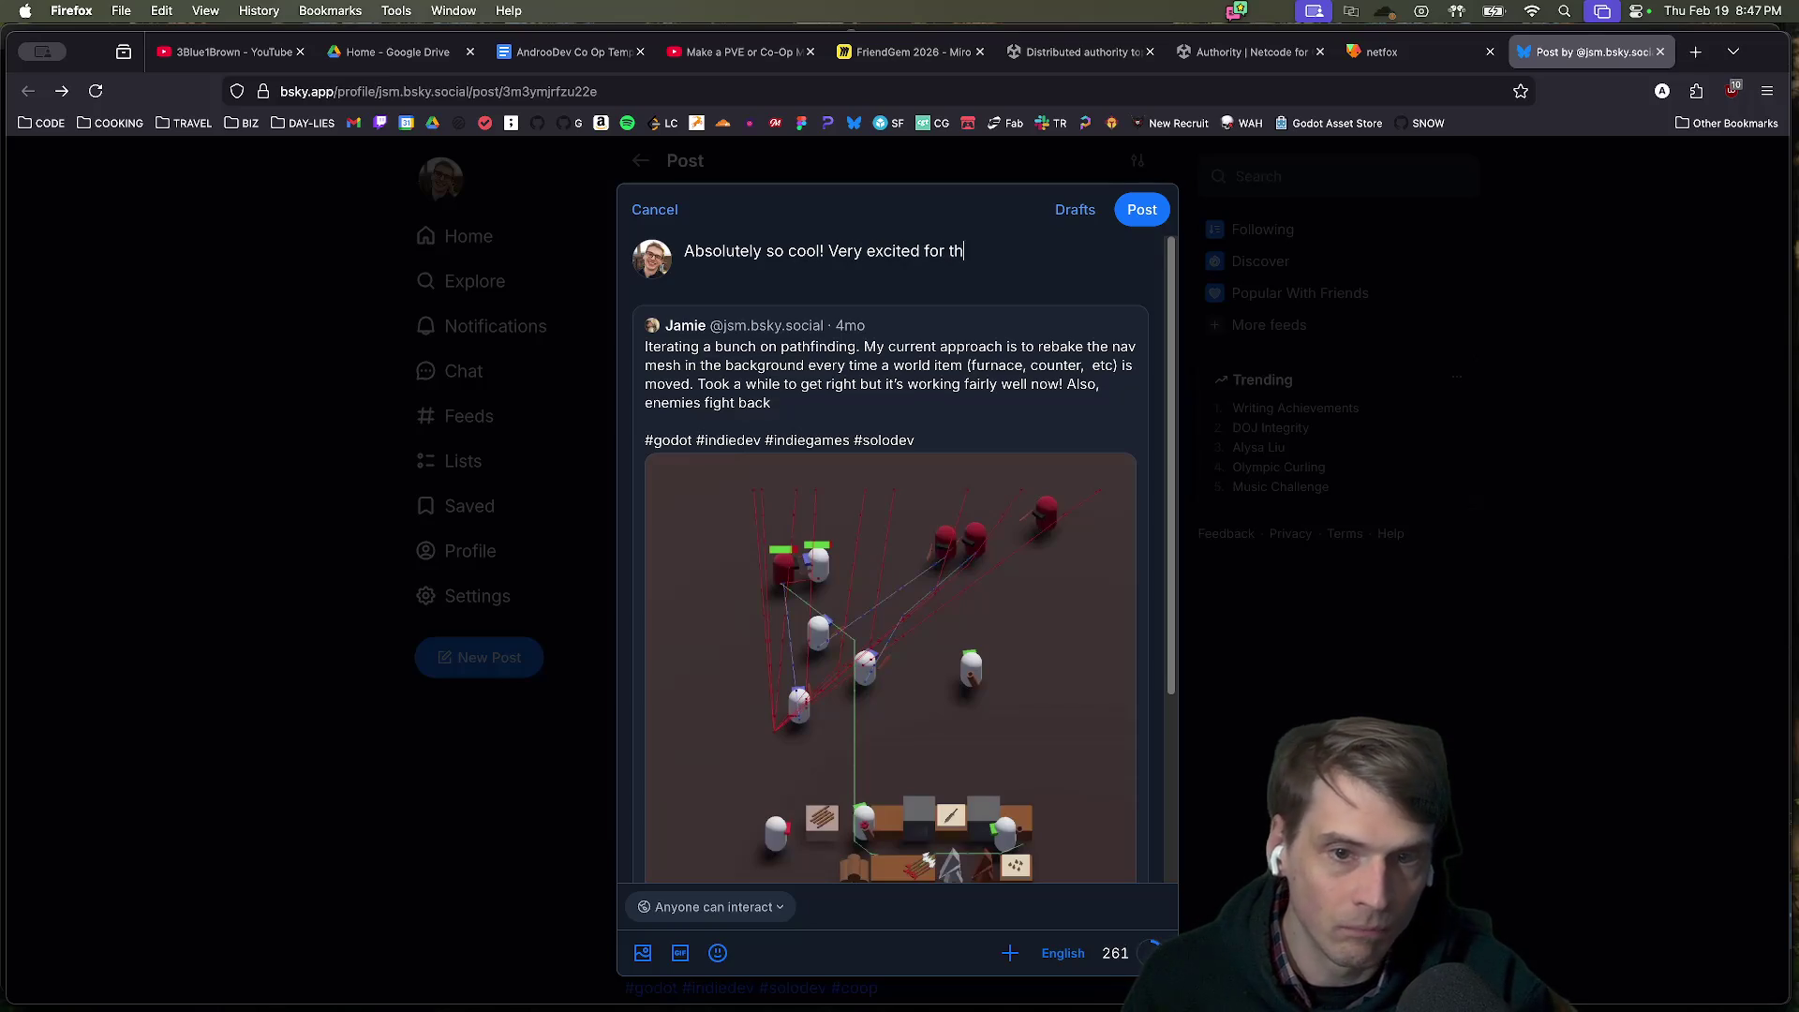
text(is concept!)
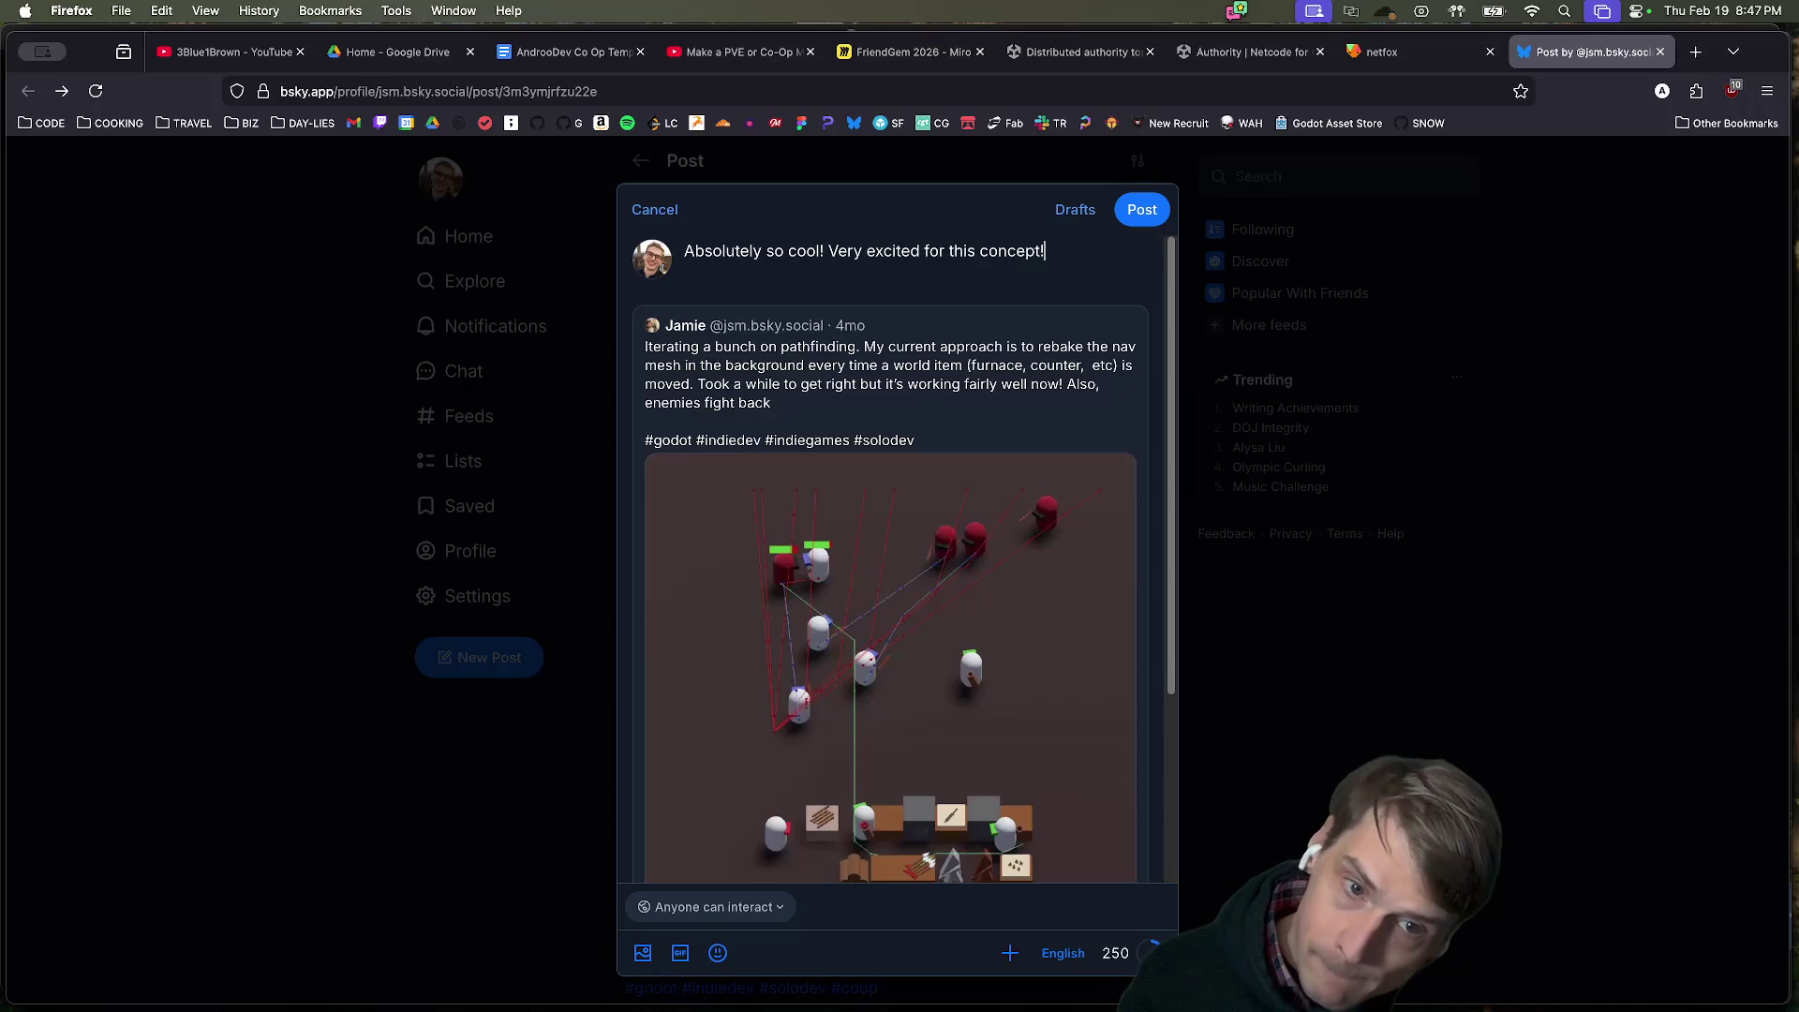
key(super+Return)
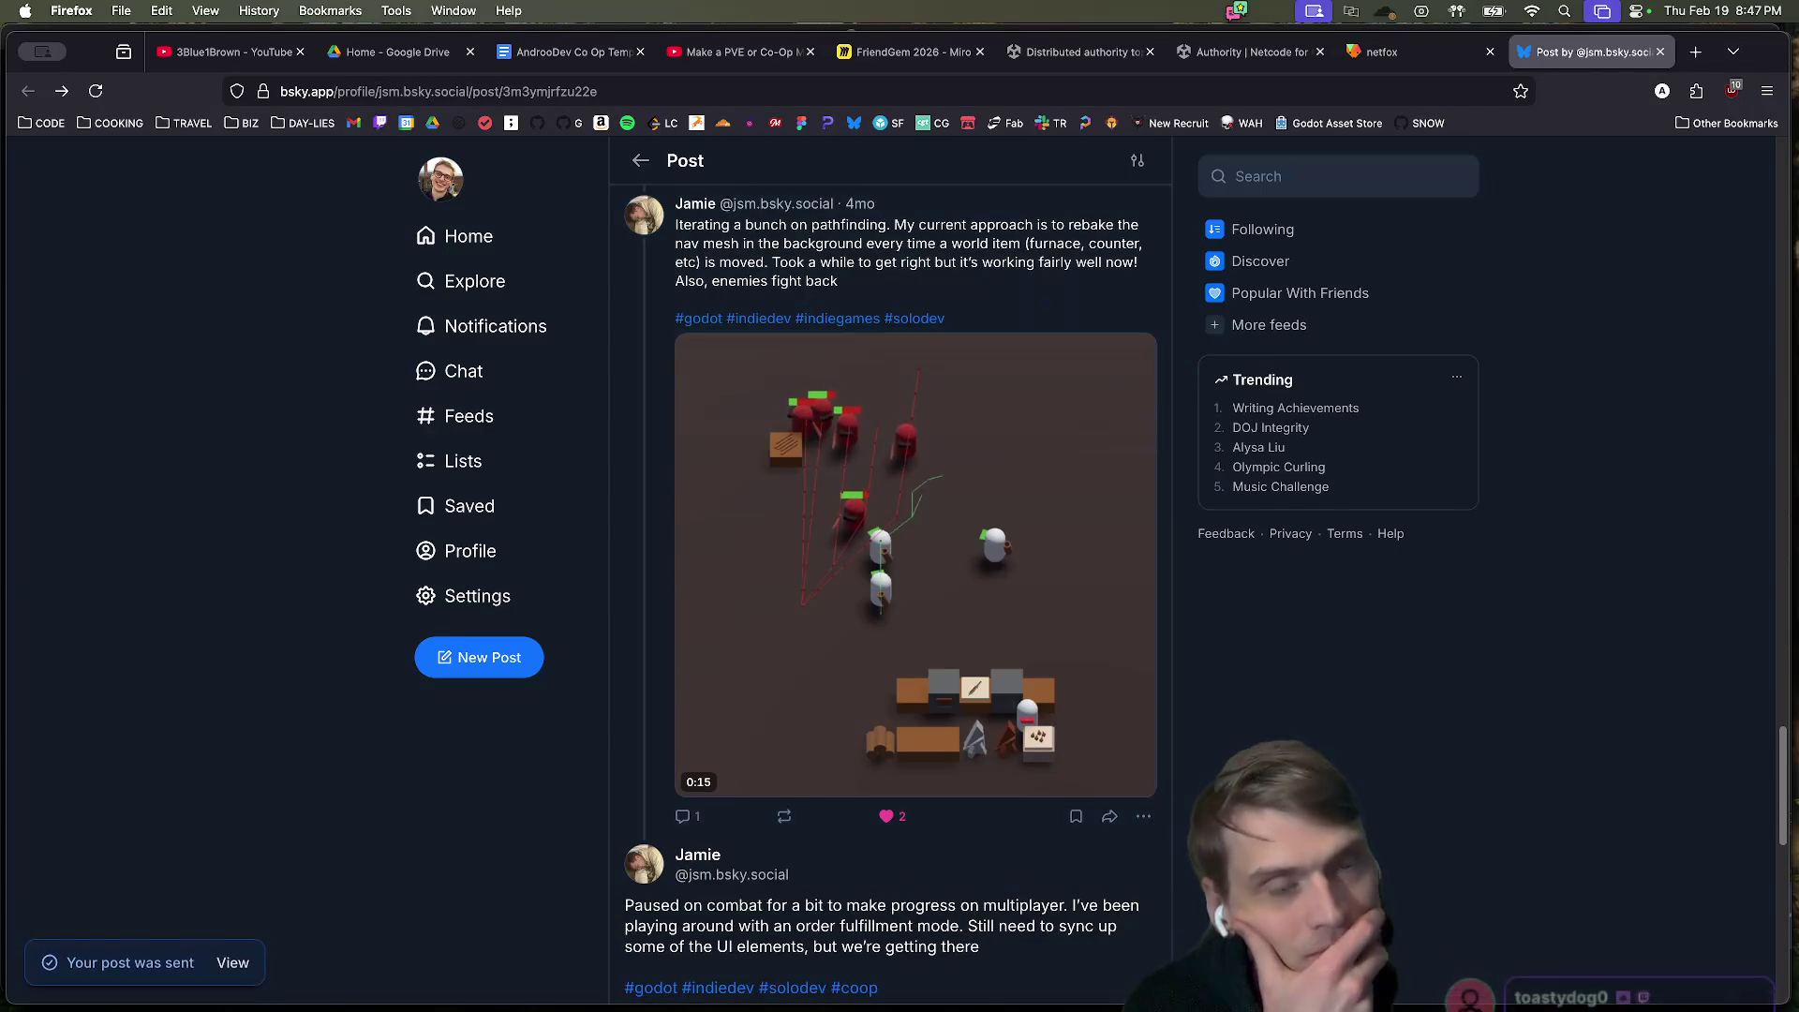
Close the Bluesky post tab and the netfox docs tab, then switch to the Godot editor.
mouse_move(1154, 948)
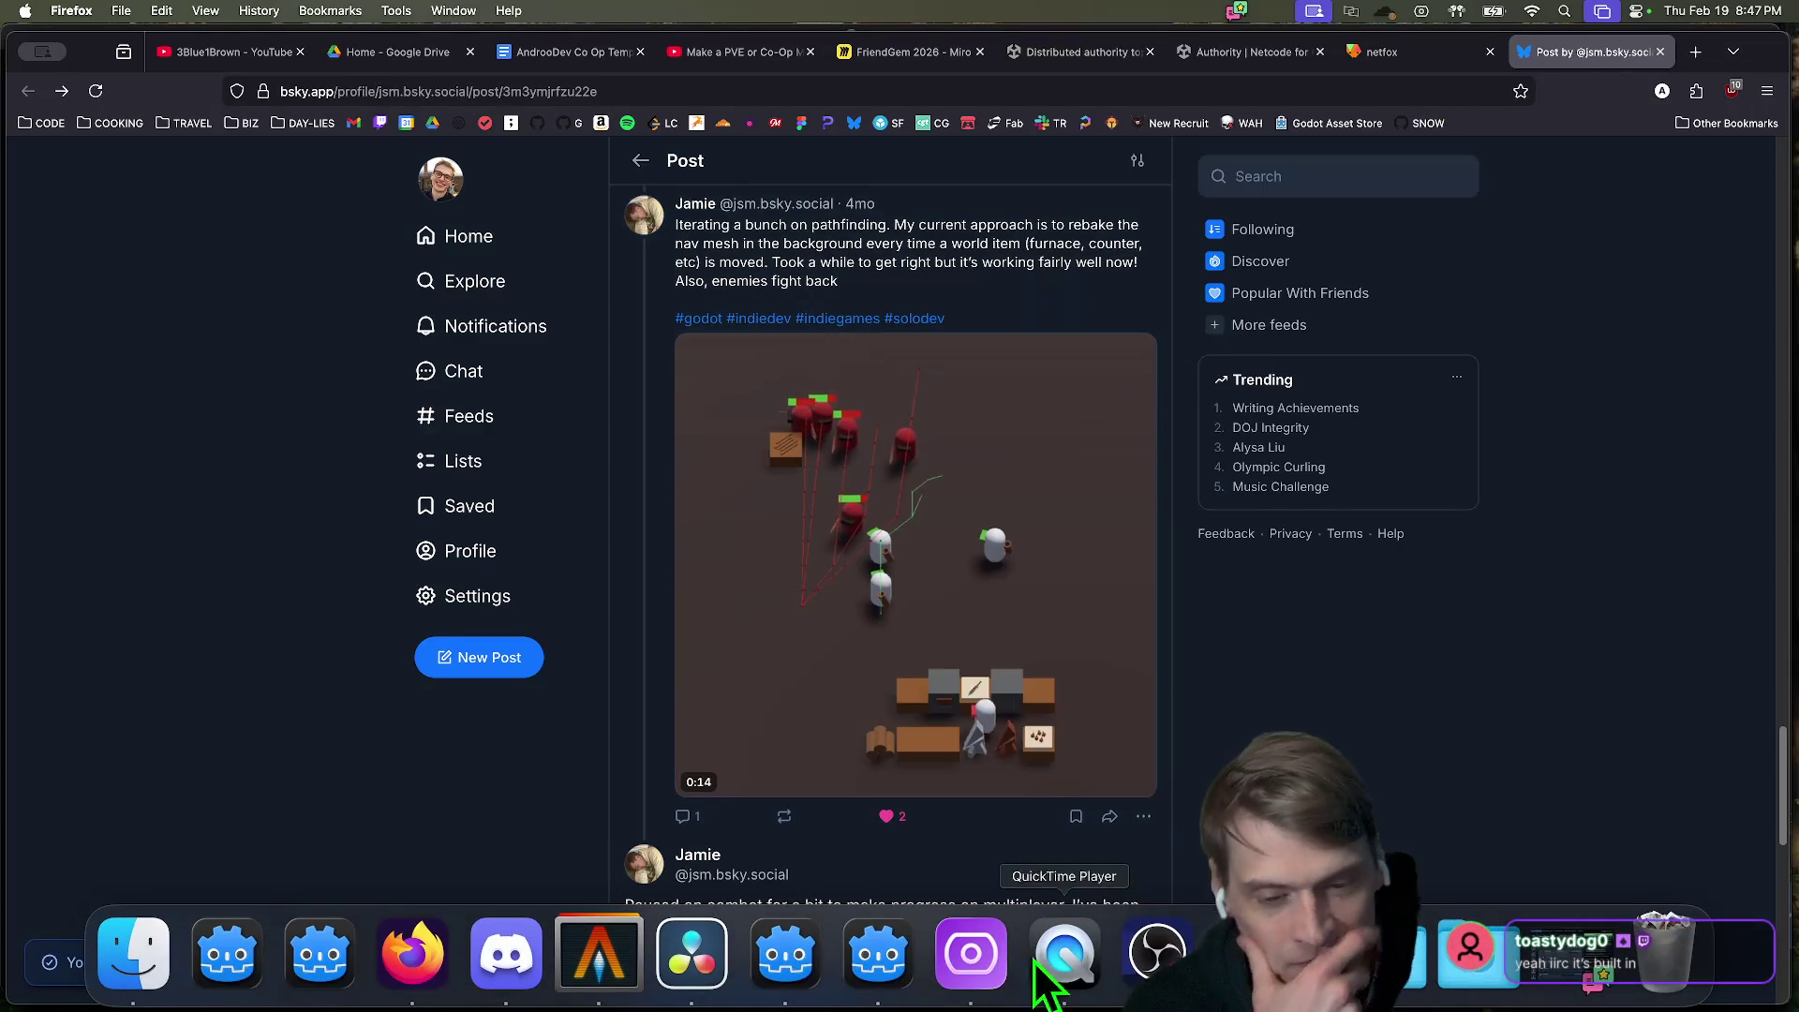
key(super+w)
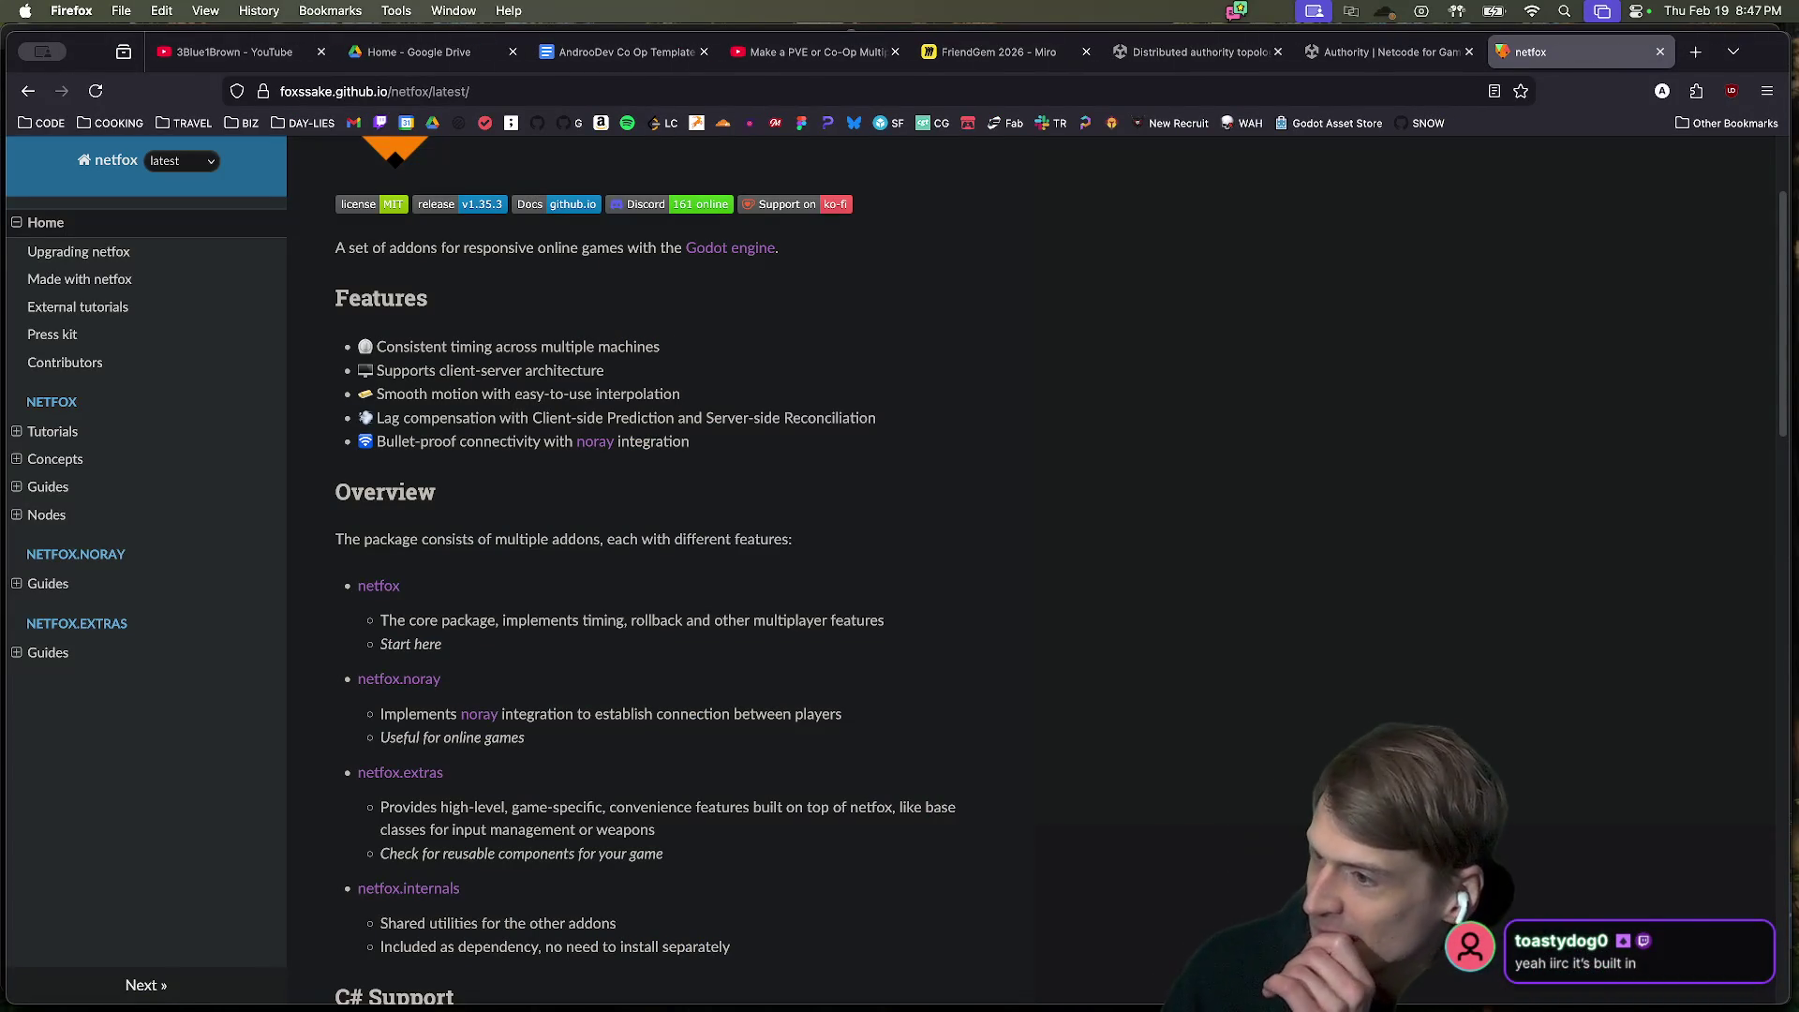
key(super+w)
key(super+Tab)
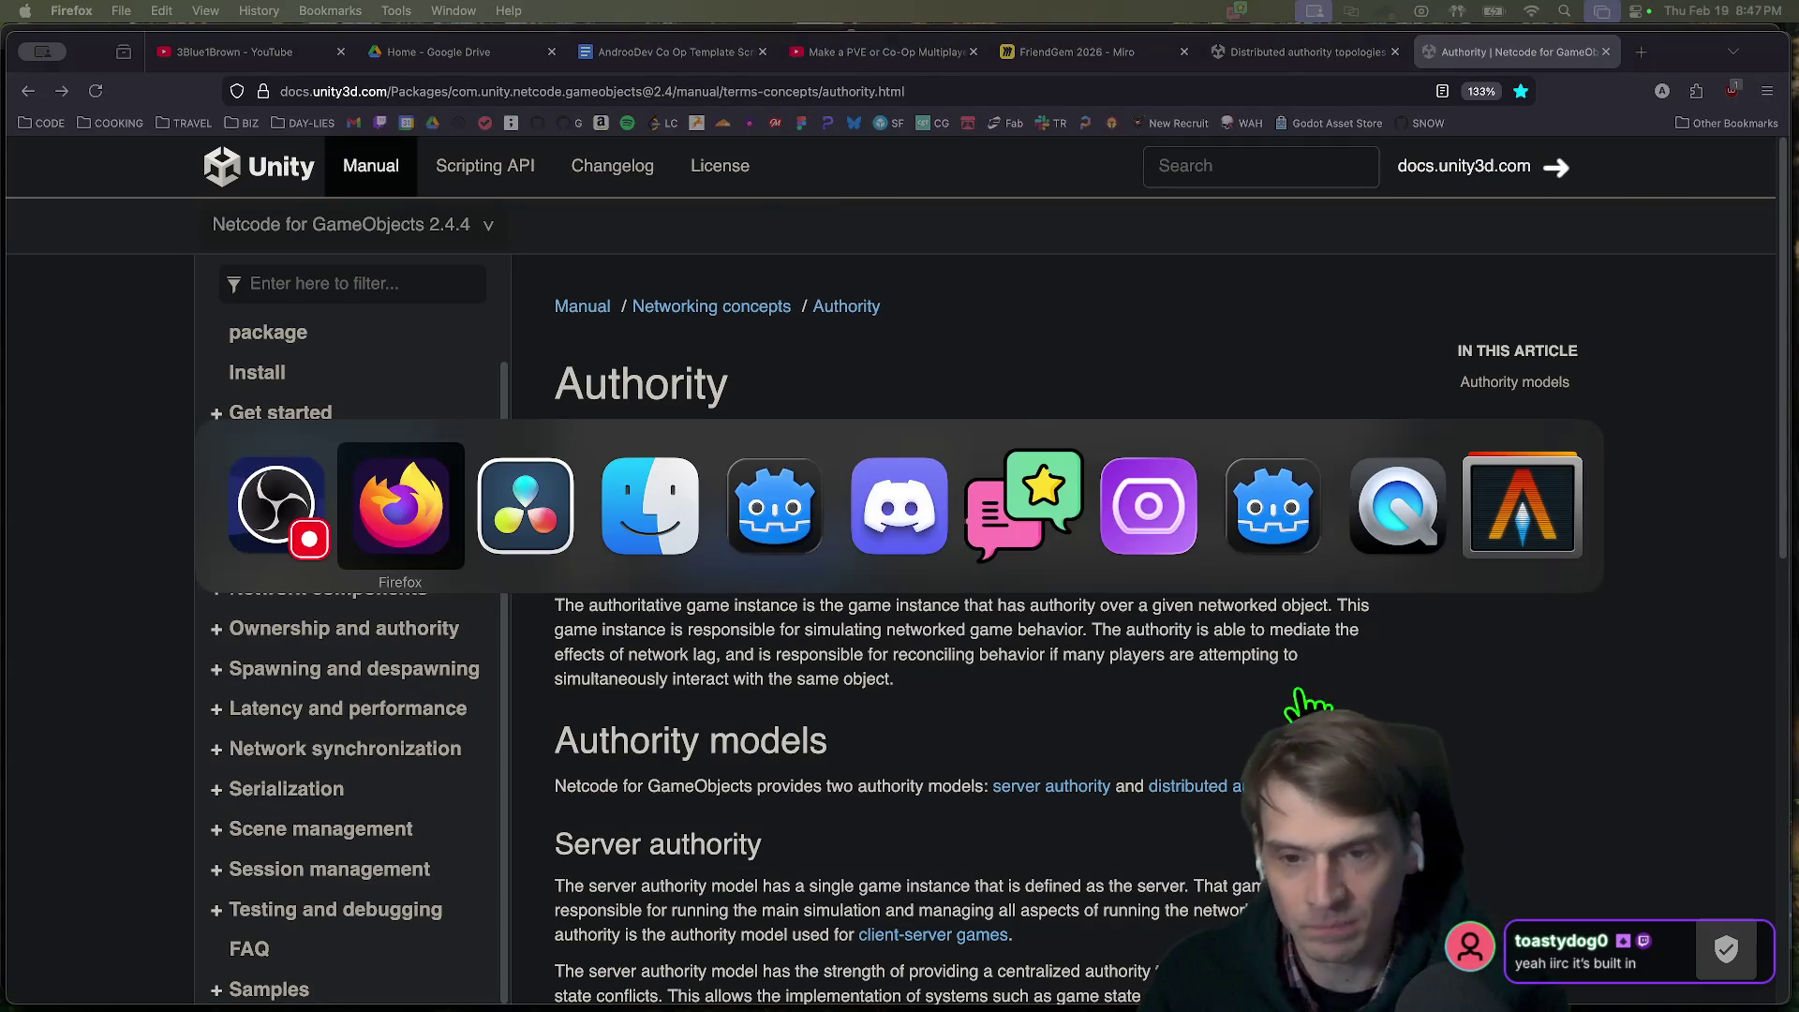
key(super+Tab)
key(super+Tab)
key(super+Tab)
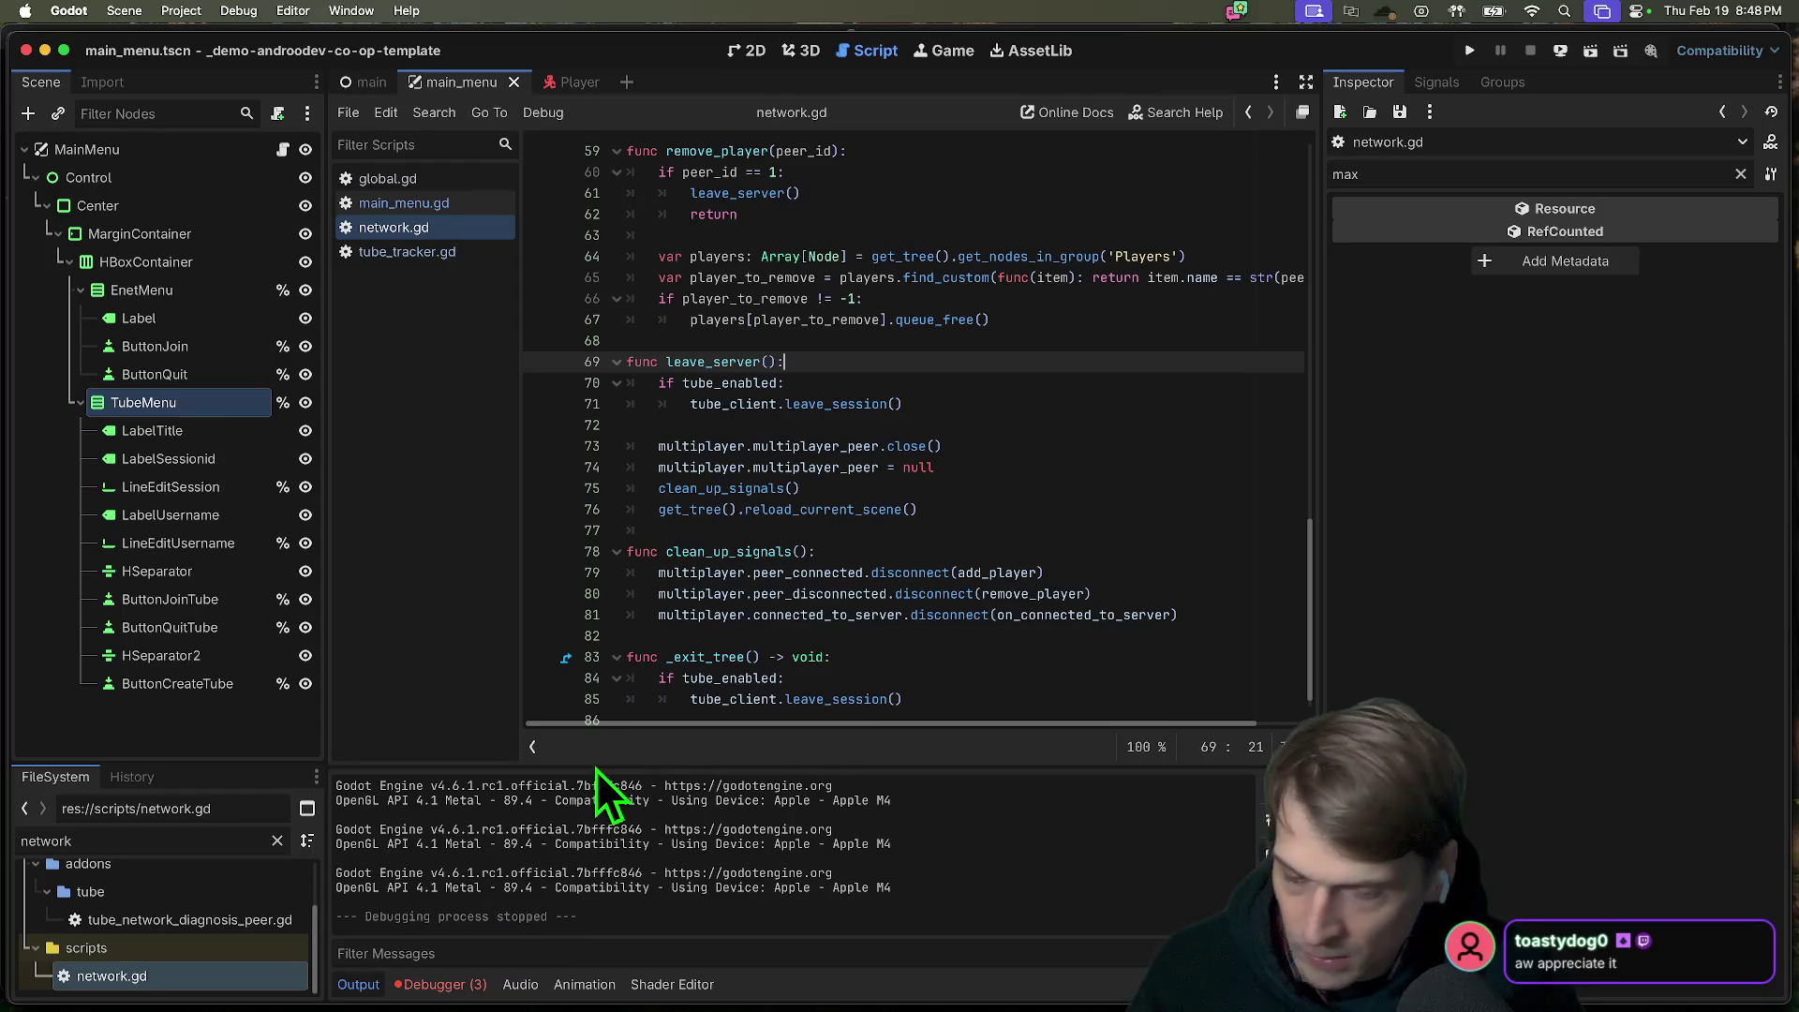
After checking line 85 of network.gd, open main_menu.gd and clear the 'max' property filter.
drag(600, 773, 596, 768)
click(822, 694)
click(1149, 692)
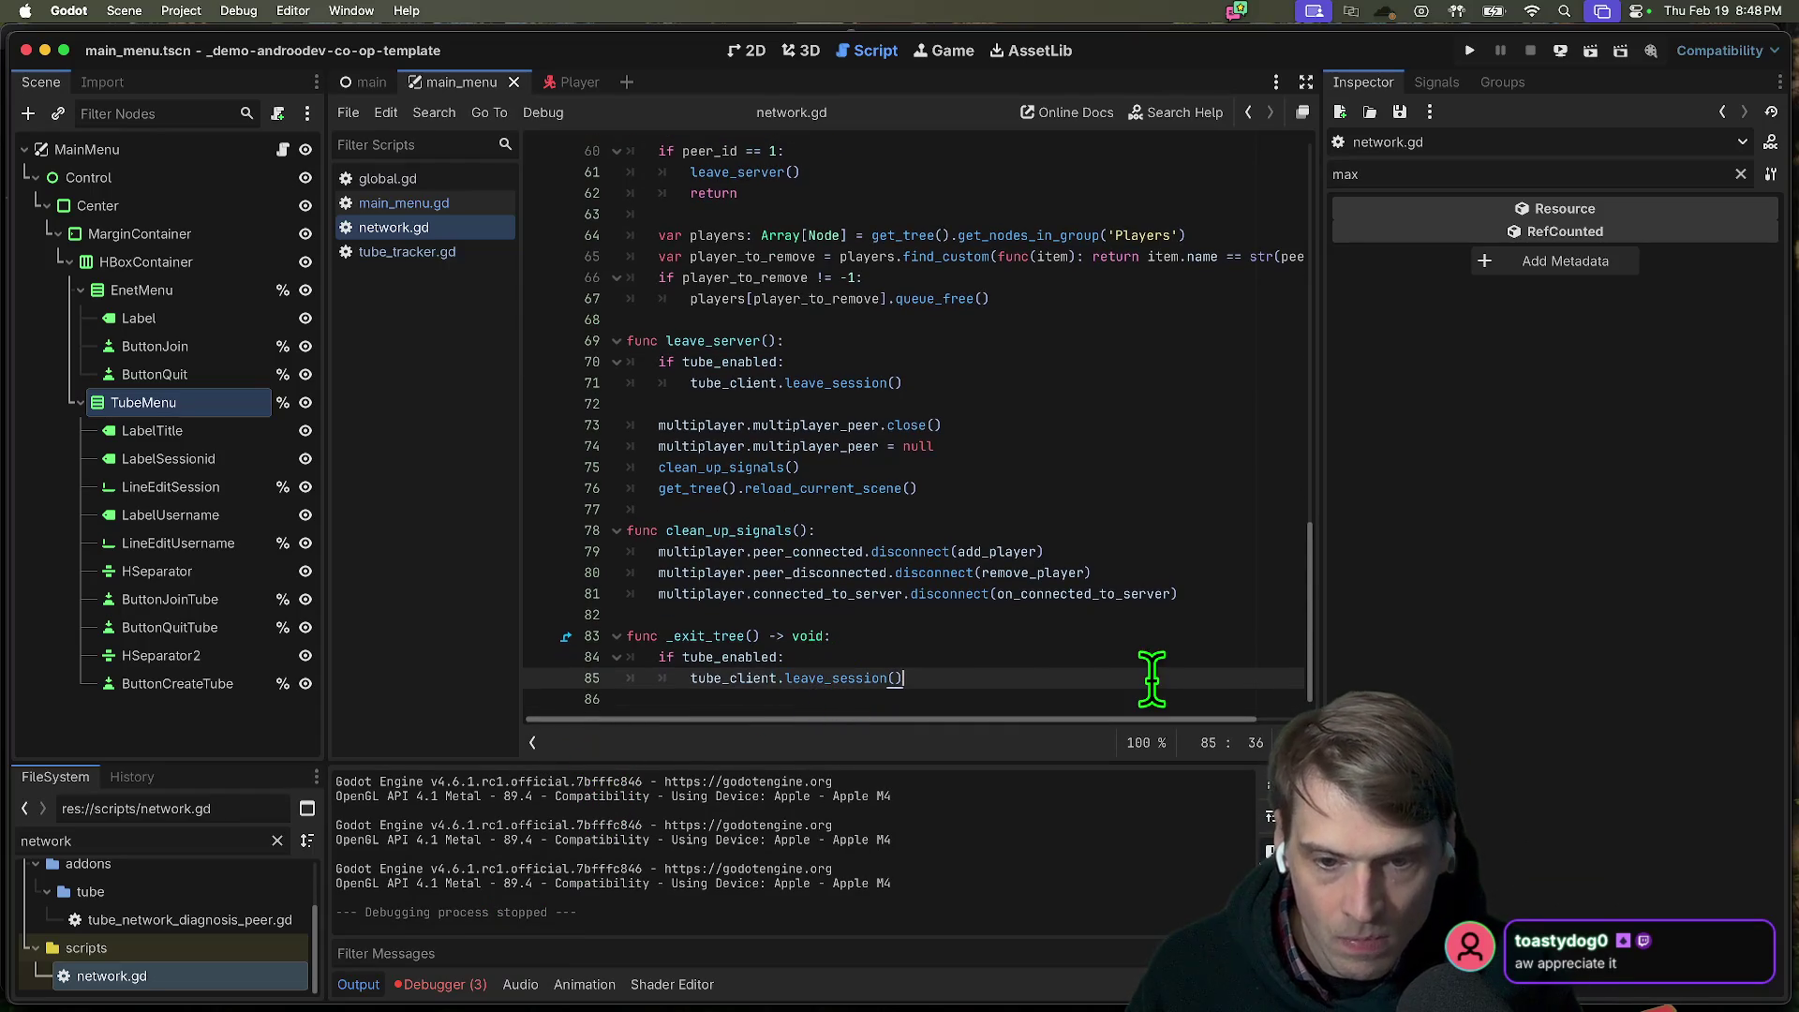
scroll(1102, 567, down, 1)
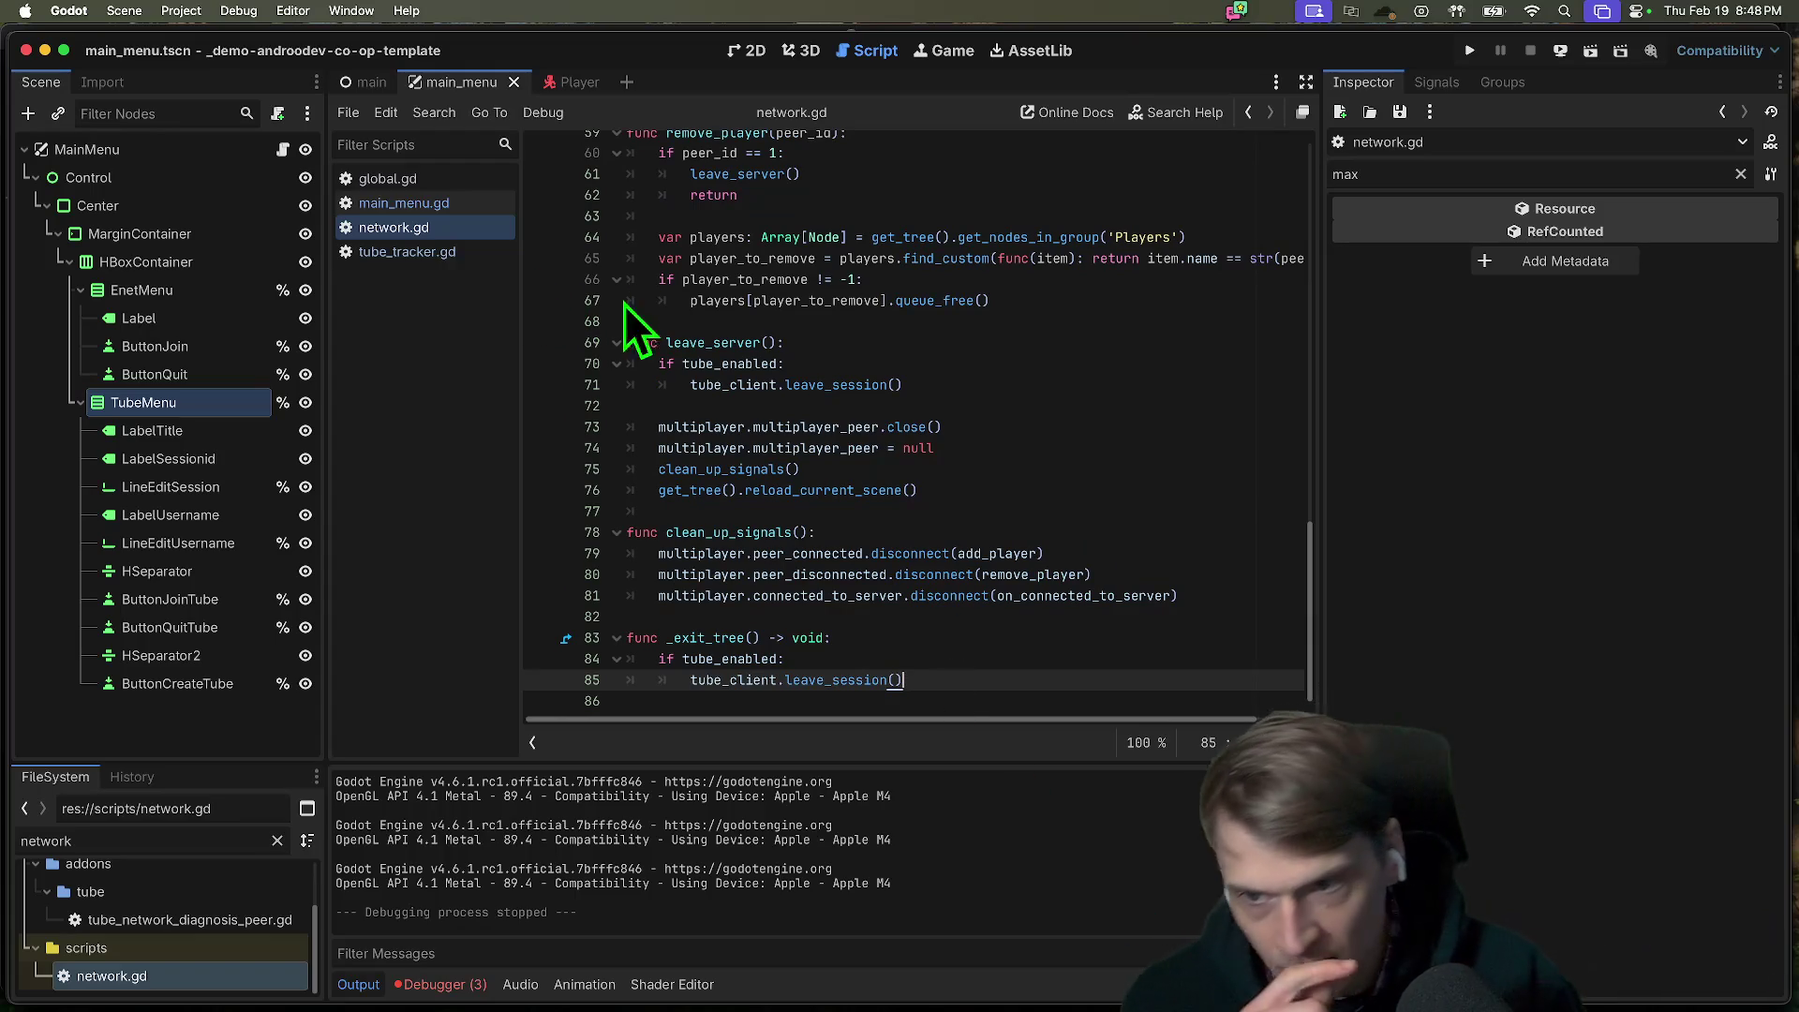
click(394, 205)
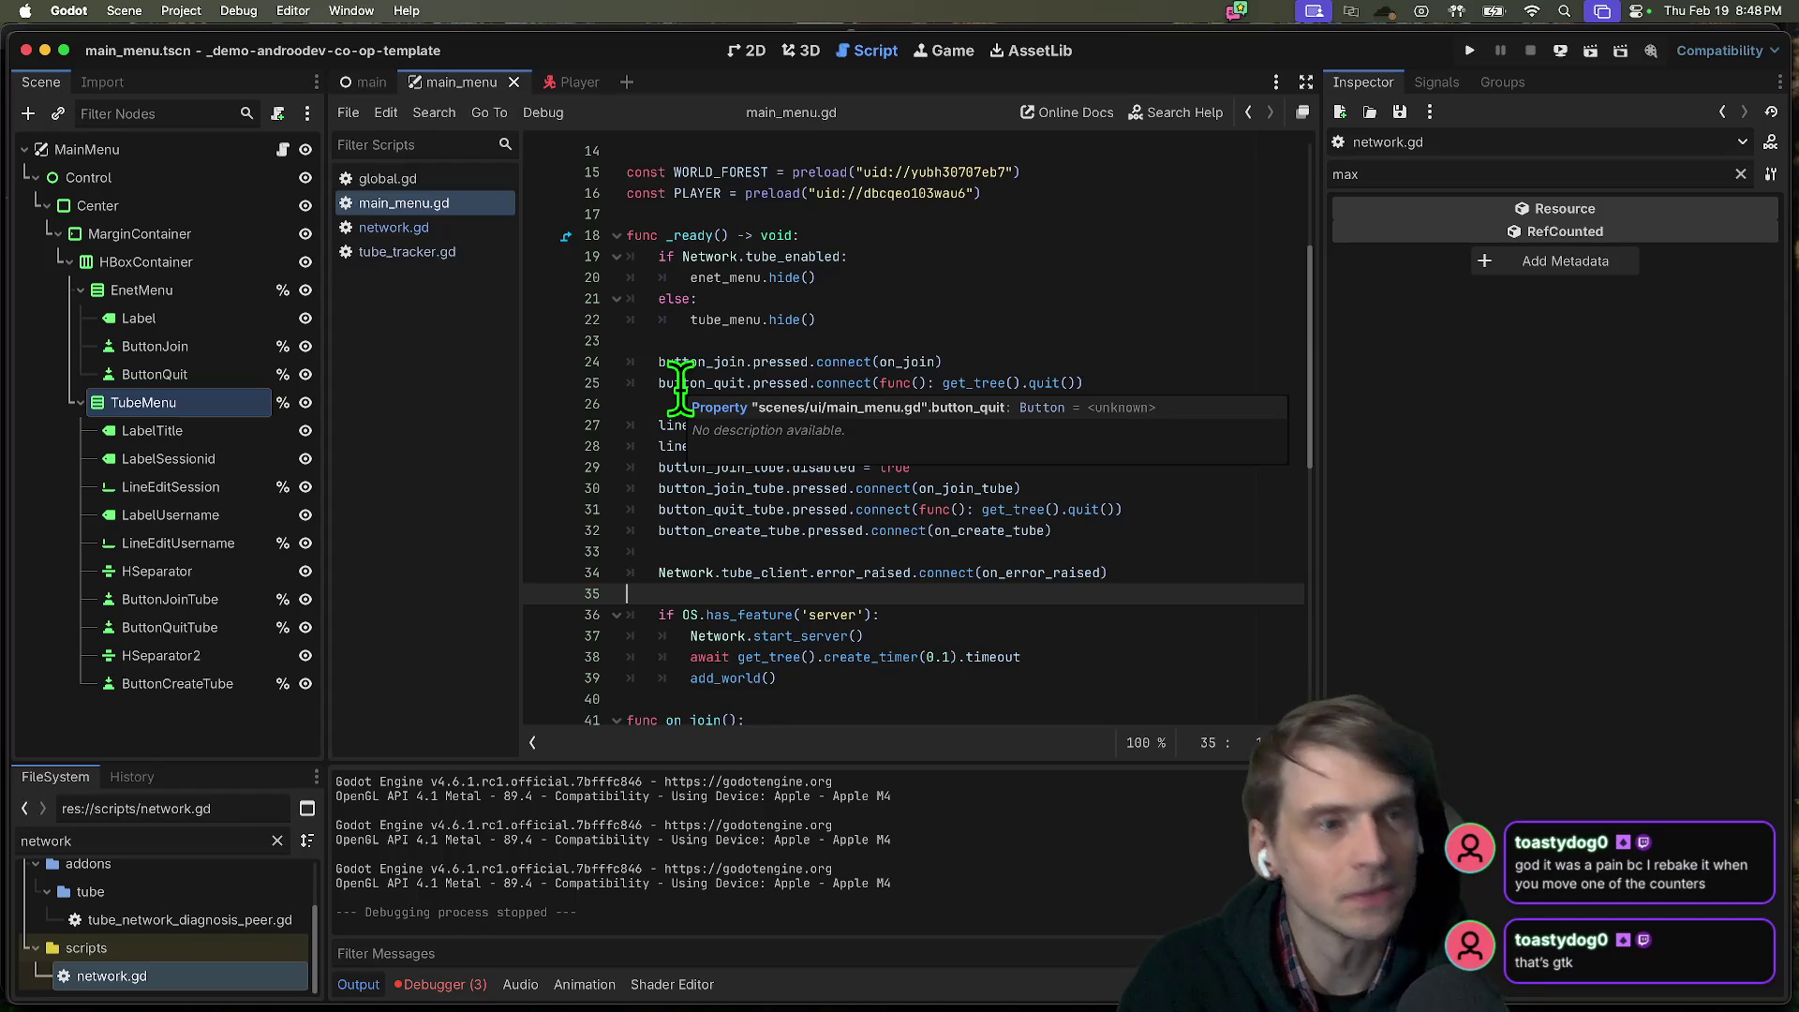
click(1742, 174)
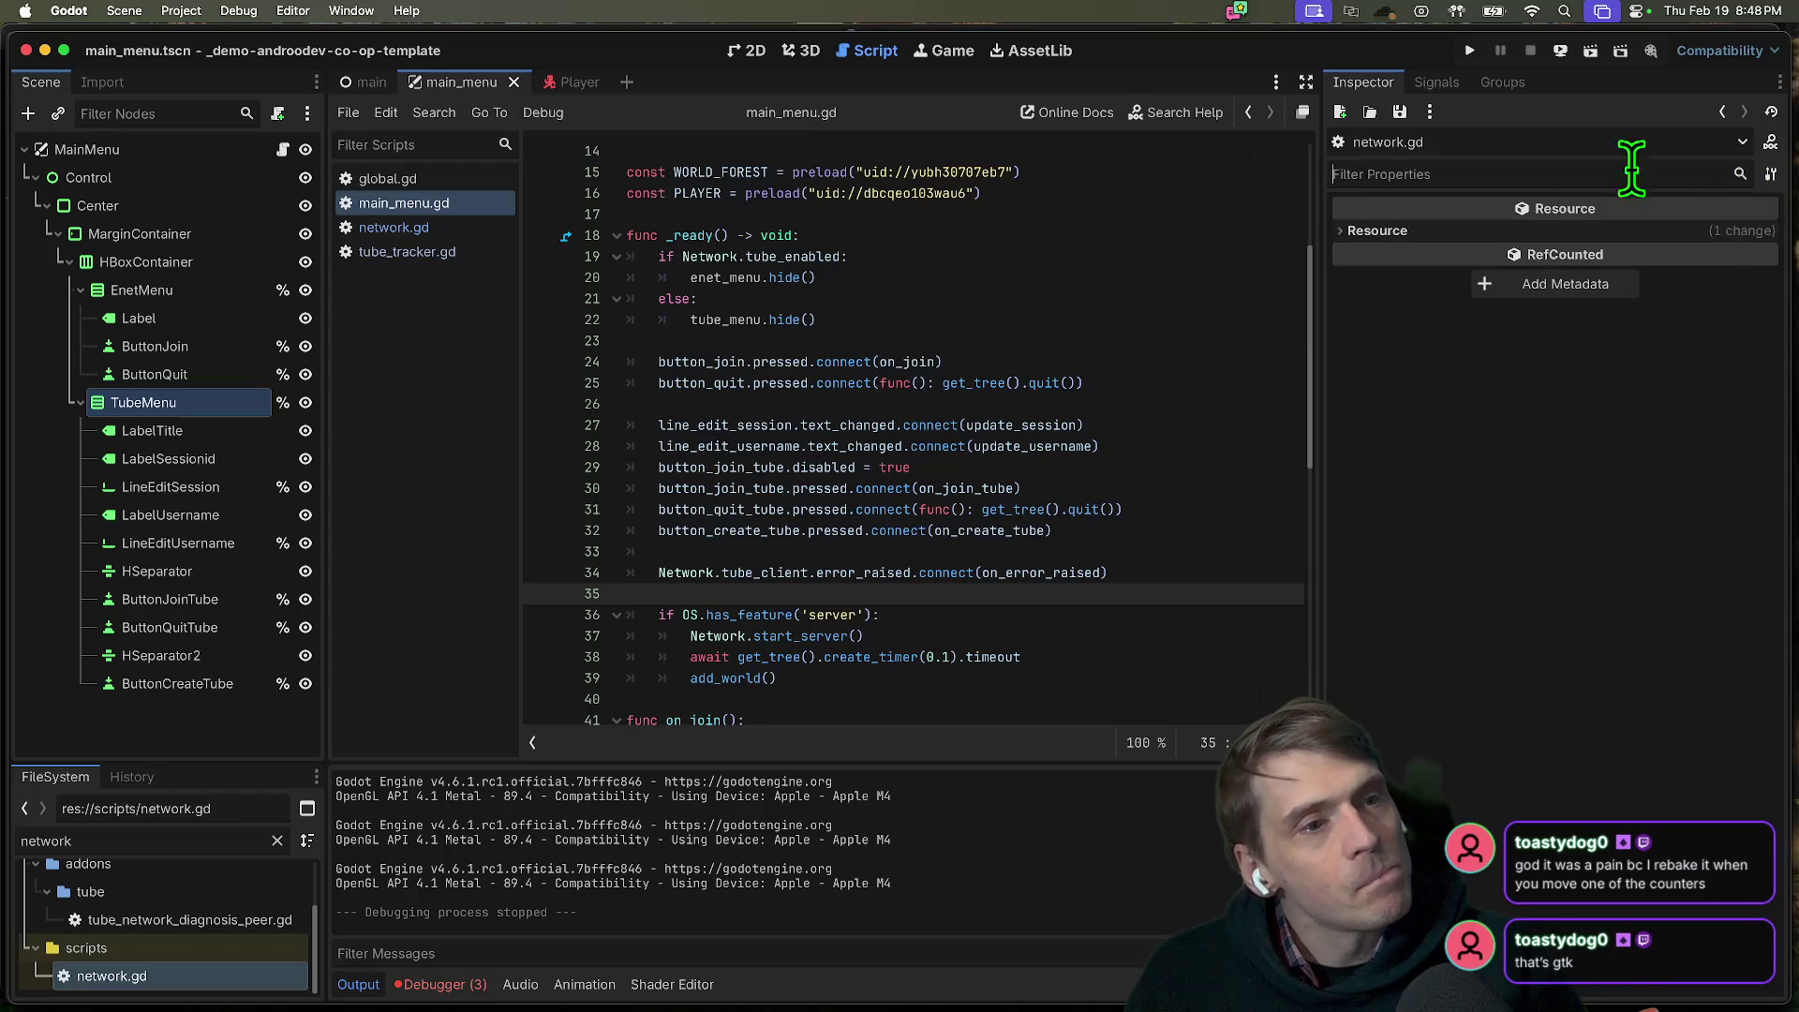
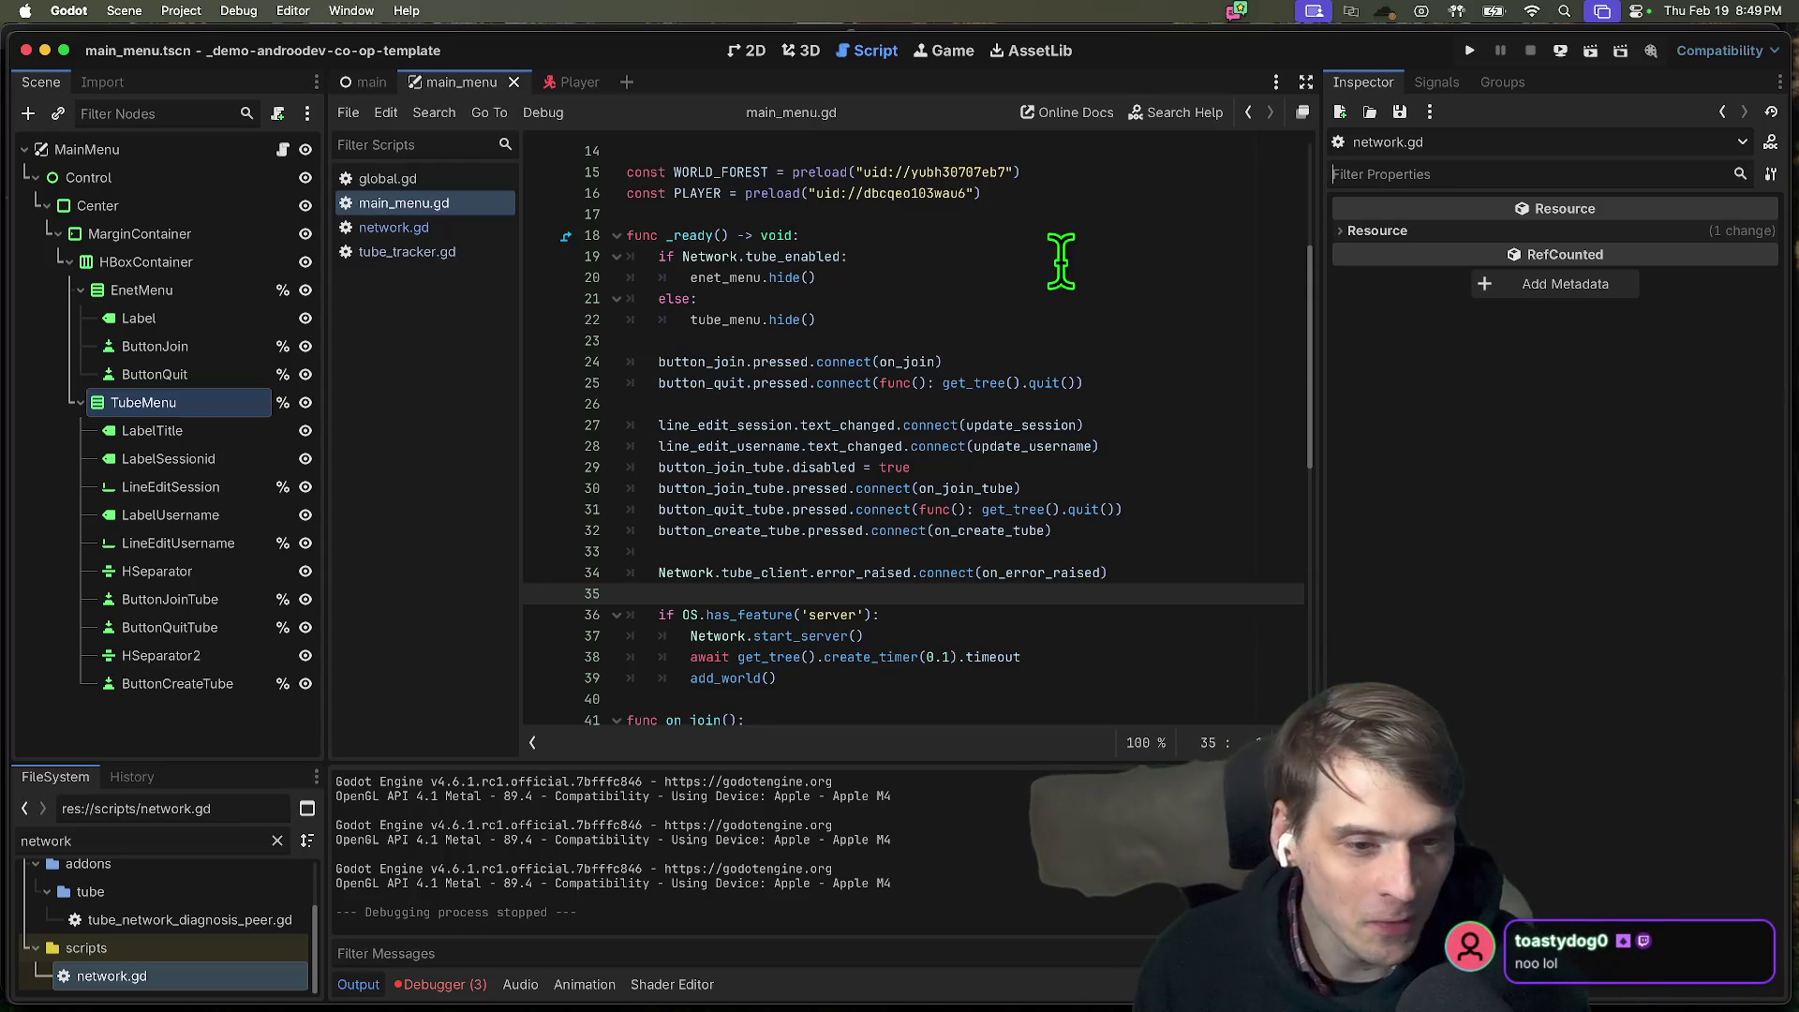
Stay in Godot and place the cursor on line 62 of main_menu.gd in on_error_raised.
key(super+Tab)
key(super+Tab)
key(super+Tab)
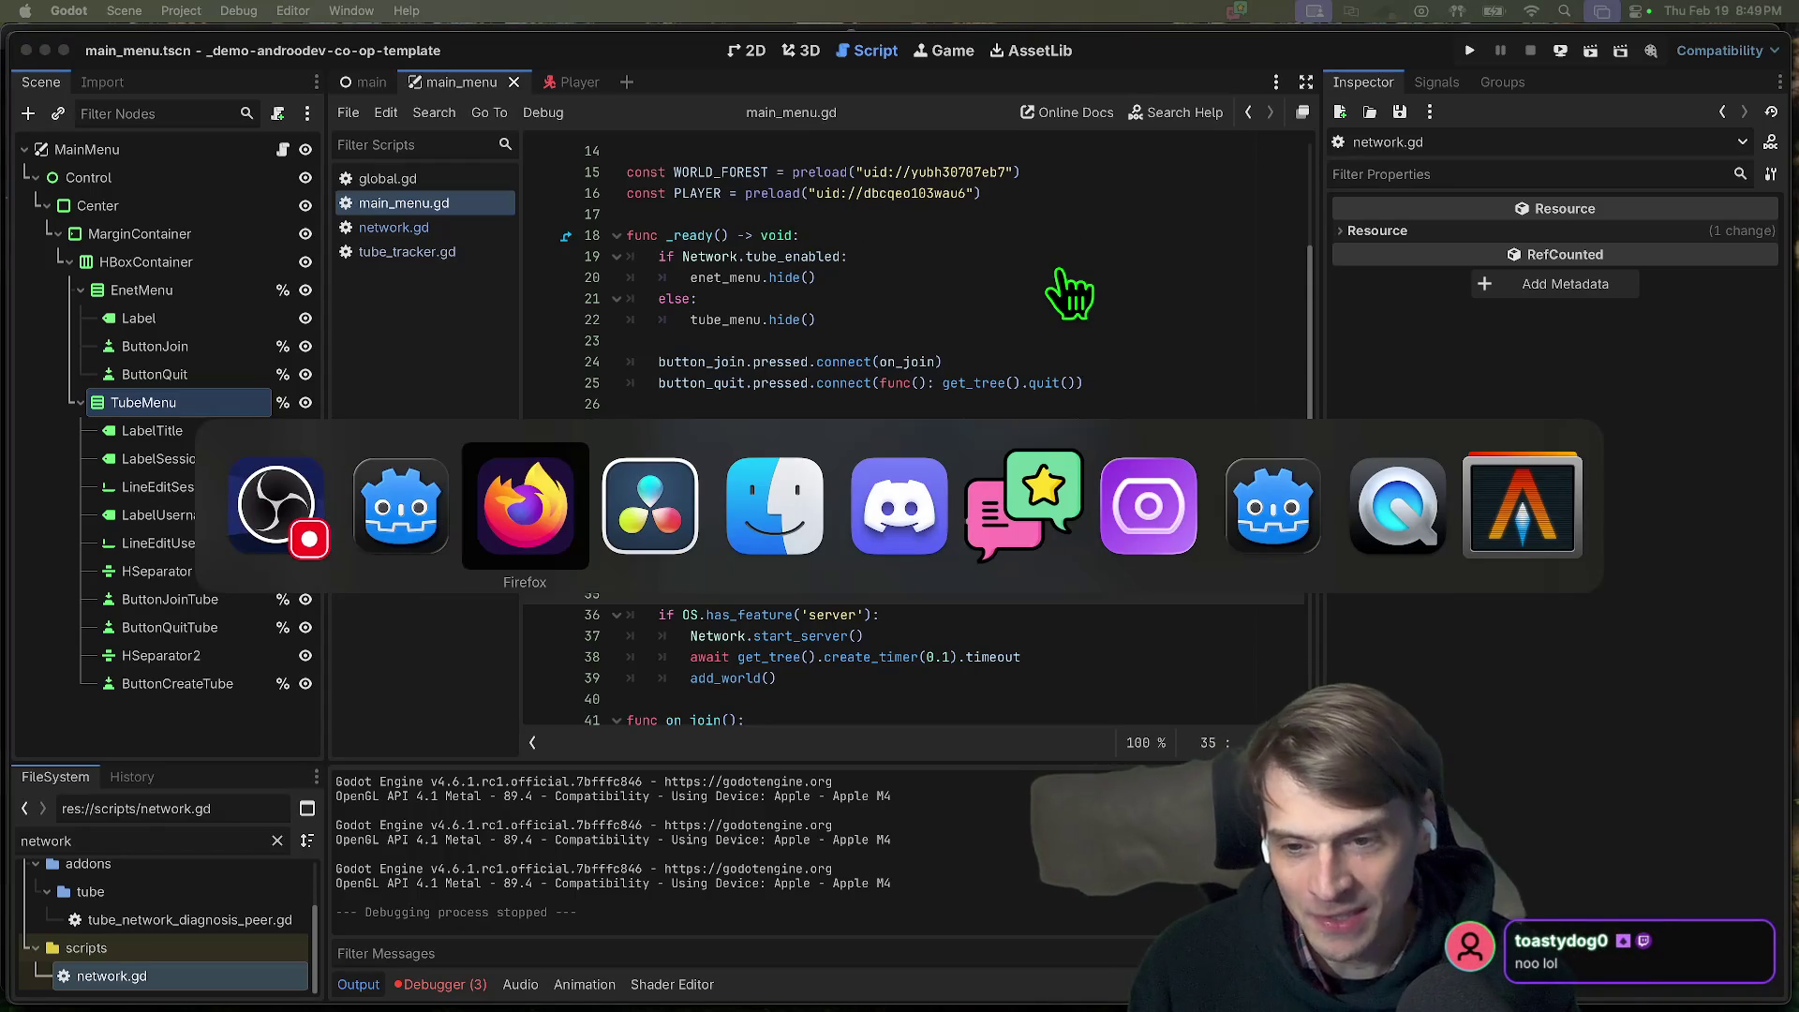
key(super+shift+Tab)
key(super+shift+Tab)
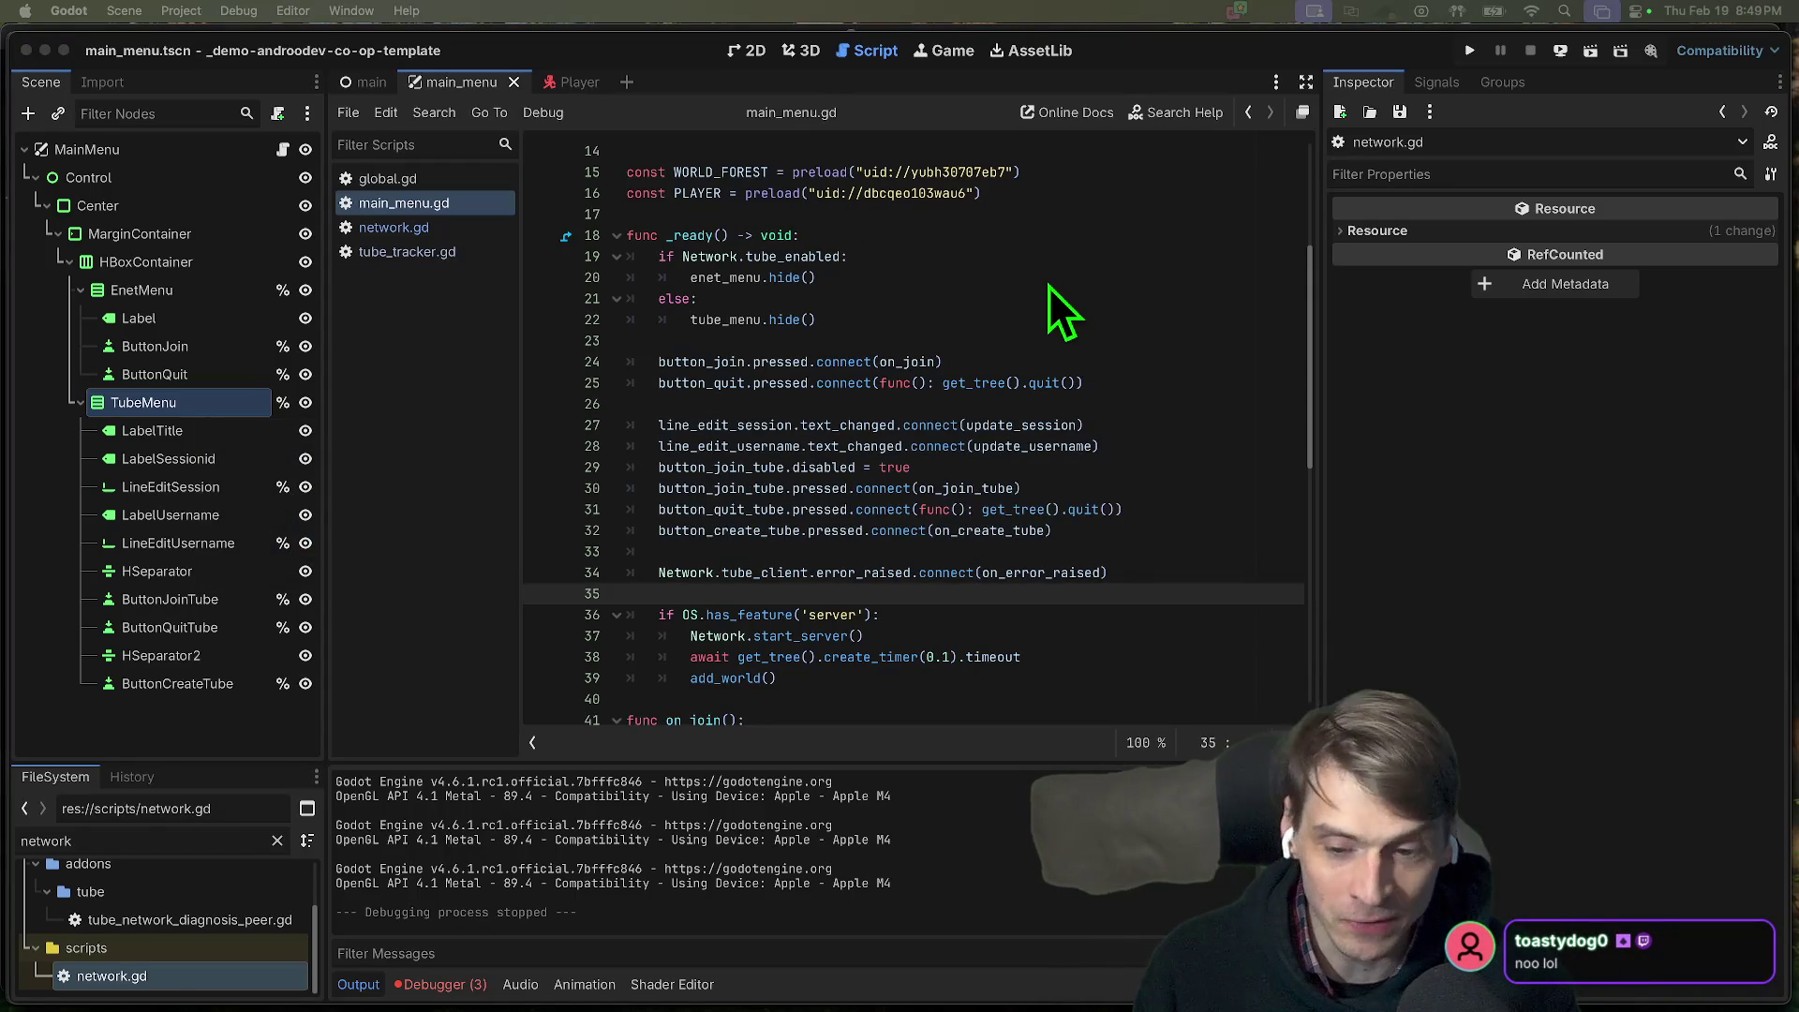
scroll(969, 668, down, 4)
right_click(964, 665)
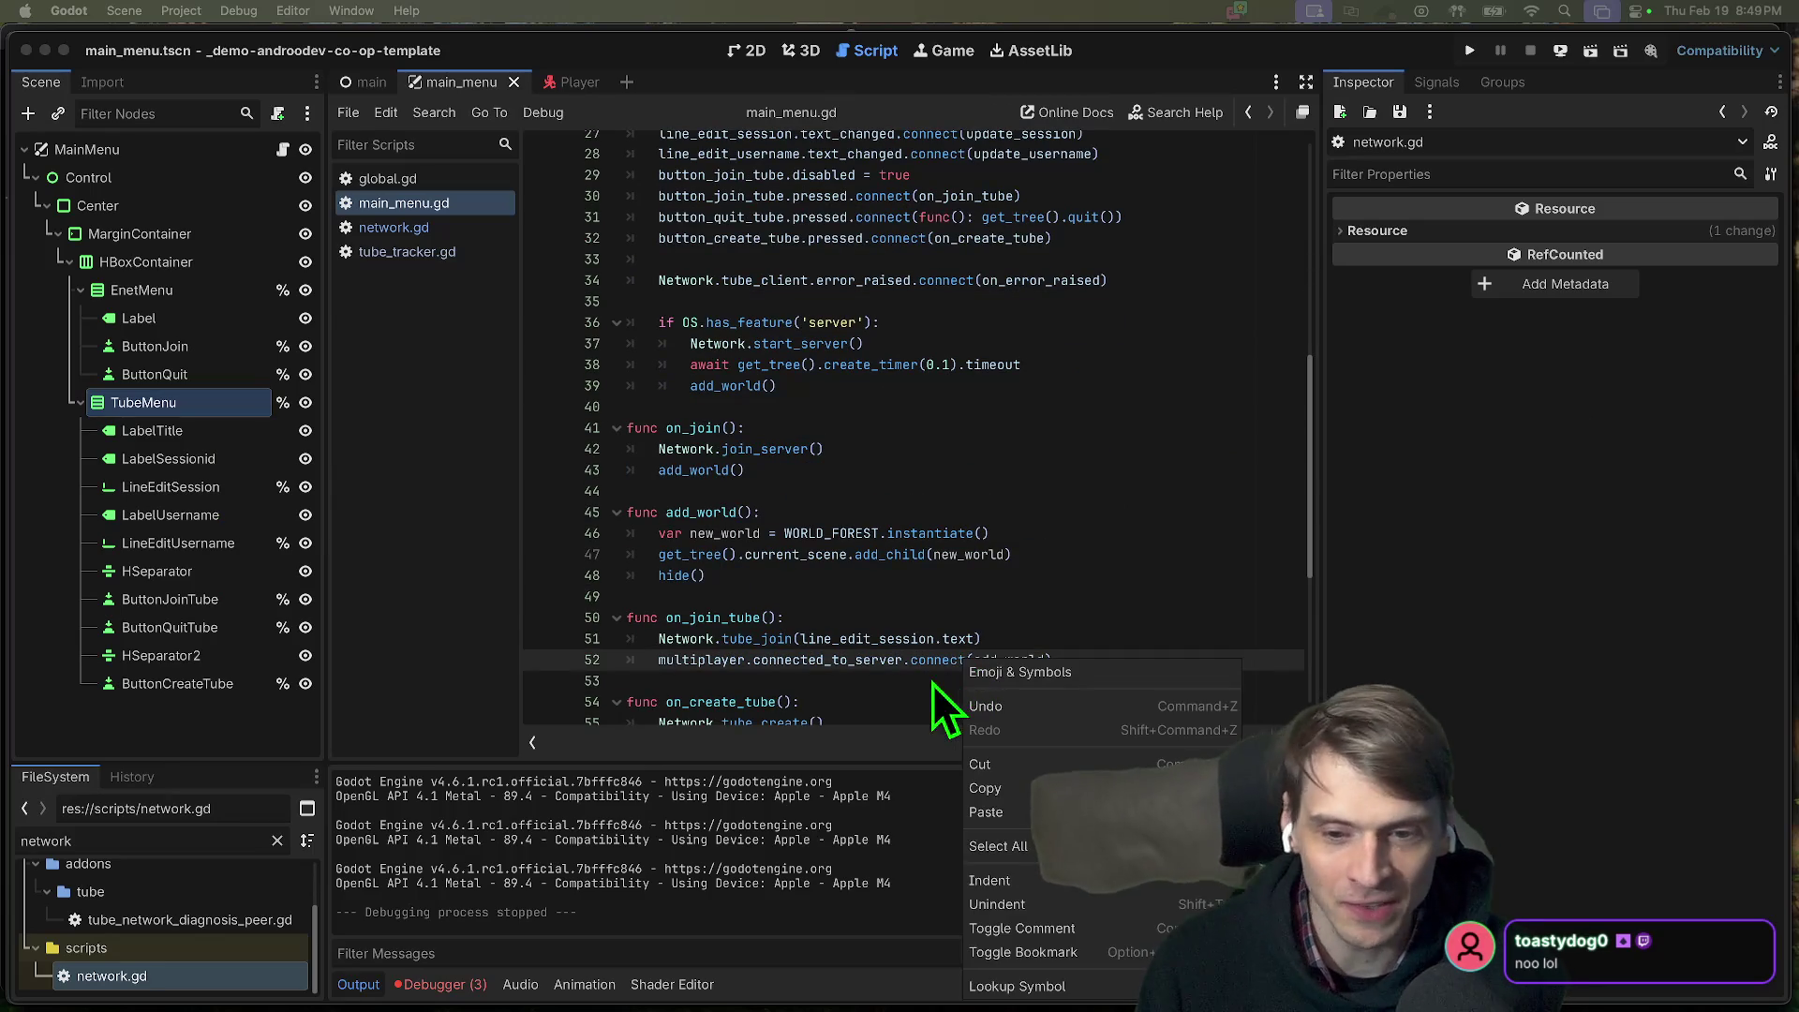
click(932, 683)
click(948, 539)
click(937, 554)
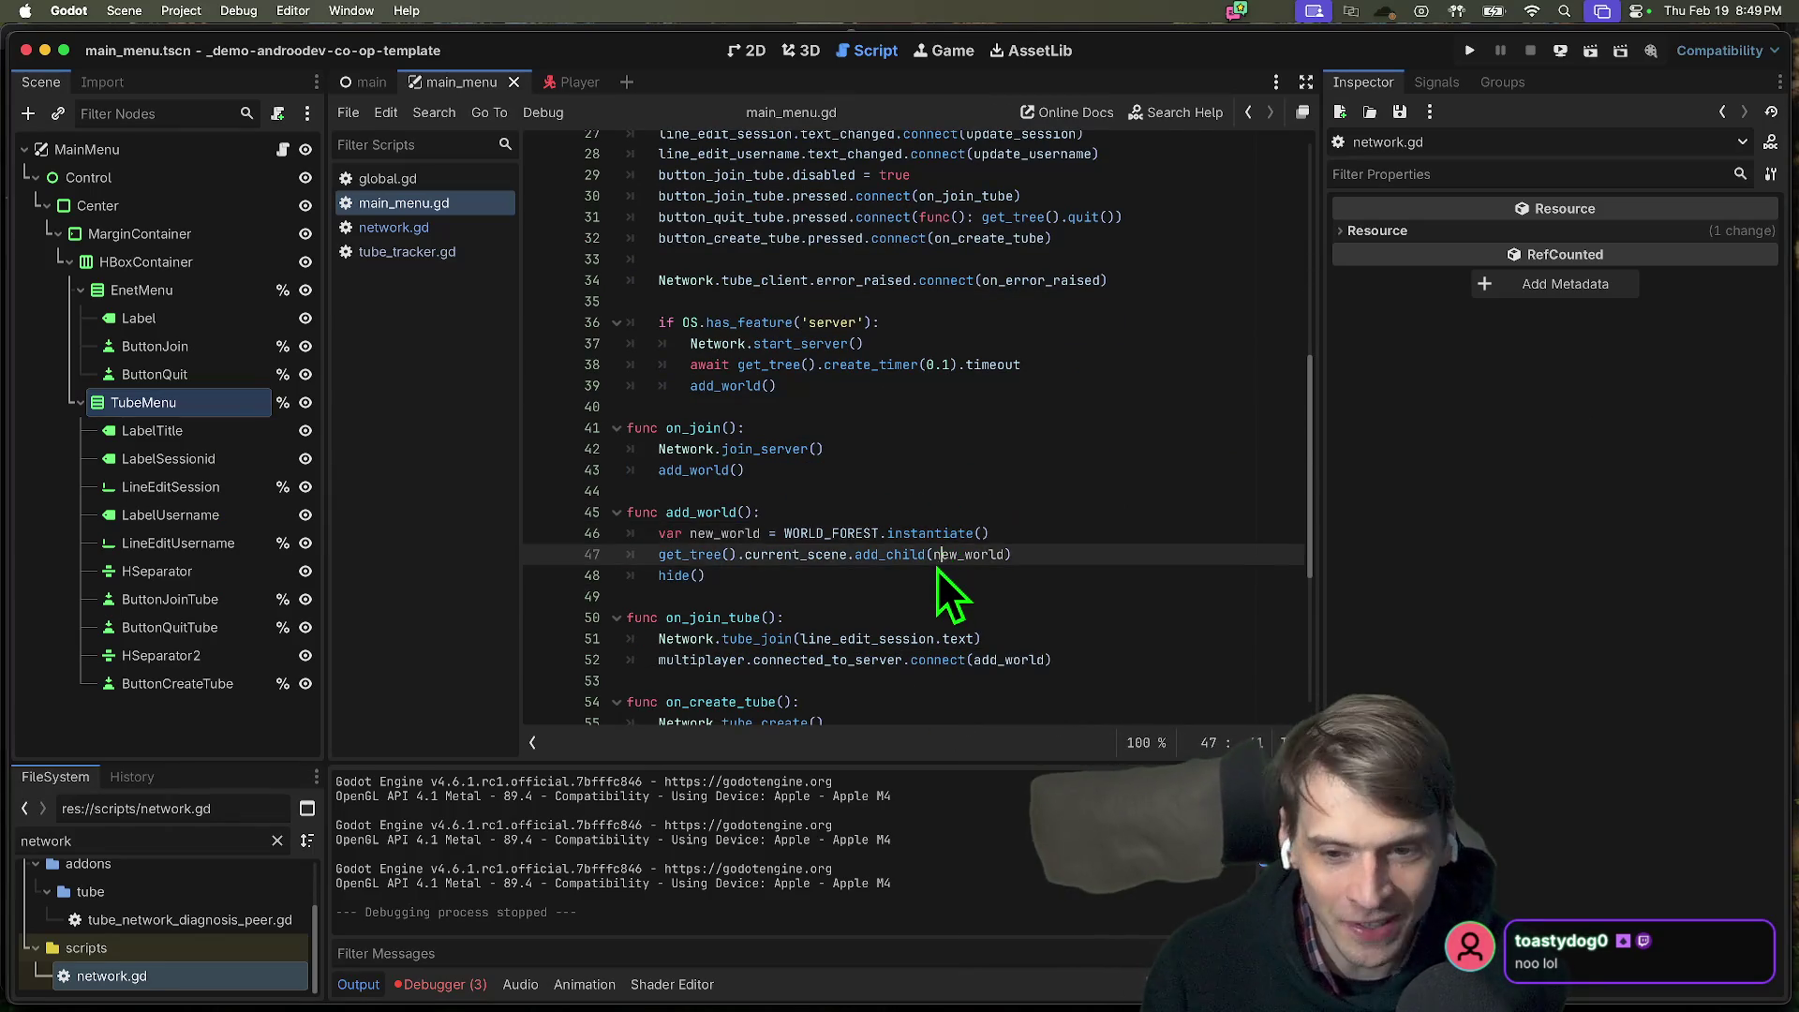
scroll(937, 572, down, 4)
click(937, 563)
click(971, 600)
Give the join tube button a dark-red disabled font colour override and disabled = true.
key(Down)
key(Home)
key(Down)
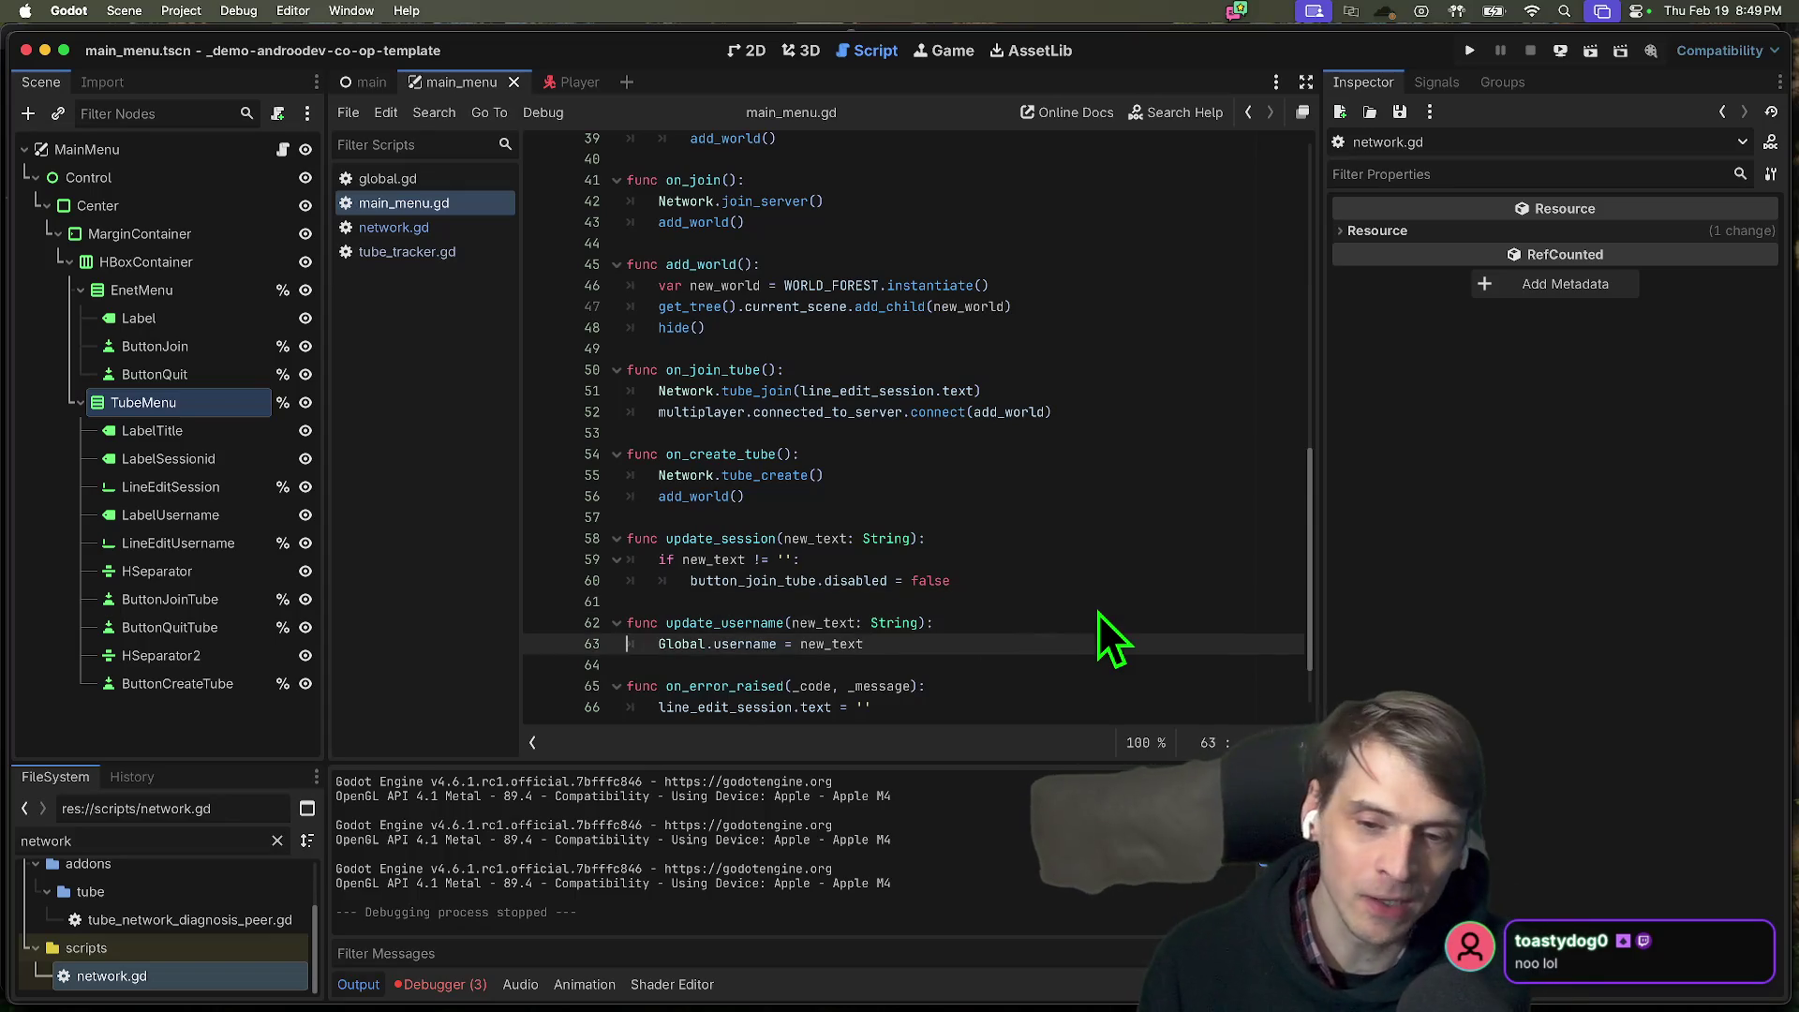
key(Down)
key(Down)
key(Down)
key(End)
text(button_join_tube.add_theme_color_override('font_disabled_color', Color.DARK_RED) 	button_join_tube.disabled = true)
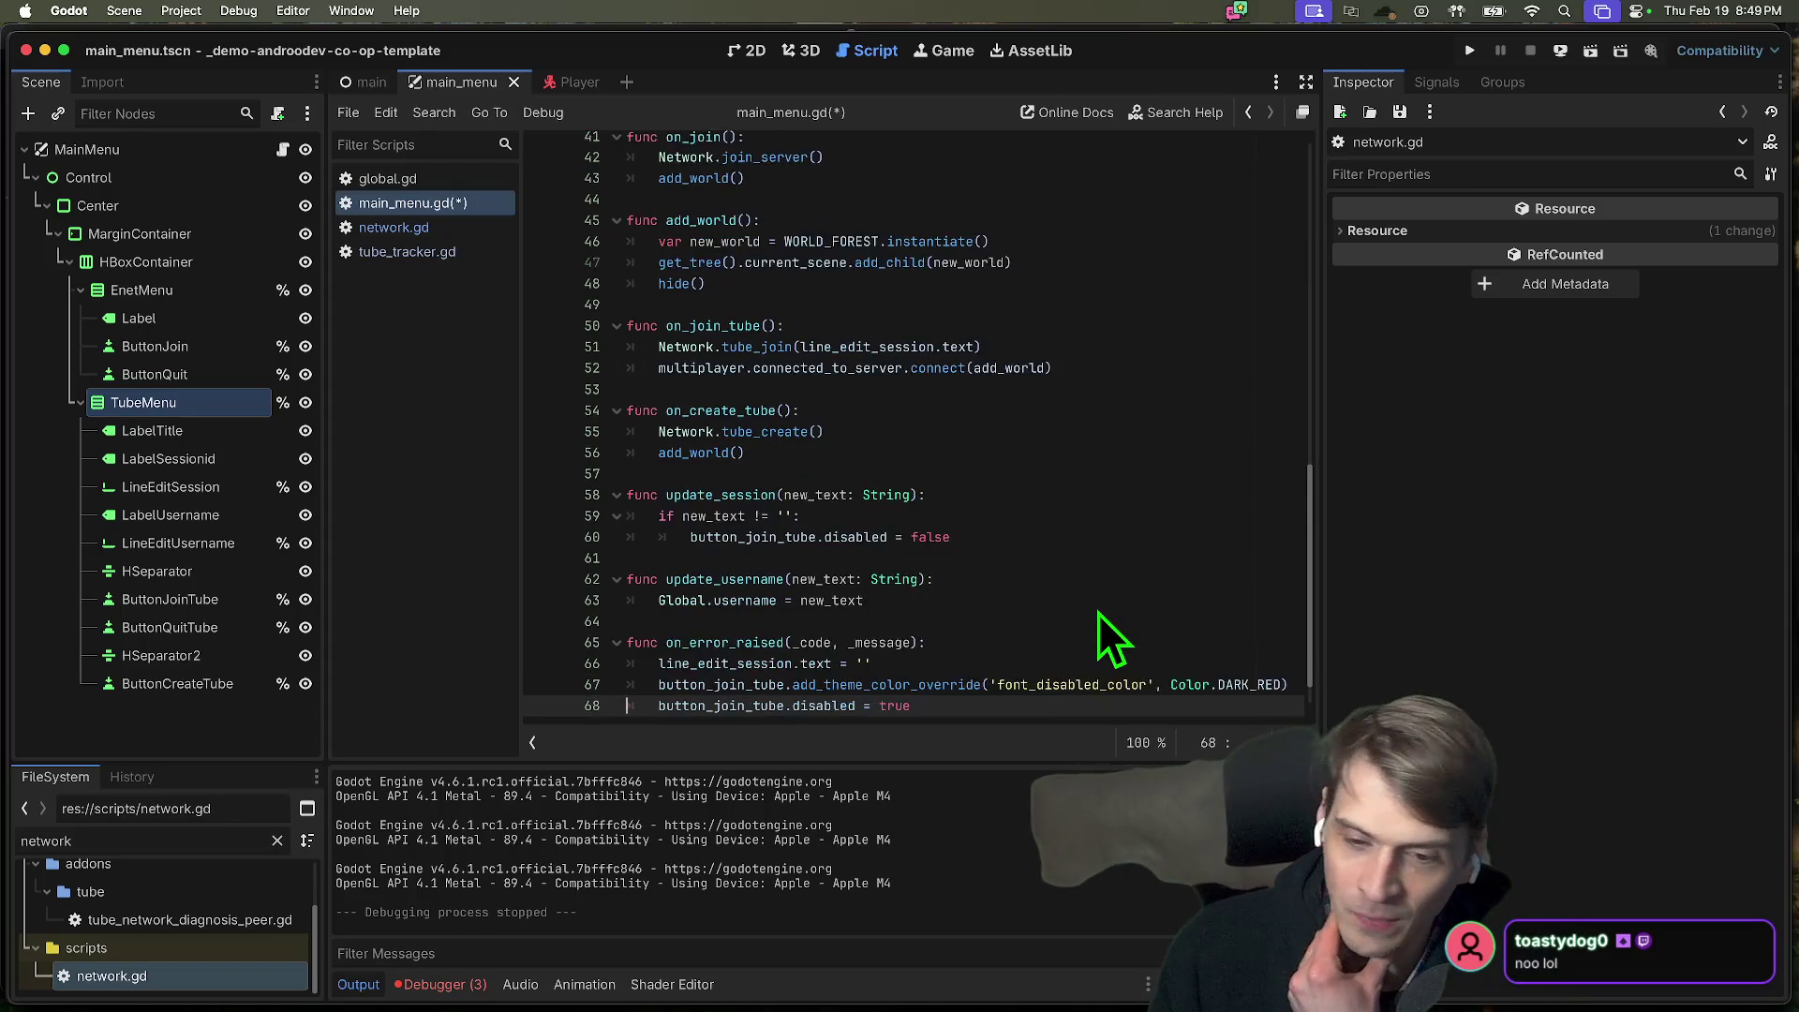
Append a Network.clean_up_signals() call to on_error_raised and save main_menu.gd.
key(End)
key(Return)
text(Network.clean_up_signals())
key(Return)
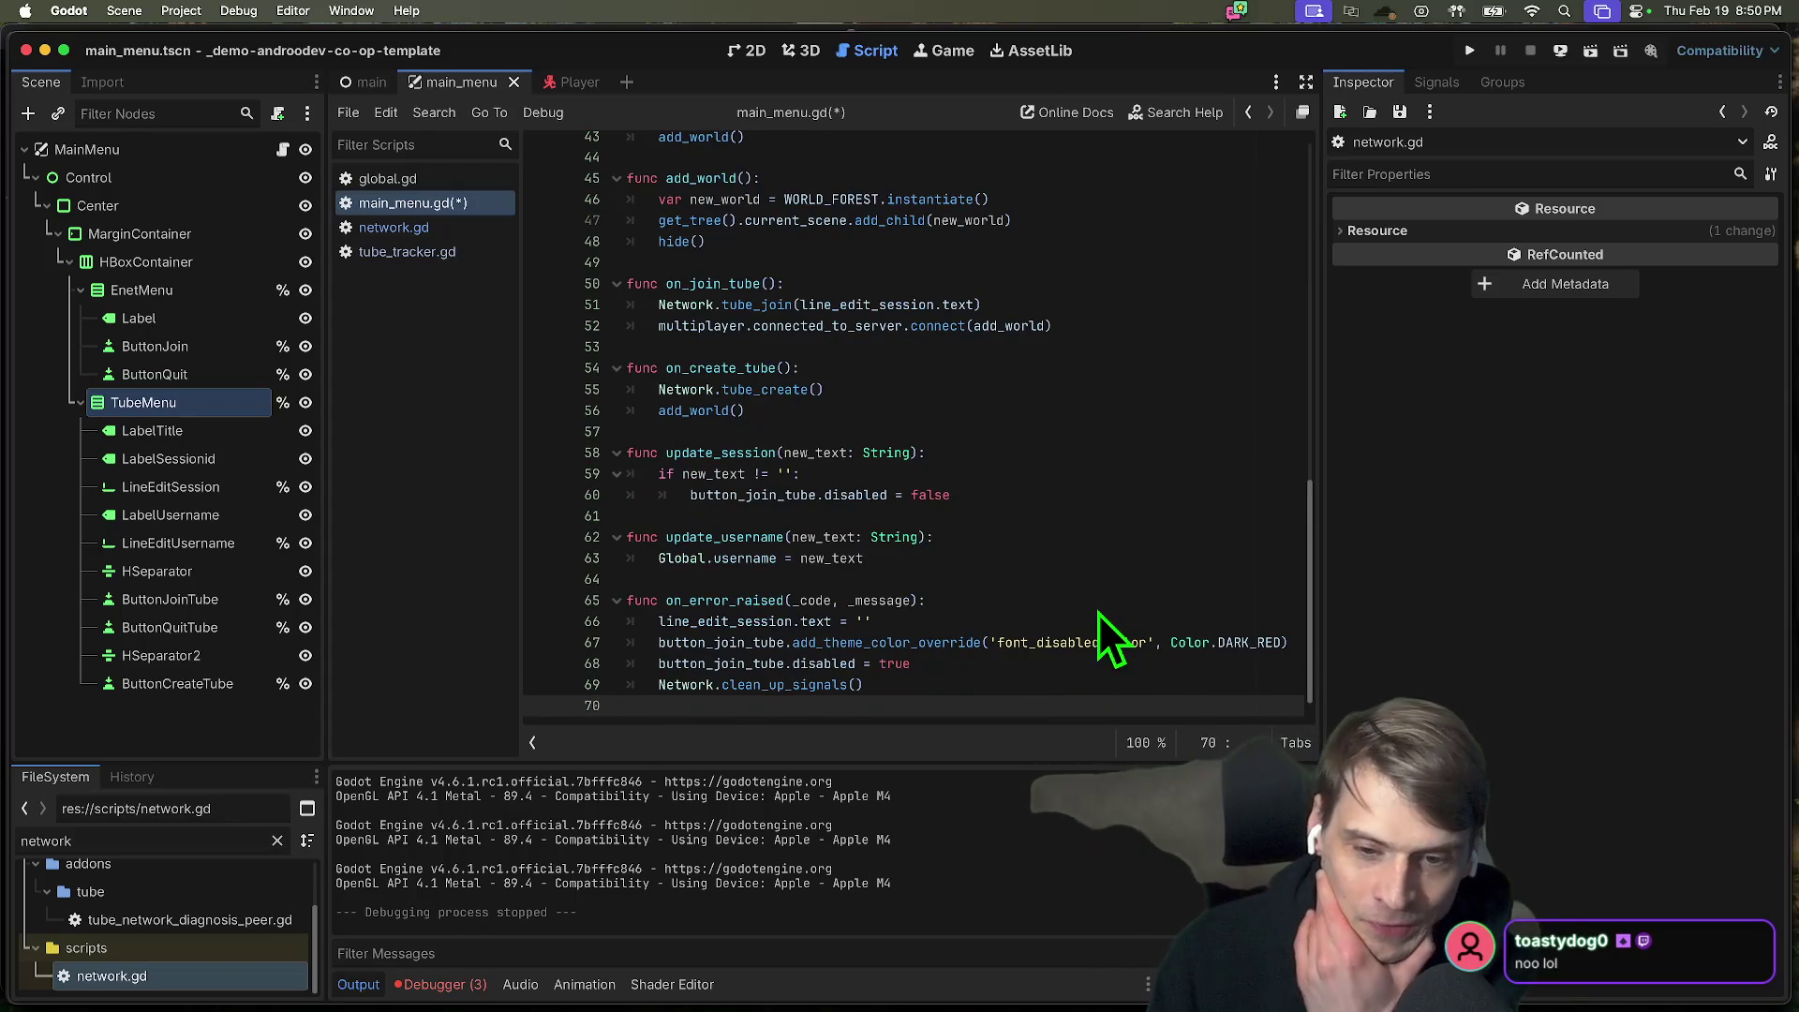
scroll(1110, 619, up, 6)
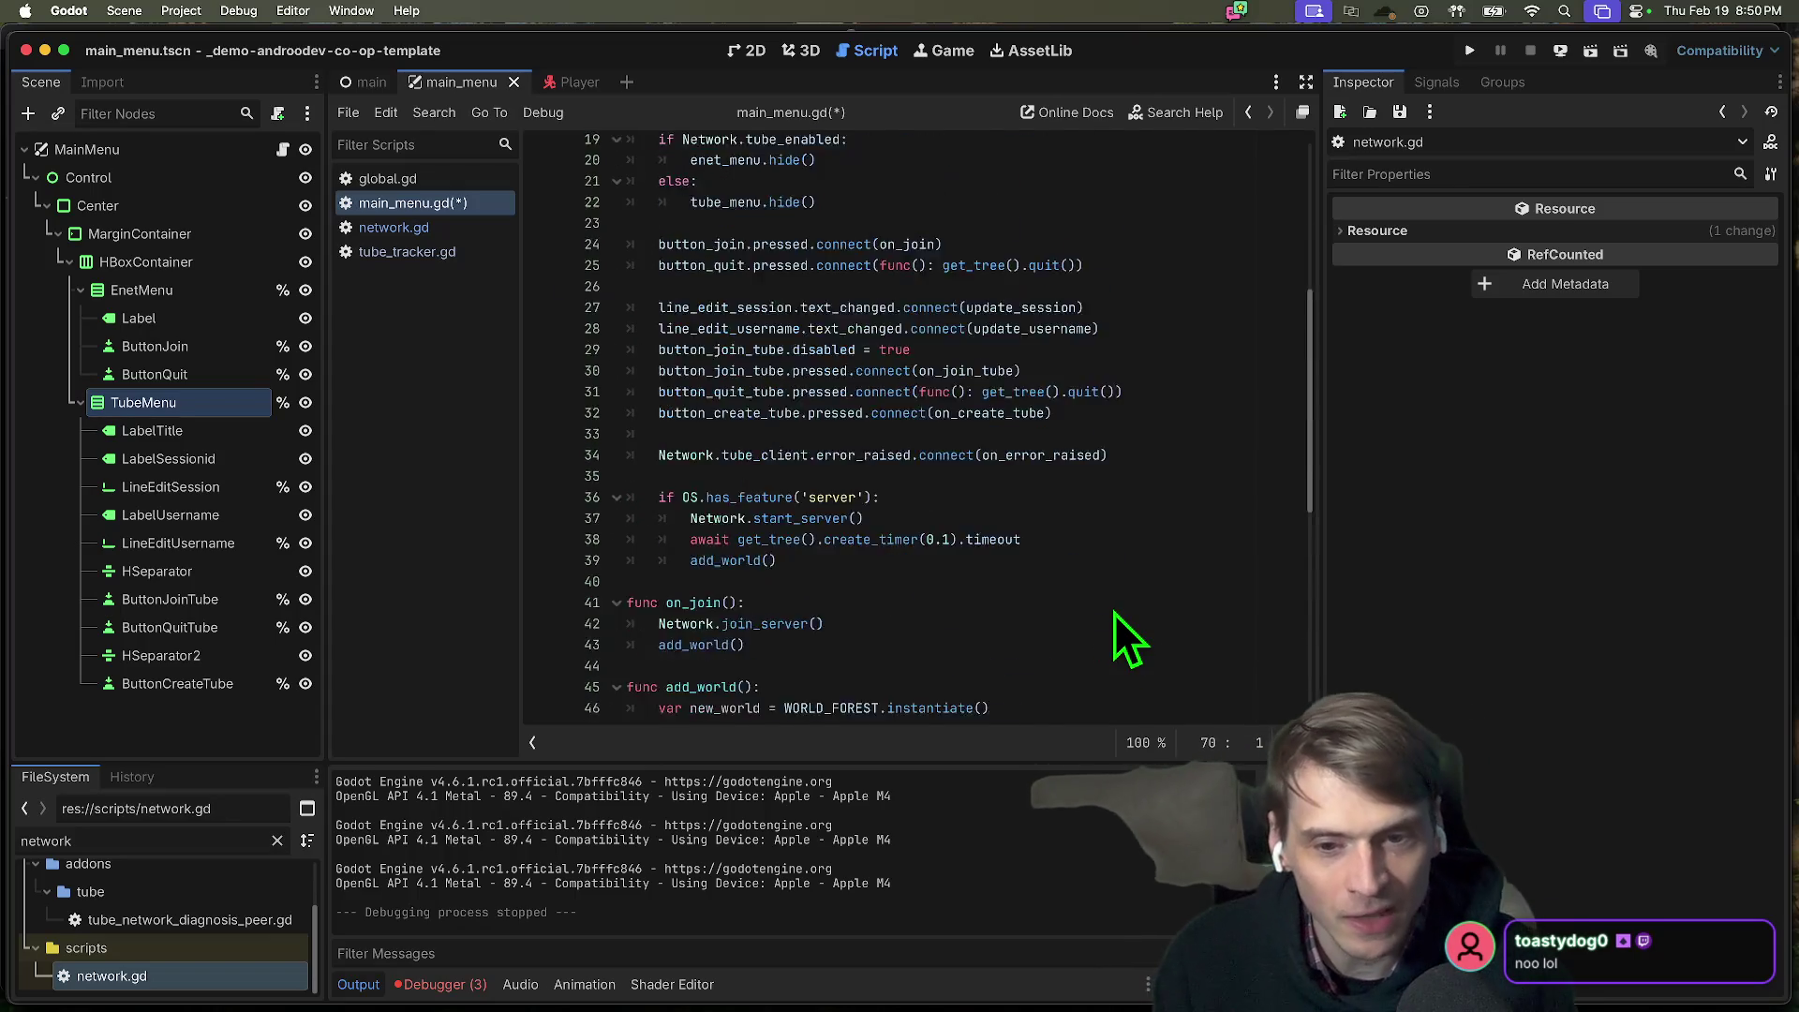
scroll(1125, 623, down, 9)
key(super+s)
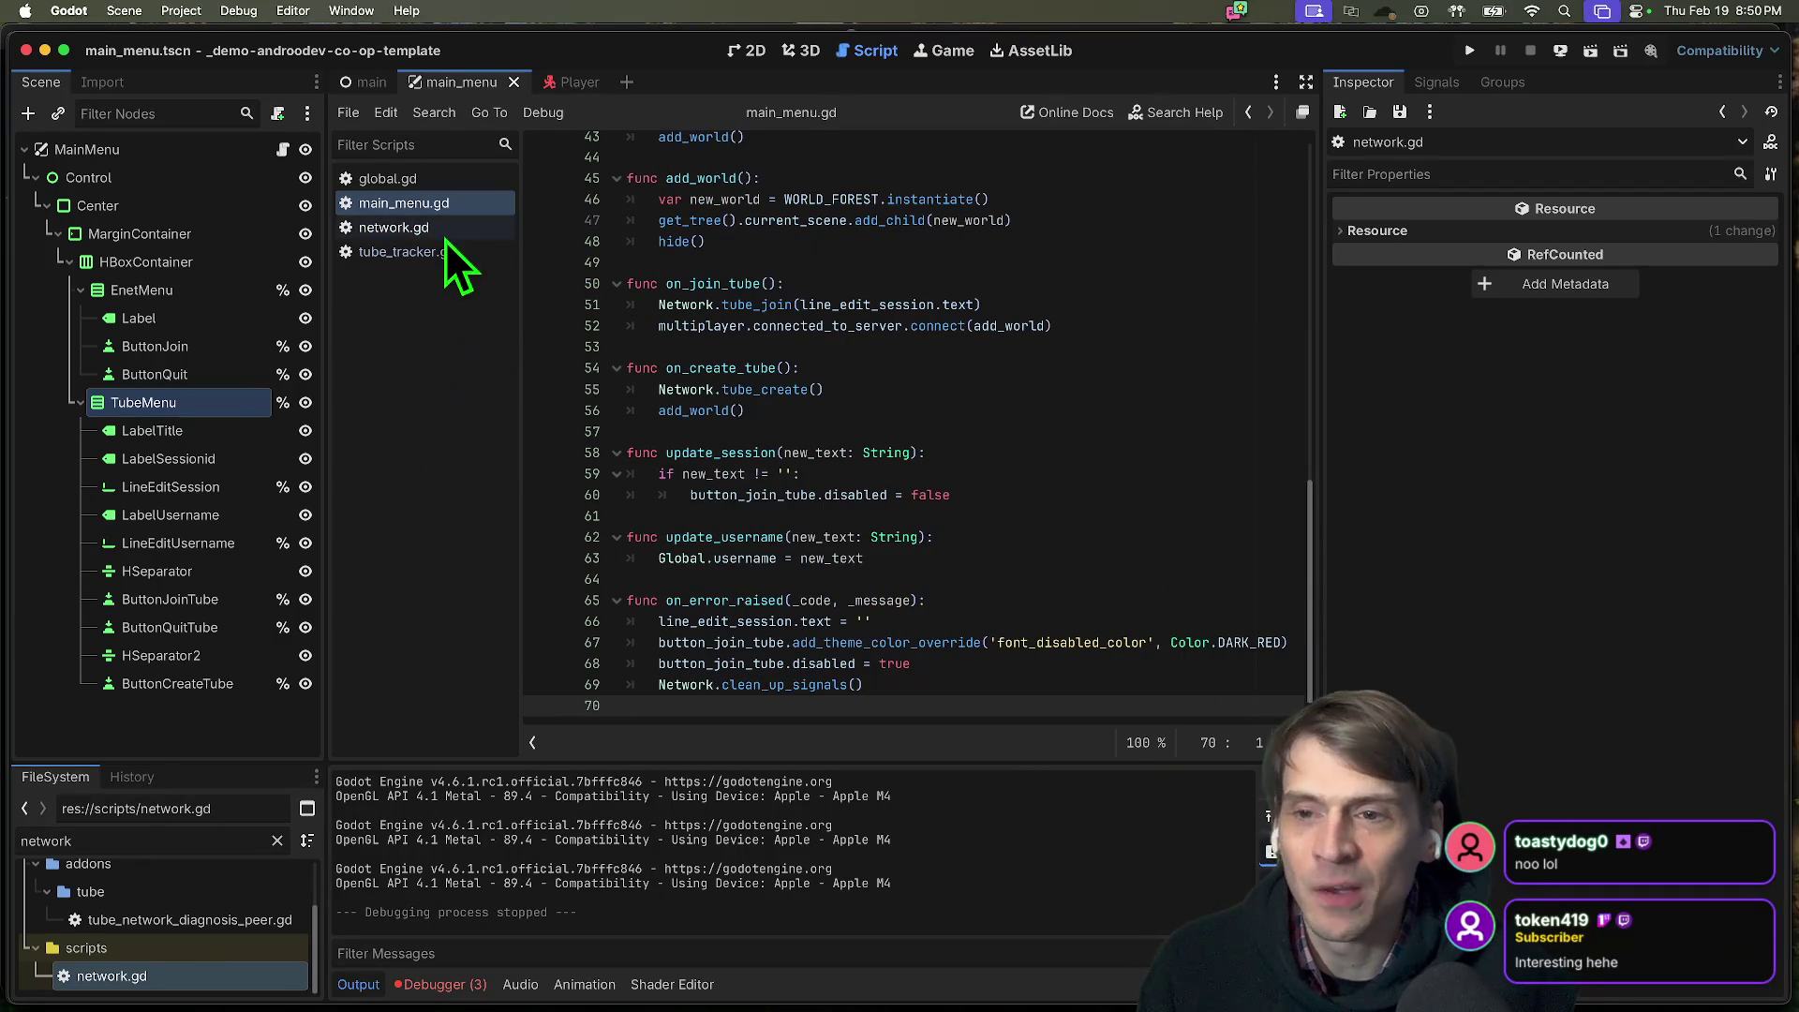
Glance at network.gd, return to main_menu.gd to check line 52, and enlarge the code area.
click(450, 228)
click(440, 203)
click(1096, 343)
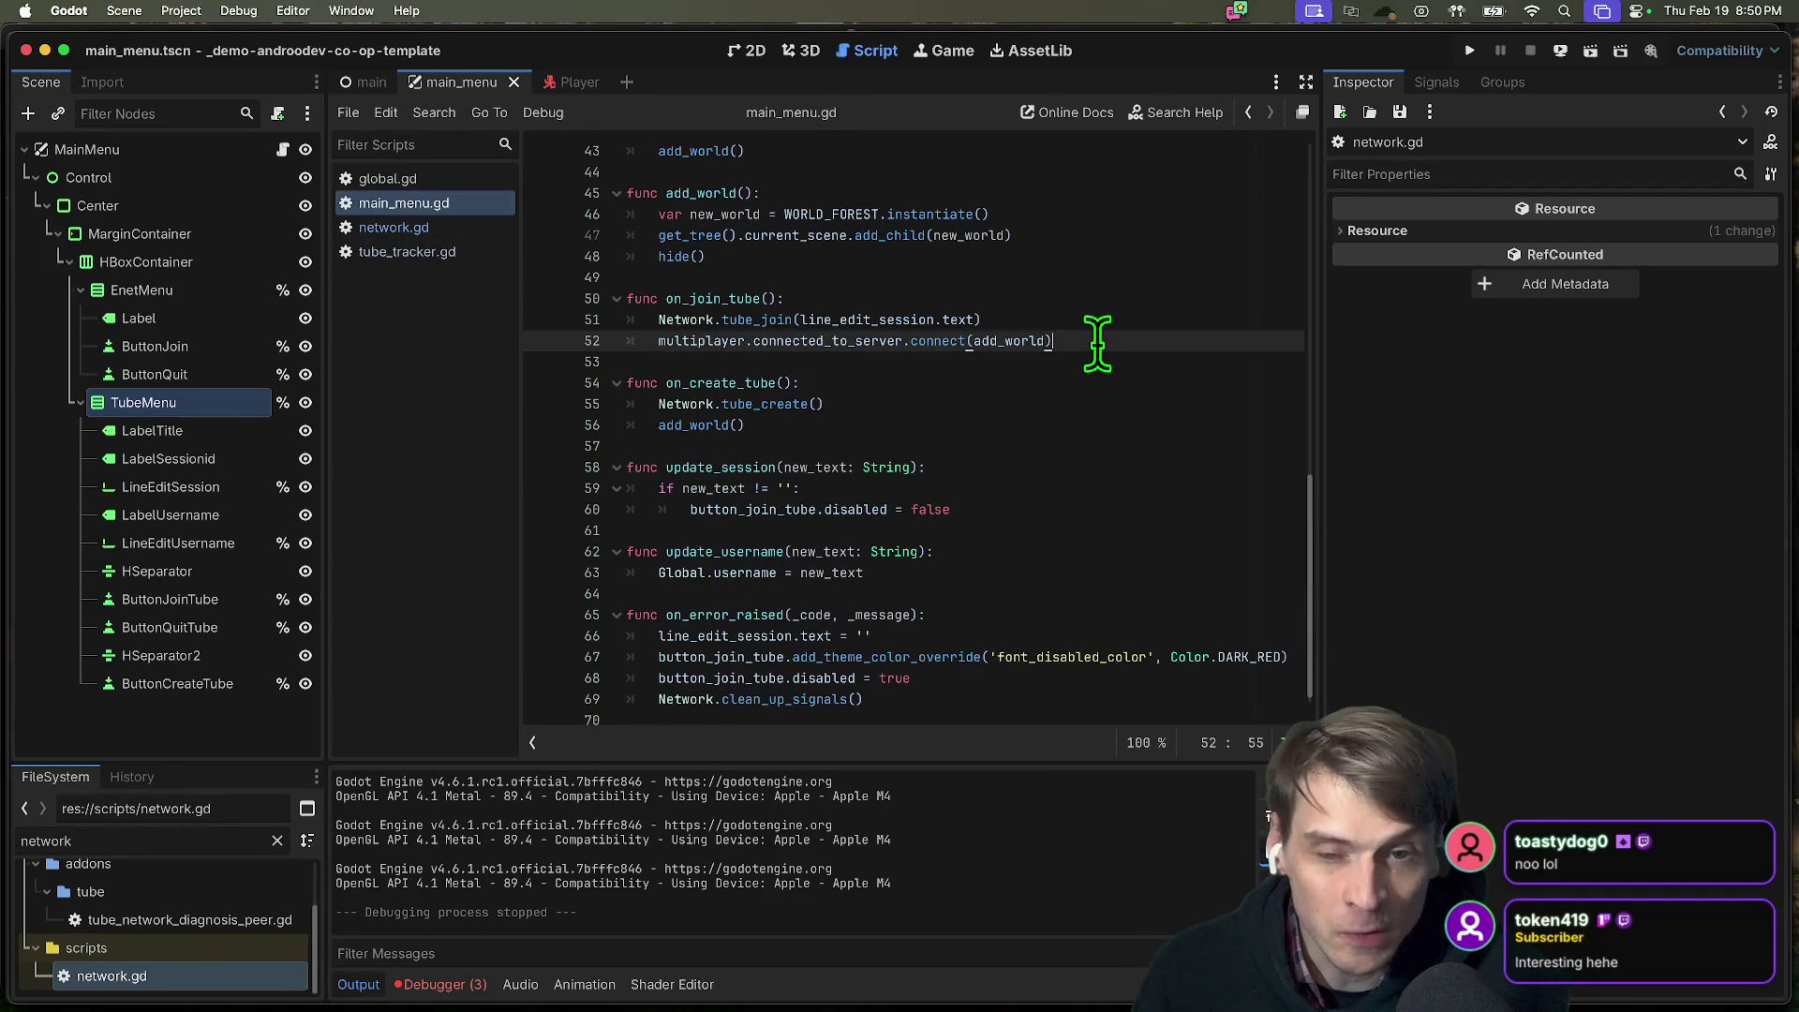
scroll(1097, 344, up, 3)
scroll(1093, 353, down, 3)
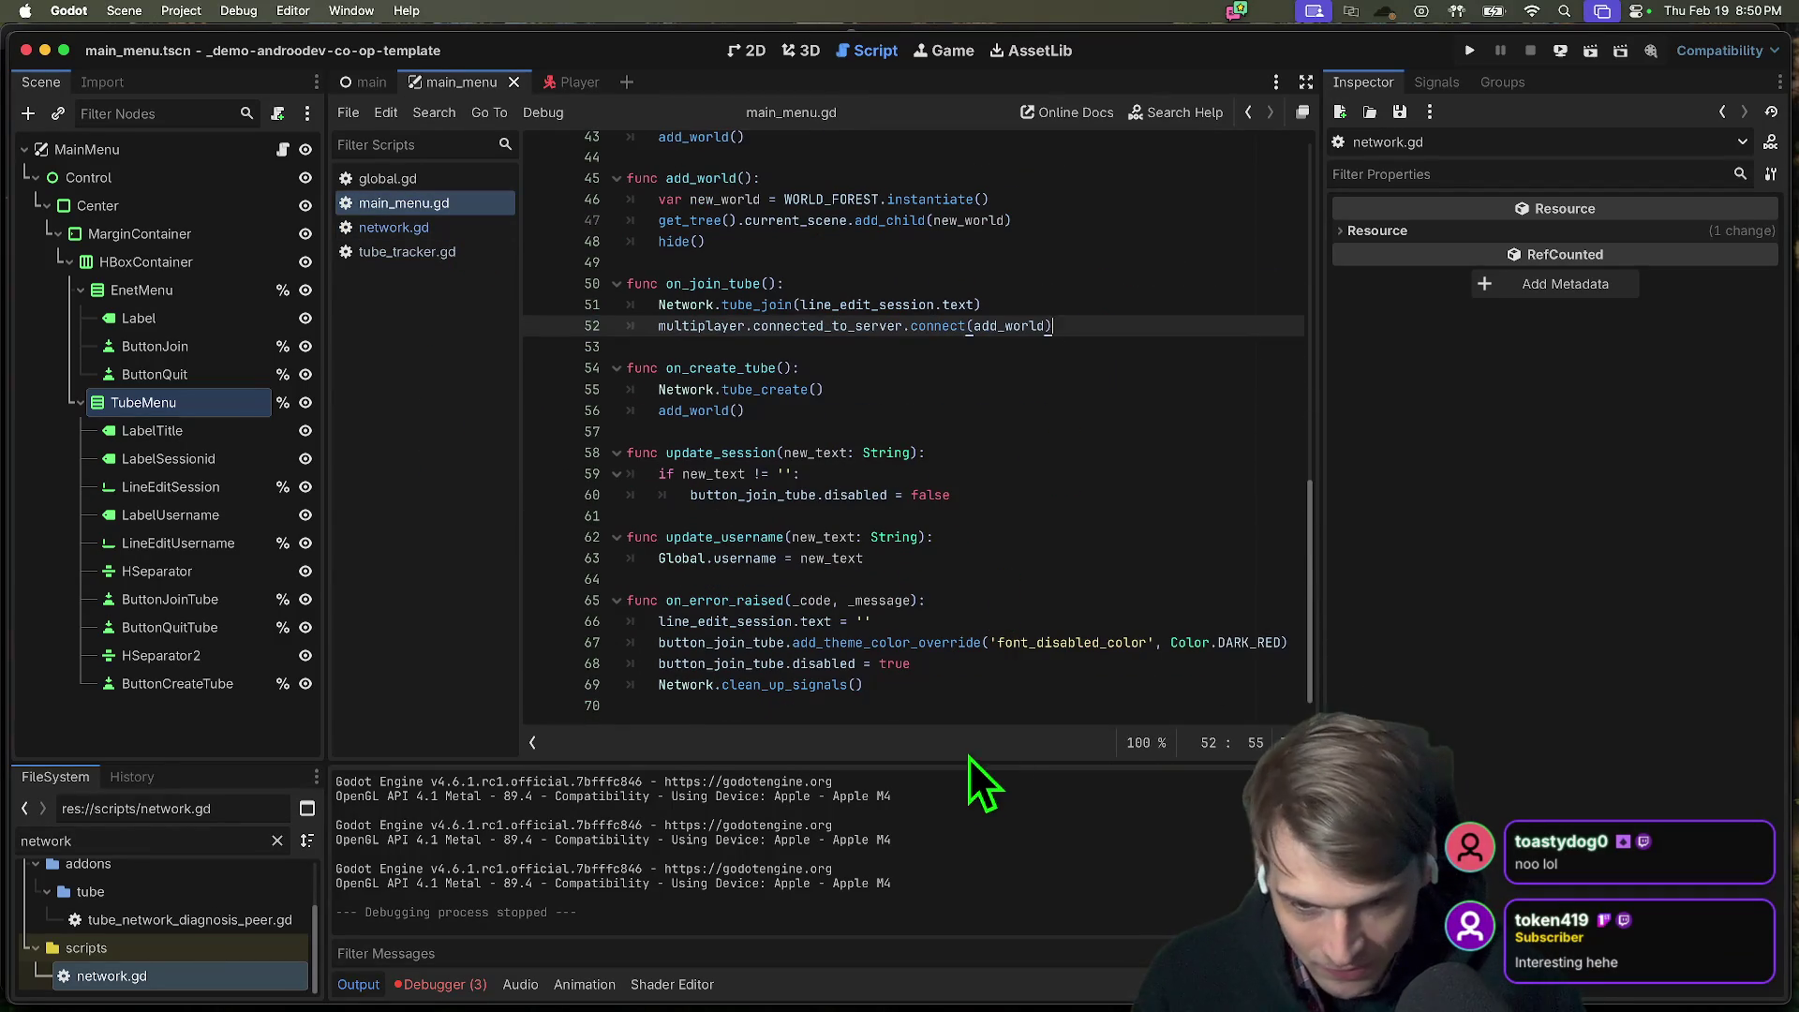
click(977, 709)
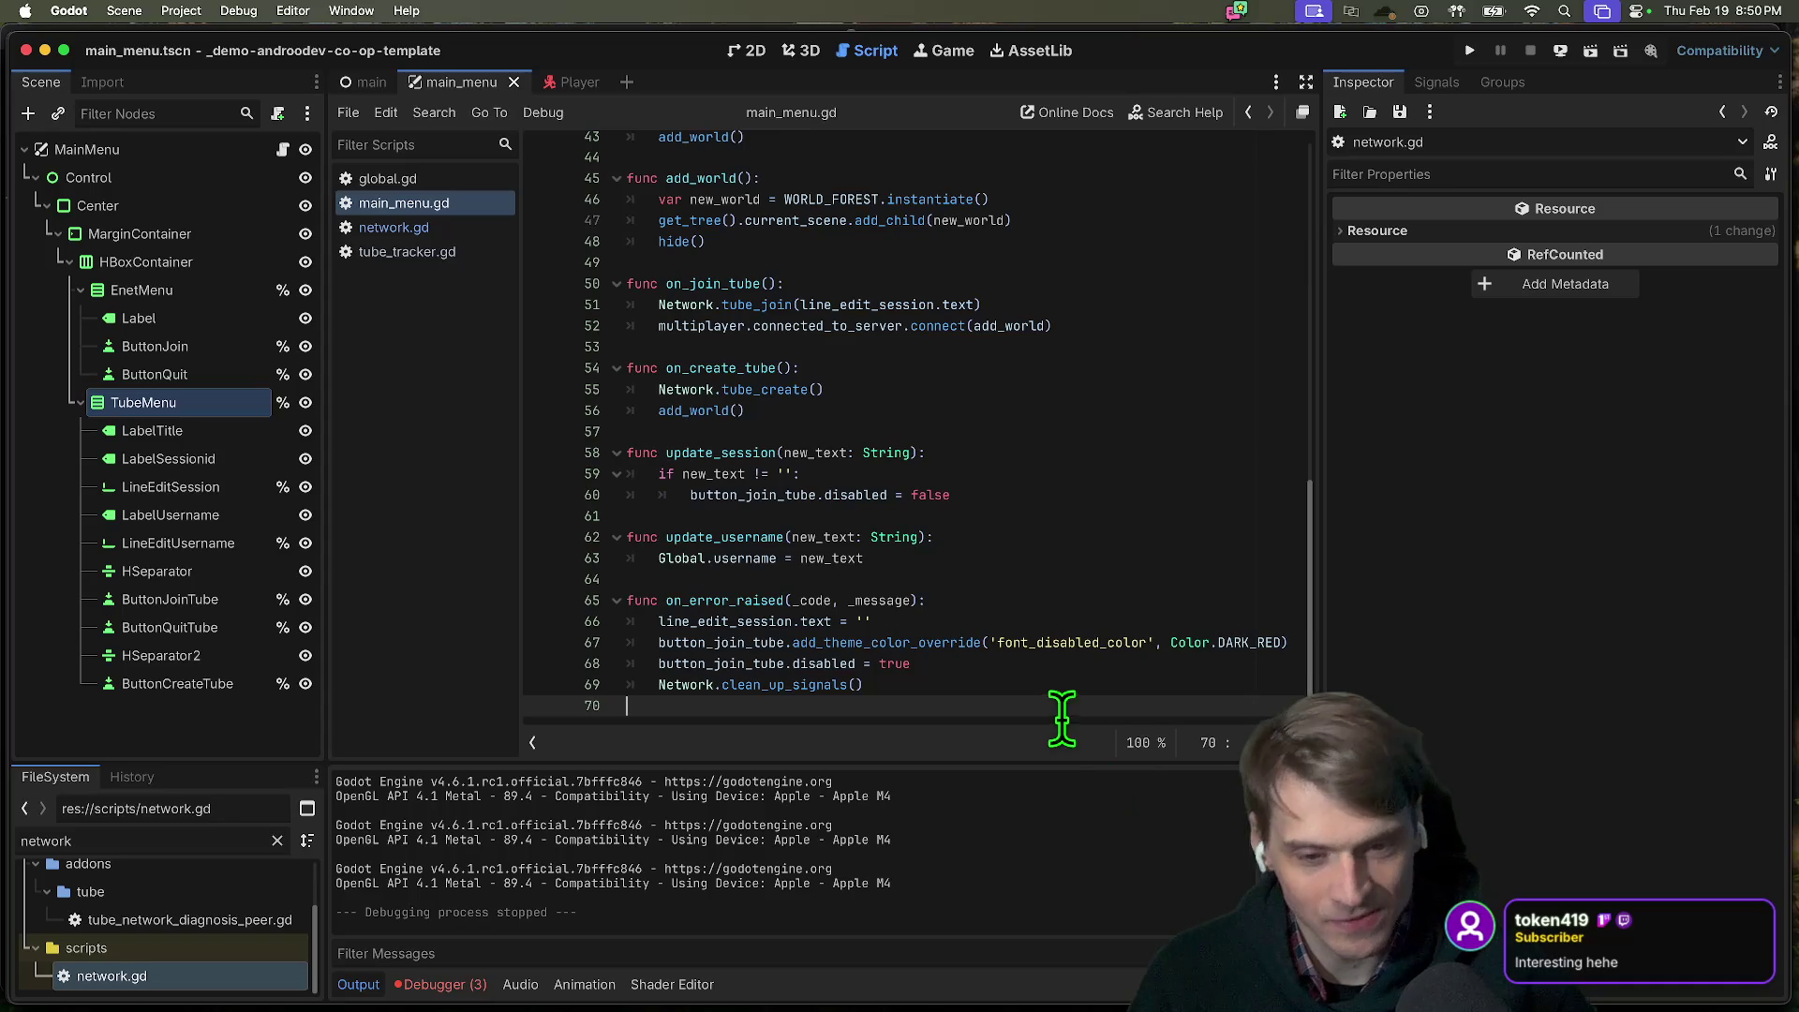
drag(1029, 762, 993, 814)
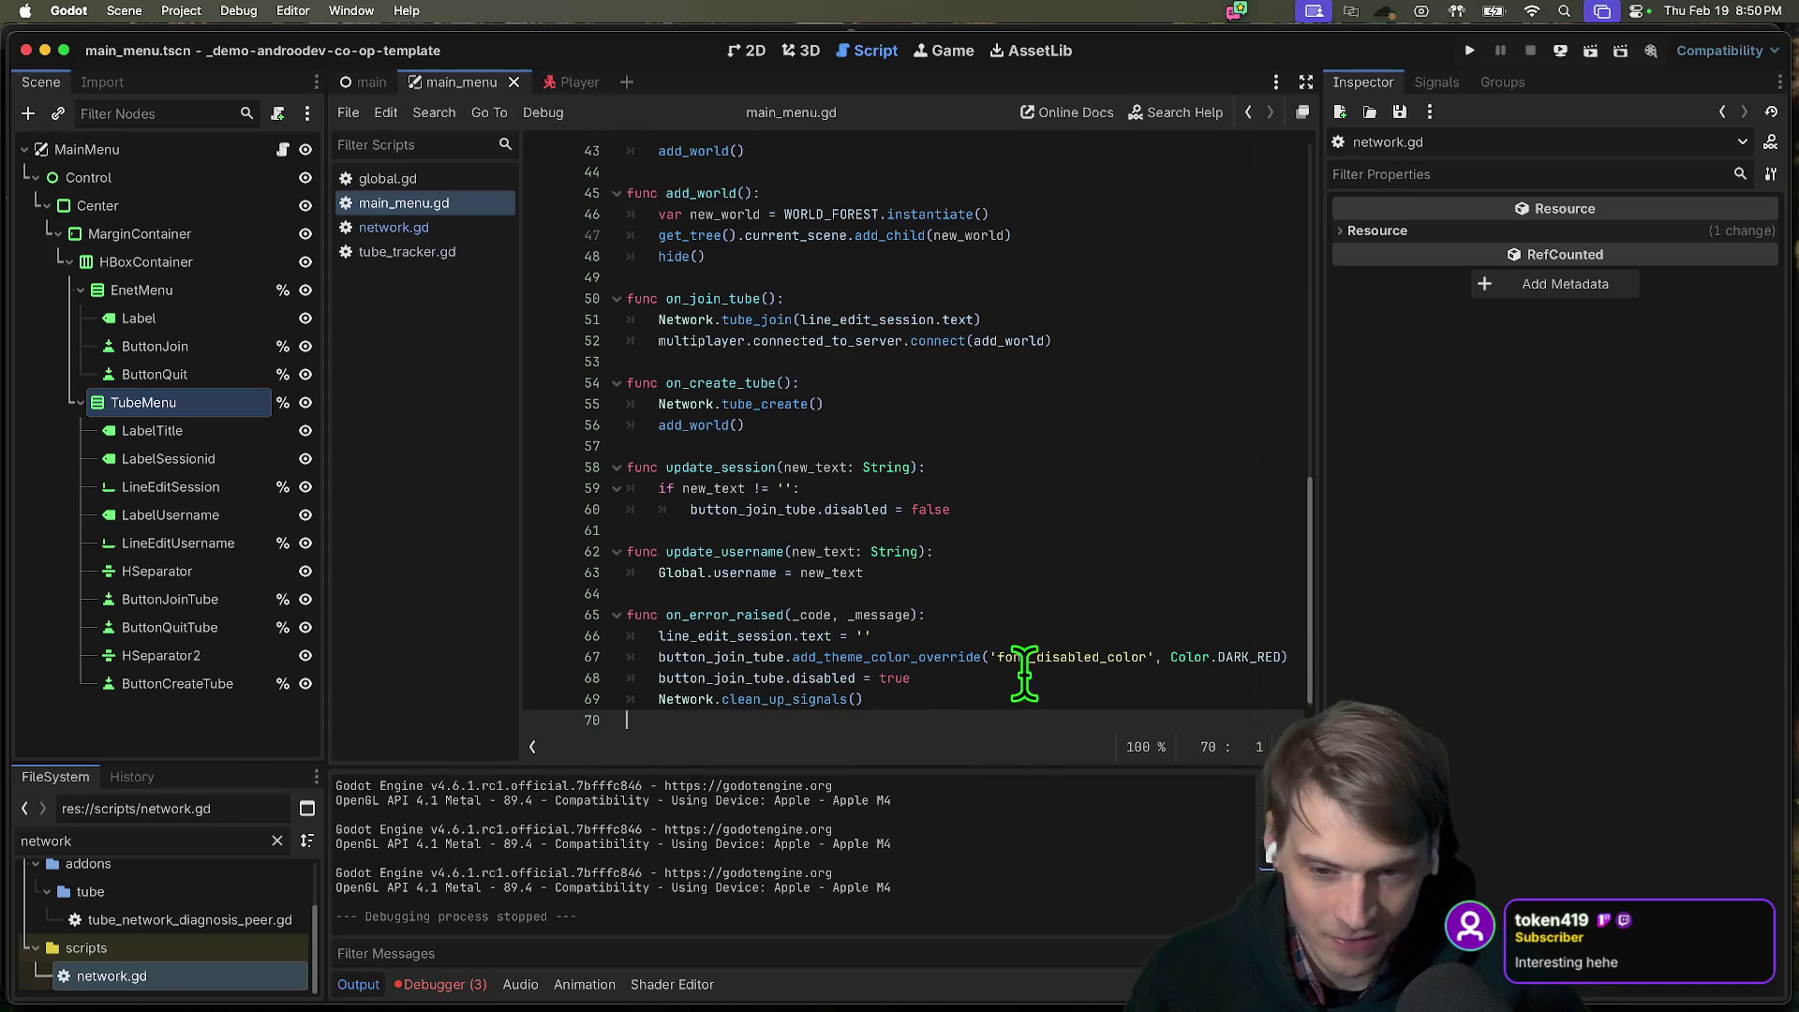
Open the tube_tracker.gd script and place the cursor in its code.
click(491, 248)
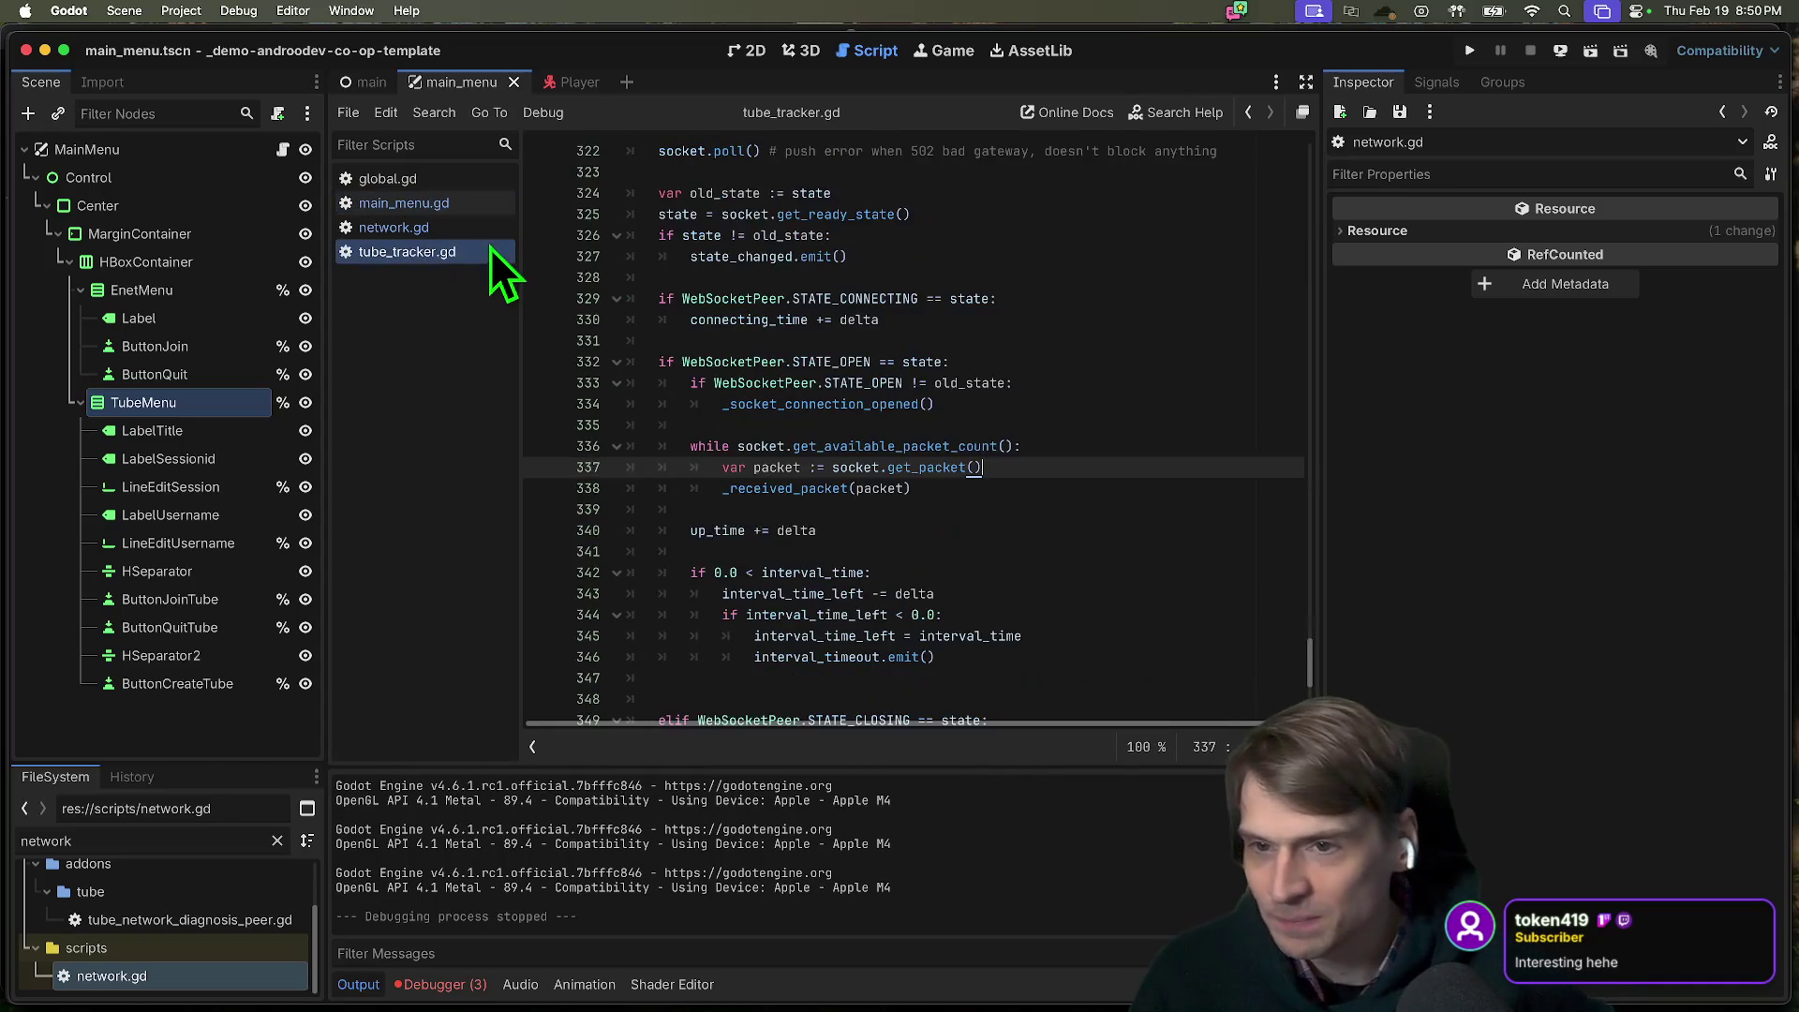
click(497, 227)
click(992, 356)
key(super+Tab)
key(super+Tab)
key(super+Tab)
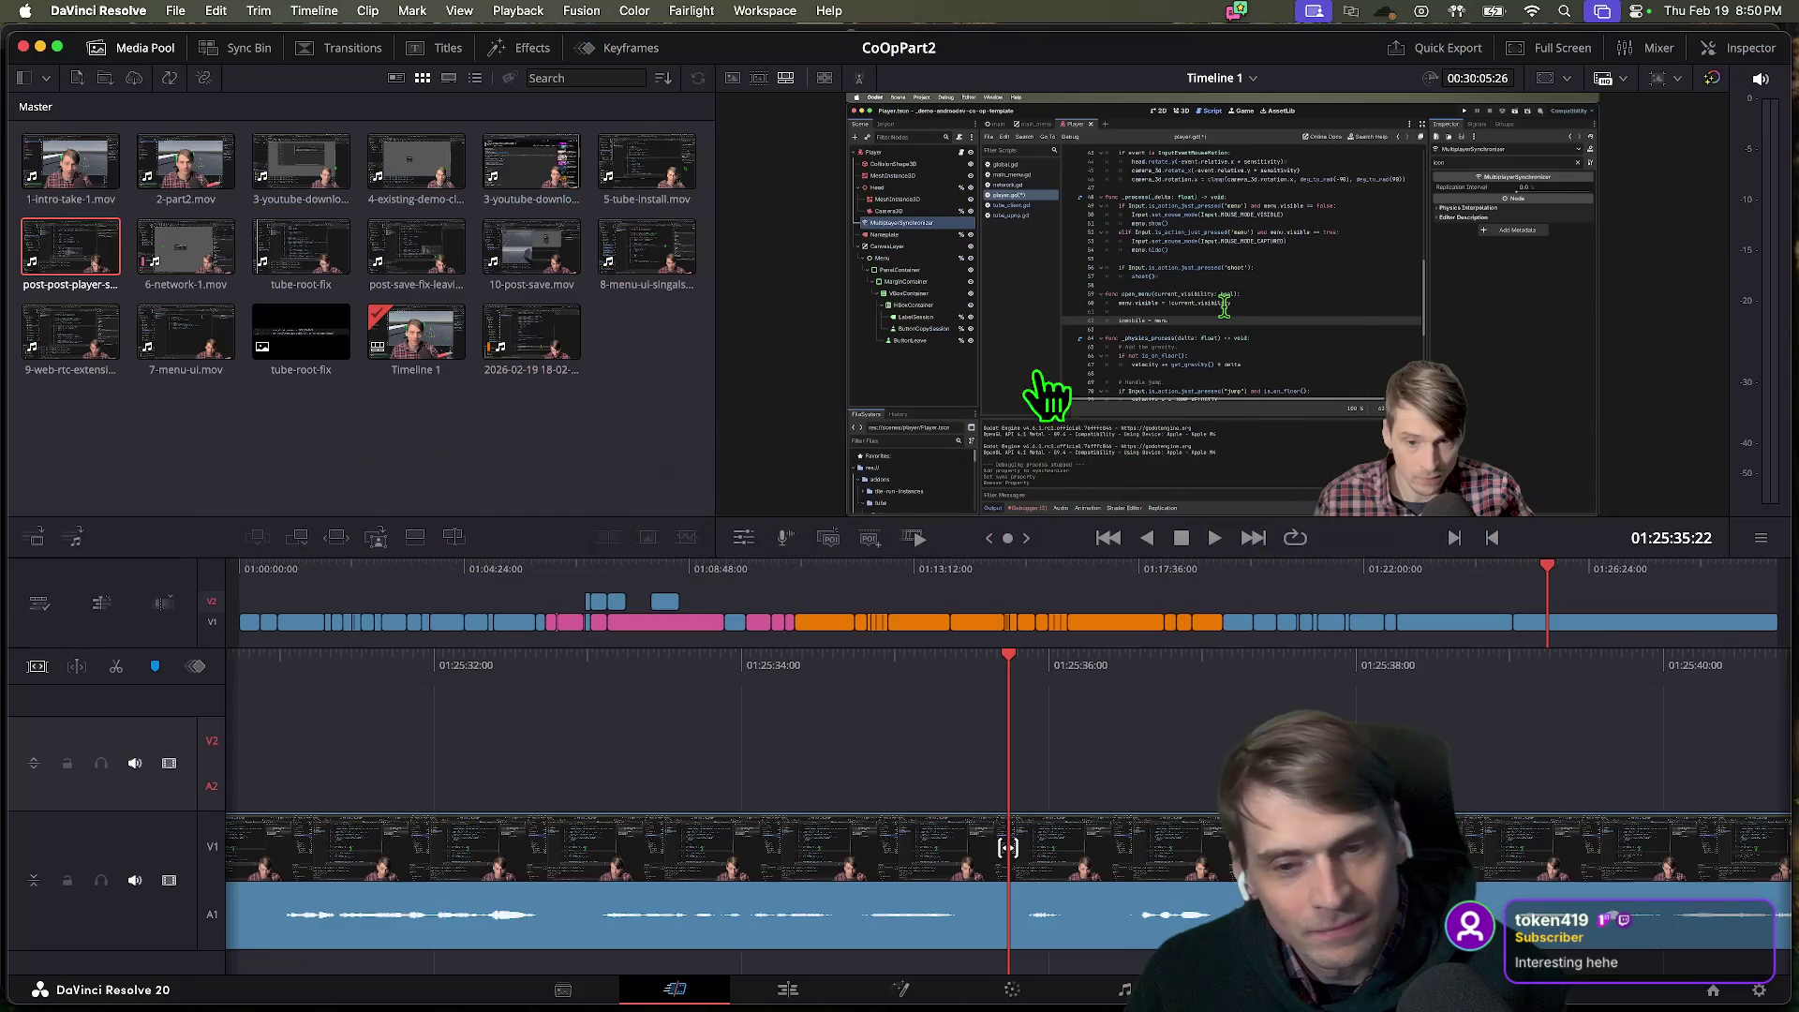
key(space)
scroll(1208, 771, left, 5)
scroll(1215, 747, left, 10)
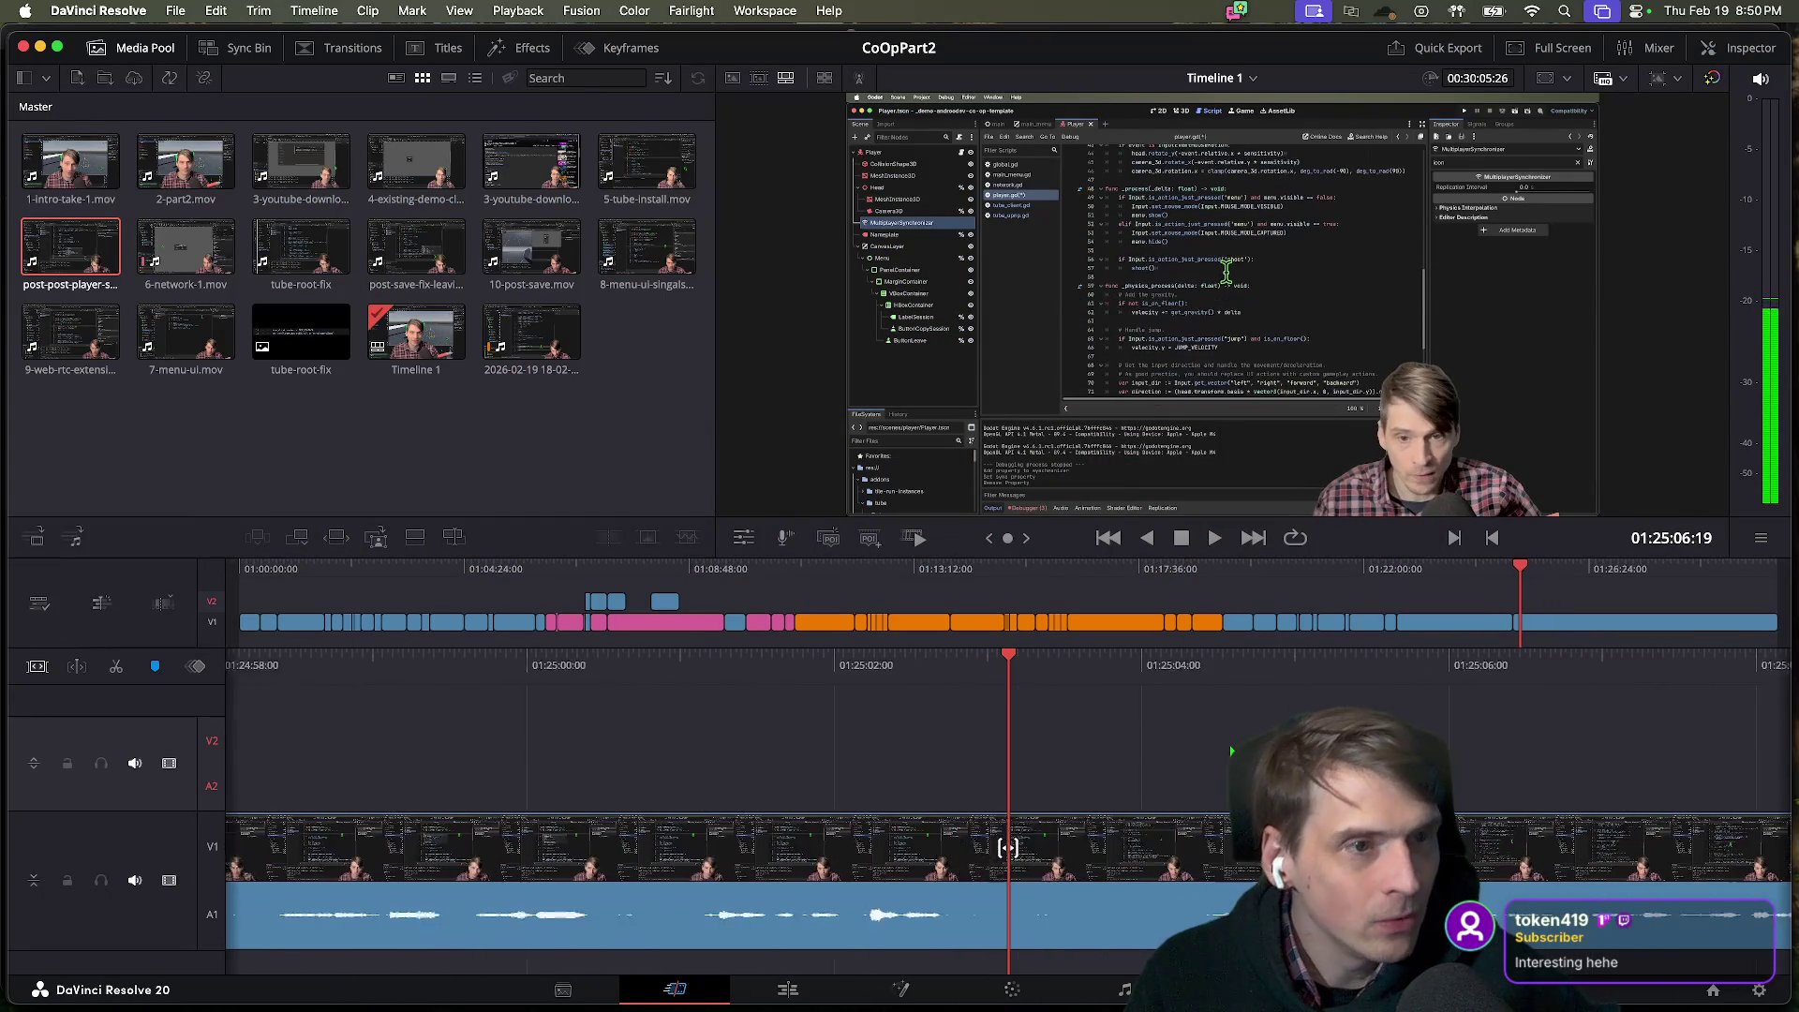
scroll(1231, 749, right, 5)
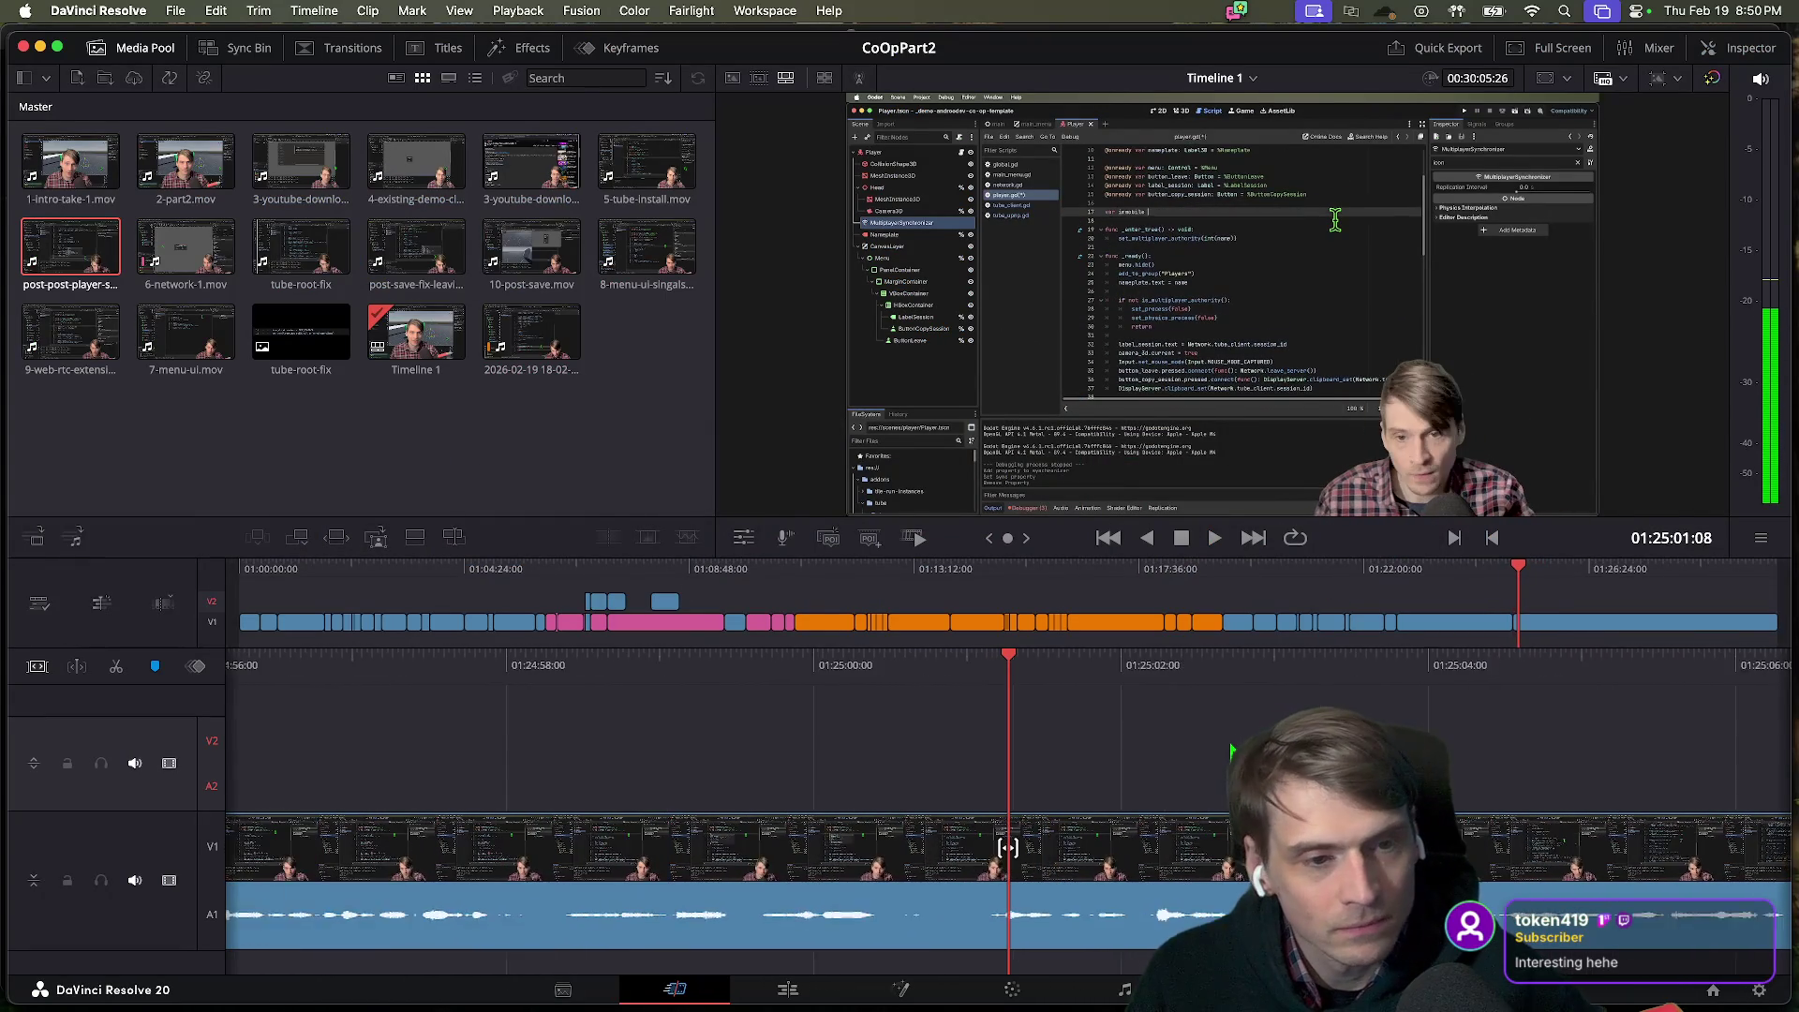
scroll(1232, 749, right, 10)
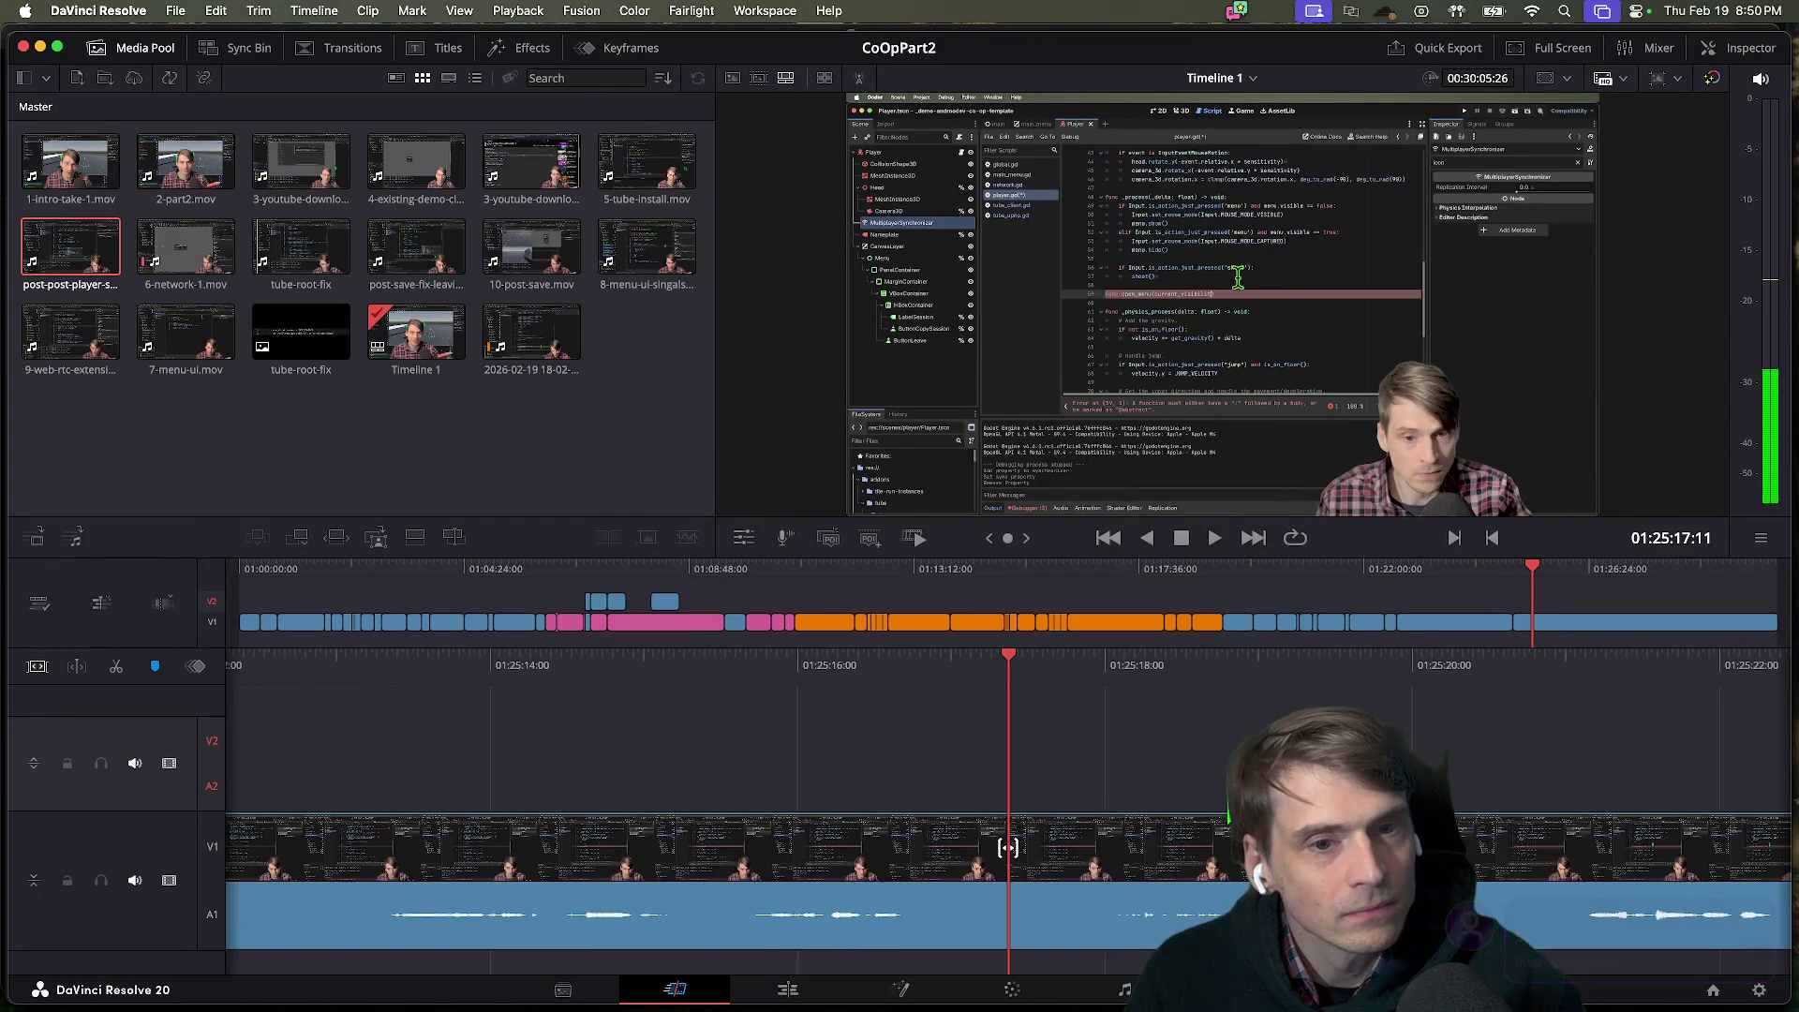
scroll(1466, 804, right, 8)
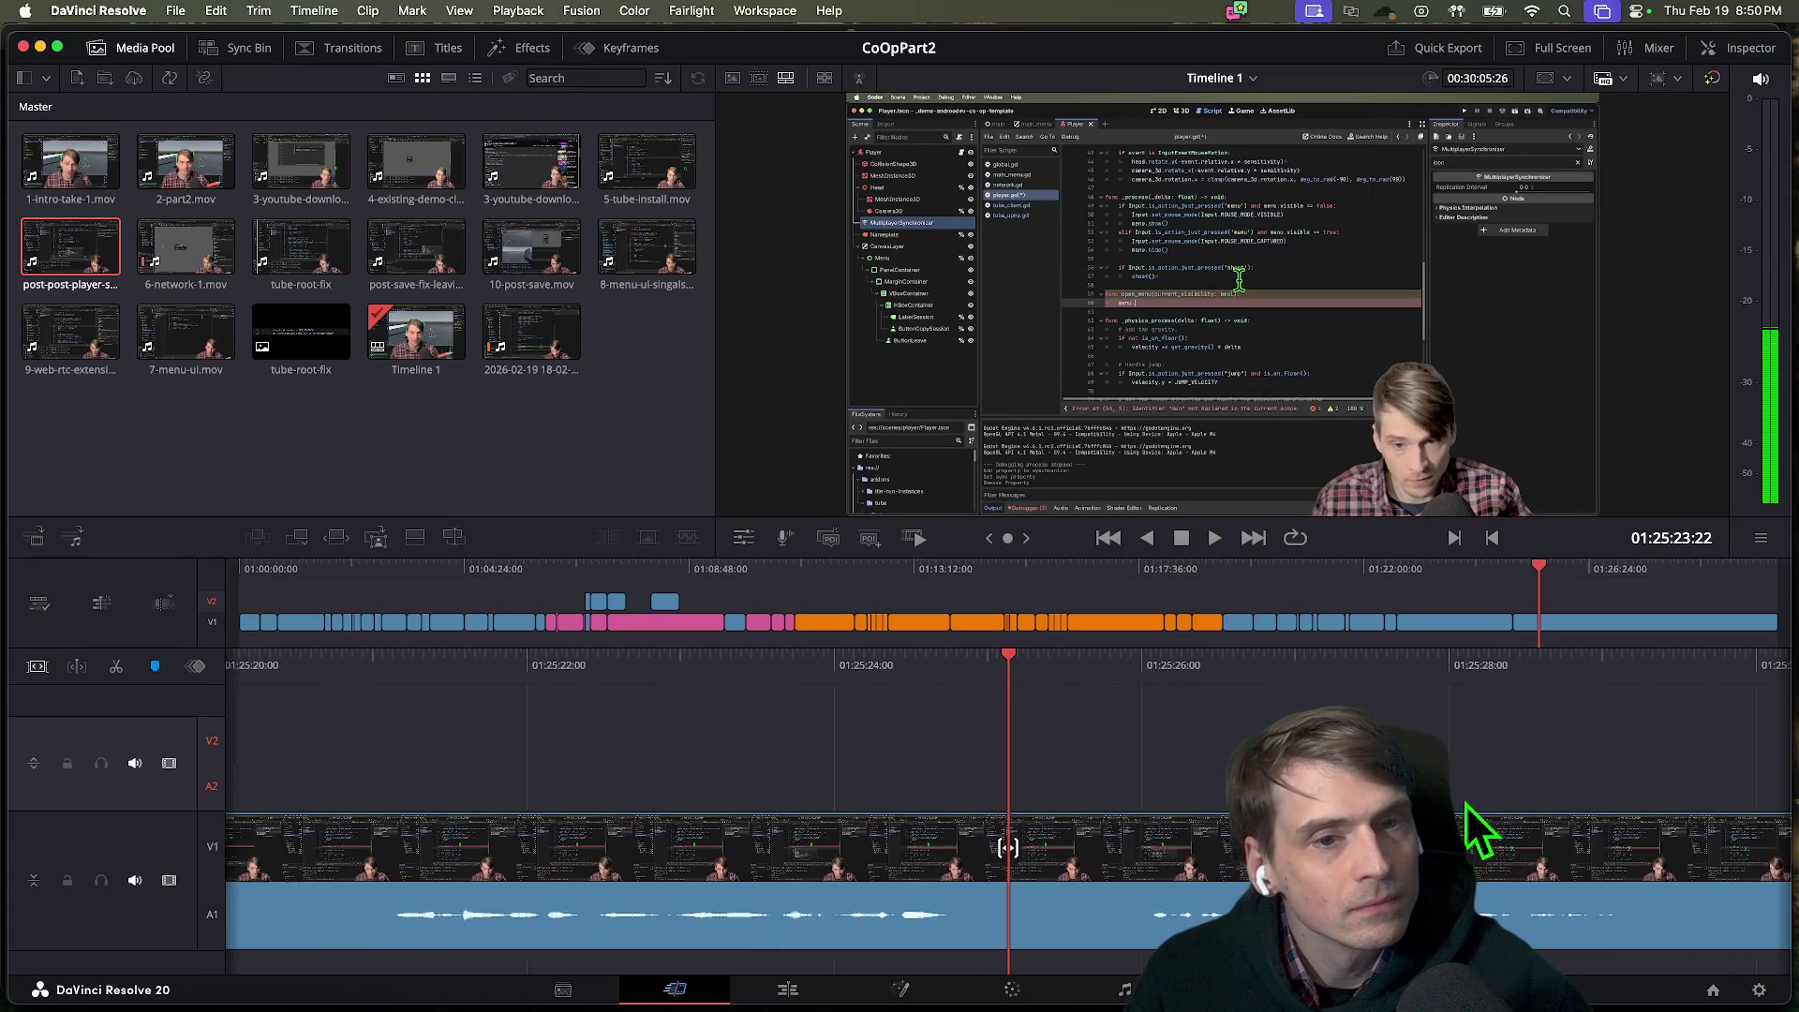
key(space)
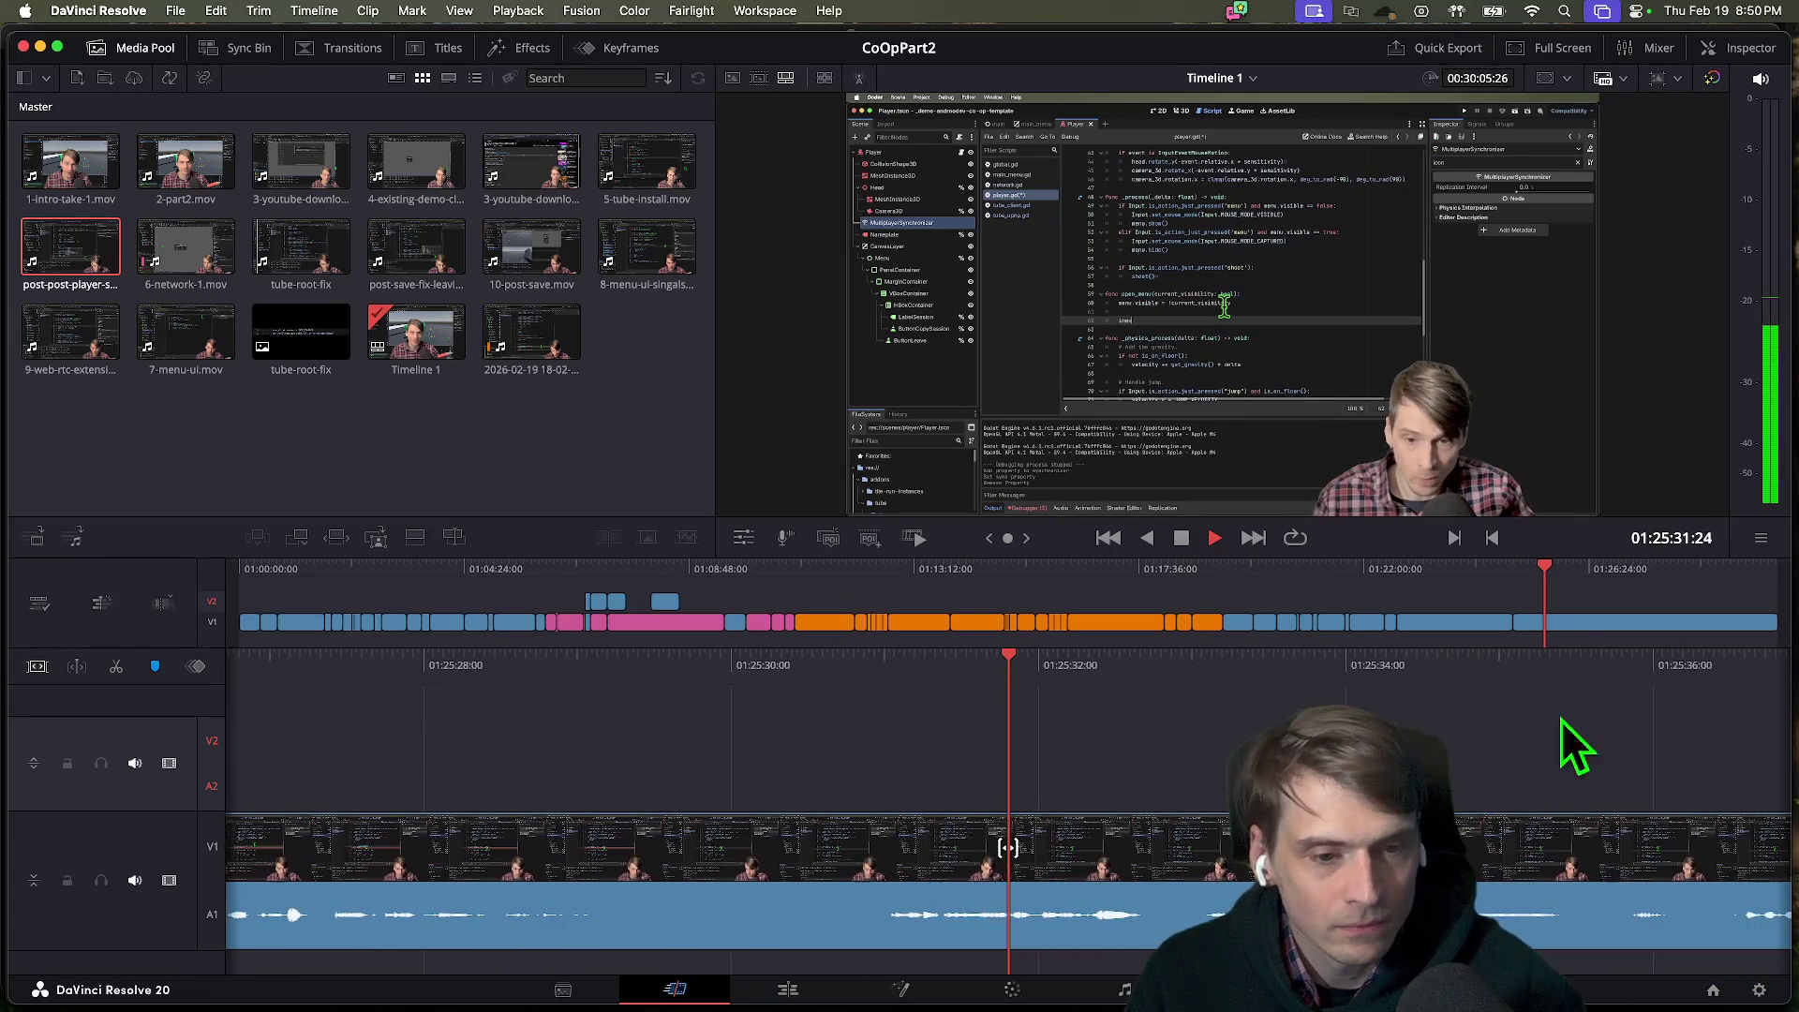
scroll(1473, 784, right, 12)
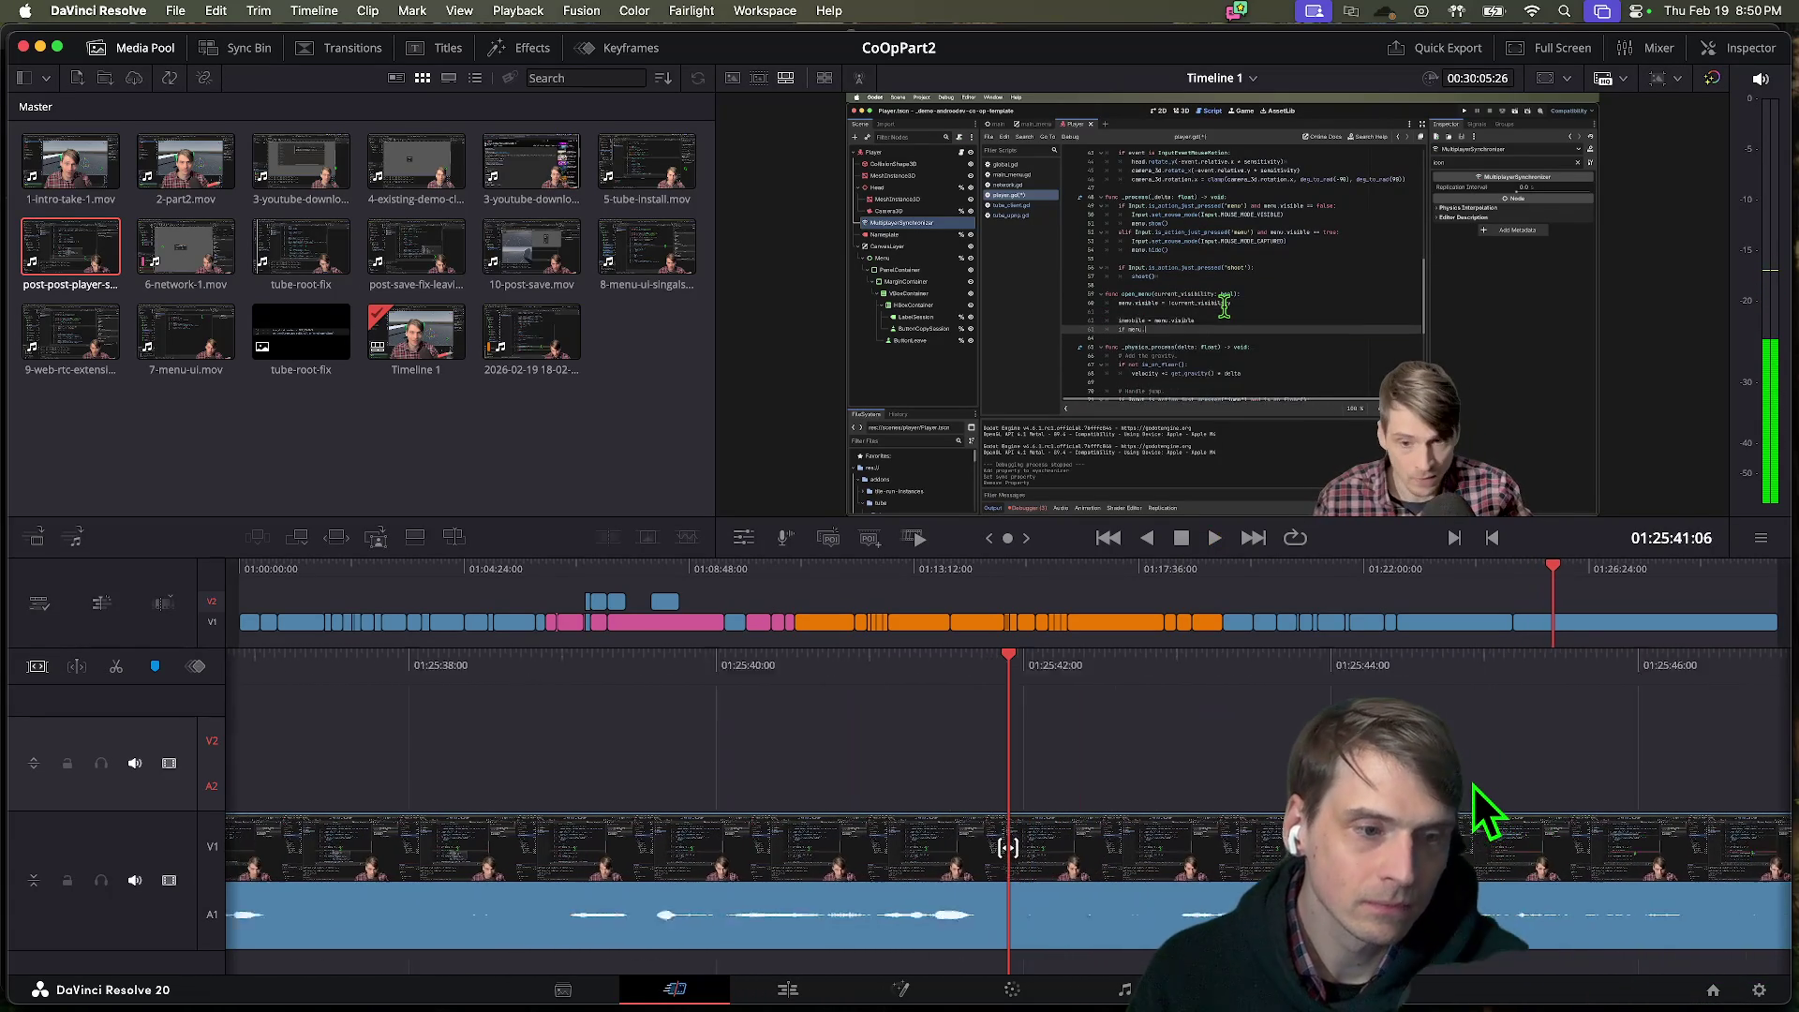
key(space)
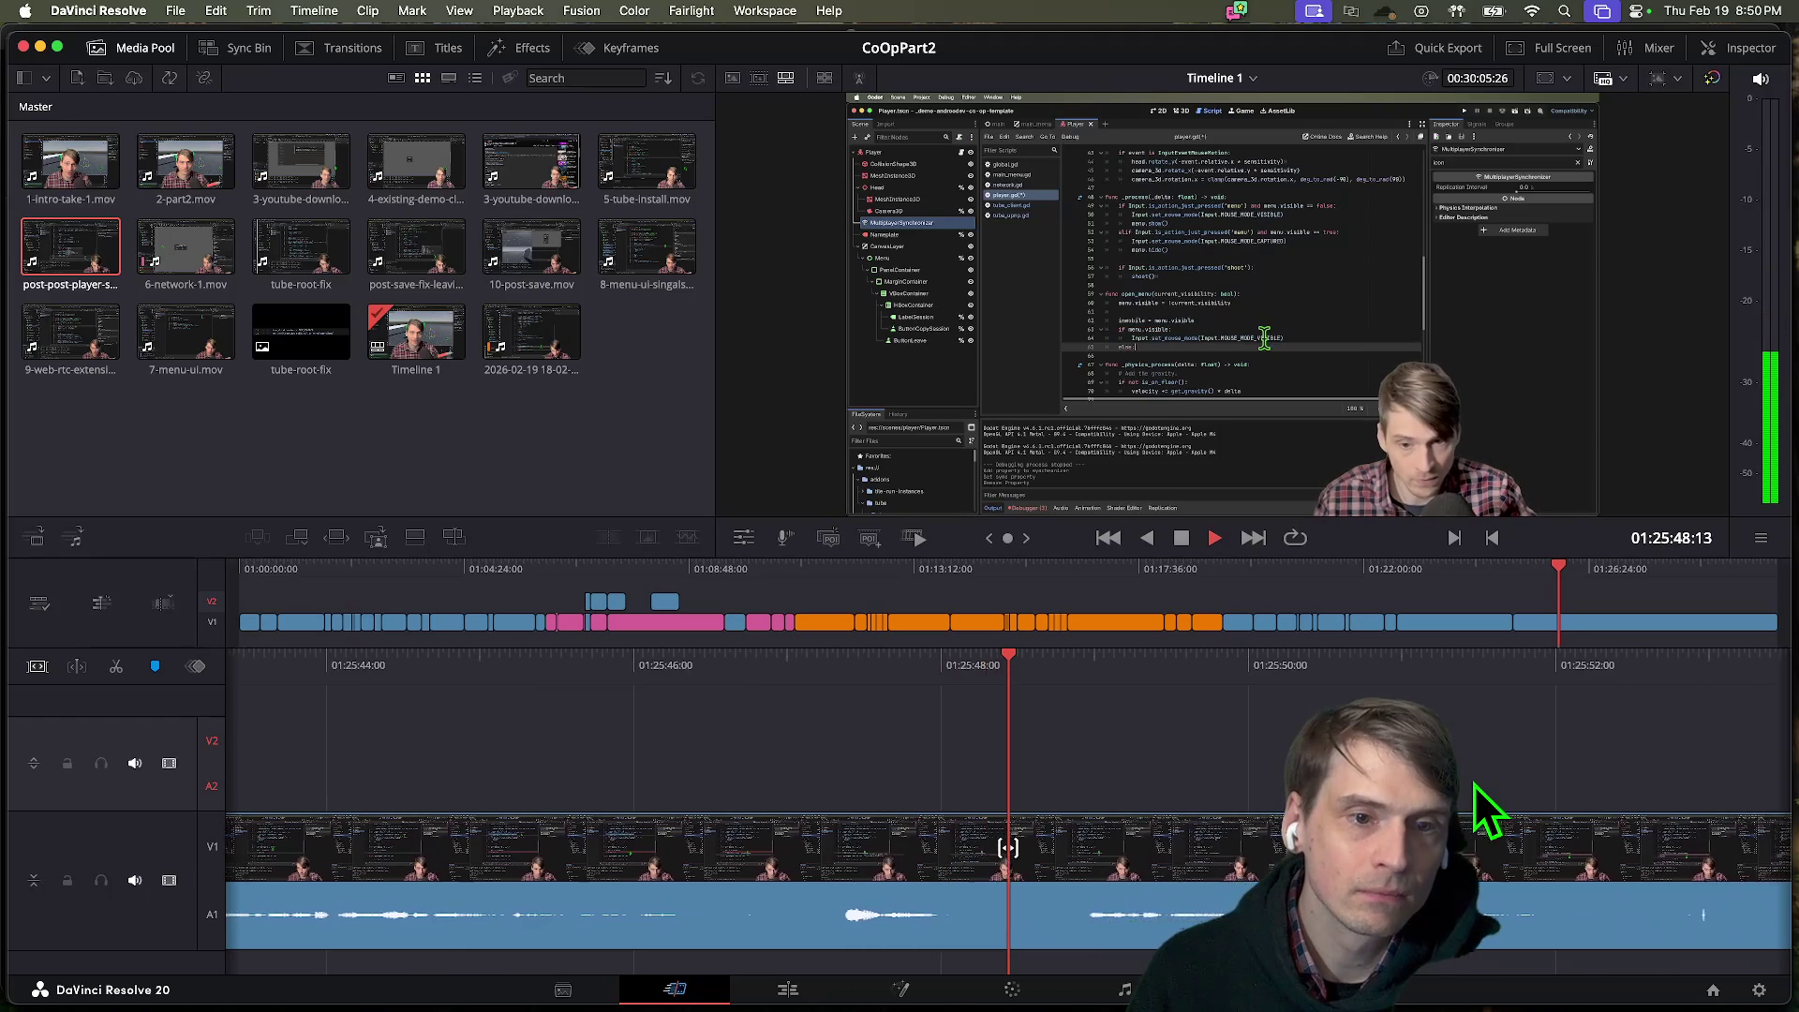
scroll(1475, 784, right, 5)
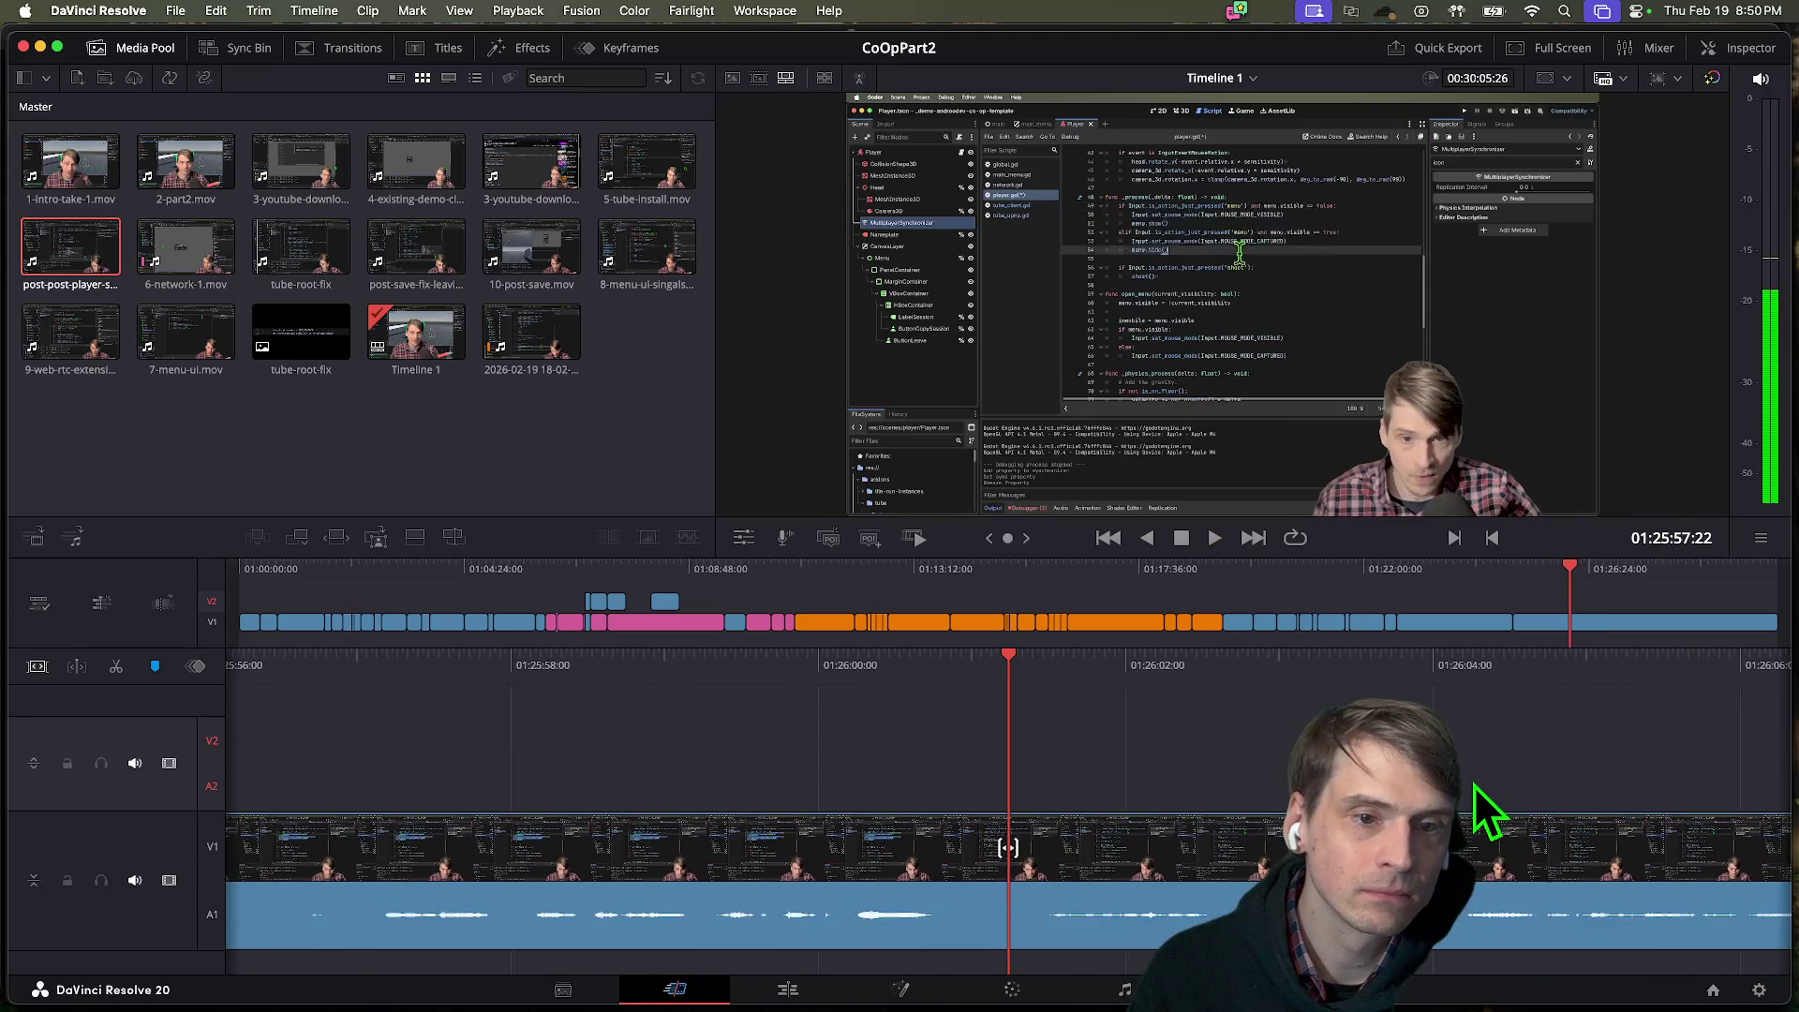
scroll(1475, 785, right, 5)
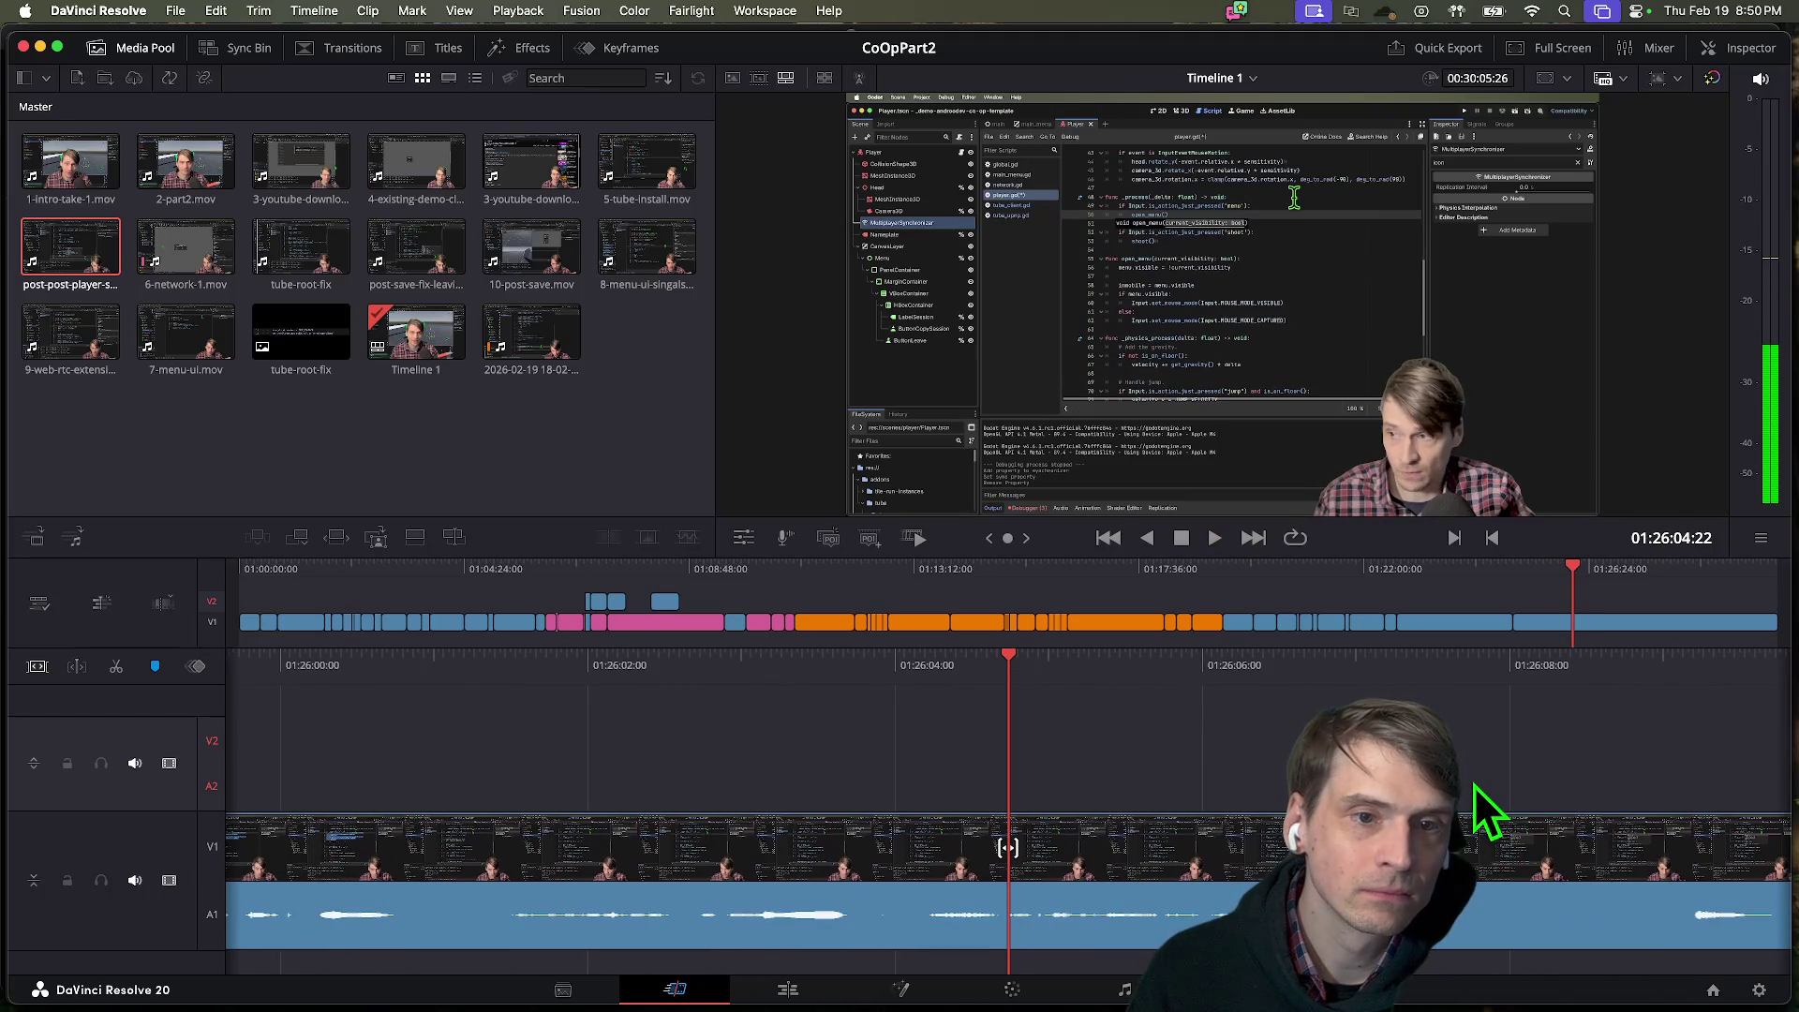
scroll(1475, 785, right, 8)
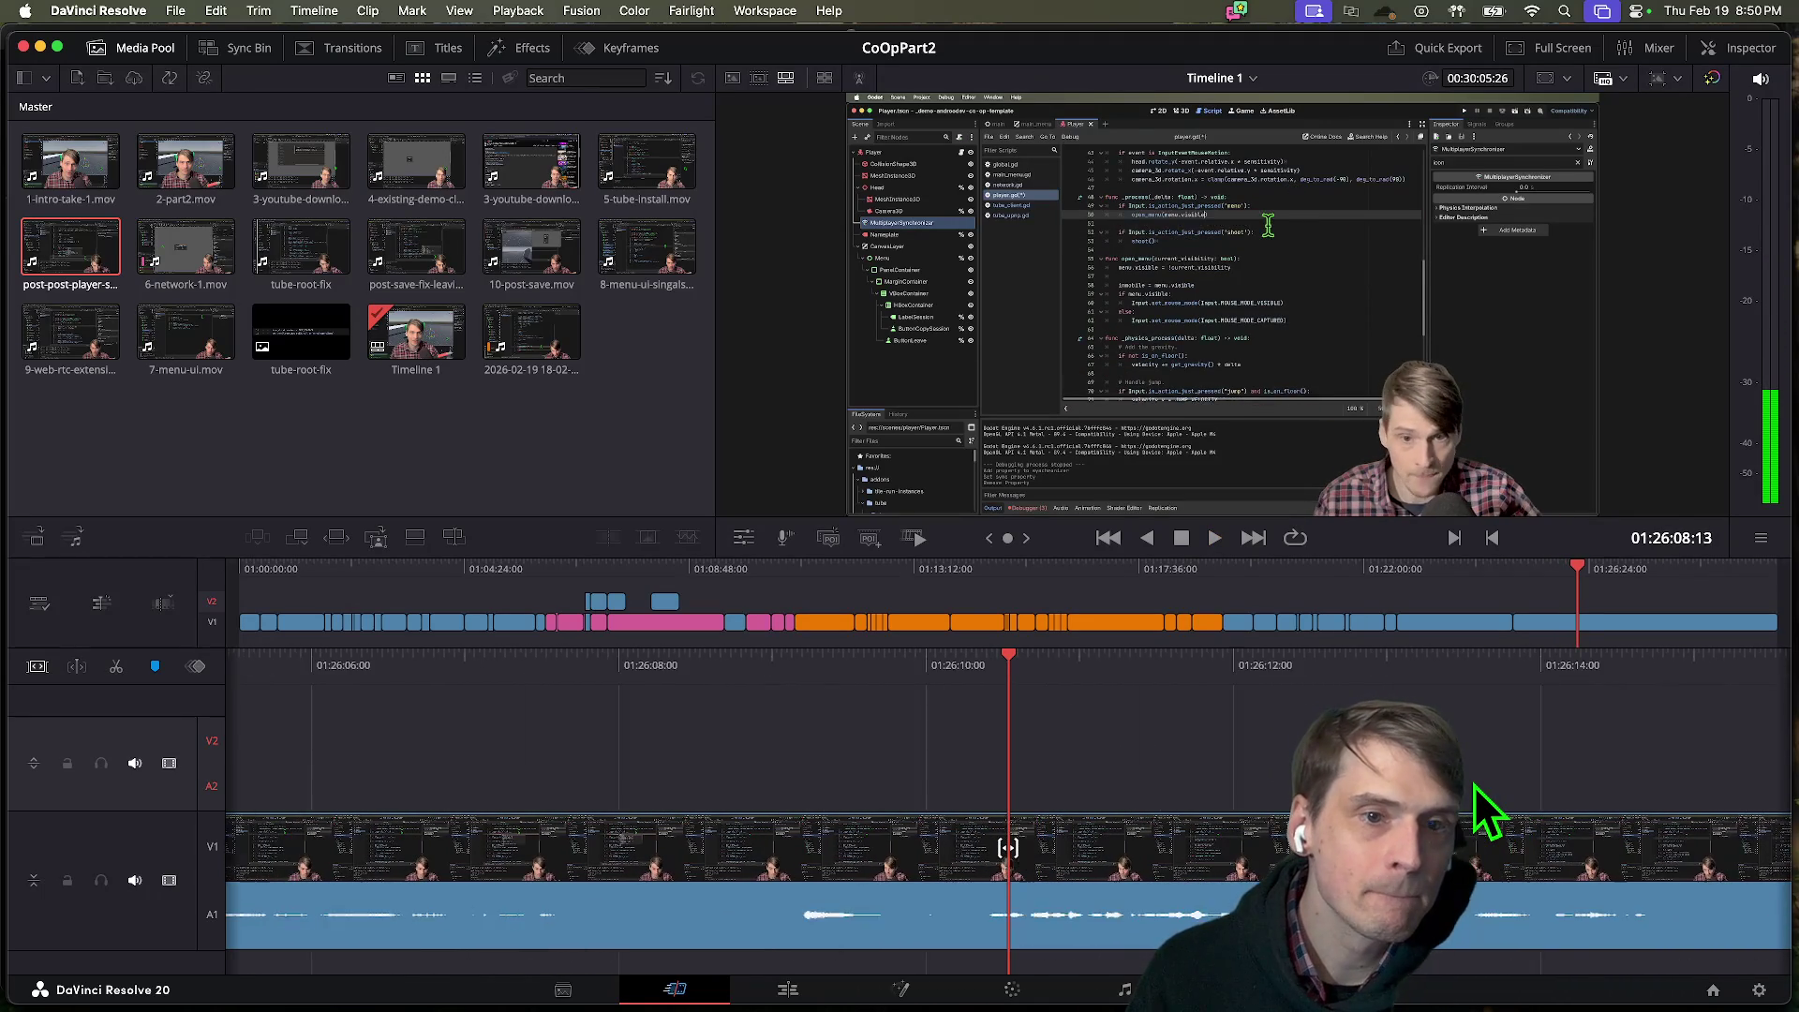
scroll(1475, 786, right, 8)
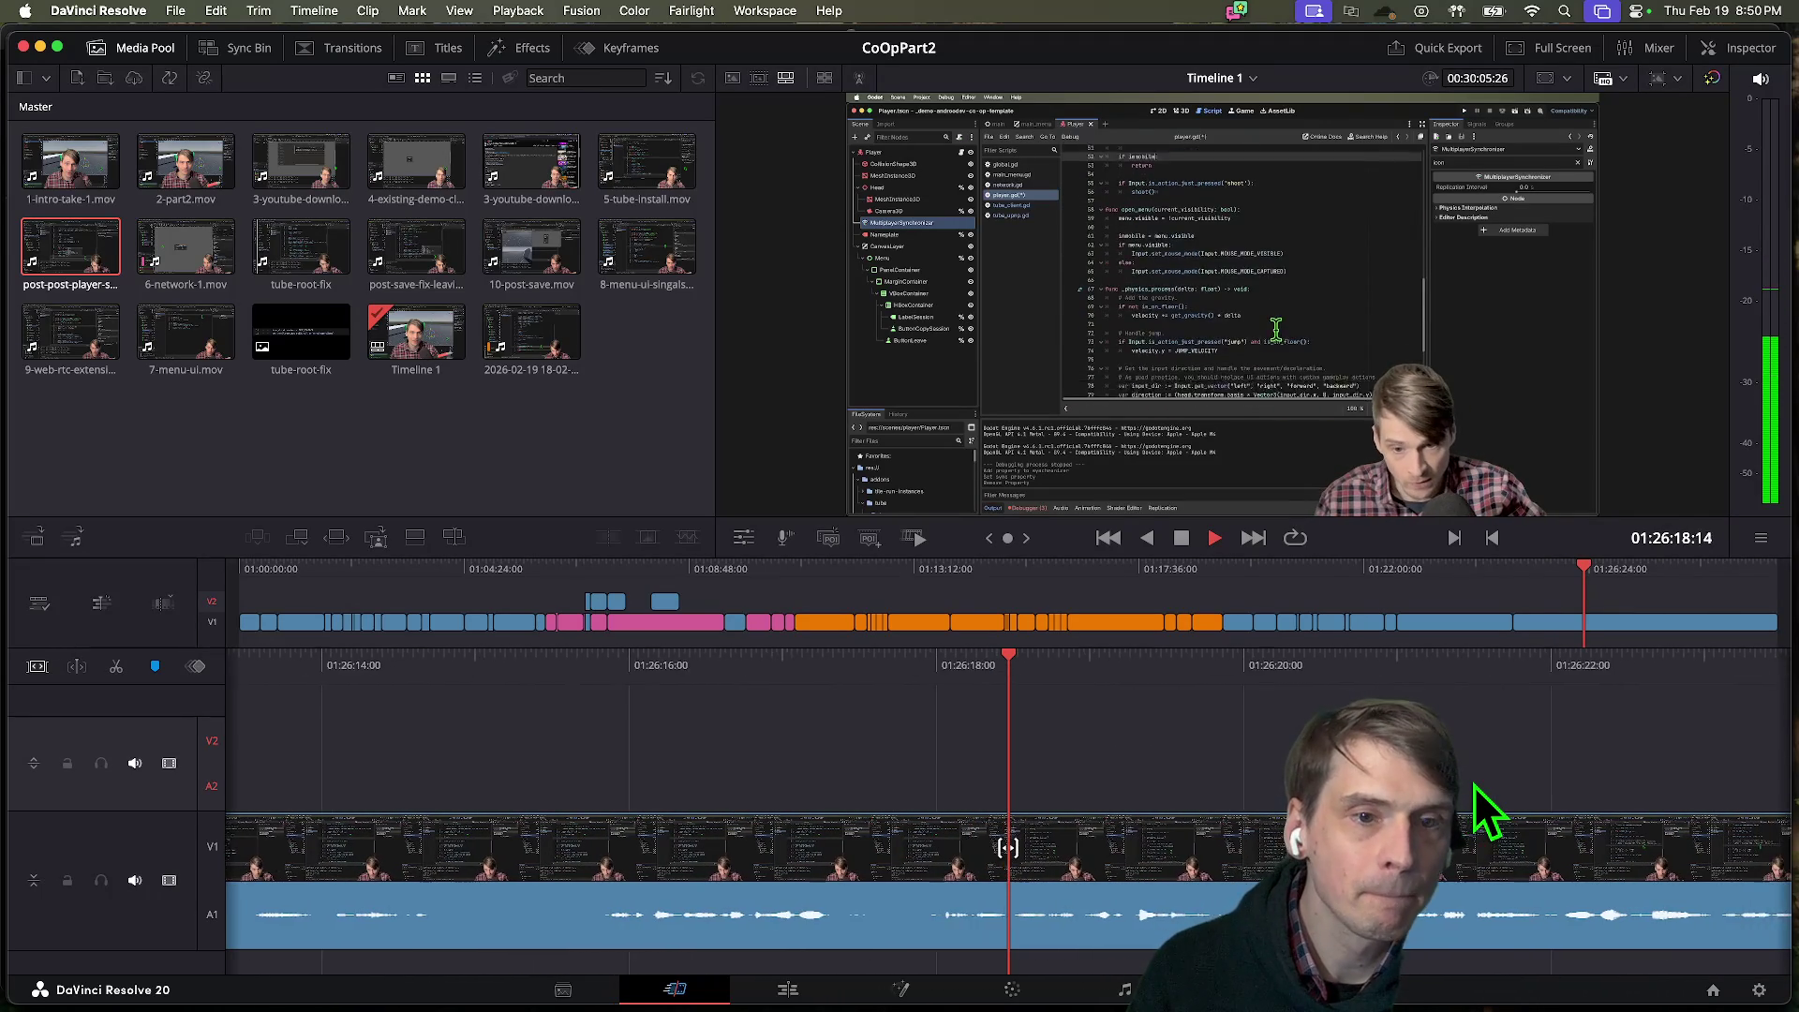
key(space)
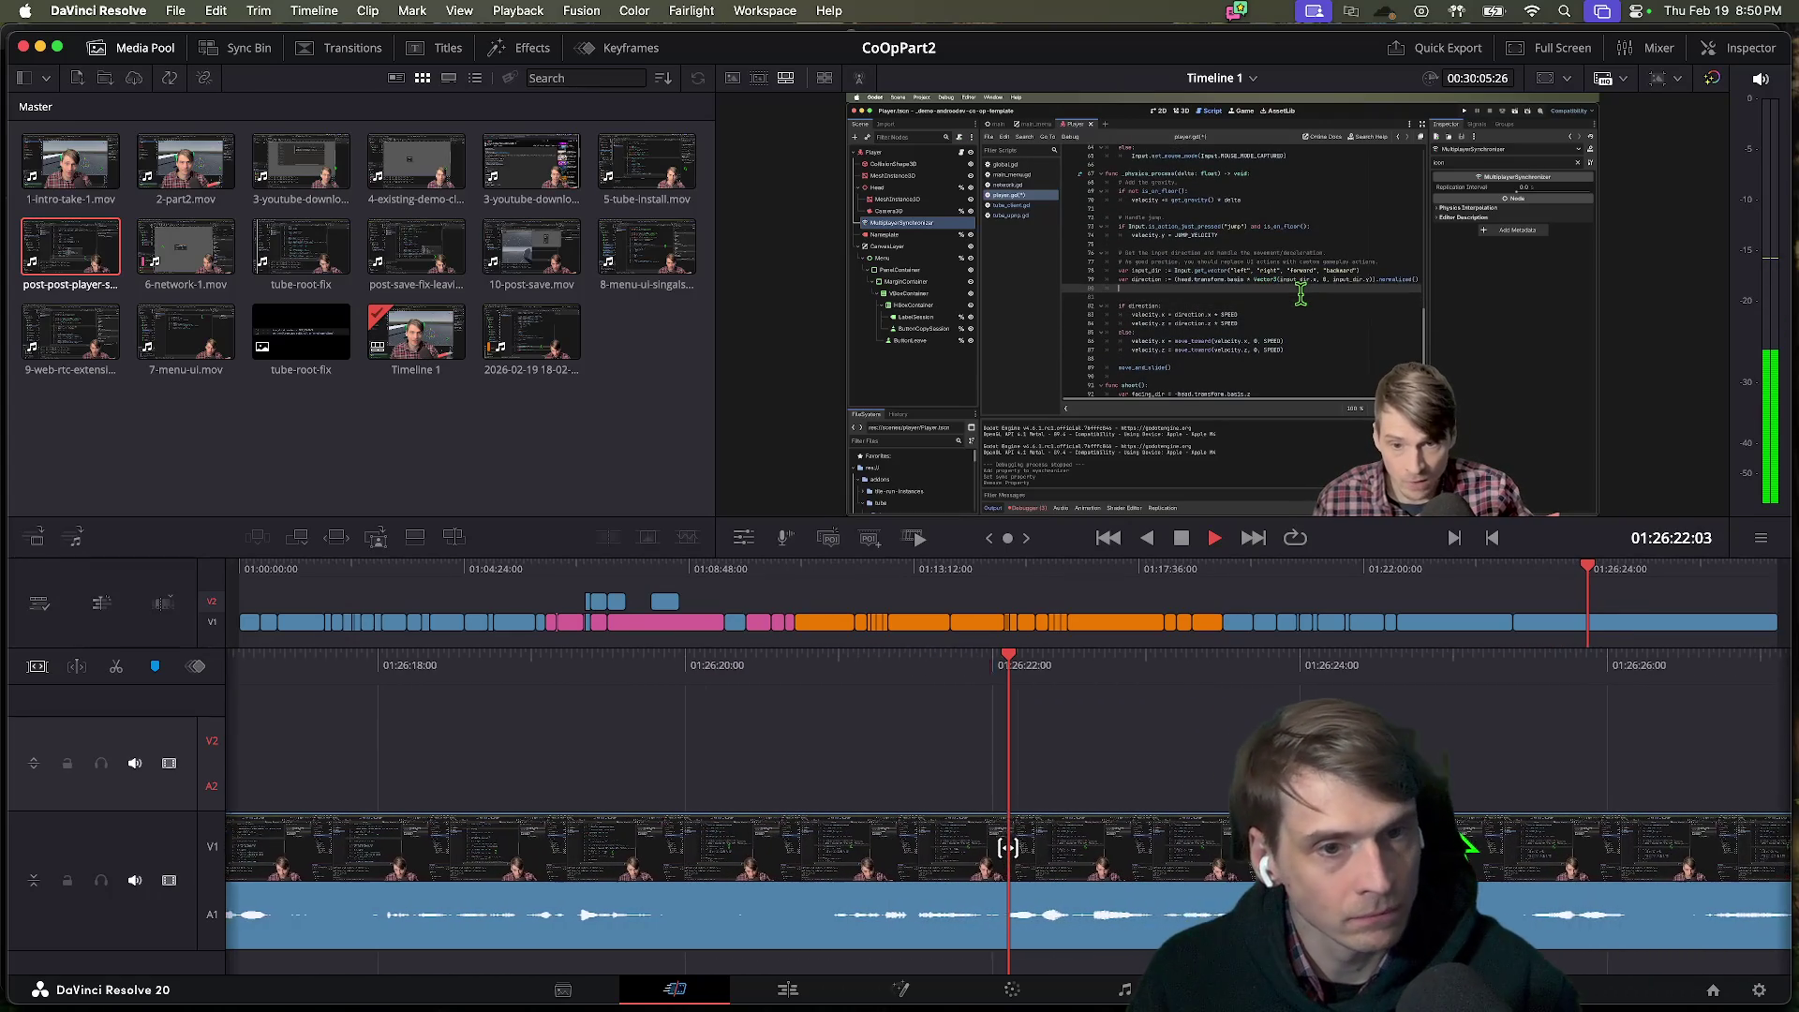
scroll(1471, 834, right, 10)
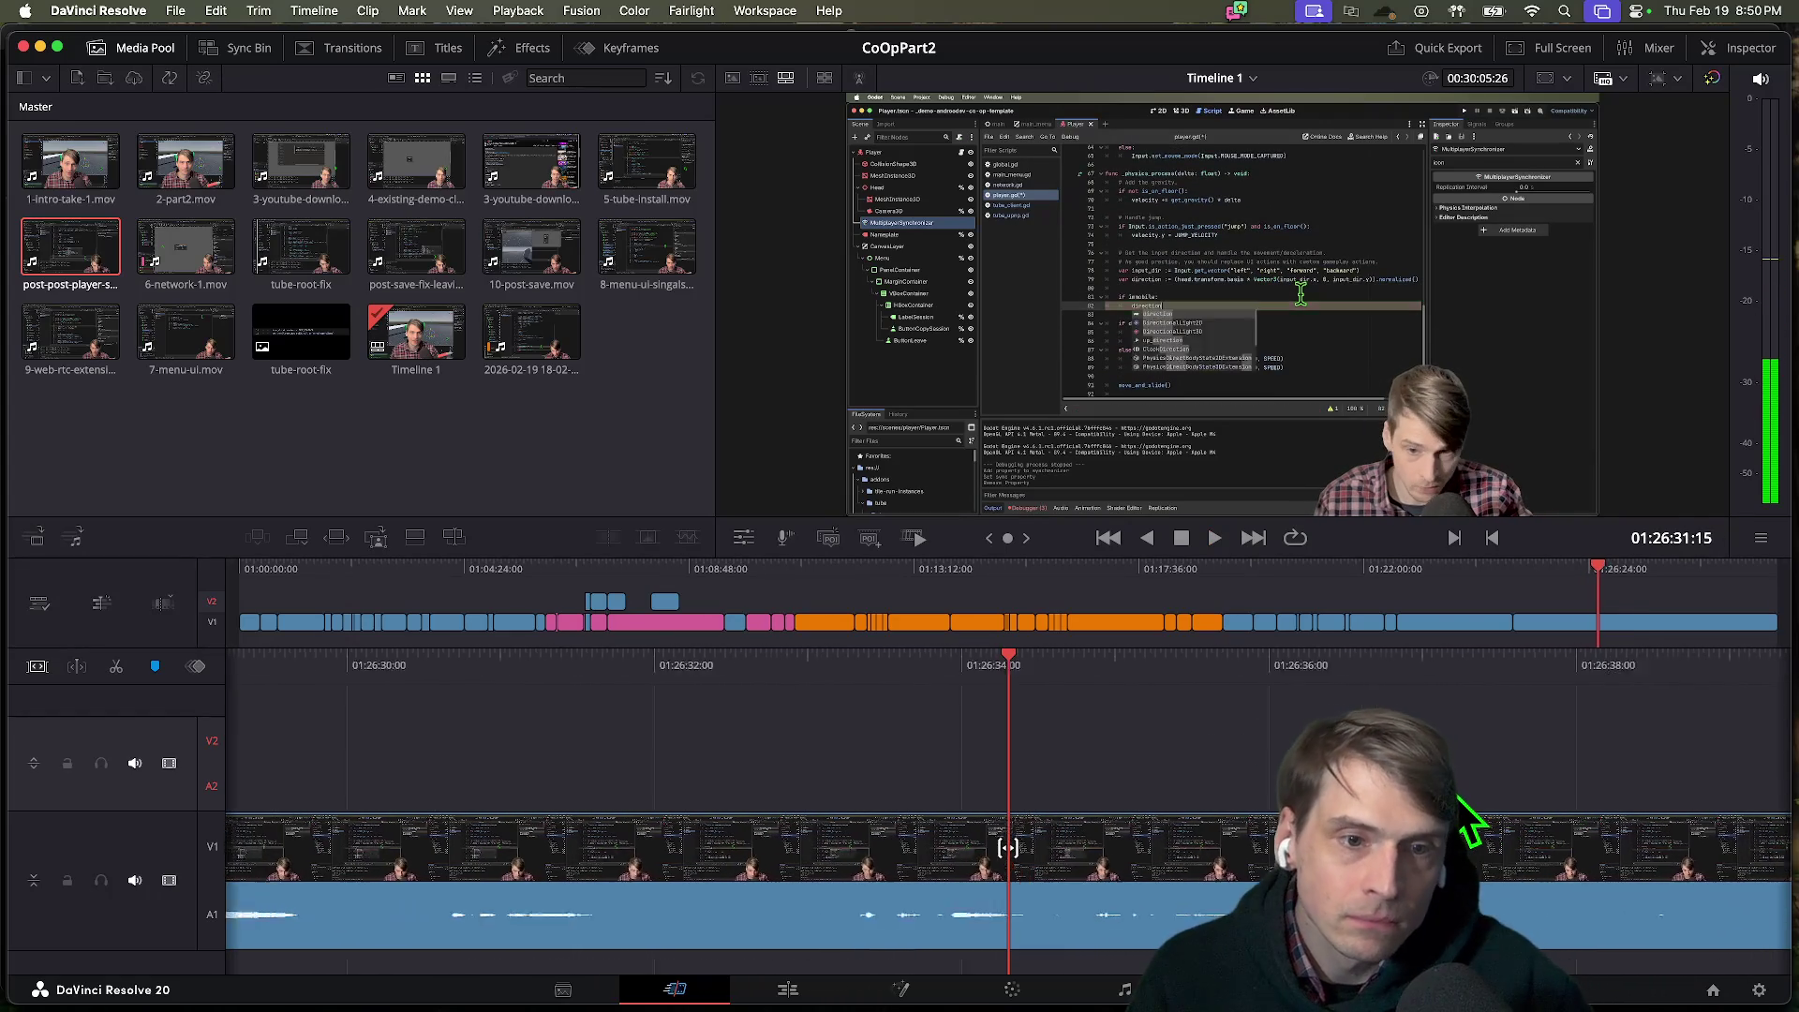
scroll(1471, 825, right, 15)
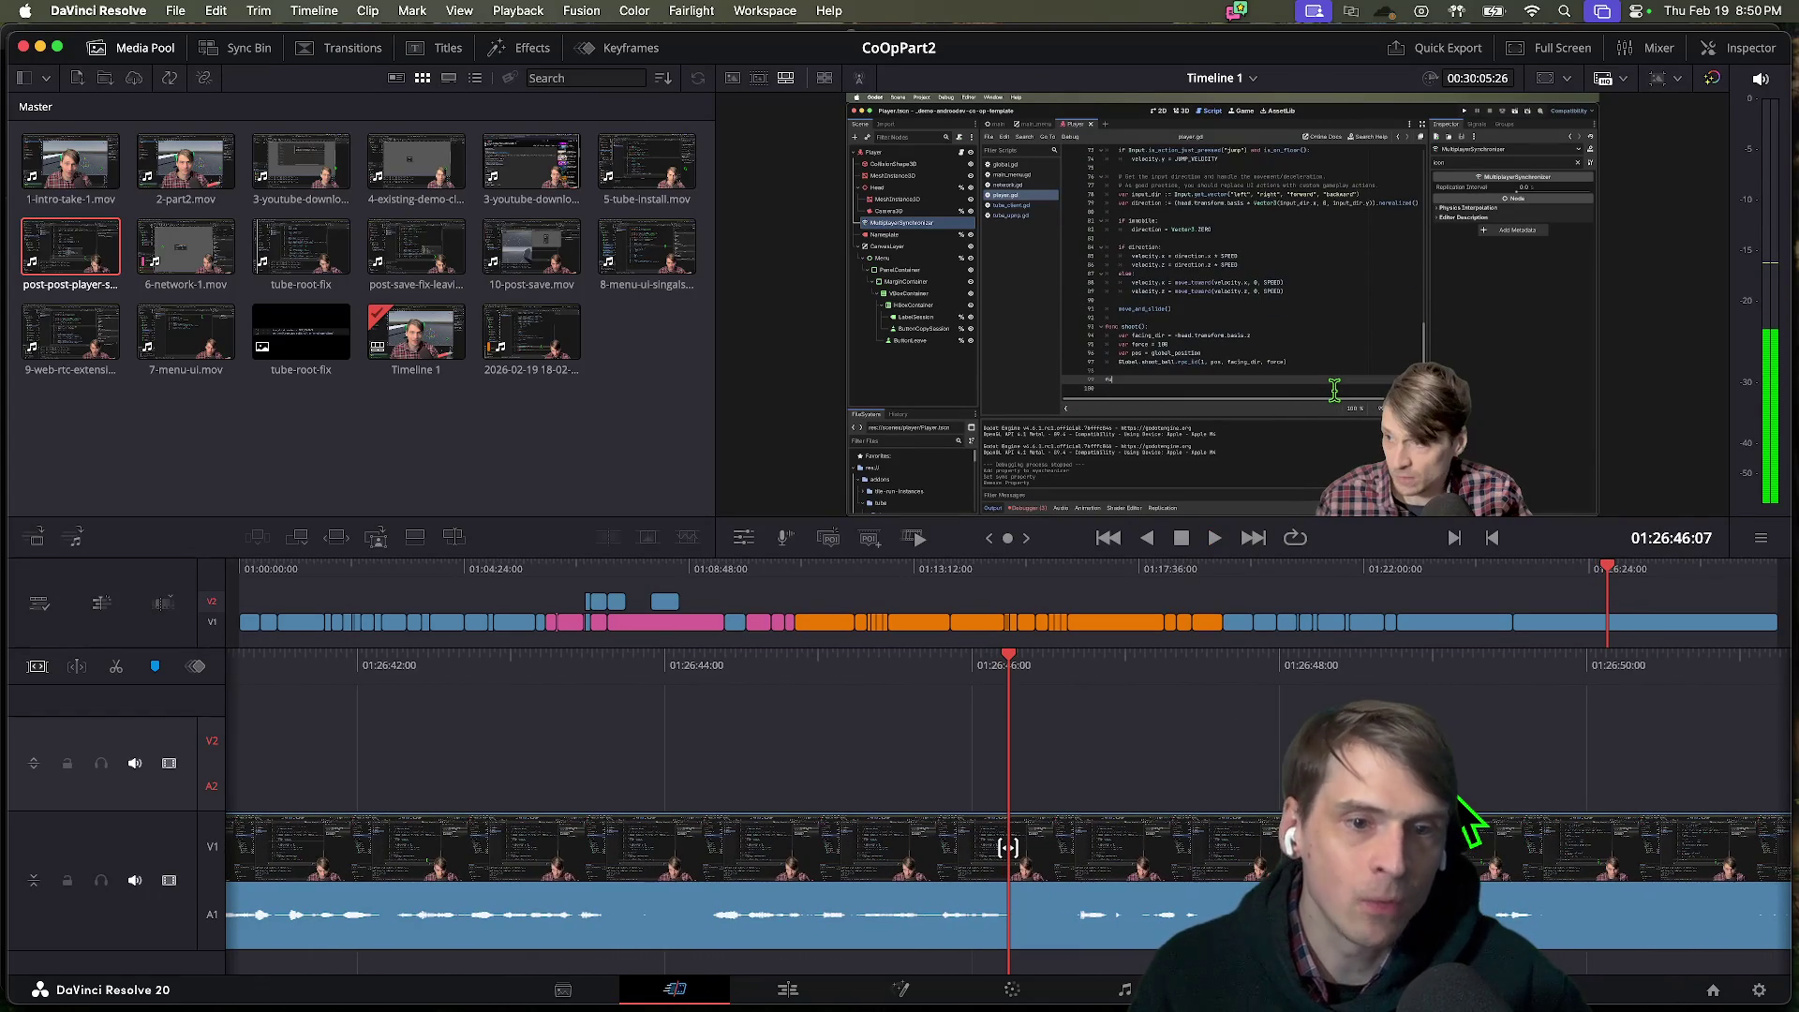
key(space)
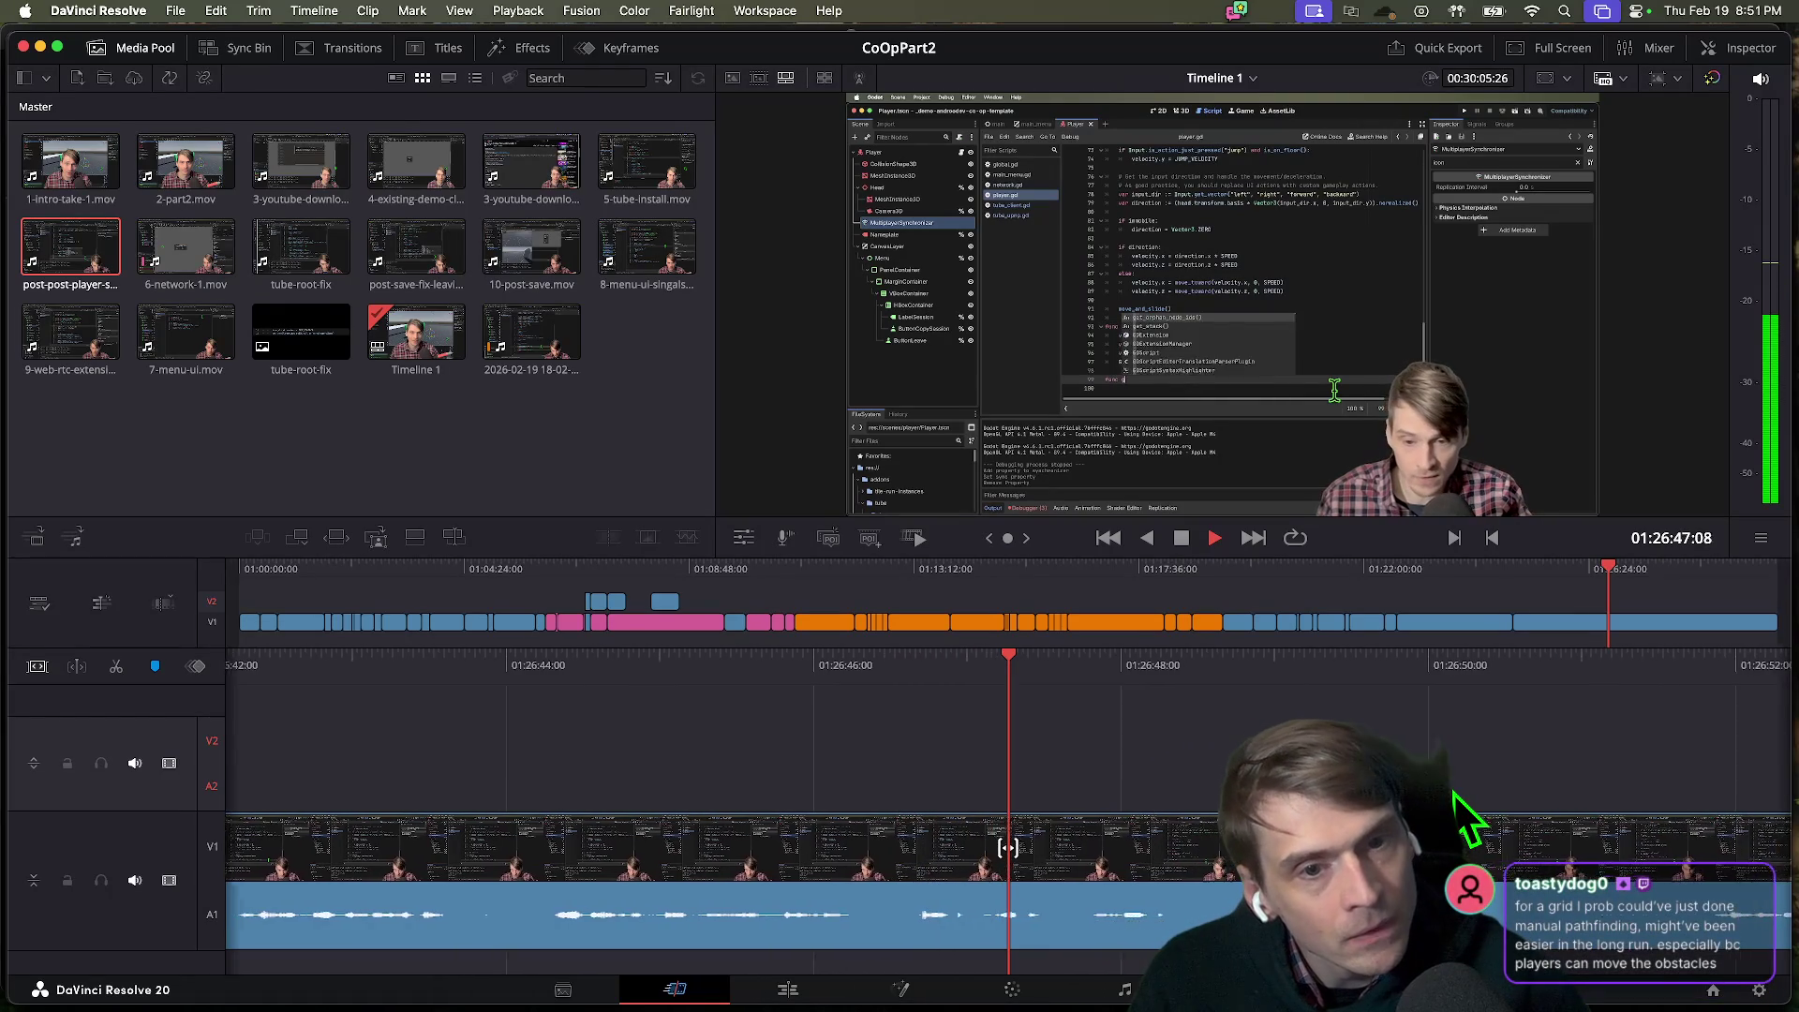
scroll(1443, 812, left, 3)
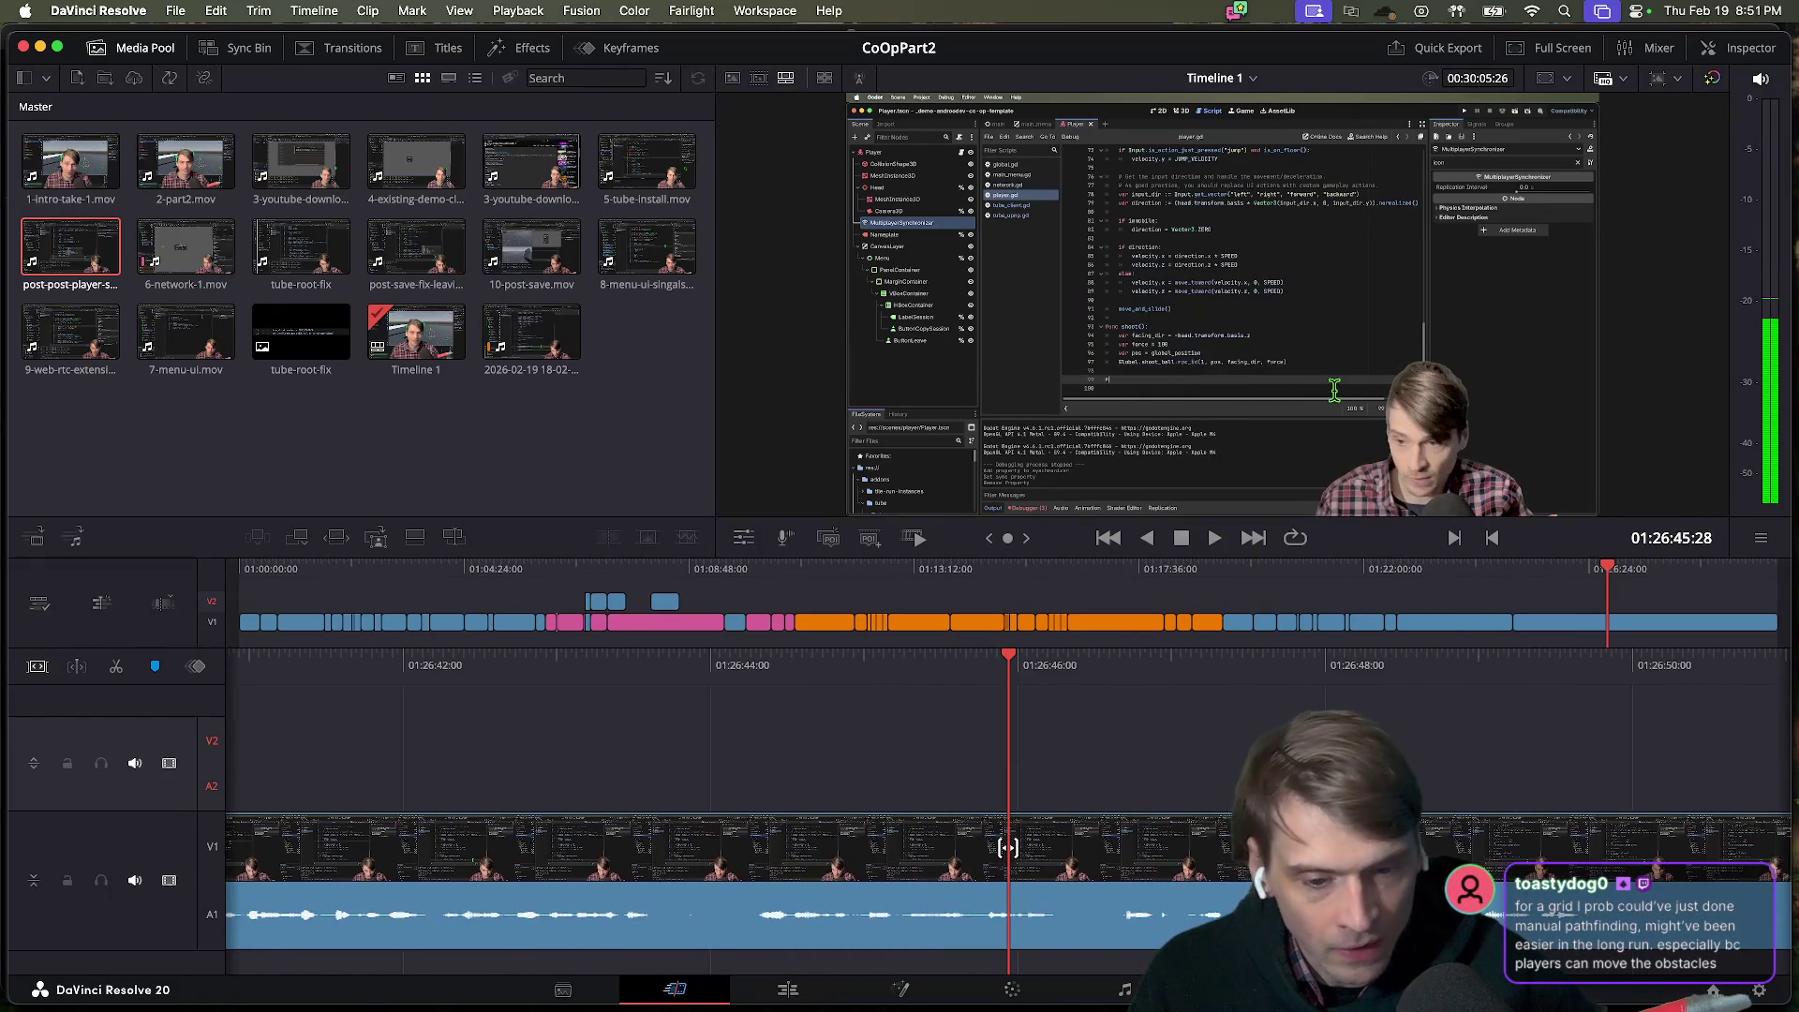
scroll(1007, 847, left, 3)
key(space)
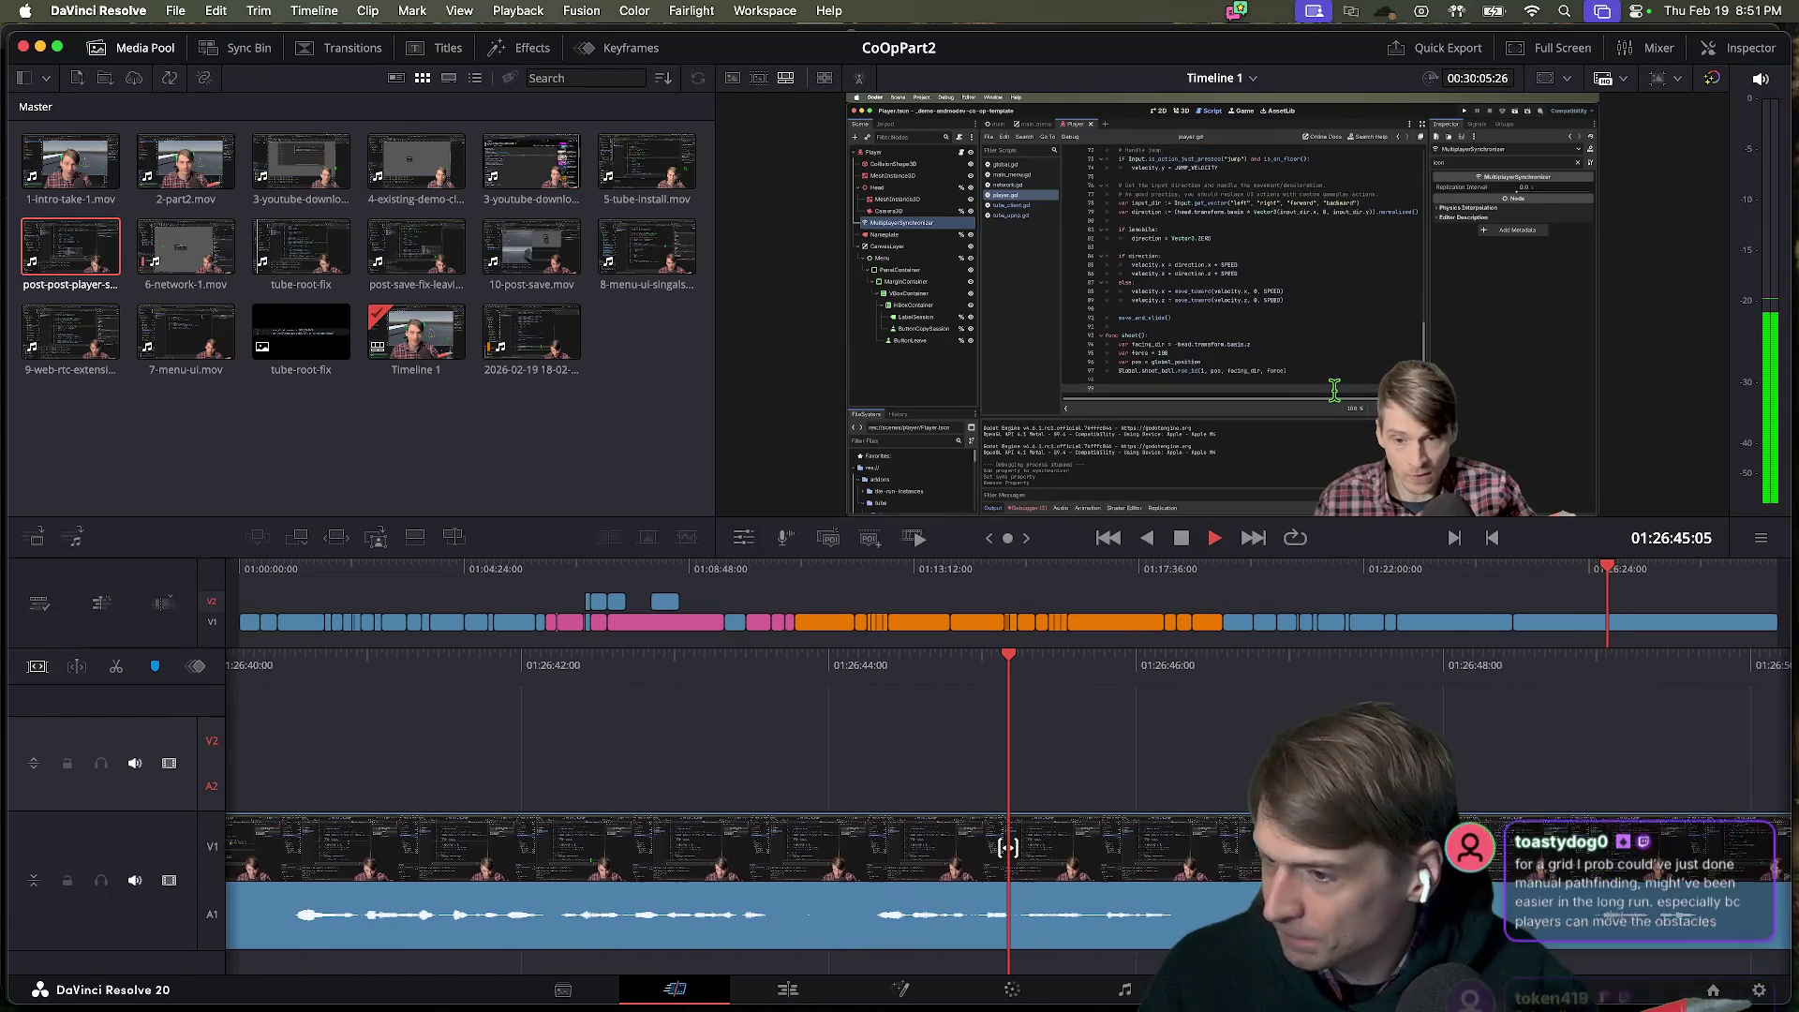
key(space)
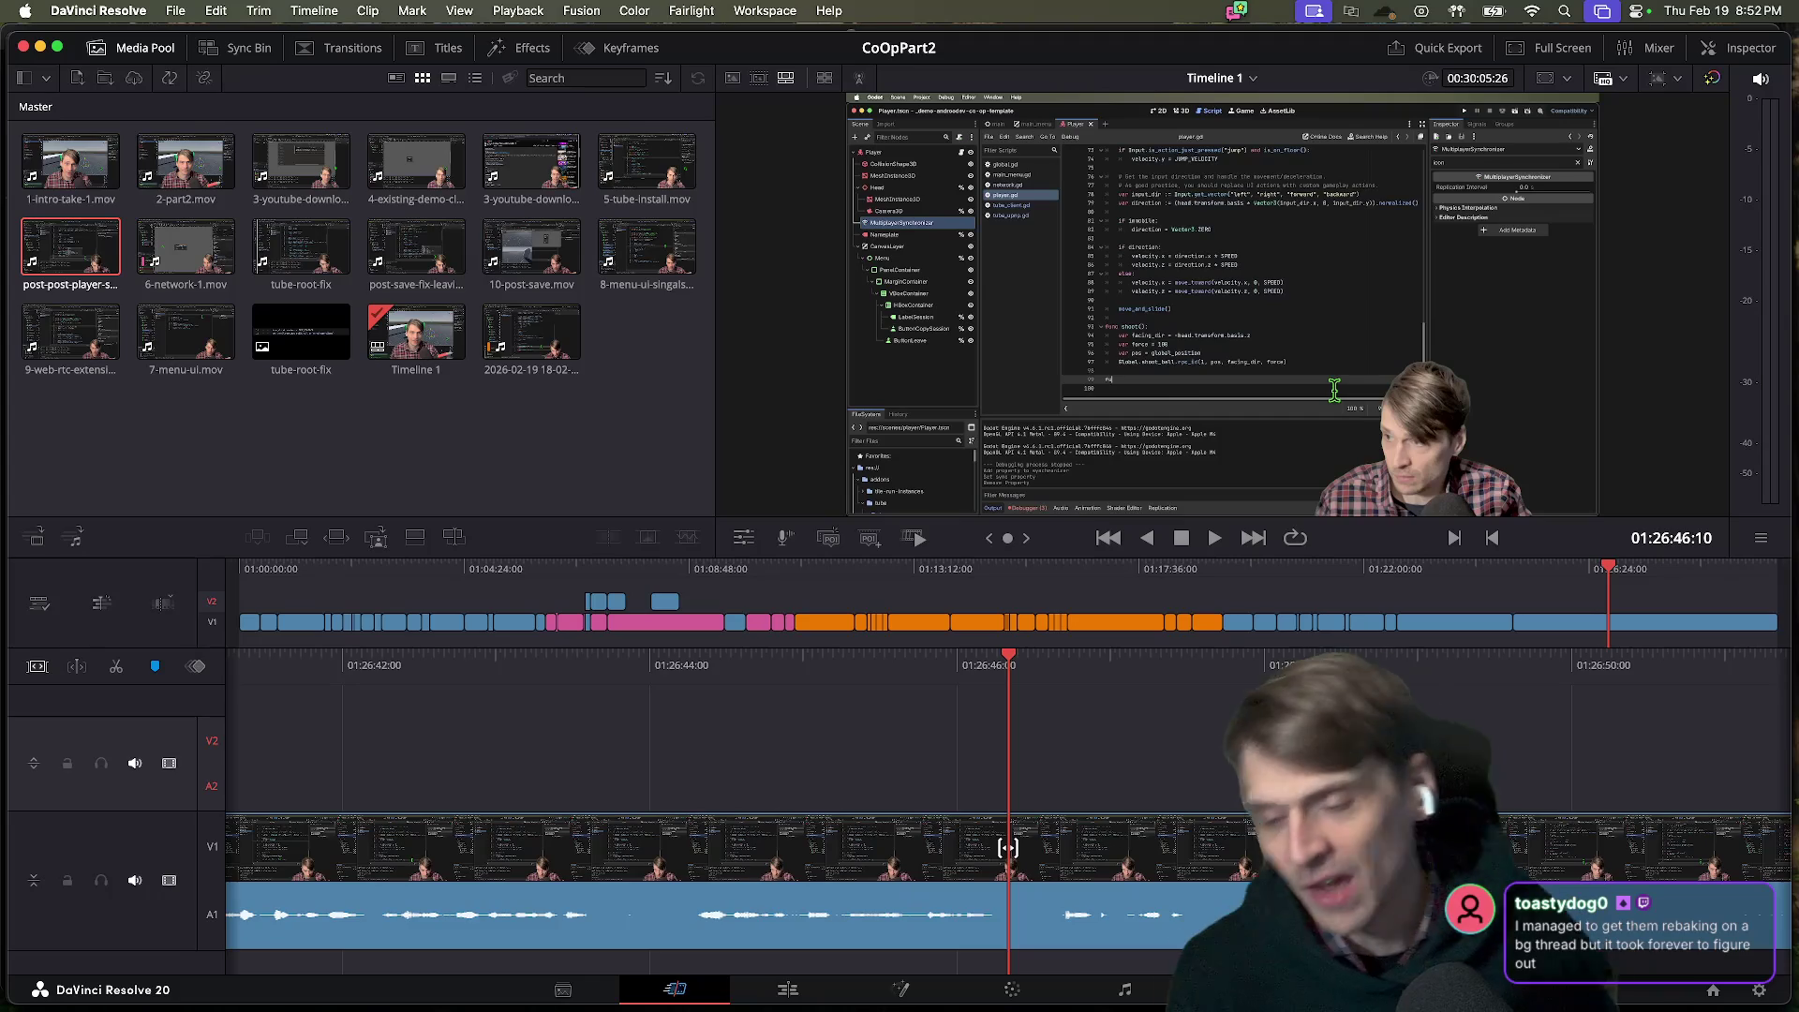
Scrub the footage with Space, J, K and L and blade the clip at 01:26:43:28.
key(space)
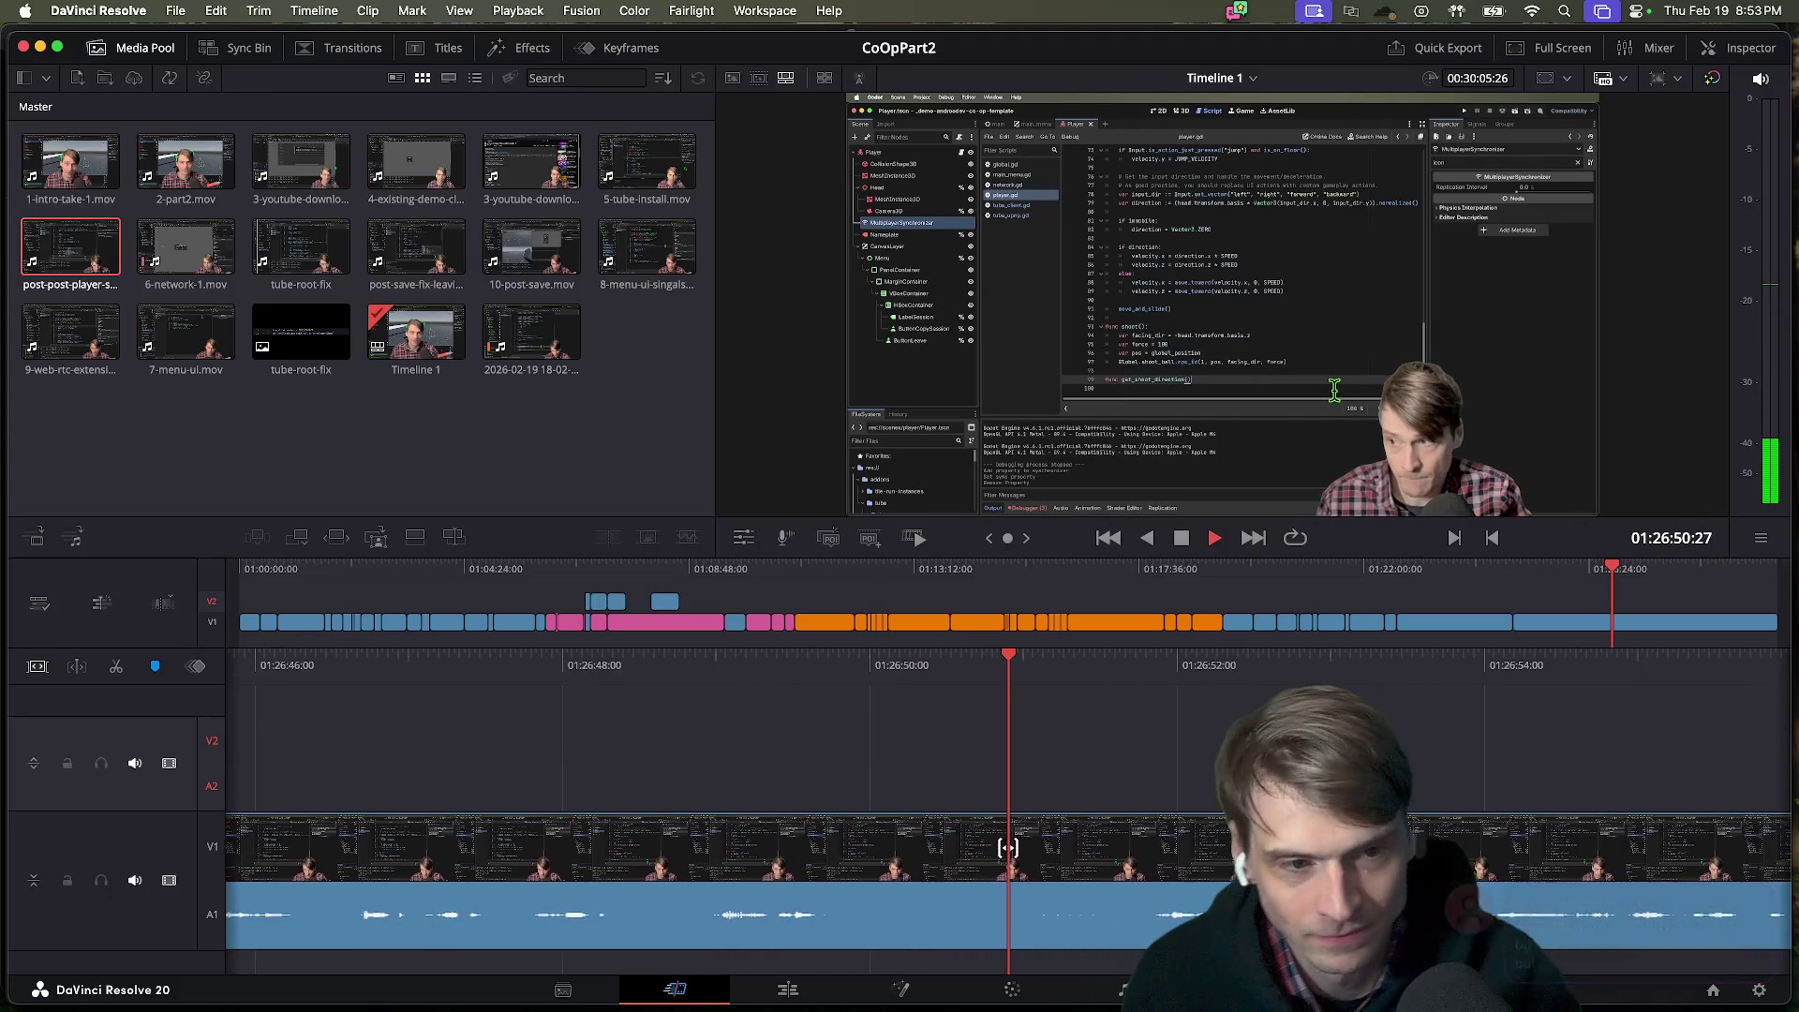
key(space)
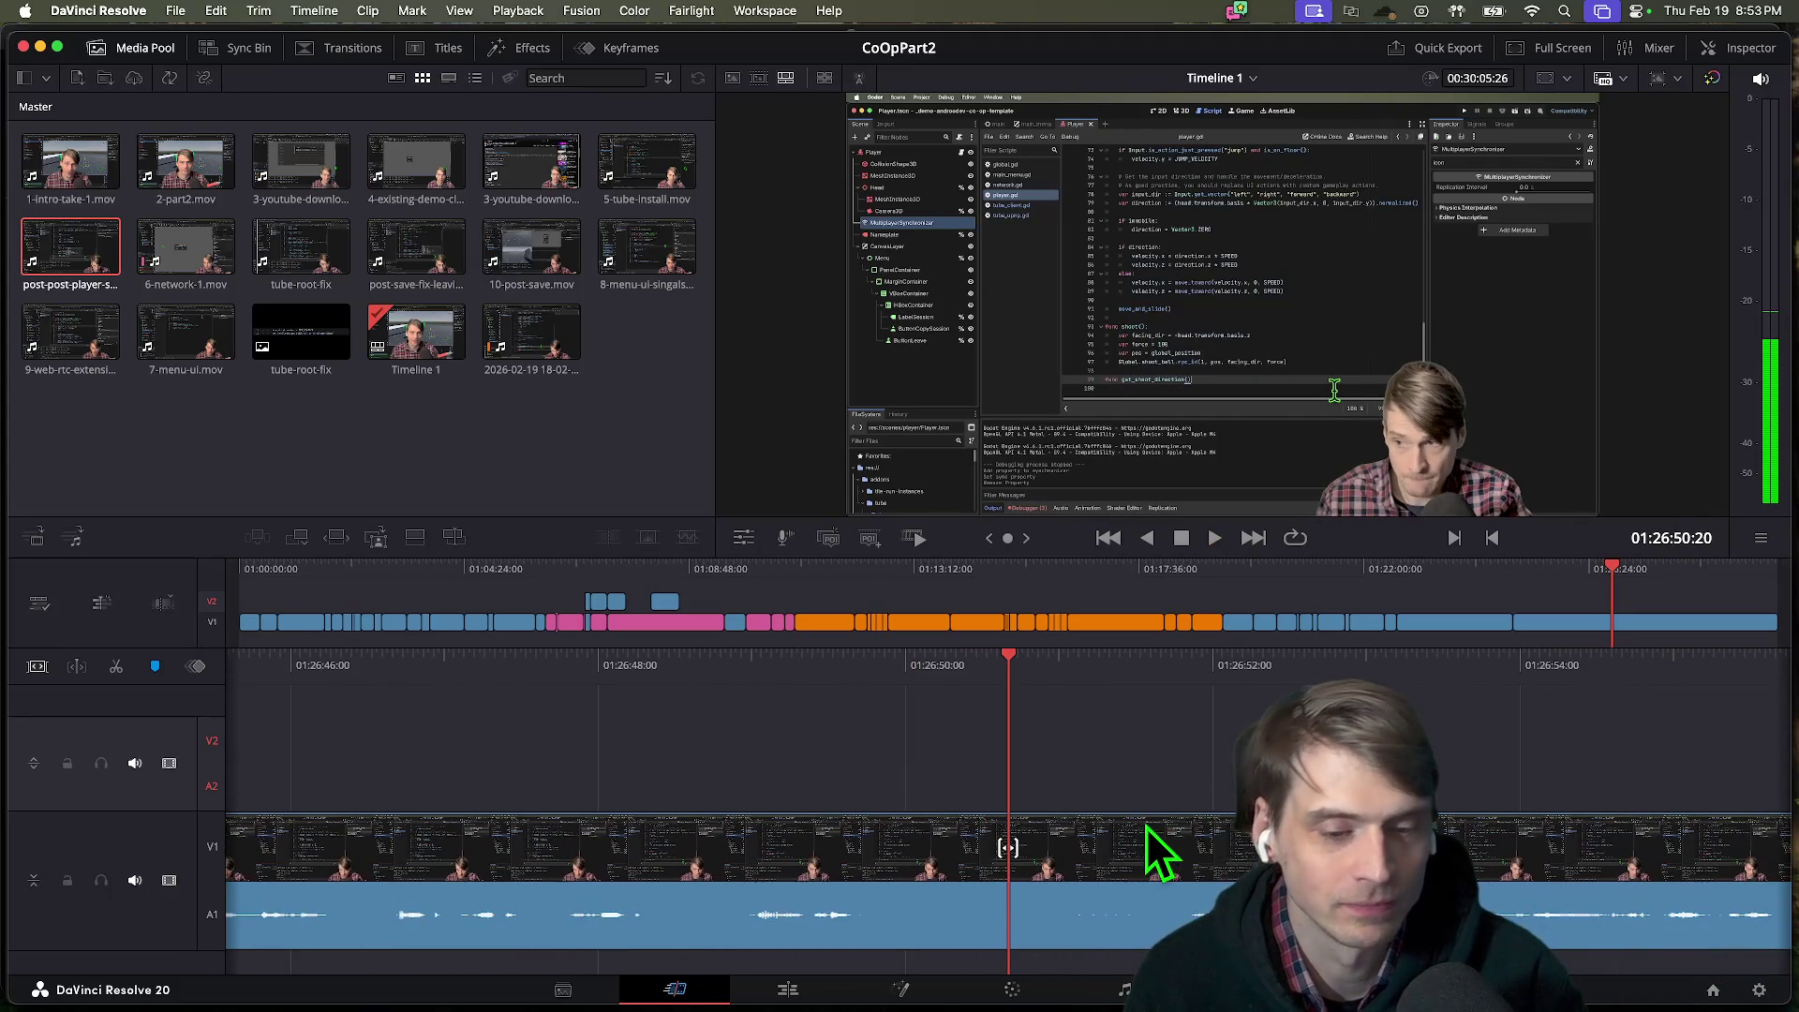
key(space)
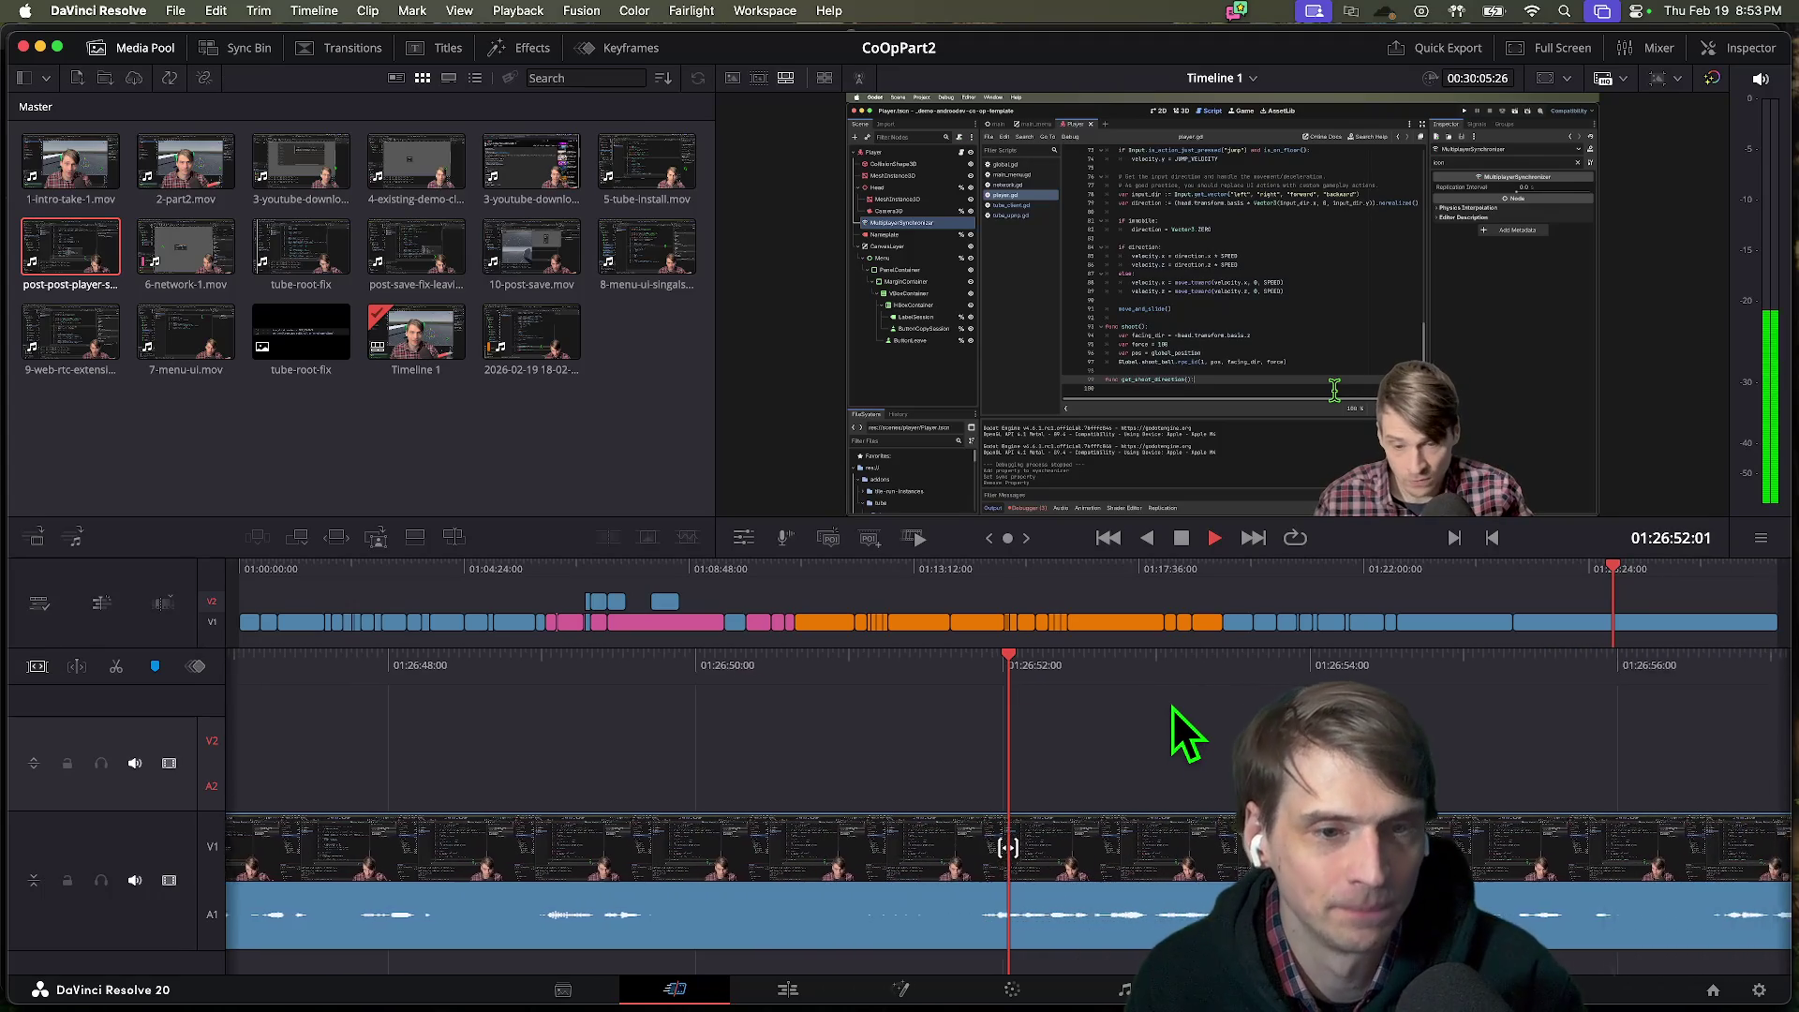
key(j)
key(j)
key(j)
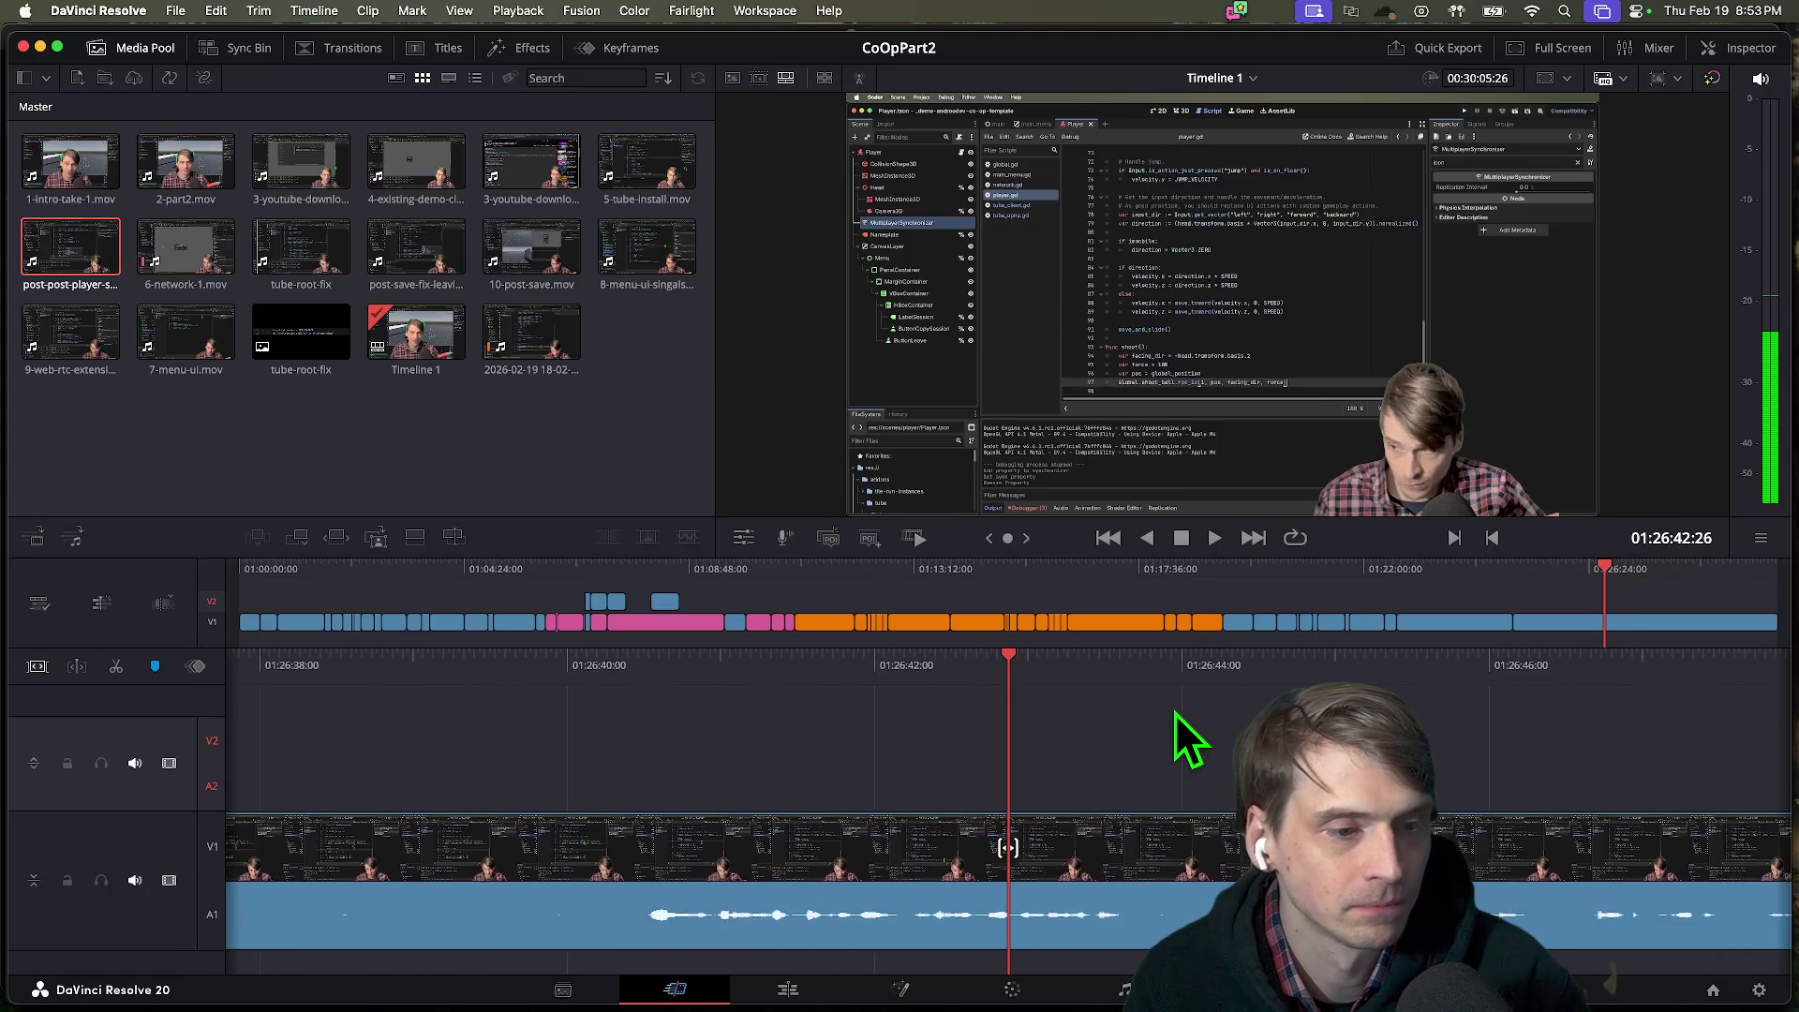
key(l)
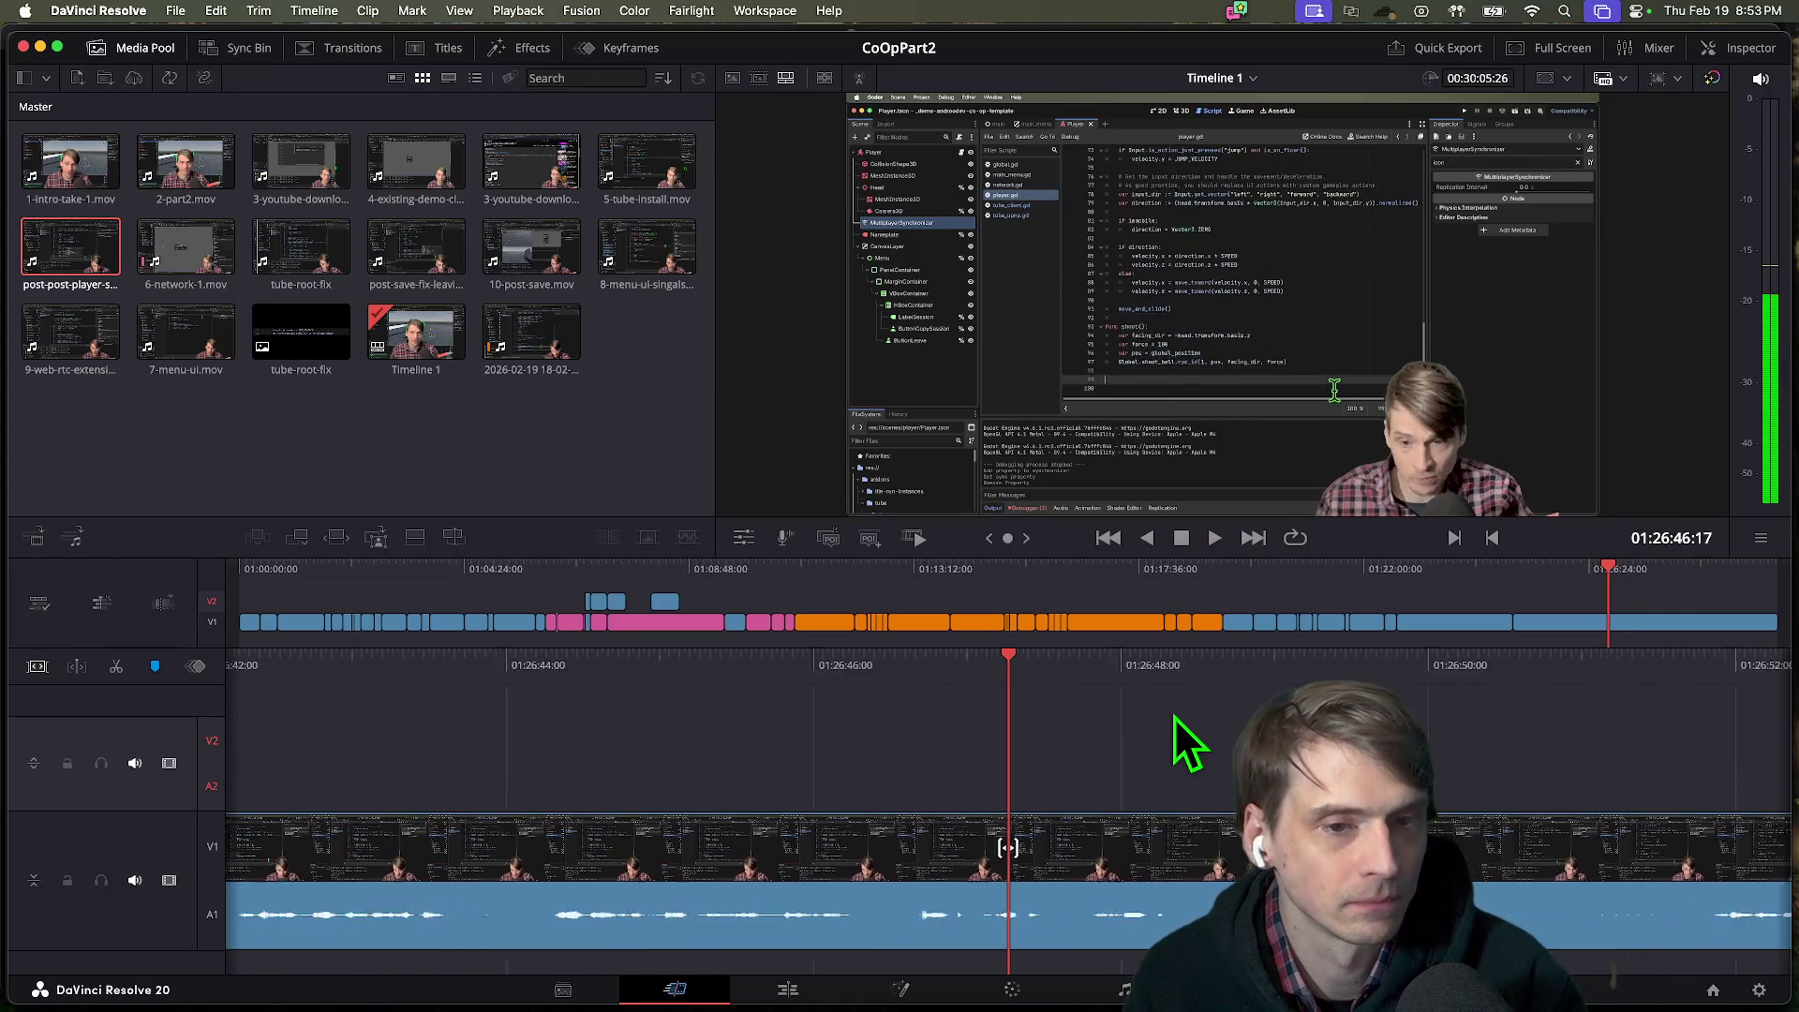
key(j)
key(j)
key(j)
key(j)
key(j)
key(j)
key(l)
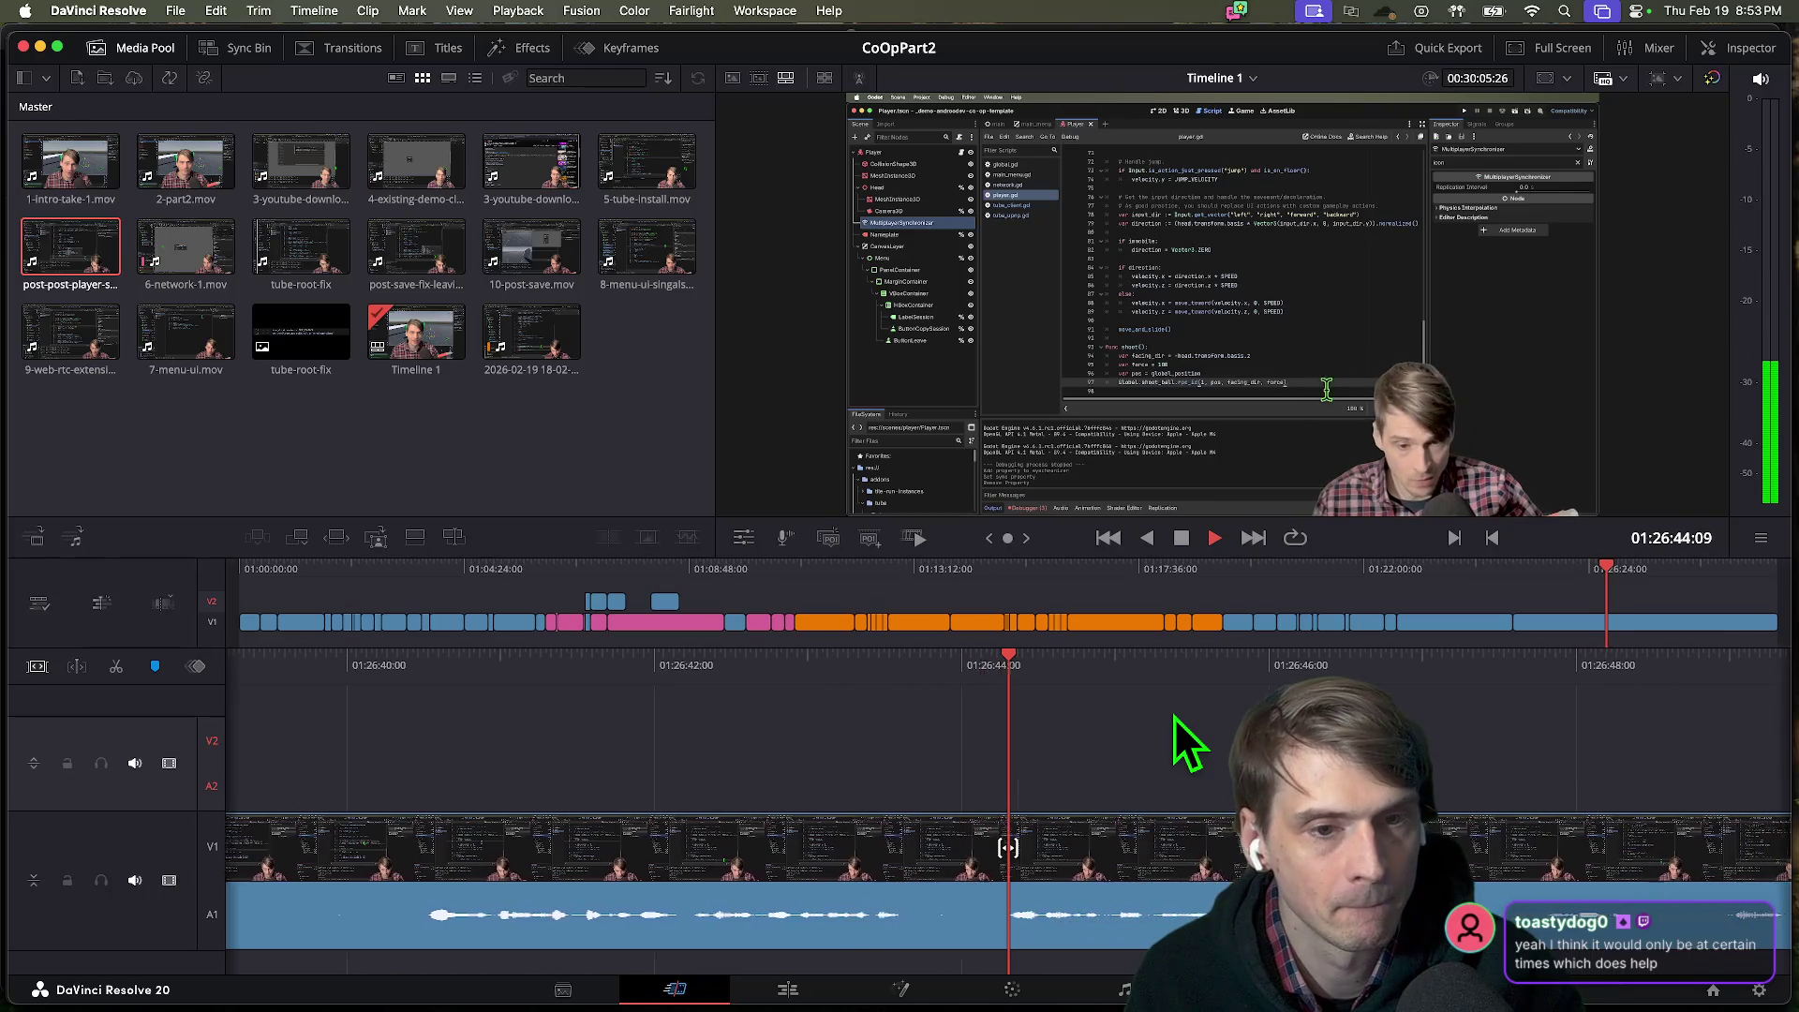
key(j)
key(j)
key(j)
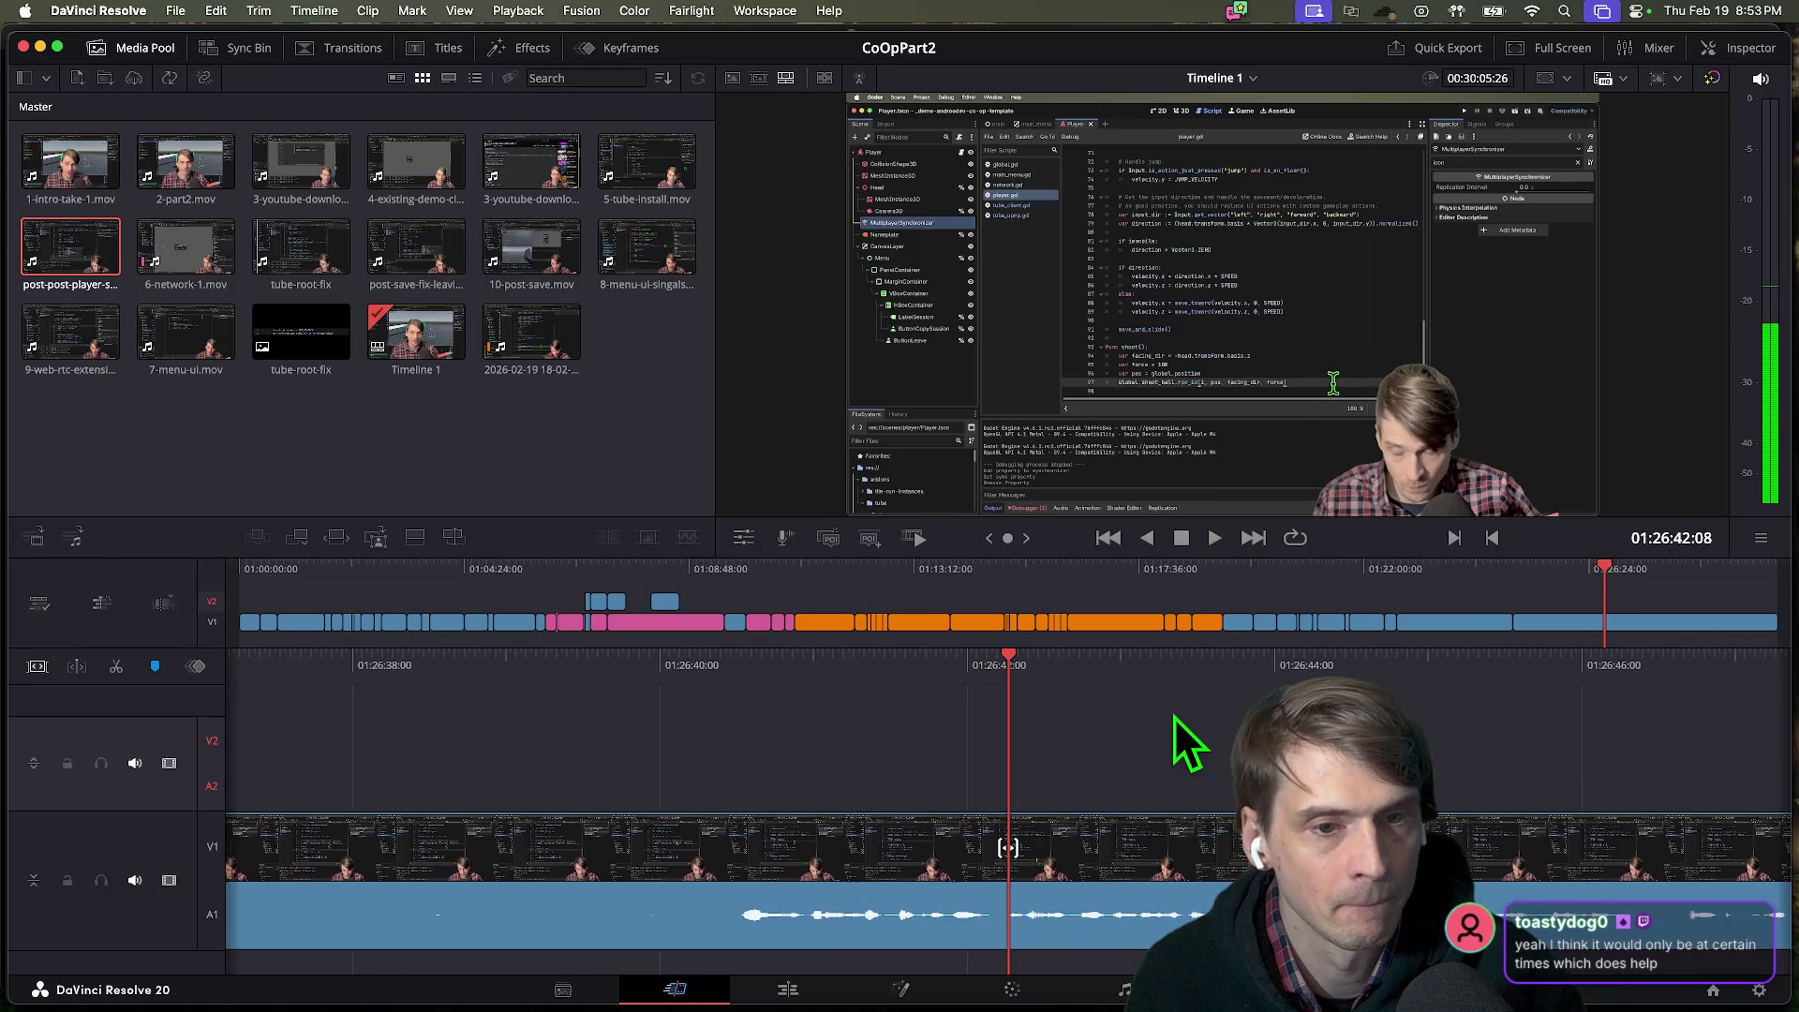
key(l)
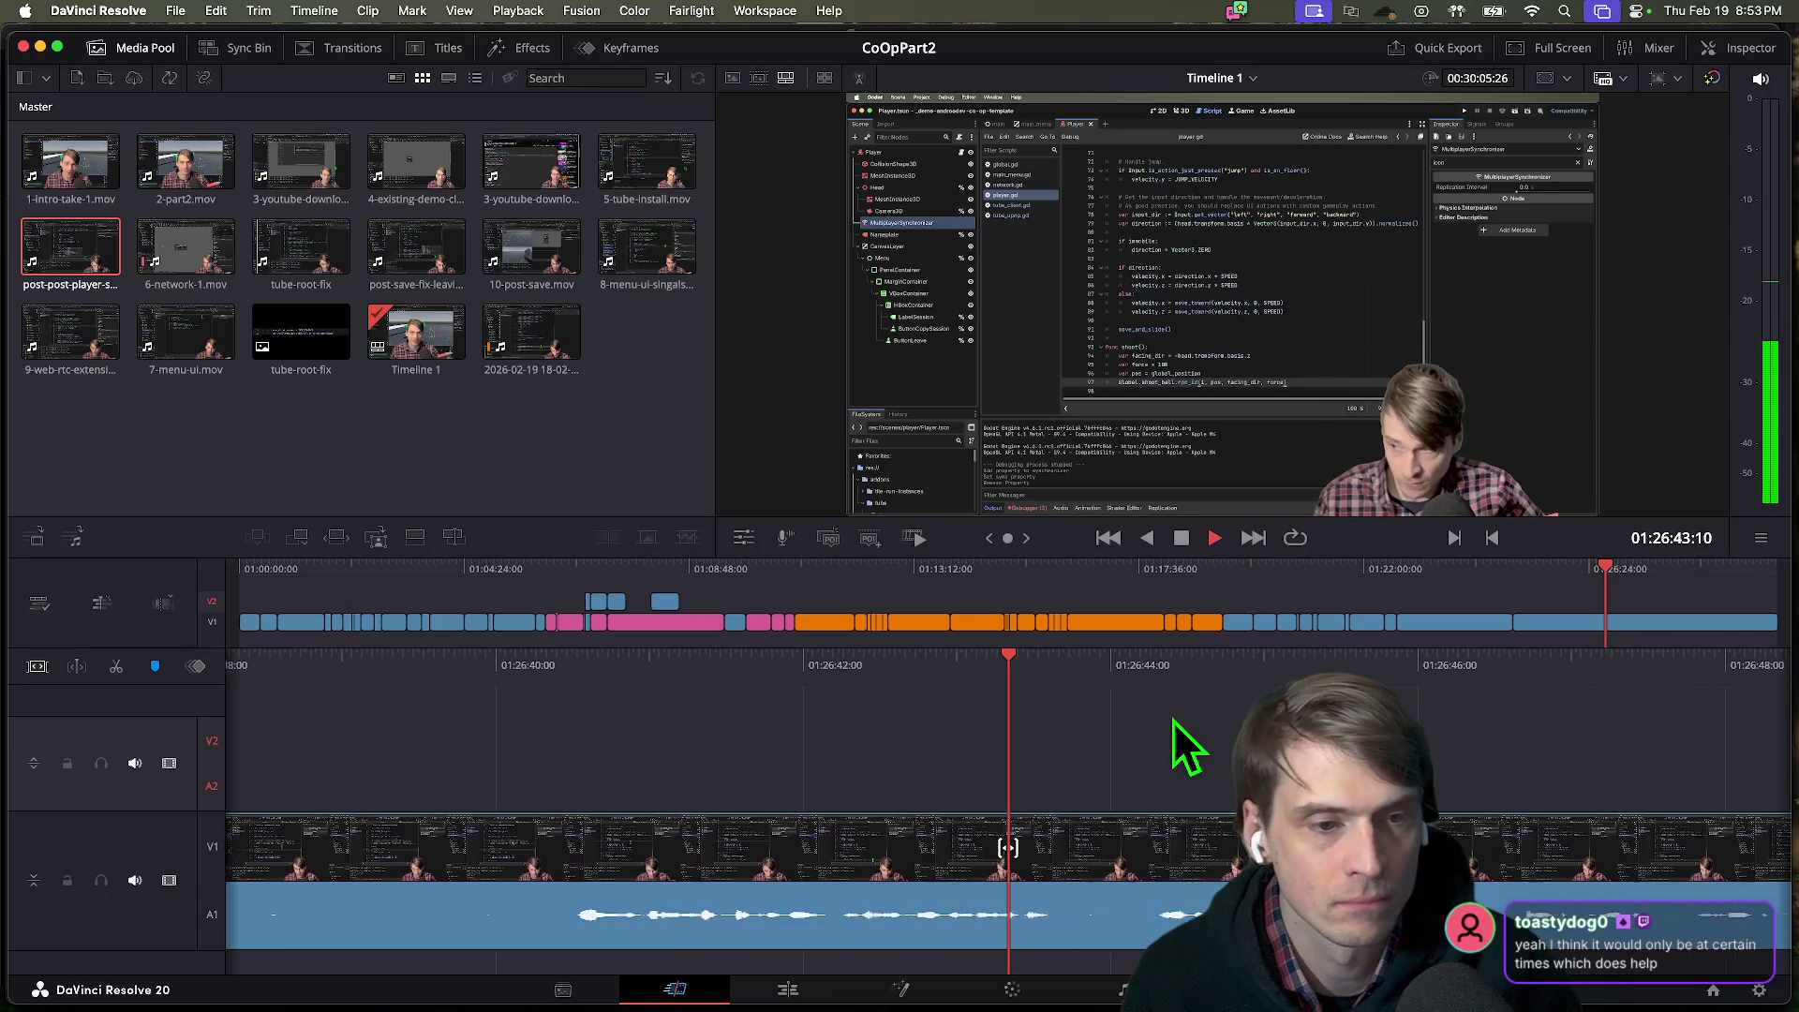
key(k)
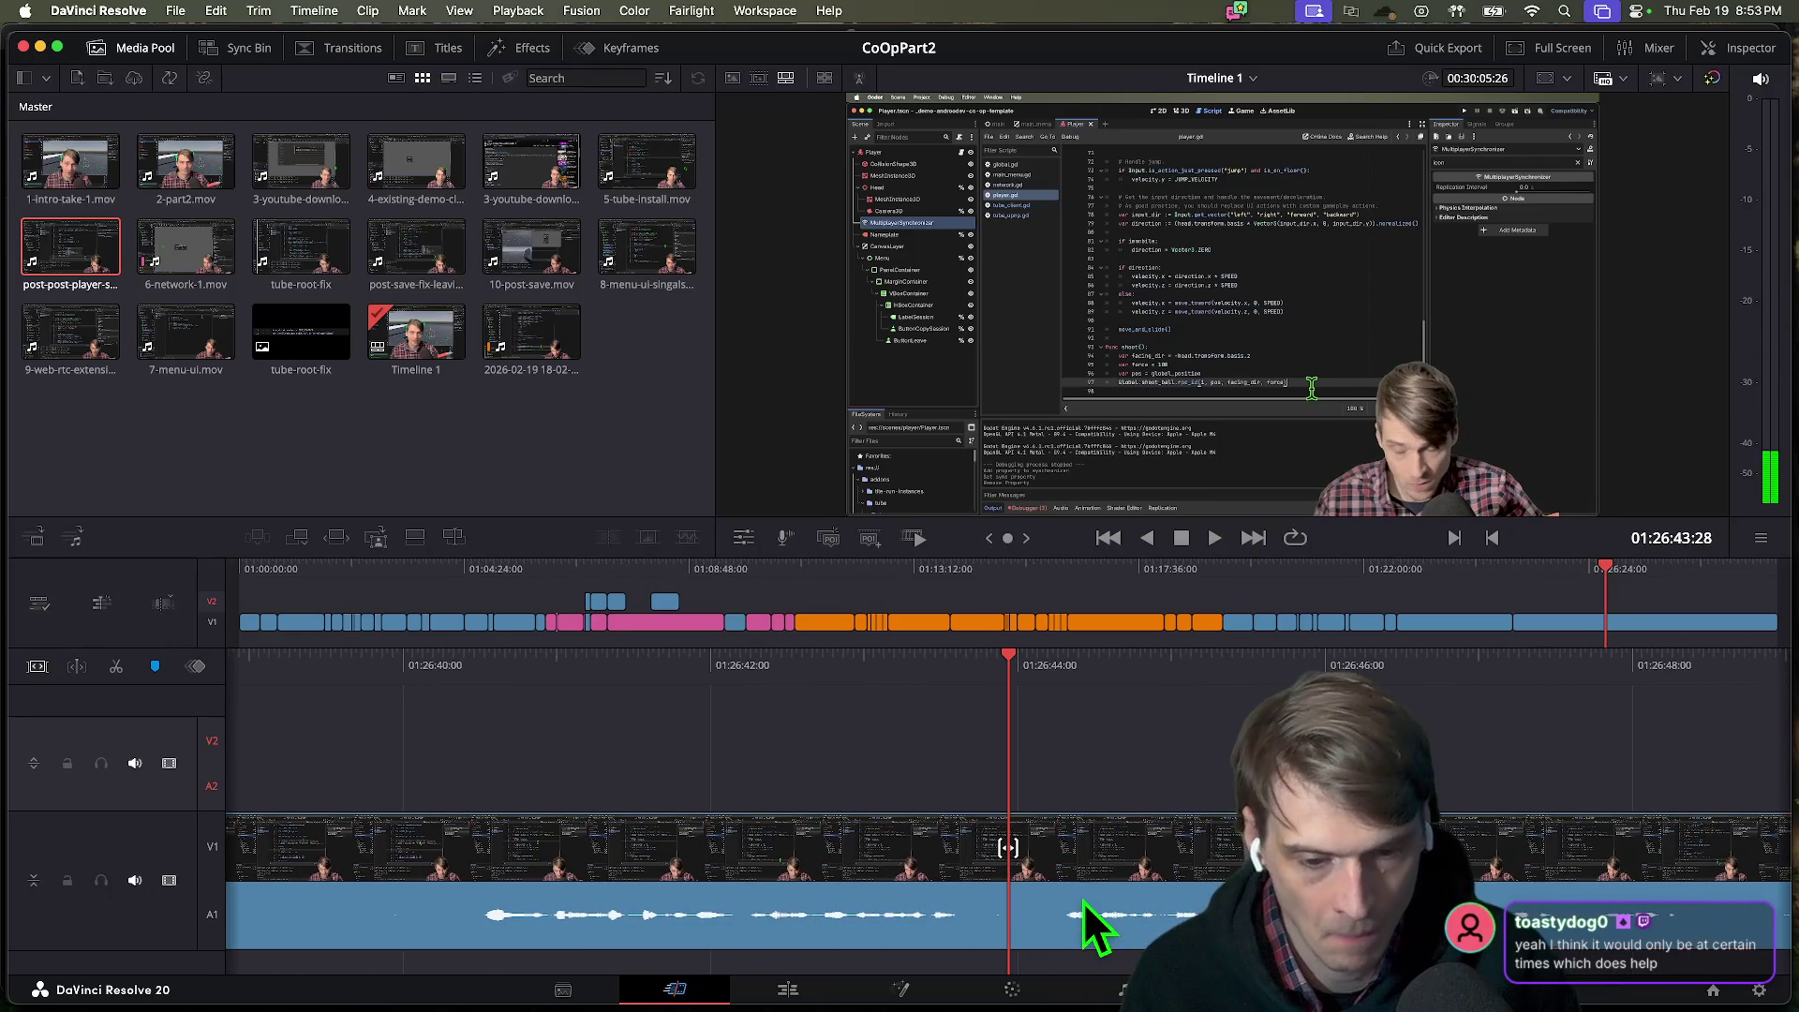
key(ctrl+b)
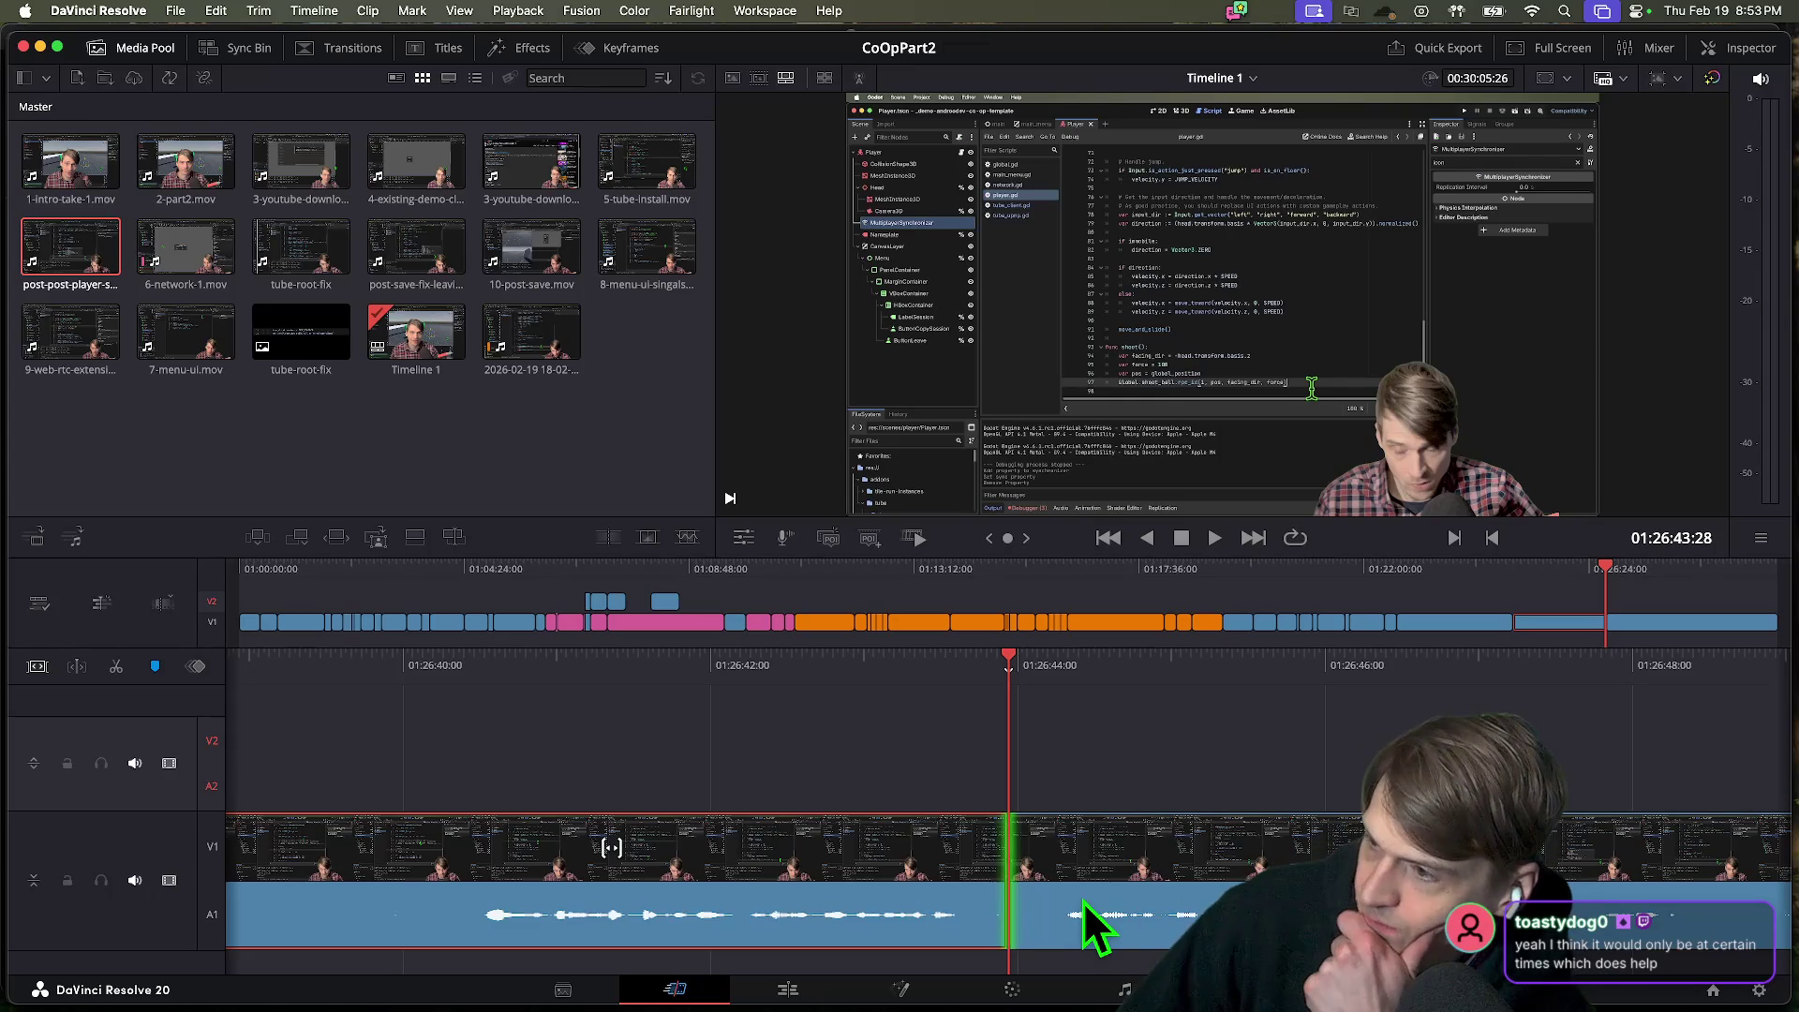
Play on past the cut, then bring Godot back to the front.
scroll(1084, 901, down, 10)
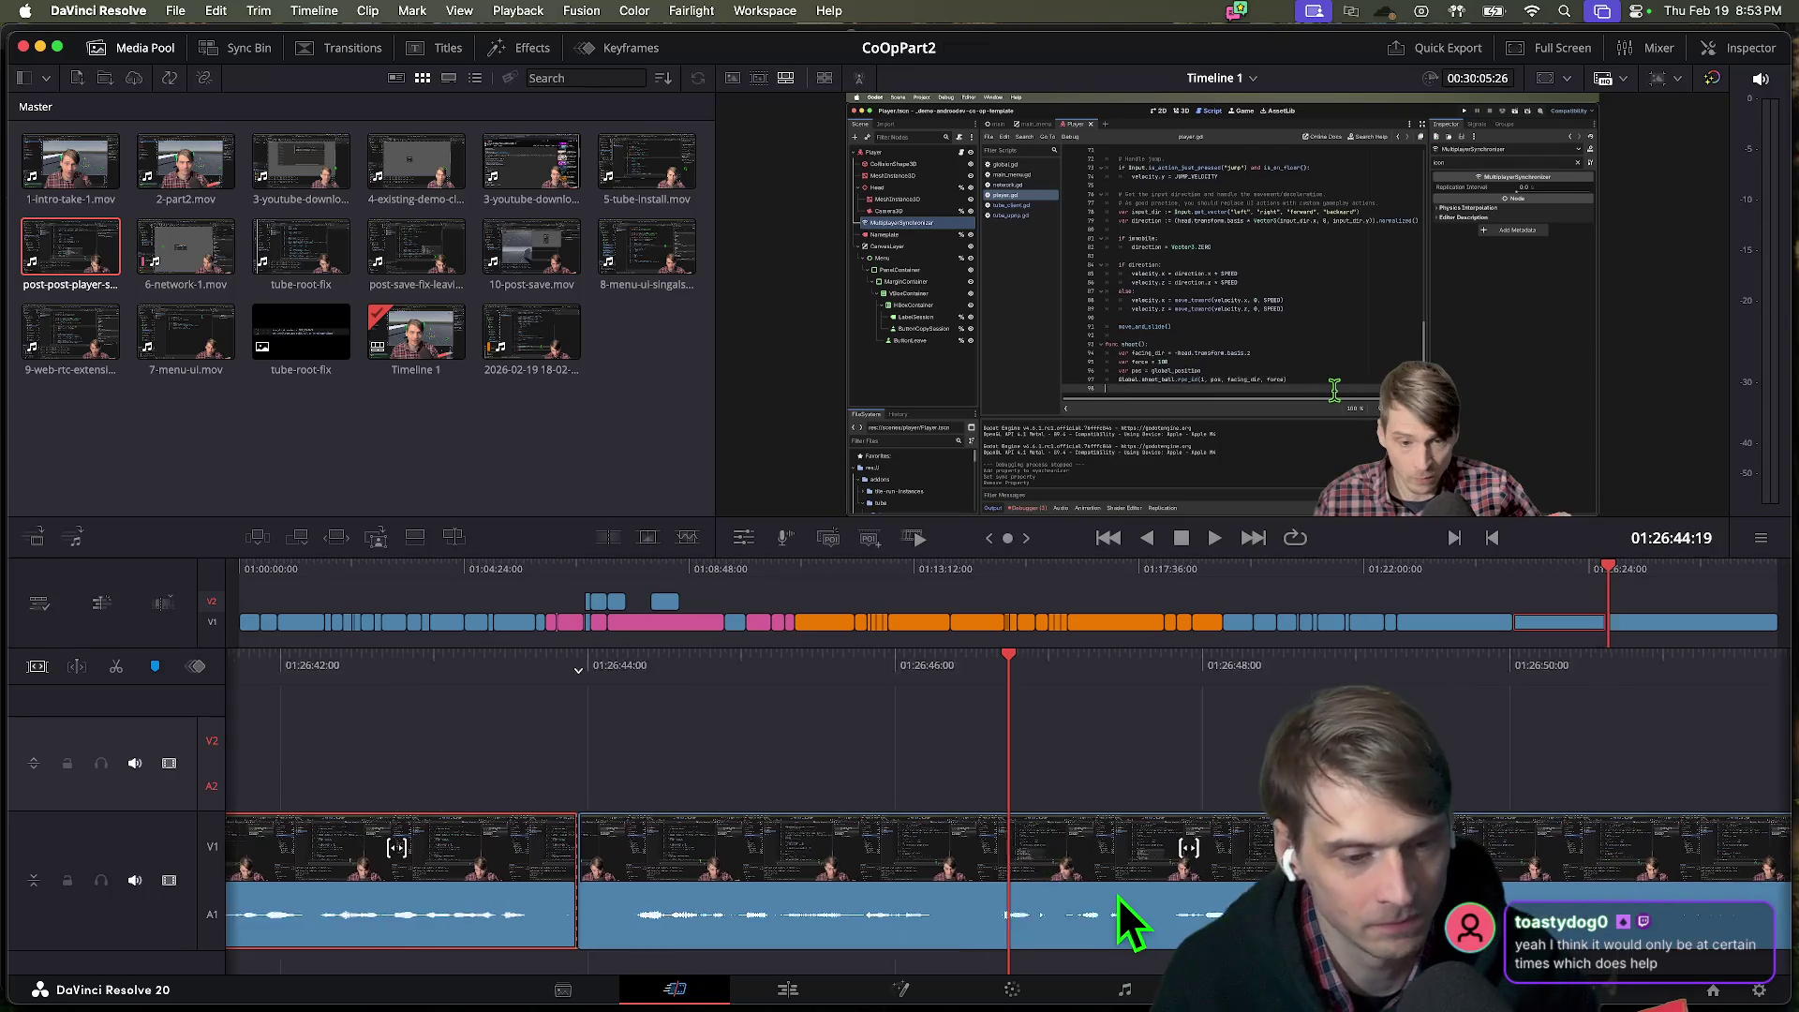
scroll(1007, 848, down, 3)
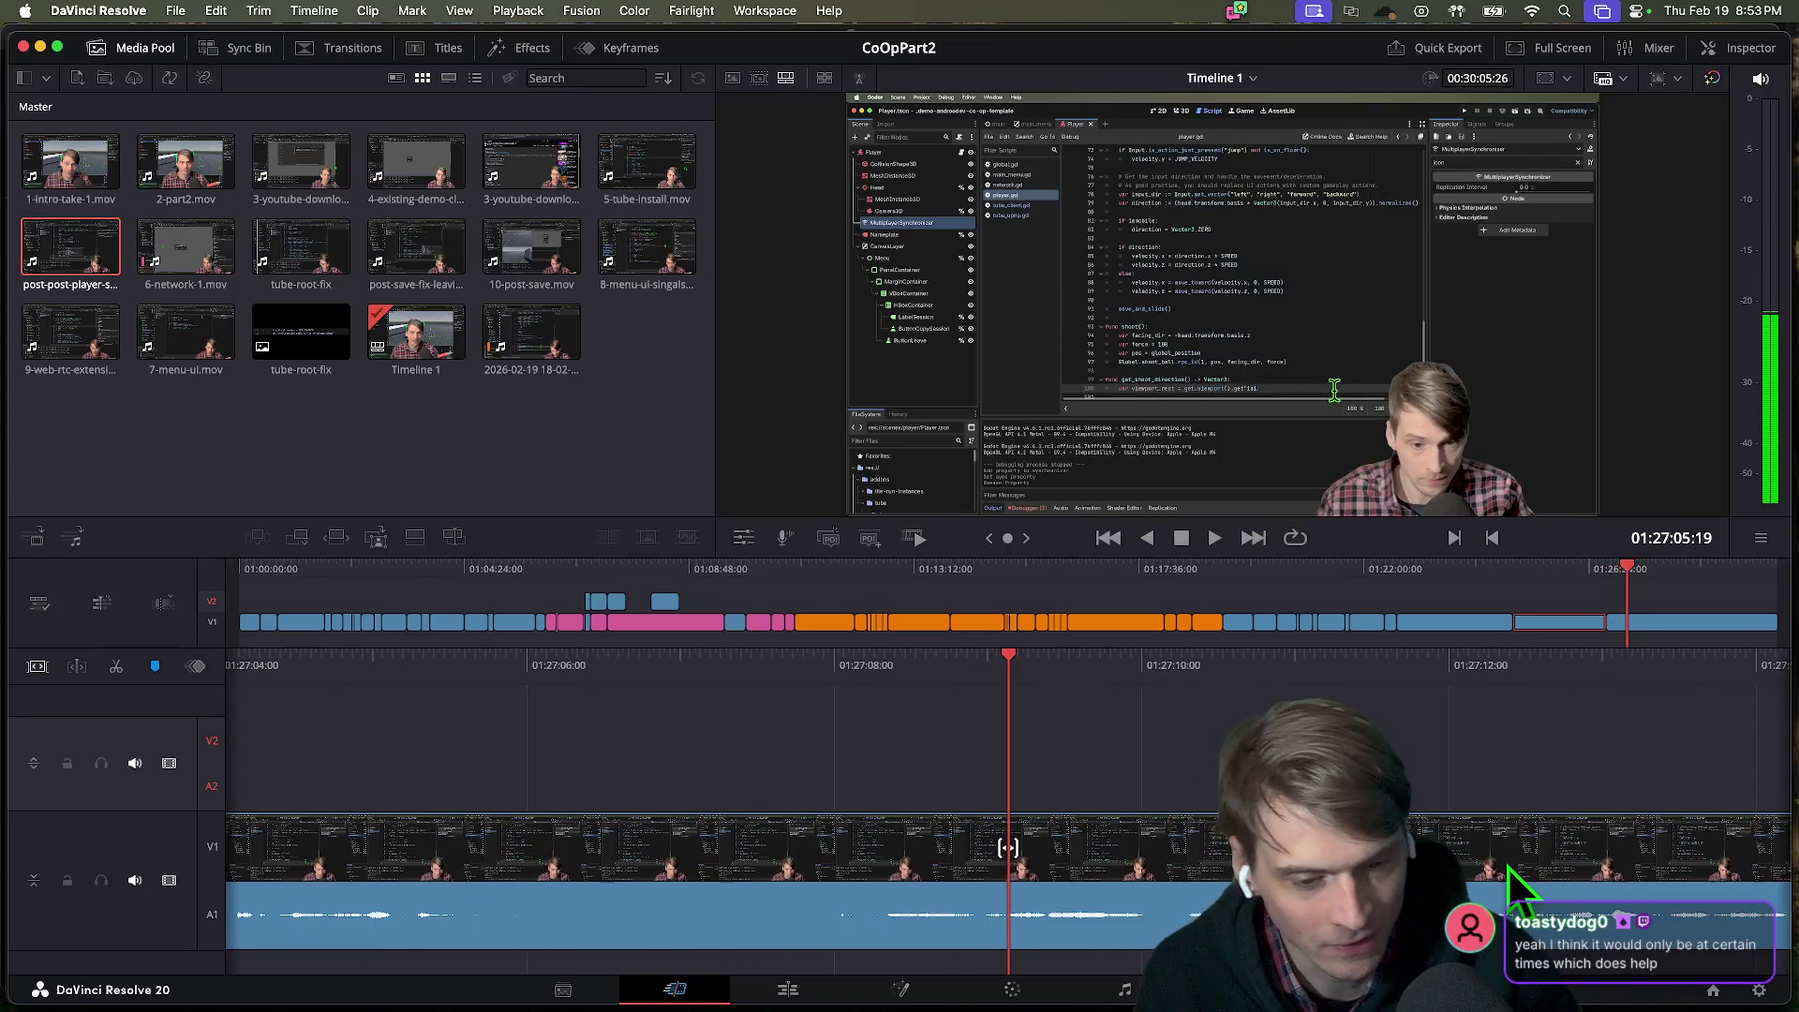
key(space)
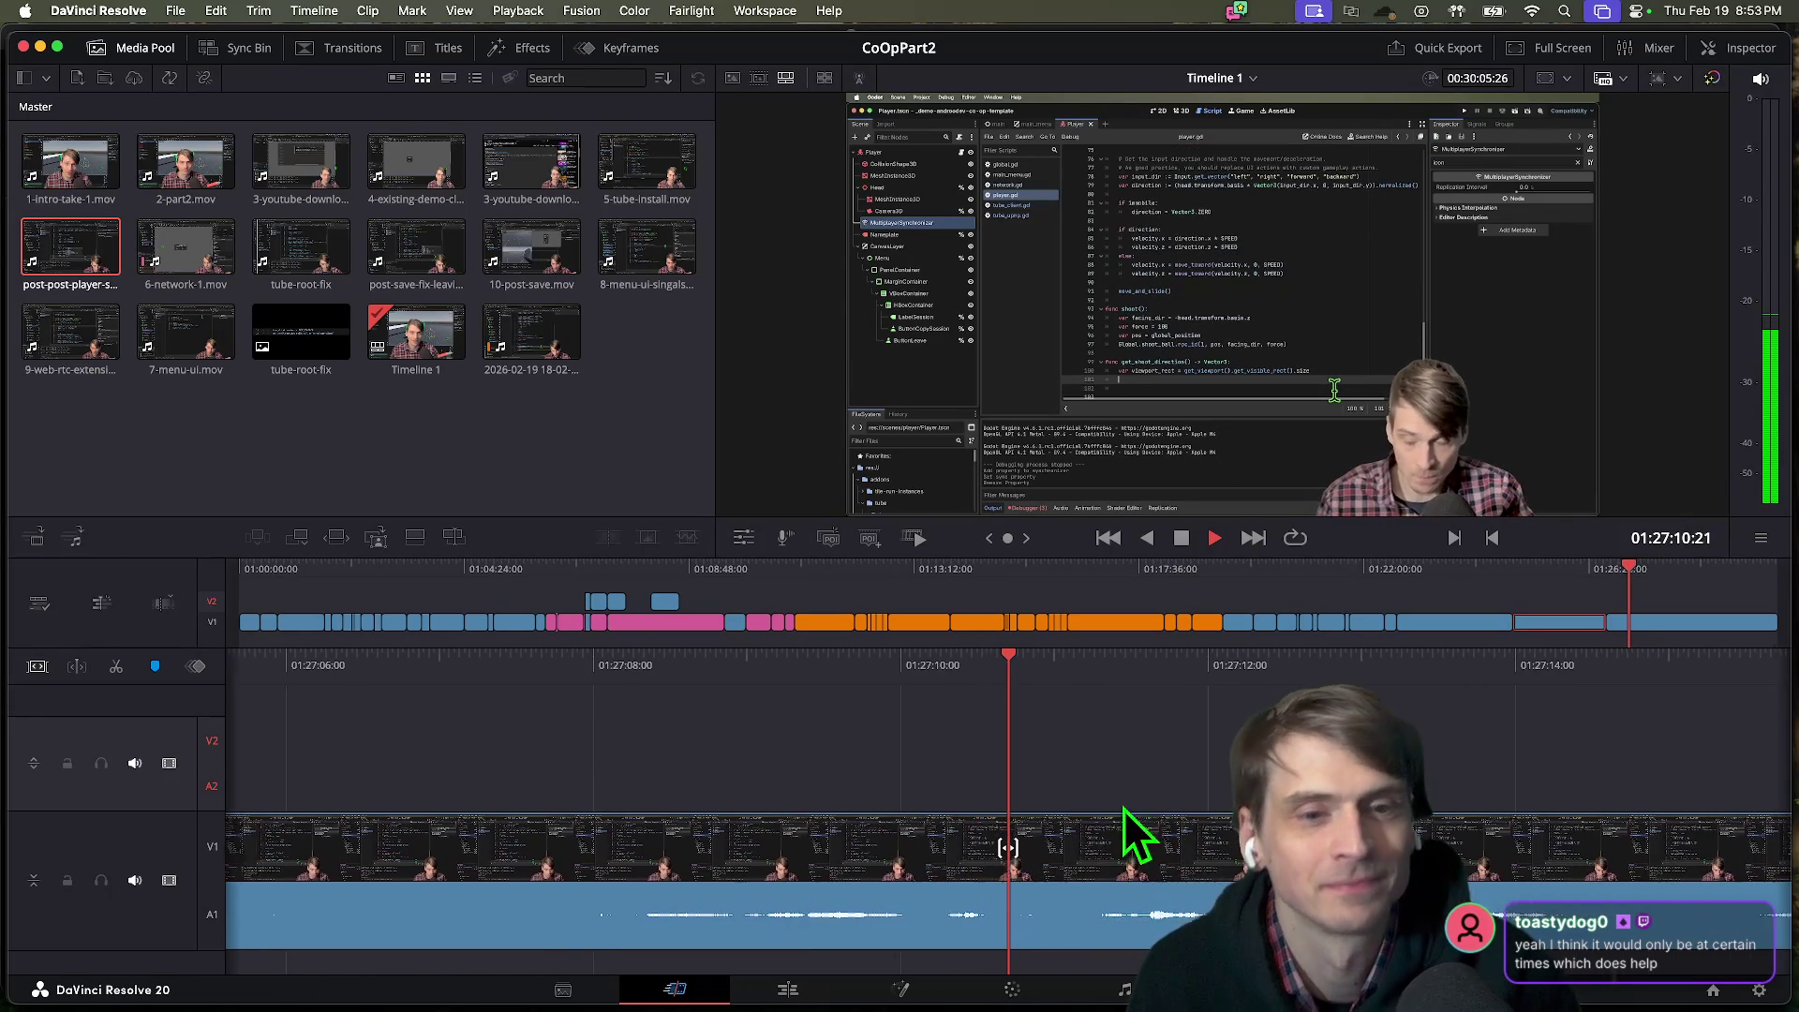
scroll(1172, 834, down, 3)
scroll(1219, 851, down, 10)
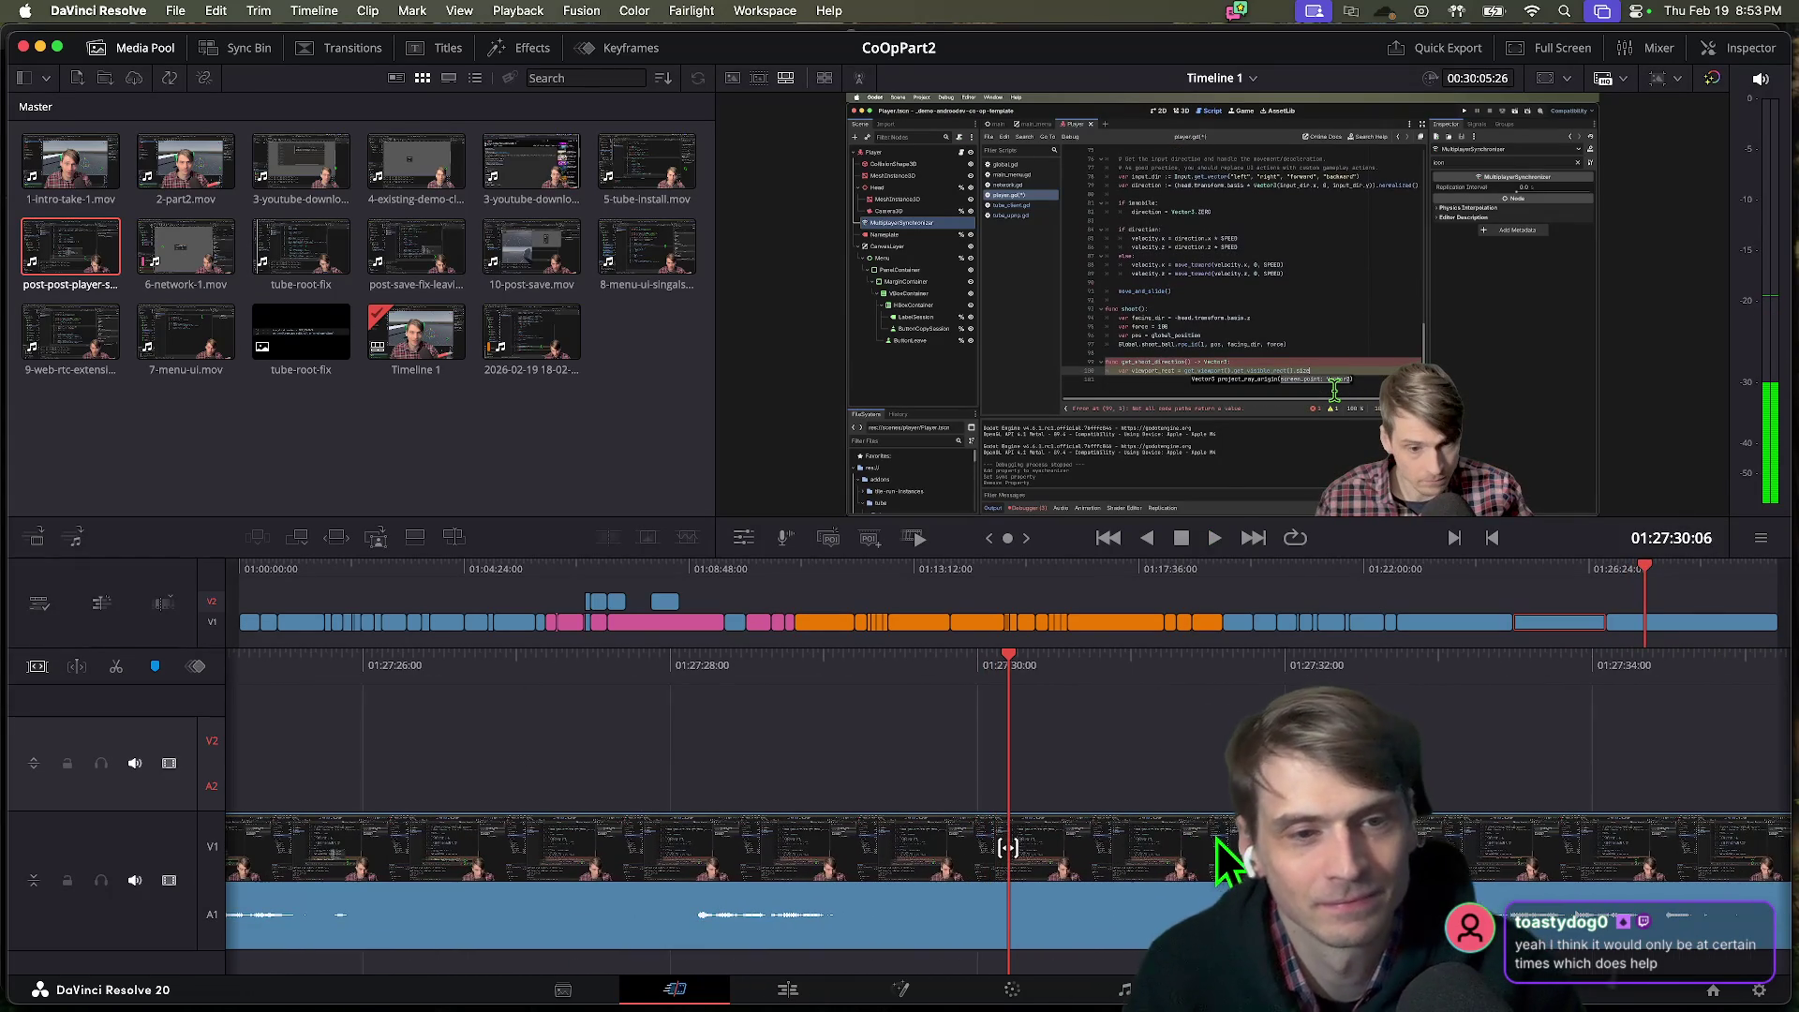
key(space)
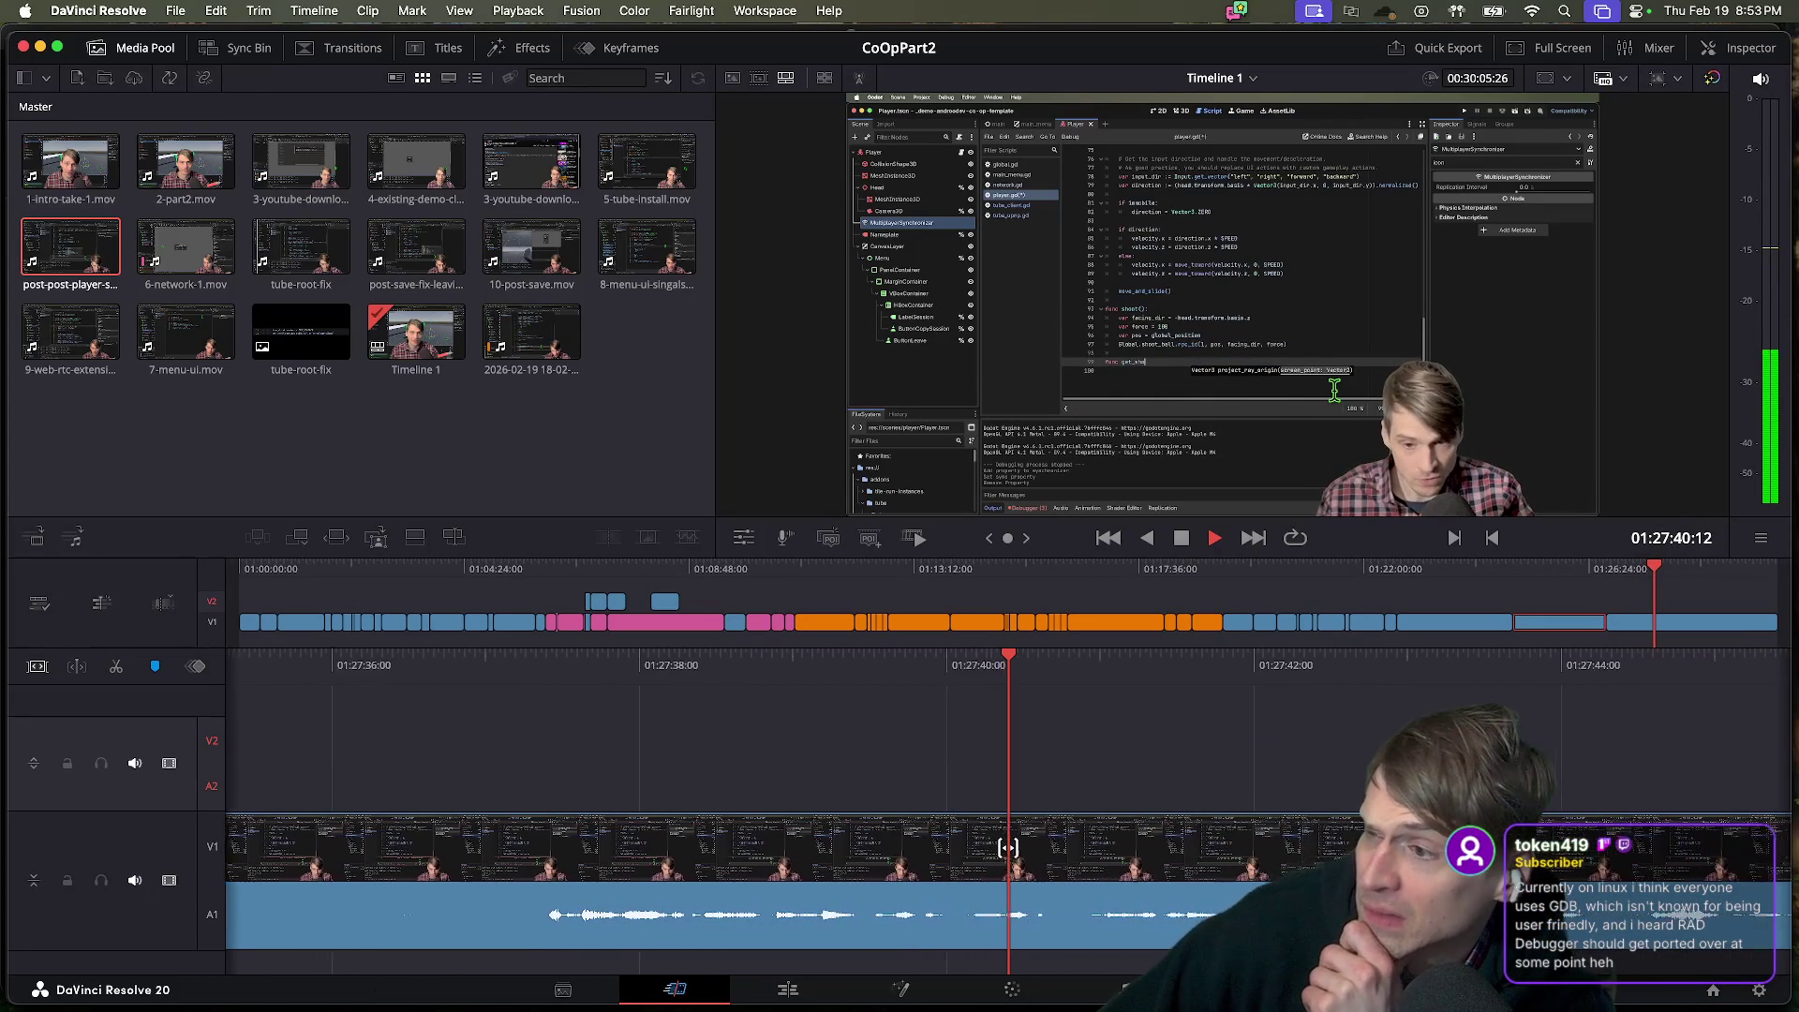
key(space)
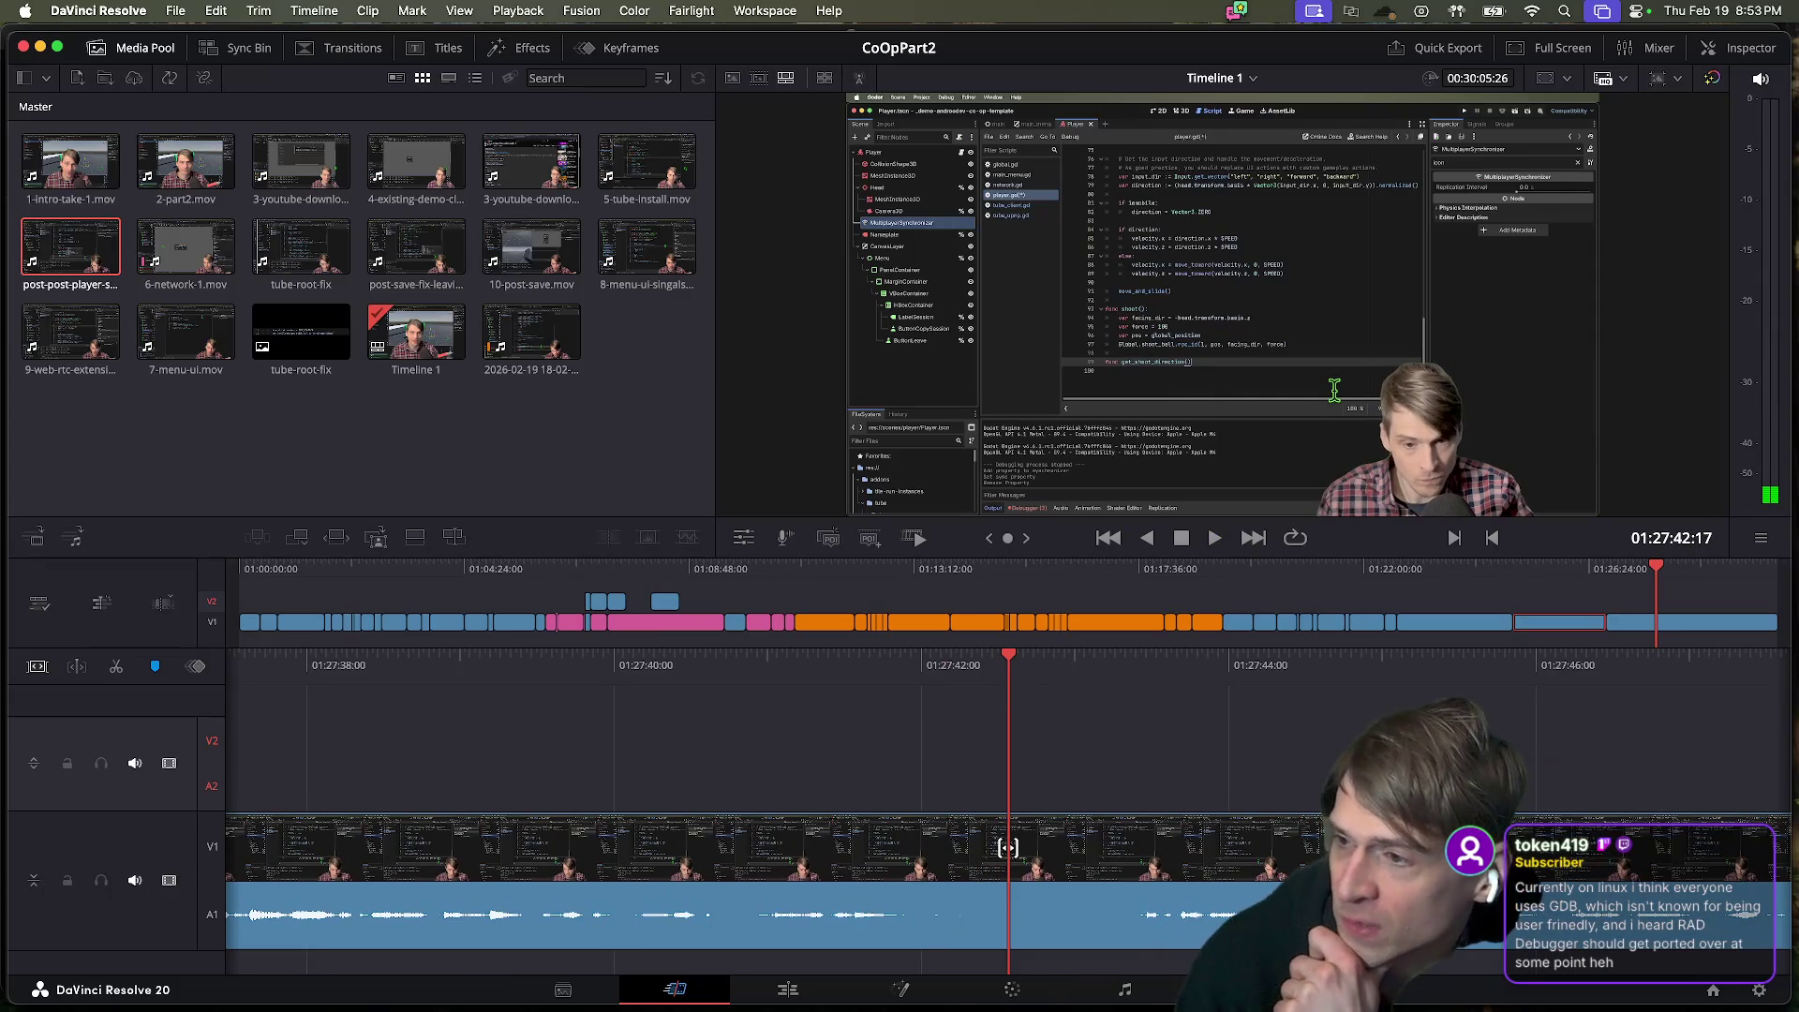
key(super+Tab)
key(super+Tab)
key(super+shift+Tab)
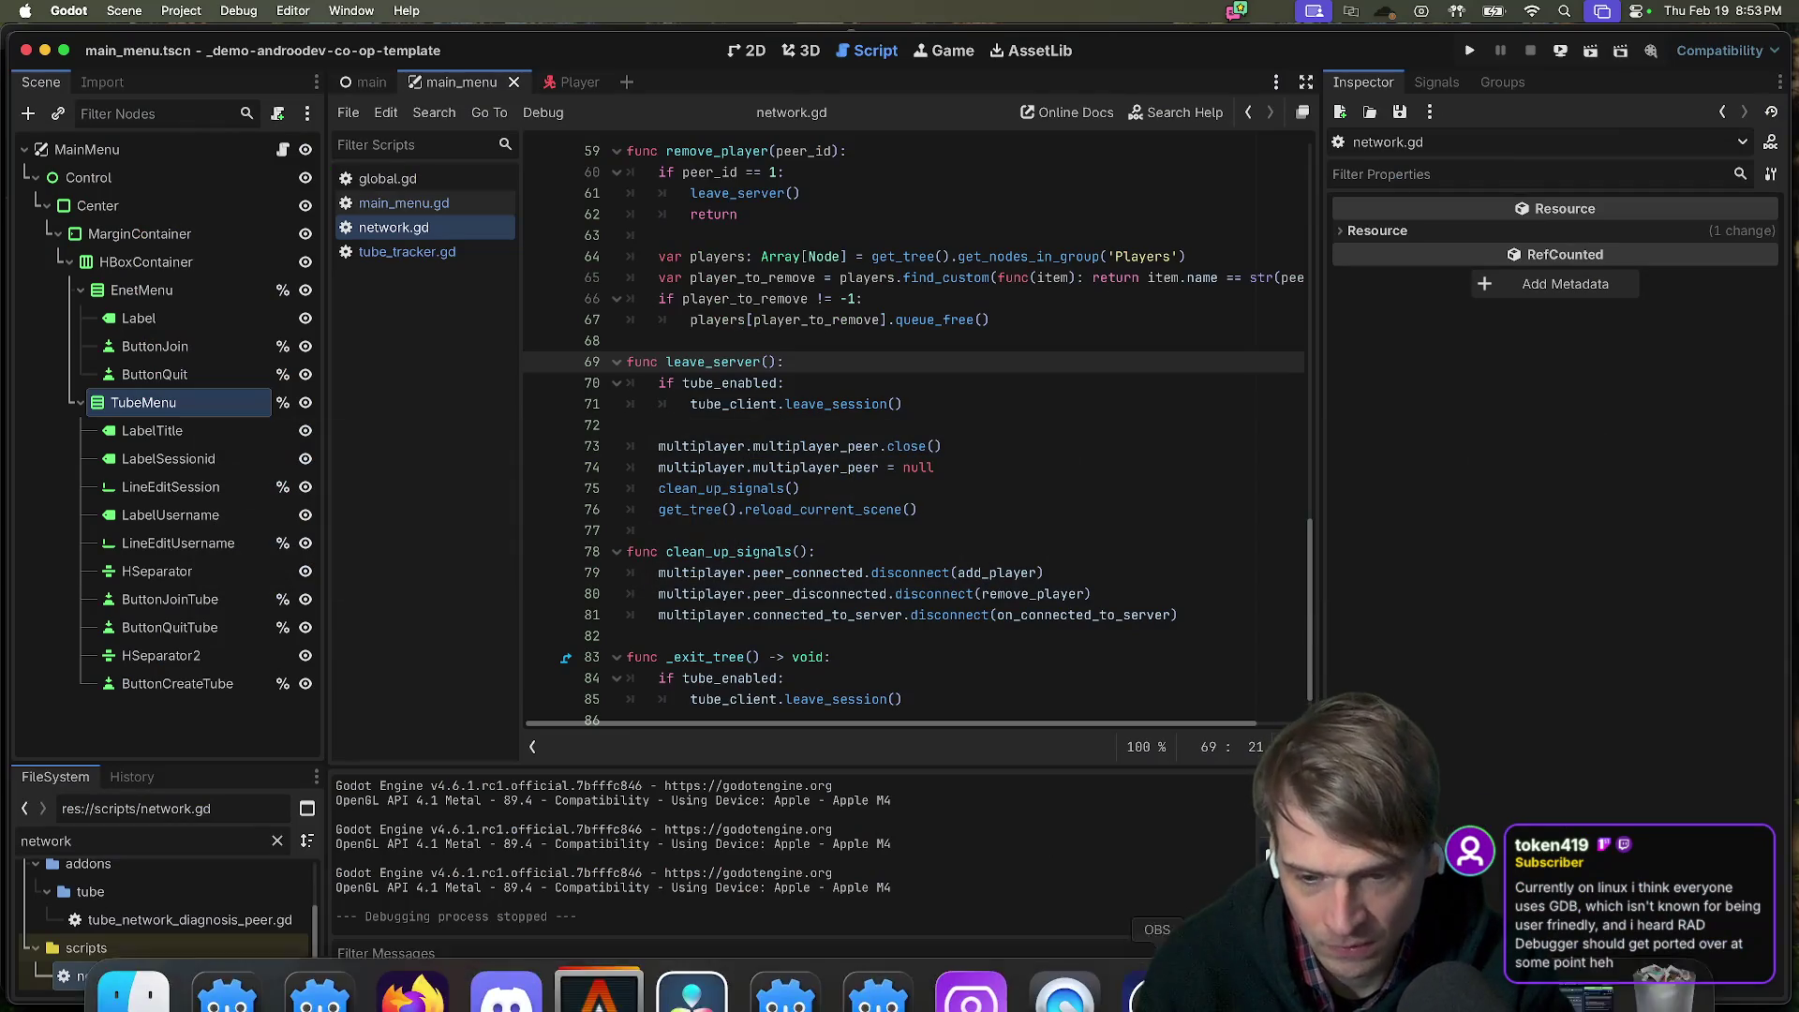
Run the project's multiple game instances, show the debugger, and create a session in one game.
key(super+b)
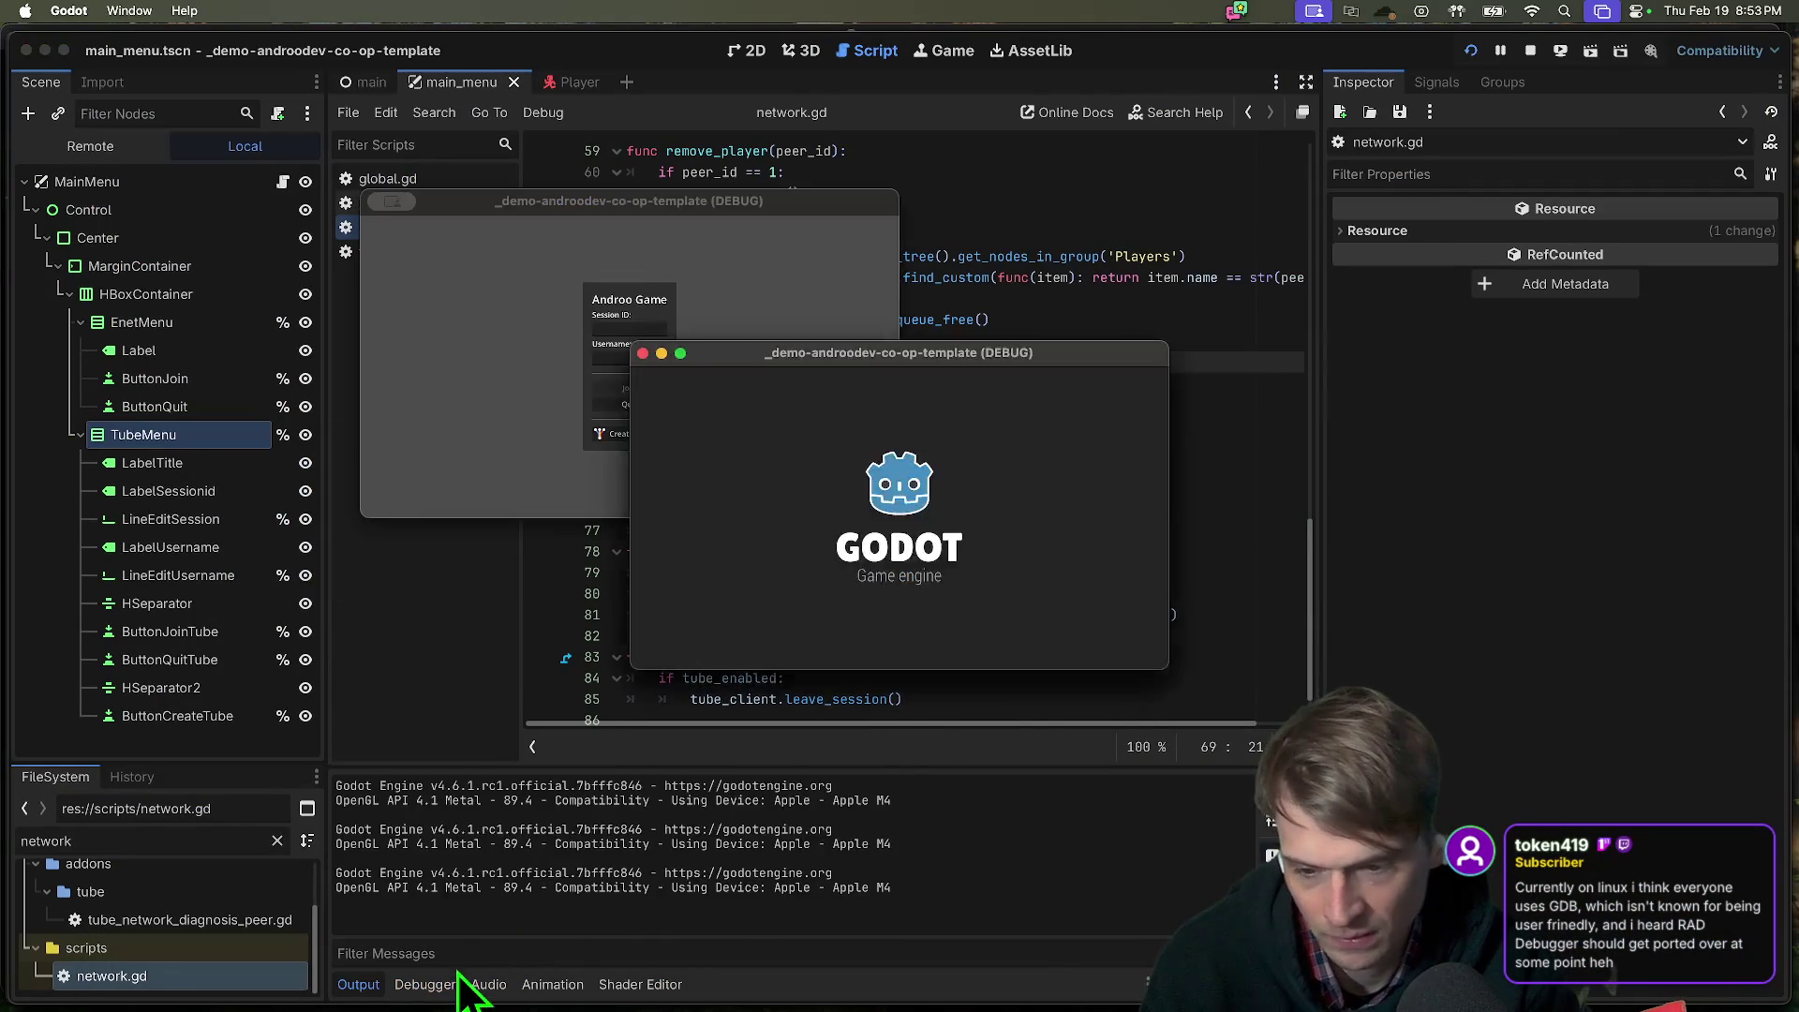
click(423, 986)
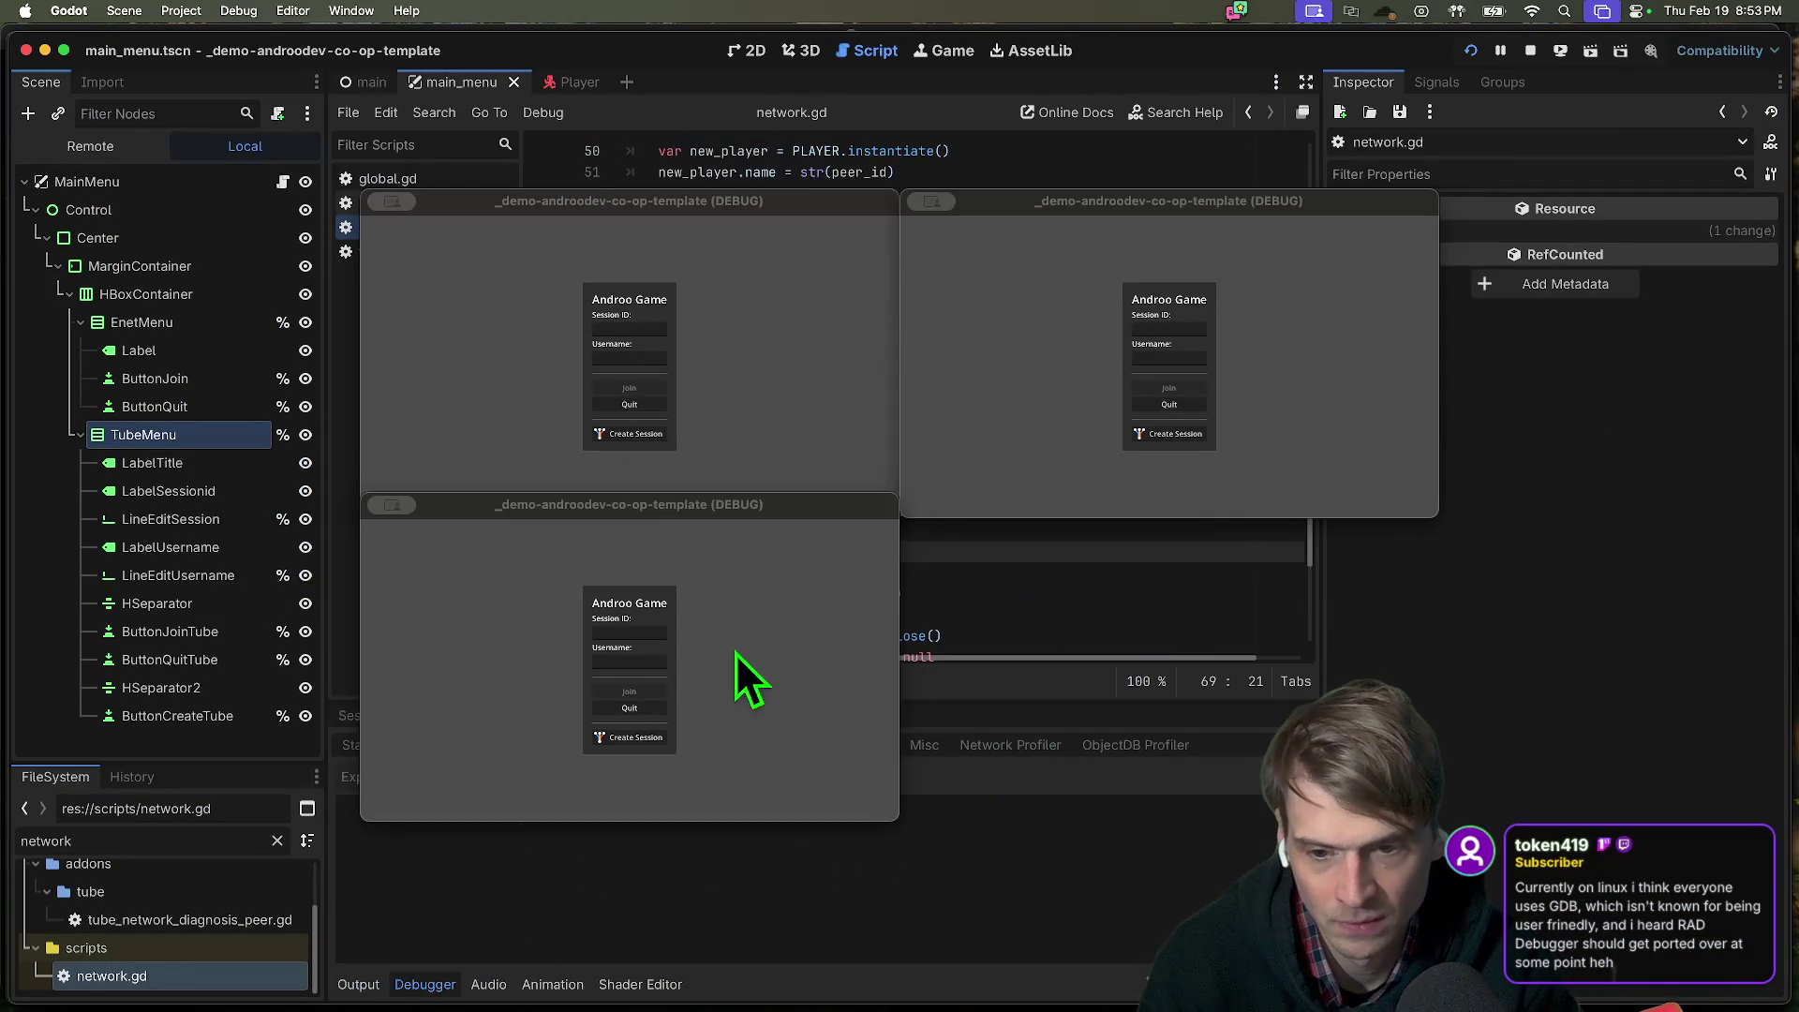
click(635, 737)
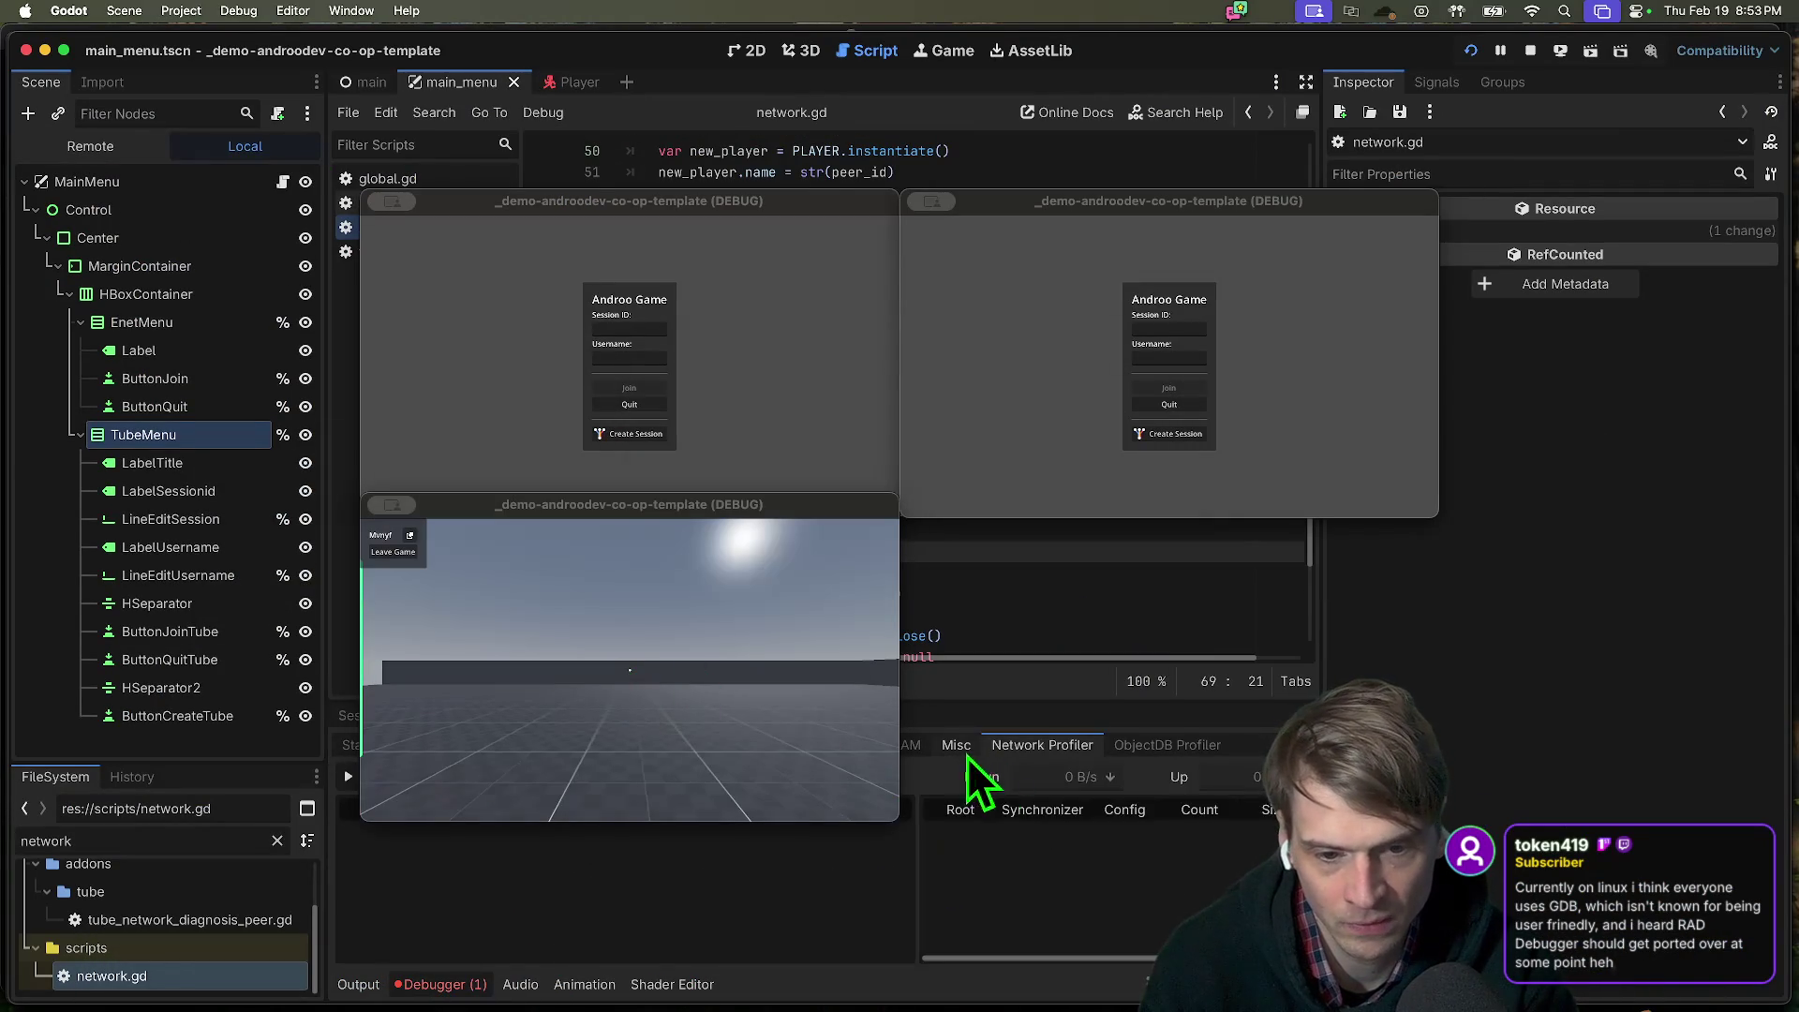
click(973, 751)
click(882, 590)
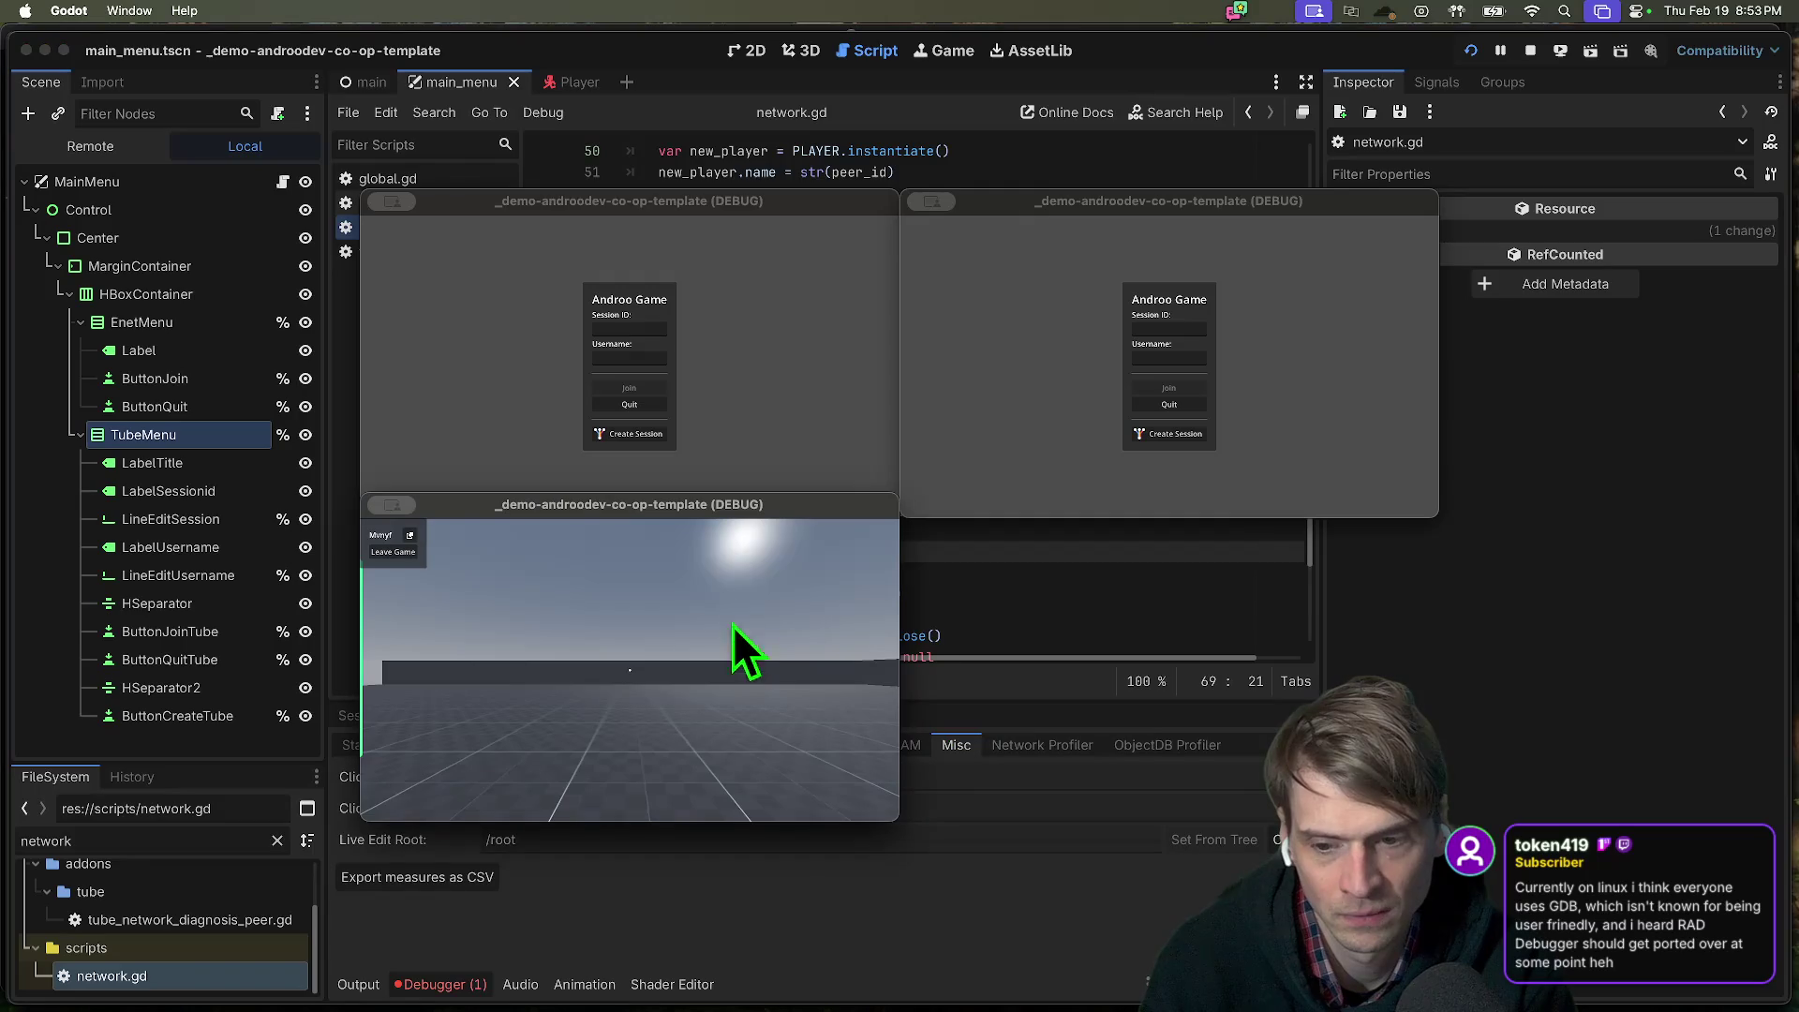
drag(742, 511, 741, 175)
Record frame timings in the visual profiler and inspect the Prepare Render Frame entry.
click(793, 744)
click(712, 746)
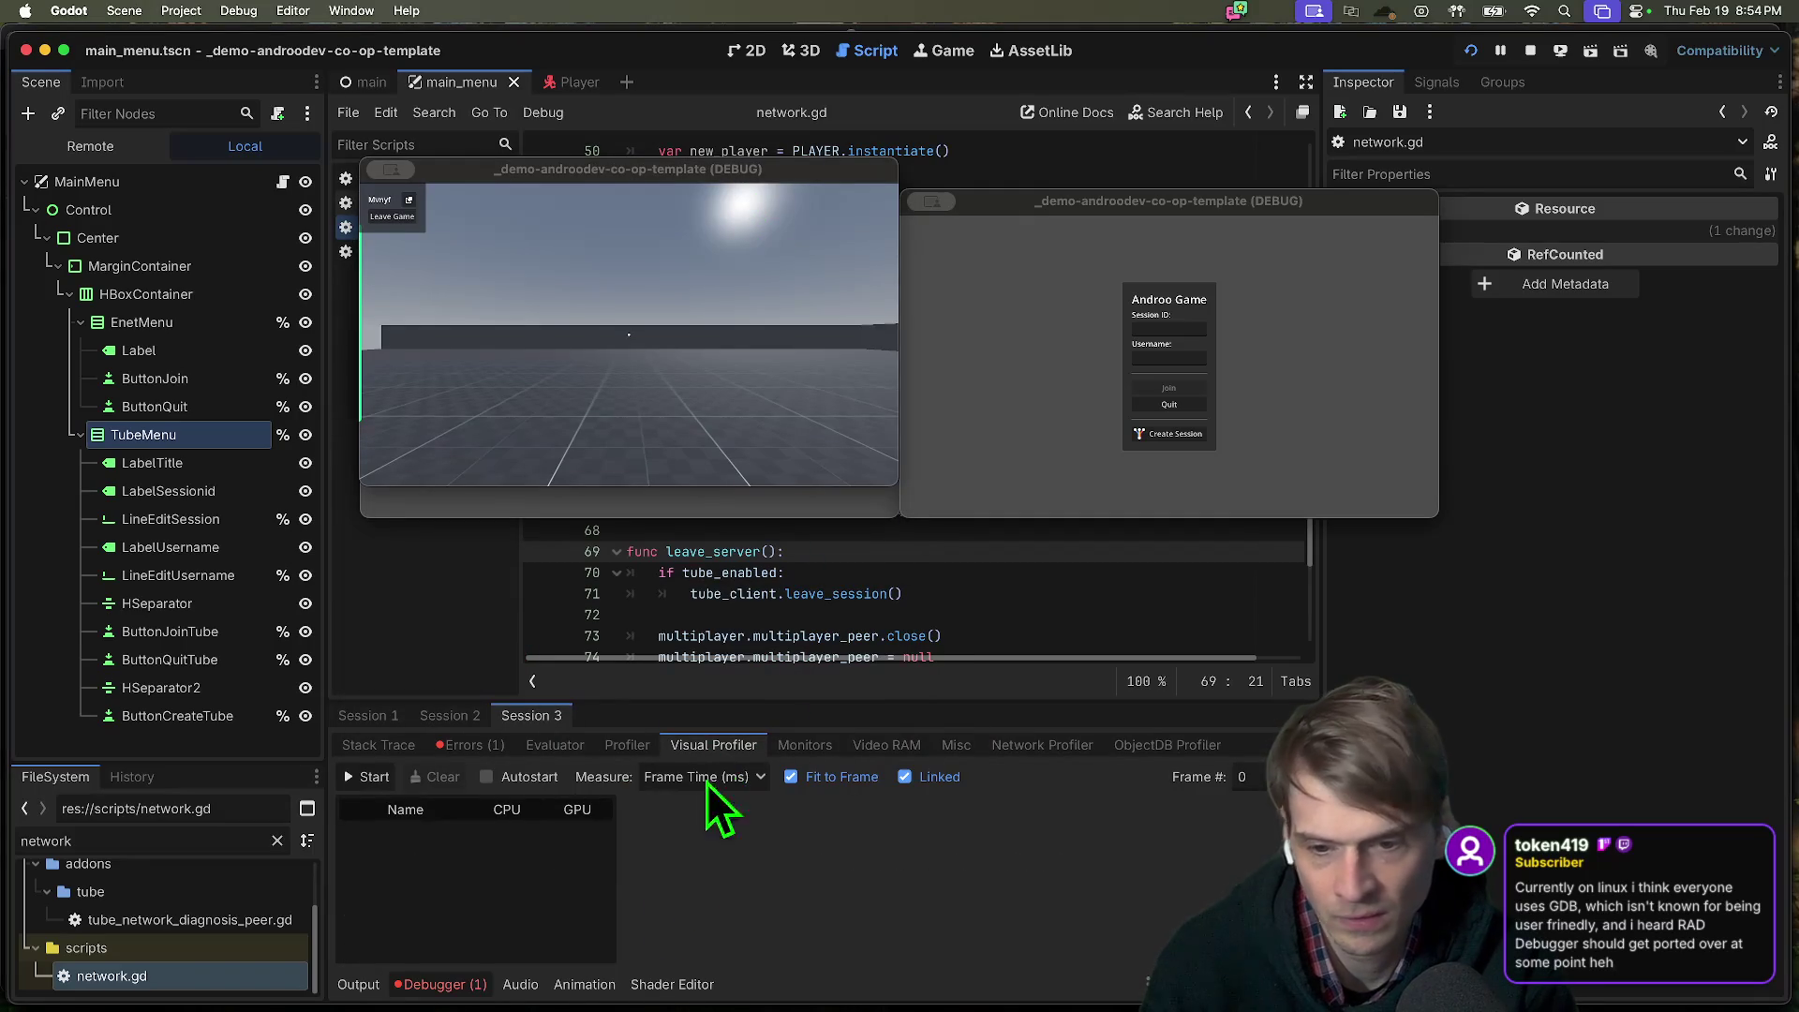
click(392, 777)
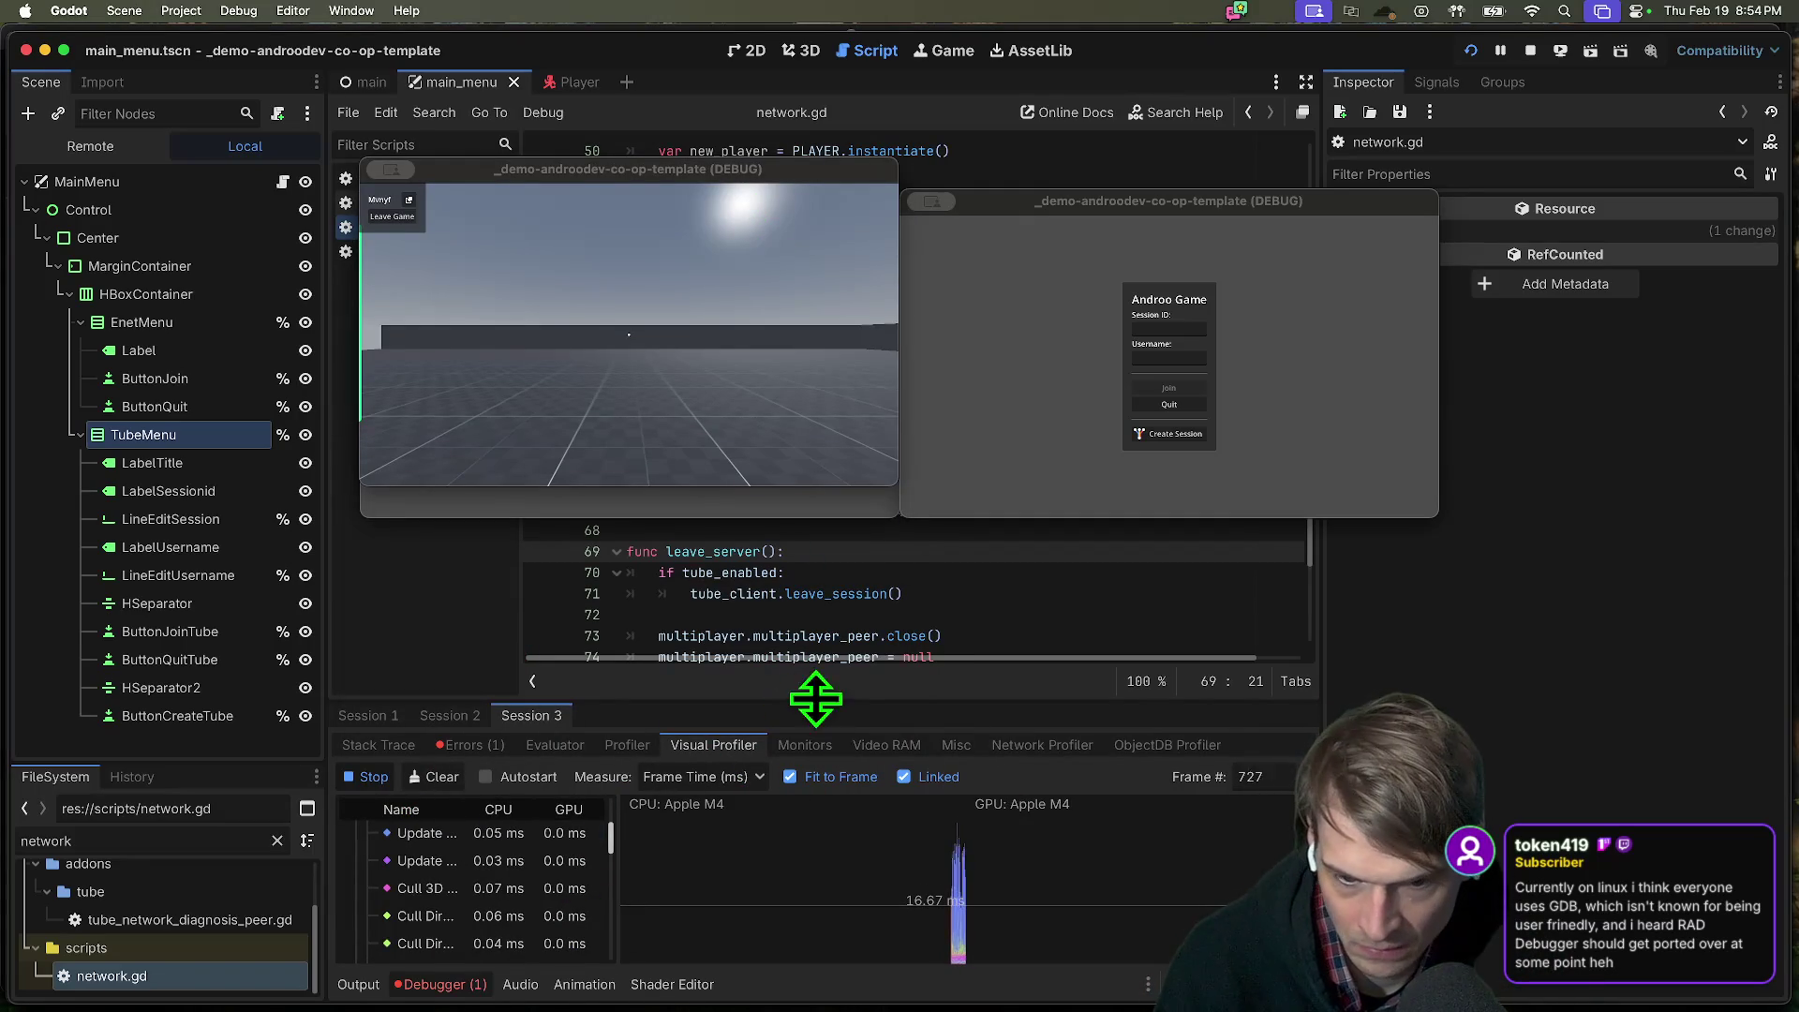
drag(817, 701, 819, 583)
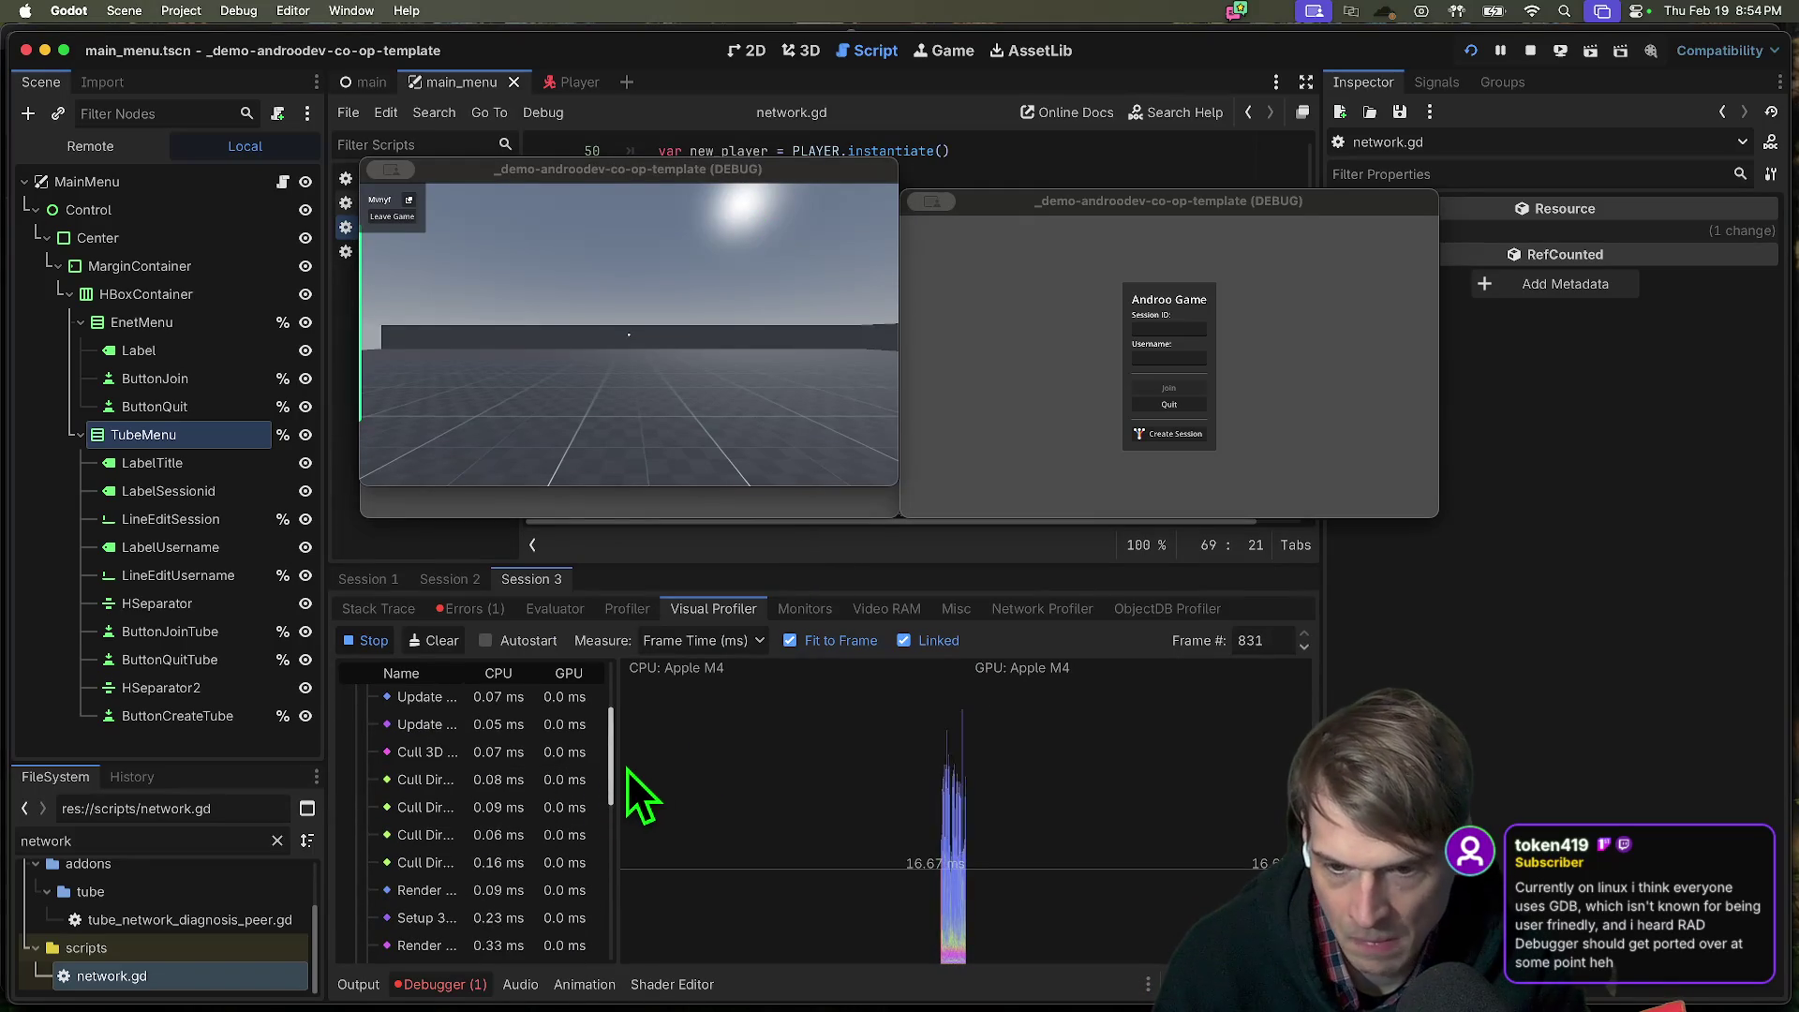
drag(618, 773, 724, 777)
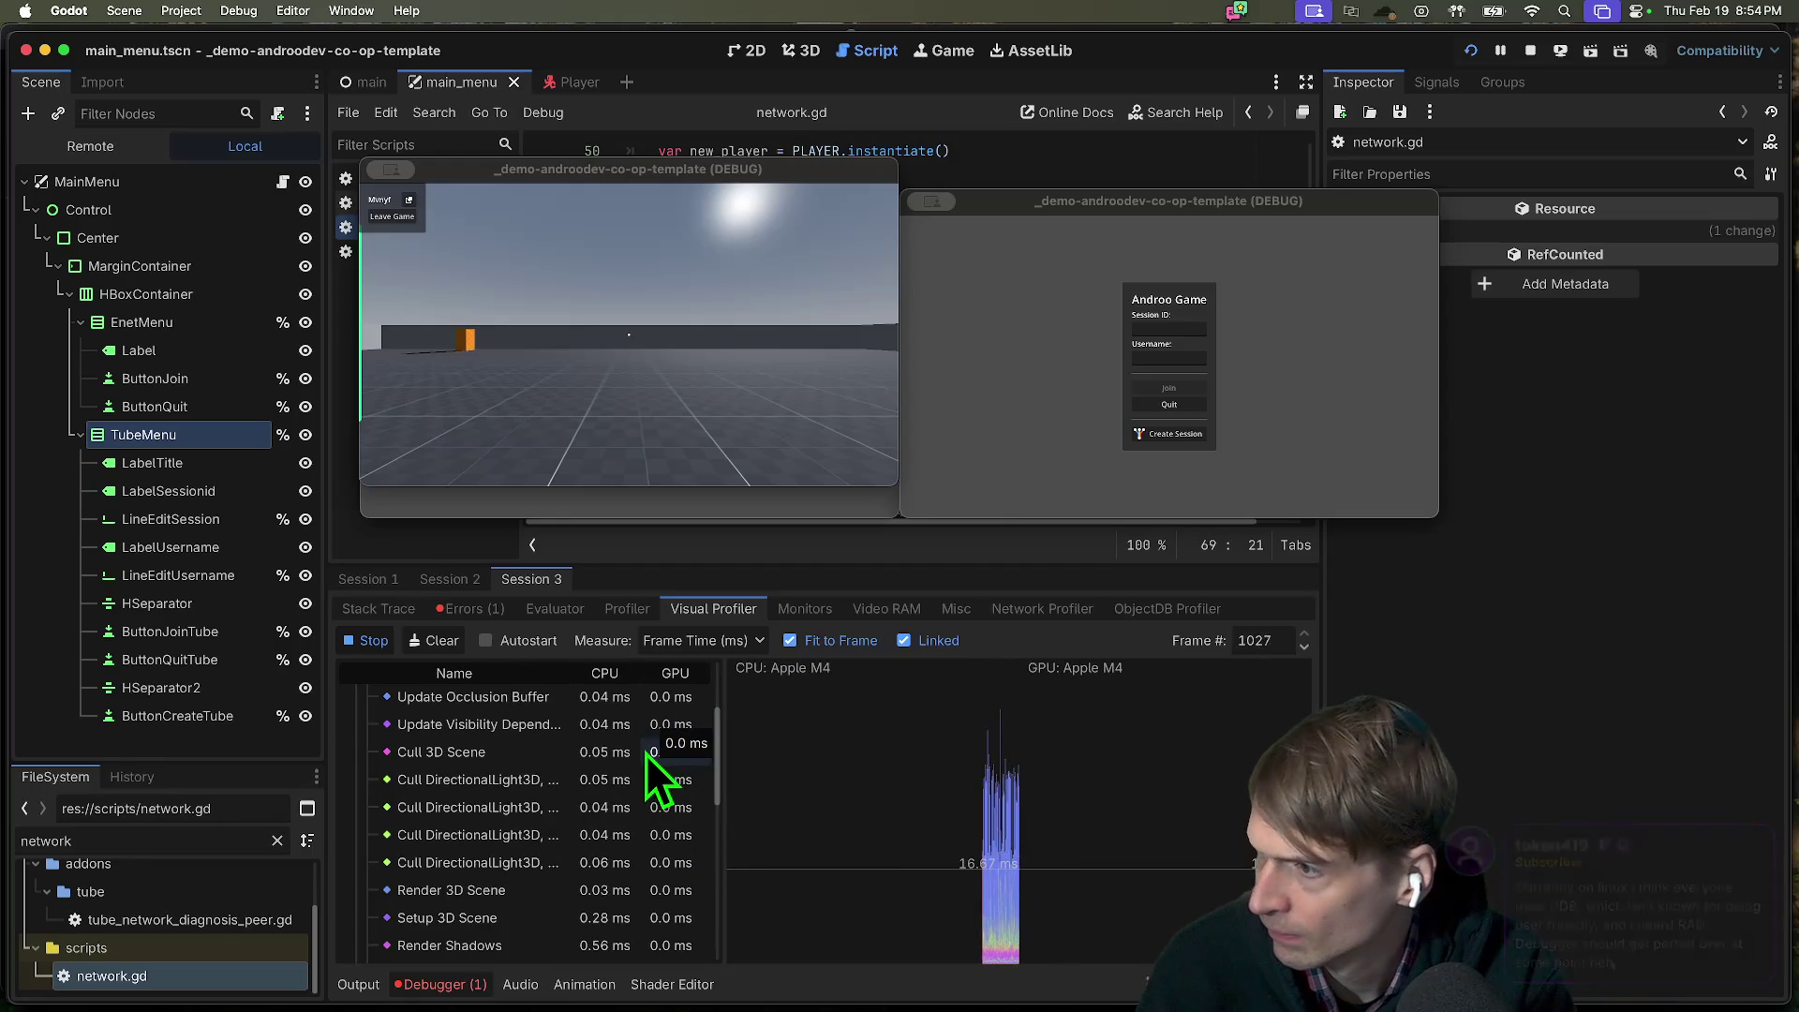
scroll(645, 753, down, 3)
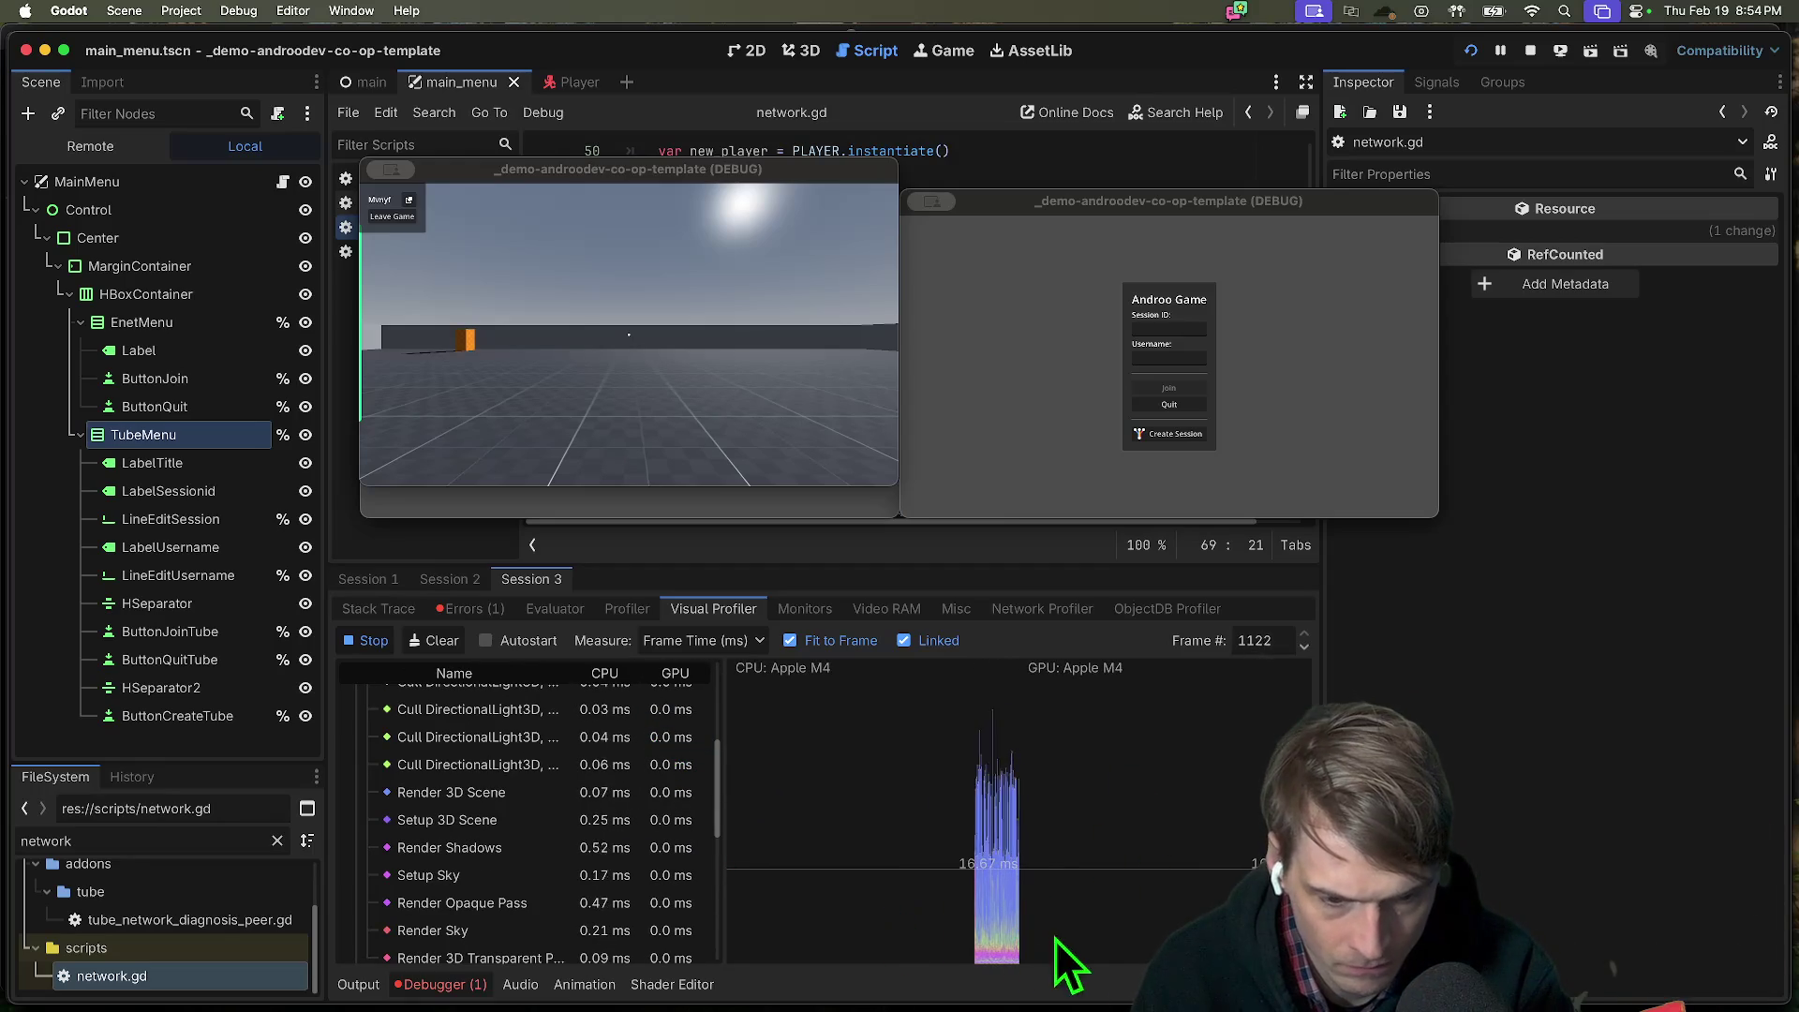
scroll(468, 879, up, 5)
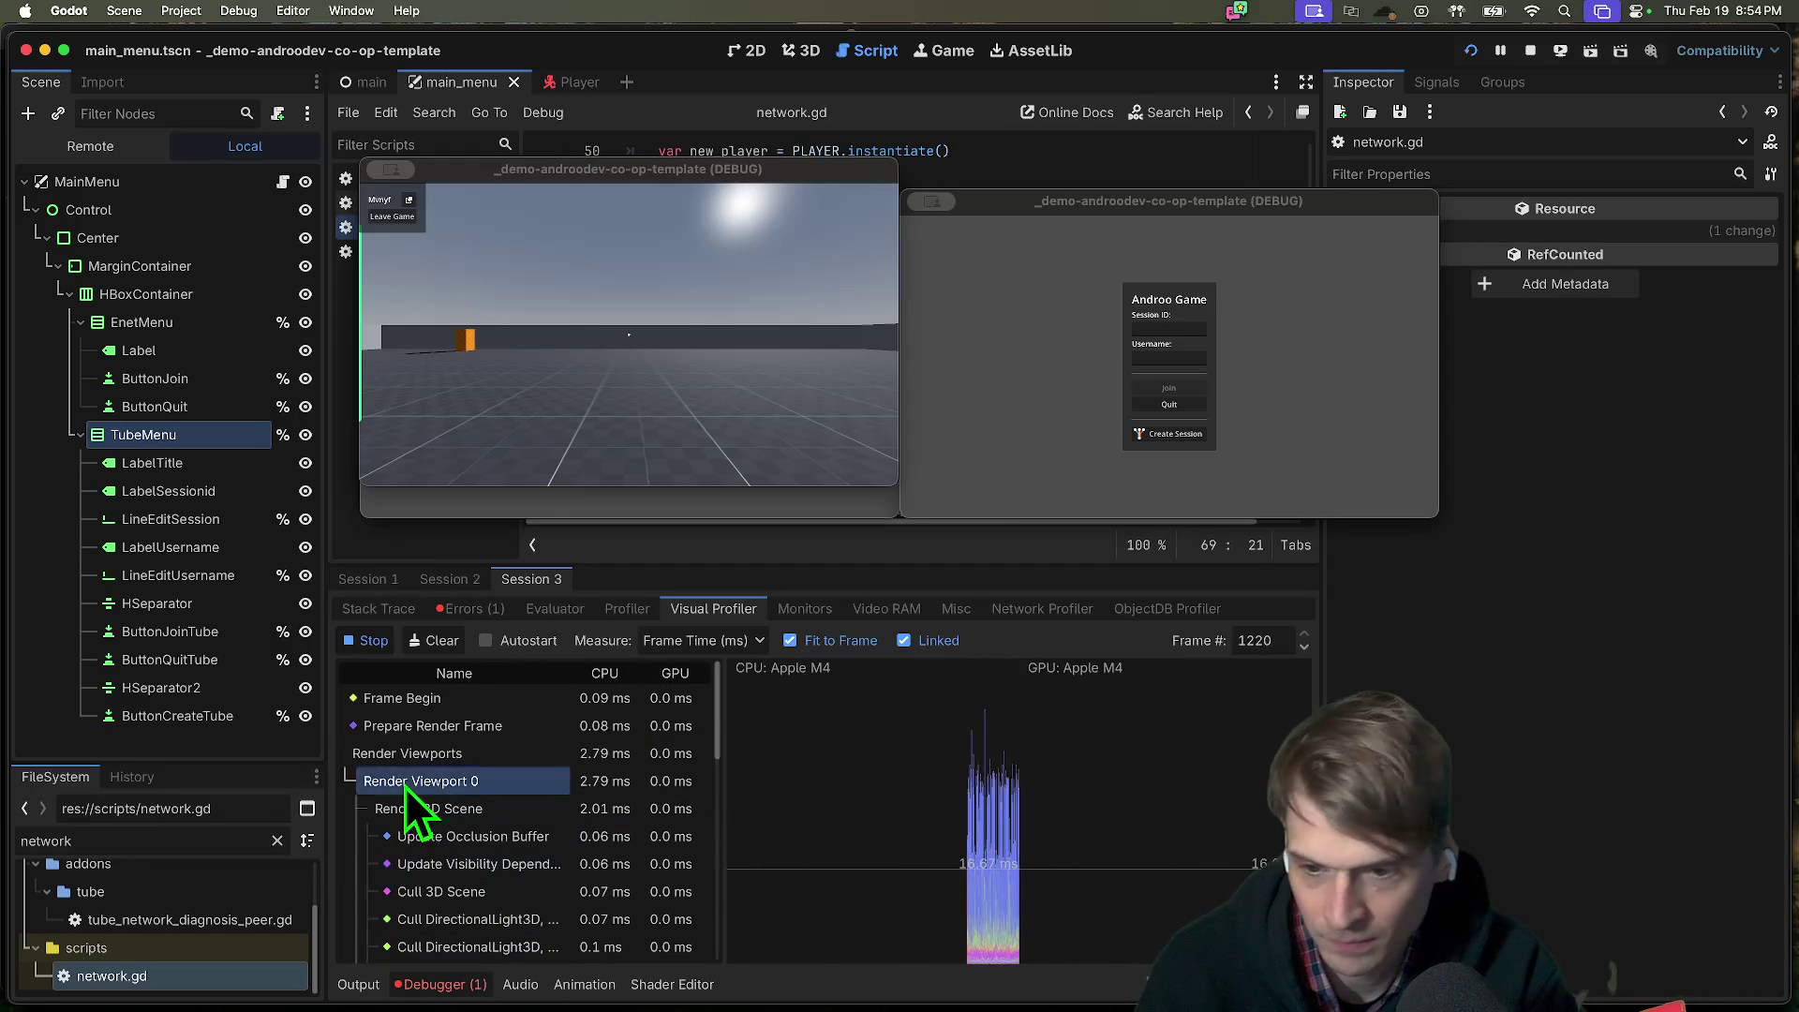
click(435, 726)
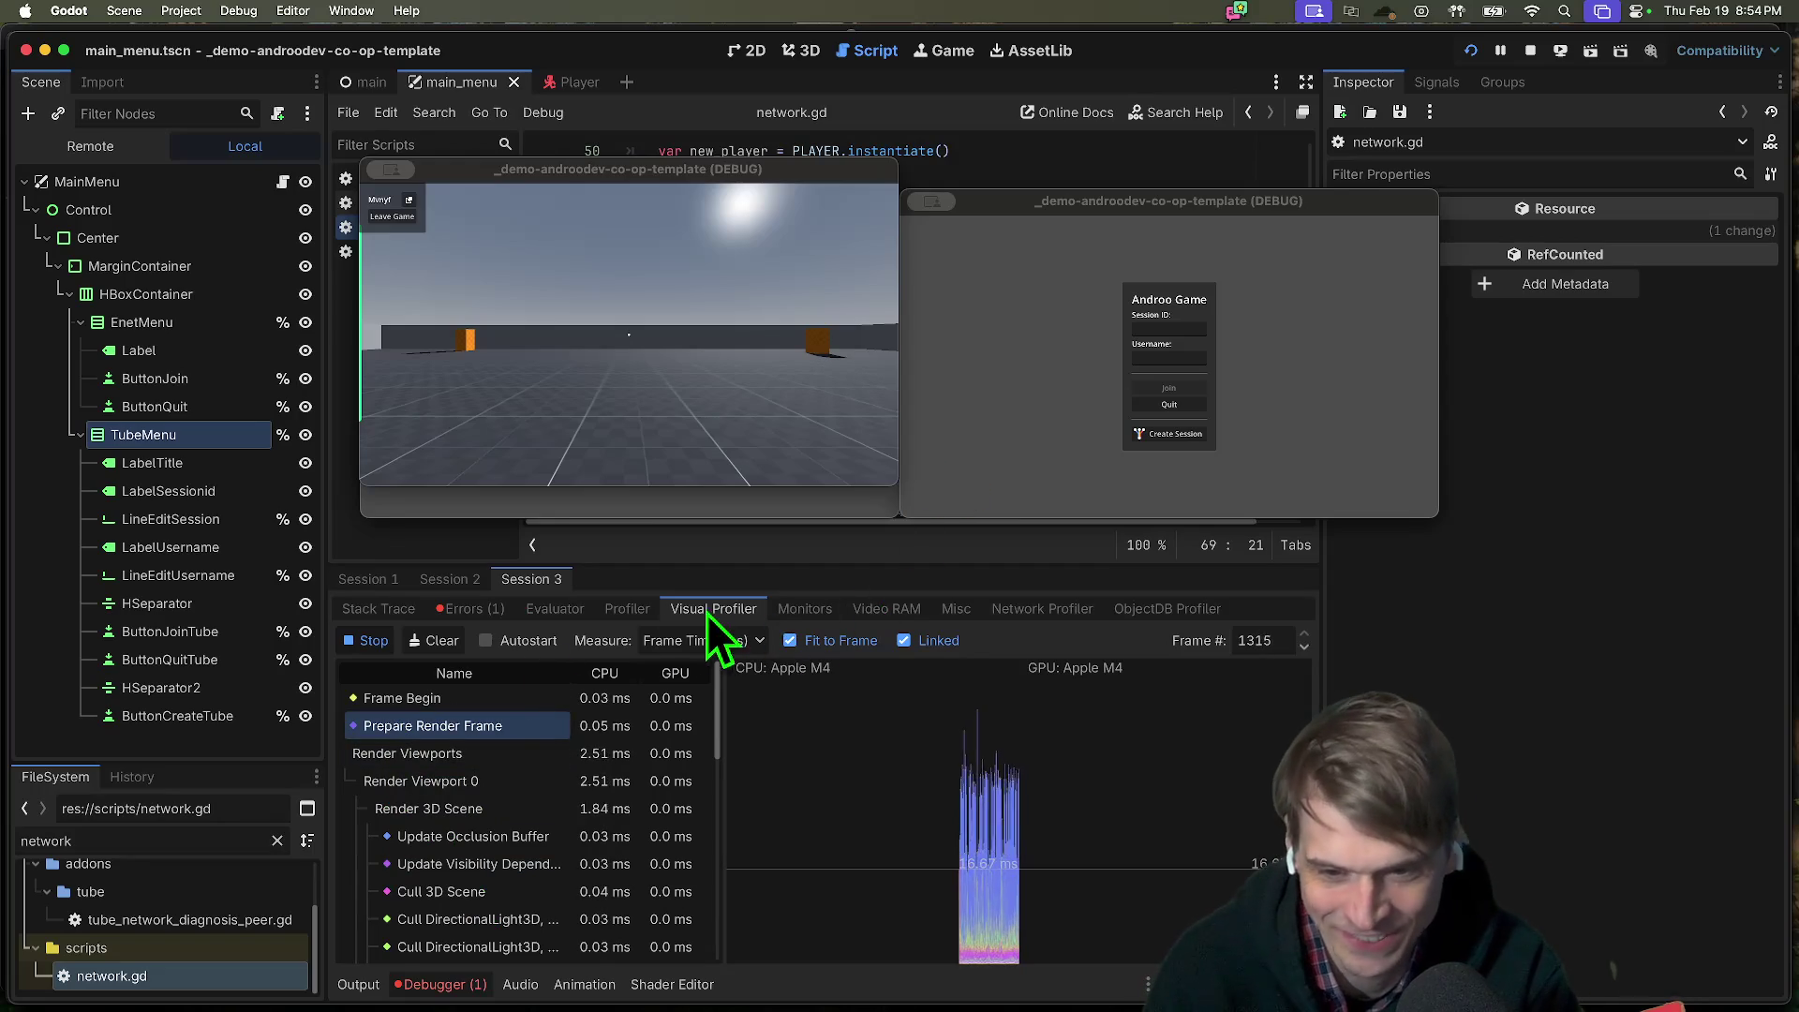
Profile functions, check video memory and monitors, then stop the running game instances.
click(627, 609)
click(373, 641)
mouse_move(637, 725)
mouse_down()
mouse_move(972, 715)
mouse_move(937, 721)
mouse_up()
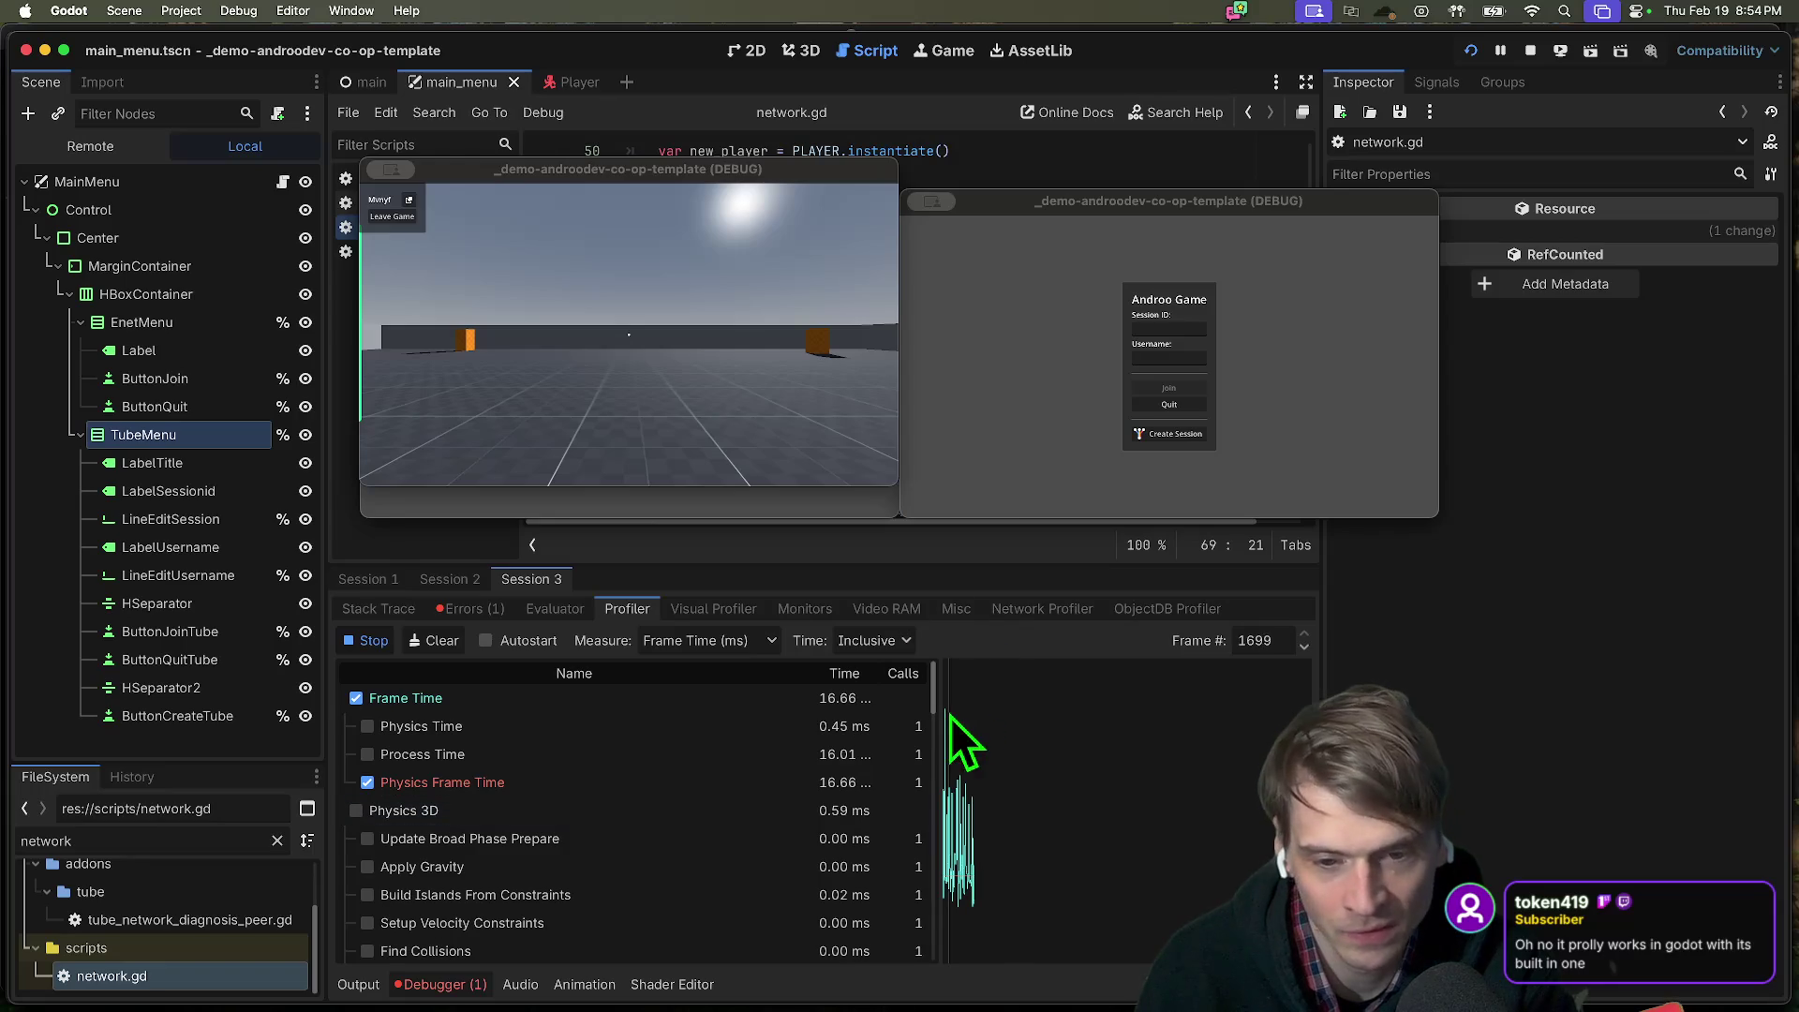
click(901, 611)
click(821, 611)
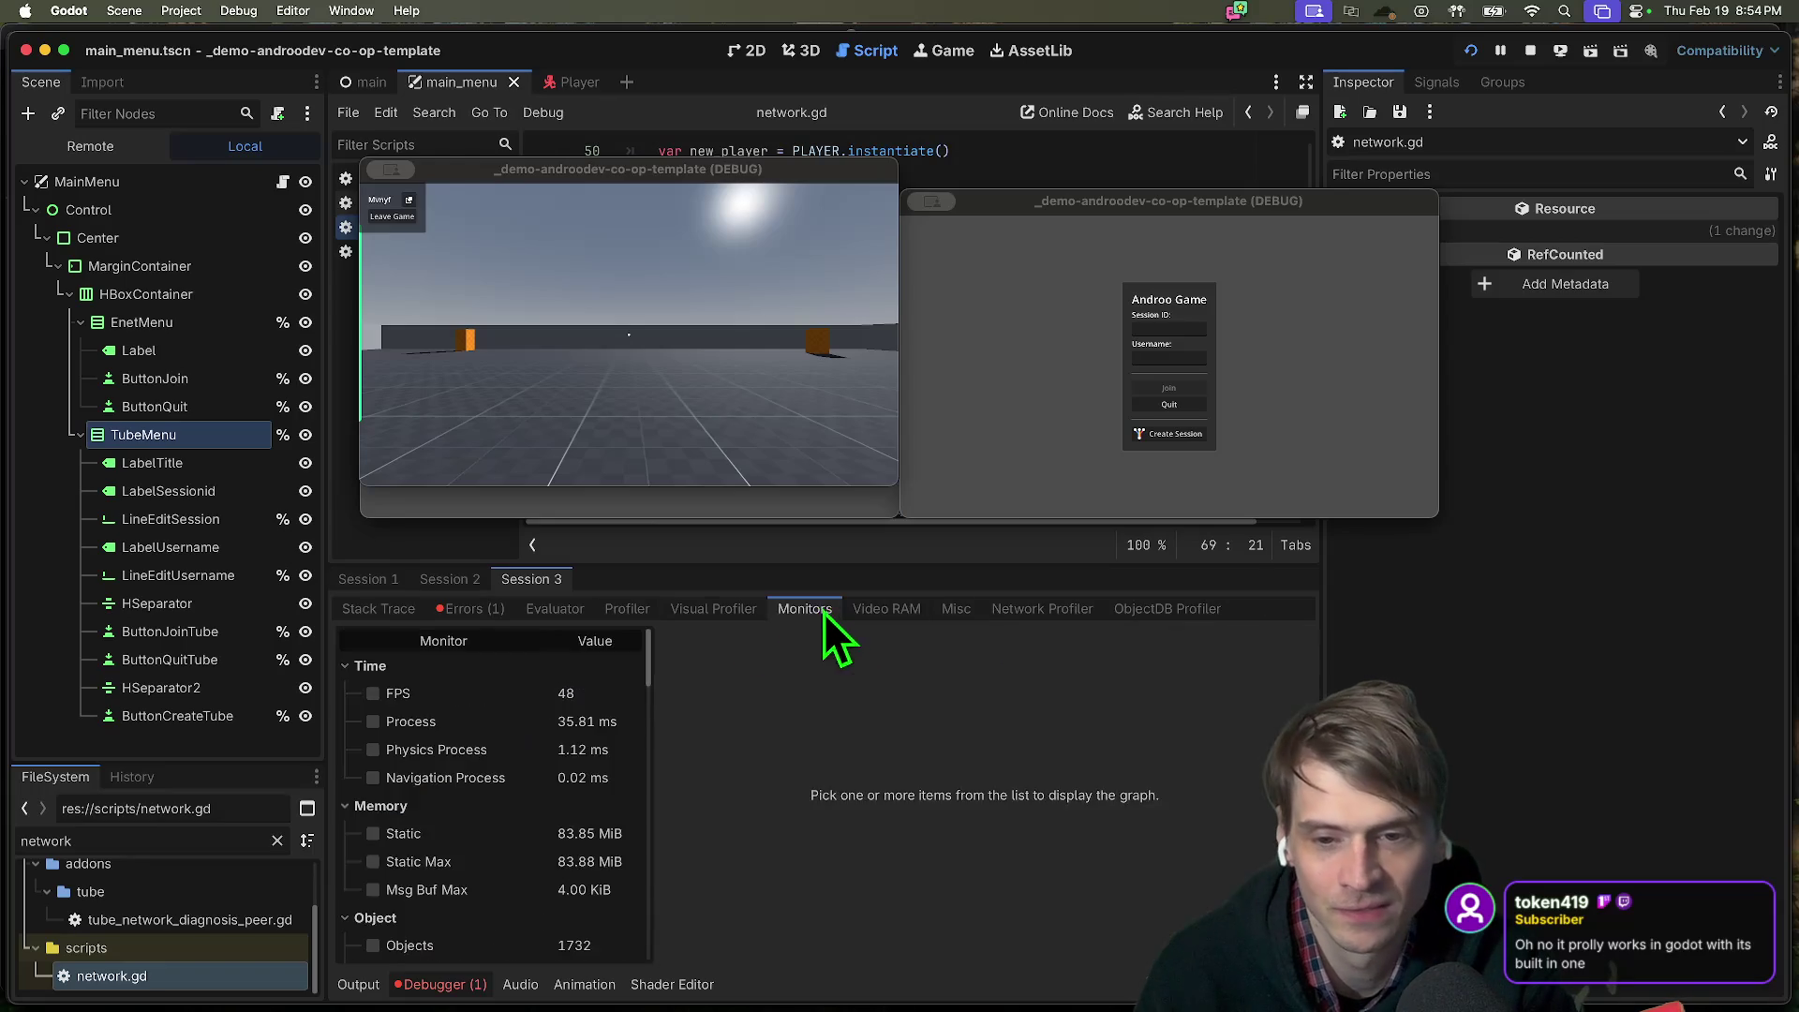
click(716, 611)
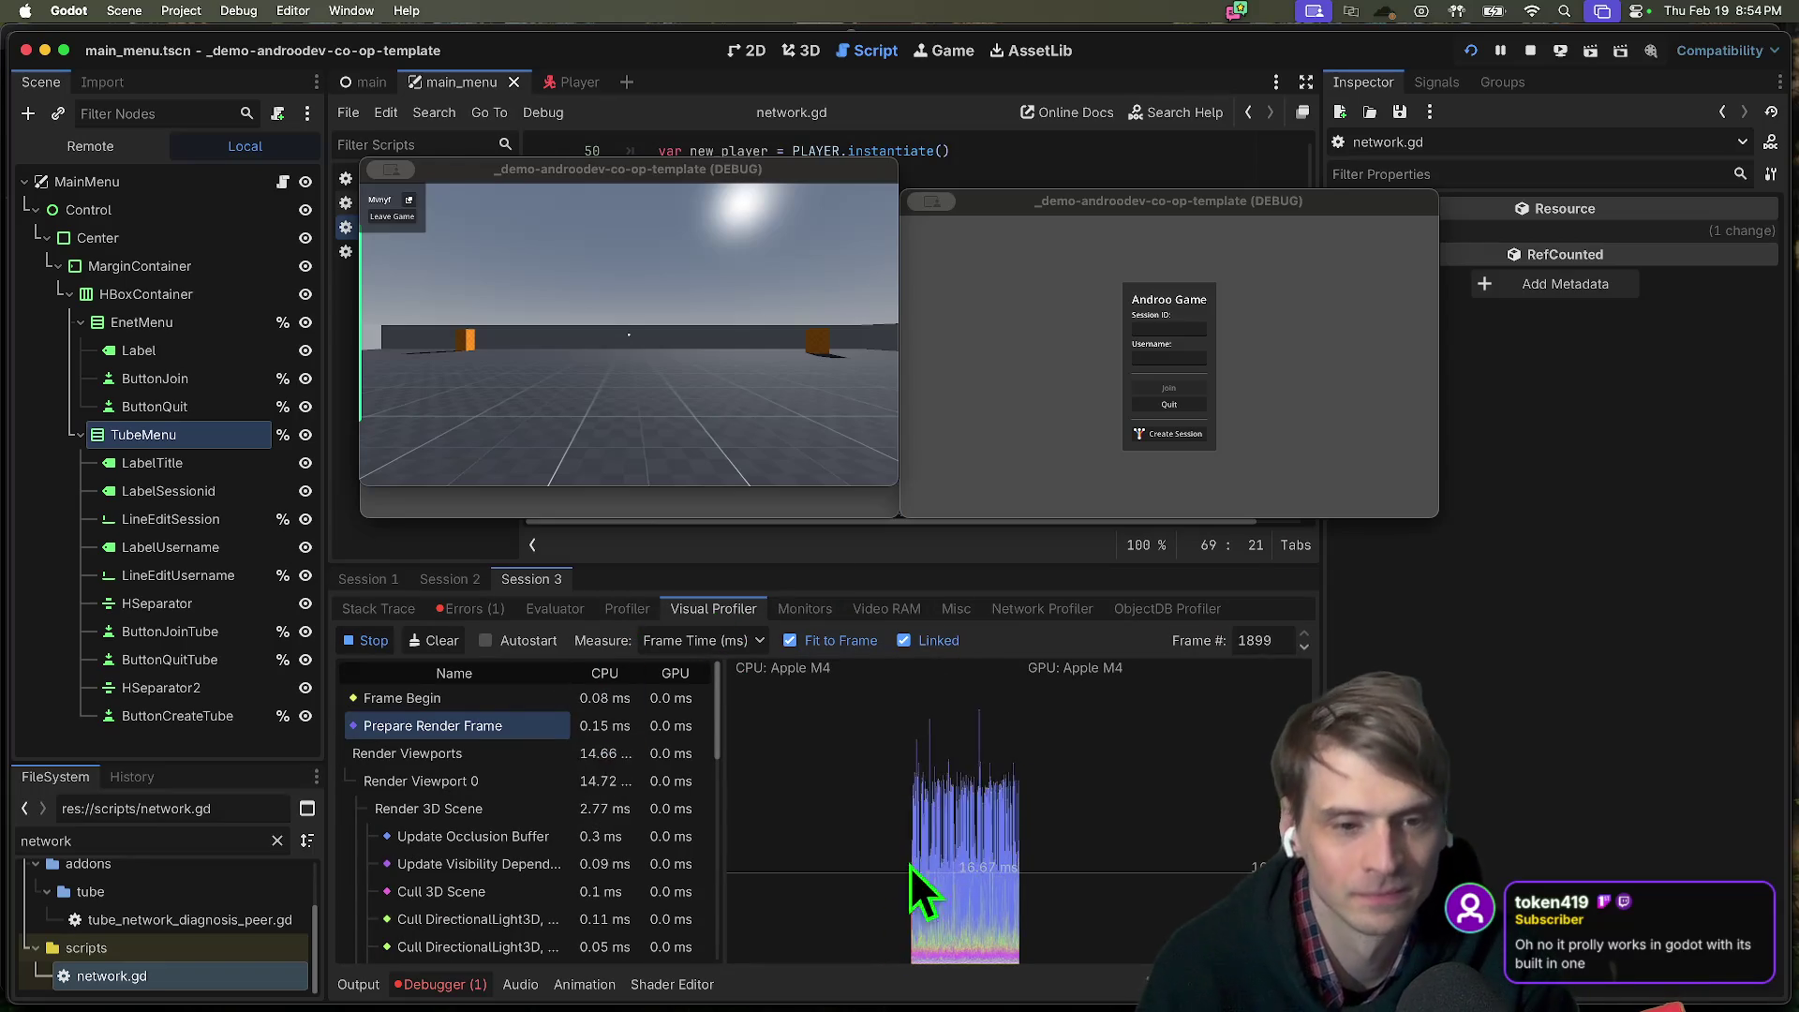
click(1530, 53)
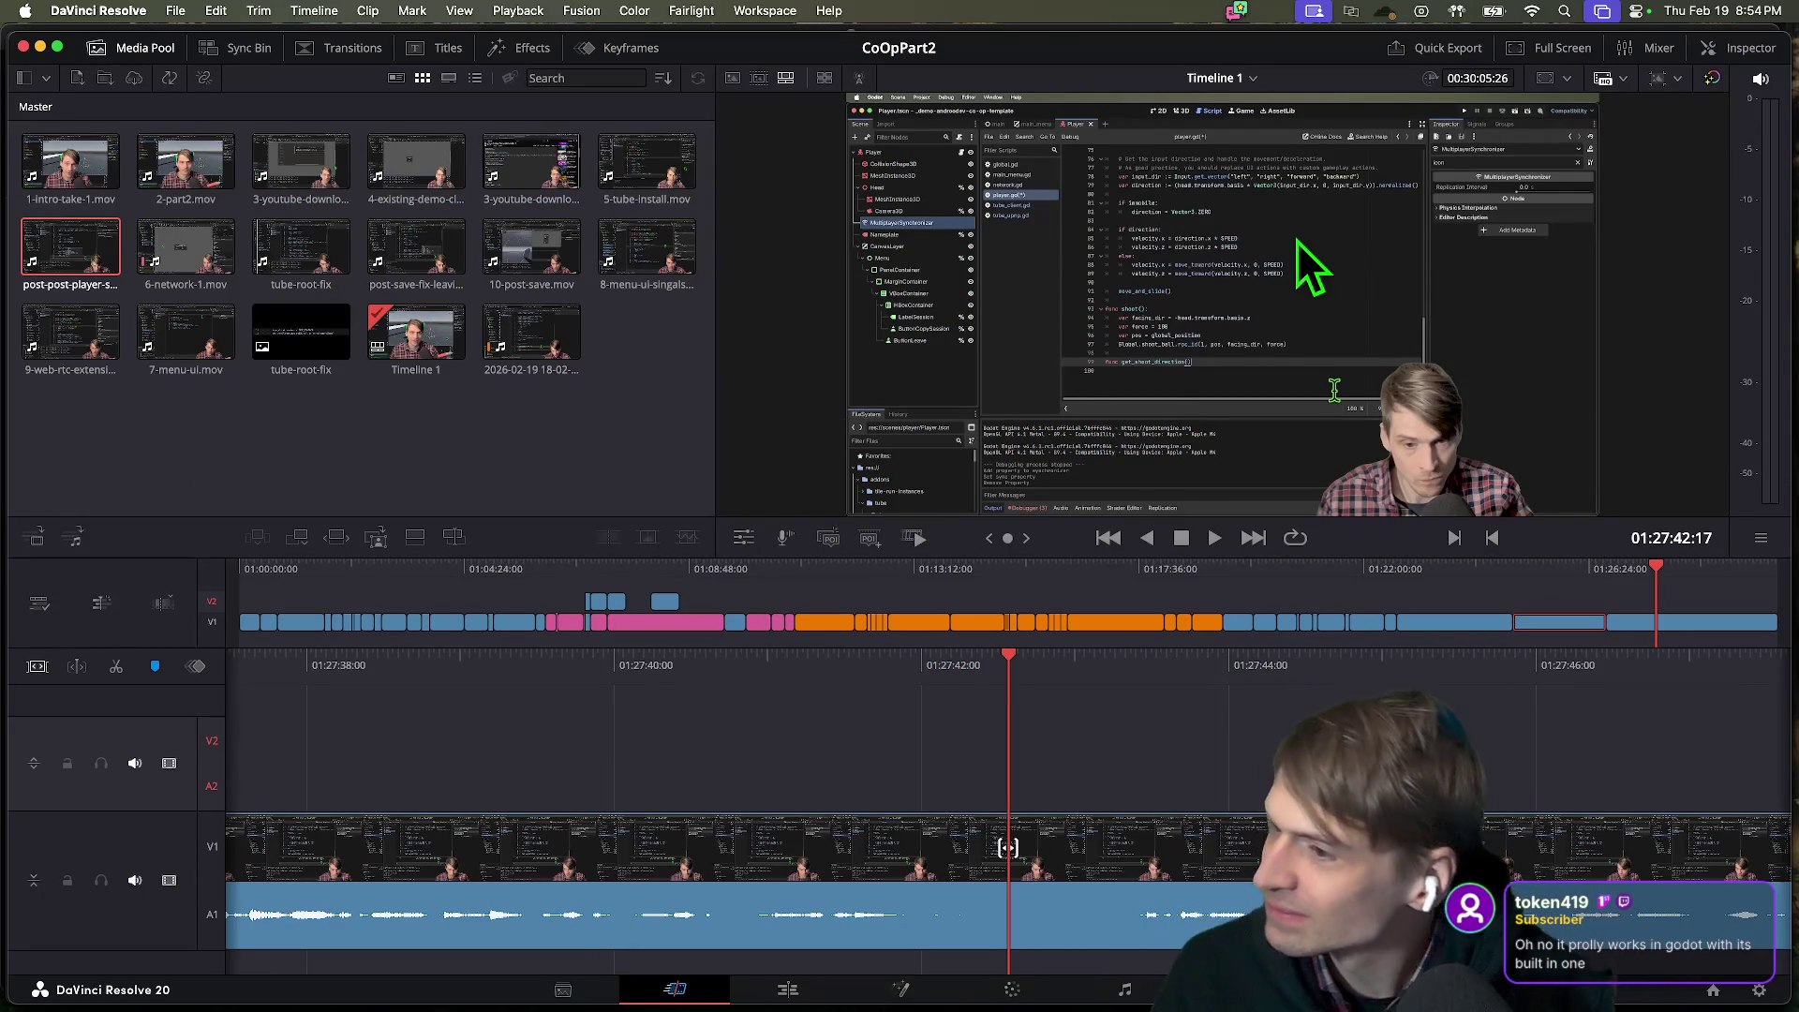
Return to Resolve and review the footage by playing and stepping through seconds.
key(super+Tab)
key(super+Tab)
key(super+shift+Tab)
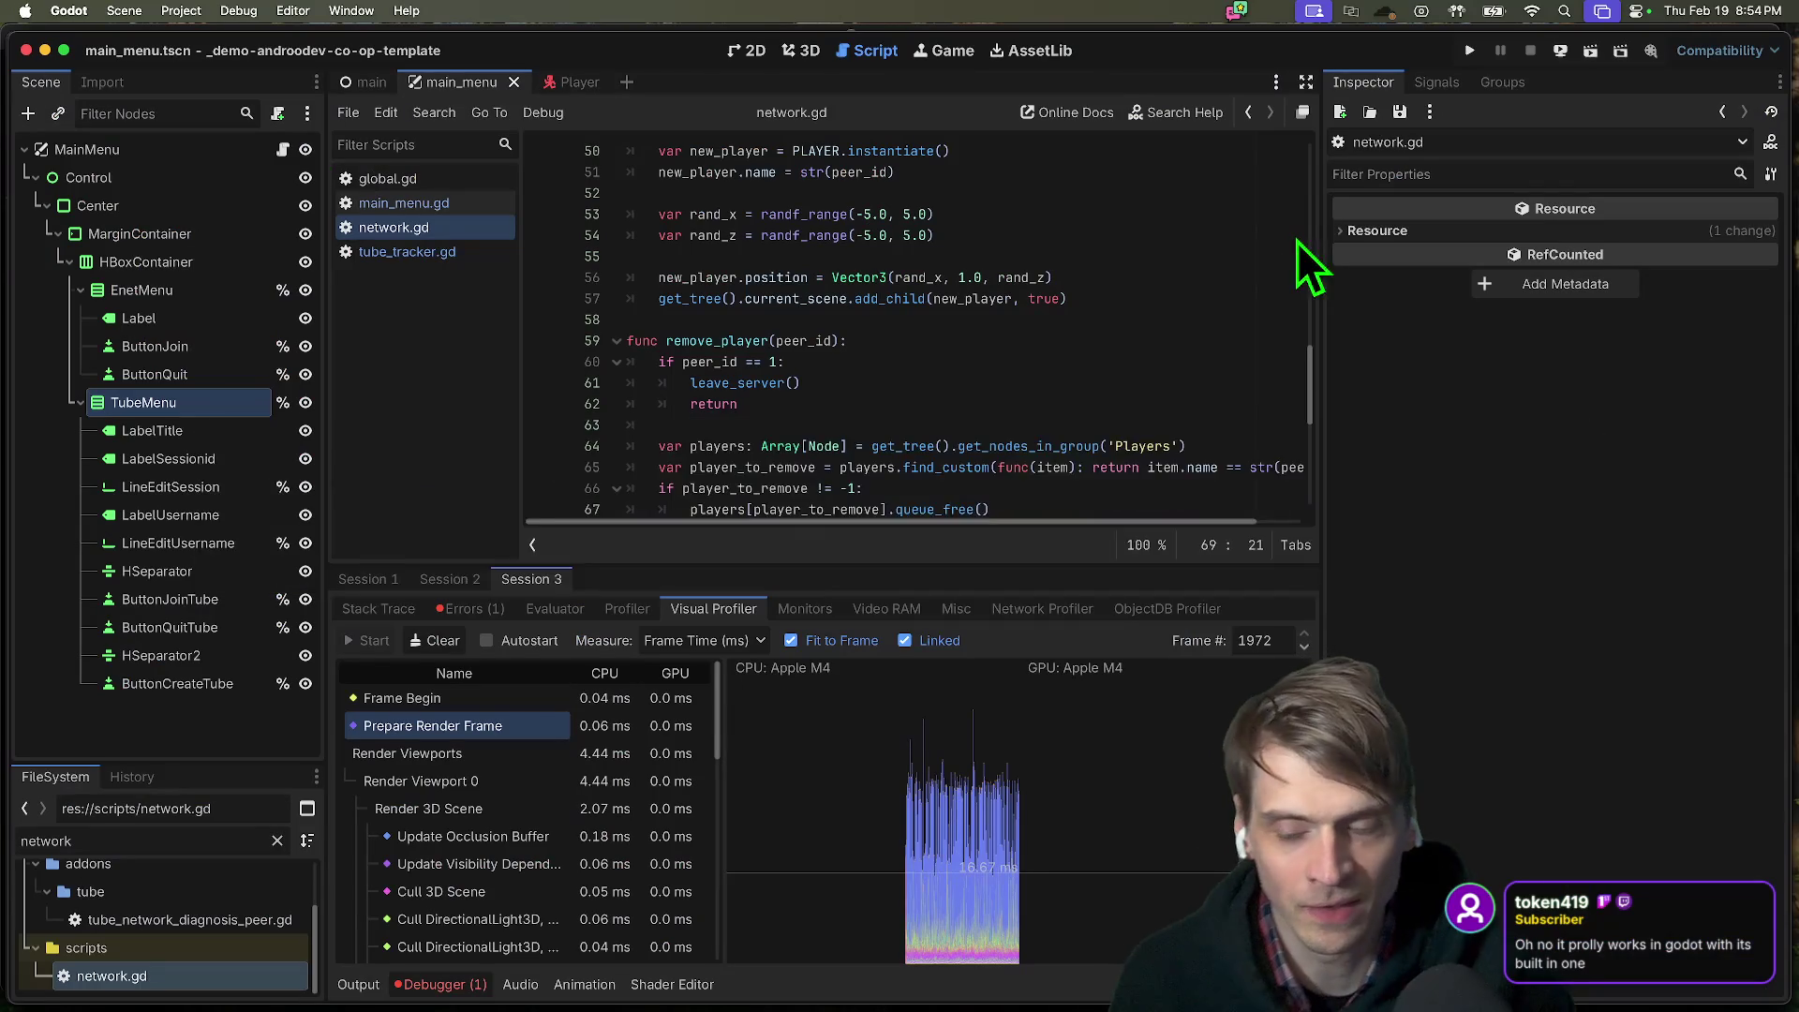
key(super+Tab)
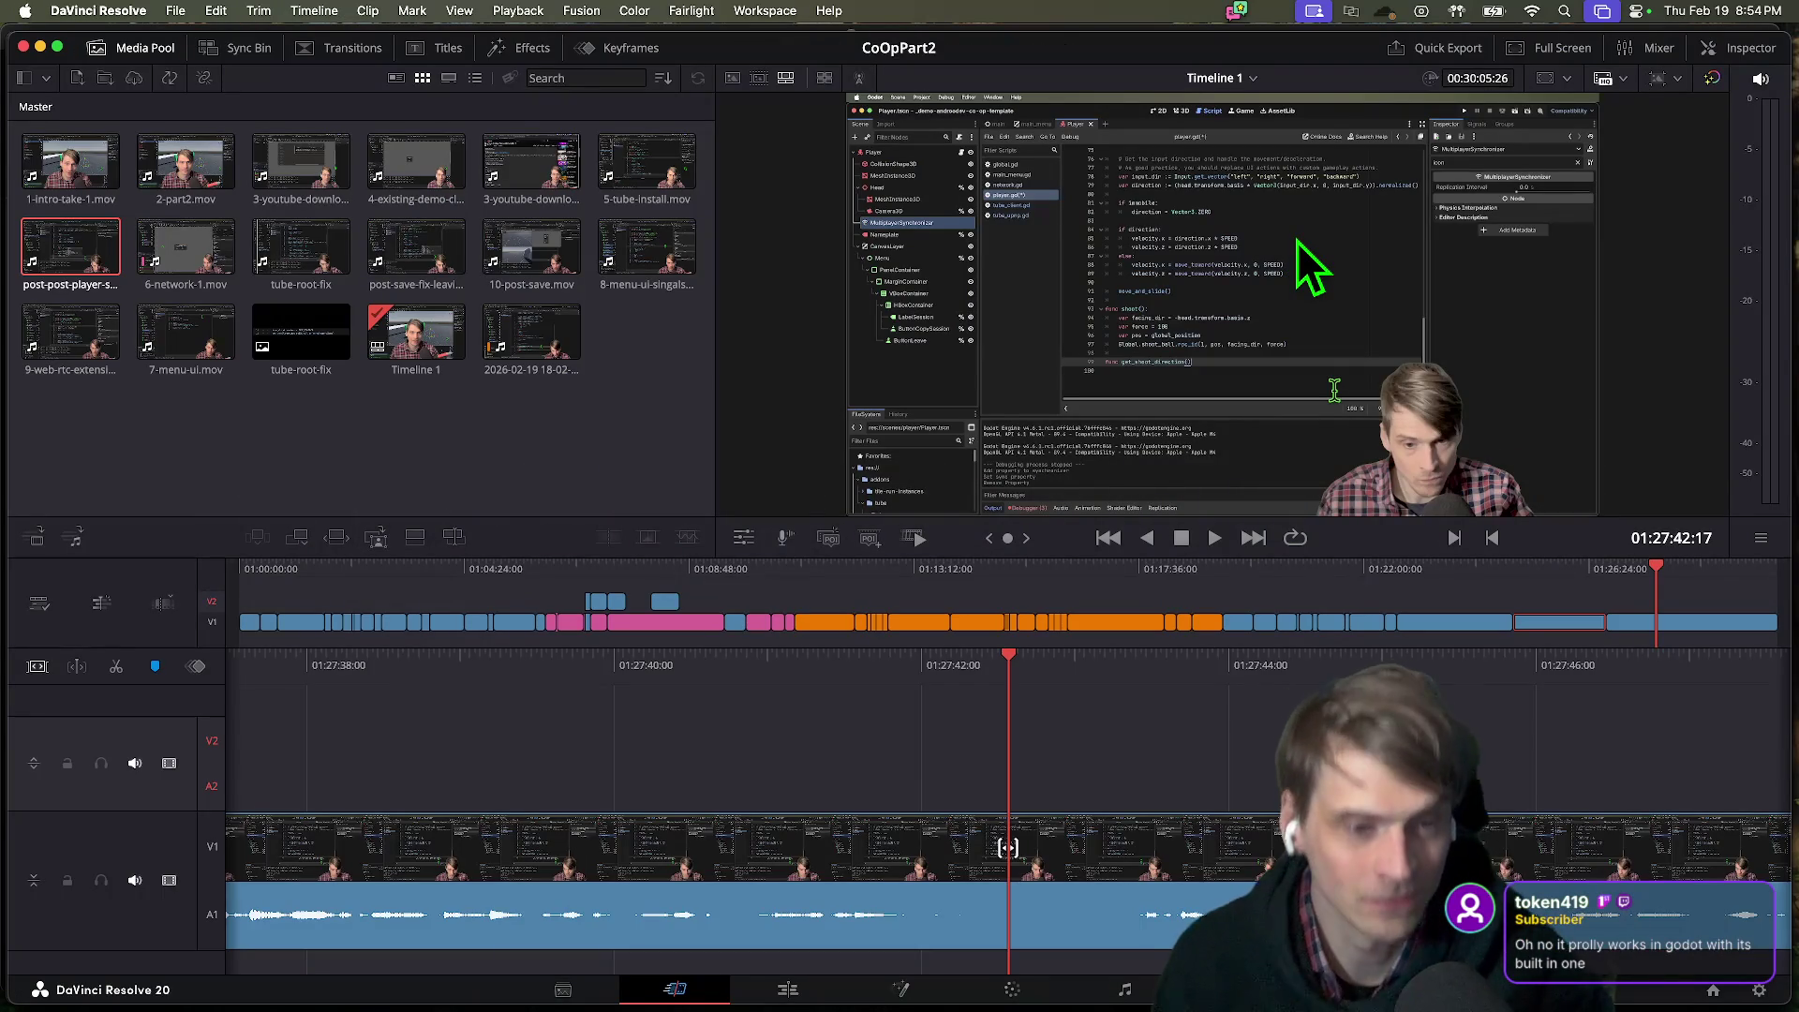
key(space)
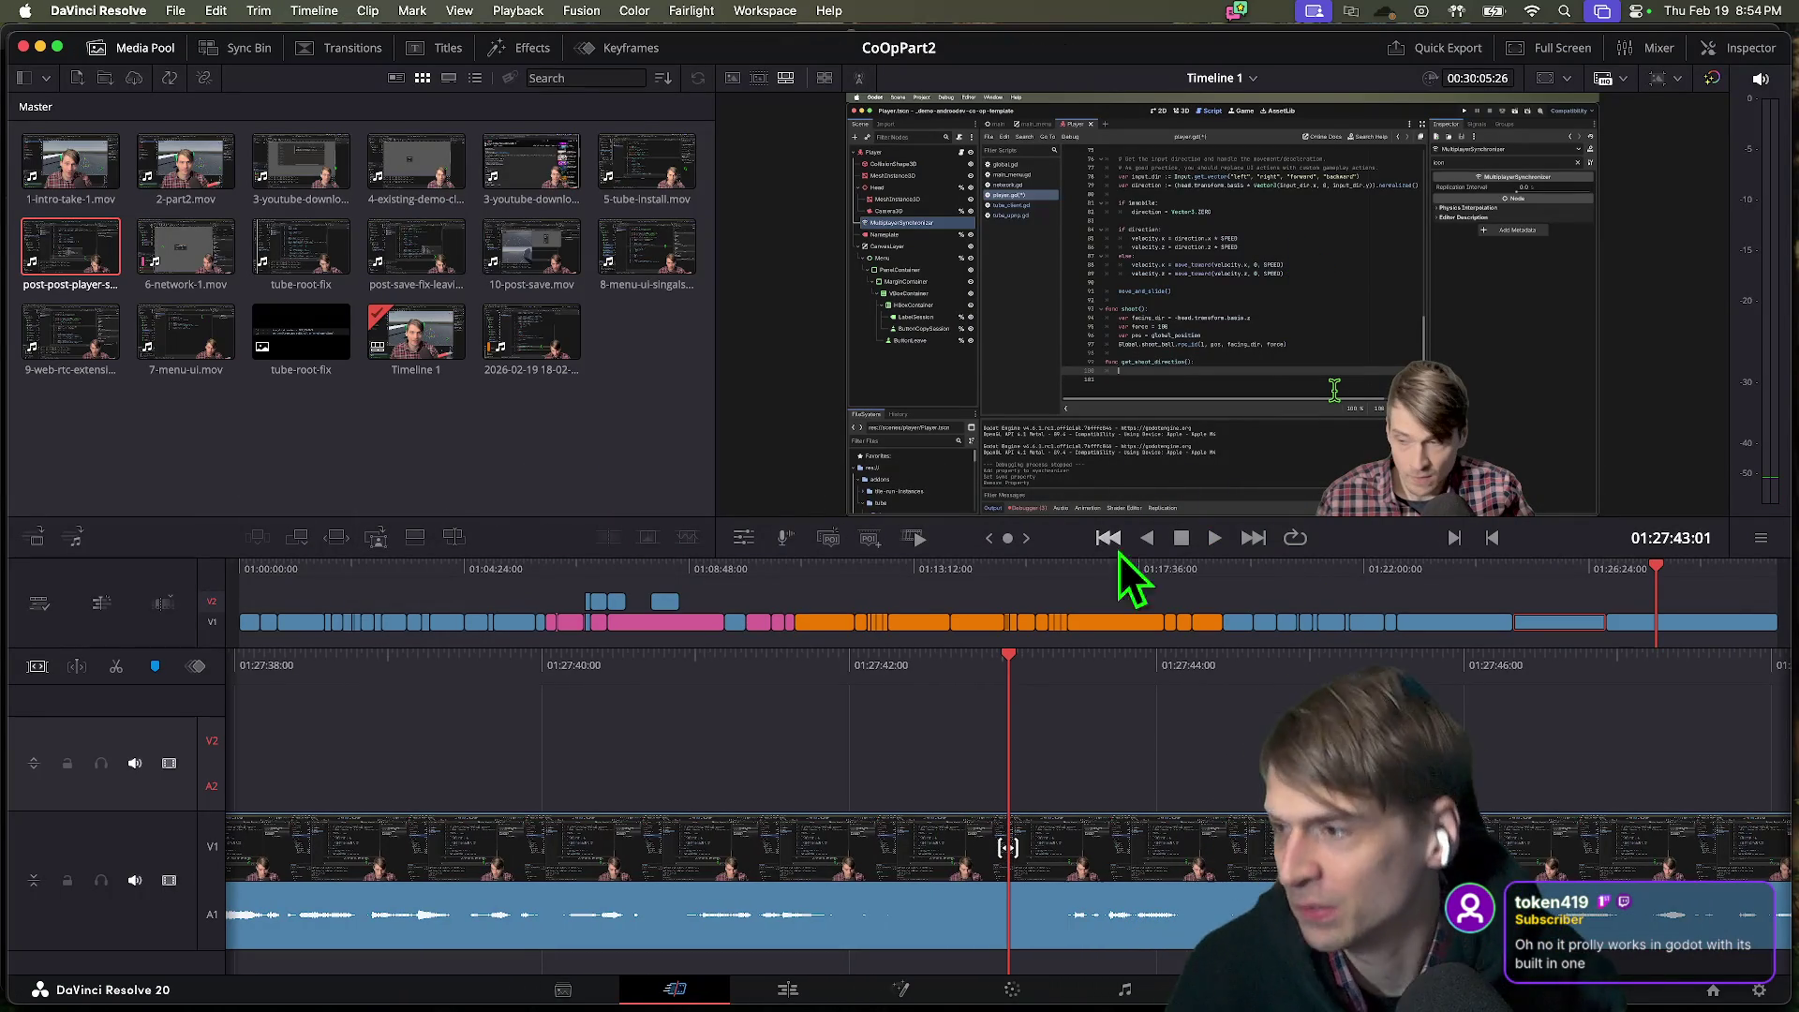
key(shift+Left)
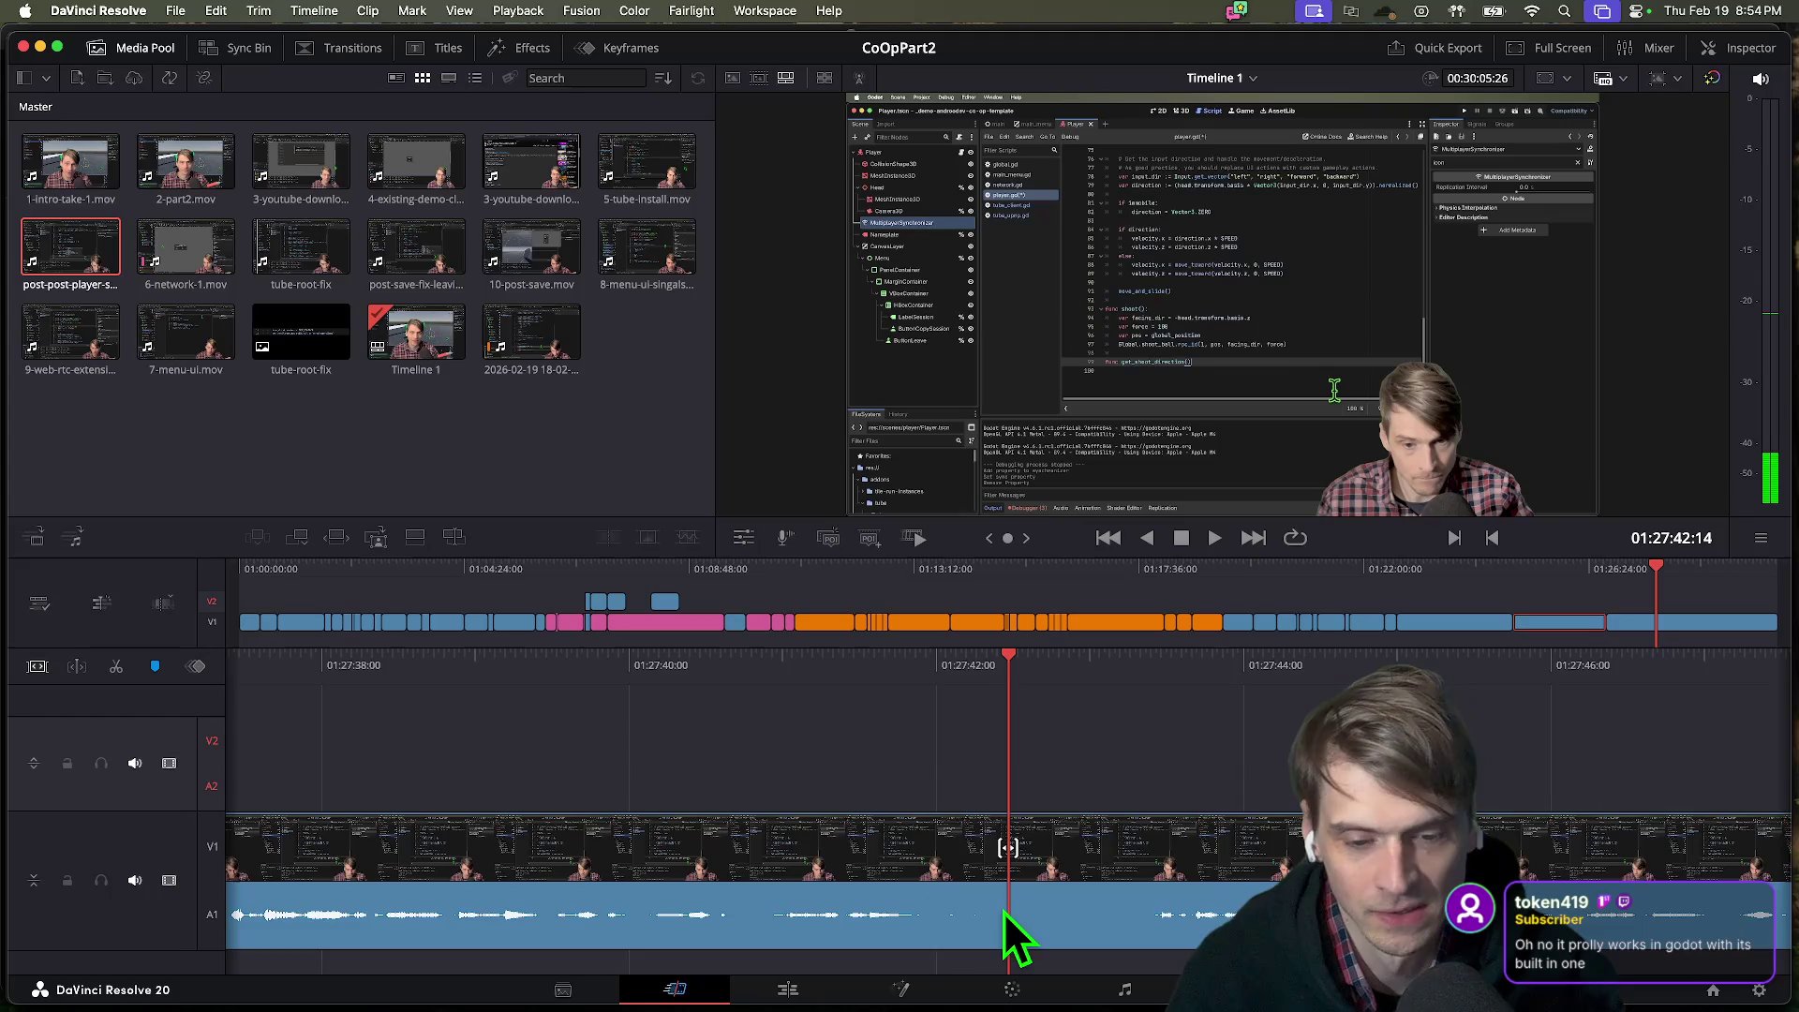
key(shift+Right)
key(shift+Right)
key(shift+Right)
key(shift+Right)
key(shift+Right)
key(shift+Right)
key(shift+Right)
key(shift+Right)
key(shift+Right)
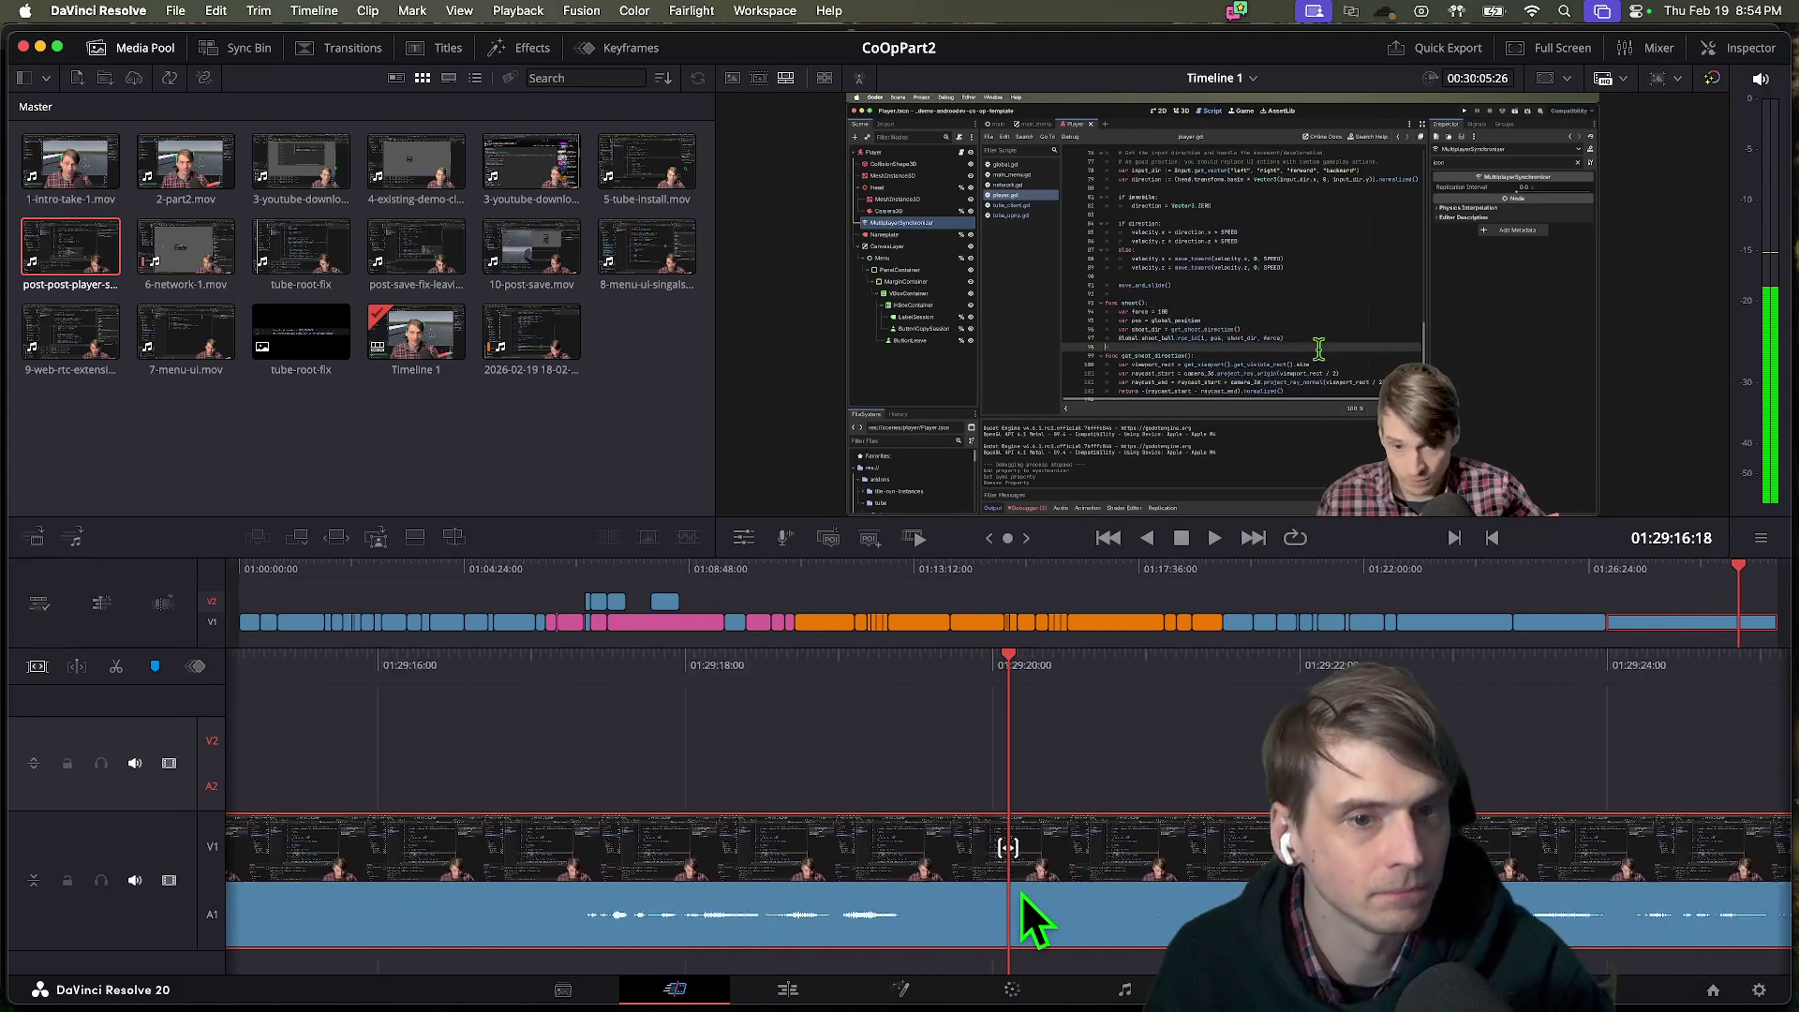
key(shift+Left)
key(shift+Left)
key(shift+Left)
Narrow the playhead down to 01:27:31:10 and blade the video and audio there.
key(shift+Left)
key(shift+Left)
key(shift+Left)
key(shift+Left)
key(shift+Left)
key(space)
key(shift+Right)
key(shift+Right)
key(shift+Right)
key(space)
key(shift+Left)
key(shift+Left)
key(shift+Left)
key(shift+Left)
key(shift+Left)
key(shift+Left)
key(shift+Left)
key(shift+Left)
key(shift+Left)
key(shift+Left)
key(shift+Left)
key(shift+Left)
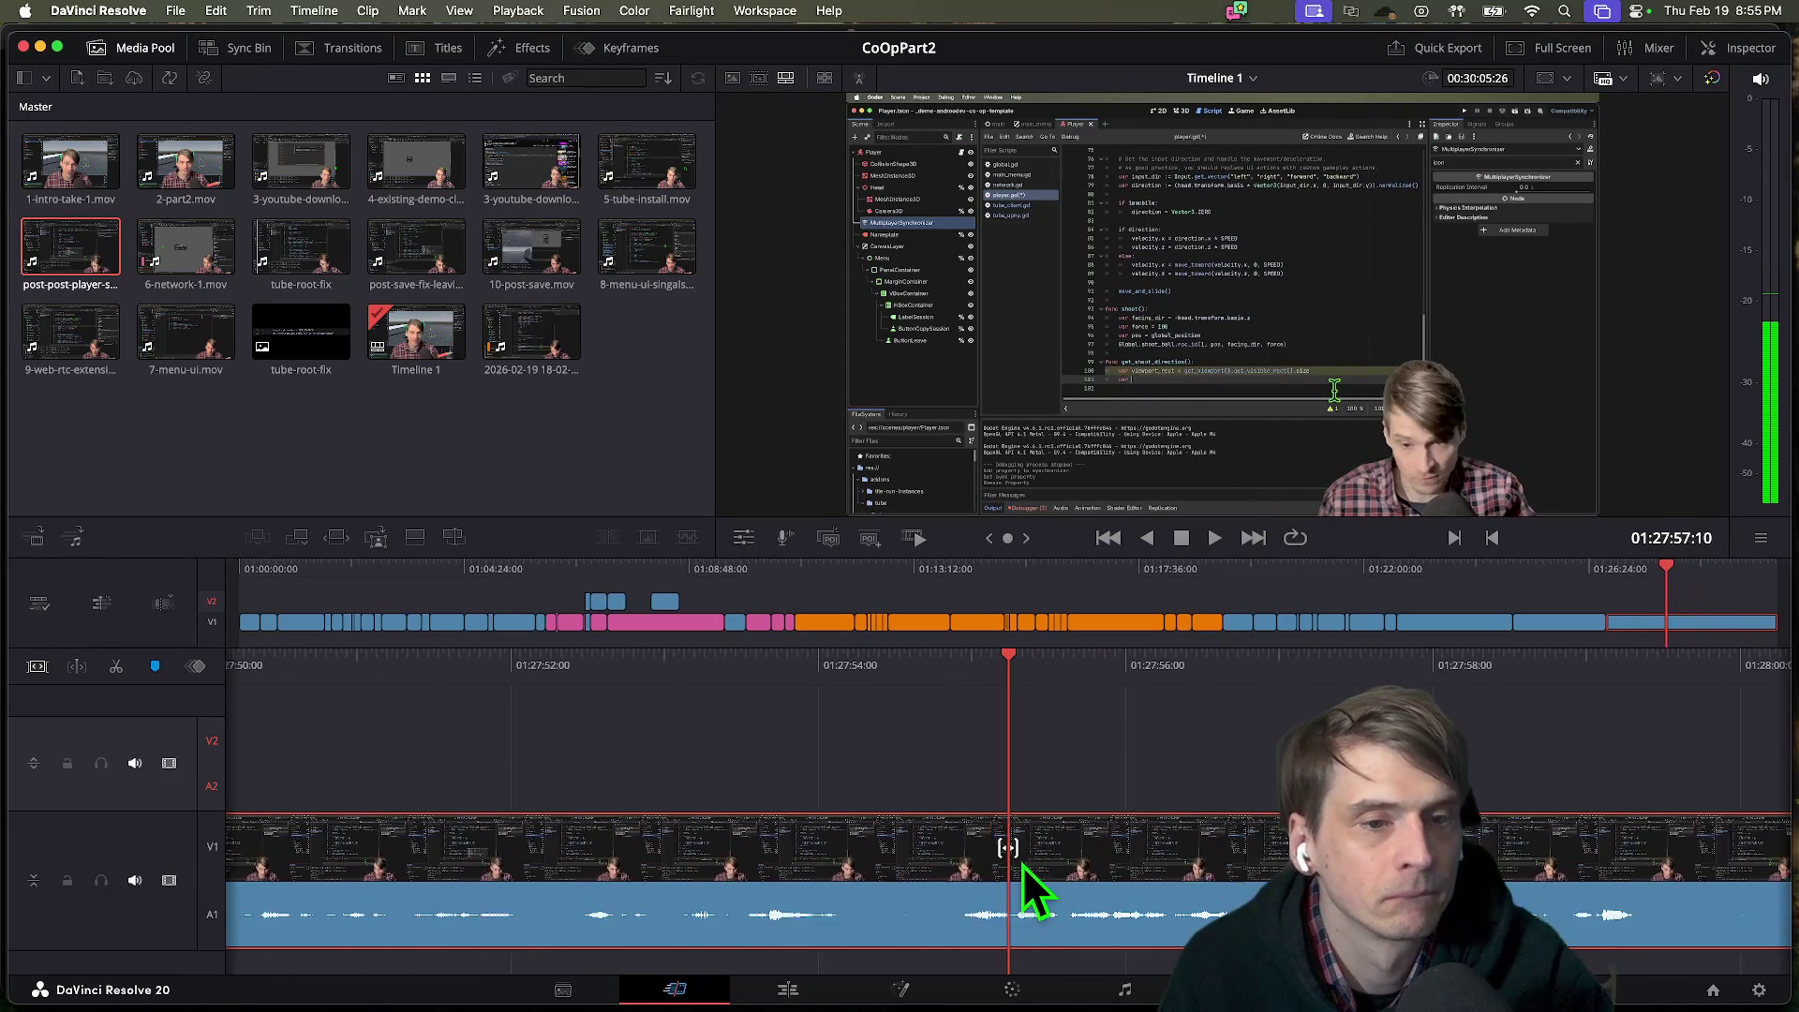
key(shift+Left)
key(shift+Left)
key(shift+Left)
key(shift+Left)
key(shift+Left)
key(shift+Left)
key(space)
key(shift+Left)
key(shift+Left)
key(shift+Left)
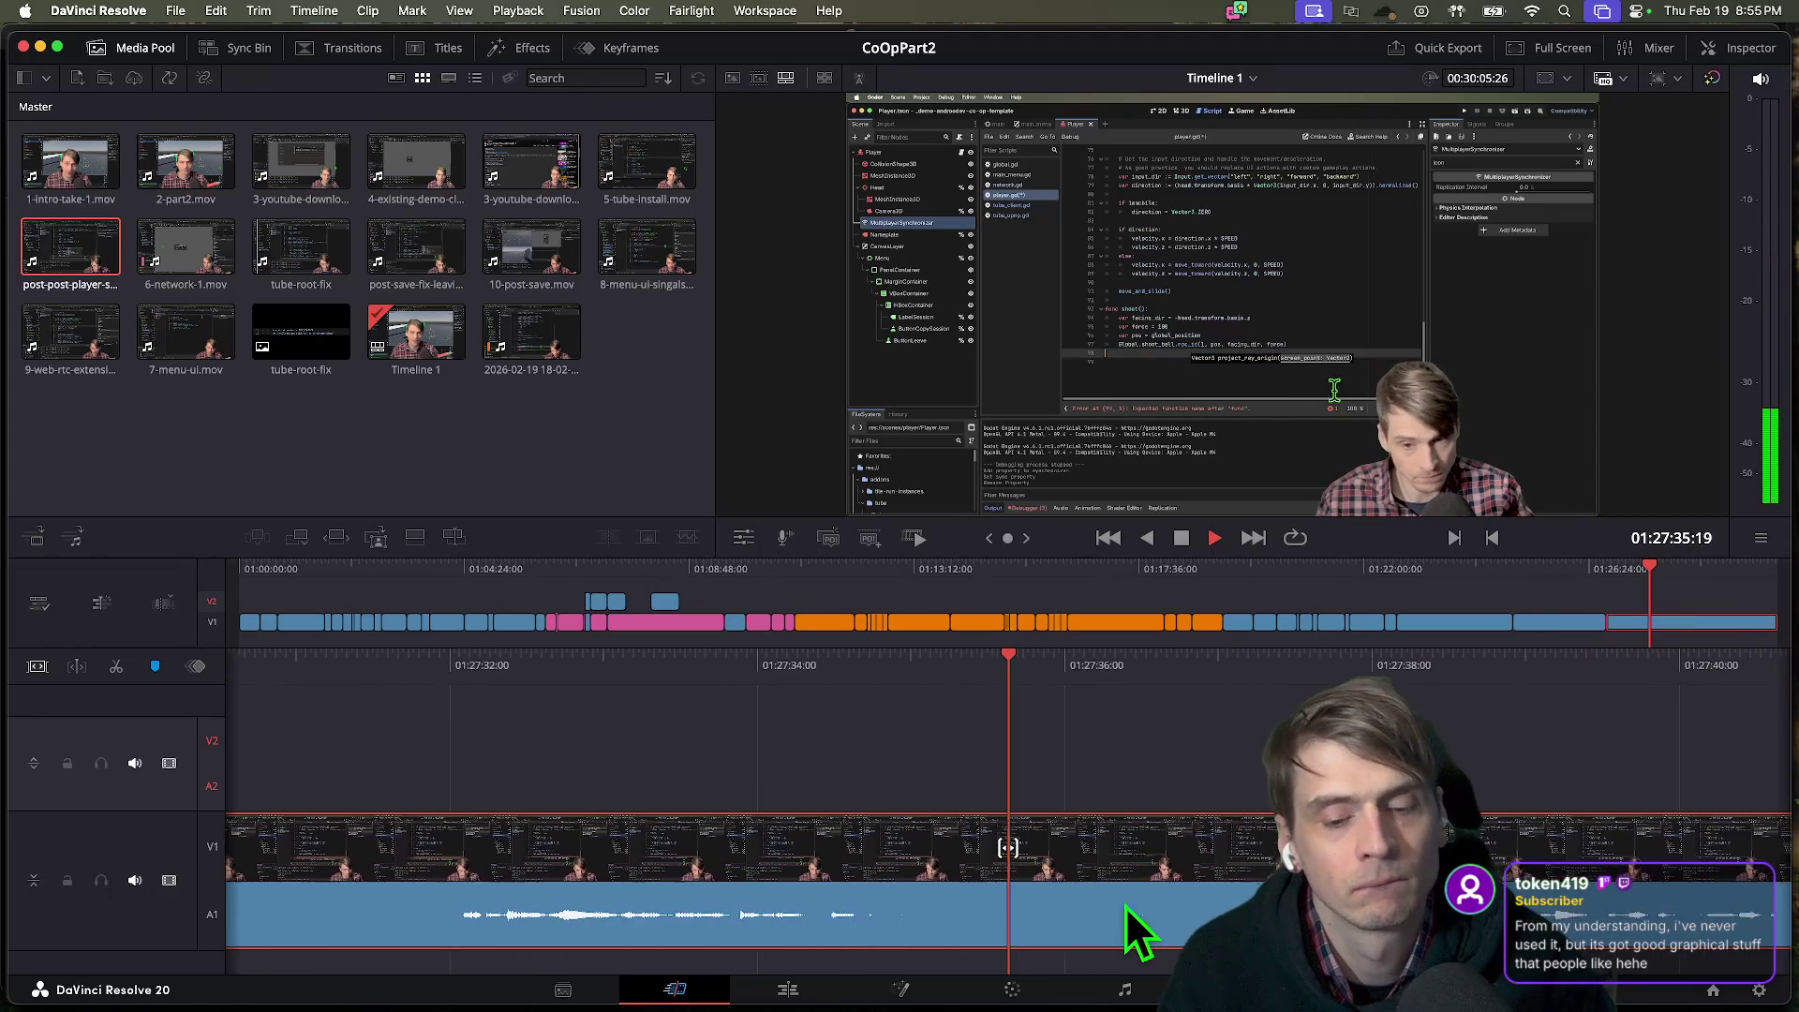
key(shift+Left)
key(shift+Left)
key(shift+Left)
key(space)
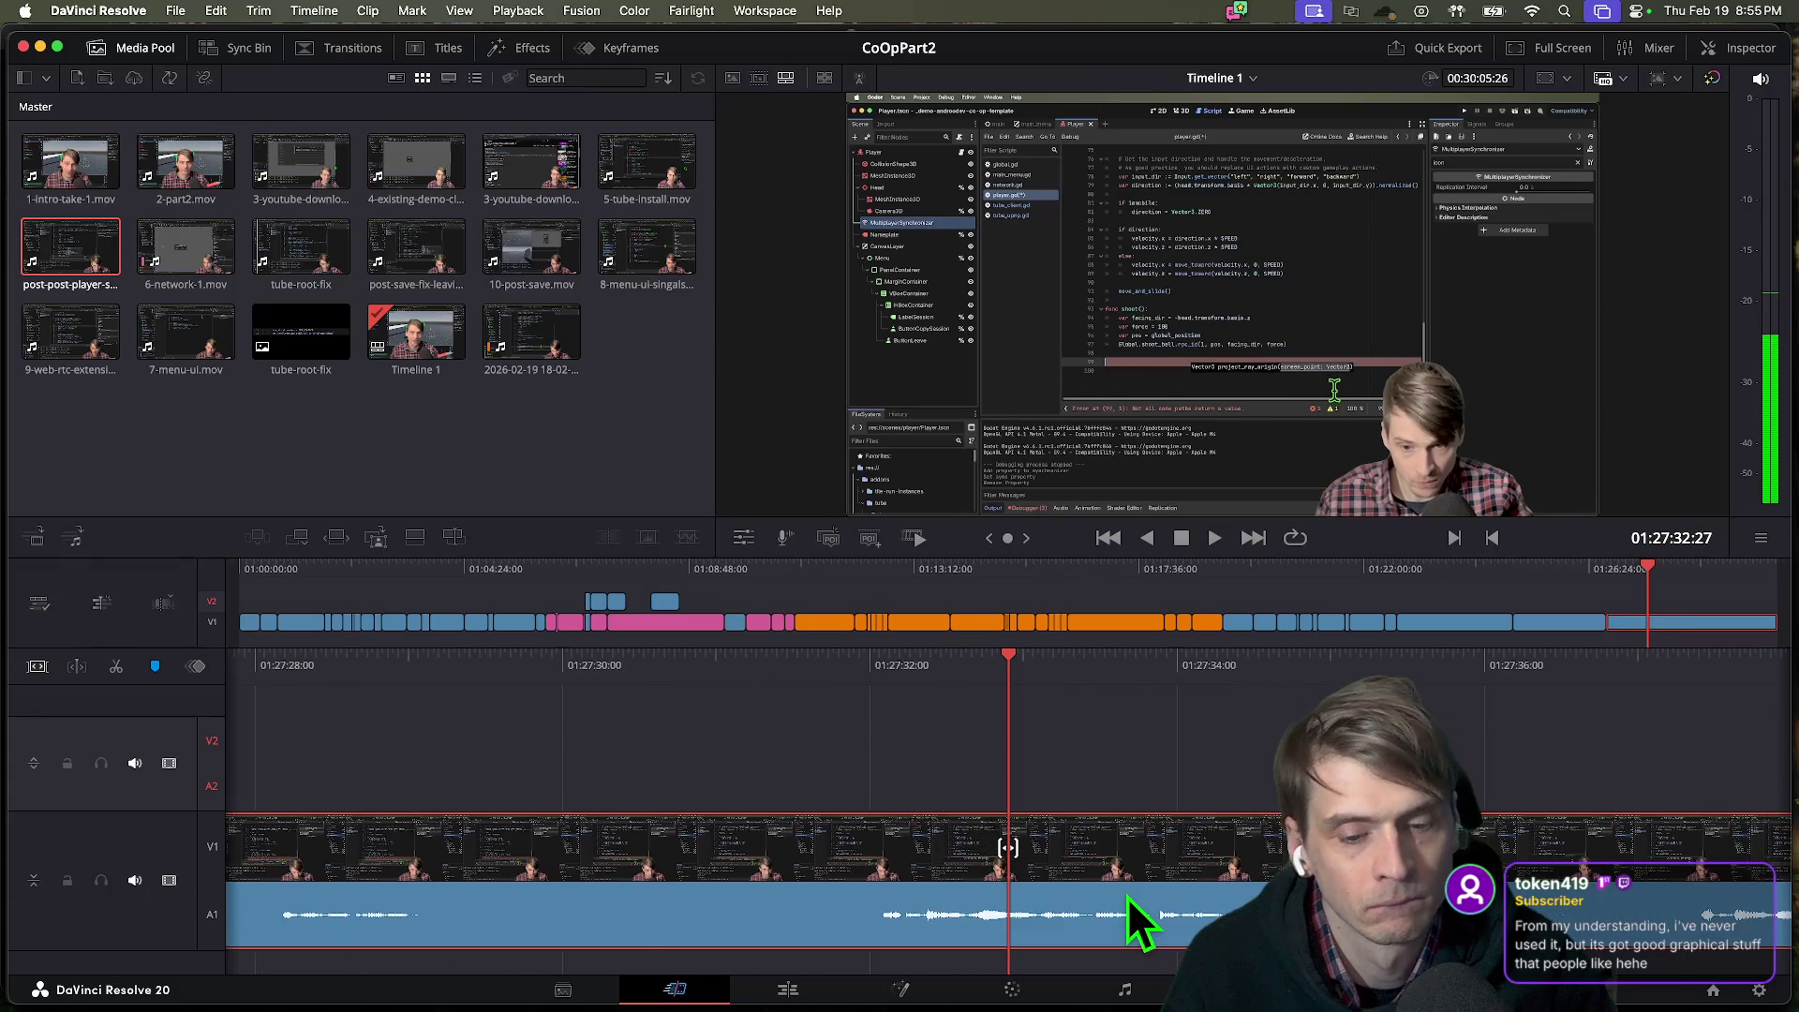
key(shift+Left)
key(shift+Left)
key(space)
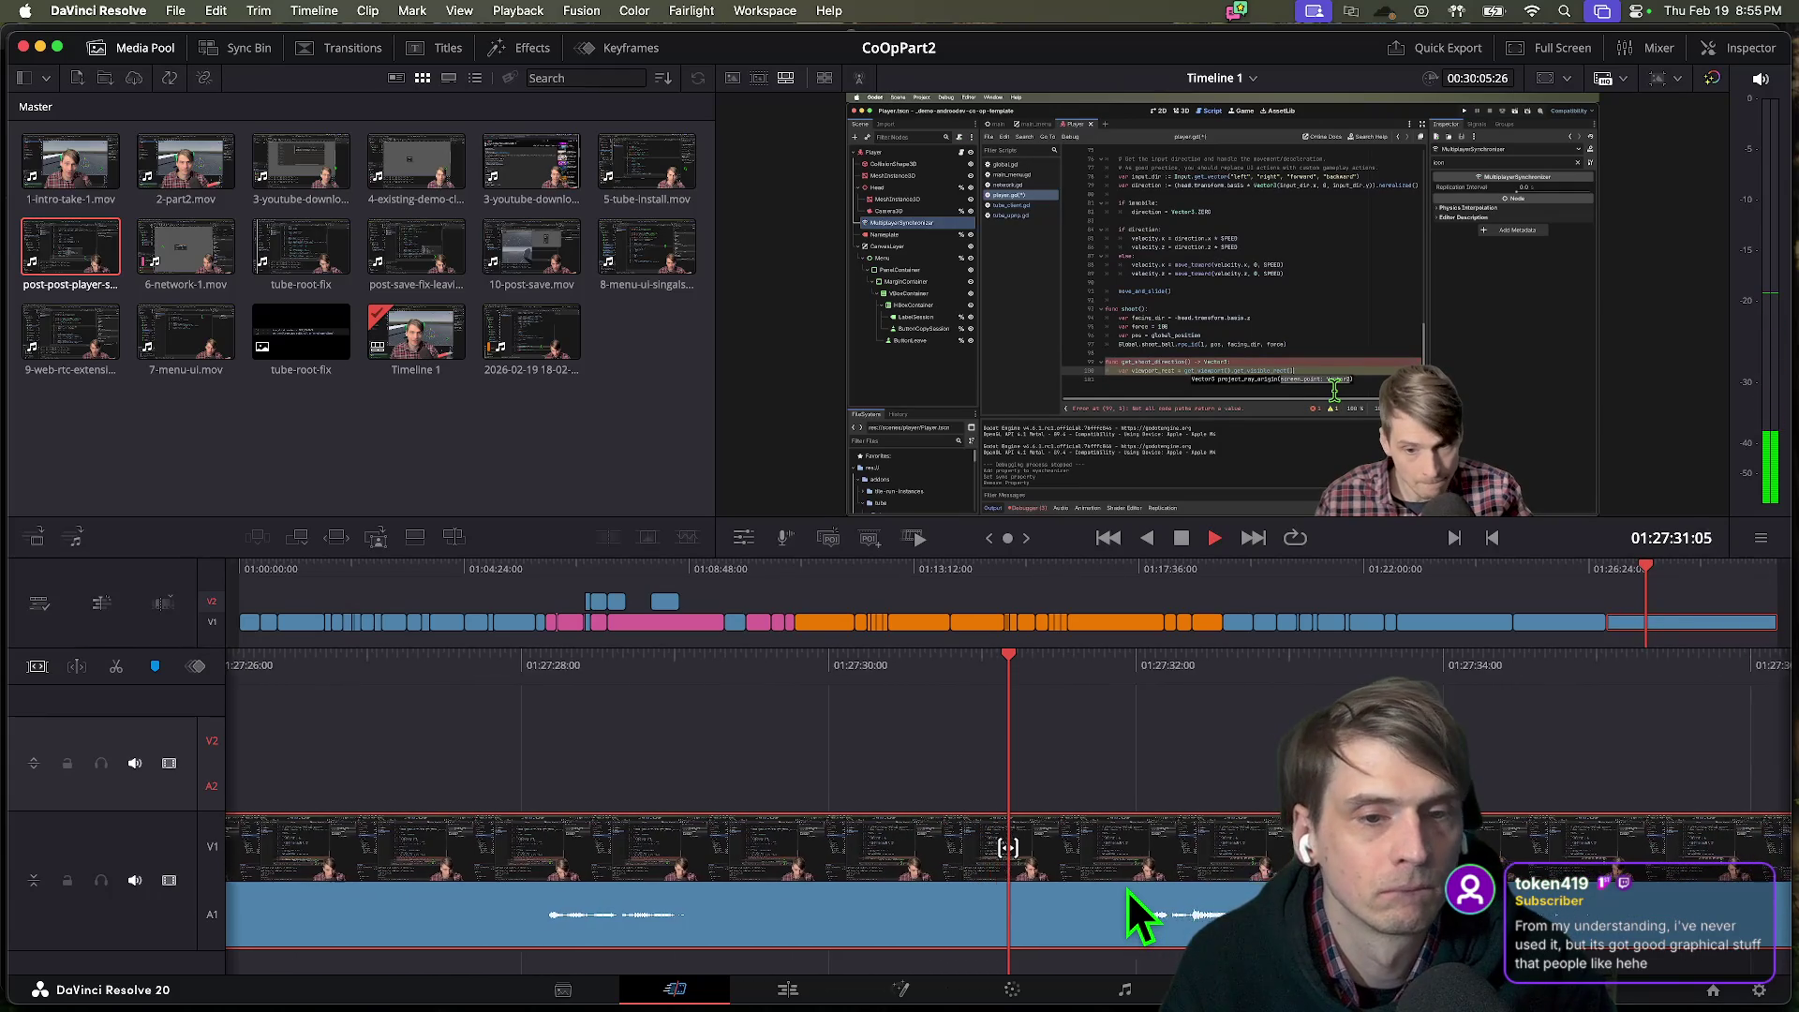
key(space)
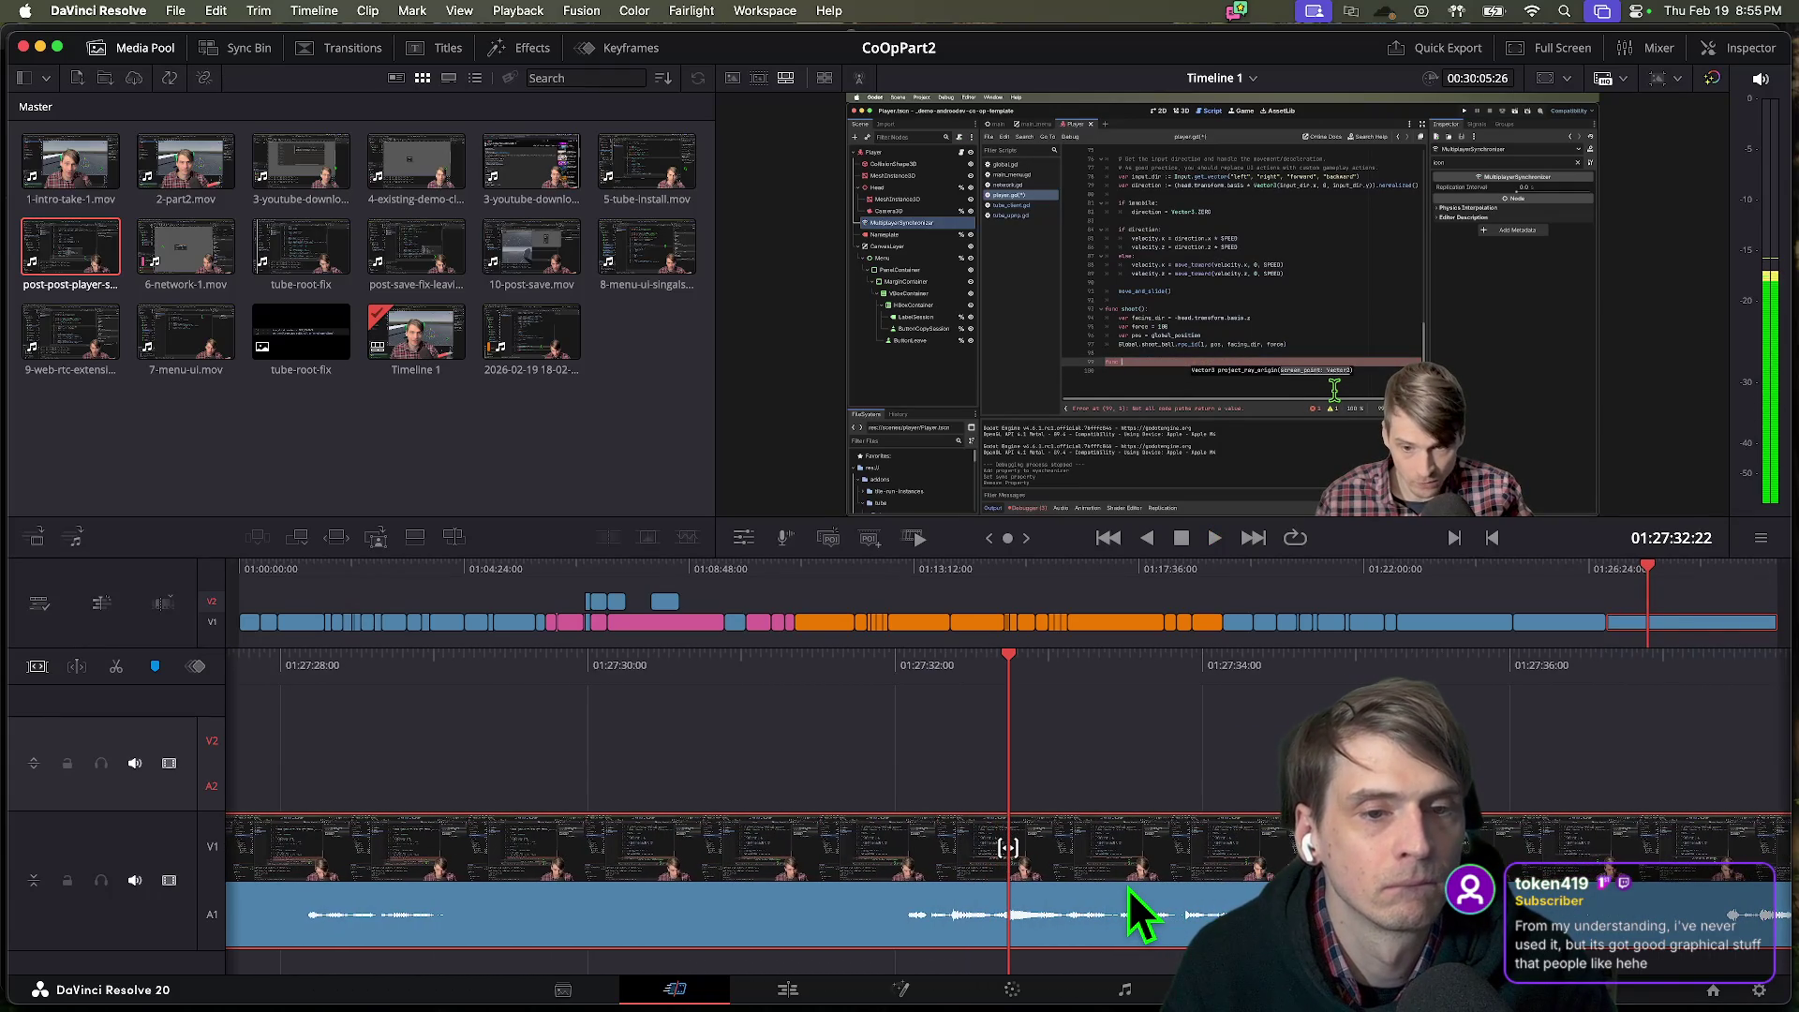
key(shift+Left)
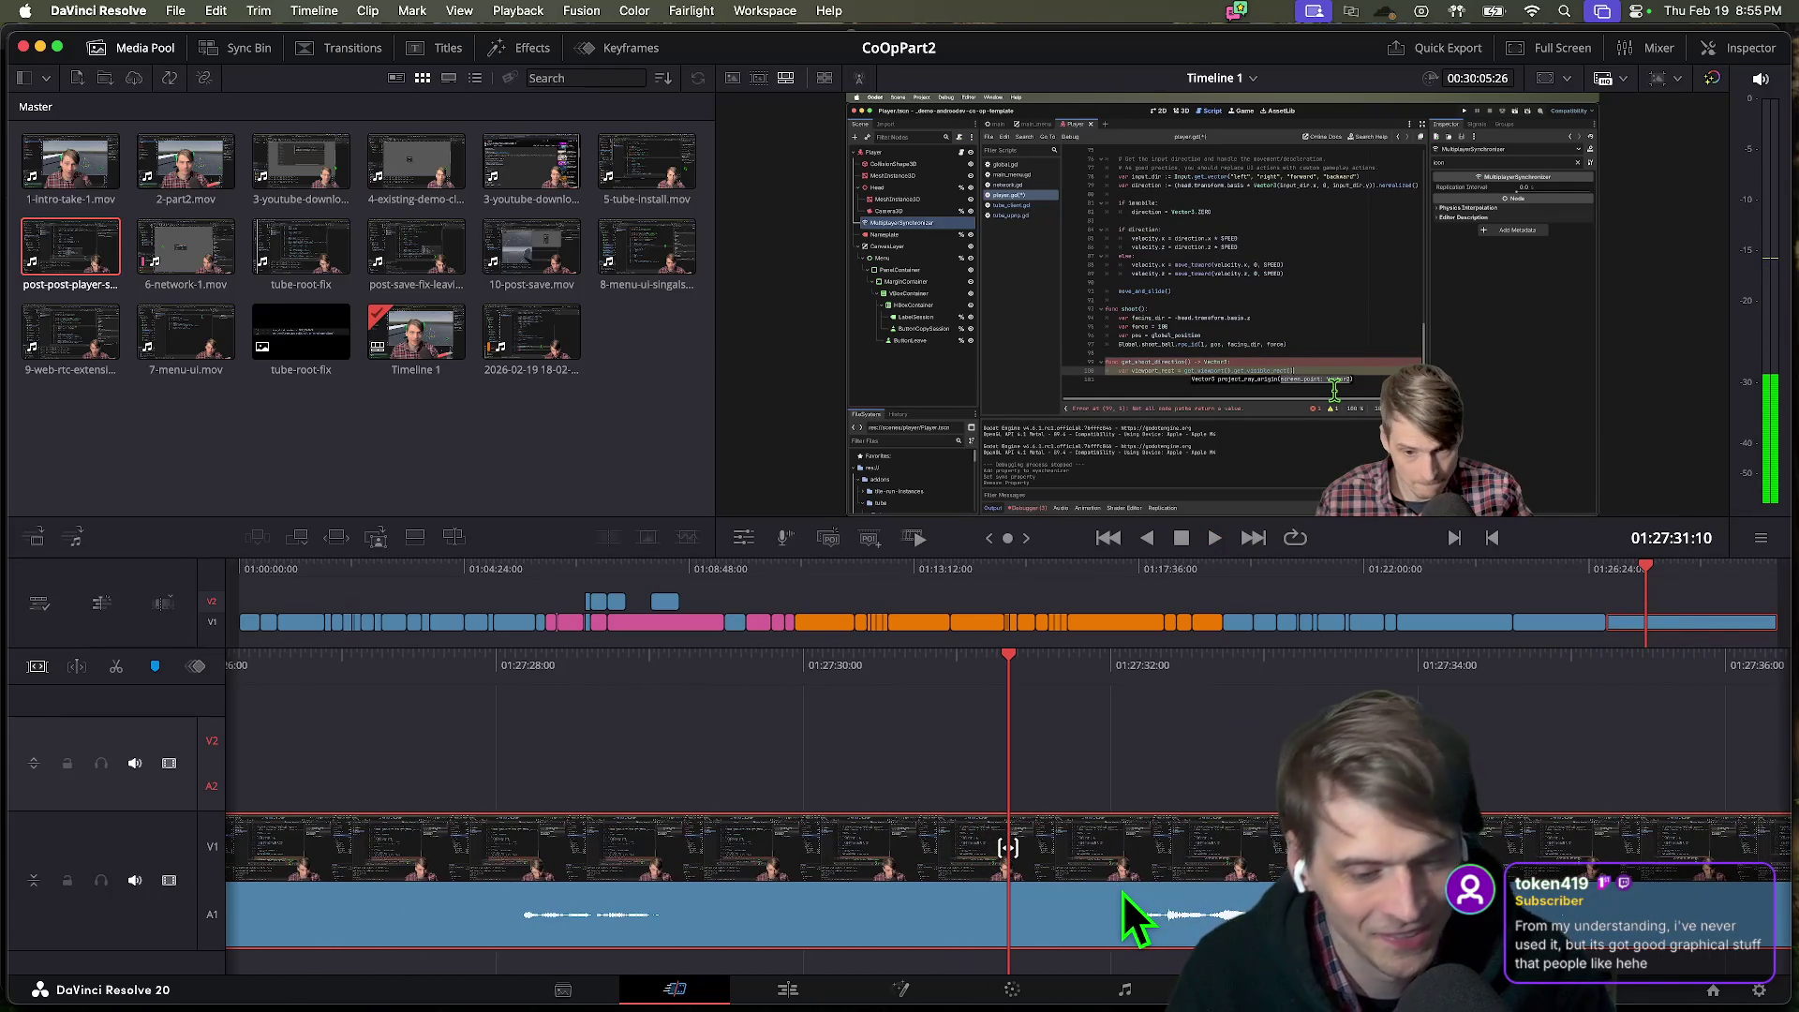
key(super+b)
key(space)
key(space)
Ripple-delete the split-off section and play through the new join.
key(BackSpace)
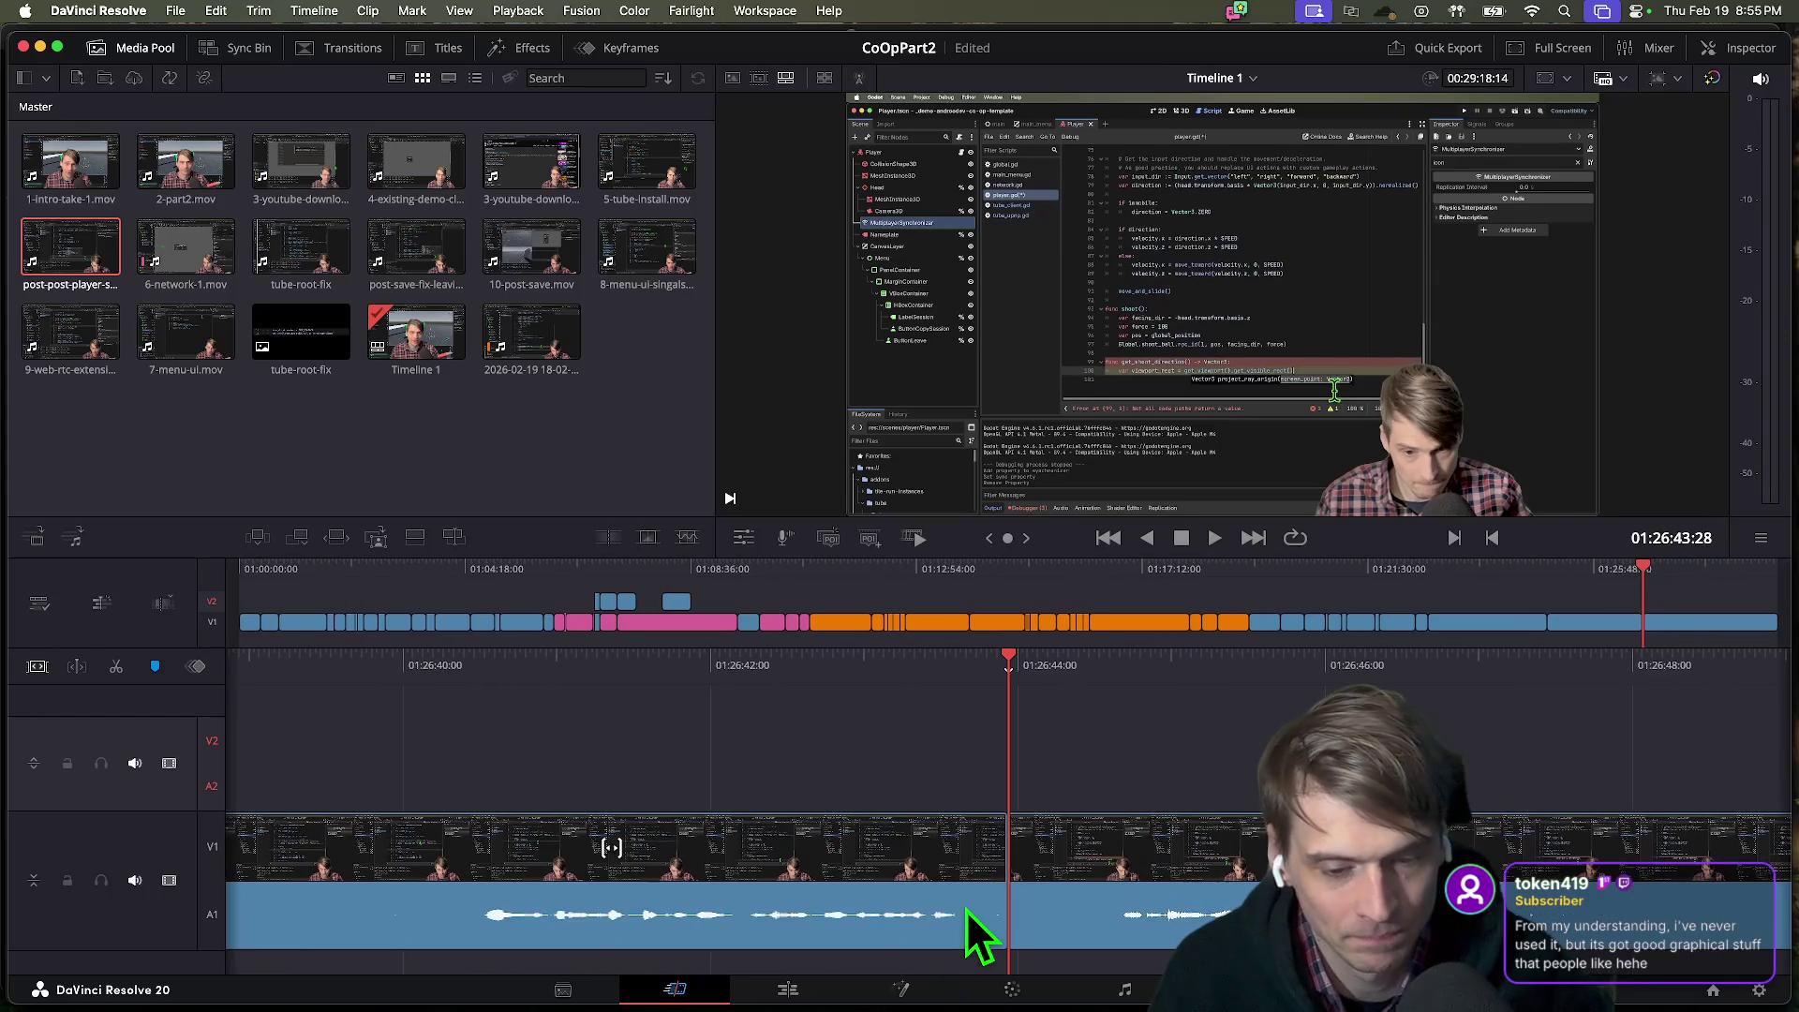
key(shift+Left)
key(space)
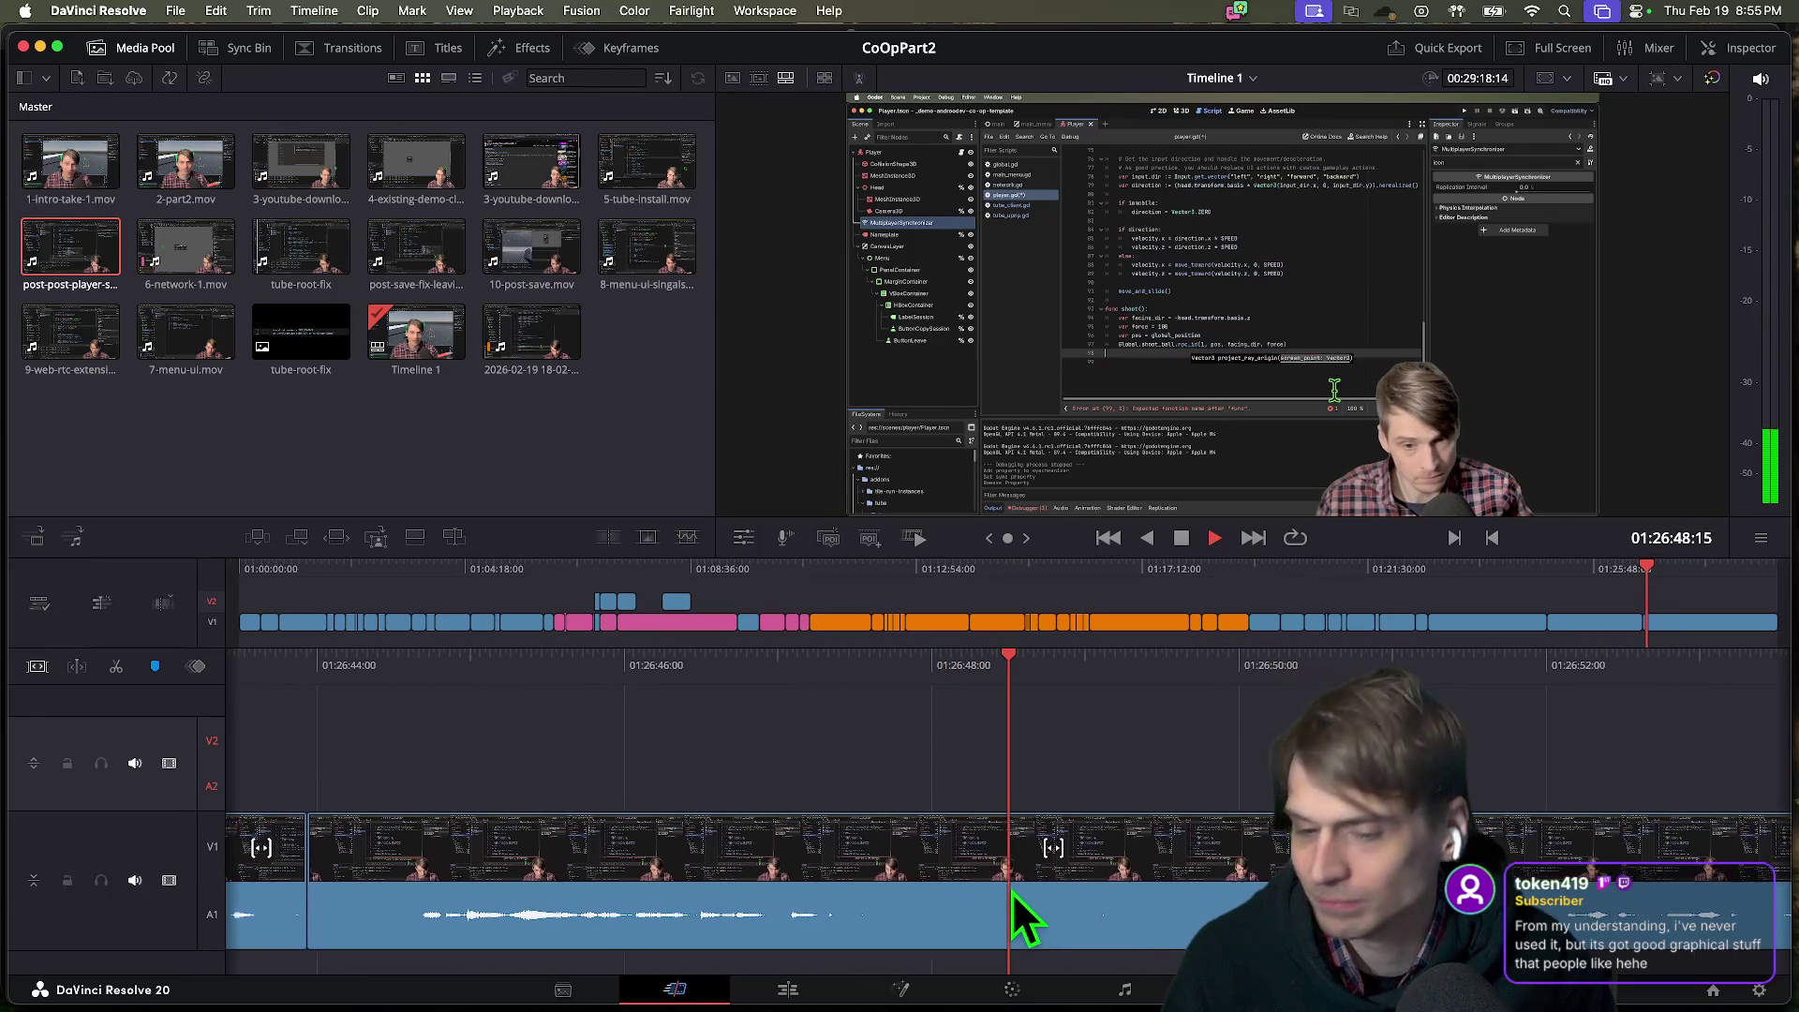
key(space)
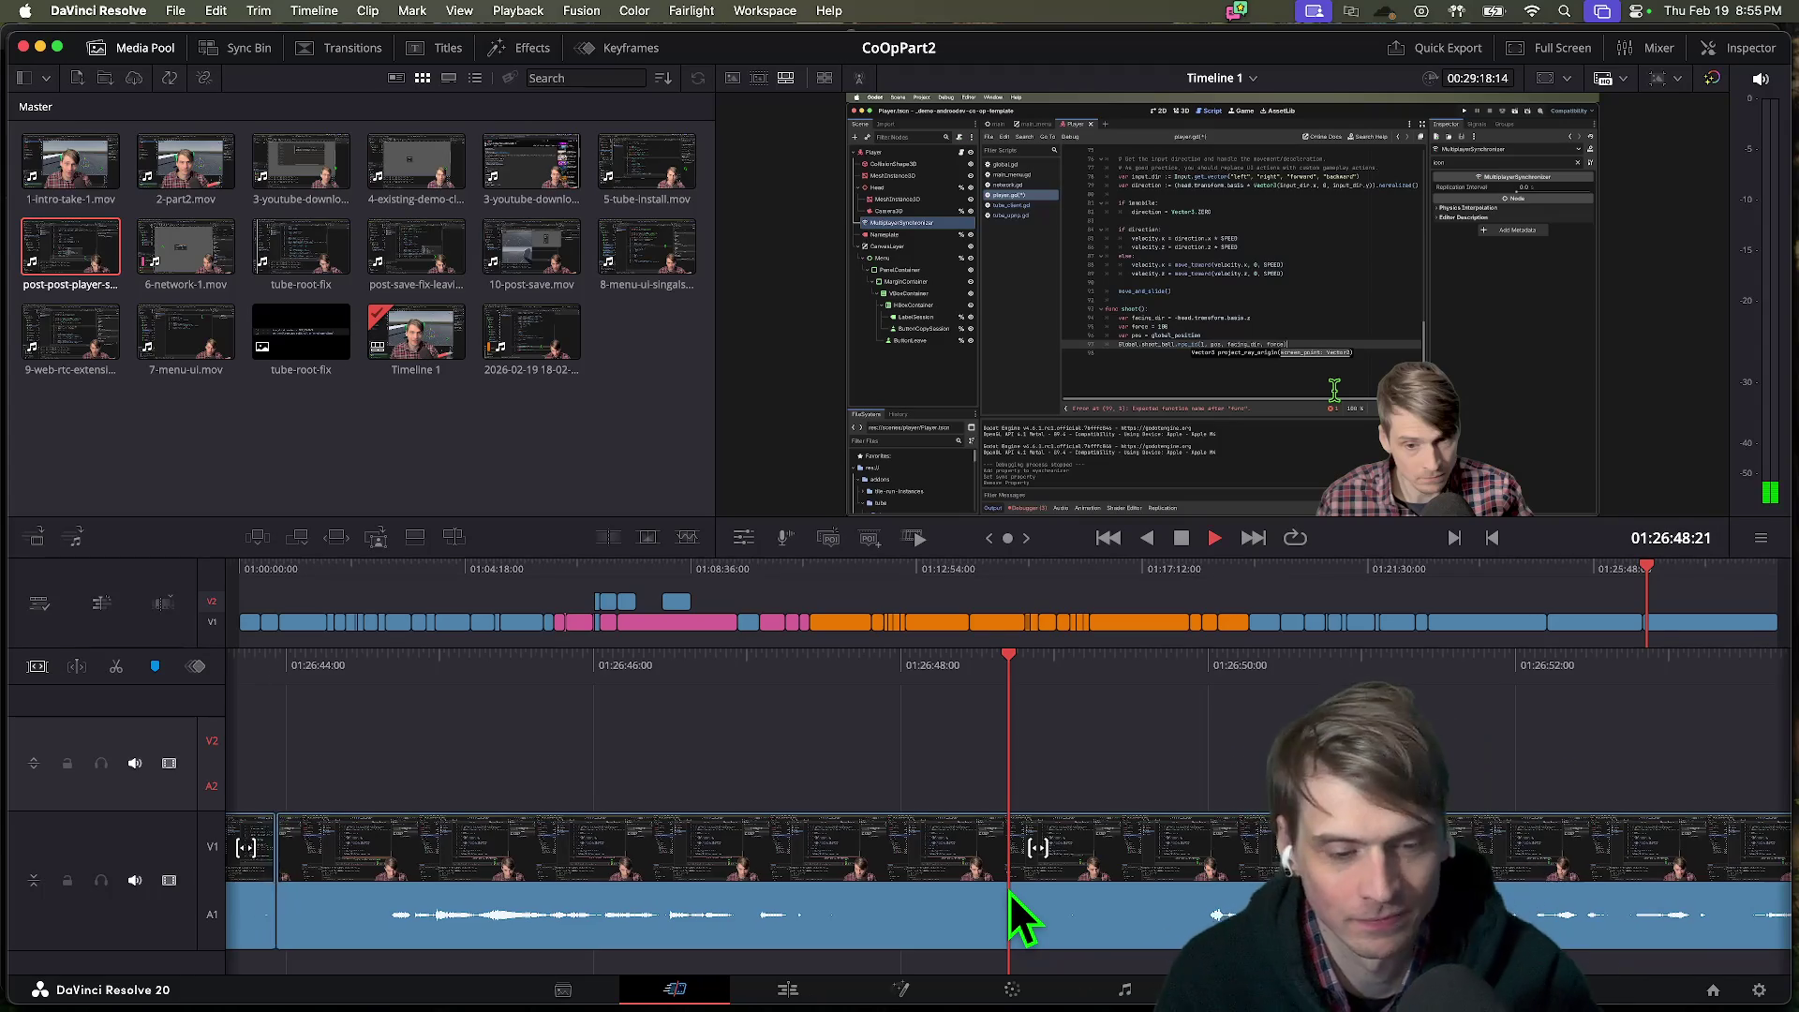
key(space)
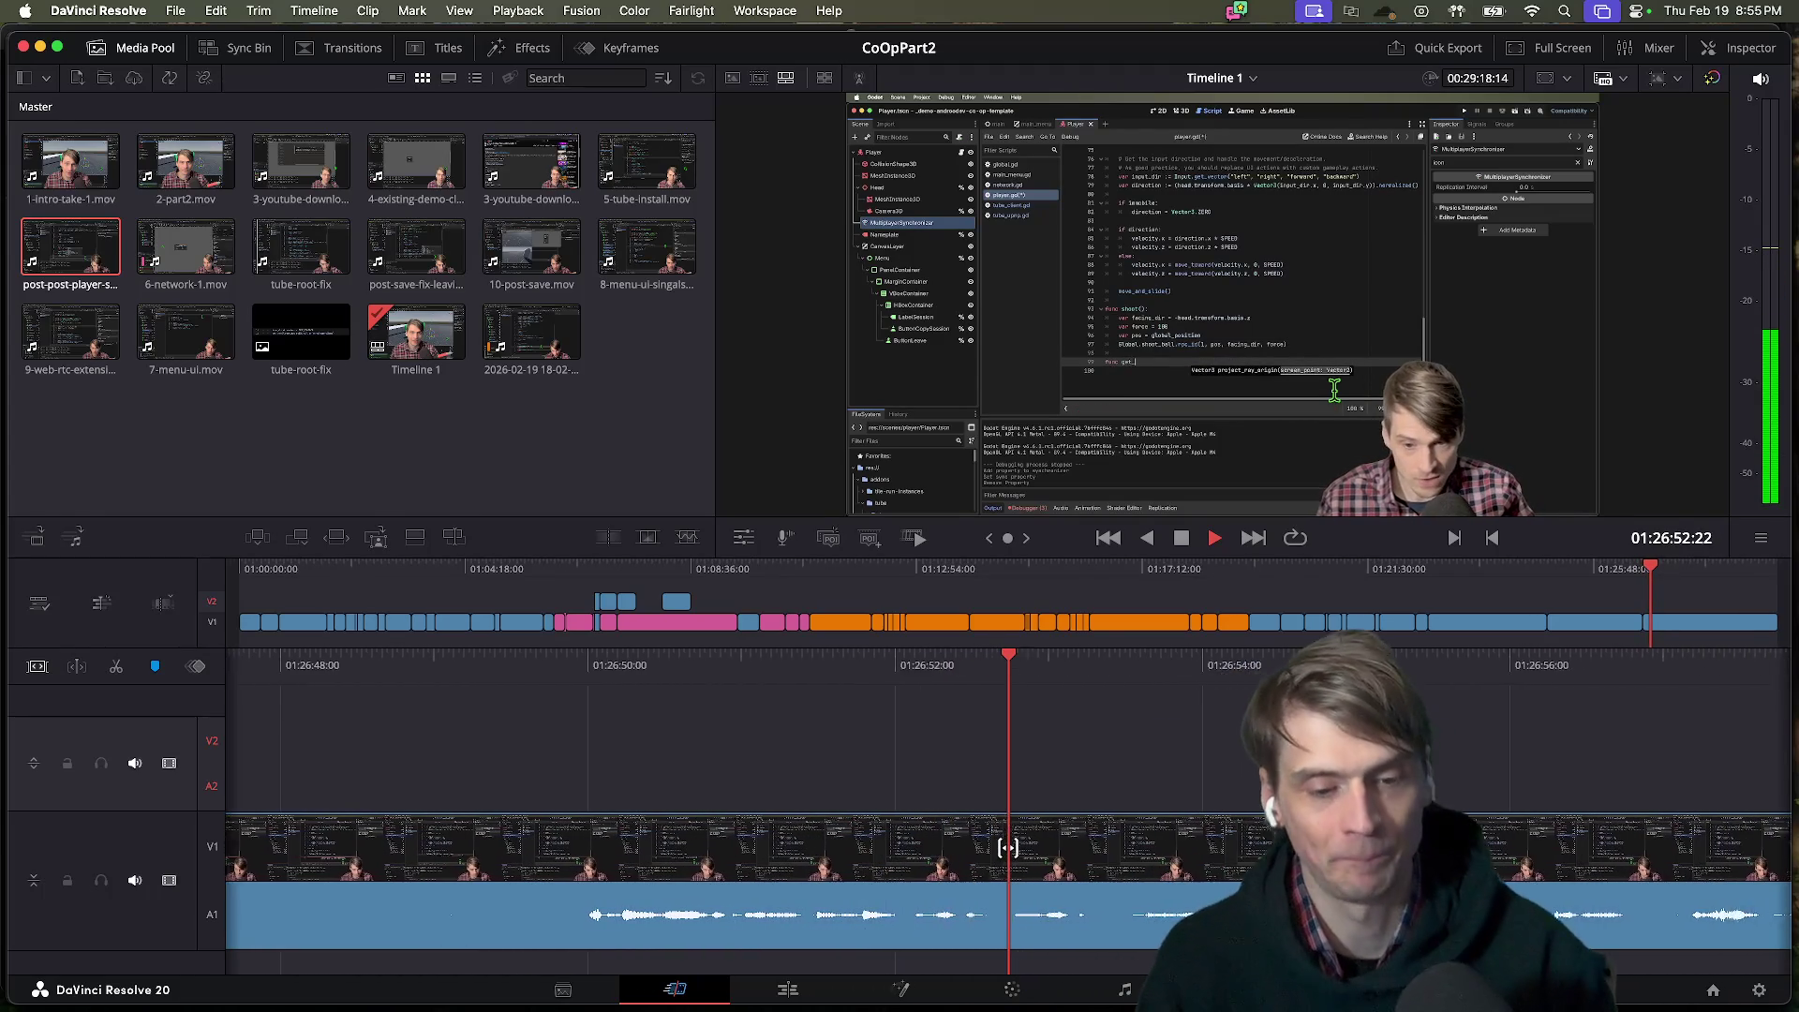
key(space)
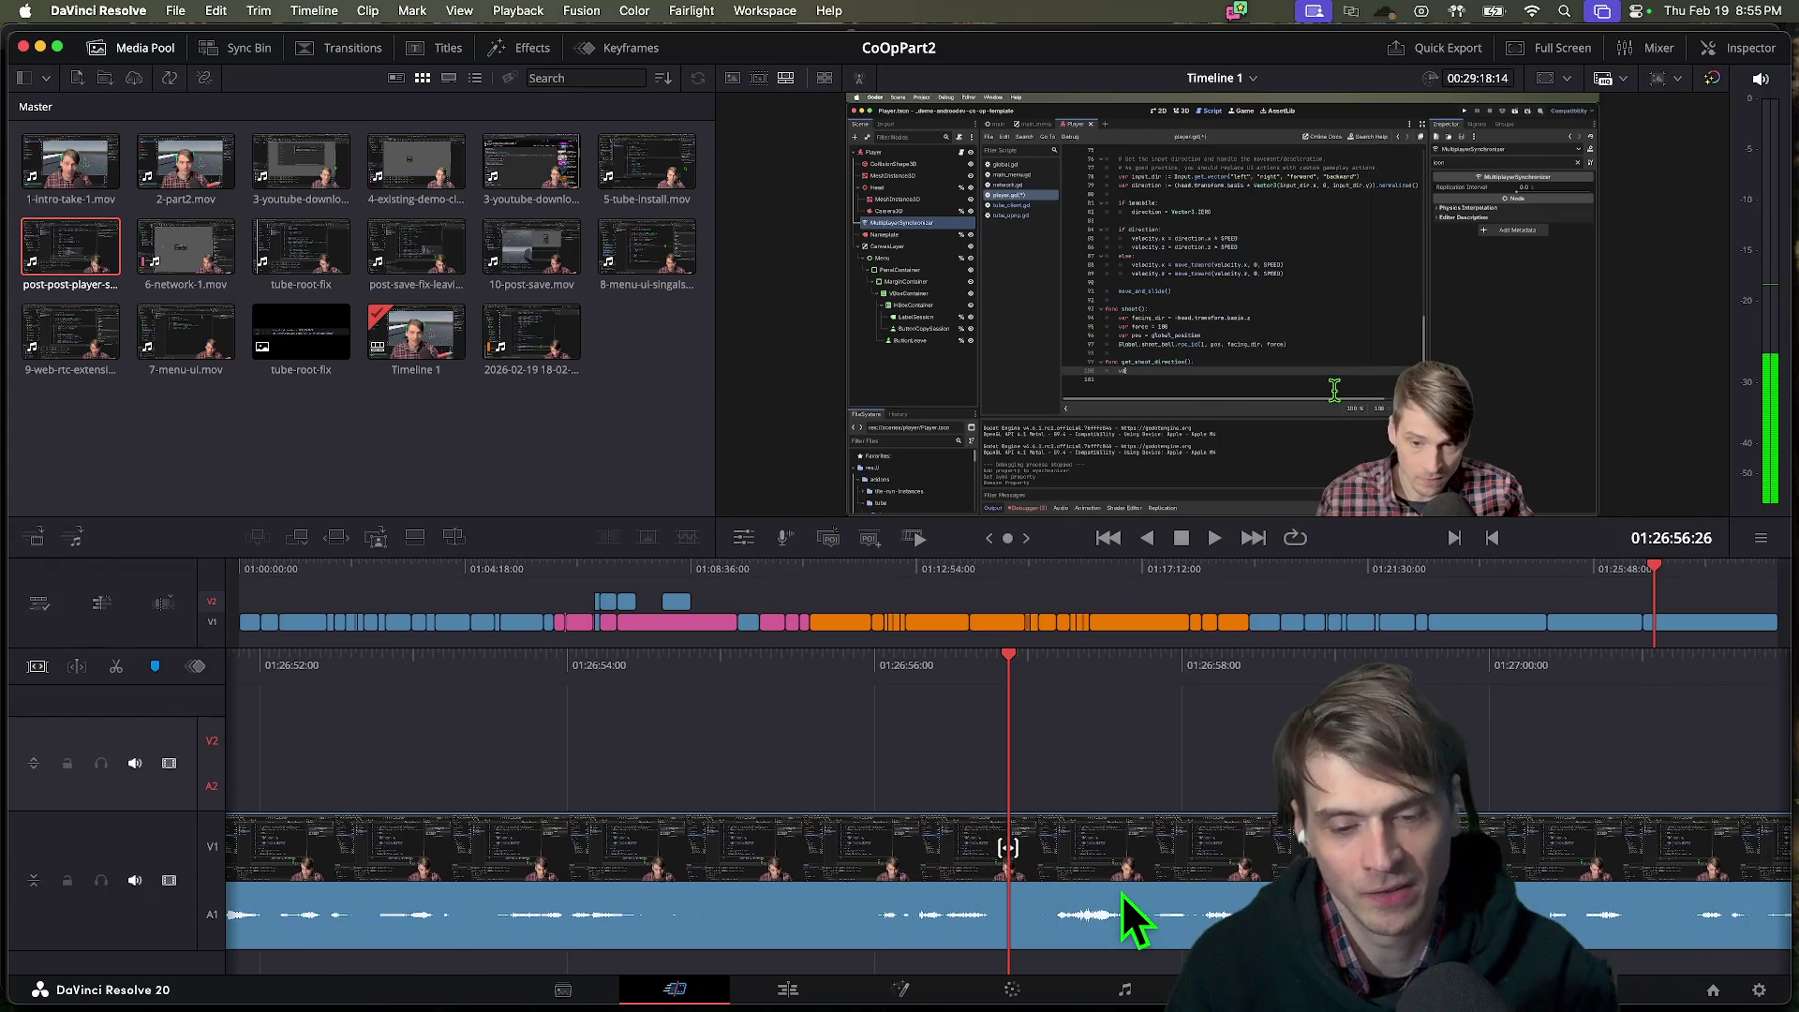
key(shift+Left)
key(shift+Left)
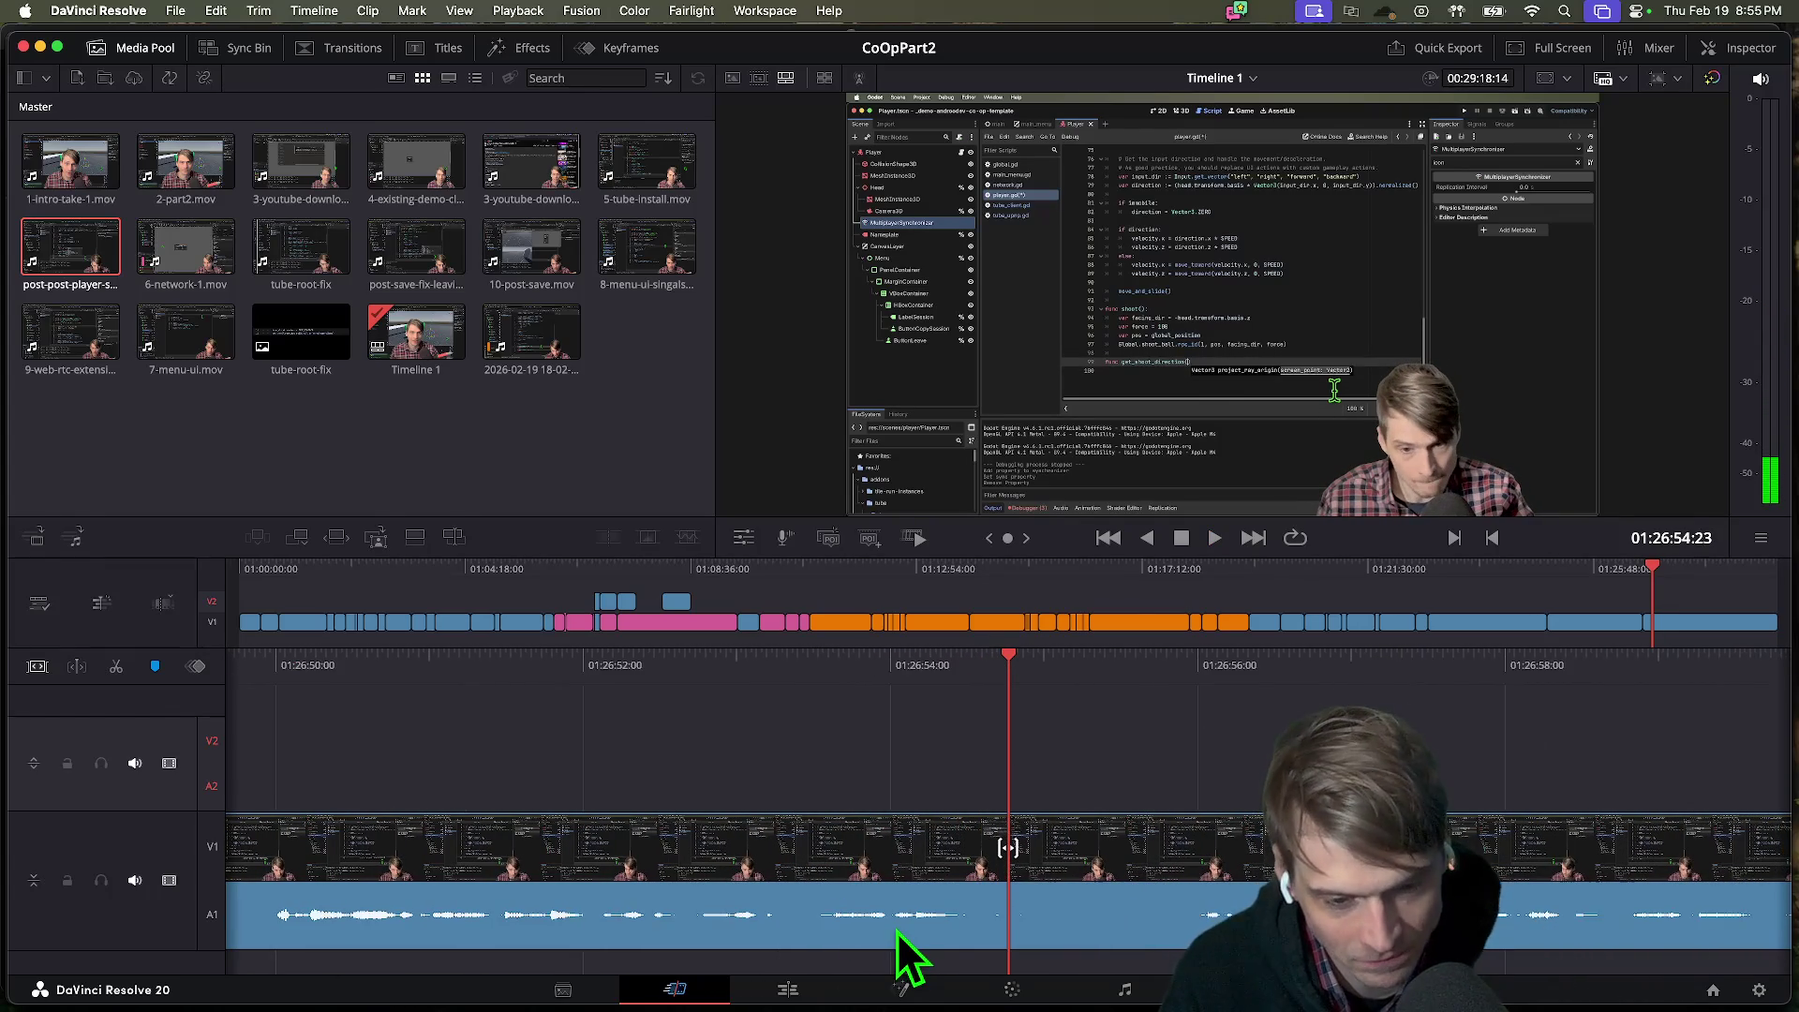
Rewatch the join from around 01:26:43 with J, K and L, then select the edit point.
right_click(1010, 900)
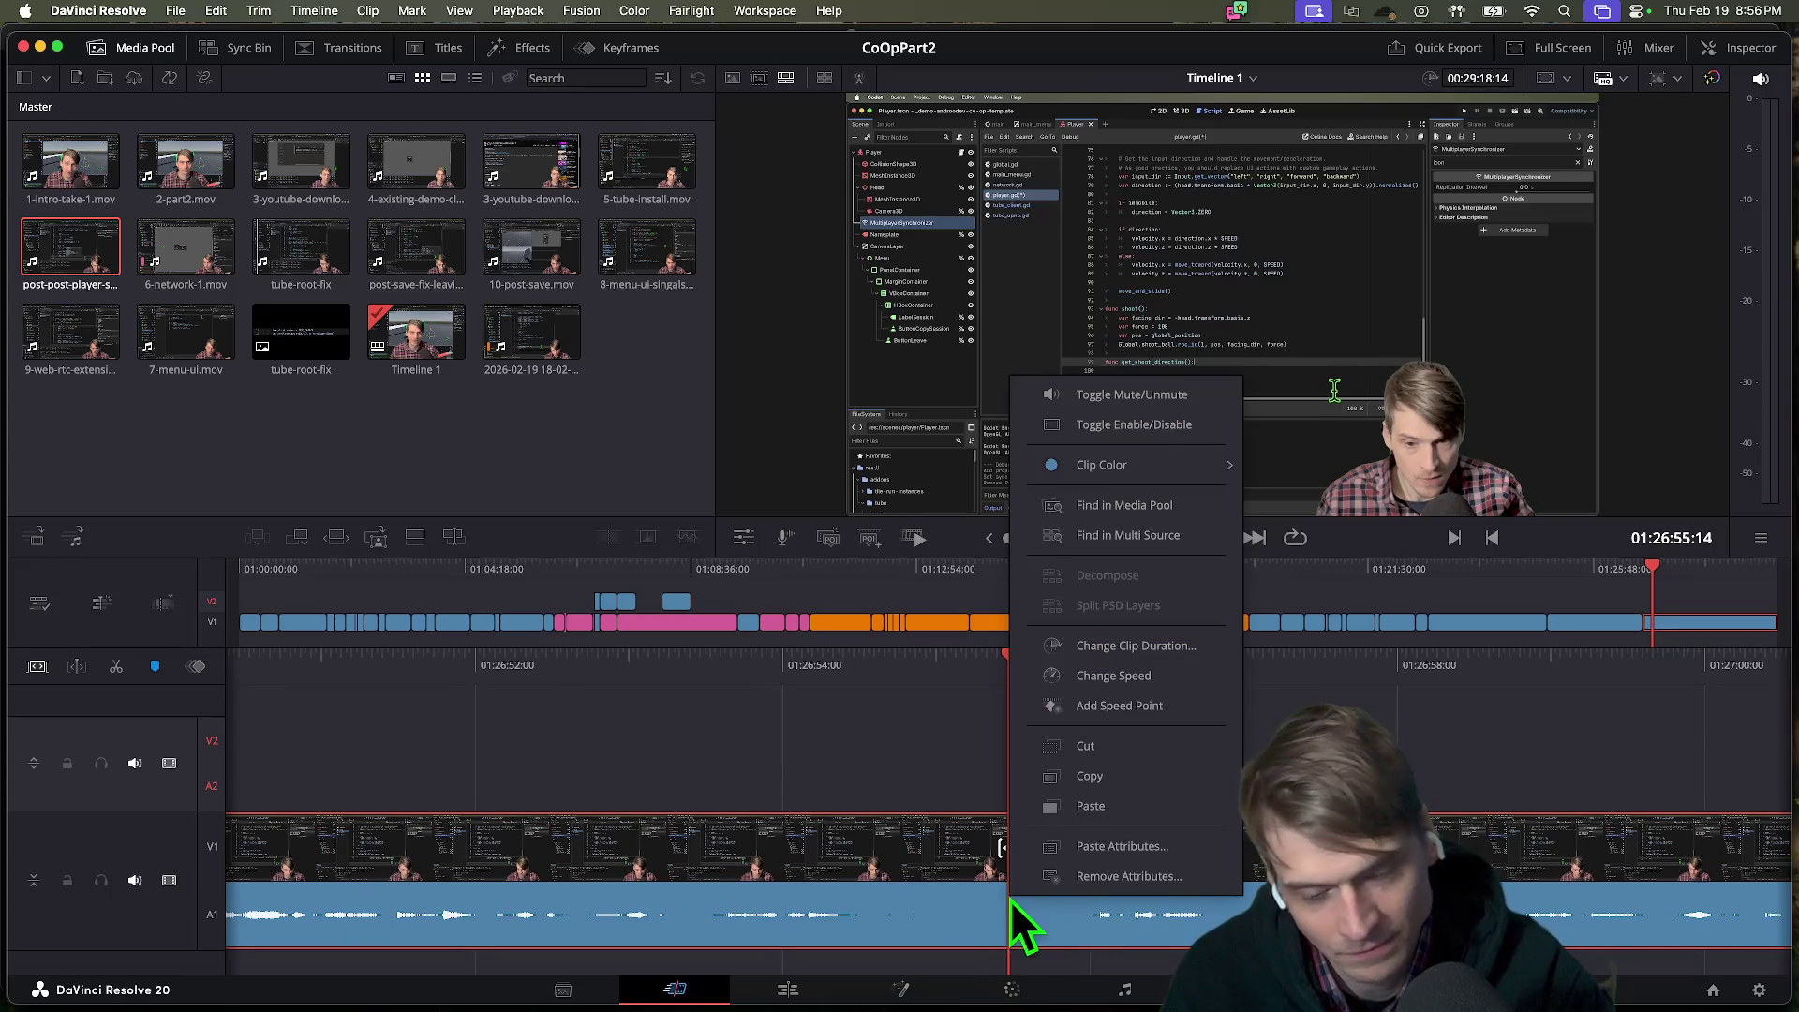
click(898, 915)
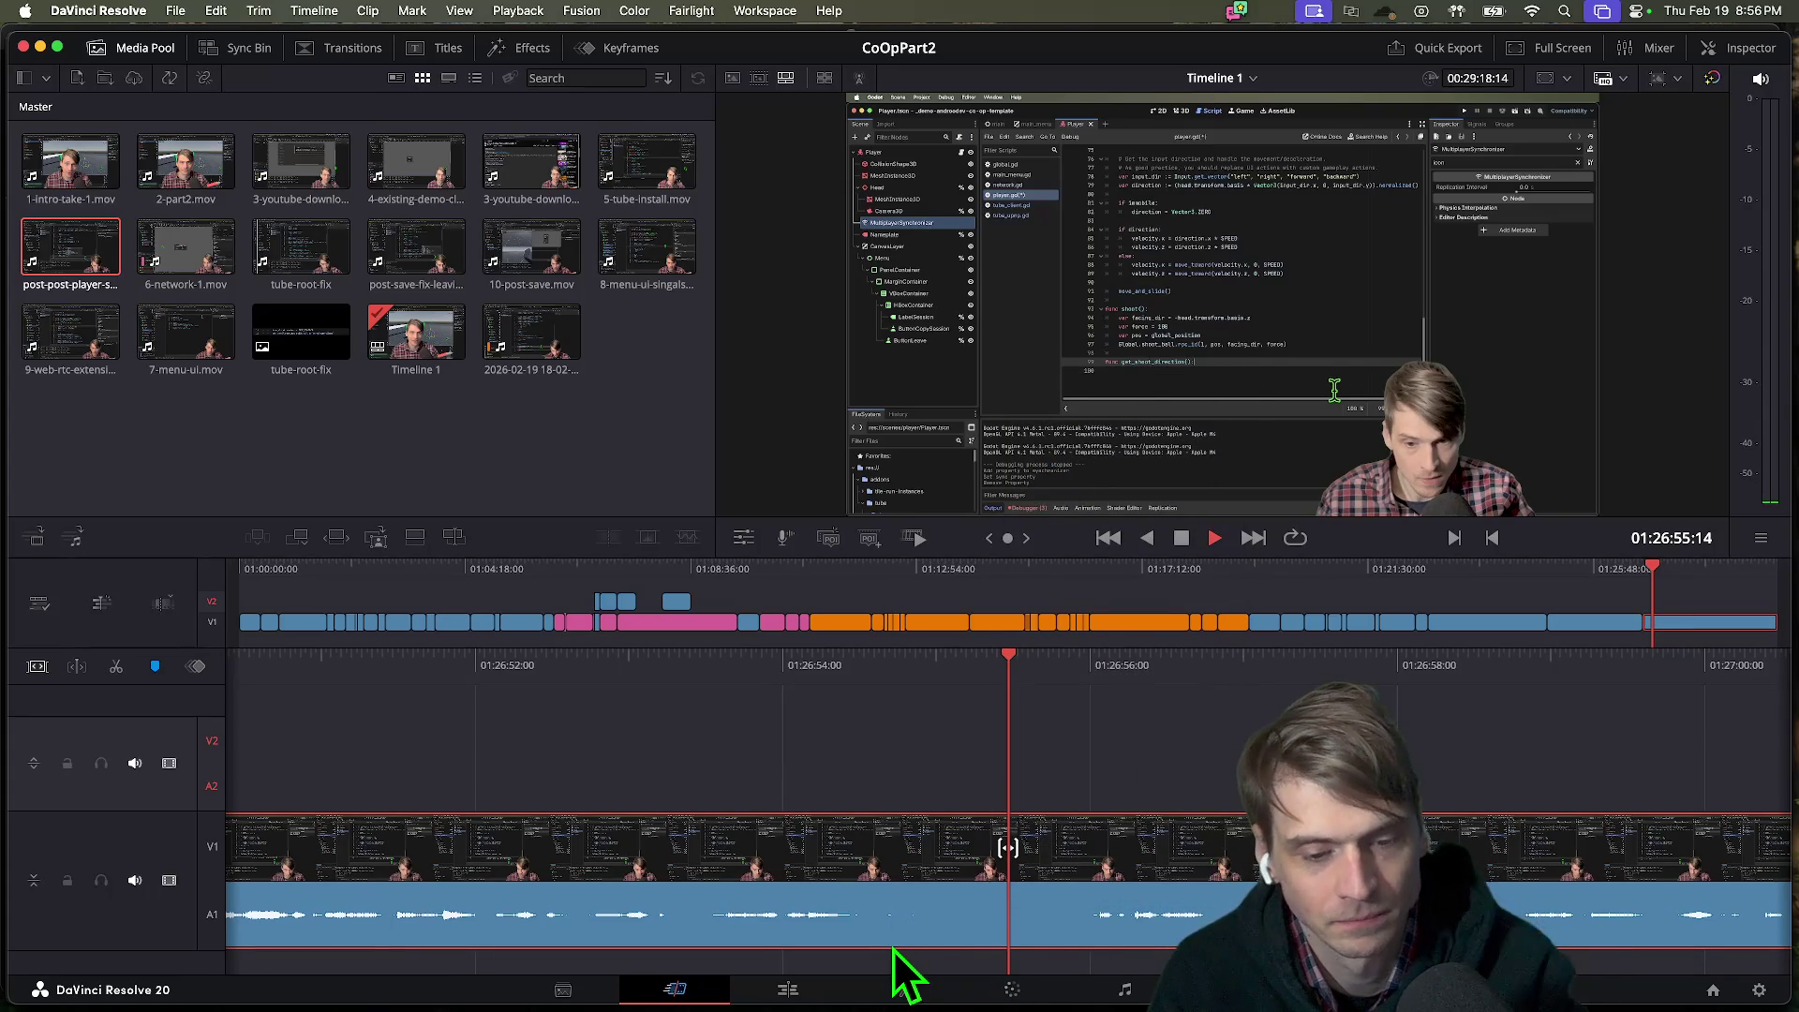
key(space)
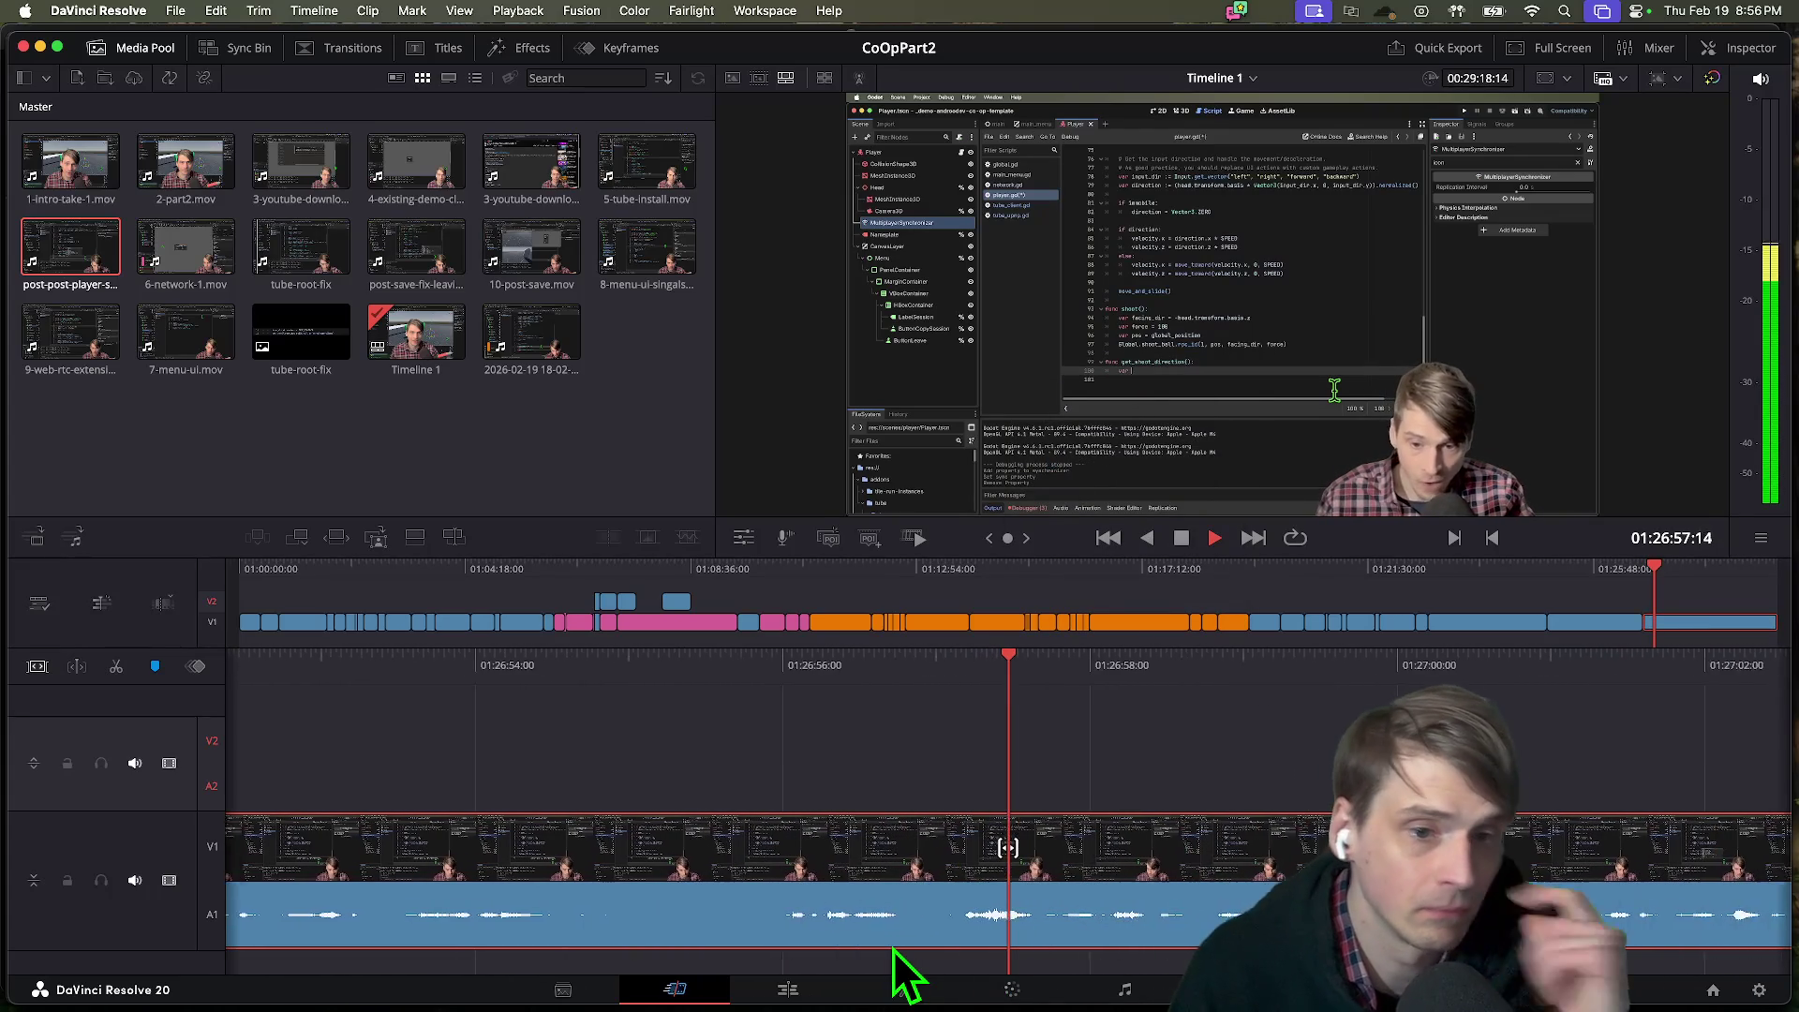
key(j)
key(j)
key(j)
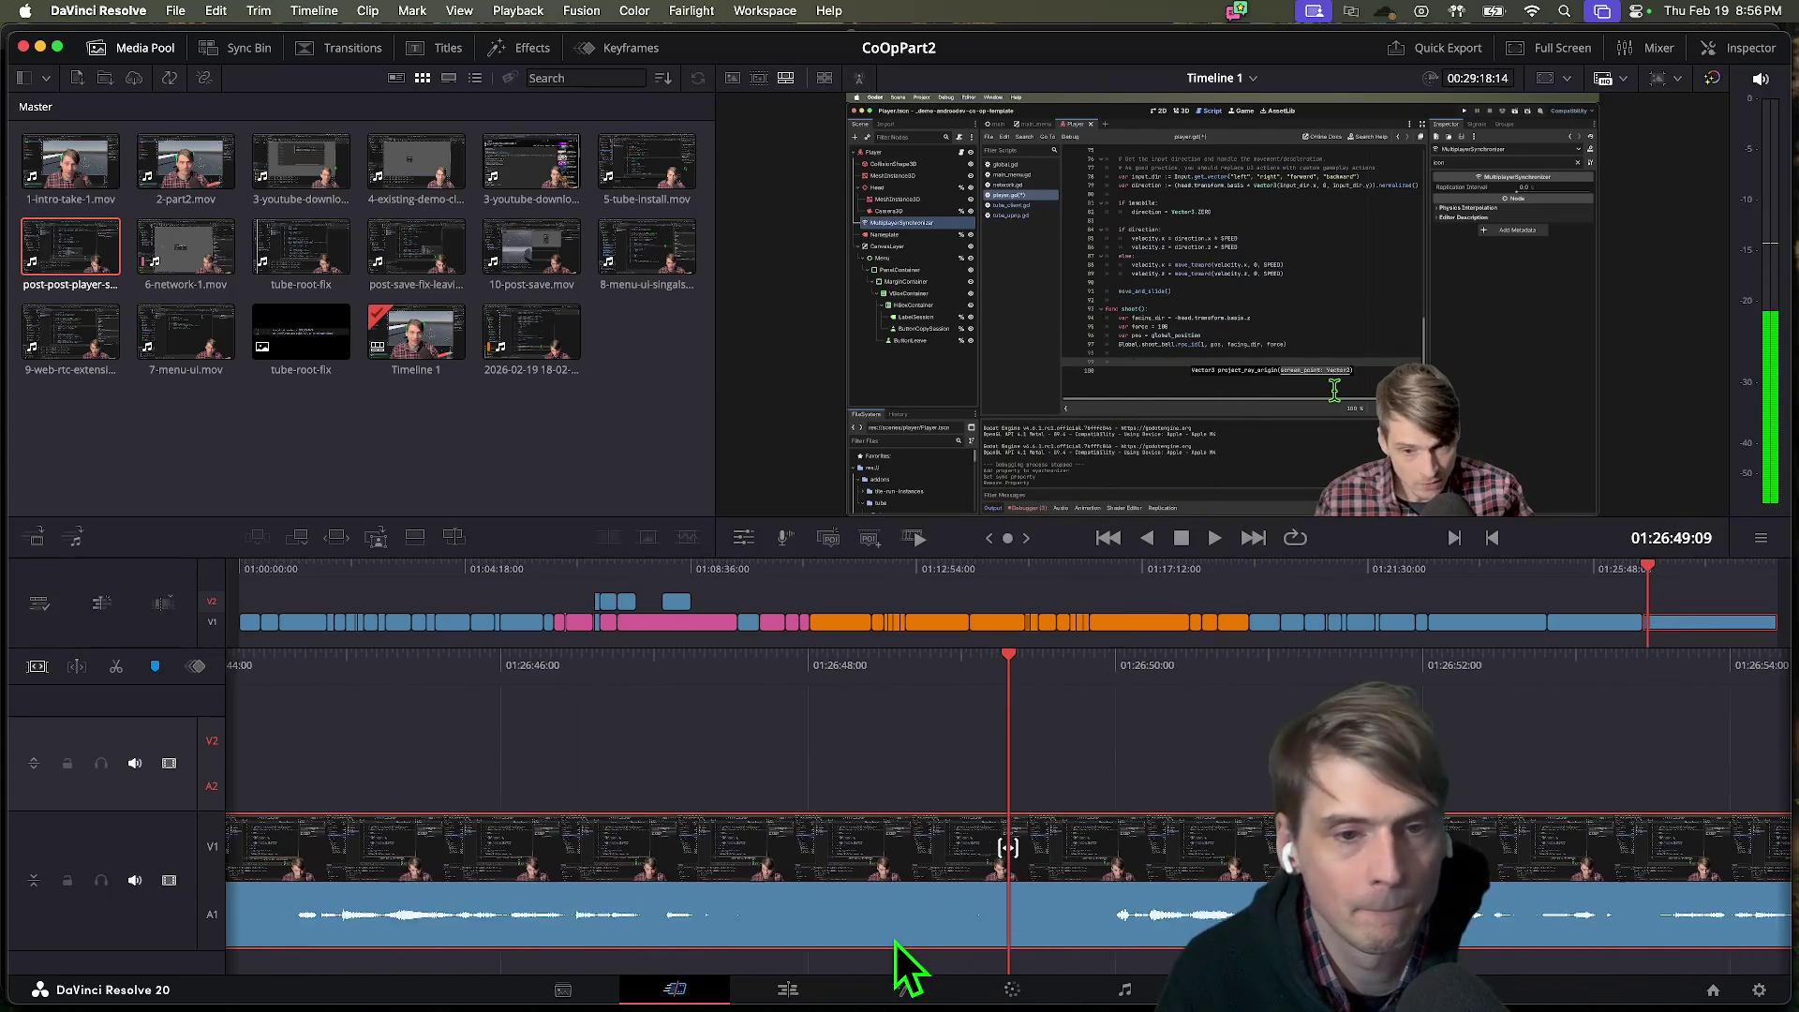
key(k)
key(j)
key(l)
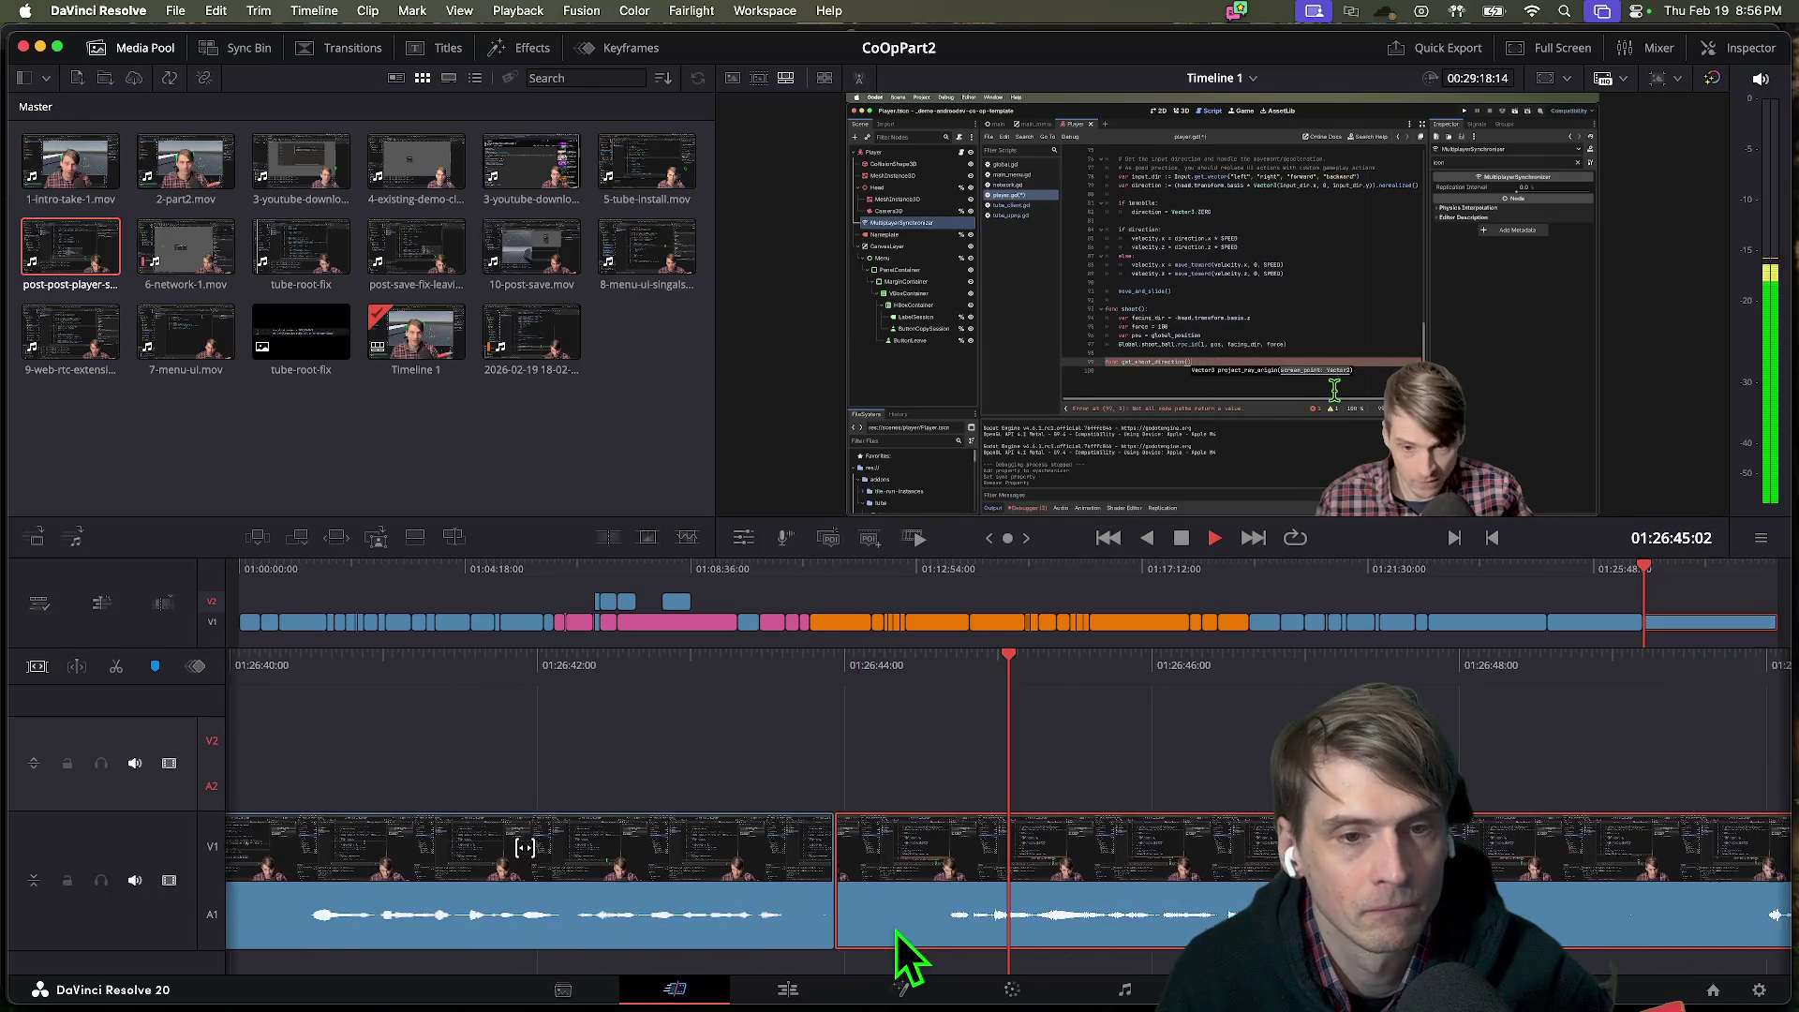
key(k)
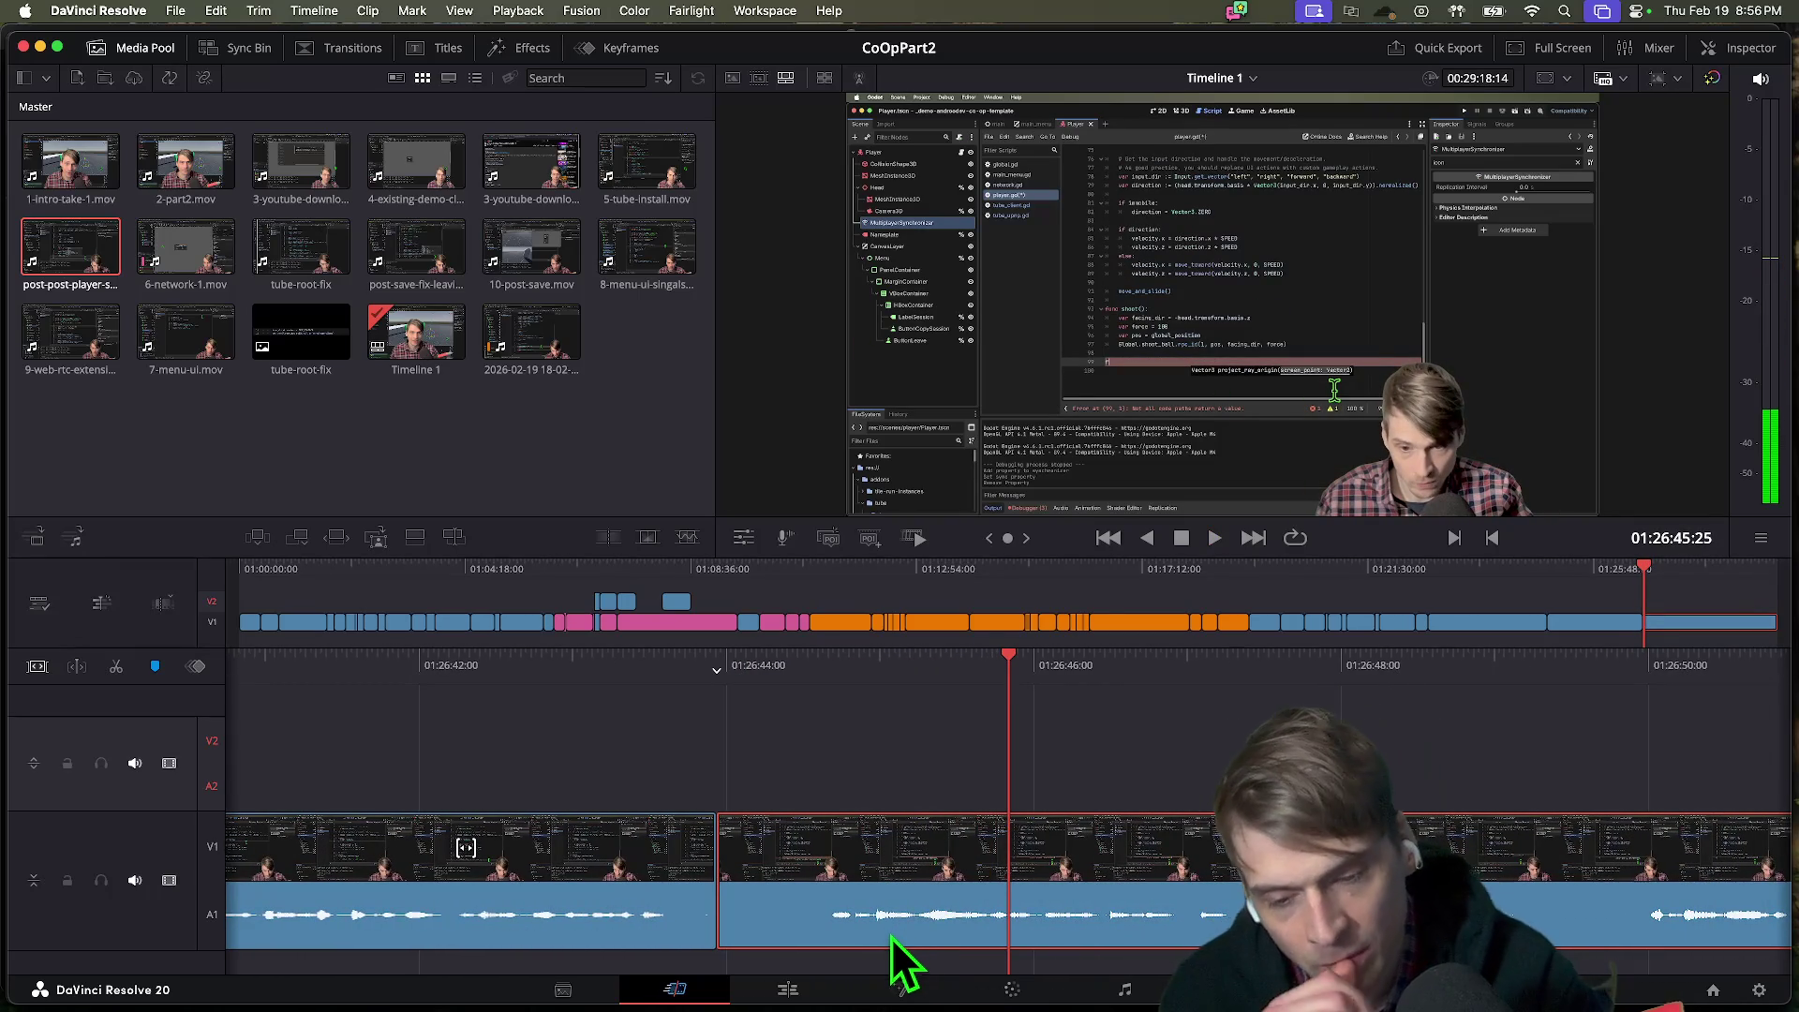
key(v)
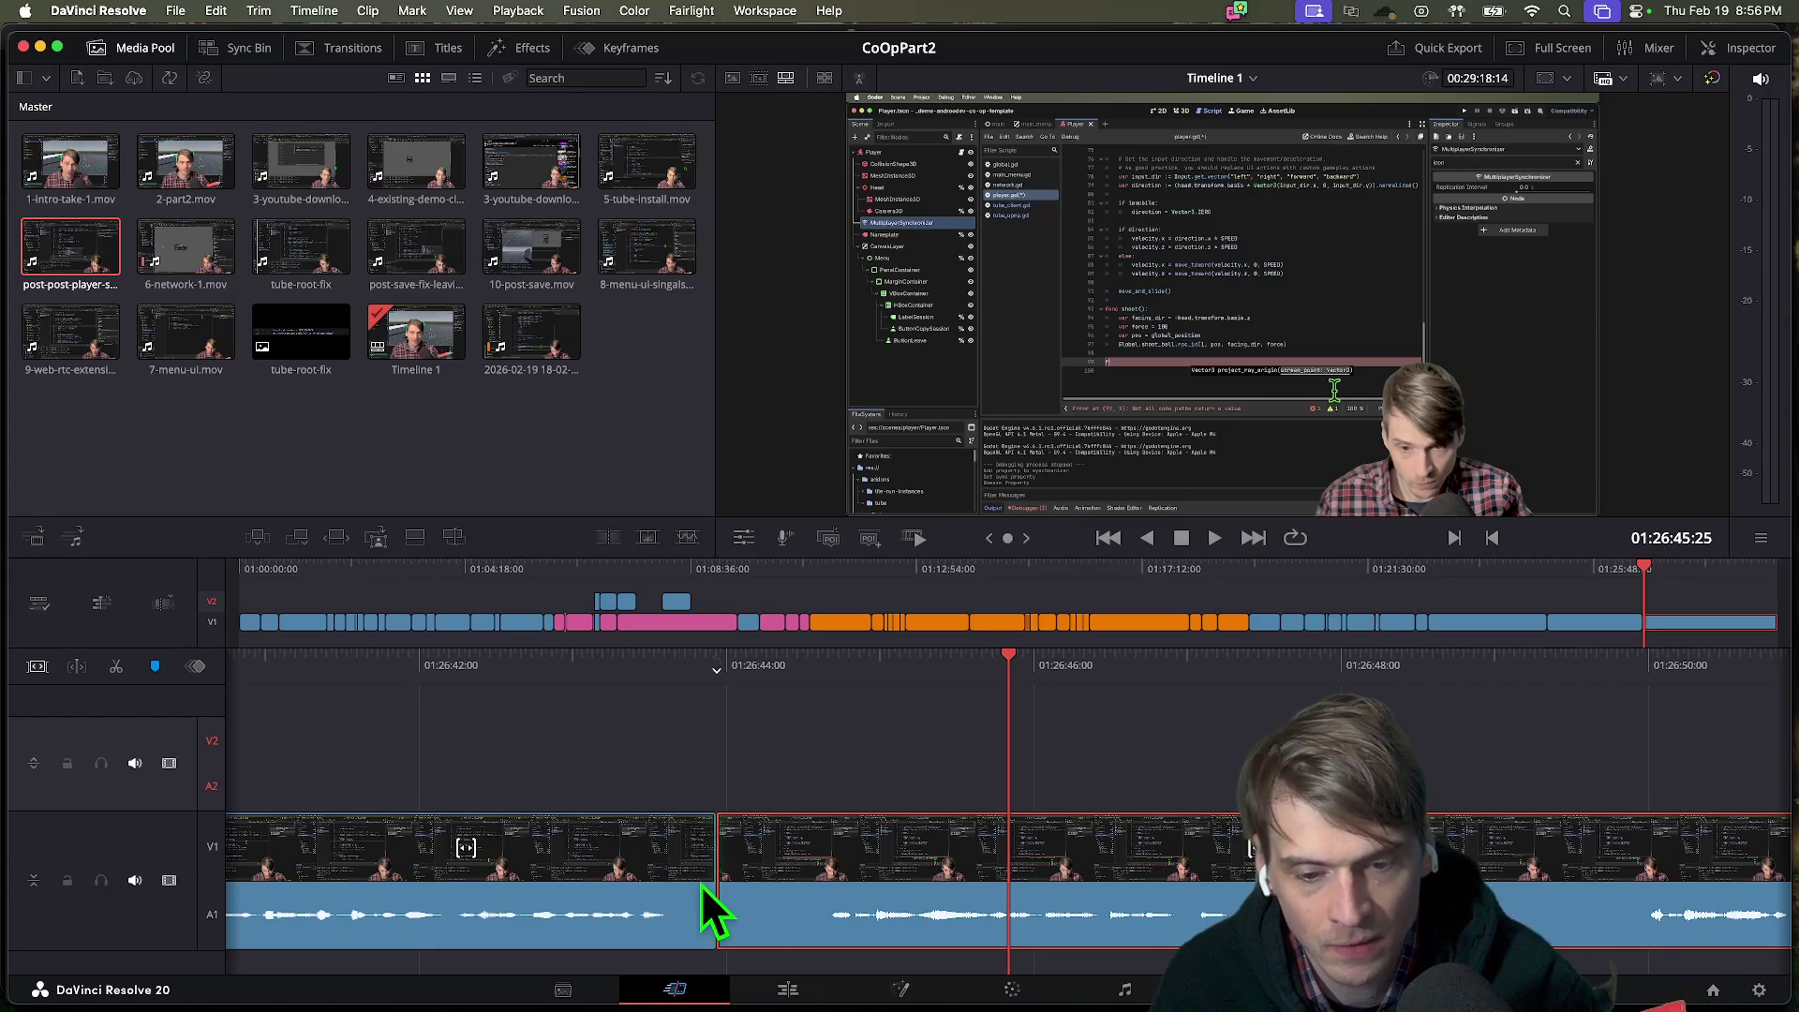
Ripple-trim the join later, including a 27-frame trim, and play back the result.
mouse_move(712, 876)
mouse_down()
mouse_move(1255, 864)
mouse_move(1527, 881)
mouse_move(1745, 852)
mouse_move(1655, 877)
mouse_up()
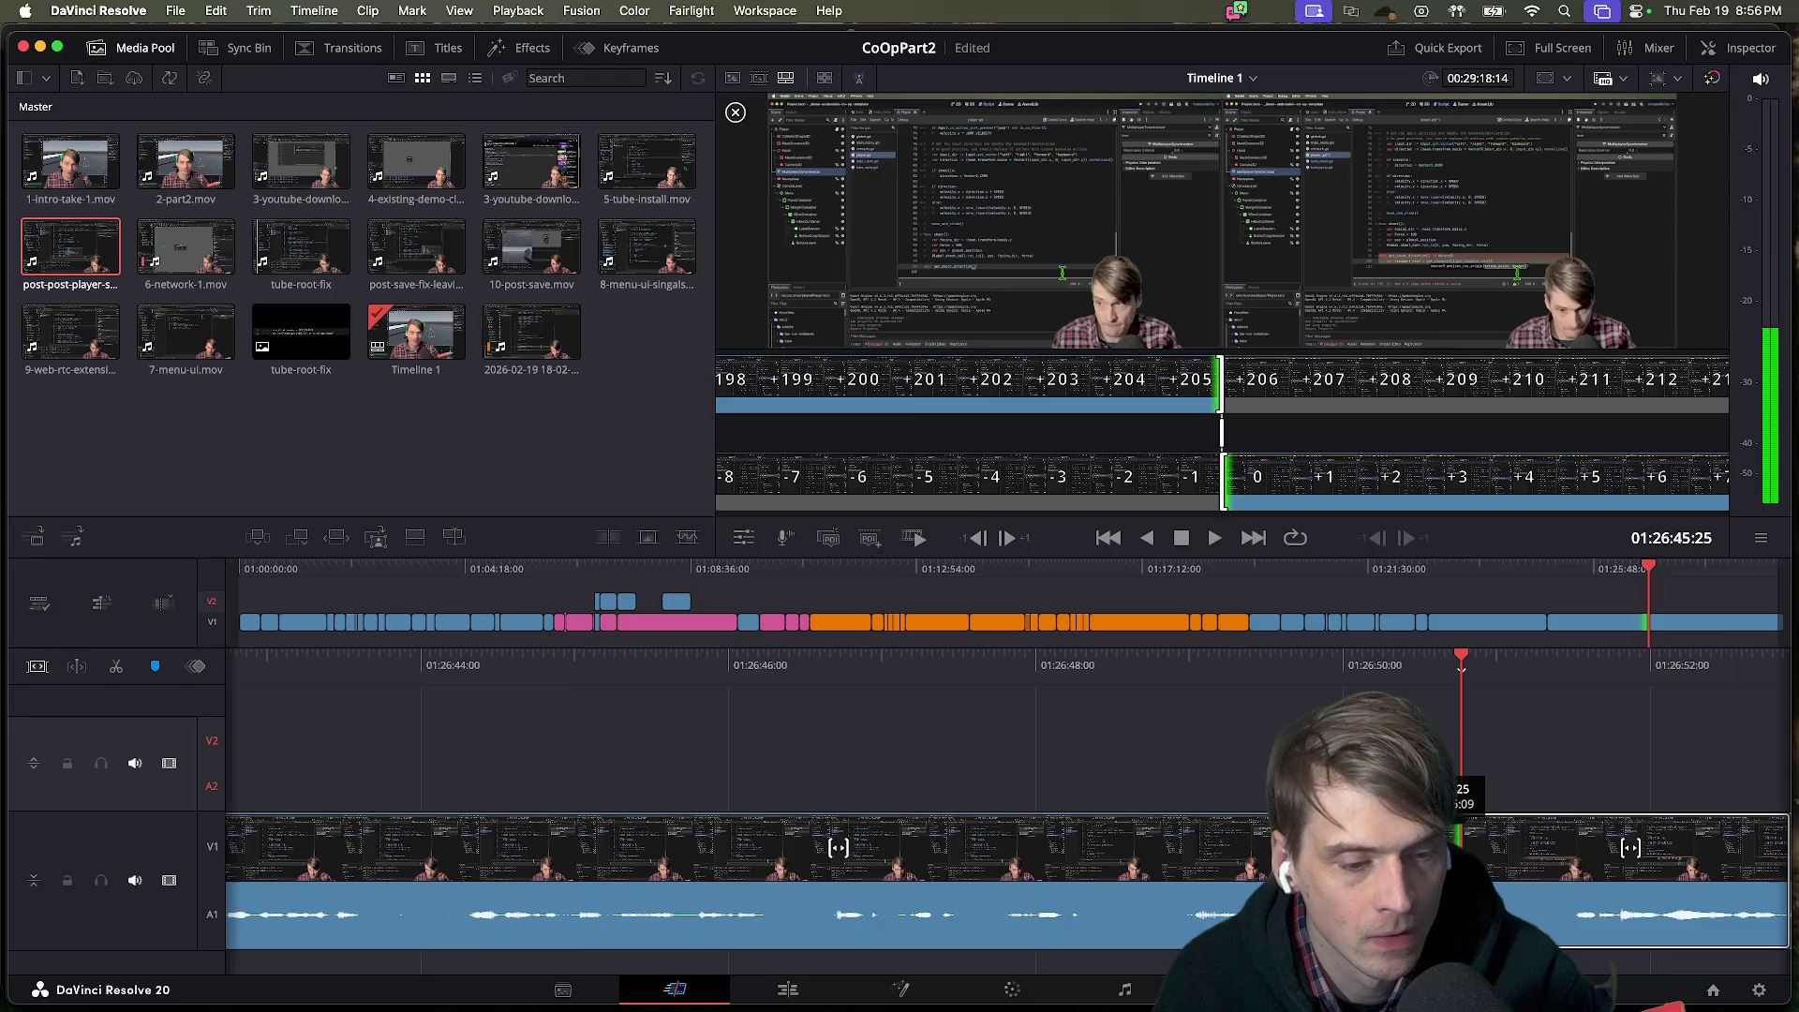
key(space)
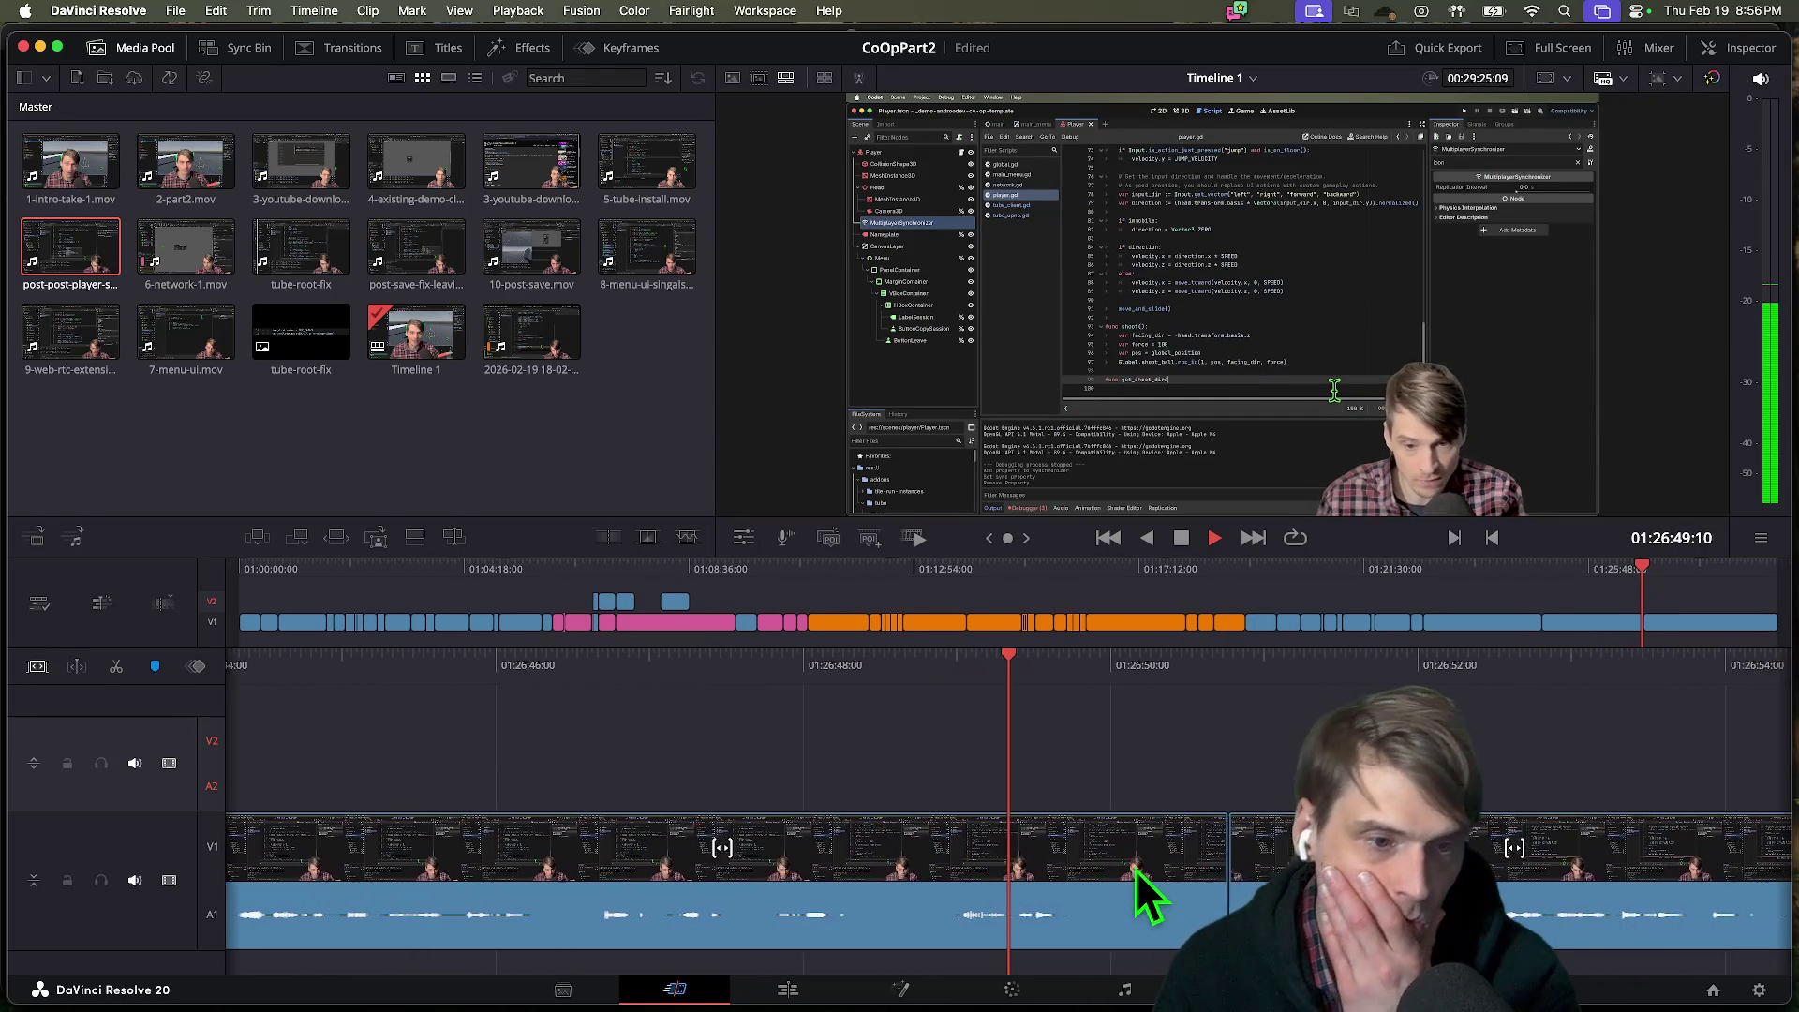
key(space)
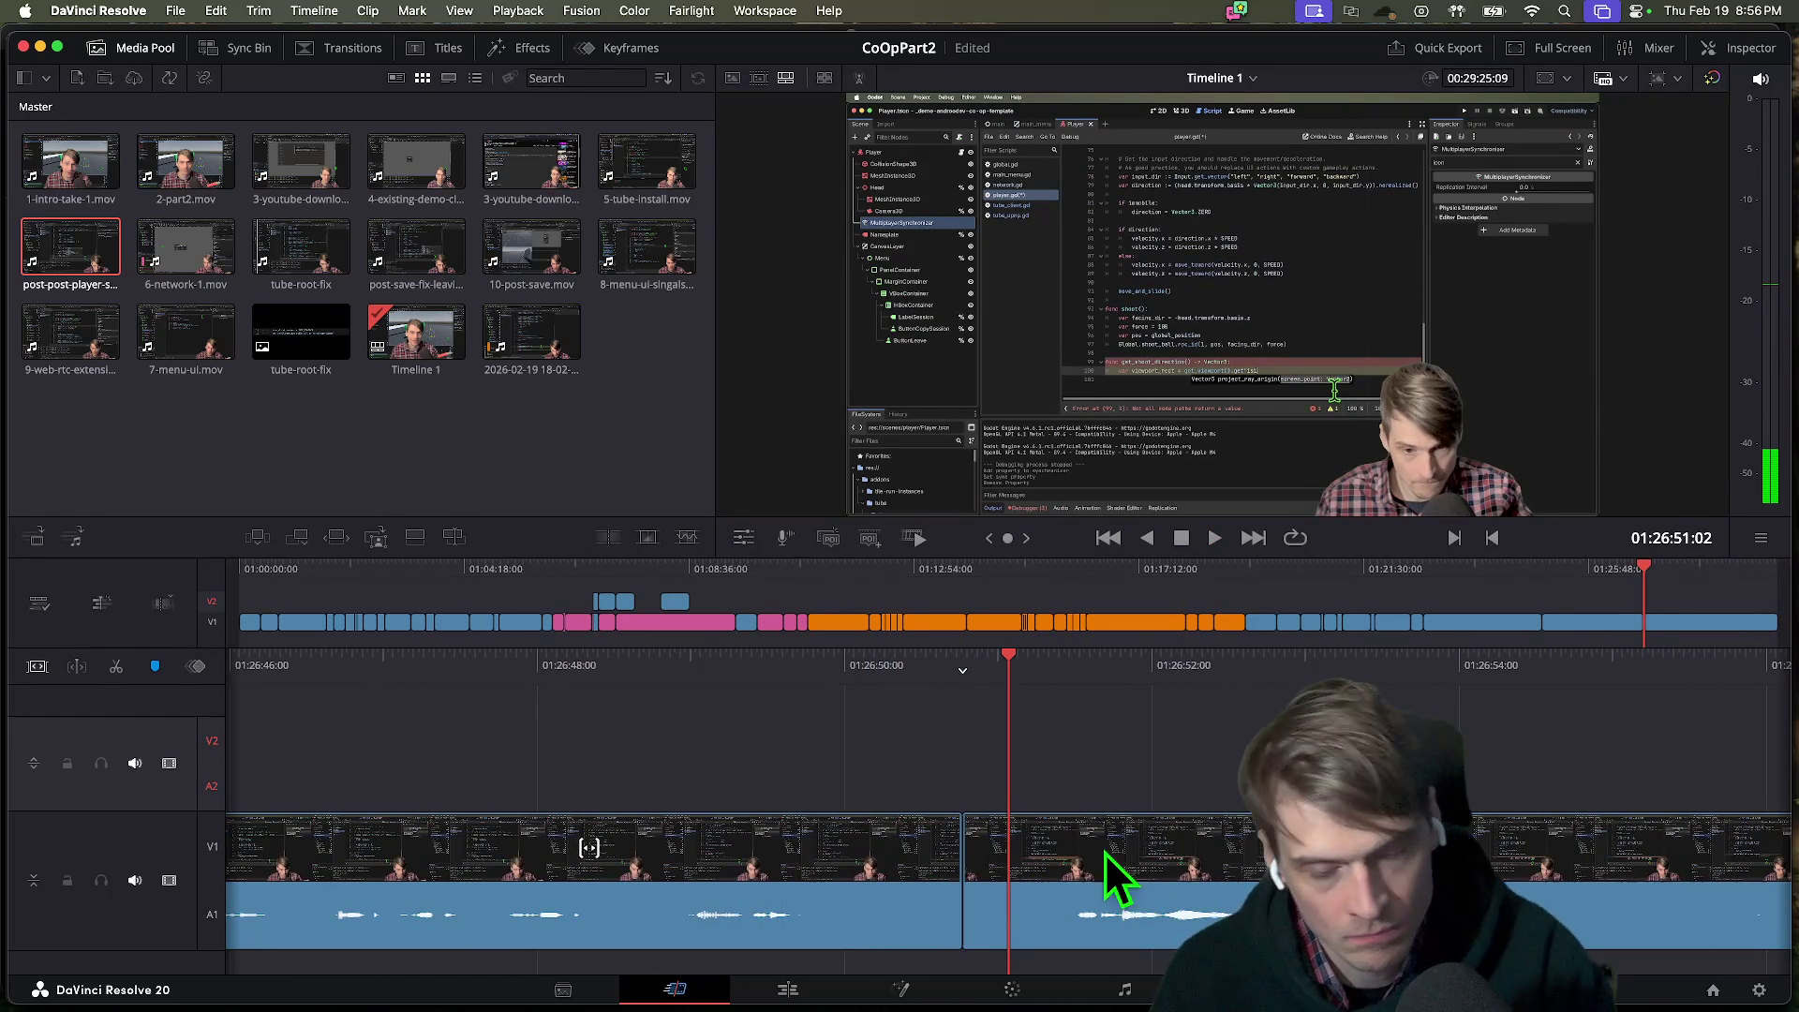
mouse_move(974, 900)
mouse_down()
mouse_move(1686, 908)
mouse_move(1664, 927)
mouse_up()
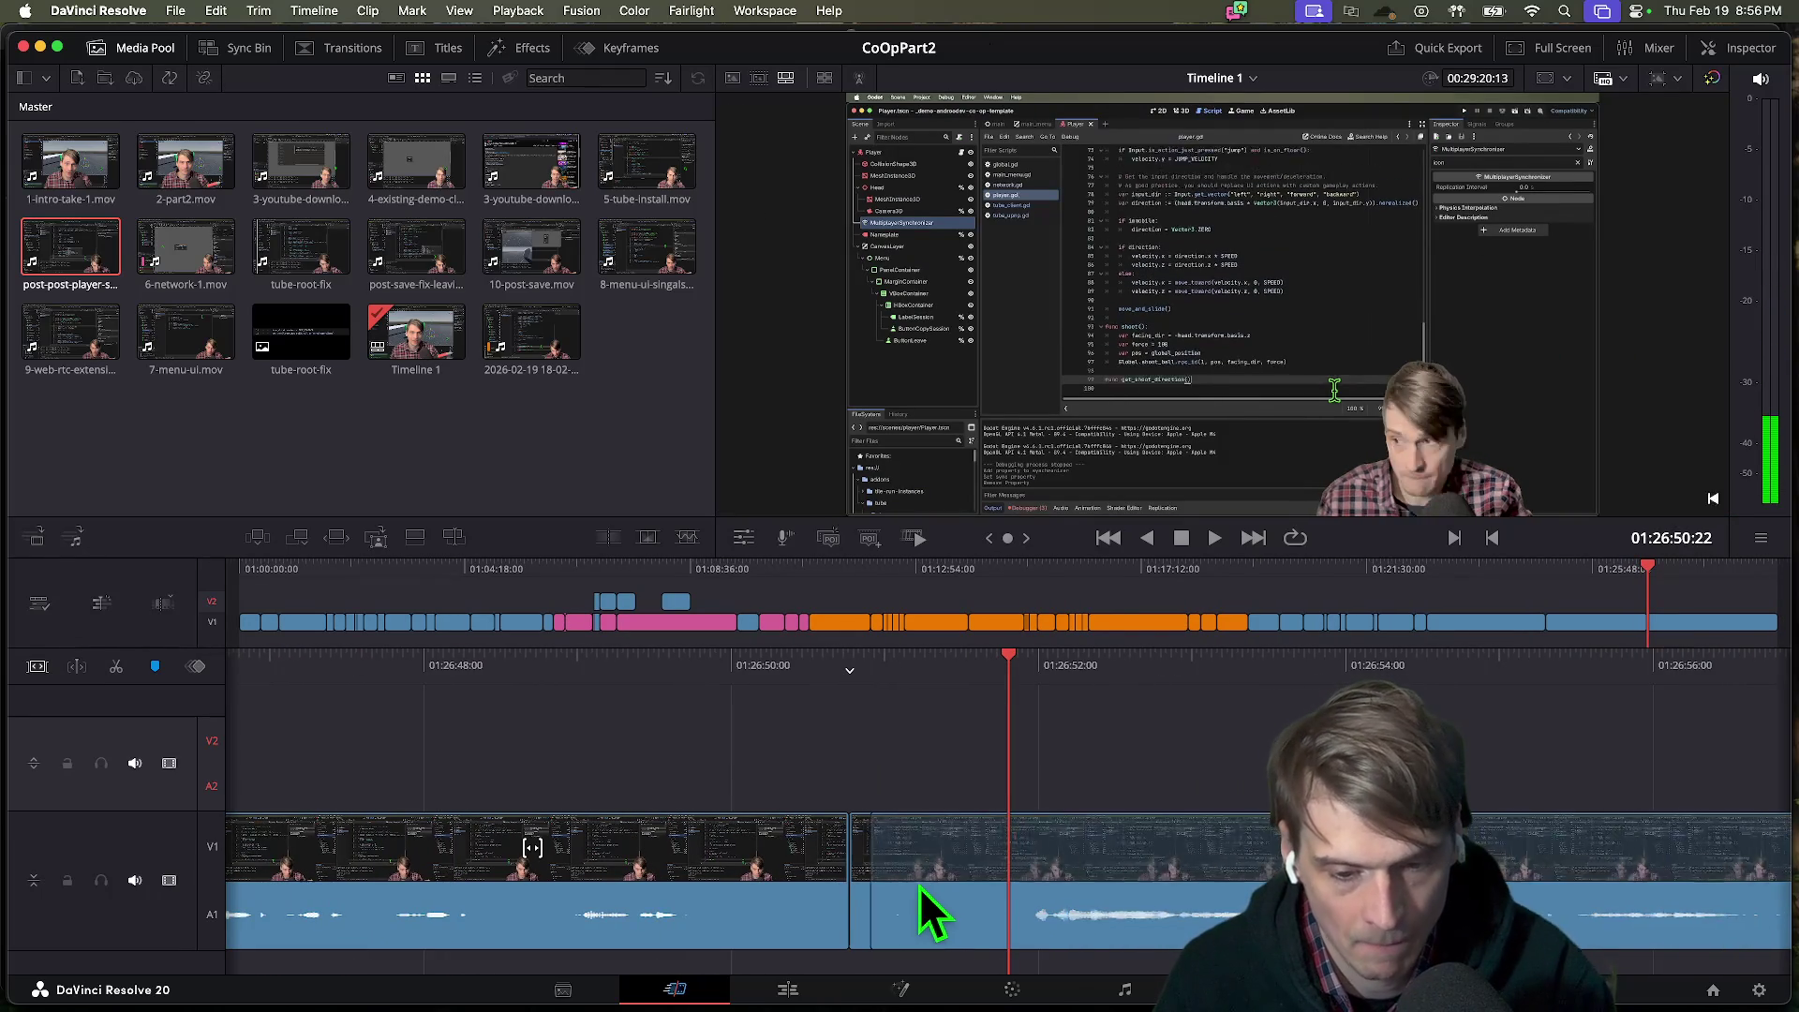
drag(862, 881, 1008, 888)
key(space)
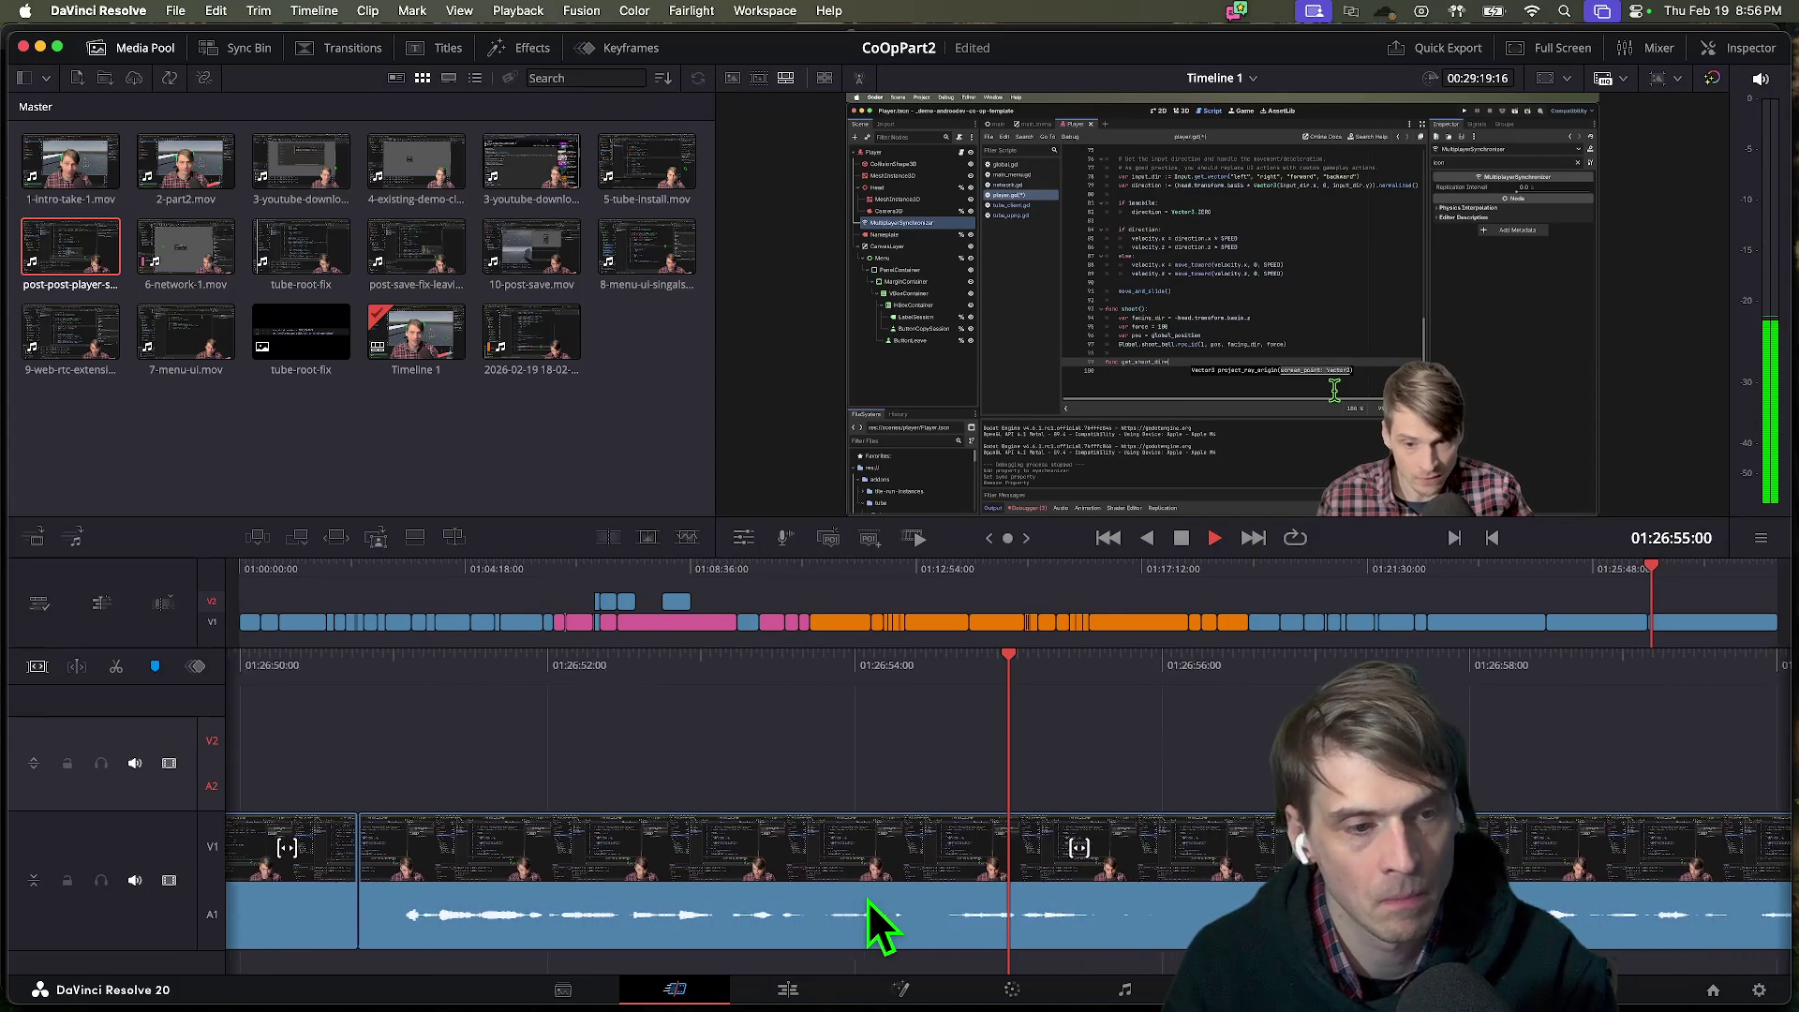
key(space)
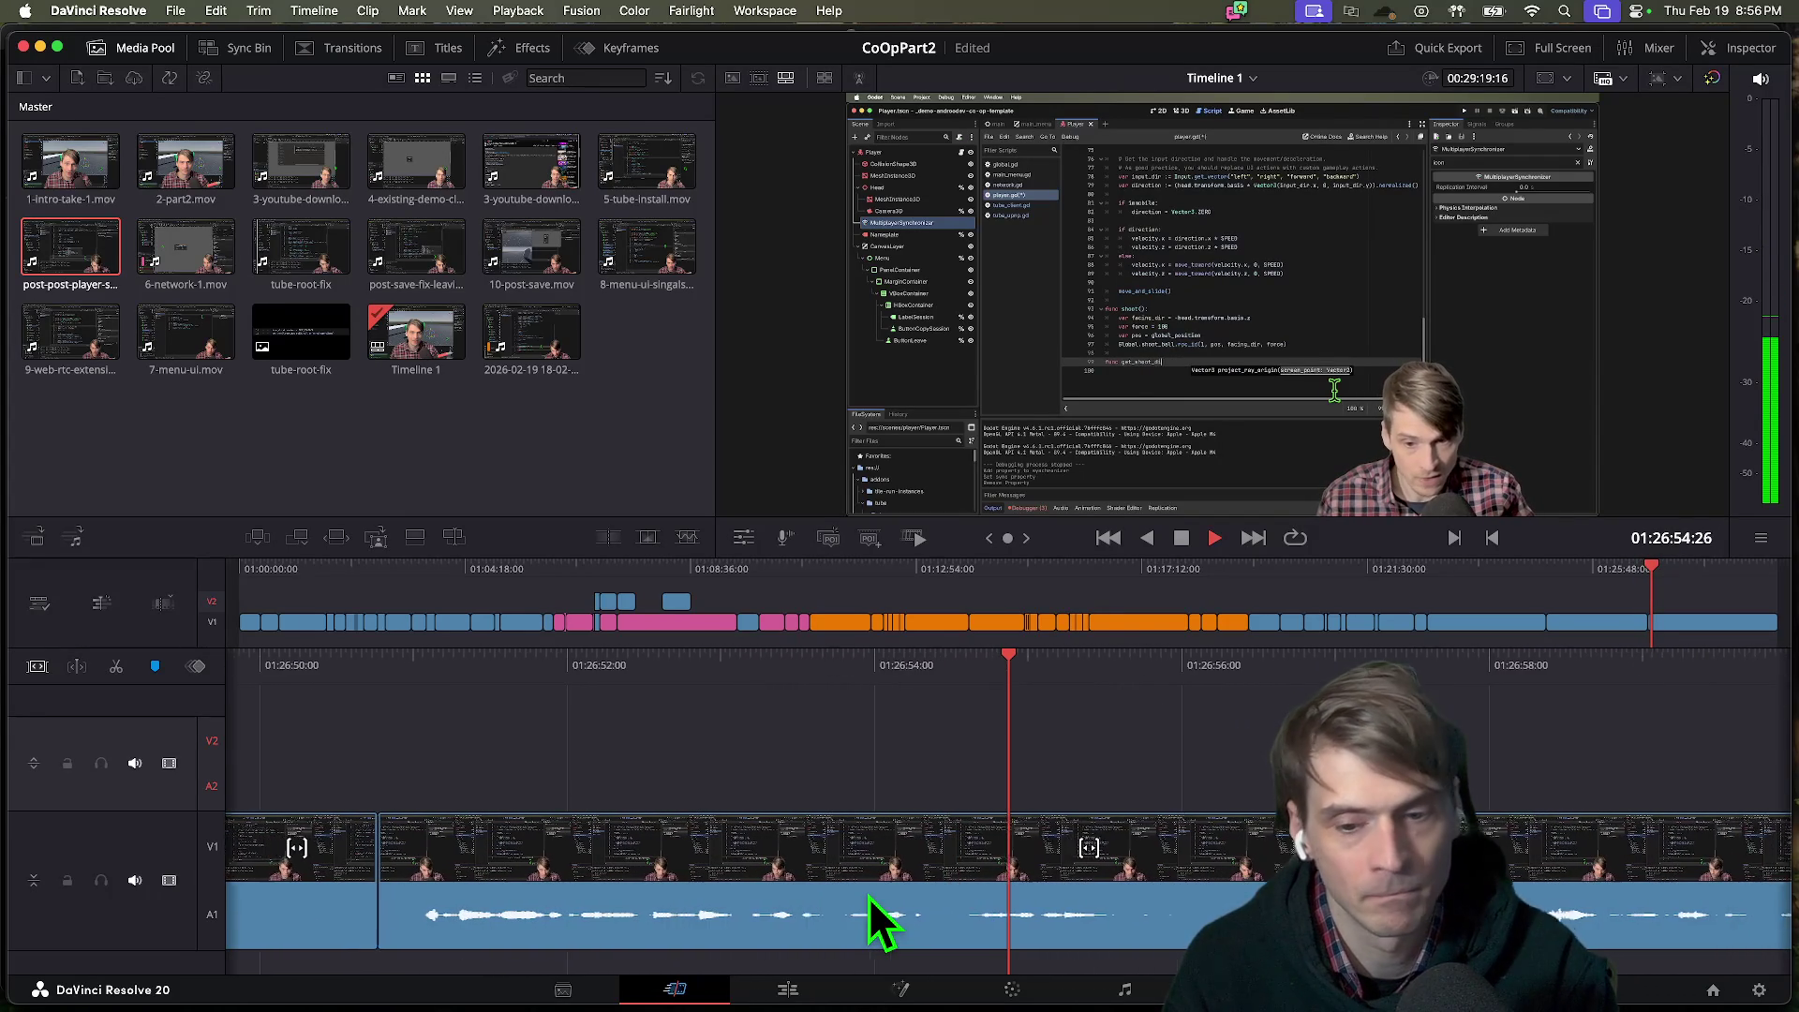
Trim two more edit points earlier, shortening the timeline to 00:29:12:18.
key(j)
key(j)
key(l)
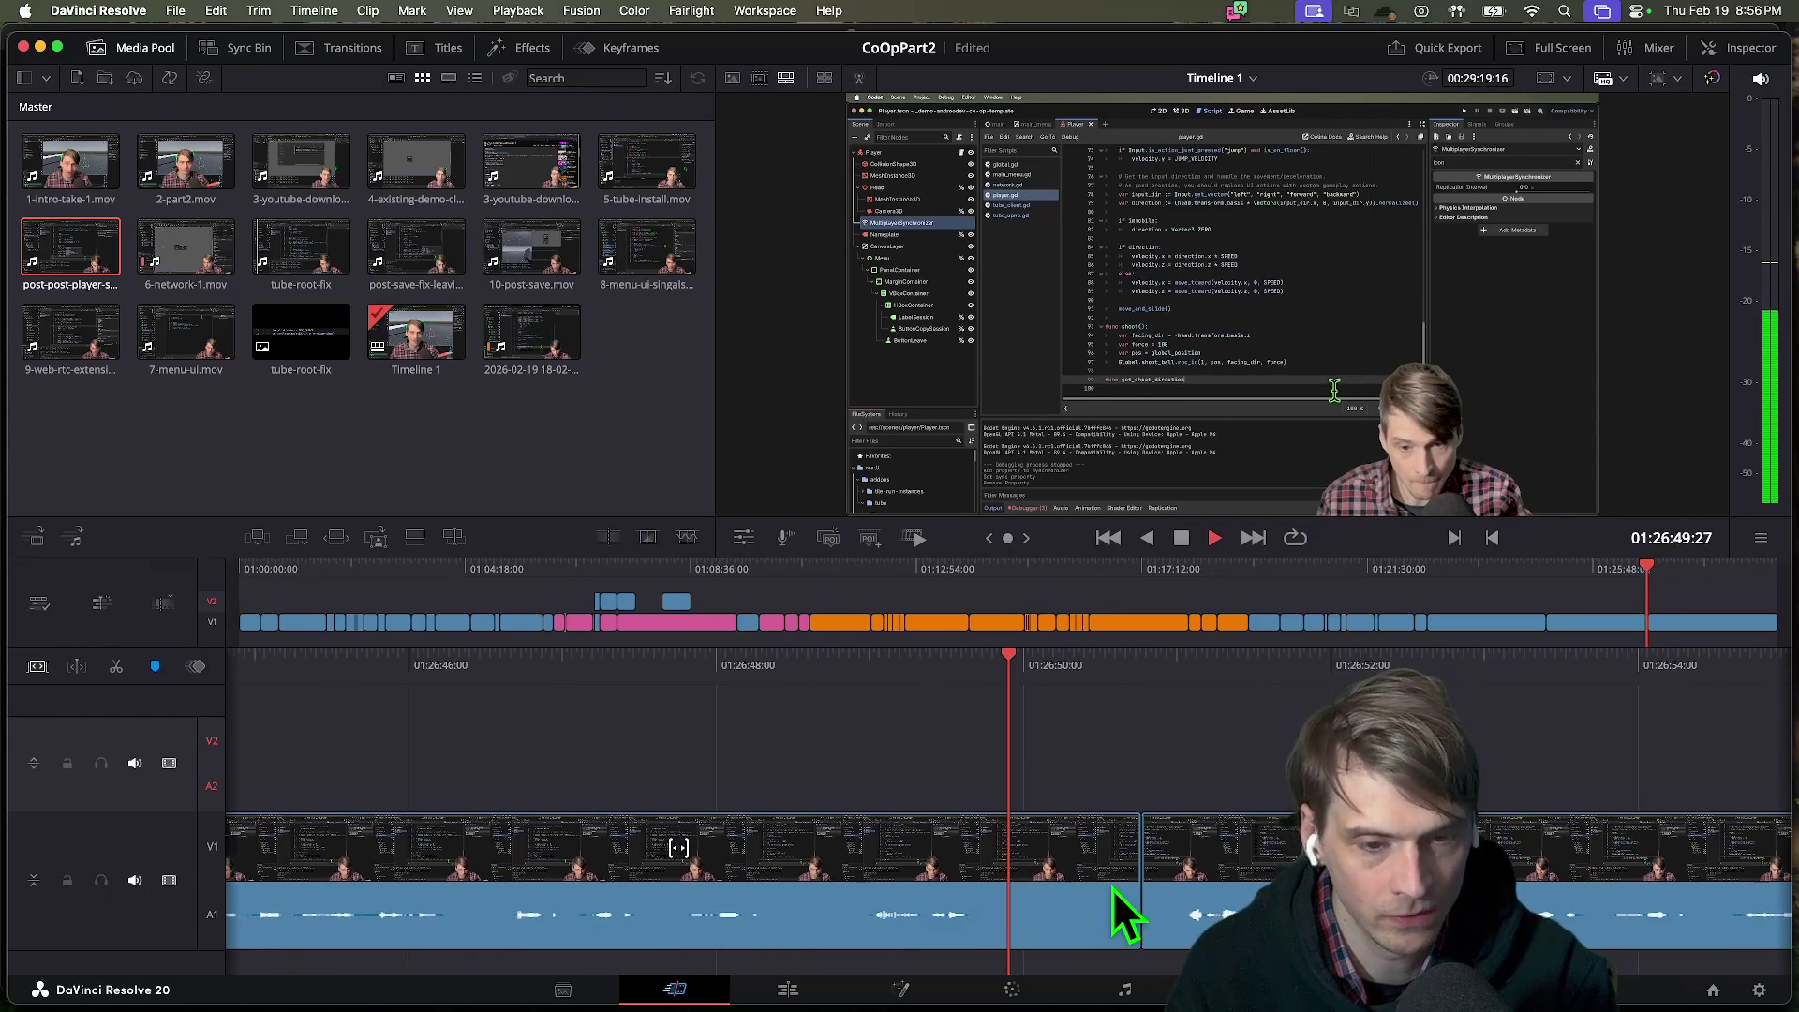
drag(1055, 881, 478, 883)
key(j)
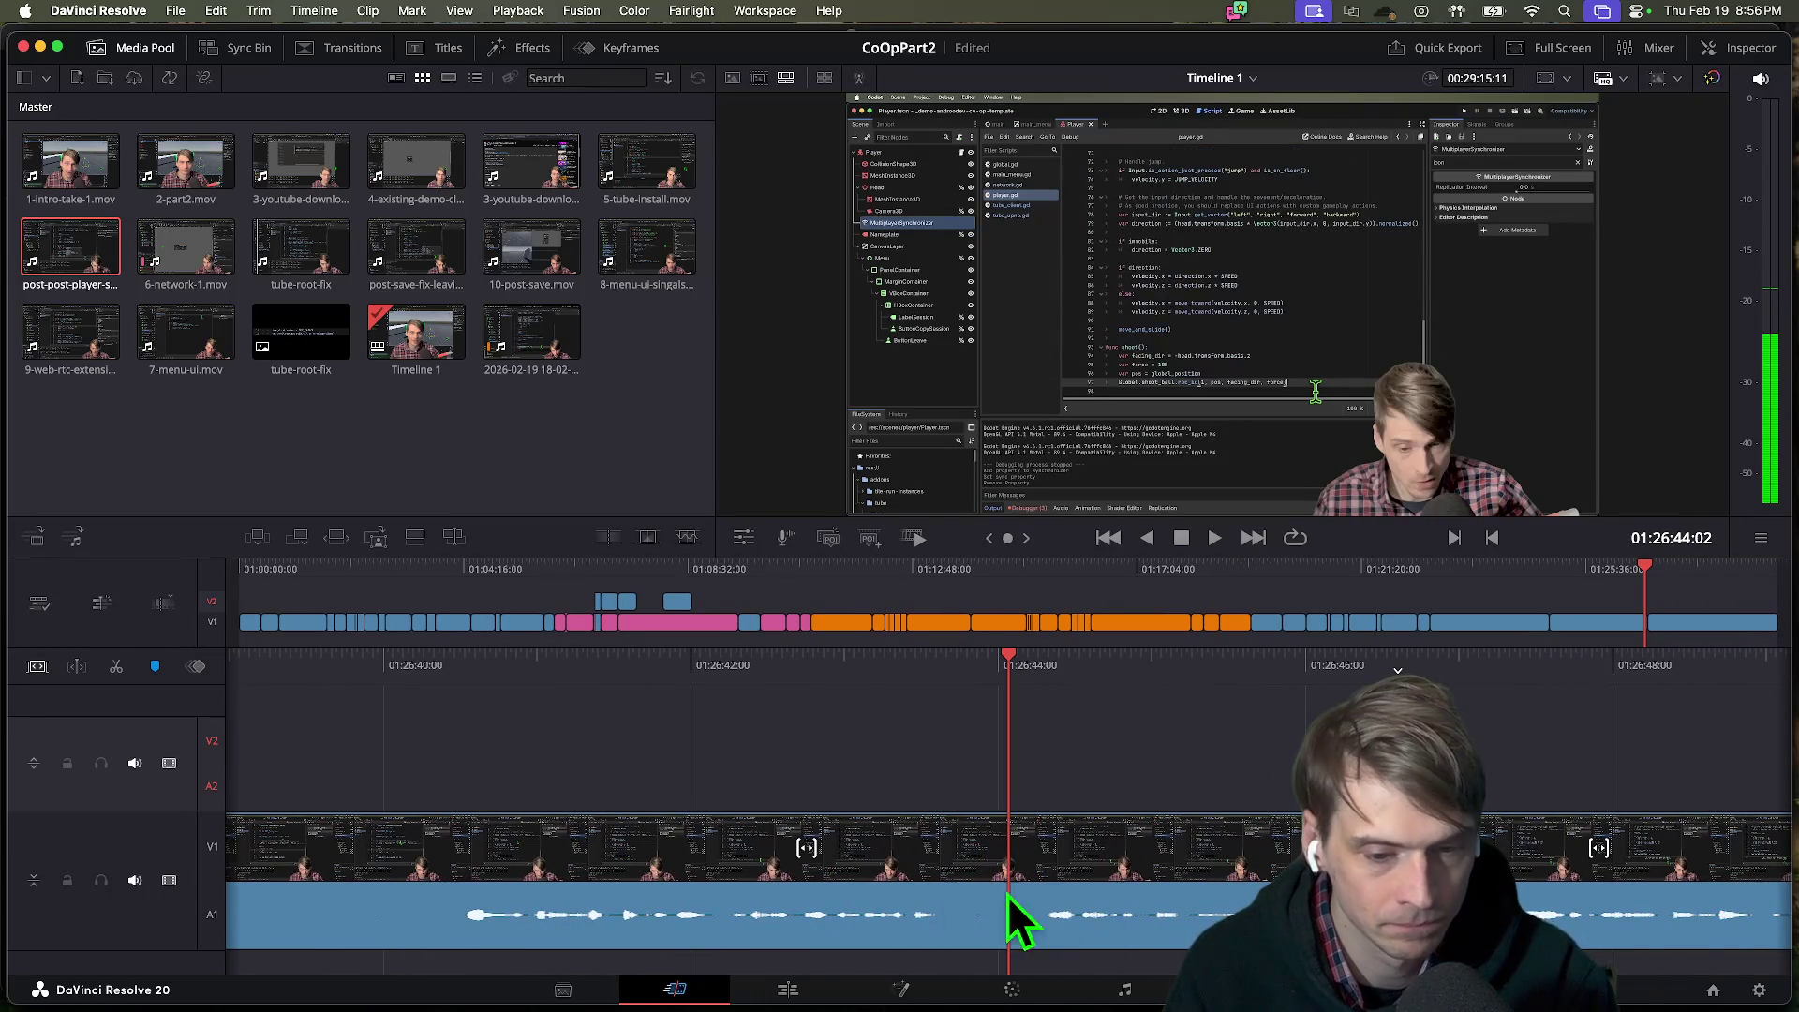
mouse_move(1398, 862)
mouse_down()
mouse_move(876, 864)
mouse_move(1129, 862)
mouse_move(946, 868)
mouse_up()
Play the timeline from the new cut to watch the trimmed section.
key(space)
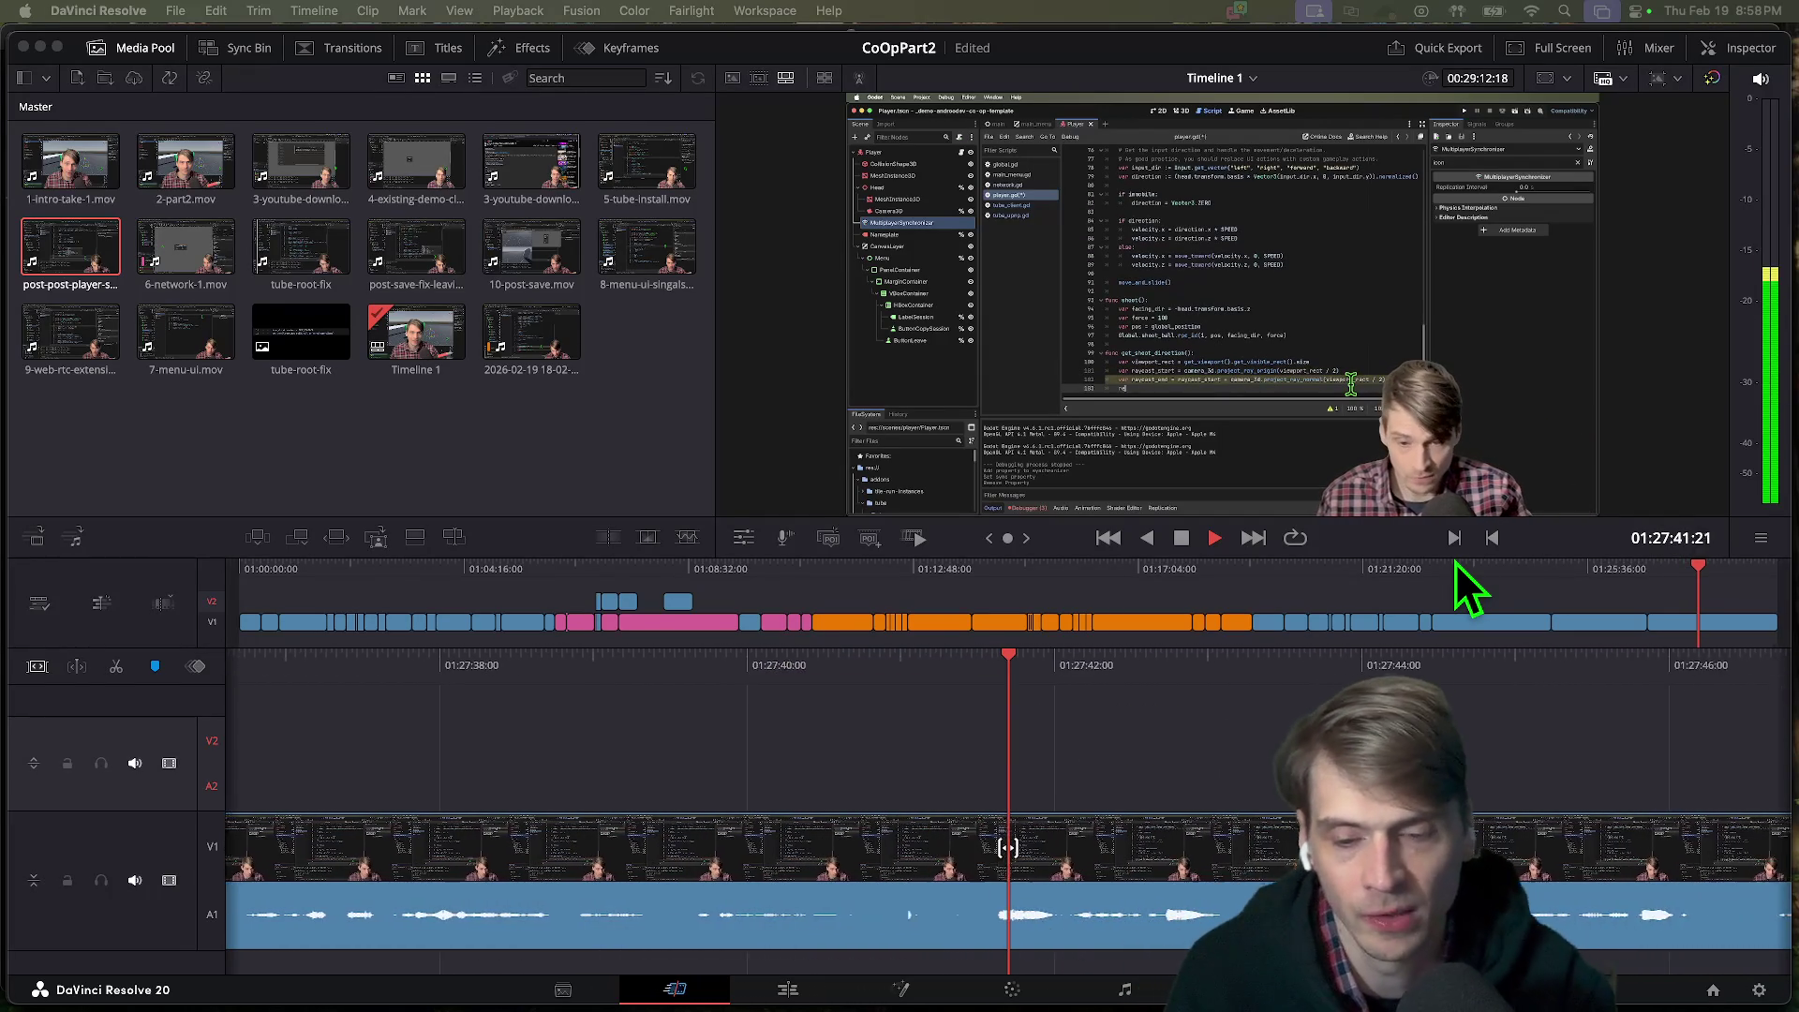
Let playback run on toward 01:28:31 without leaving Resolve.
key(super+Tab)
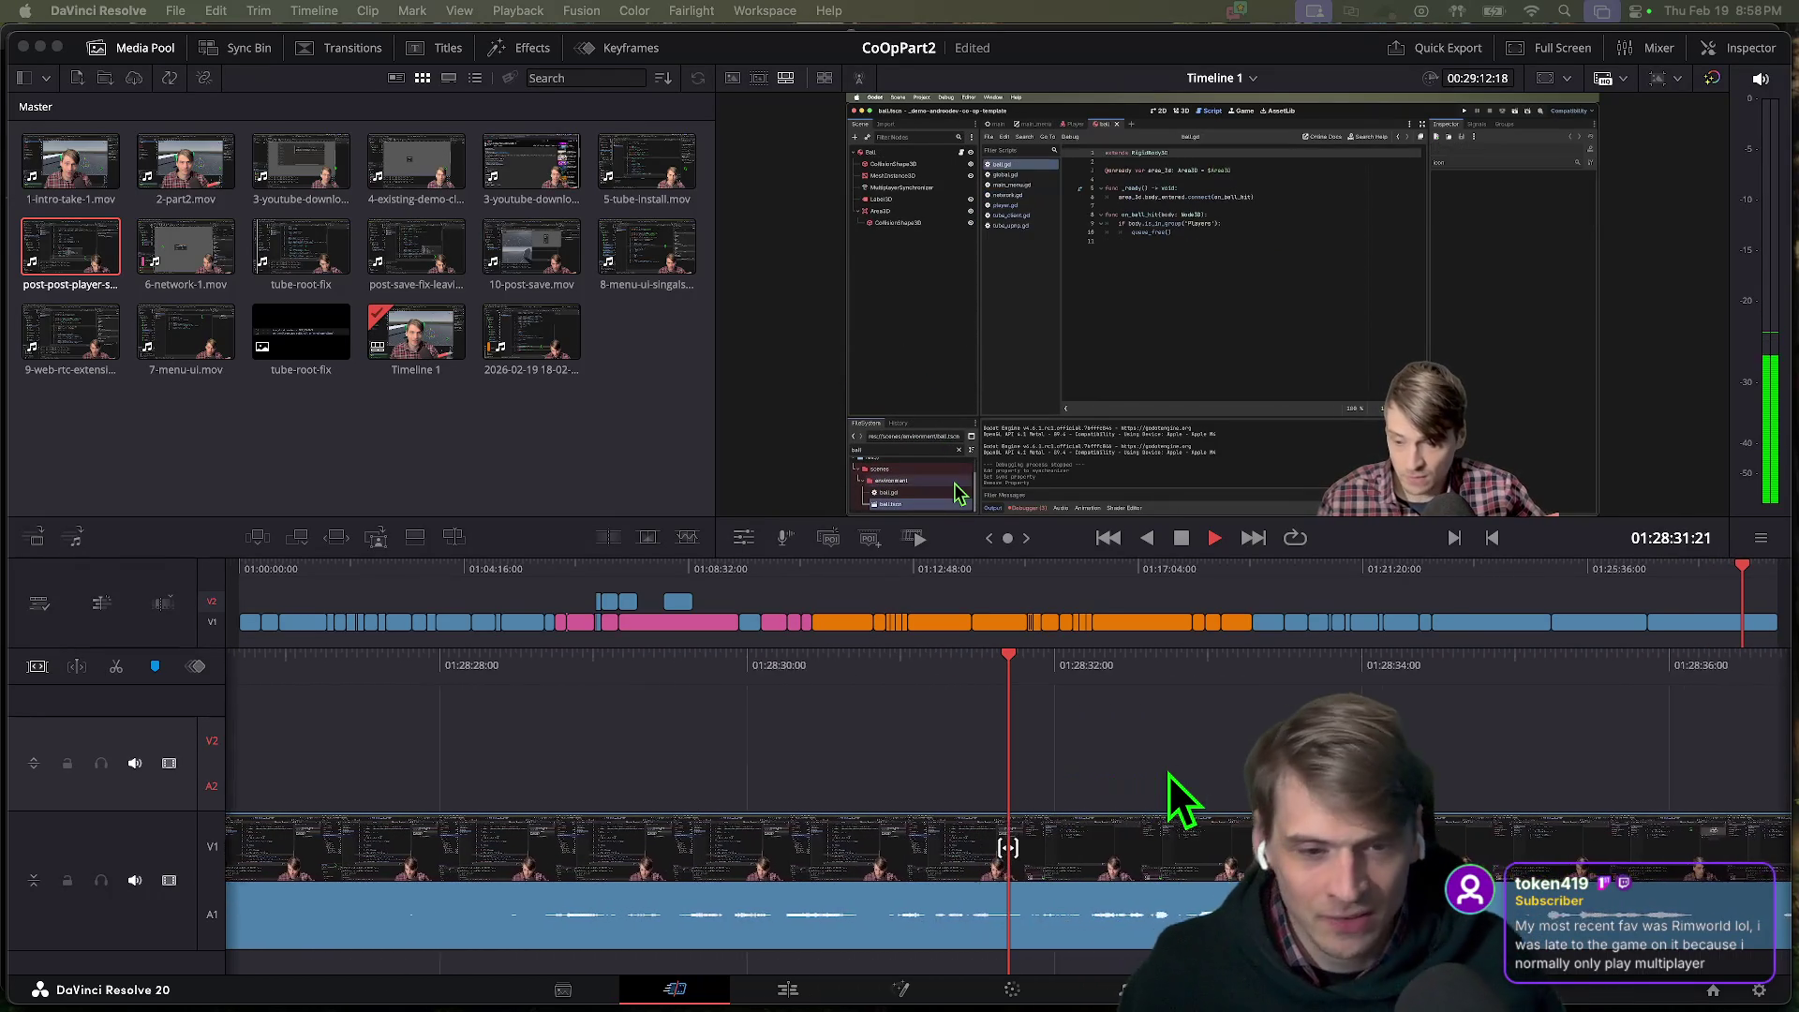
Stop playback at about 01:28:33, stay in Resolve, then open a Finder window.
click(1245, 854)
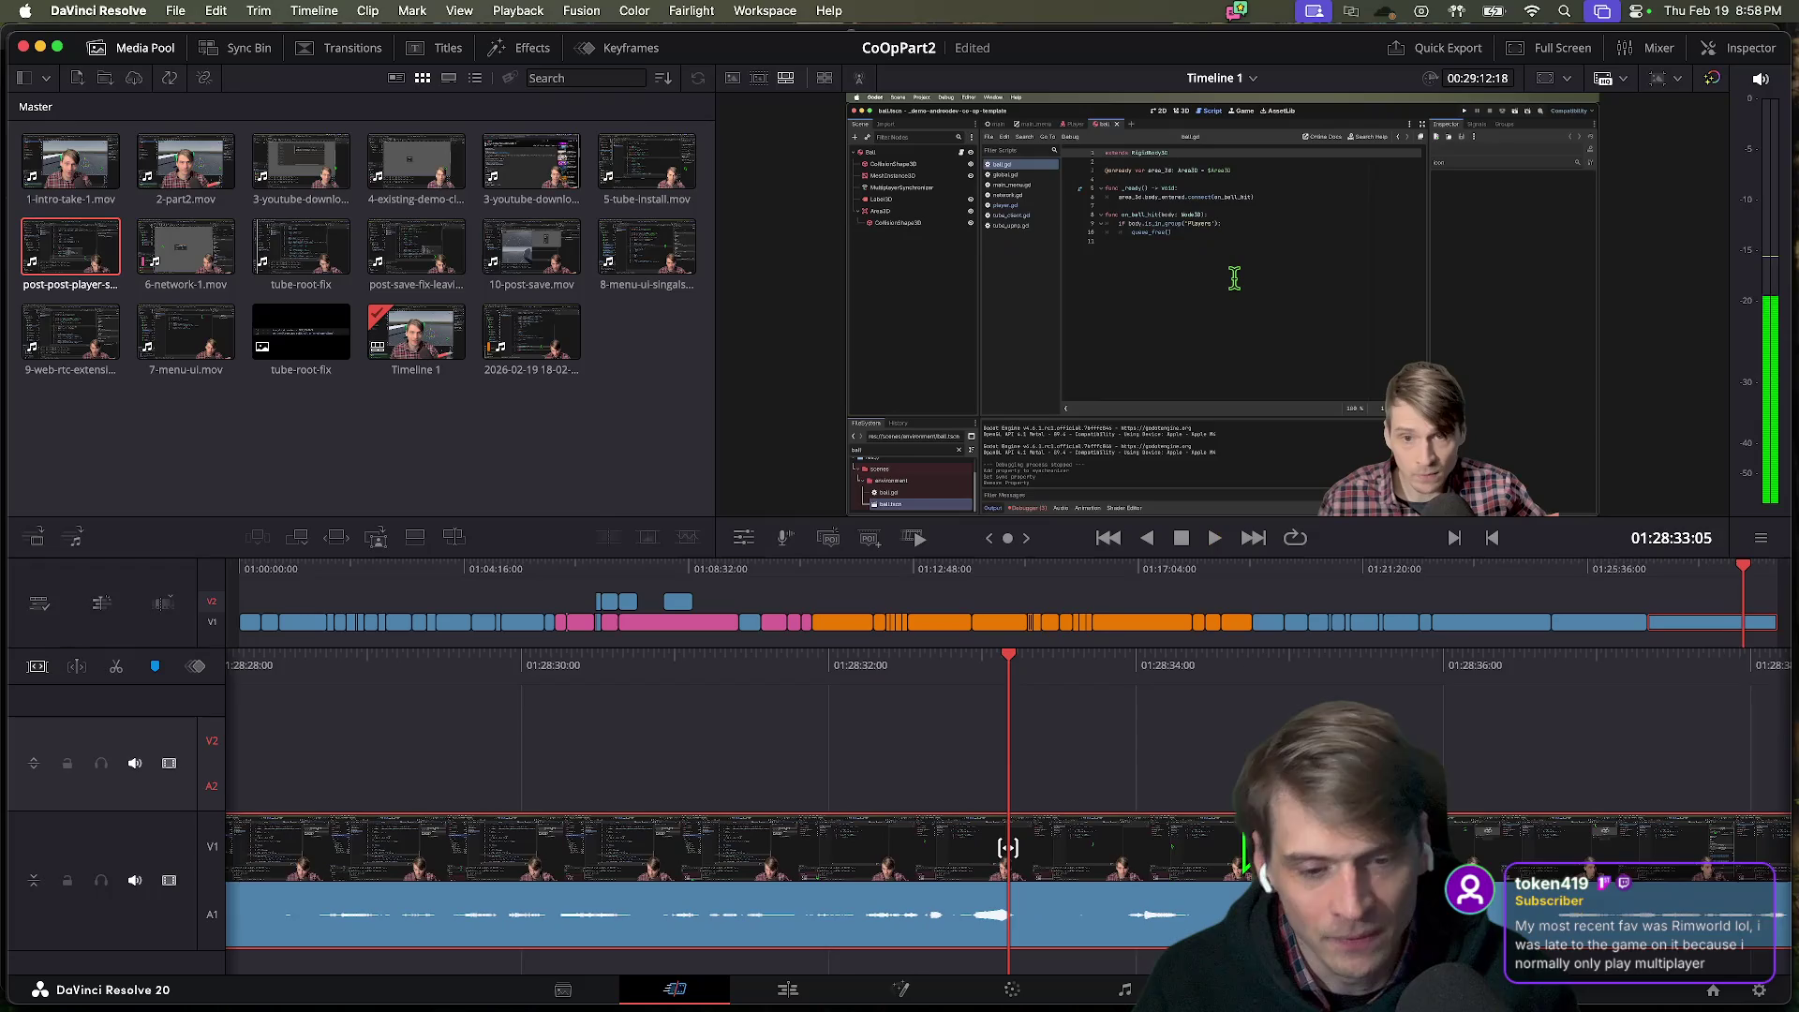
key(super+Tab)
key(super+shift+Tab)
key(super+Tab)
key(super+shift+Tab)
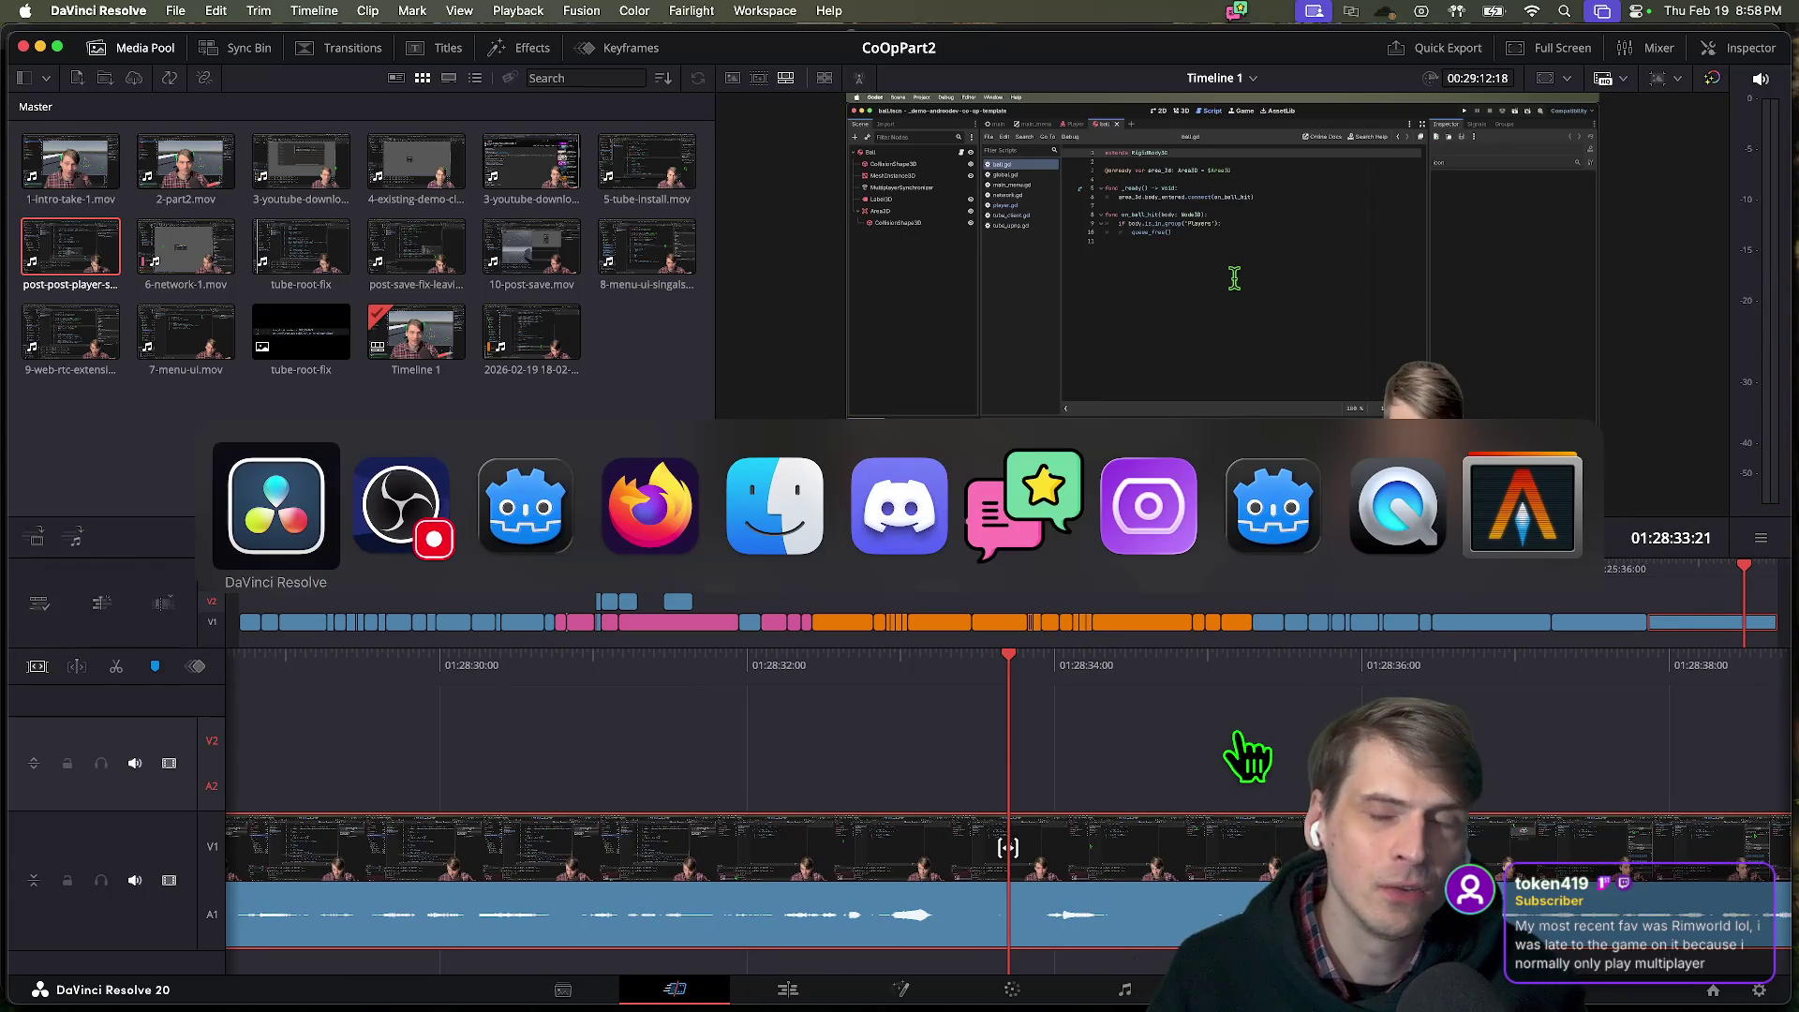
key(super+Tab)
key(super+shift+Tab)
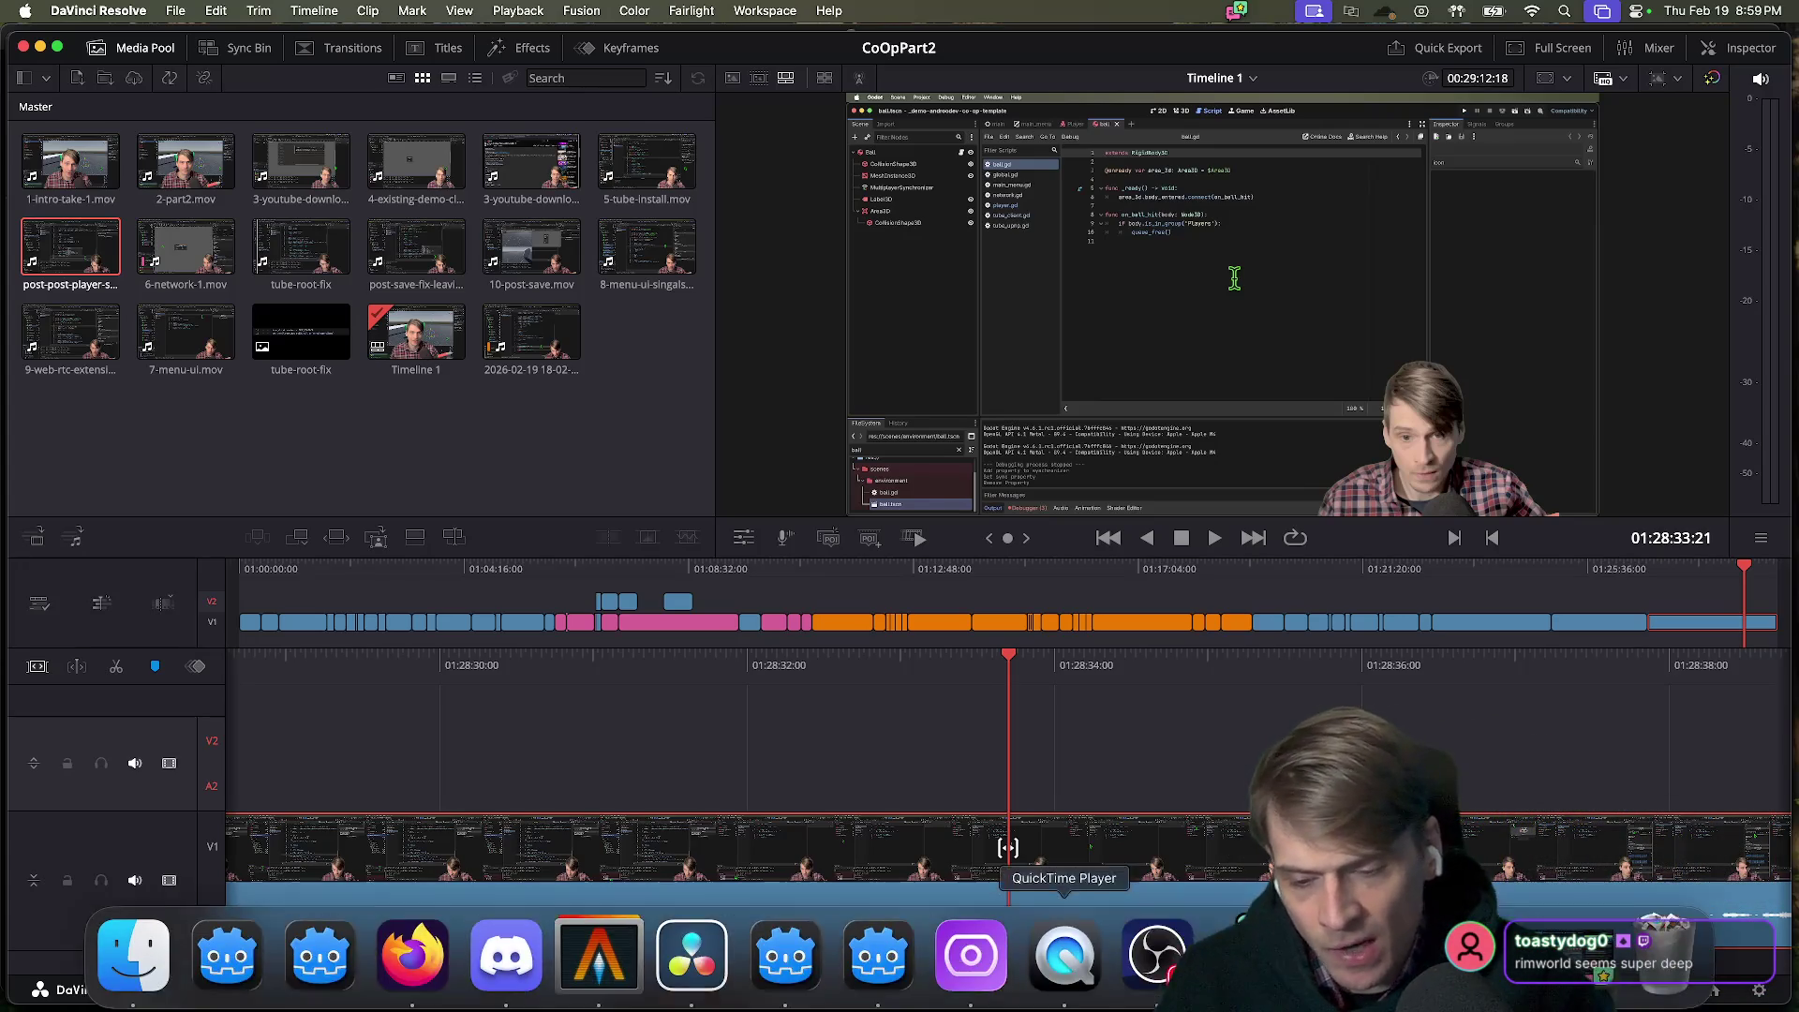
click(140, 956)
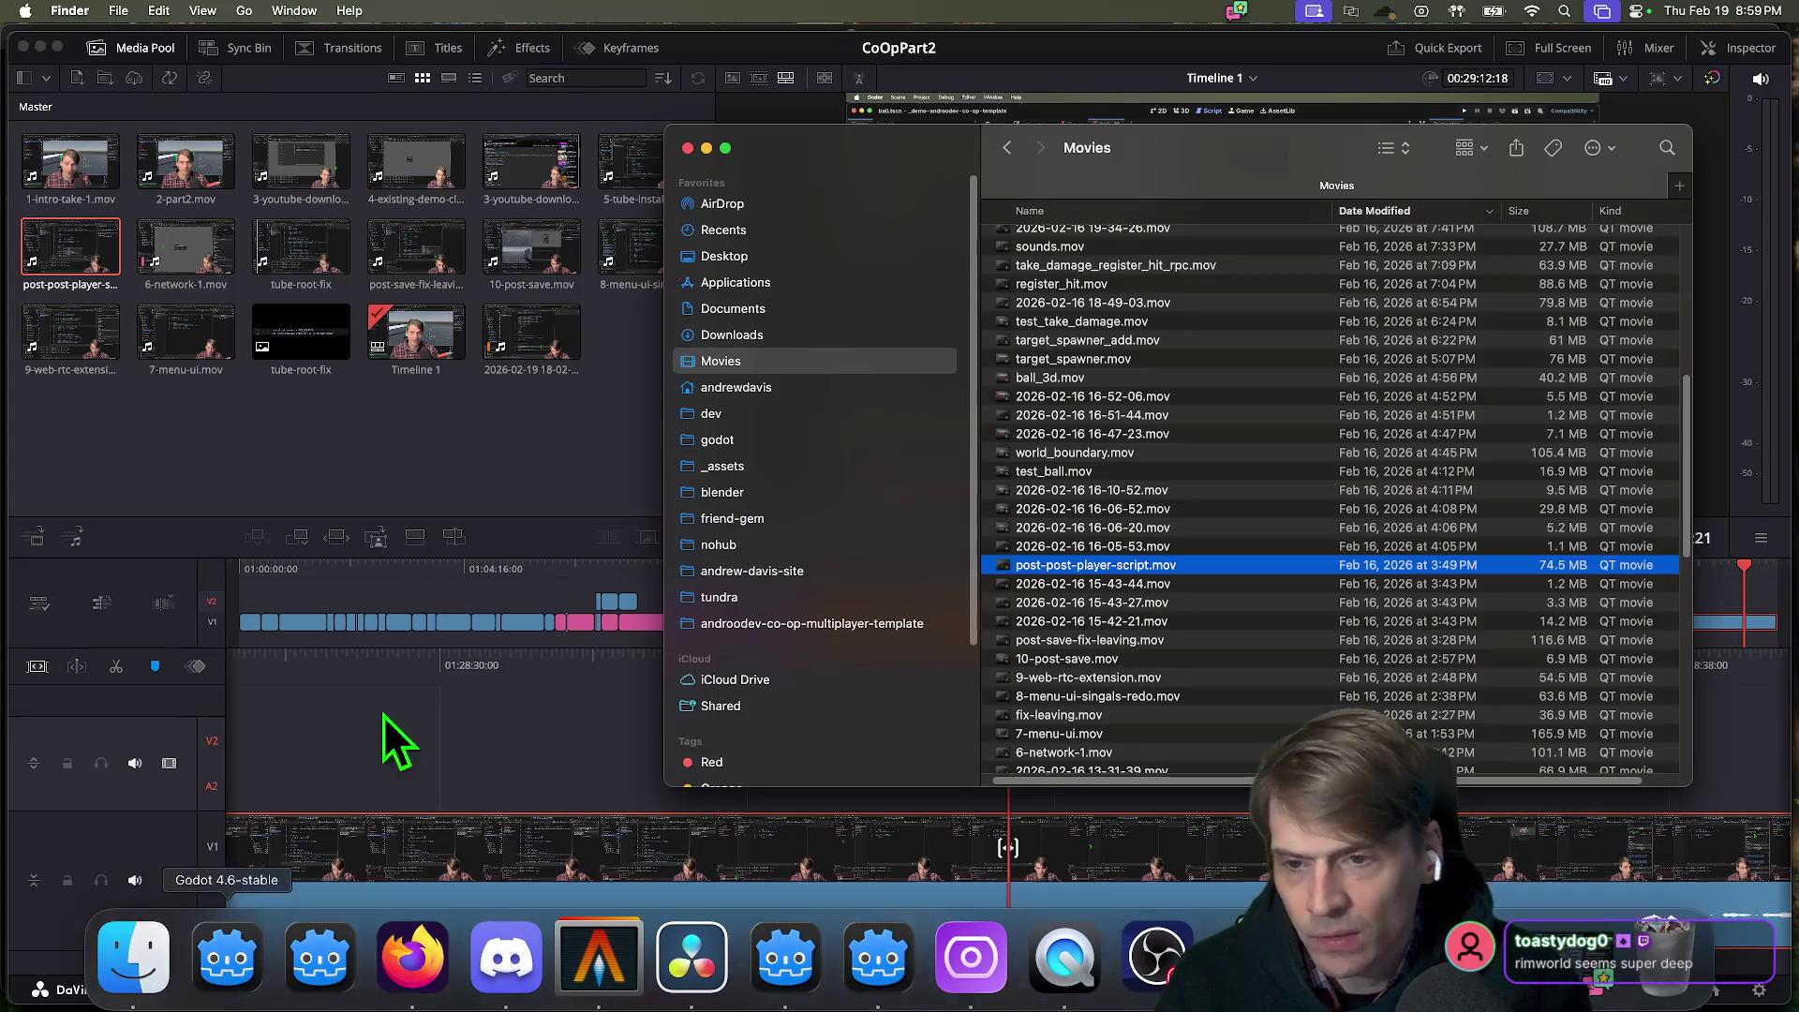
Show the Desktop in Finder and reposition and enlarge the window to list more files.
drag(1147, 144, 1106, 44)
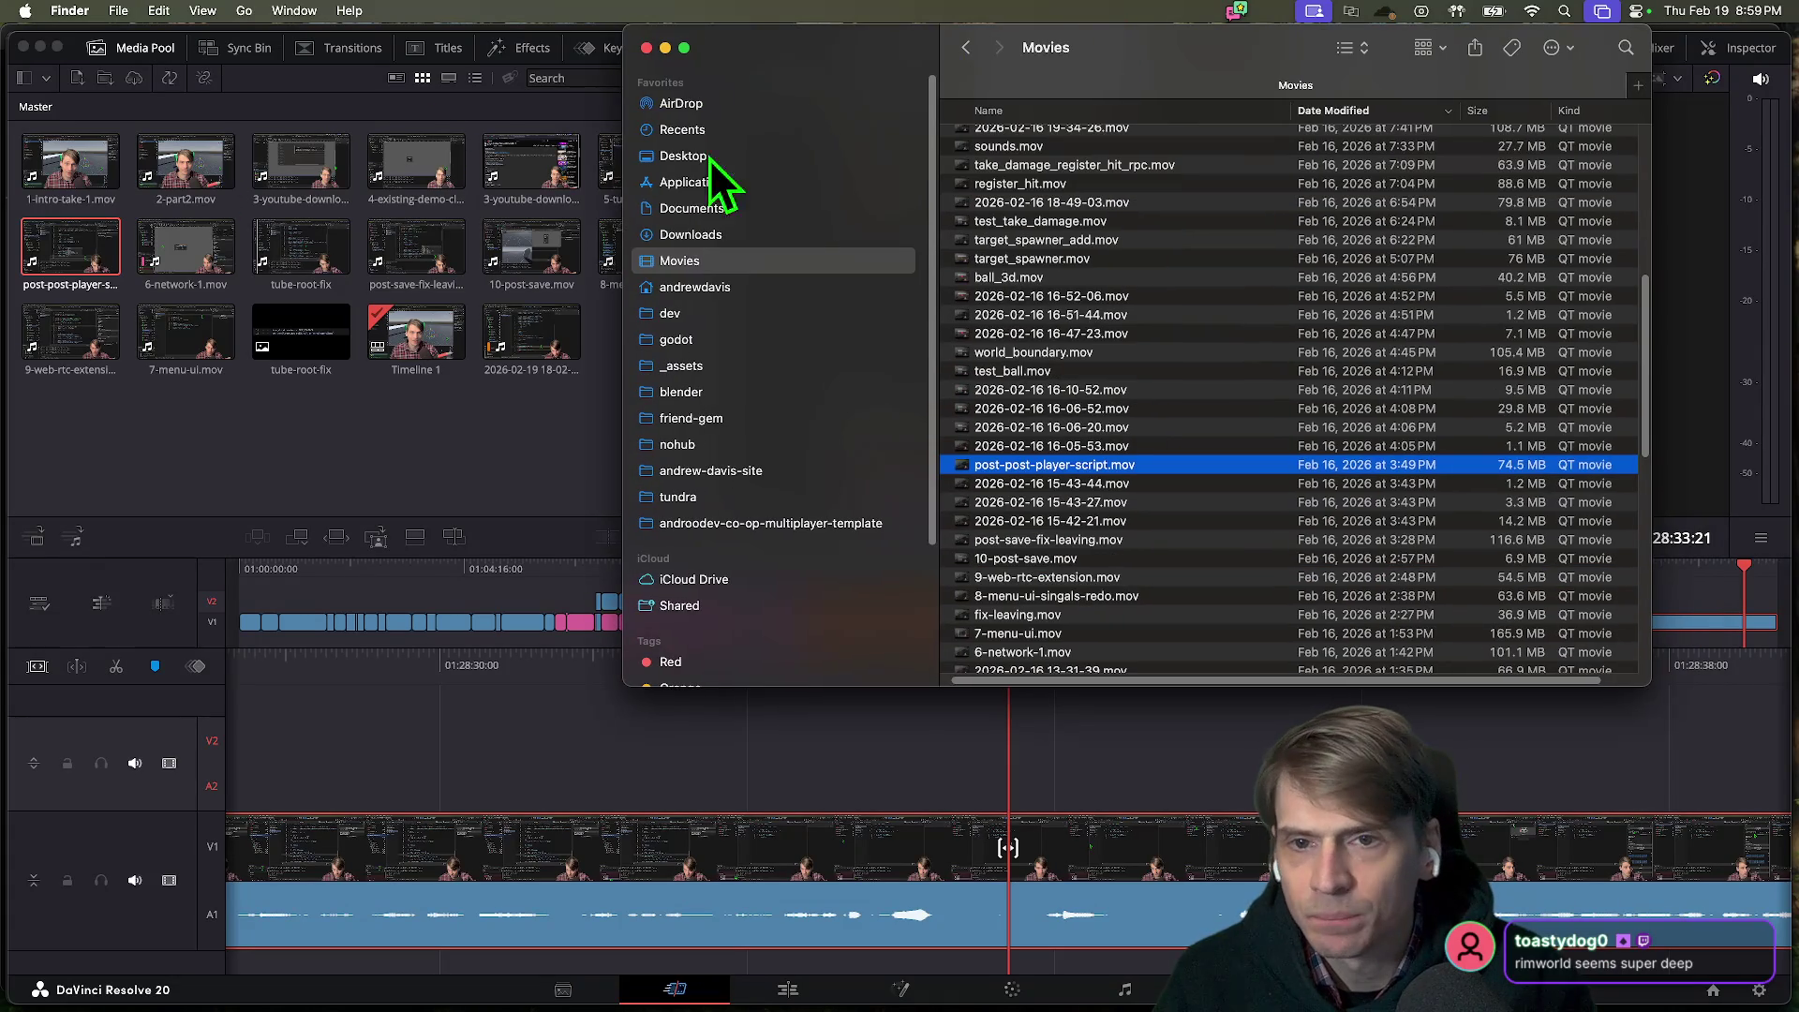
click(767, 155)
drag(1216, 55, 974, 52)
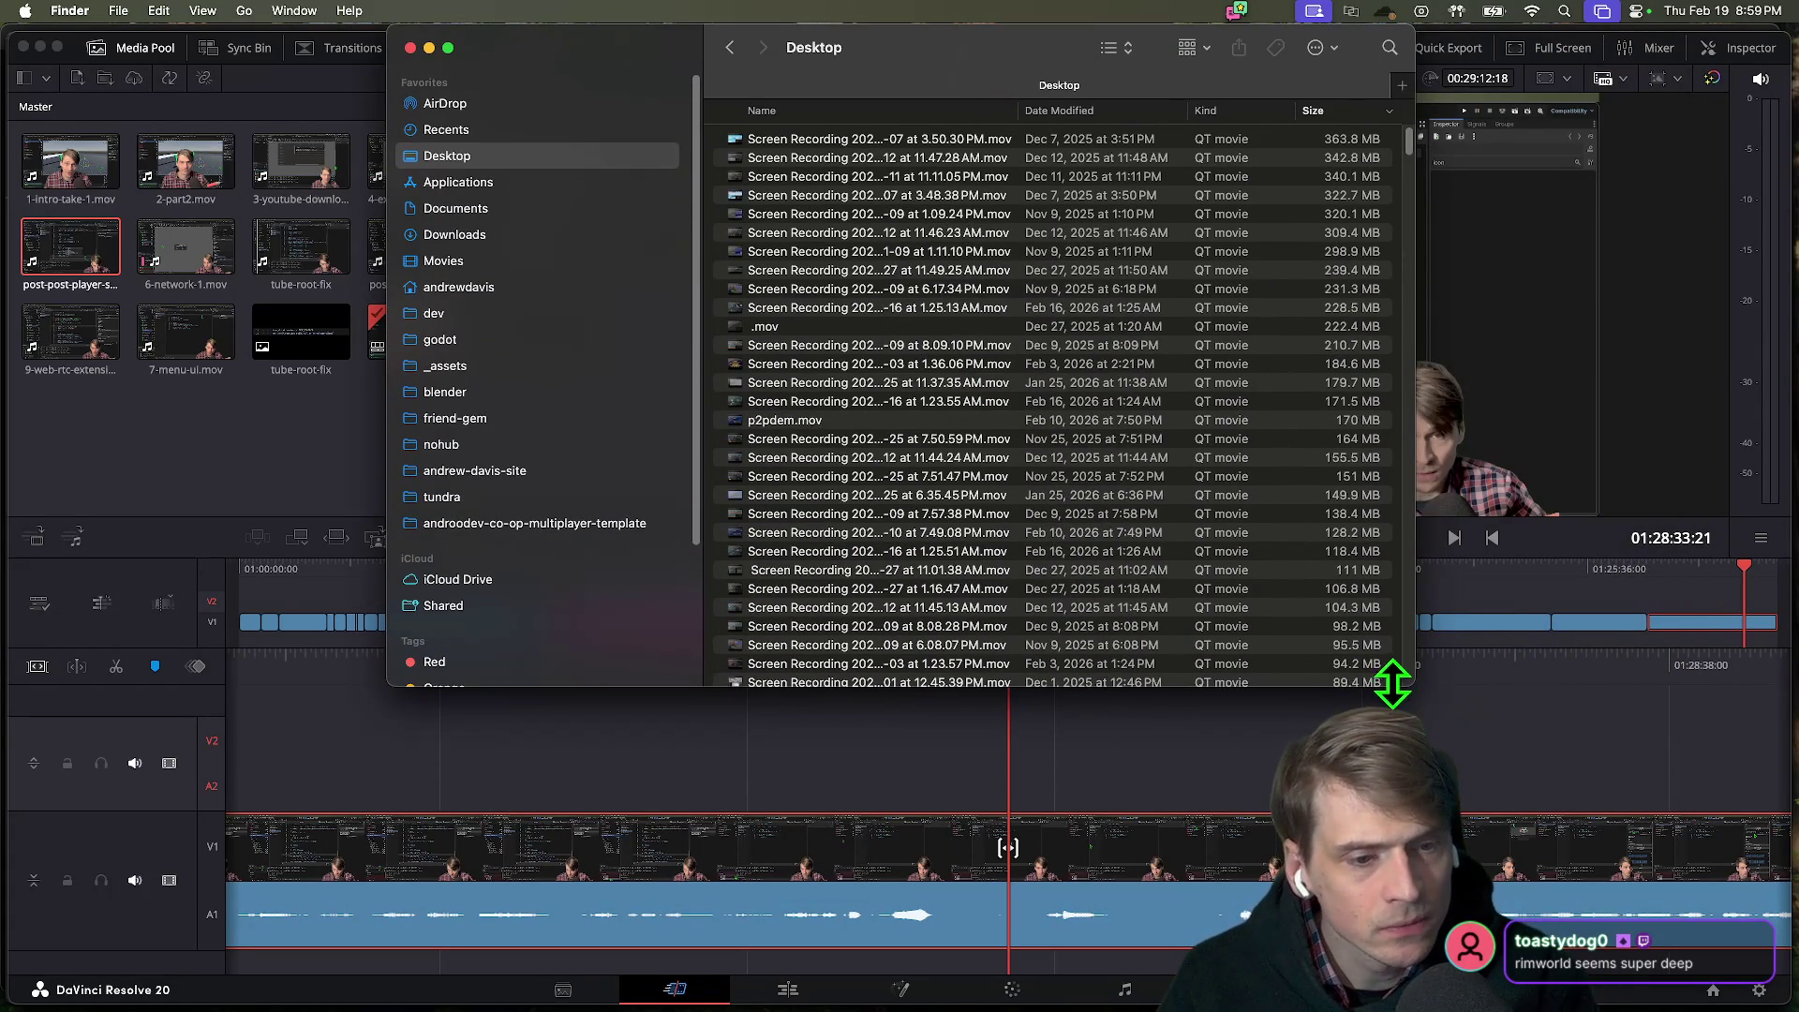
drag(1403, 684, 1618, 909)
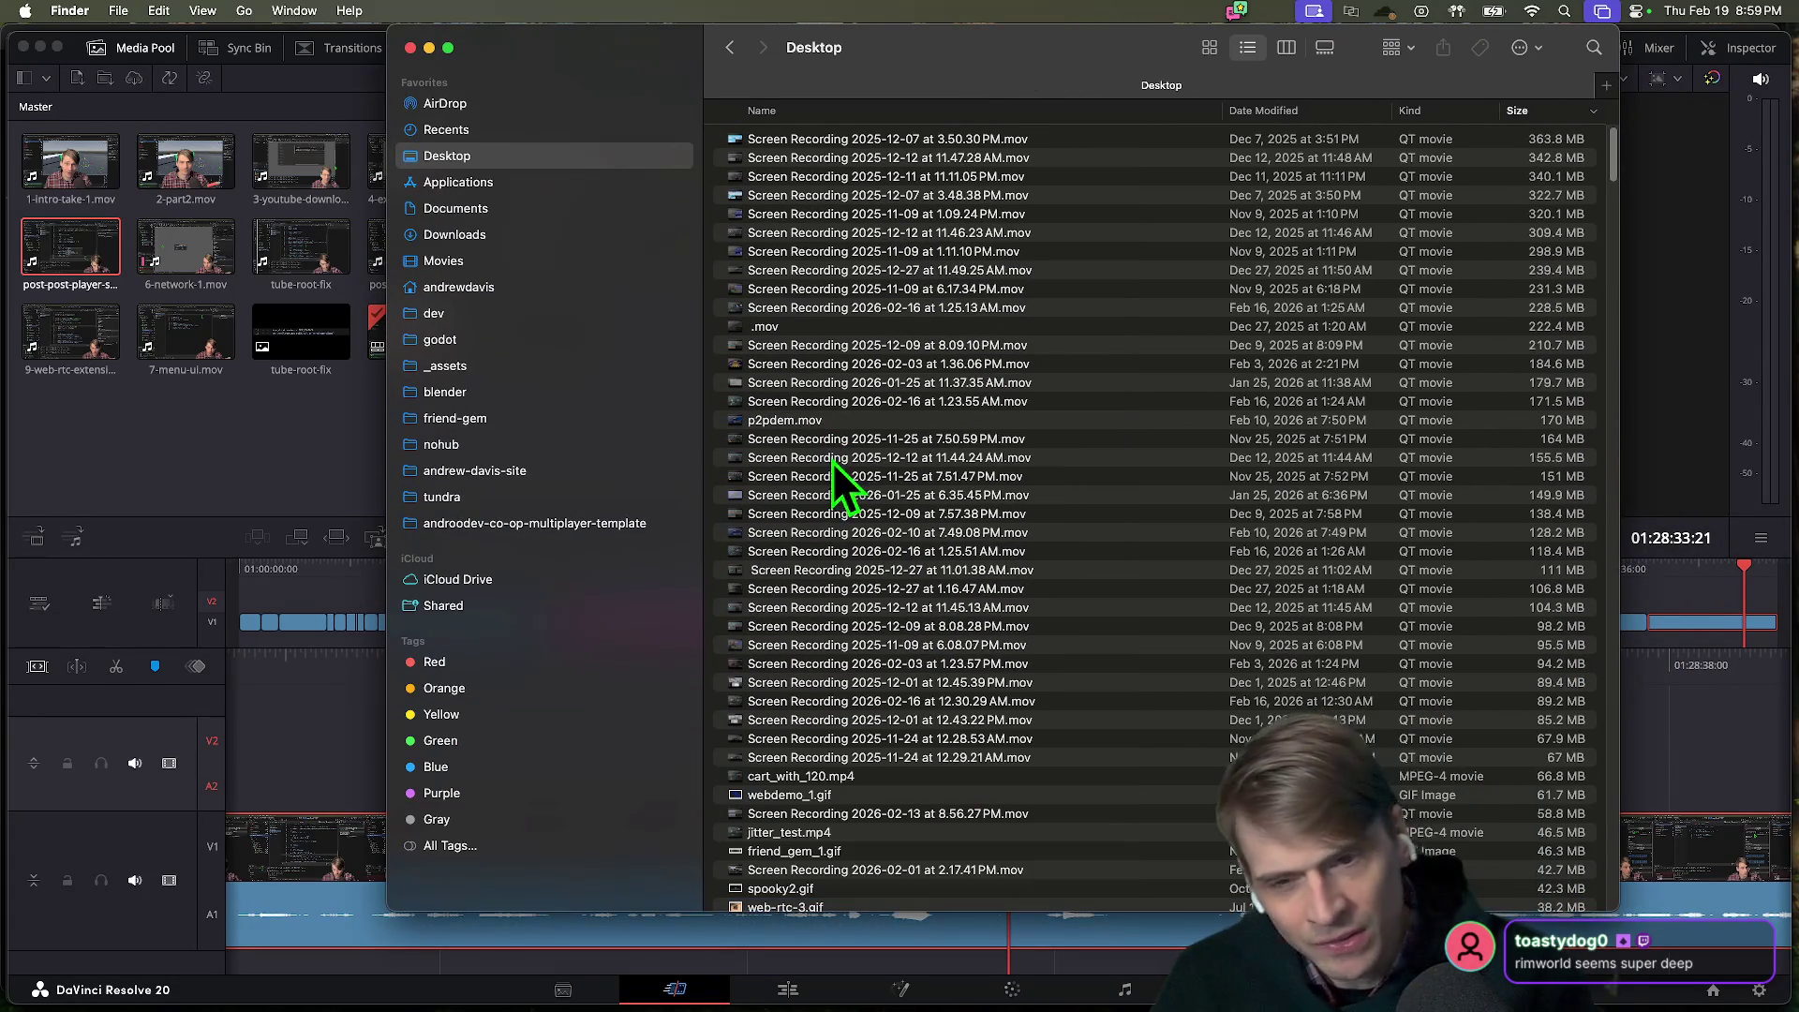
Preview walking1.gif with Quick Look.
scroll(982, 661, down, 6)
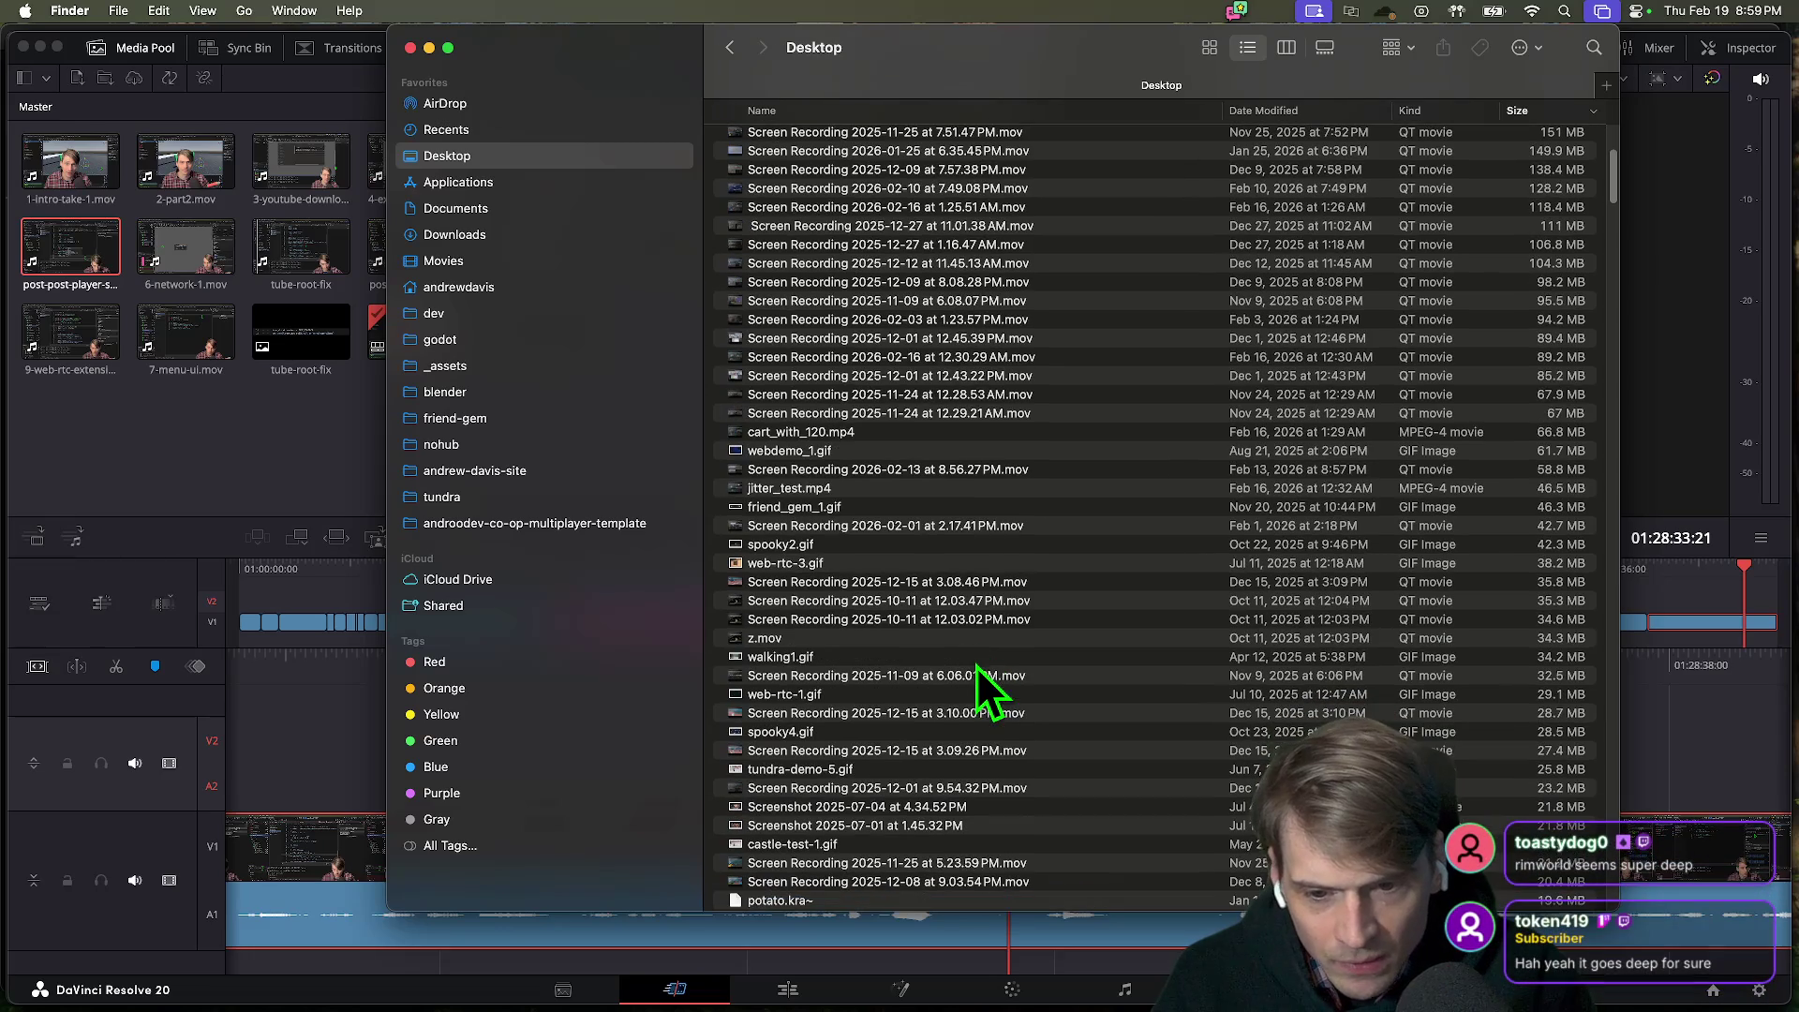
click(937, 657)
key(space)
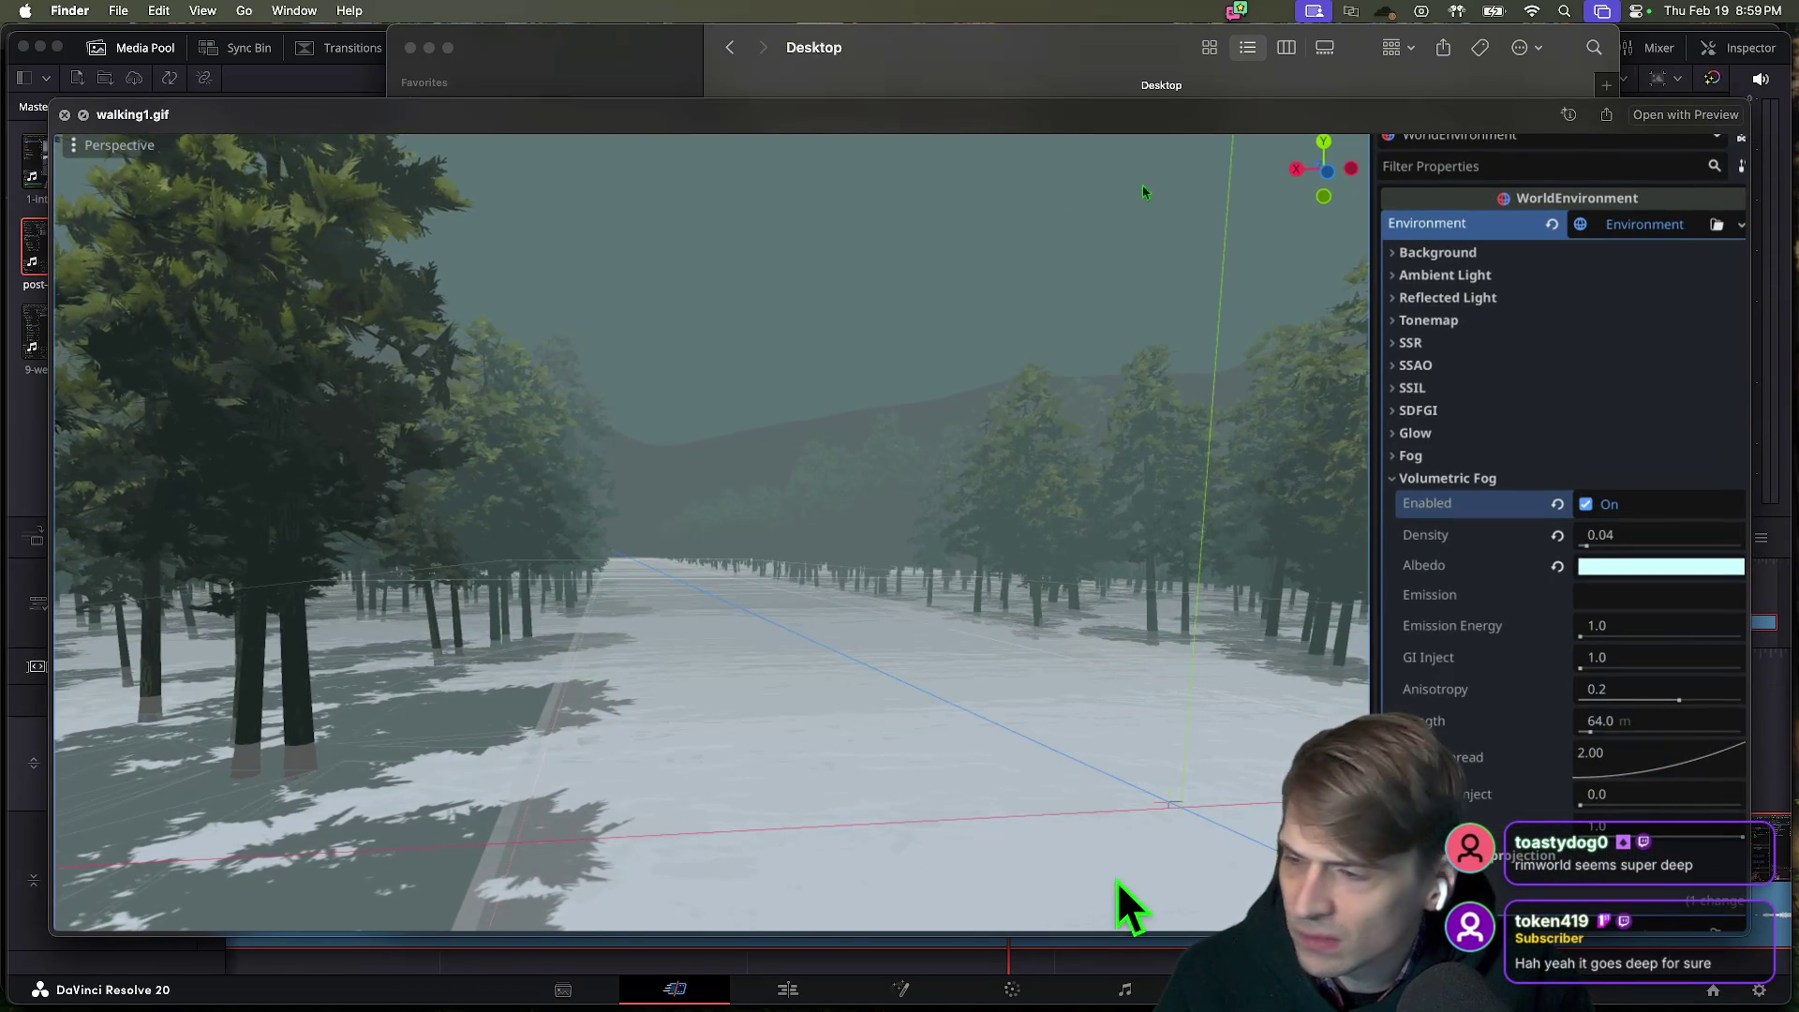
key(space)
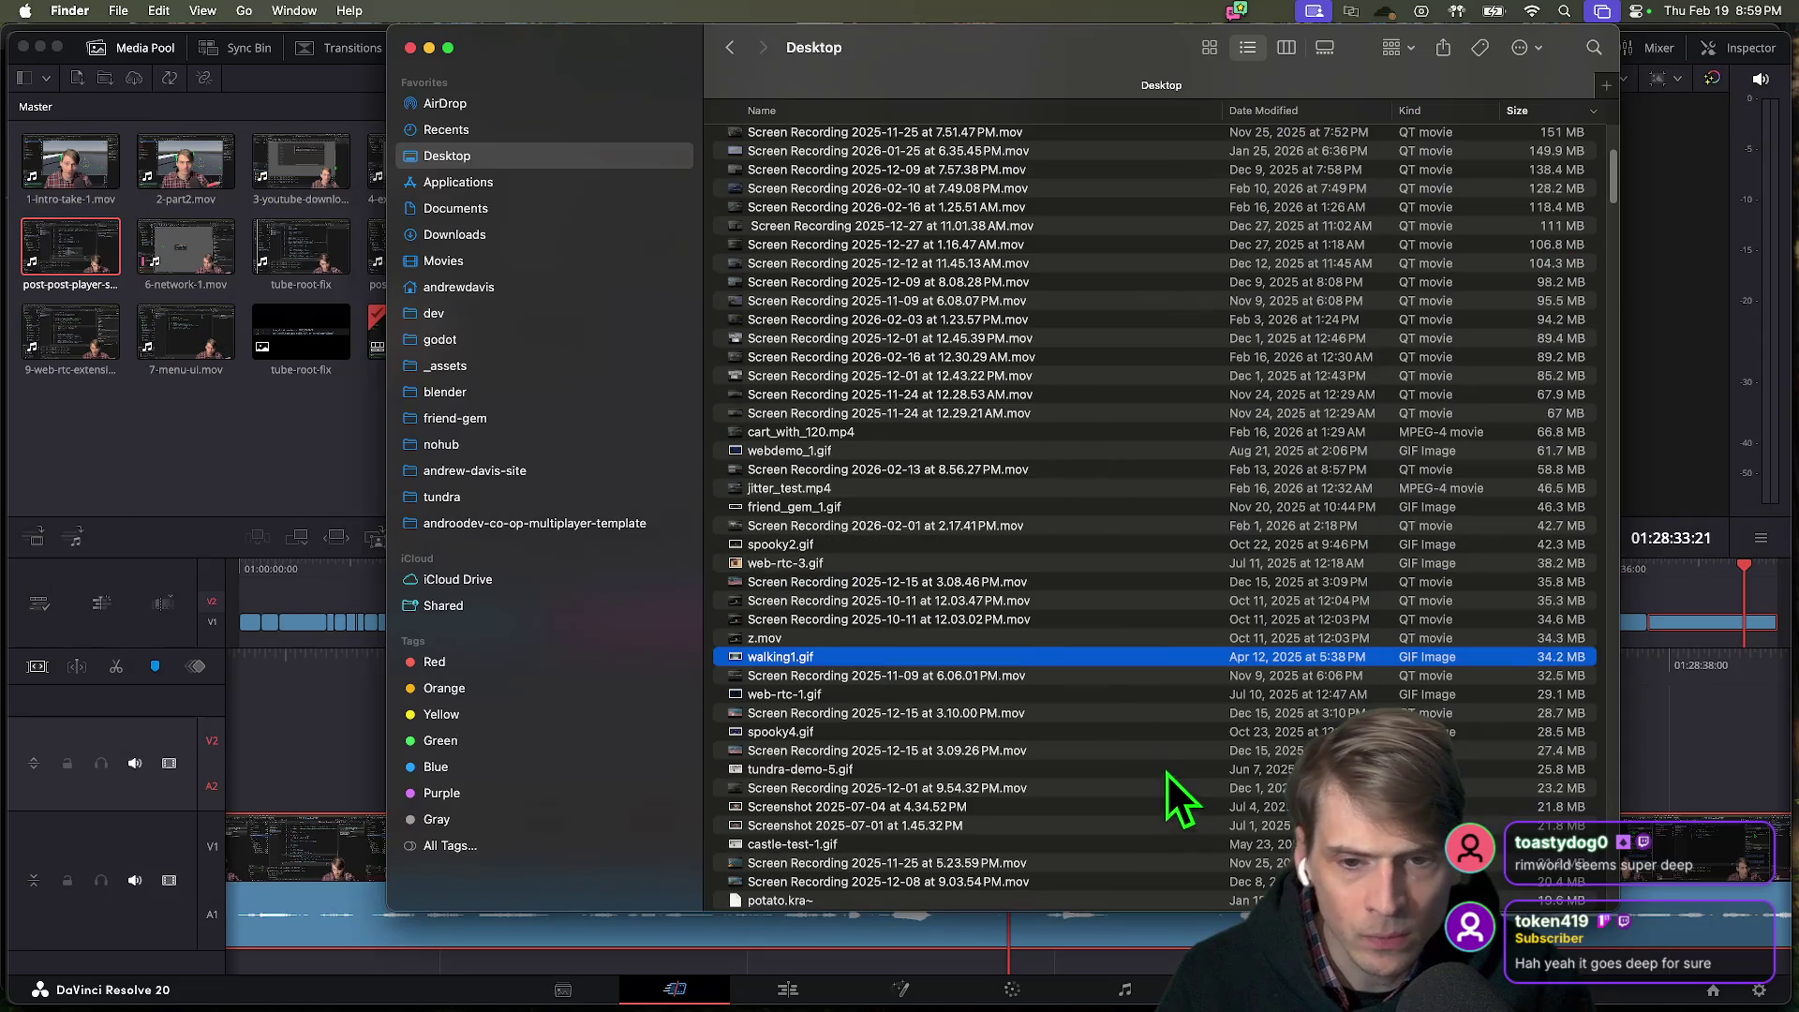
Sort the Desktop by date modified and preview tundra-preview-icon and tundra-bullets-1.gif.
scroll(1206, 531, up, 5)
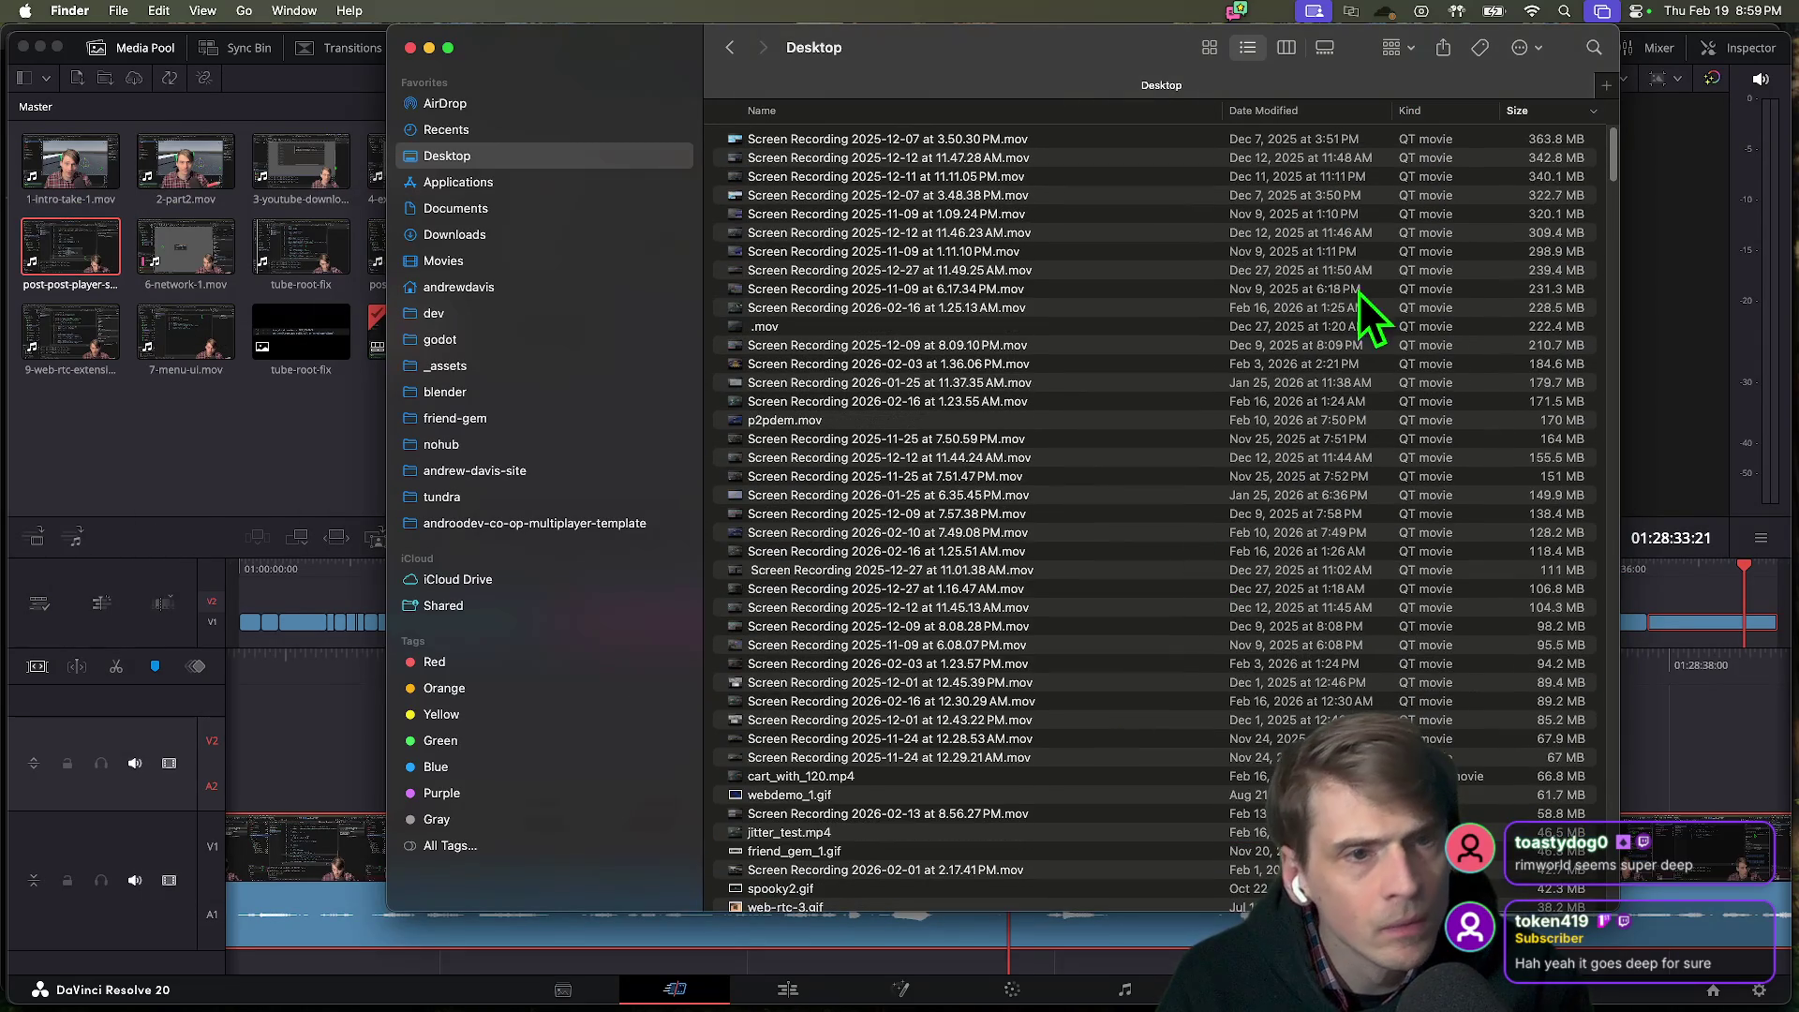
click(1354, 115)
scroll(1033, 598, up, 3)
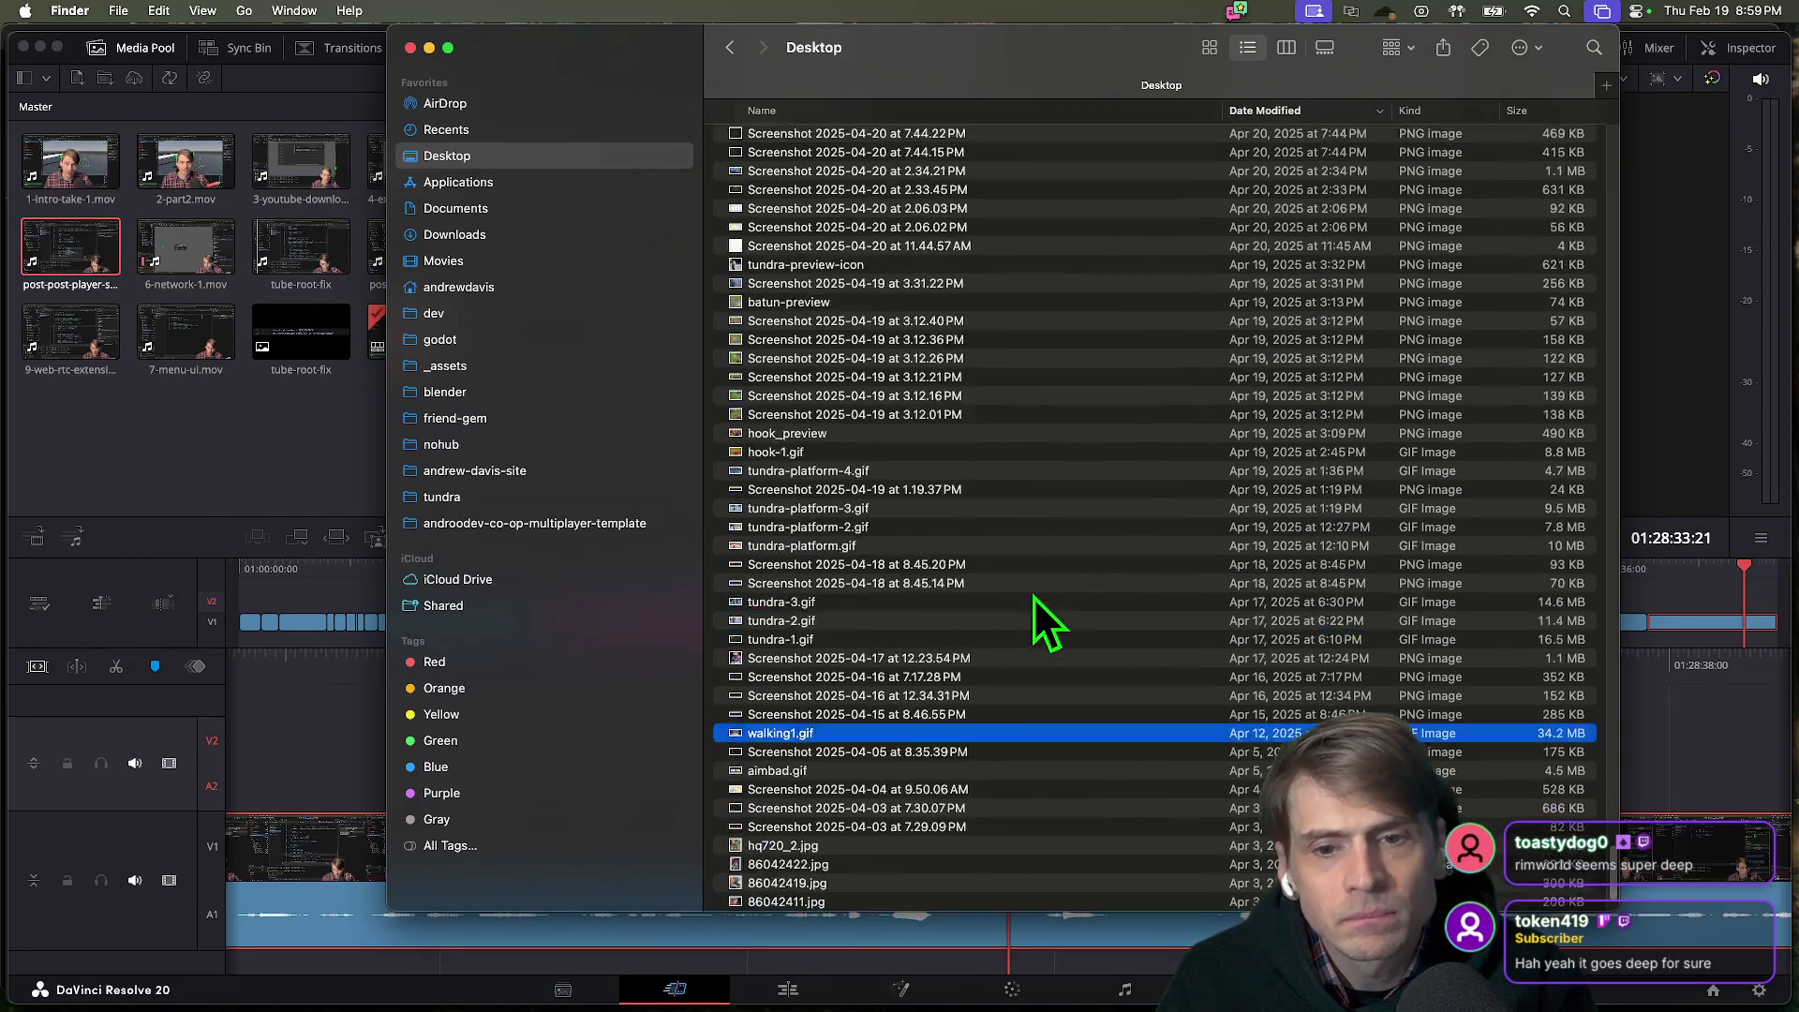
click(908, 384)
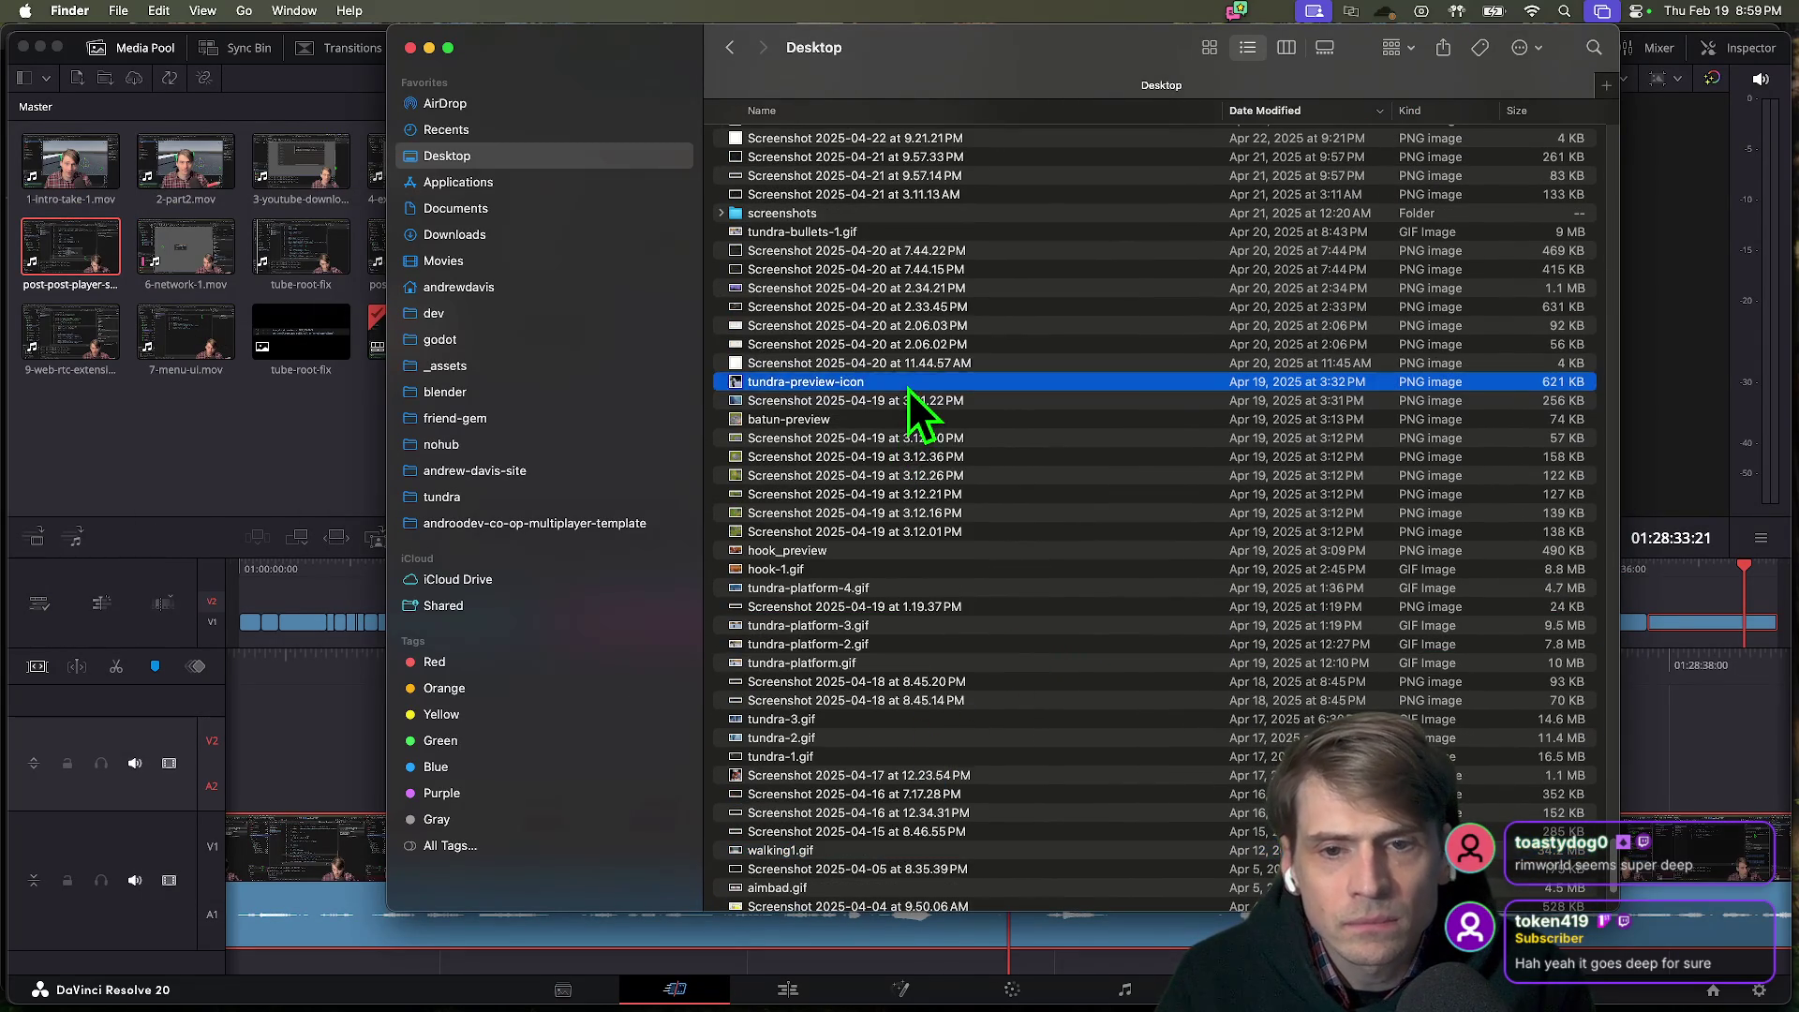
key(space)
key(space)
scroll(904, 309, up, 2)
click(904, 304)
key(space)
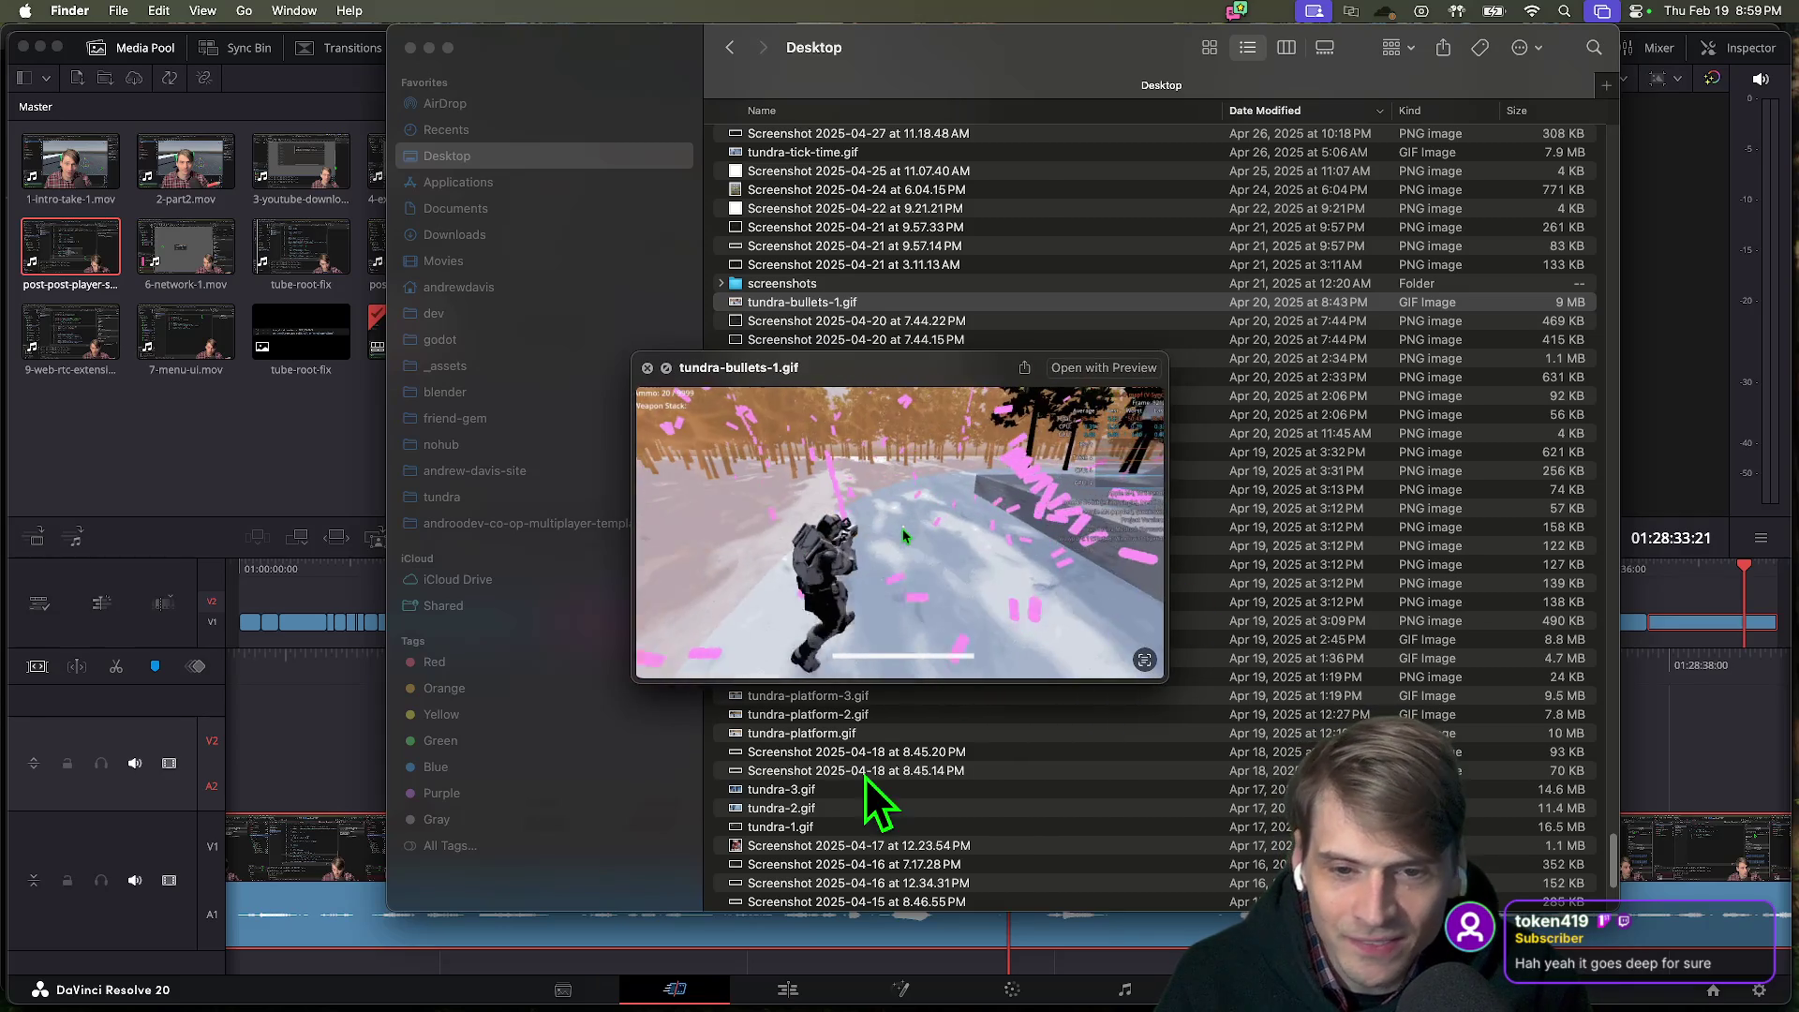
key(space)
scroll(1031, 534, up, 10)
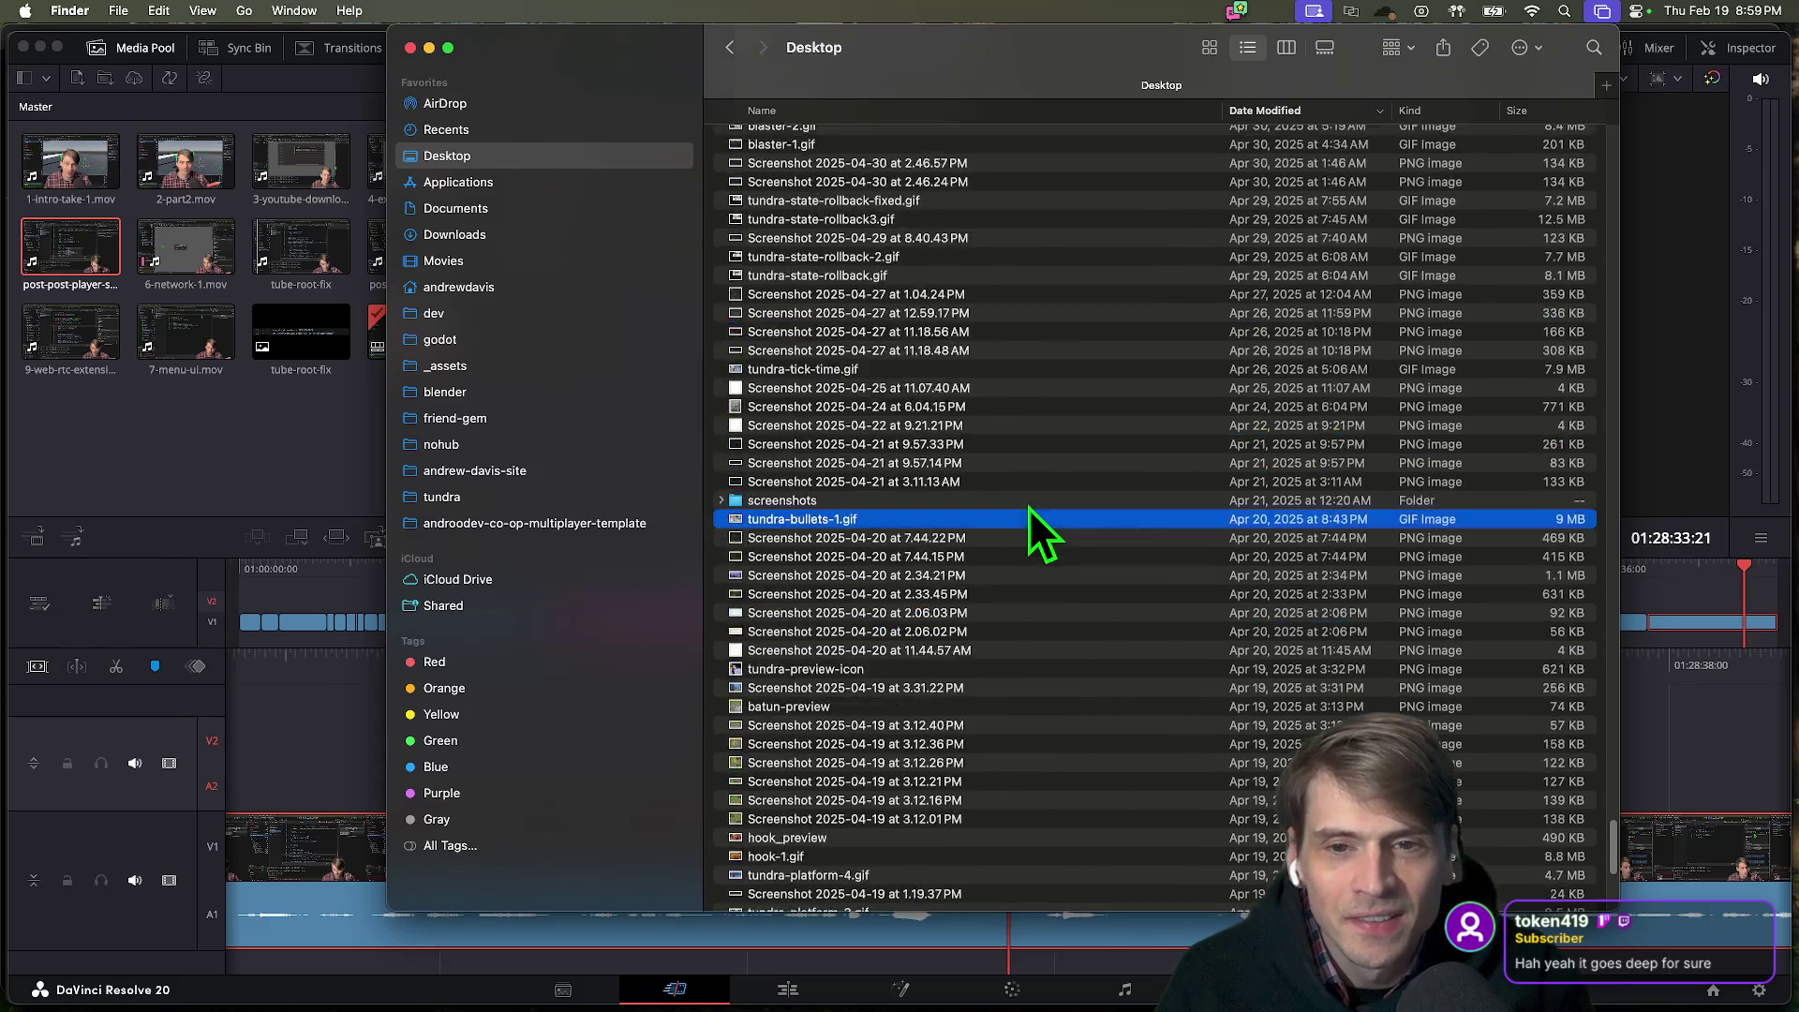
Preview tundra-demo-2.gif in an enlarged Quick Look window.
click(967, 283)
key(space)
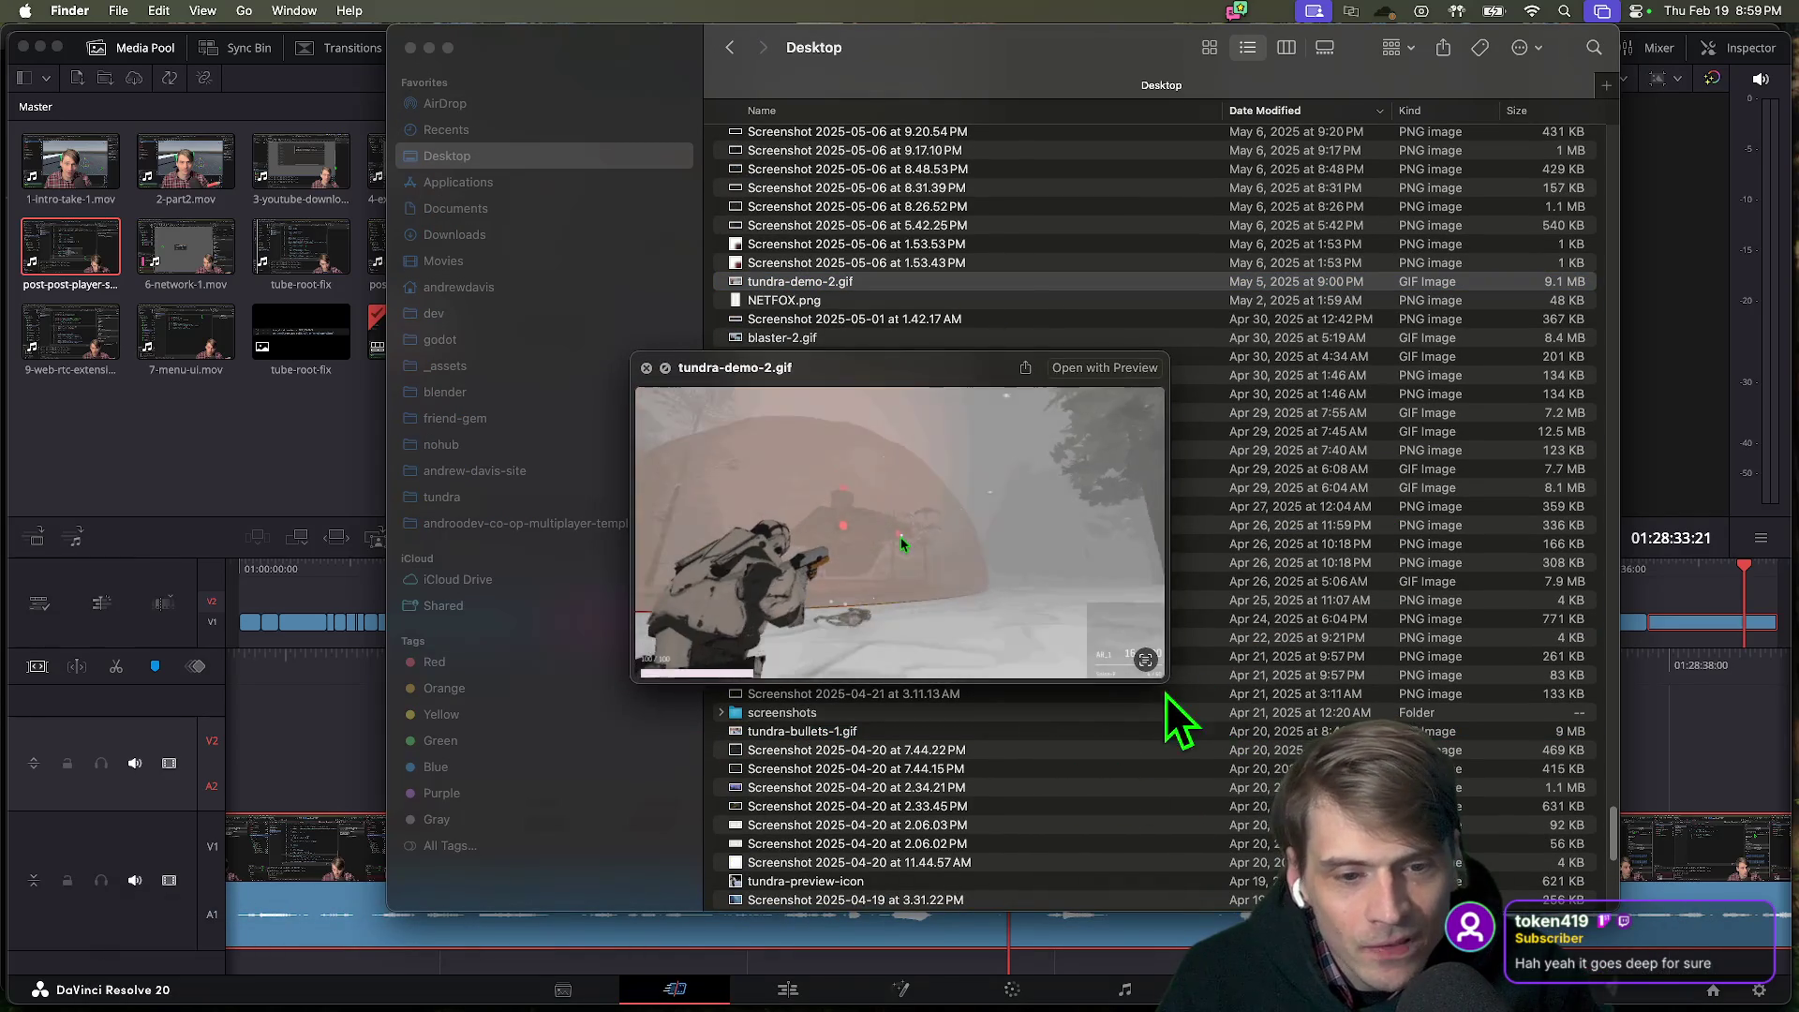
drag(1165, 690, 1427, 854)
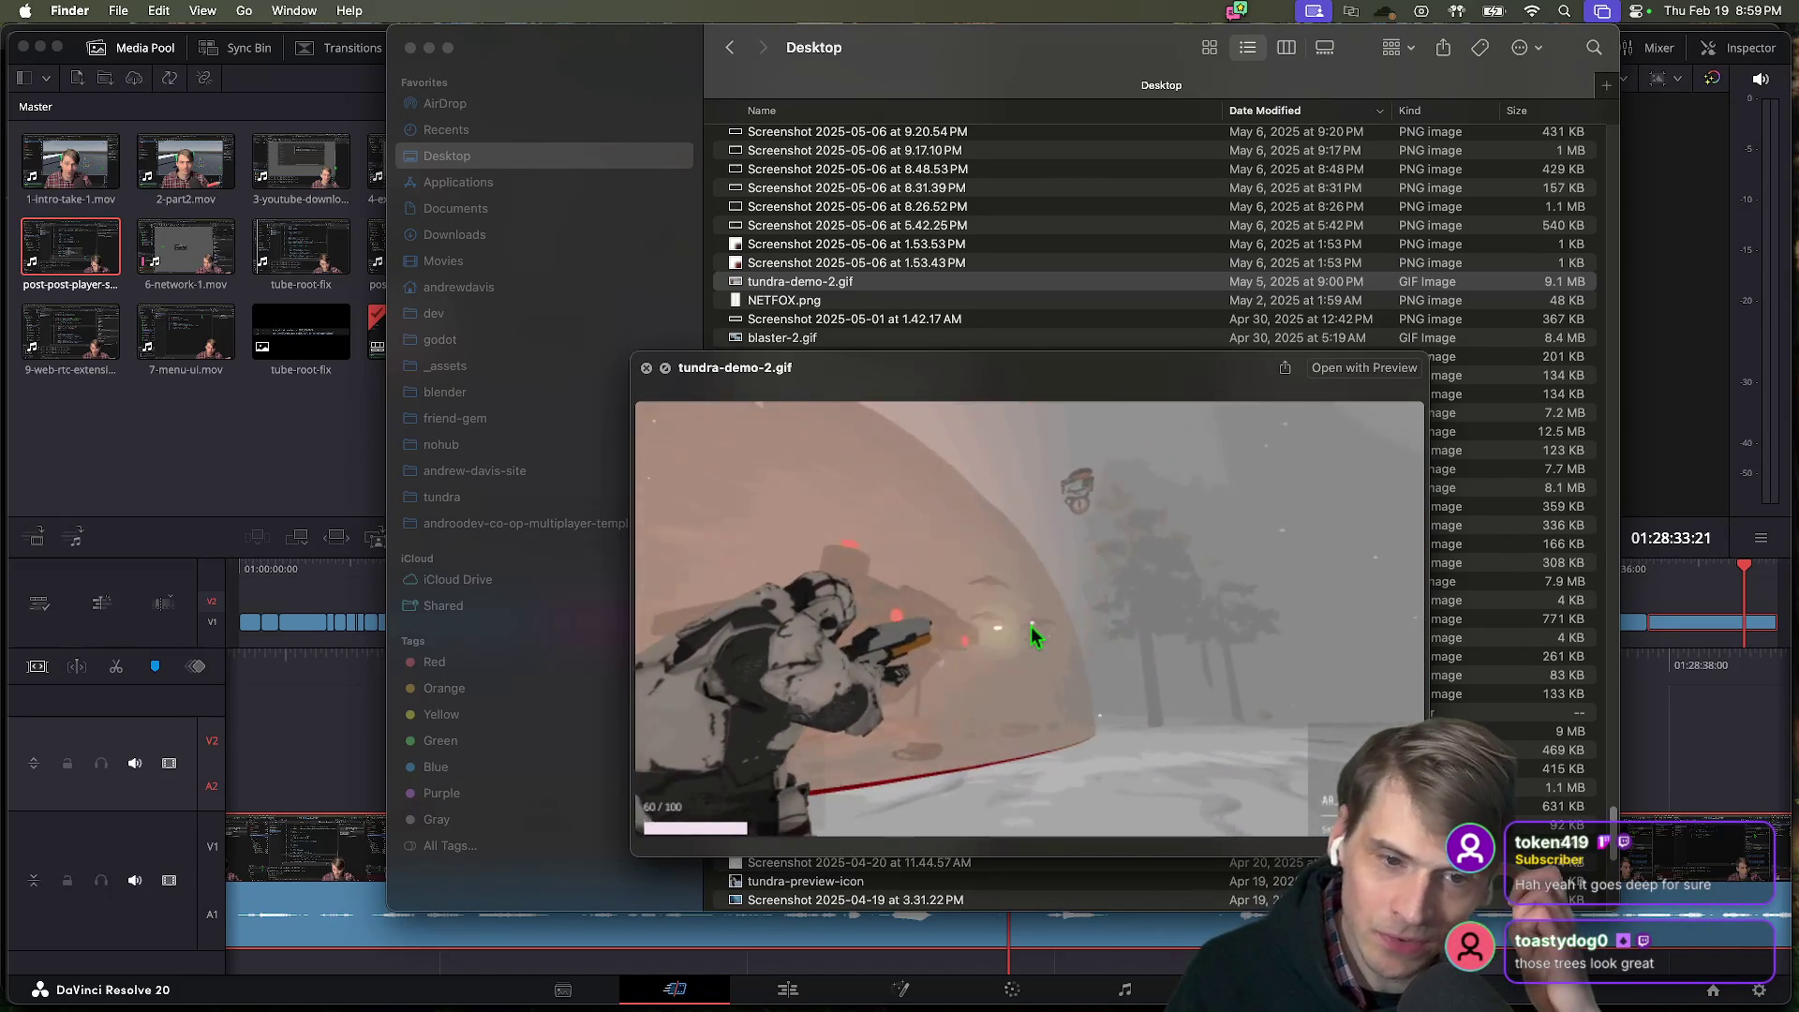
key(space)
Browse past look-at-ik.gif and castle_csg.gltf, then preview castle-test-1.gif.
scroll(1188, 633, up, 10)
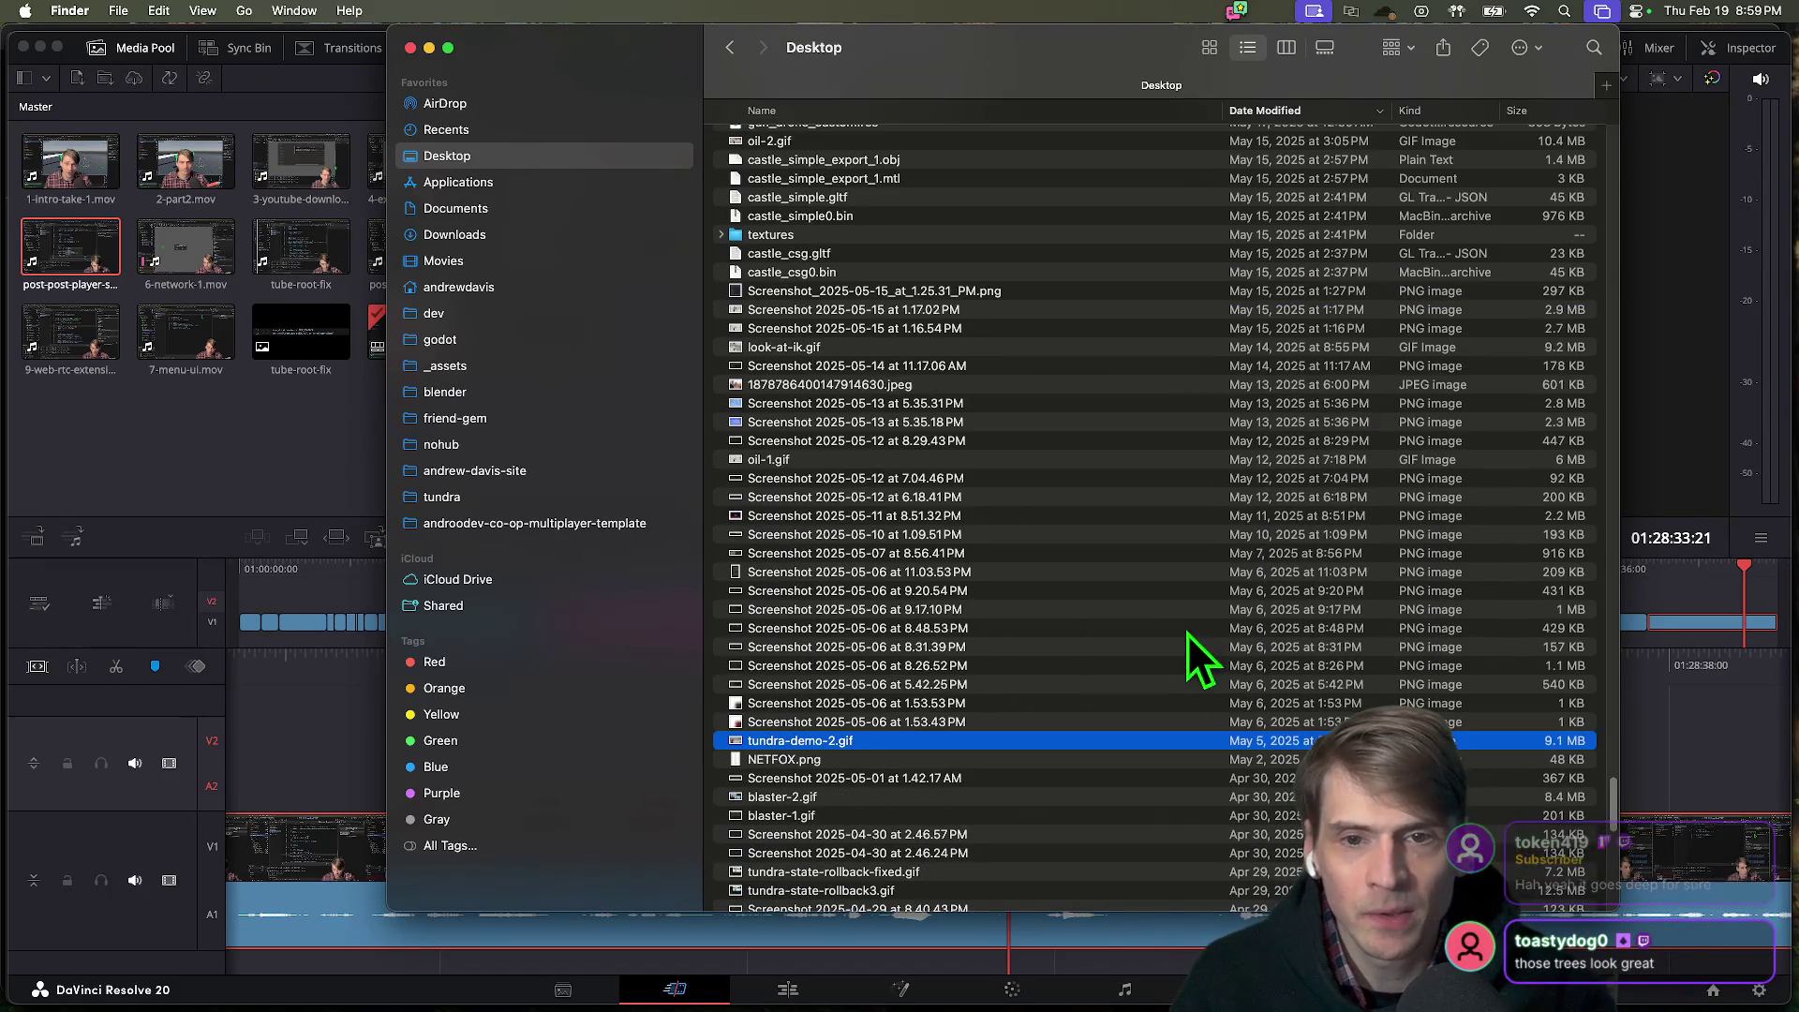
click(1031, 356)
scroll(1031, 356, up, 2)
click(1039, 341)
scroll(1036, 347, up, 5)
scroll(1034, 347, up, 3)
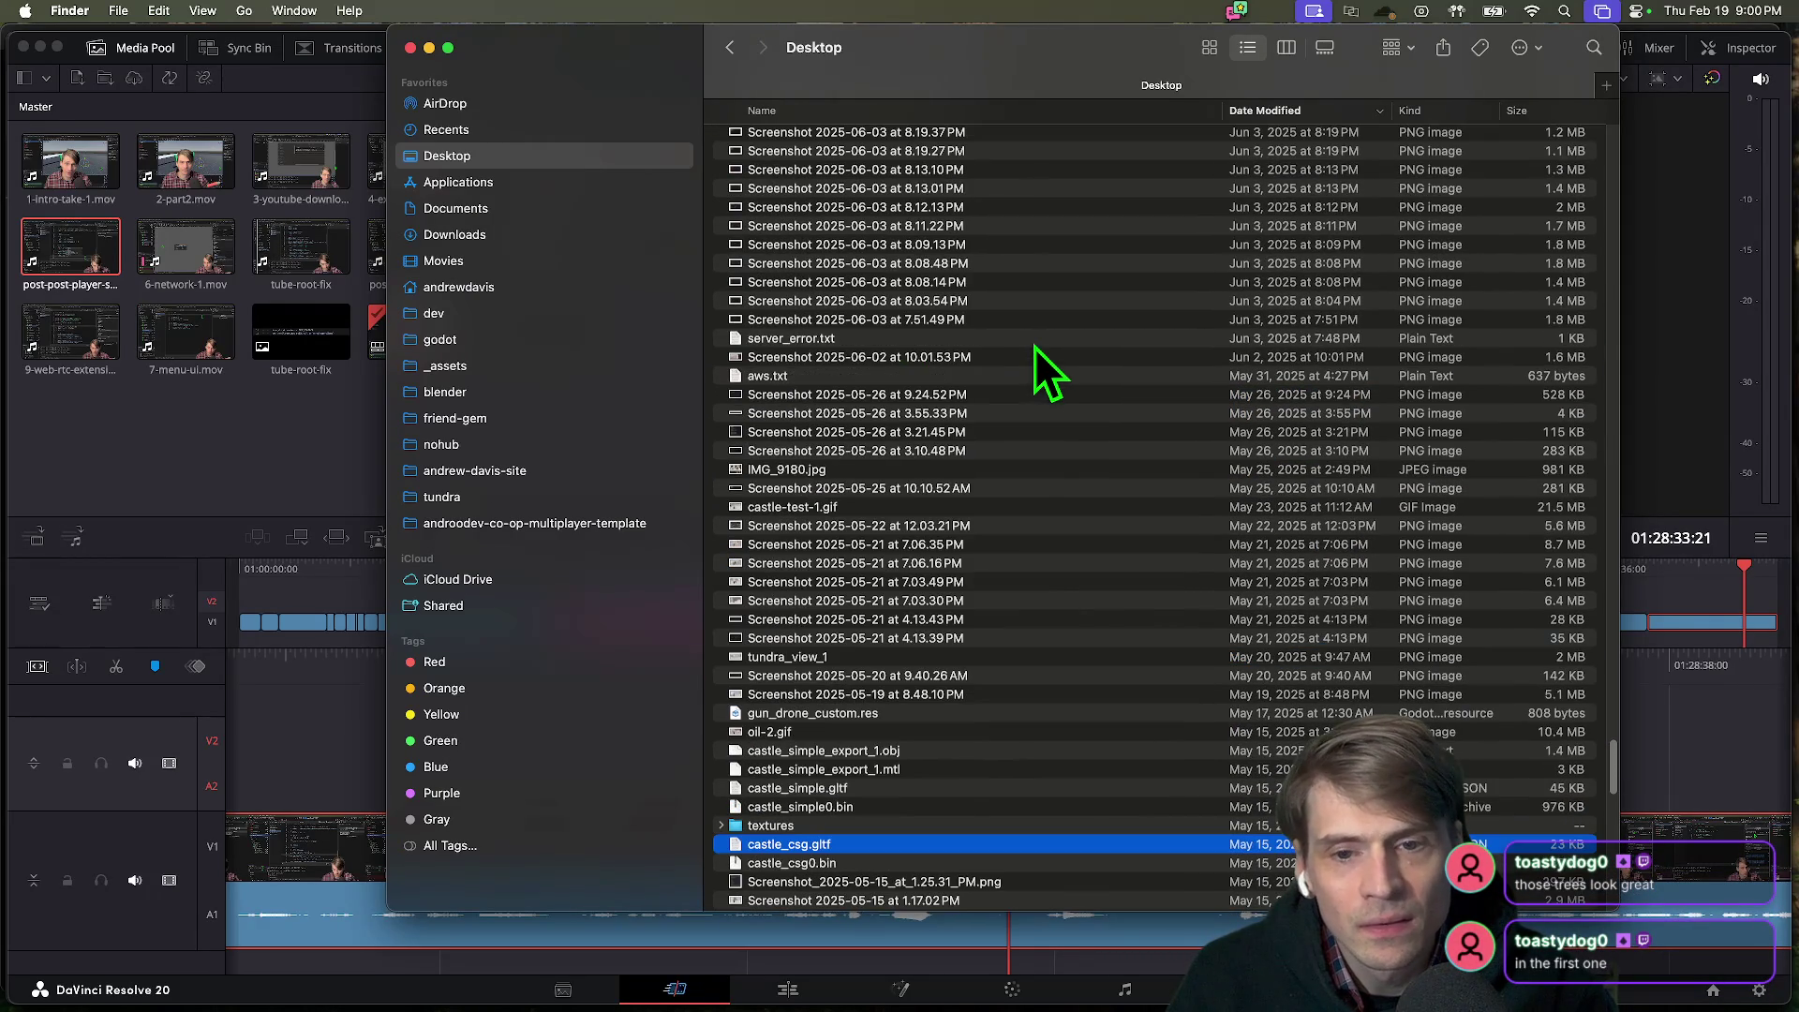
click(1017, 506)
key(space)
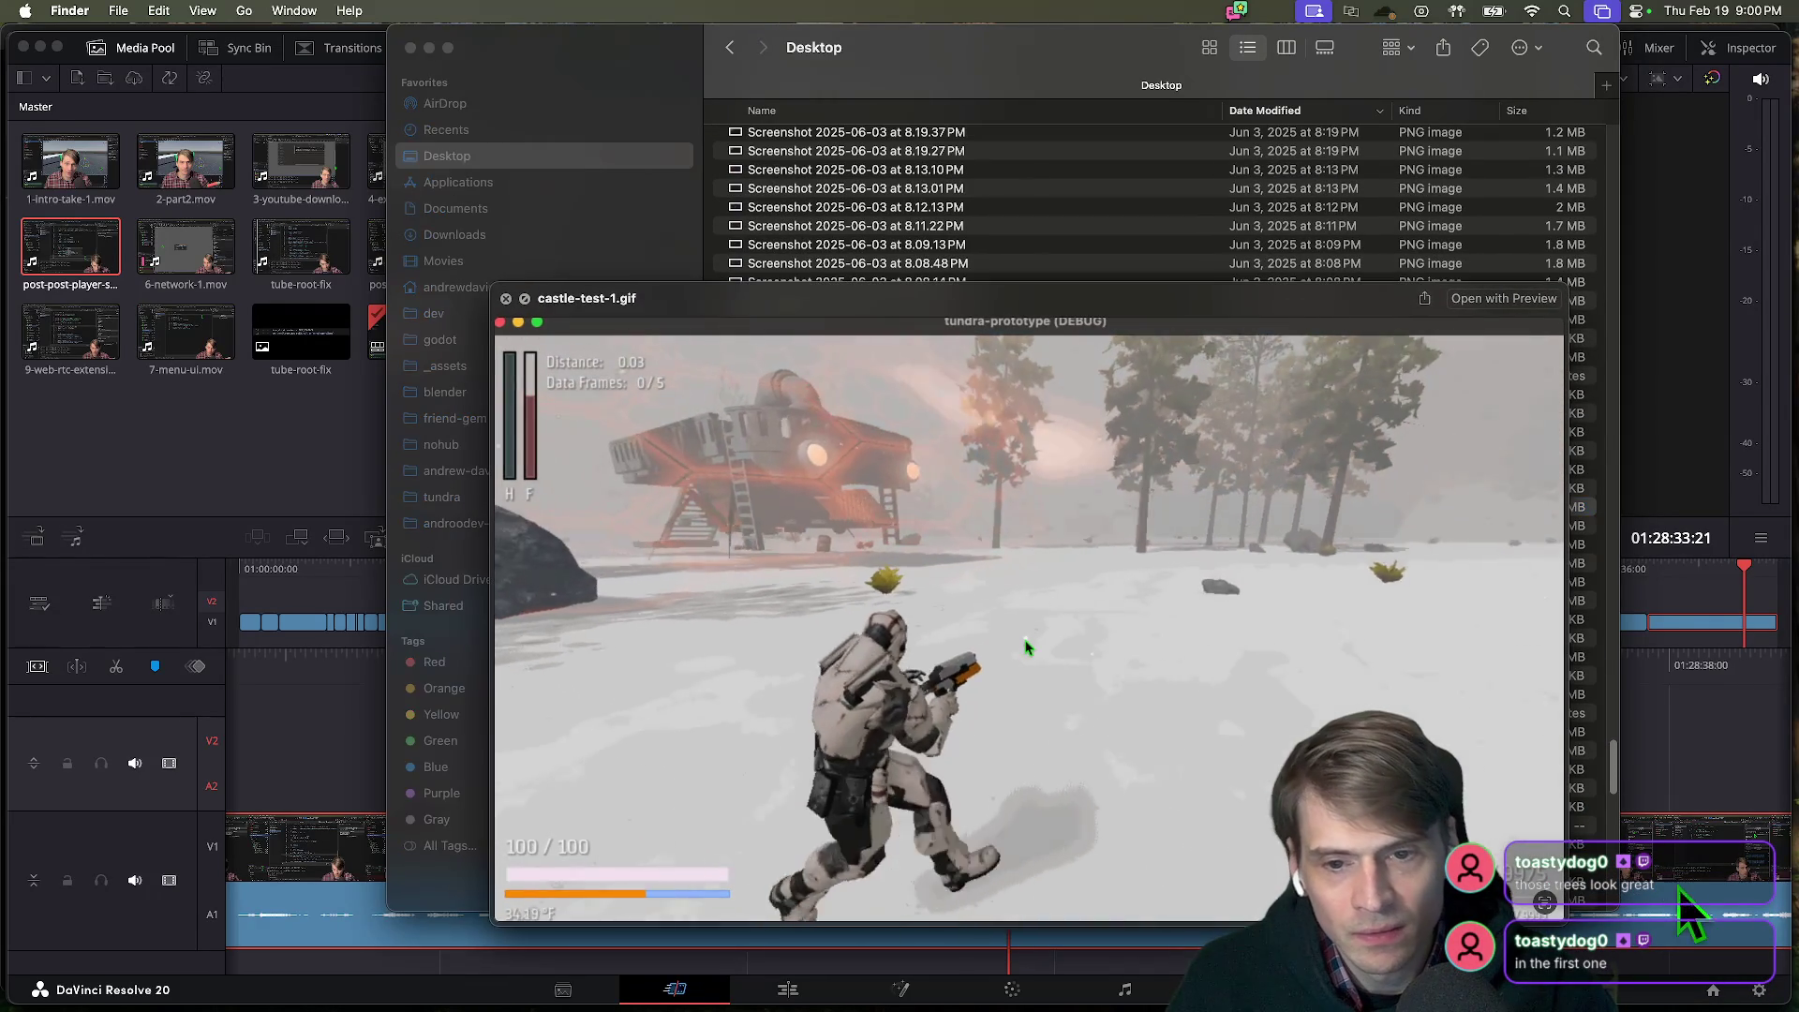
key(space)
Preview tundra-demo-2.gif once more, then switch apps toward Godot.
scroll(1370, 623, down, 15)
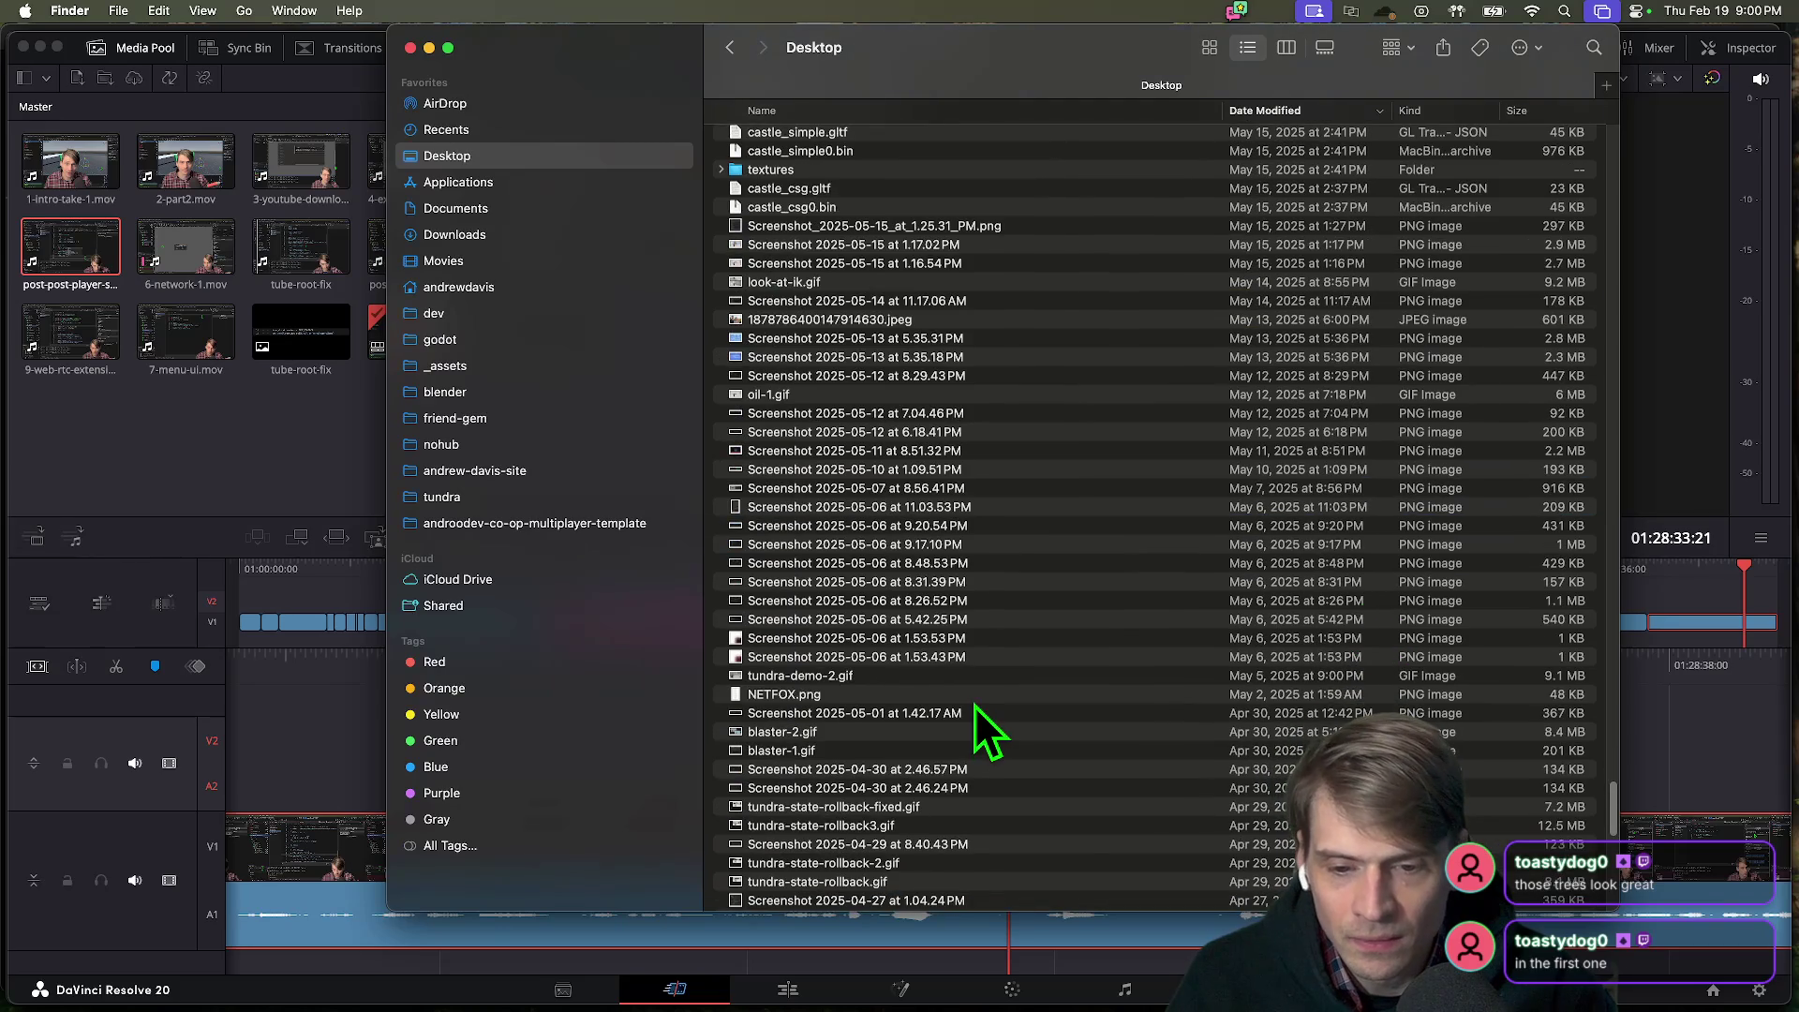
click(972, 681)
key(space)
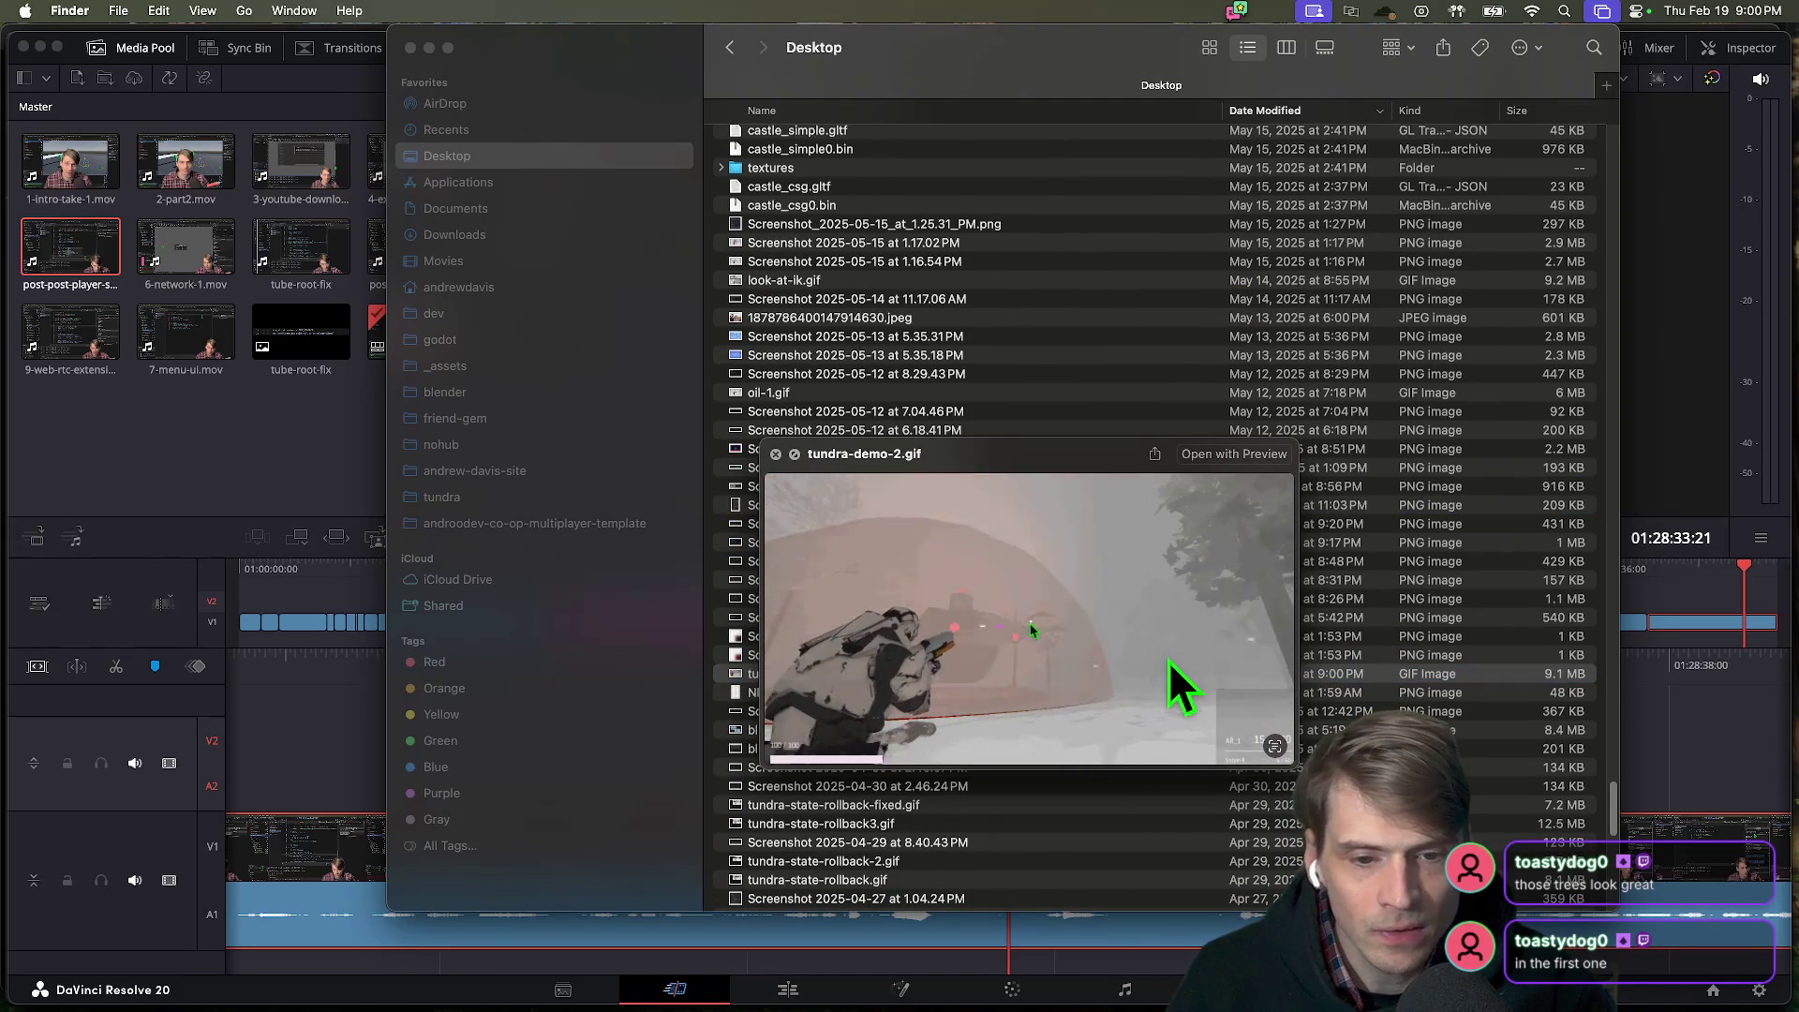
drag(1044, 456, 862, 333)
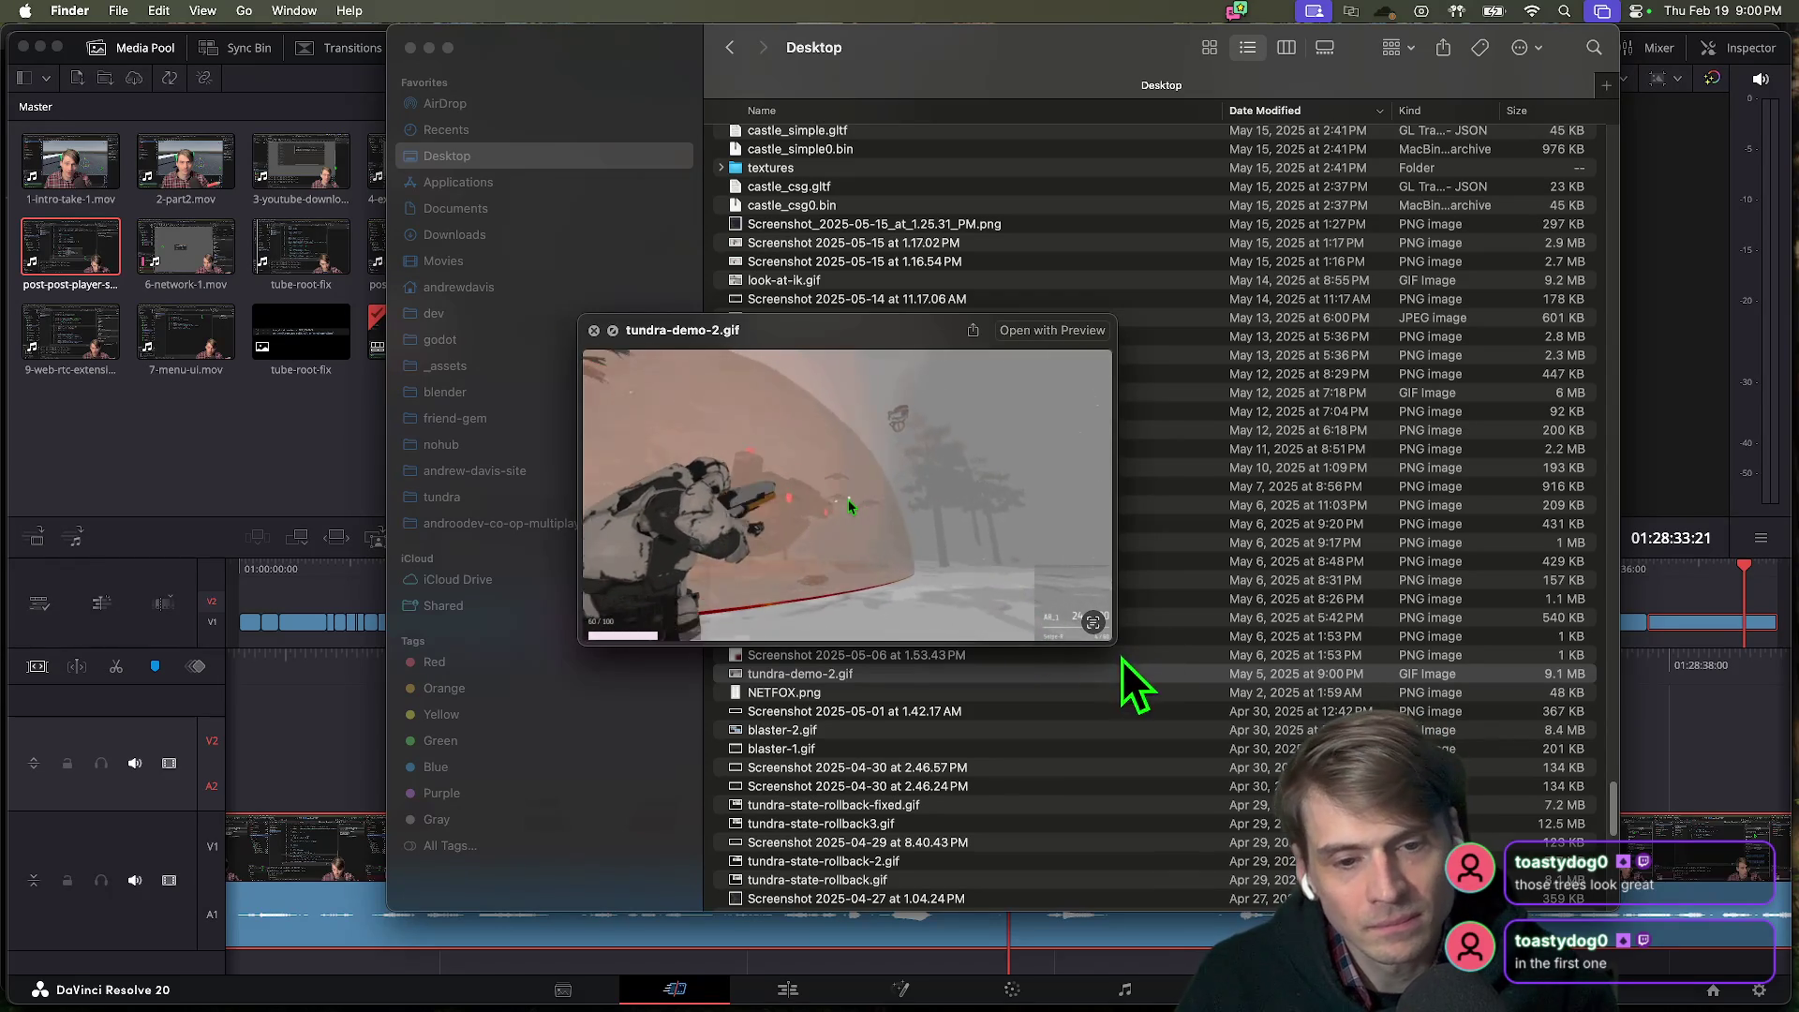
key(space)
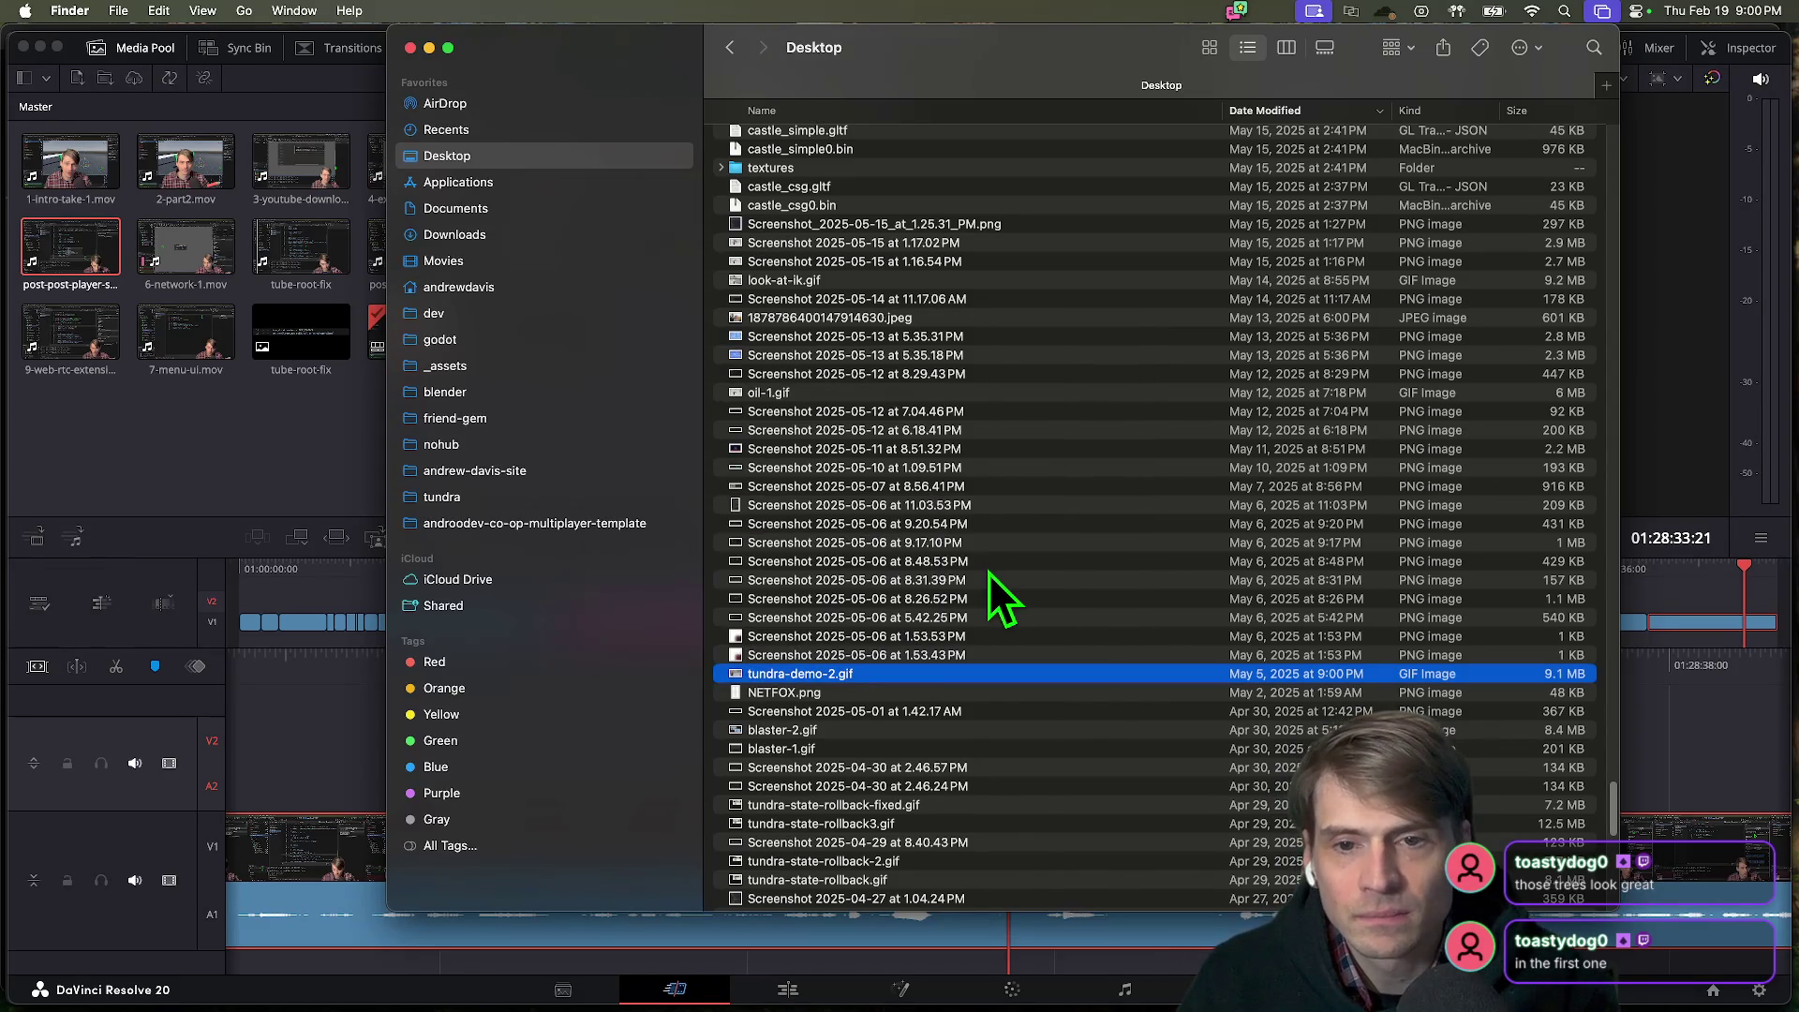
key(super+Tab)
key(super+Tab)
key(super+Tab)
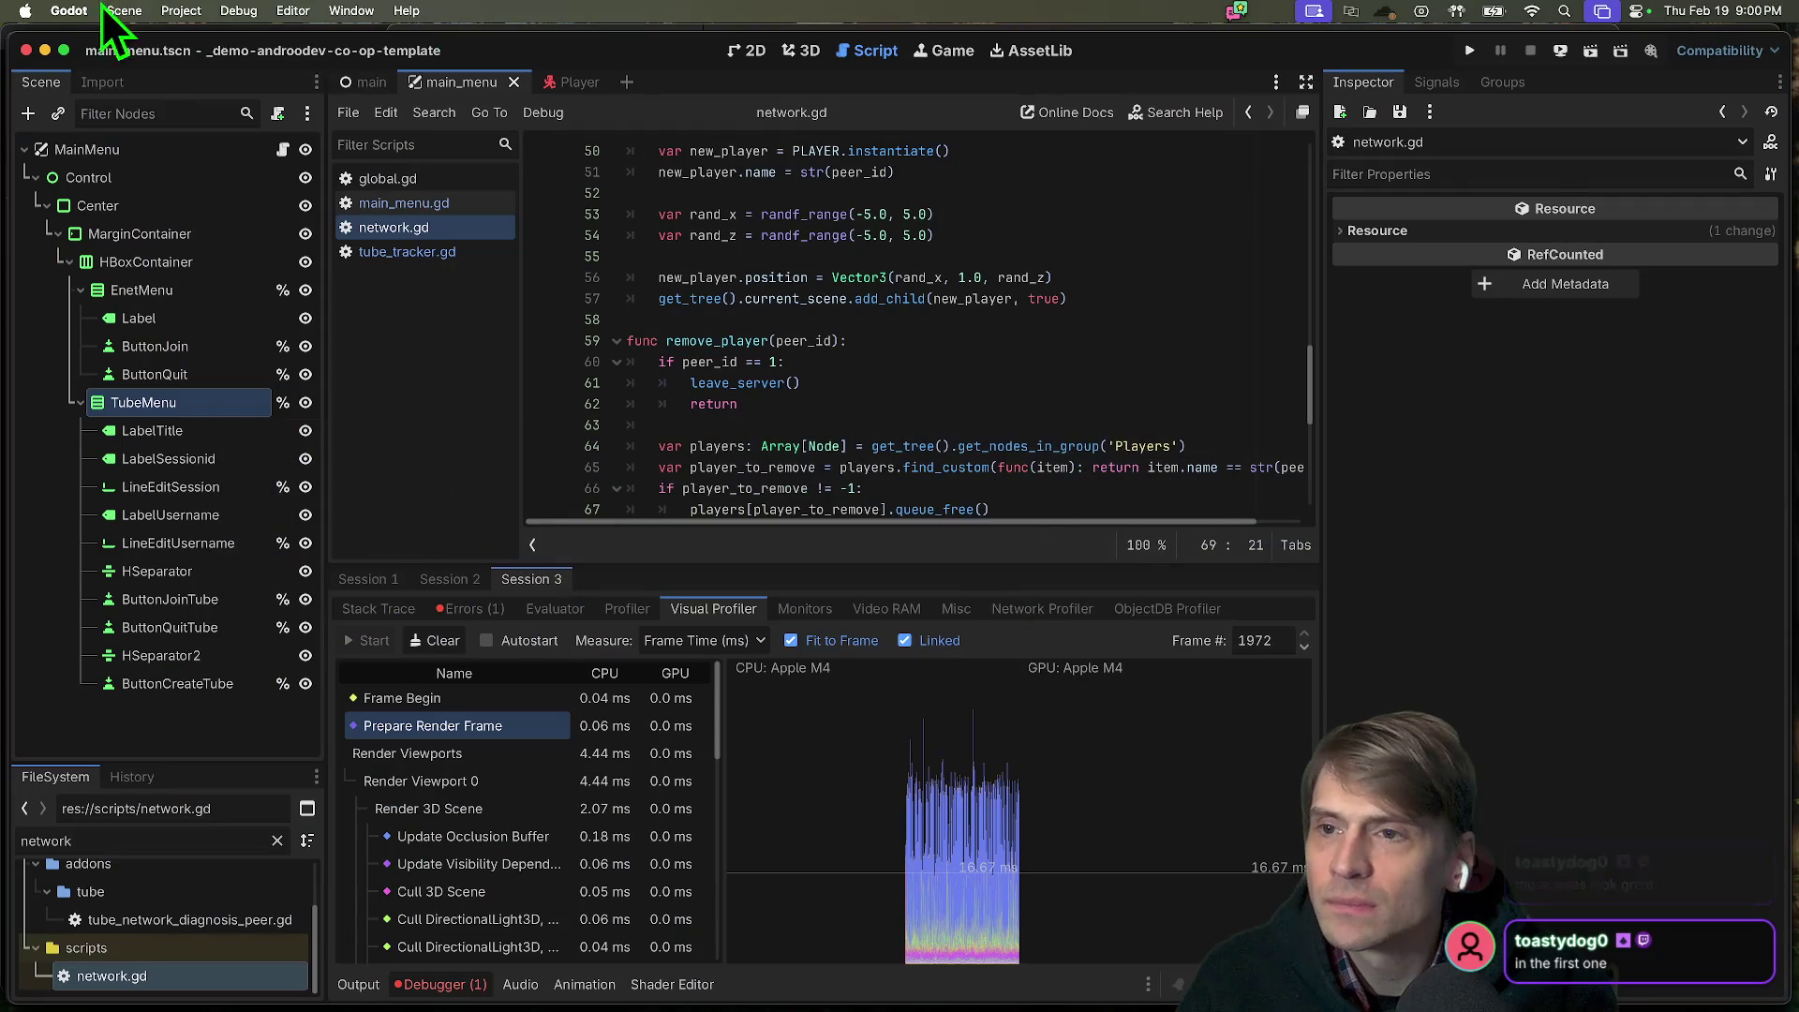
Open the tundra-prototype project from the Project Manager and save the castle_simple scene.
click(181, 11)
key(Escape)
mouse_move(1158, 956)
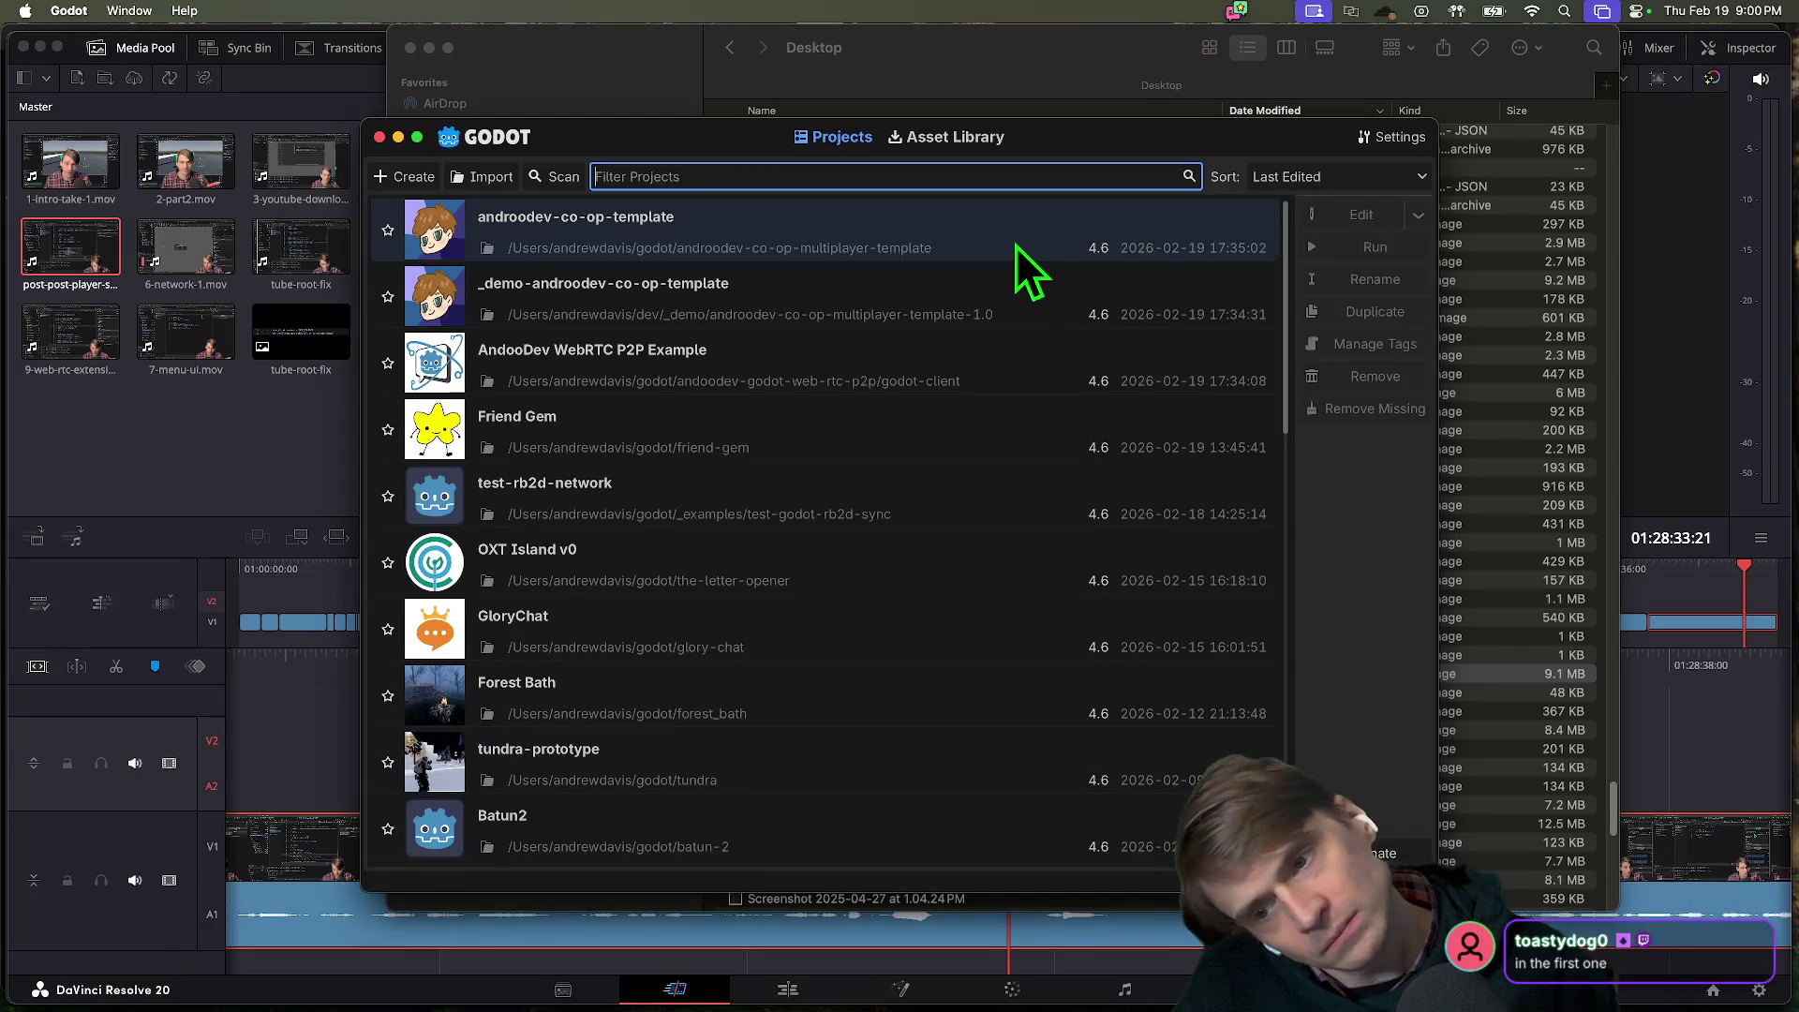
scroll(984, 309, down, 2)
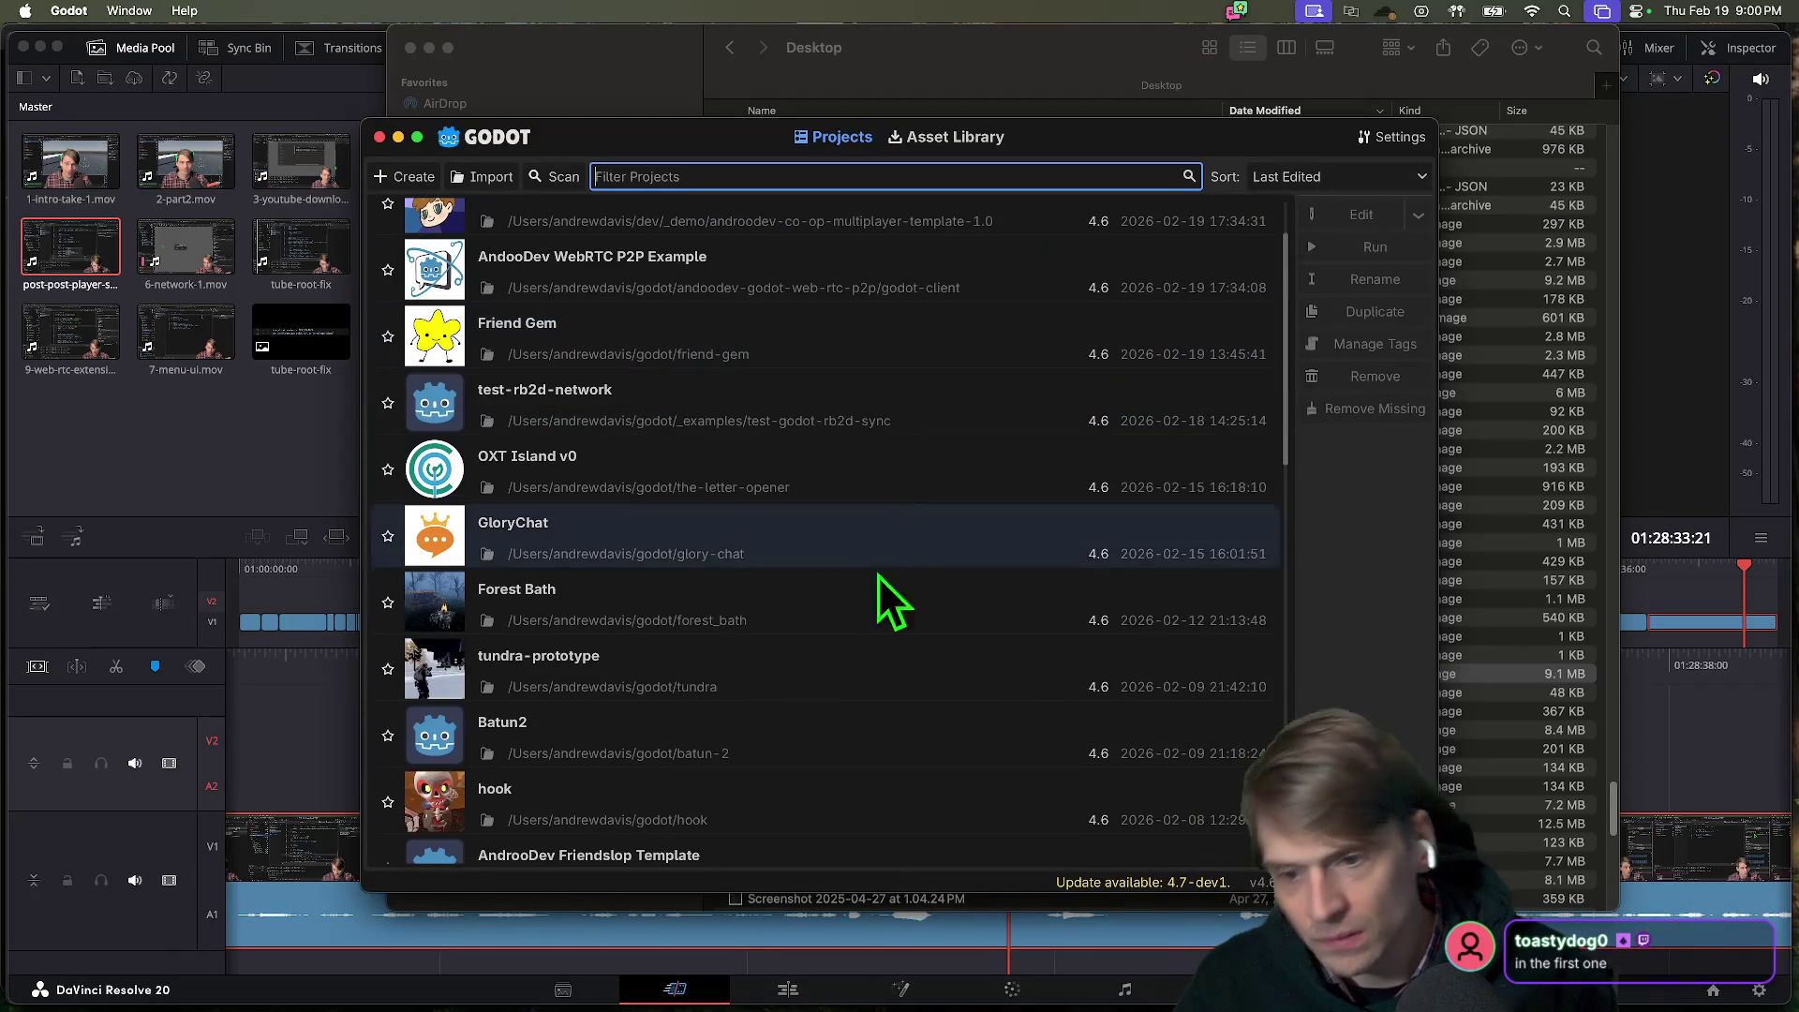
double_click(835, 674)
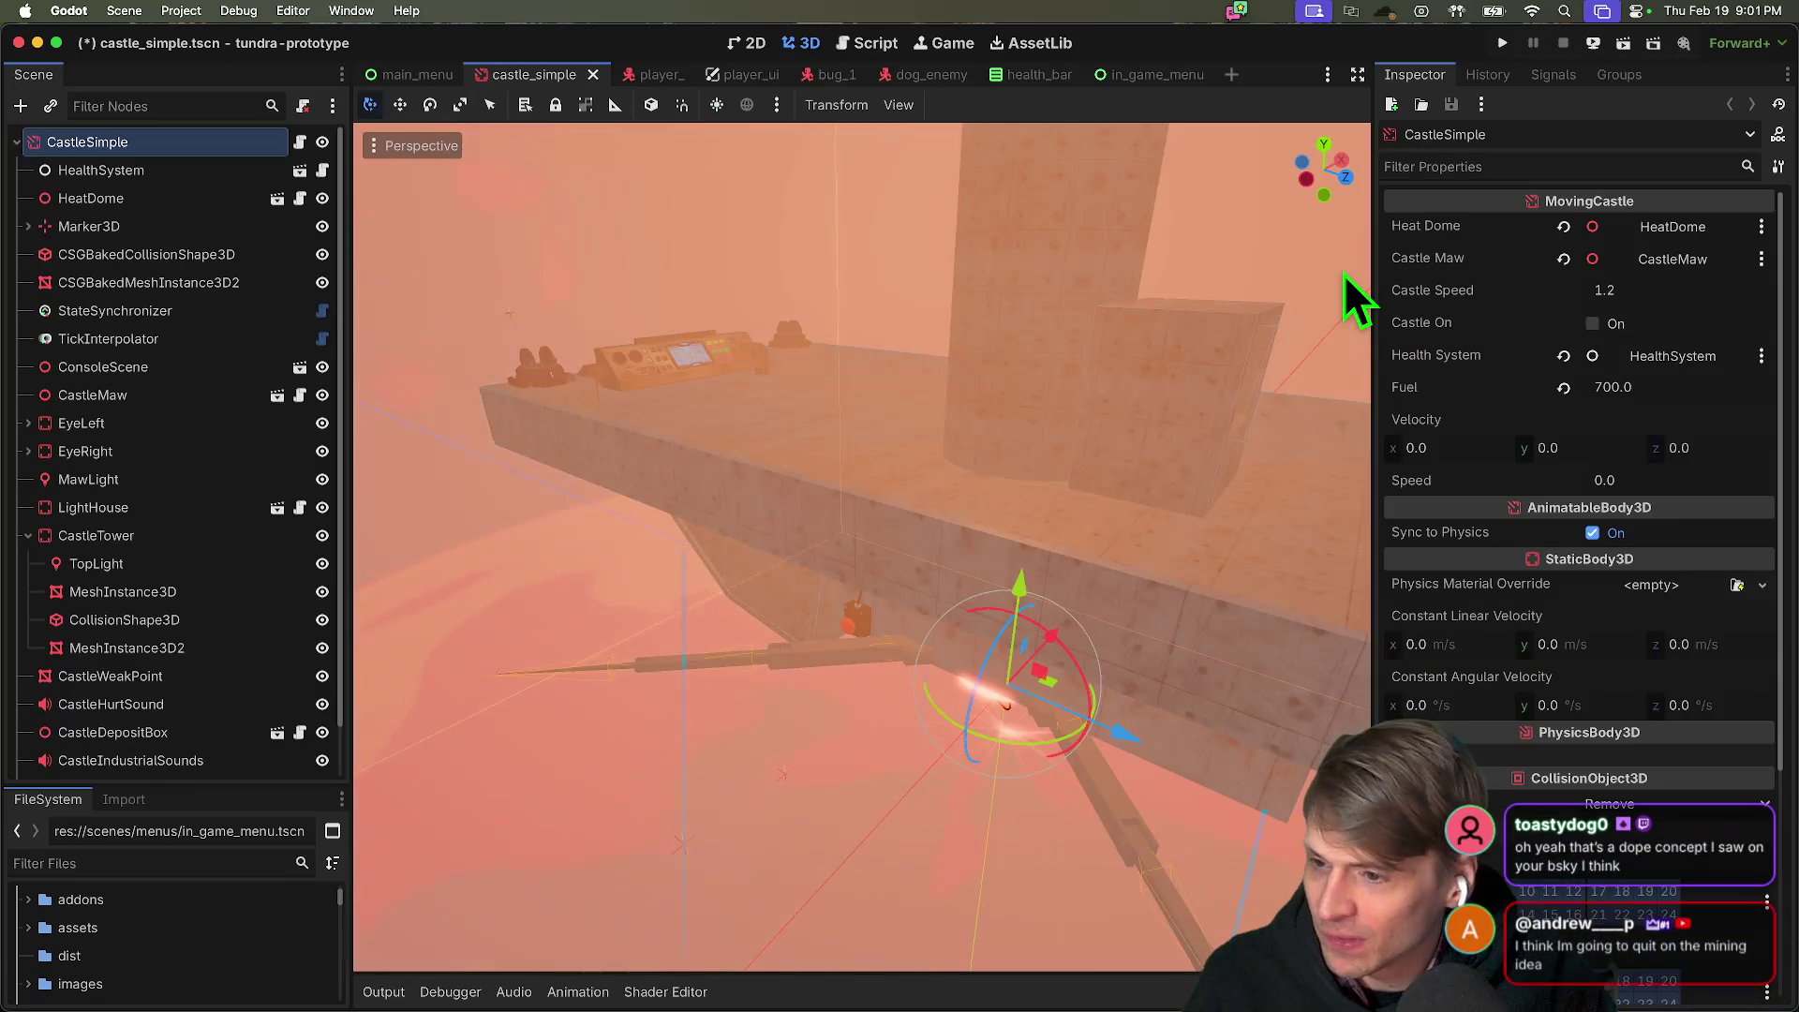
key(ctrl+s)
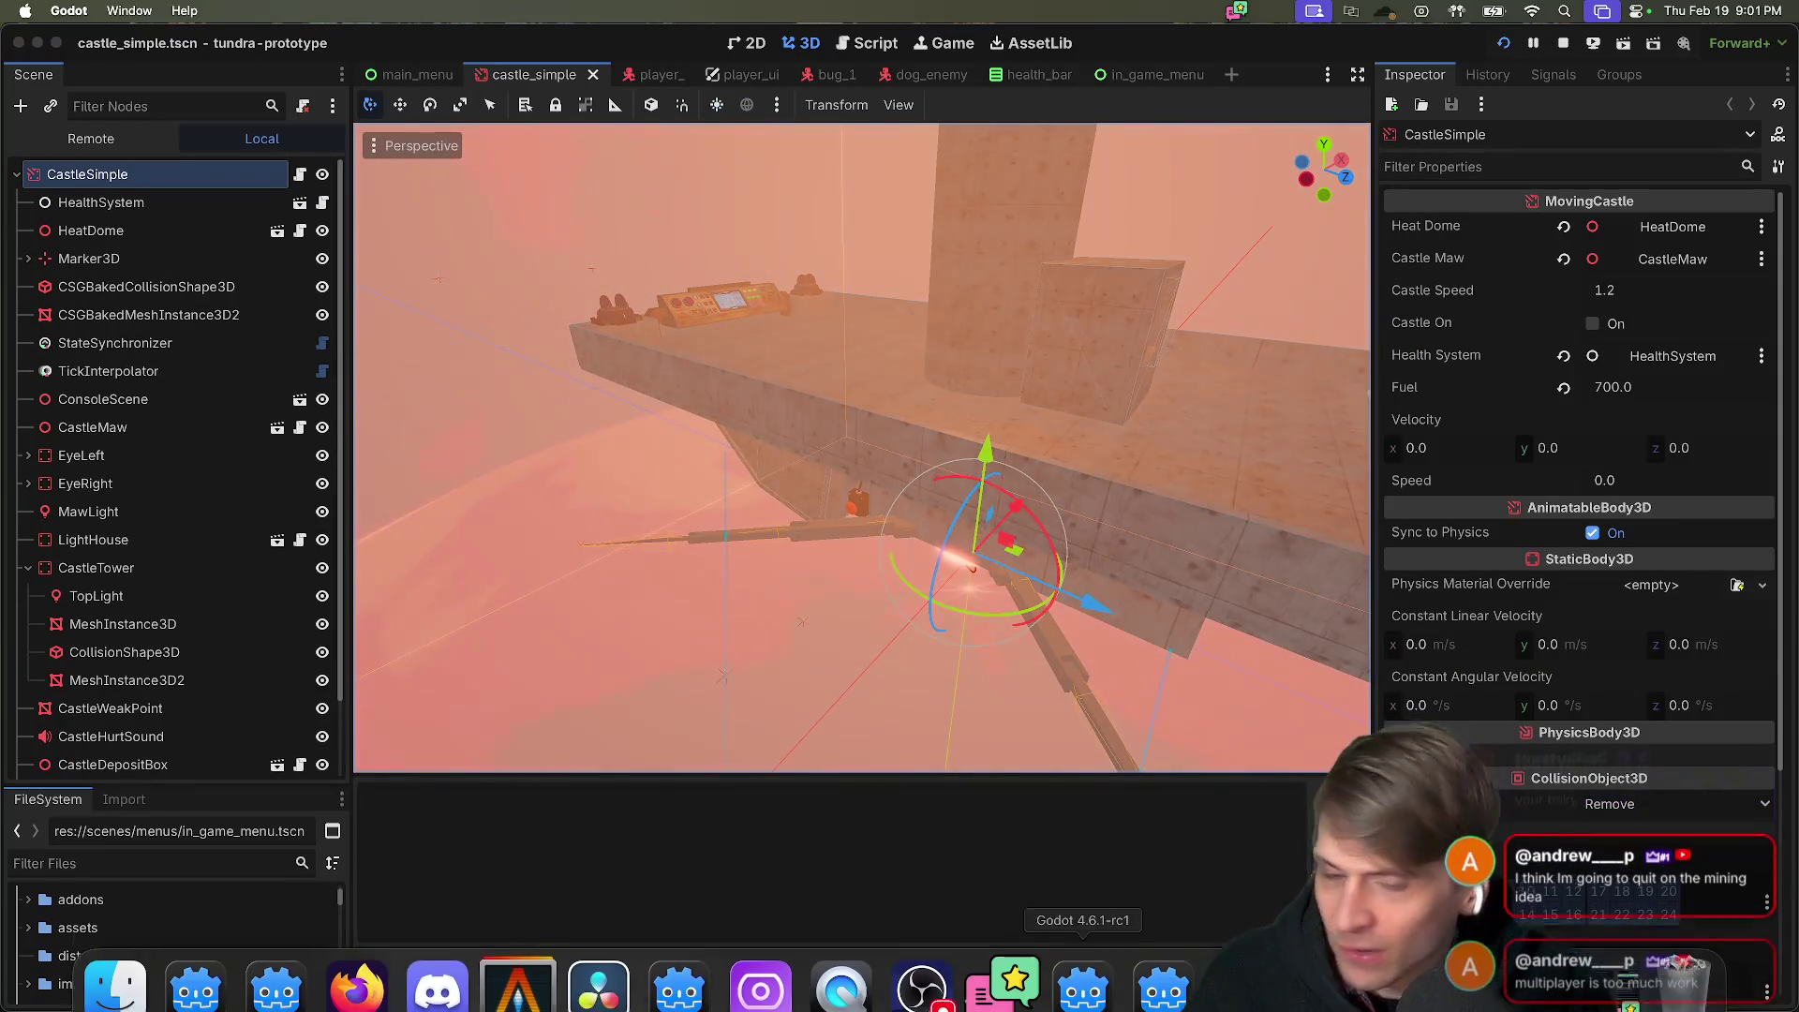
Stop the game, confirm the current Customize Run Instances settings, and run the project with Cmd+B.
click(1574, 53)
click(239, 10)
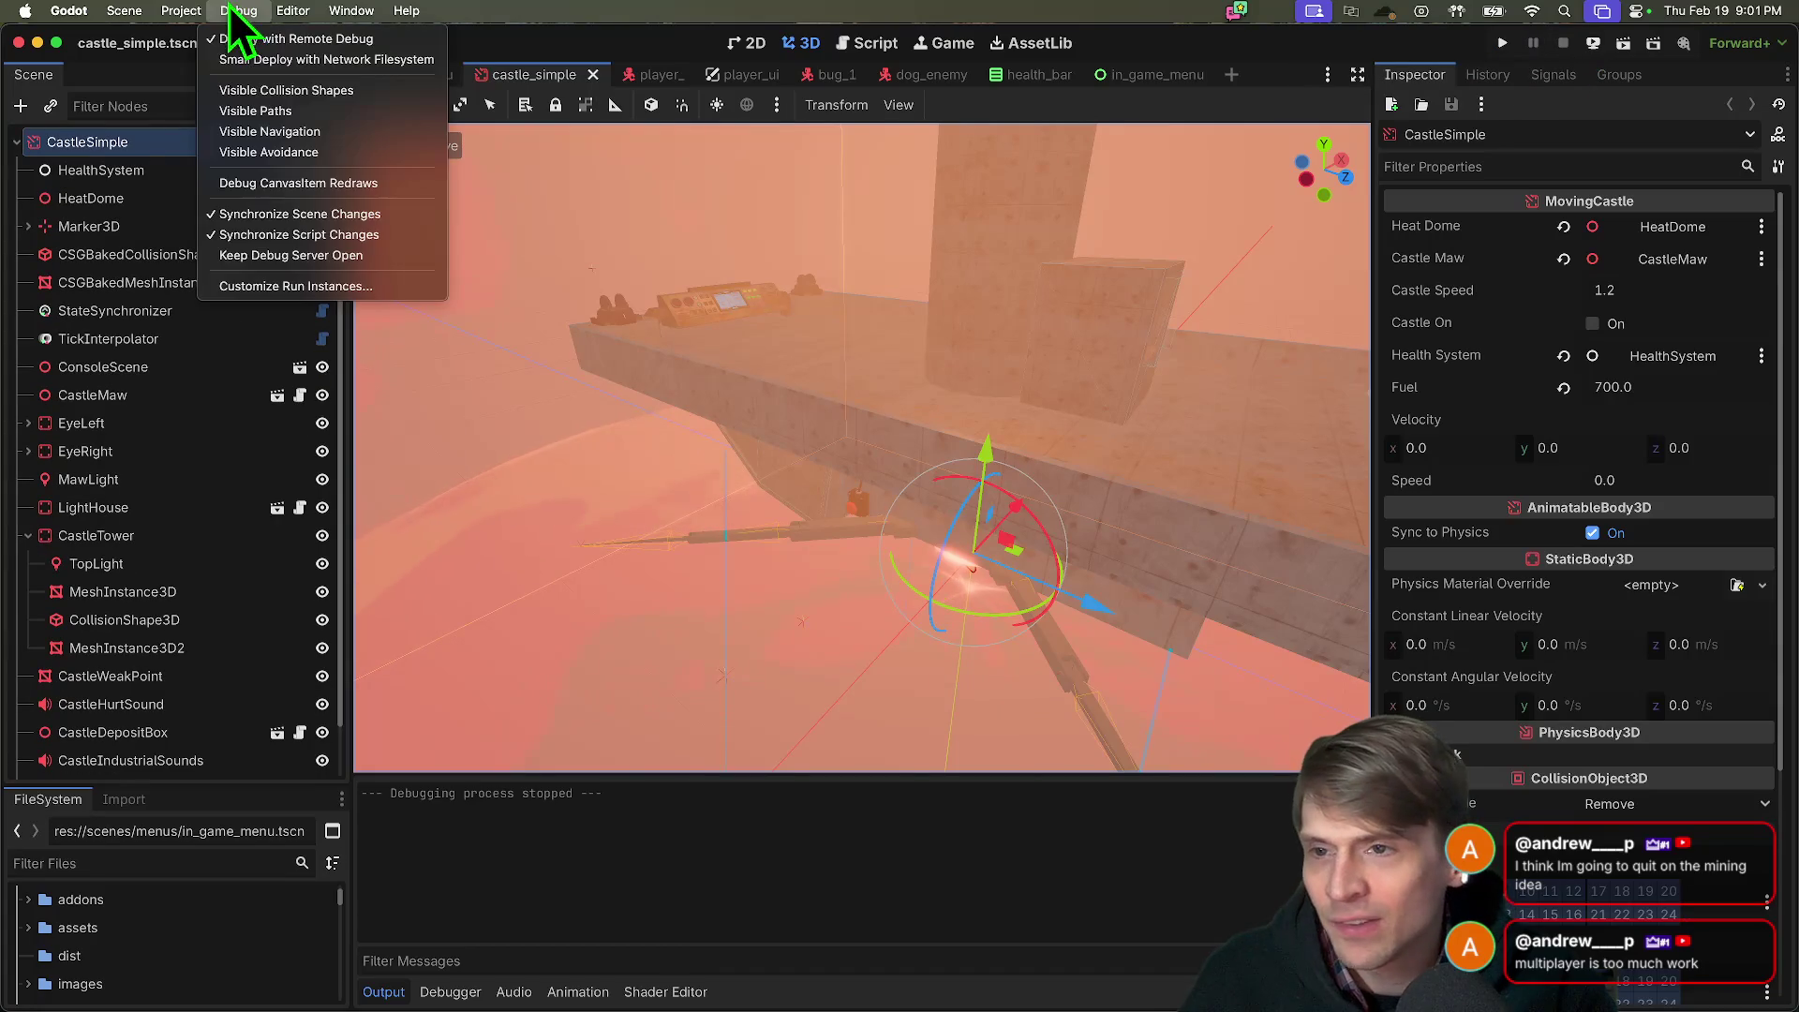
click(295, 286)
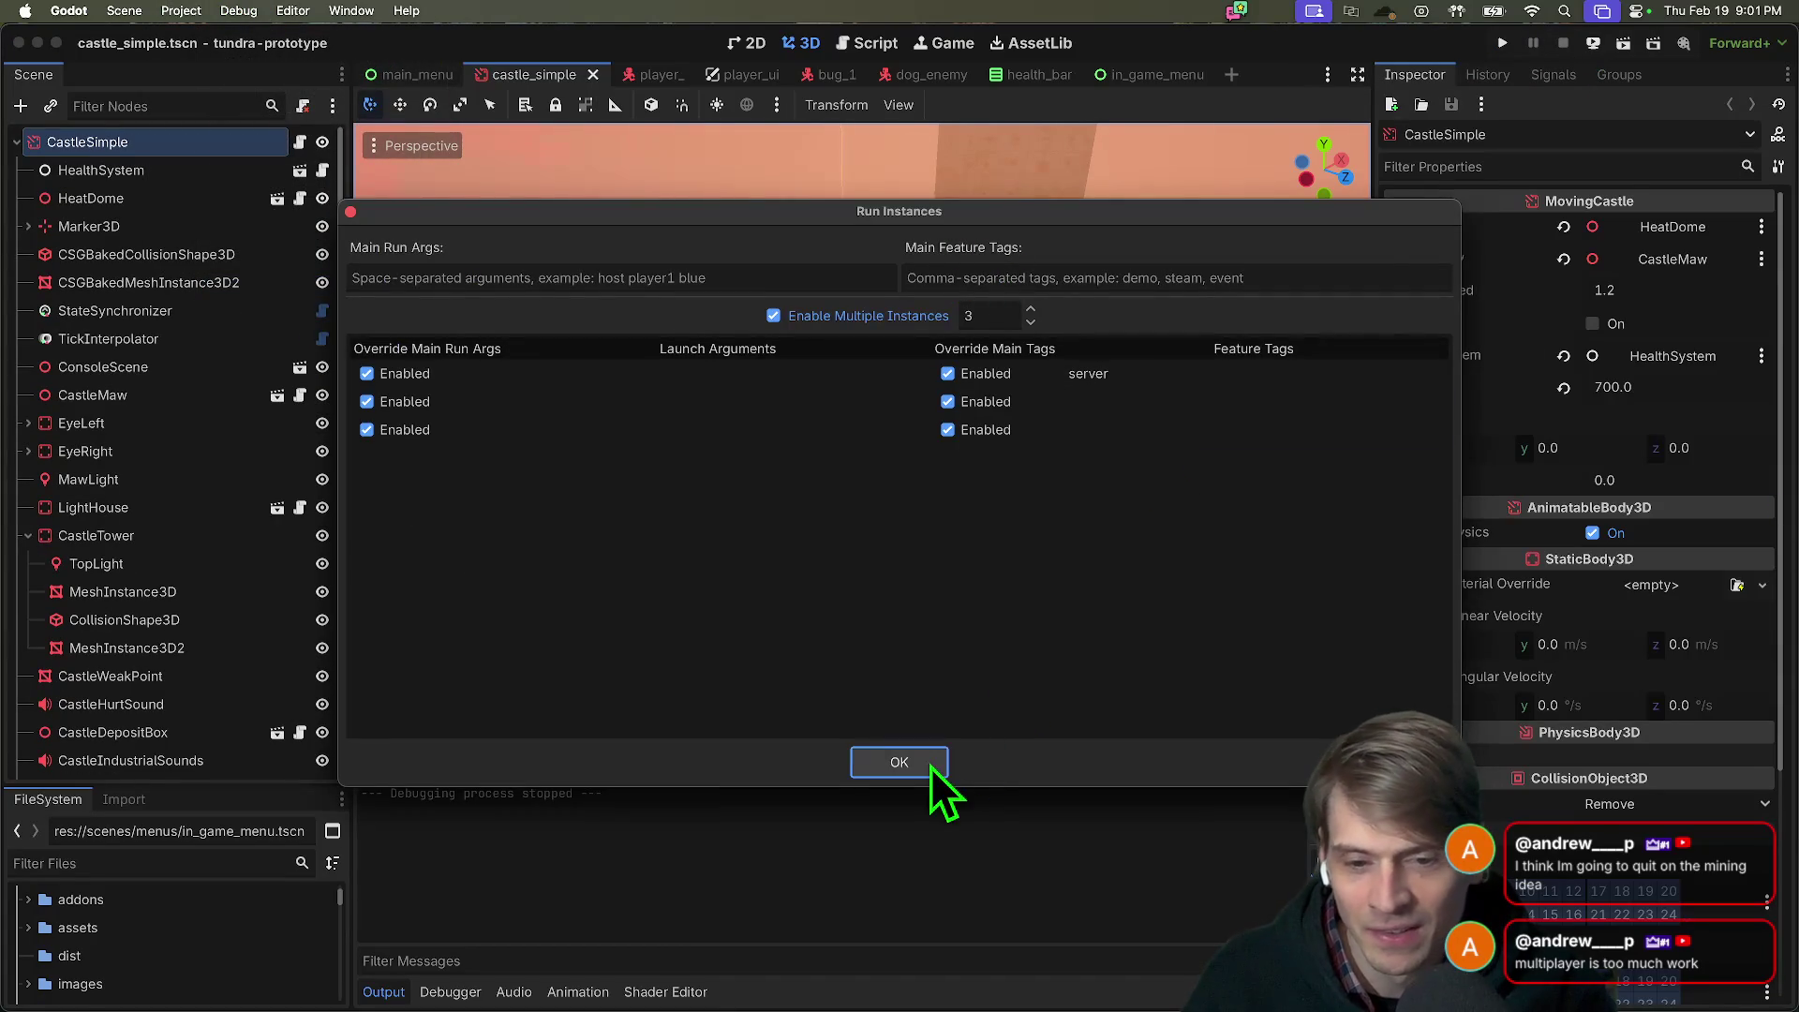
click(937, 762)
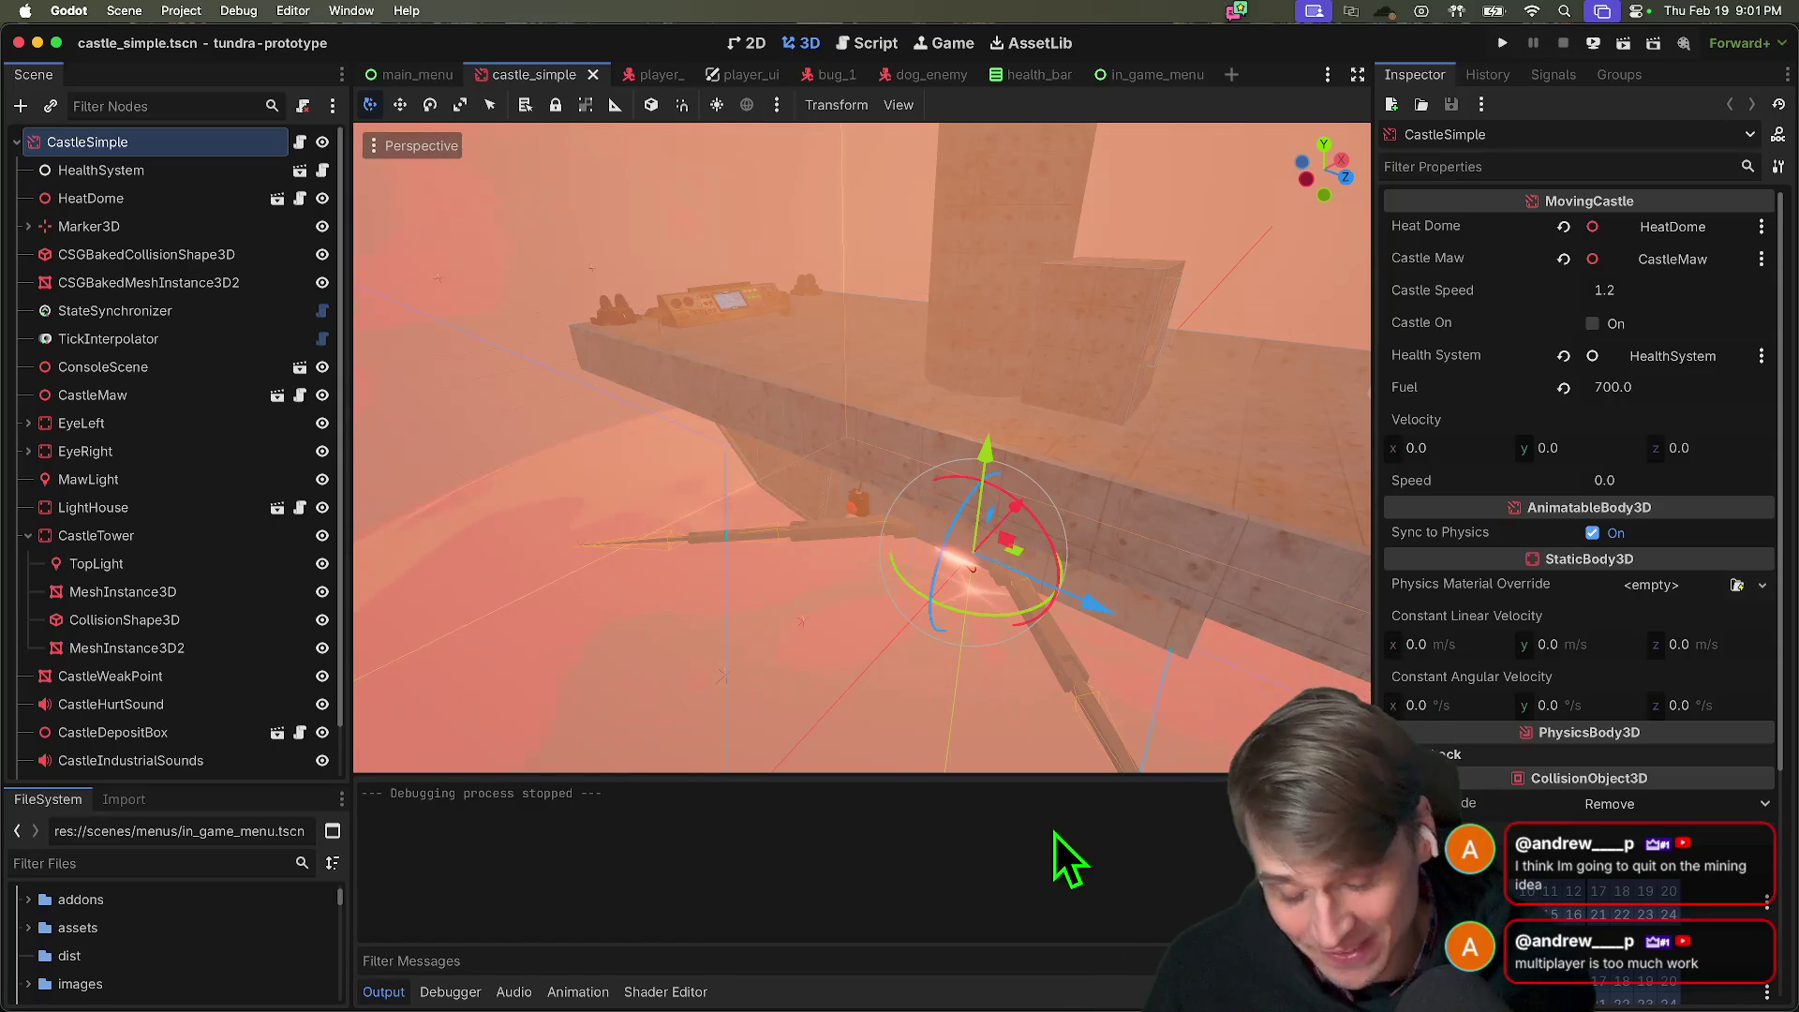
key(cmd+b)
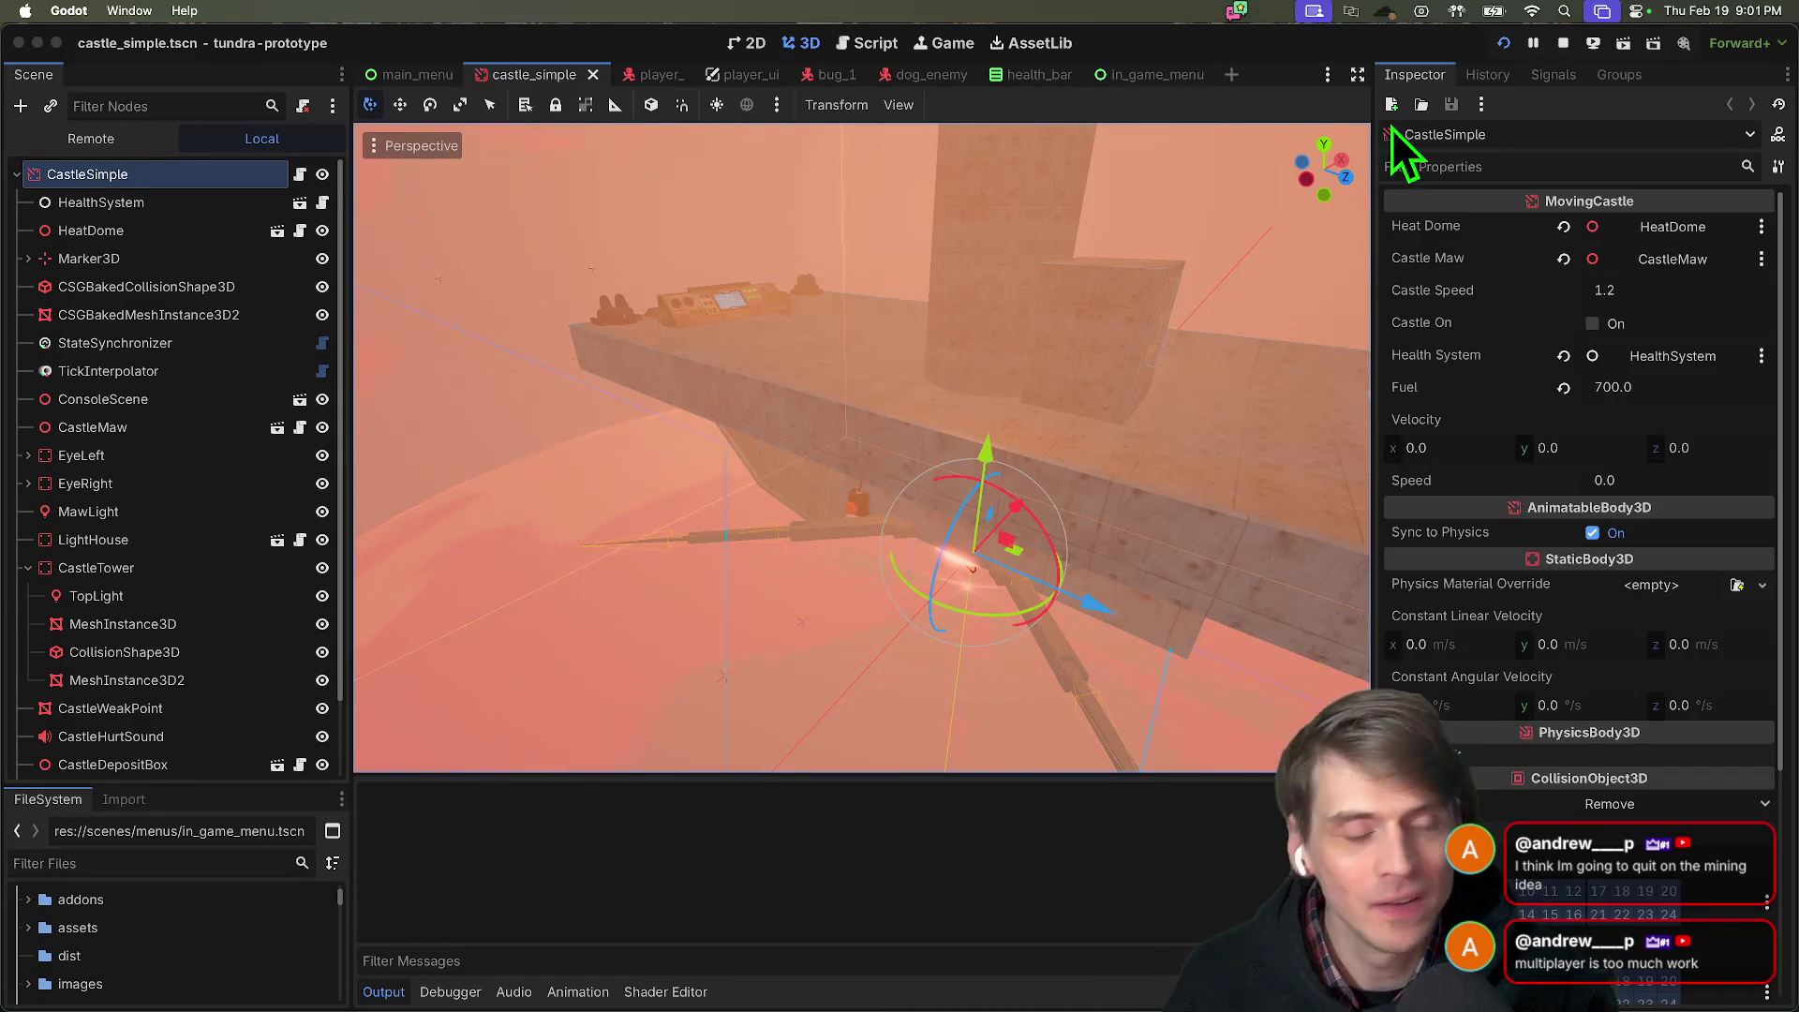
Cycle between the editor and the game instance windows, then stop the game.
key(super+Tab)
key(super+Tab)
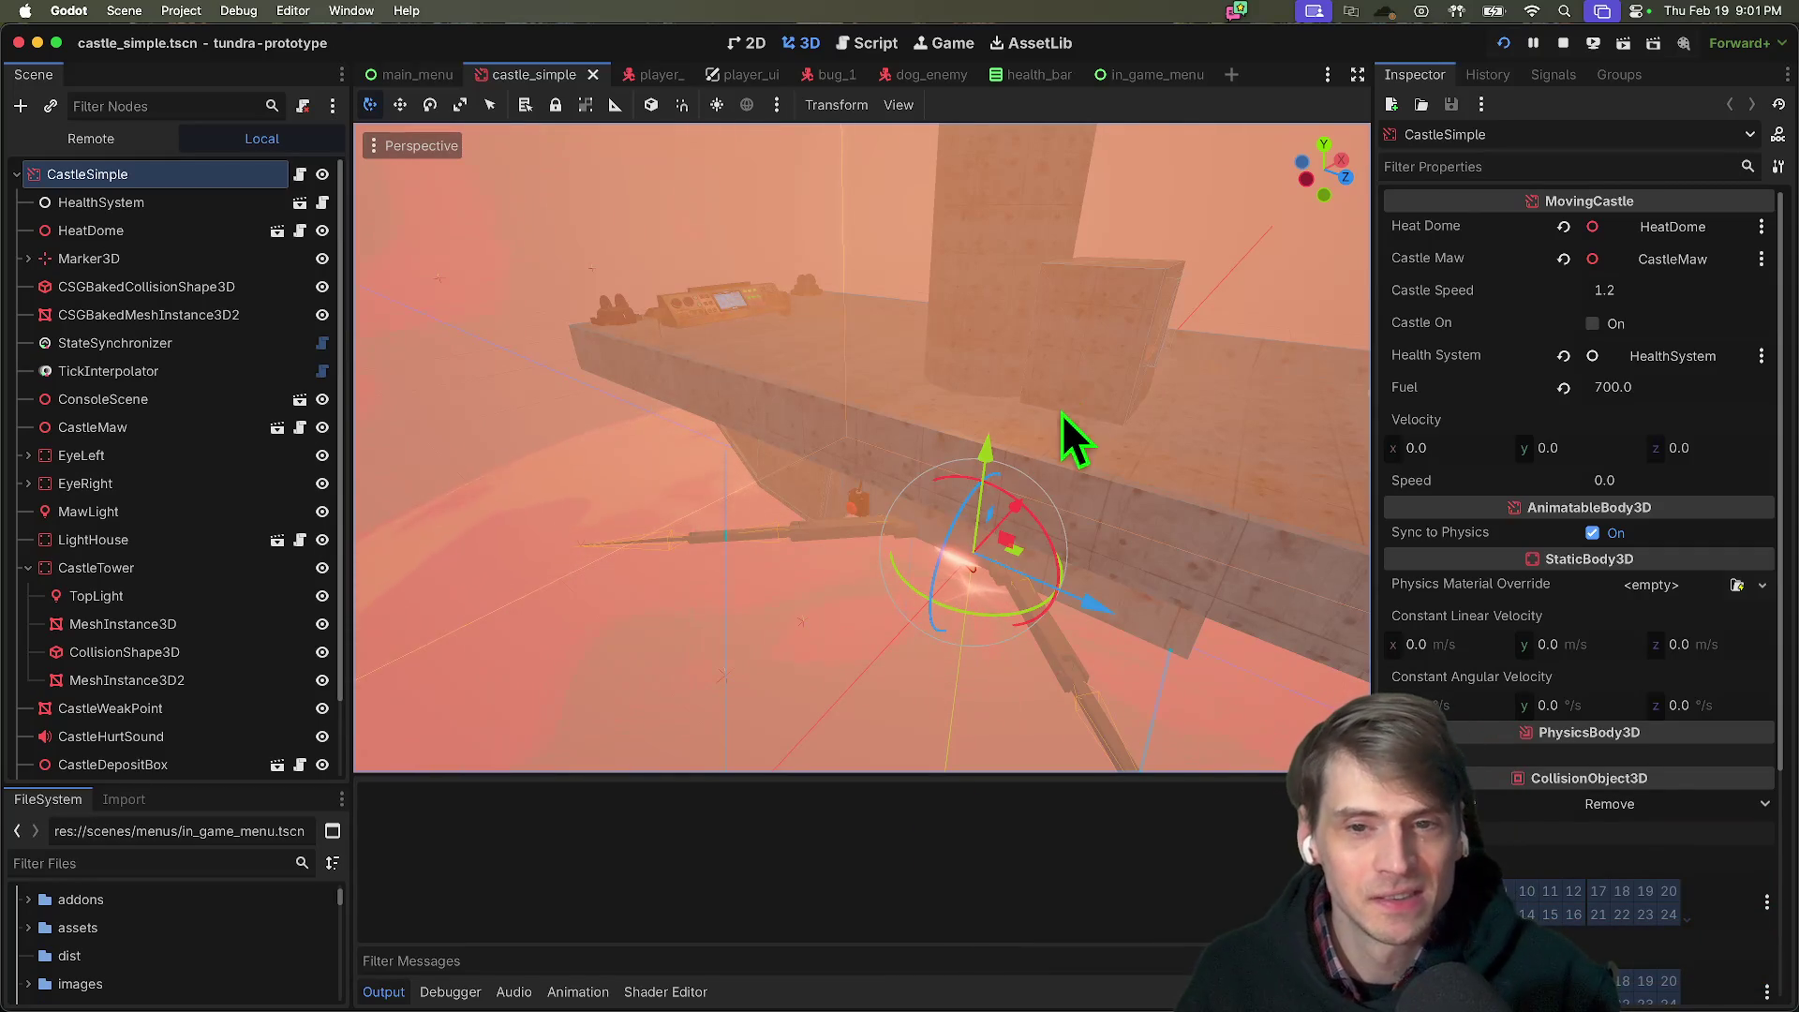
key(super+Tab)
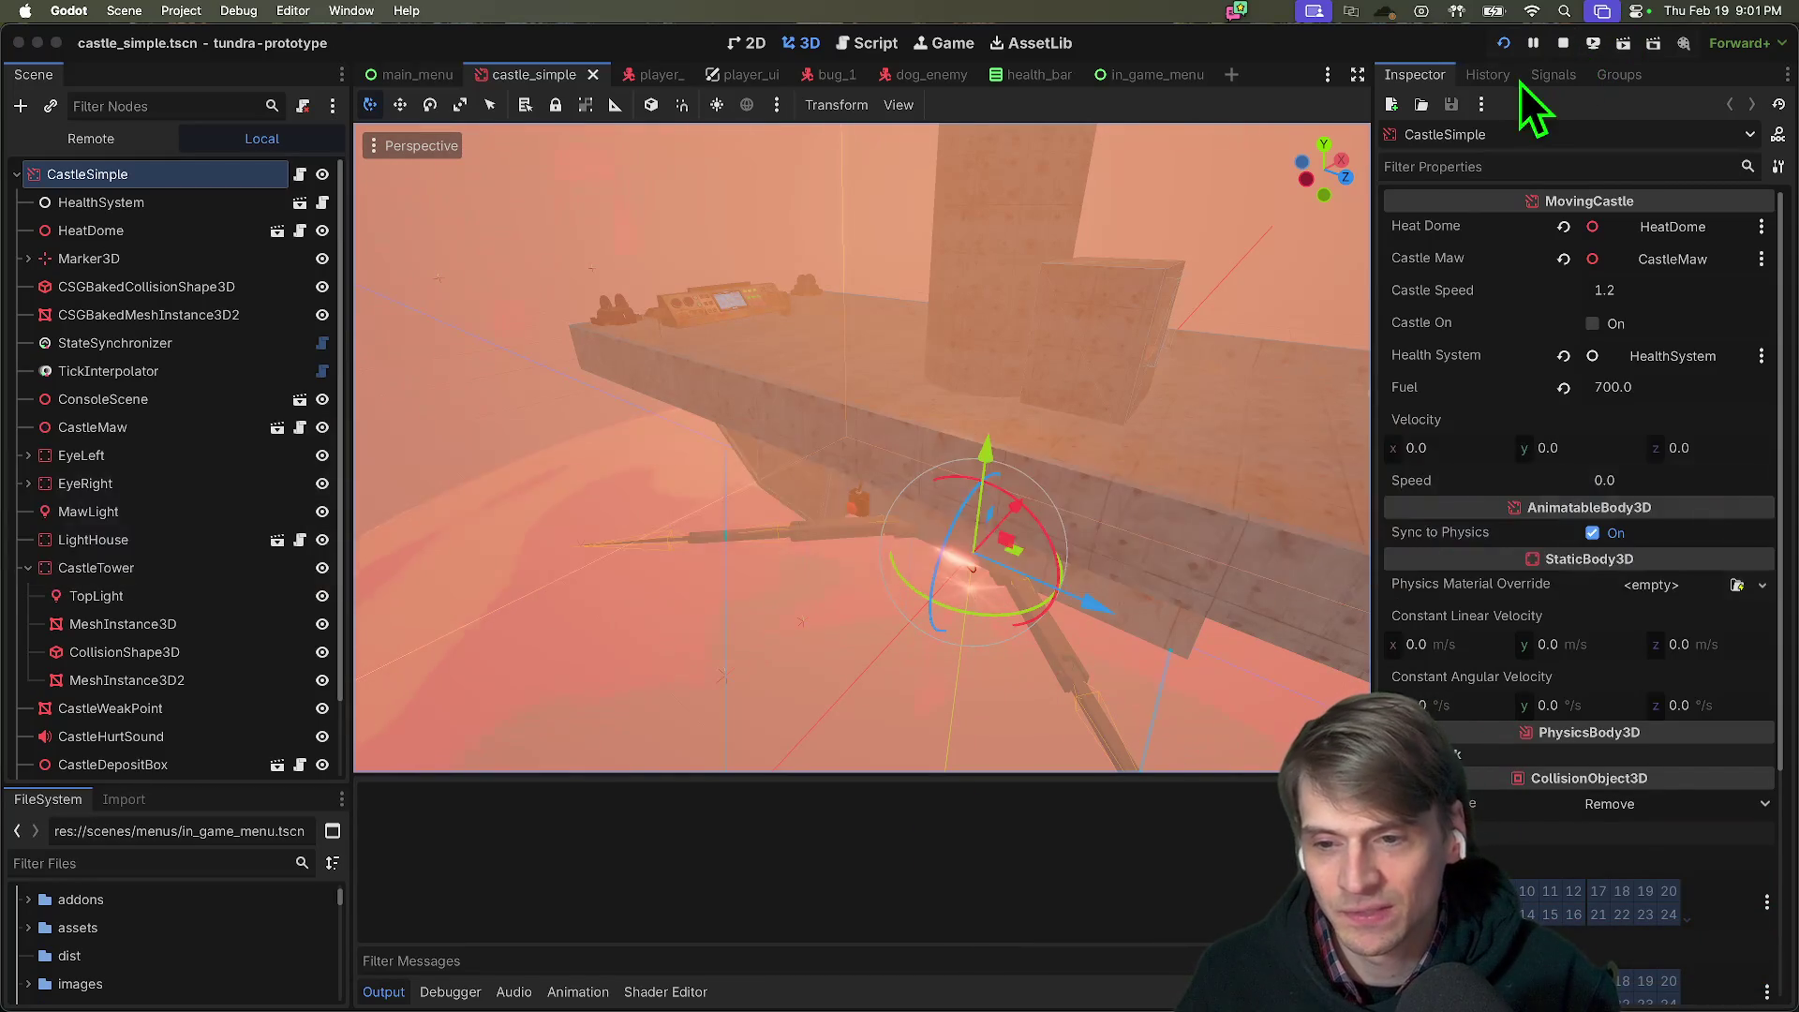
key(super+Tab)
key(super+shift+Tab)
key(super+shift+Tab)
key(super+shift+Tab)
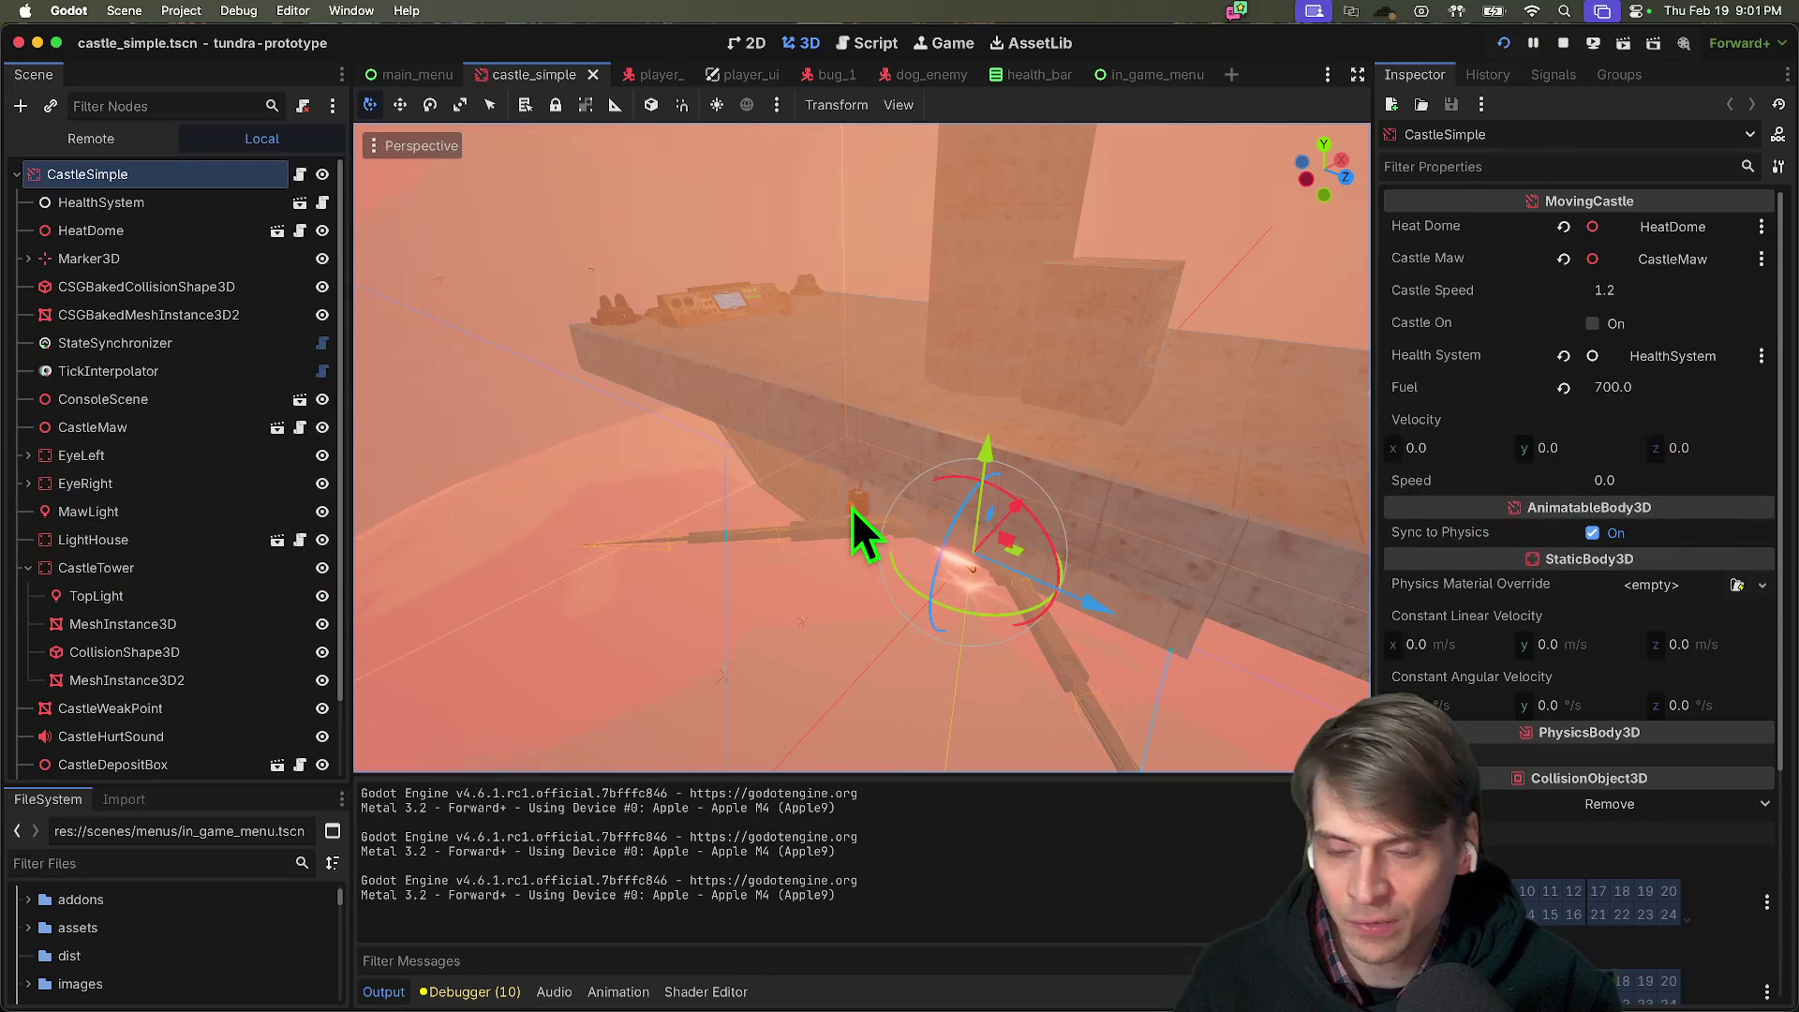
key(super+Tab)
key(super+Tab)
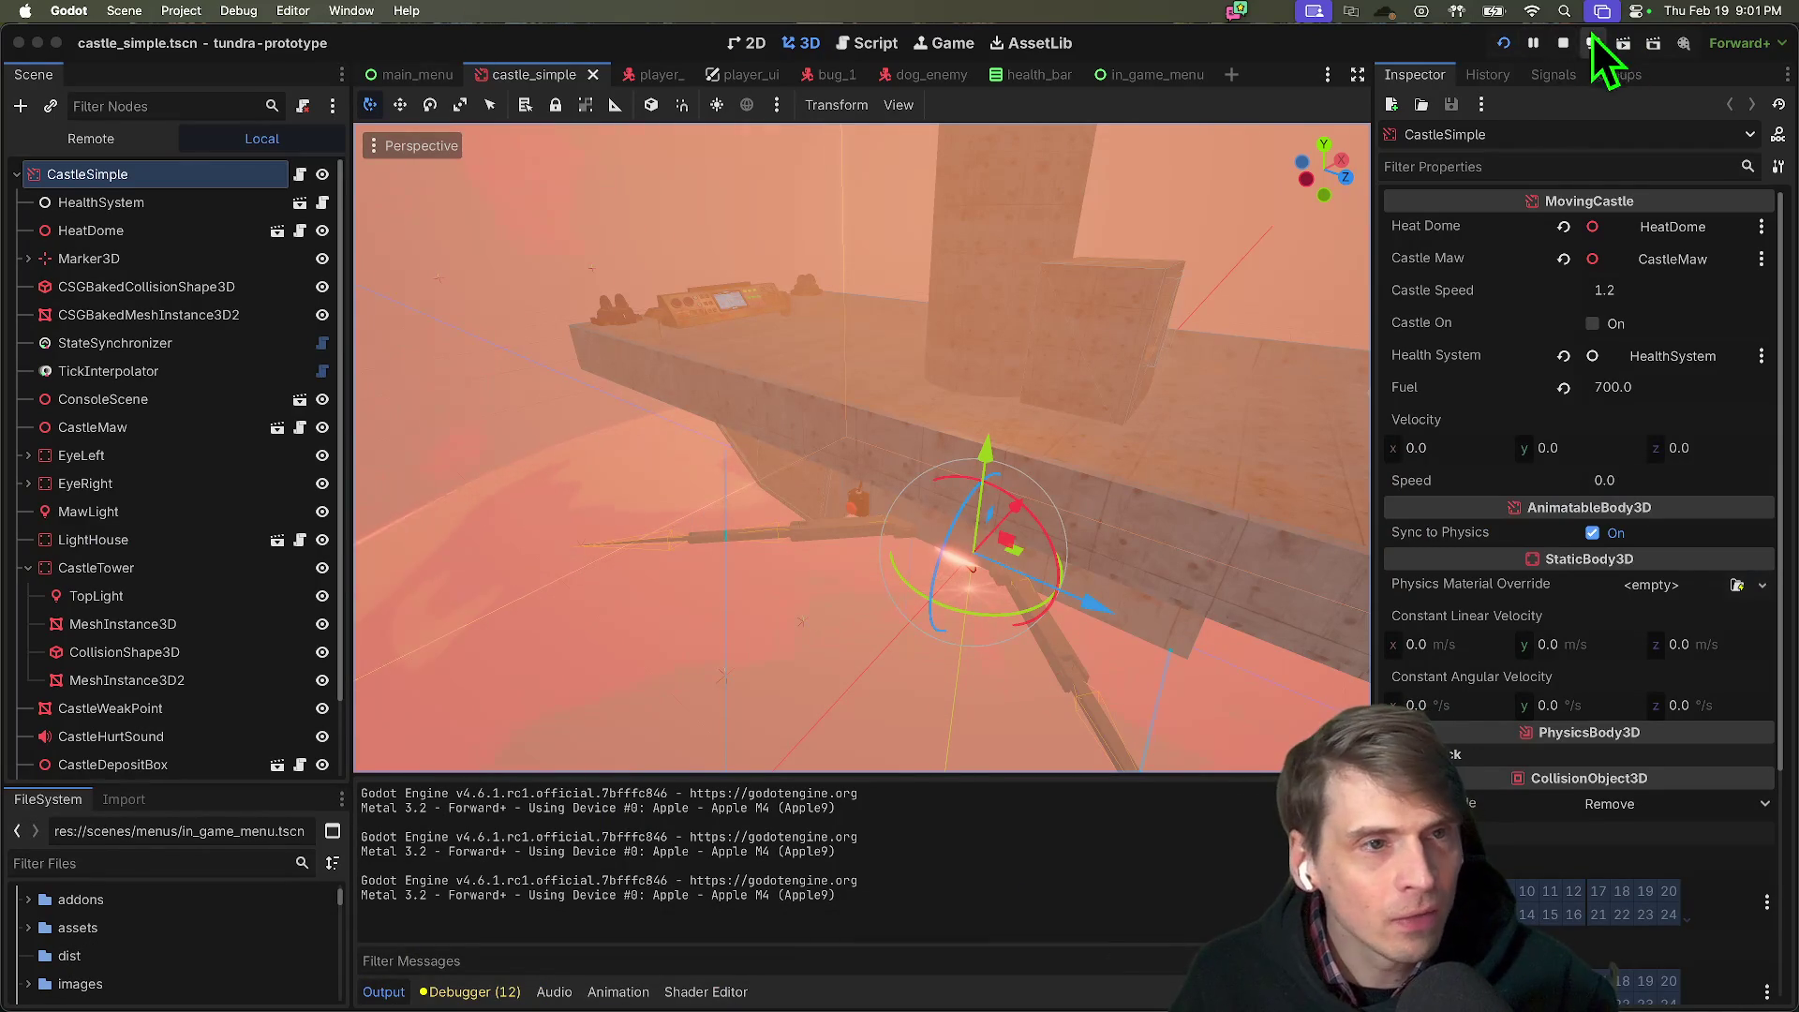
click(1569, 46)
click(246, 11)
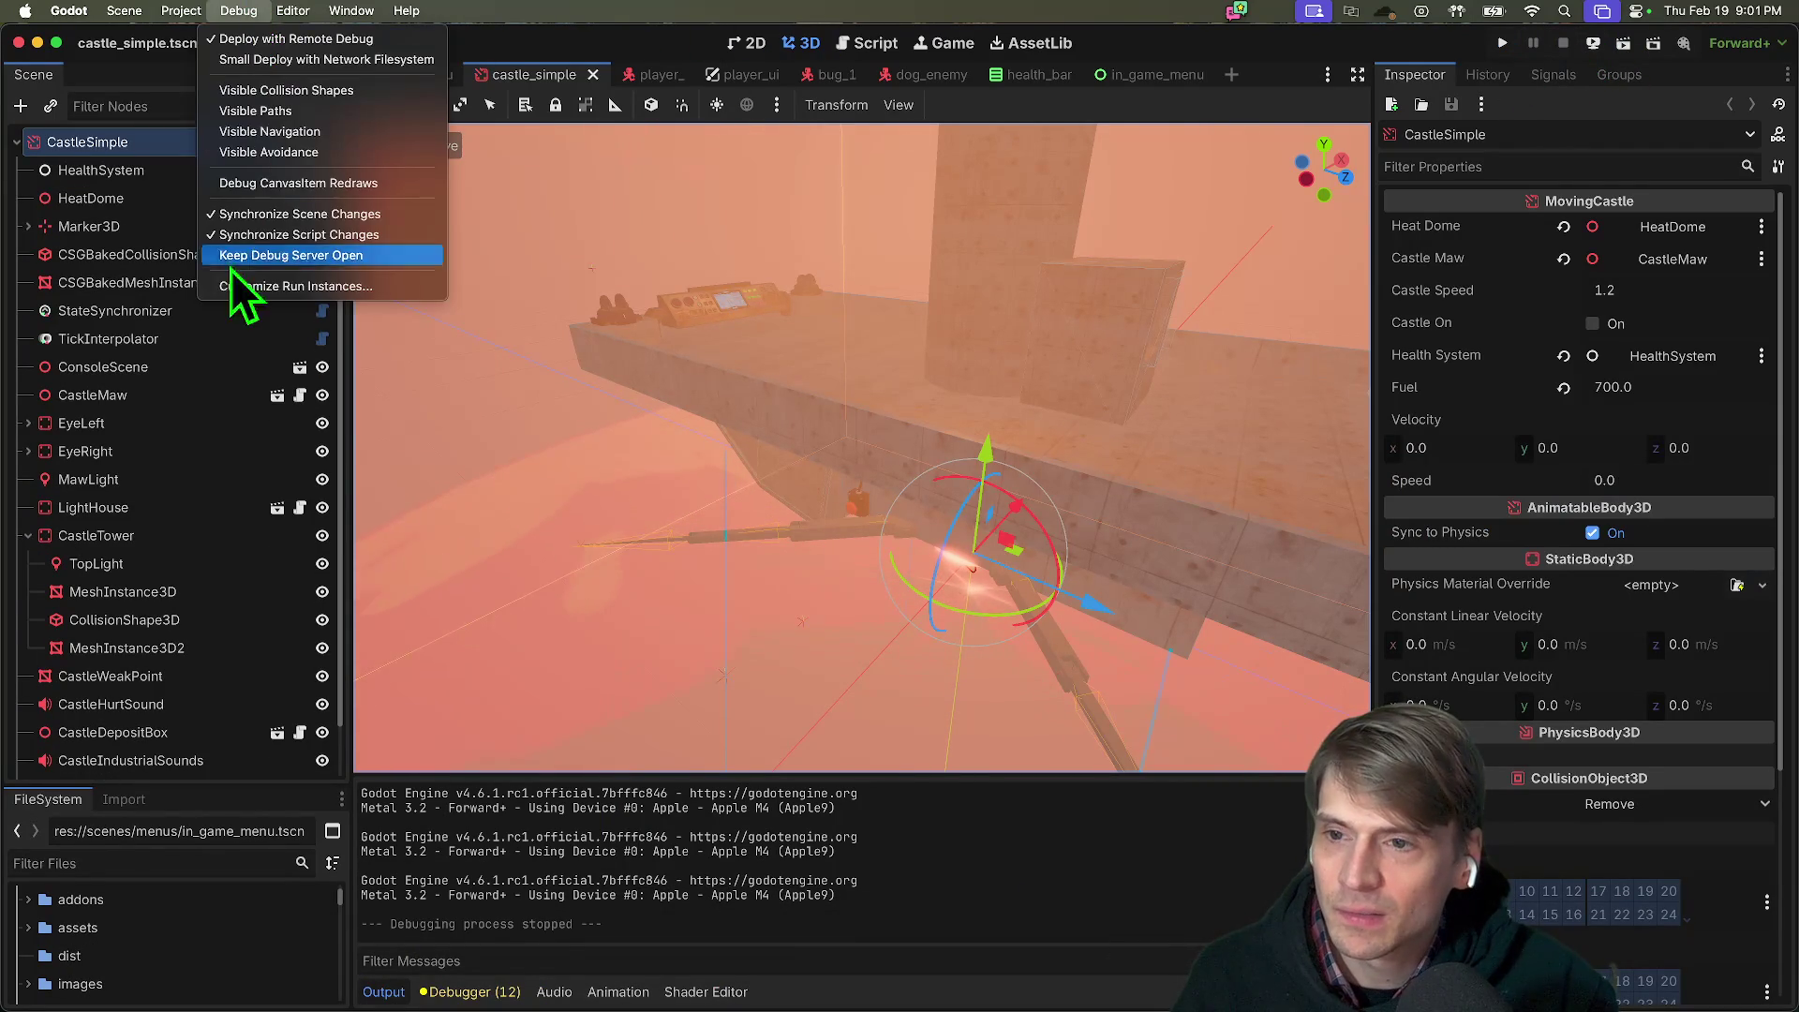
Turn off main run args overrides for instances 2 and 3, drop to one instance, and clear its tag.
click(232, 284)
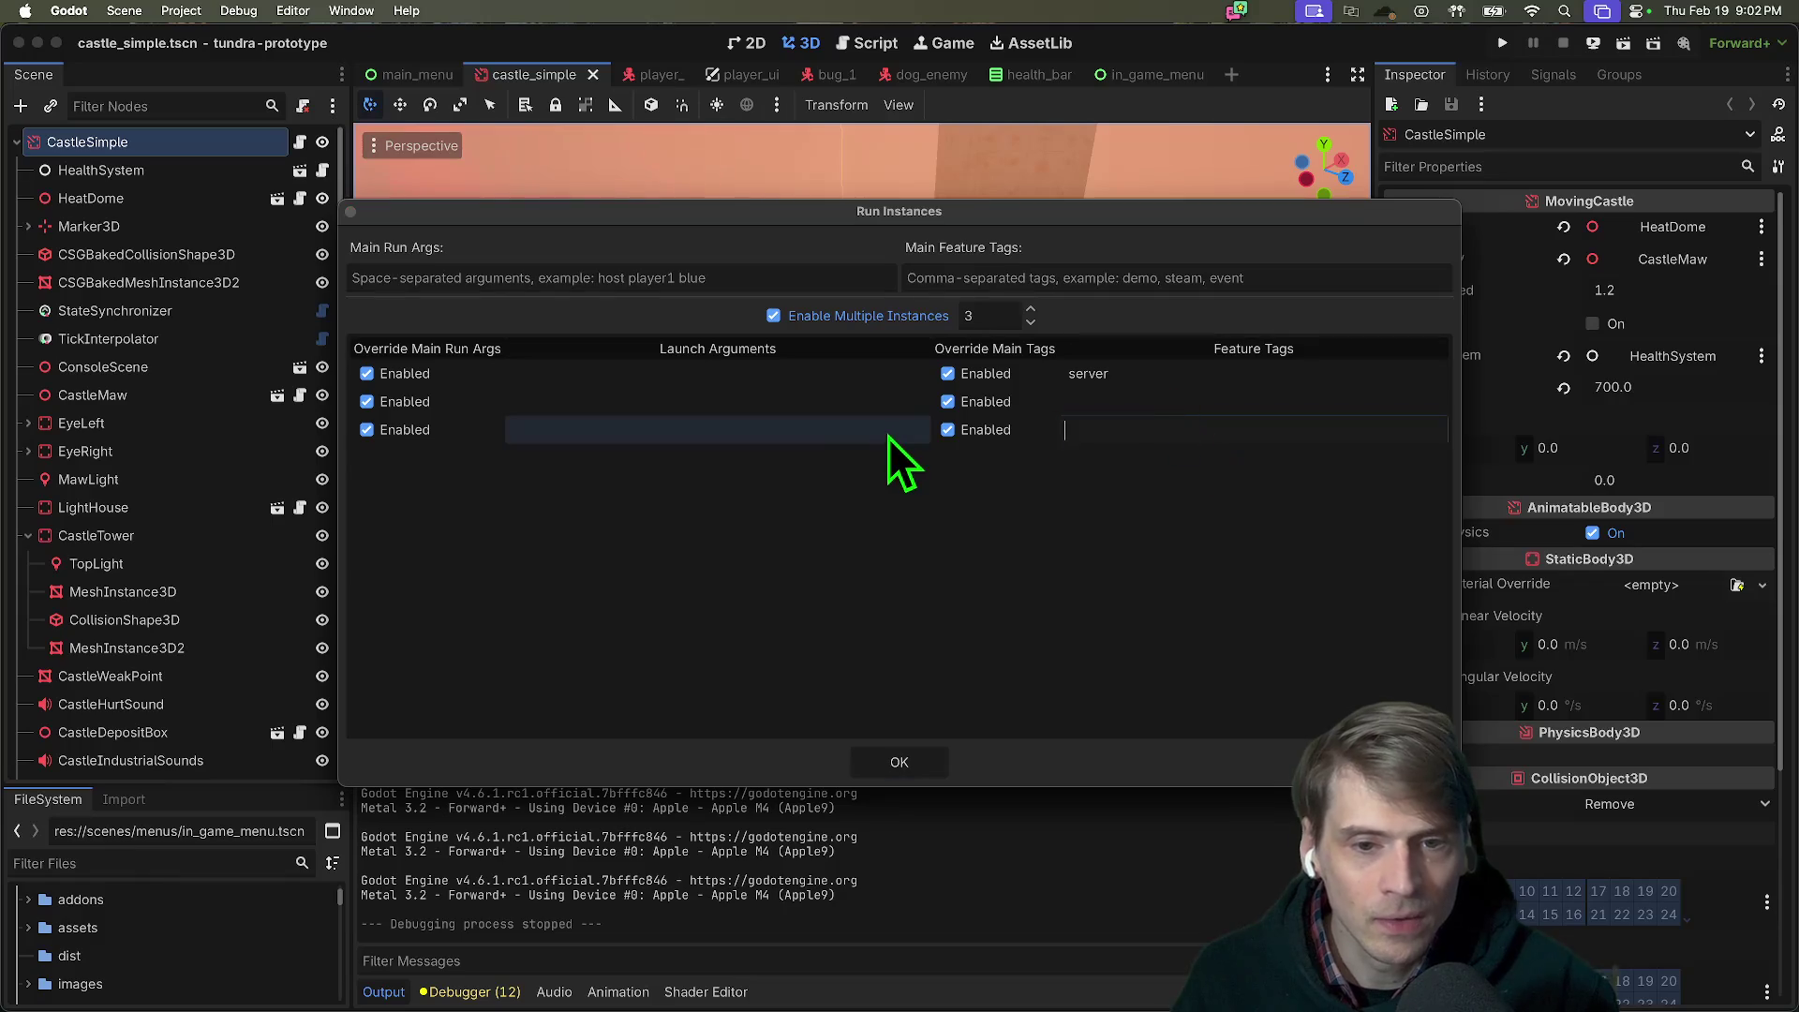
click(366, 402)
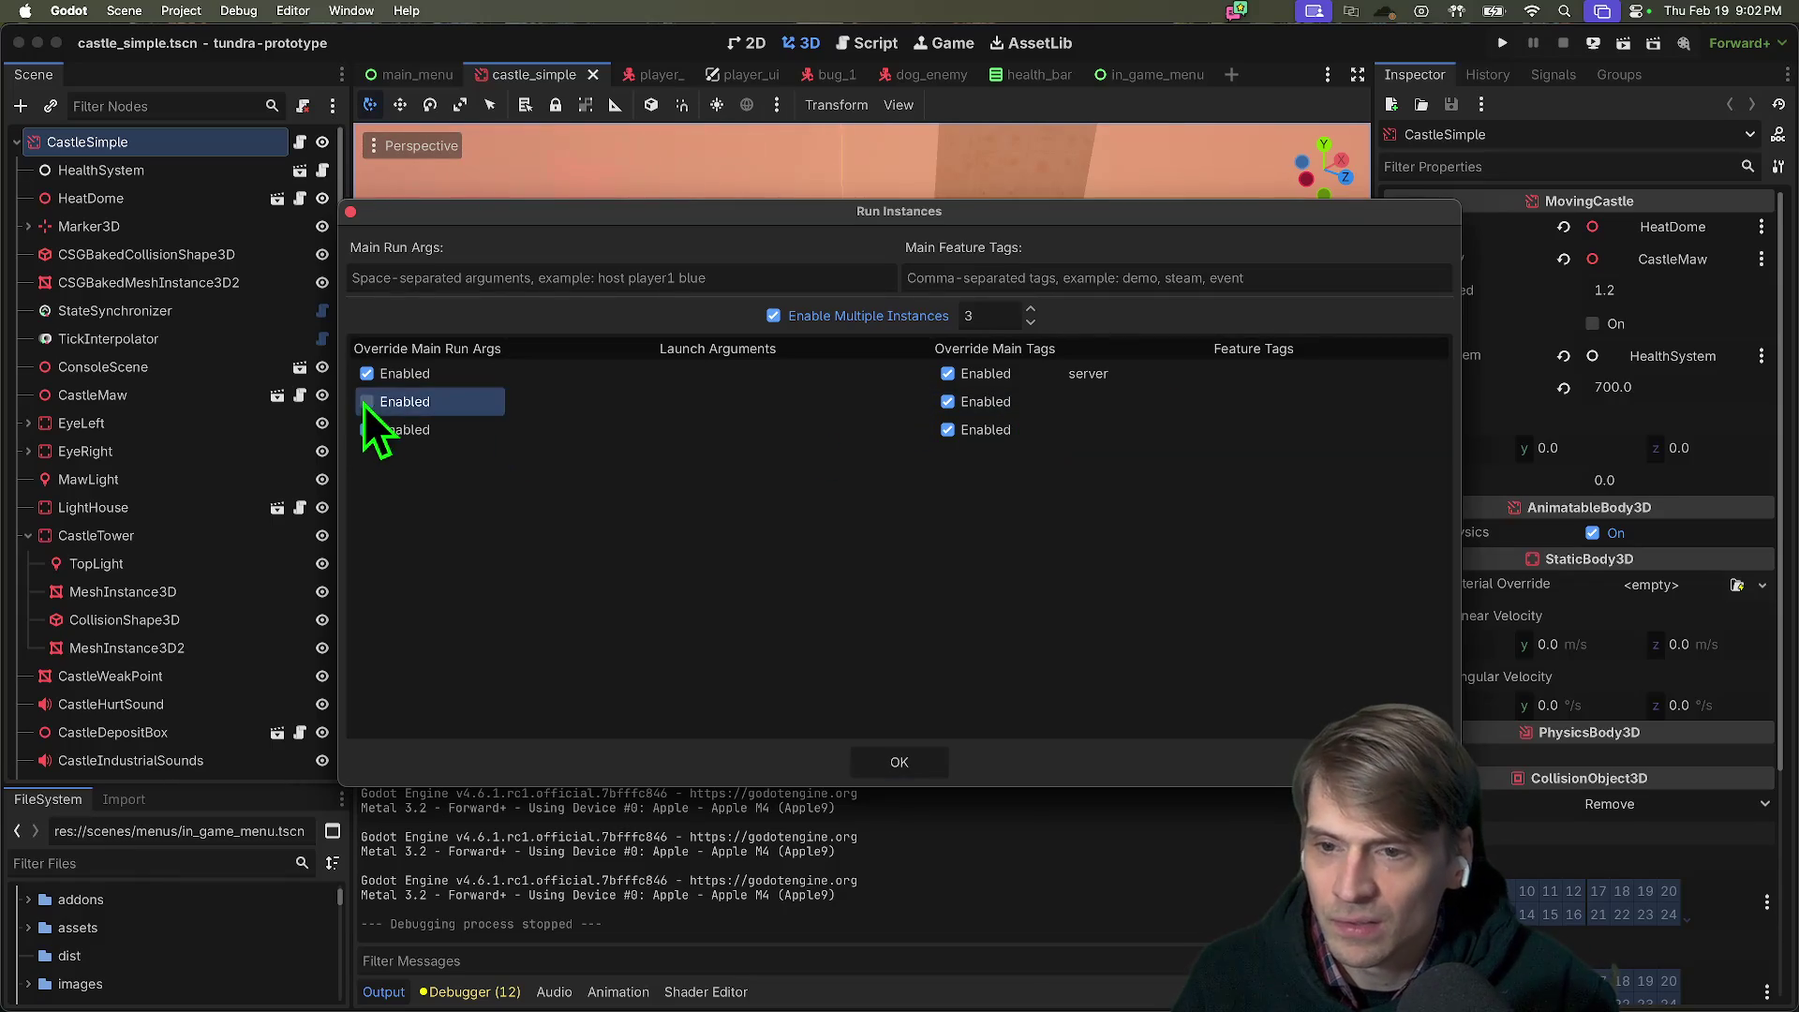
click(367, 430)
double_click(1190, 381)
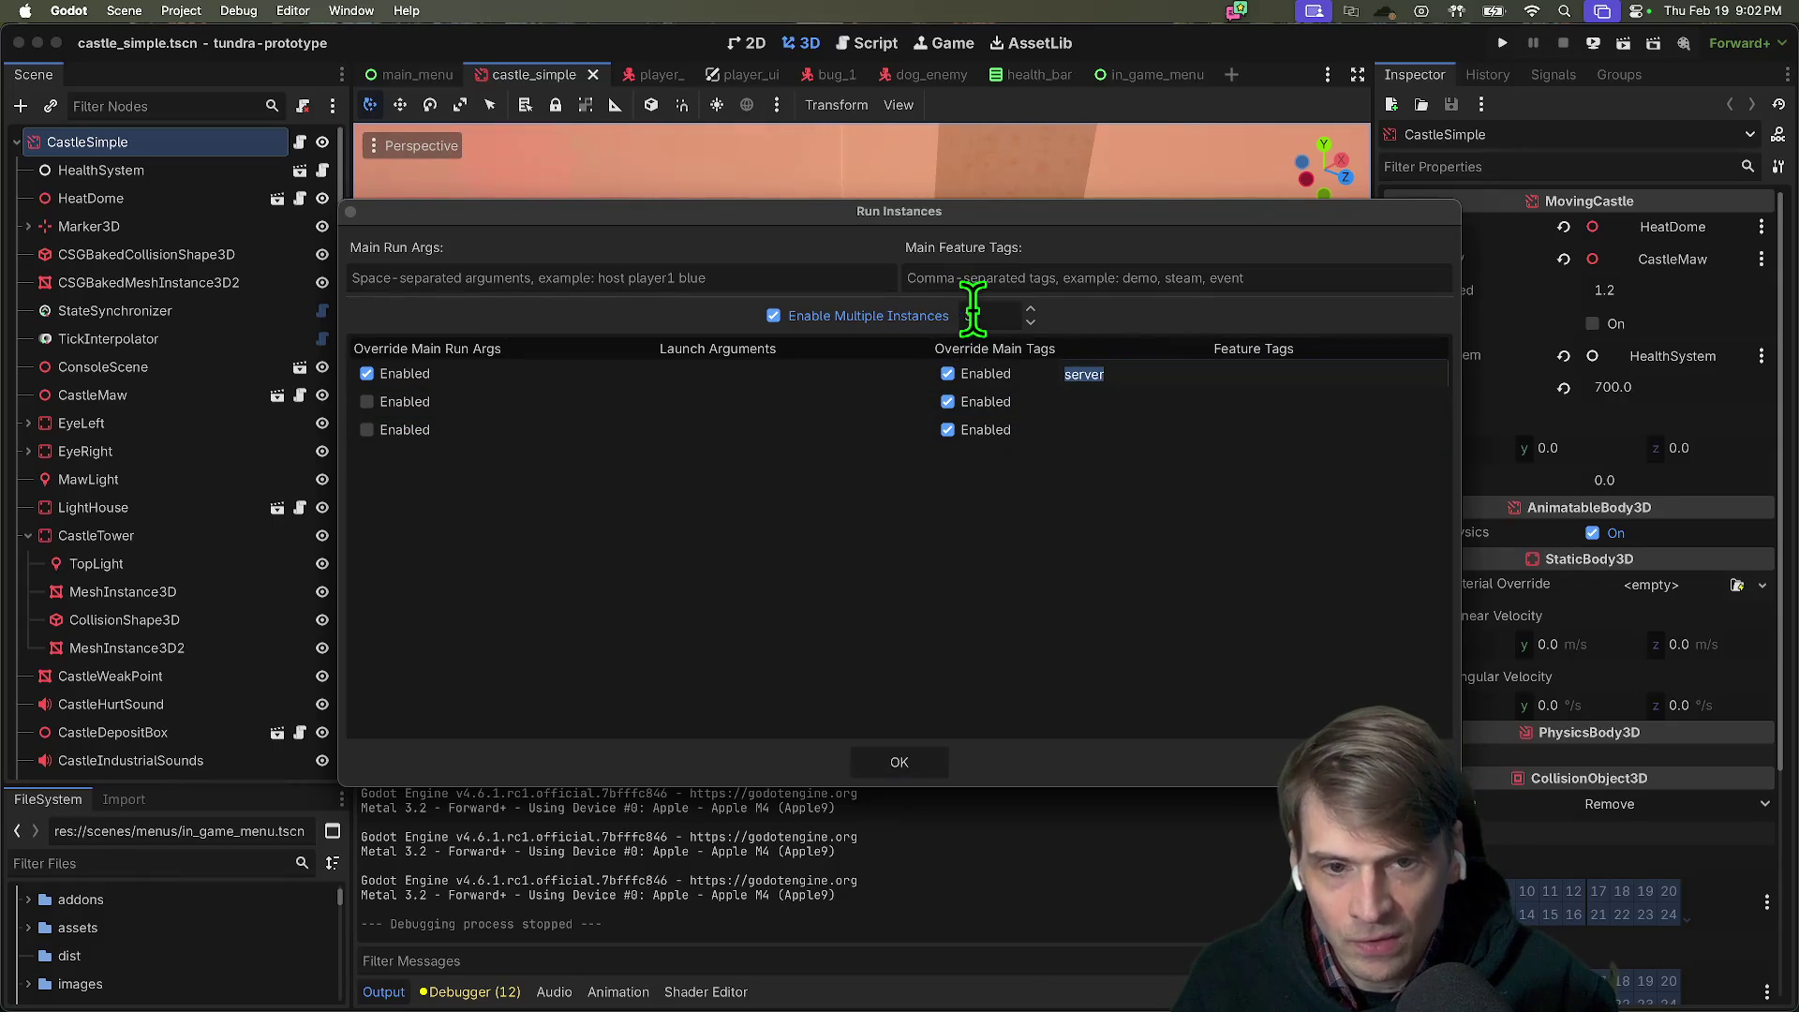
click(1005, 308)
text(1)
click(1115, 379)
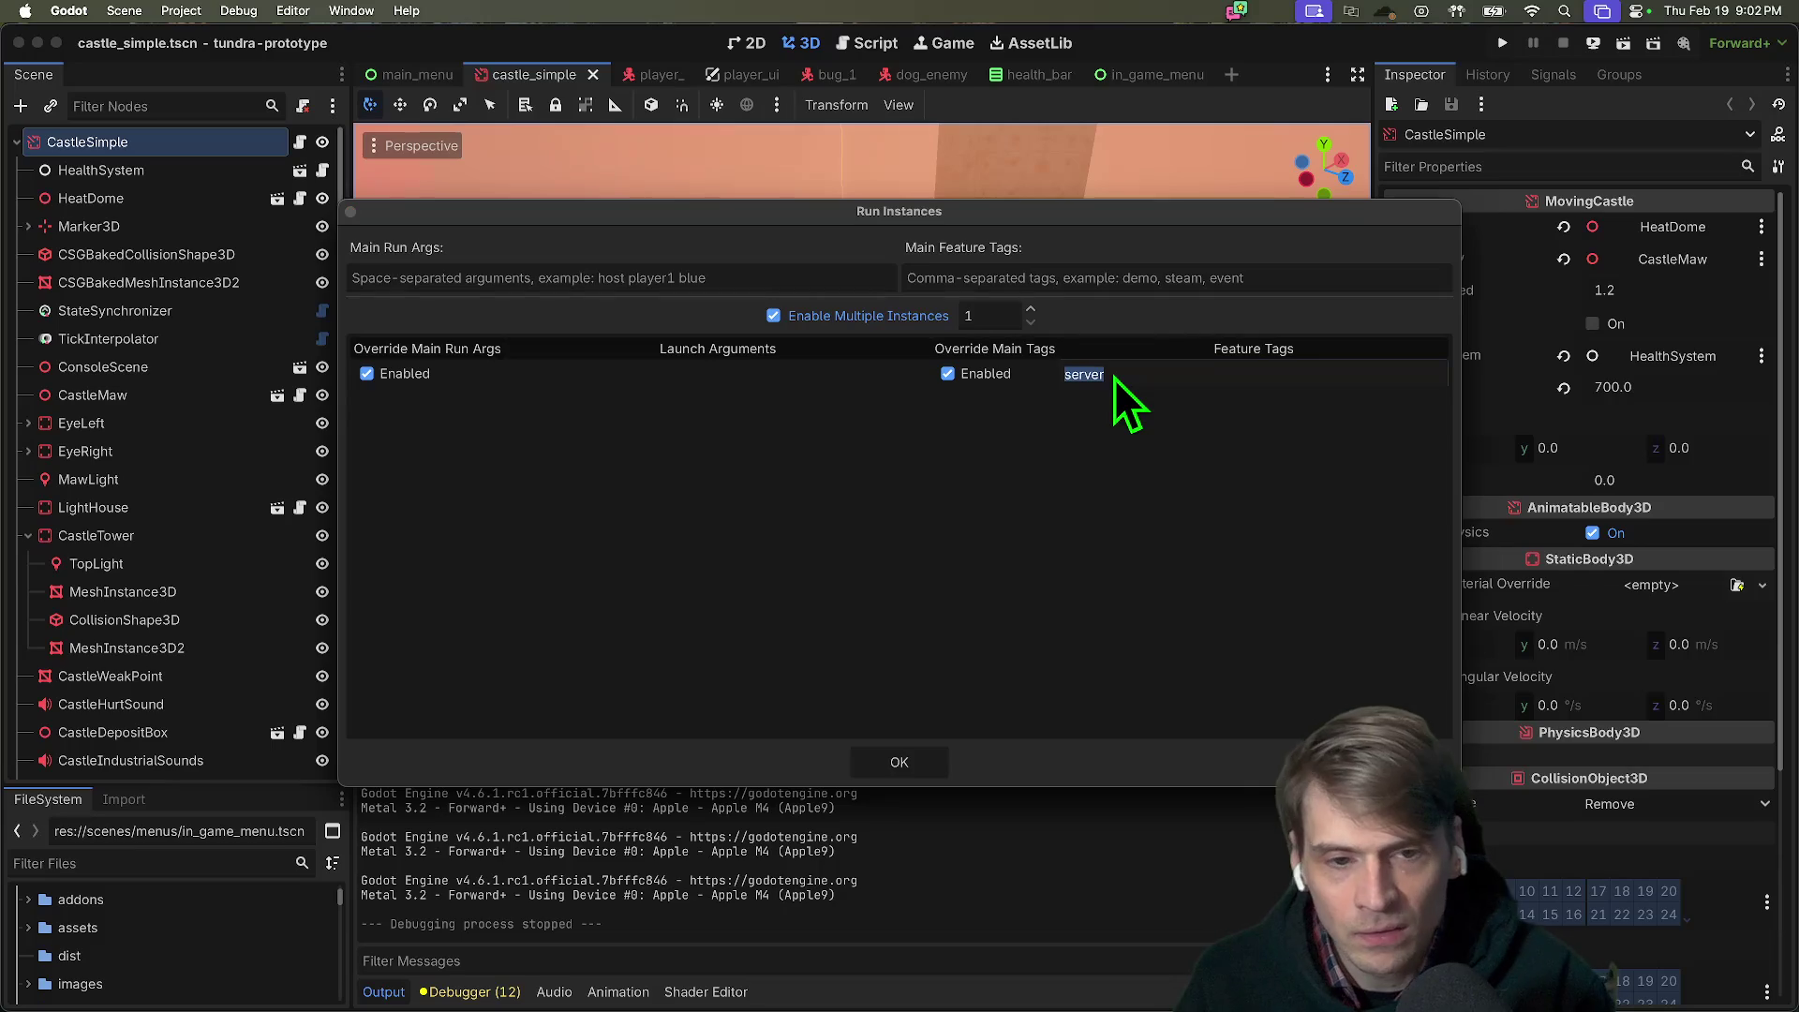
key(BackSpace)
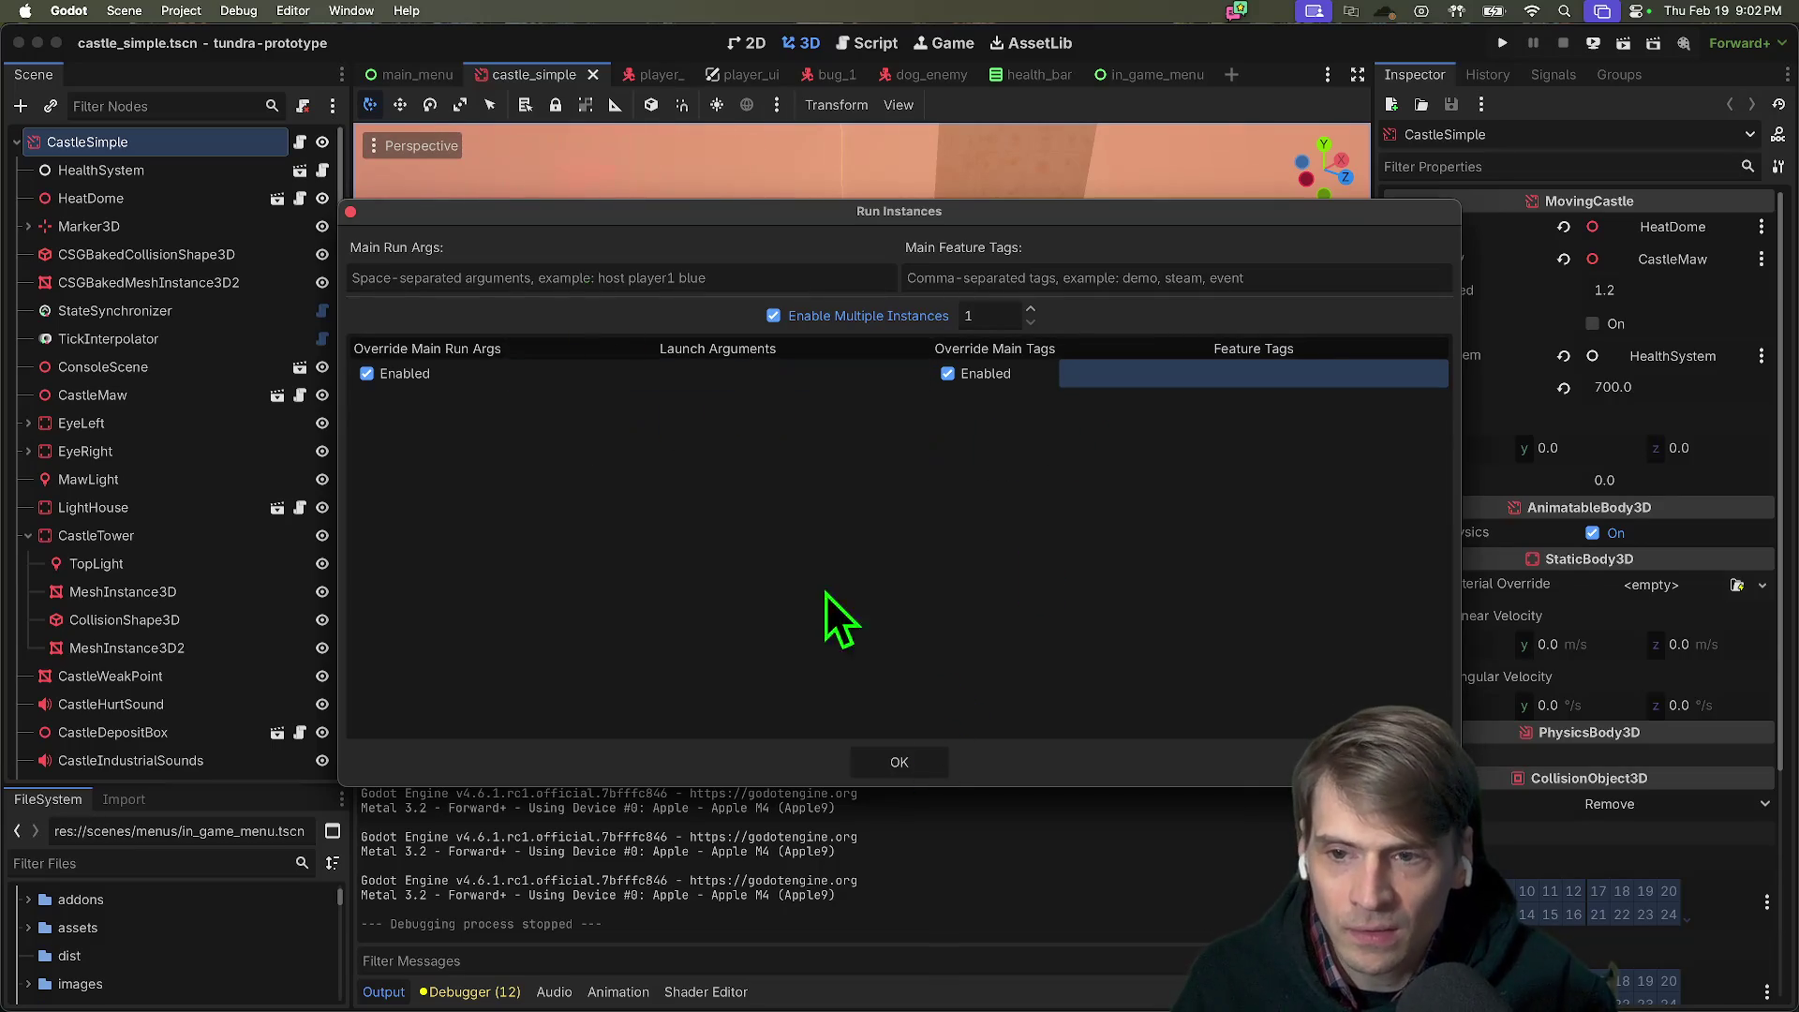
Set 2 run instances with the first tagged 'server', confirm, and run the project.
click(1030, 310)
click(1160, 375)
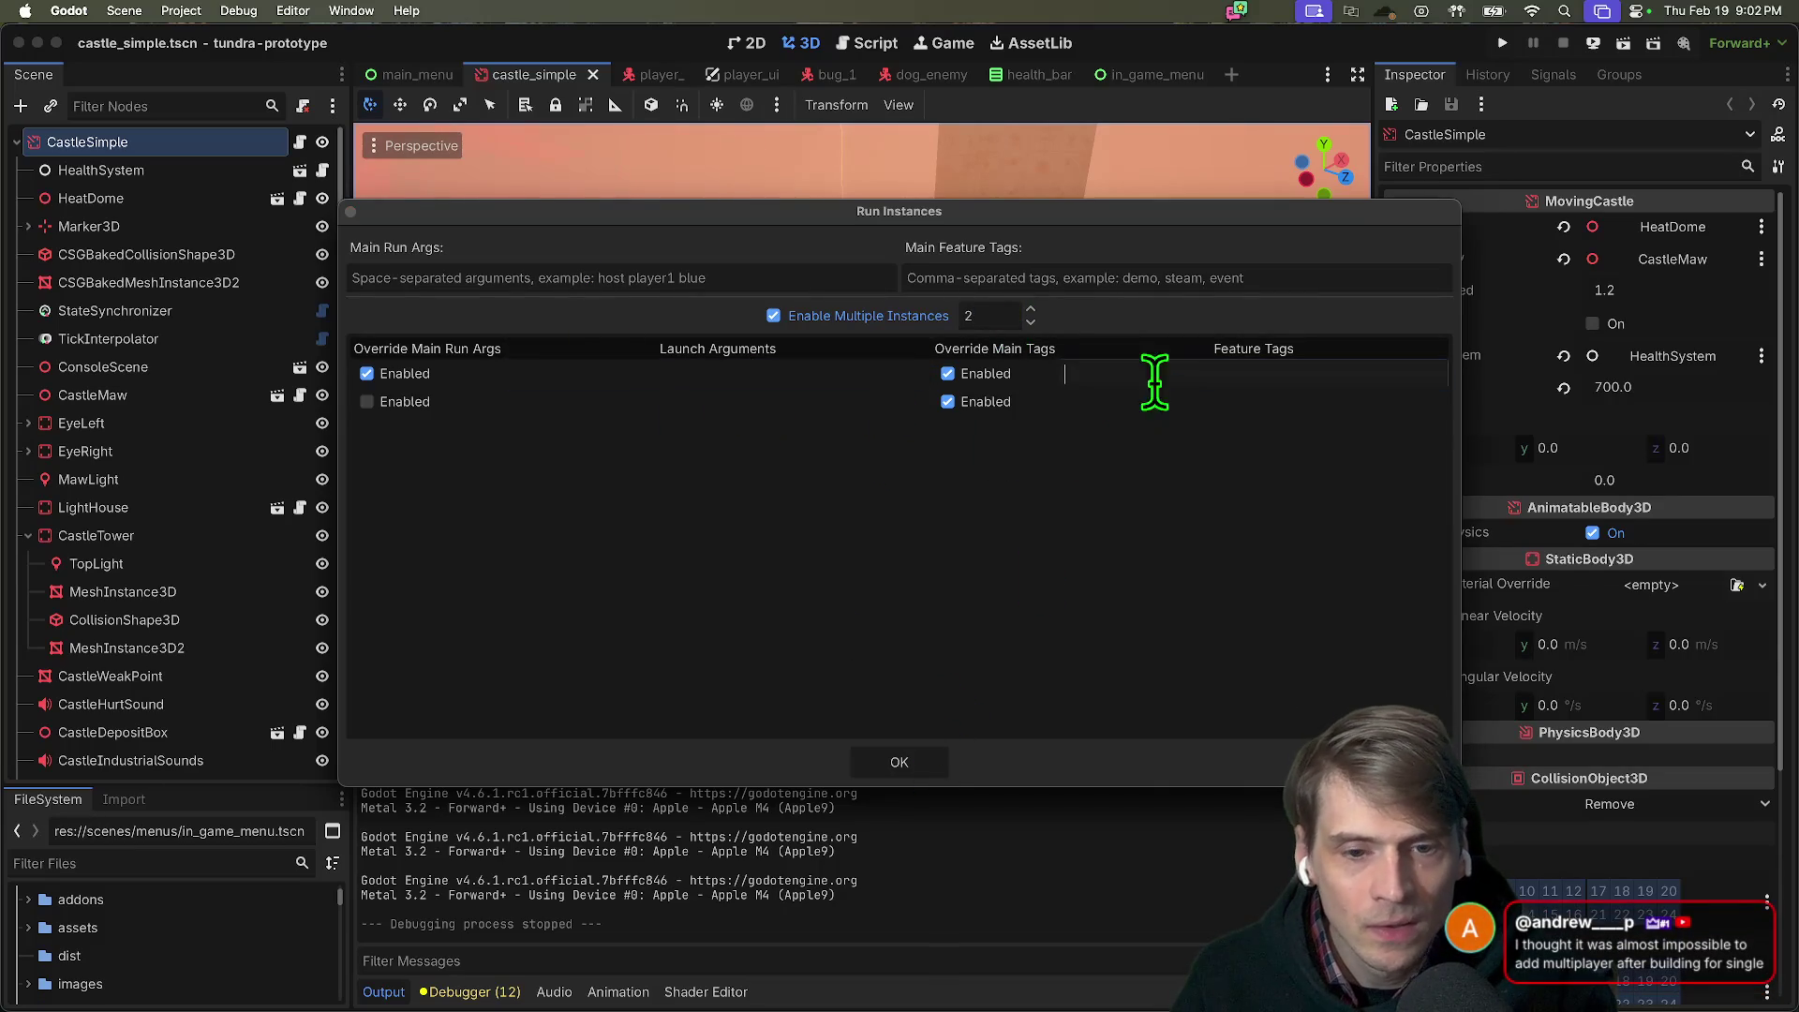
text(server)
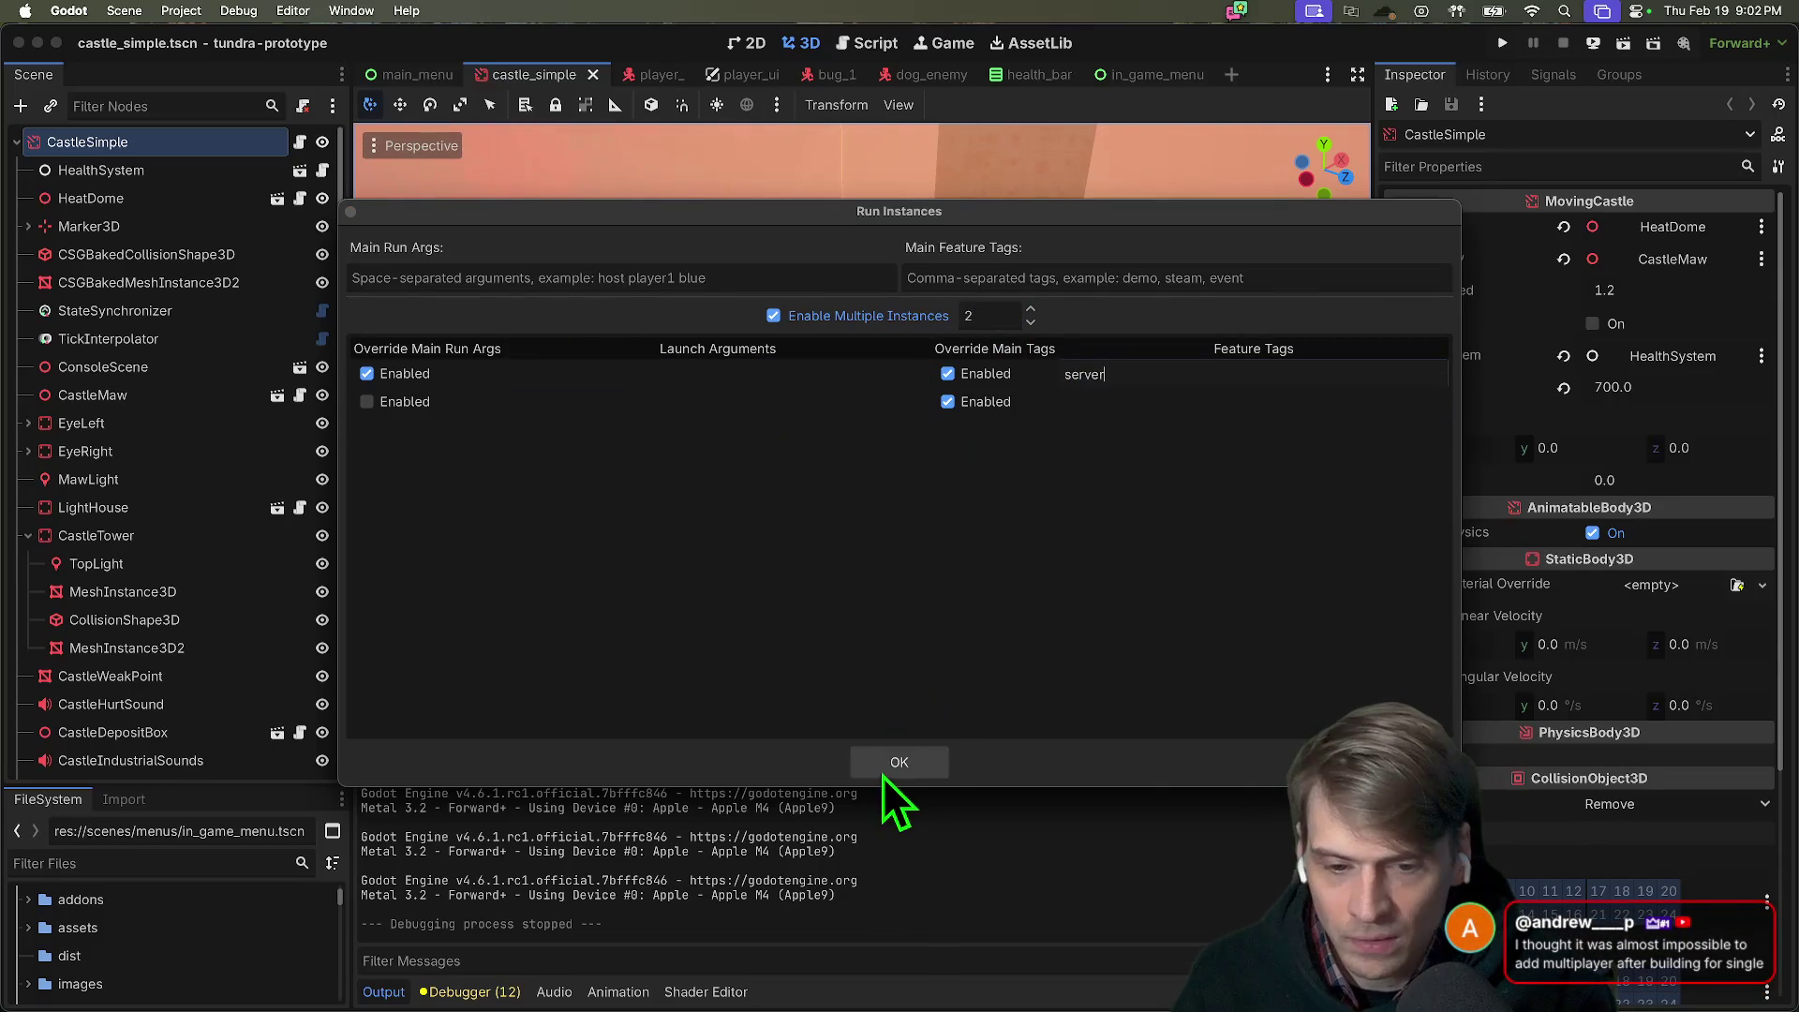
click(884, 775)
click(899, 762)
key(super+b)
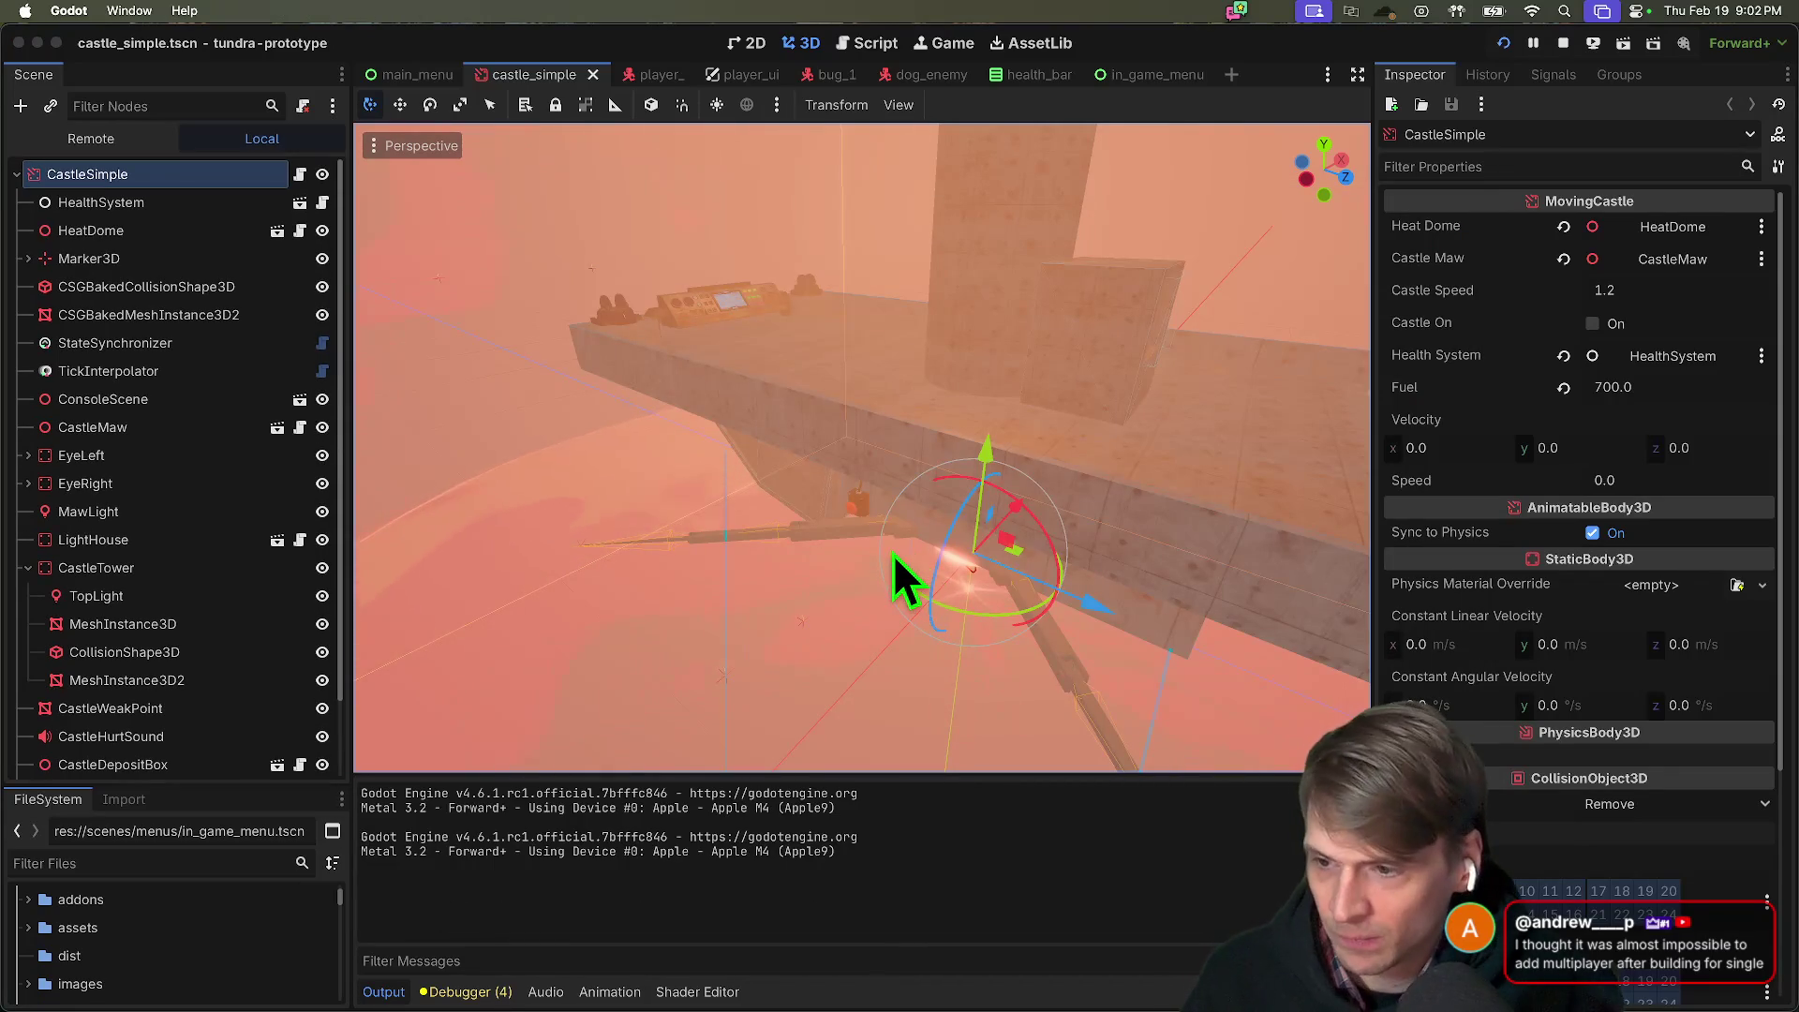
Stop the game and review the Input Map, Globals and Plugins pages of Project Settings.
click(1562, 43)
click(181, 11)
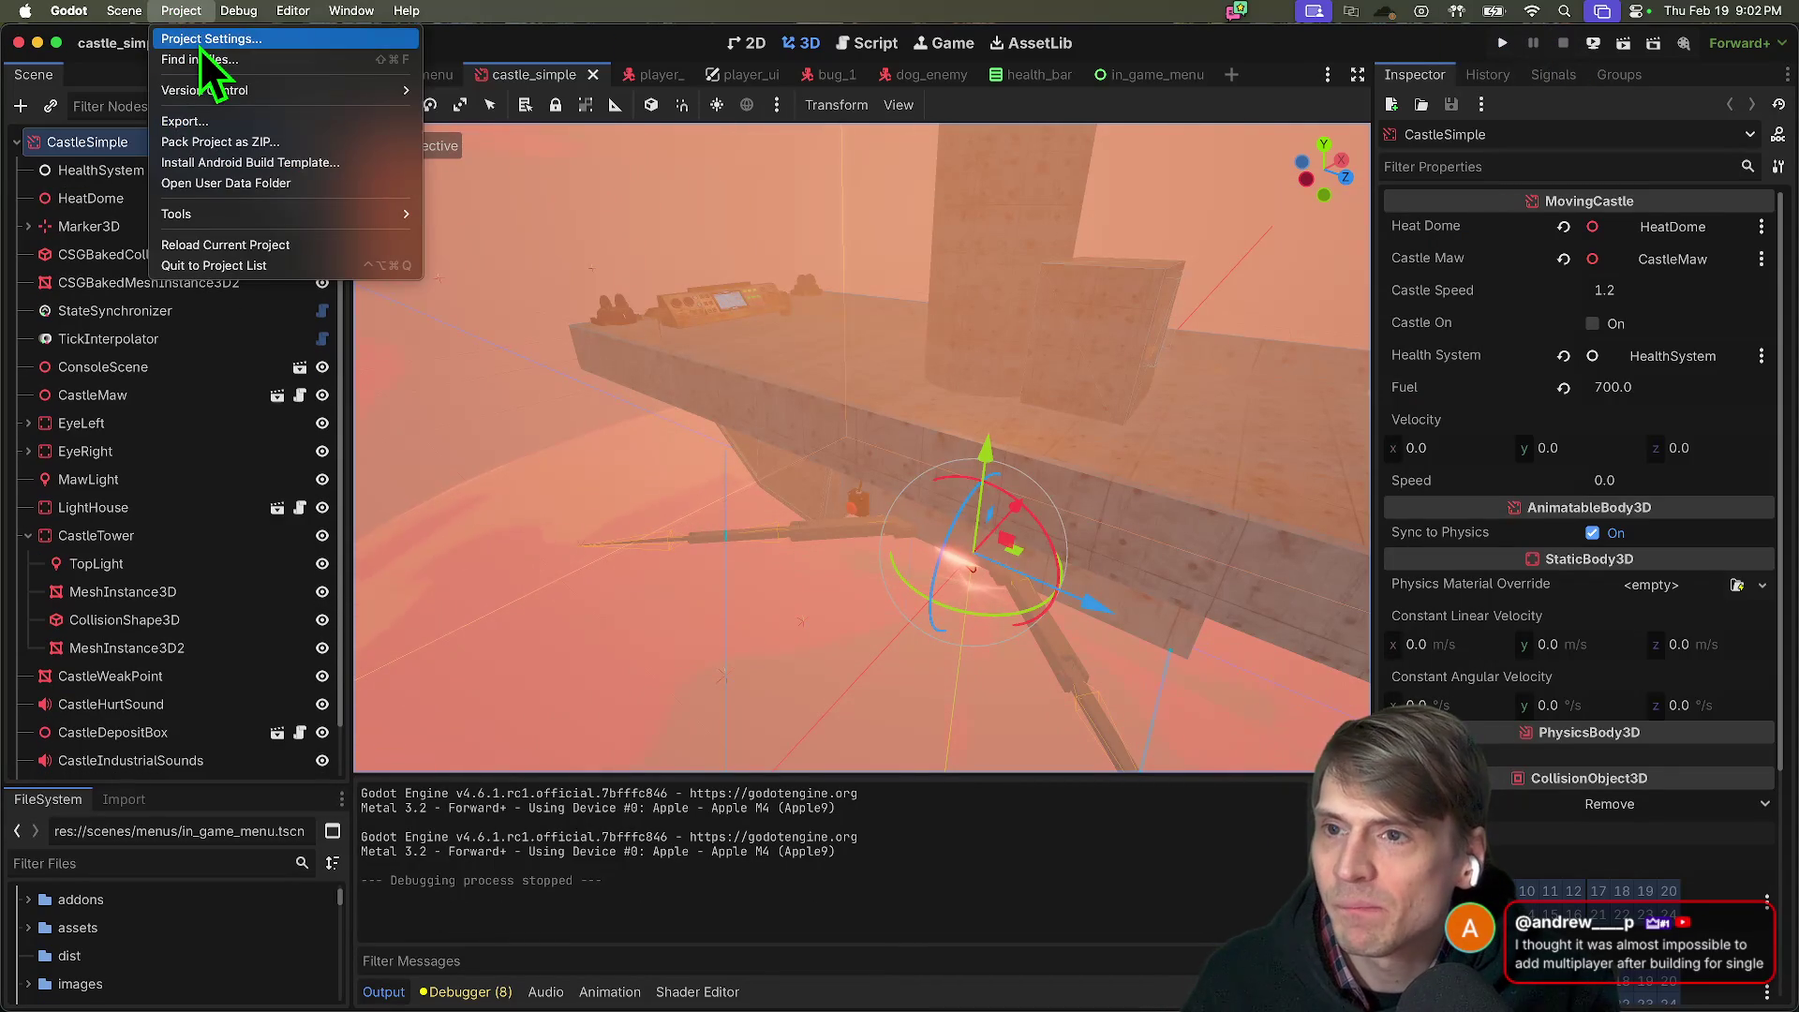
click(195, 37)
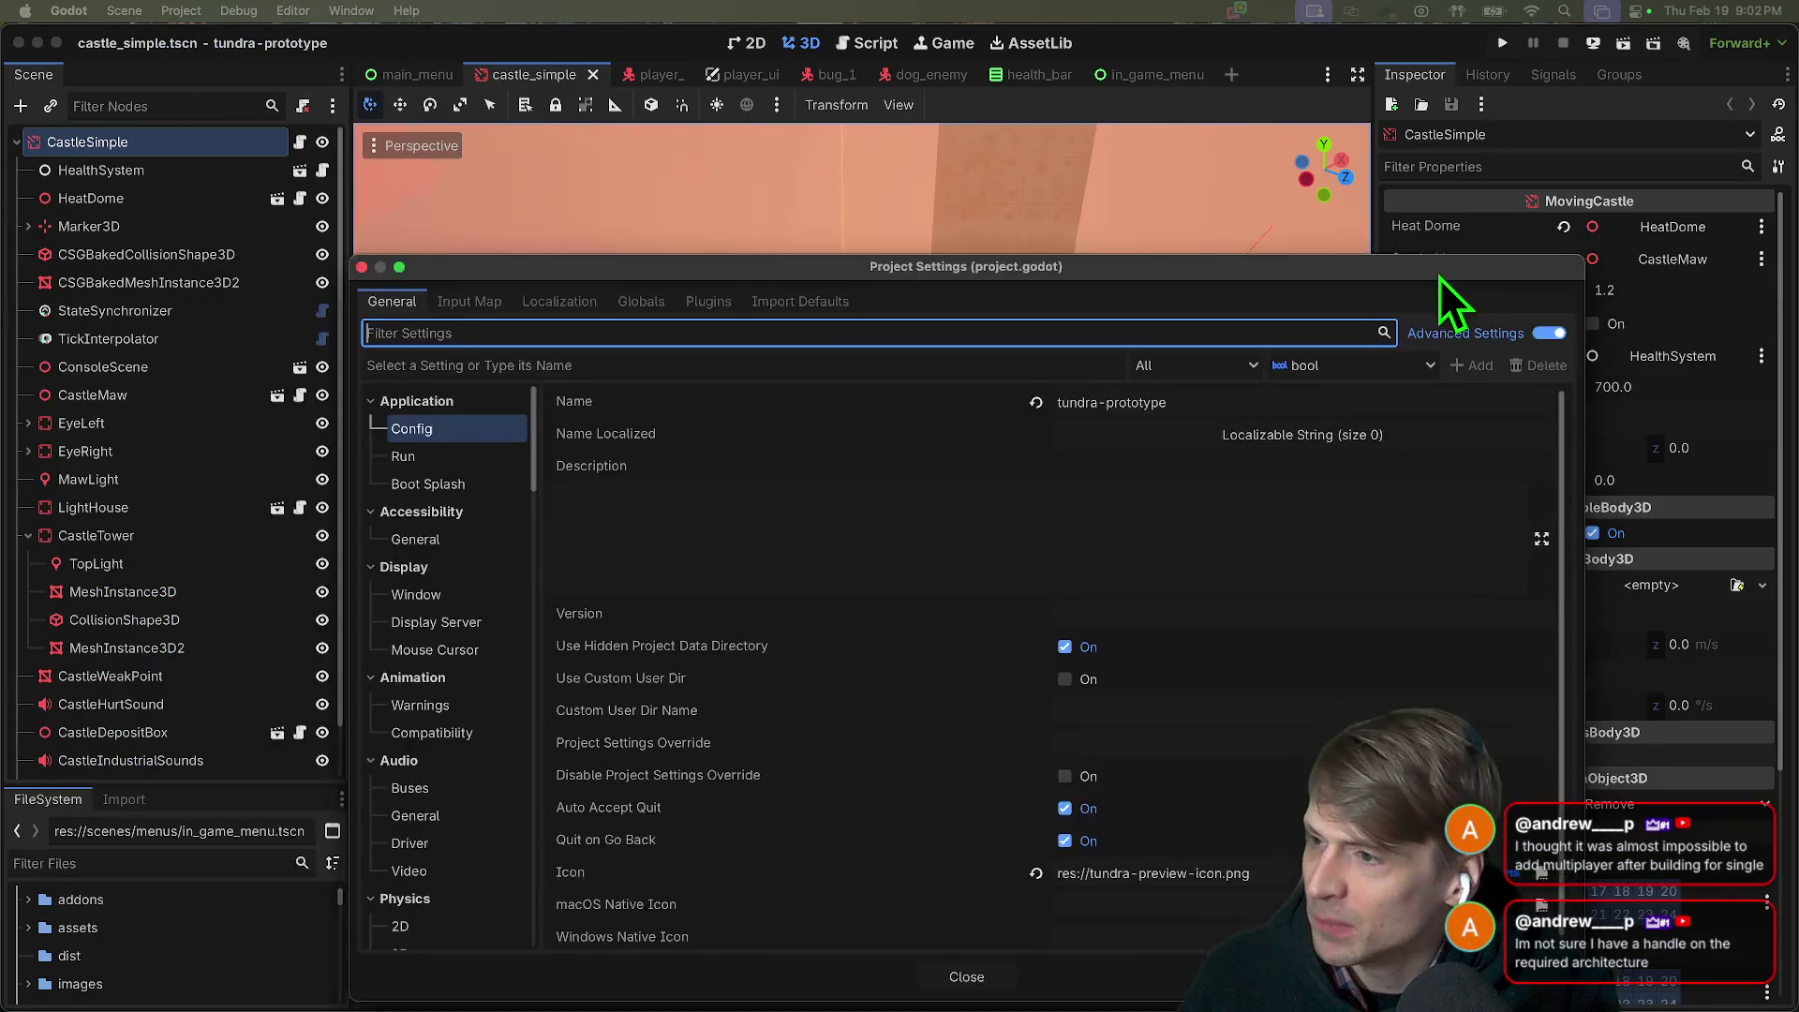
click(403, 180)
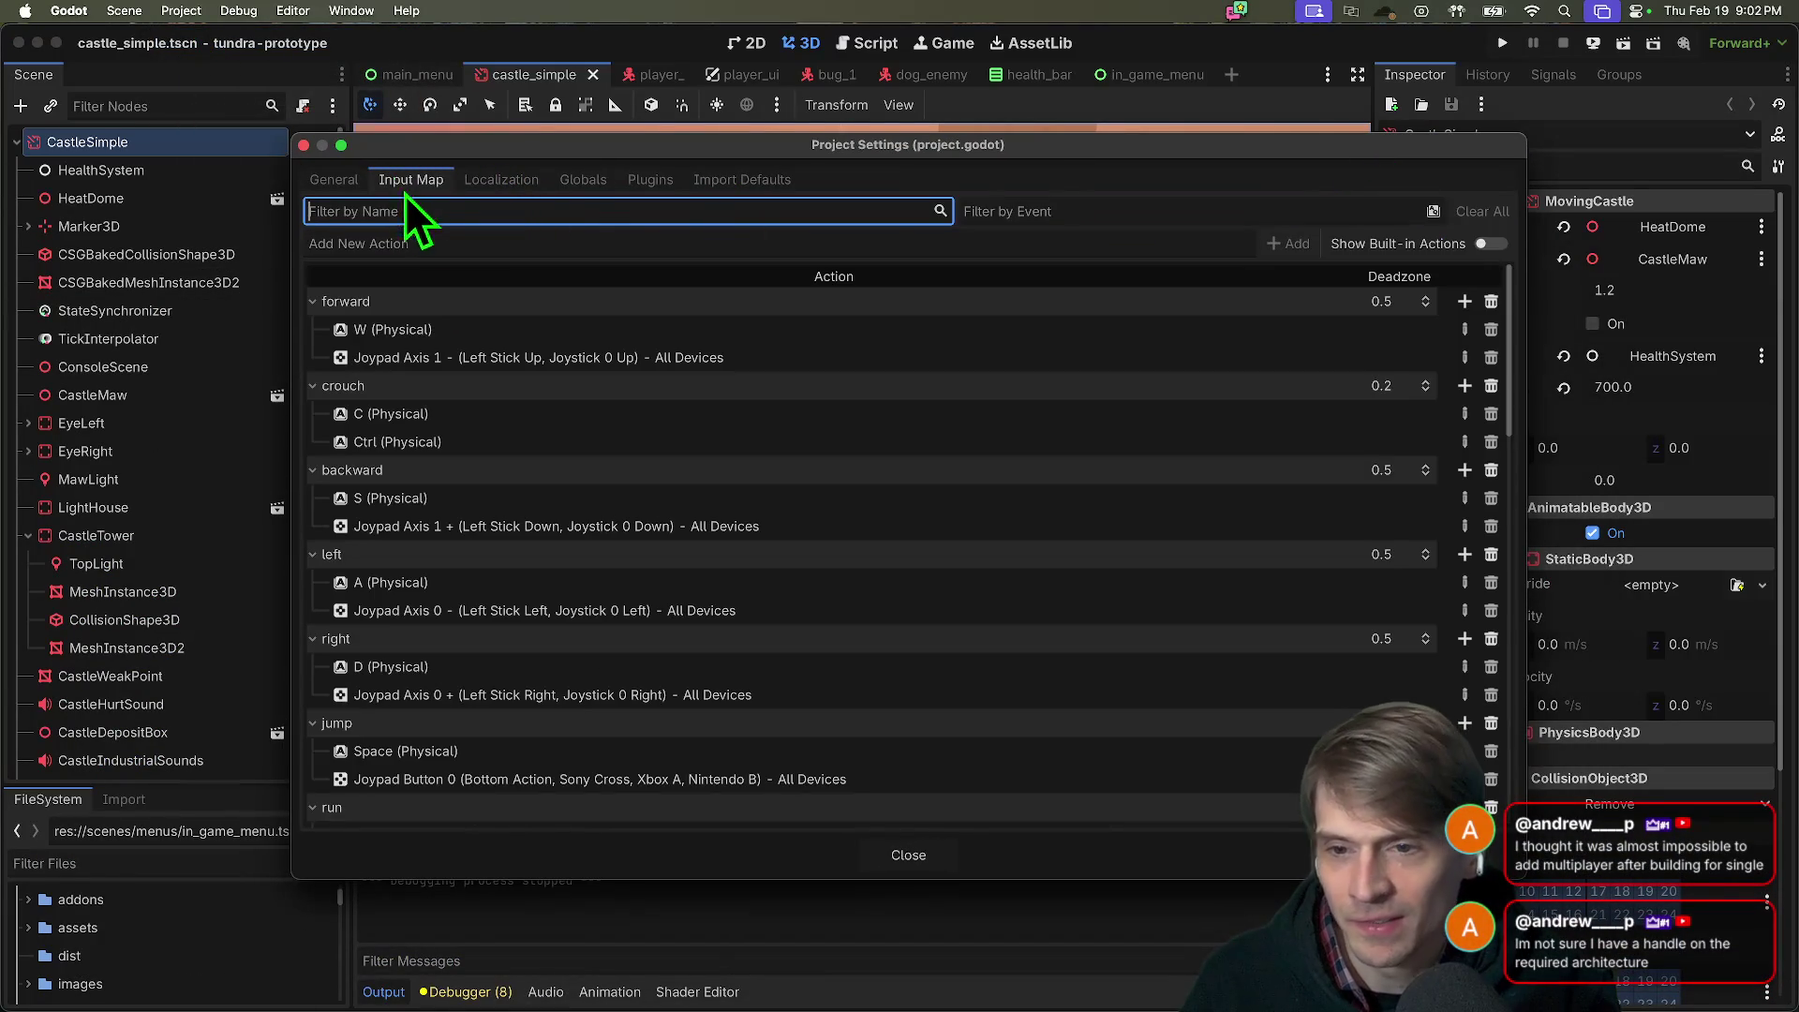
click(579, 180)
drag(600, 143, 487, 147)
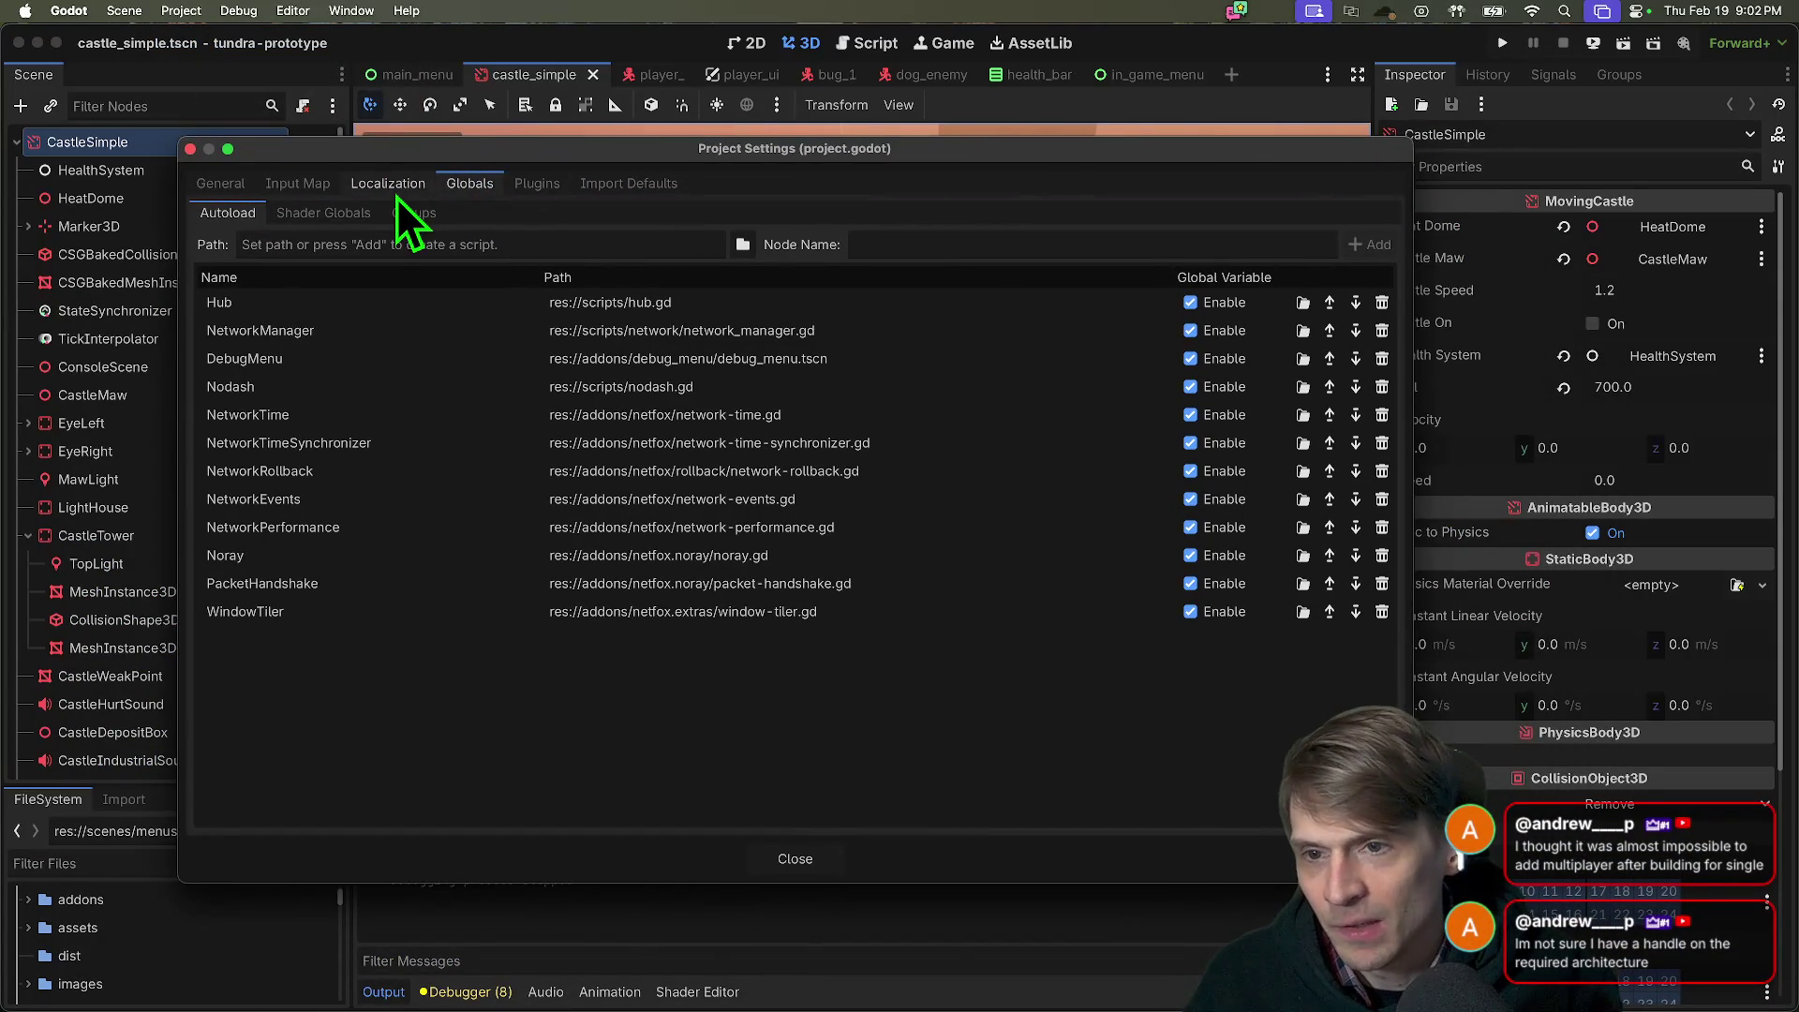
click(290, 184)
click(512, 183)
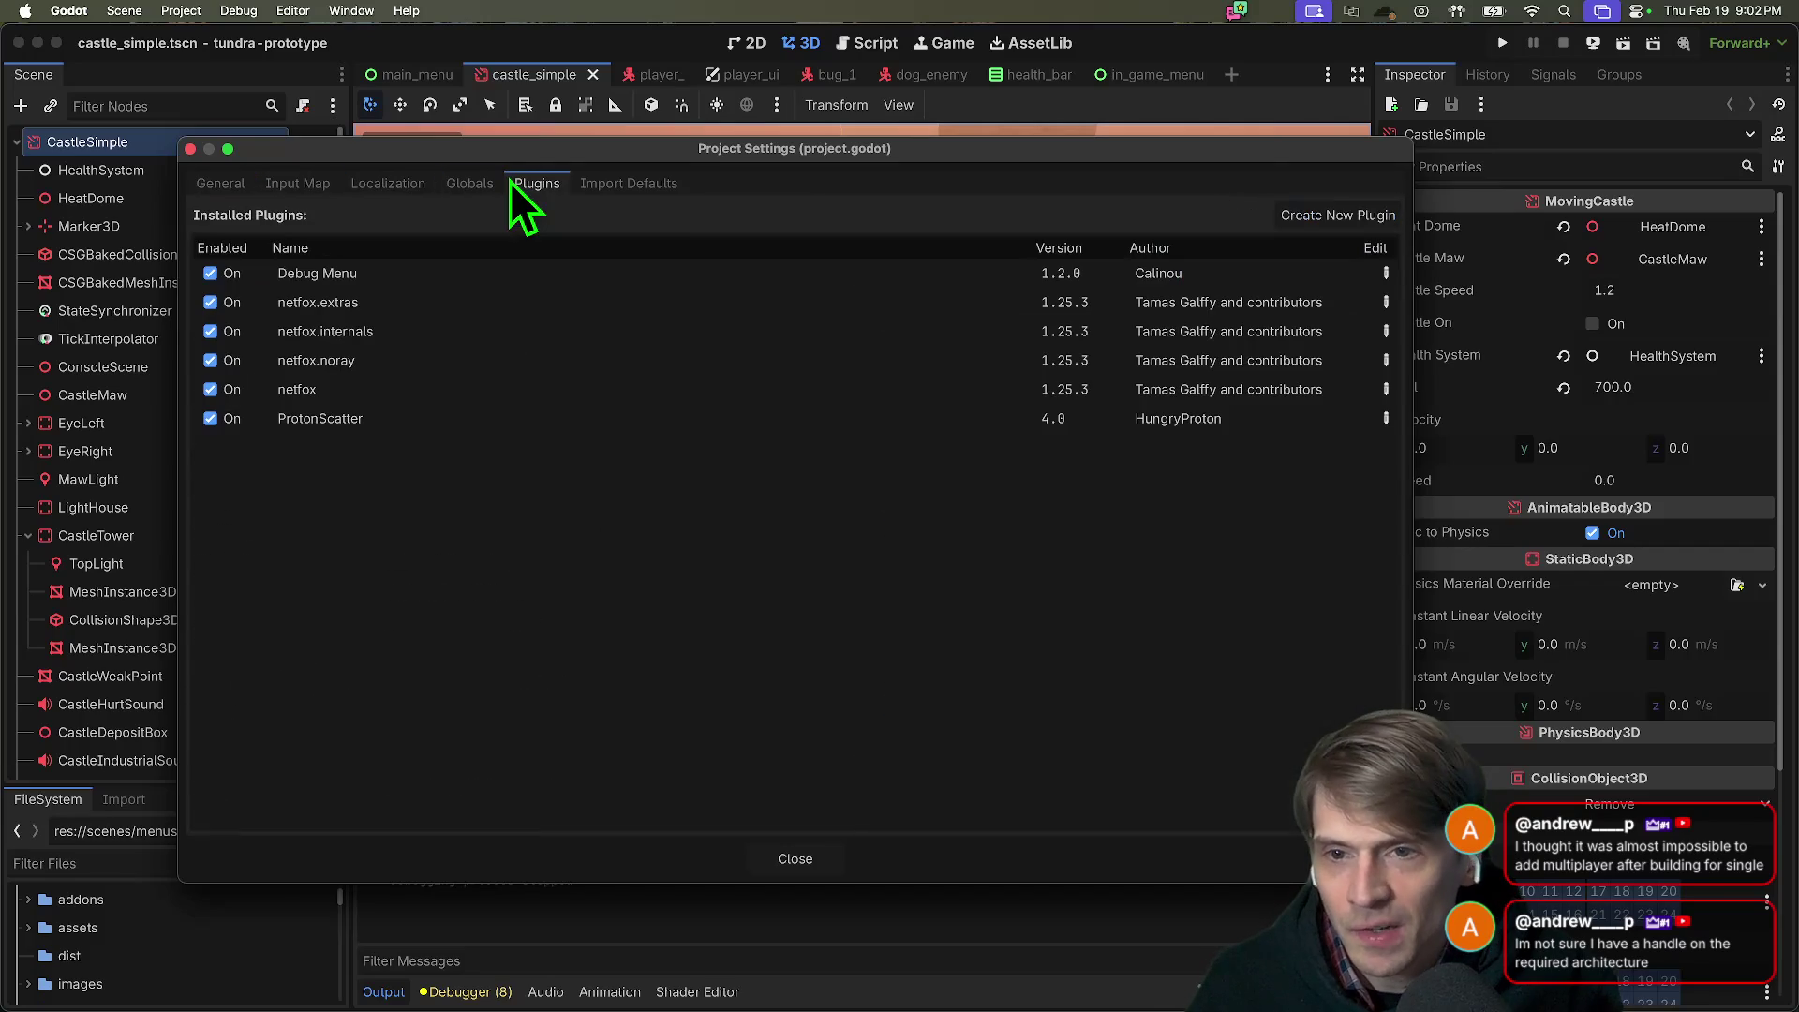
key(Escape)
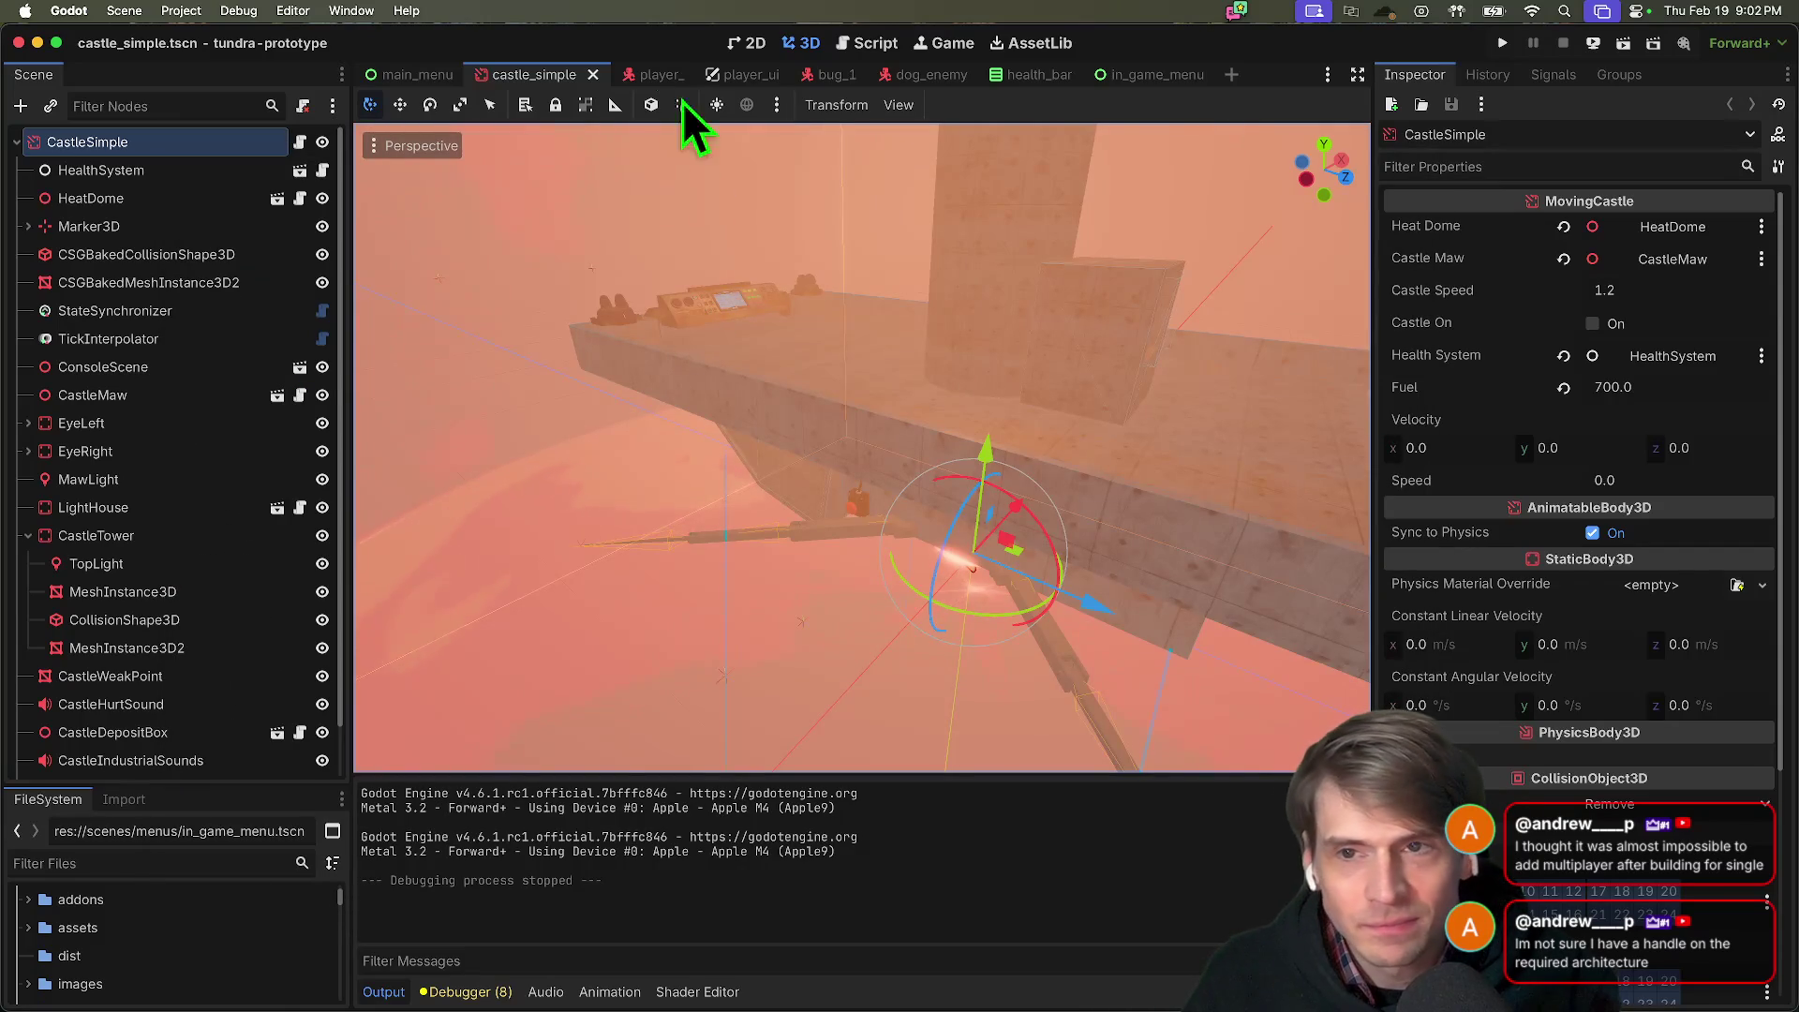
Reopen Project Settings to the Plugins list showing netfox, Debug Menu and ProtonScatter.
click(234, 10)
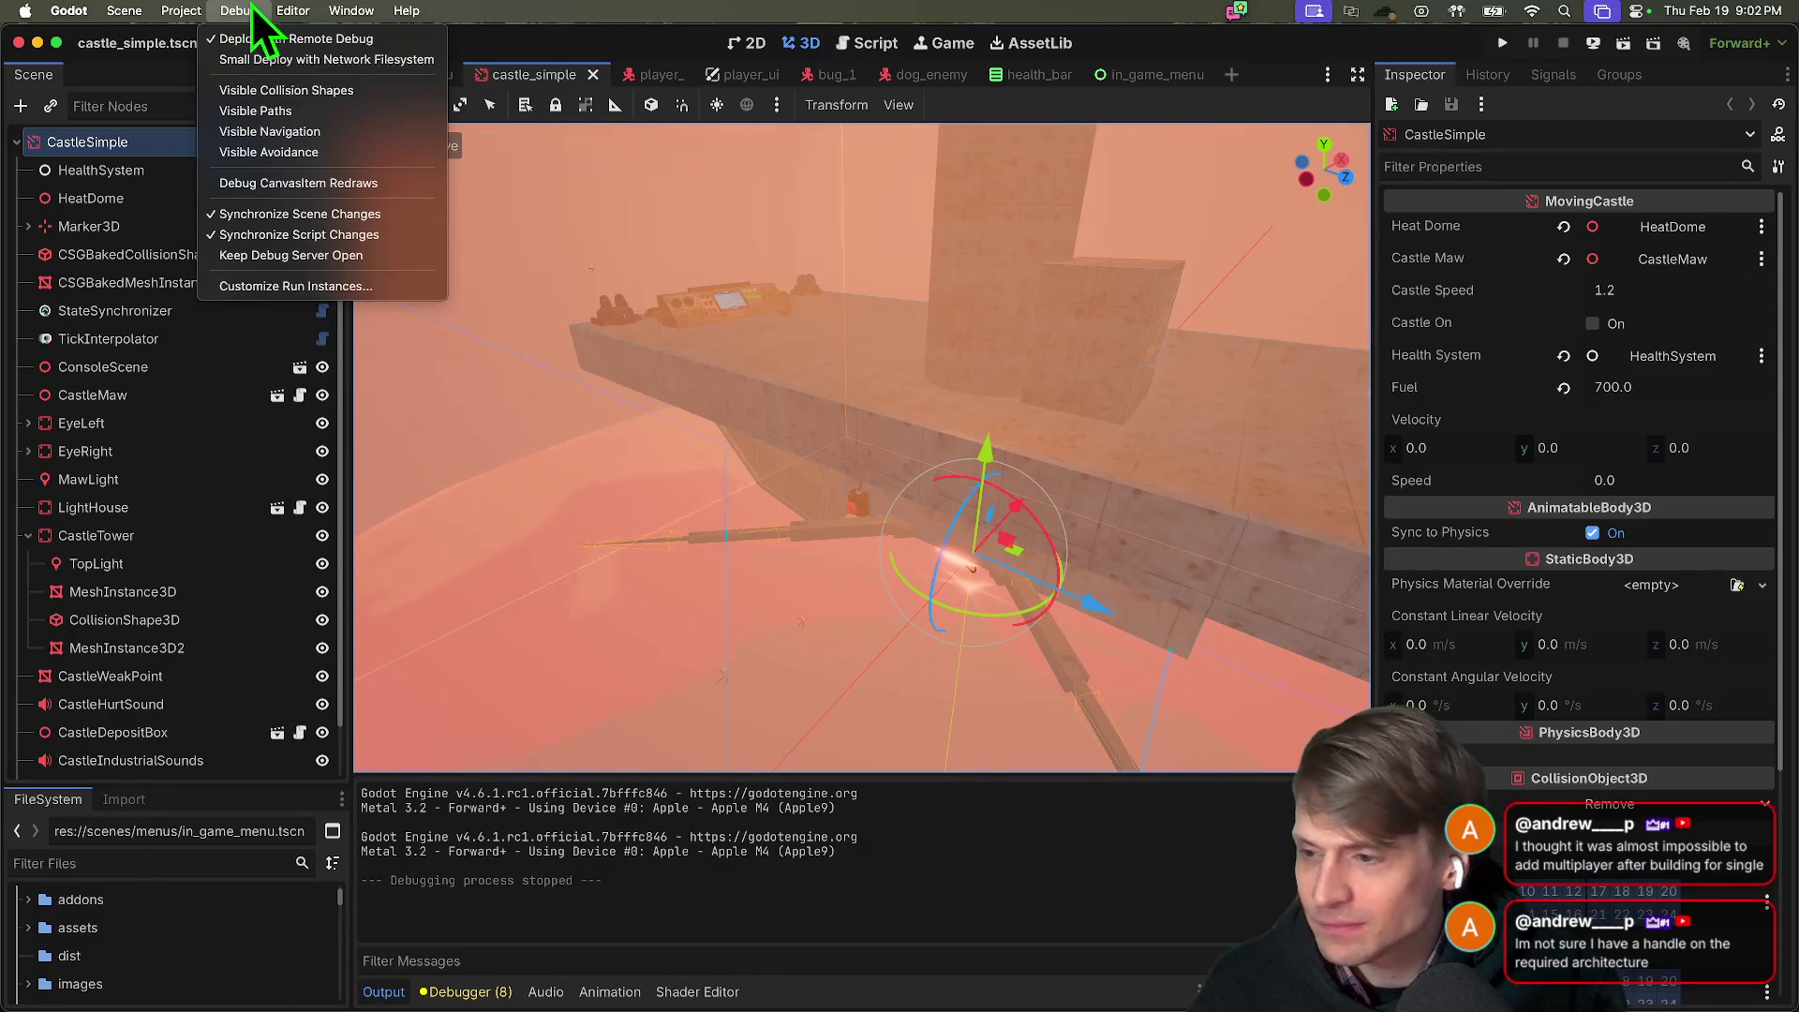
mouse_move(167, 11)
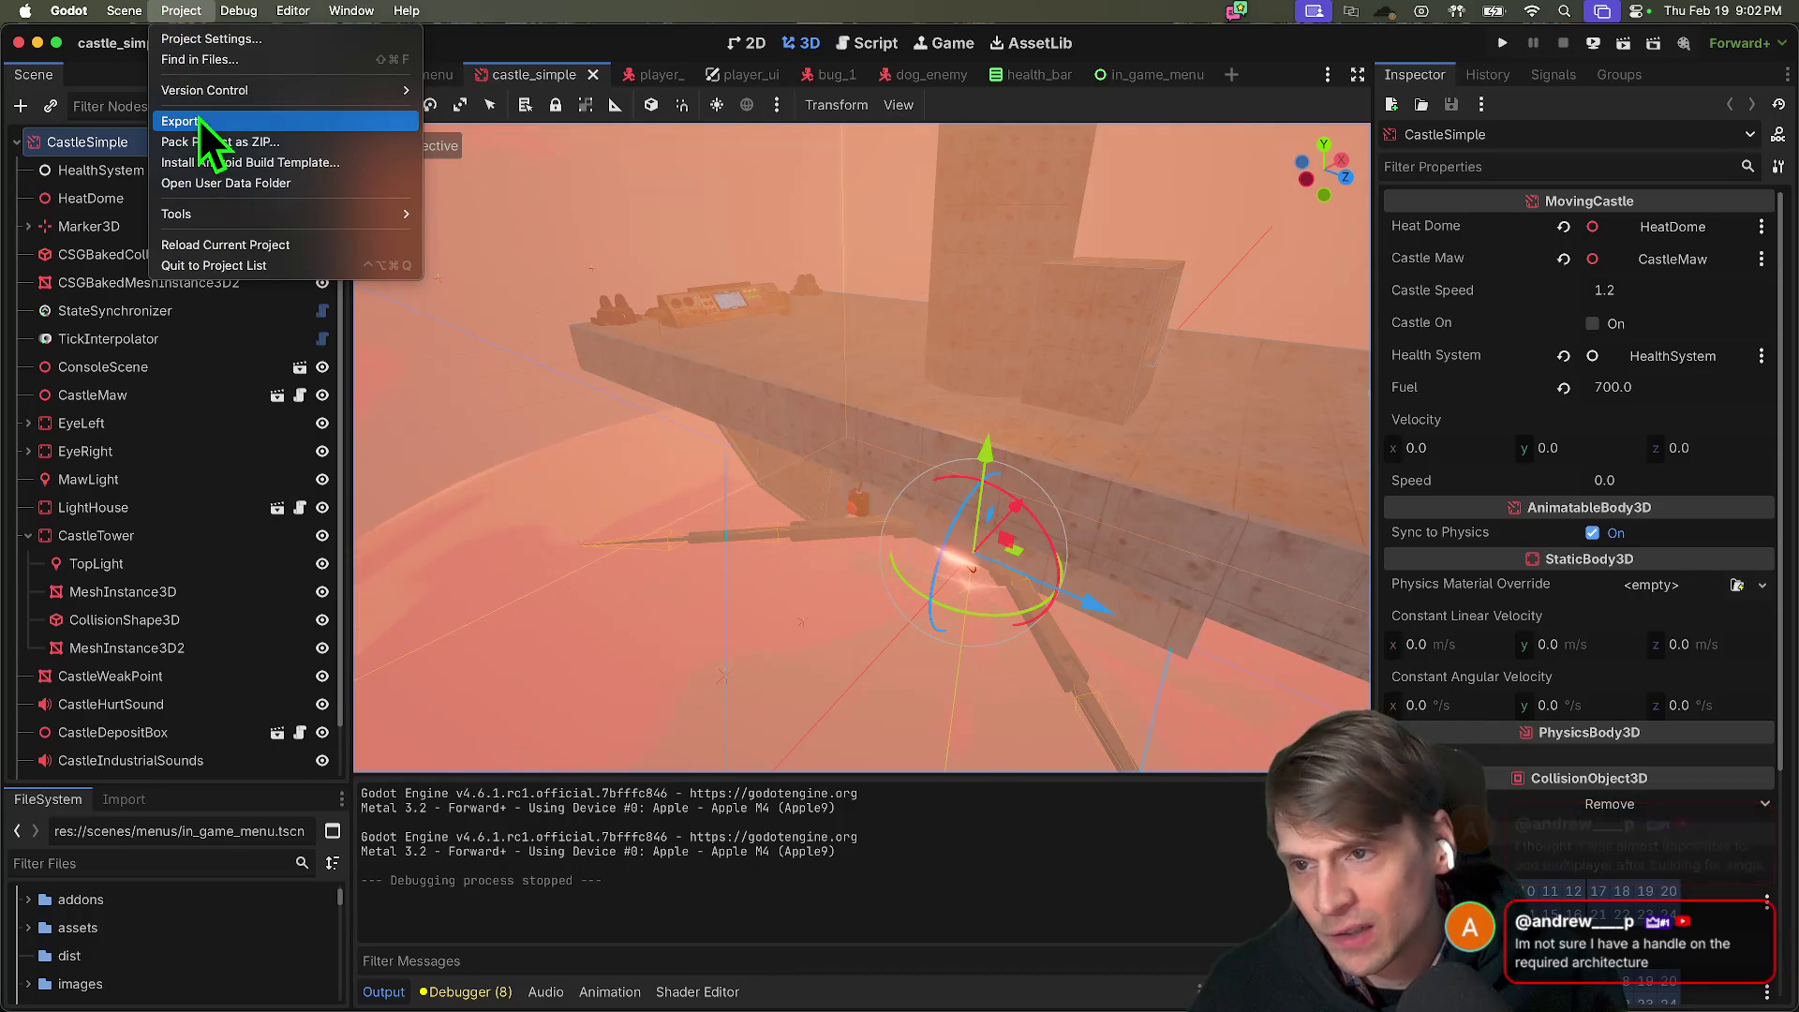
click(171, 41)
mouse_move(984, 148)
mouse_down()
mouse_move(1299, 94)
mouse_move(1102, 139)
mouse_move(1024, 126)
mouse_move(1095, 80)
mouse_move(920, 227)
mouse_move(965, 104)
mouse_move(996, 130)
mouse_up()
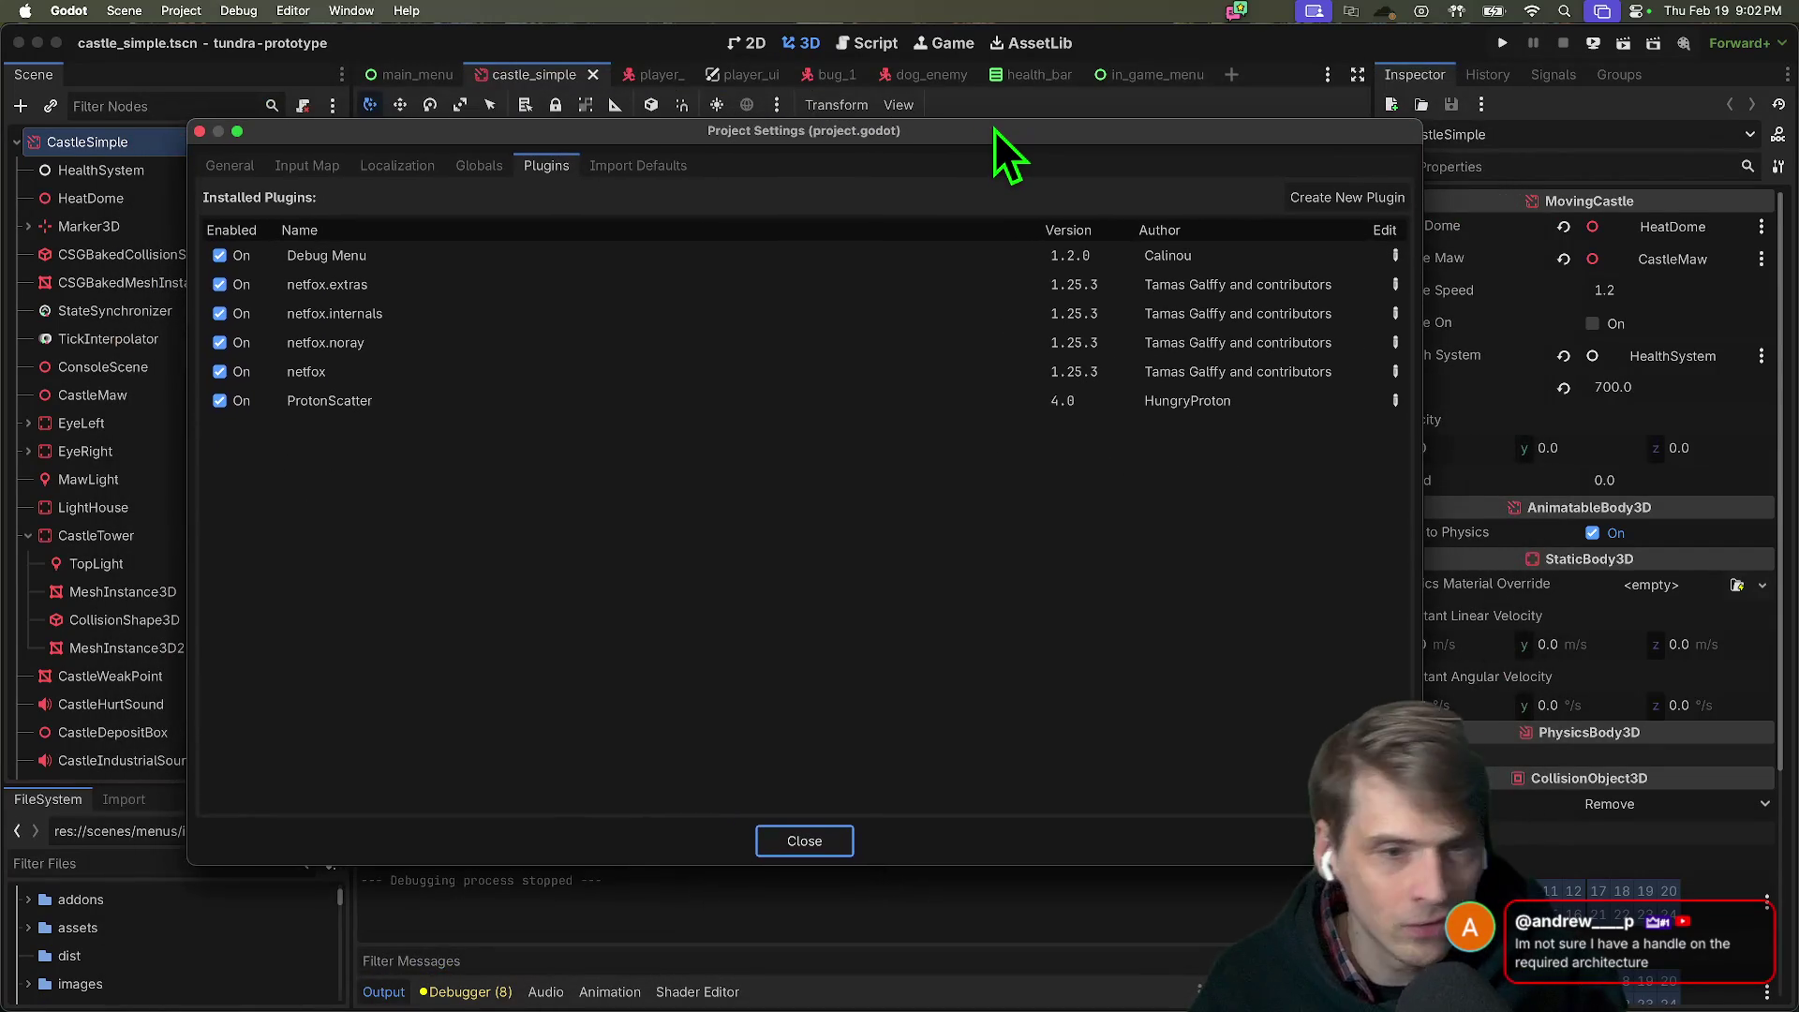